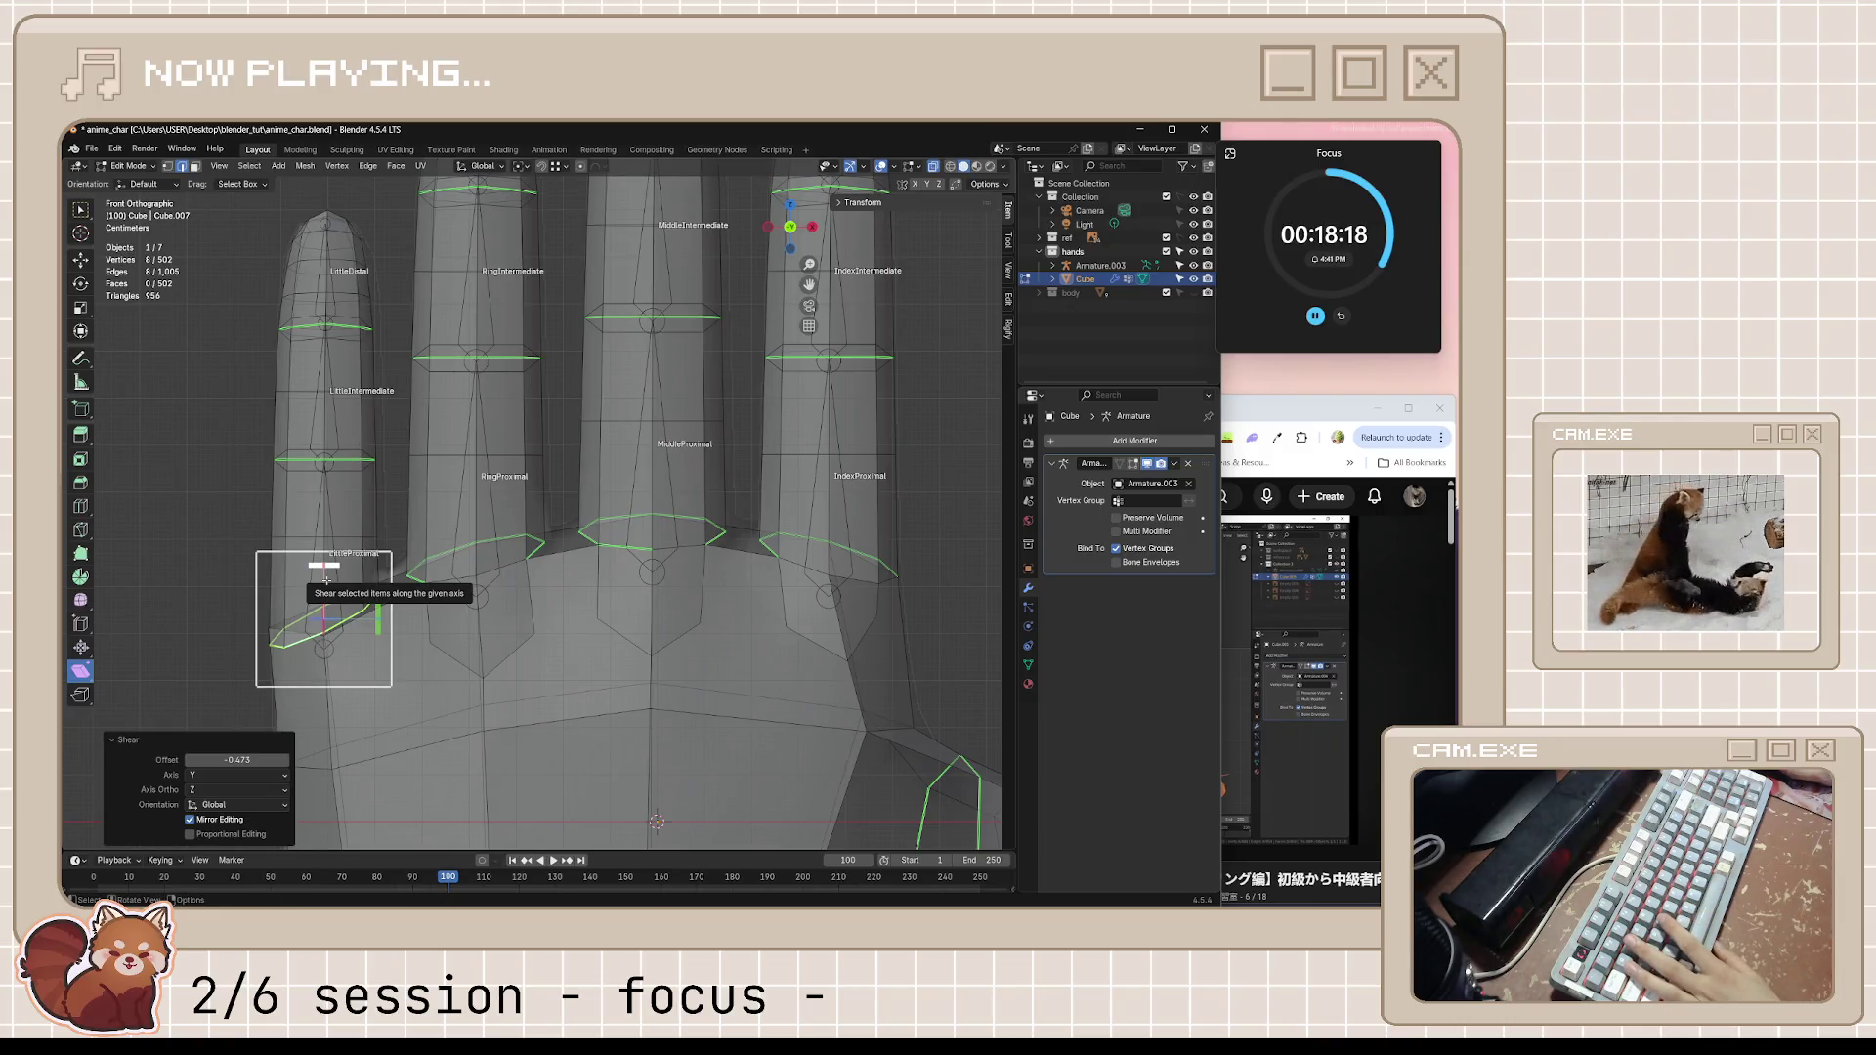
Confirm the shear on the little-finger base loop and shift it along the Z axis
click(362, 645)
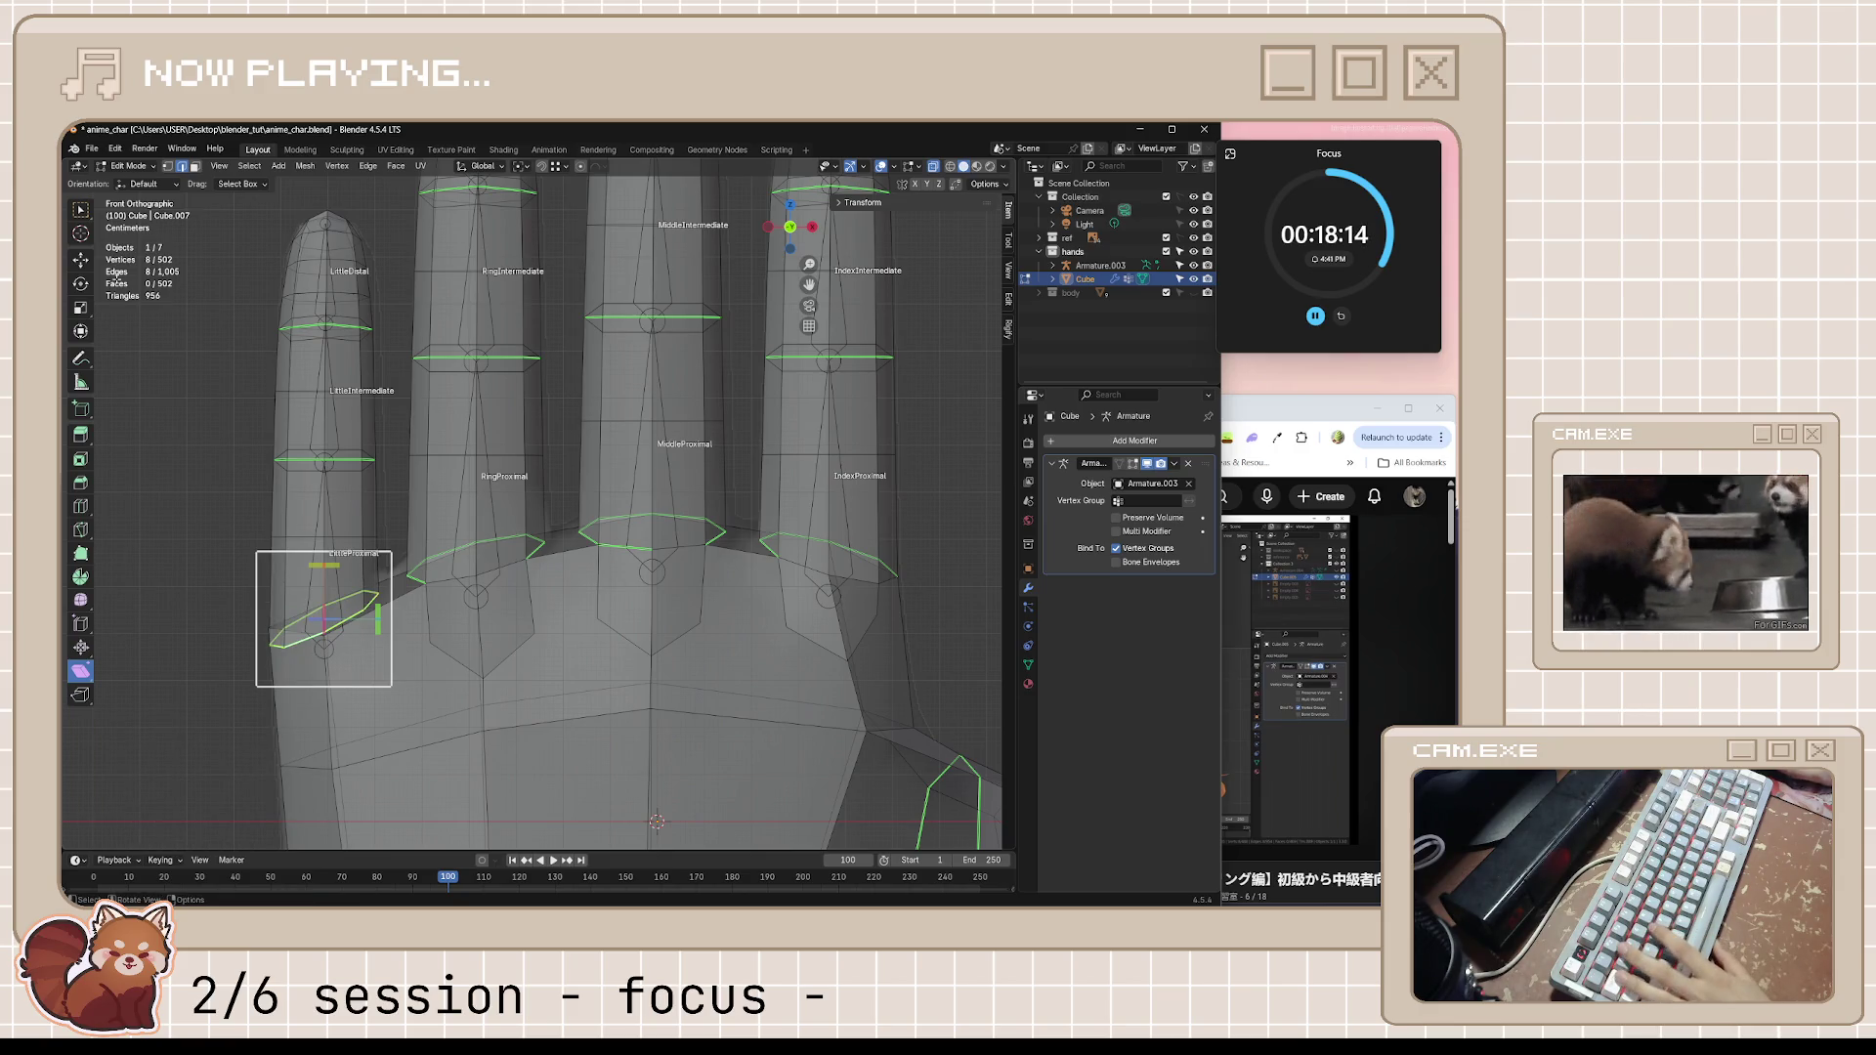
click(84, 216)
key(g)
key(z)
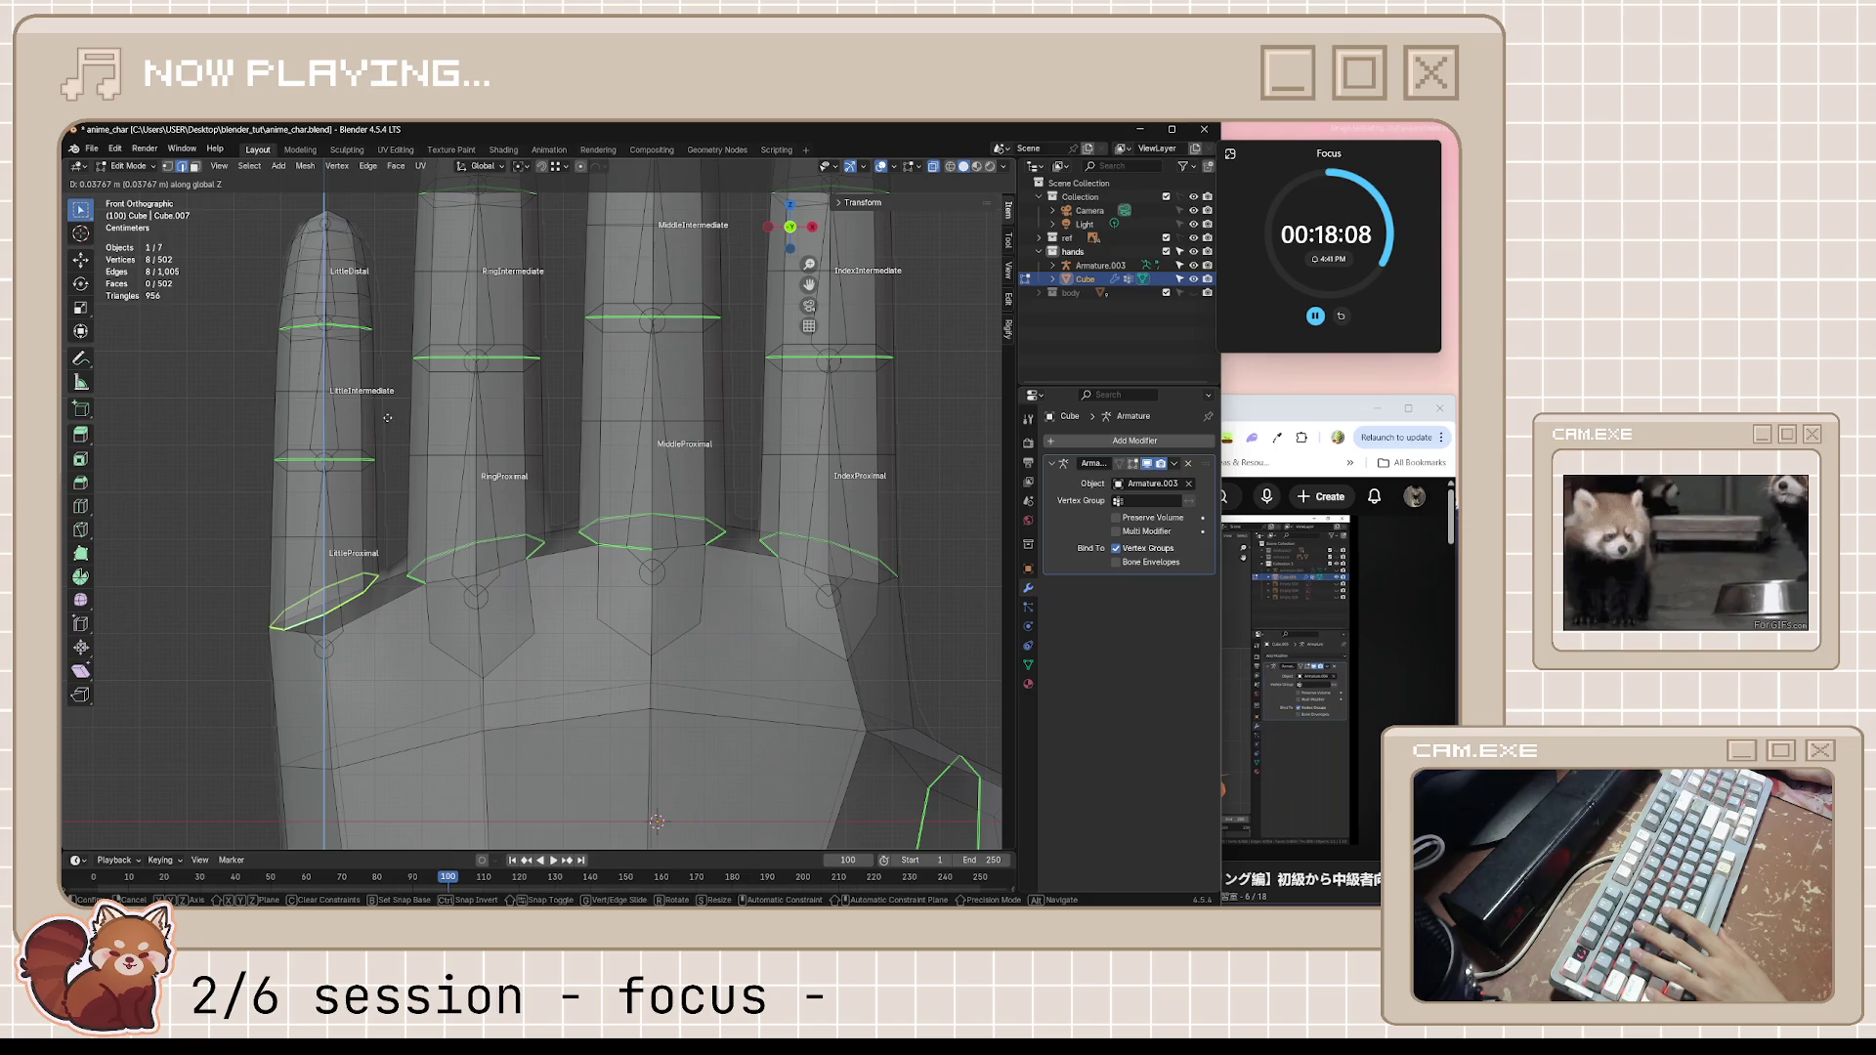
click(420, 588)
Check the whole hand in perspective, save anime_char.blend and bring the tutorial browser forward
middle_drag(420, 587, 297, 653)
scroll(373, 666, down, 3)
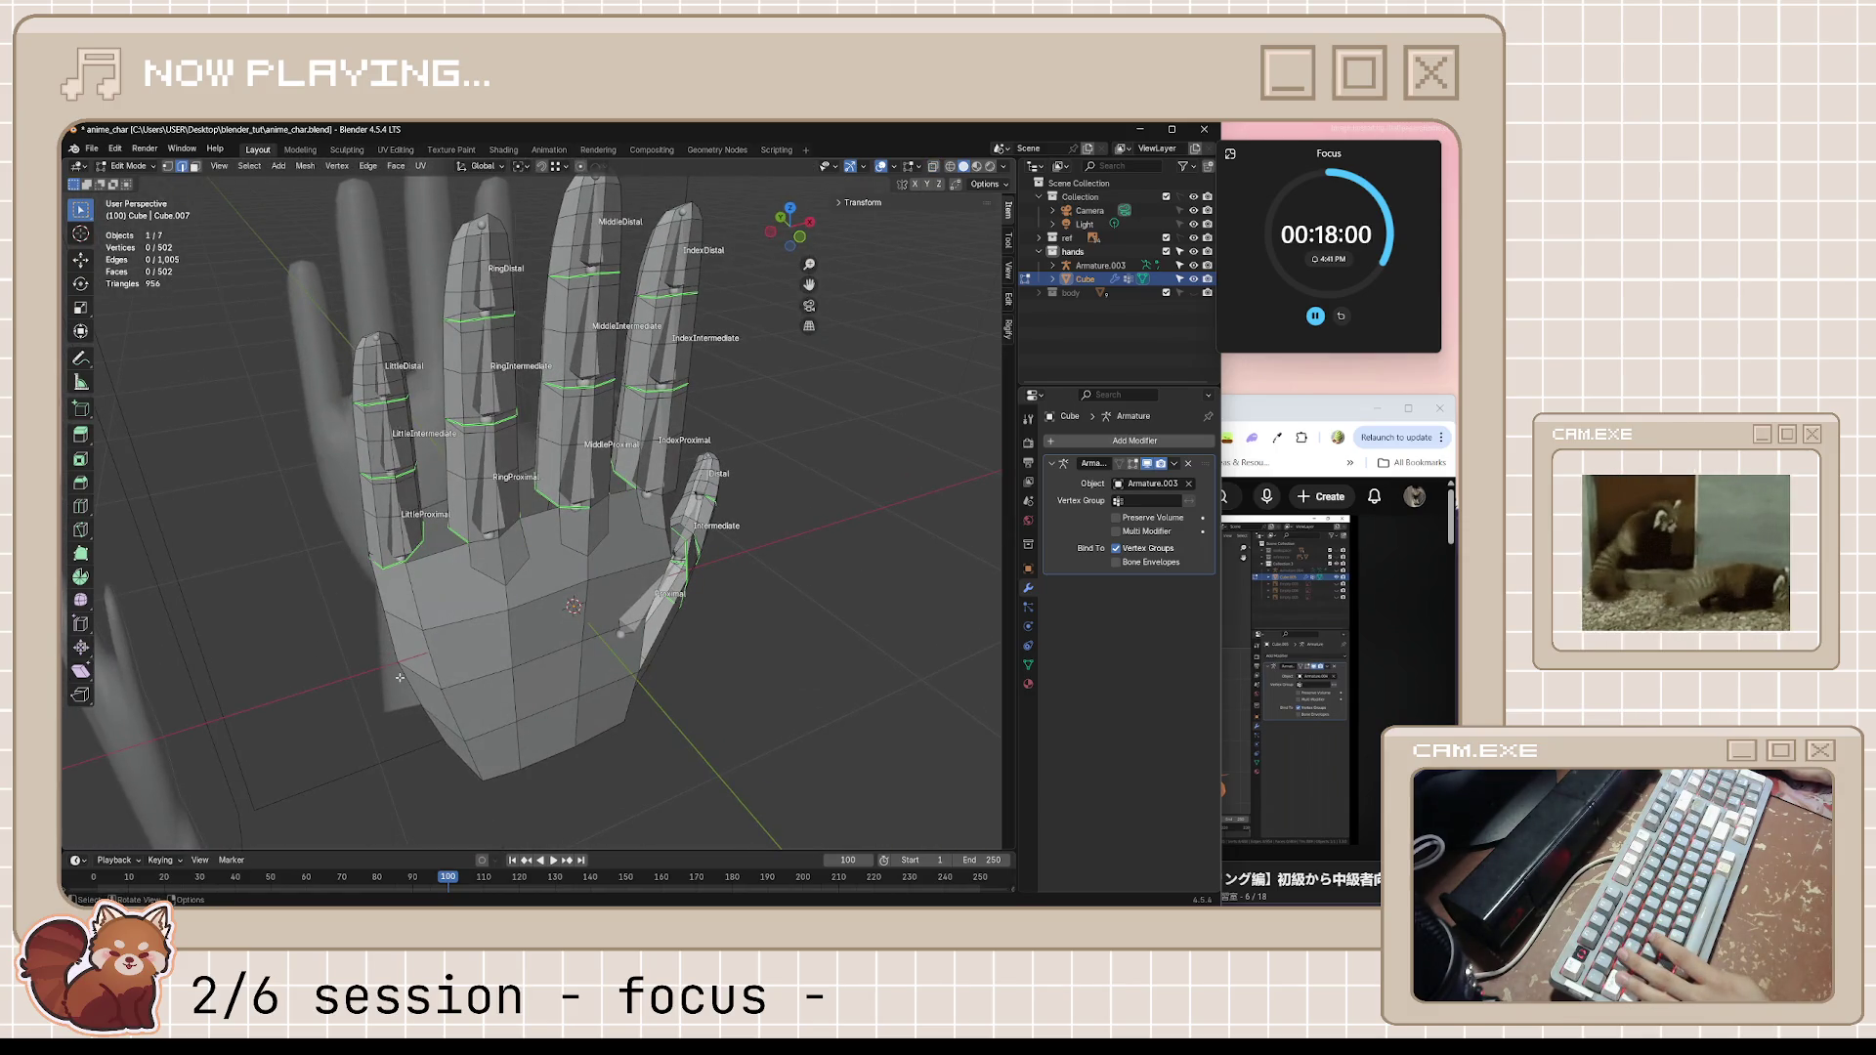
mouse_move(832, 609)
middle_down()
mouse_move(783, 545)
mouse_move(650, 630)
mouse_move(557, 631)
middle_up()
key(ctrl+s)
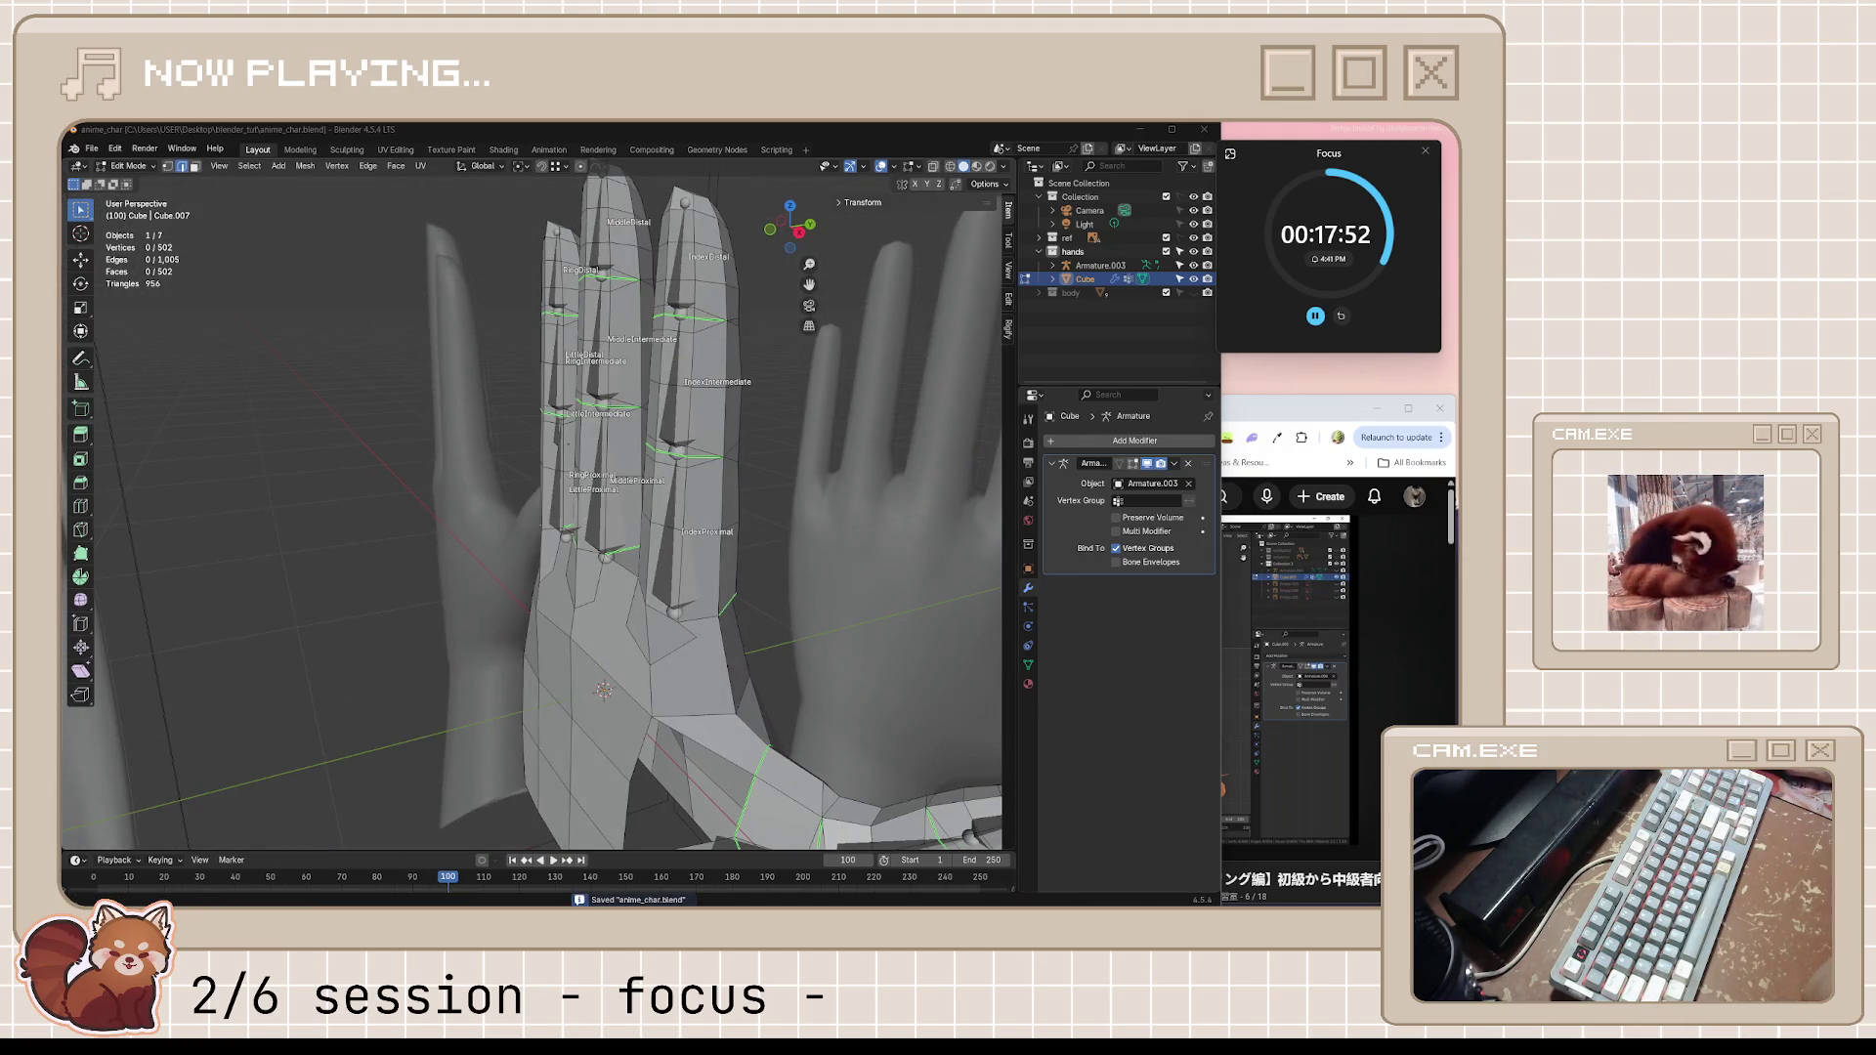
click(1286, 436)
Play the hand-modelling tutorial and rewind a few seconds to rewatch the finger-to-palm shaping
click(1091, 650)
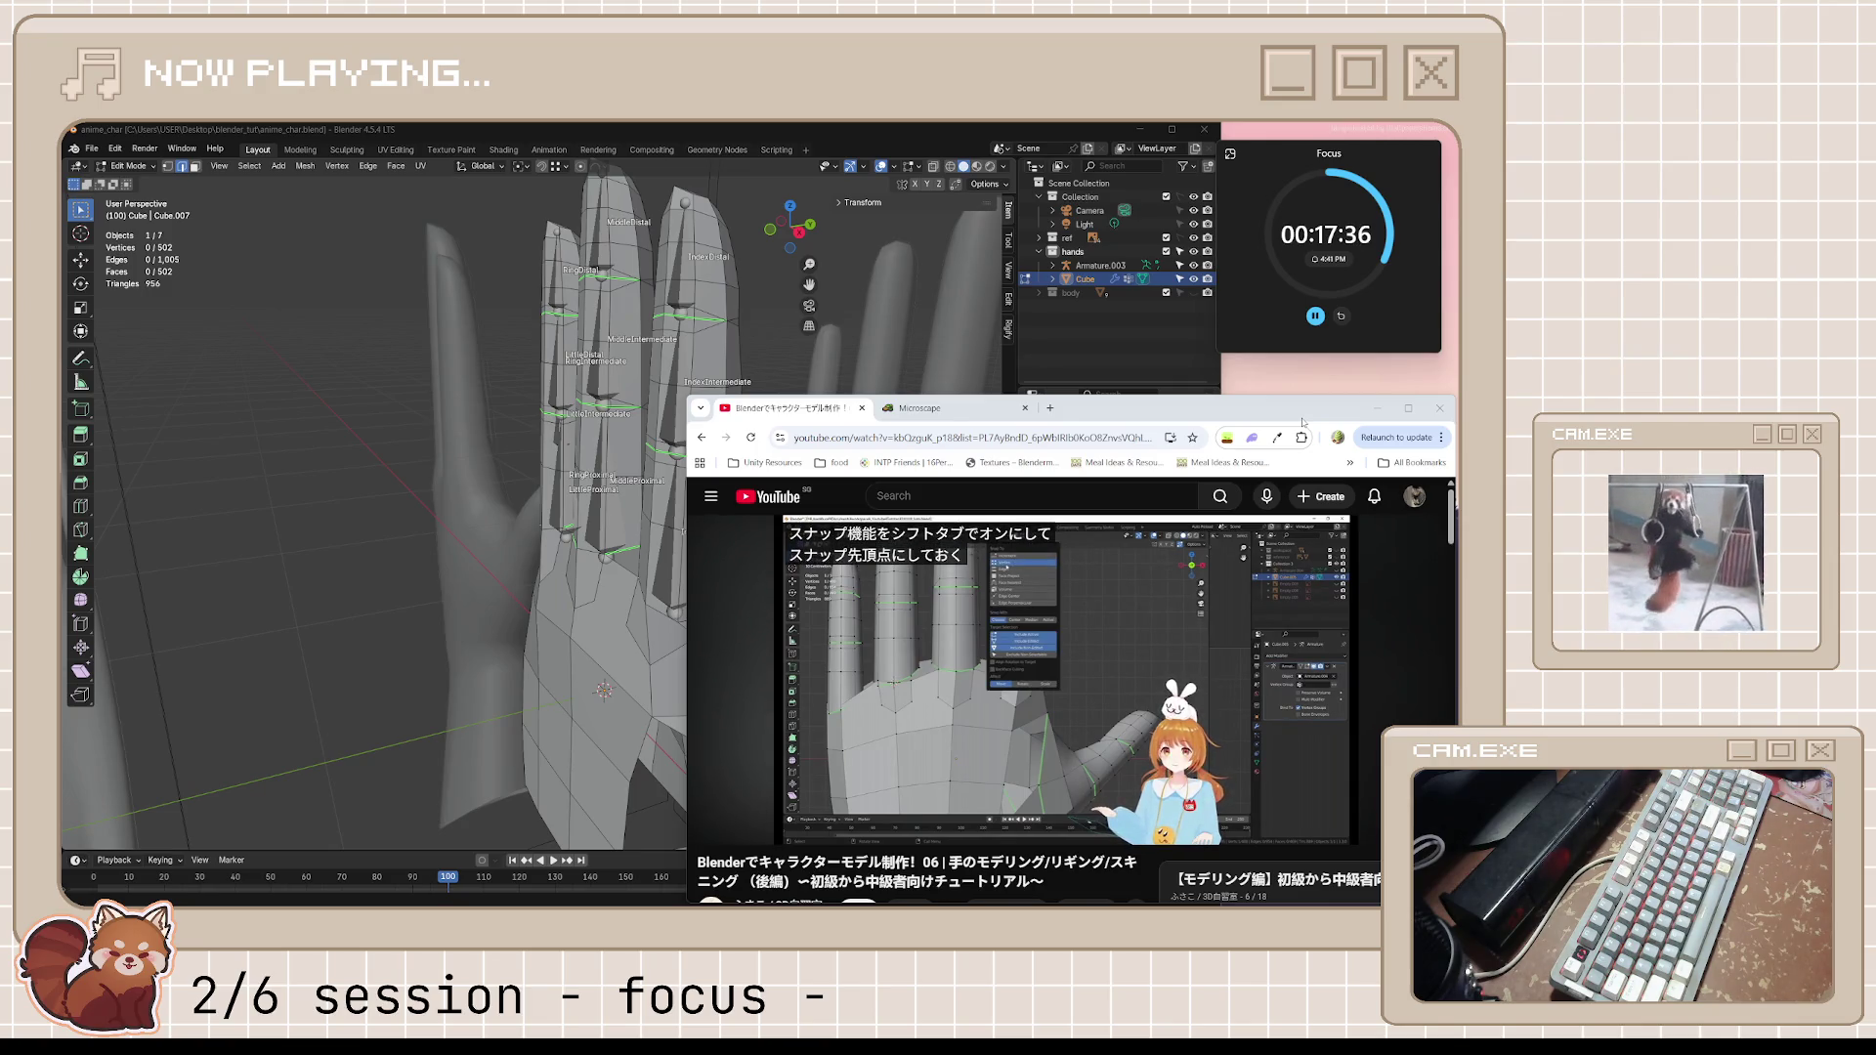
click(1095, 644)
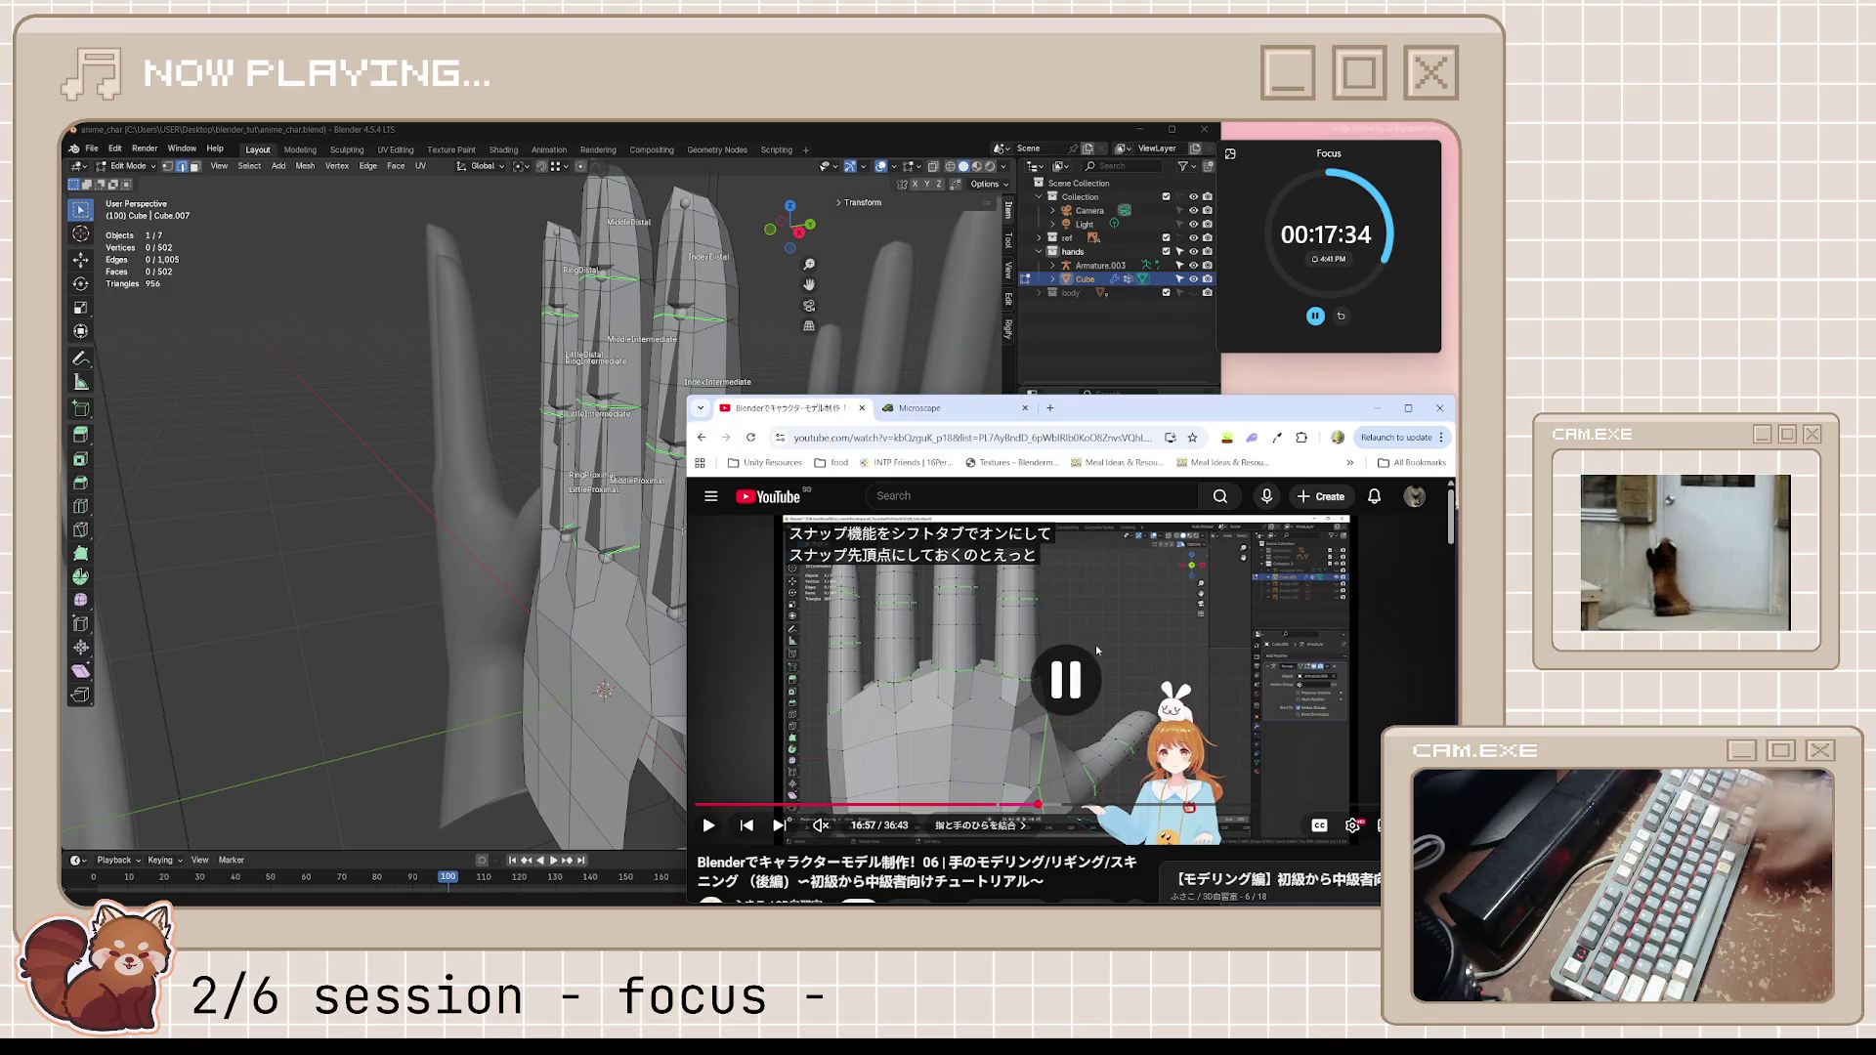
key(j)
key(space)
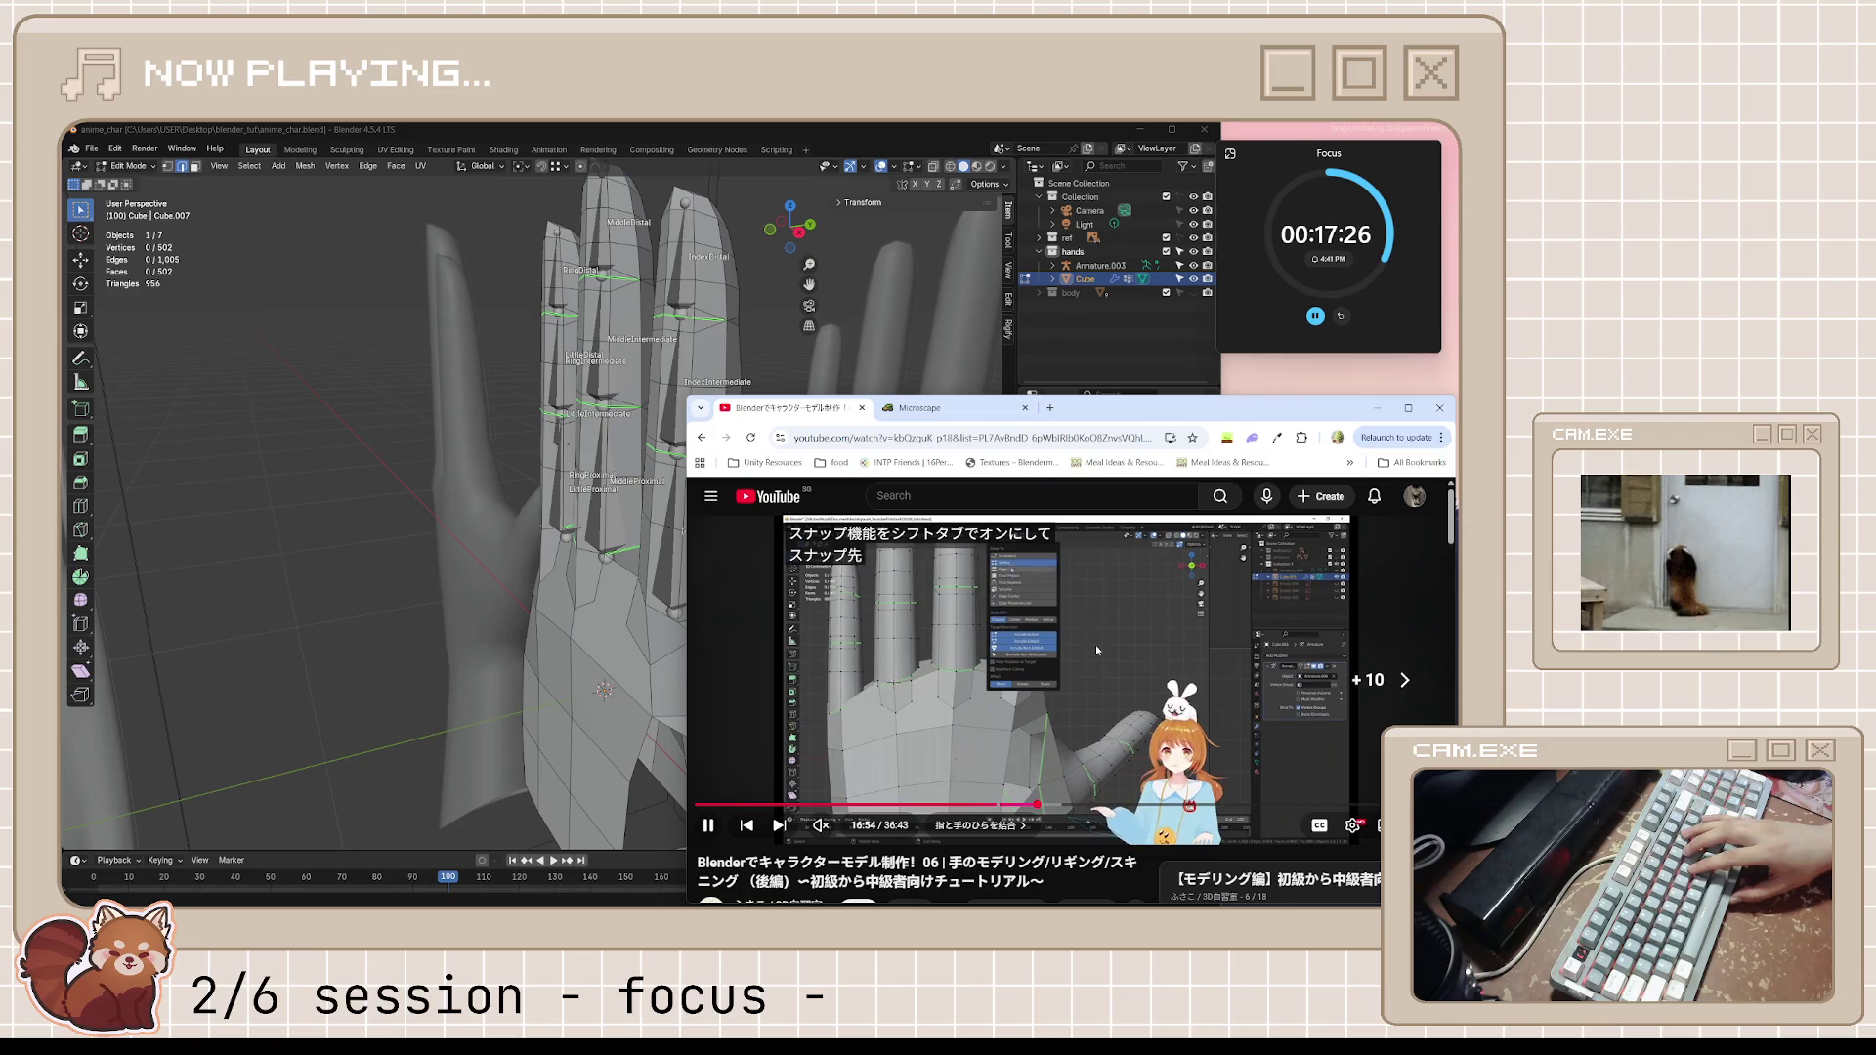
key(j)
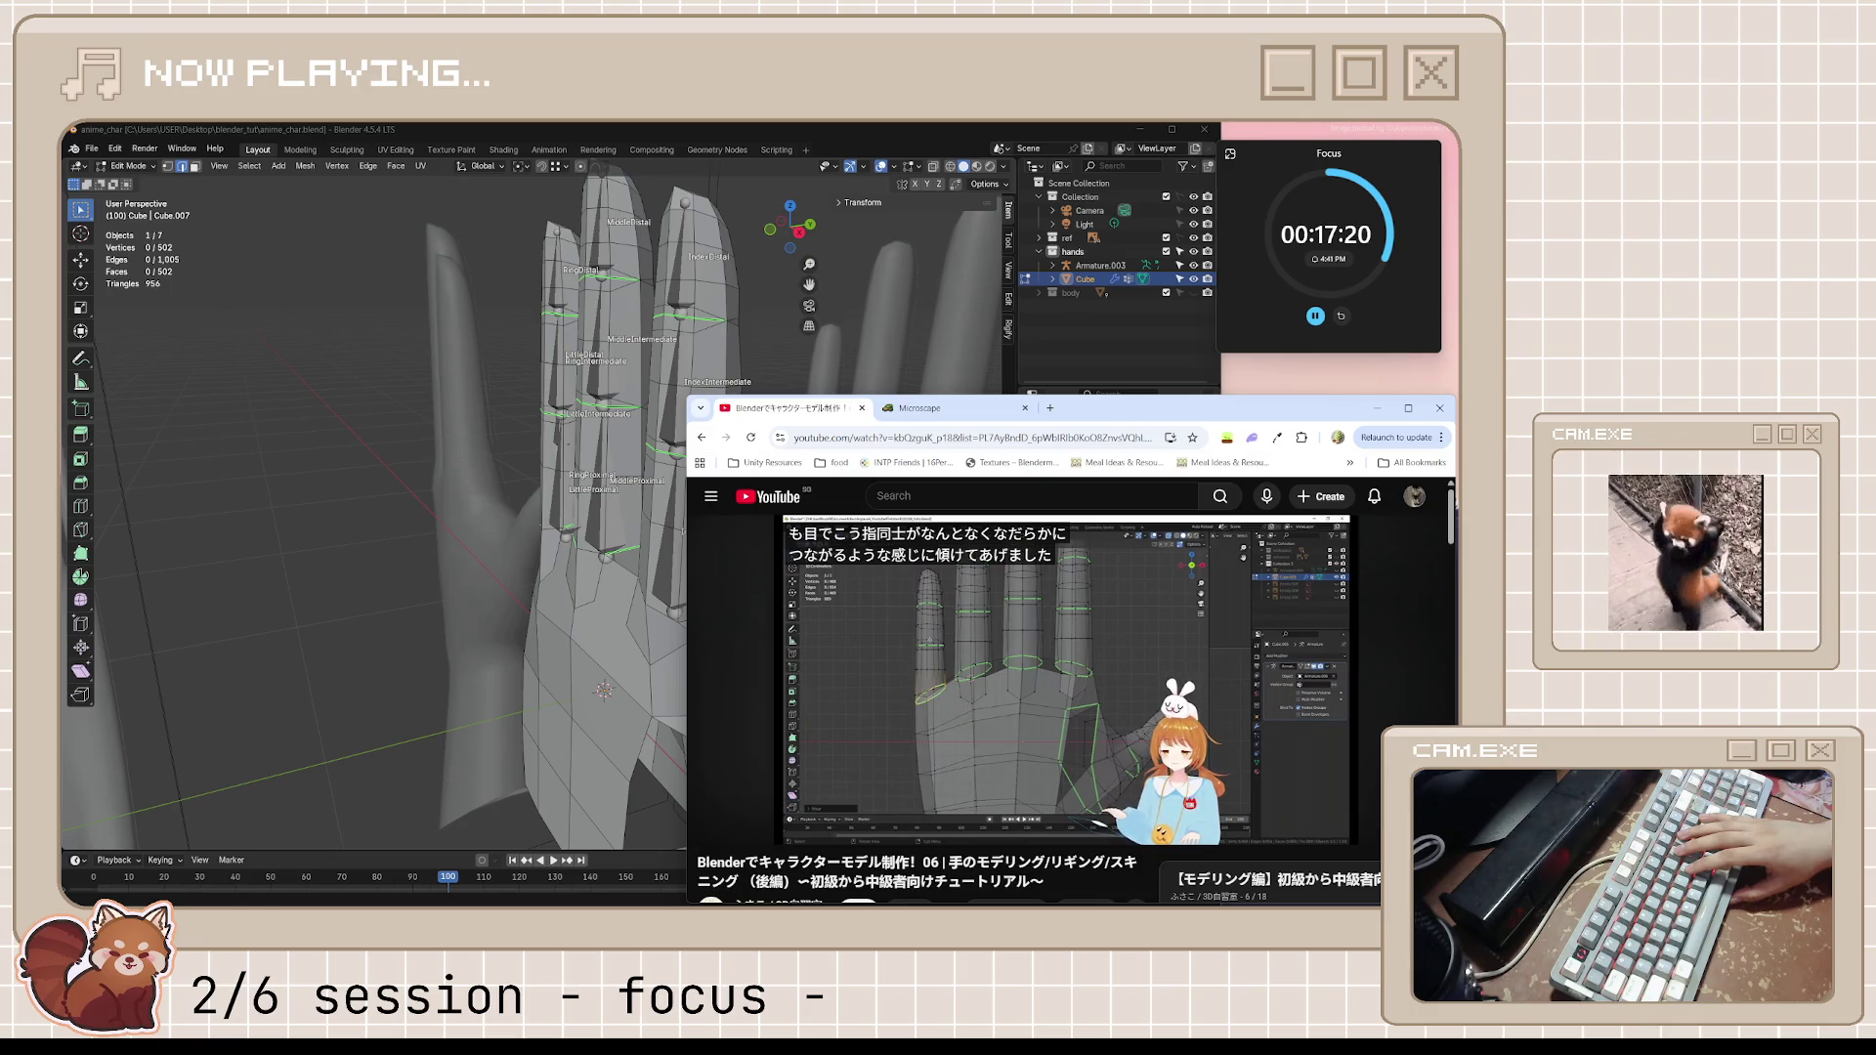
click(1096, 644)
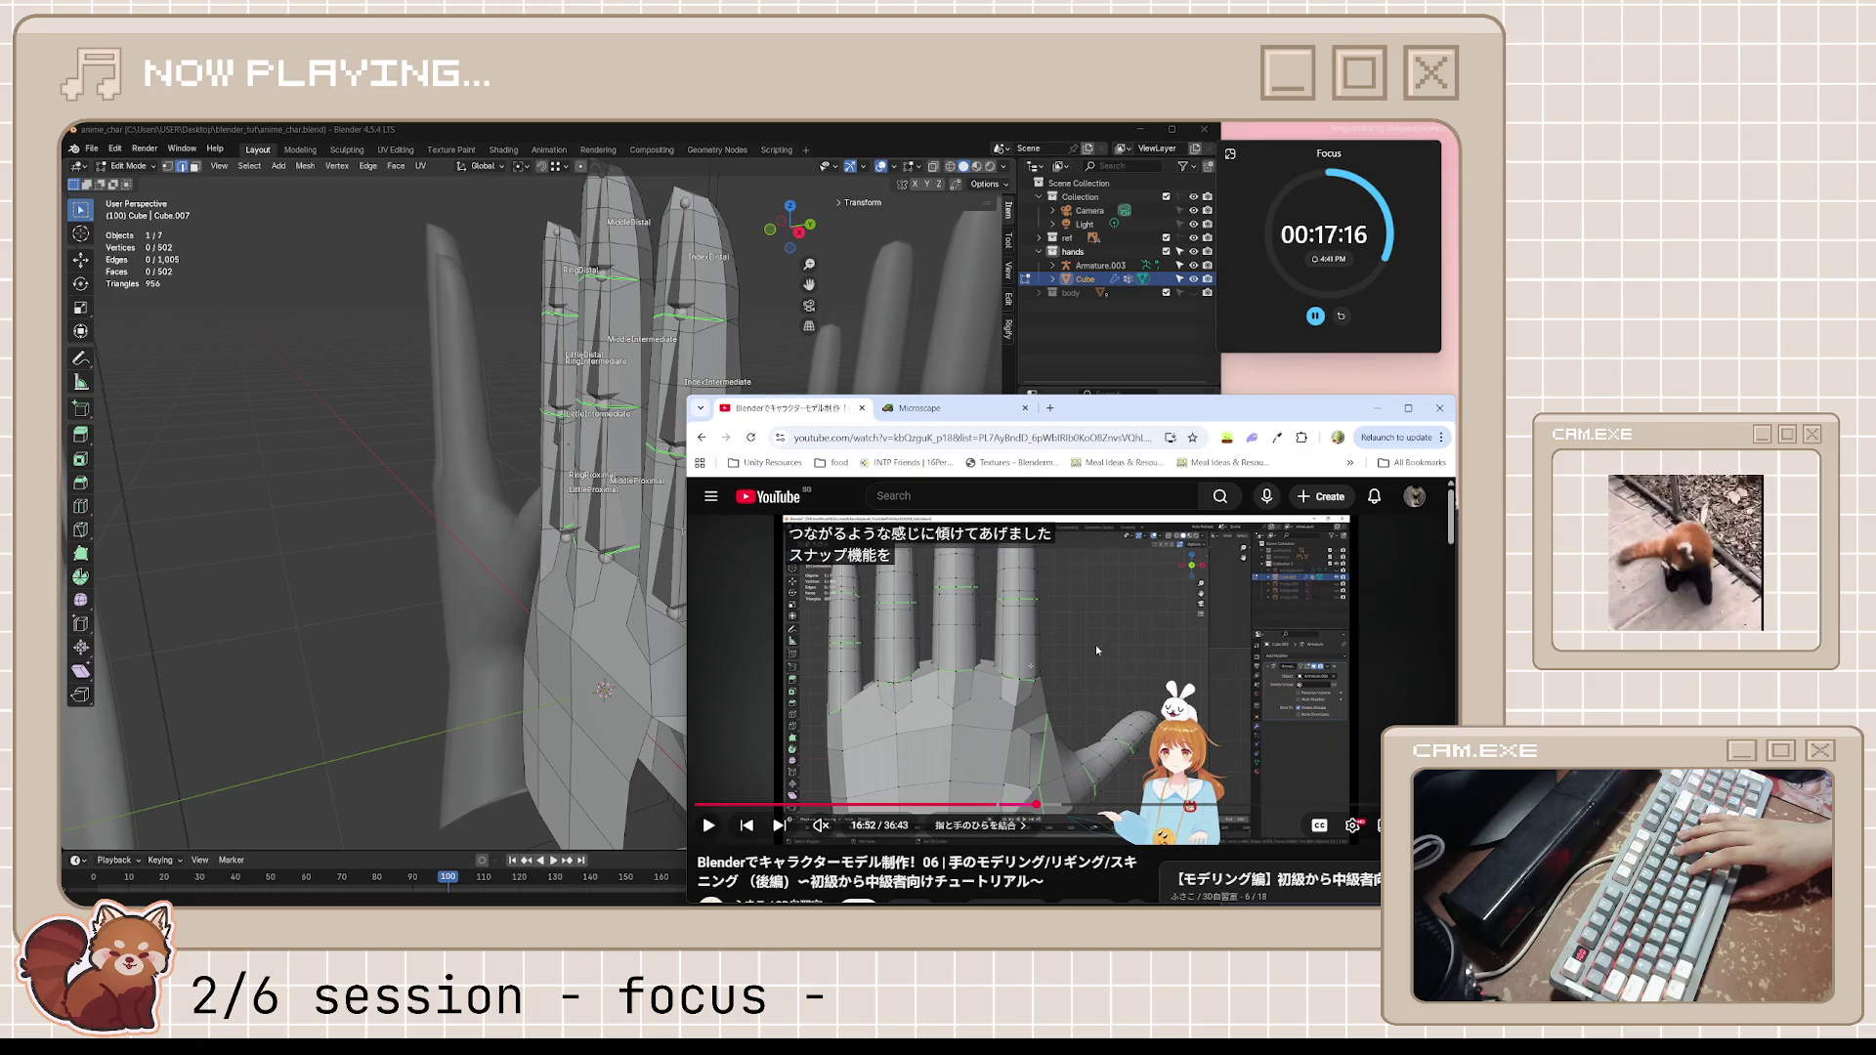
click(1096, 643)
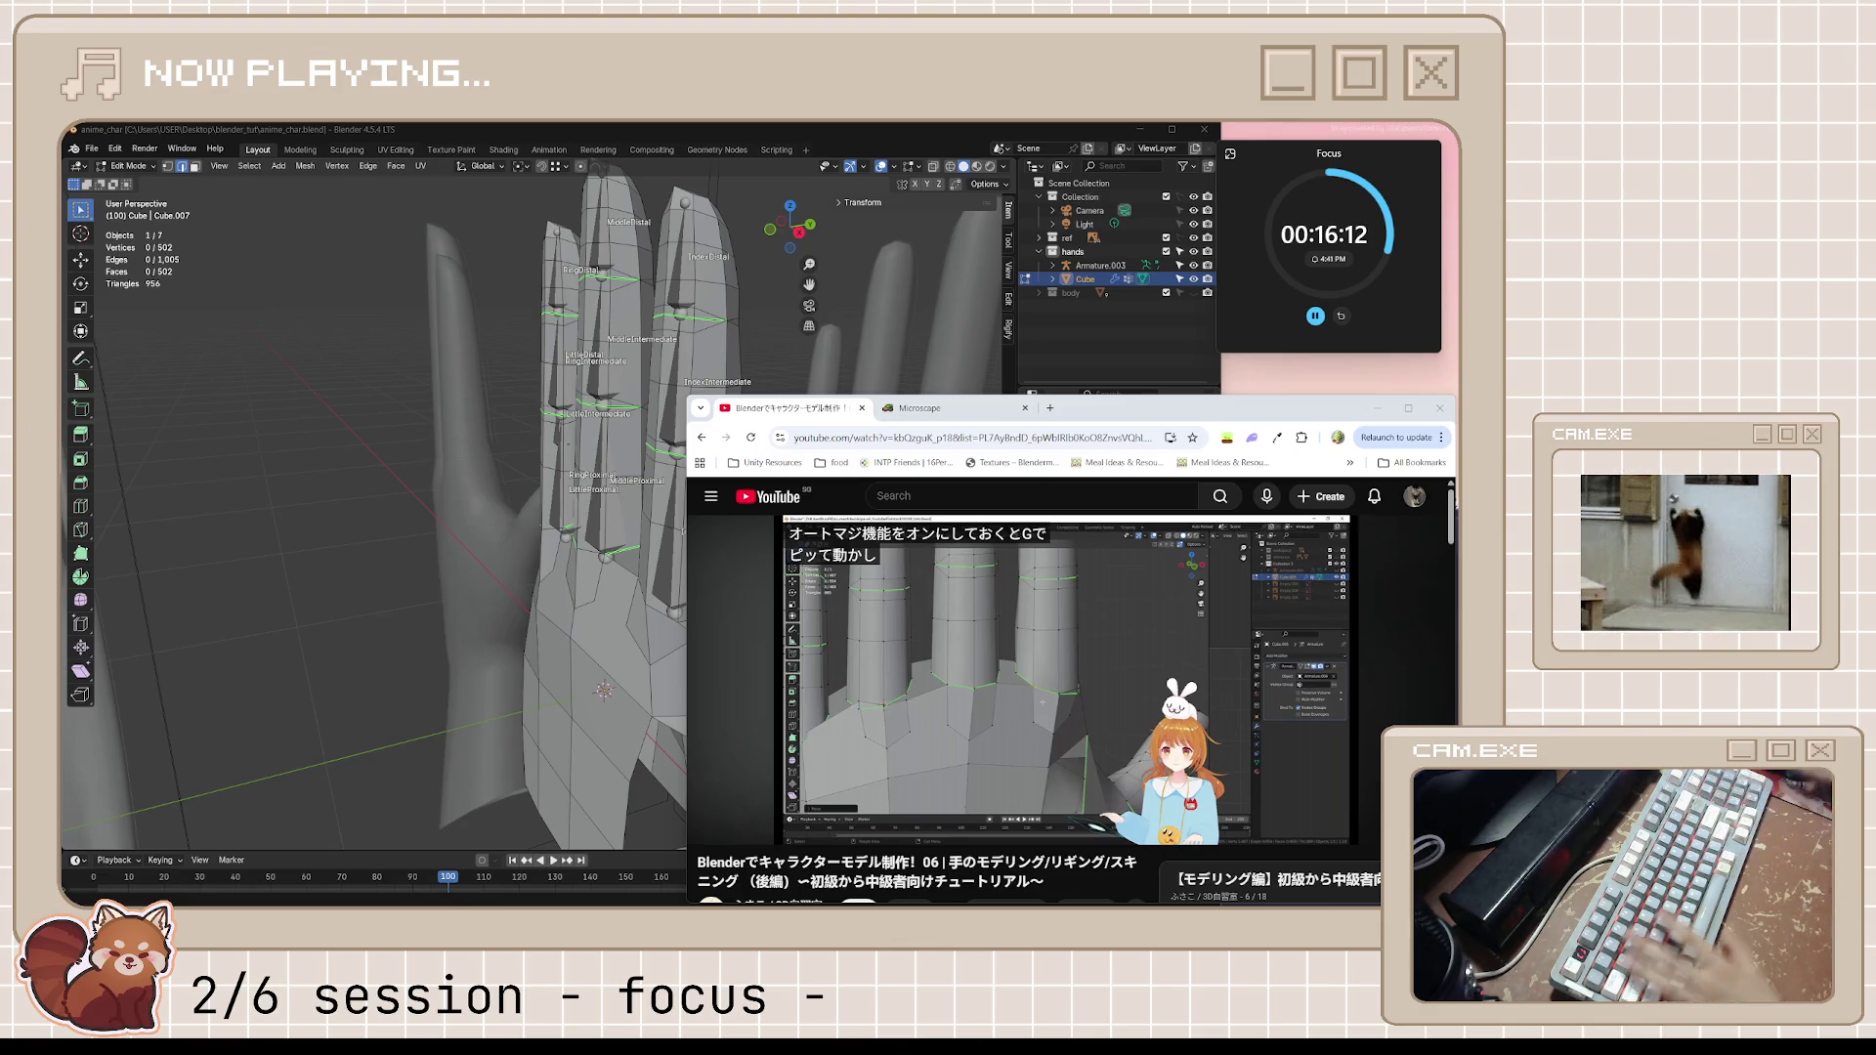
Play through the smooth-shading and palm-detailing part, then return to the hand in Blender
click(1024, 704)
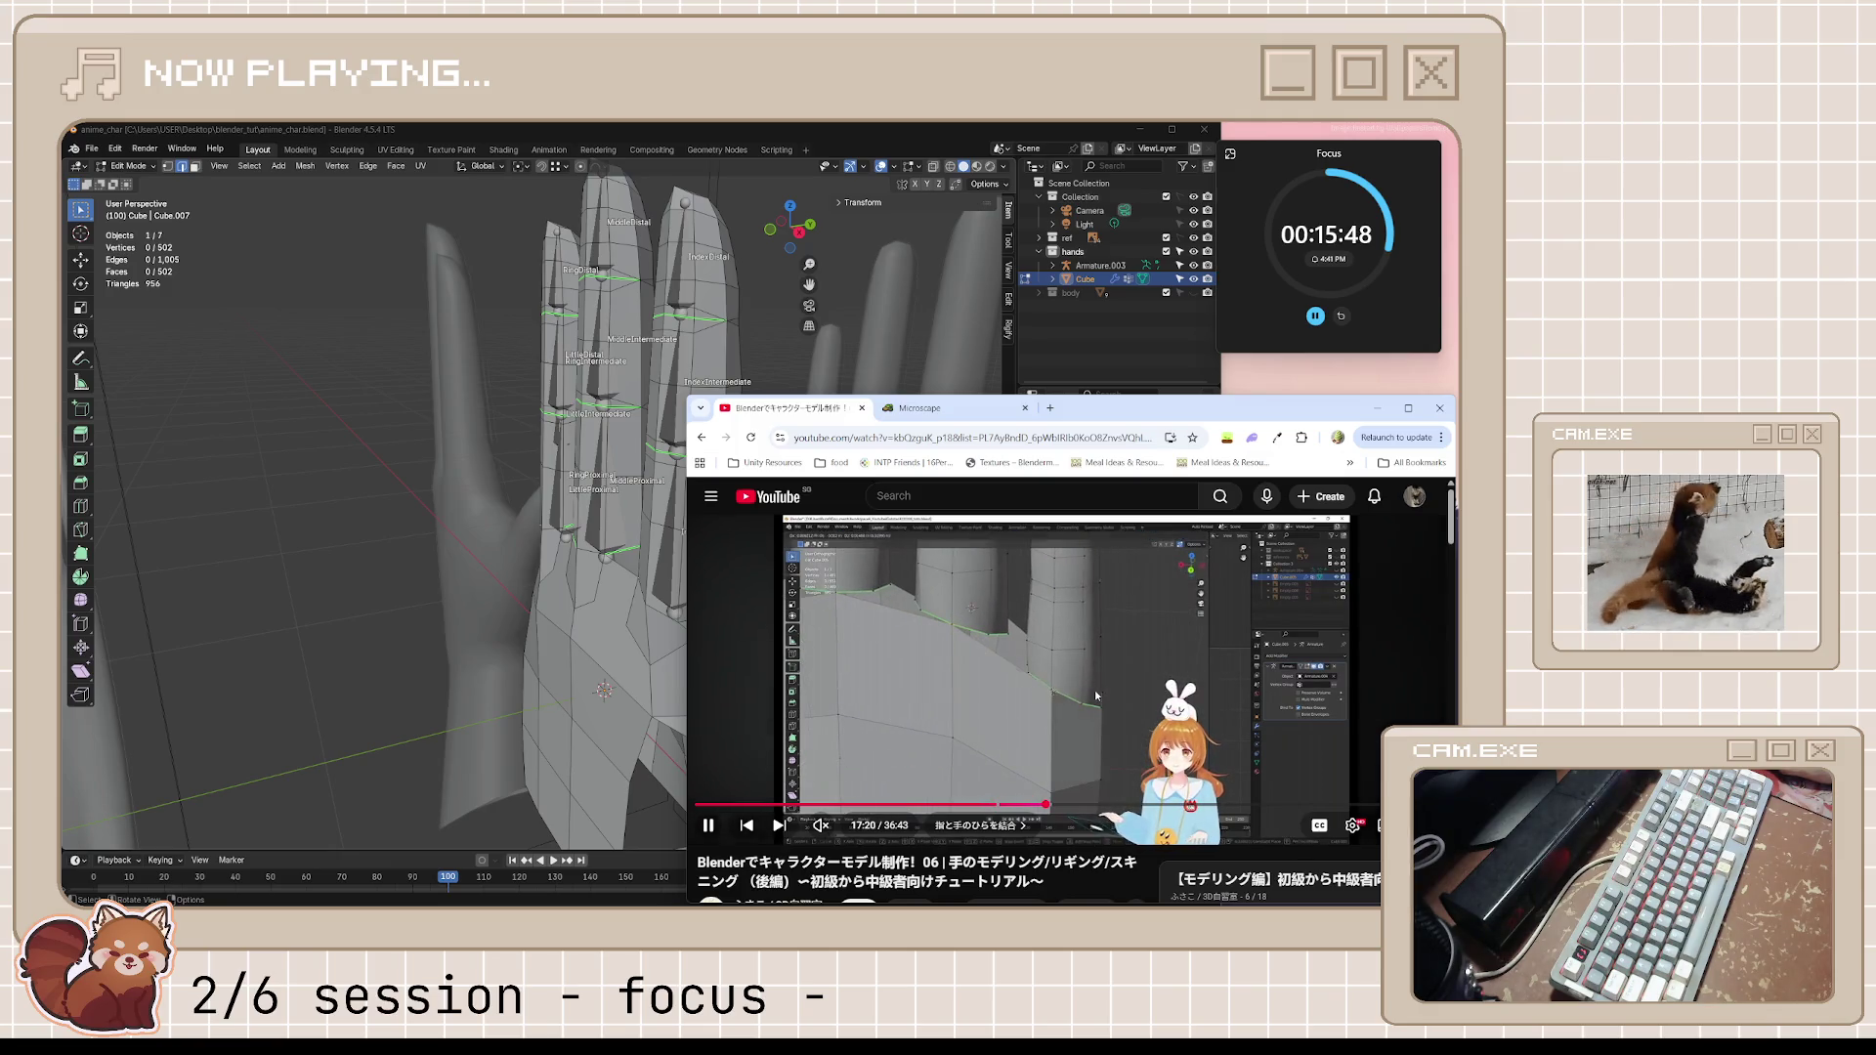
key(space)
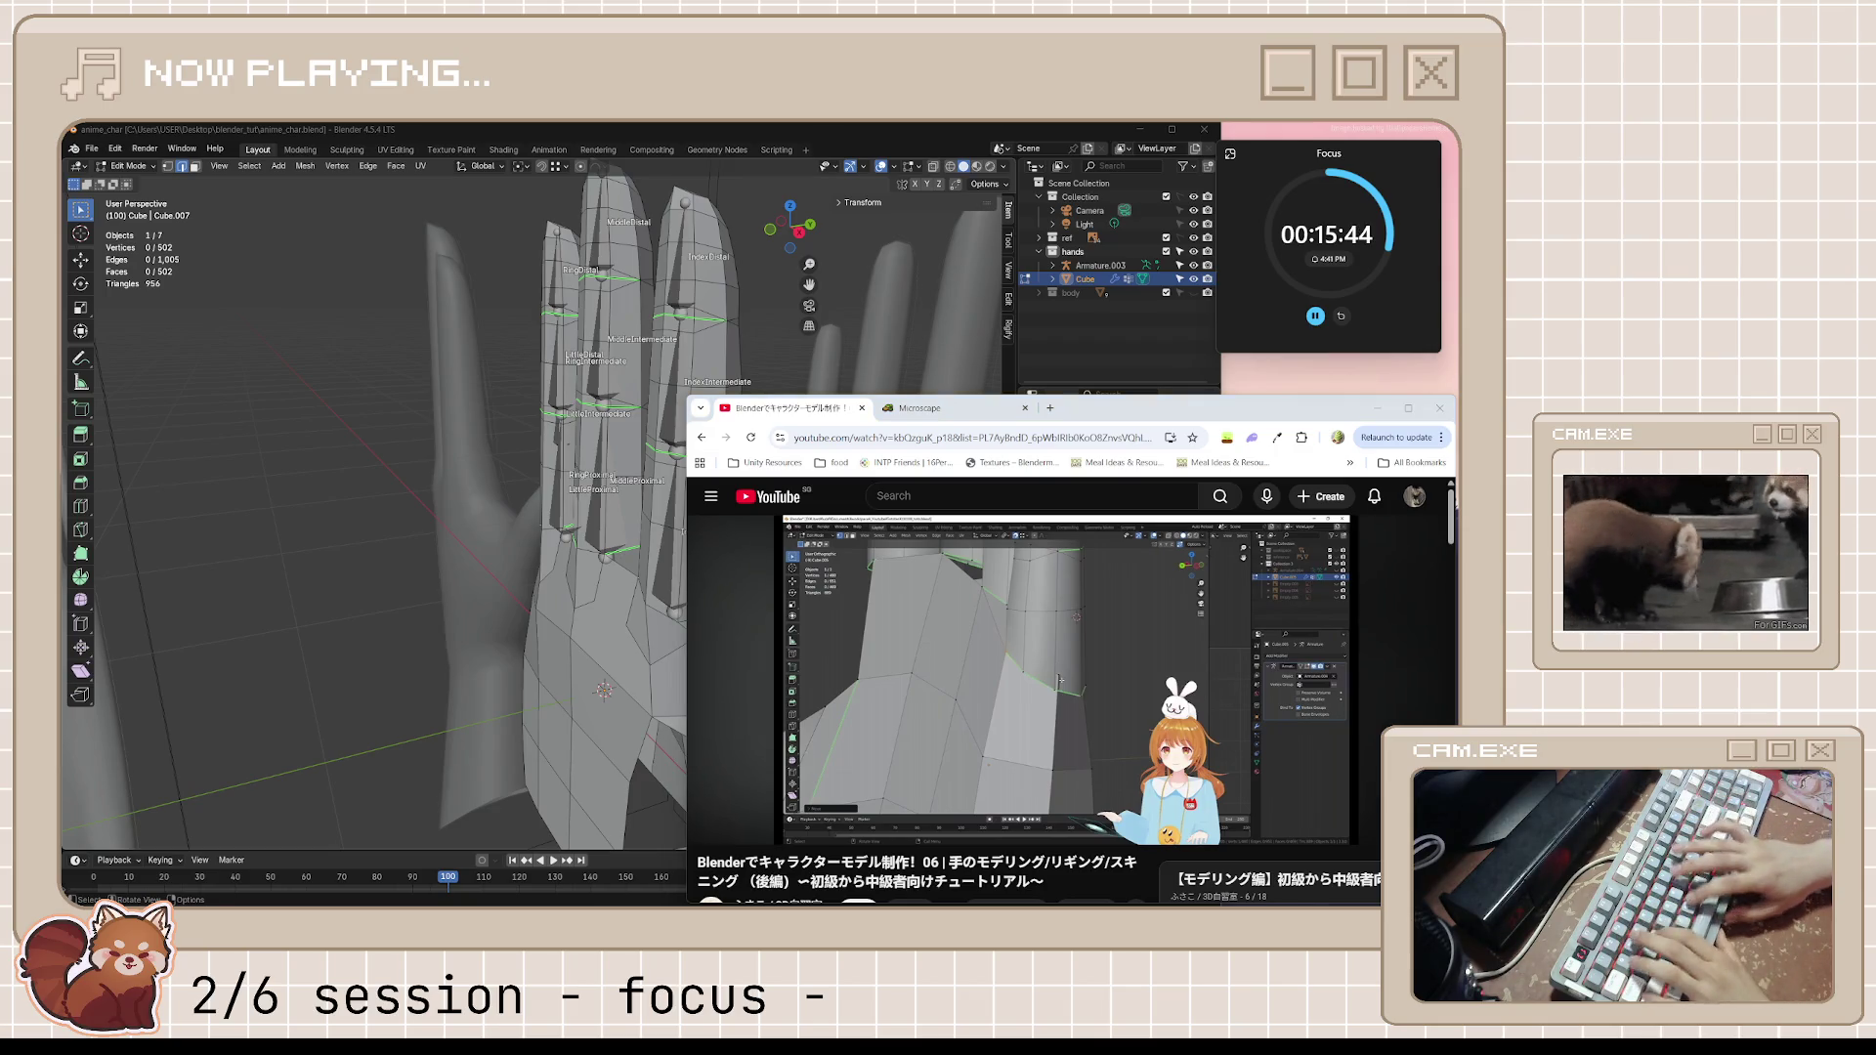
mouse_move(1055, 674)
click(1056, 718)
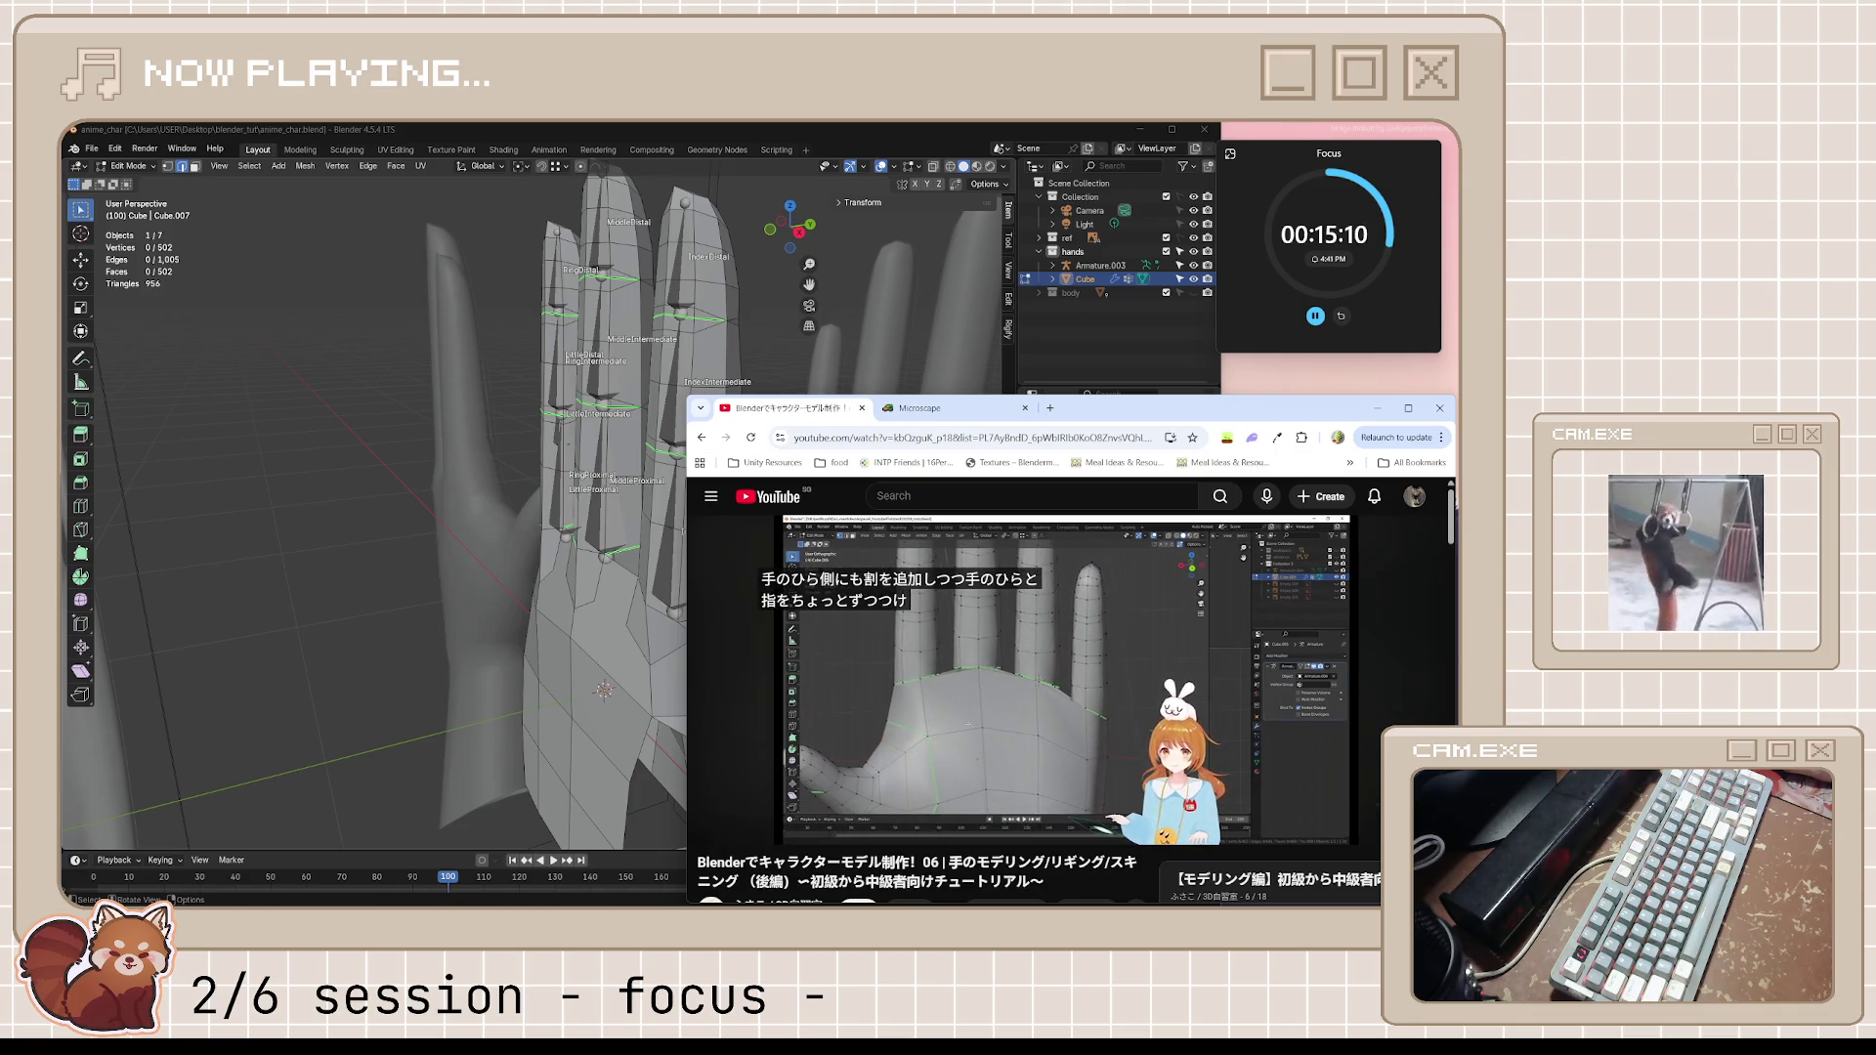
click(1013, 686)
middle_drag(660, 441, 619, 467)
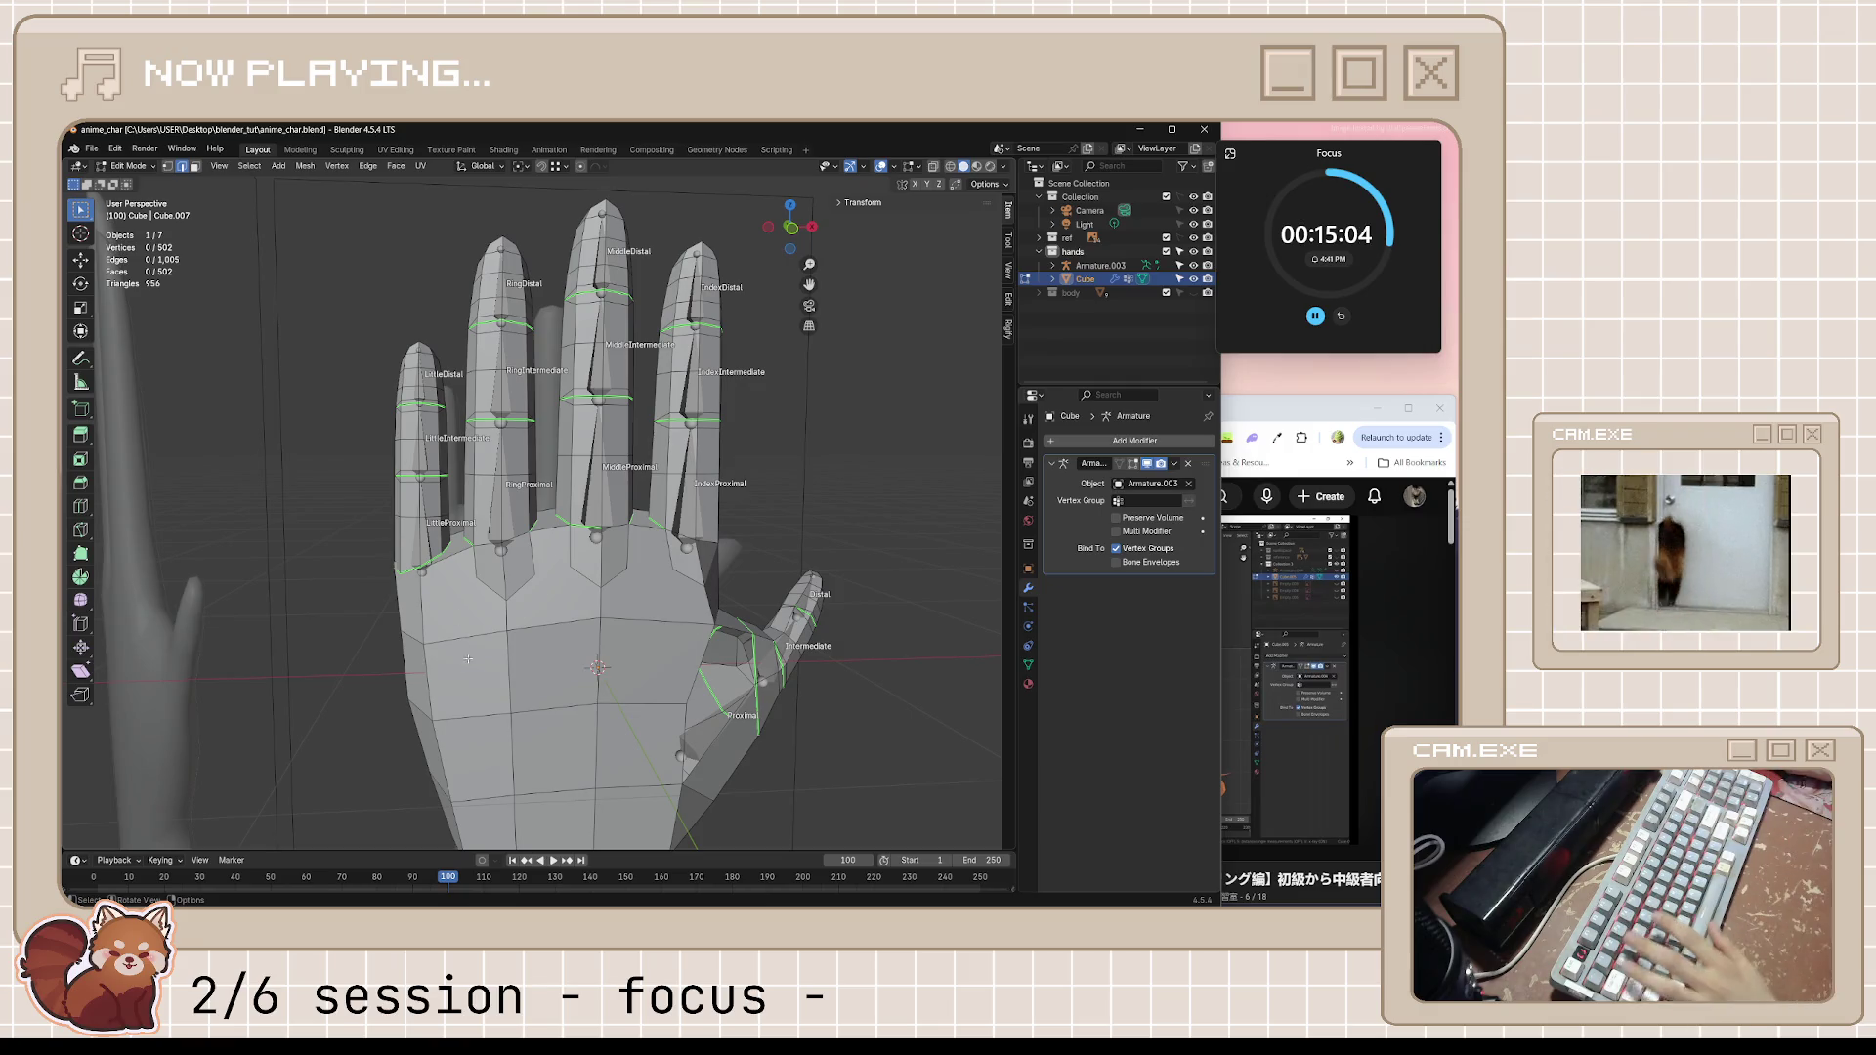
Re-enter edit mode on the hand mesh with X-ray on and the finger bases facing the view
key(alt+Tab)
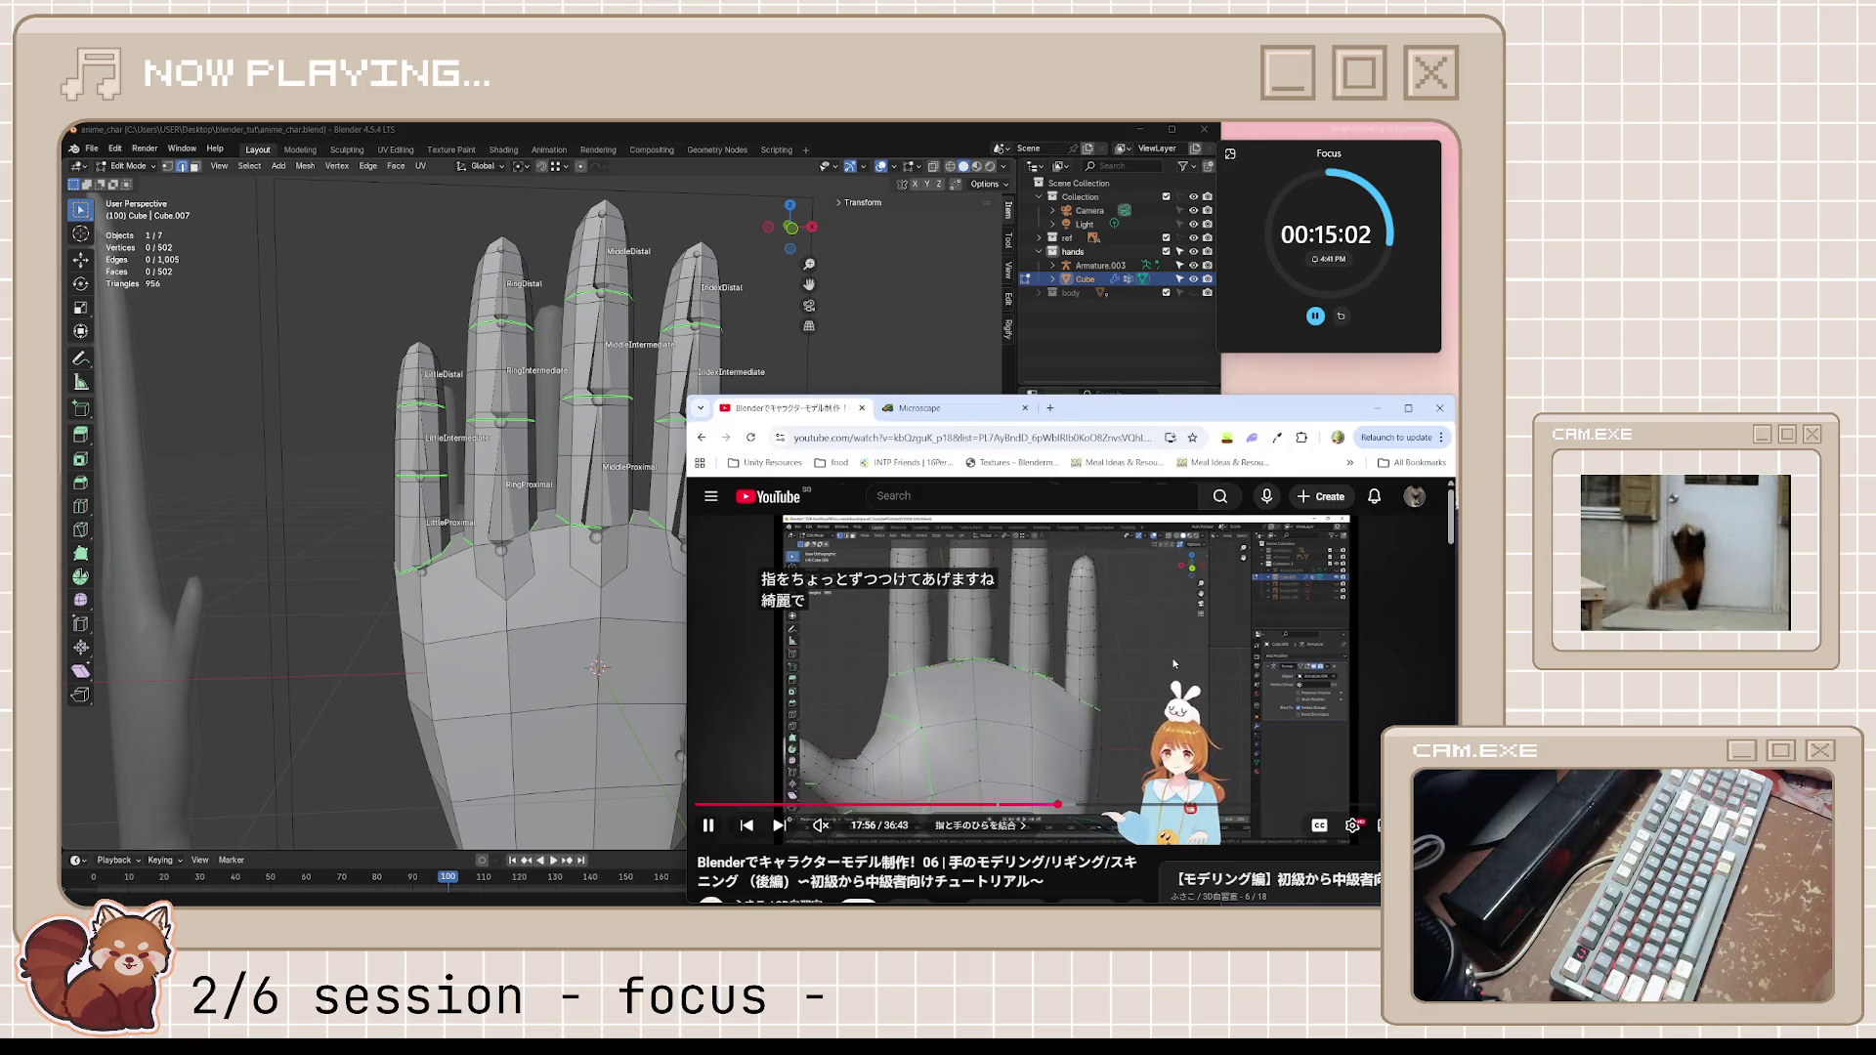
middle_drag(452, 540, 724, 522)
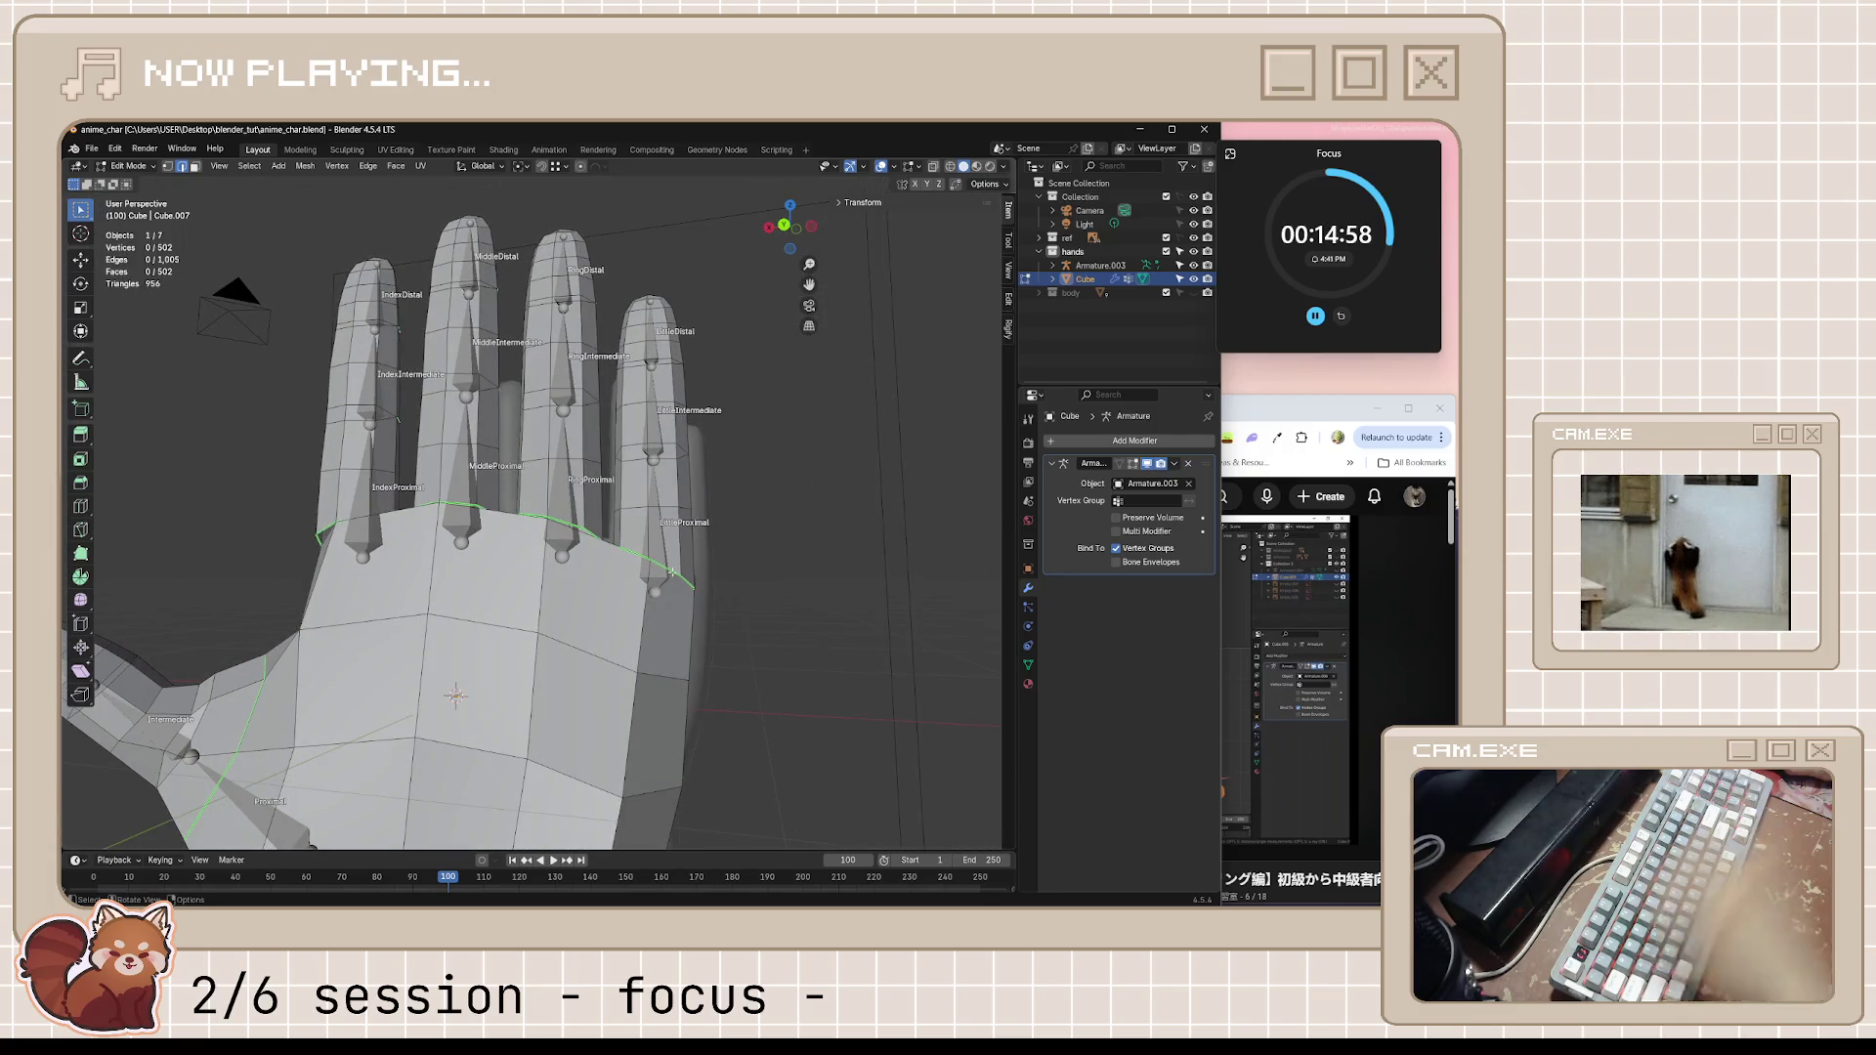
key(Tab)
middle_drag(685, 623, 651, 611)
key(Tab)
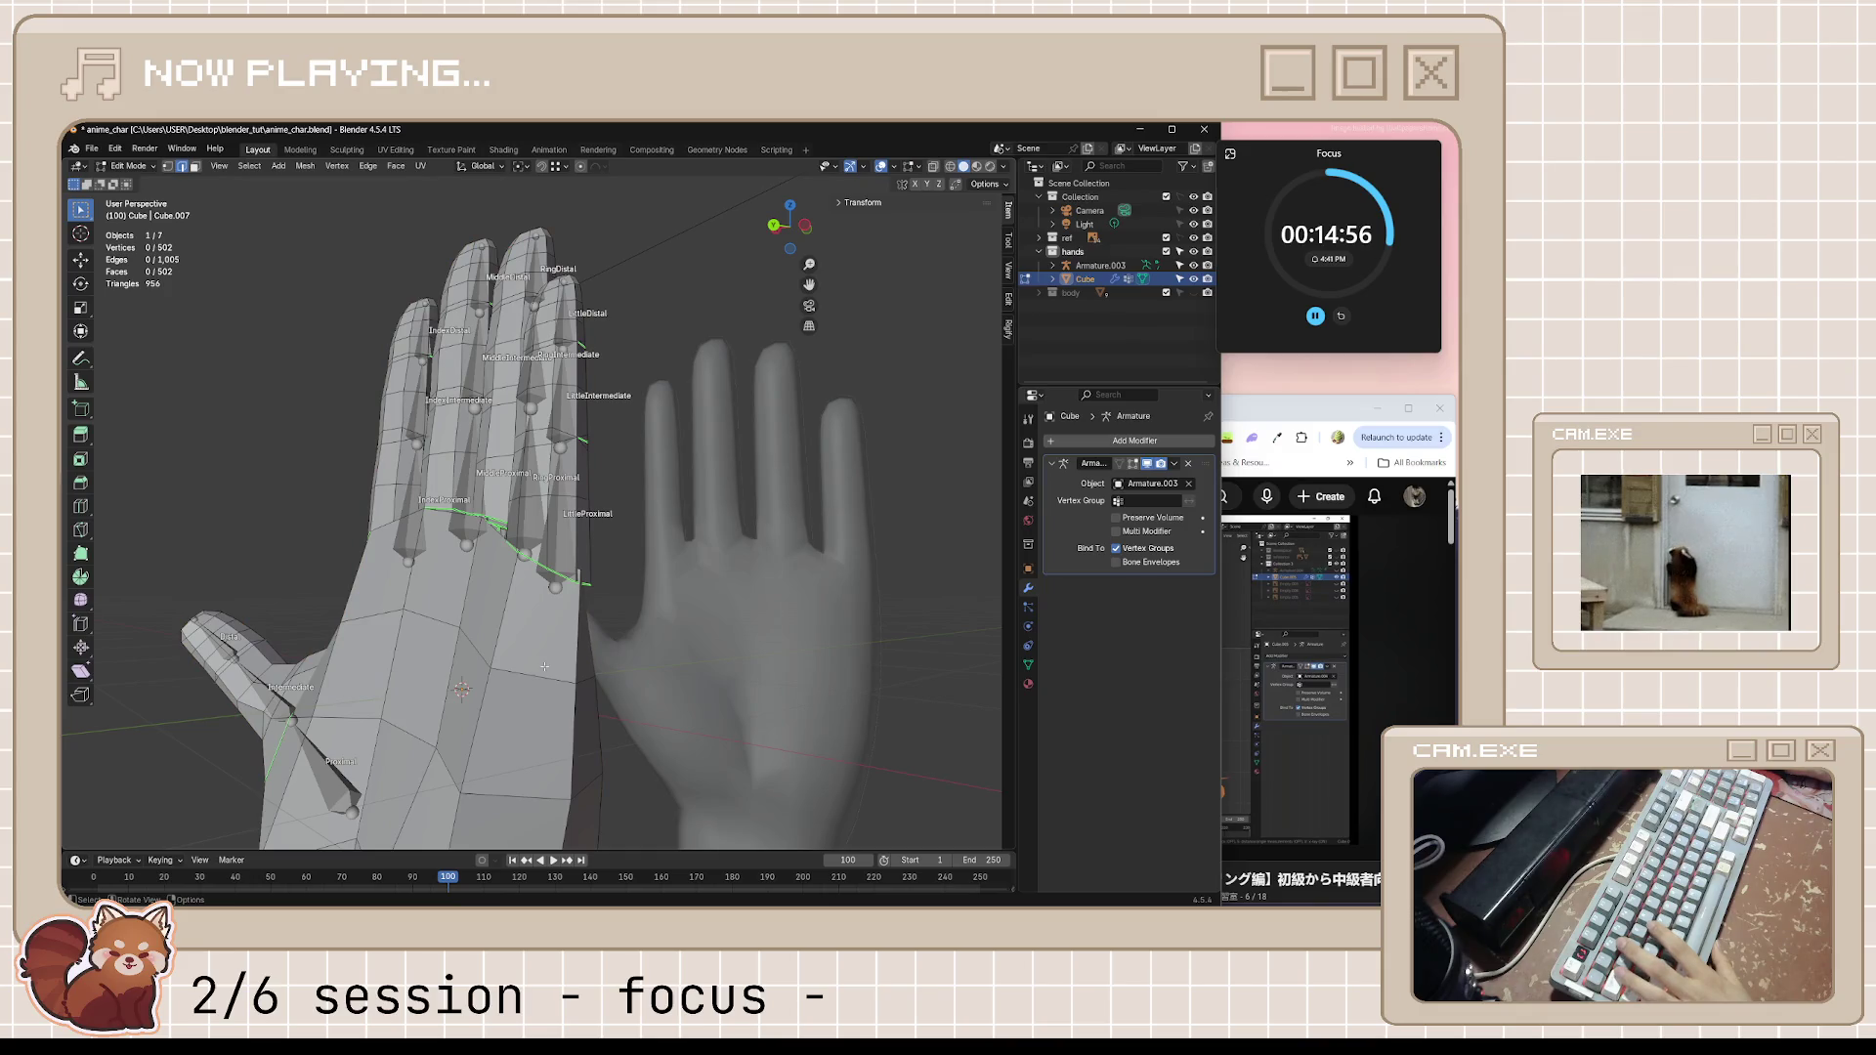
key(Tab)
key(Tab)
scroll(599, 615, up, 5)
mouse_move(600, 615)
middle_down()
mouse_move(680, 597)
mouse_move(664, 611)
middle_up()
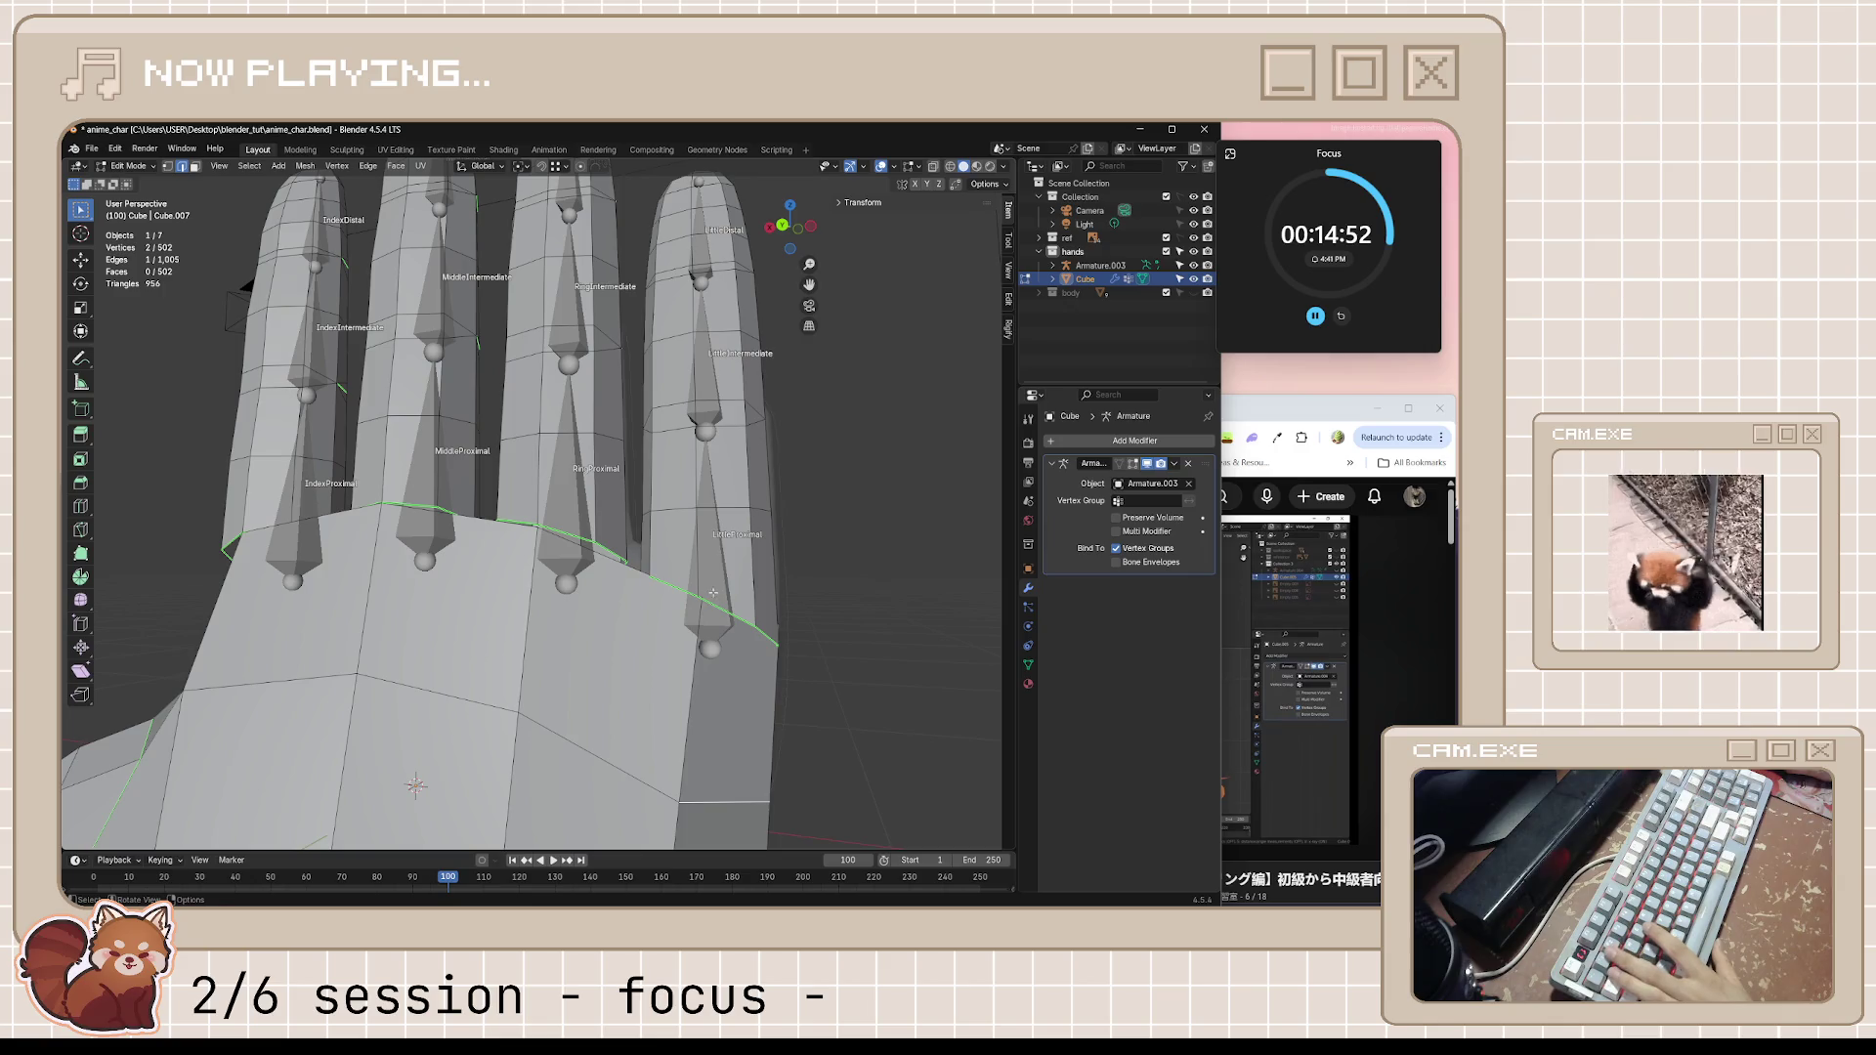
key(alt+z)
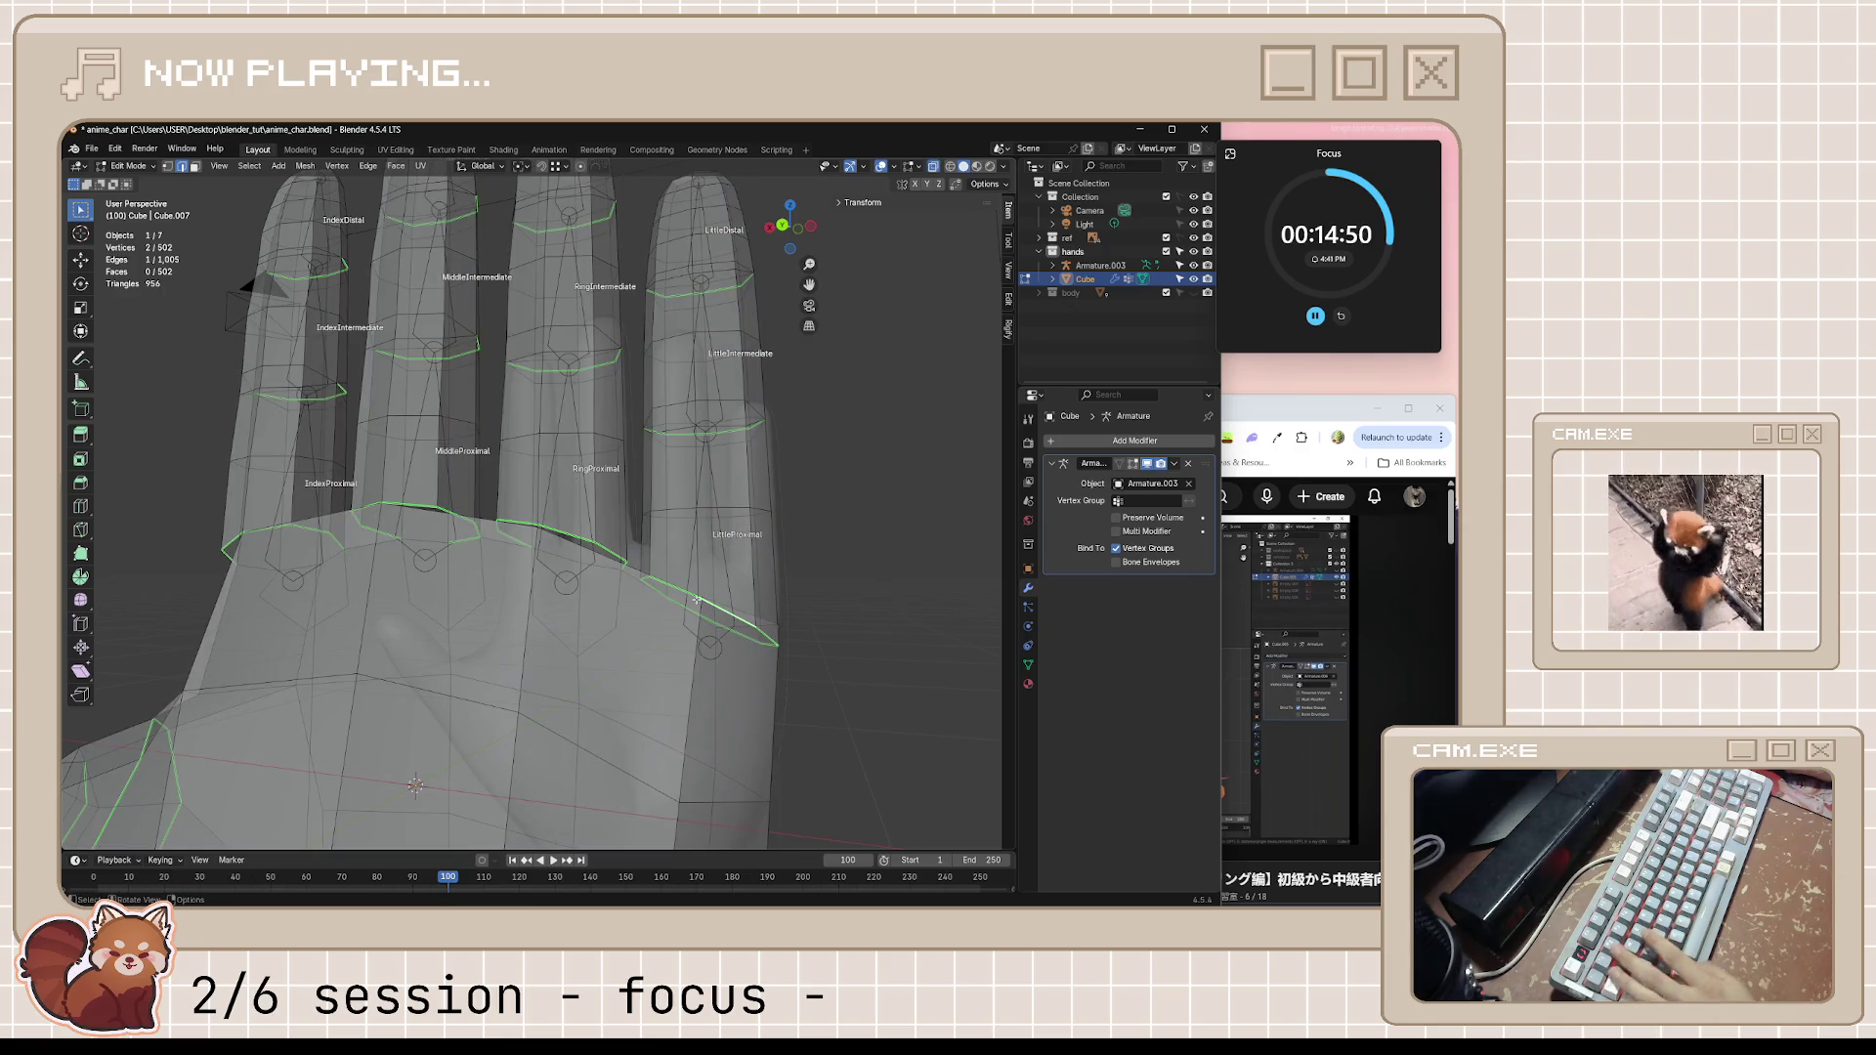
mouse_move(706, 601)
middle_down()
mouse_move(800, 679)
mouse_move(703, 617)
middle_up()
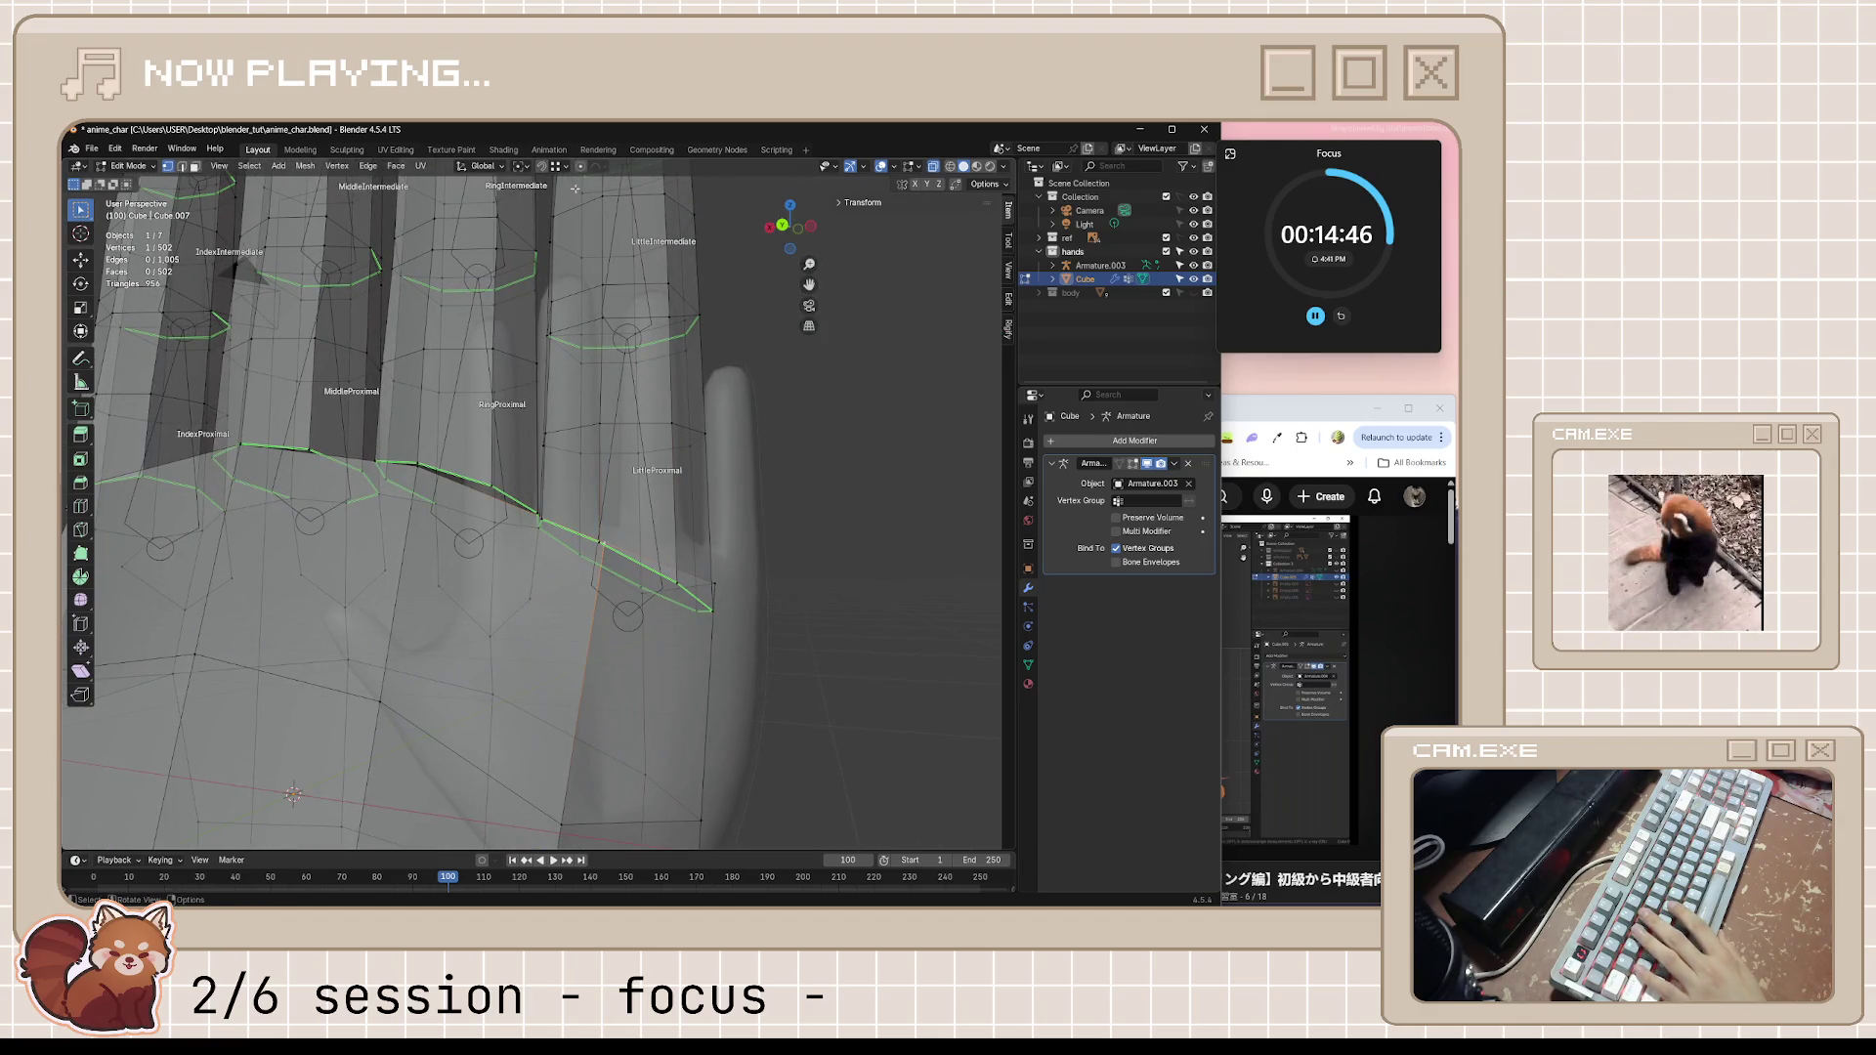
Nudge the finger-base loop, the thumb loop and a finger-base vertex into place with grab moves
key(g)
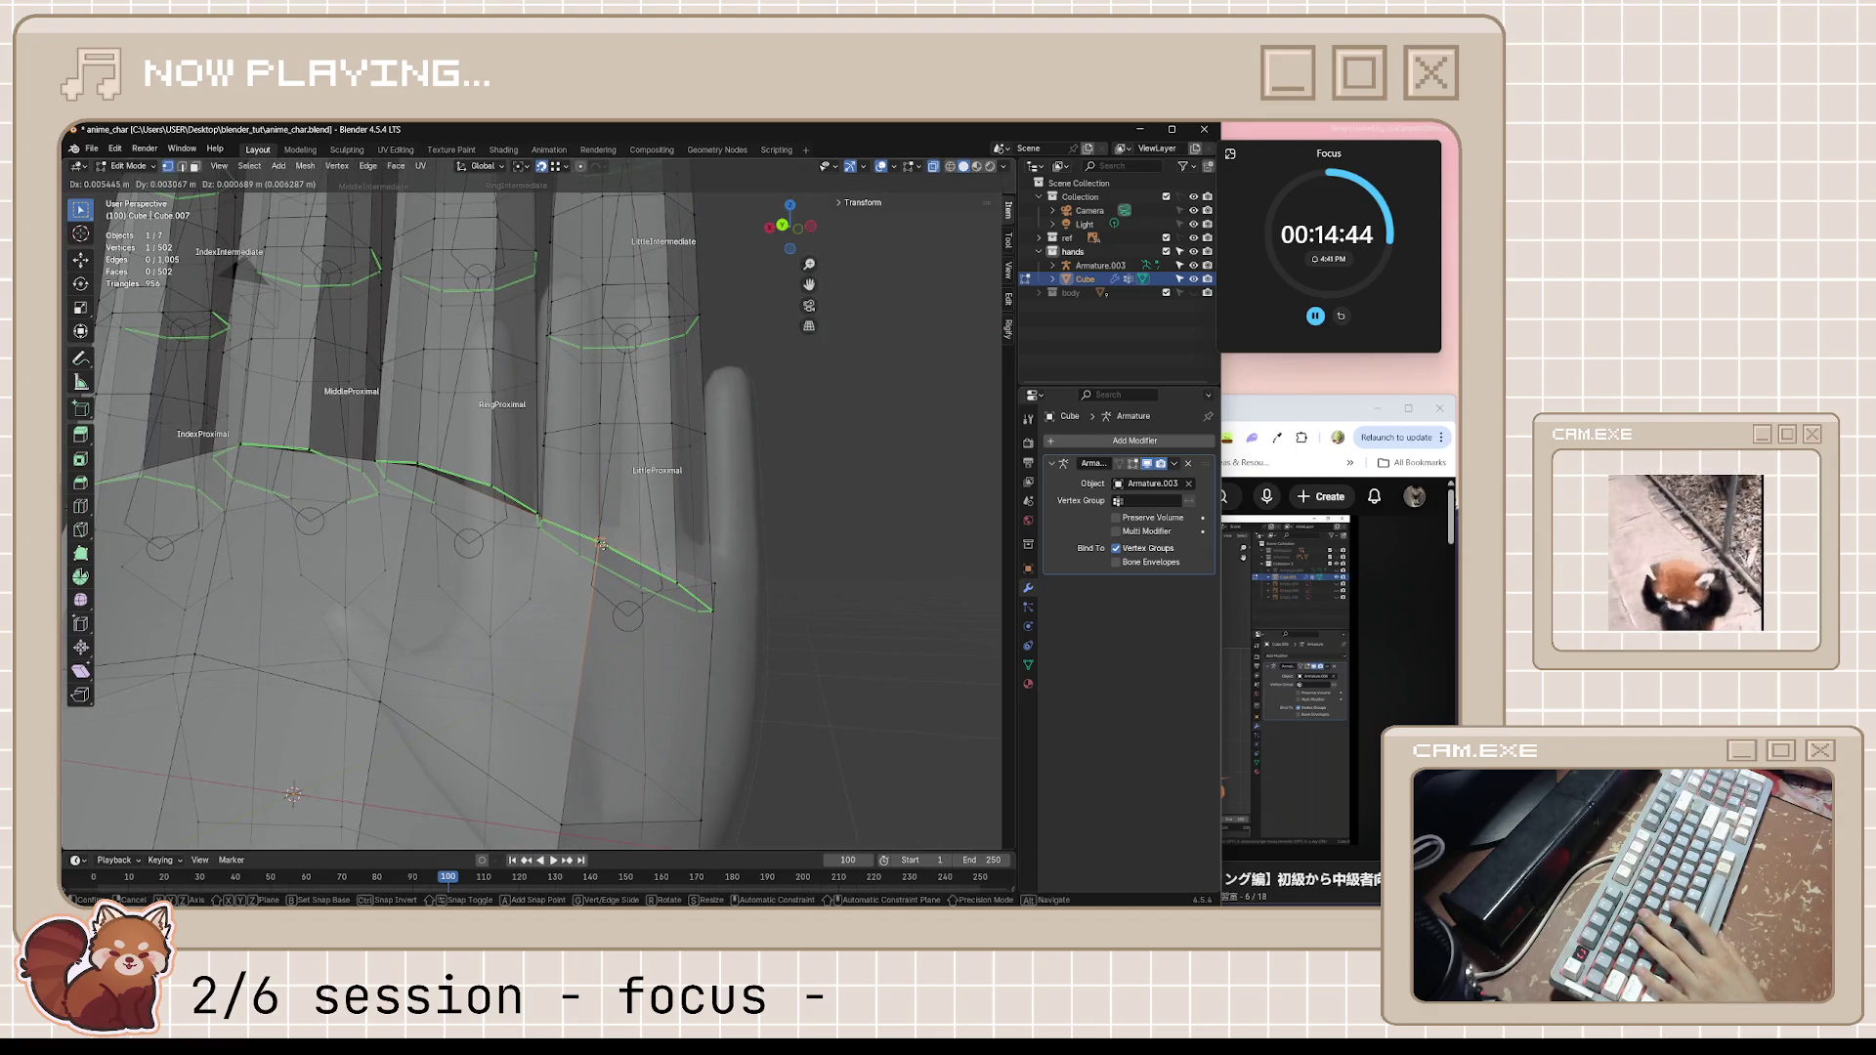
click(732, 591)
mouse_move(732, 591)
middle_down()
mouse_move(593, 619)
mouse_move(281, 567)
middle_up()
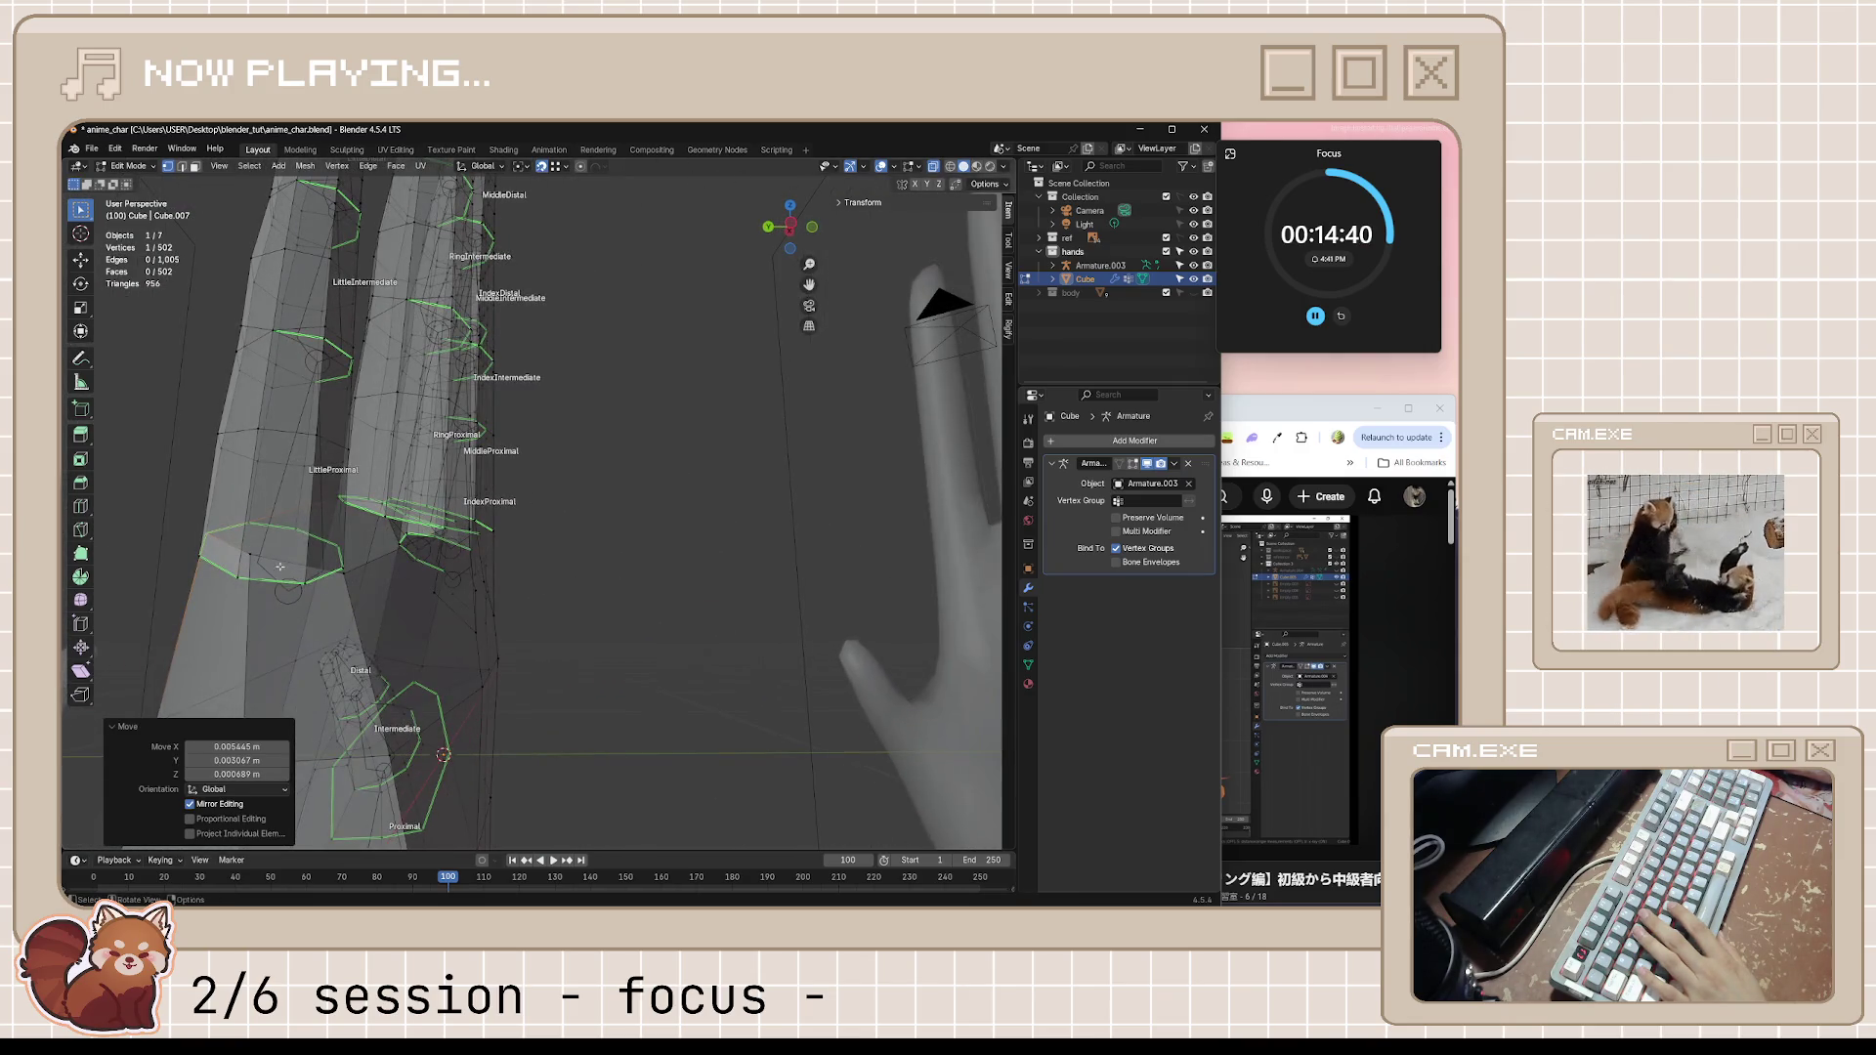
key(g)
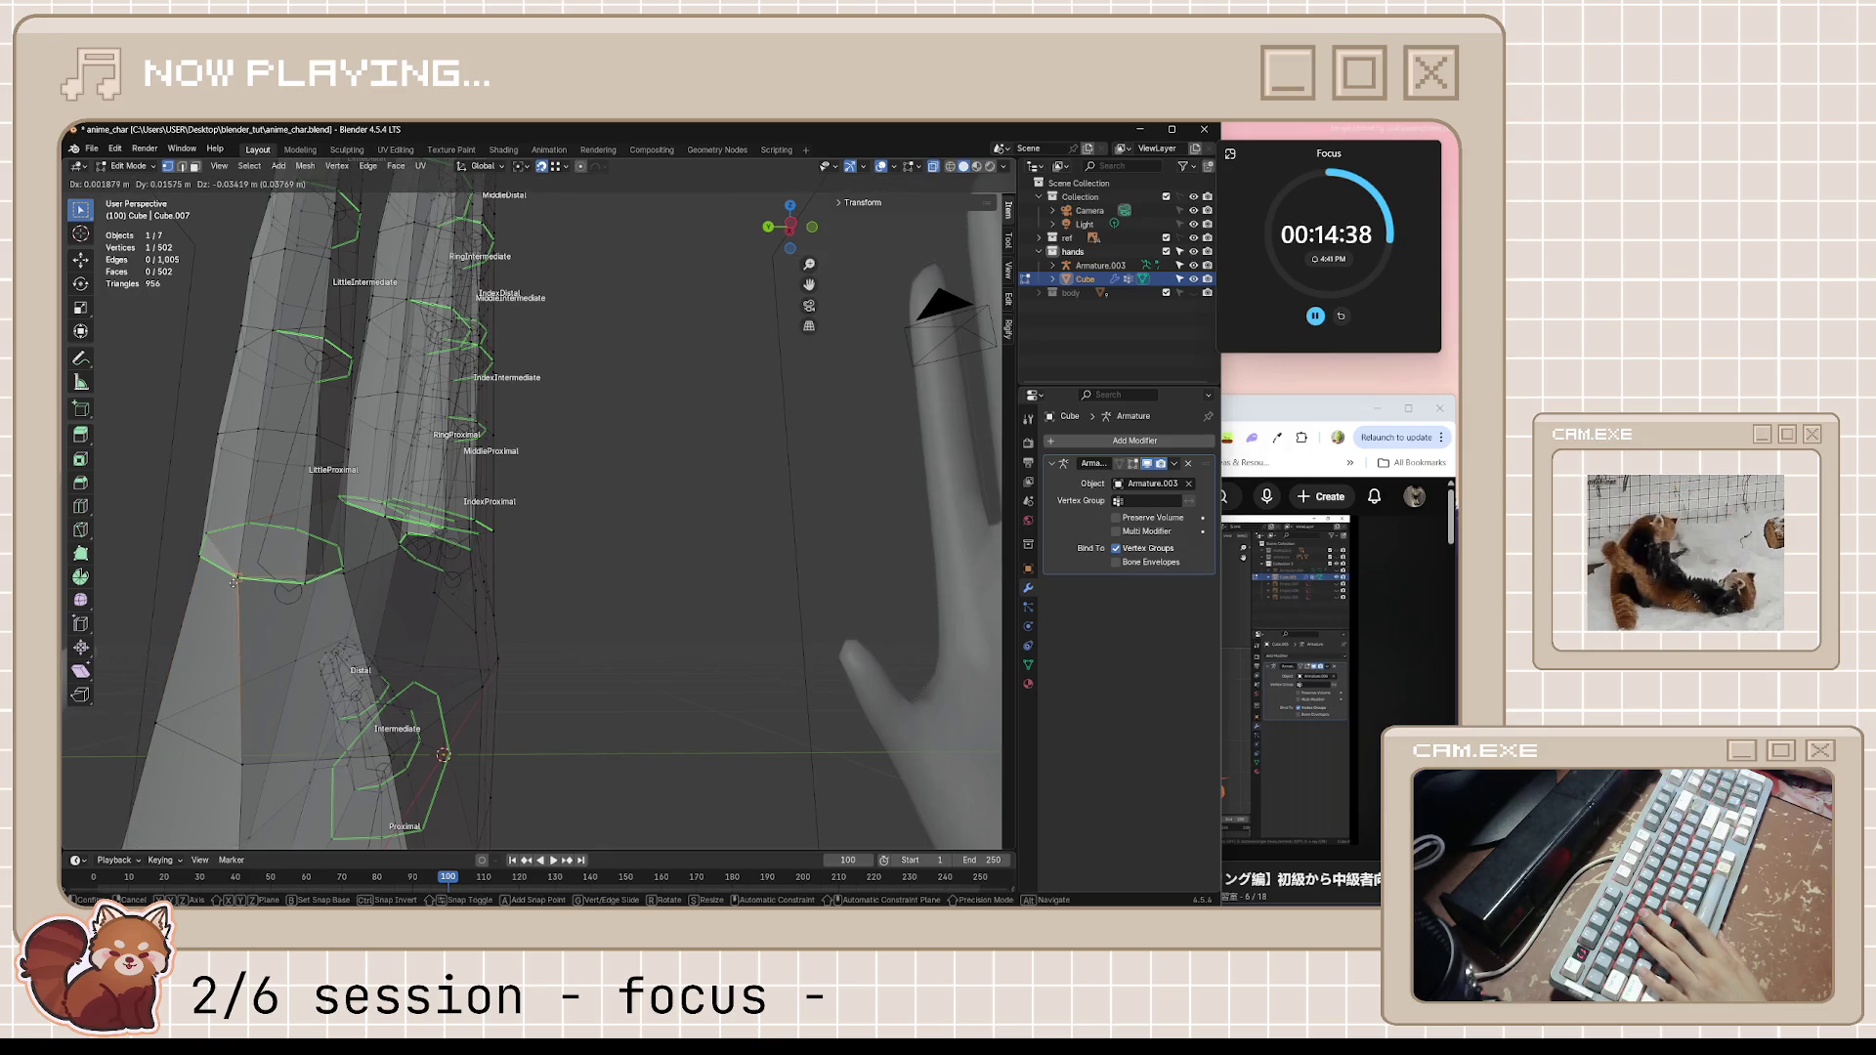
click(351, 579)
middle_drag(353, 579, 355, 557)
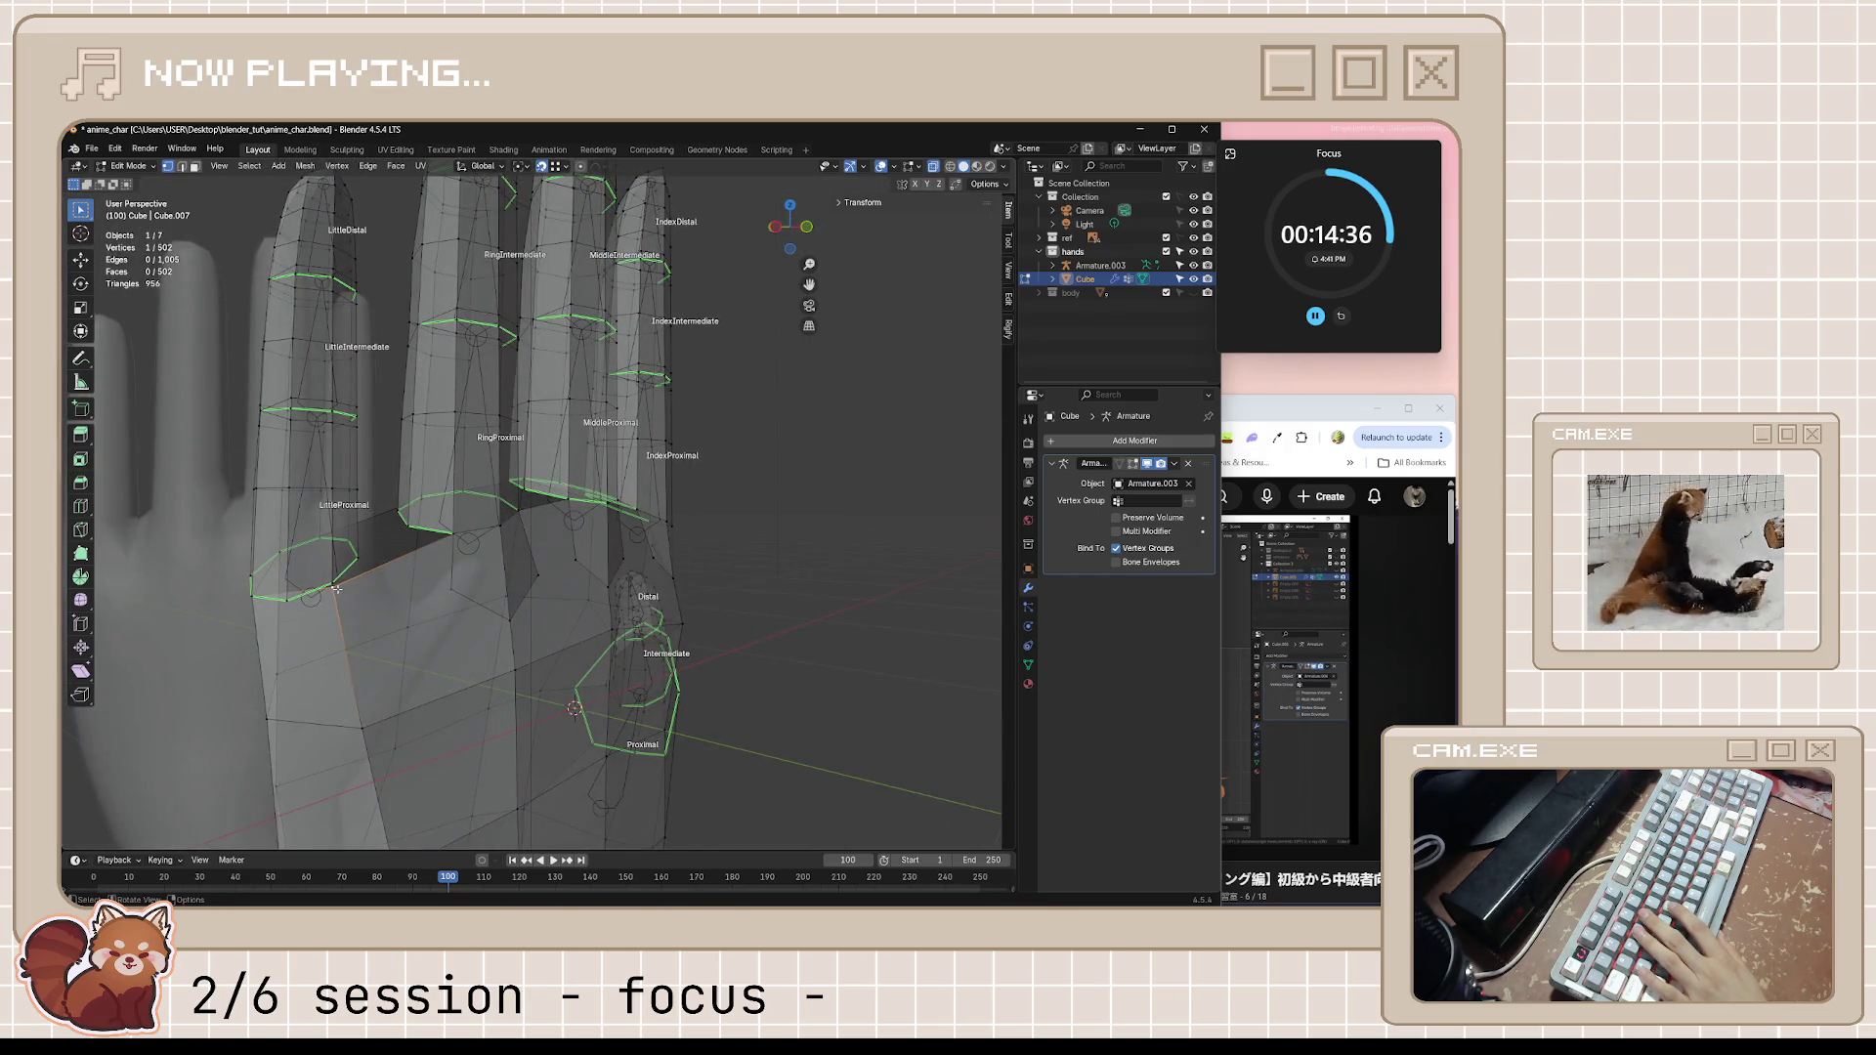
key(g)
click(331, 581)
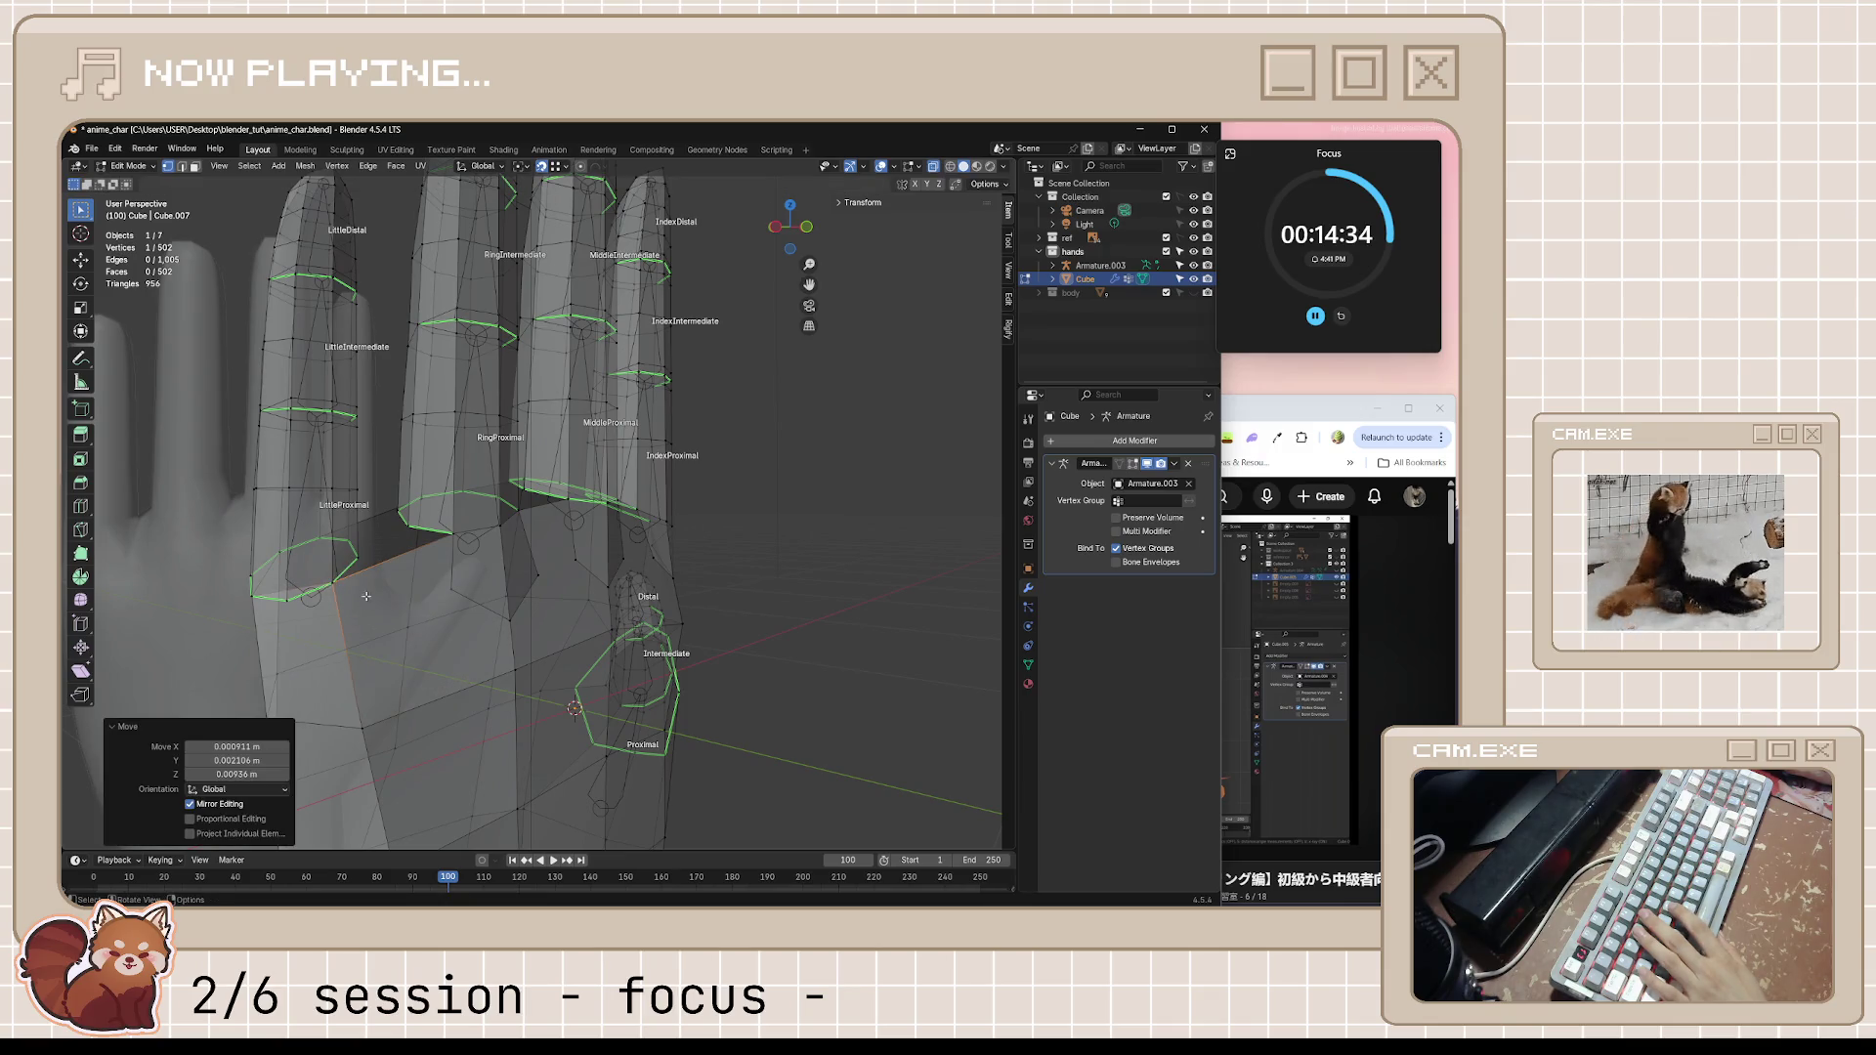
mouse_move(331, 582)
middle_down()
mouse_move(576, 583)
mouse_move(527, 573)
middle_up()
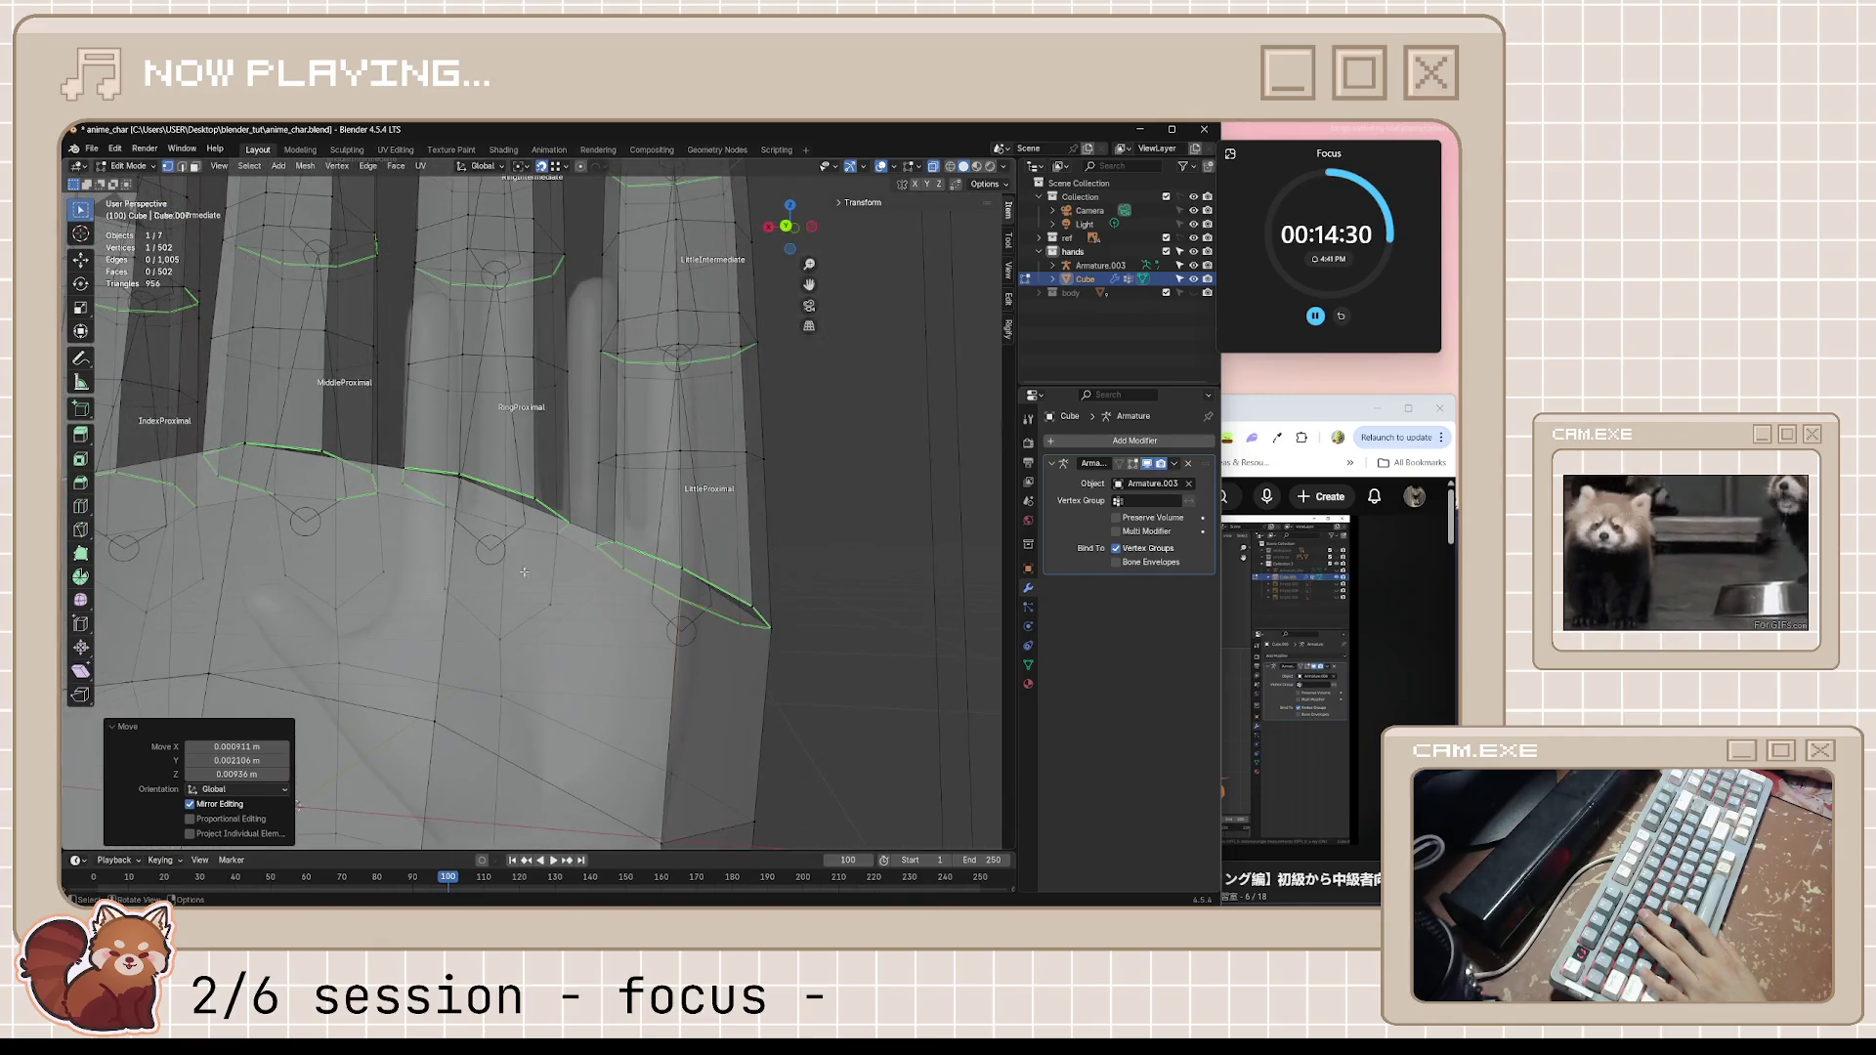
middle_drag(464, 514, 566, 620)
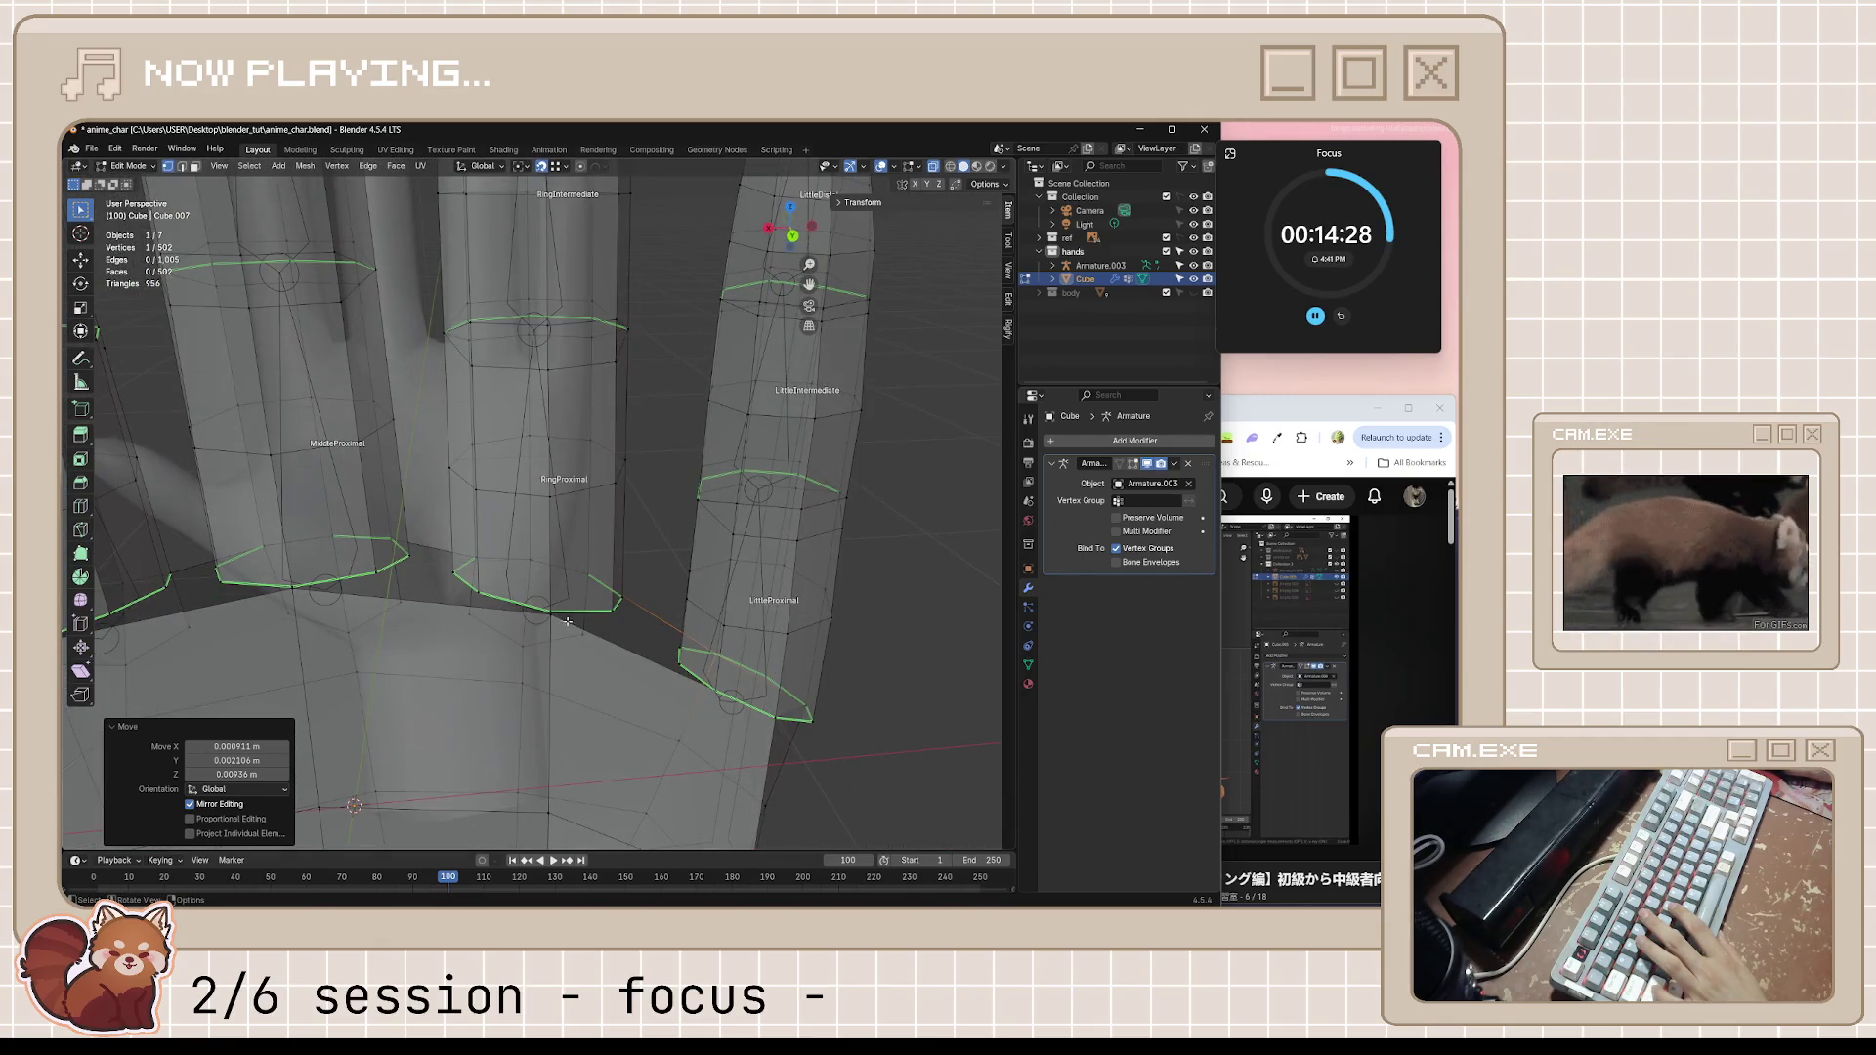
key(g)
click(553, 627)
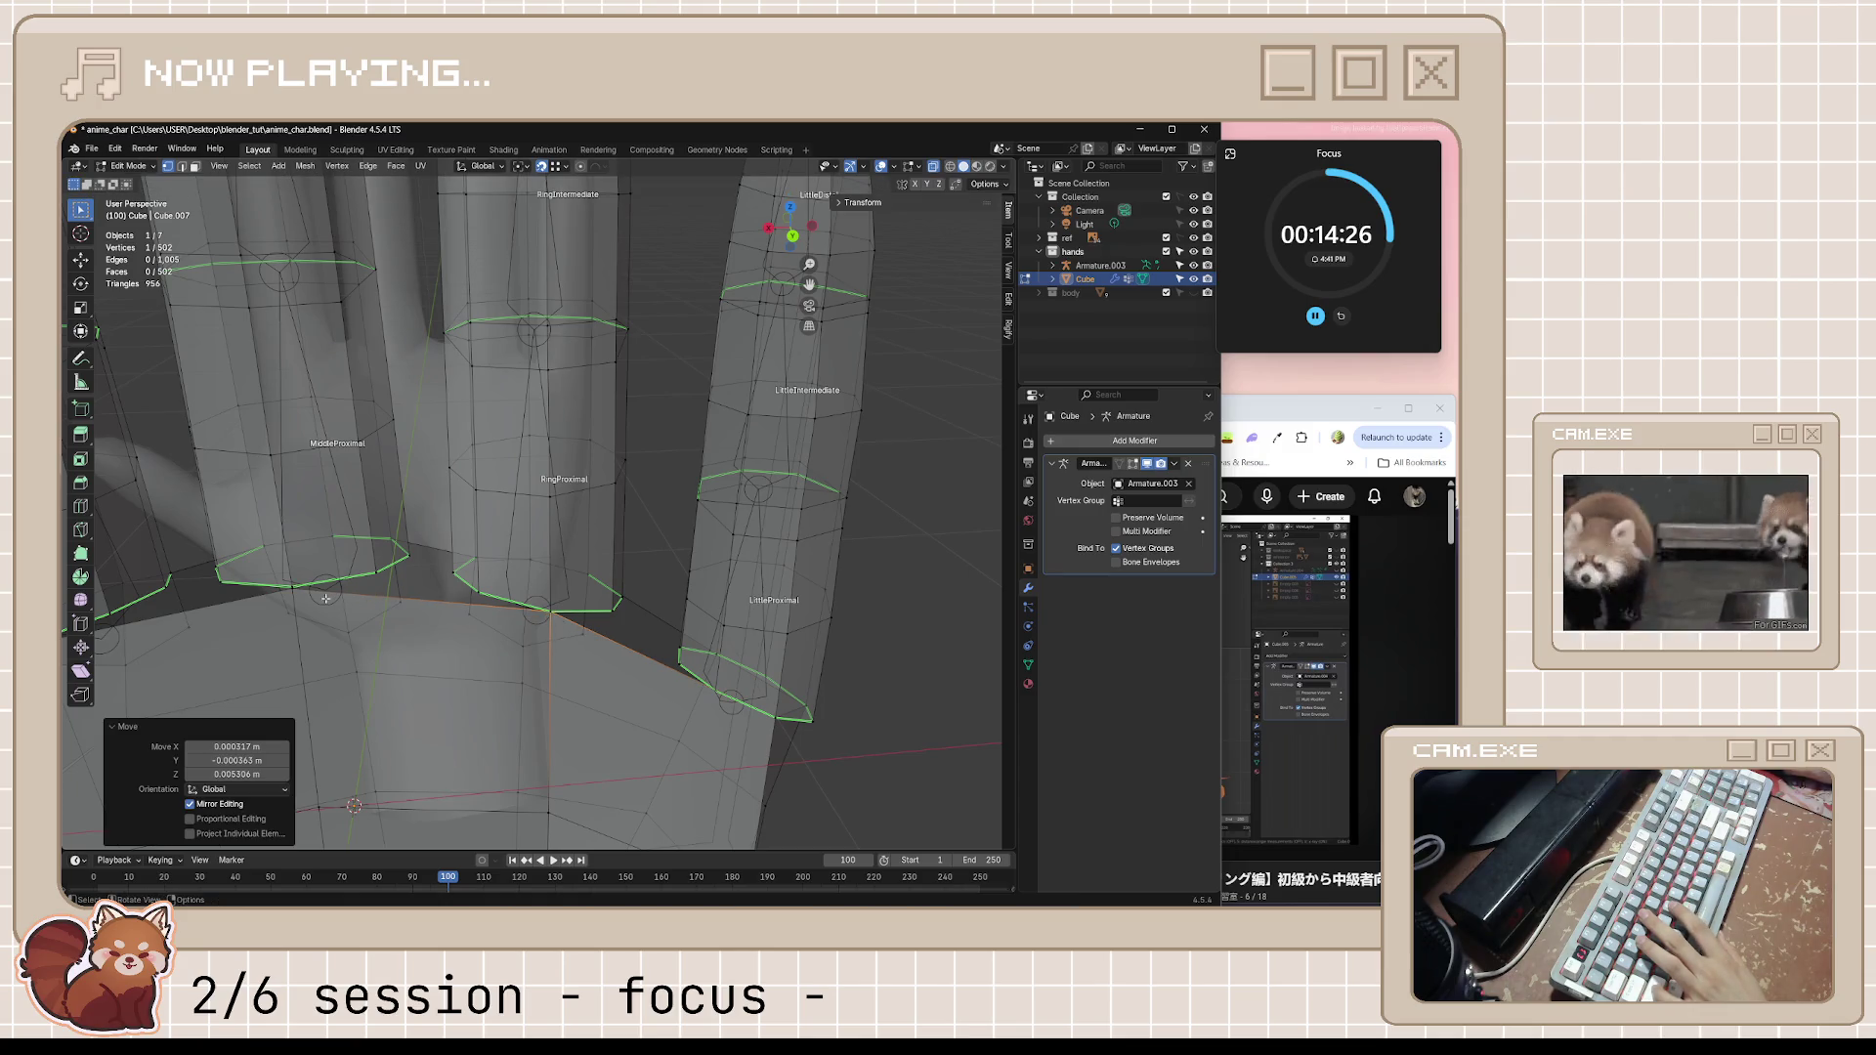
Move a vertex at the index finger base, review the fingers and leave edit mode
mouse_move(300, 592)
middle_down()
mouse_move(476, 591)
mouse_move(388, 589)
middle_up()
click(369, 613)
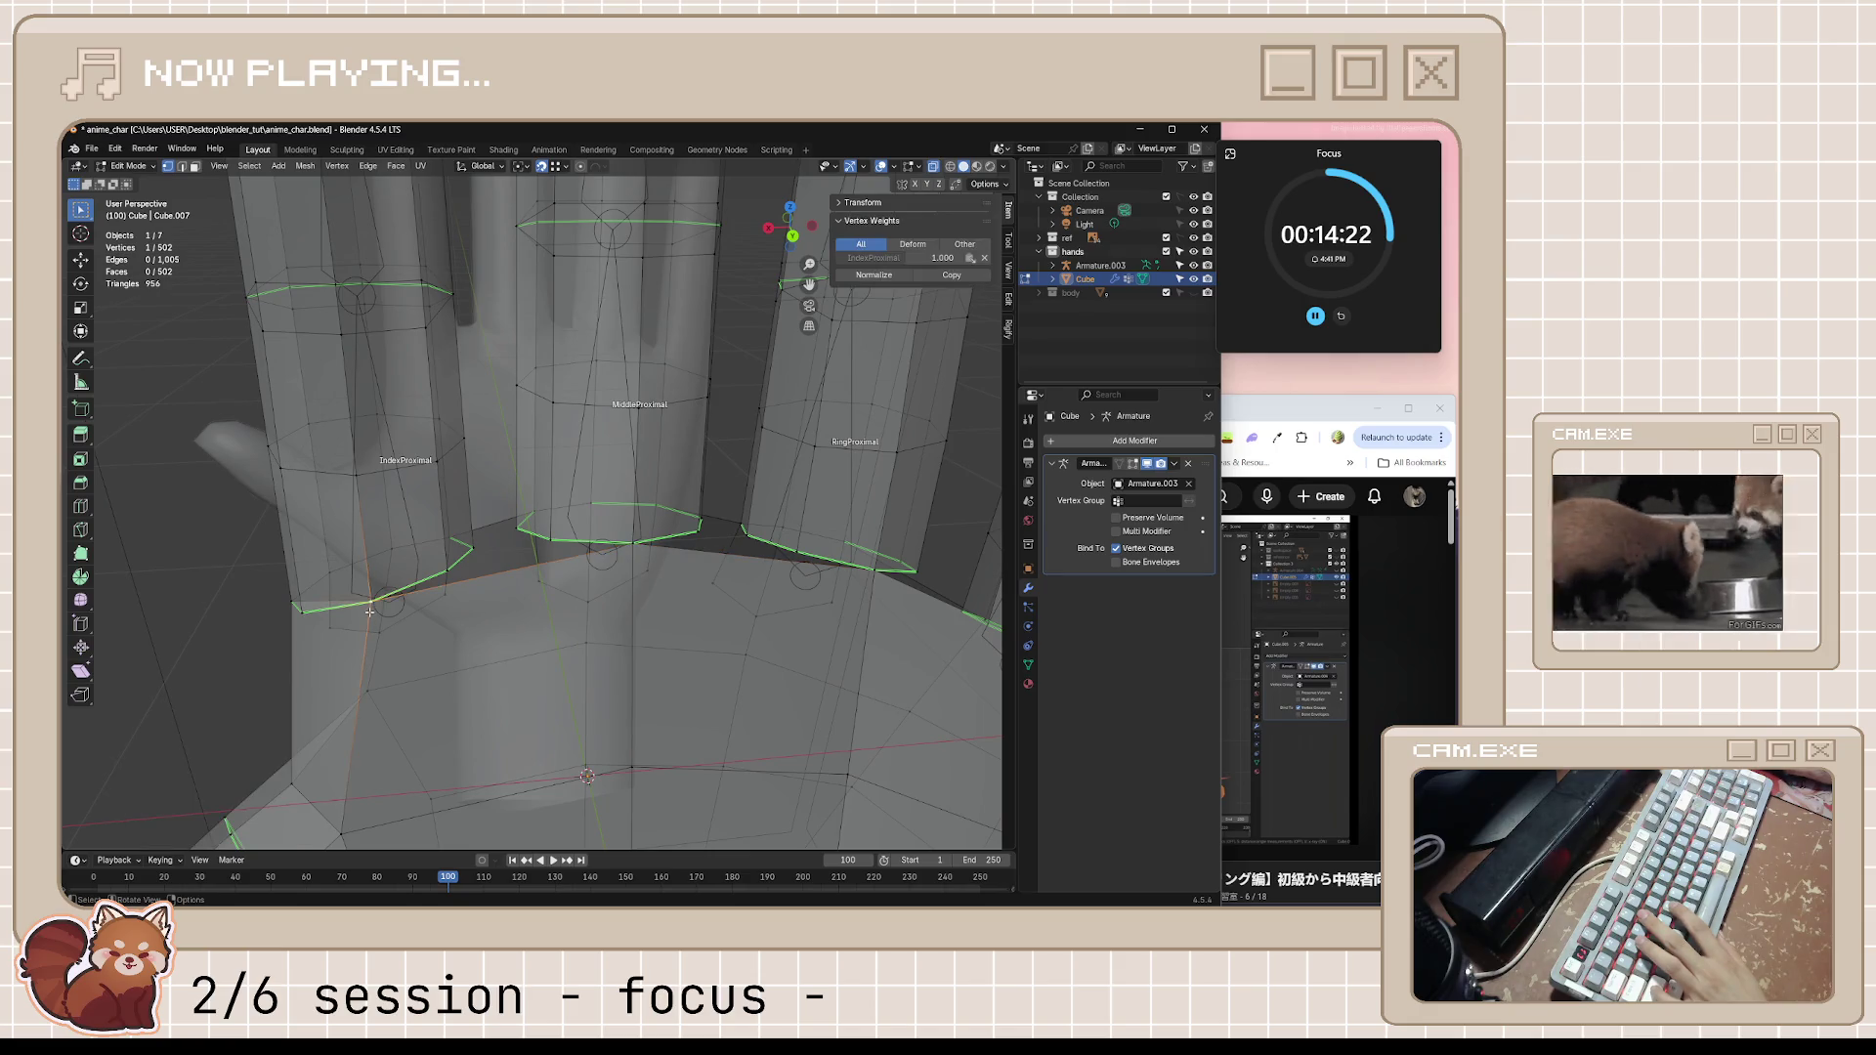
key(g)
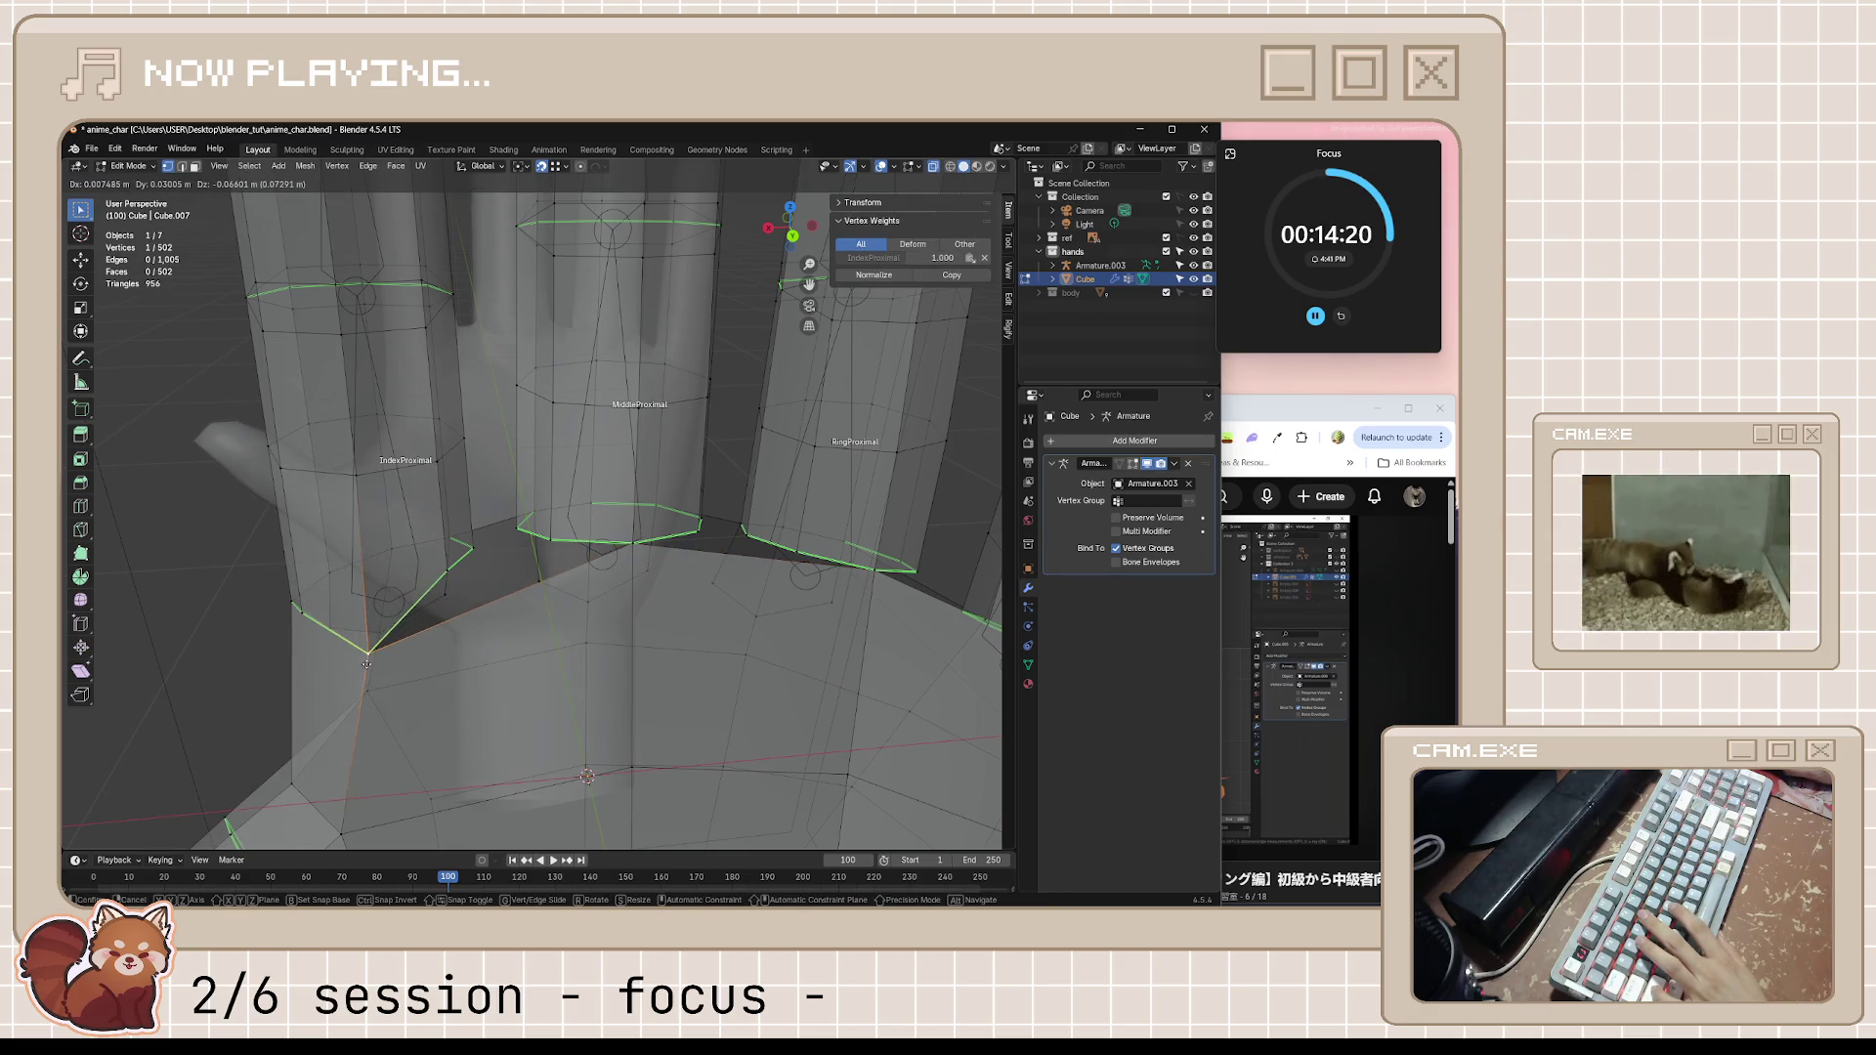
click(359, 652)
mouse_move(359, 652)
middle_down()
mouse_move(472, 600)
mouse_move(483, 631)
middle_up()
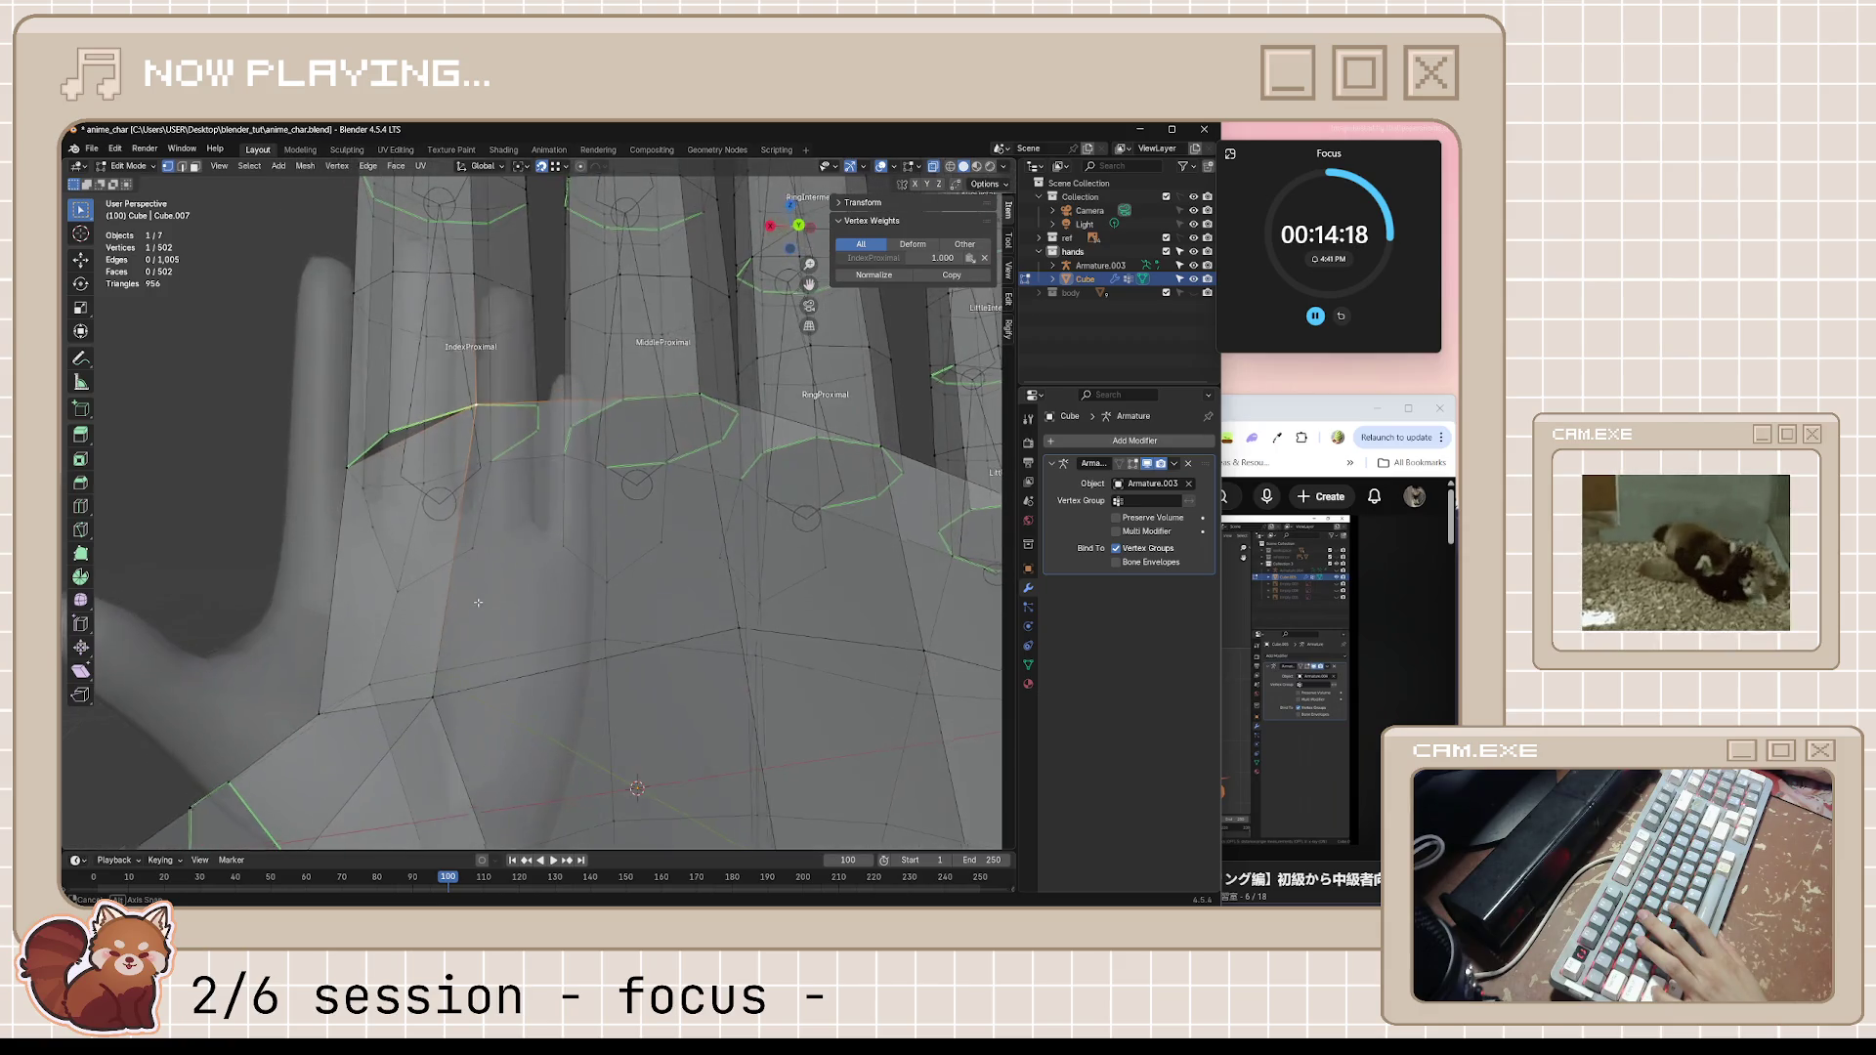
scroll(483, 631, down, 3)
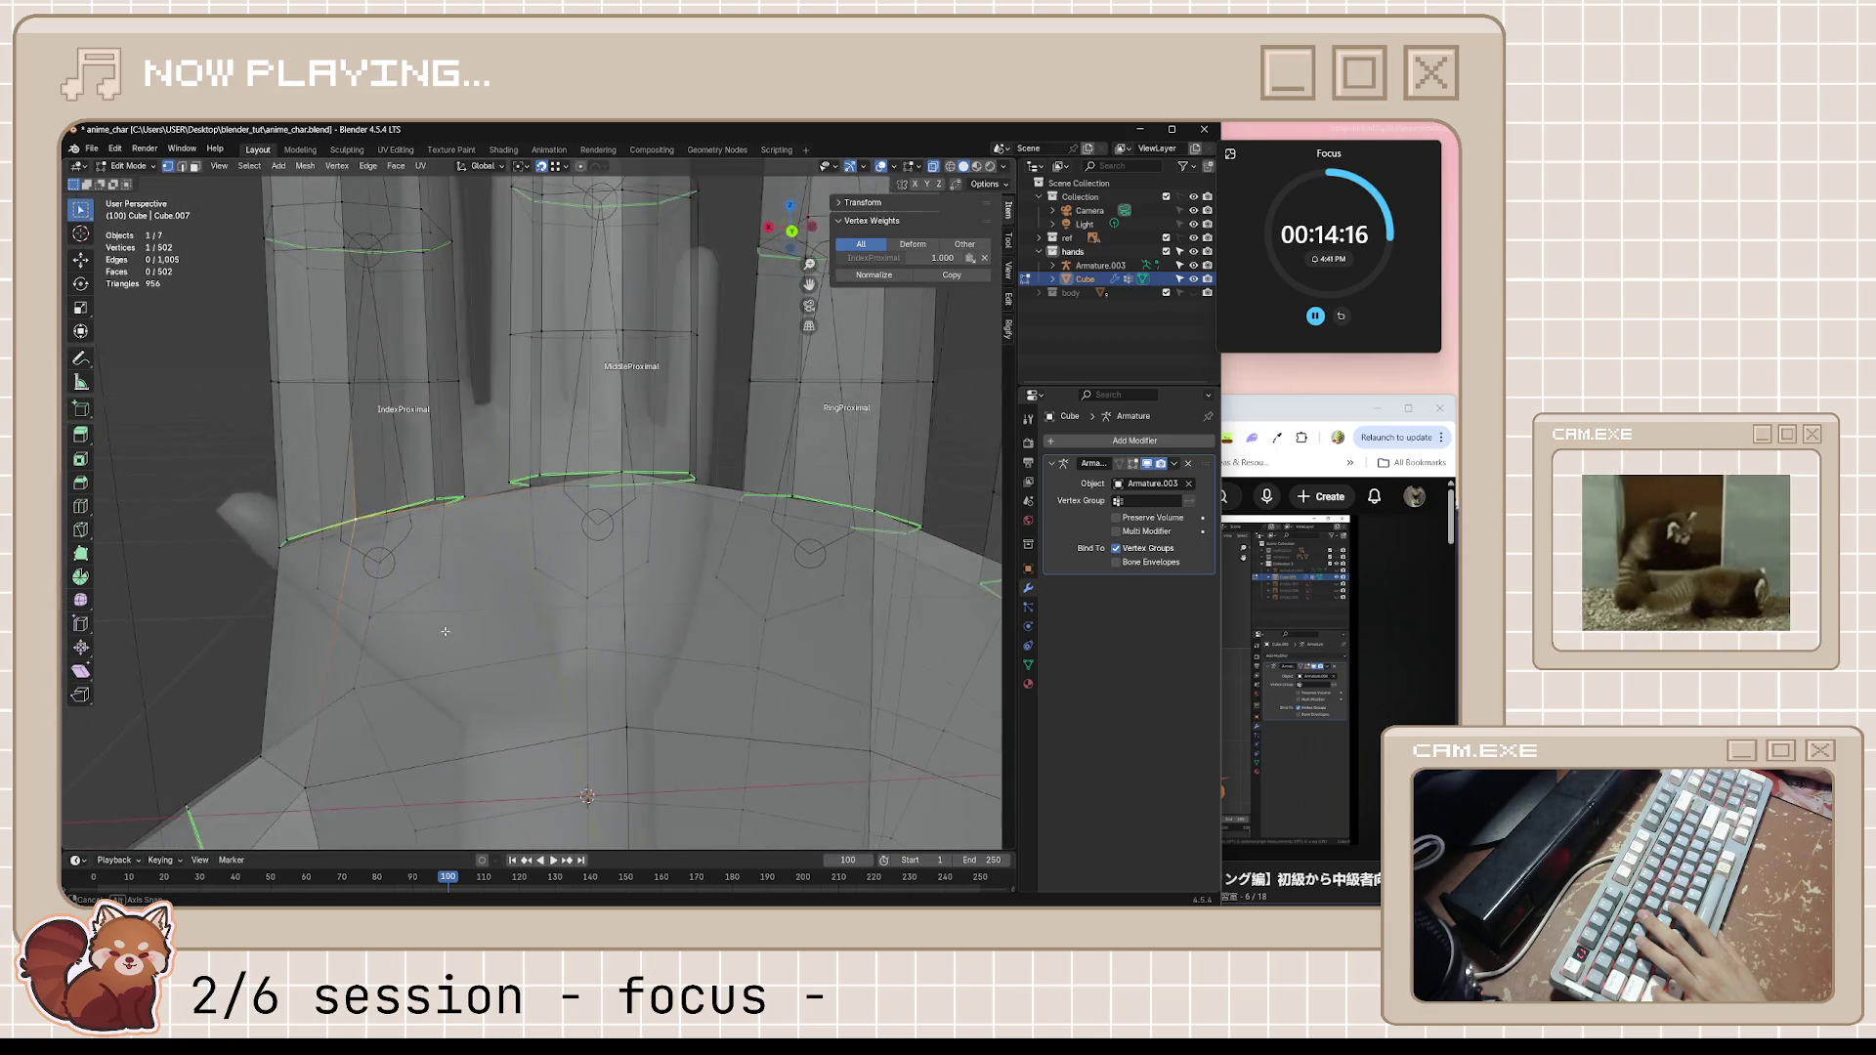
scroll(512, 628, down, 4)
scroll(555, 620, down, 2)
mouse_move(554, 620)
middle_down()
mouse_move(497, 687)
mouse_move(619, 605)
middle_up()
key(Tab)
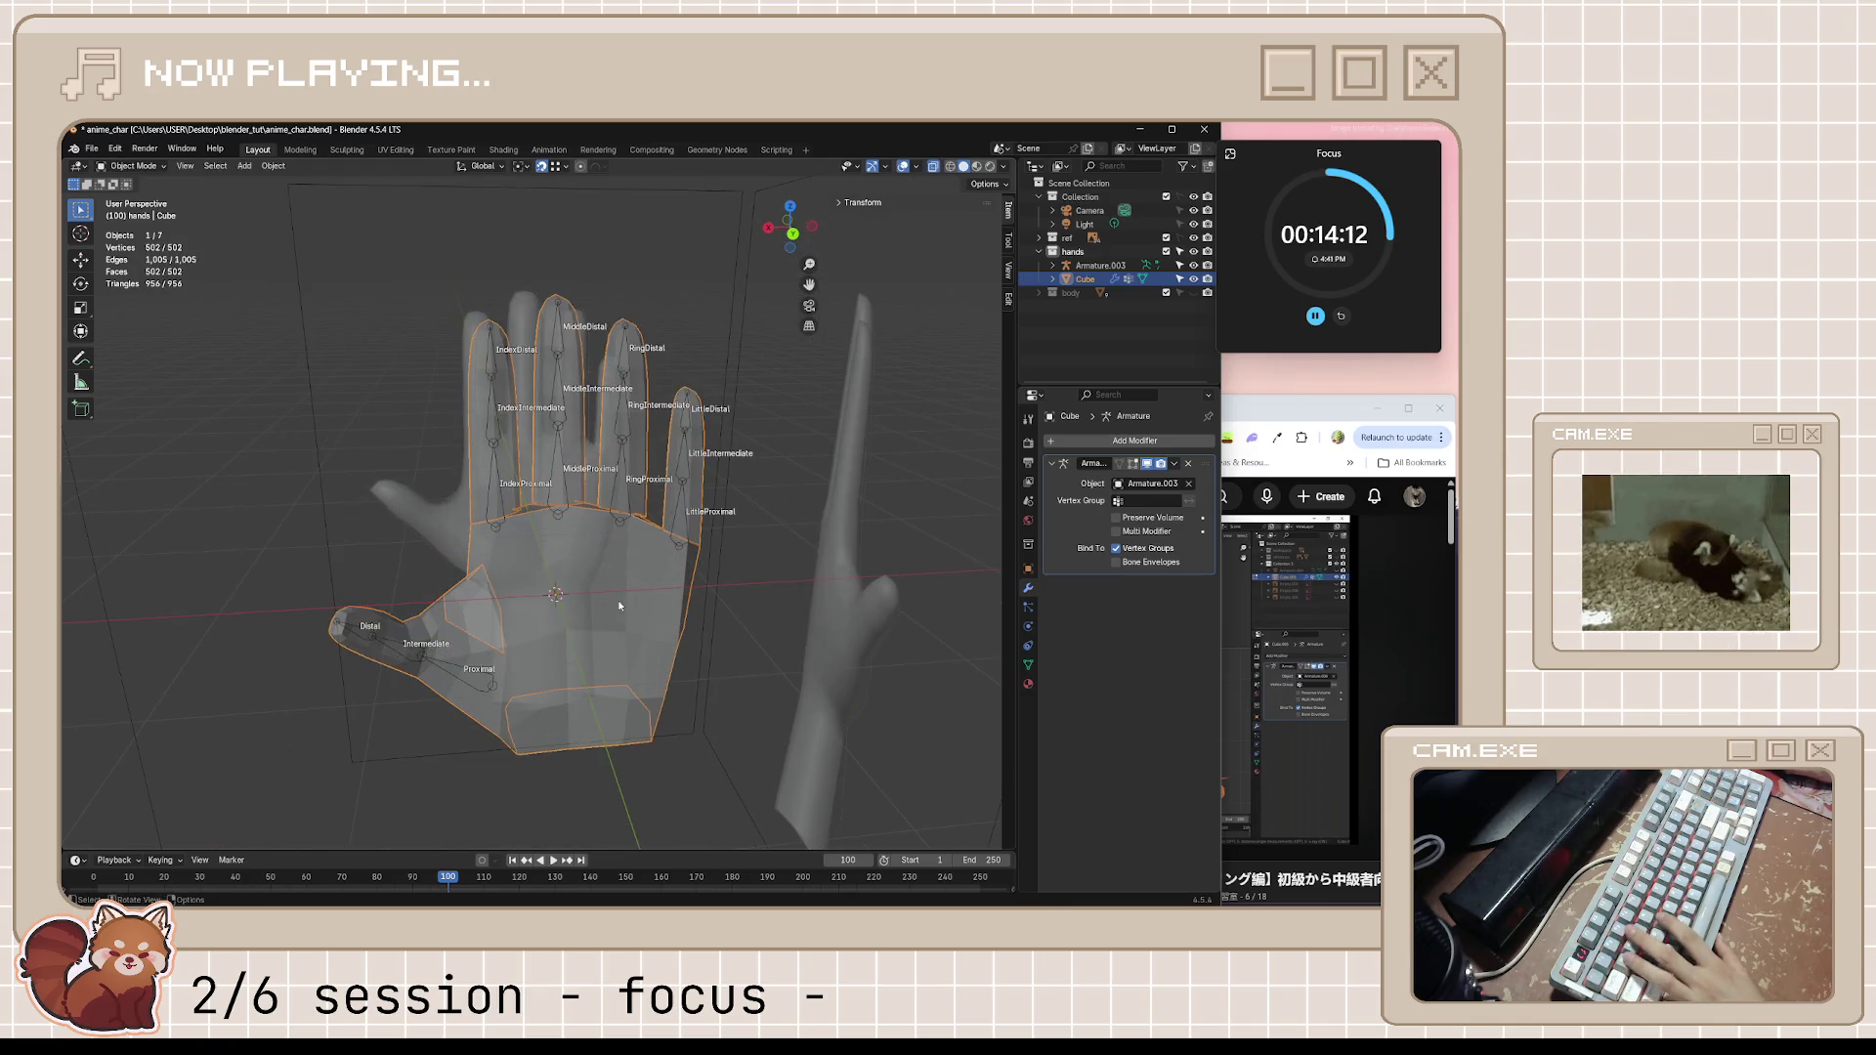
Save anime_char.blend and look the hand over from a side angle
key(ctrl+s)
right_click(843, 439)
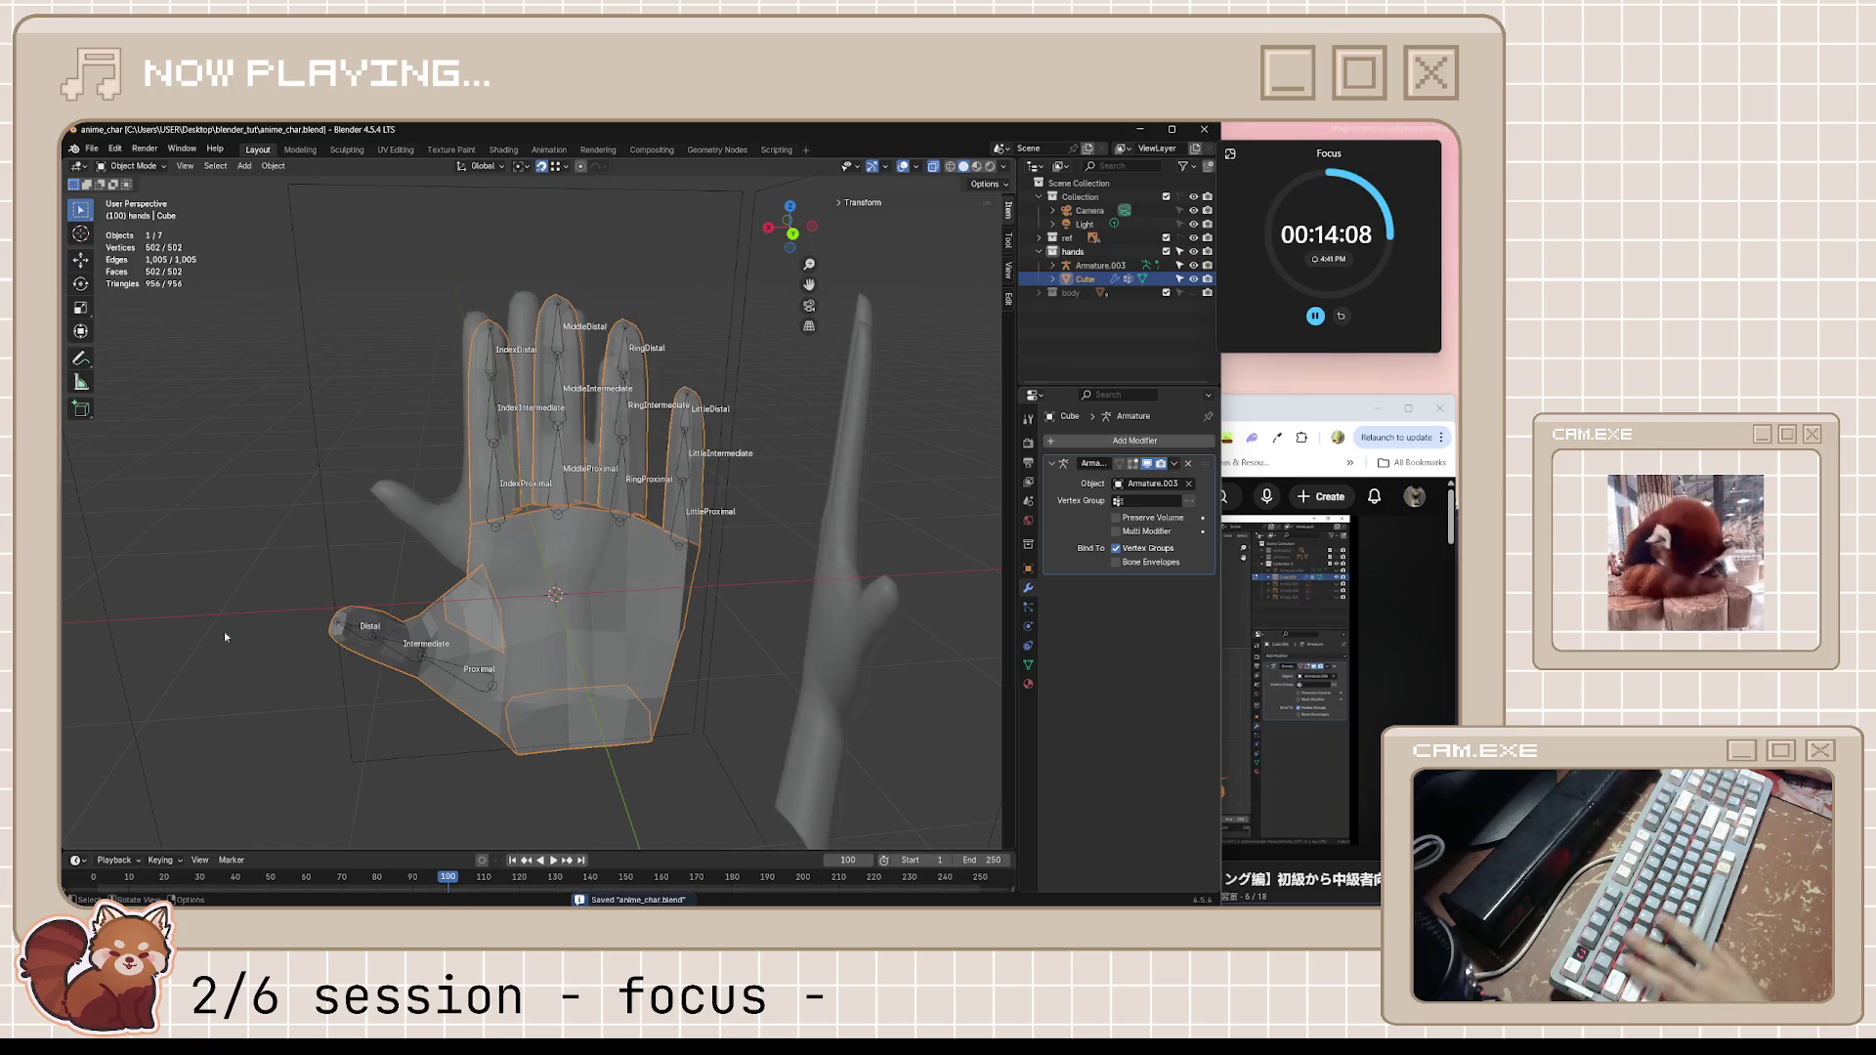
right_click(655, 629)
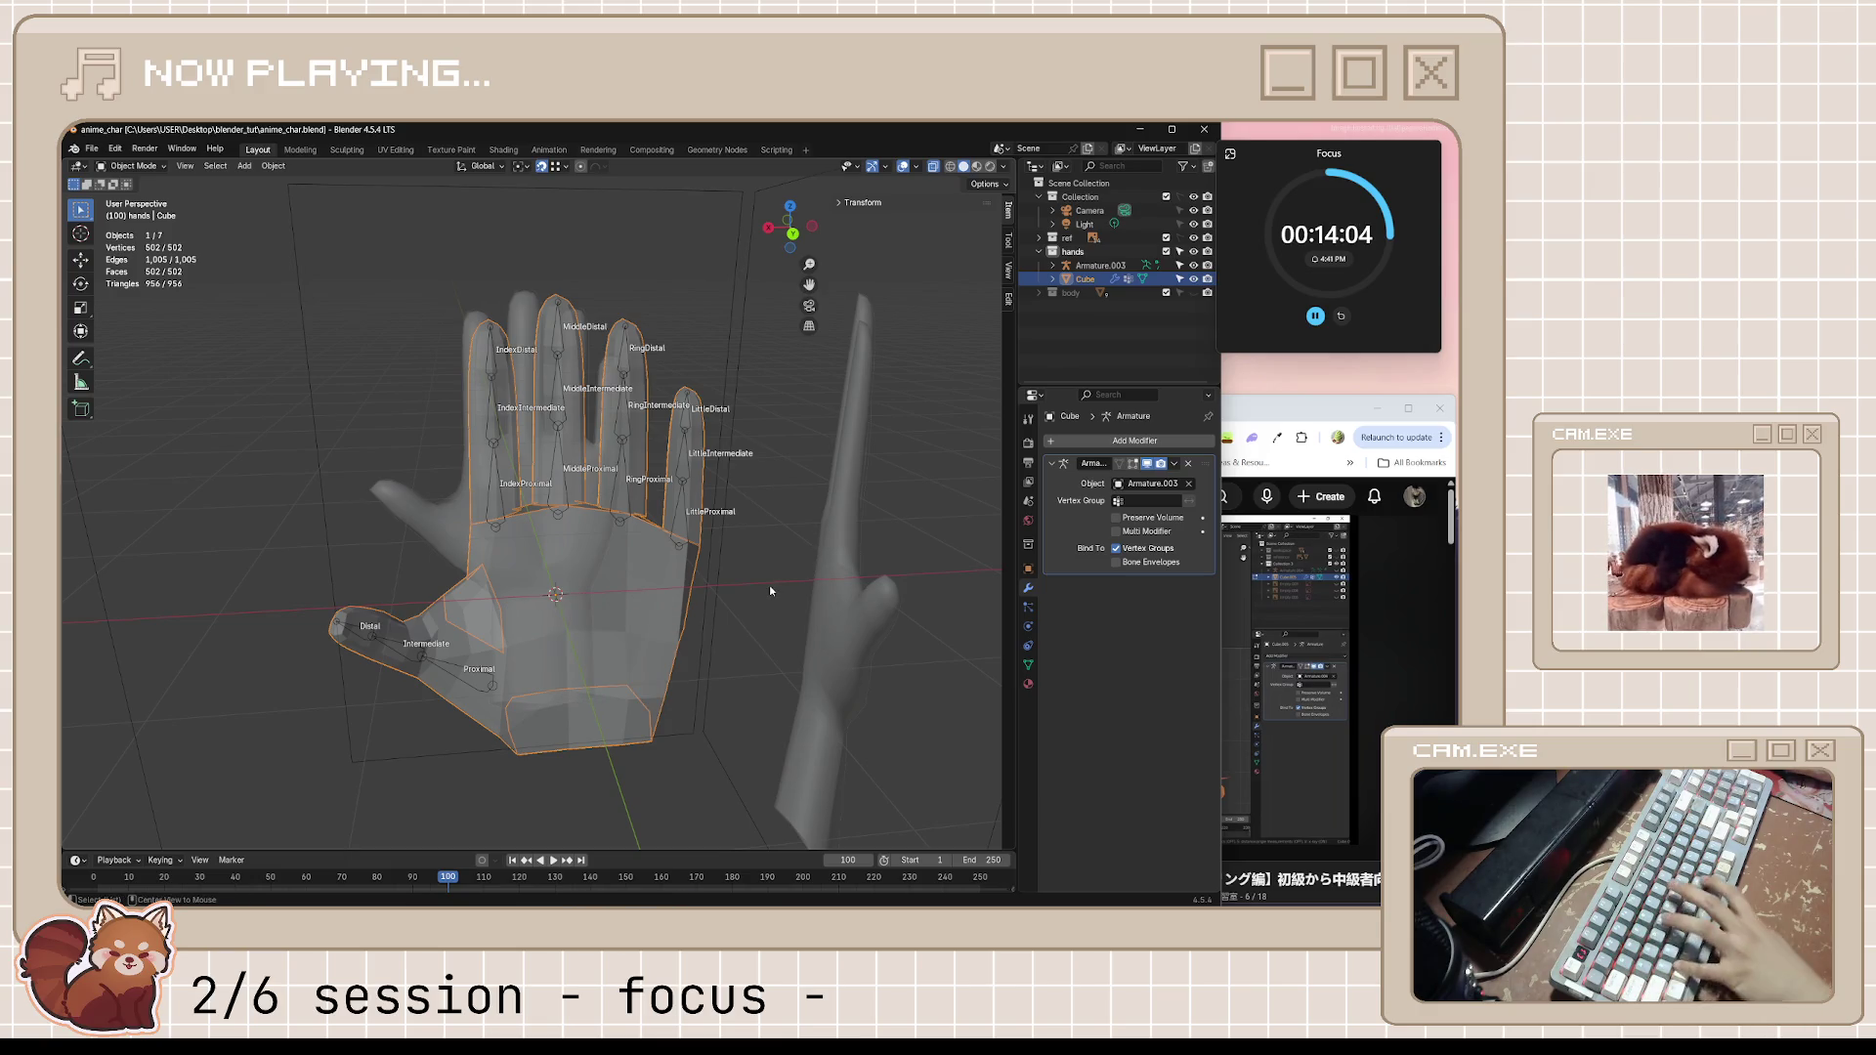
middle_drag(772, 591, 759, 580)
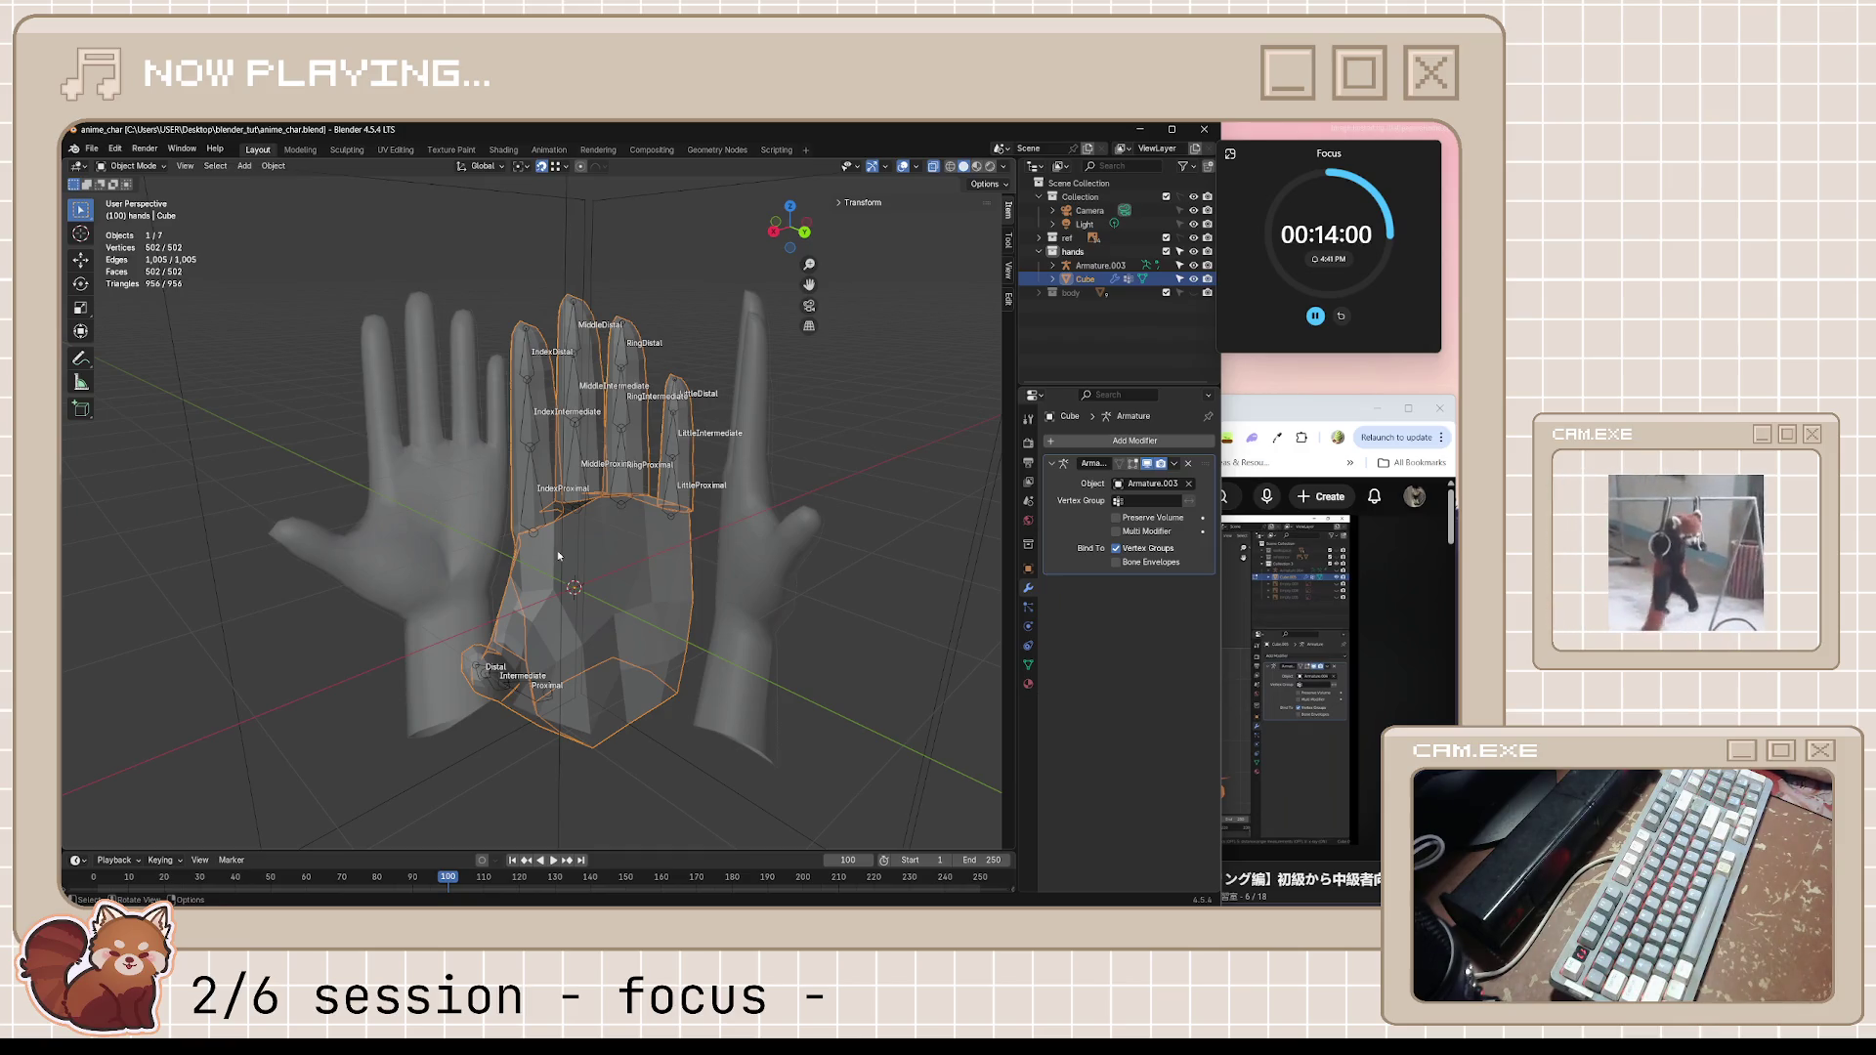
middle_drag(629, 560, 660, 531)
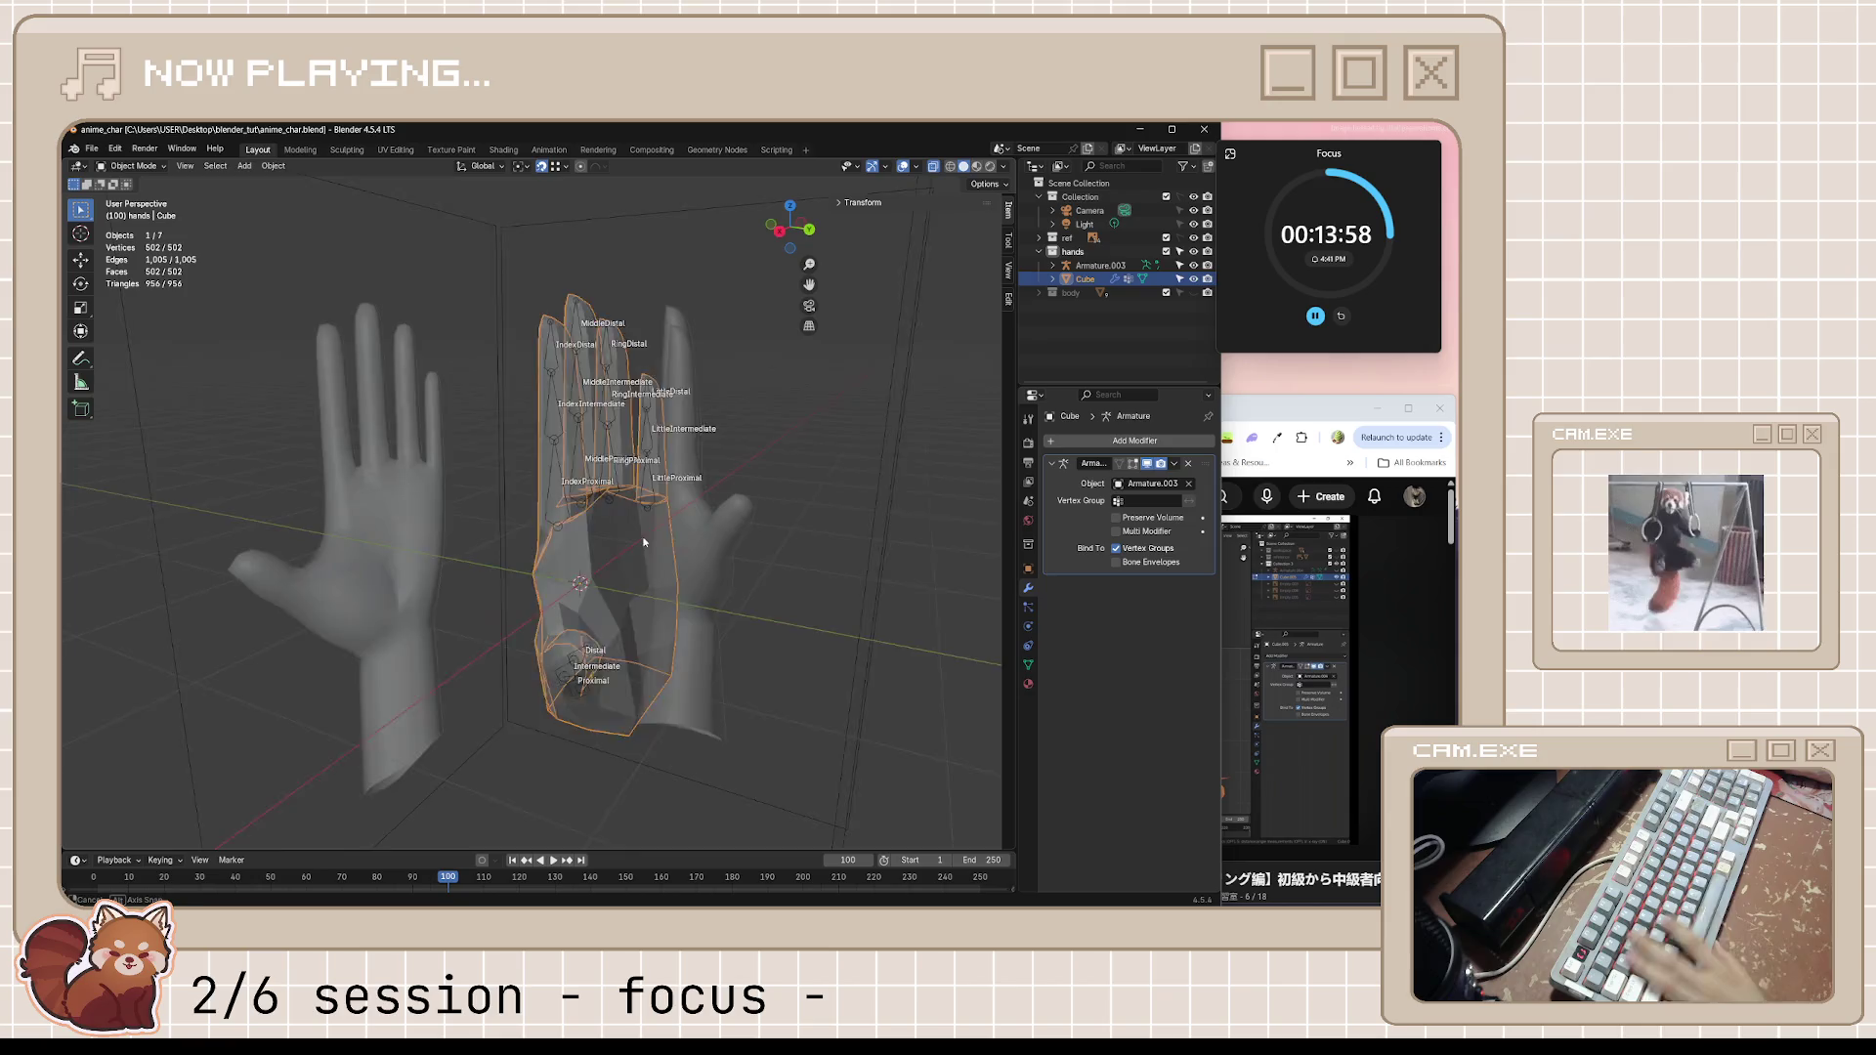
Select all hand vertices and merge them by distance, removing five duplicates
key(Tab)
key(a)
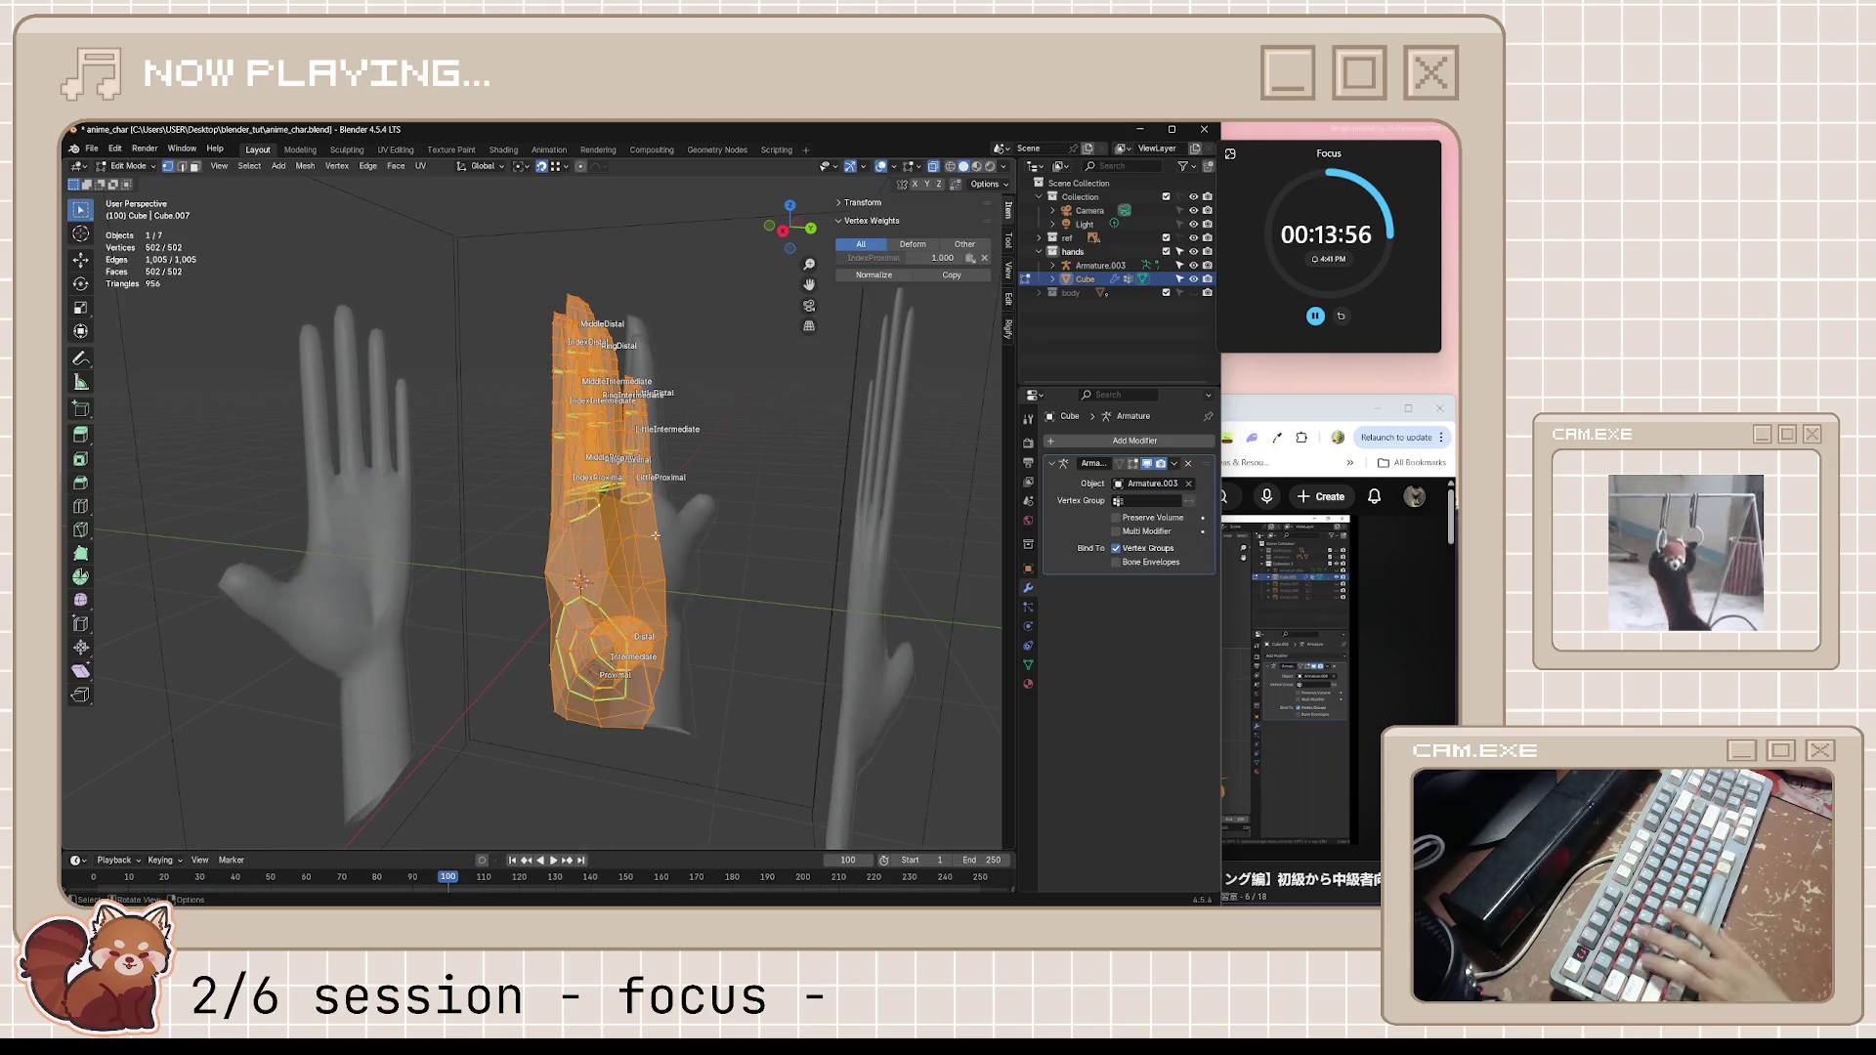
key(m)
click(656, 536)
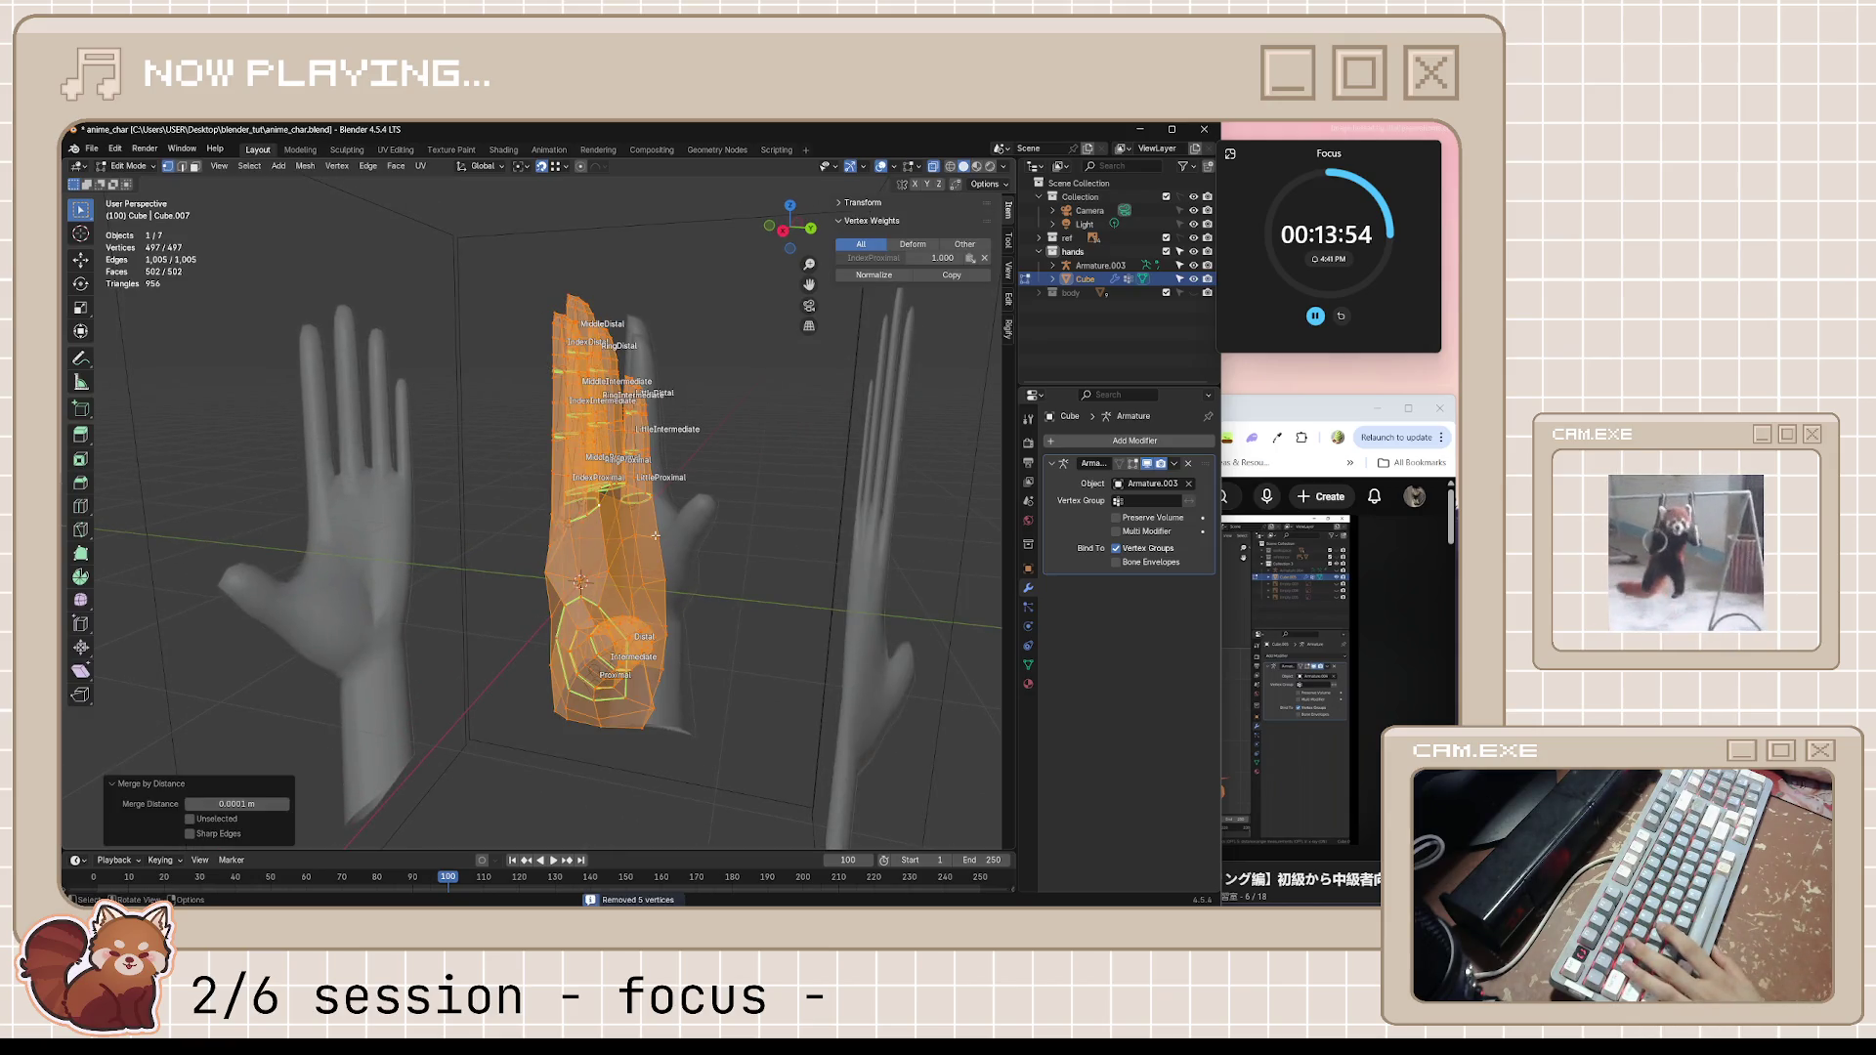
Re-enter edit mode facing the hand, clear the selection and start sliding palm vertices near the thumb web
middle_drag(656, 536, 629, 530)
scroll(627, 531, up, 3)
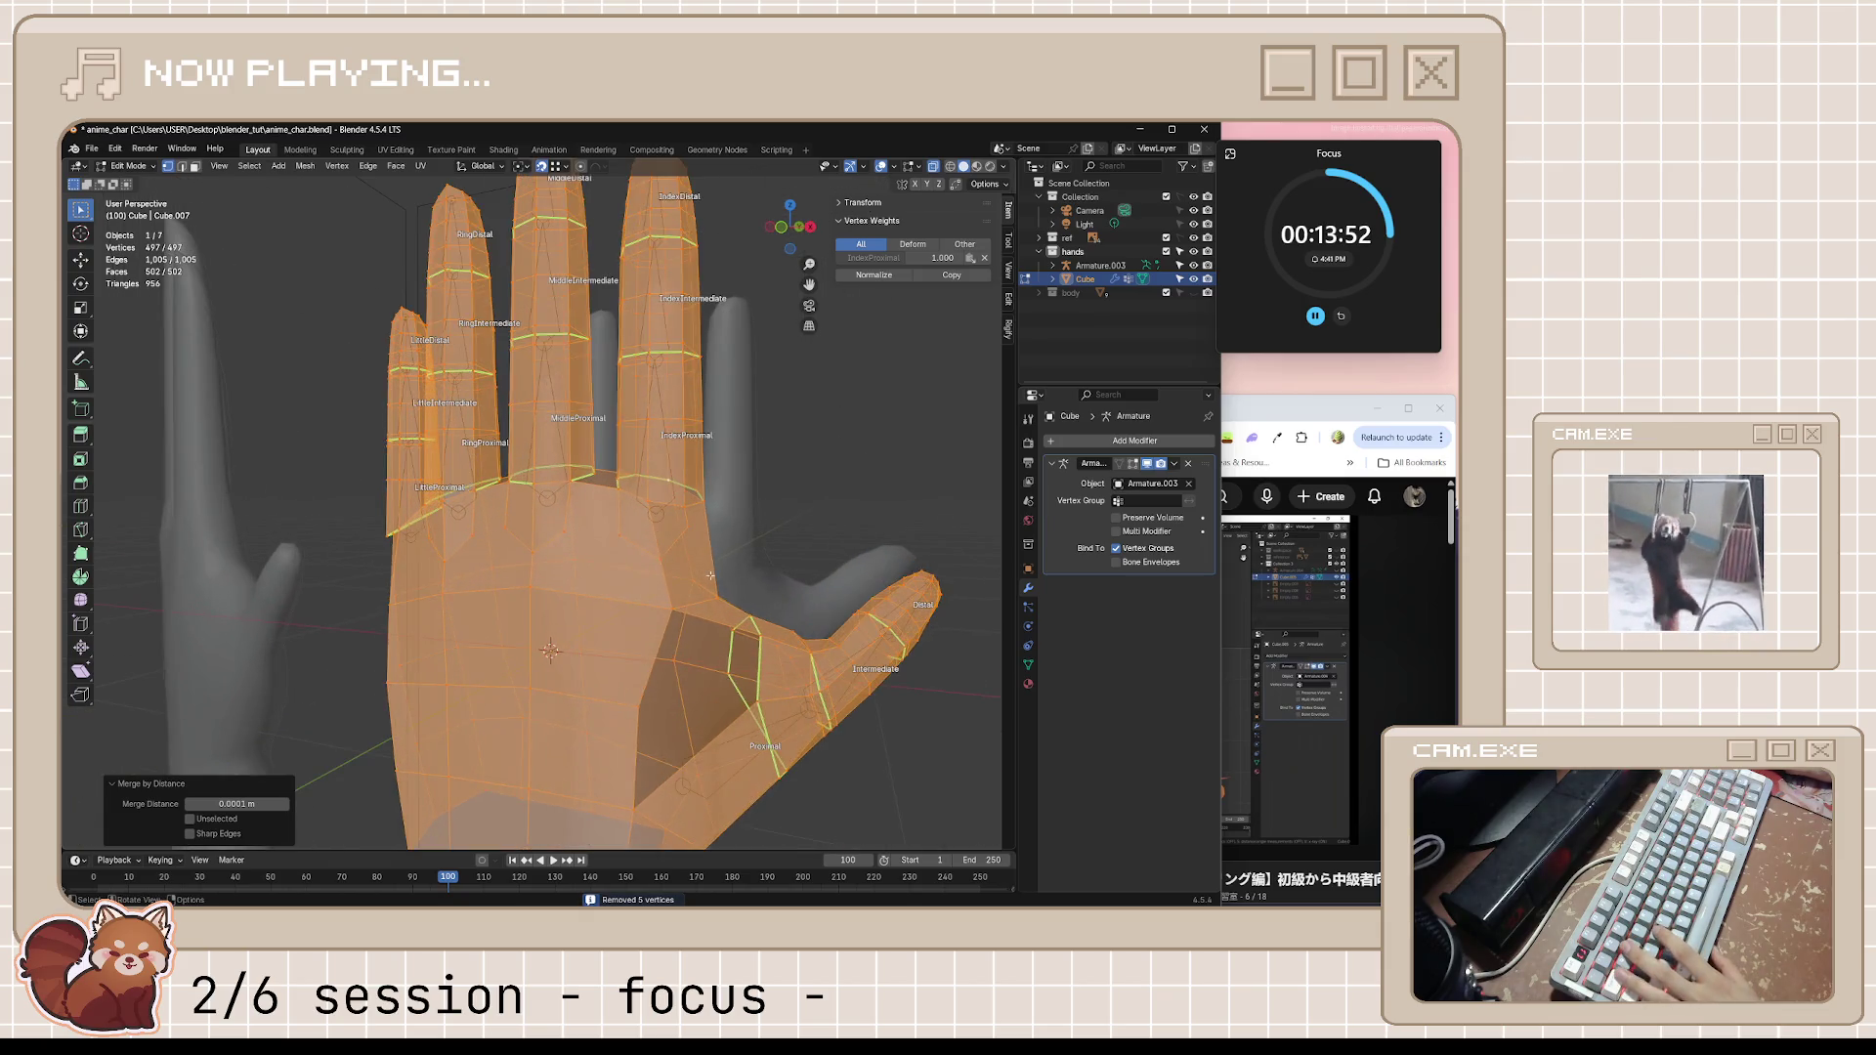
key(Tab)
scroll(627, 530, up, 3)
mouse_move(627, 530)
middle_down()
mouse_move(675, 587)
mouse_move(724, 575)
middle_up()
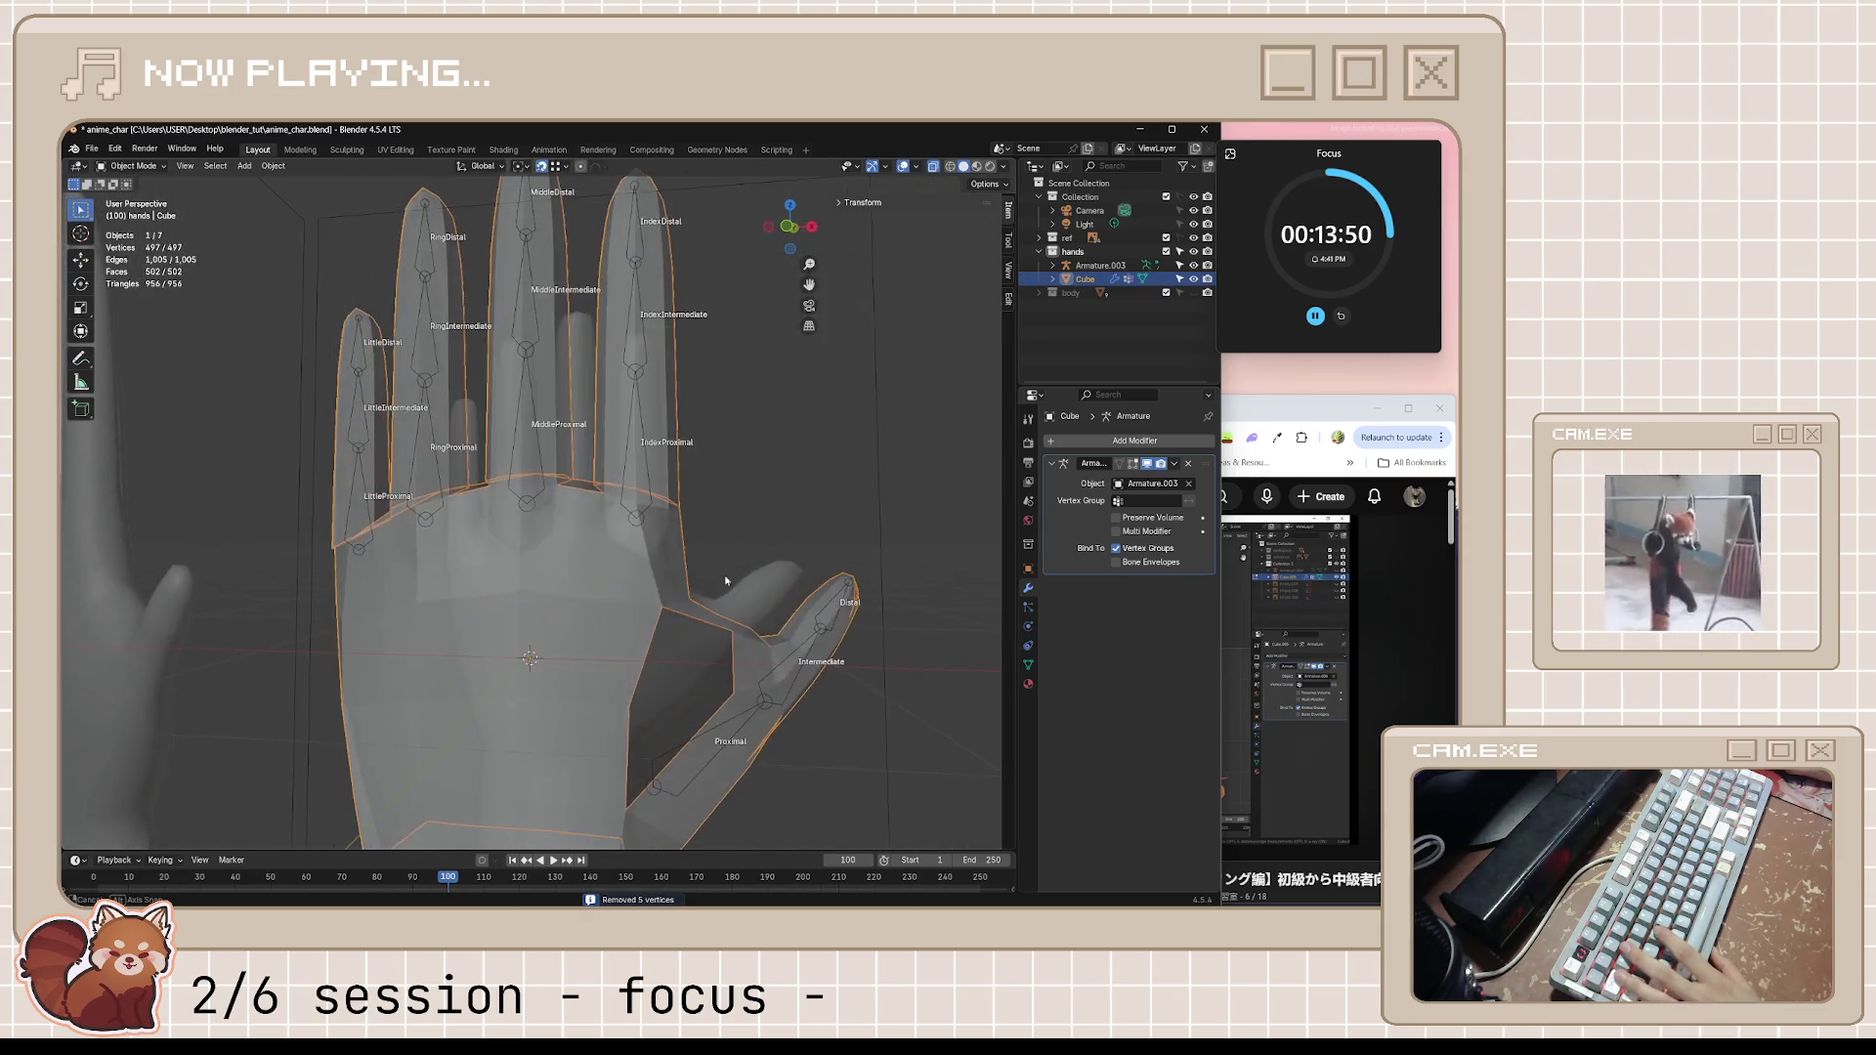
key(Tab)
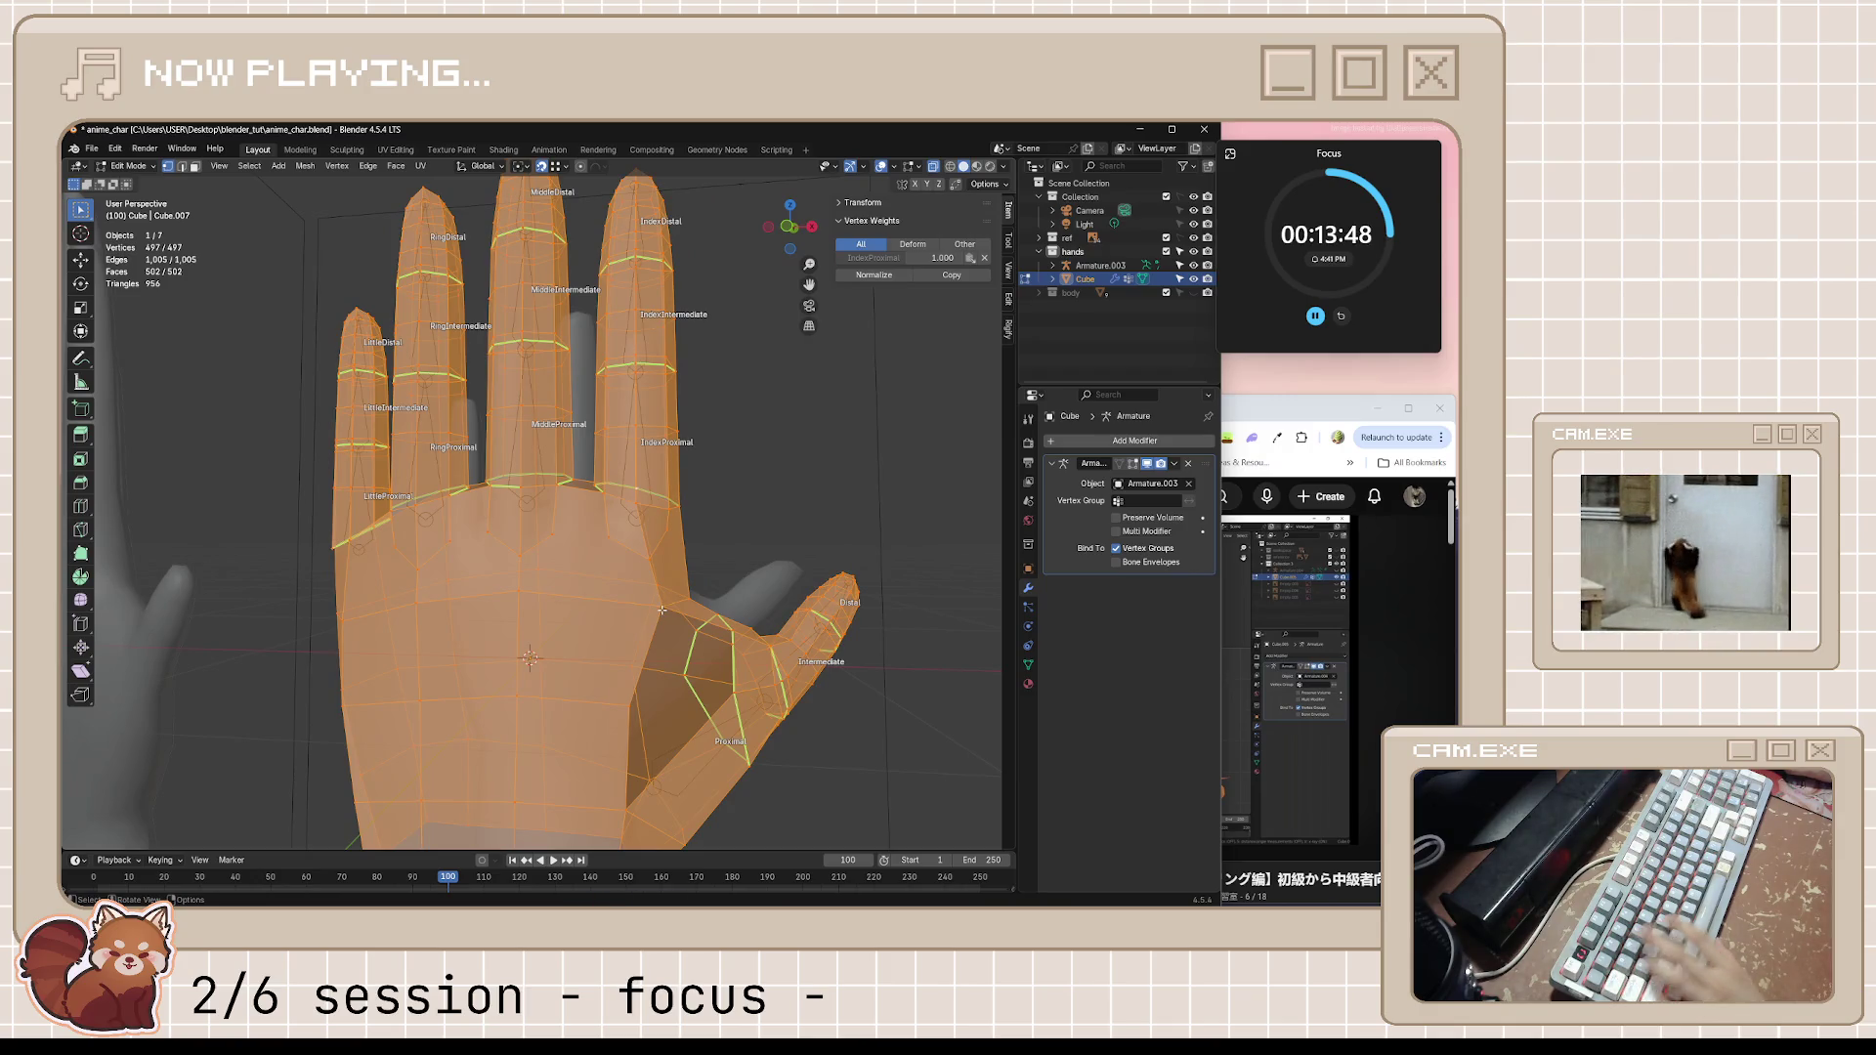
key(alt+a)
key(g)
key(g)
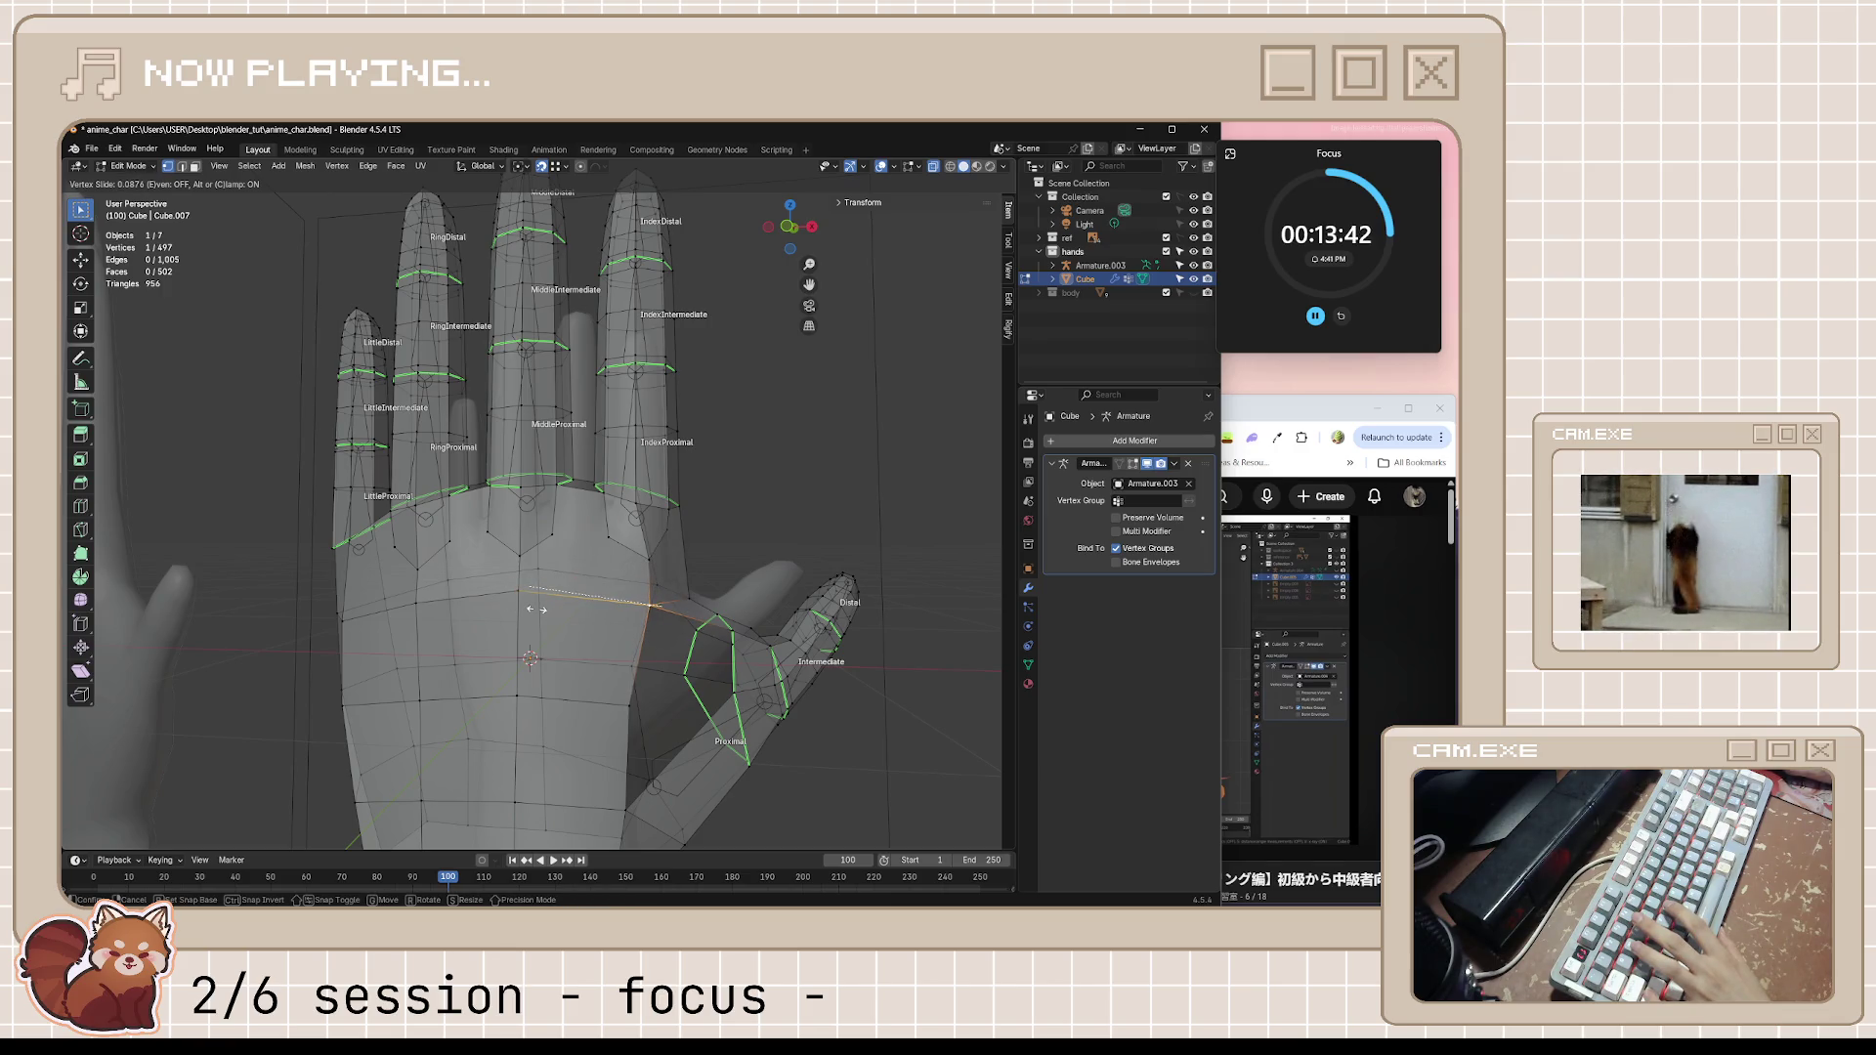
Confirm the slide, then move an index-finger base vertex along the global X axis
click(537, 608)
key(alt+a)
mouse_move(537, 609)
middle_down()
mouse_move(738, 574)
mouse_move(683, 573)
middle_up()
click(683, 572)
key(g)
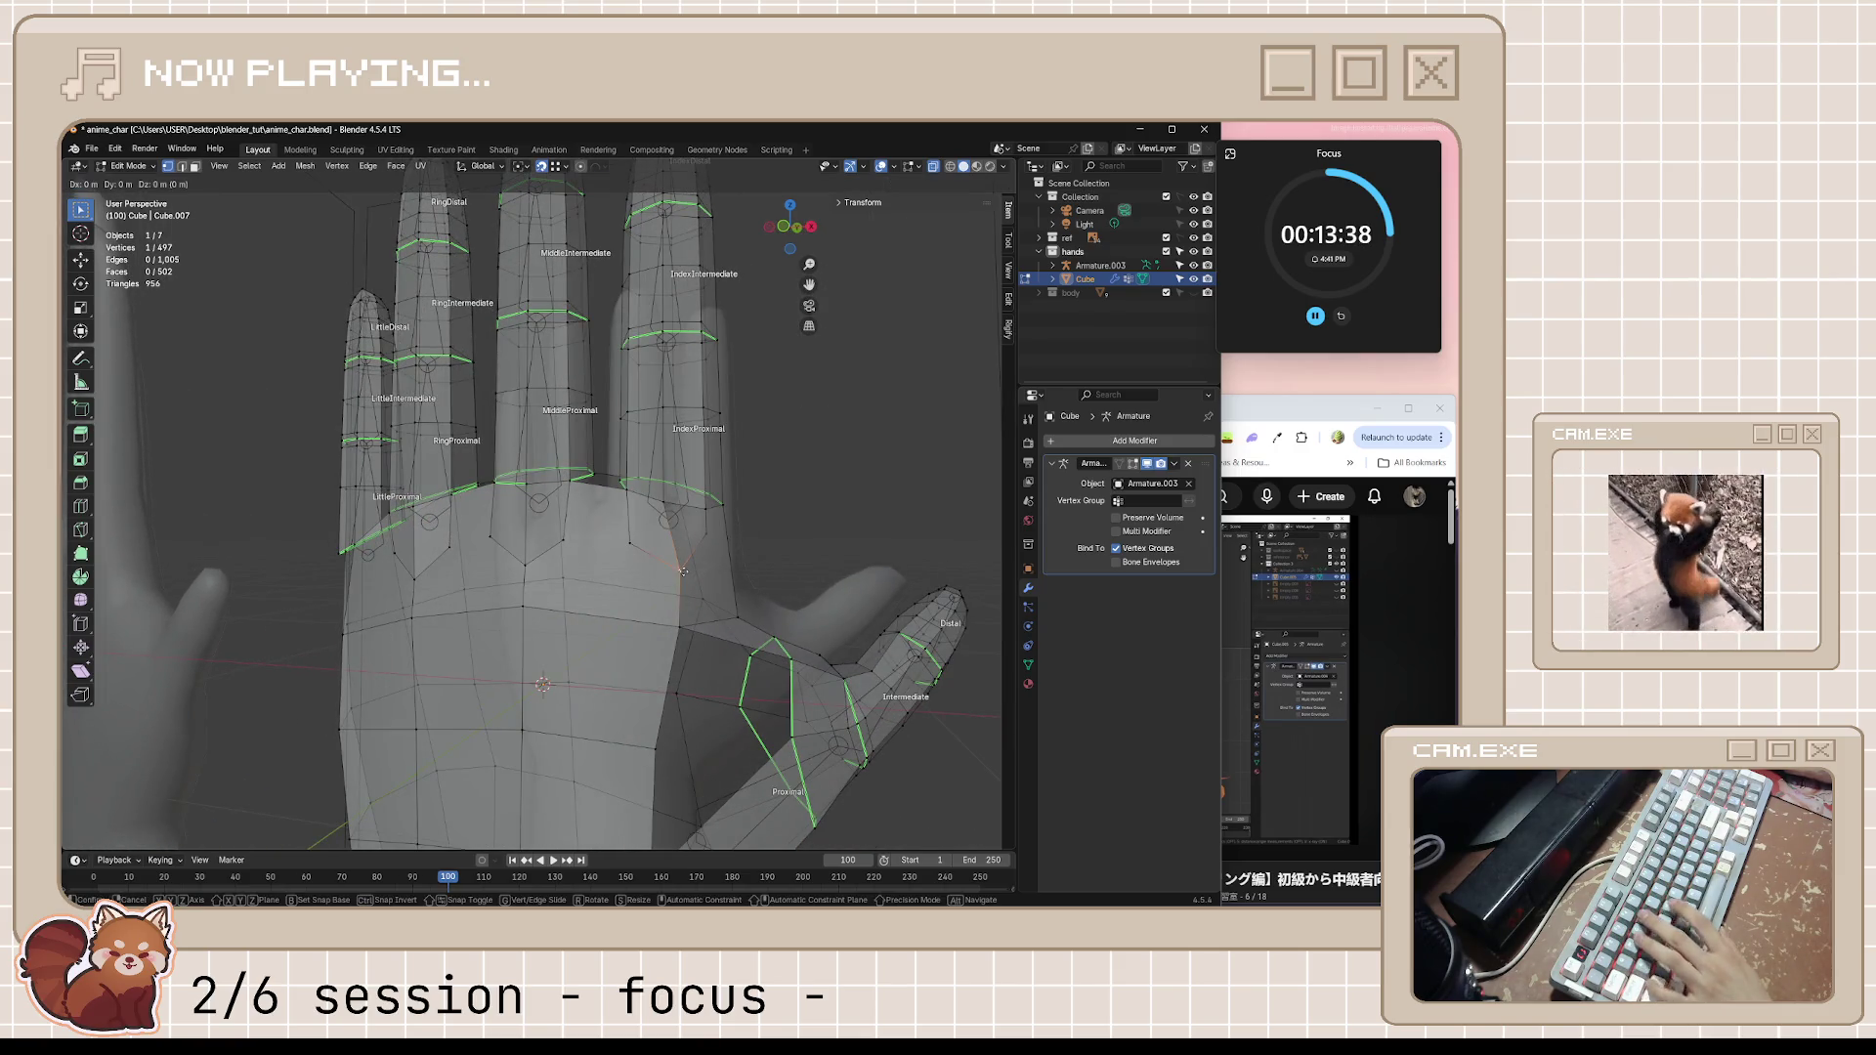
key(x)
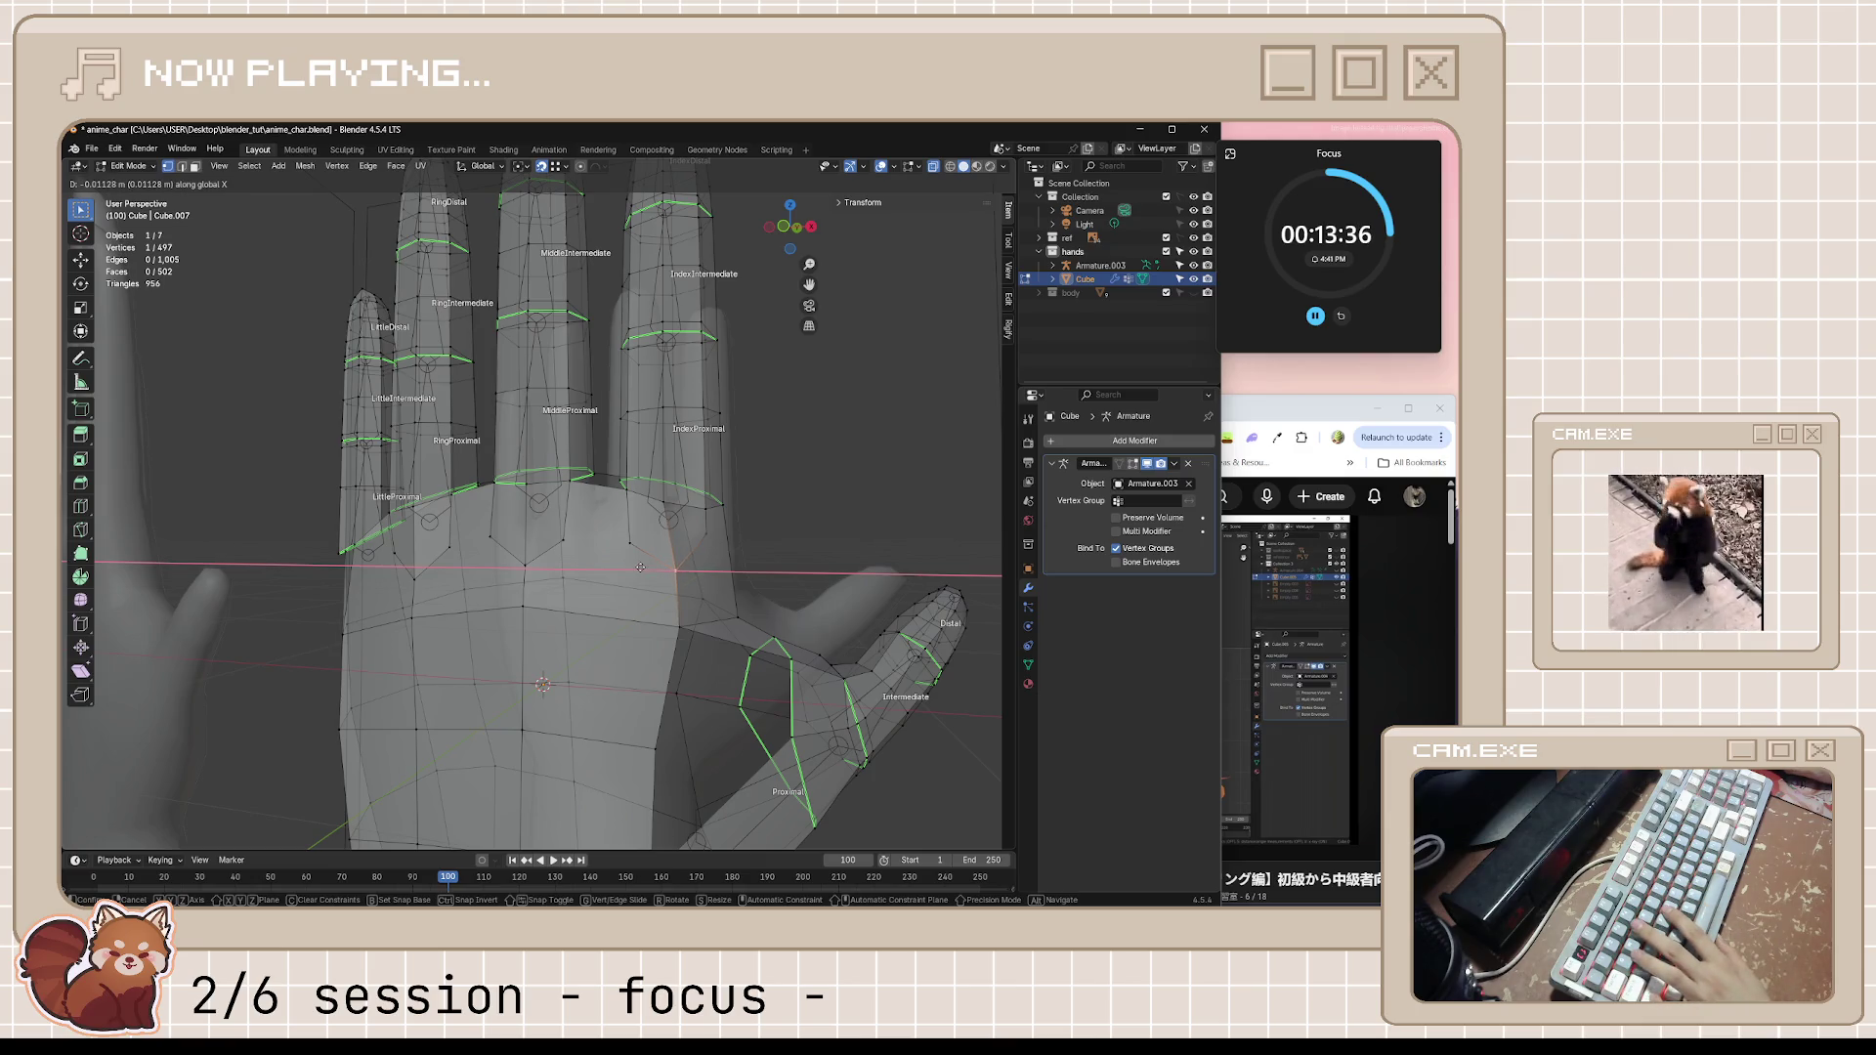
click(640, 568)
key(alt+a)
Reposition two more vertices around the palm and thumb from different angles
mouse_move(639, 567)
middle_down()
mouse_move(403, 587)
mouse_move(711, 530)
mouse_move(631, 585)
middle_up()
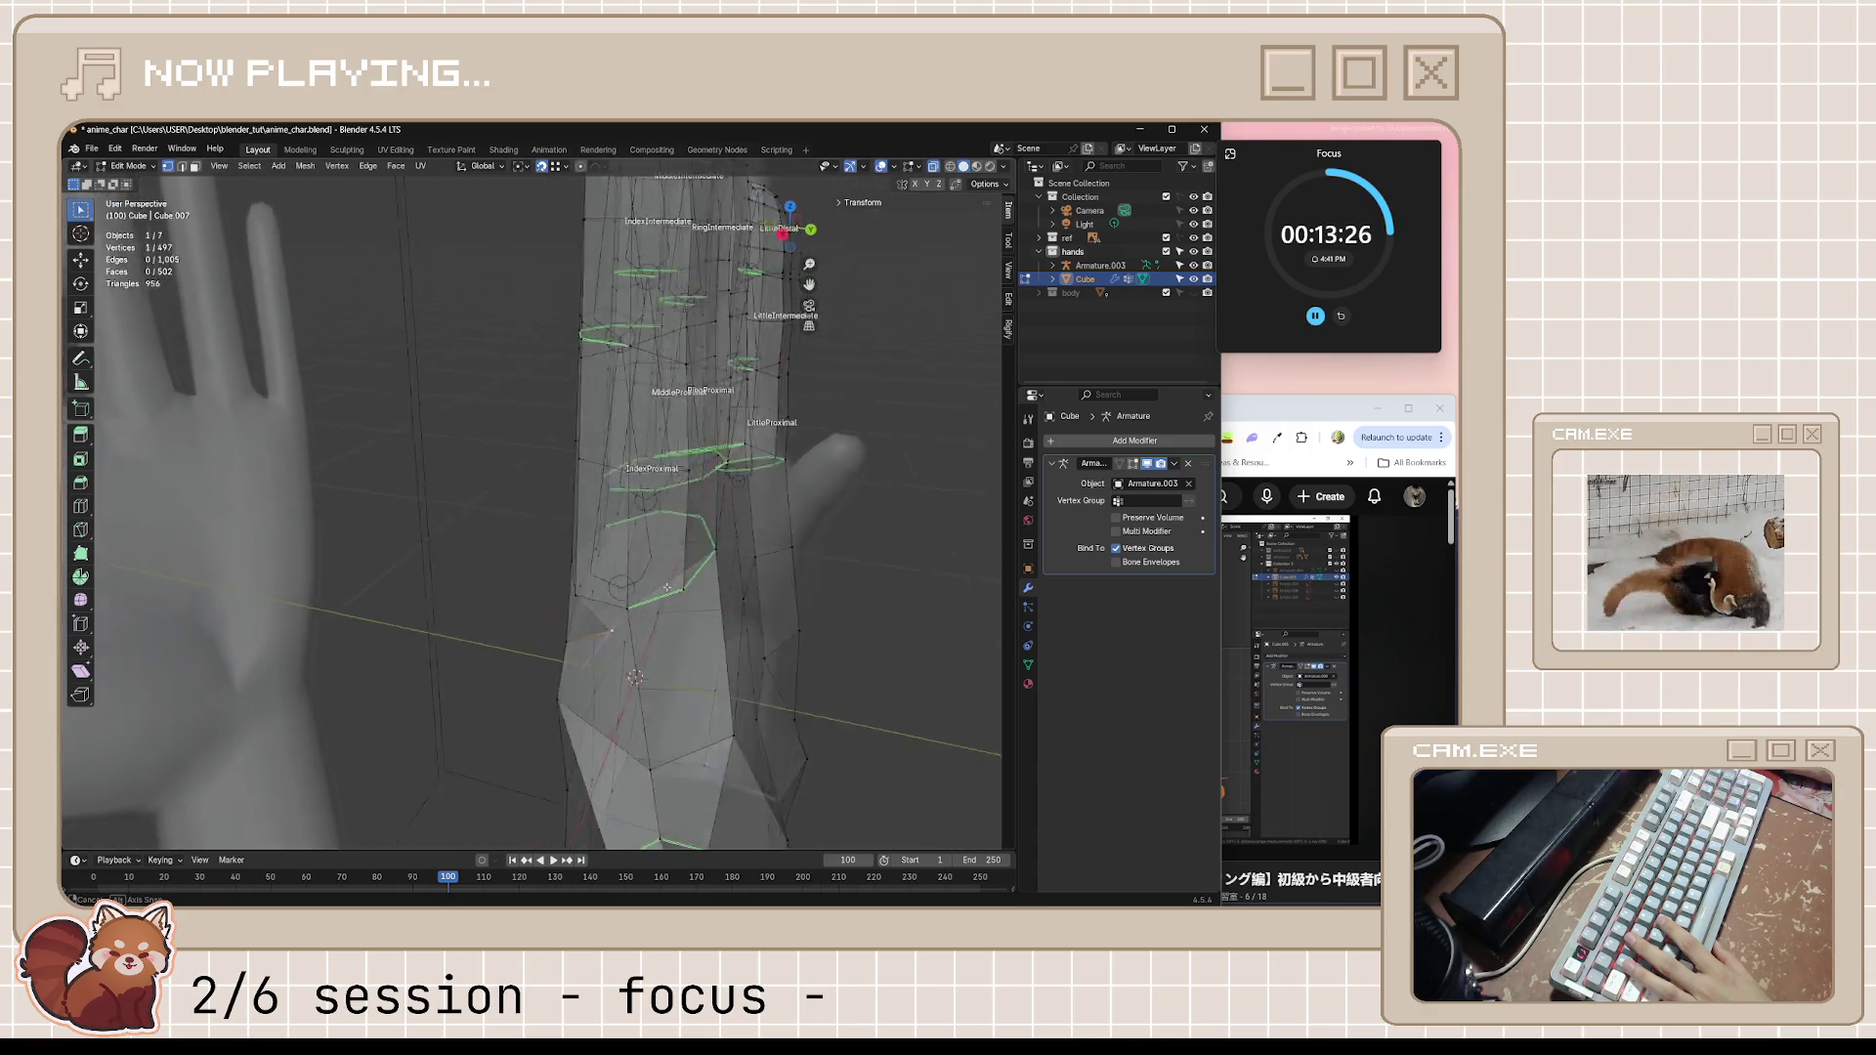
mouse_move(632, 585)
middle_down()
mouse_move(763, 724)
mouse_move(615, 713)
mouse_move(881, 596)
mouse_move(836, 587)
middle_up()
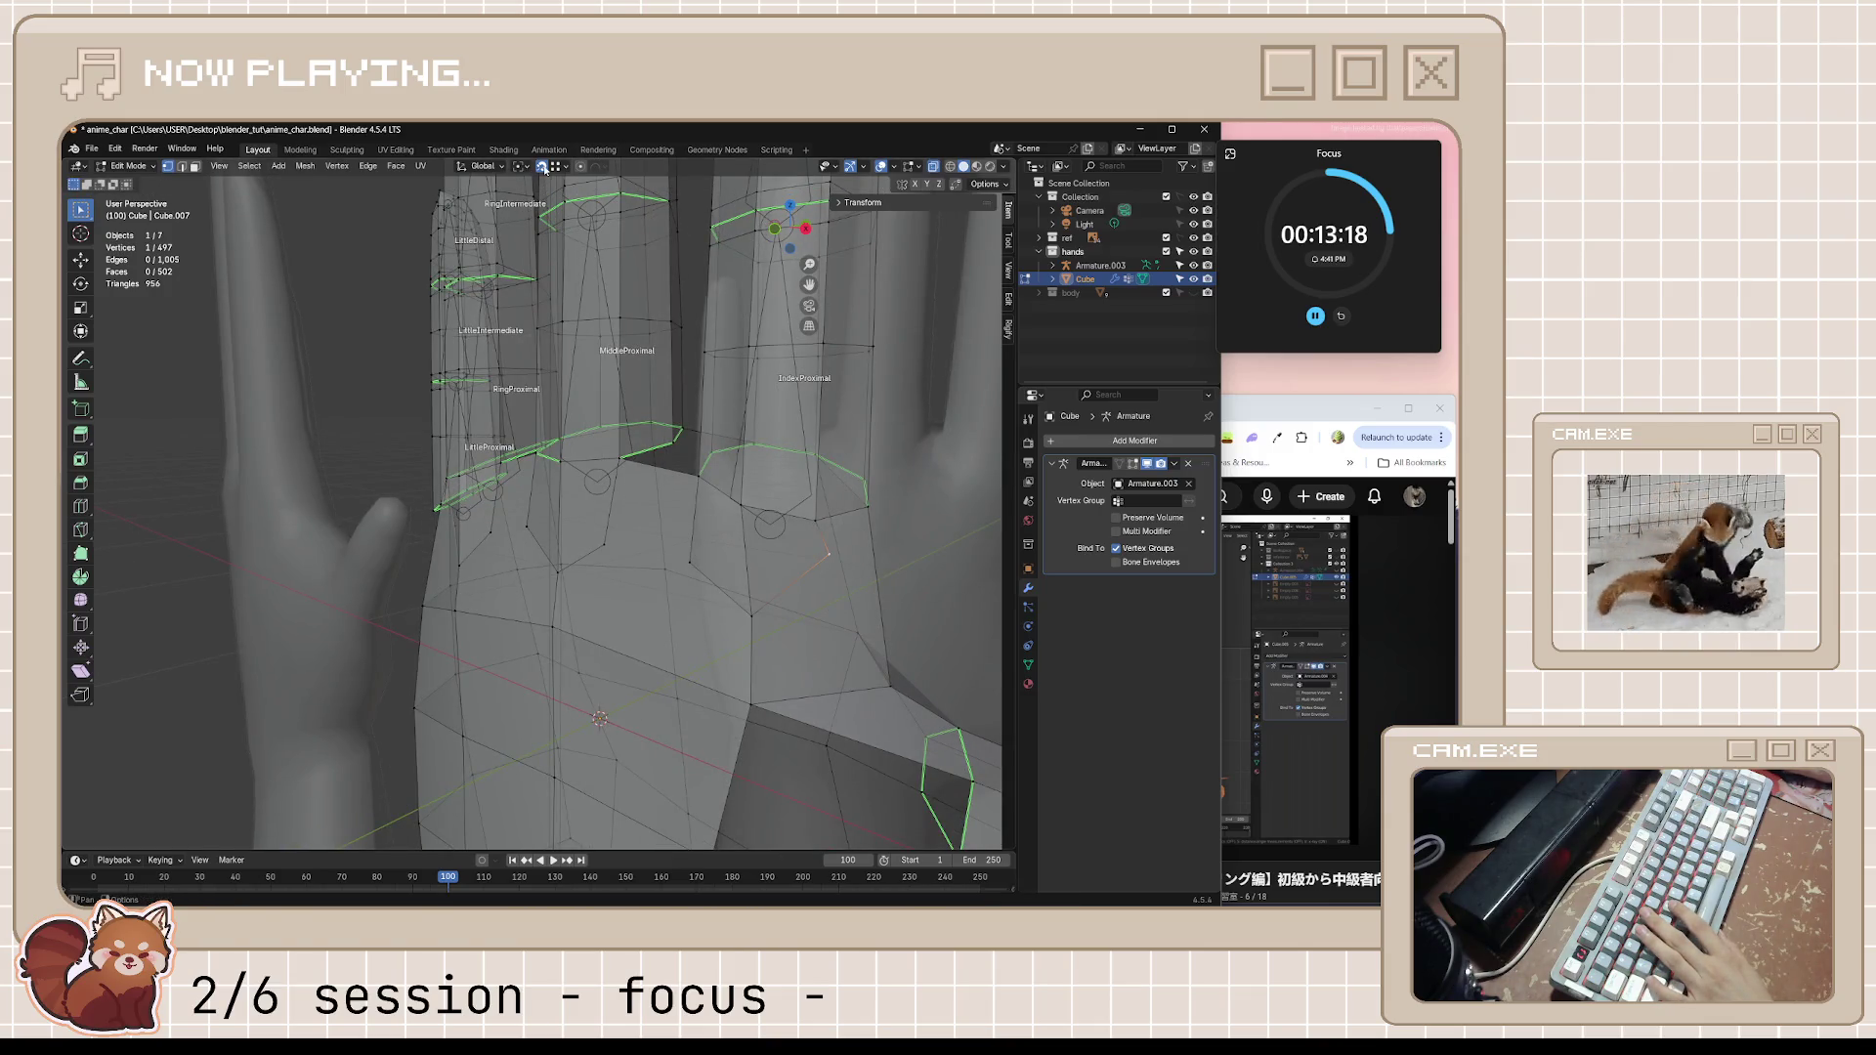
middle_drag(835, 586, 831, 645)
key(g)
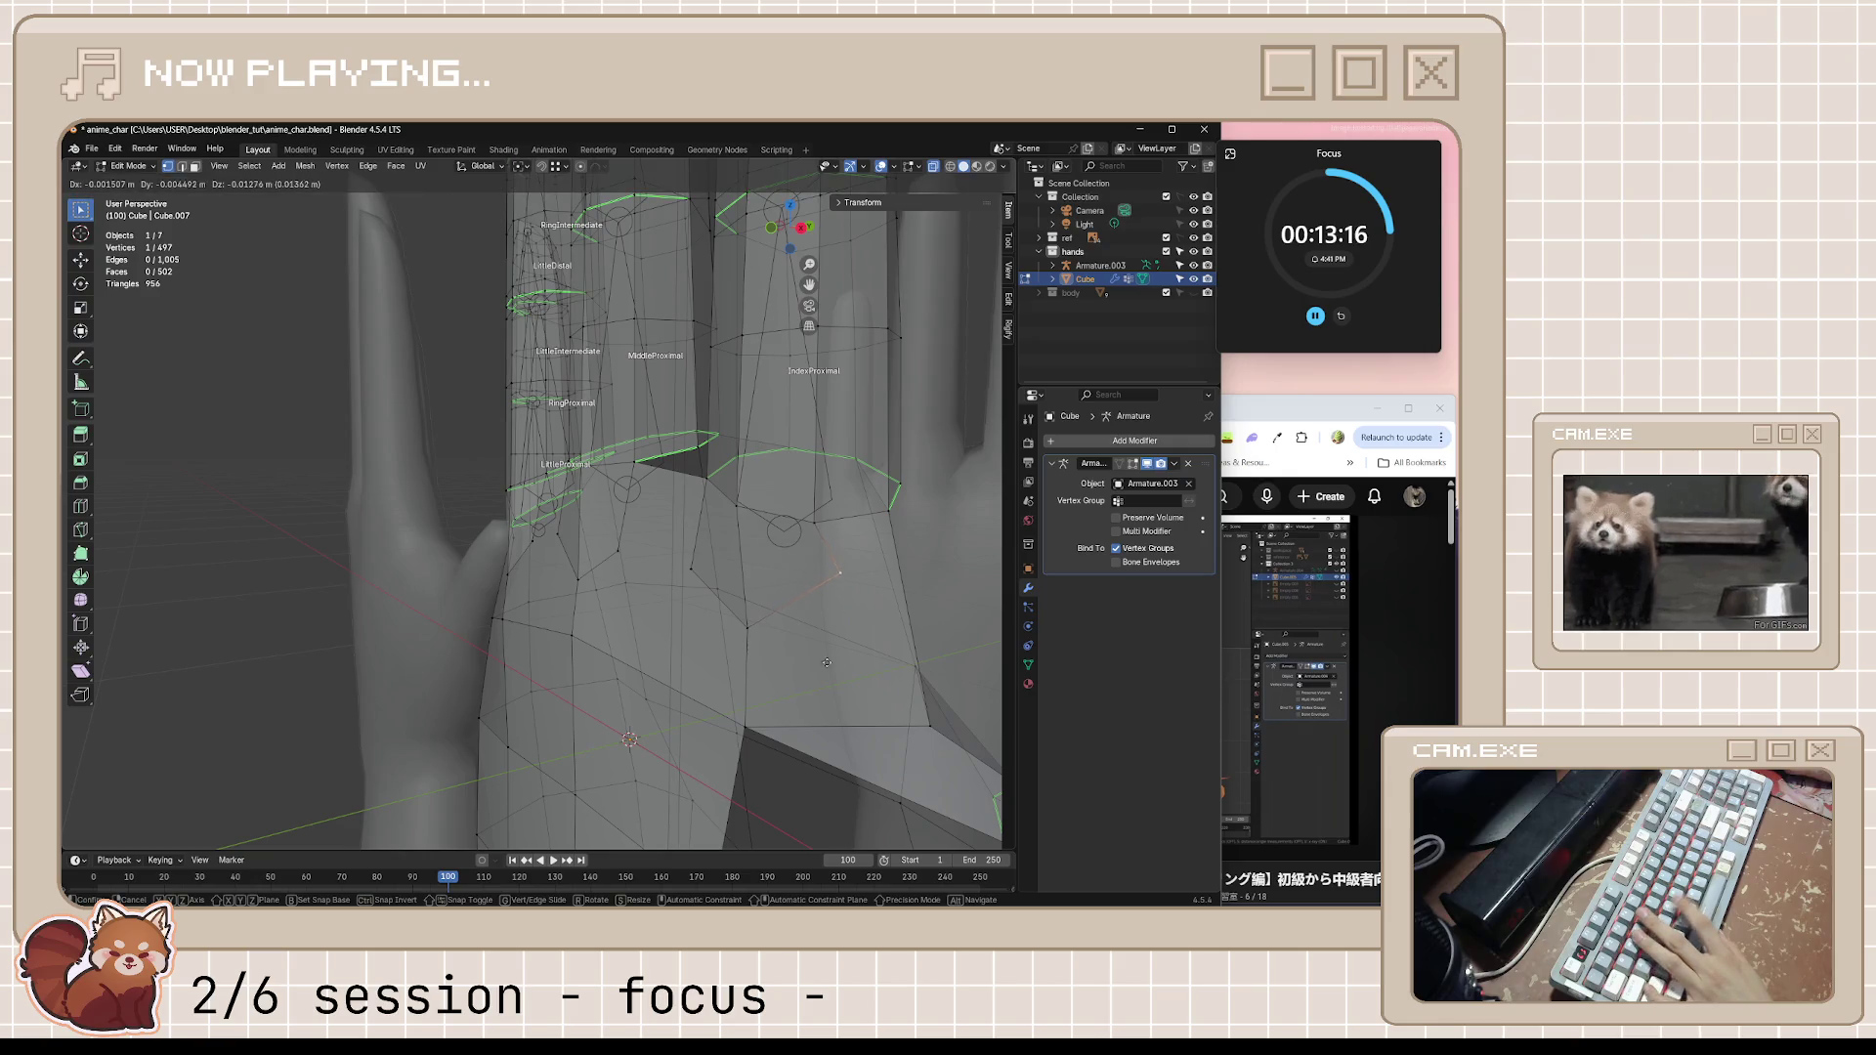
click(717, 406)
middle_drag(716, 407, 805, 471)
mouse_move(682, 497)
middle_down()
mouse_move(587, 409)
mouse_move(636, 630)
middle_up()
key(g)
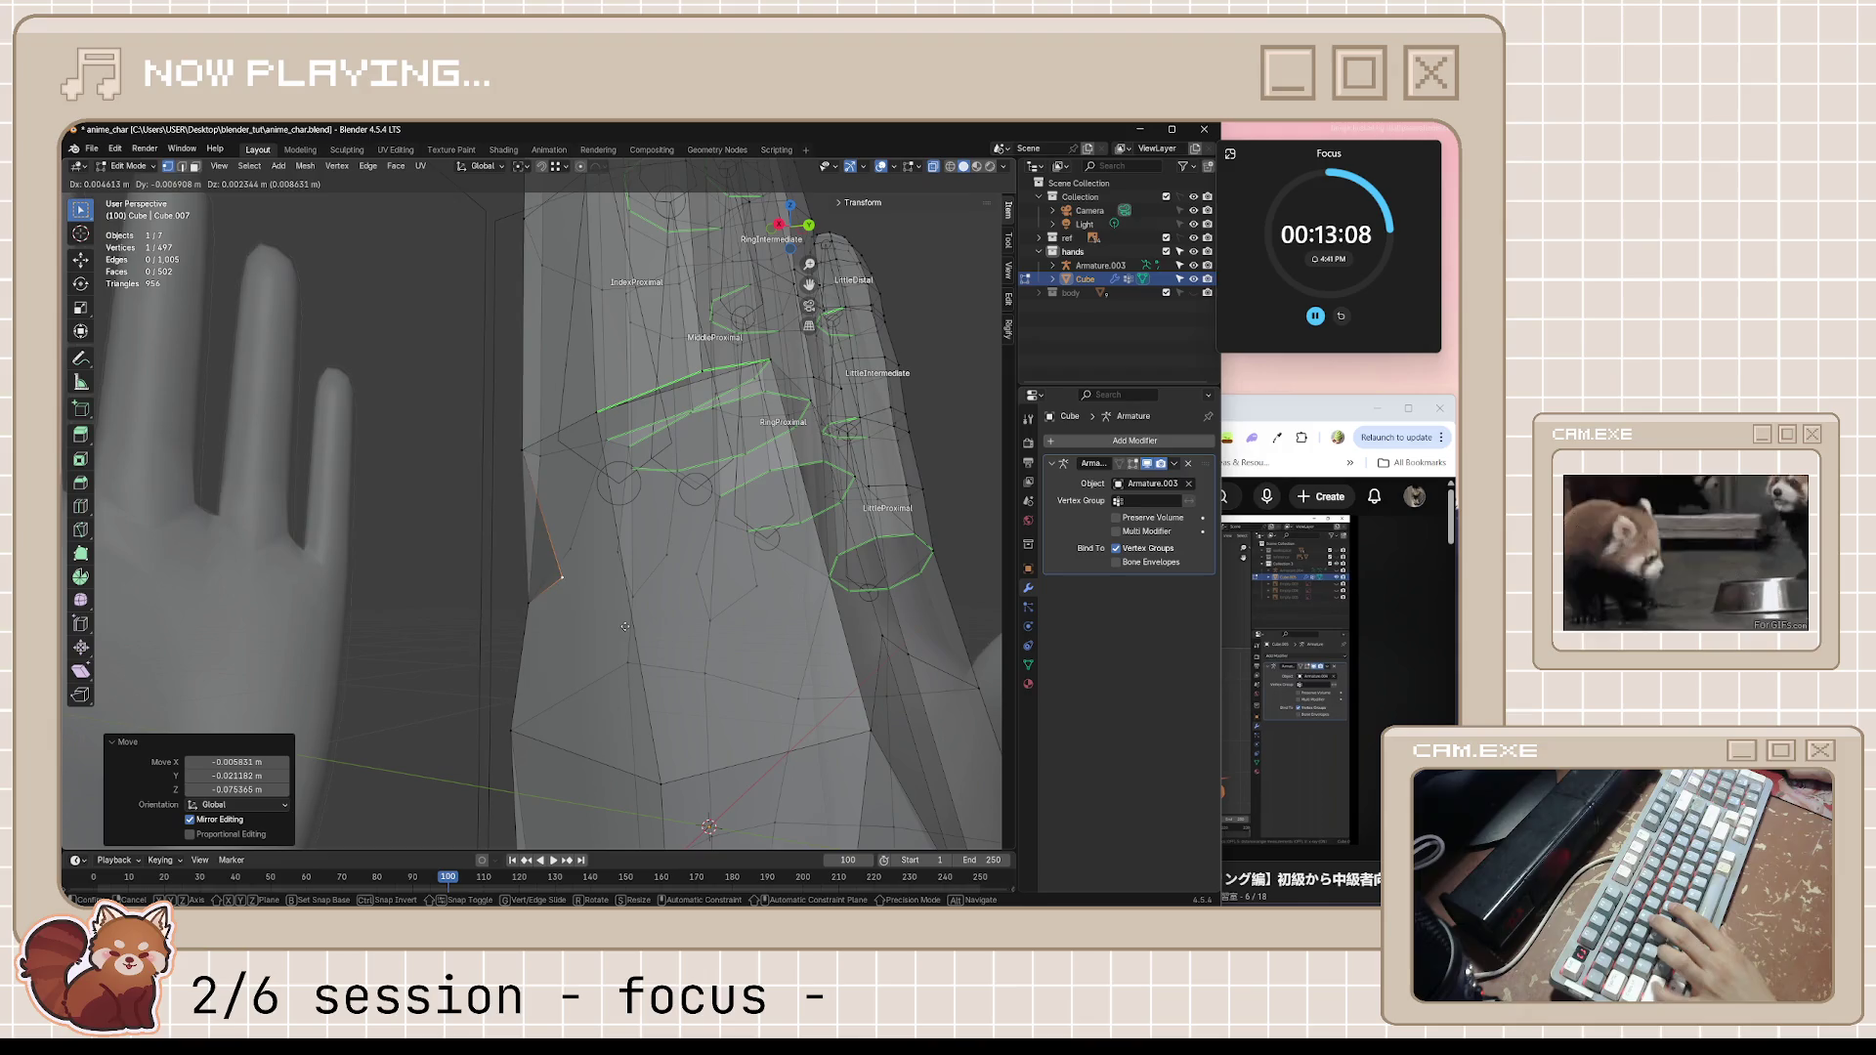
click(408, 588)
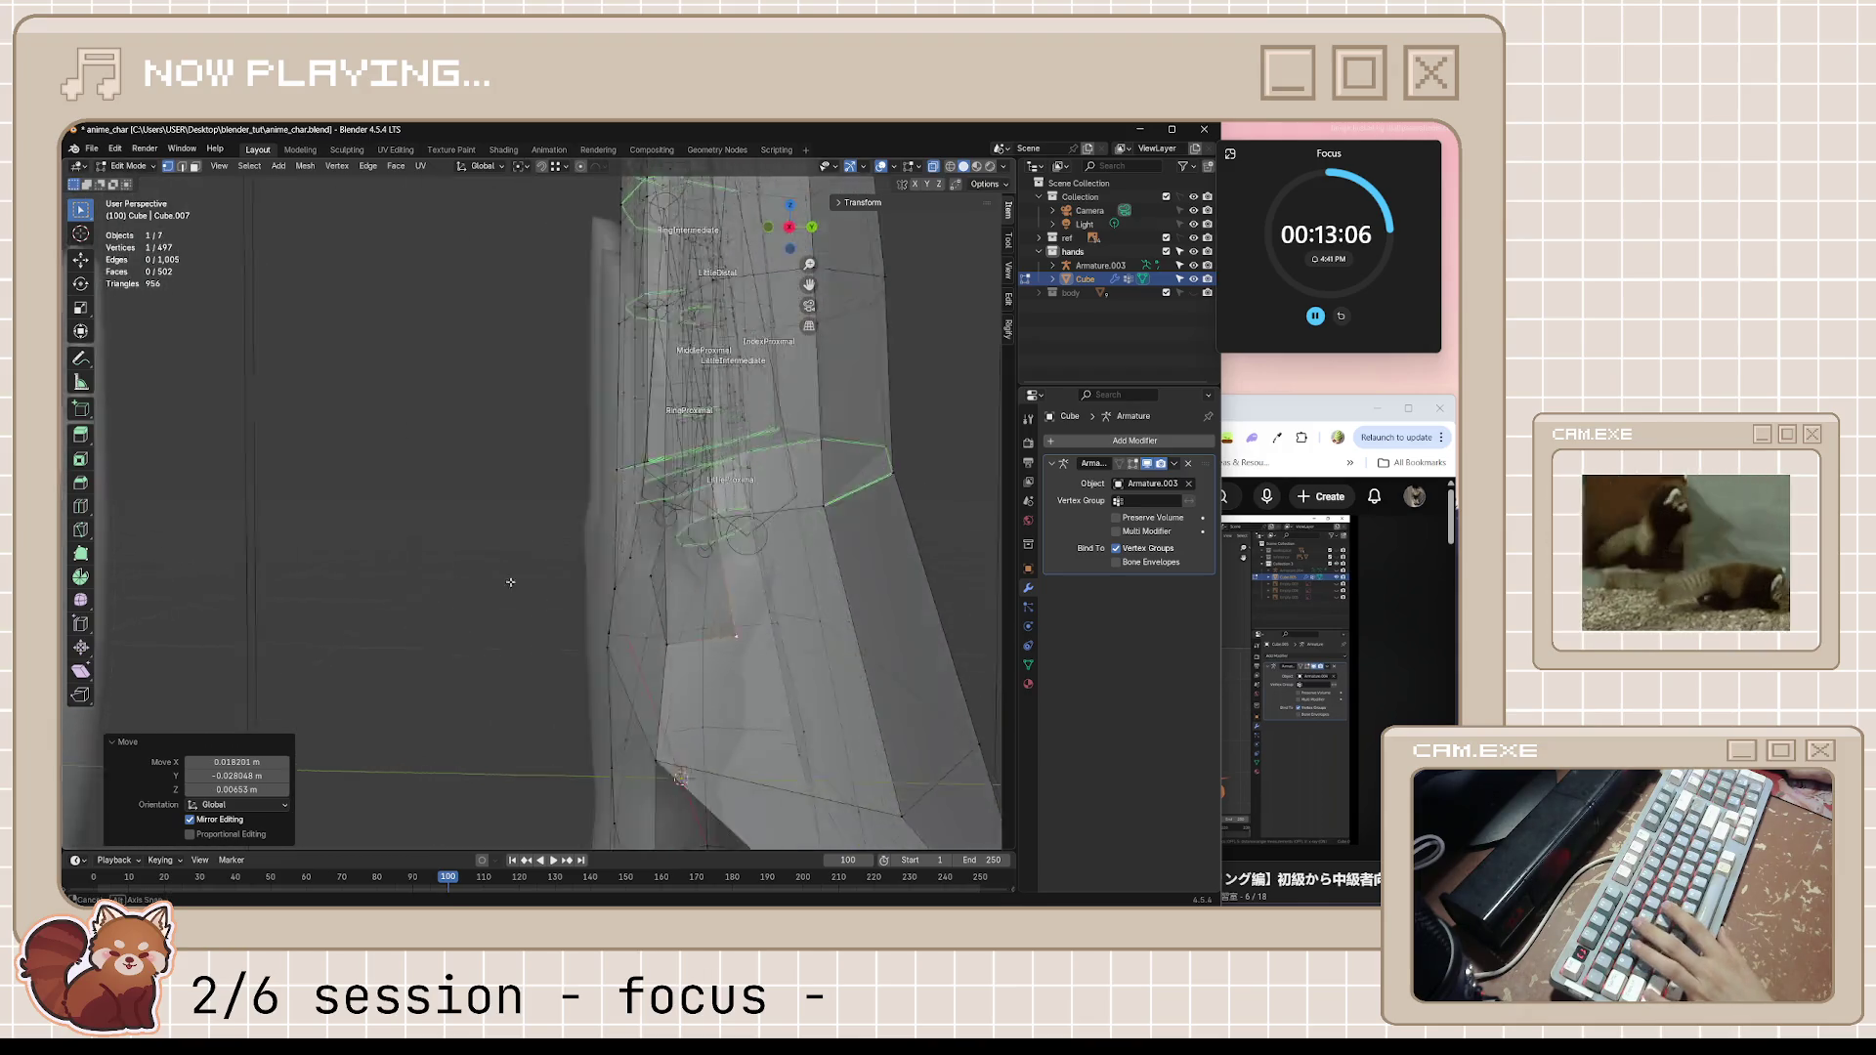
Nudge a palm-edge vertex slightly, pick another vertex and save anime_char.blend
mouse_move(409, 588)
middle_down()
mouse_move(638, 647)
mouse_move(523, 659)
mouse_move(480, 598)
mouse_move(546, 699)
middle_up()
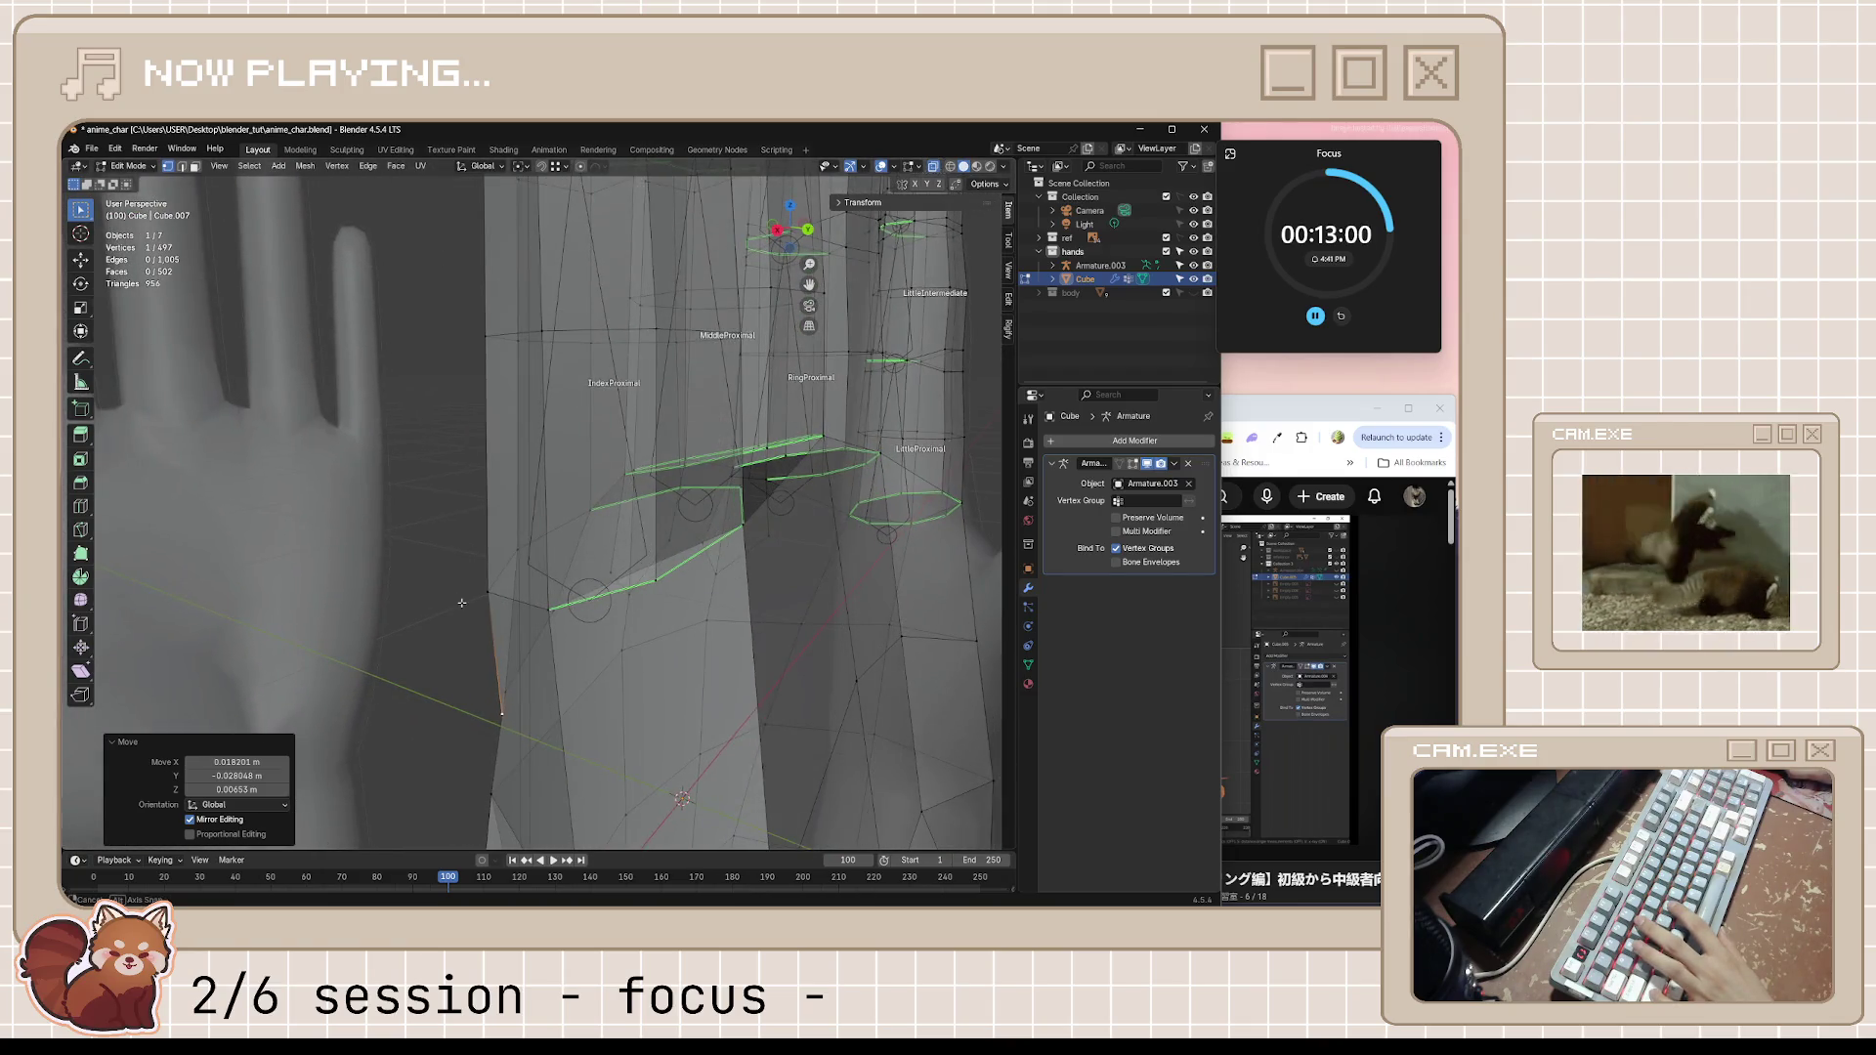
key(g)
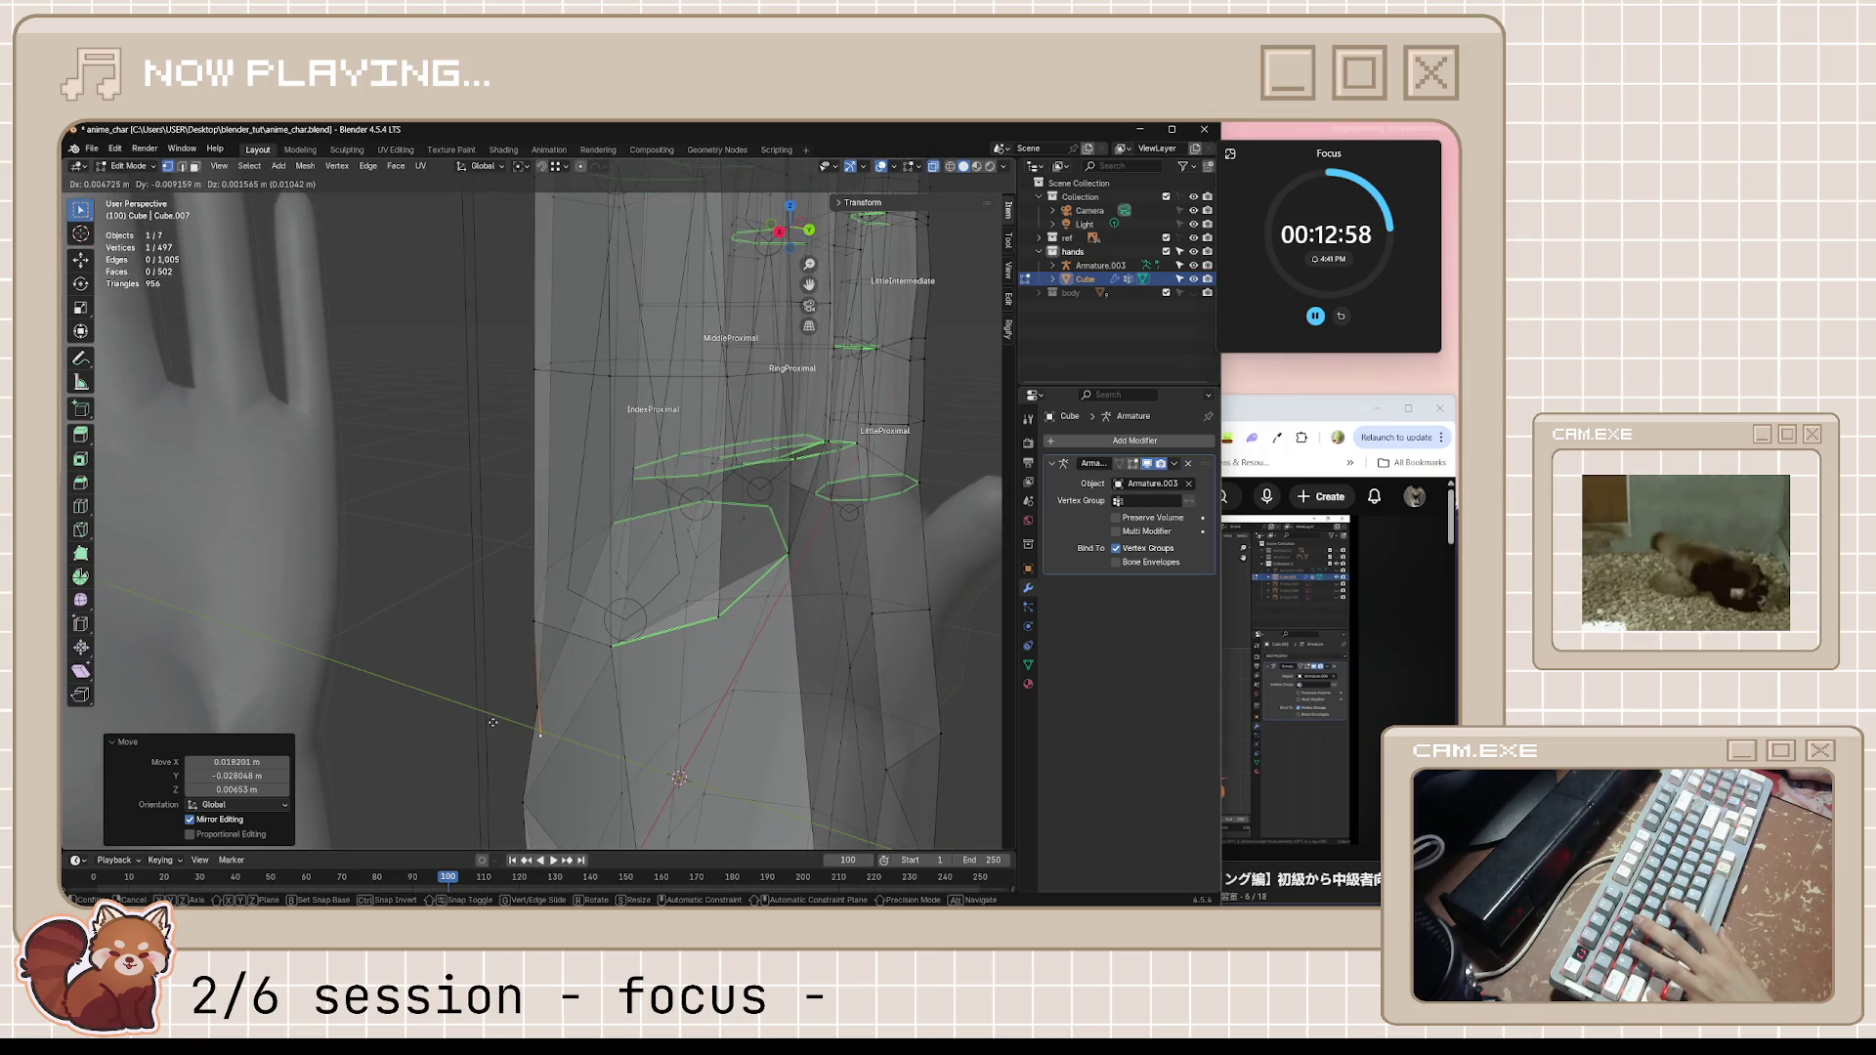
click(550, 704)
mouse_move(550, 703)
middle_down()
mouse_move(841, 636)
mouse_move(755, 626)
mouse_move(612, 663)
mouse_move(714, 635)
middle_up()
shift+click(841, 637)
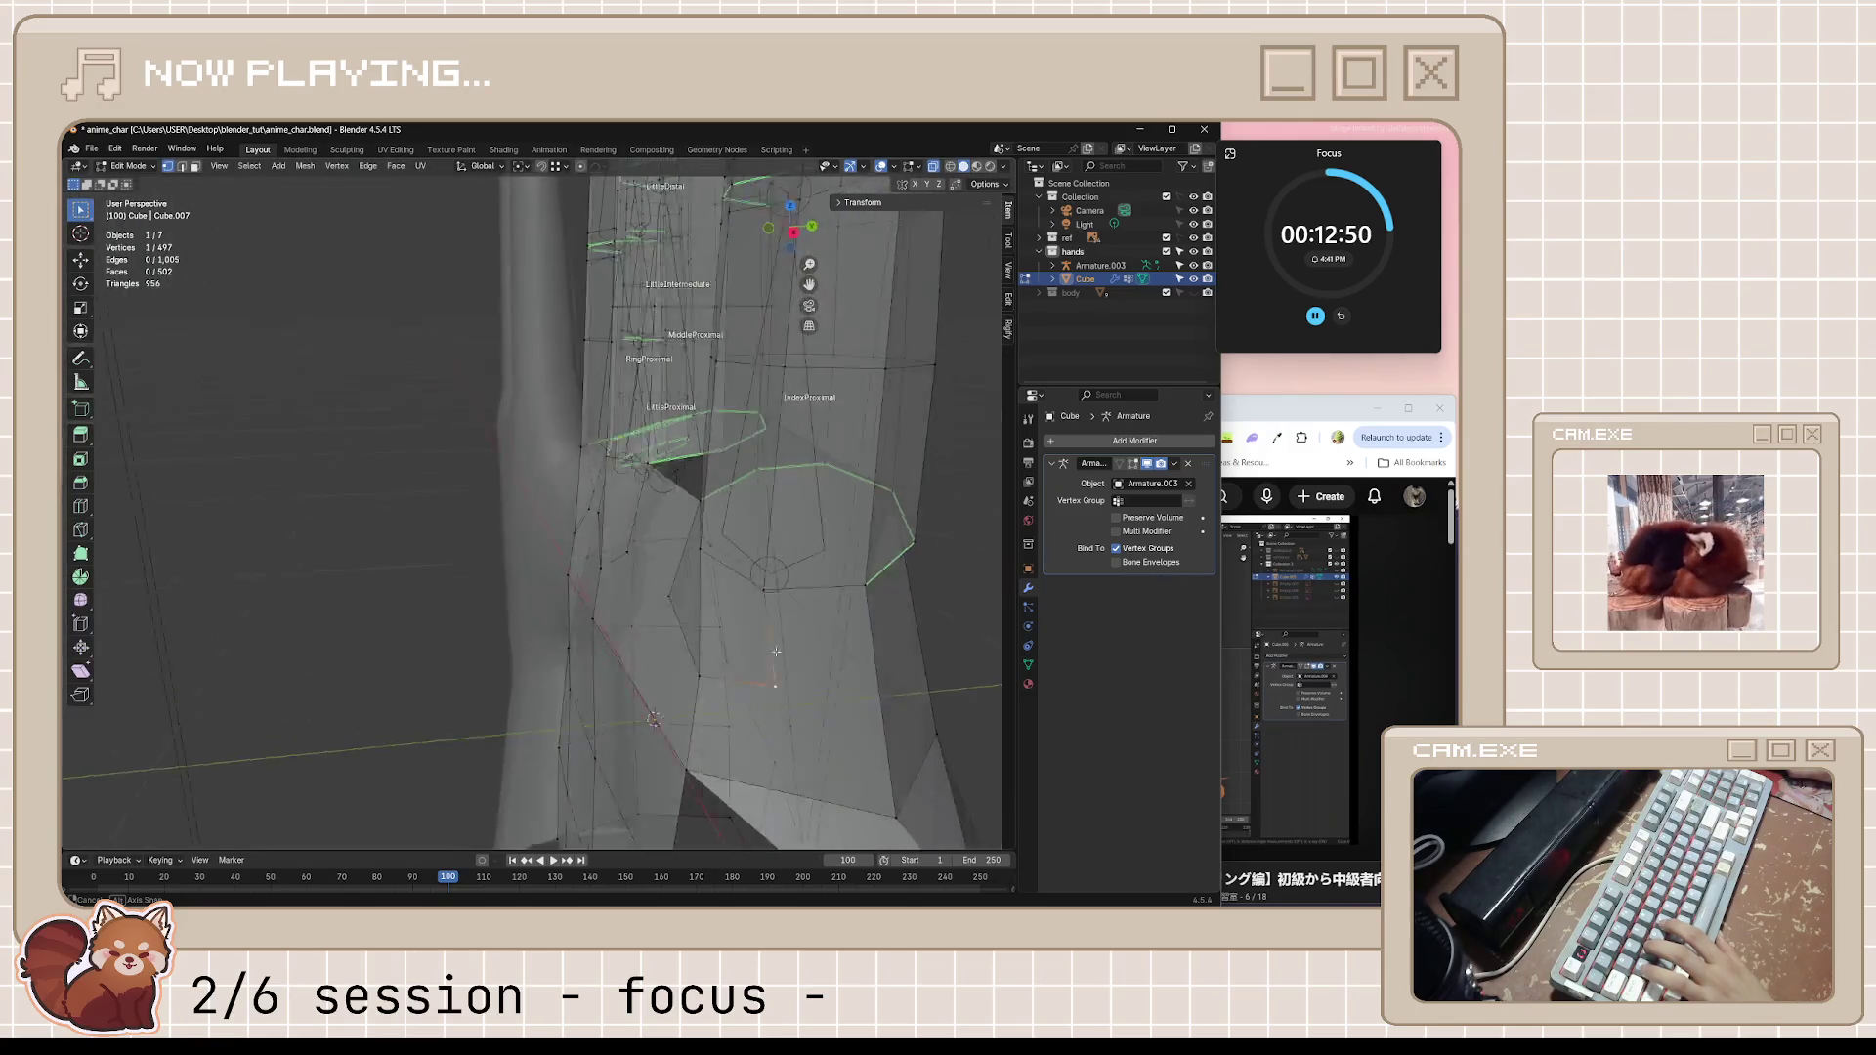
key(ctrl+s)
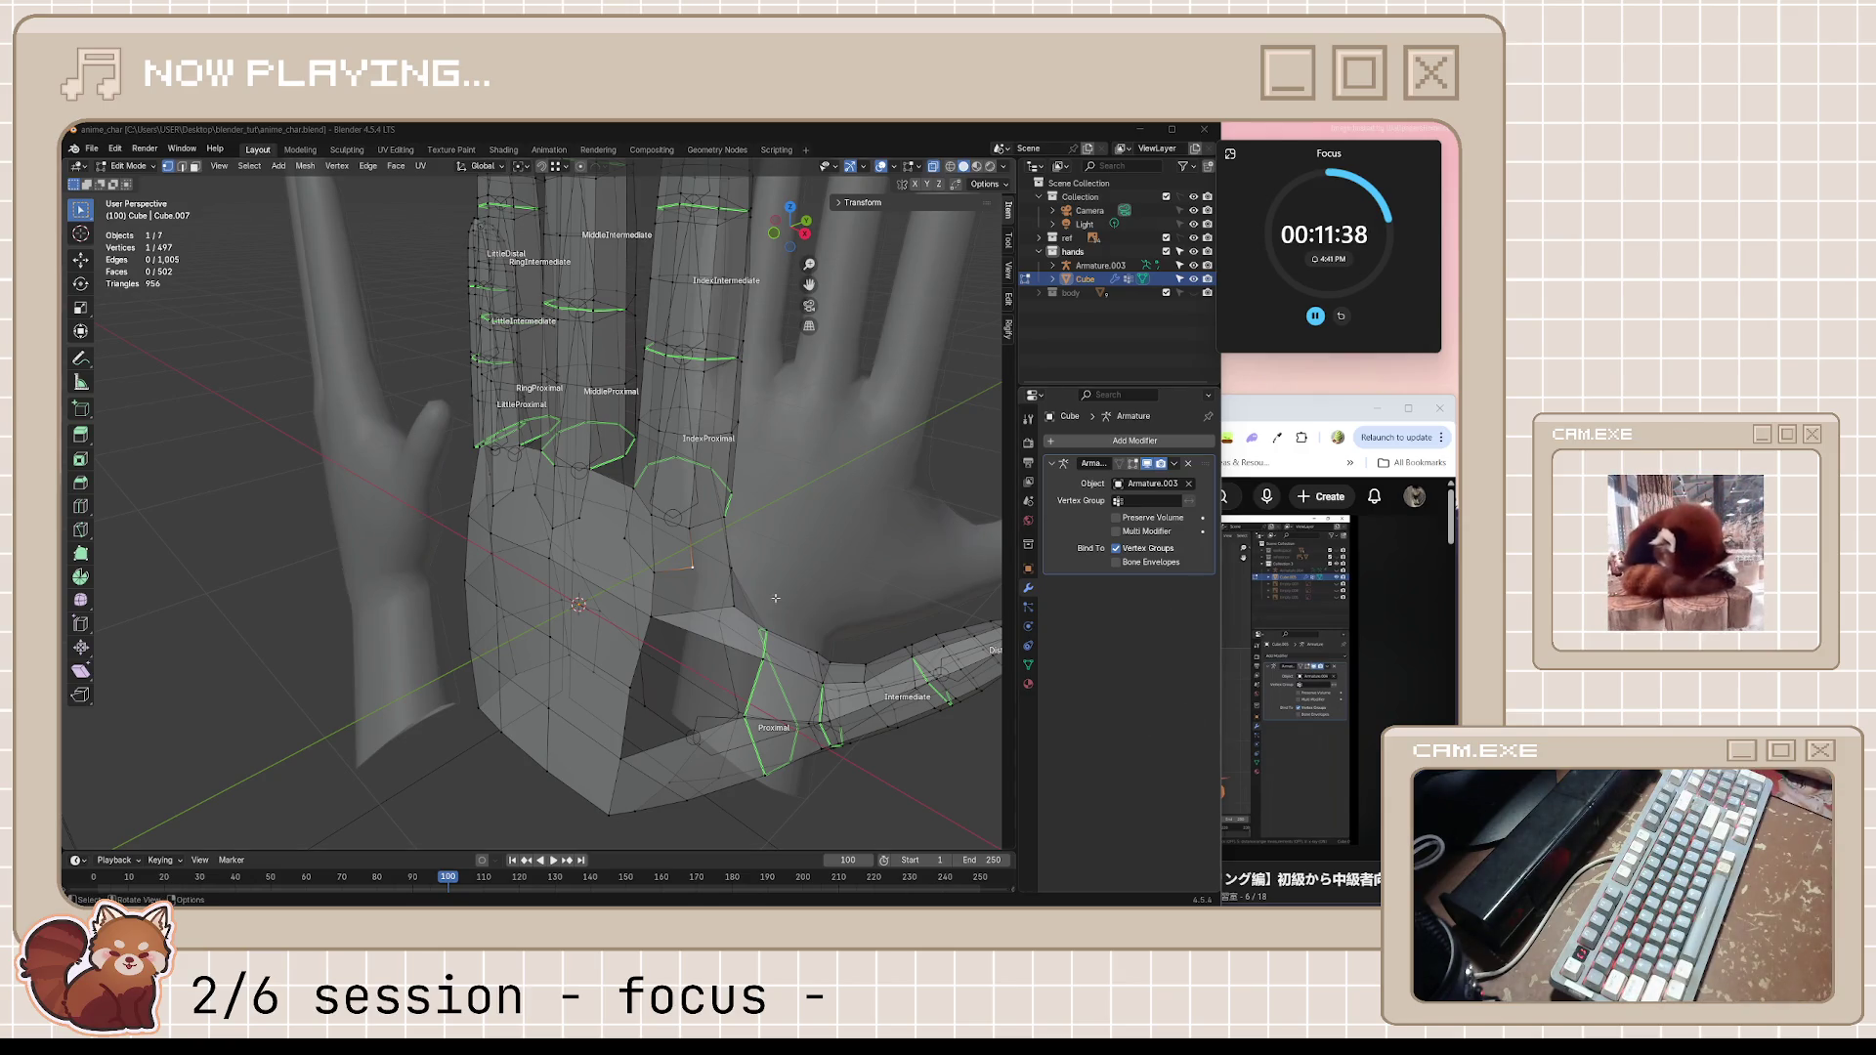
Bring the YouTube hand-modelling tutorial window in front of Blender
click(1288, 406)
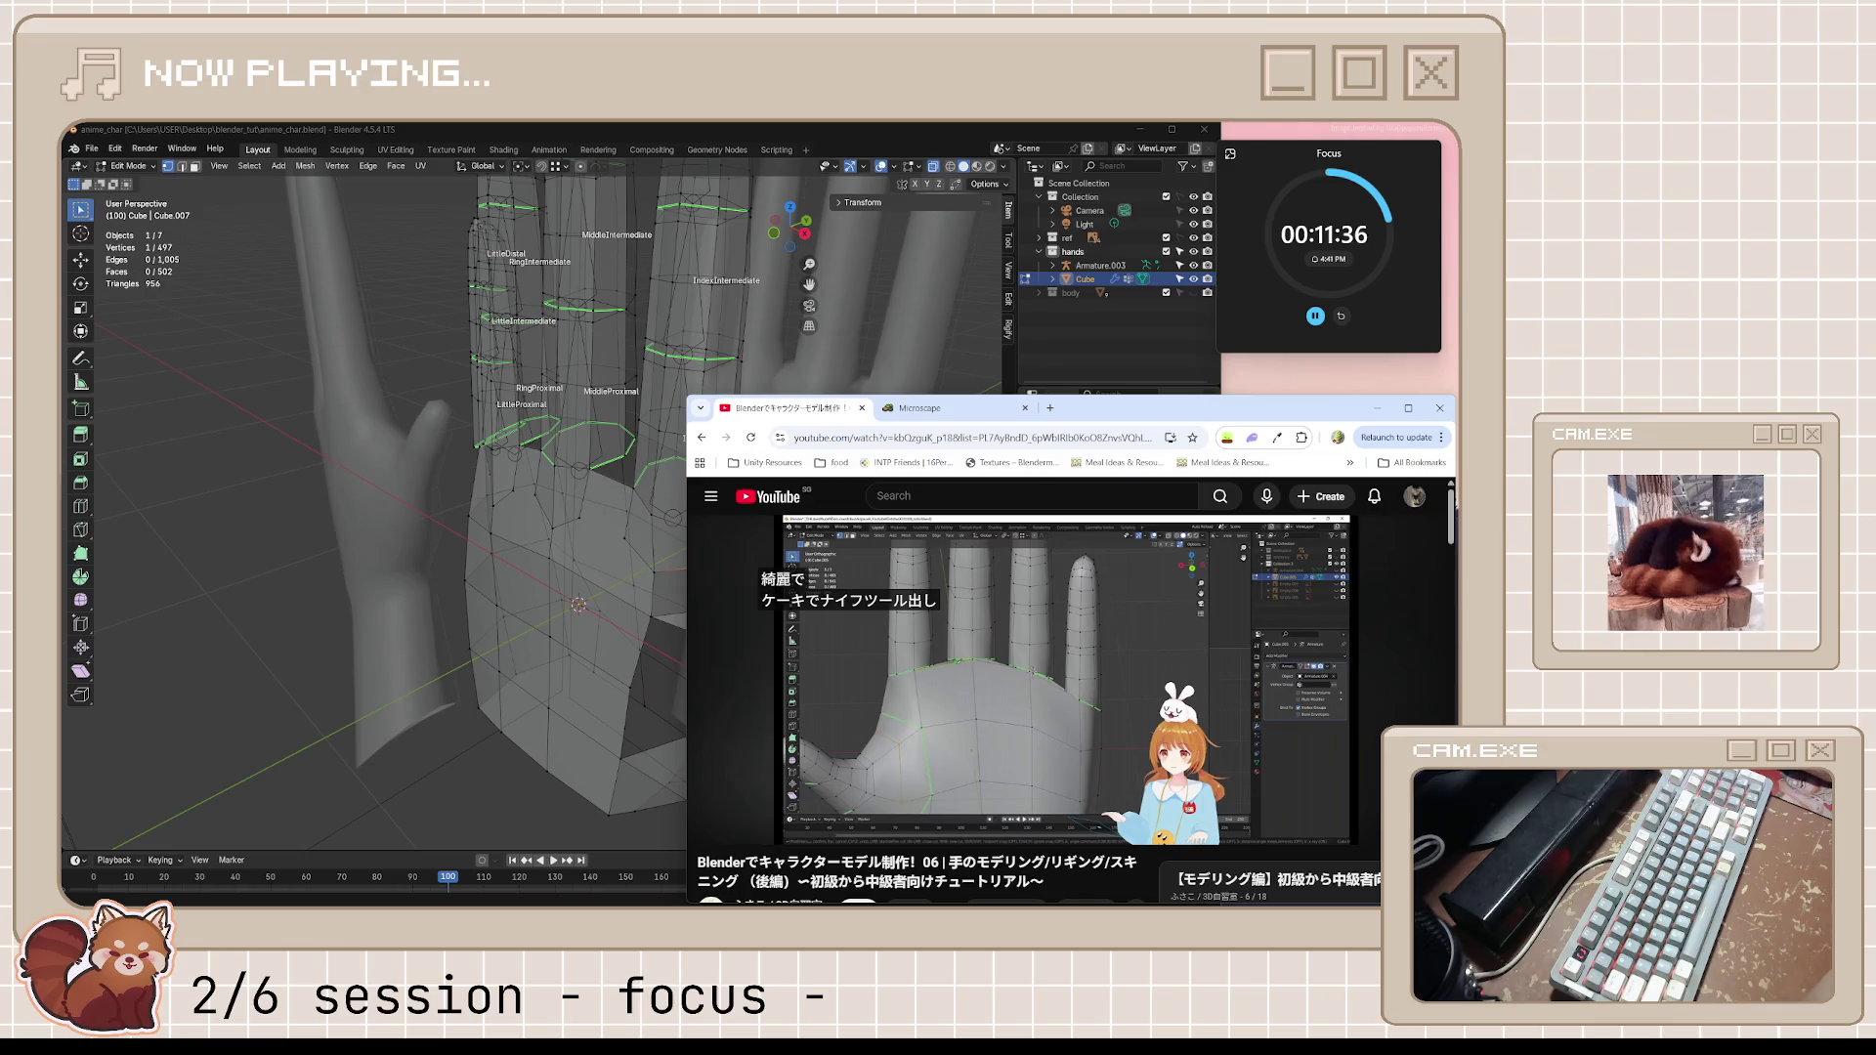
Play and skip ahead through the tutorial's finger-base section, then return to the hand in Blender
click(1117, 658)
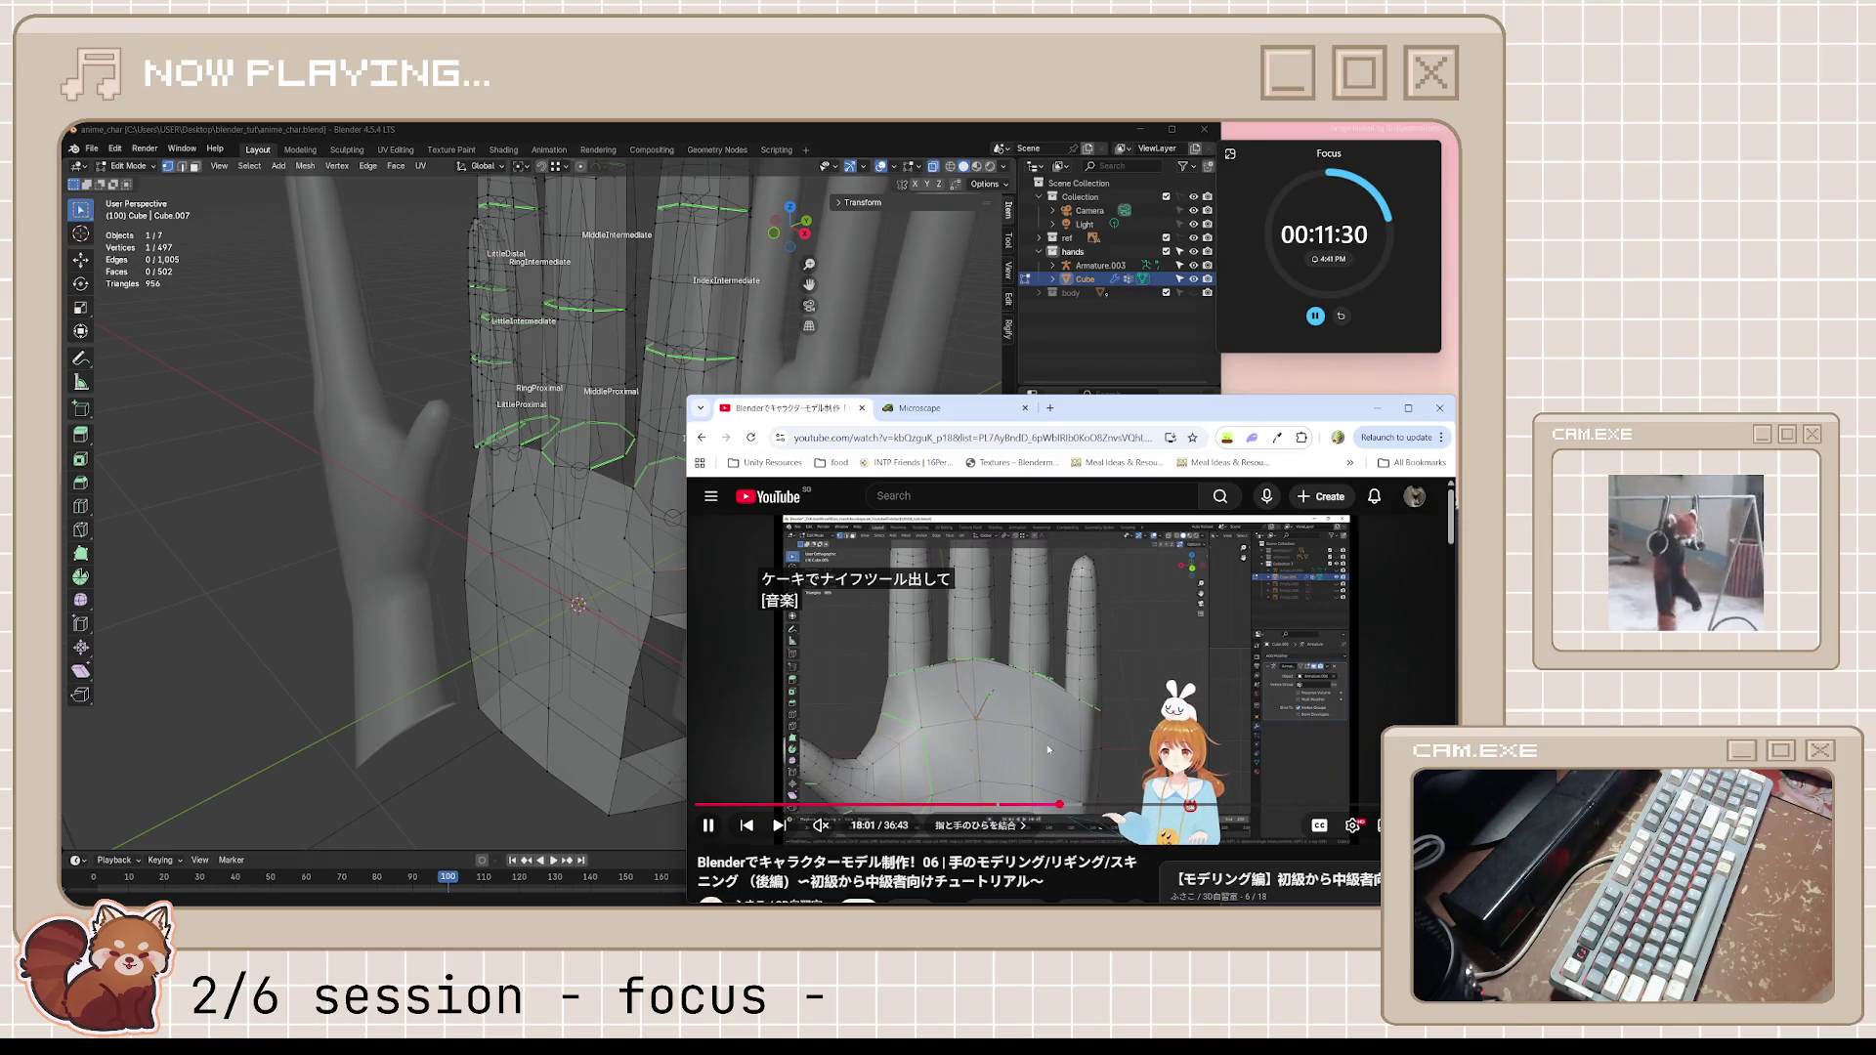
key(l)
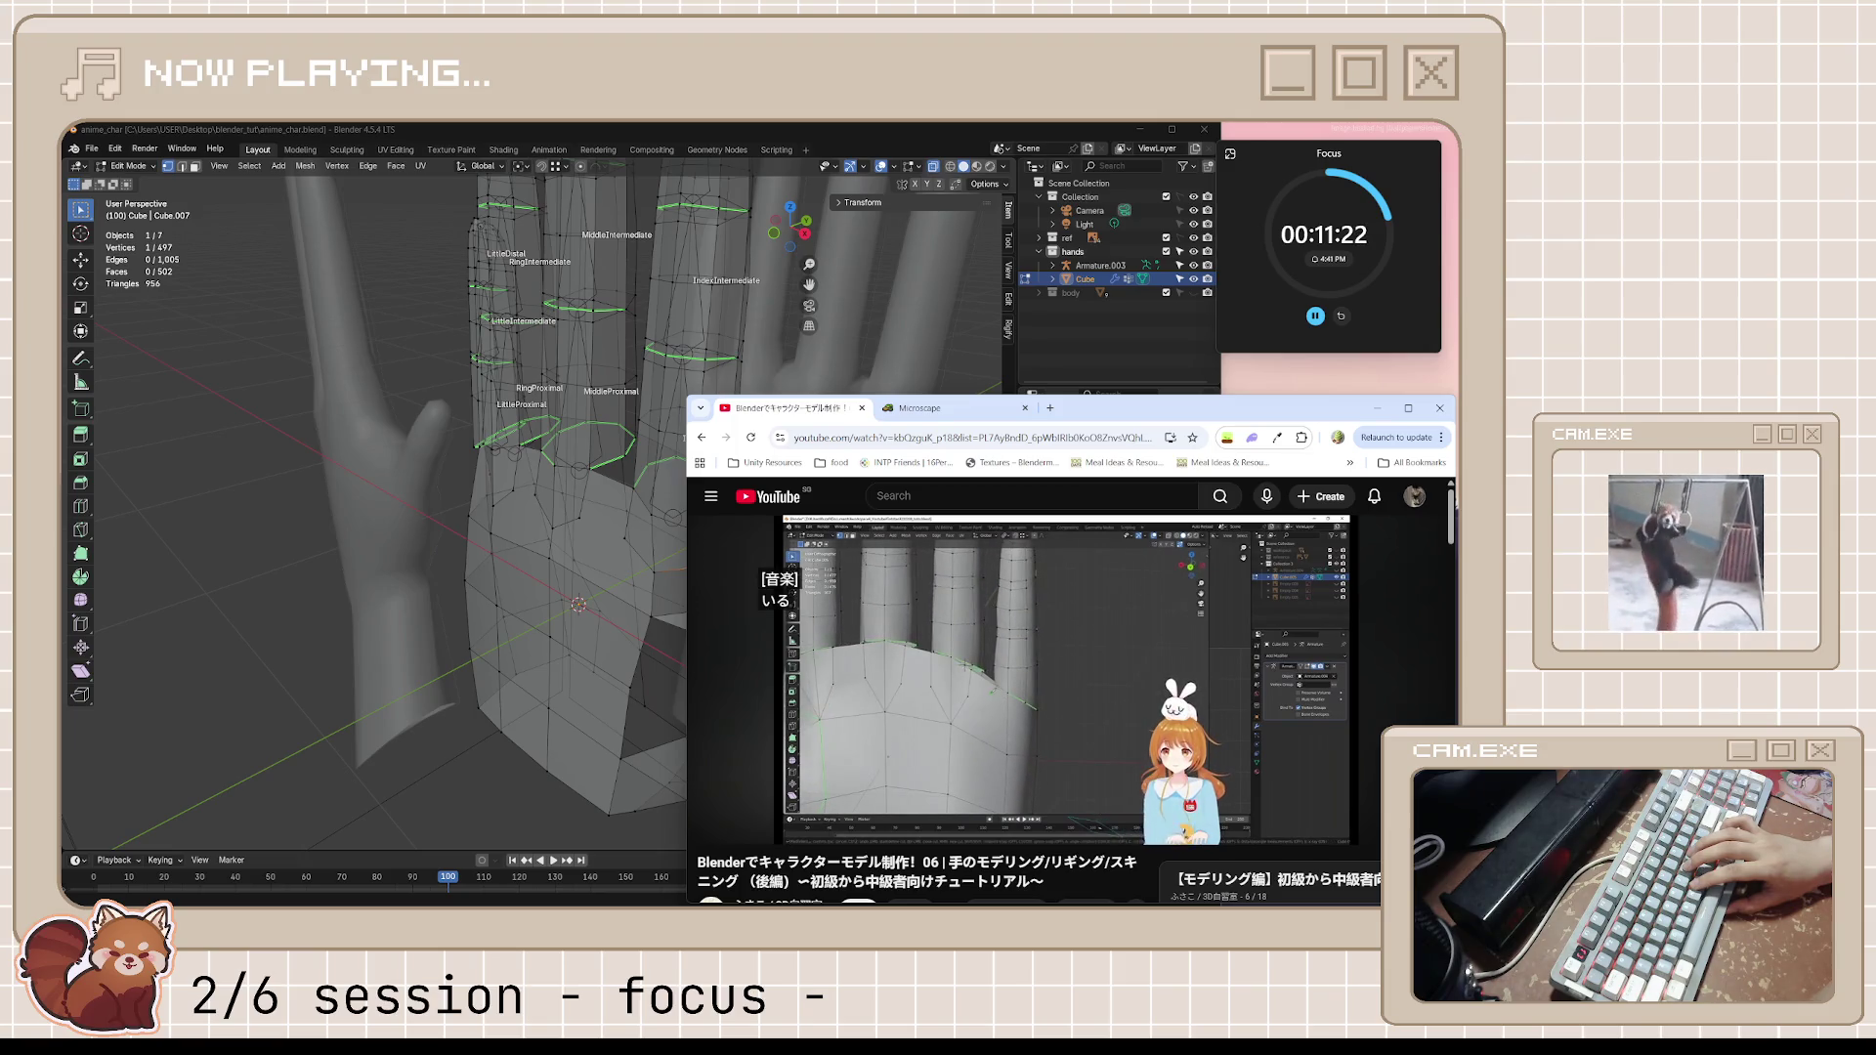
key(k)
key(k)
key(l)
key(k)
key(k)
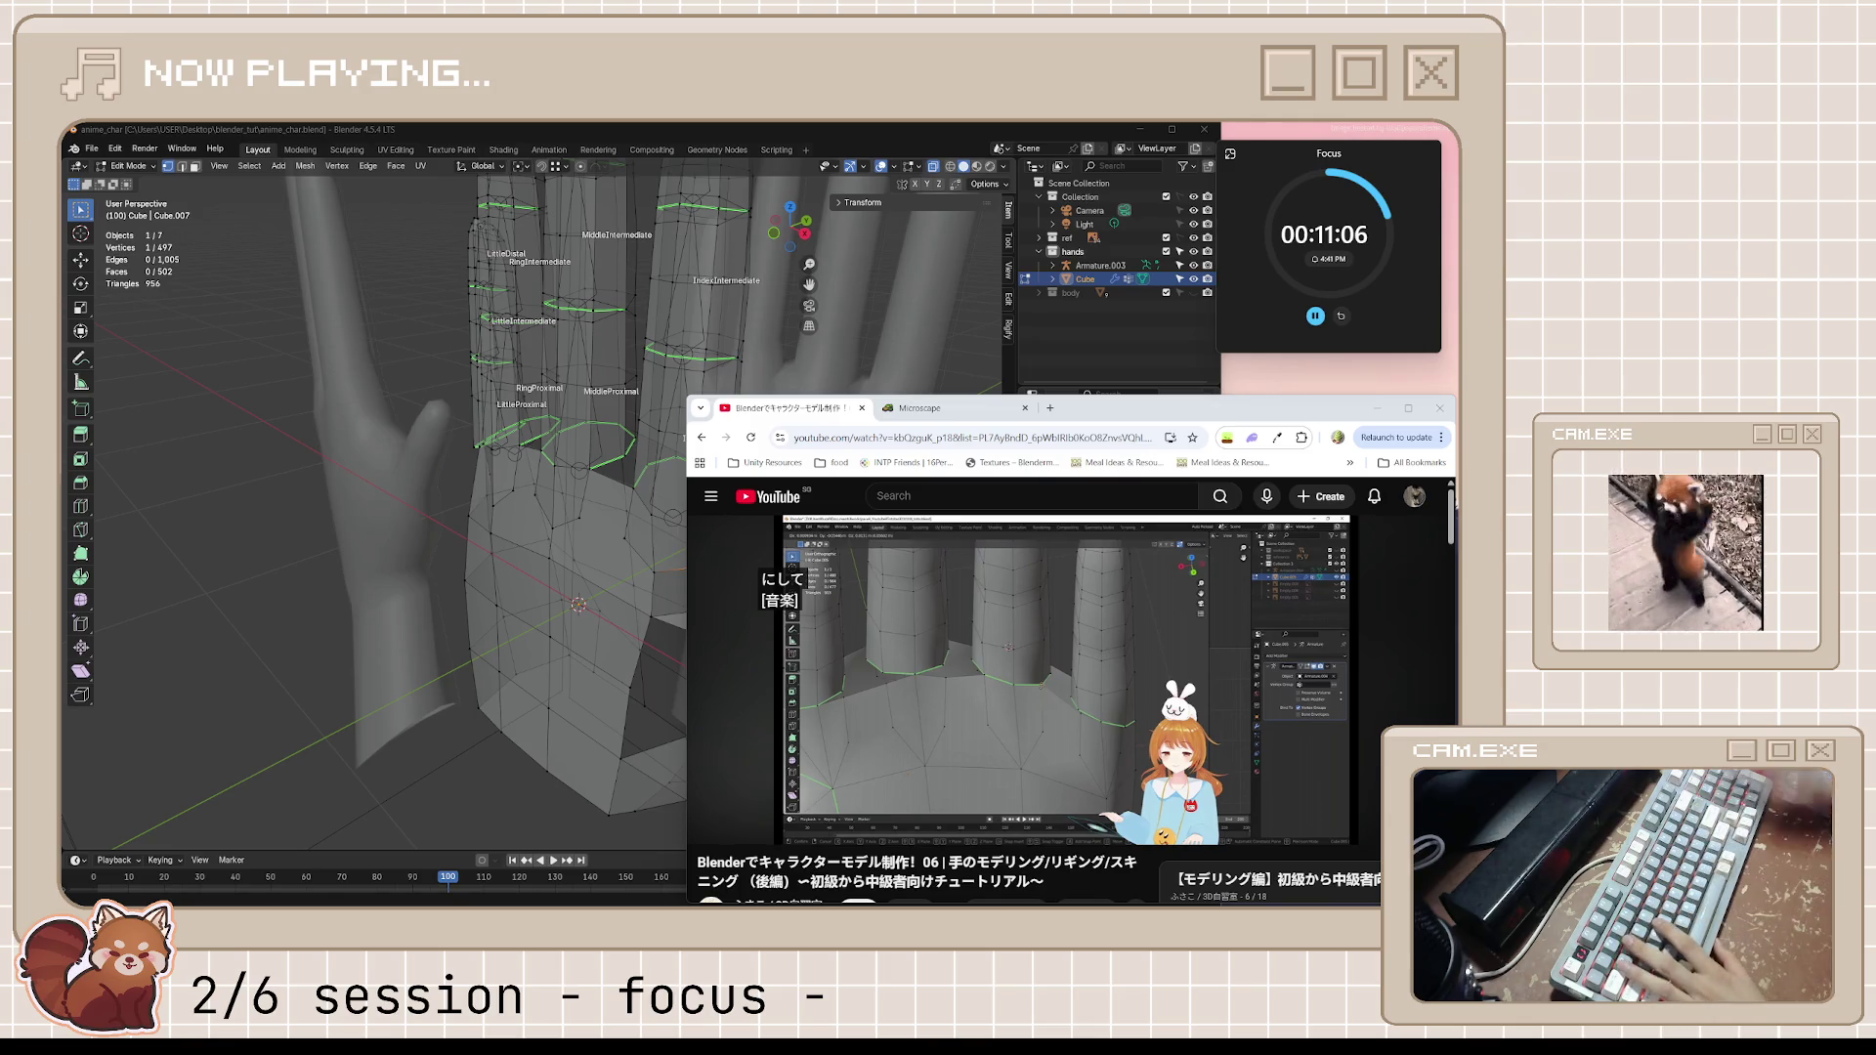
click(906, 148)
mouse_move(897, 322)
middle_down()
mouse_move(891, 429)
mouse_move(703, 490)
middle_up()
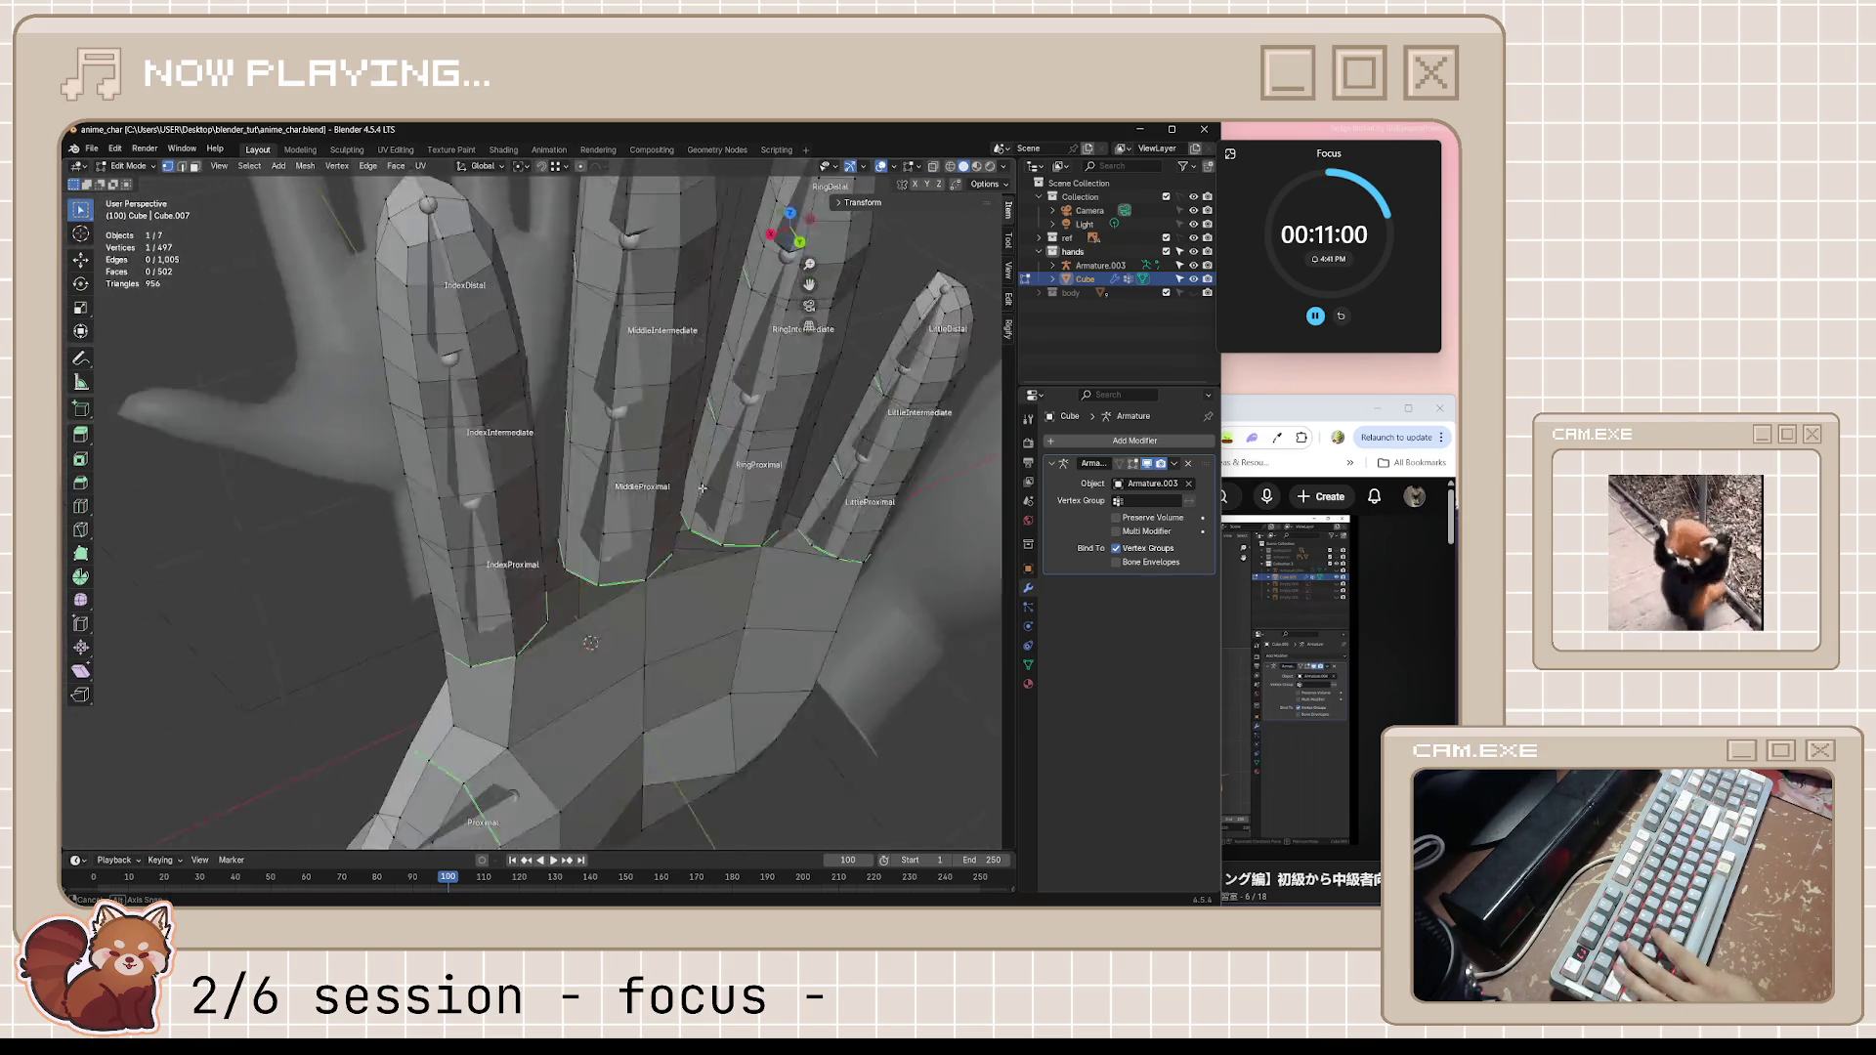
Orbit to face the palm and then a frontal view of the whole rigged hand
mouse_move(706, 490)
middle_down()
mouse_move(669, 443)
mouse_move(716, 603)
mouse_move(812, 627)
middle_up()
scroll(846, 644, down, 3)
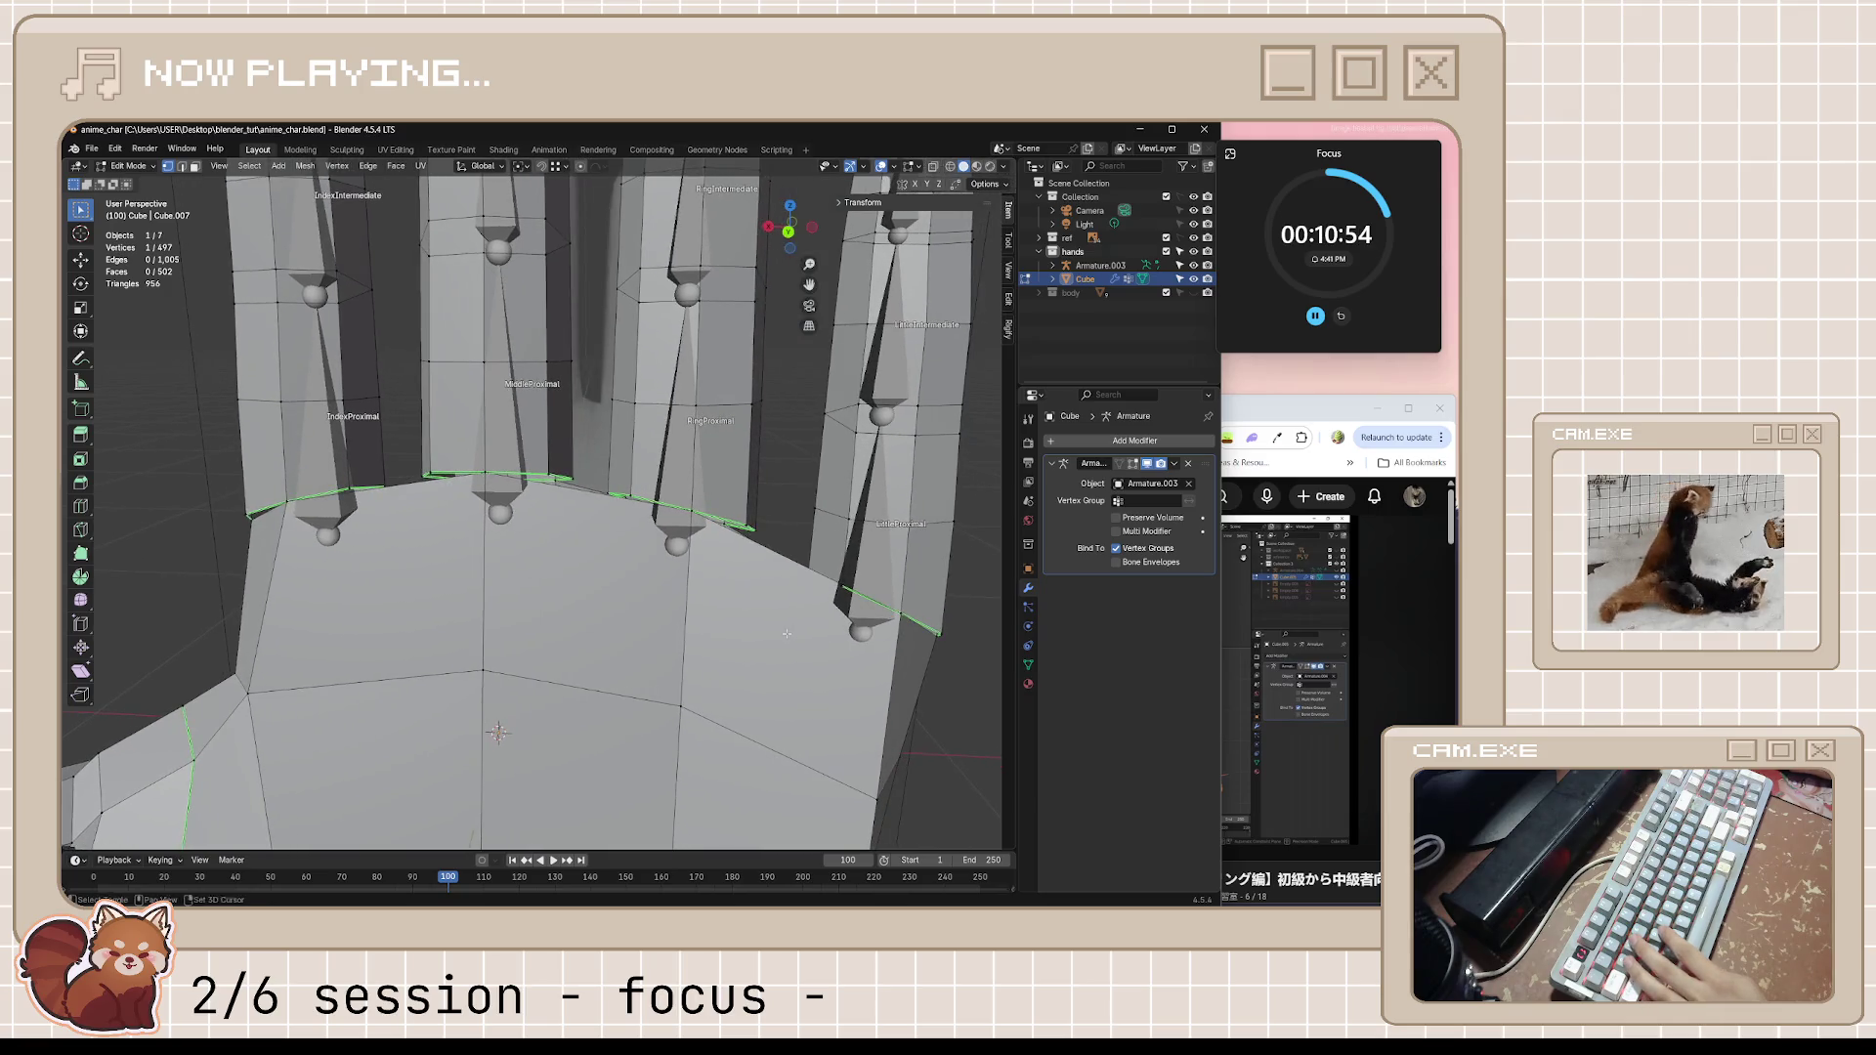
scroll(782, 632, down, 3)
mouse_move(506, 591)
middle_down()
mouse_move(818, 566)
mouse_move(639, 543)
middle_up()
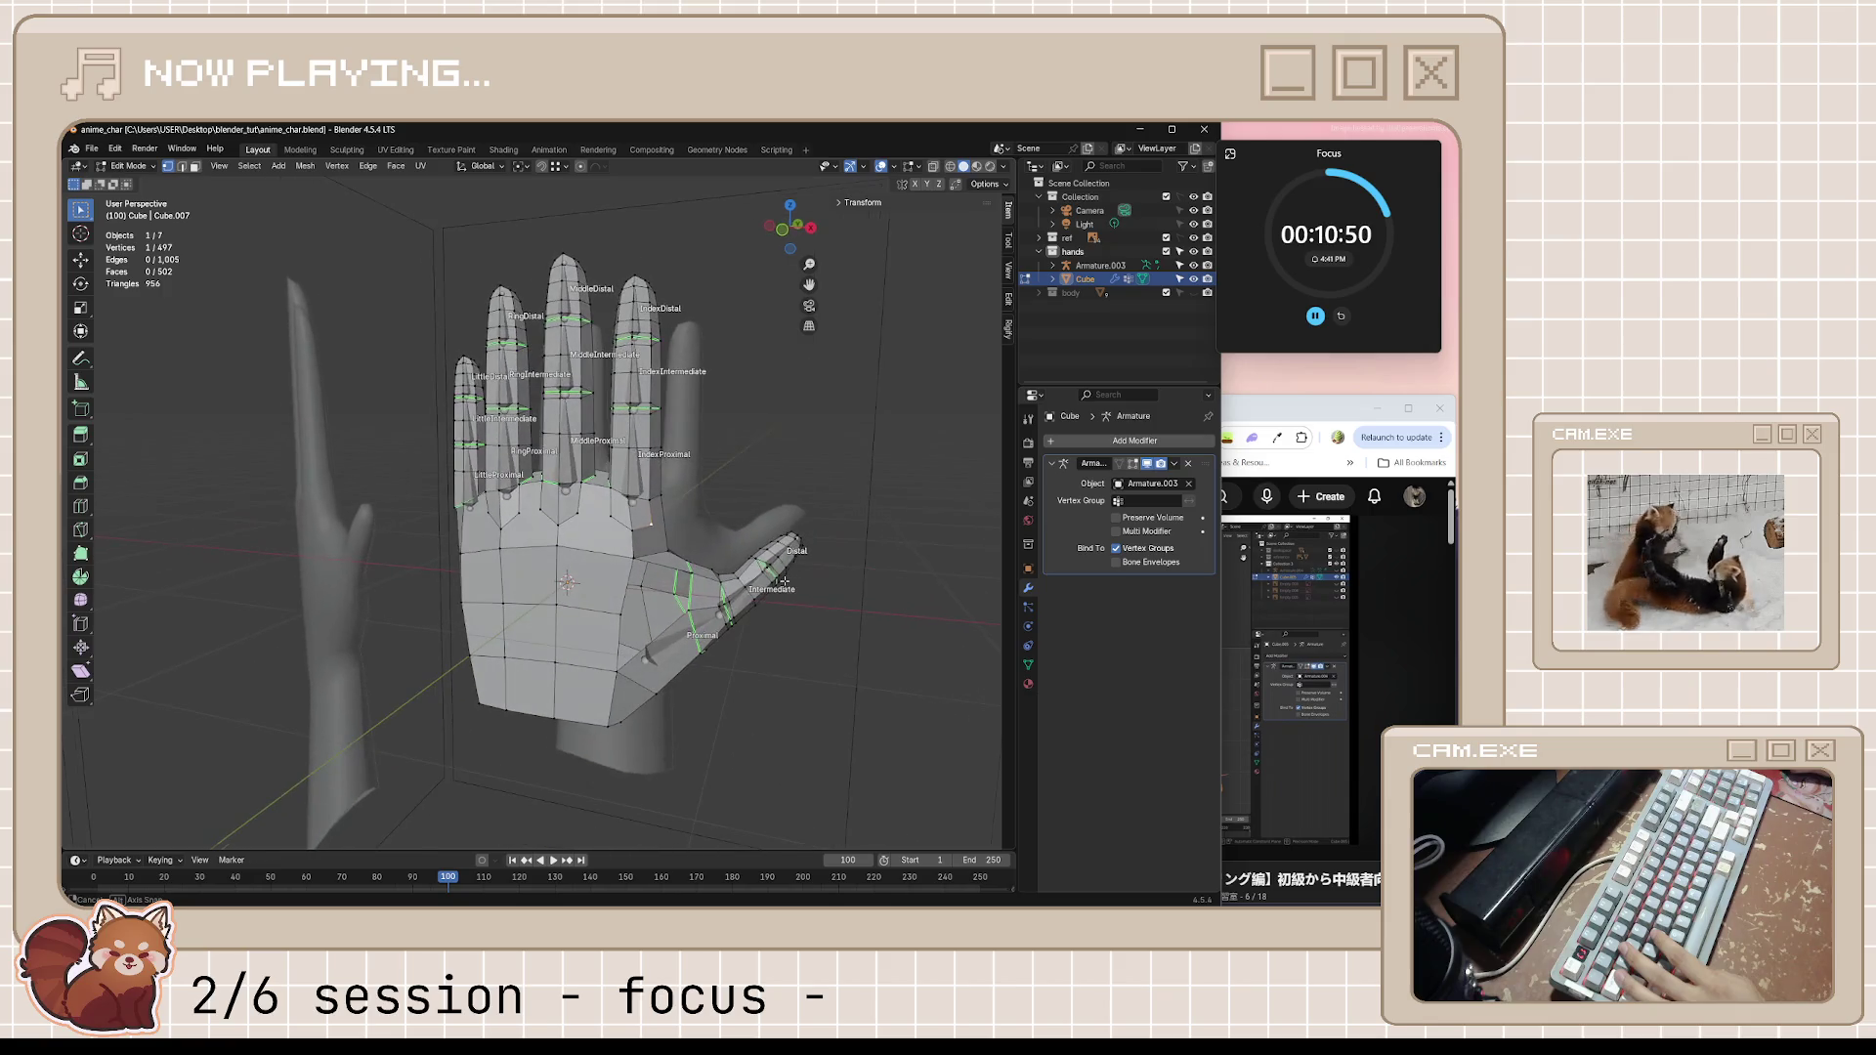
scroll(638, 543, up, 2)
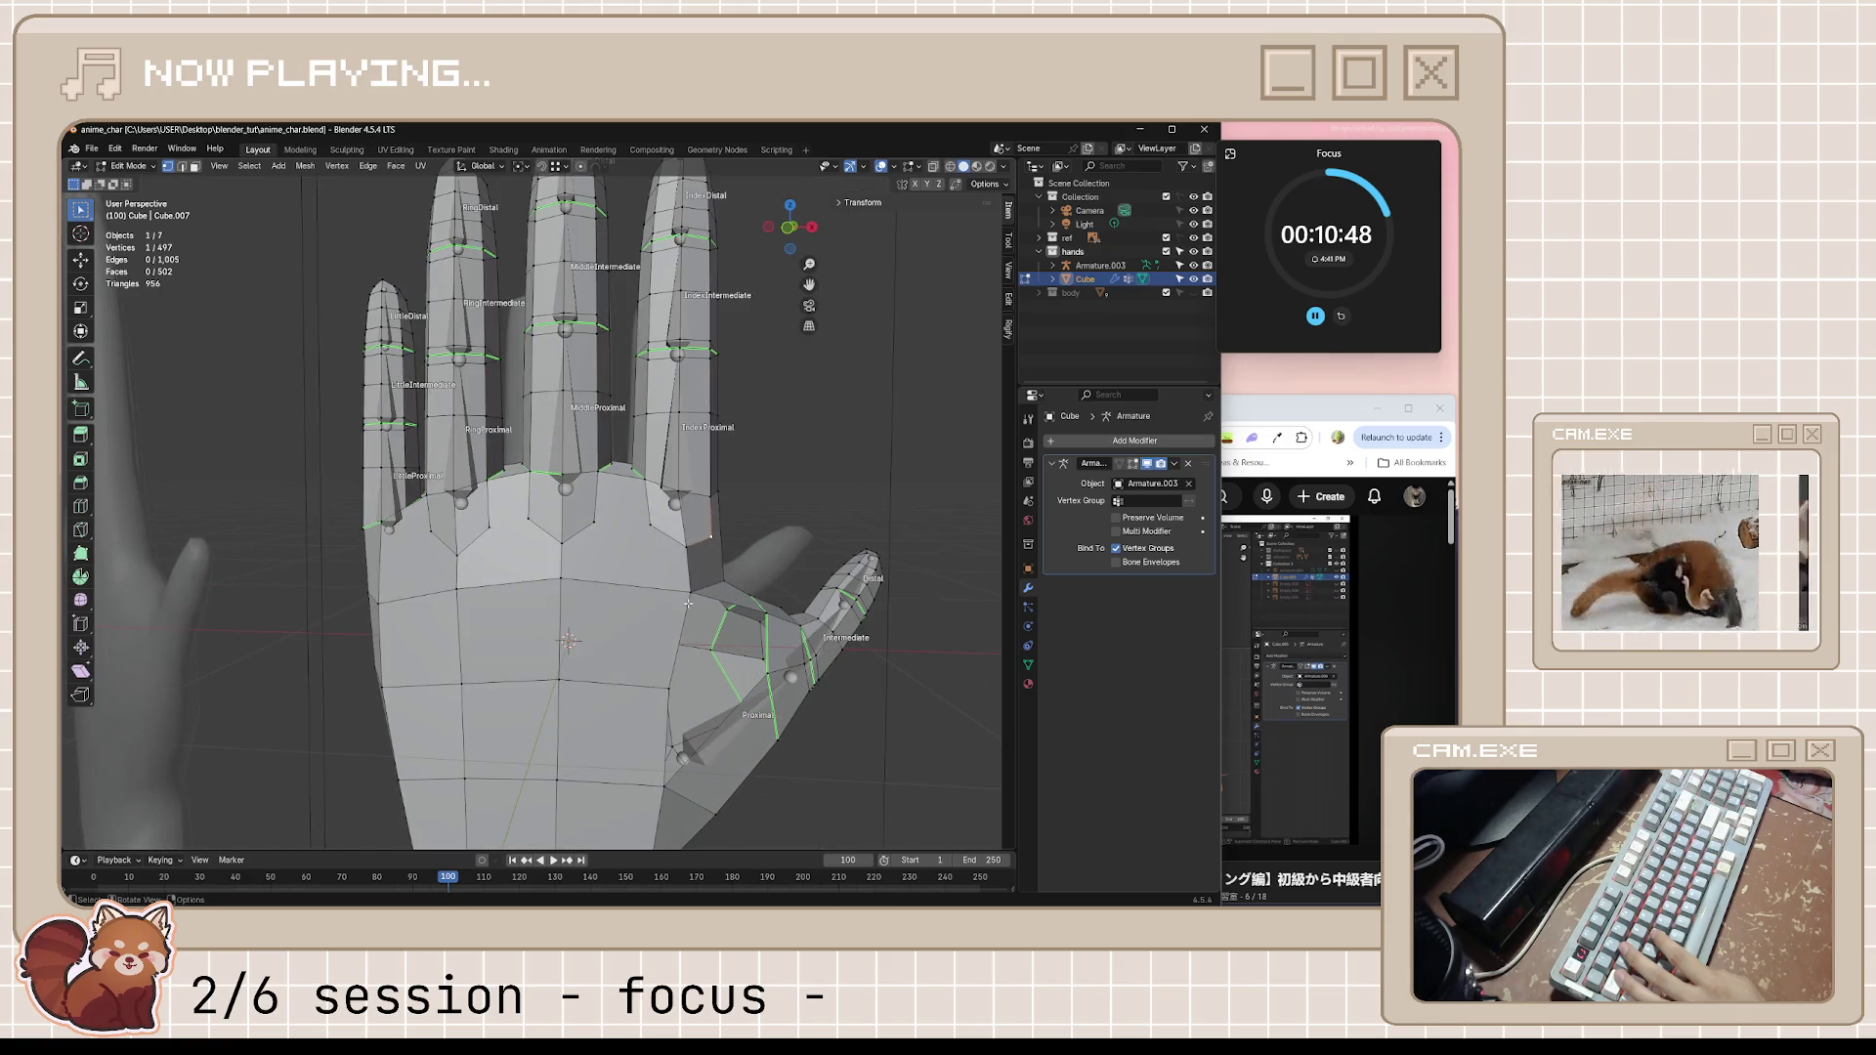
Slide a vertex along its edge, then move a knuckle vertex on the palm's top edge in front view
key(shift+v)
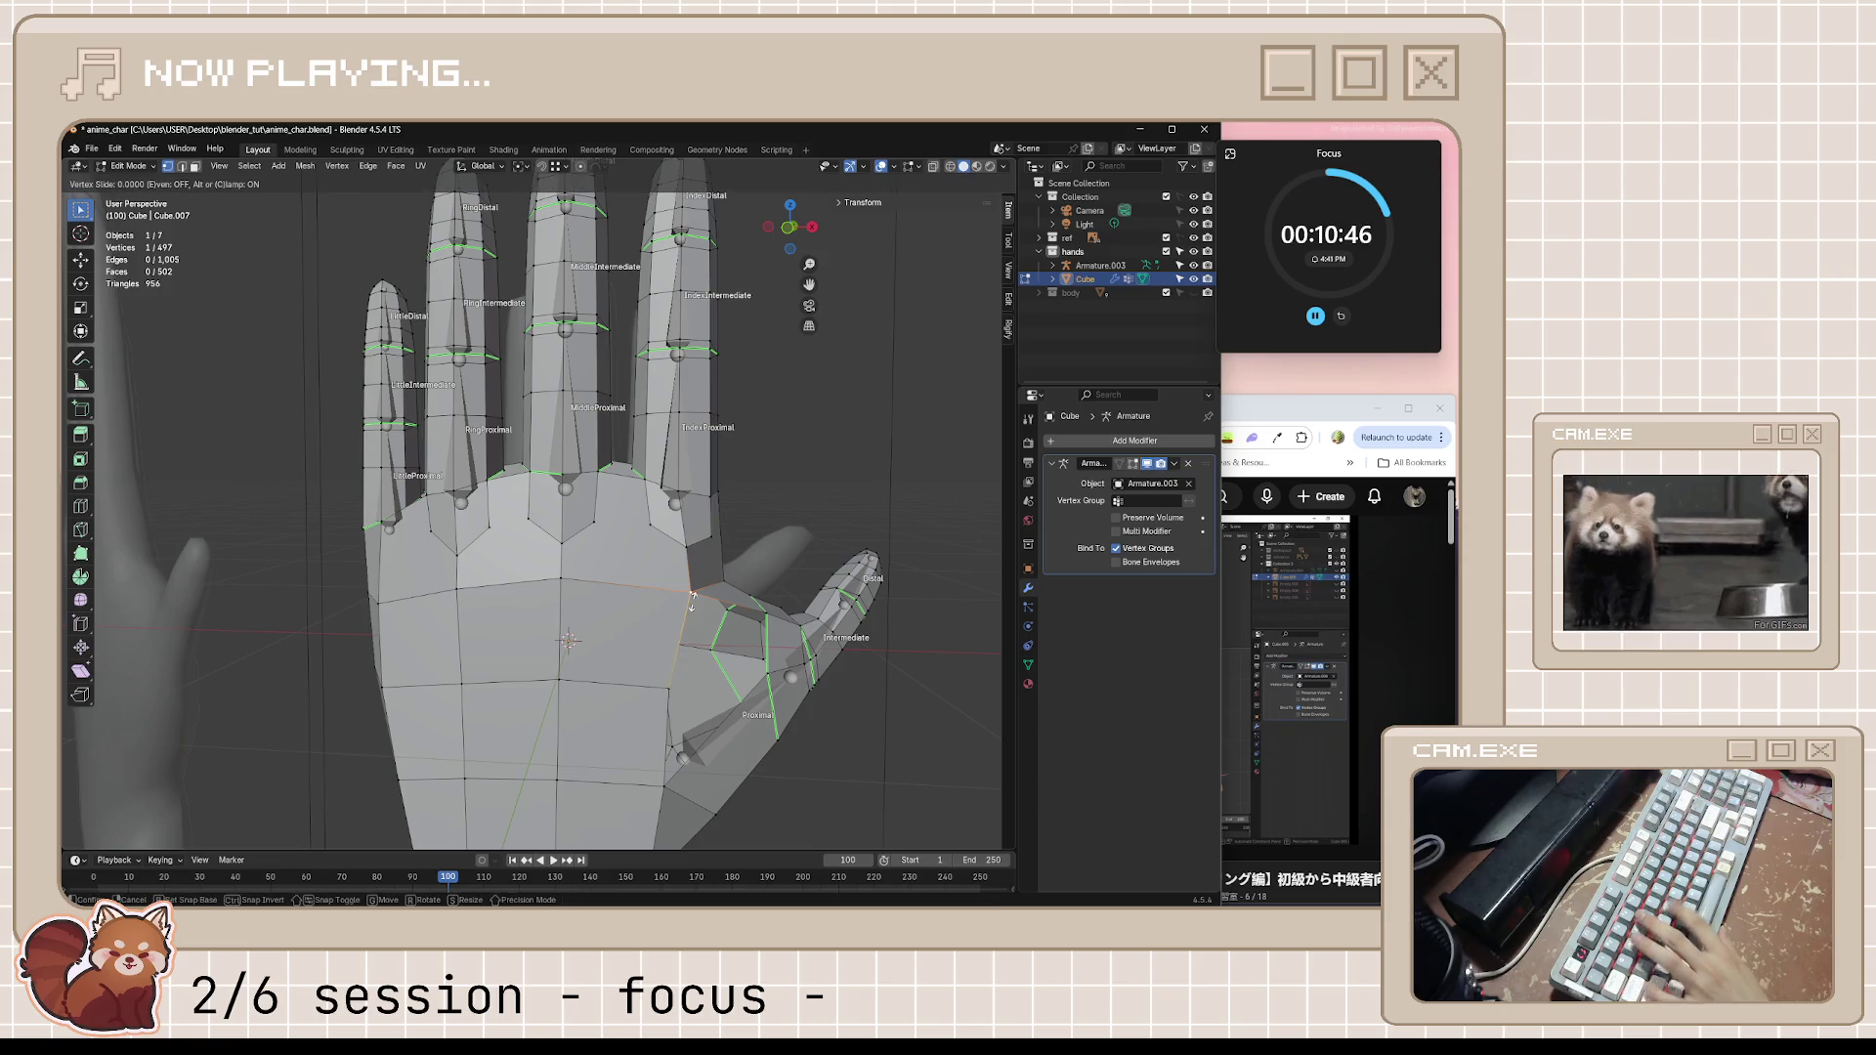
click(580, 598)
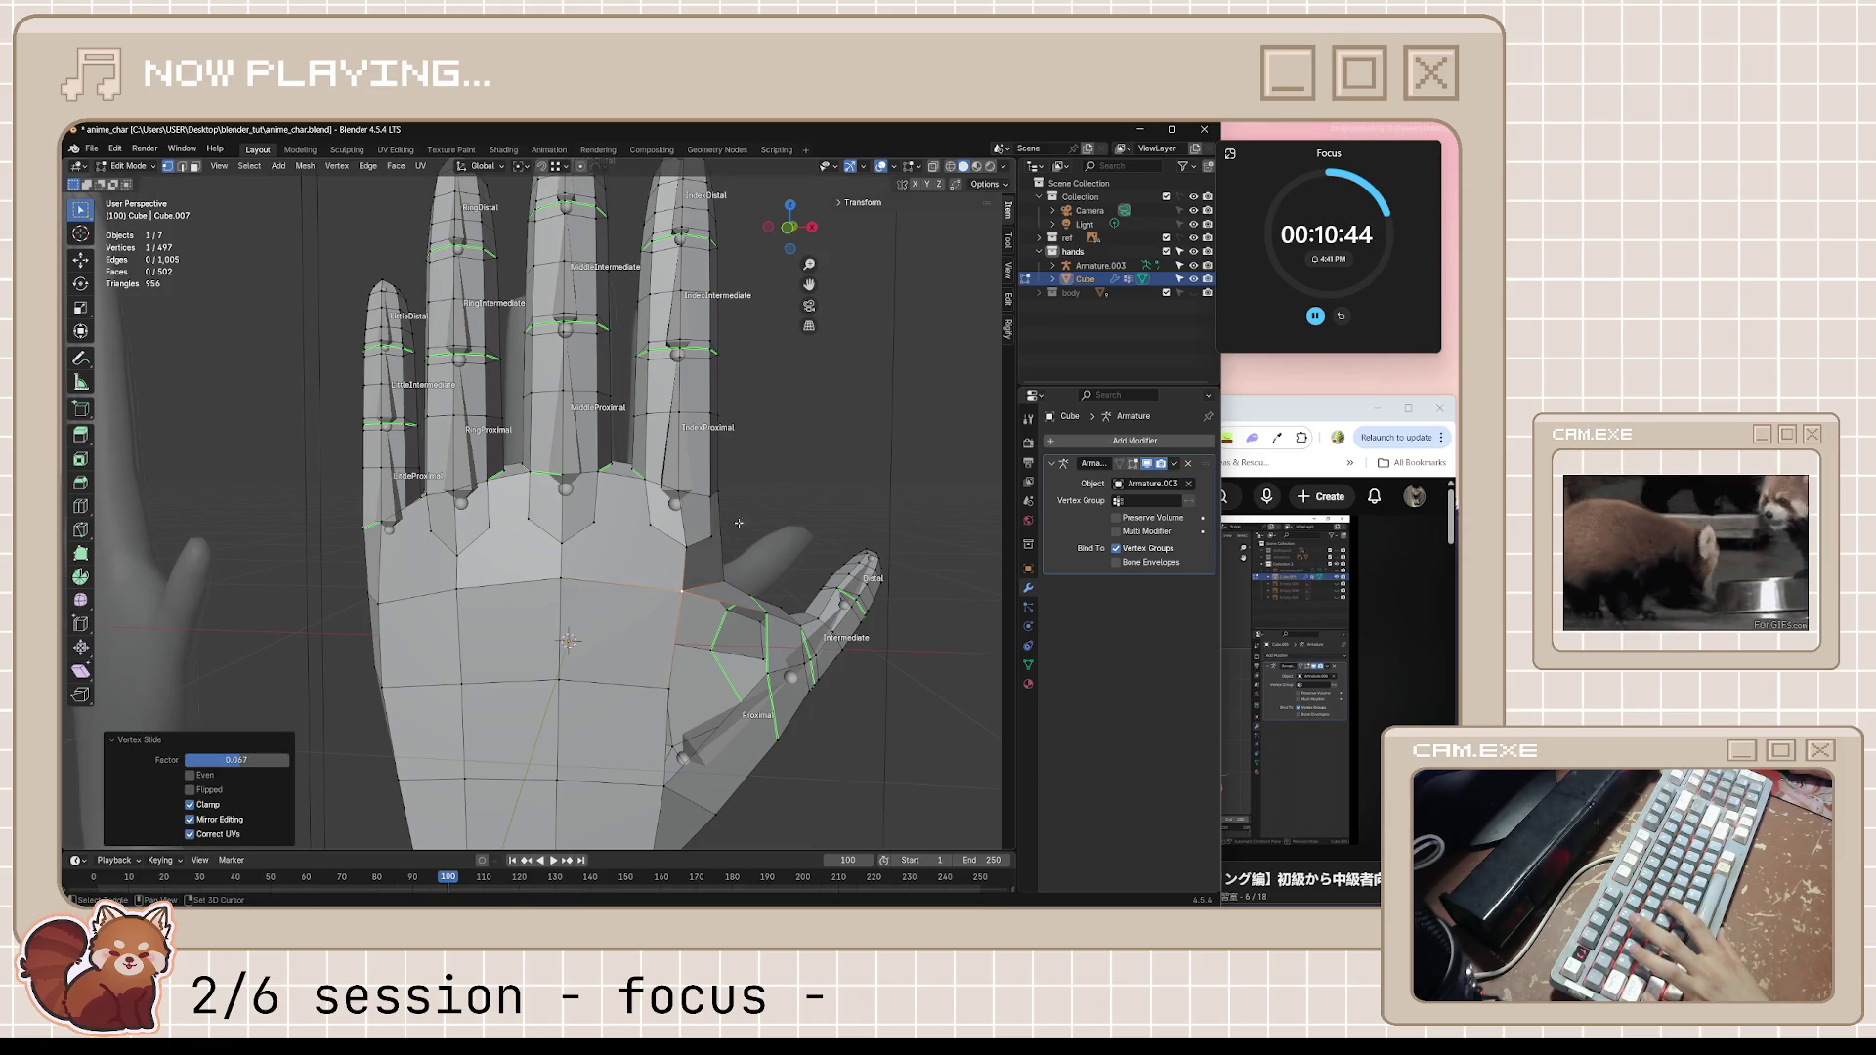
click(684, 543)
key(g)
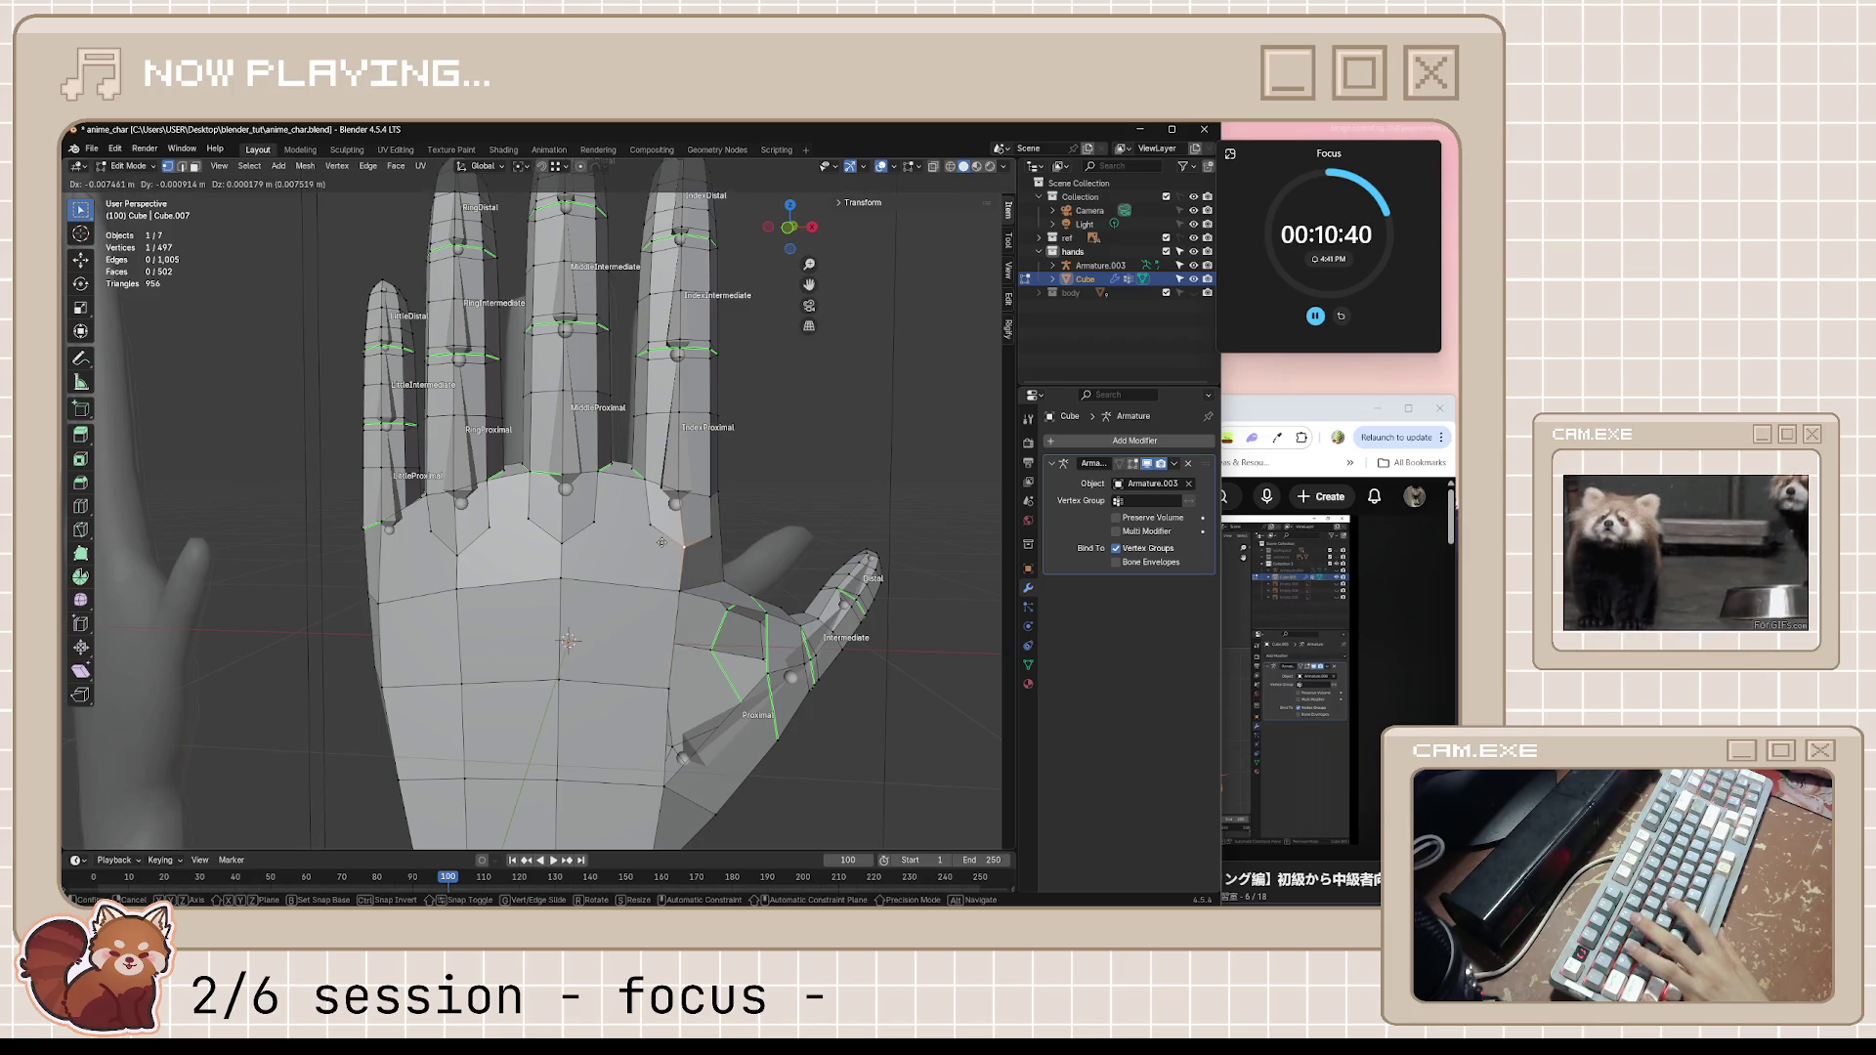
key(KP_1)
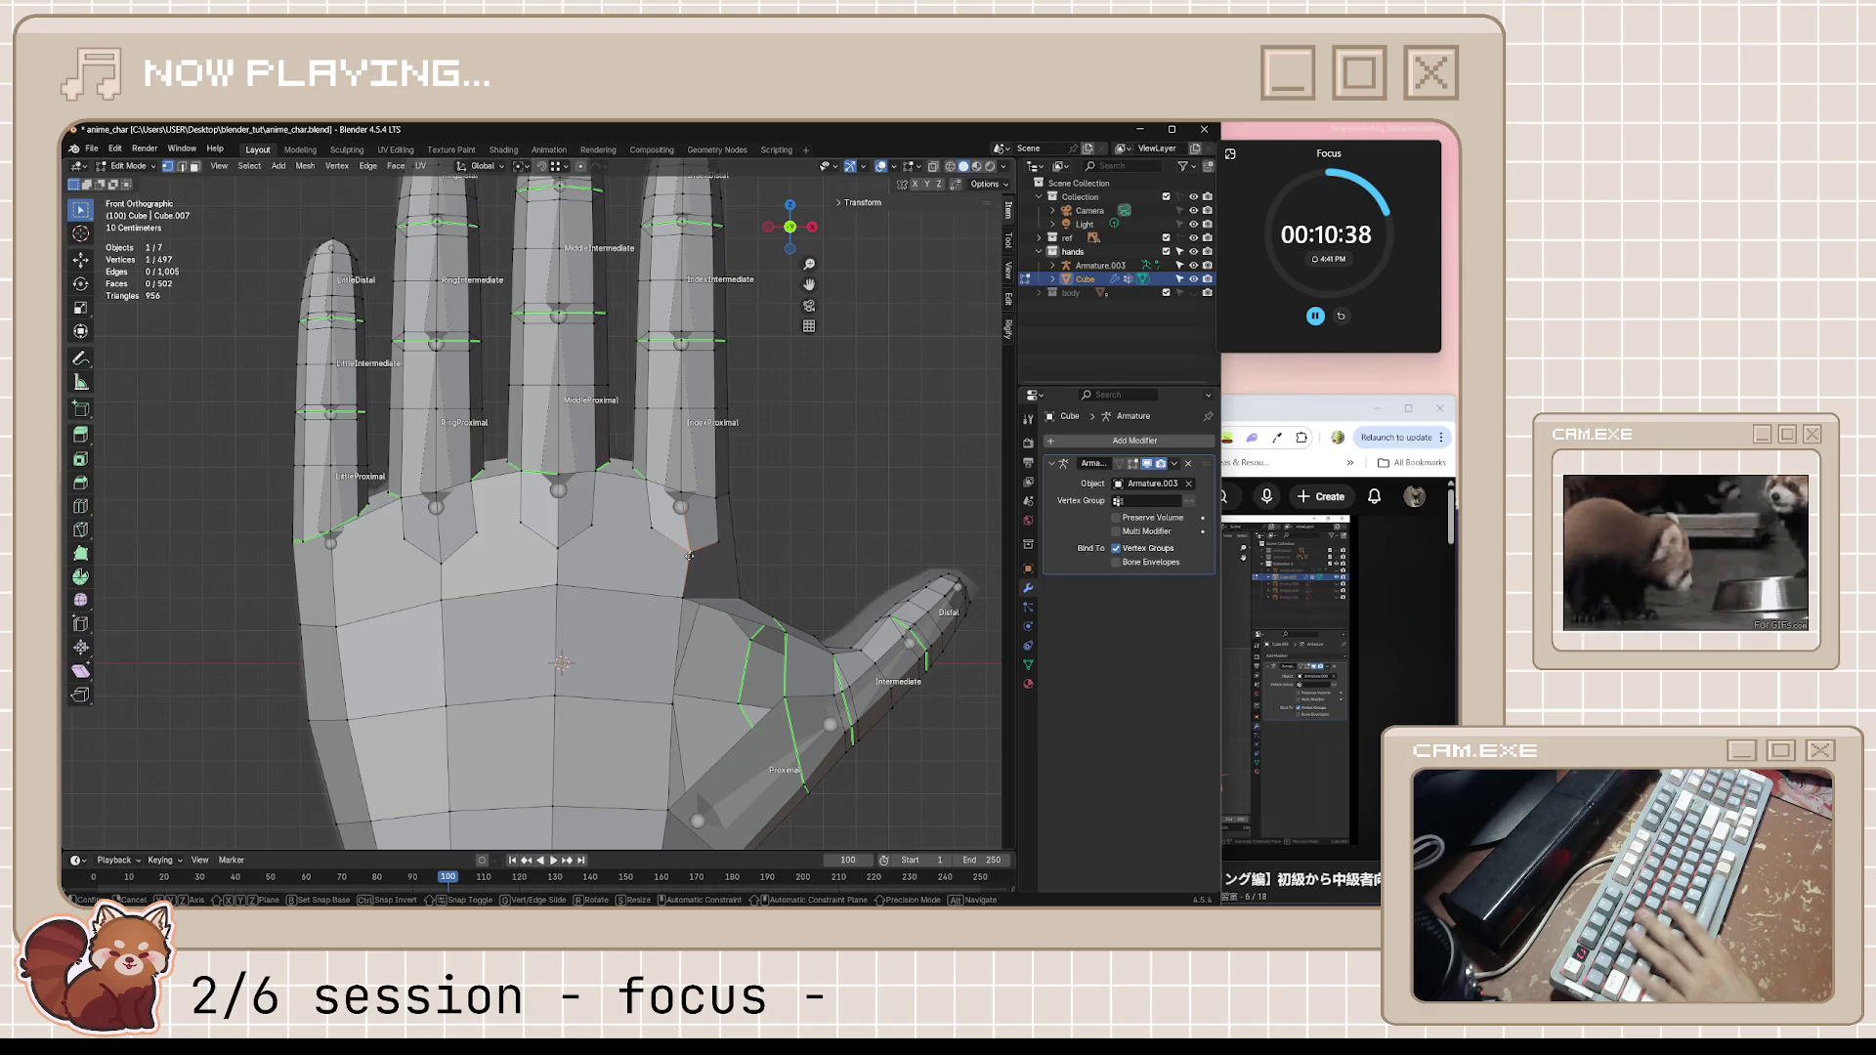
click(653, 556)
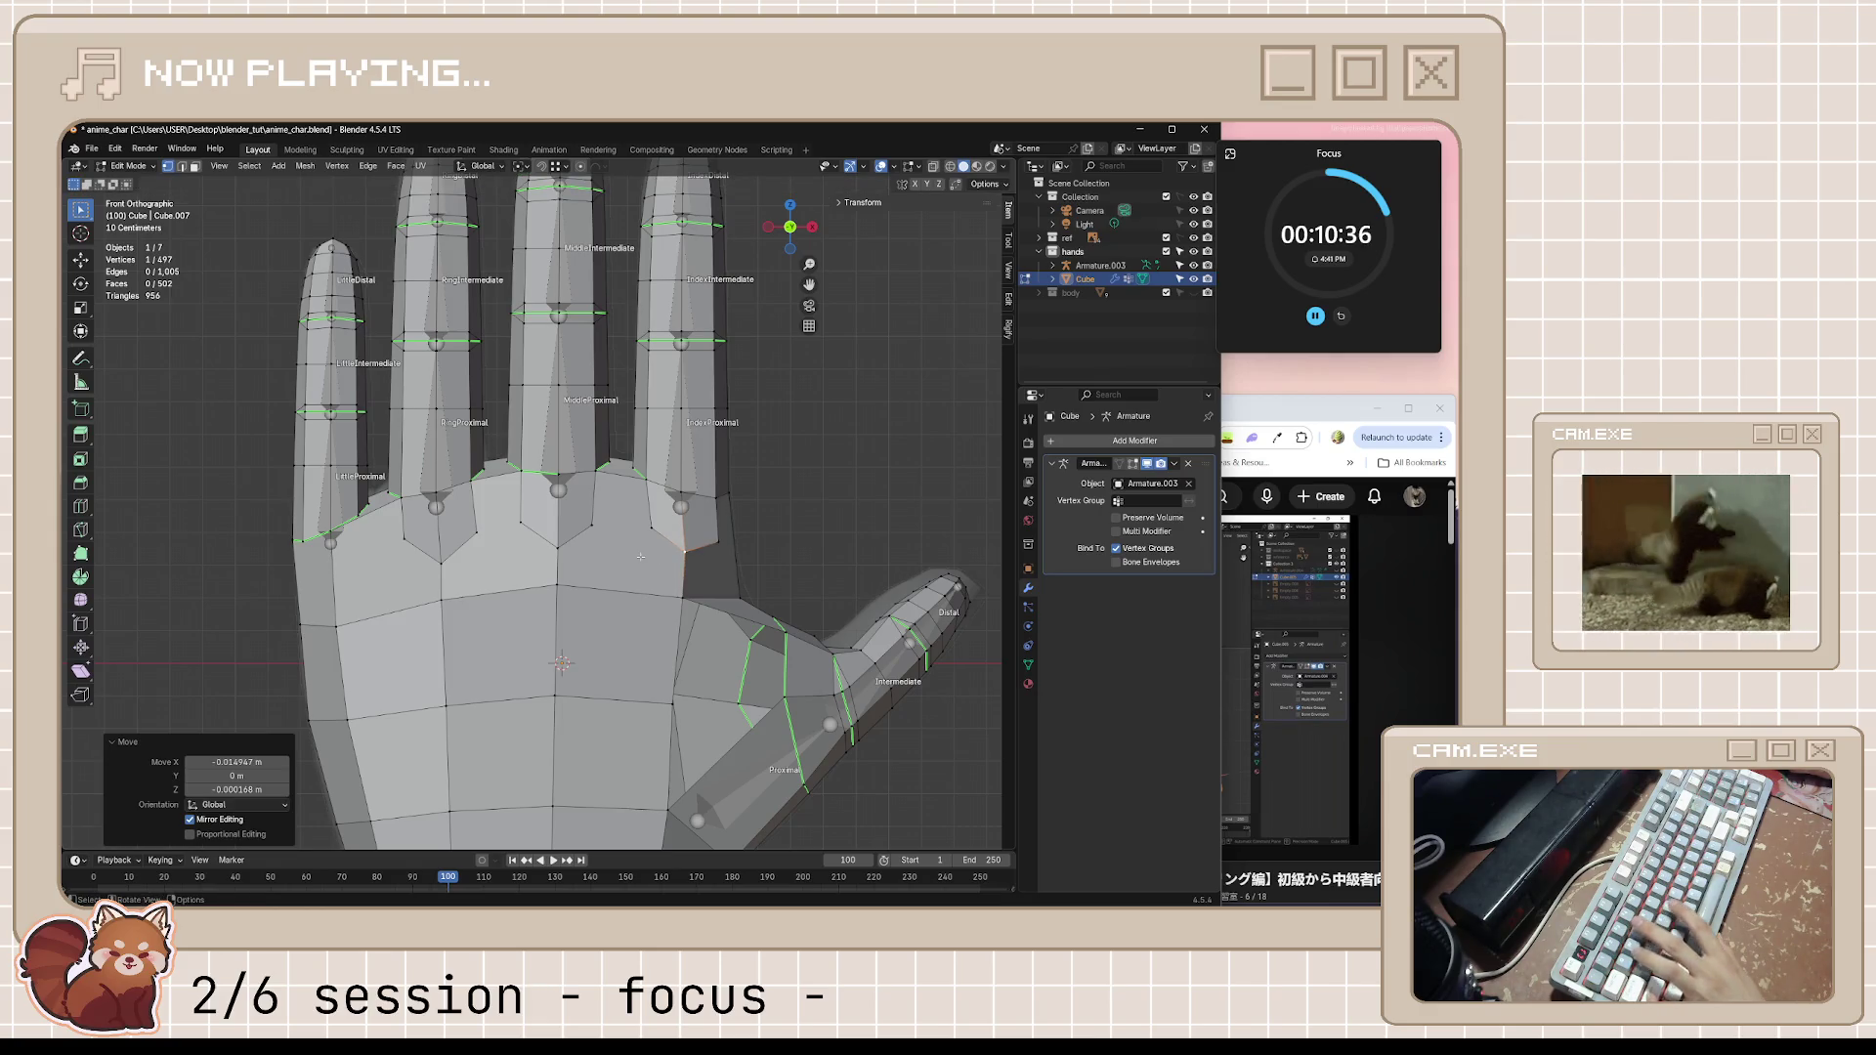
Fine-tune the knuckle vertex with two more moves and save anime_char.blend
key(g)
click(630, 550)
key(g)
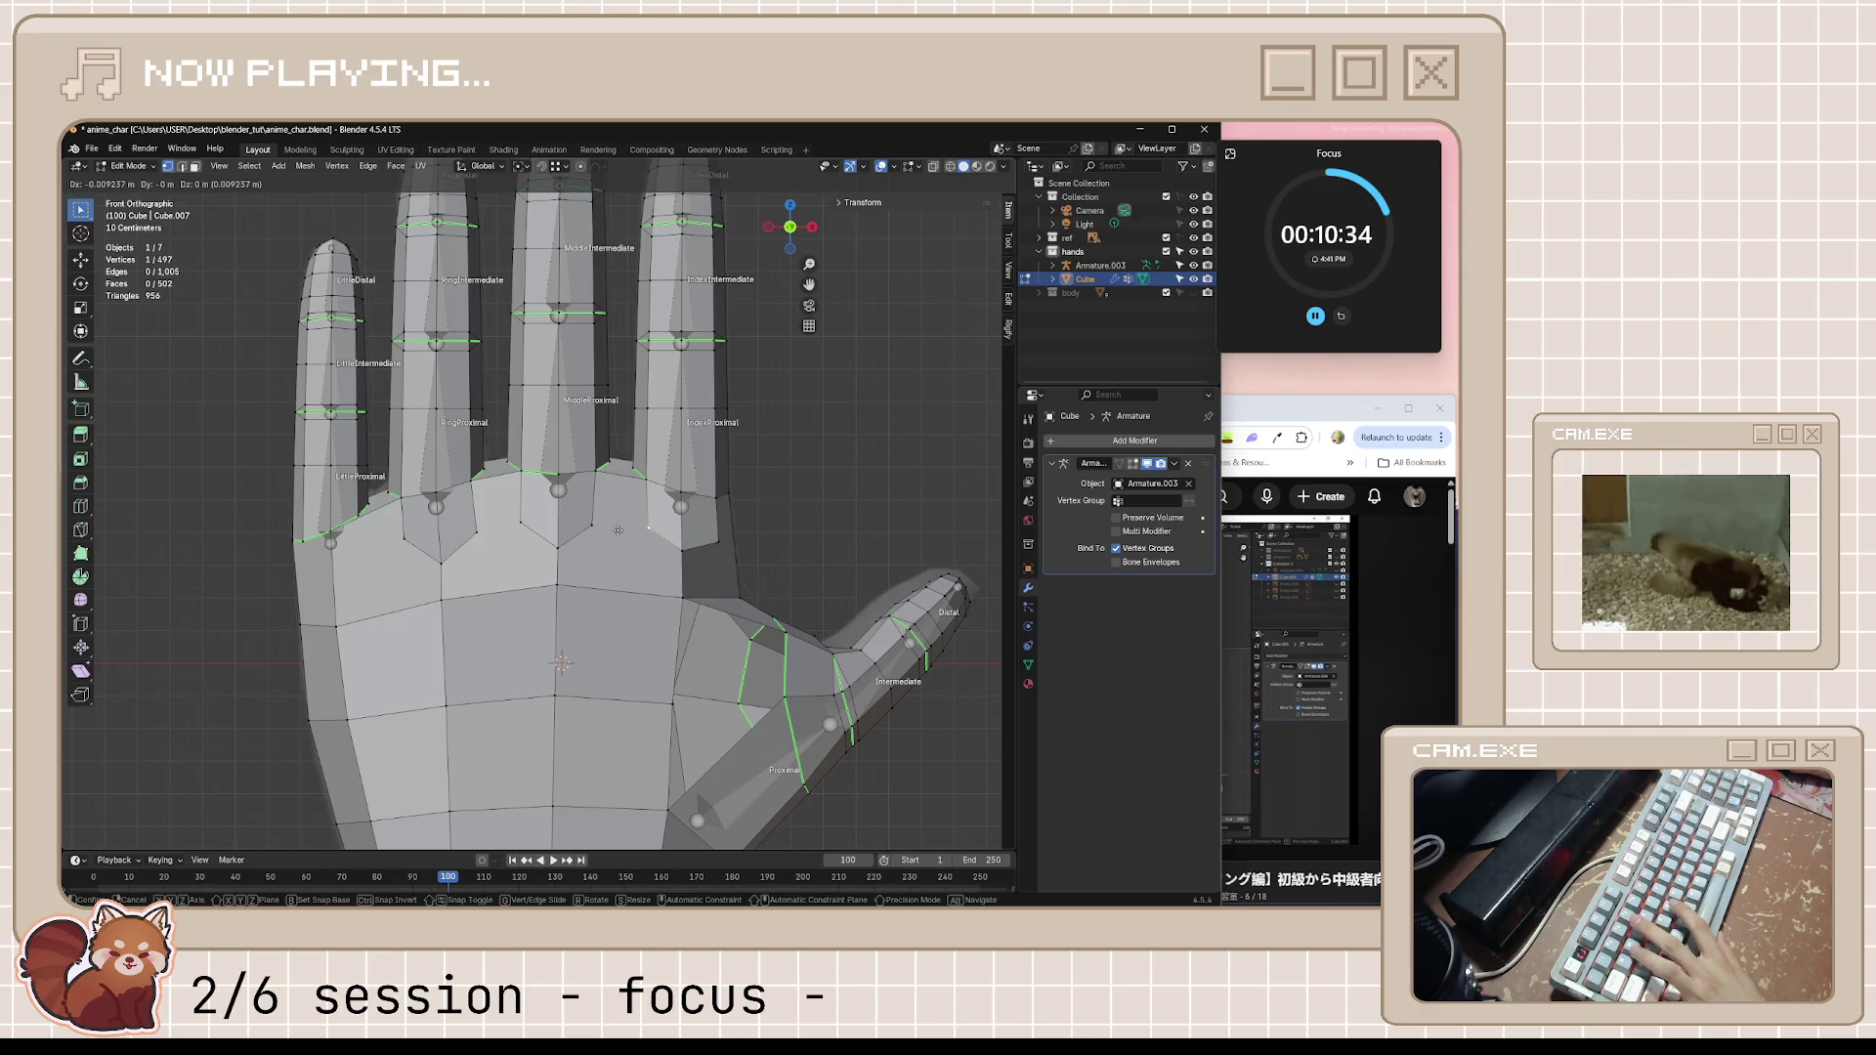
click(647, 529)
key(ctrl+s)
middle_drag(864, 544, 612, 606)
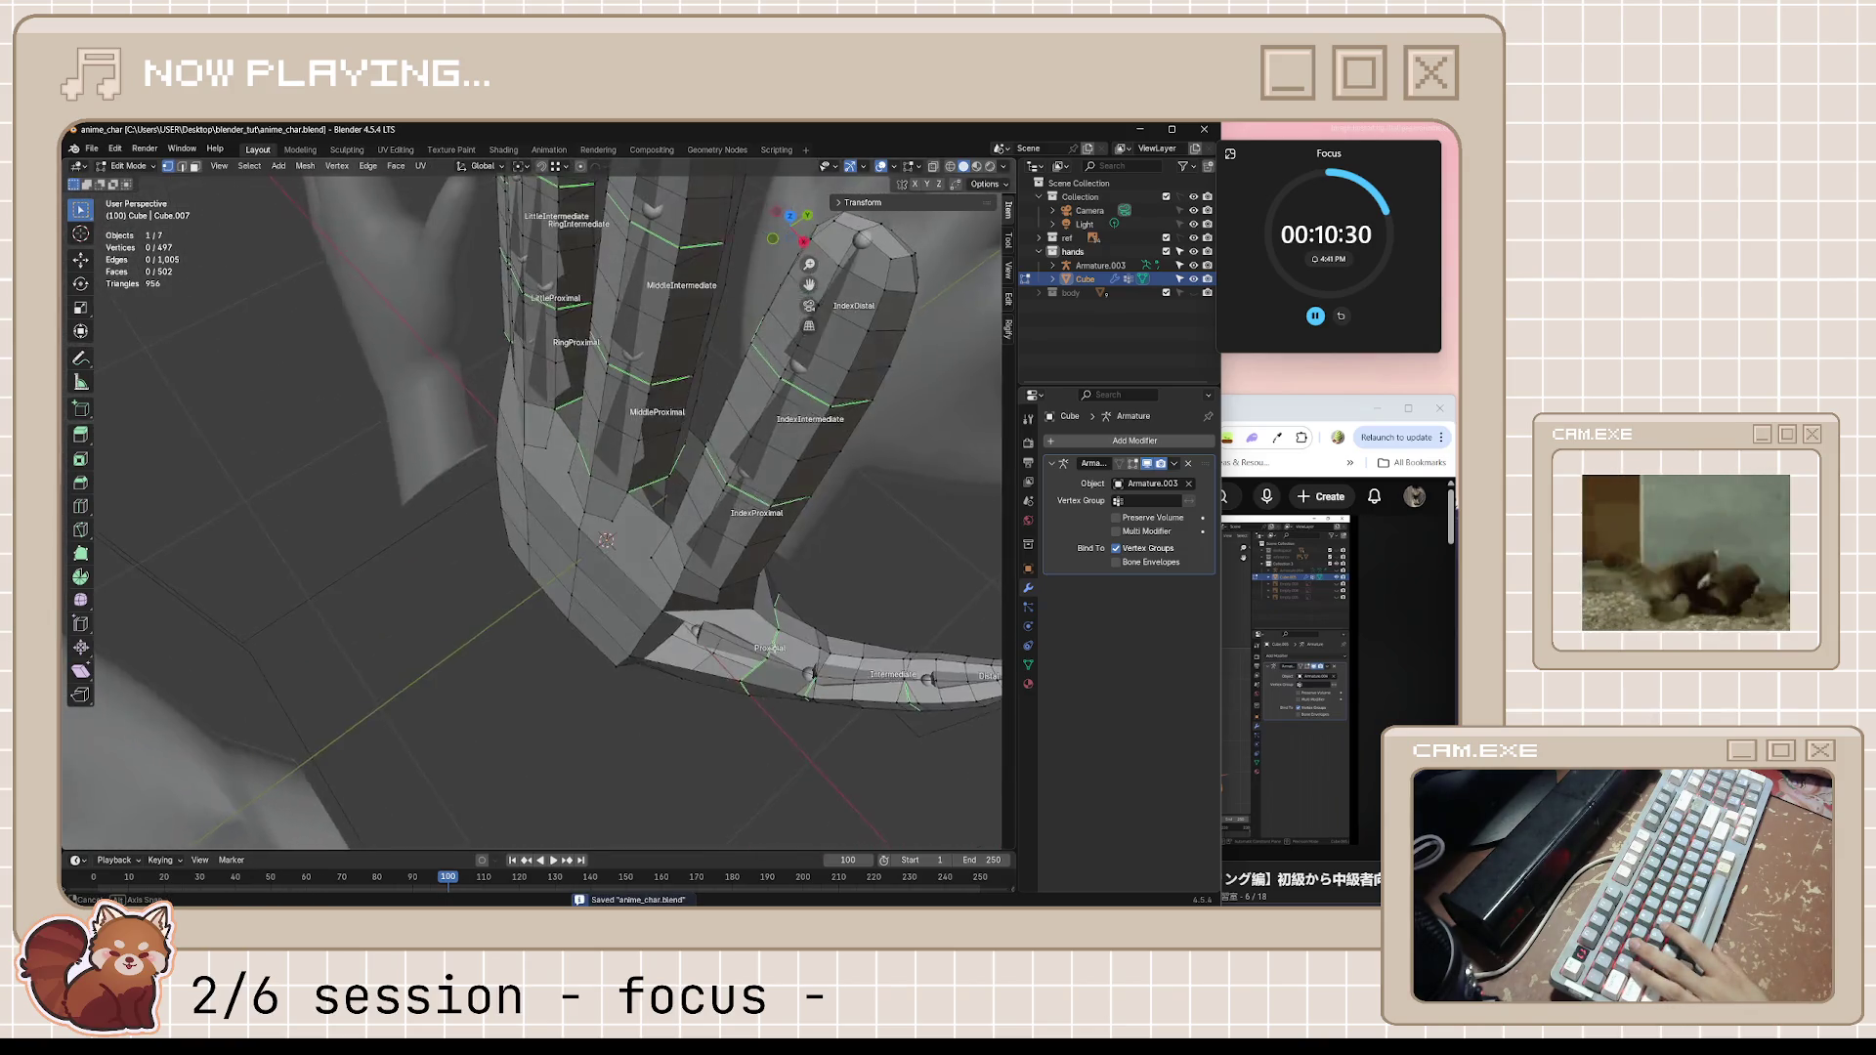
middle_drag(612, 605, 866, 417)
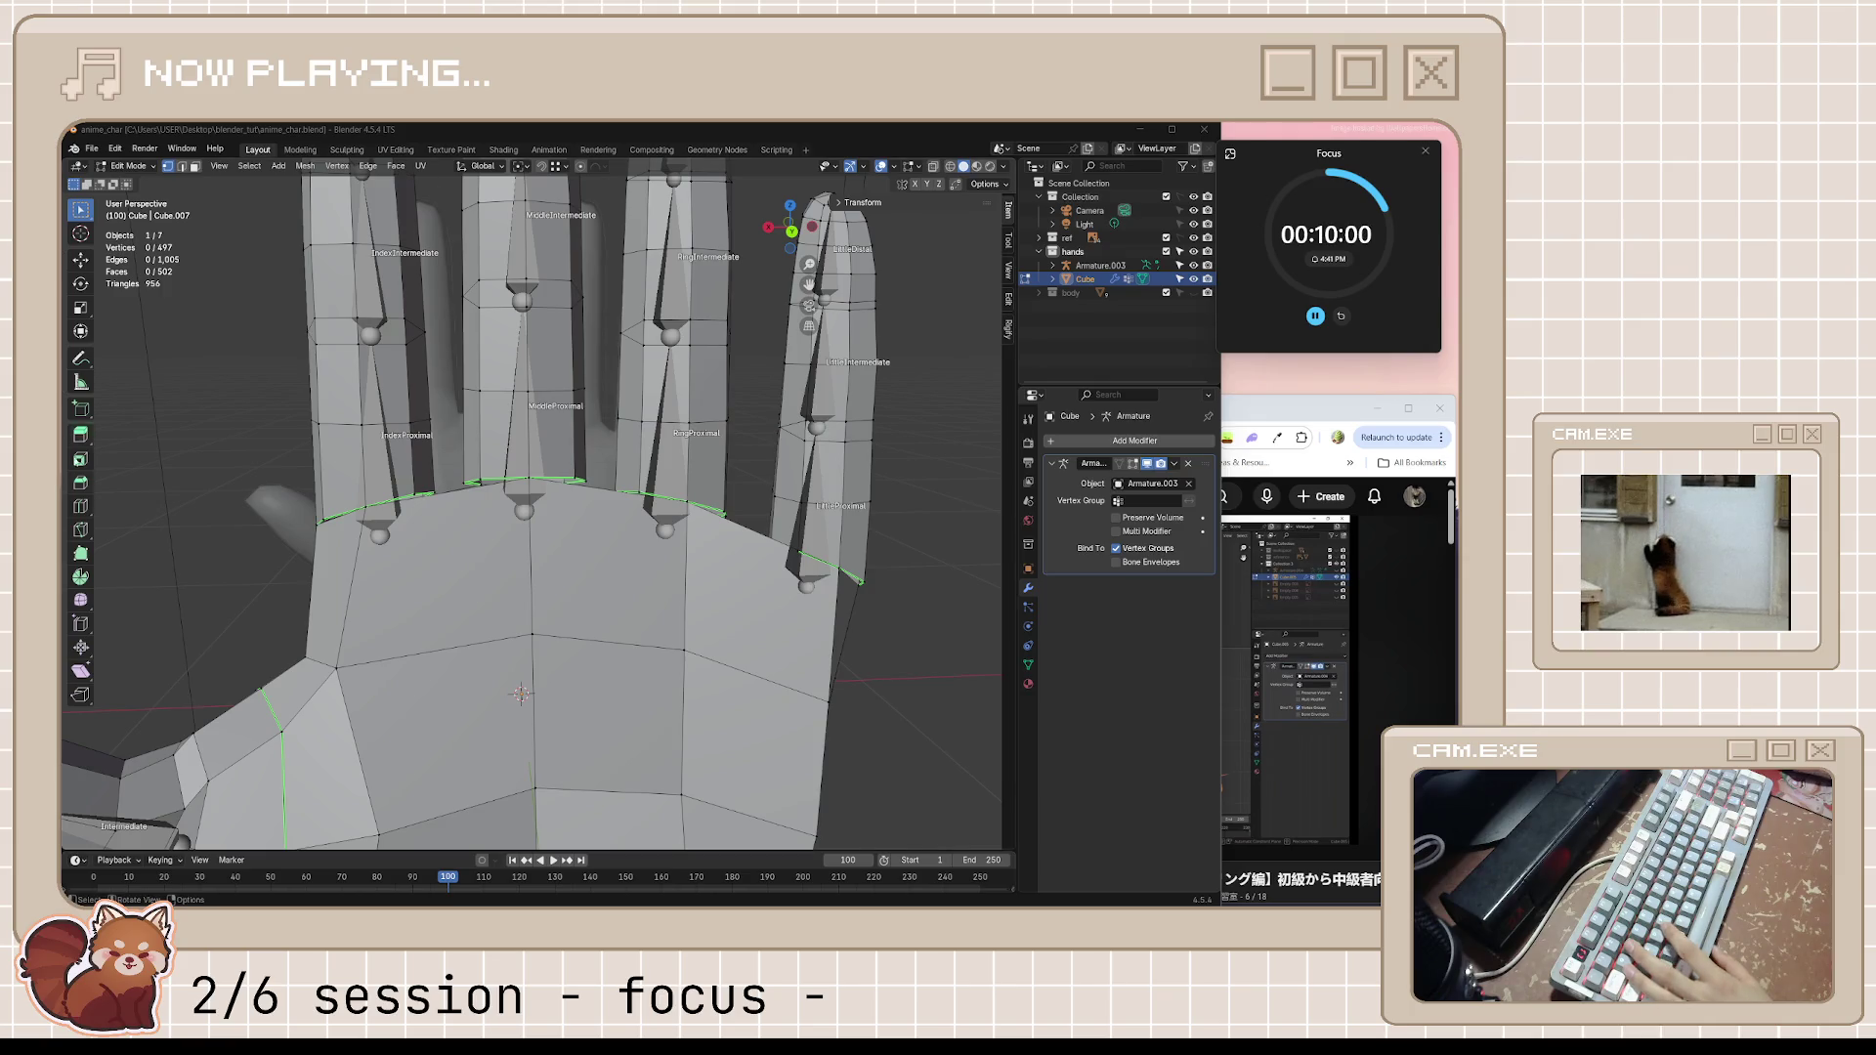
mouse_move(616, 557)
middle_down()
mouse_move(654, 516)
mouse_move(378, 530)
middle_up()
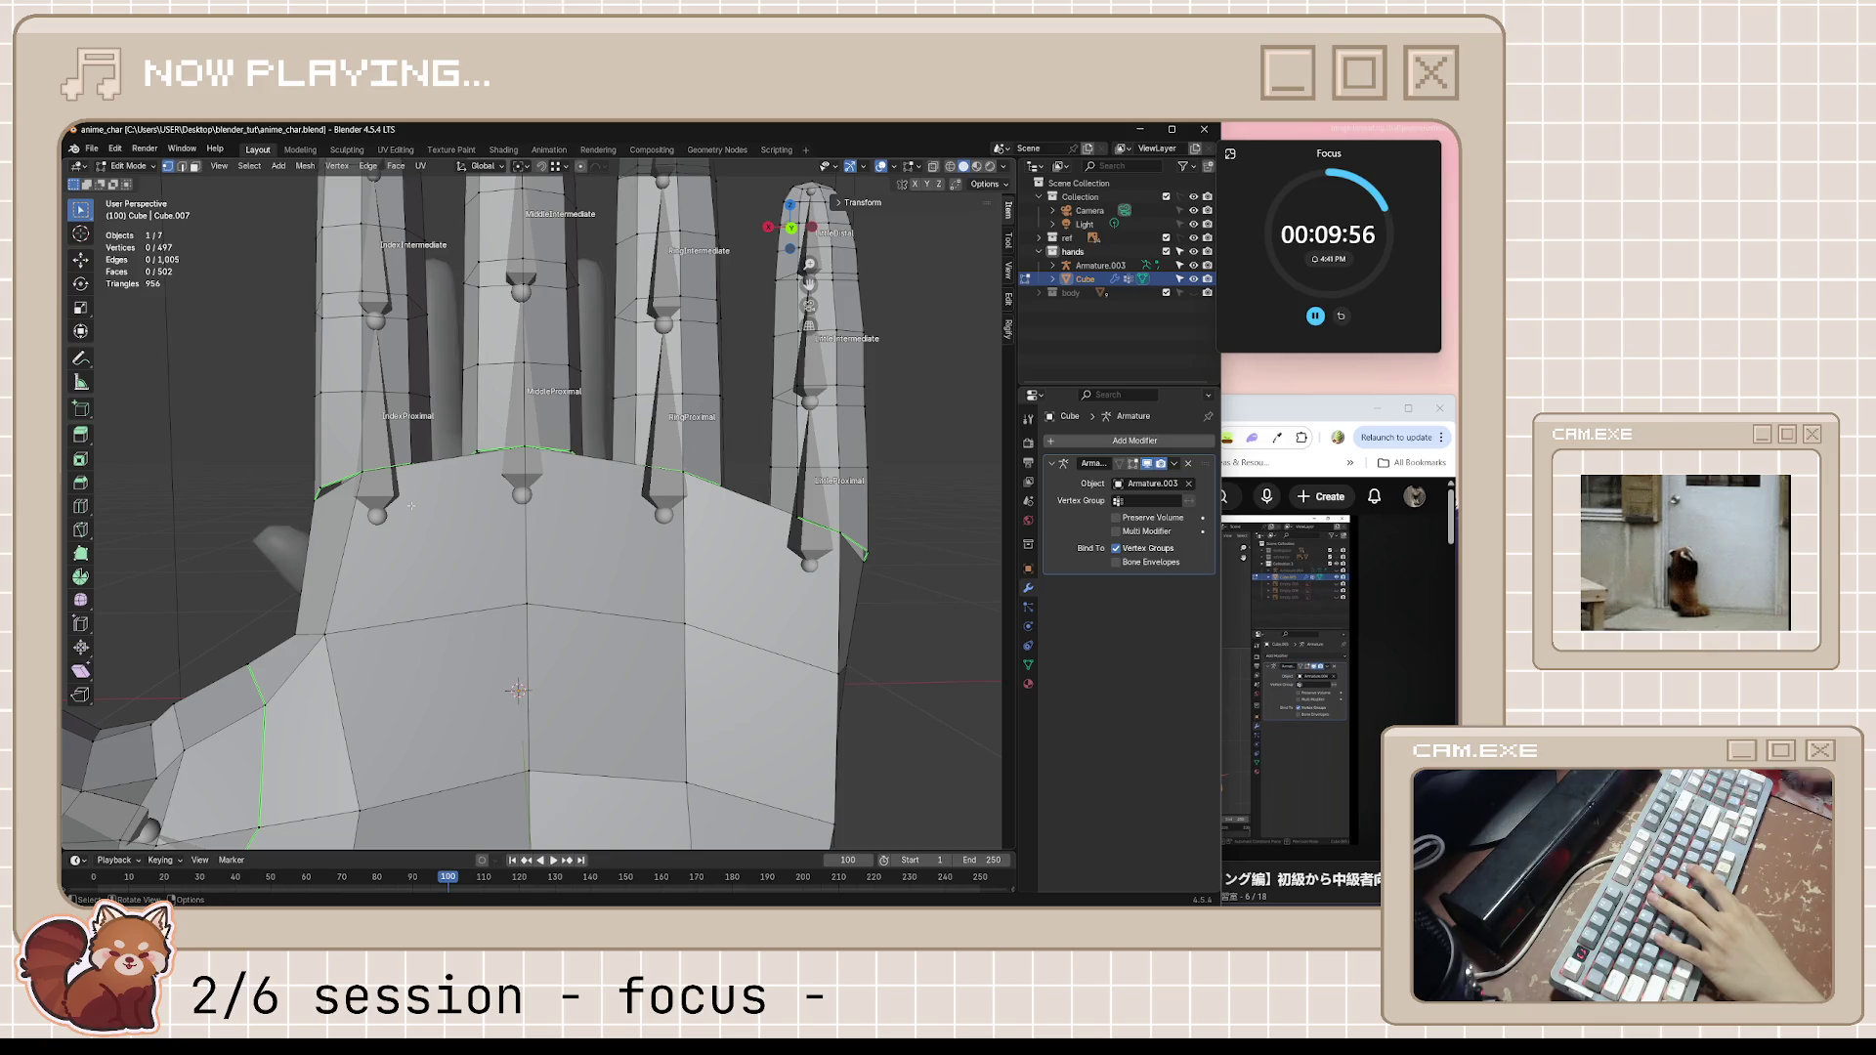
scroll(410, 506, down, 4)
From the back ortho view, slide the palm's left knuckle vertex along its edge and begin a knife cut there
key(KP_5)
key(ctrl+KP_1)
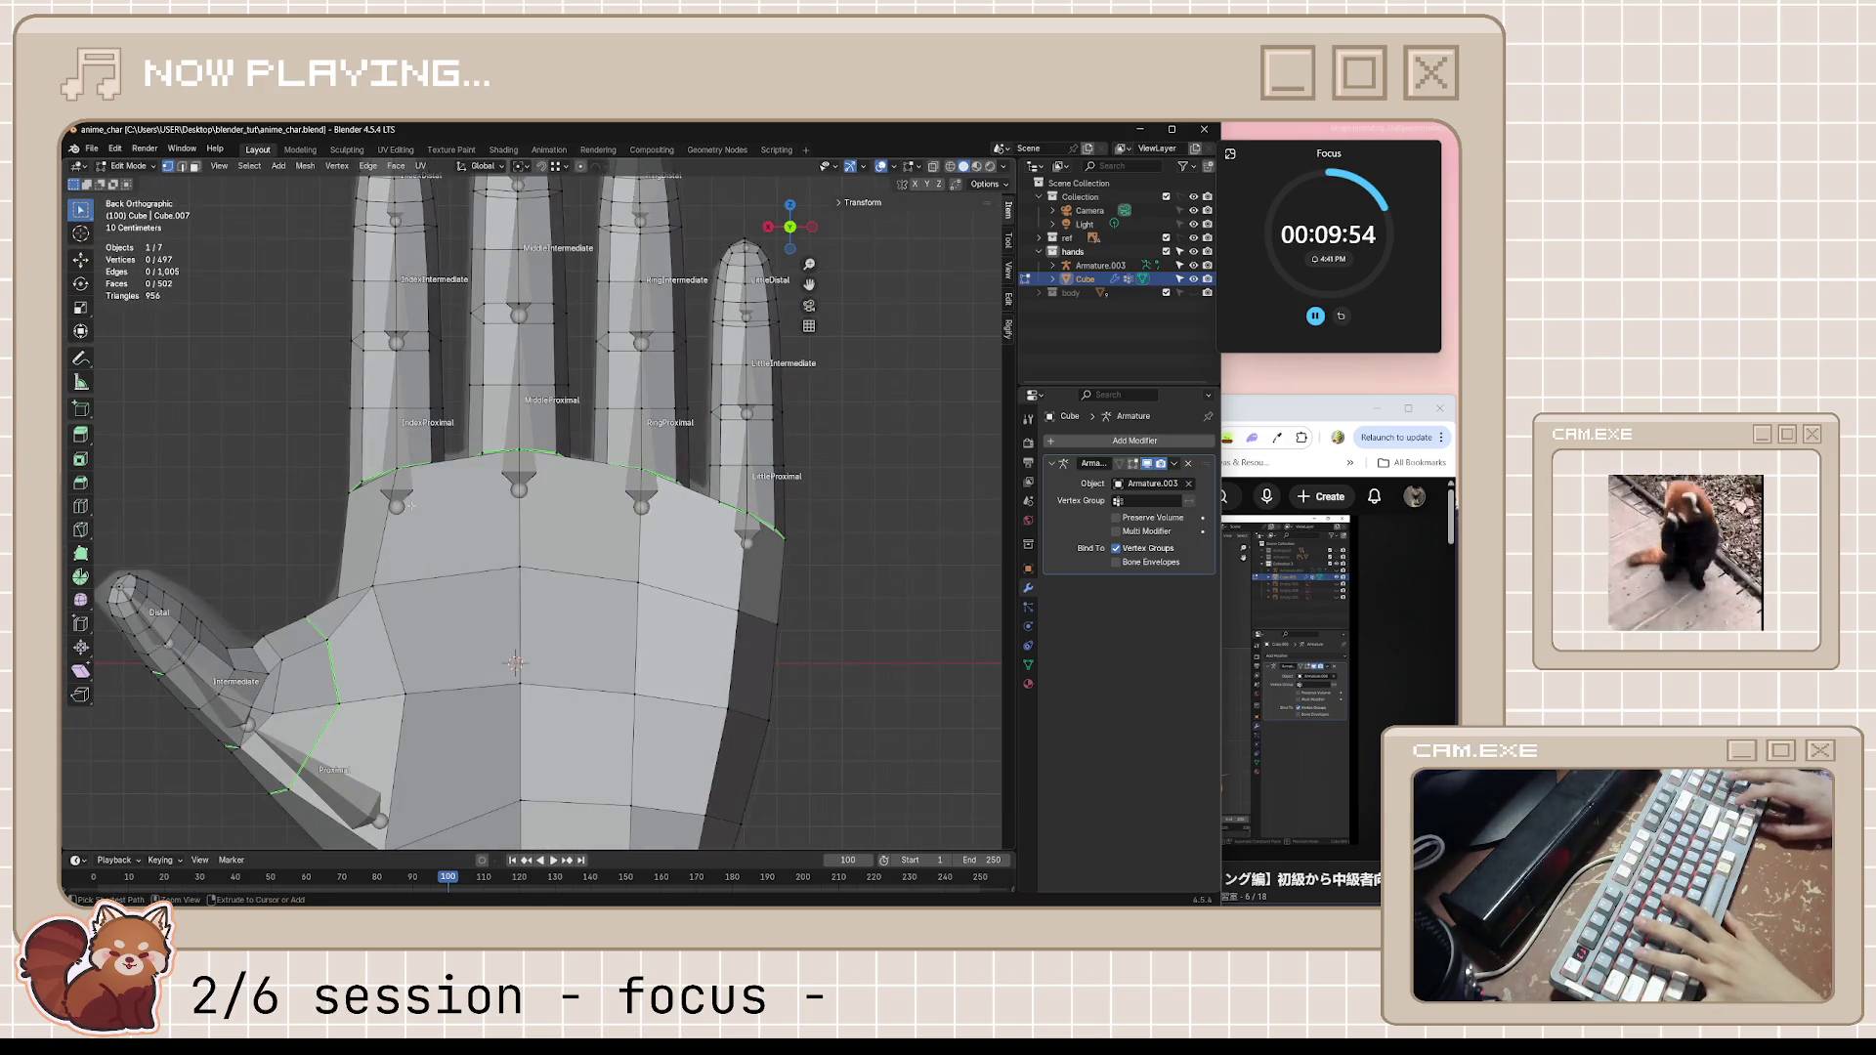
scroll(397, 508, up, 2)
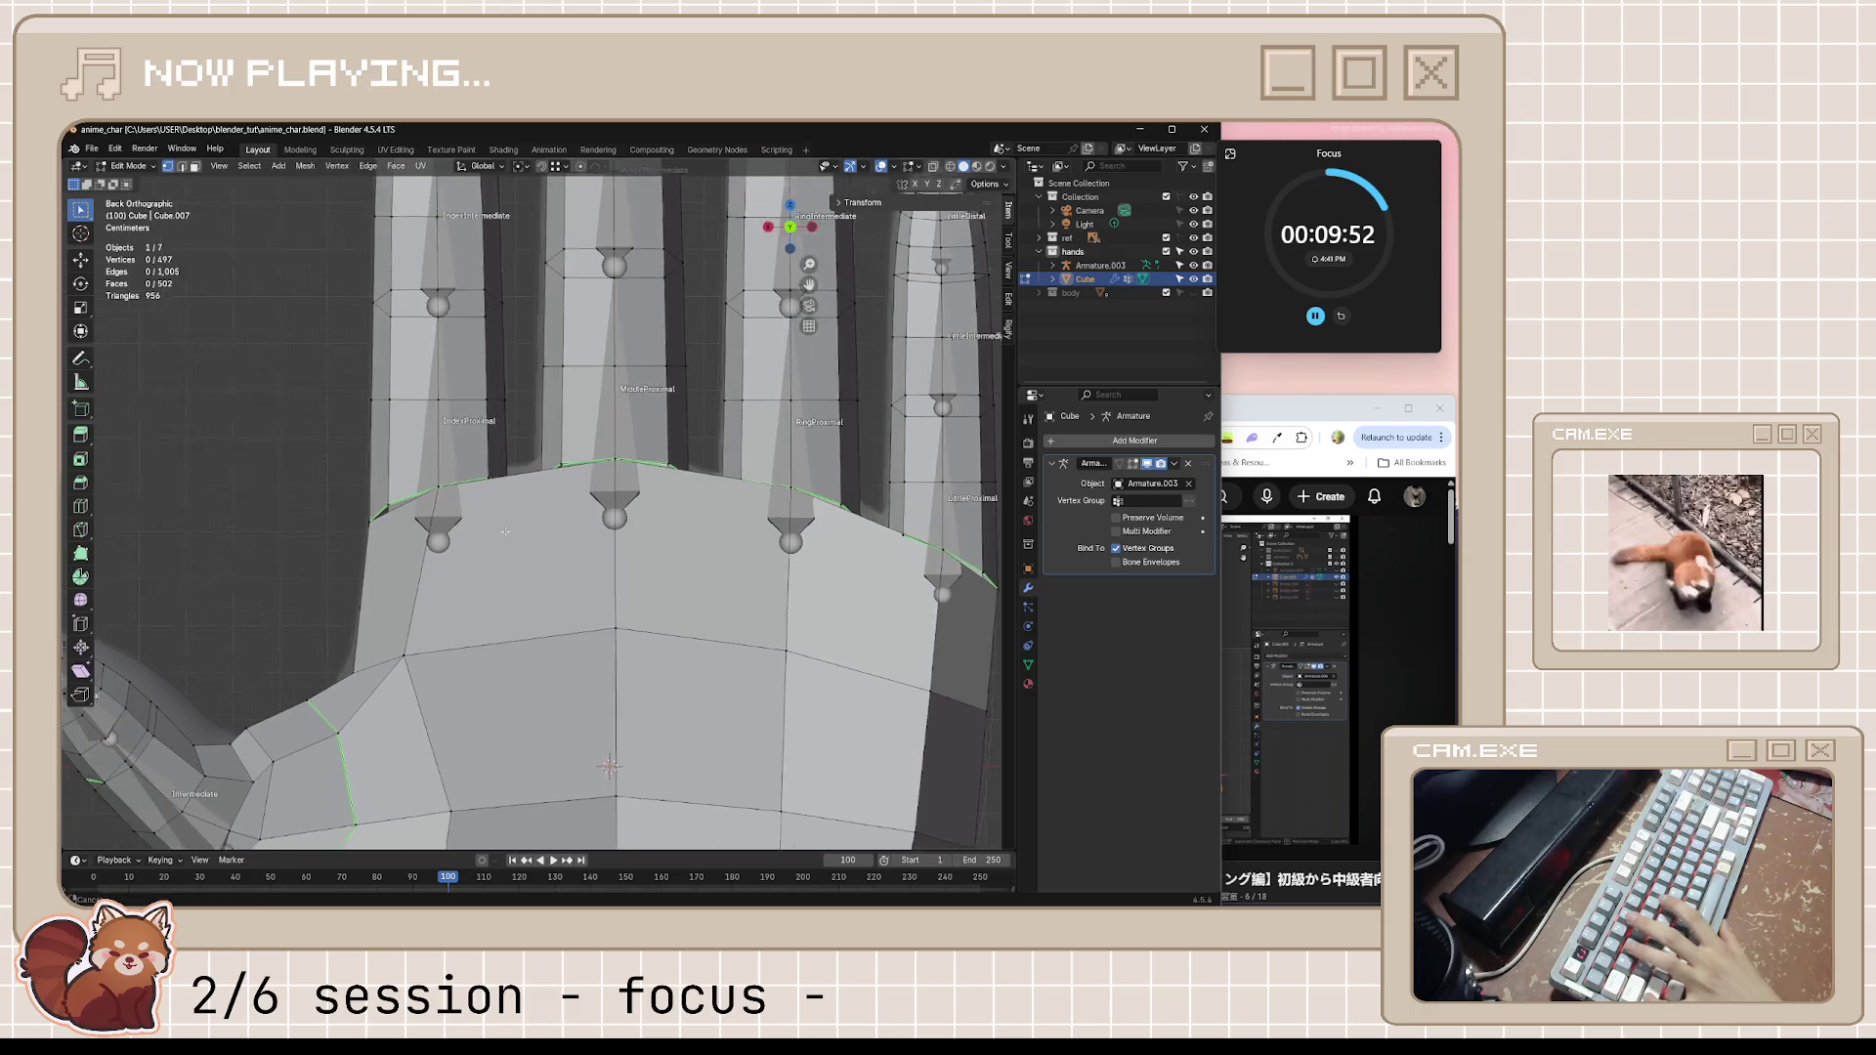
click(436, 660)
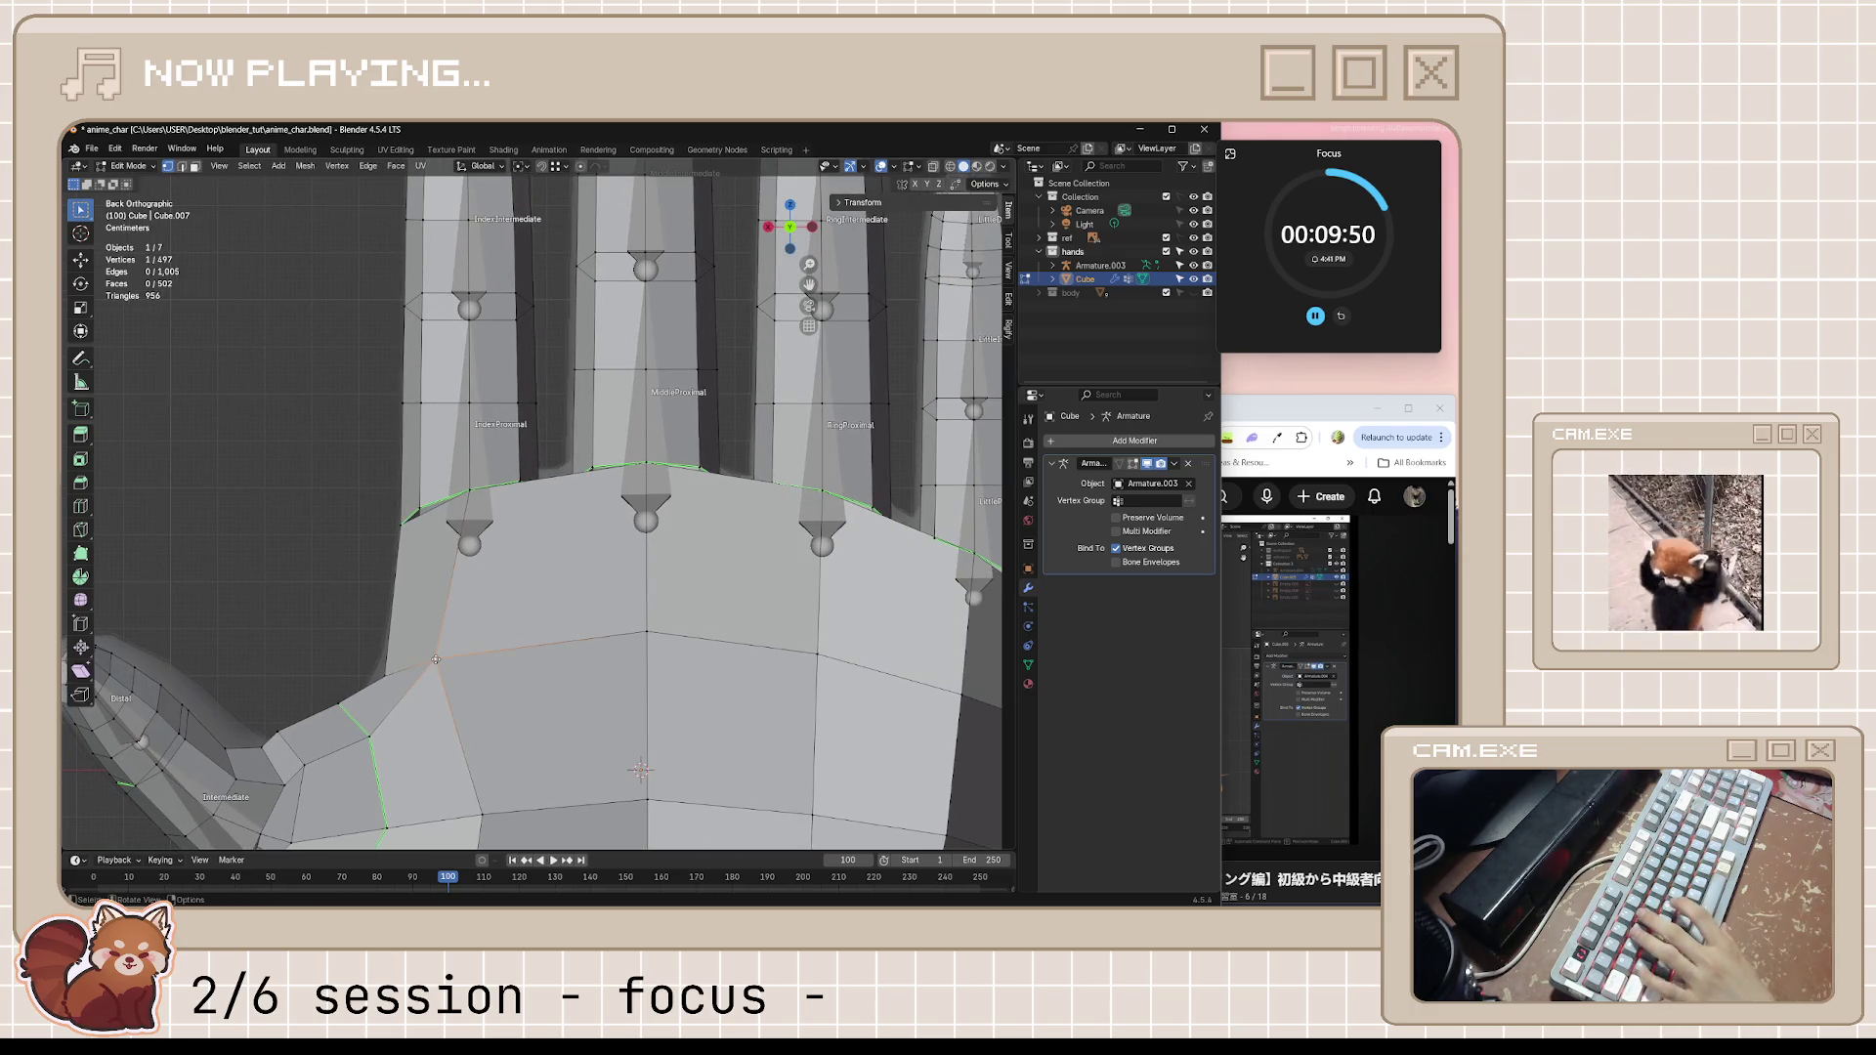
key(g)
key(g)
click(462, 657)
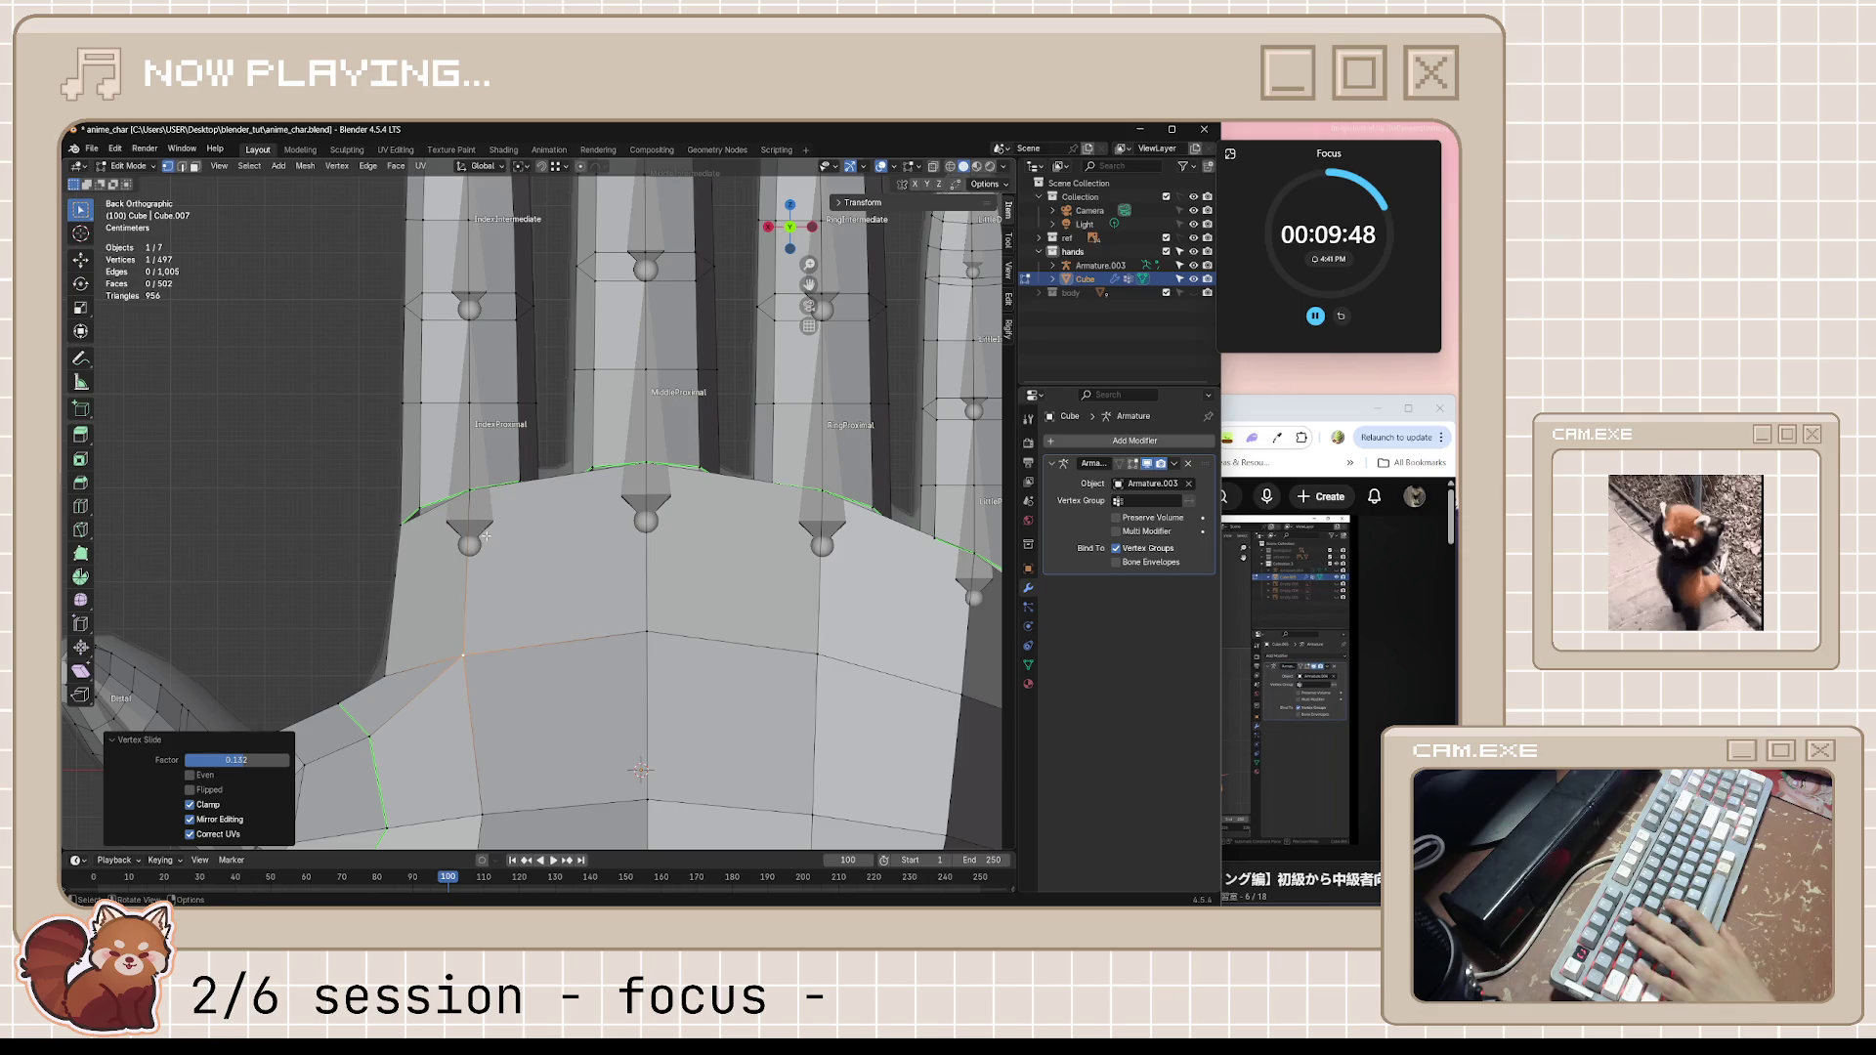
key(k)
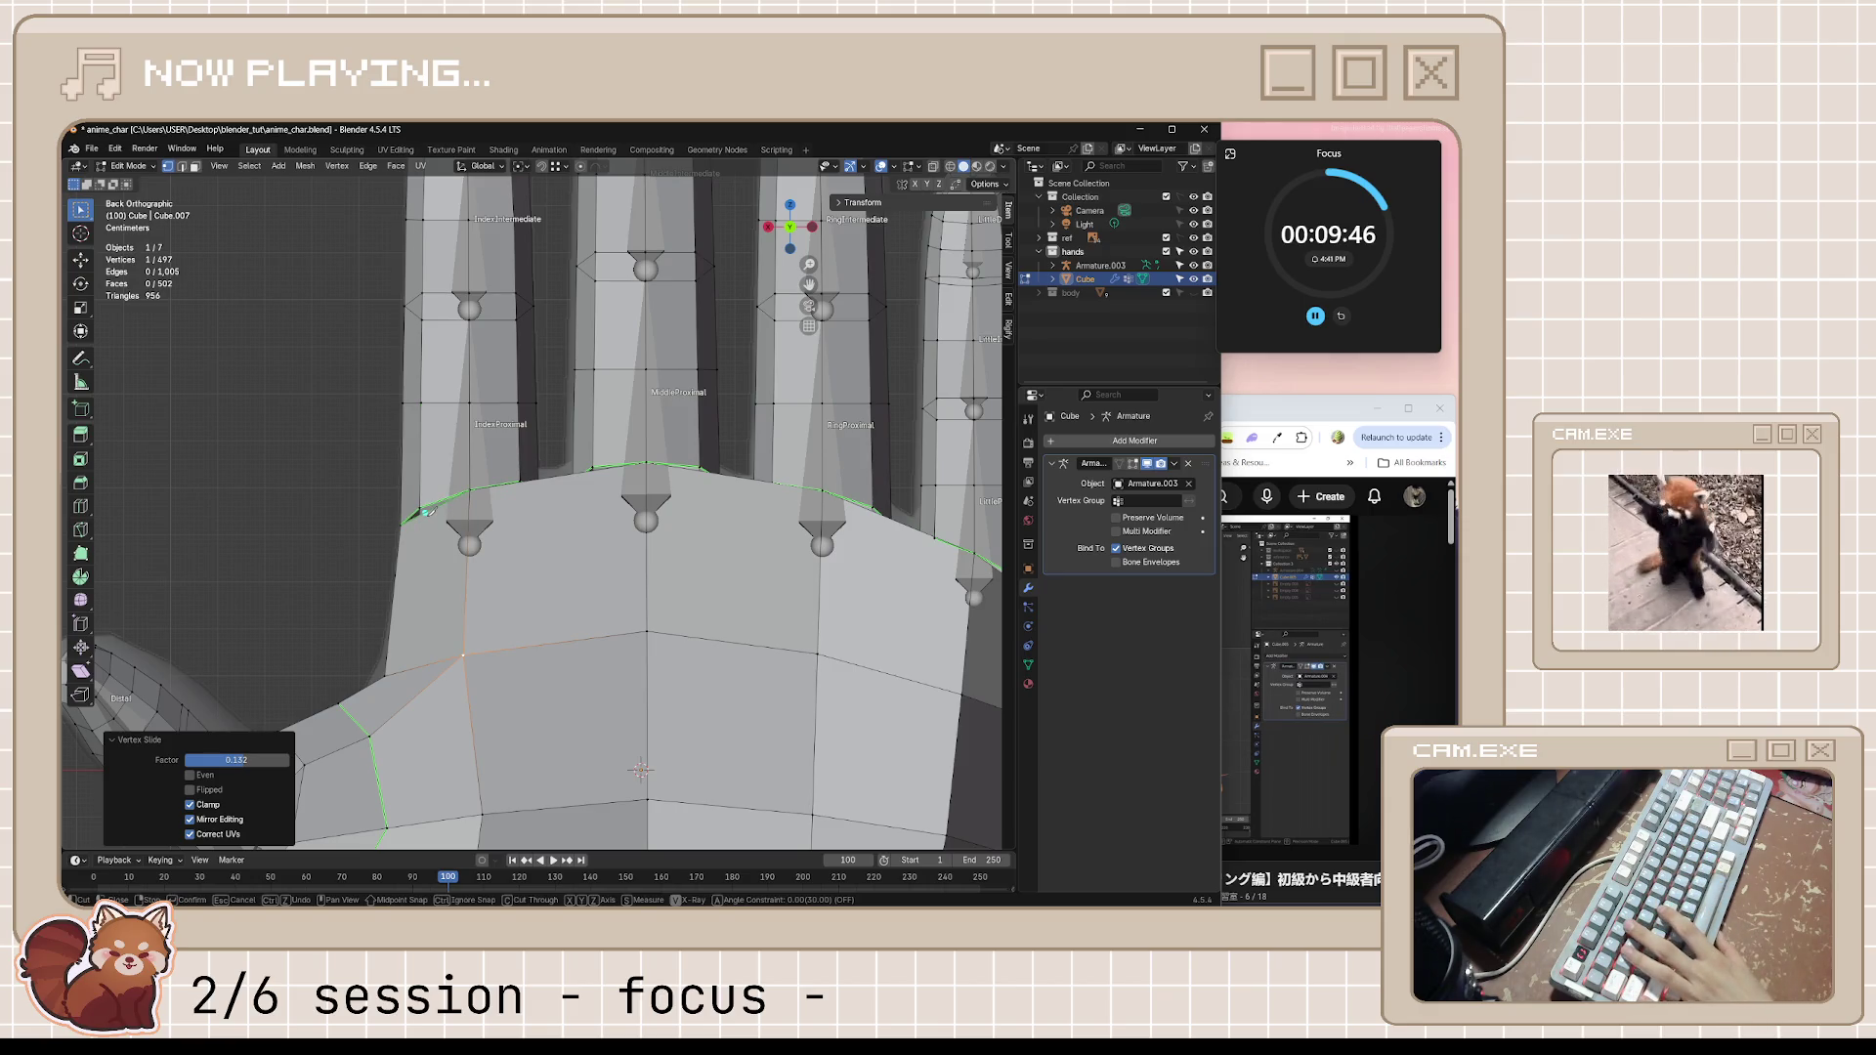
Finish the first knife cut from the index finger base into the palm and clear the selection
click(425, 577)
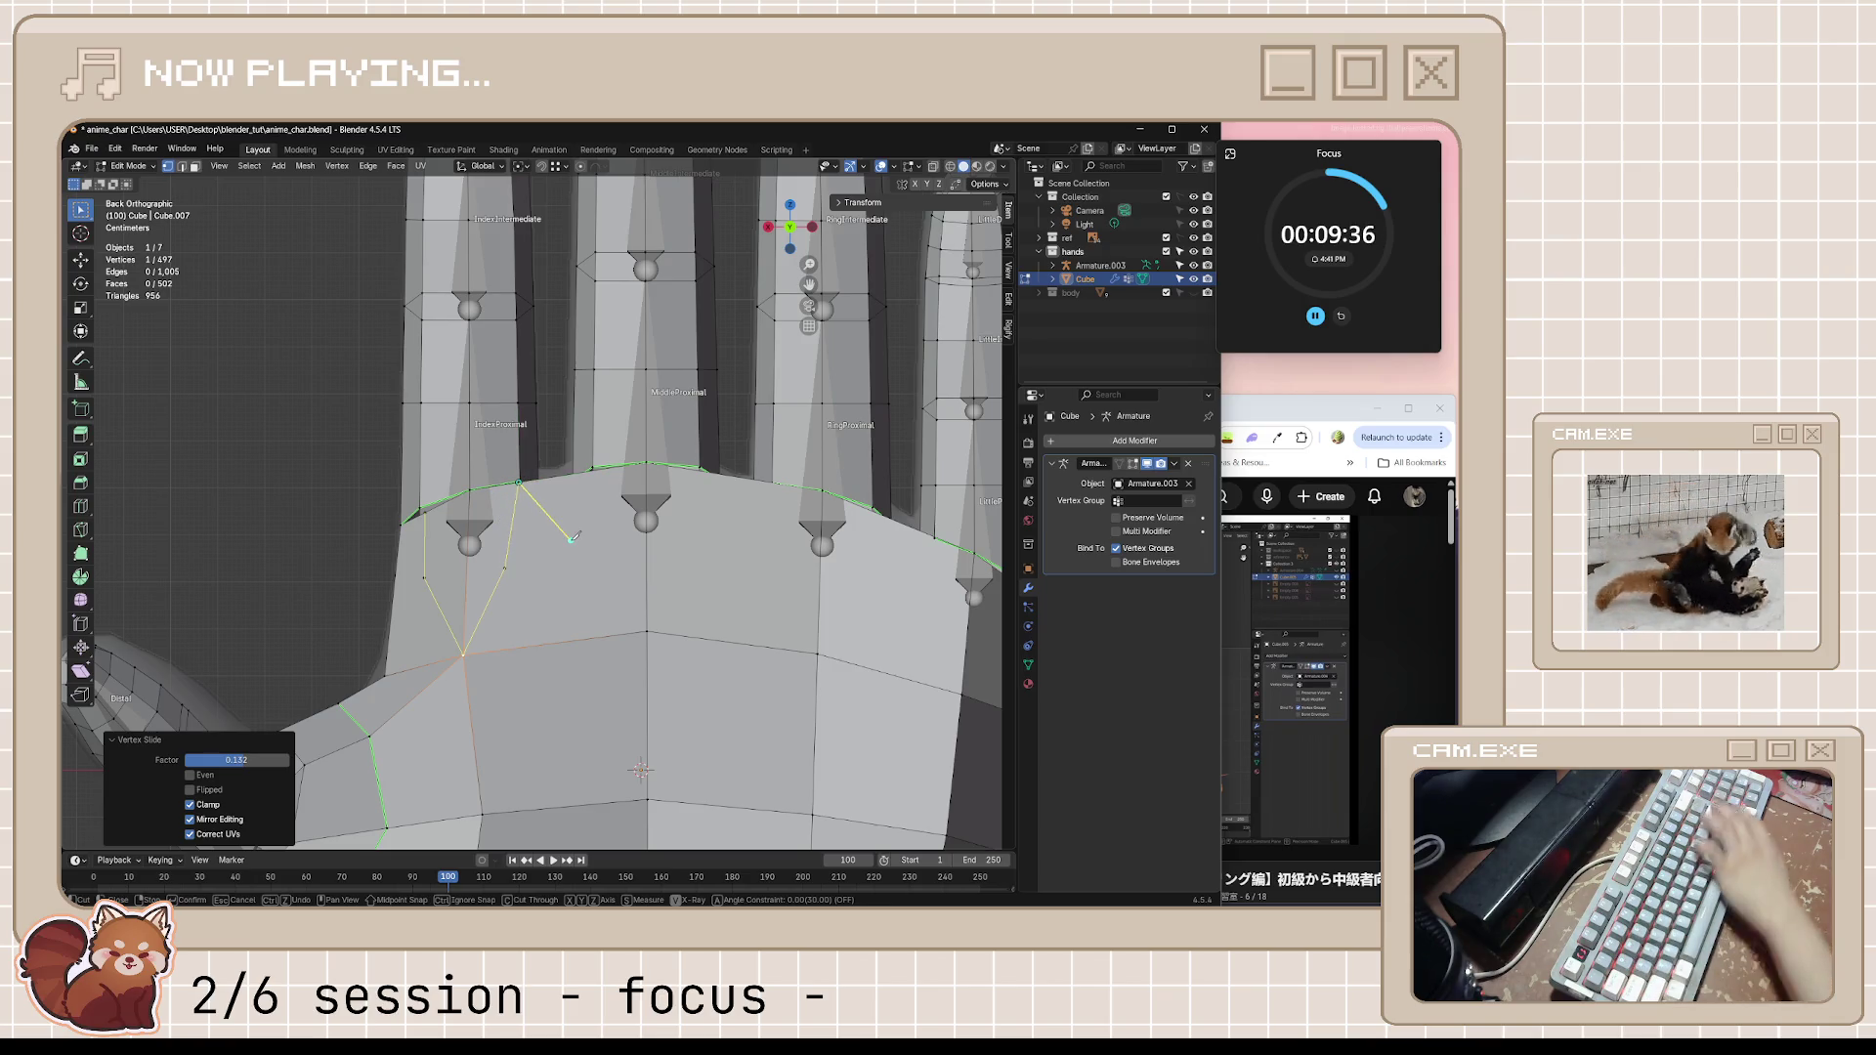
key(Return)
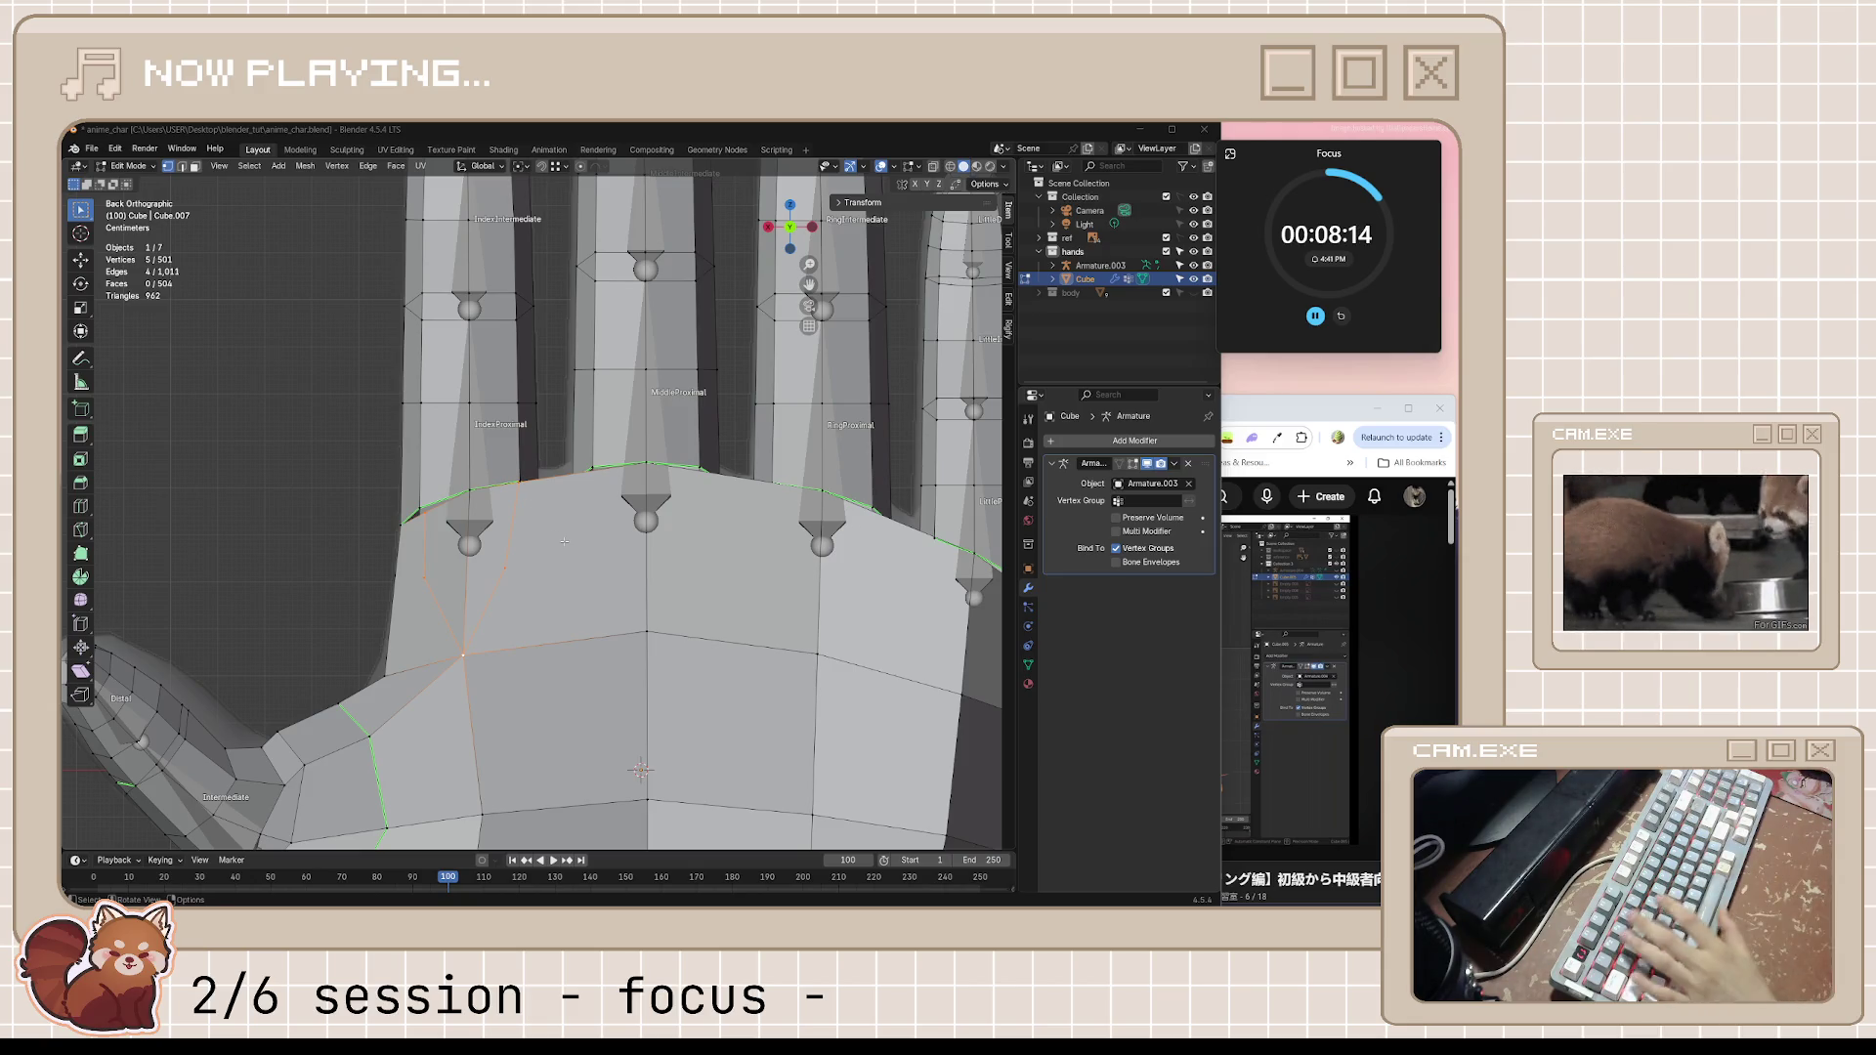
key(alt+a)
Knife-cut a U-shaped set of edges into the palm below the middle finger base
key(k)
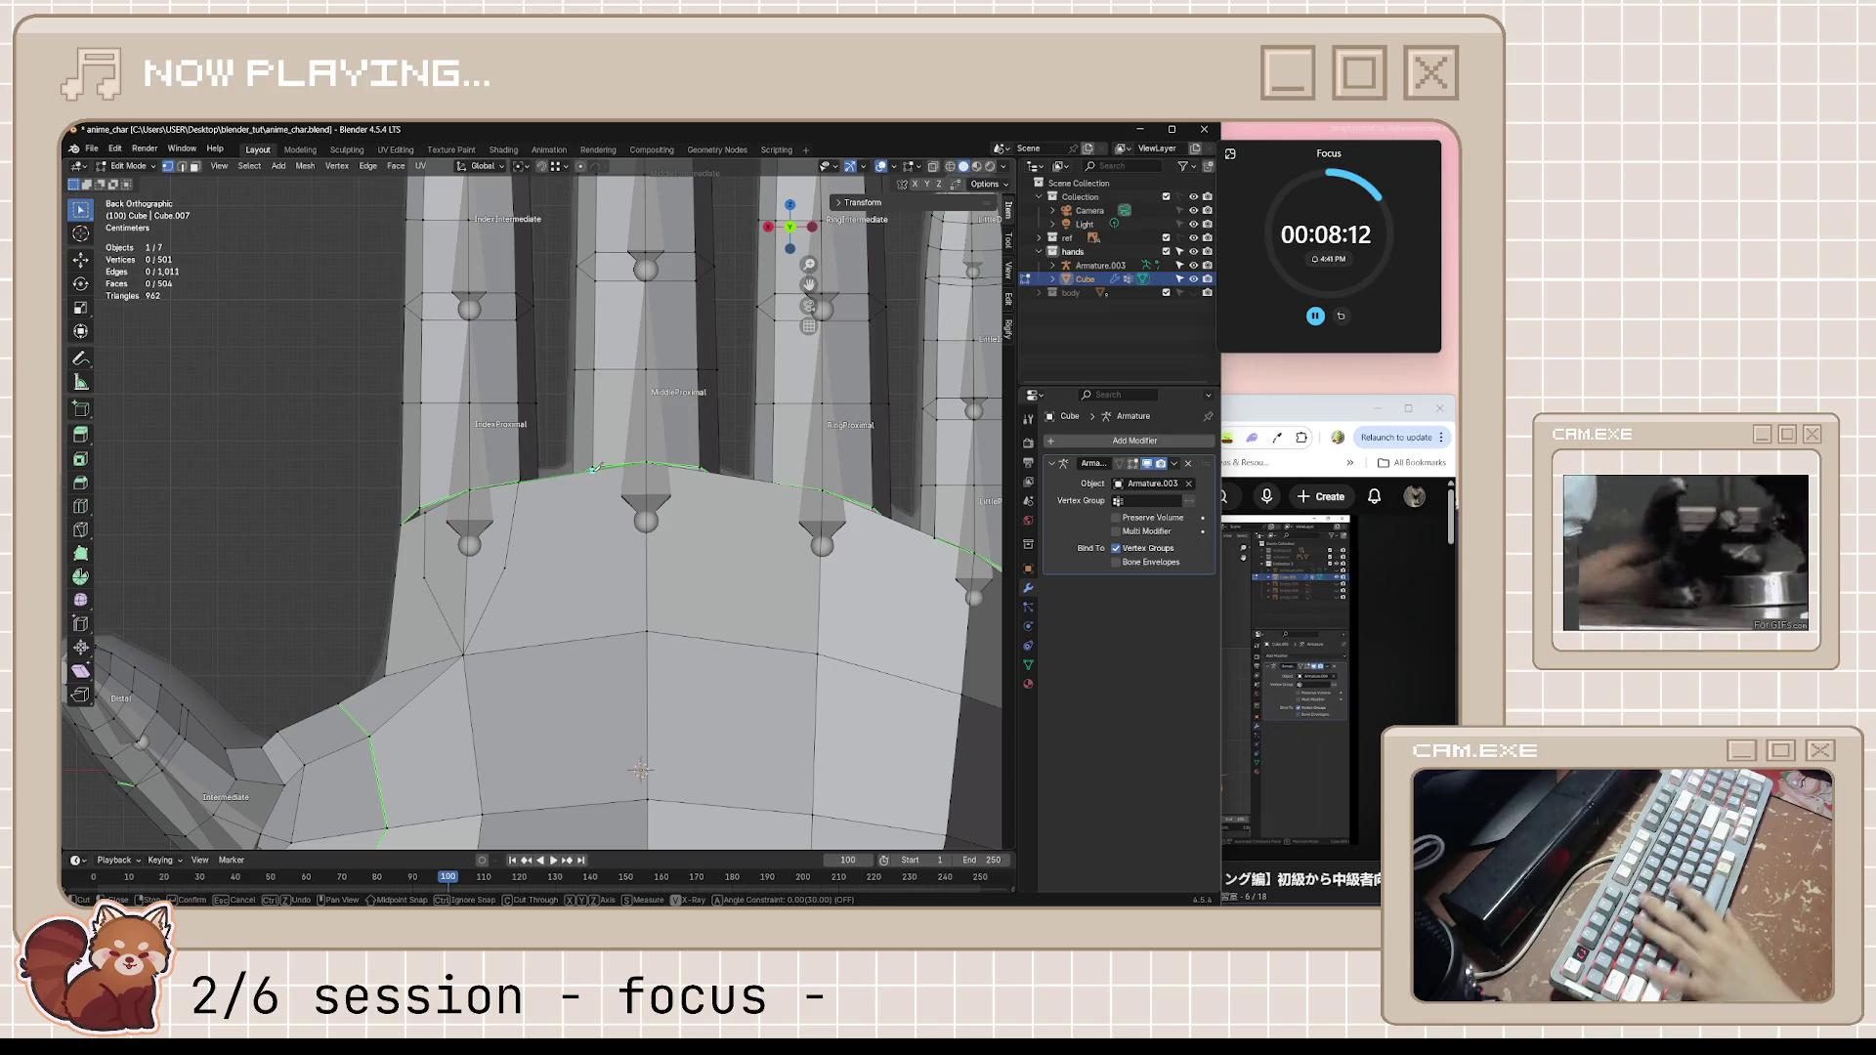
click(592, 471)
click(591, 558)
click(648, 630)
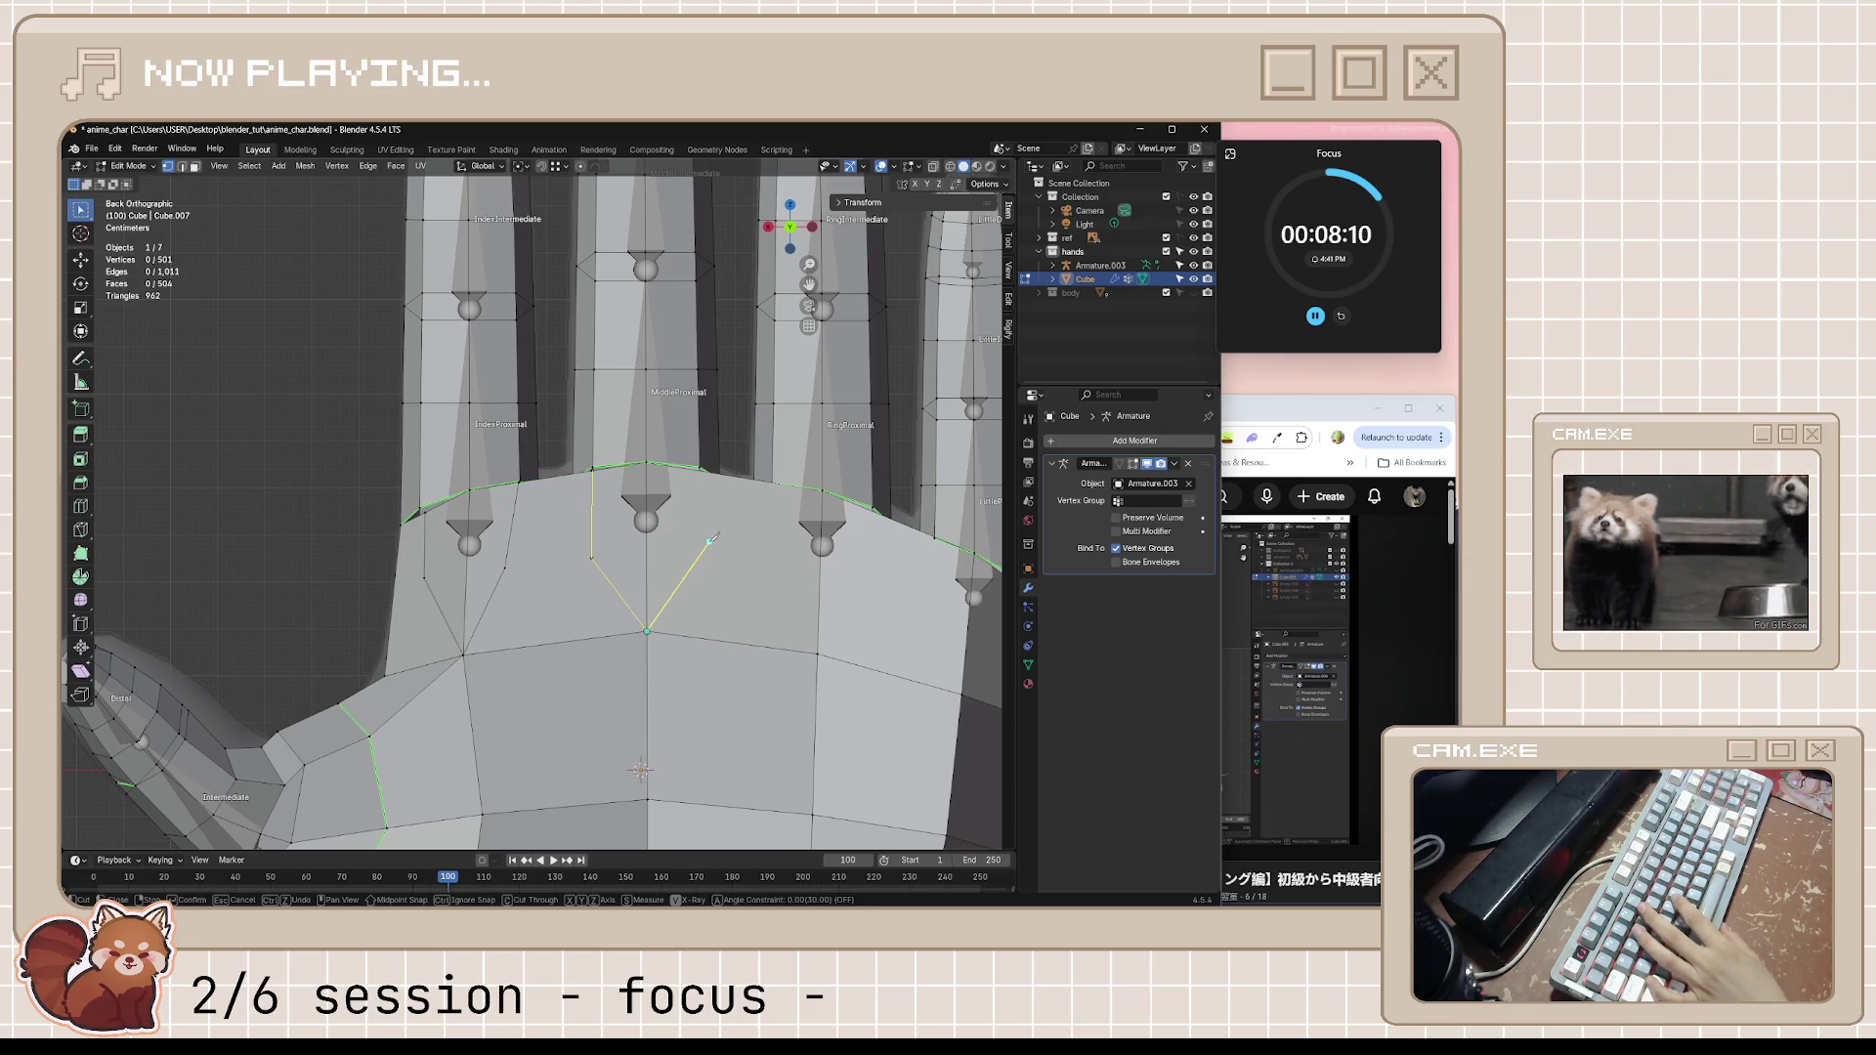
click(691, 559)
click(701, 471)
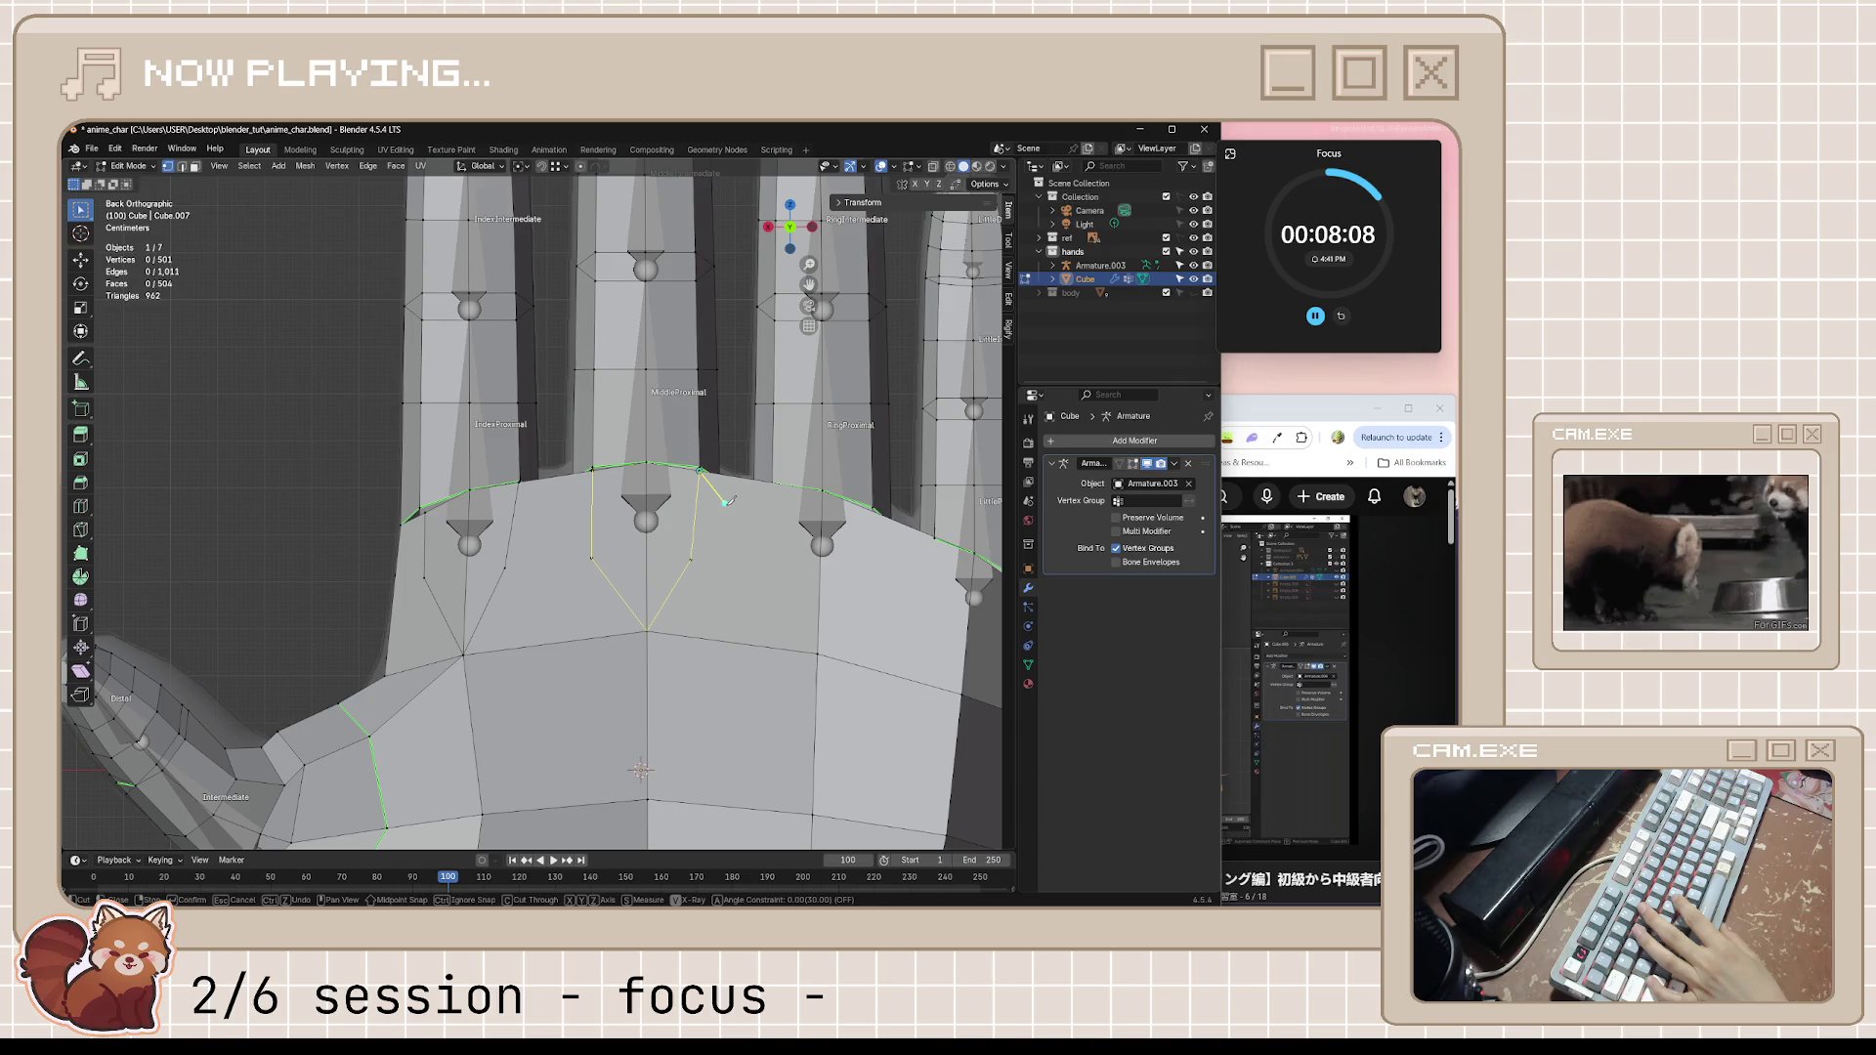
key(Return)
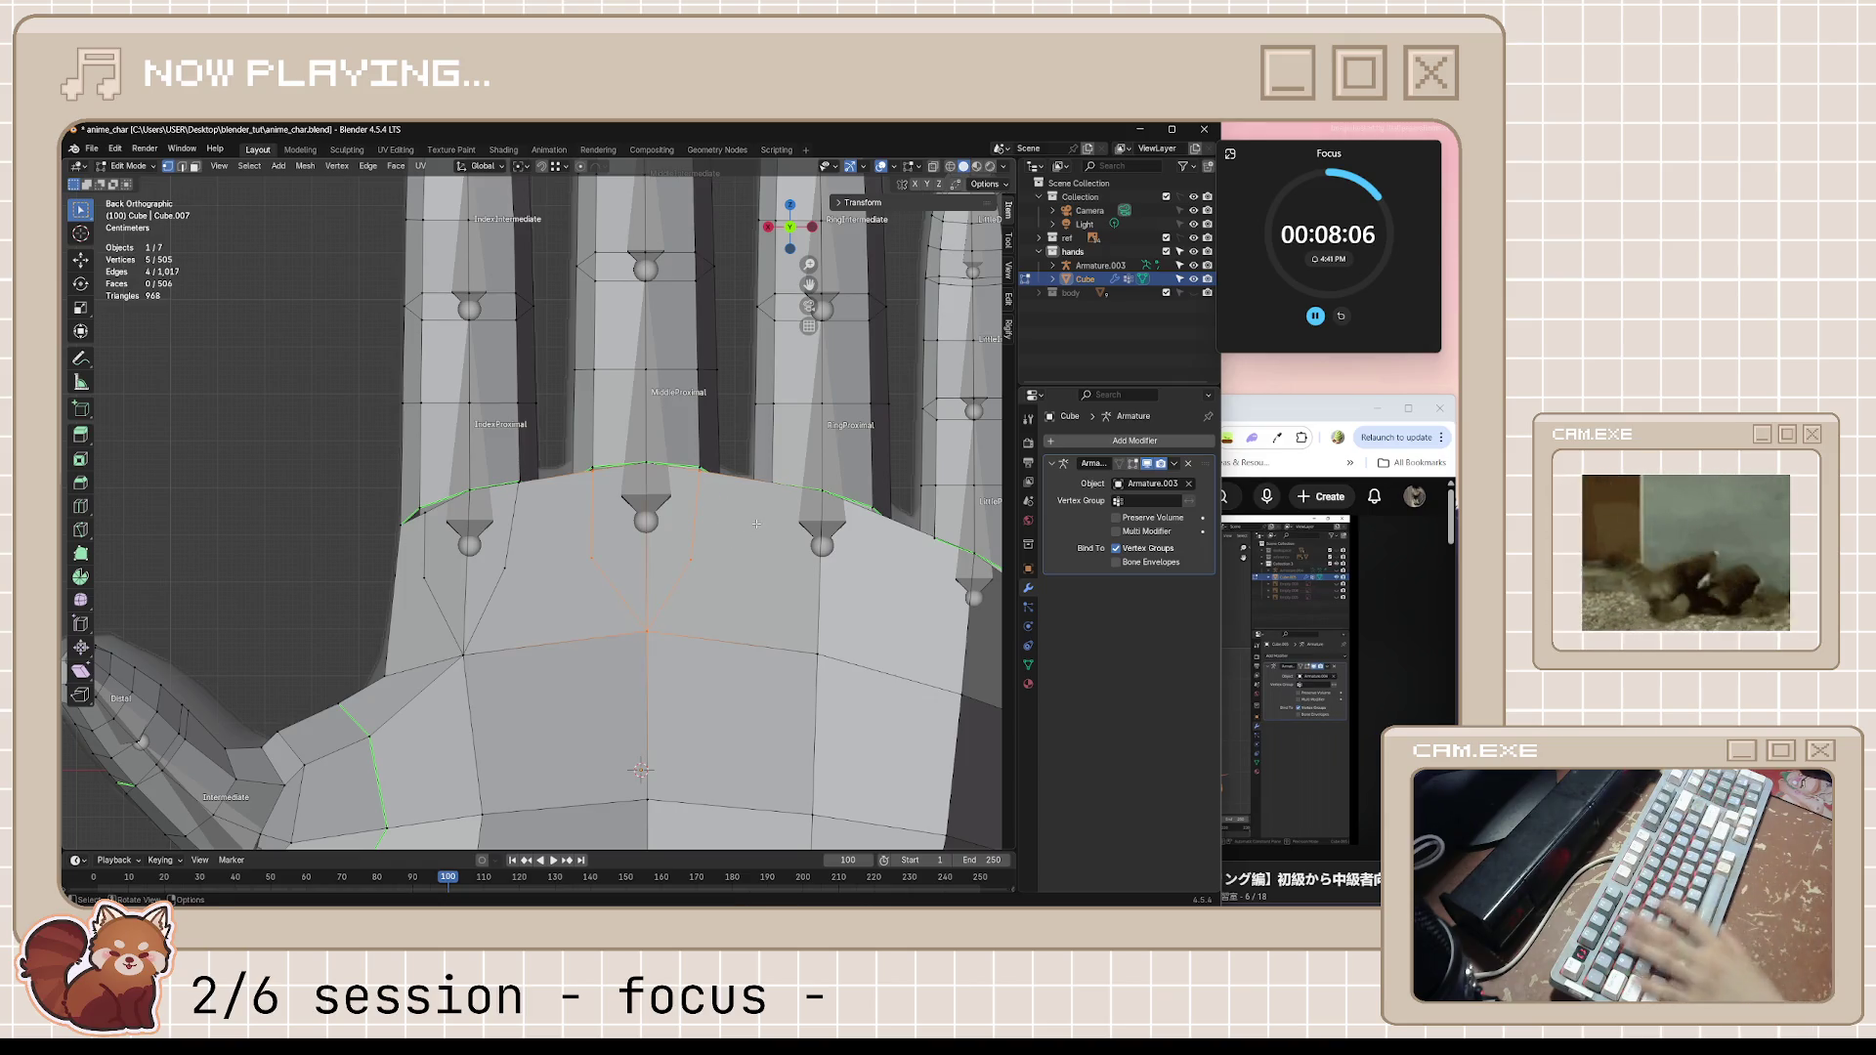
Knife-cut a matching set of edges into the palm below the ring finger base
key(k)
shift+middle_drag(735, 541, 652, 433)
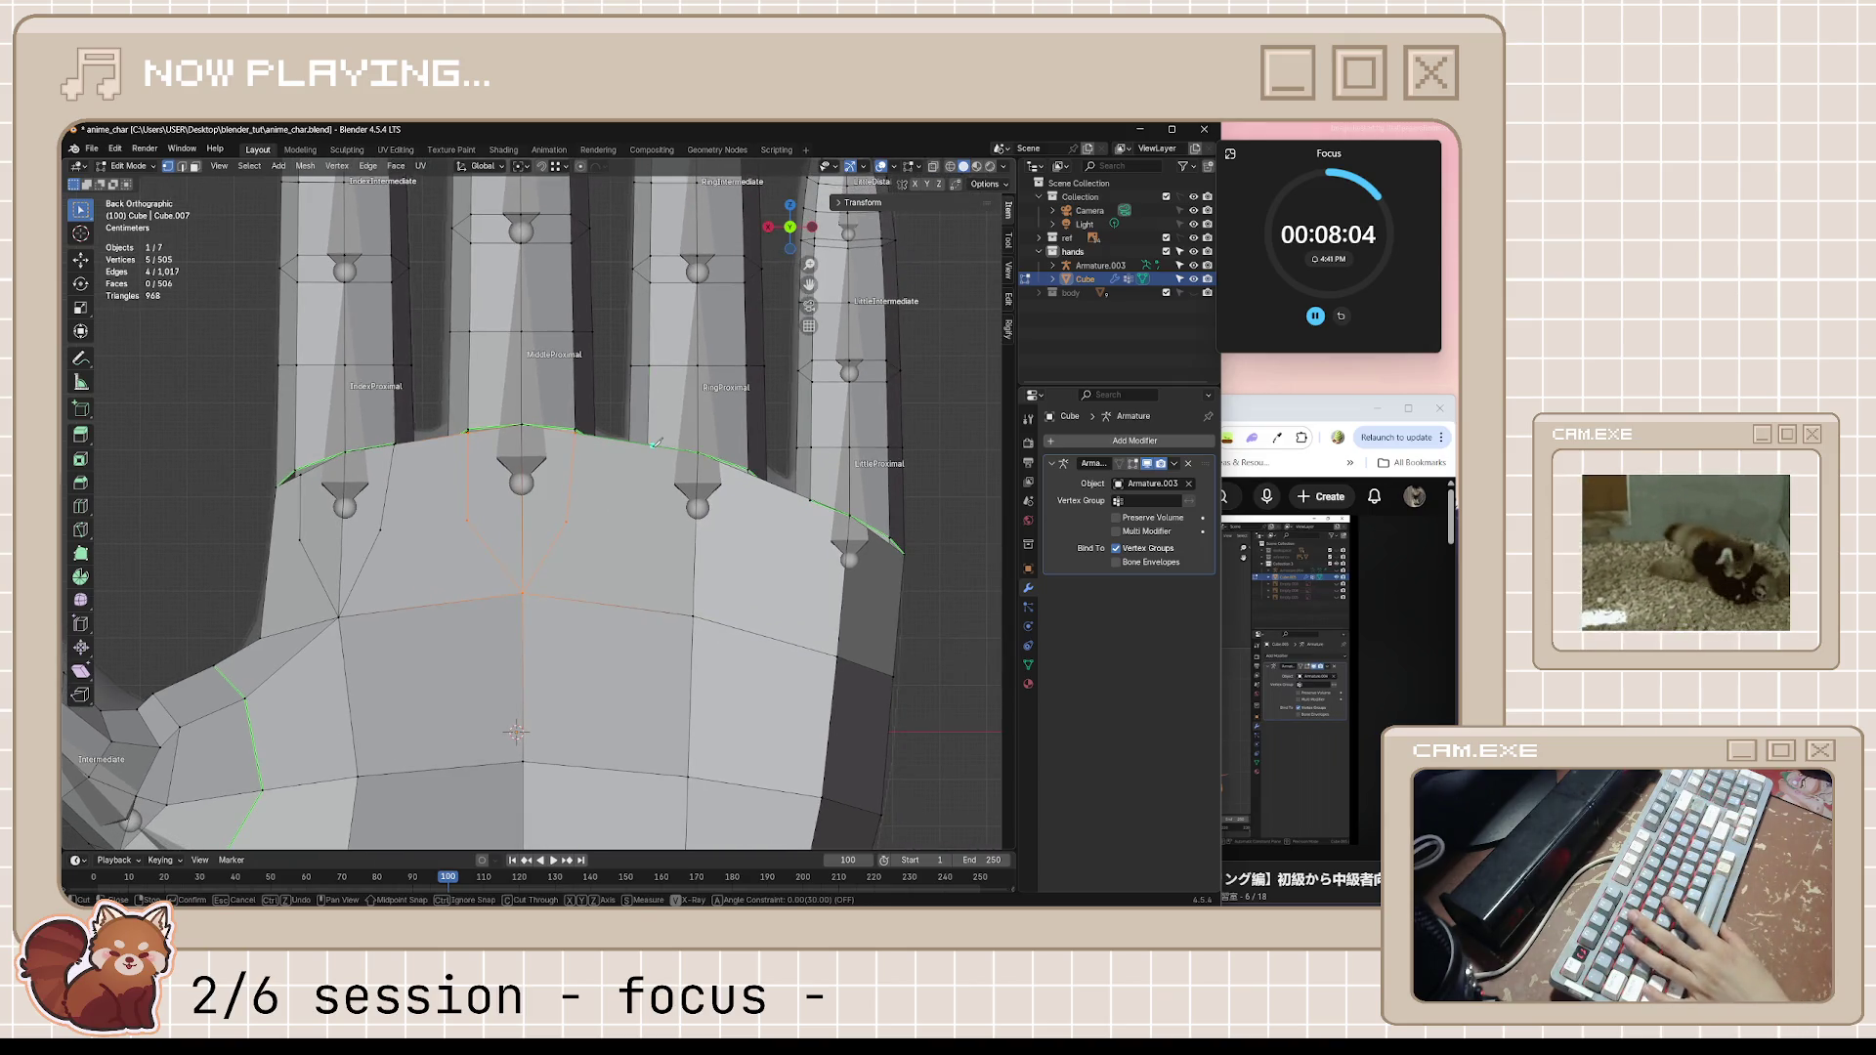
click(650, 442)
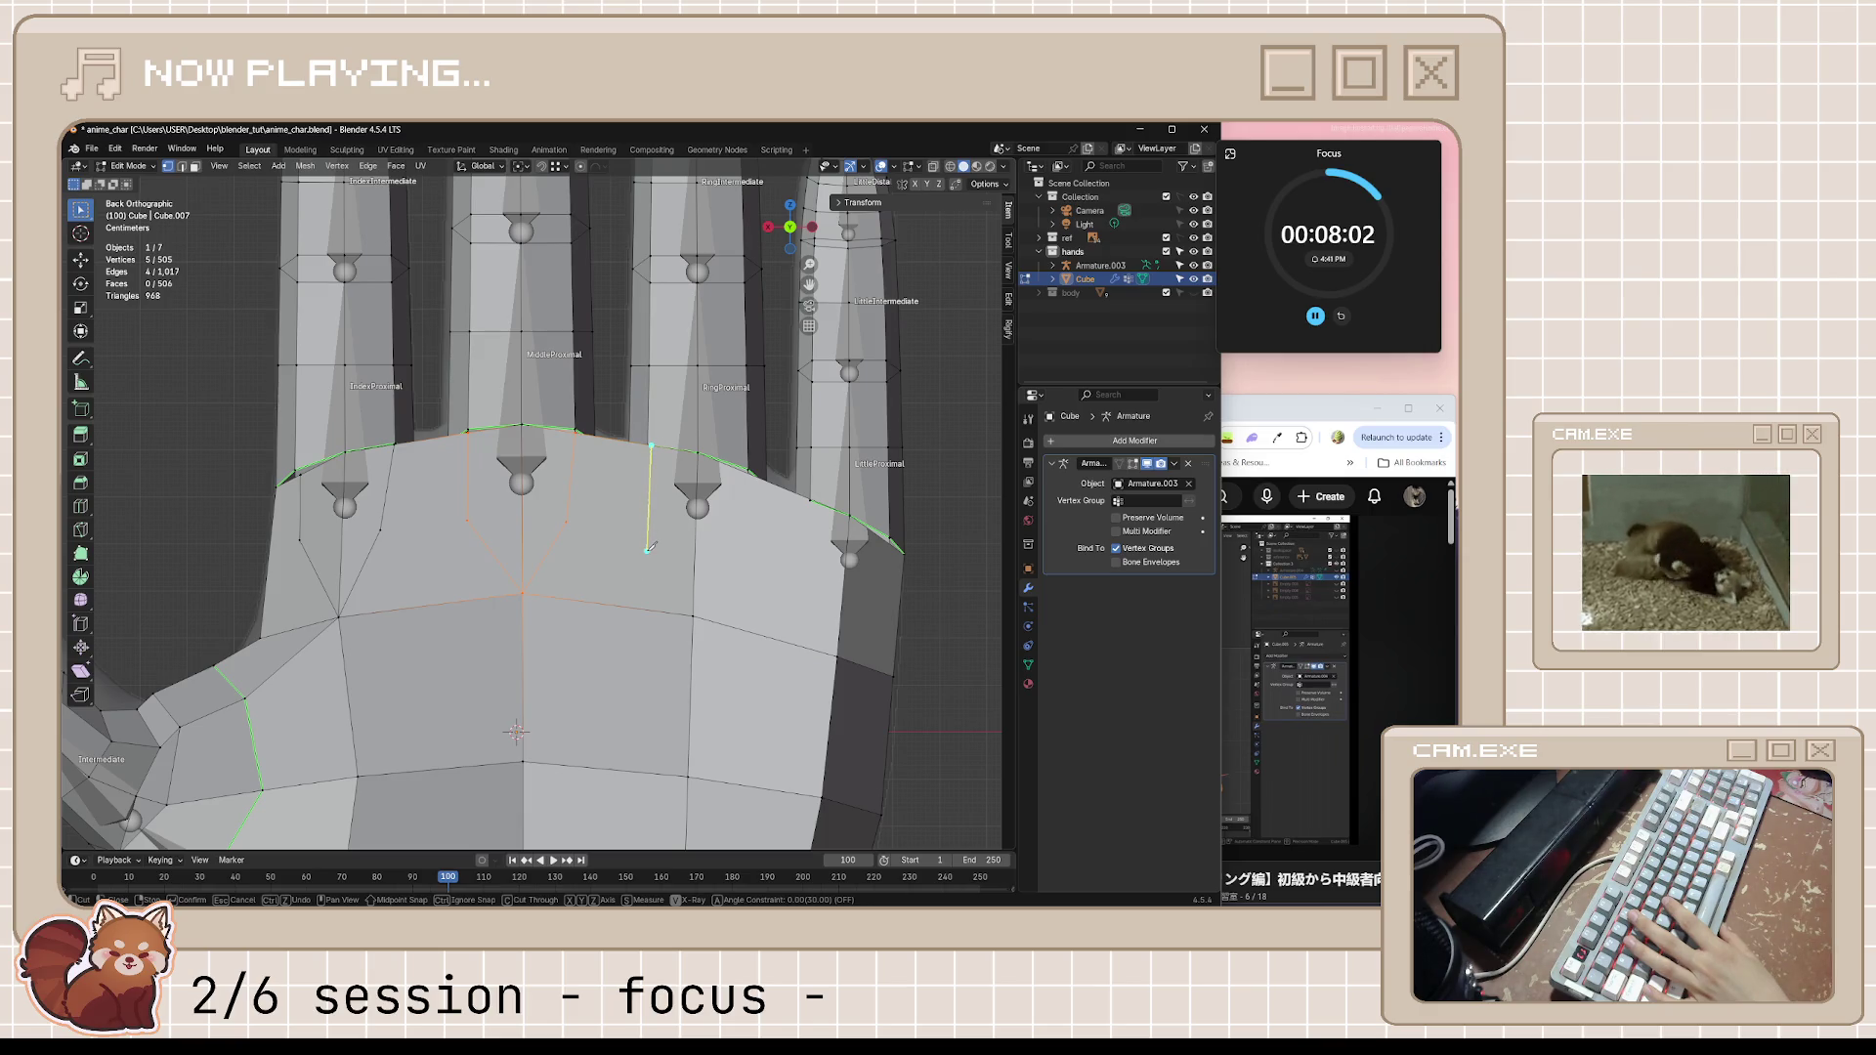
click(646, 549)
click(735, 571)
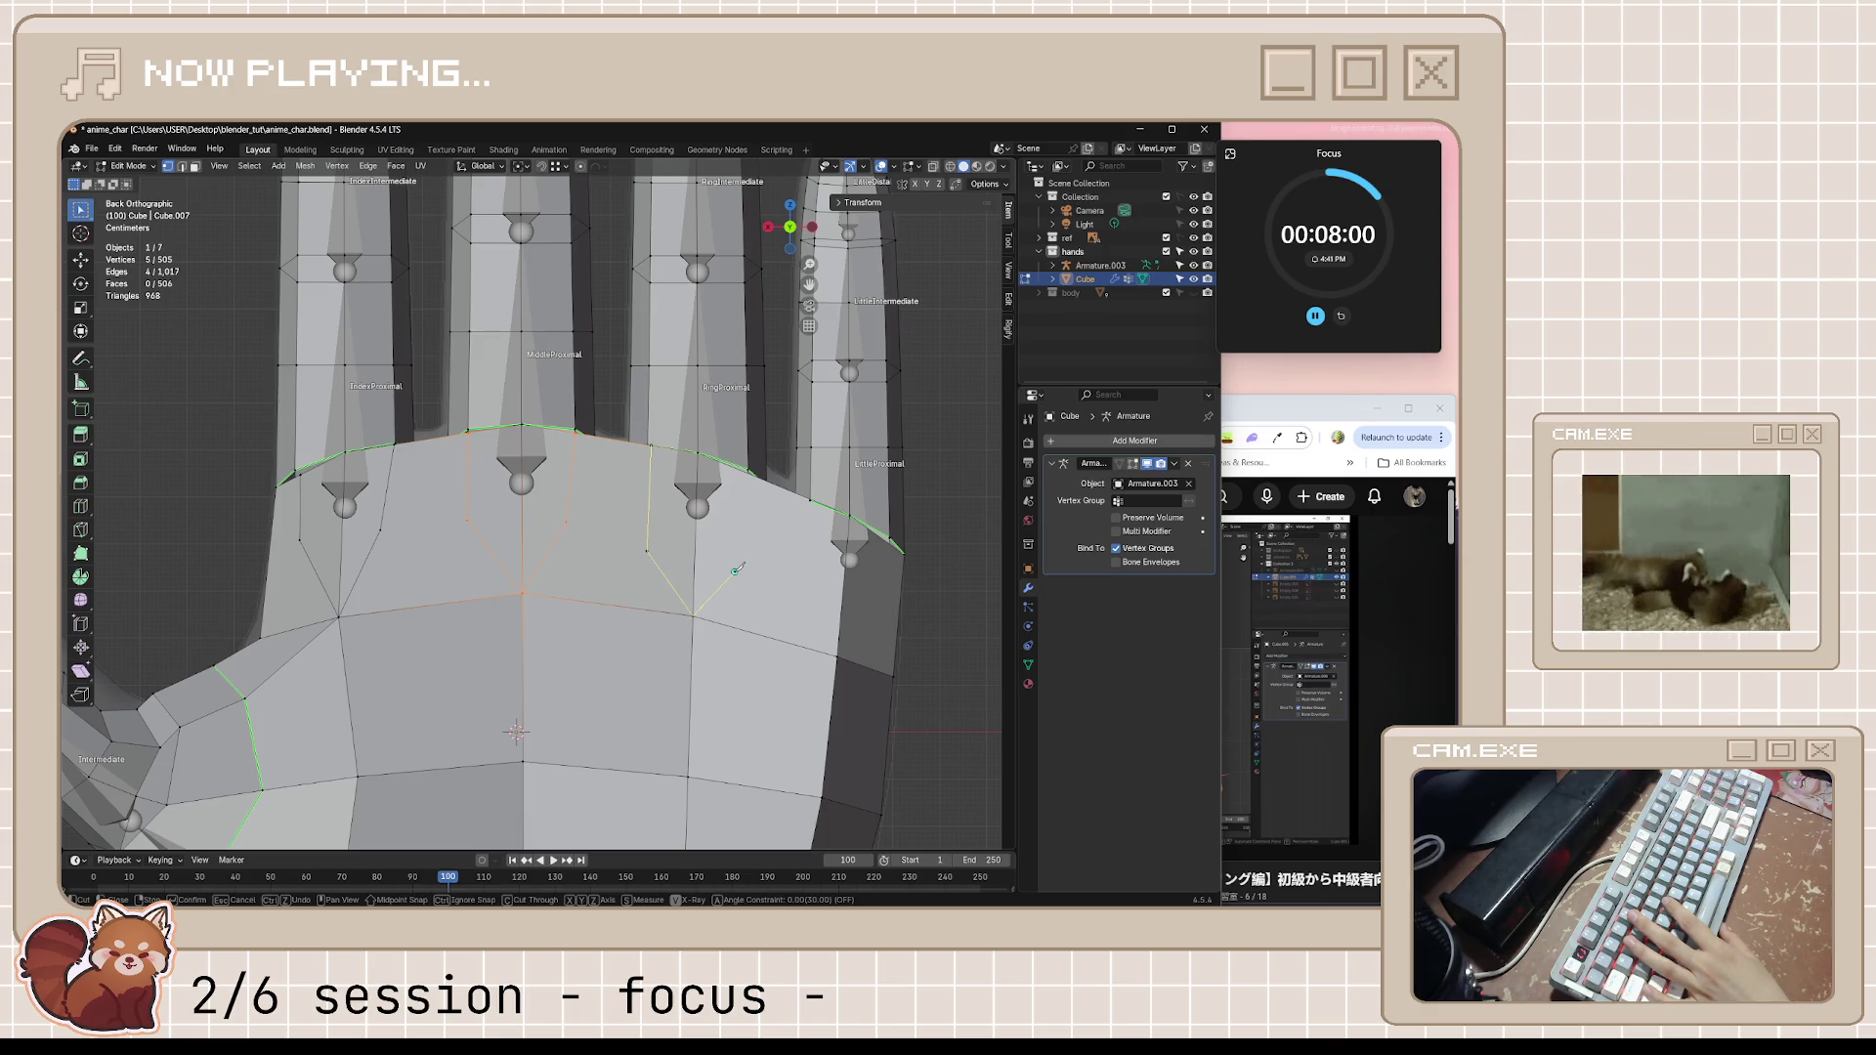
click(750, 472)
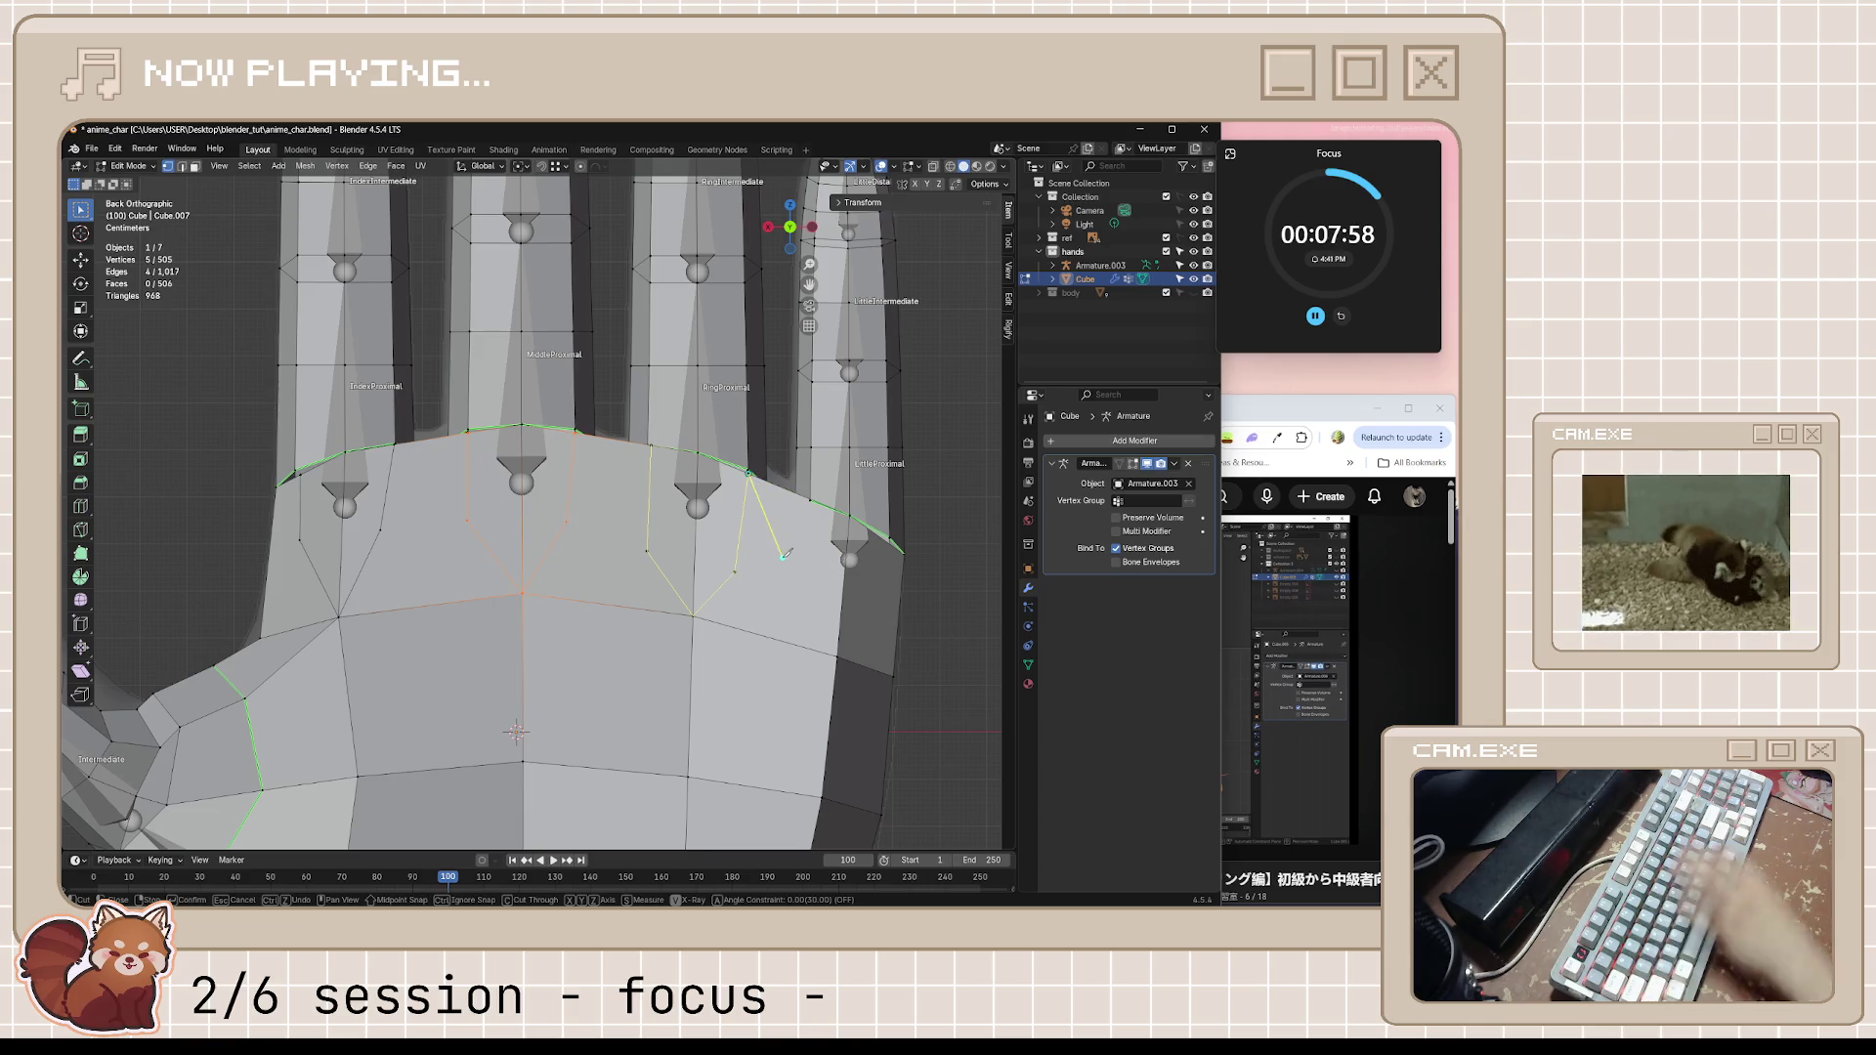
key(Return)
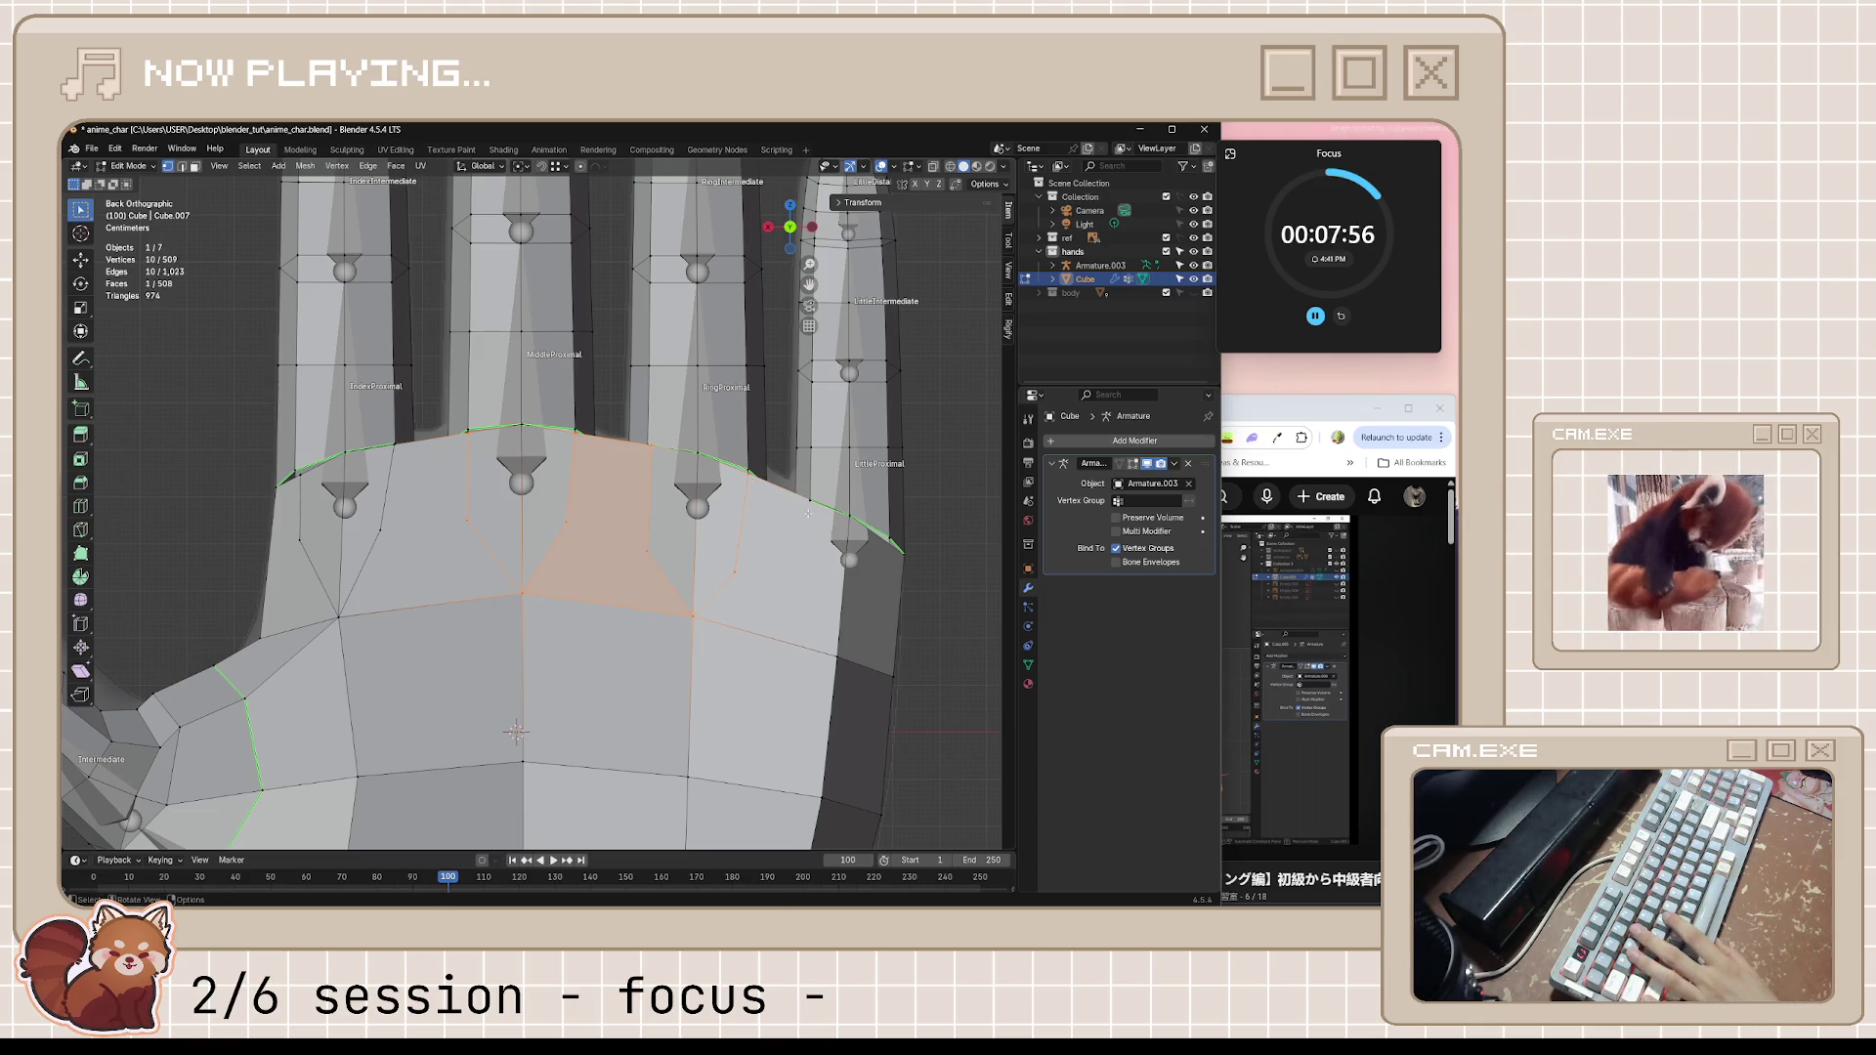
Knife-cut edges below the next finger base, clear the selection and save anime_char.blend
key(k)
click(816, 506)
click(803, 599)
click(882, 601)
key(Return)
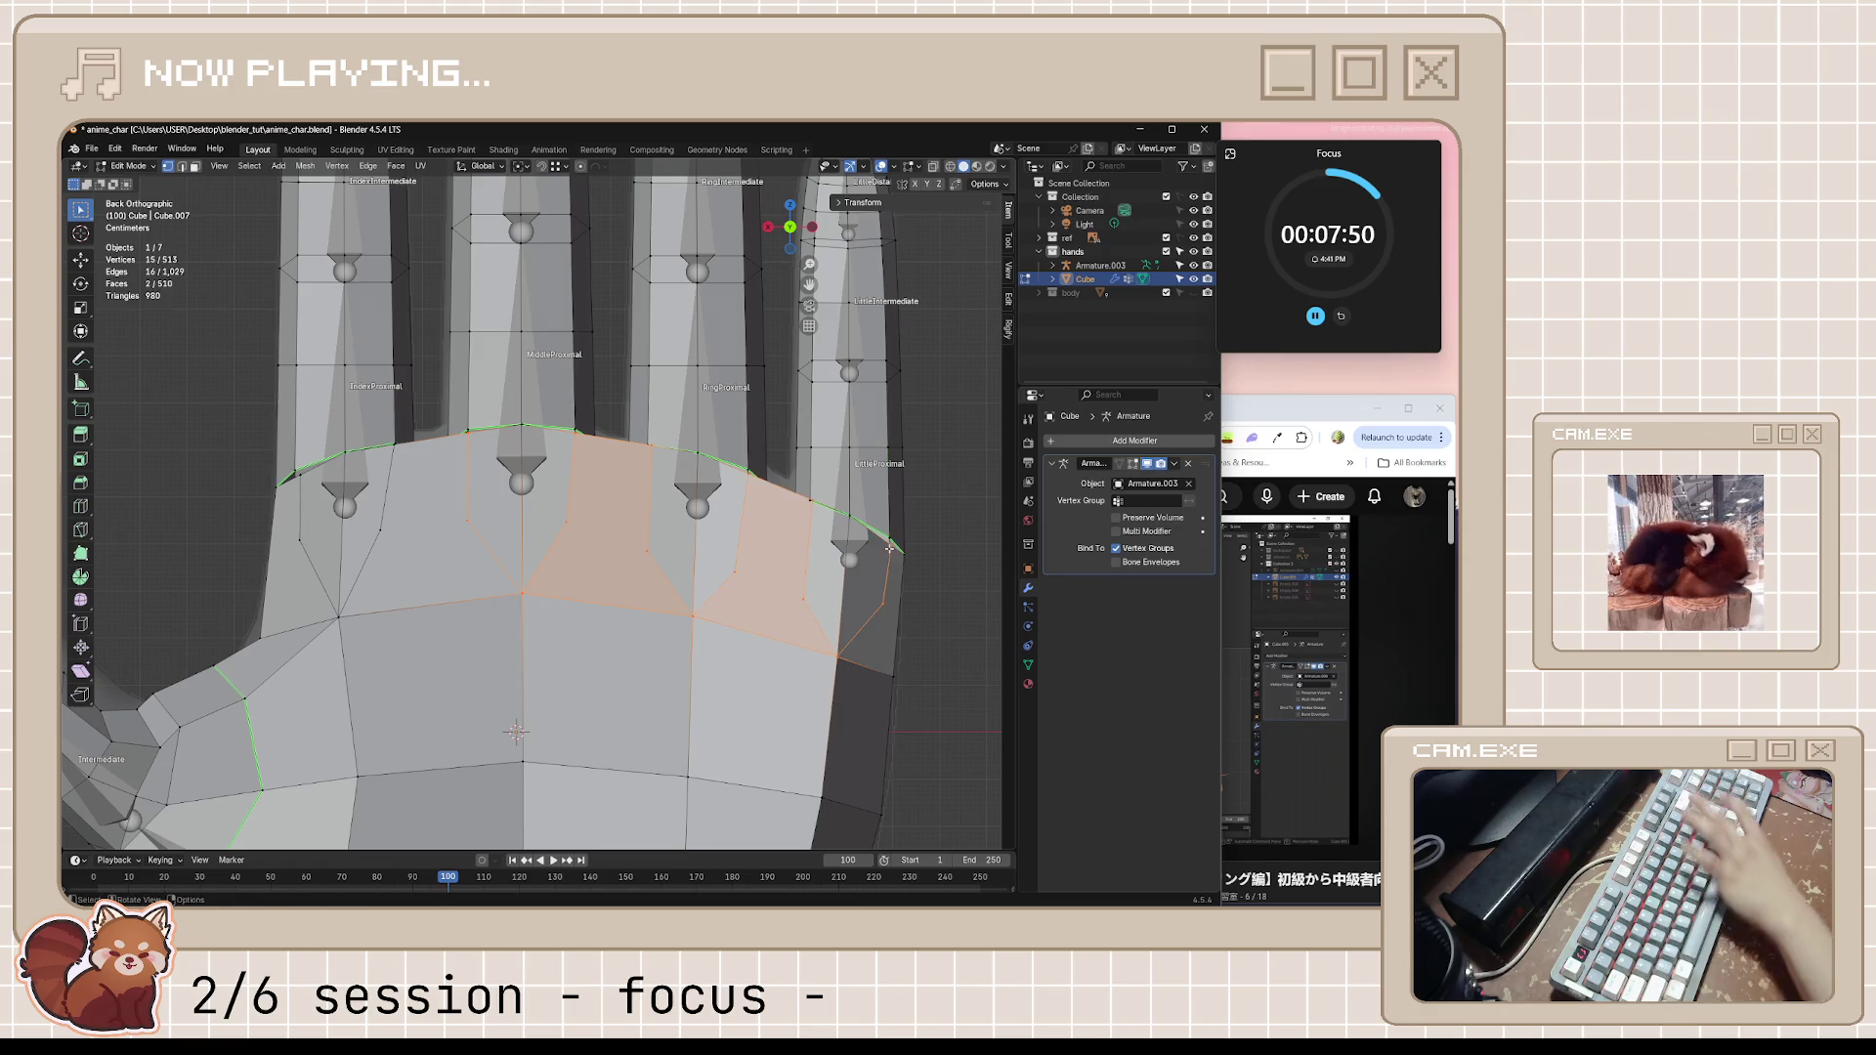
right_click(890, 546)
key(Escape)
key(alt+a)
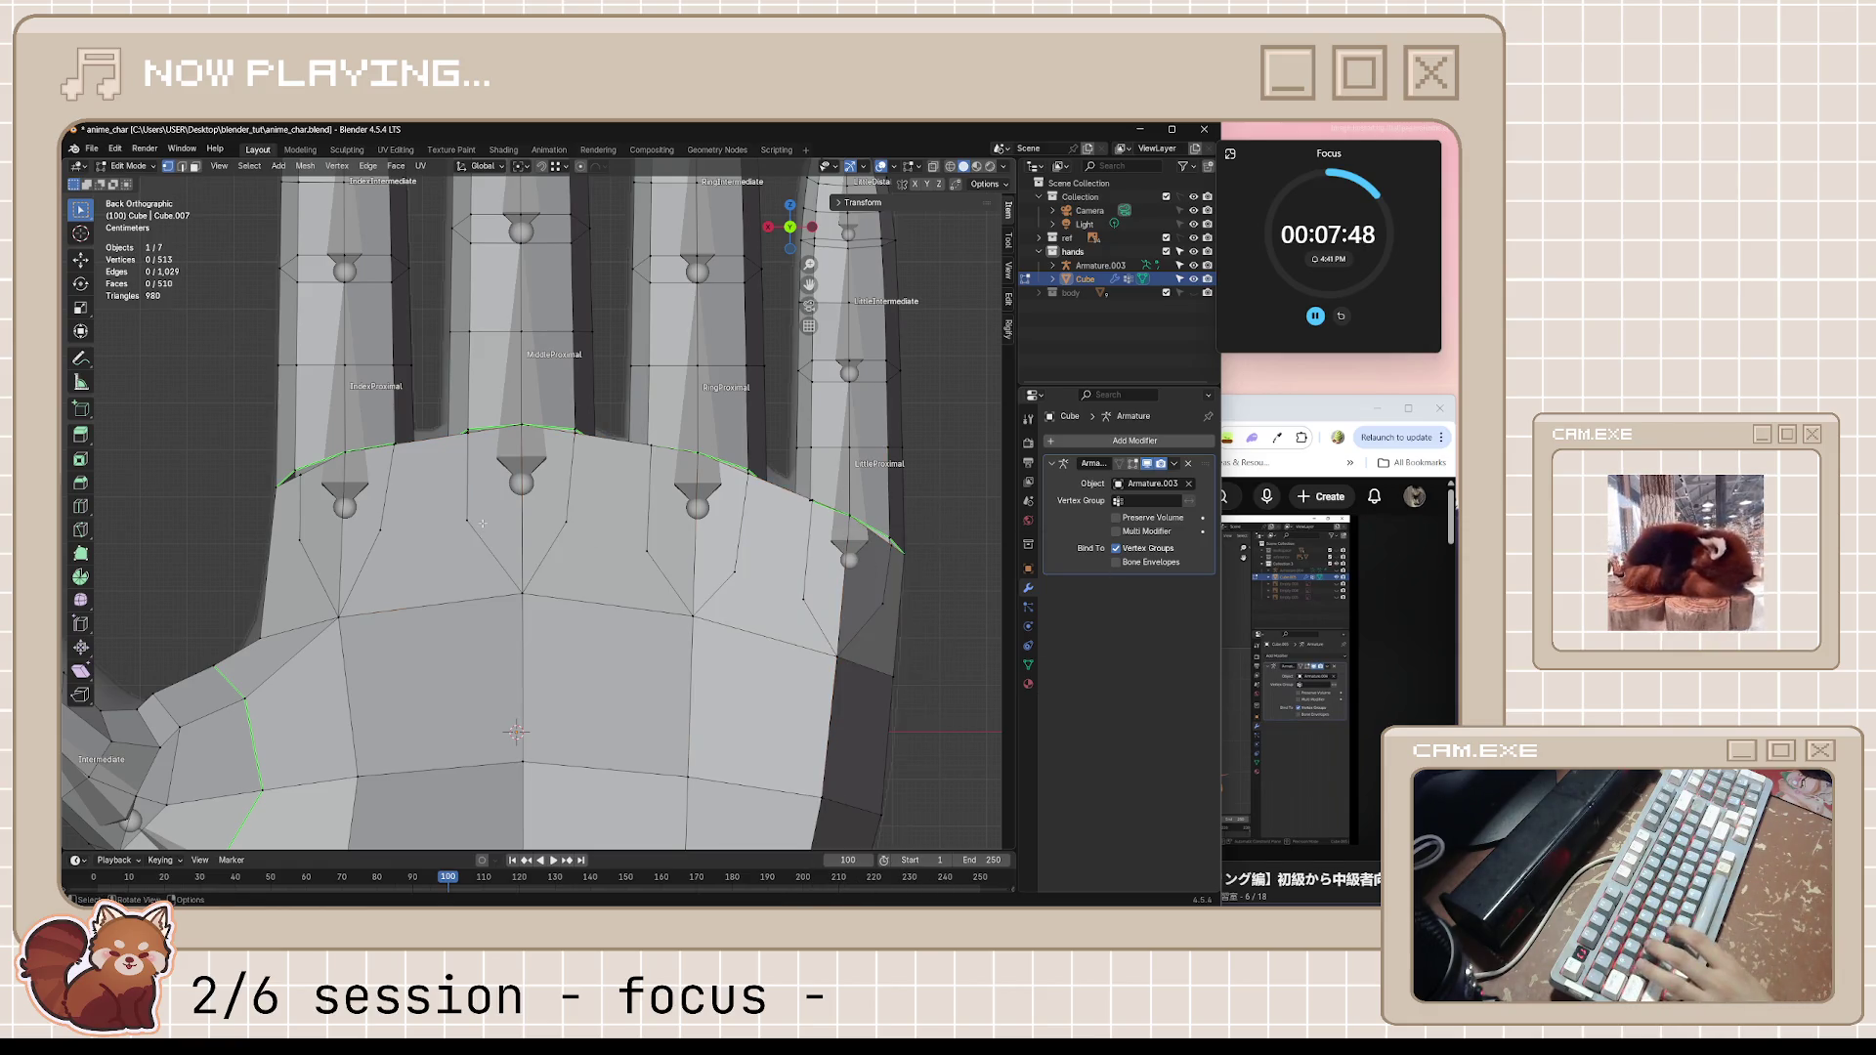
key(ctrl+s)
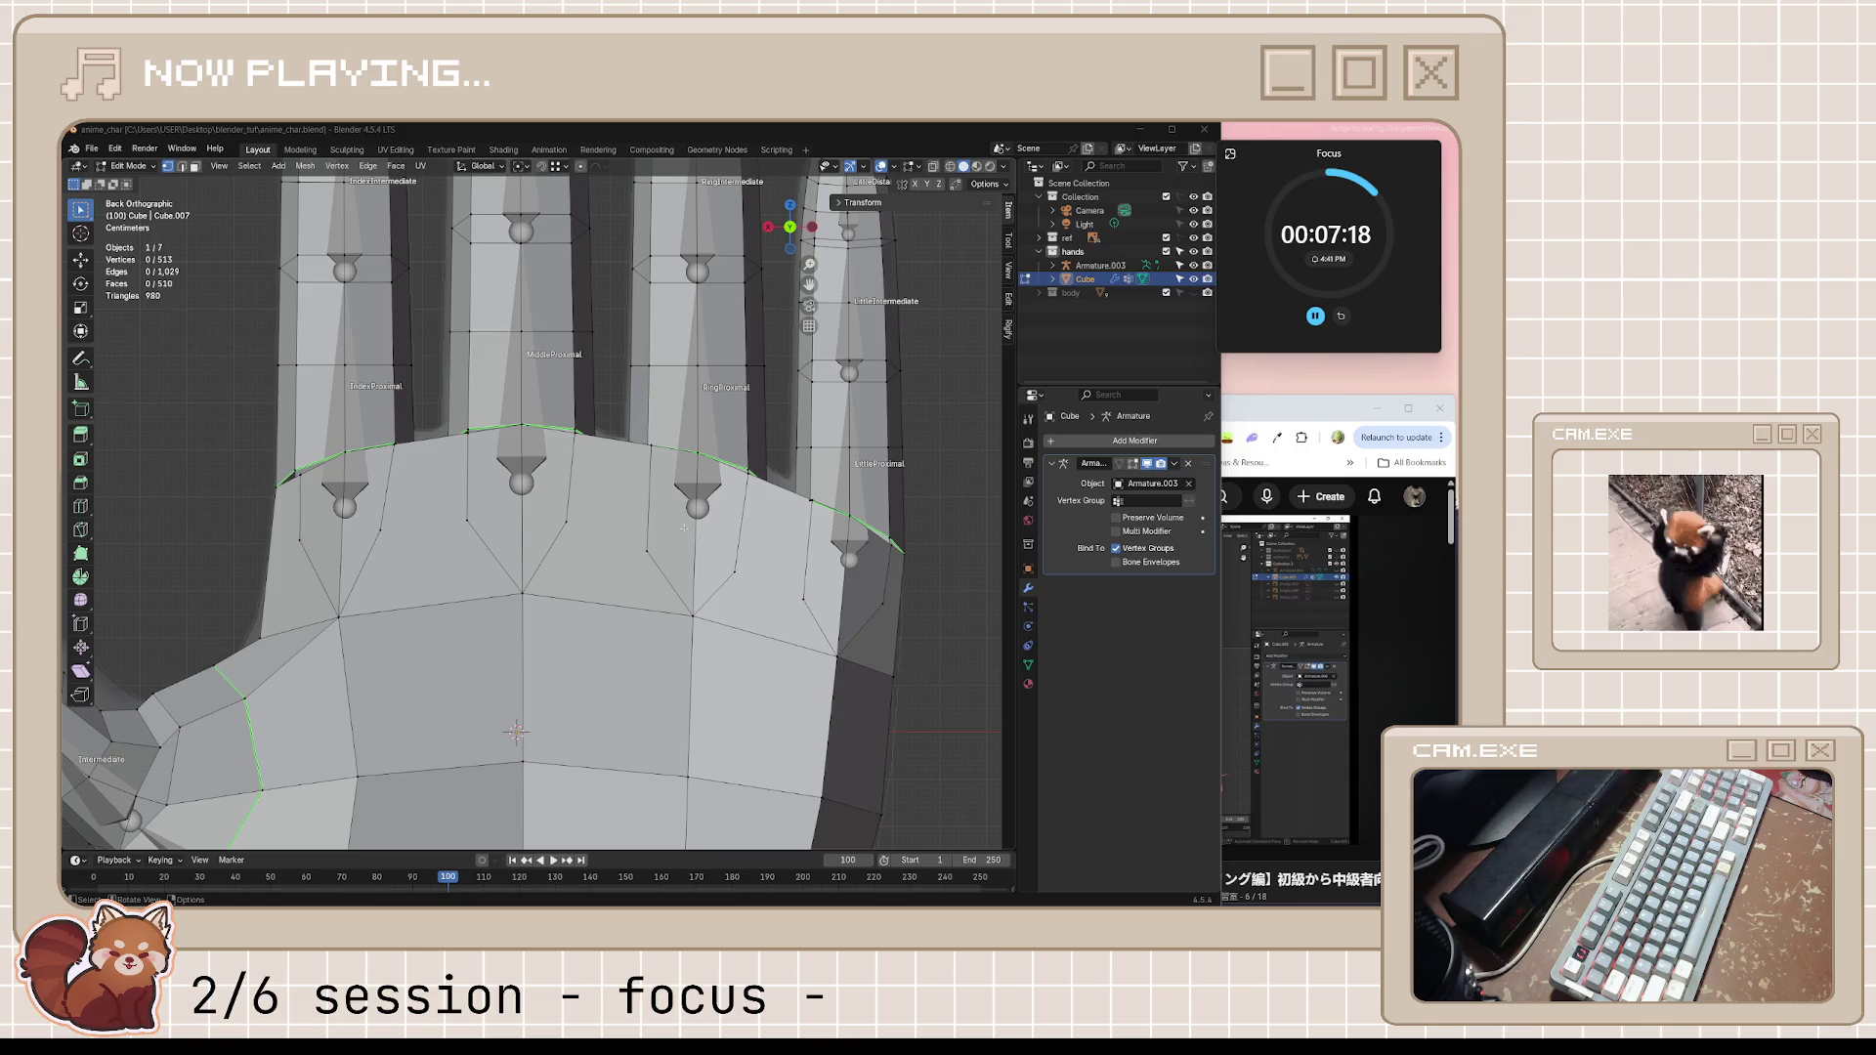
Reposition the first finger-base loop vertex between the knuckles, checking it from several angles
click(393, 456)
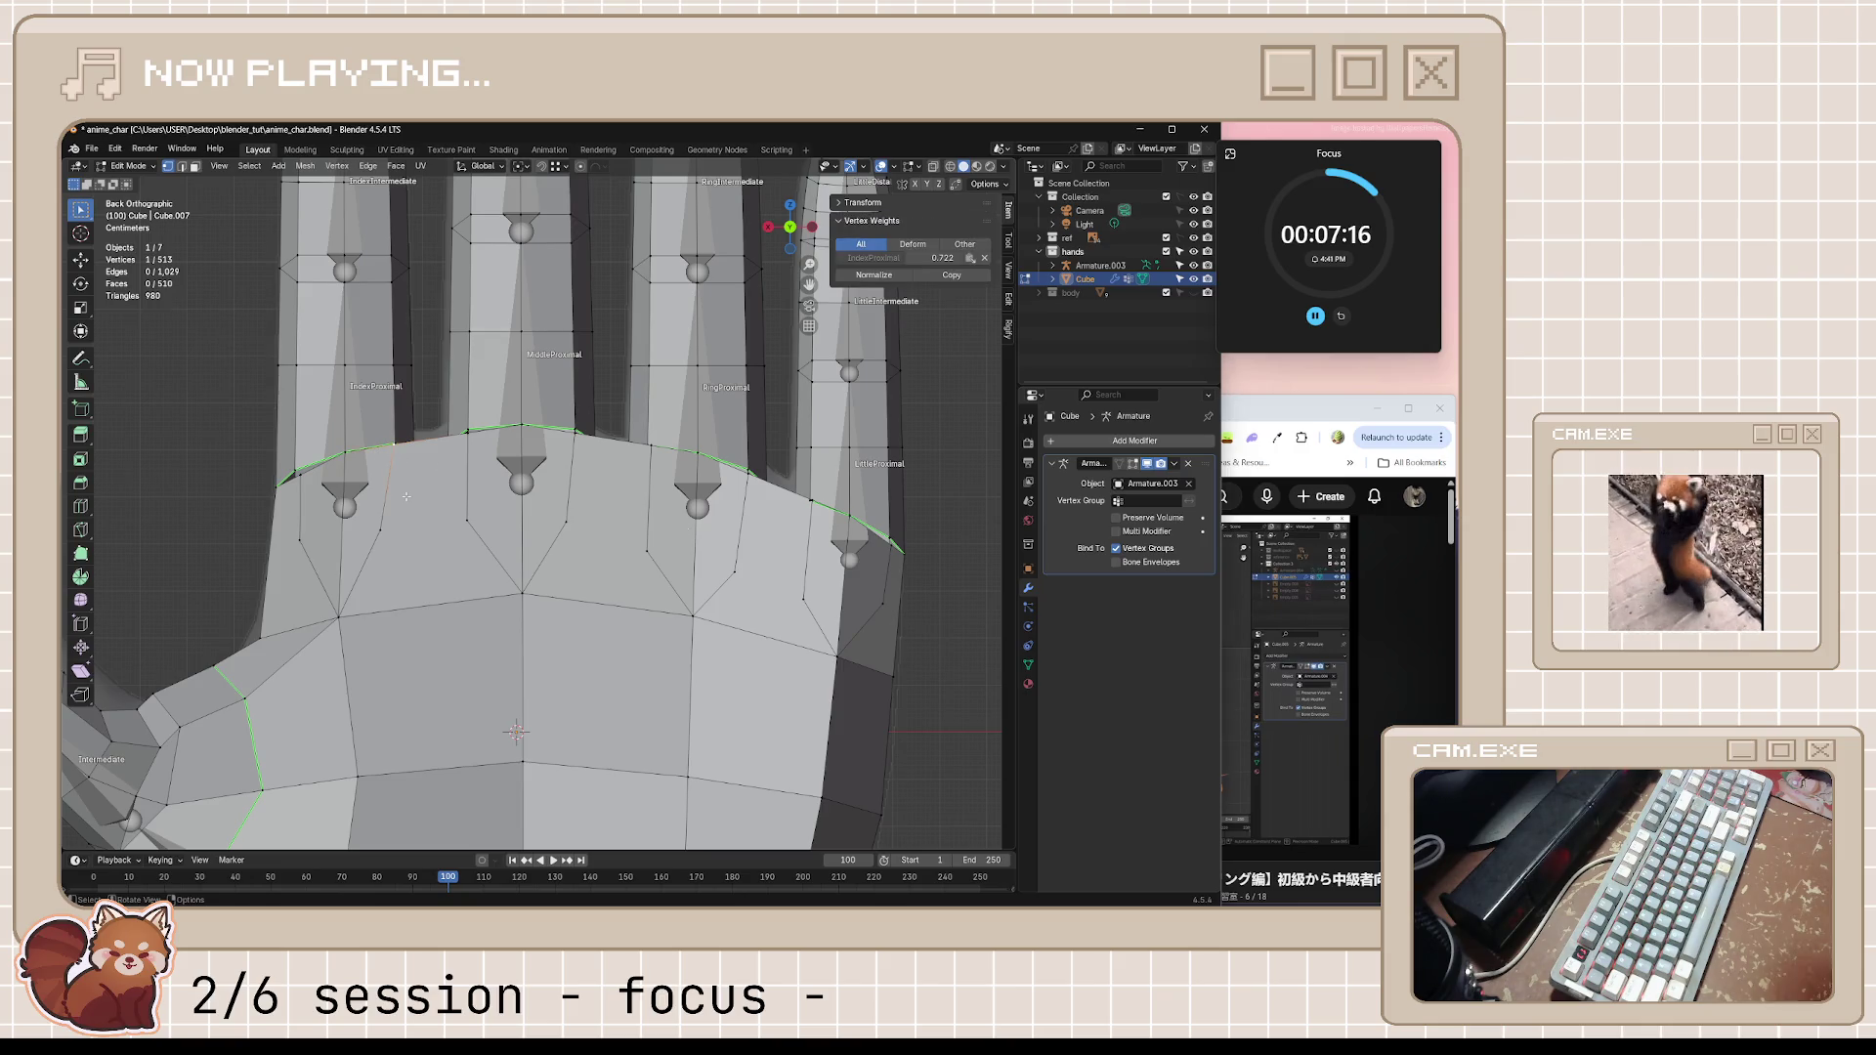
mouse_move(392, 456)
middle_down()
mouse_move(471, 558)
mouse_move(527, 571)
mouse_move(466, 602)
middle_up()
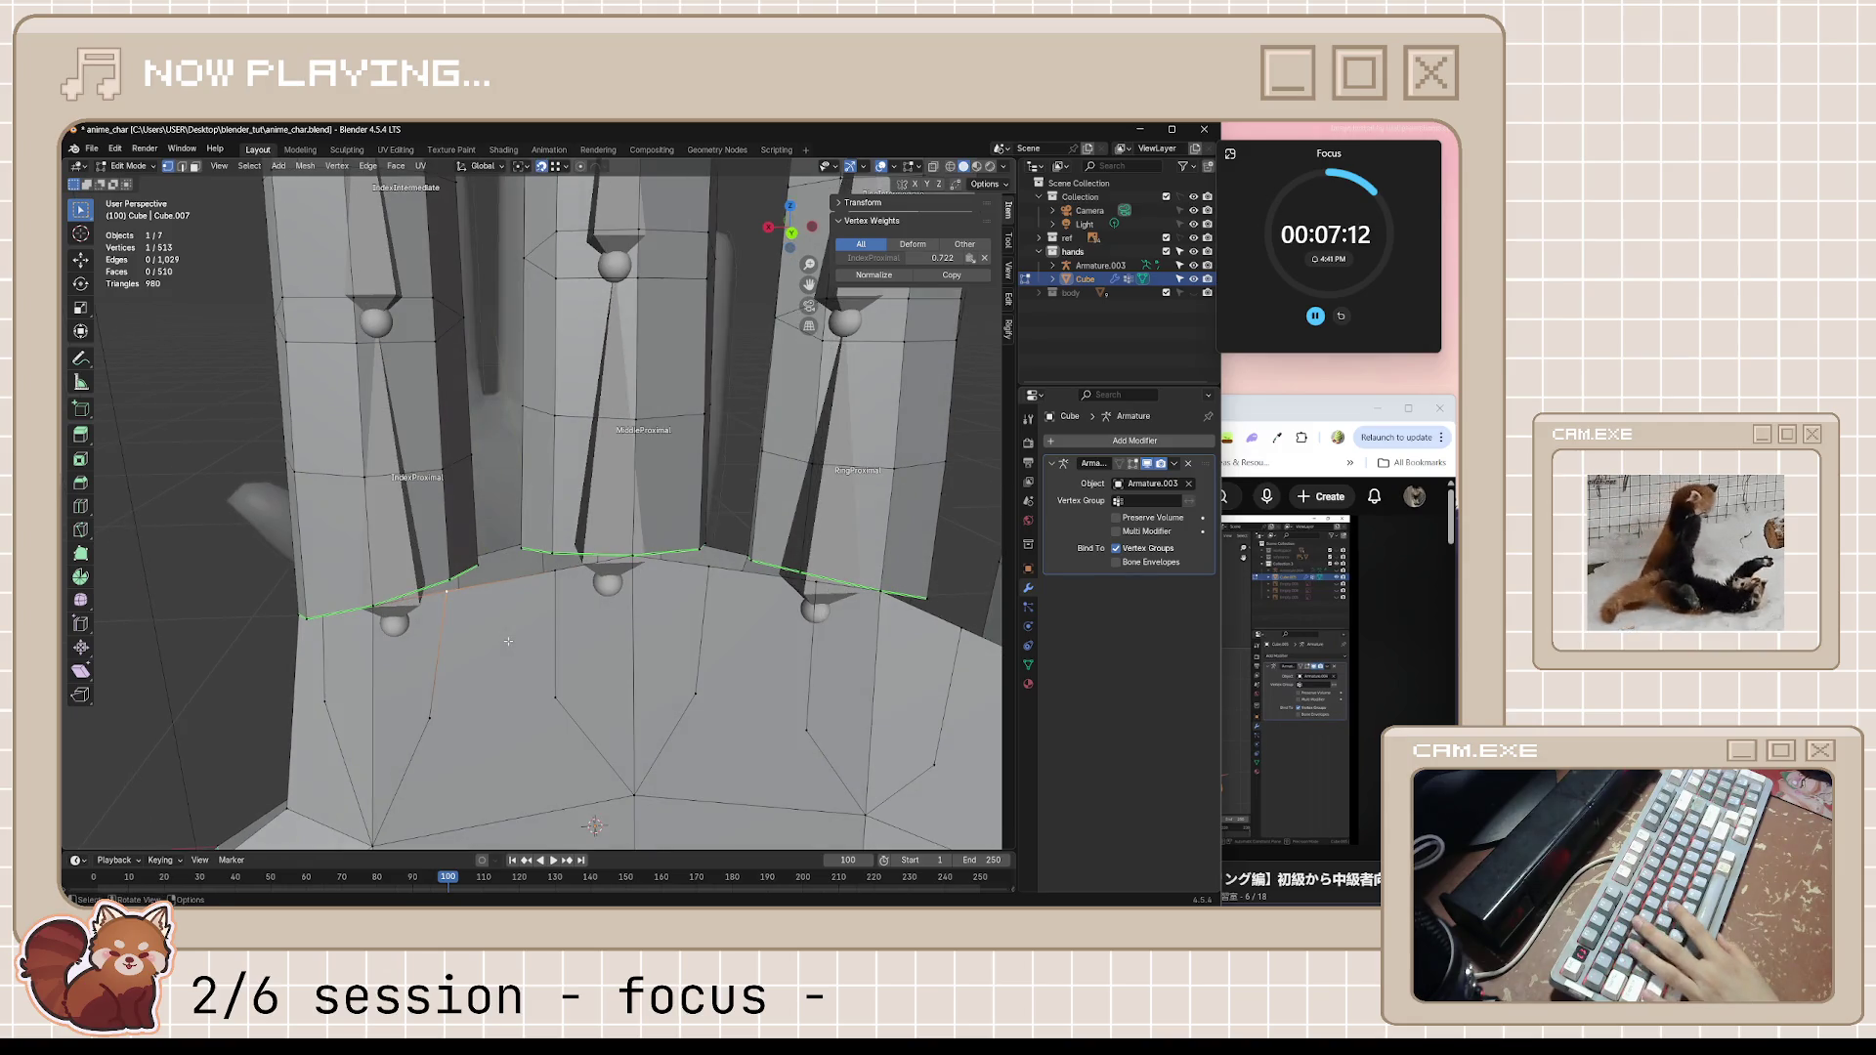
key(g)
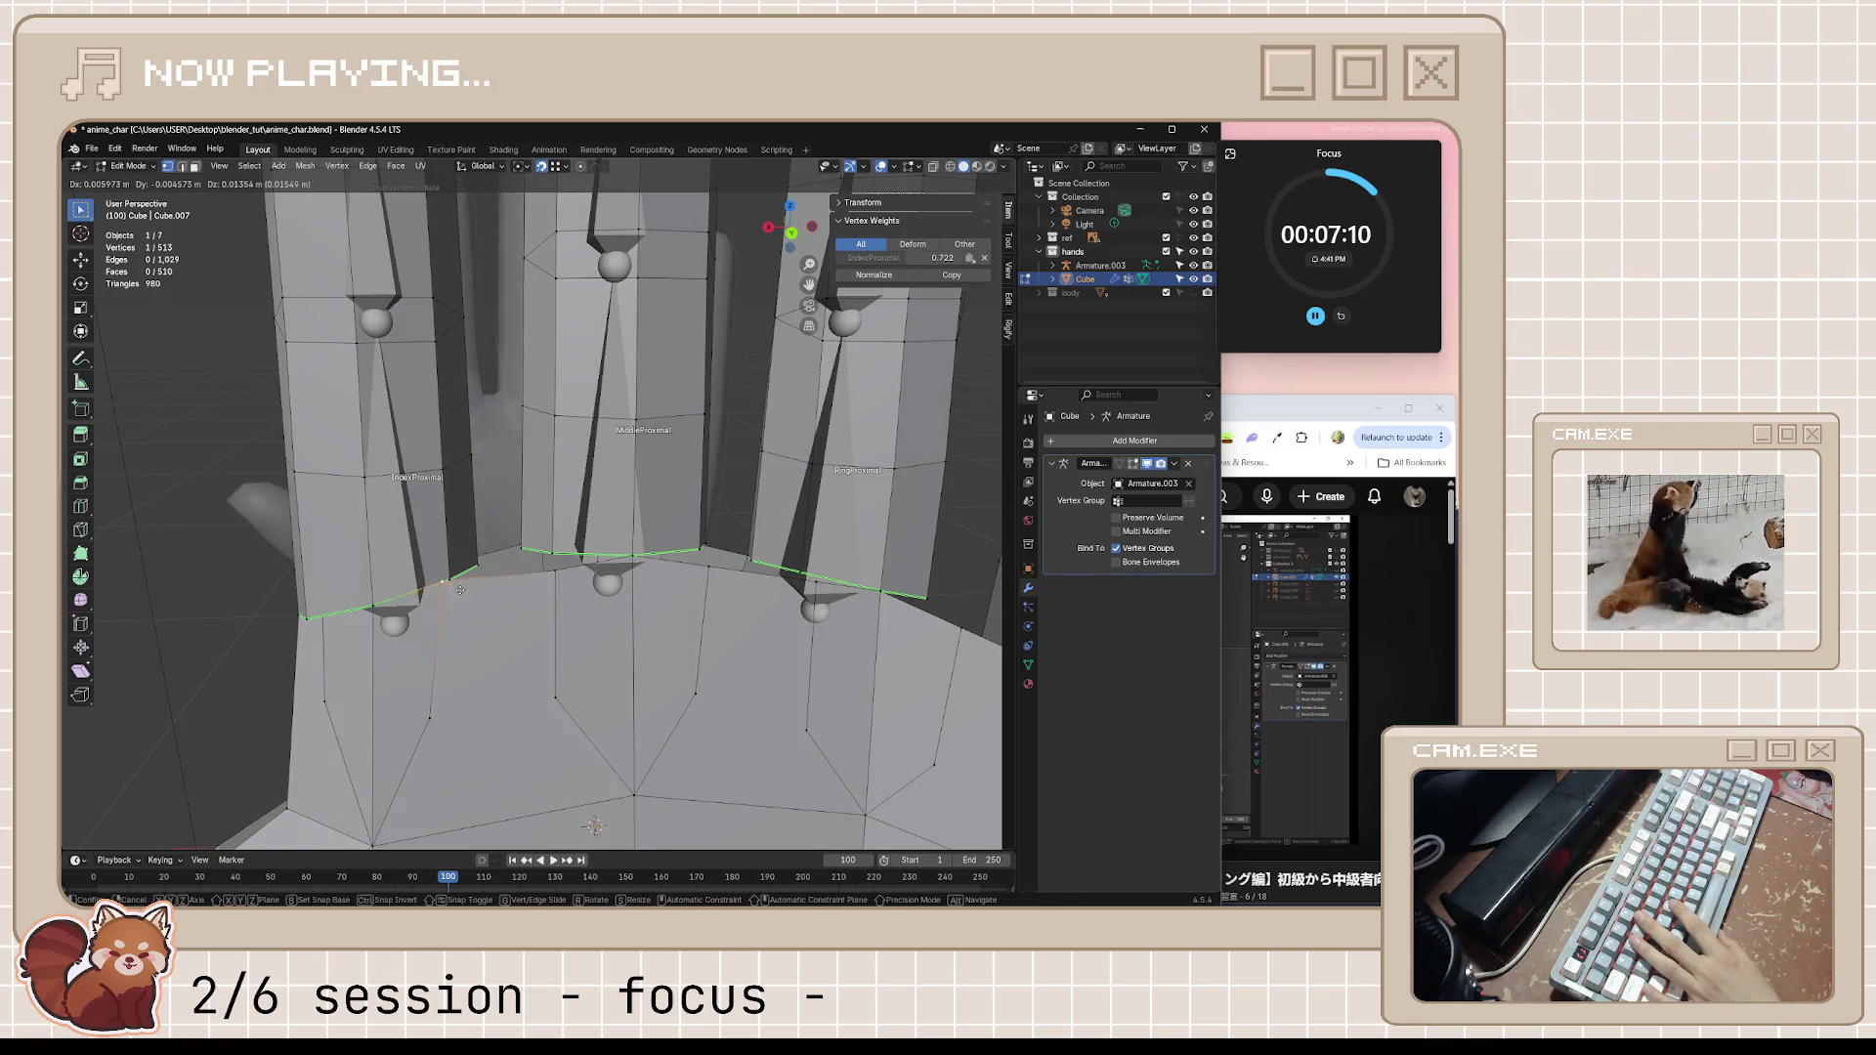
click(425, 619)
middle_drag(426, 618, 608, 507)
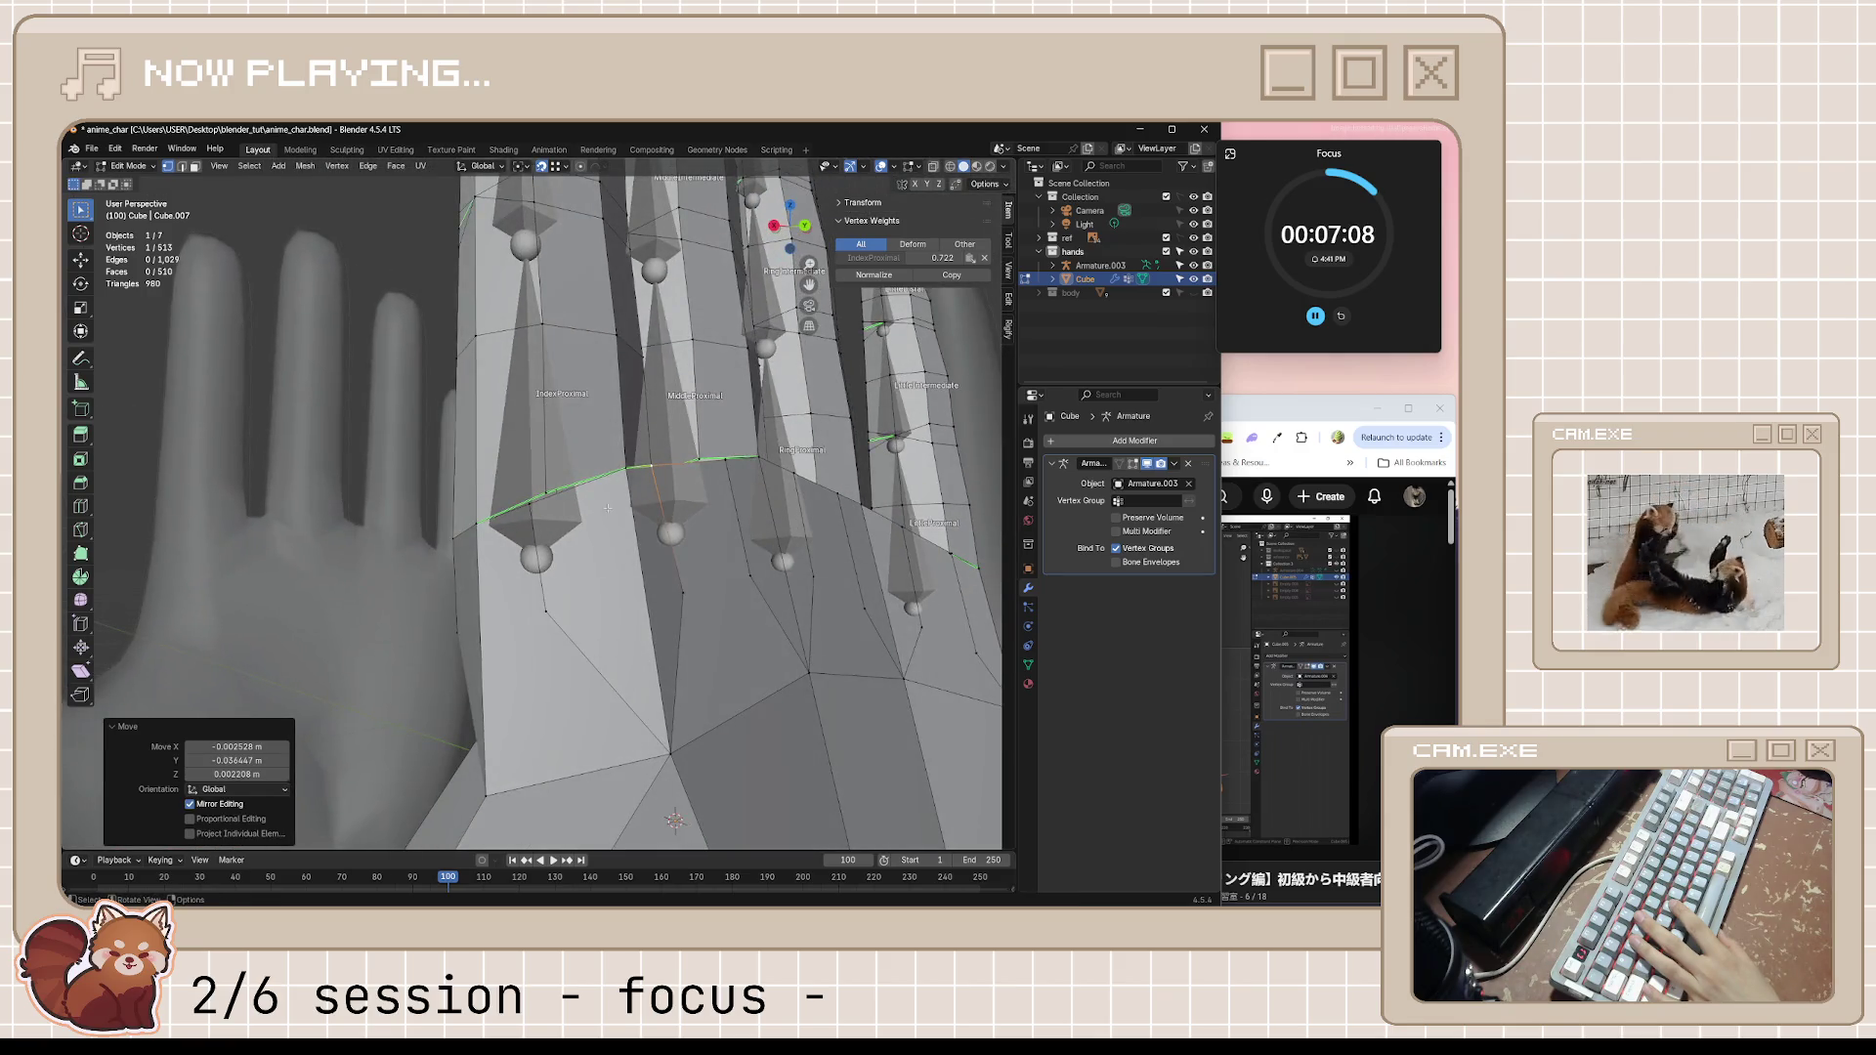
key(g)
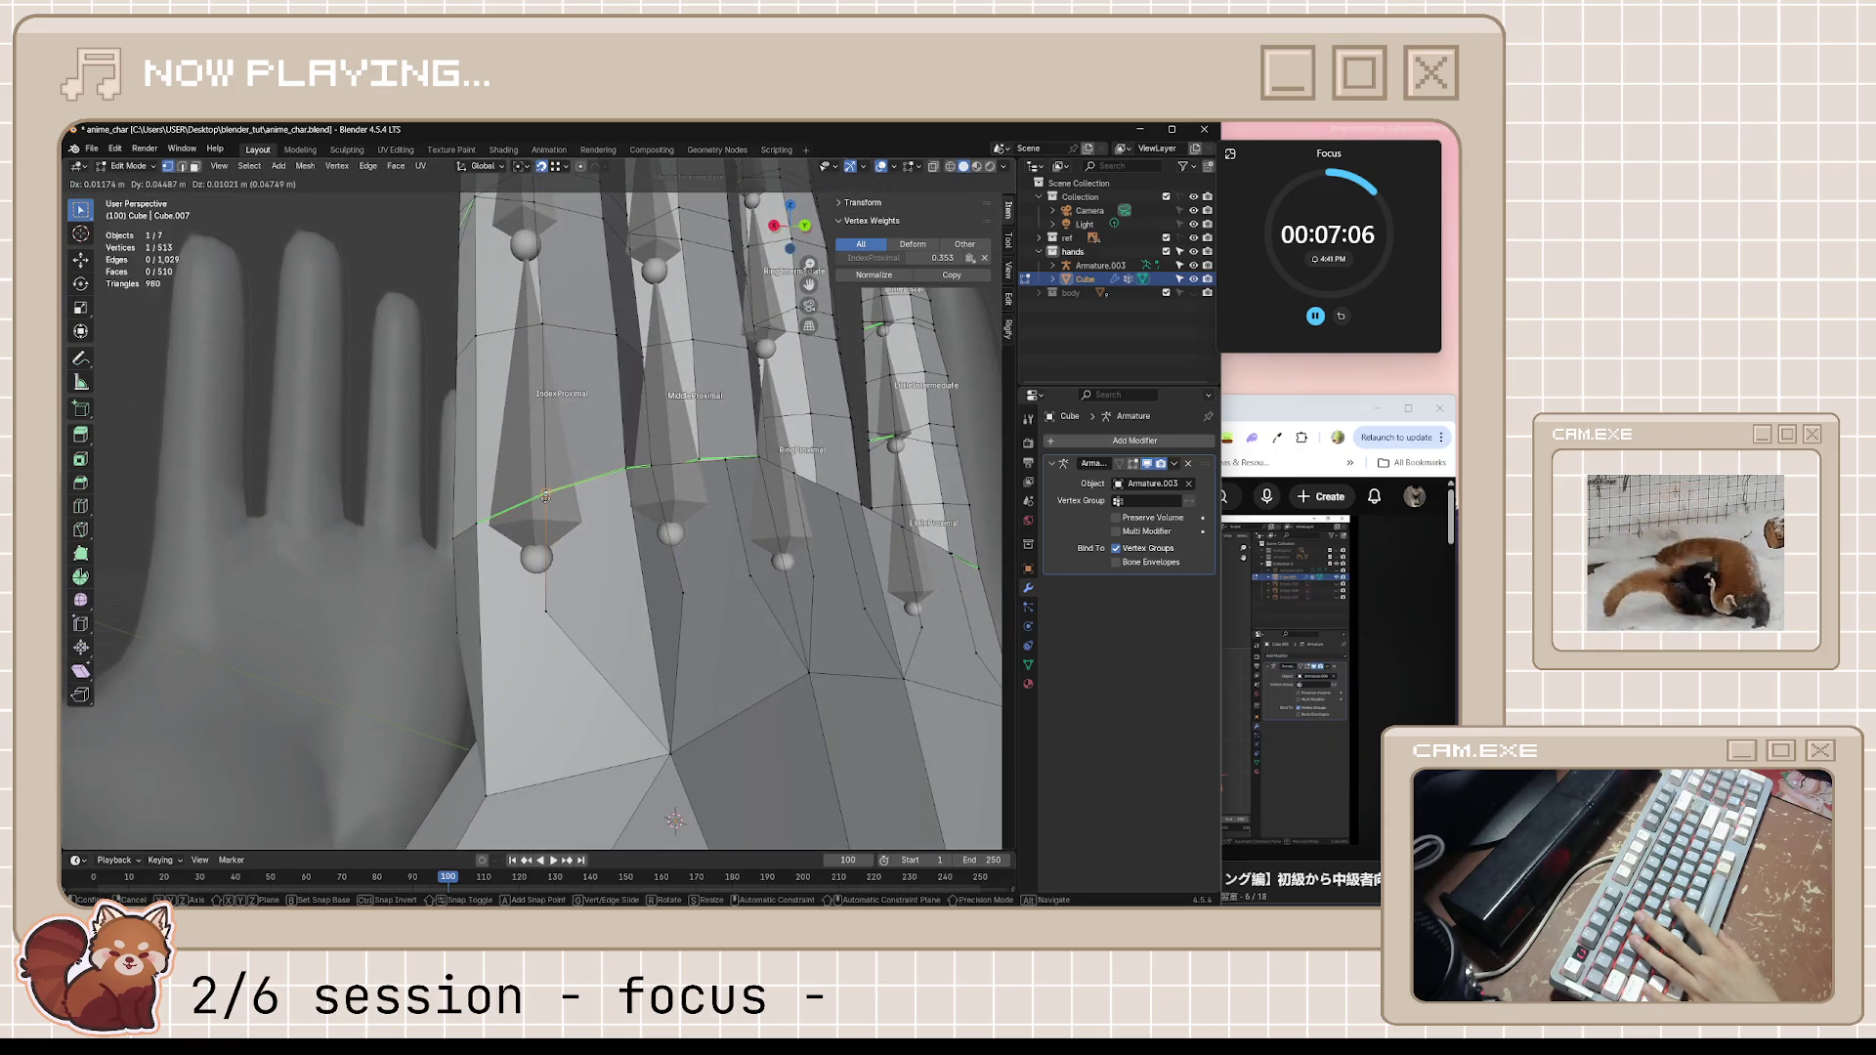
click(557, 510)
mouse_move(557, 510)
middle_down()
mouse_move(631, 540)
mouse_move(544, 572)
middle_up()
scroll(544, 573, up, 3)
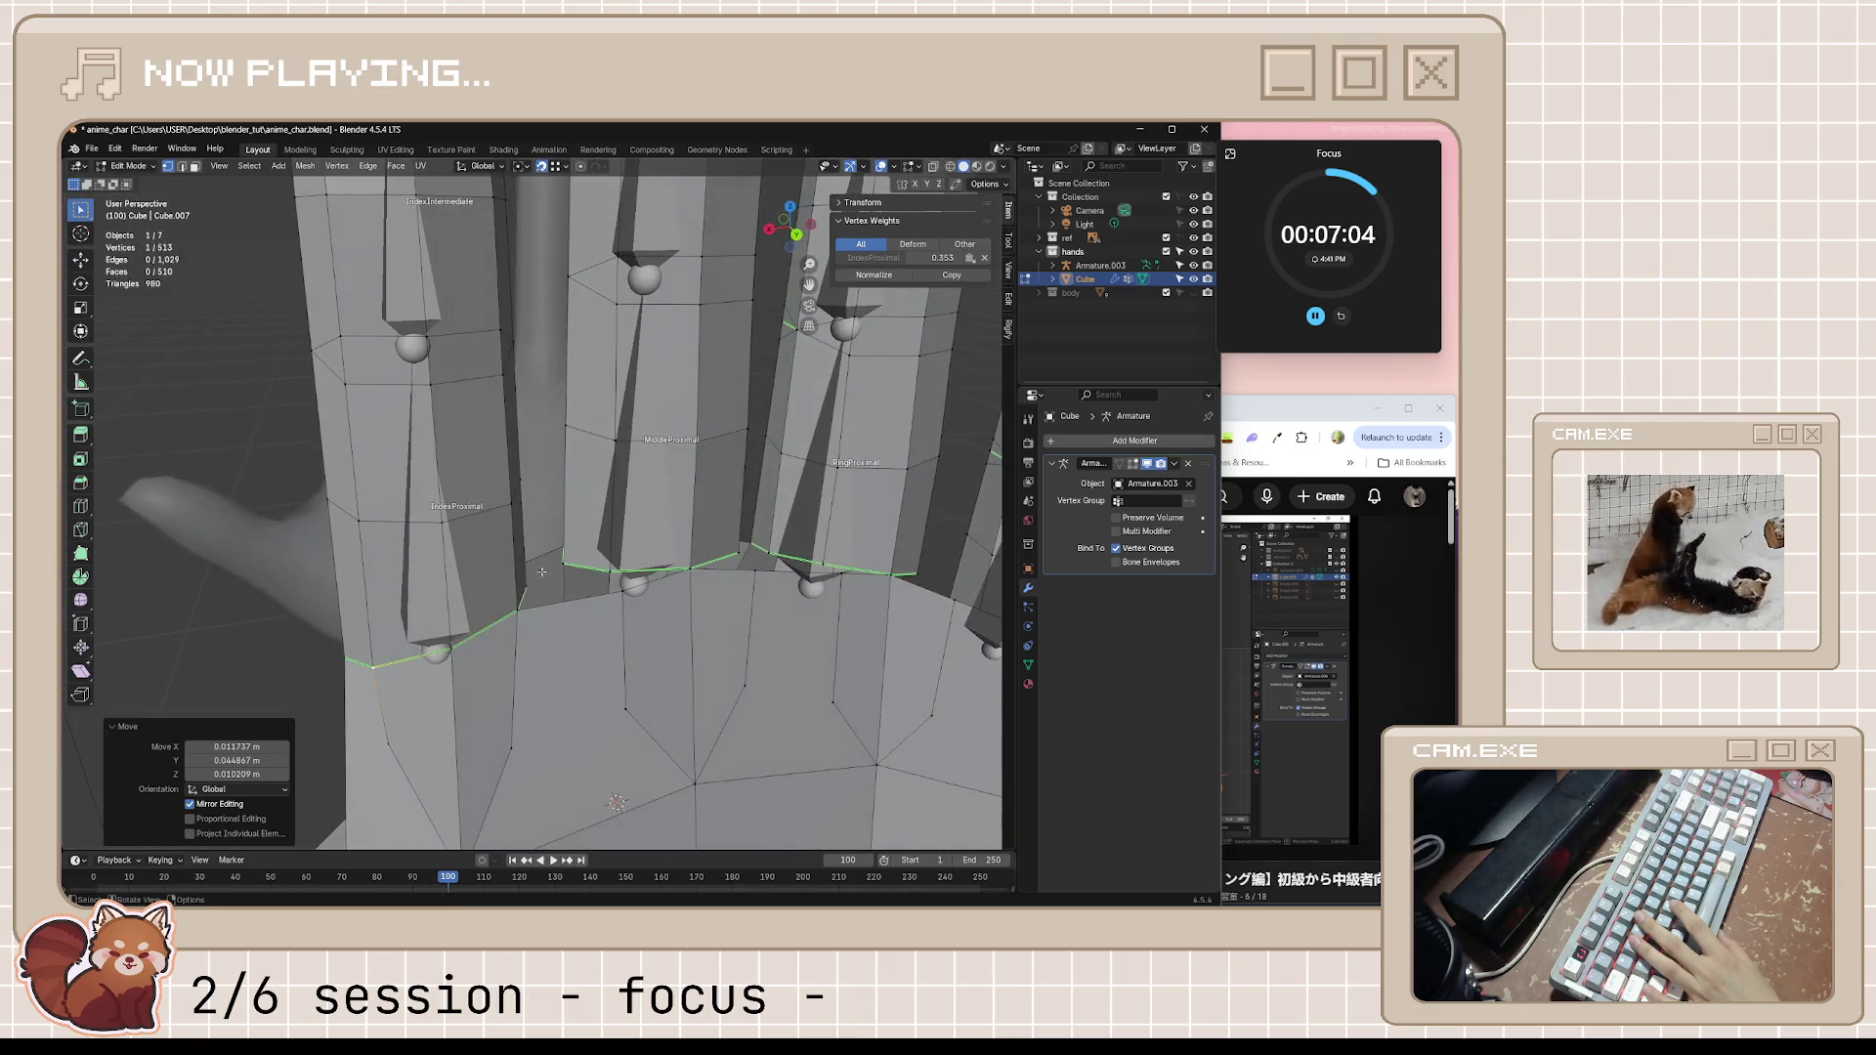
key(g)
middle_drag(457, 653, 633, 605)
click(533, 620)
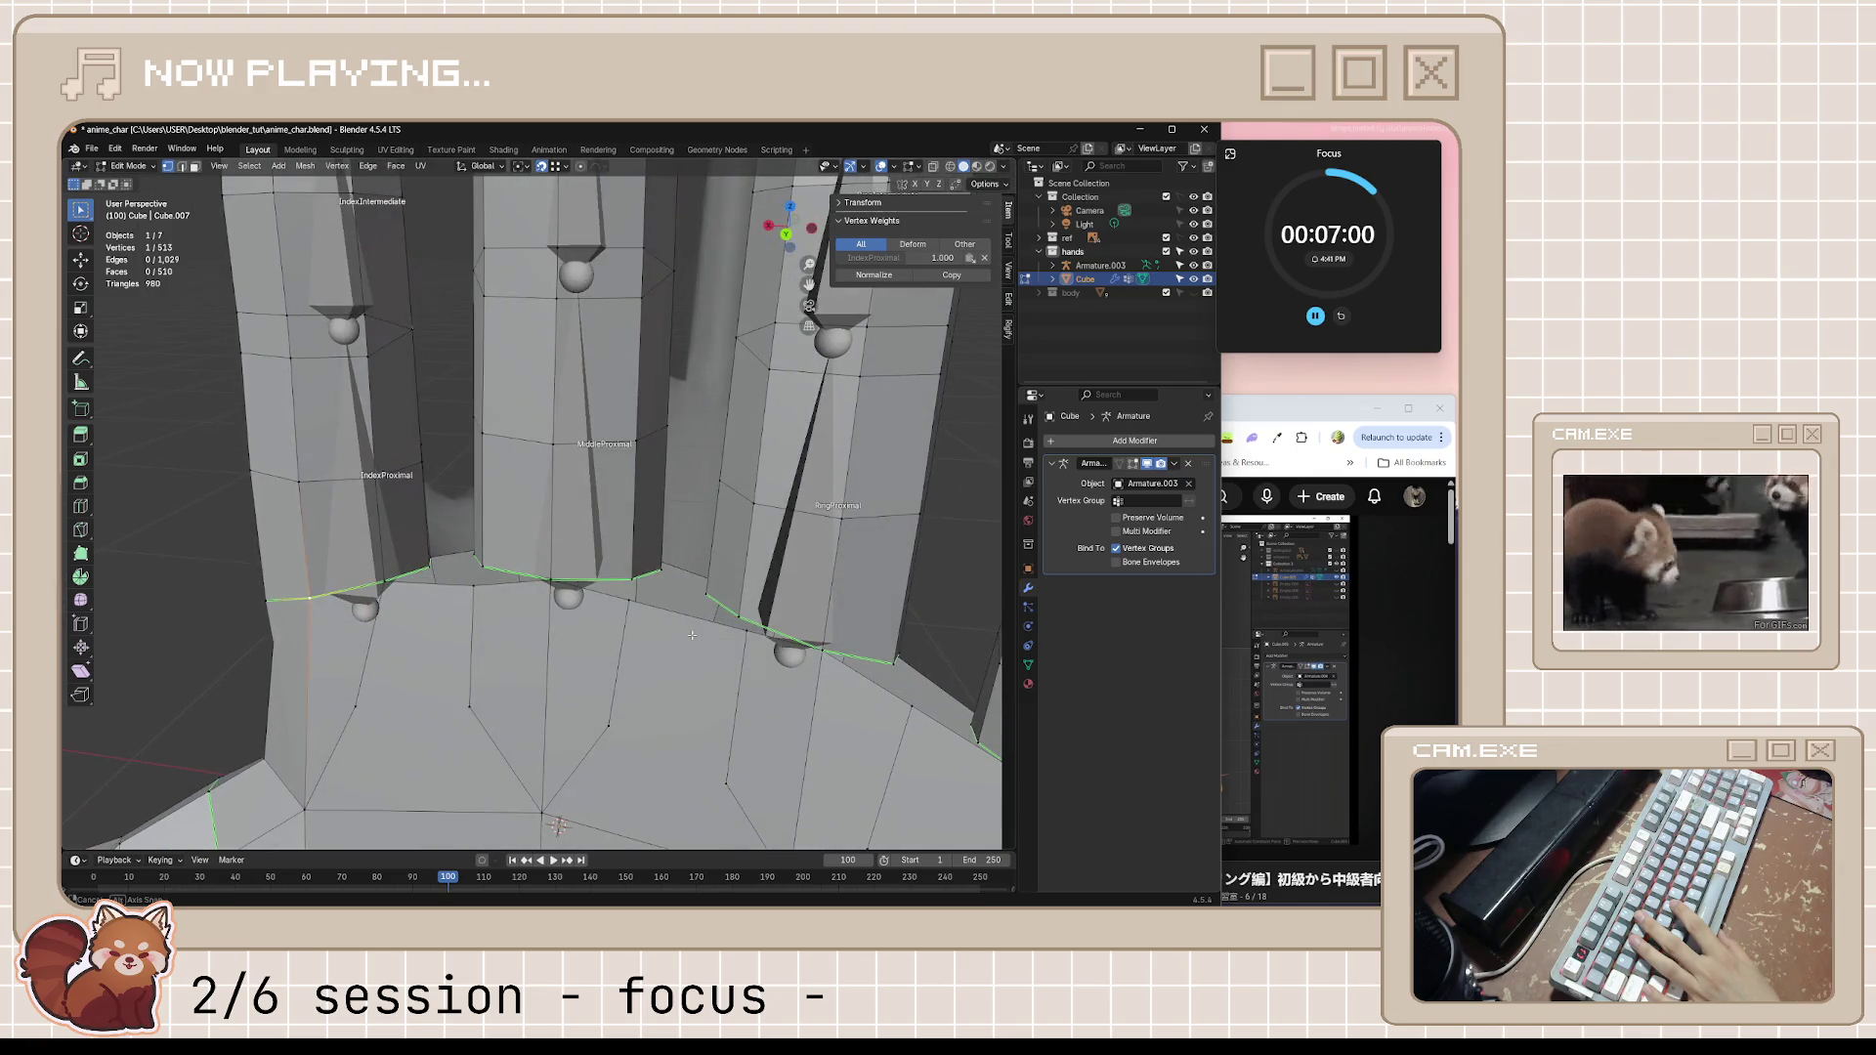
key(g)
click(637, 592)
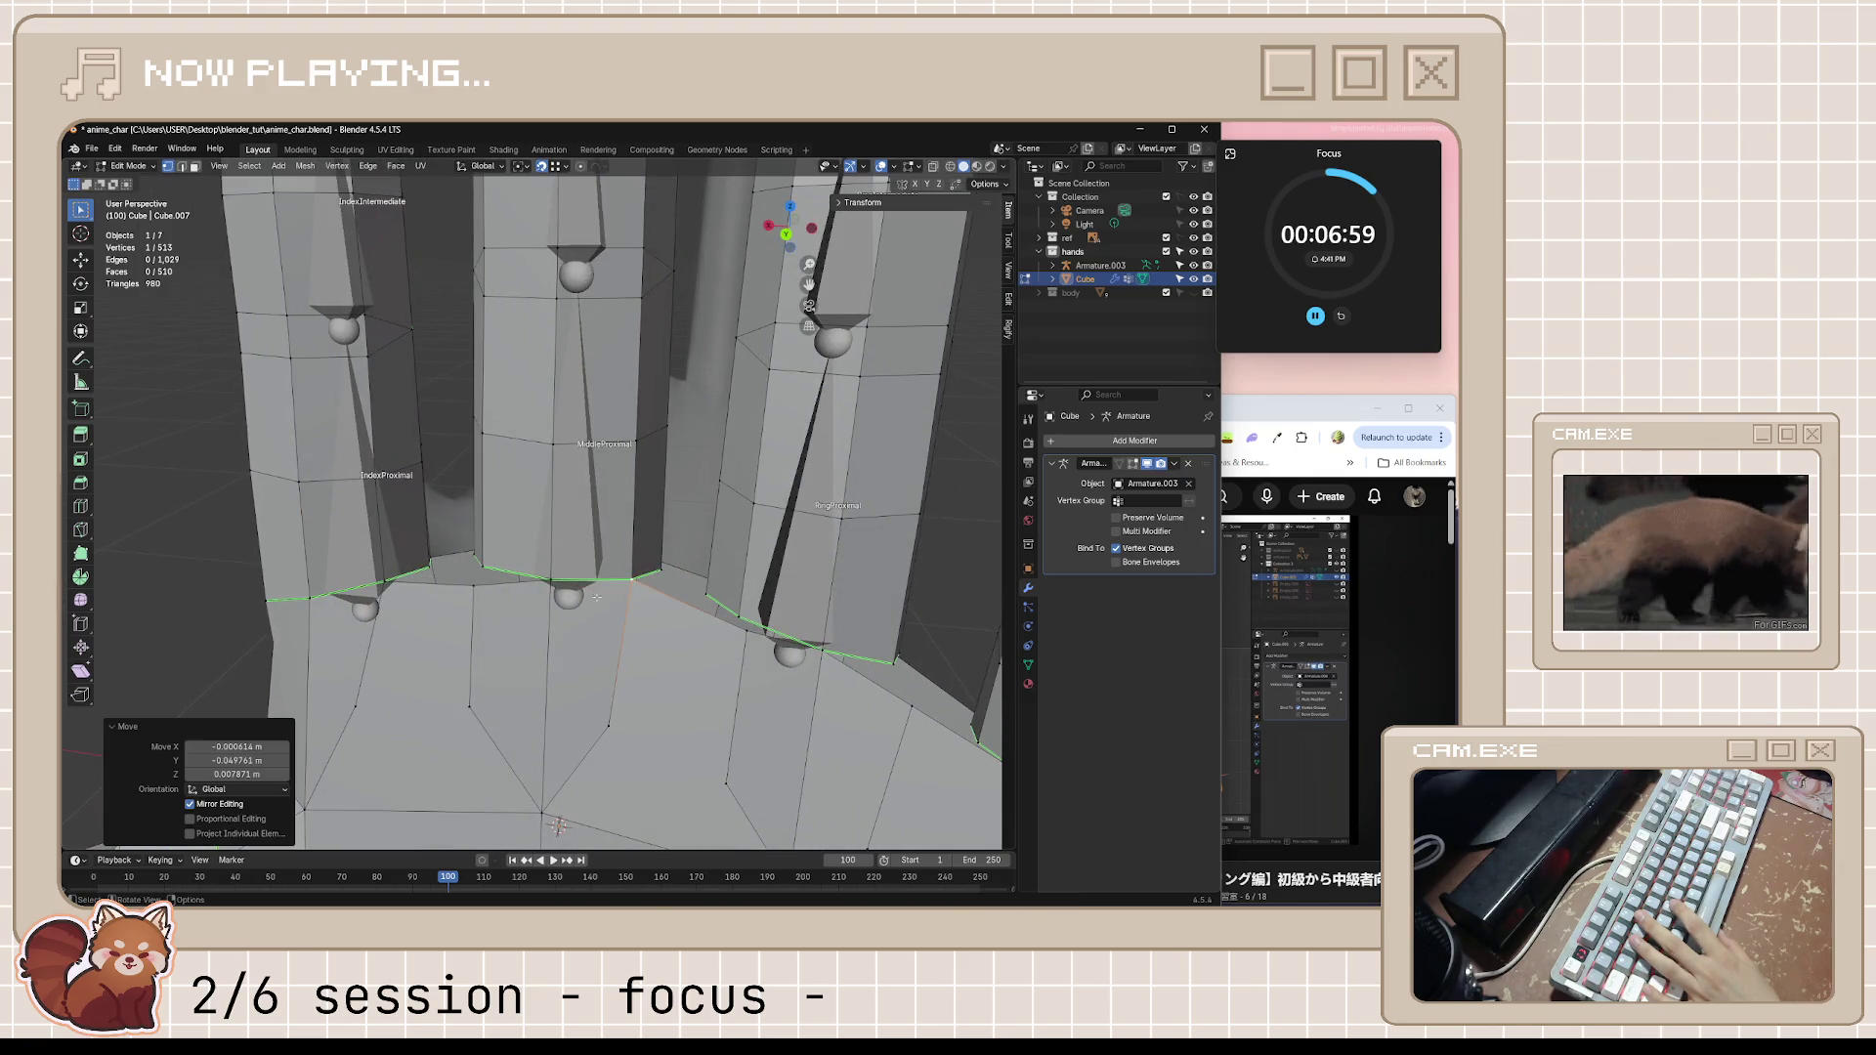
Move the next two knuckle-line vertices into place and save the file
click(477, 584)
key(g)
click(739, 623)
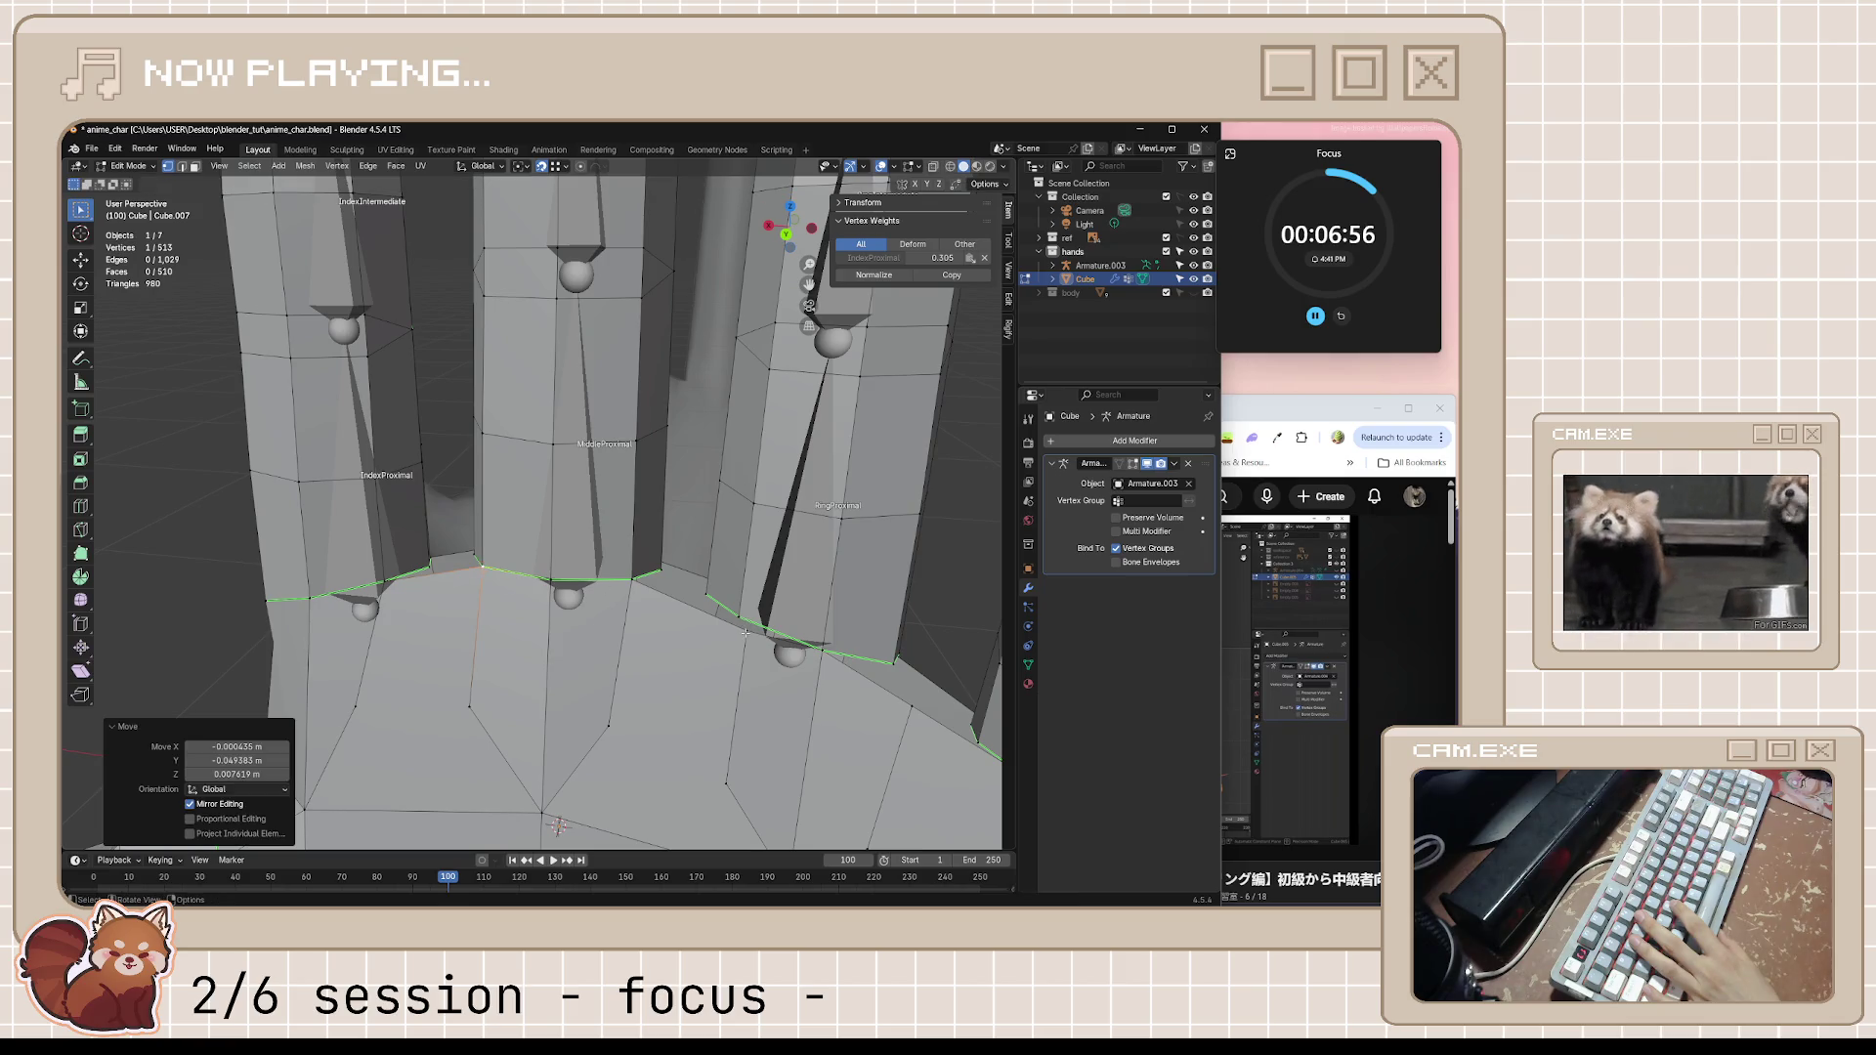
key(g)
click(763, 638)
mouse_move(762, 637)
middle_down()
mouse_move(837, 662)
mouse_move(800, 659)
mouse_move(650, 550)
middle_up()
click(837, 664)
key(g)
key(ctrl+s)
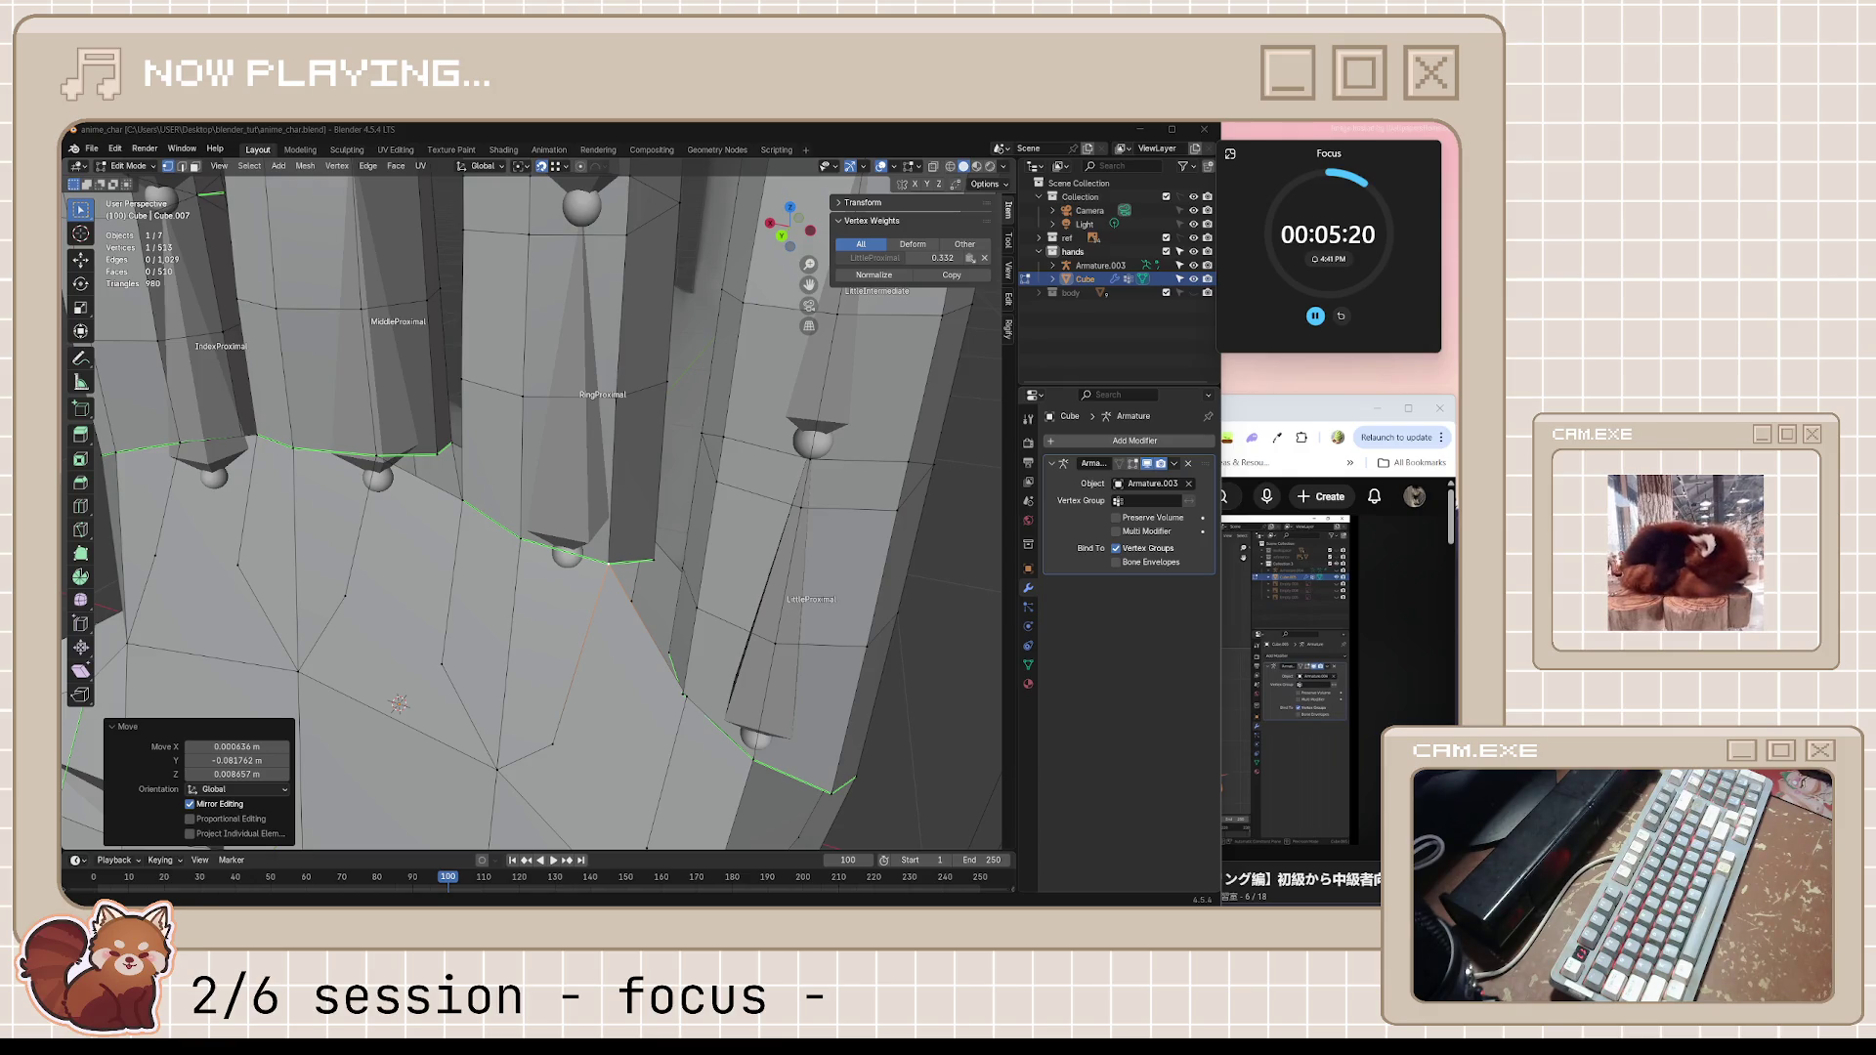
Nudge the knuckle vertices near the little finger into line and save anime_char.blend
middle_drag(705, 600, 712, 578)
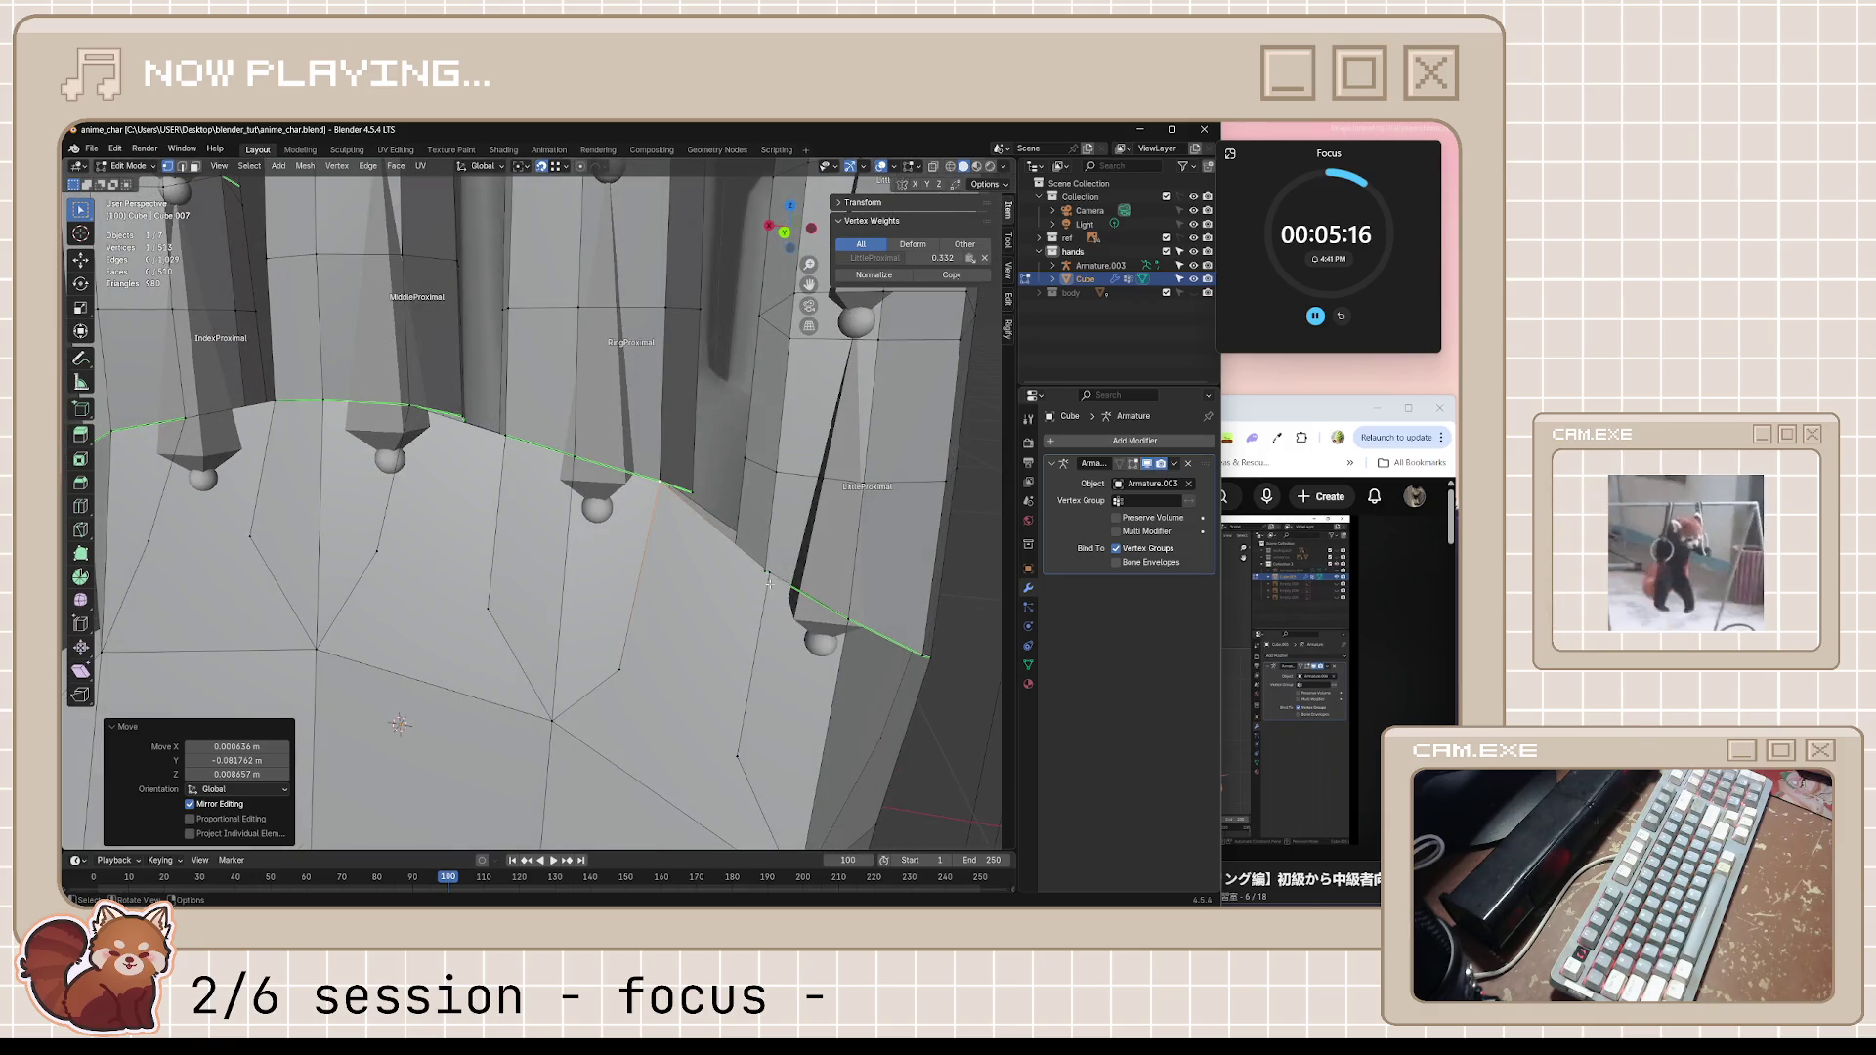
middle_drag(711, 577, 745, 513)
key(g)
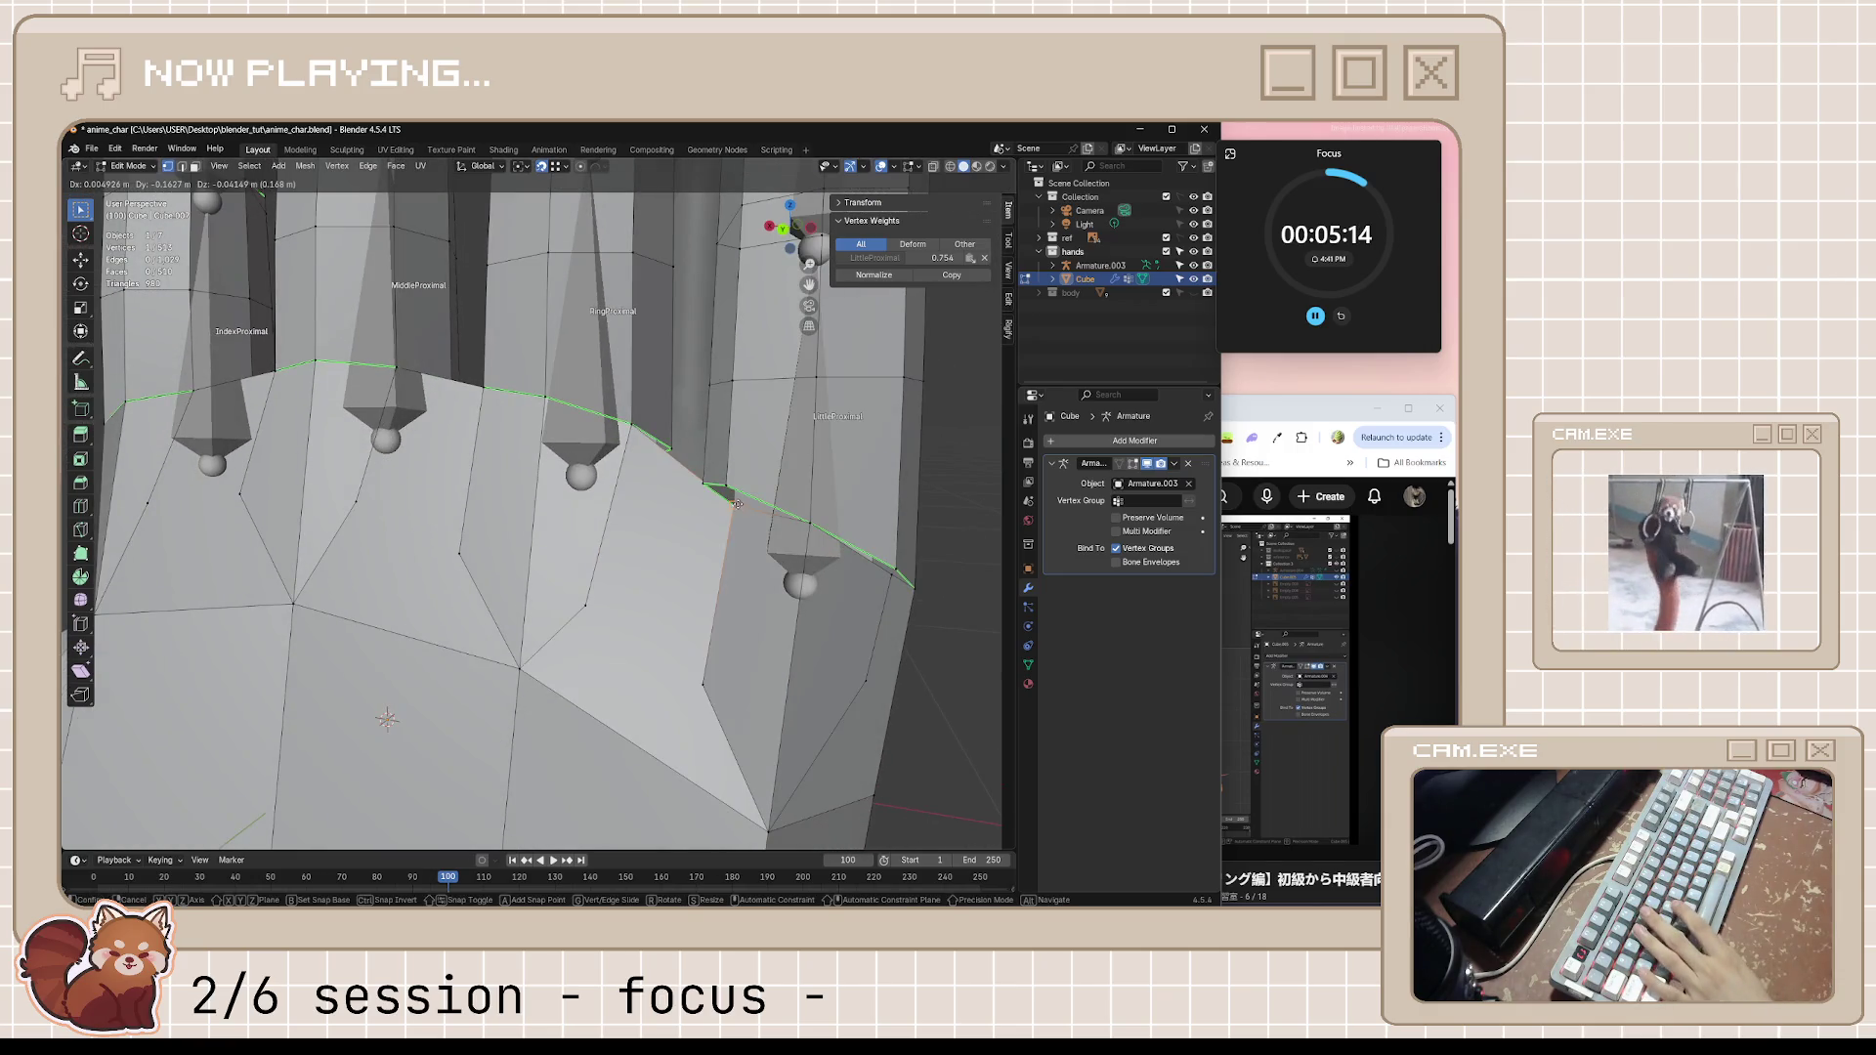
click(814, 525)
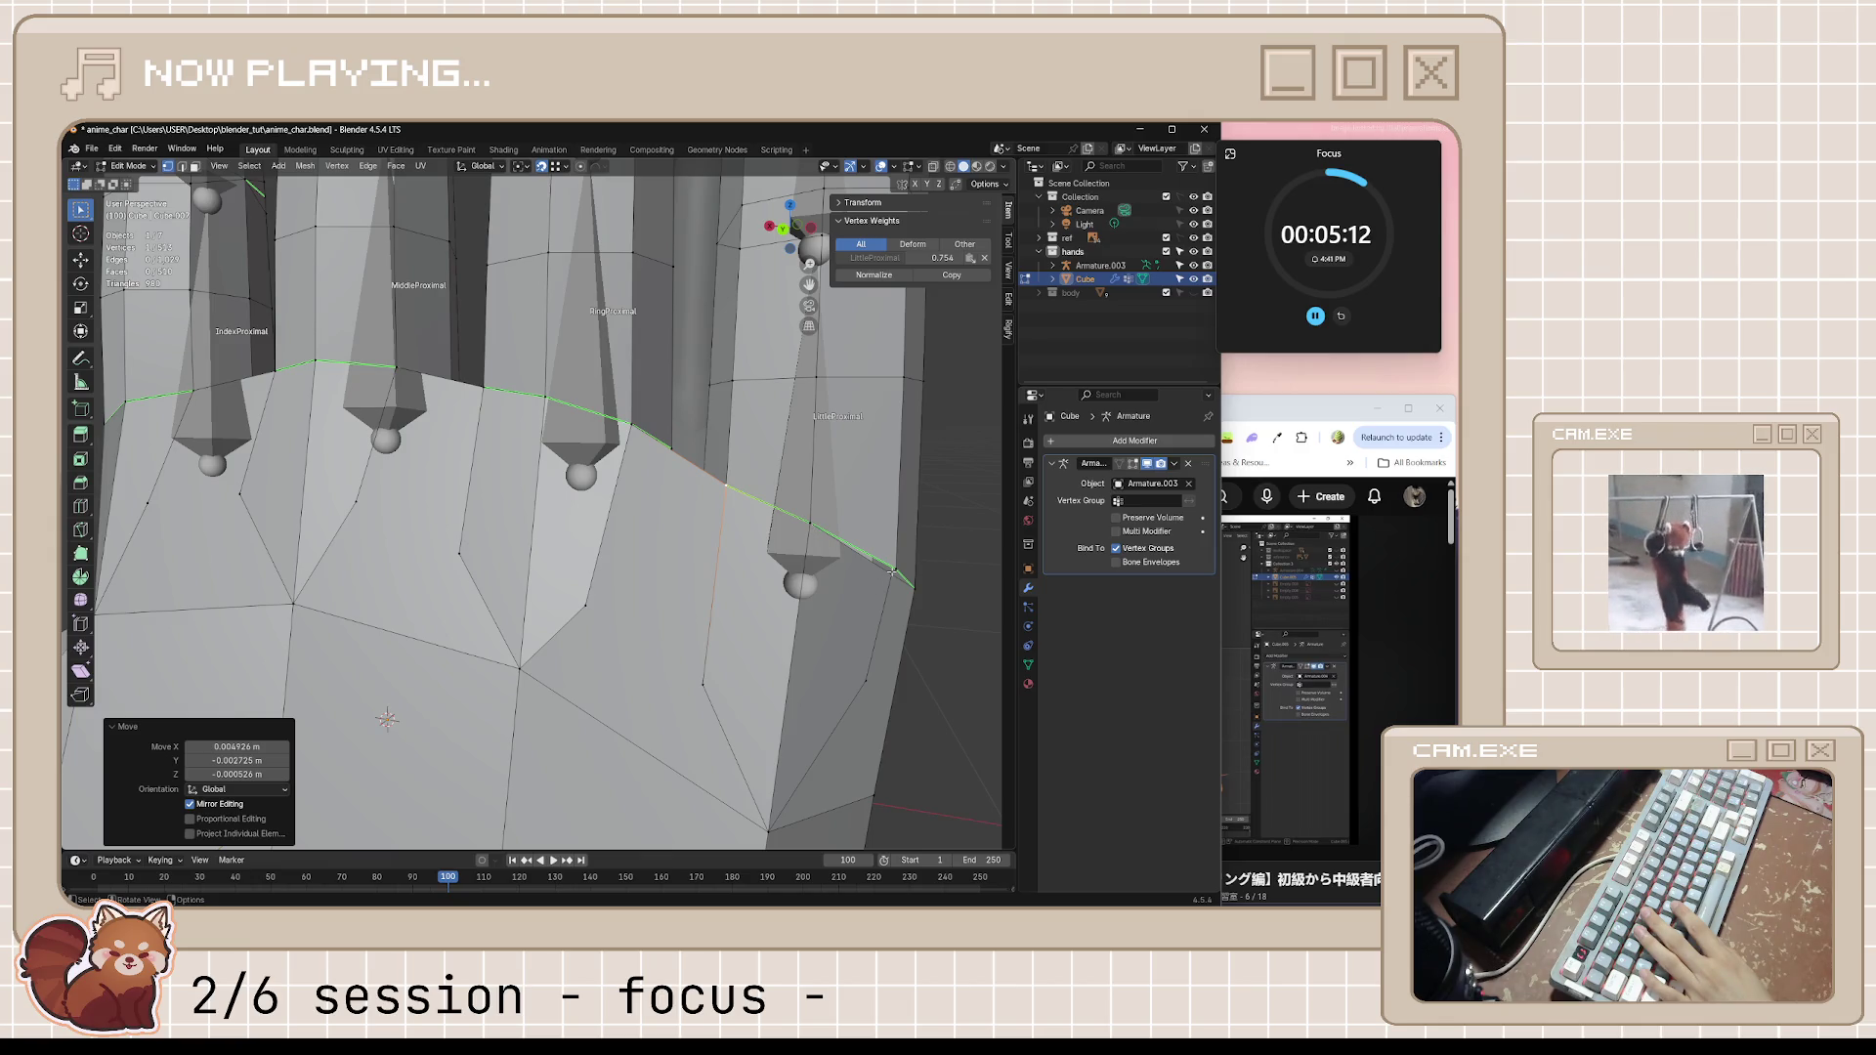
scroll(892, 574, down, 5)
scroll(837, 671, up, 5)
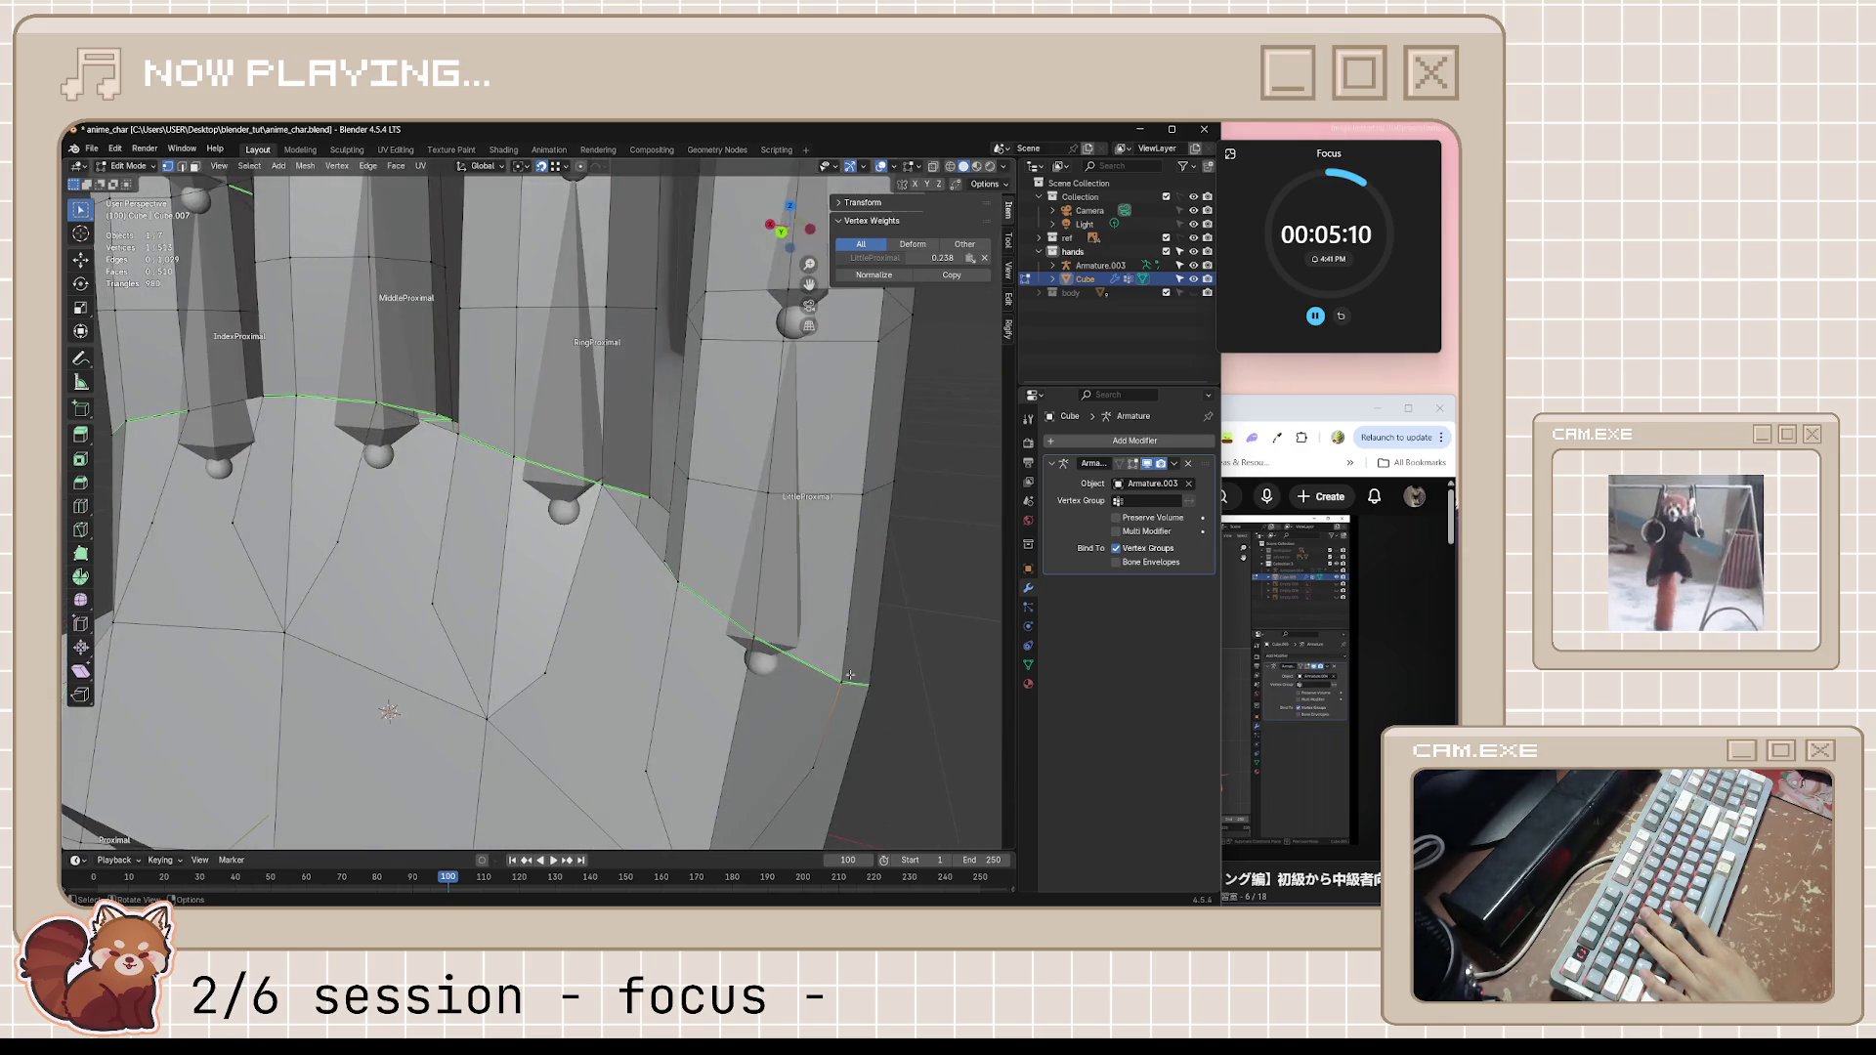
mouse_move(856, 686)
middle_down()
mouse_move(821, 586)
mouse_move(825, 483)
mouse_move(280, 541)
mouse_move(651, 556)
middle_up()
key(g)
click(821, 572)
middle_drag(609, 538, 537, 570)
key(ctrl+s)
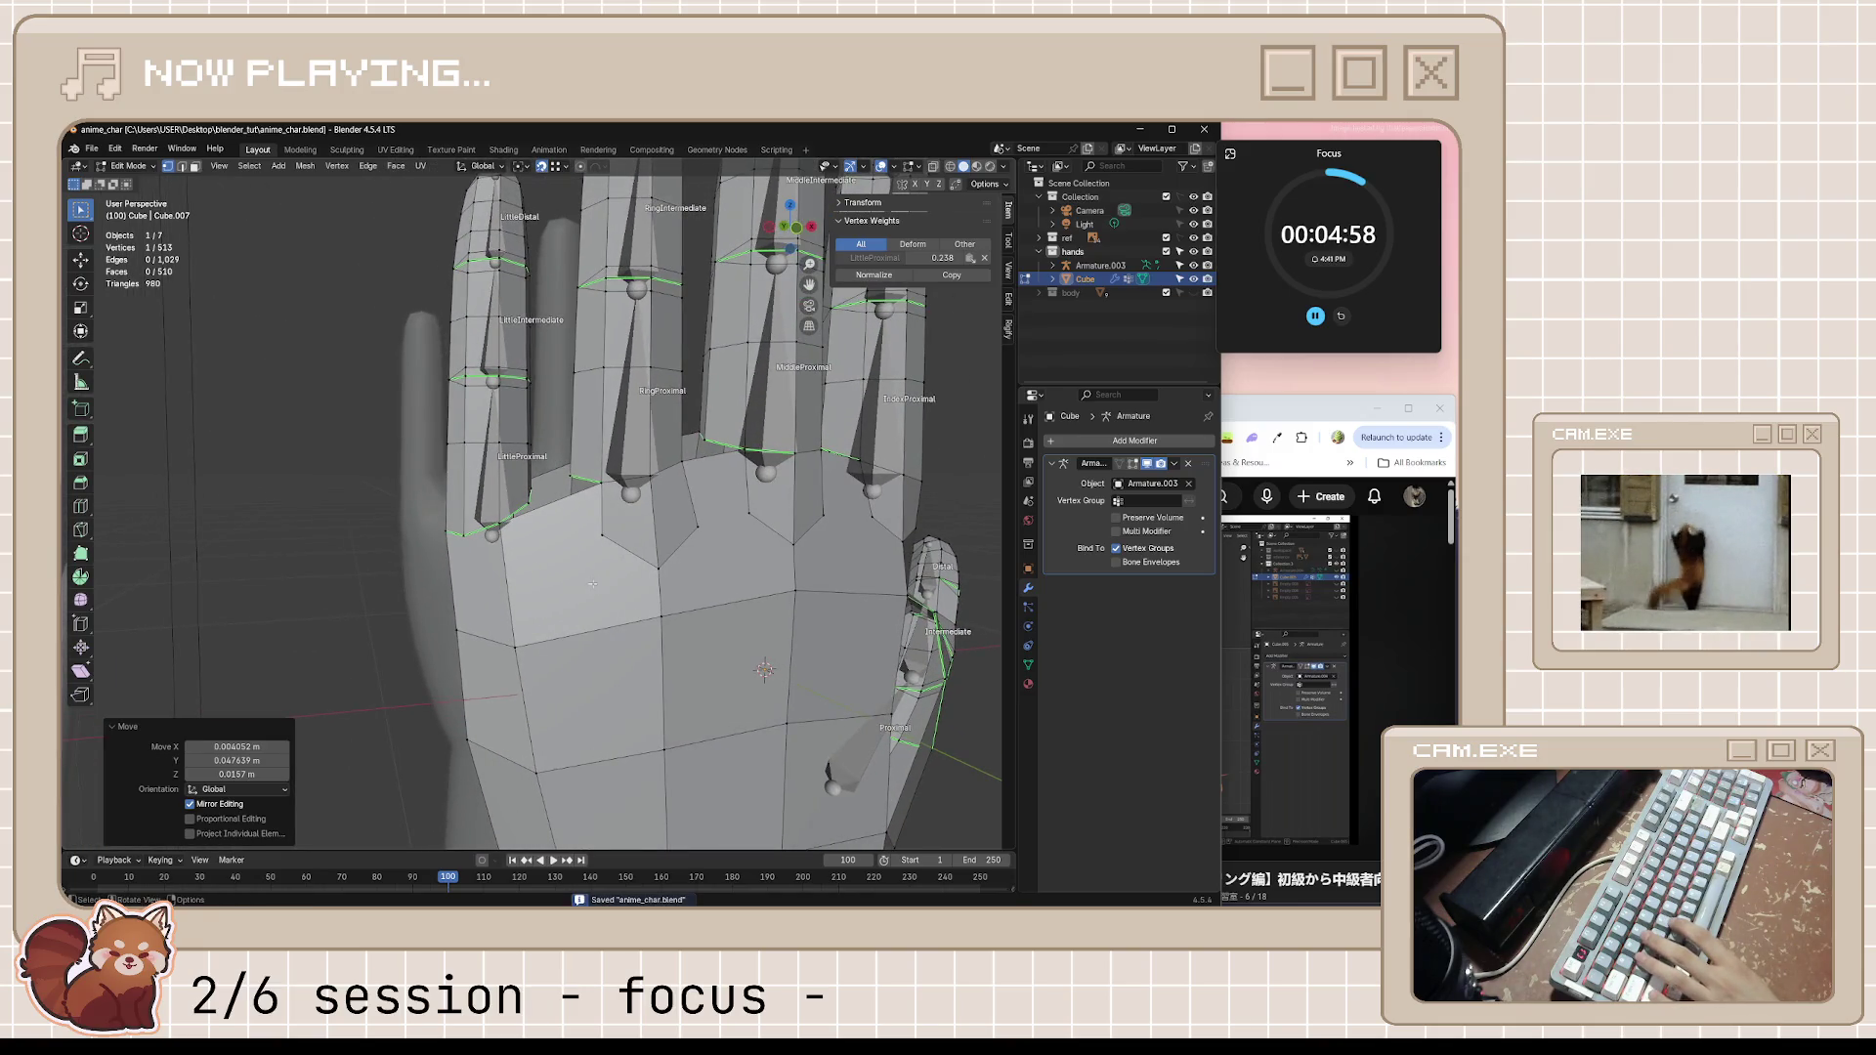
In front ortho view, knife-cut new edges into the palm below the little finger
key(KP_1)
scroll(541, 564, up, 2)
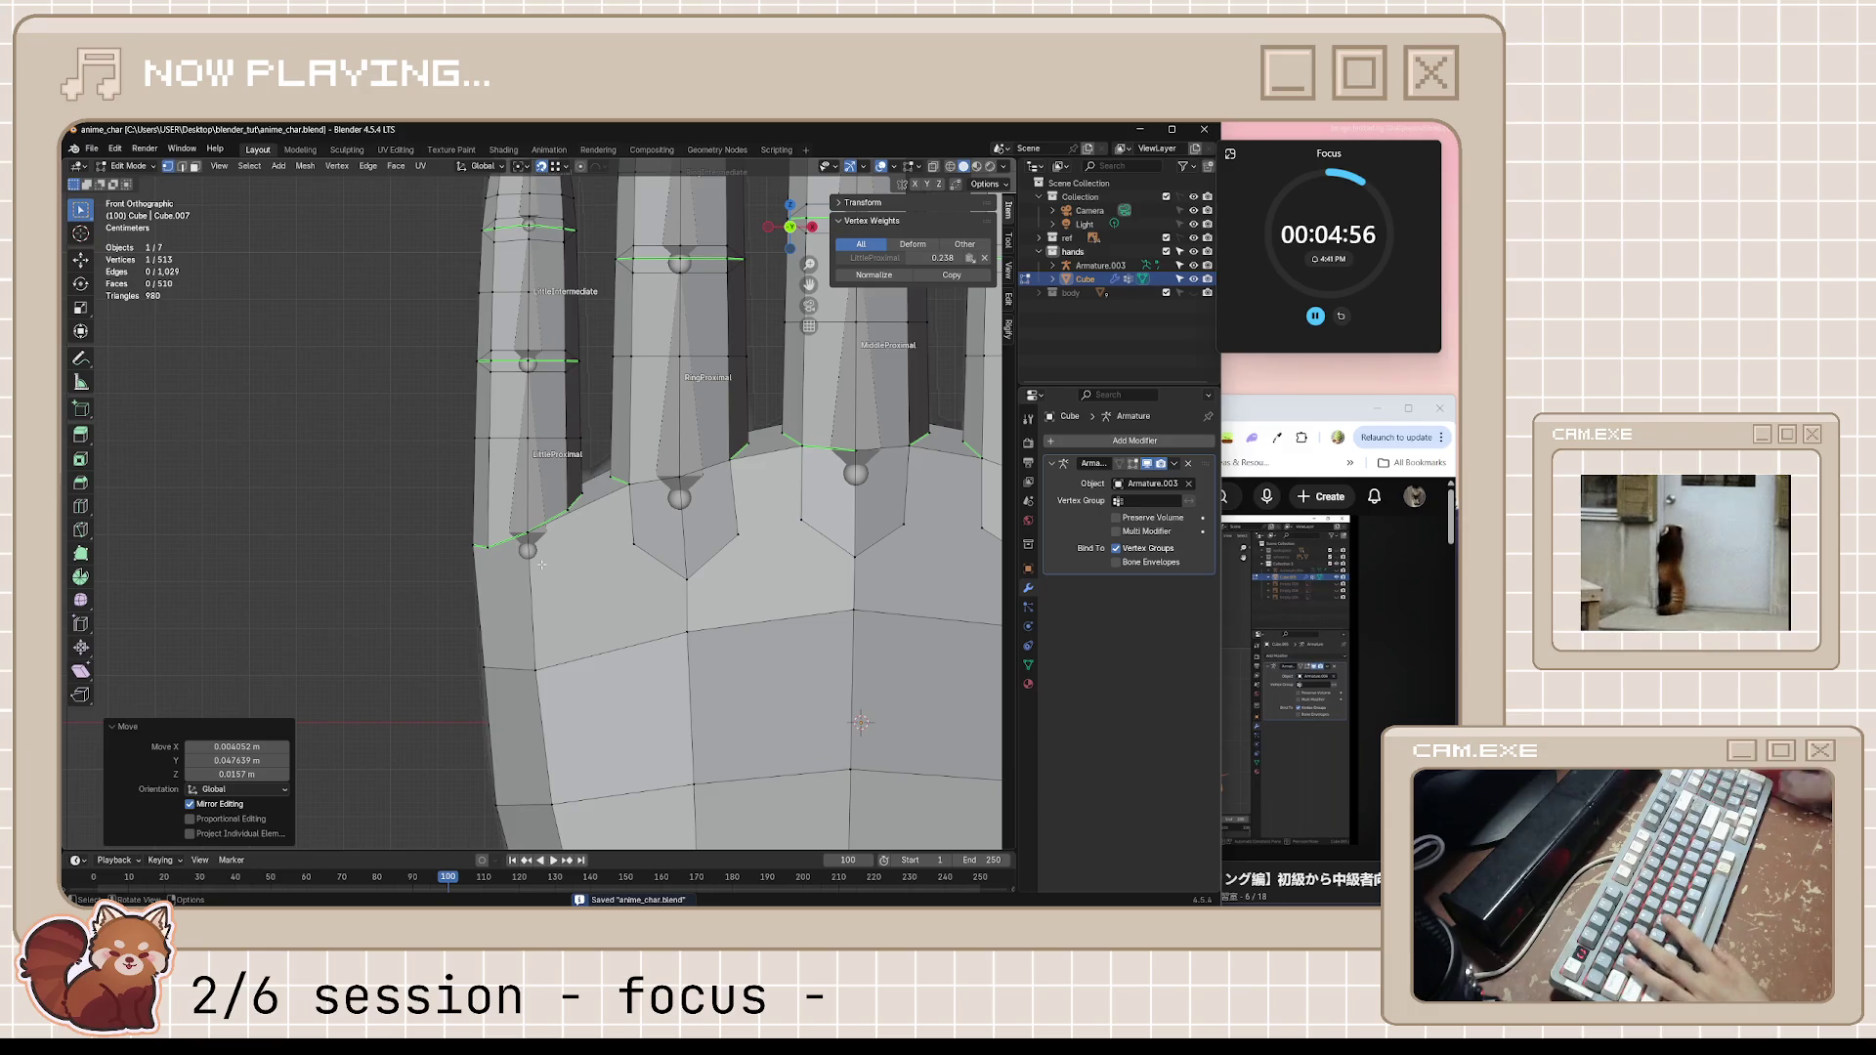
scroll(542, 563, up, 2)
scroll(542, 564, up, 1)
key(k)
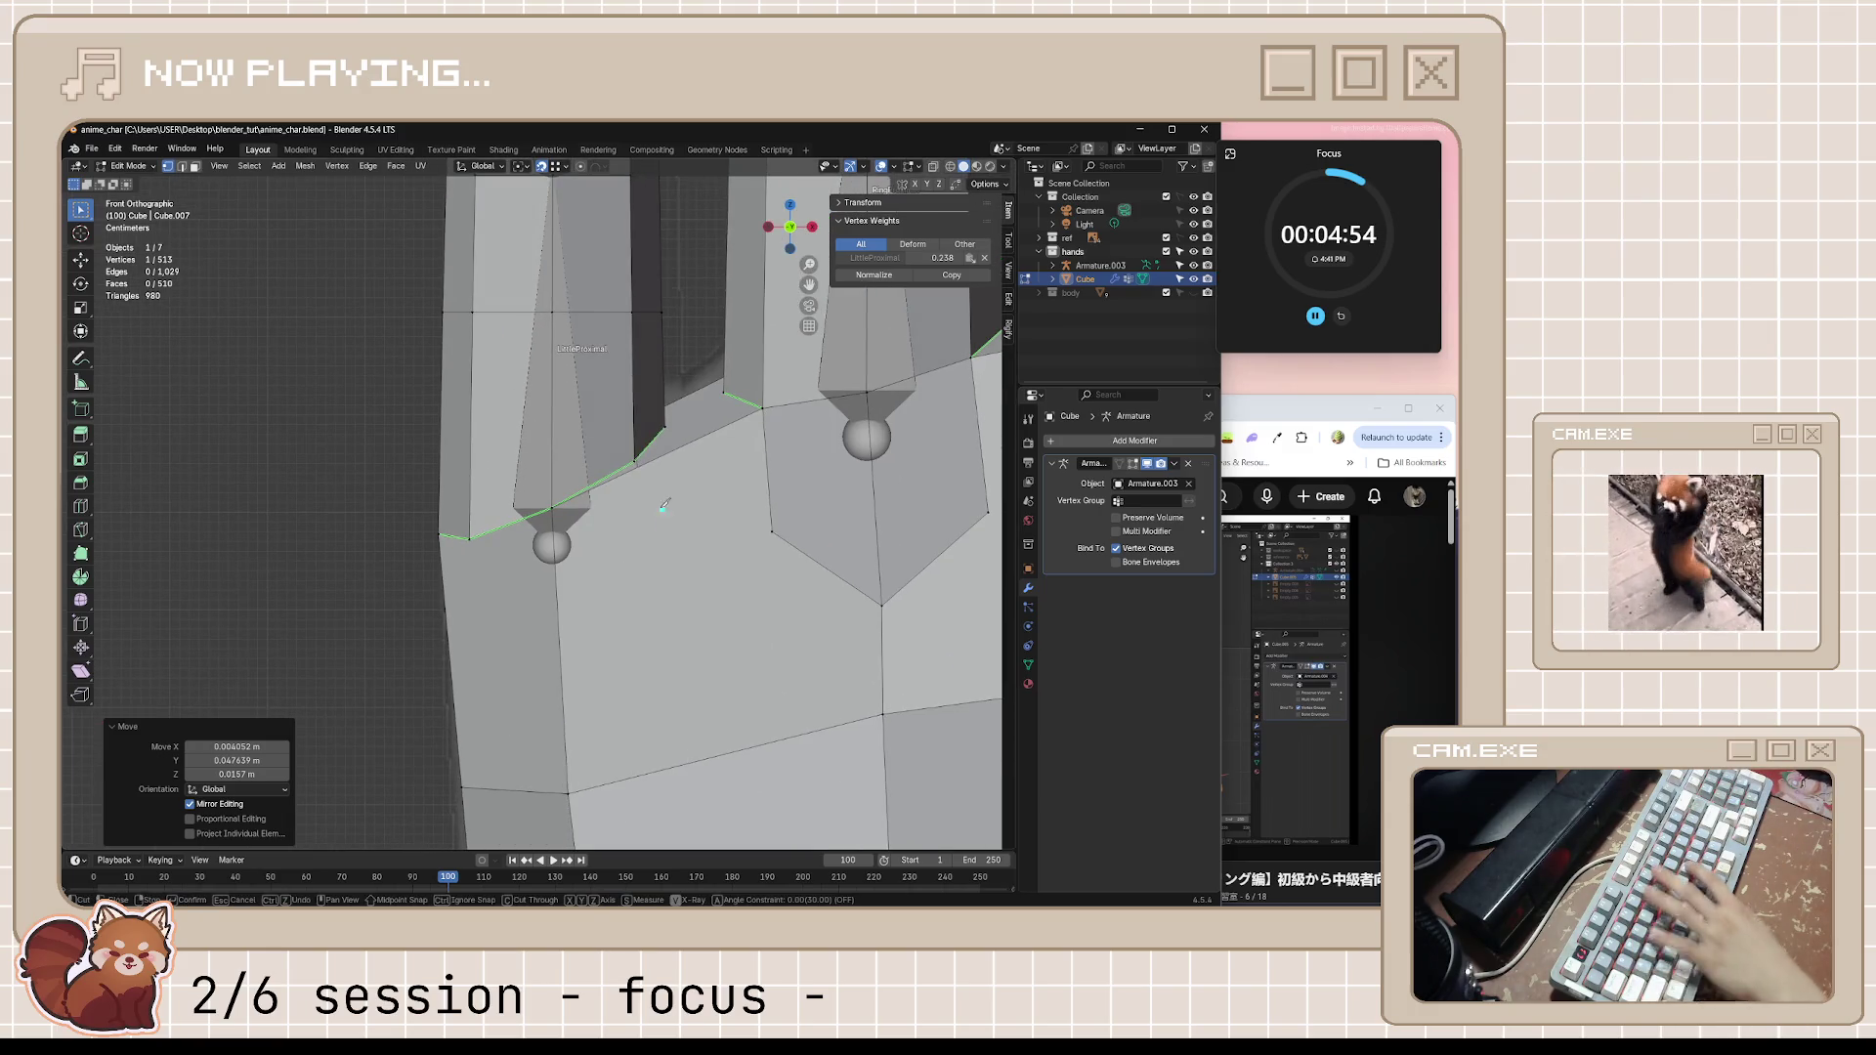
click(639, 467)
click(649, 566)
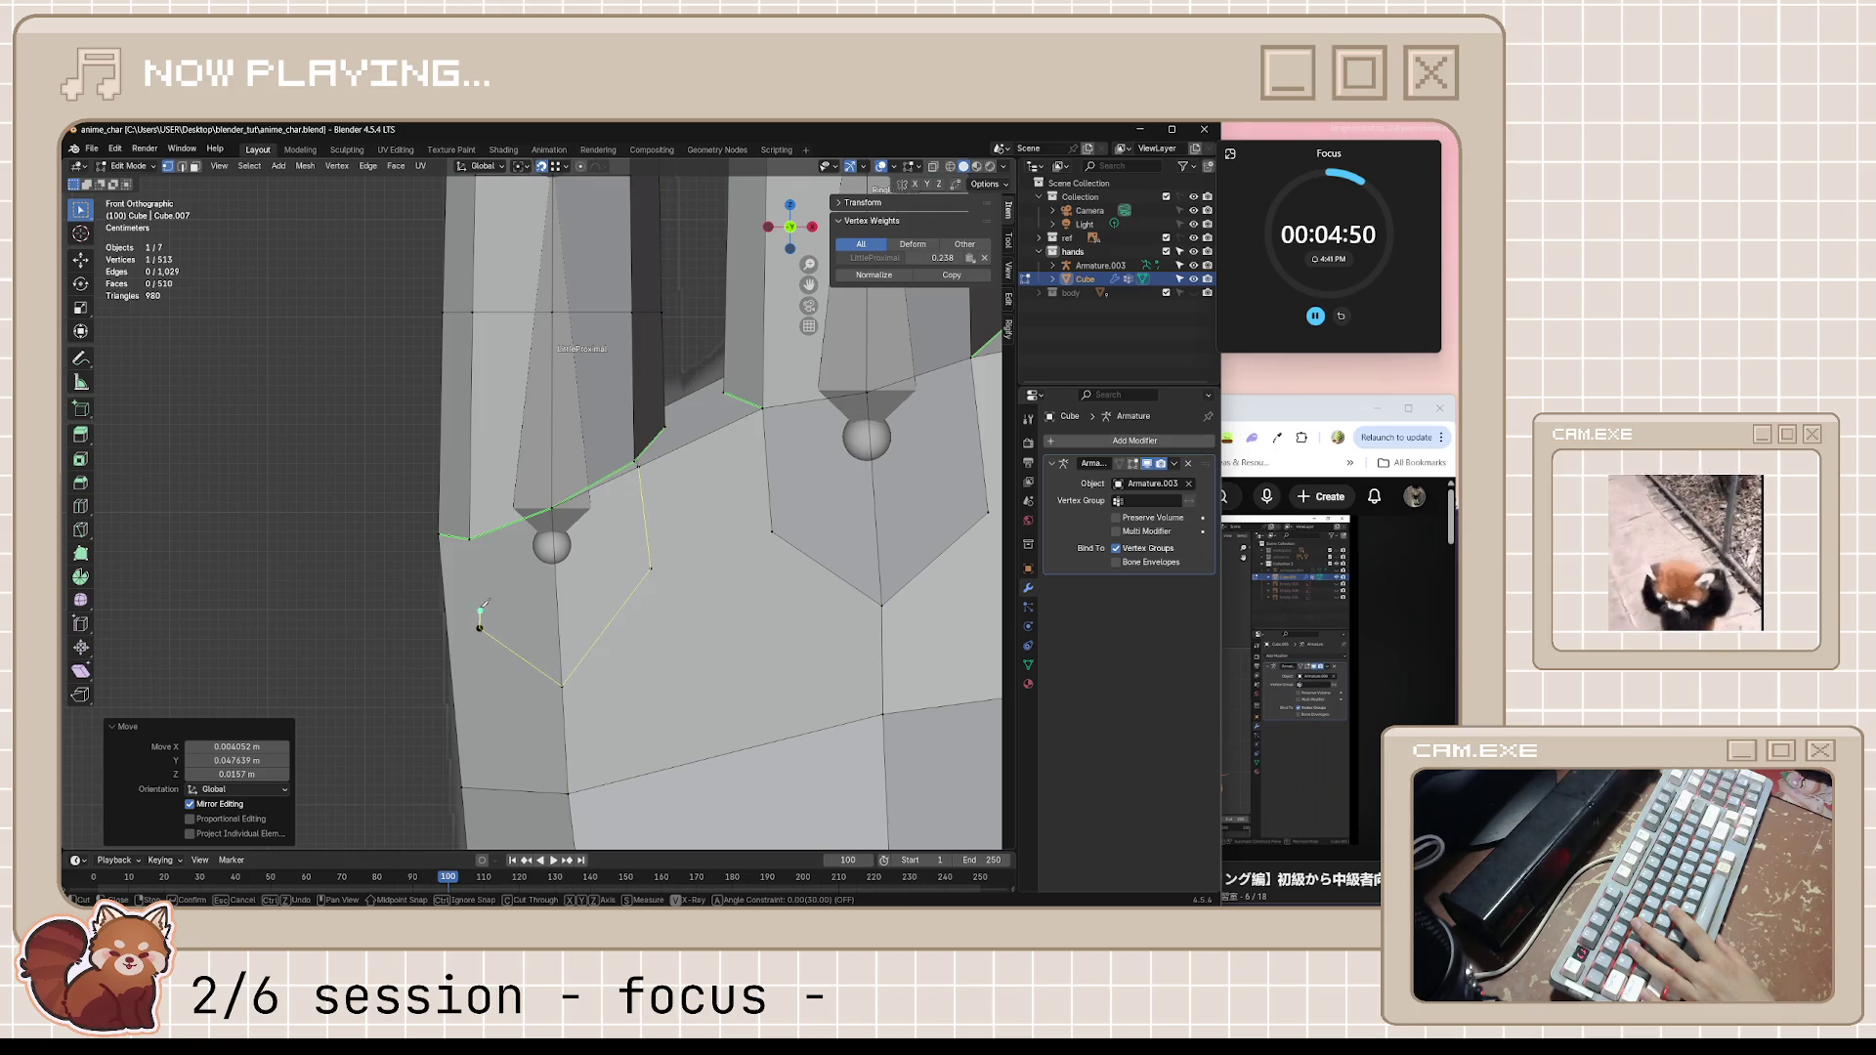
click(469, 543)
key(Return)
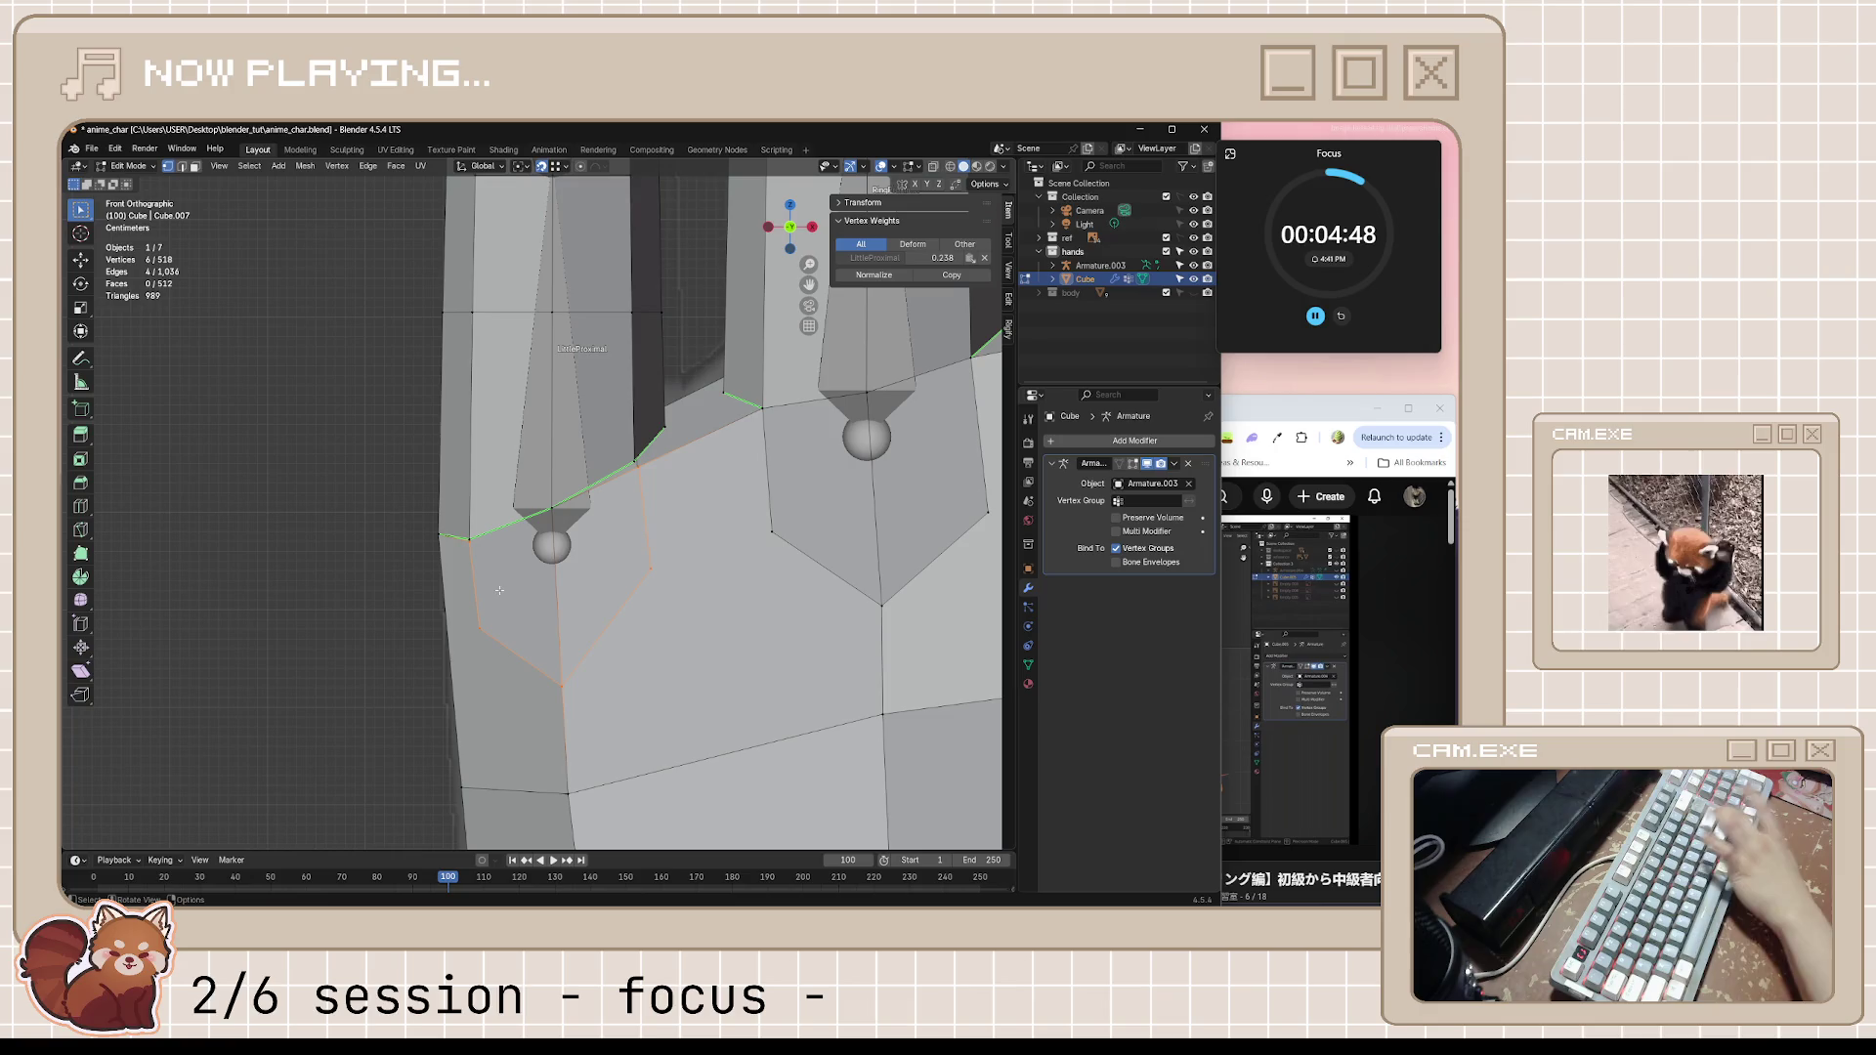
middle_drag(500, 588, 975, 793)
Move the two new cut vertices into place on the palm
click(434, 541)
mouse_move(434, 541)
middle_down()
mouse_move(531, 574)
mouse_move(542, 473)
mouse_move(647, 470)
mouse_move(724, 504)
mouse_move(687, 557)
mouse_move(469, 497)
middle_up()
key(g)
click(431, 548)
click(555, 447)
key(g)
click(647, 470)
scroll(660, 554, down, 5)
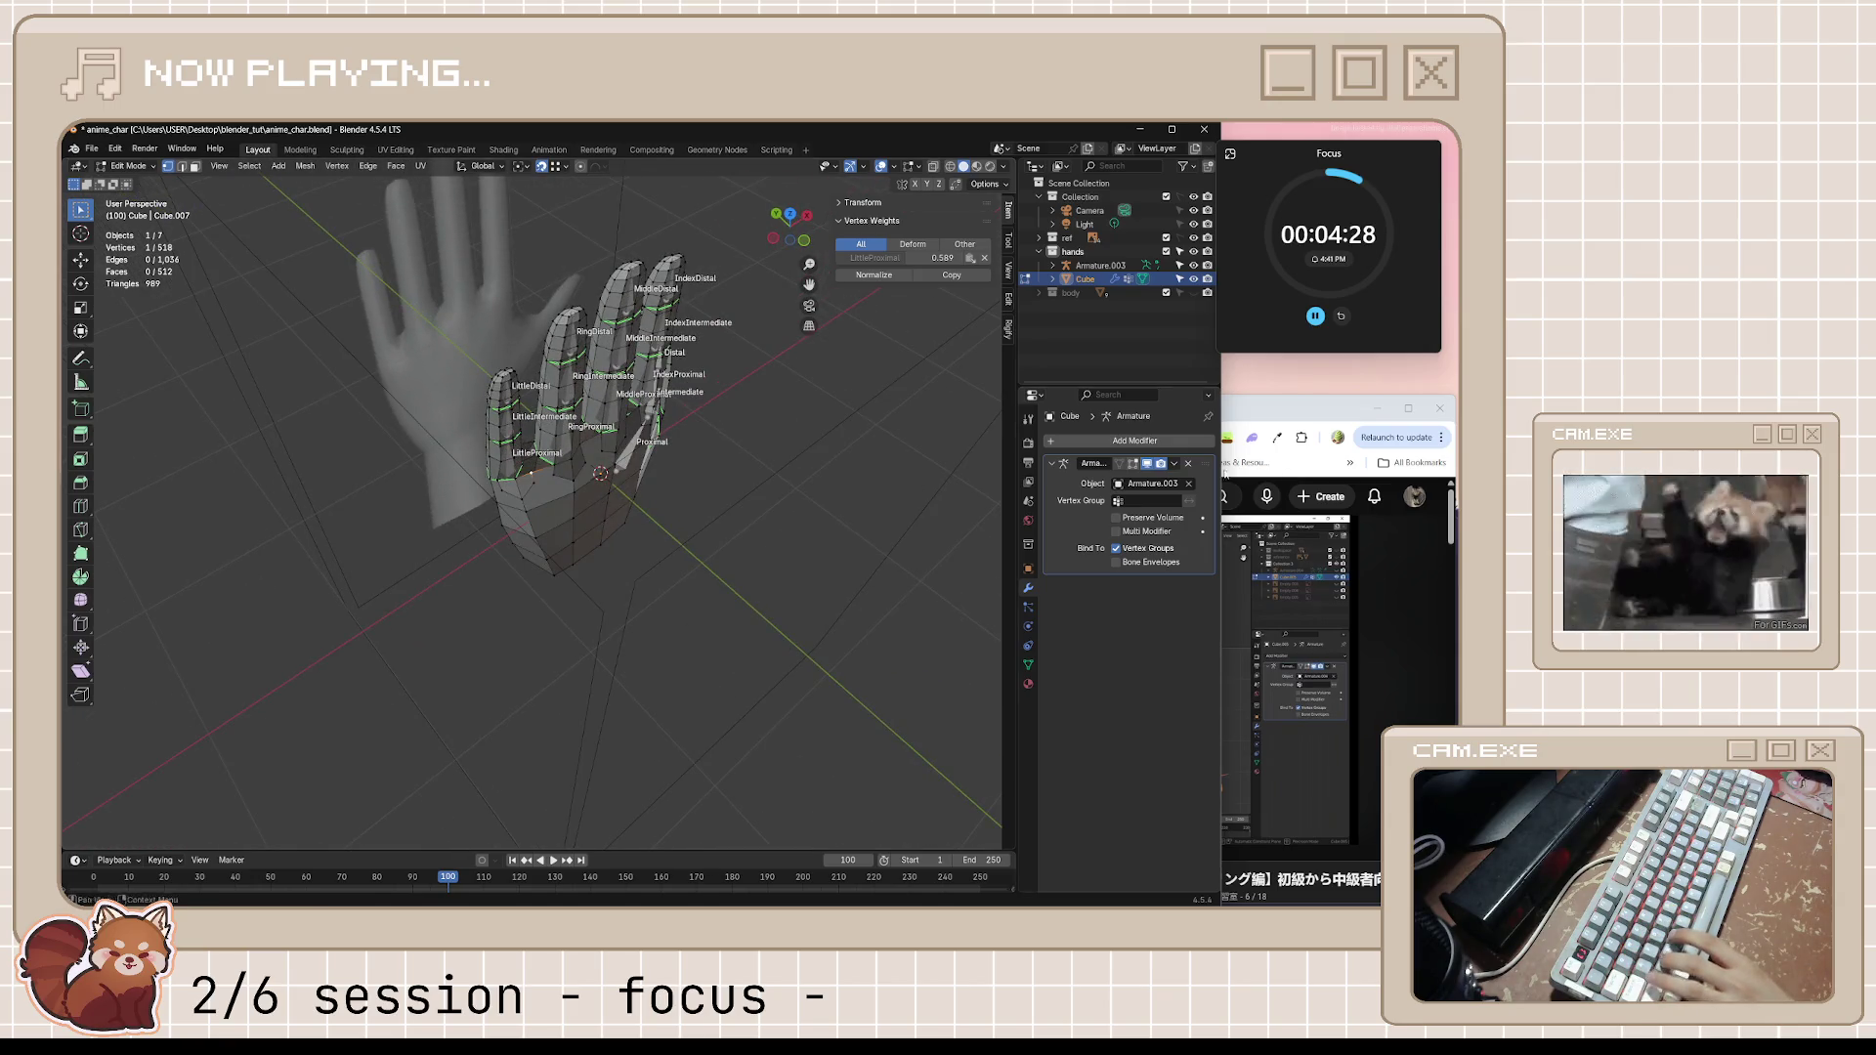
Bring the YouTube hand-modelling tutorial forward and start it playing
click(1289, 660)
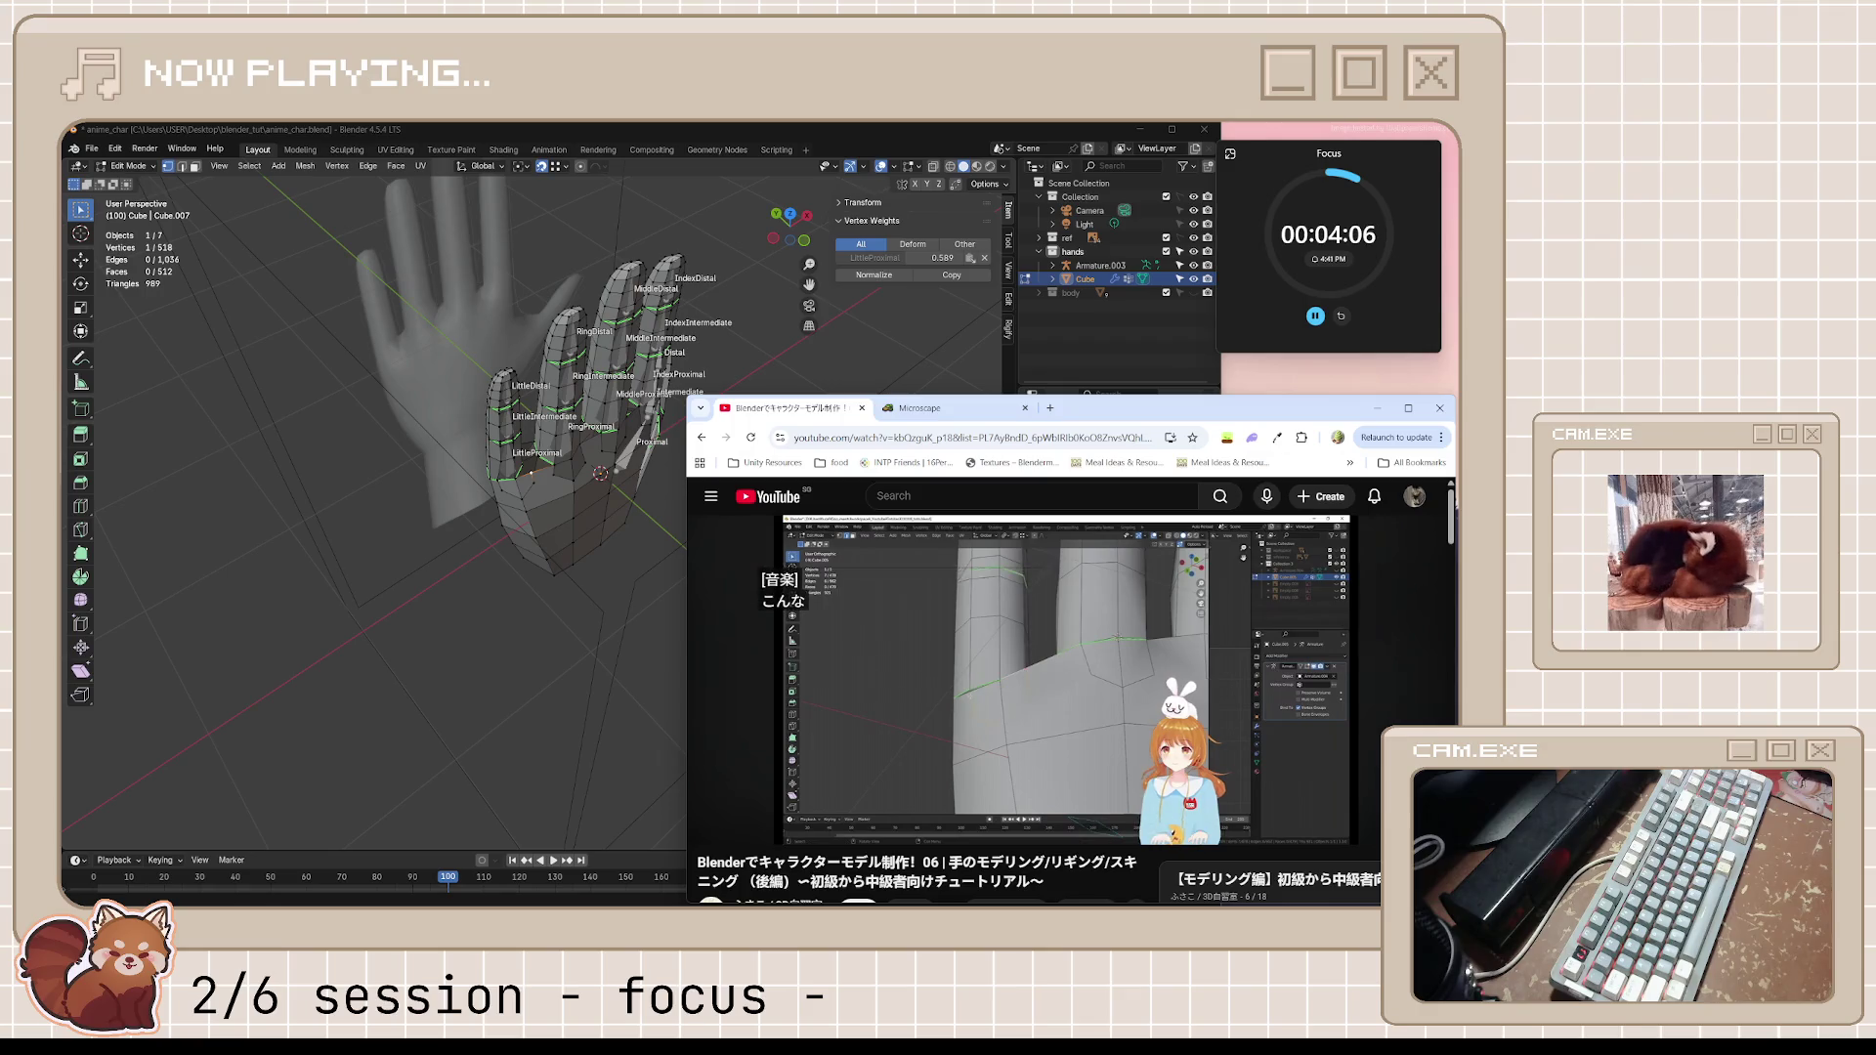
Toggle the tutorial playback at the finger-base edges section, then switch windows
click(1082, 694)
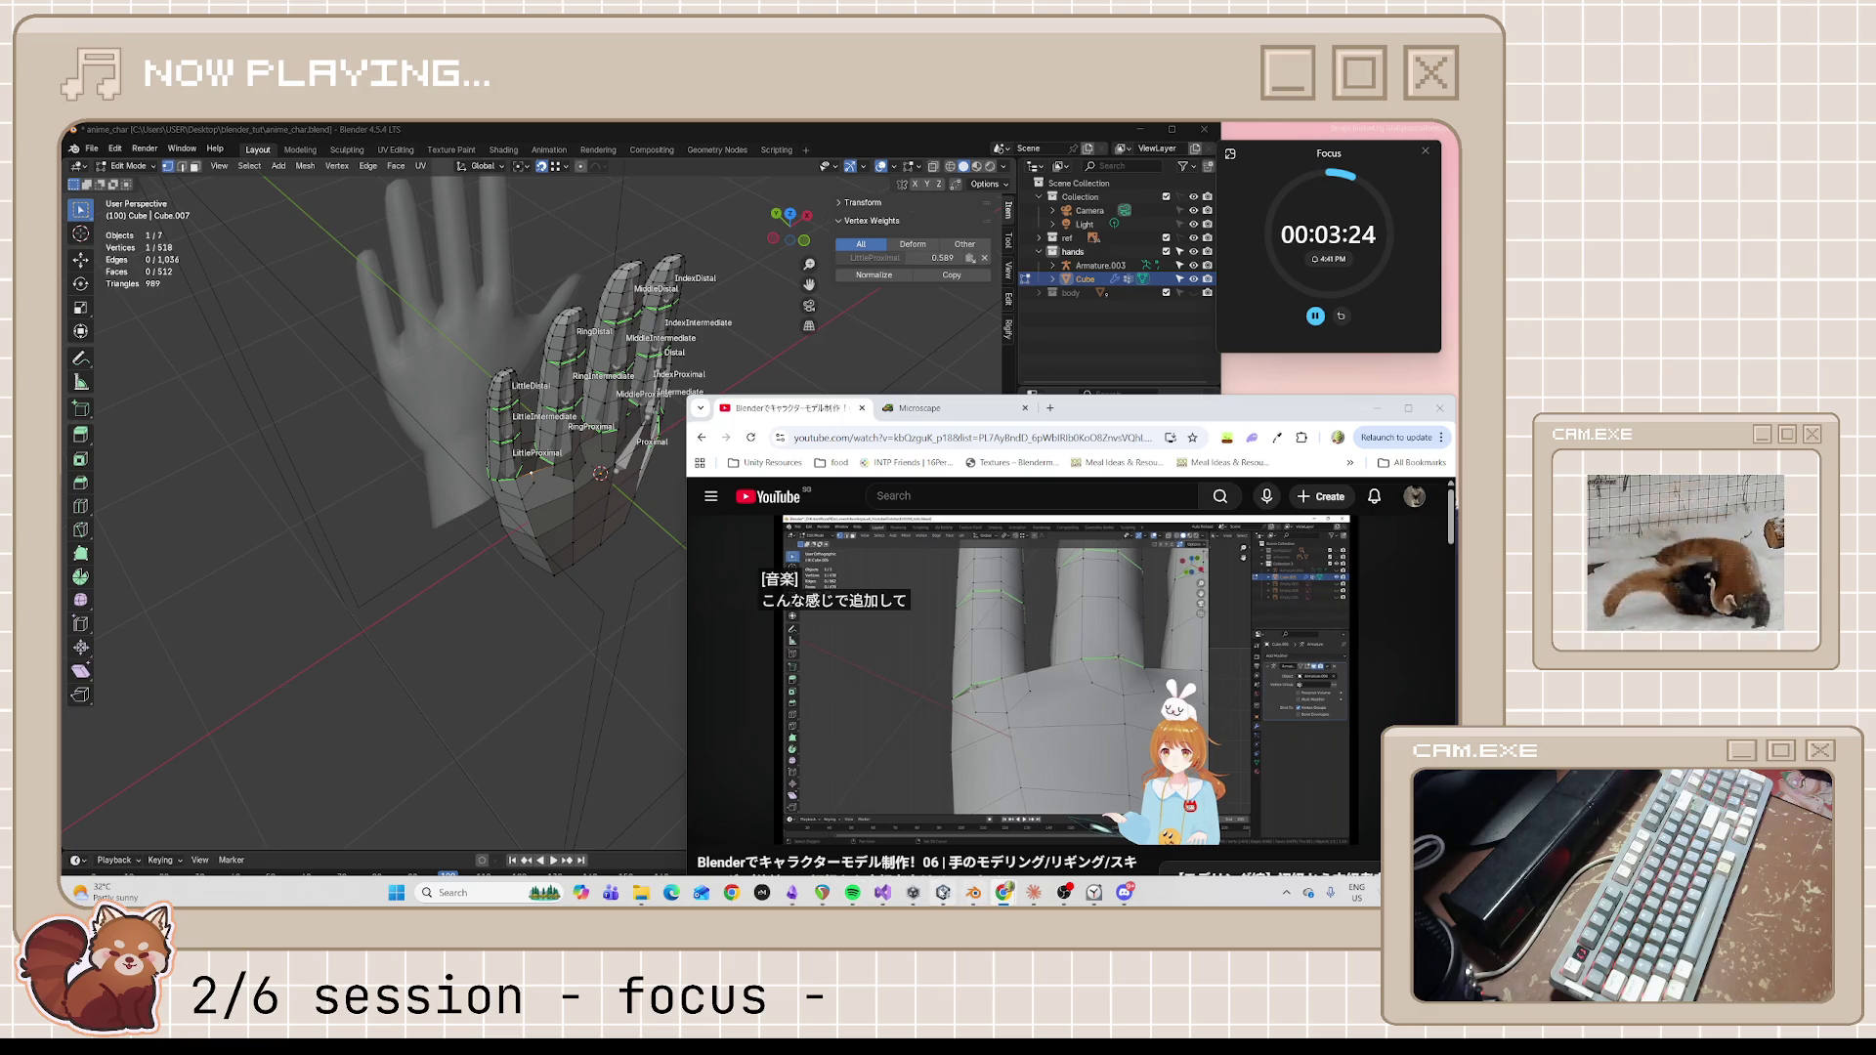
click(944, 892)
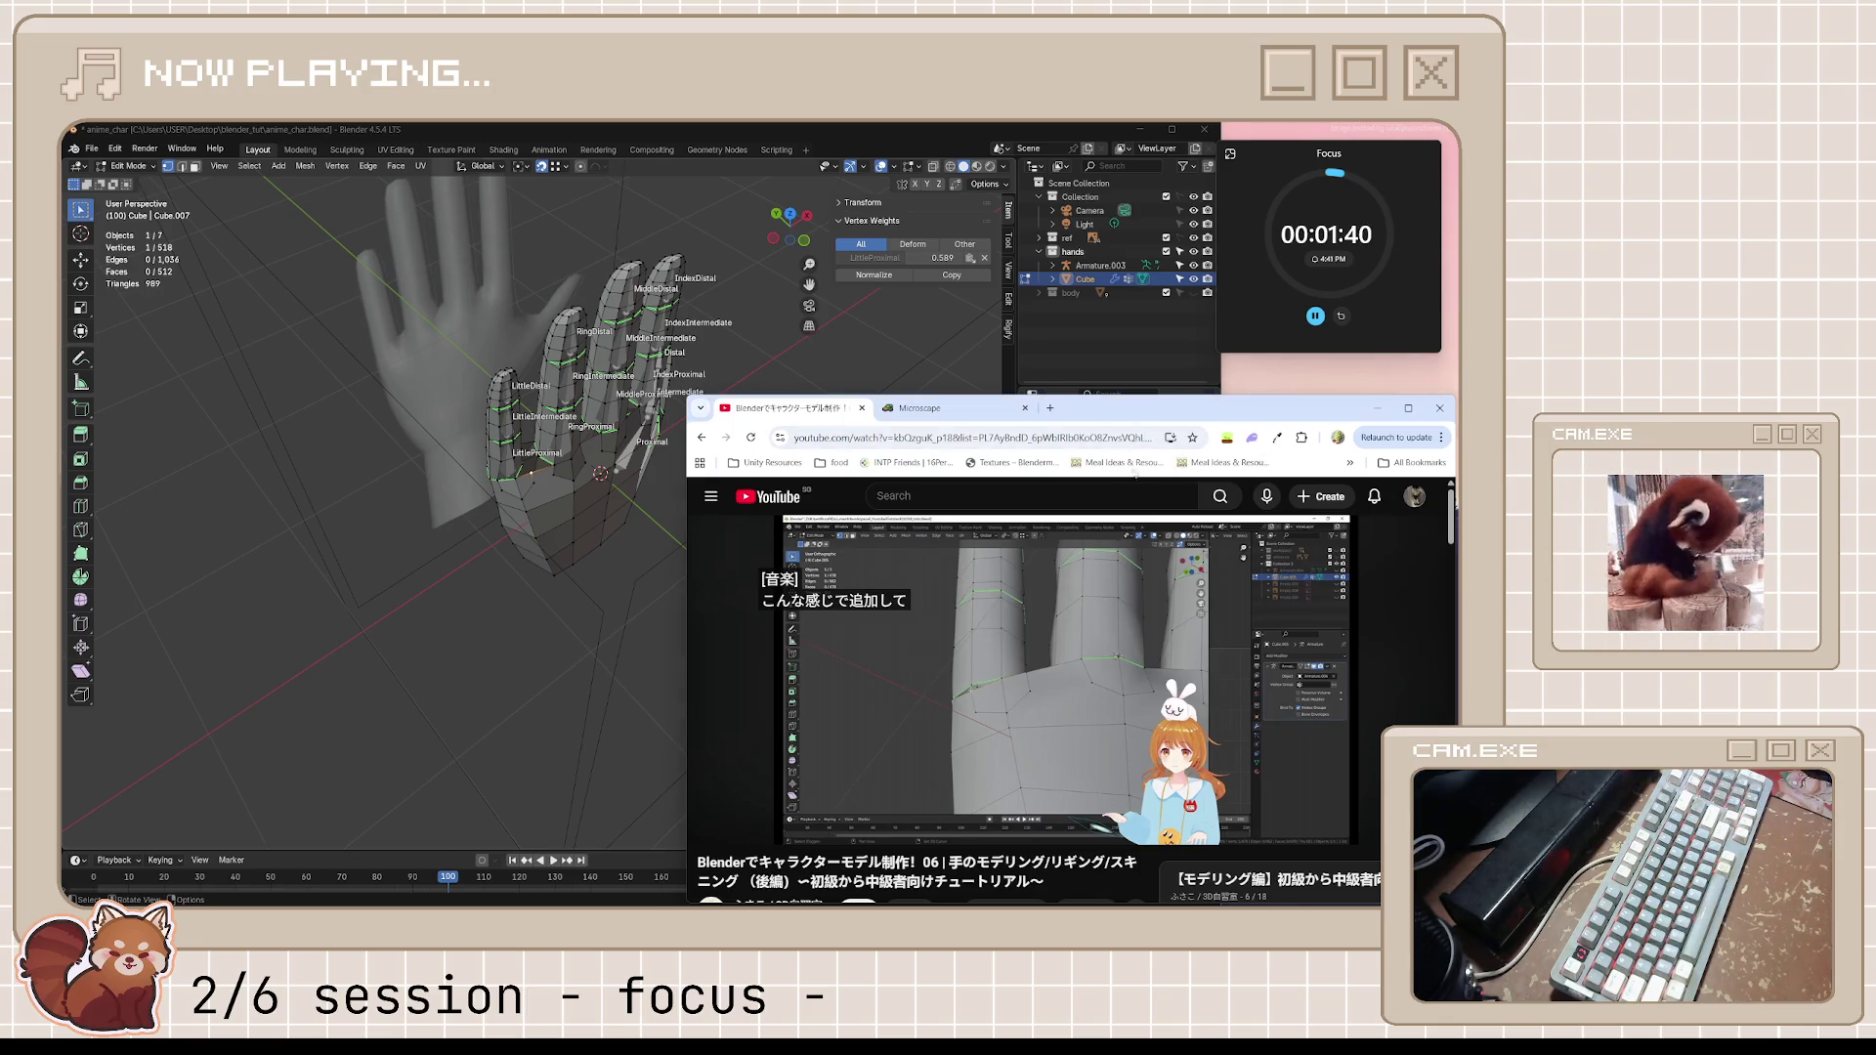
Return to the hand model in Blender and orbit to view it from another angle
click(1067, 678)
middle_drag(616, 586, 470, 512)
scroll(499, 528, up, 5)
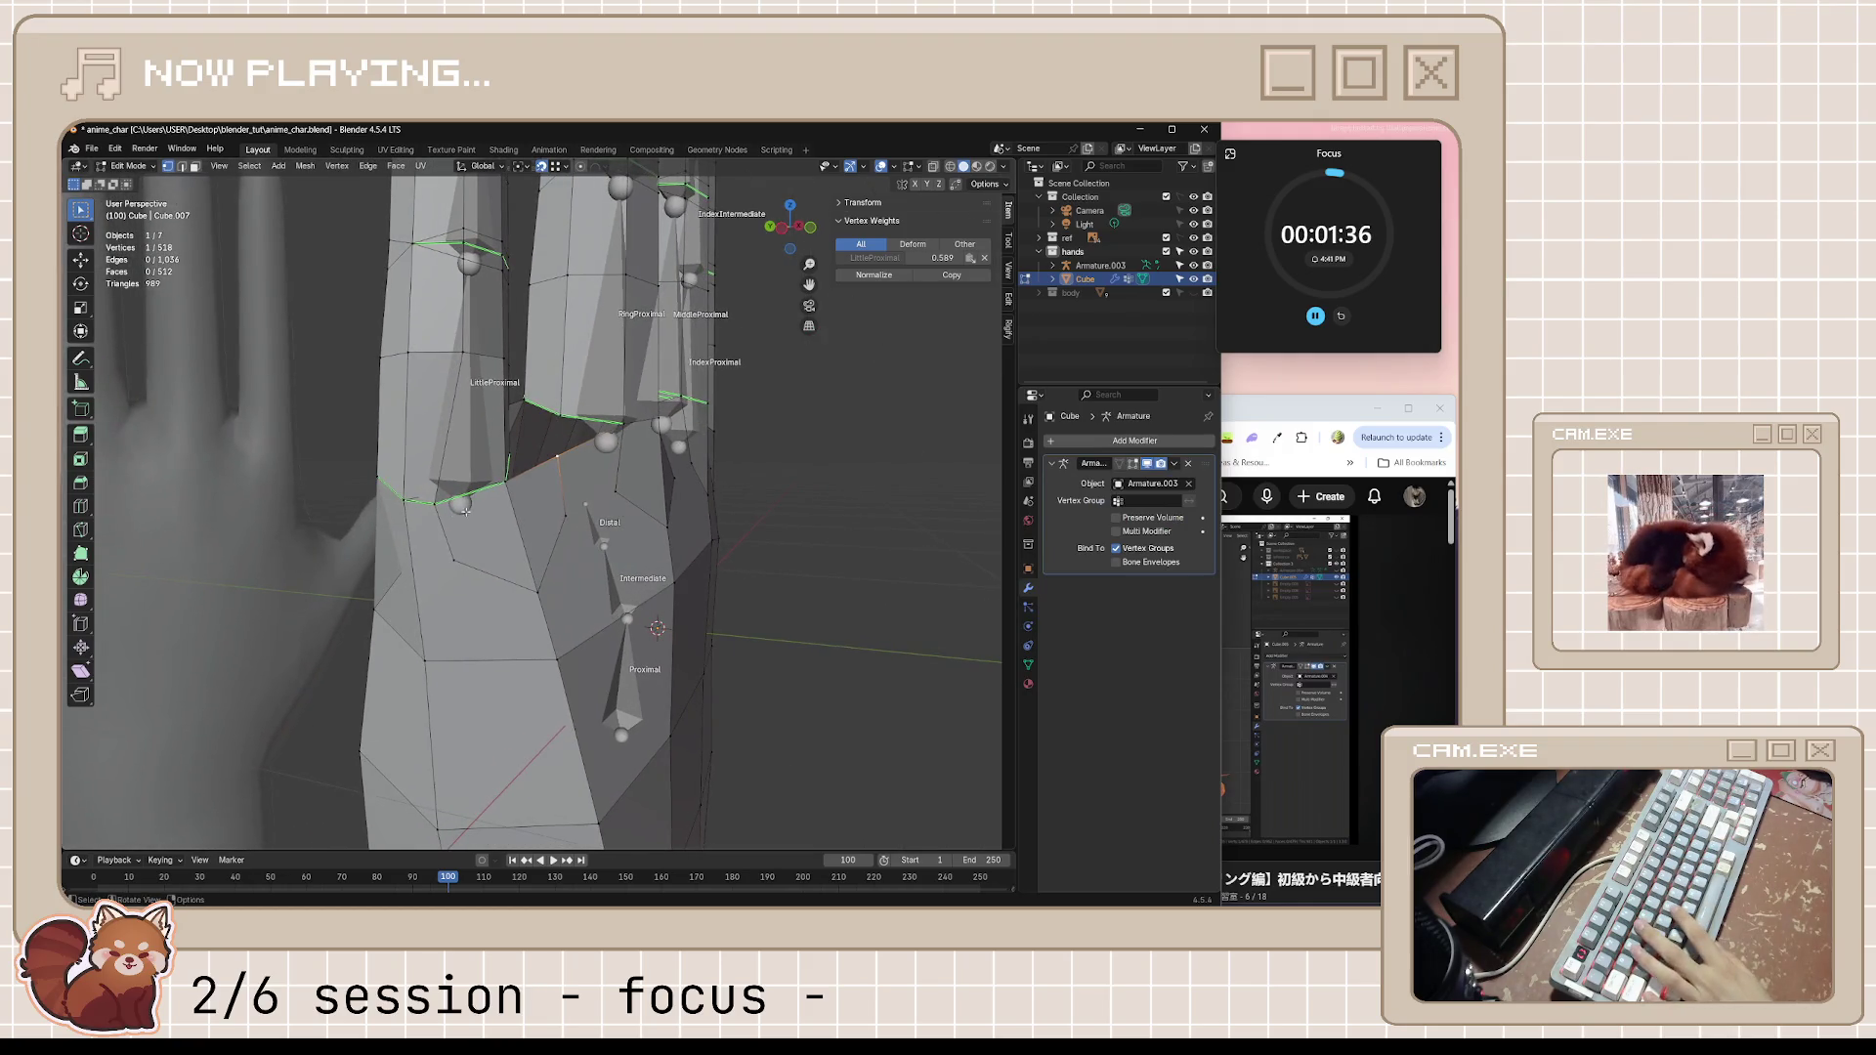
Merge the whole hand mesh's overlapping vertices by distance, then enter Edit Mode with nothing selected
middle_drag(701, 436, 681, 462)
scroll(682, 462, down, 2)
key(a)
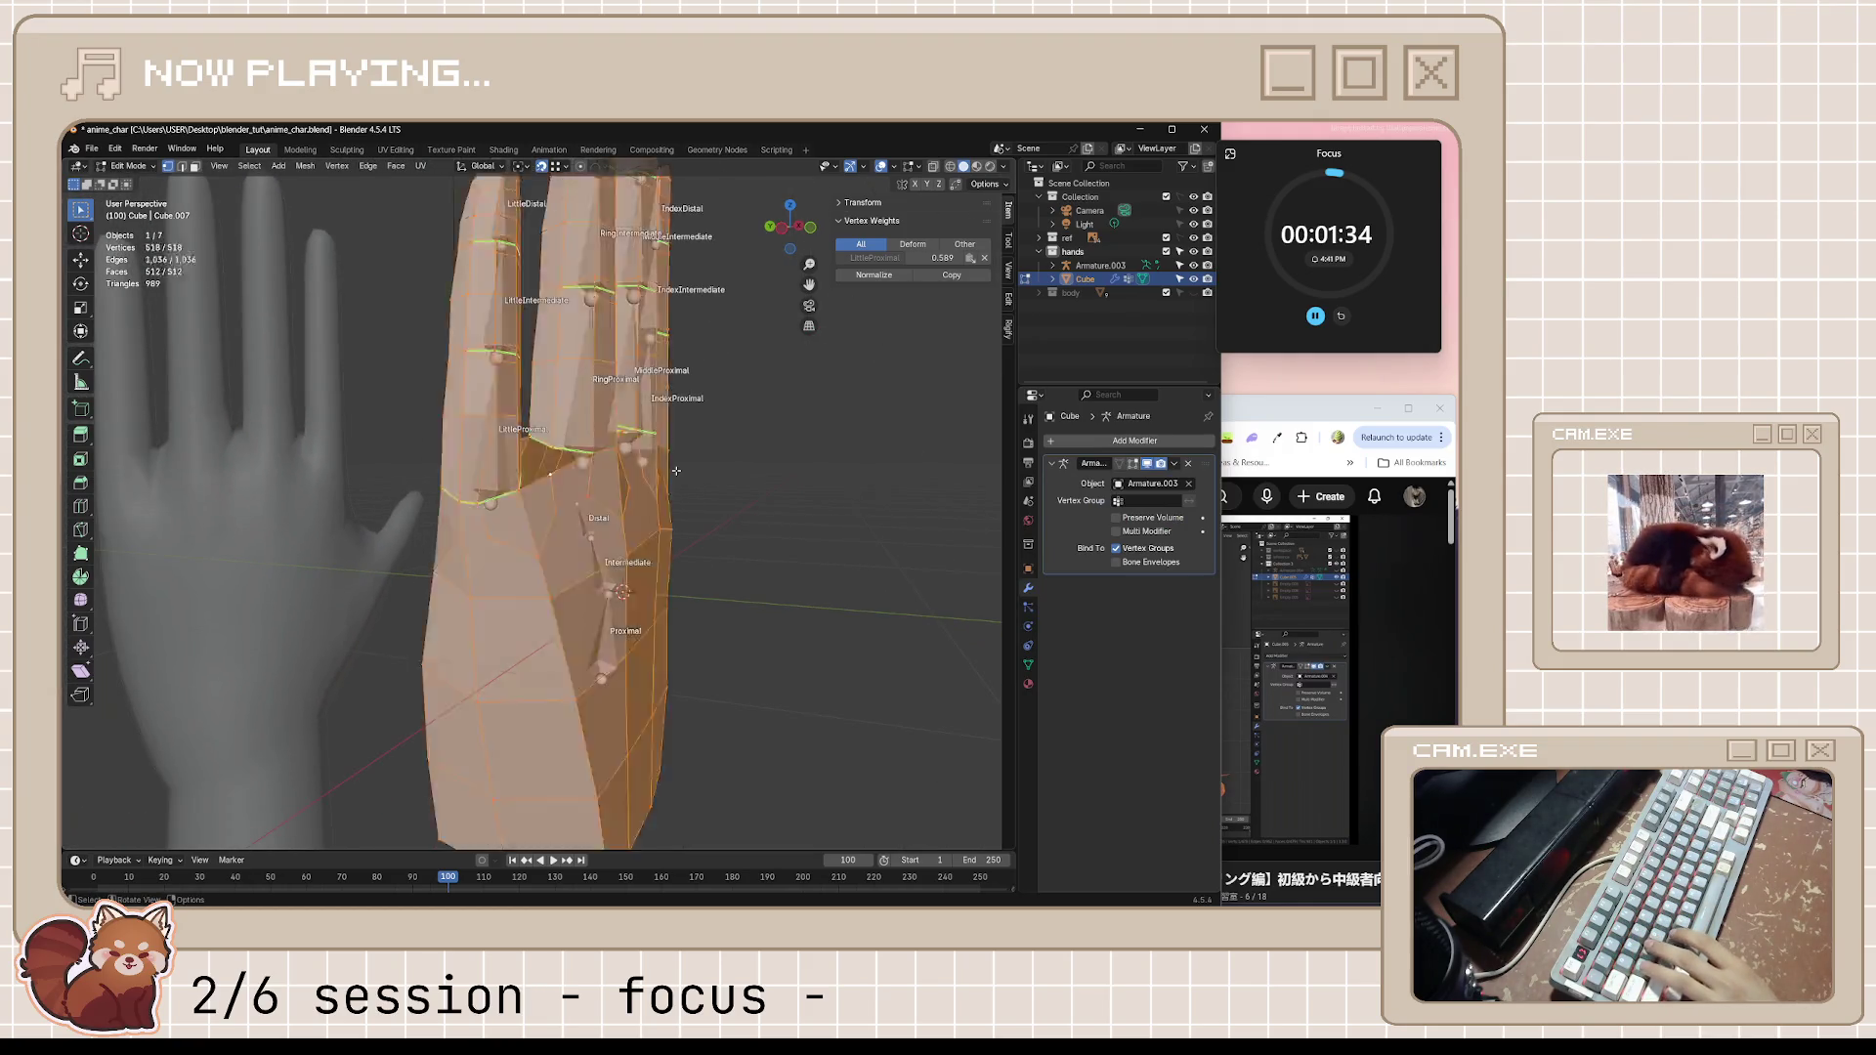
key(m)
click(667, 469)
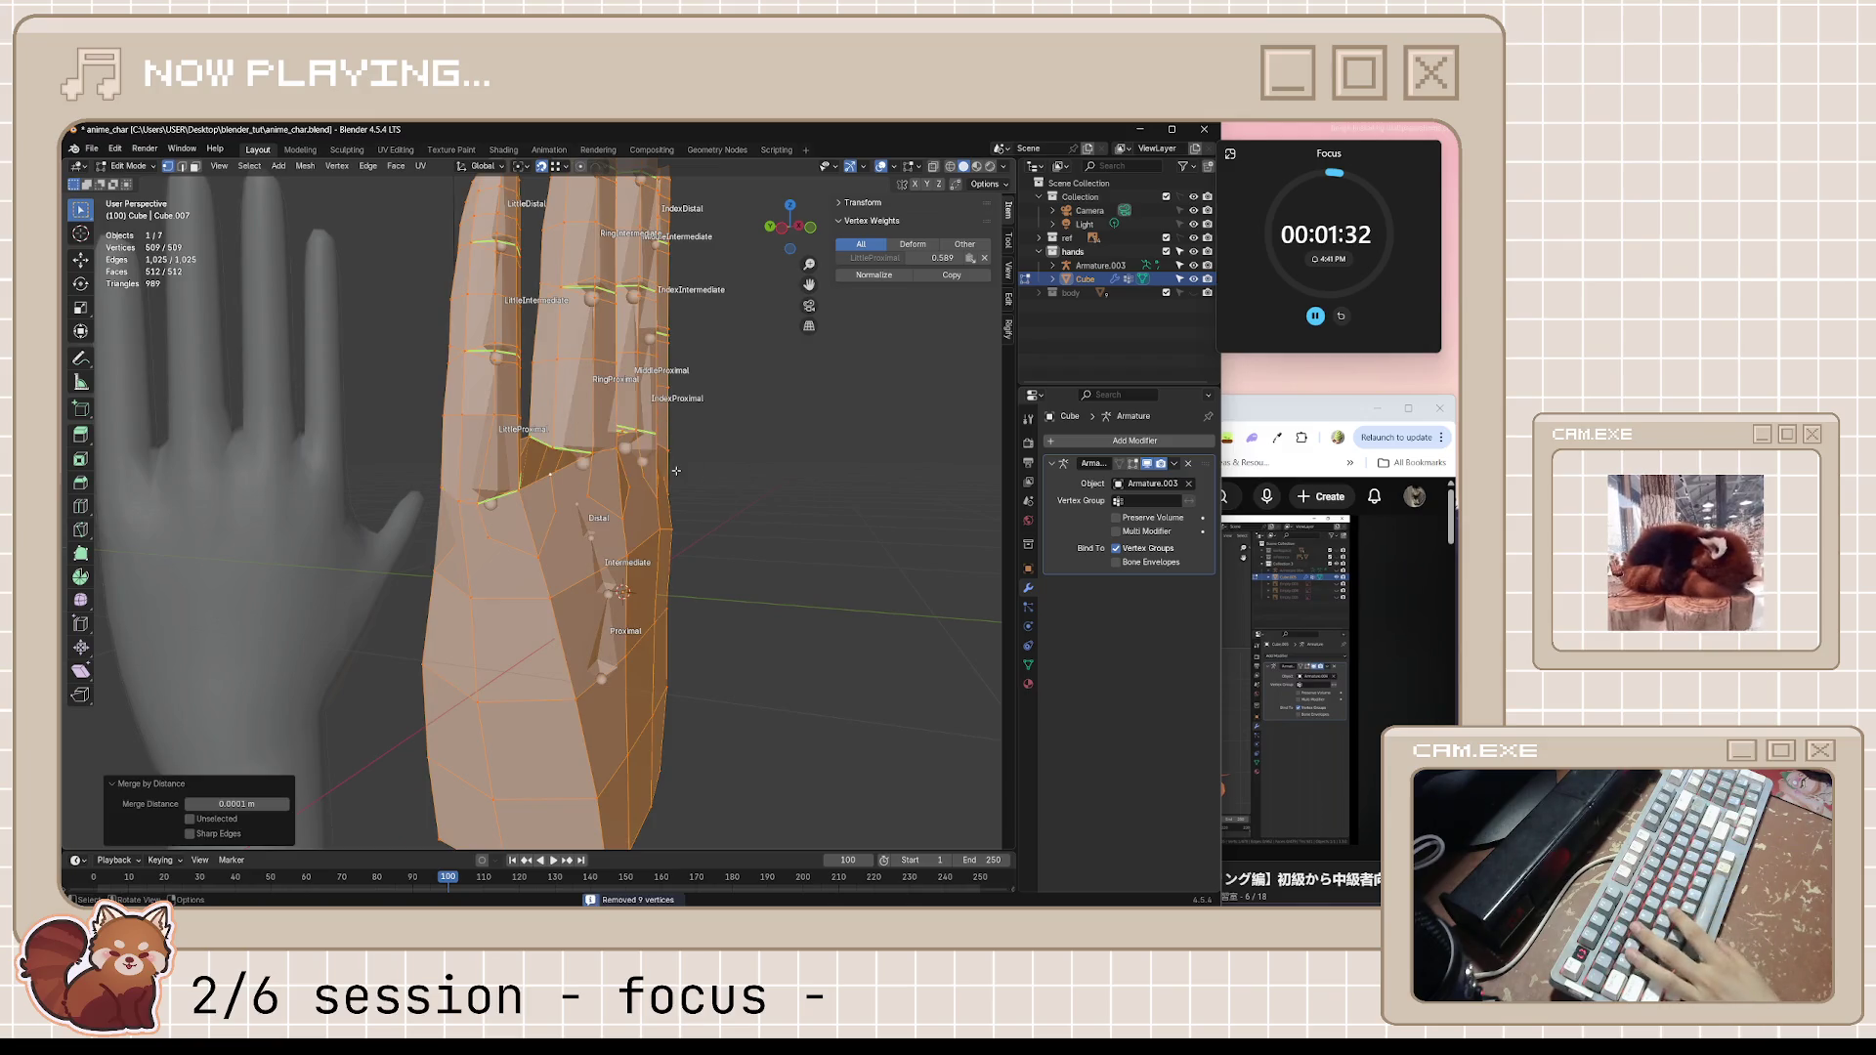
scroll(500, 513, up, 1)
key(Tab)
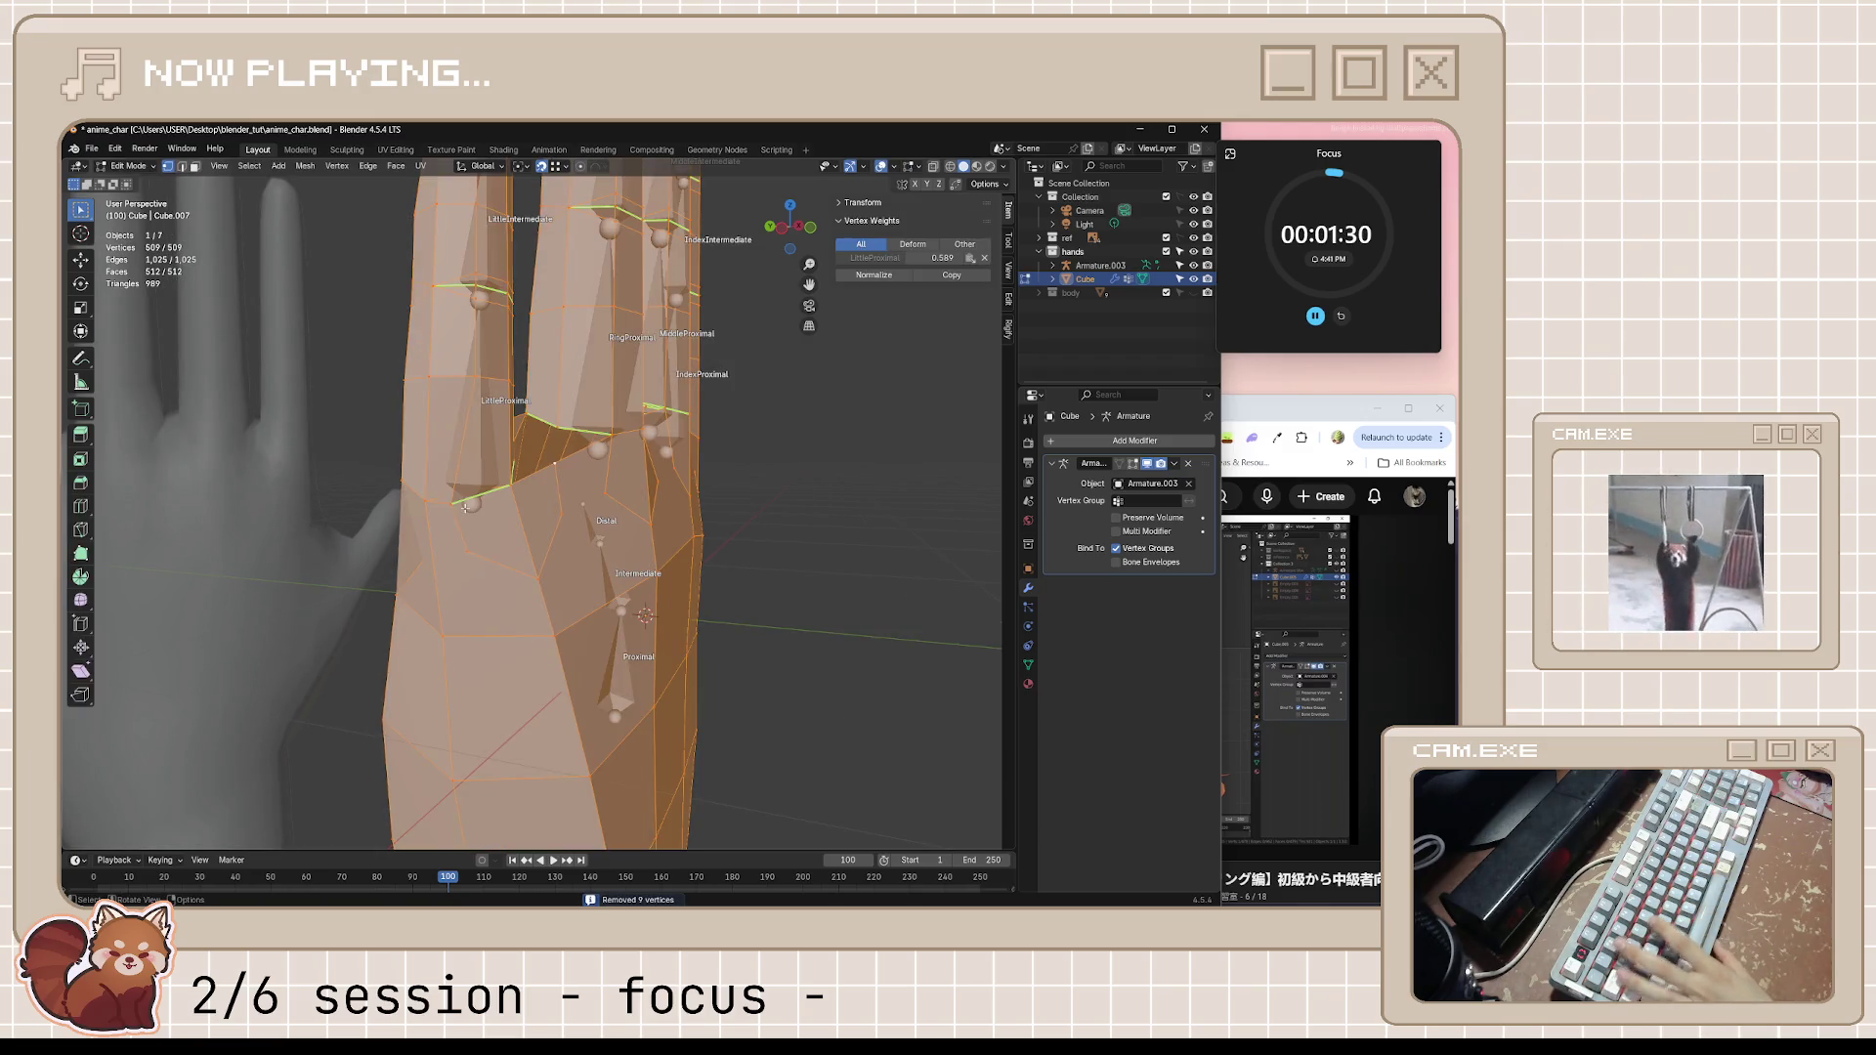
click(289, 517)
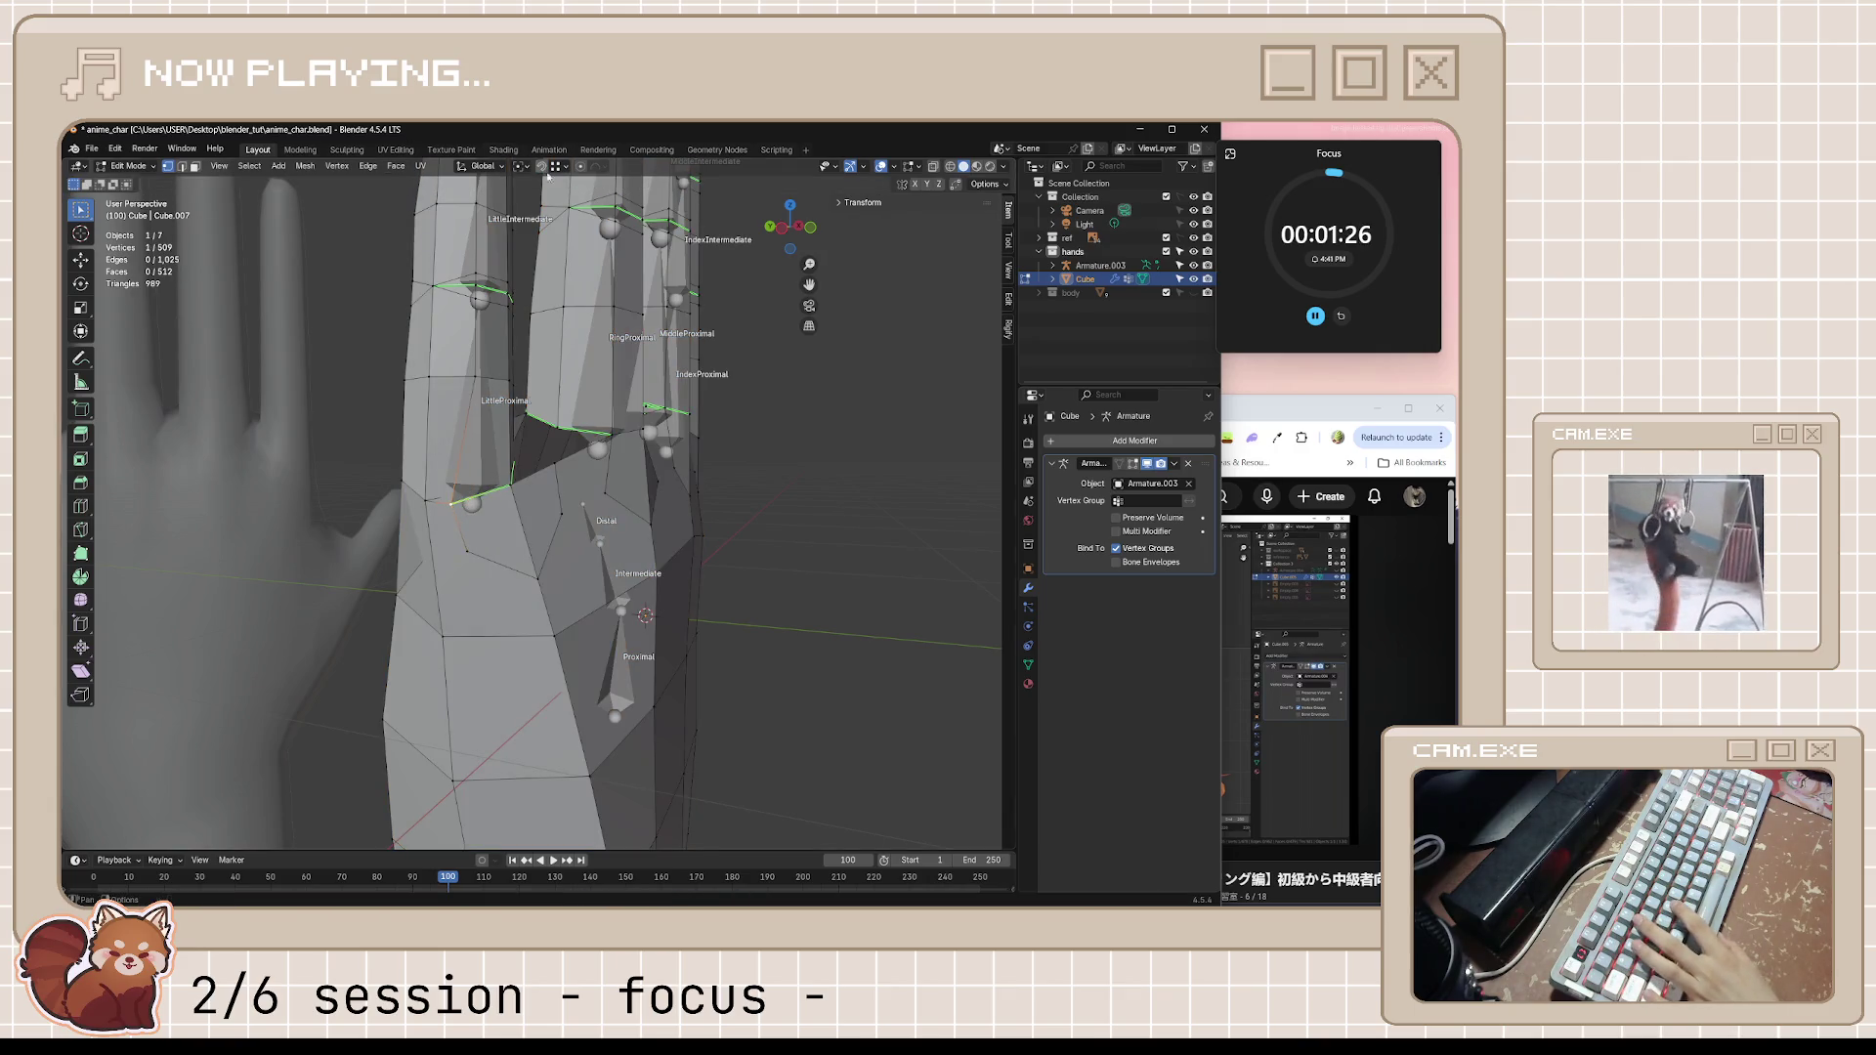
scroll(603, 520, up, 4)
Vertex-slide and shrink/fatten the loop at the little finger's base to reshape it
key(shift+v)
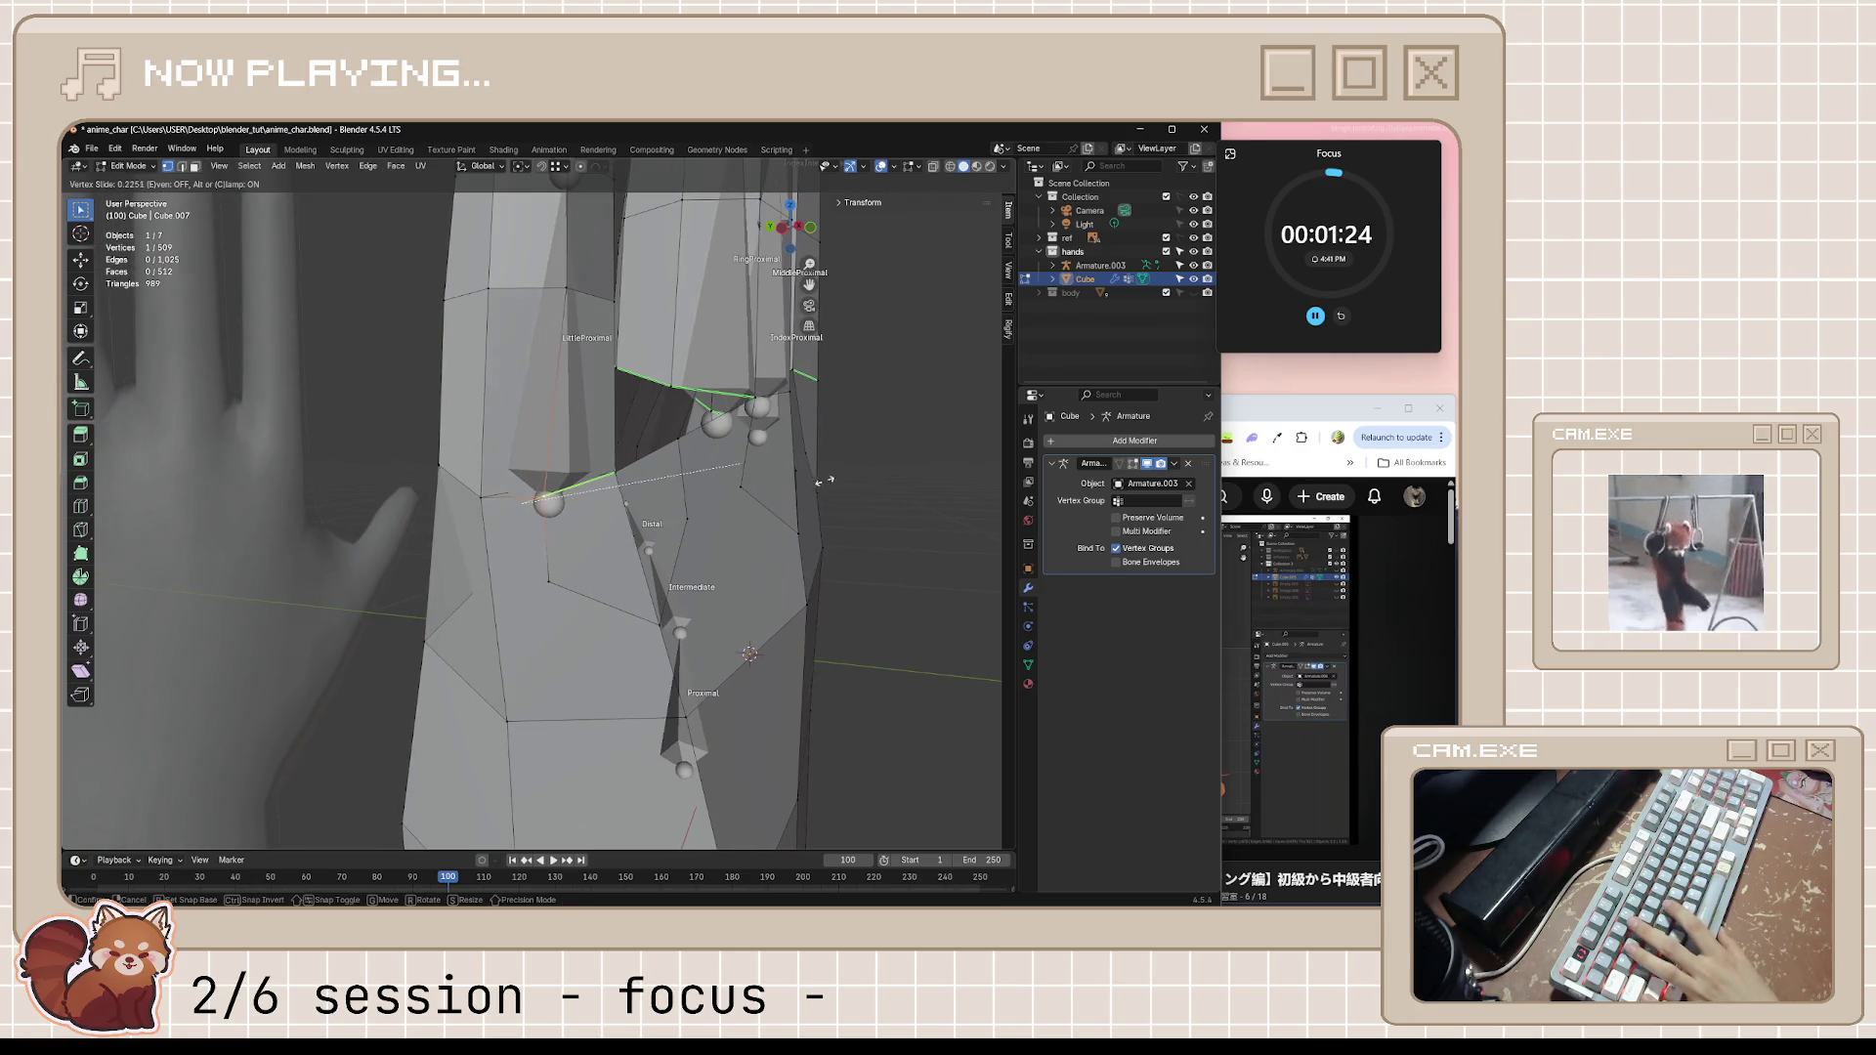
click(884, 470)
middle_drag(884, 471, 530, 613)
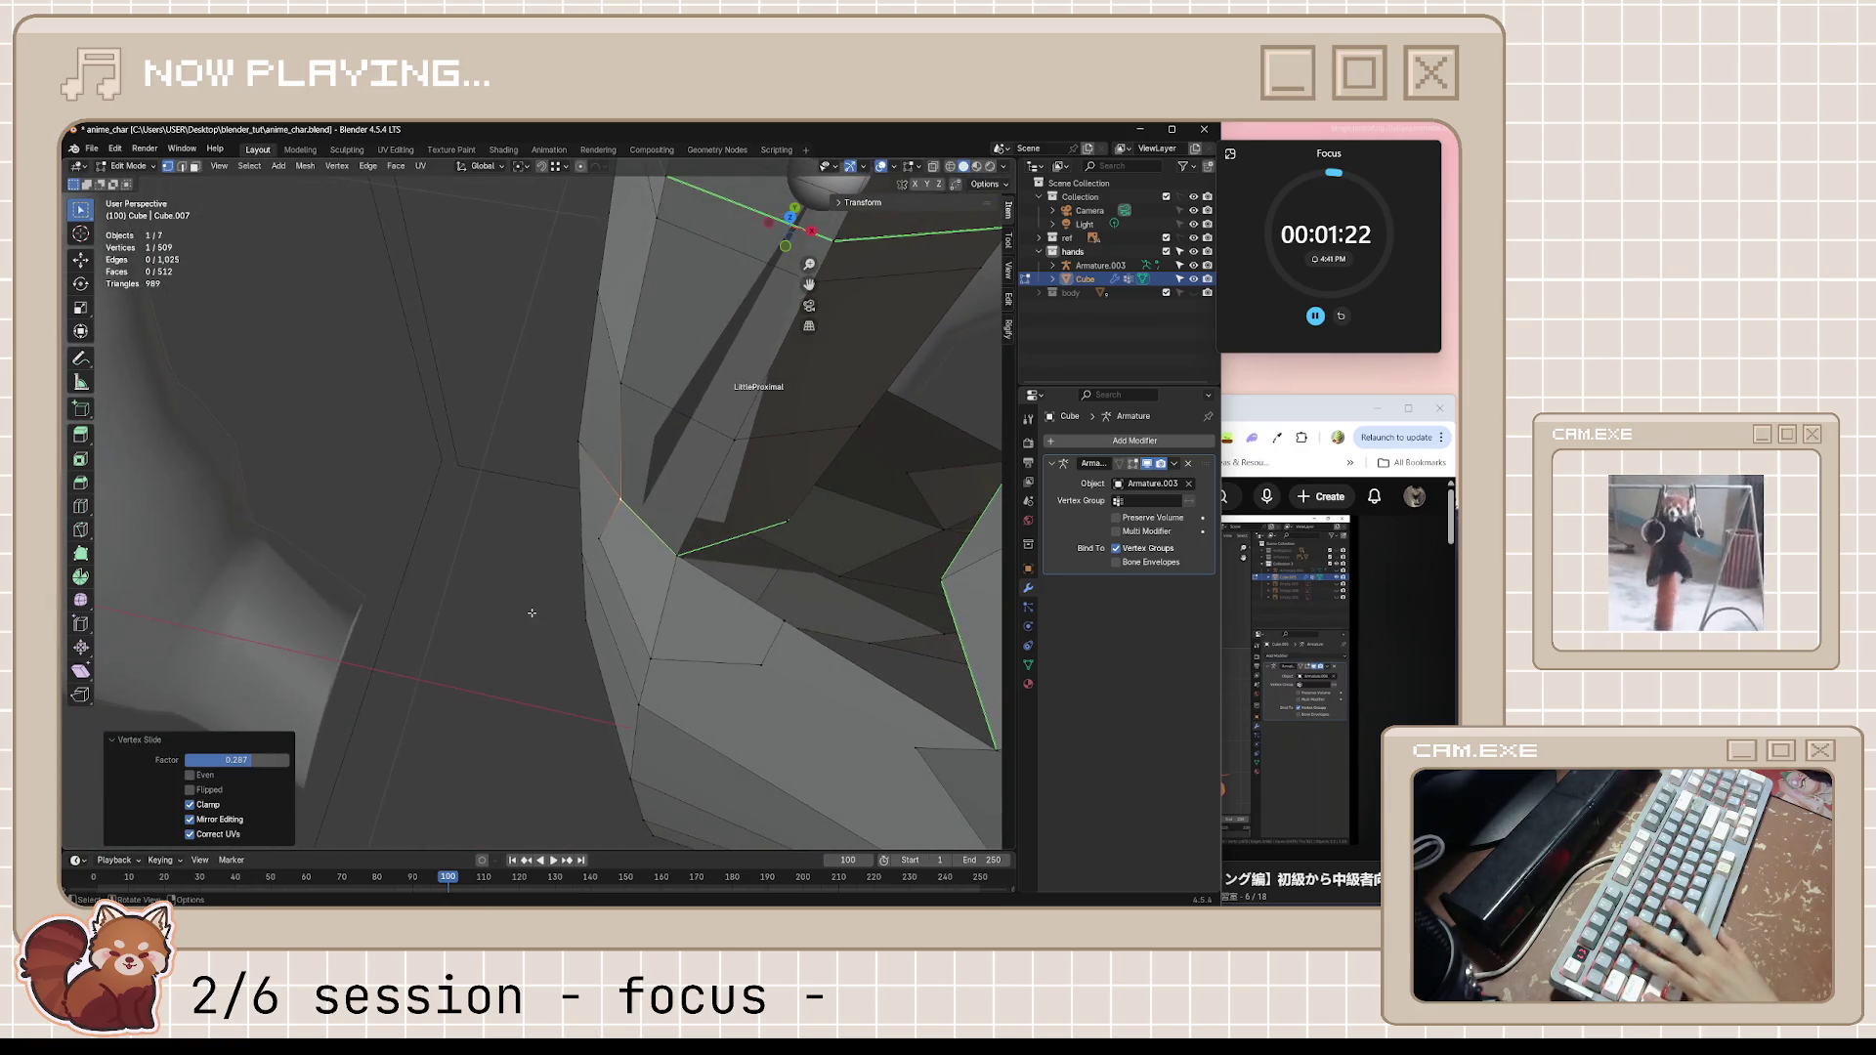
key(alt+s)
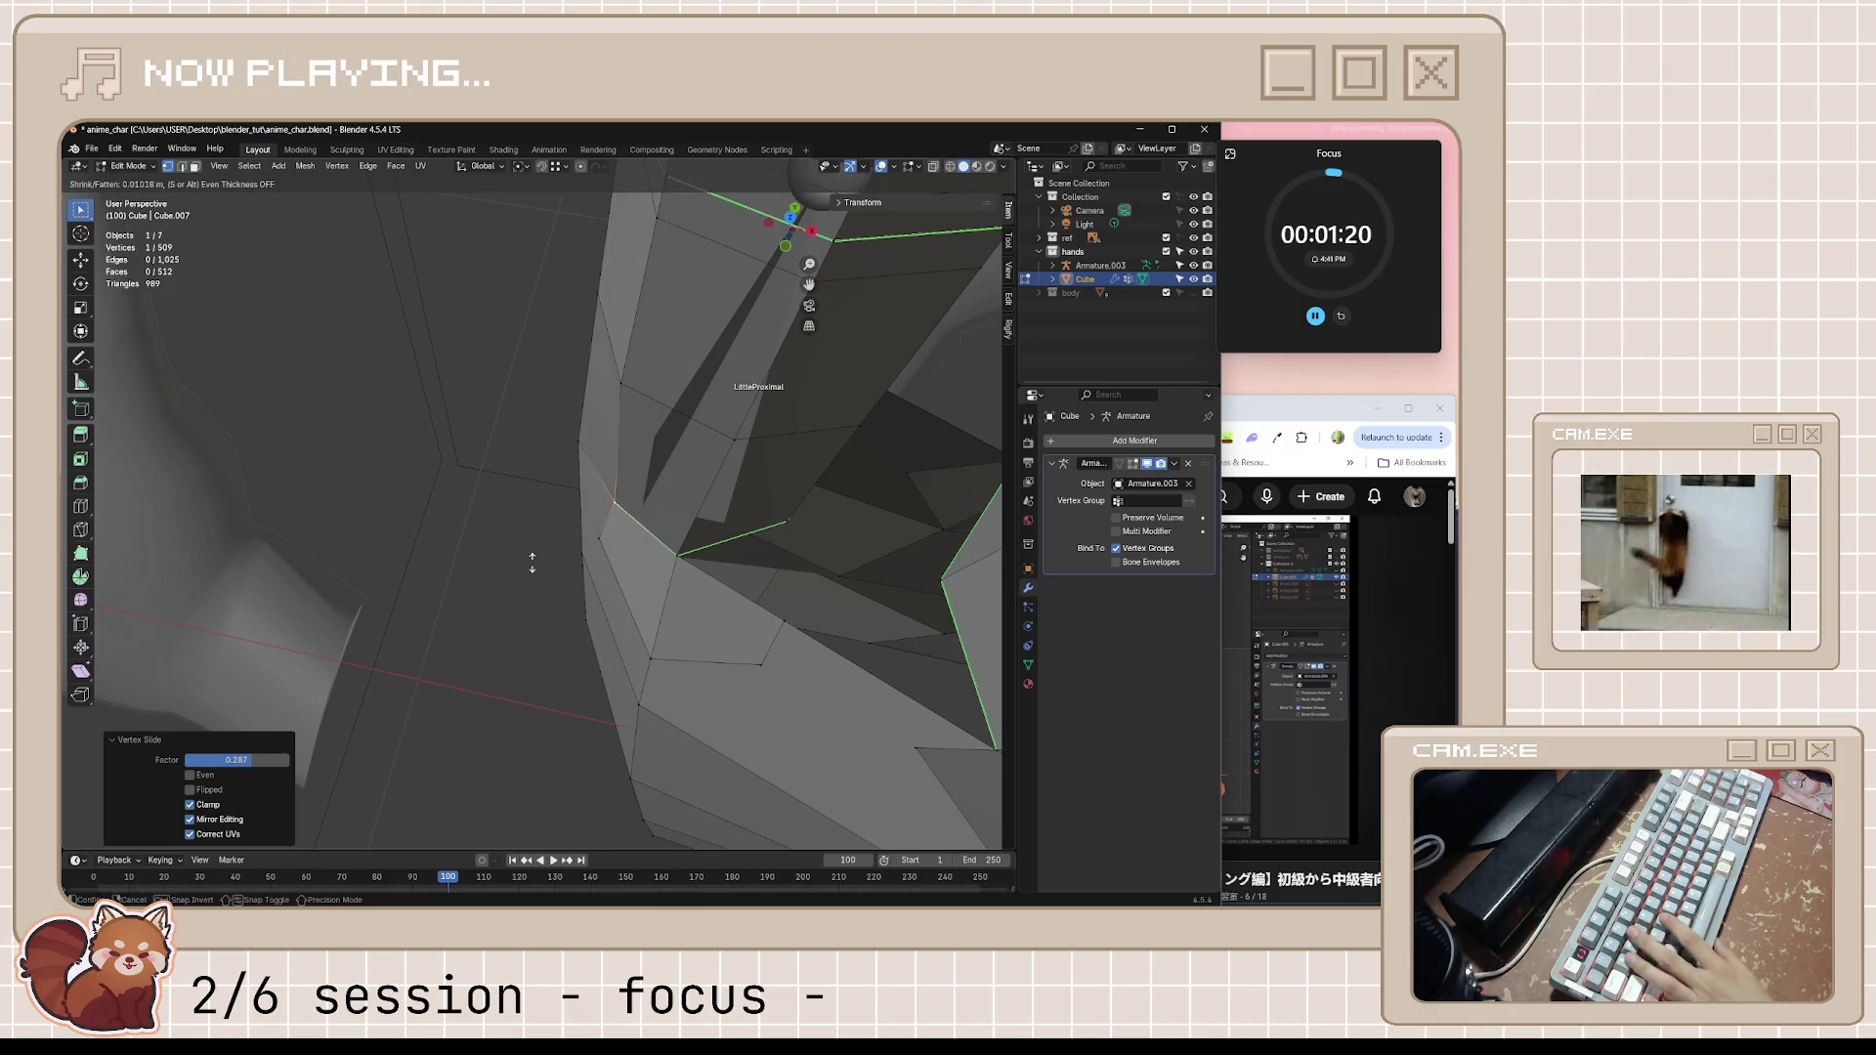
click(532, 498)
mouse_move(532, 499)
middle_down()
mouse_move(561, 569)
mouse_move(621, 506)
mouse_move(648, 531)
mouse_move(795, 512)
mouse_move(722, 458)
mouse_move(625, 541)
middle_up()
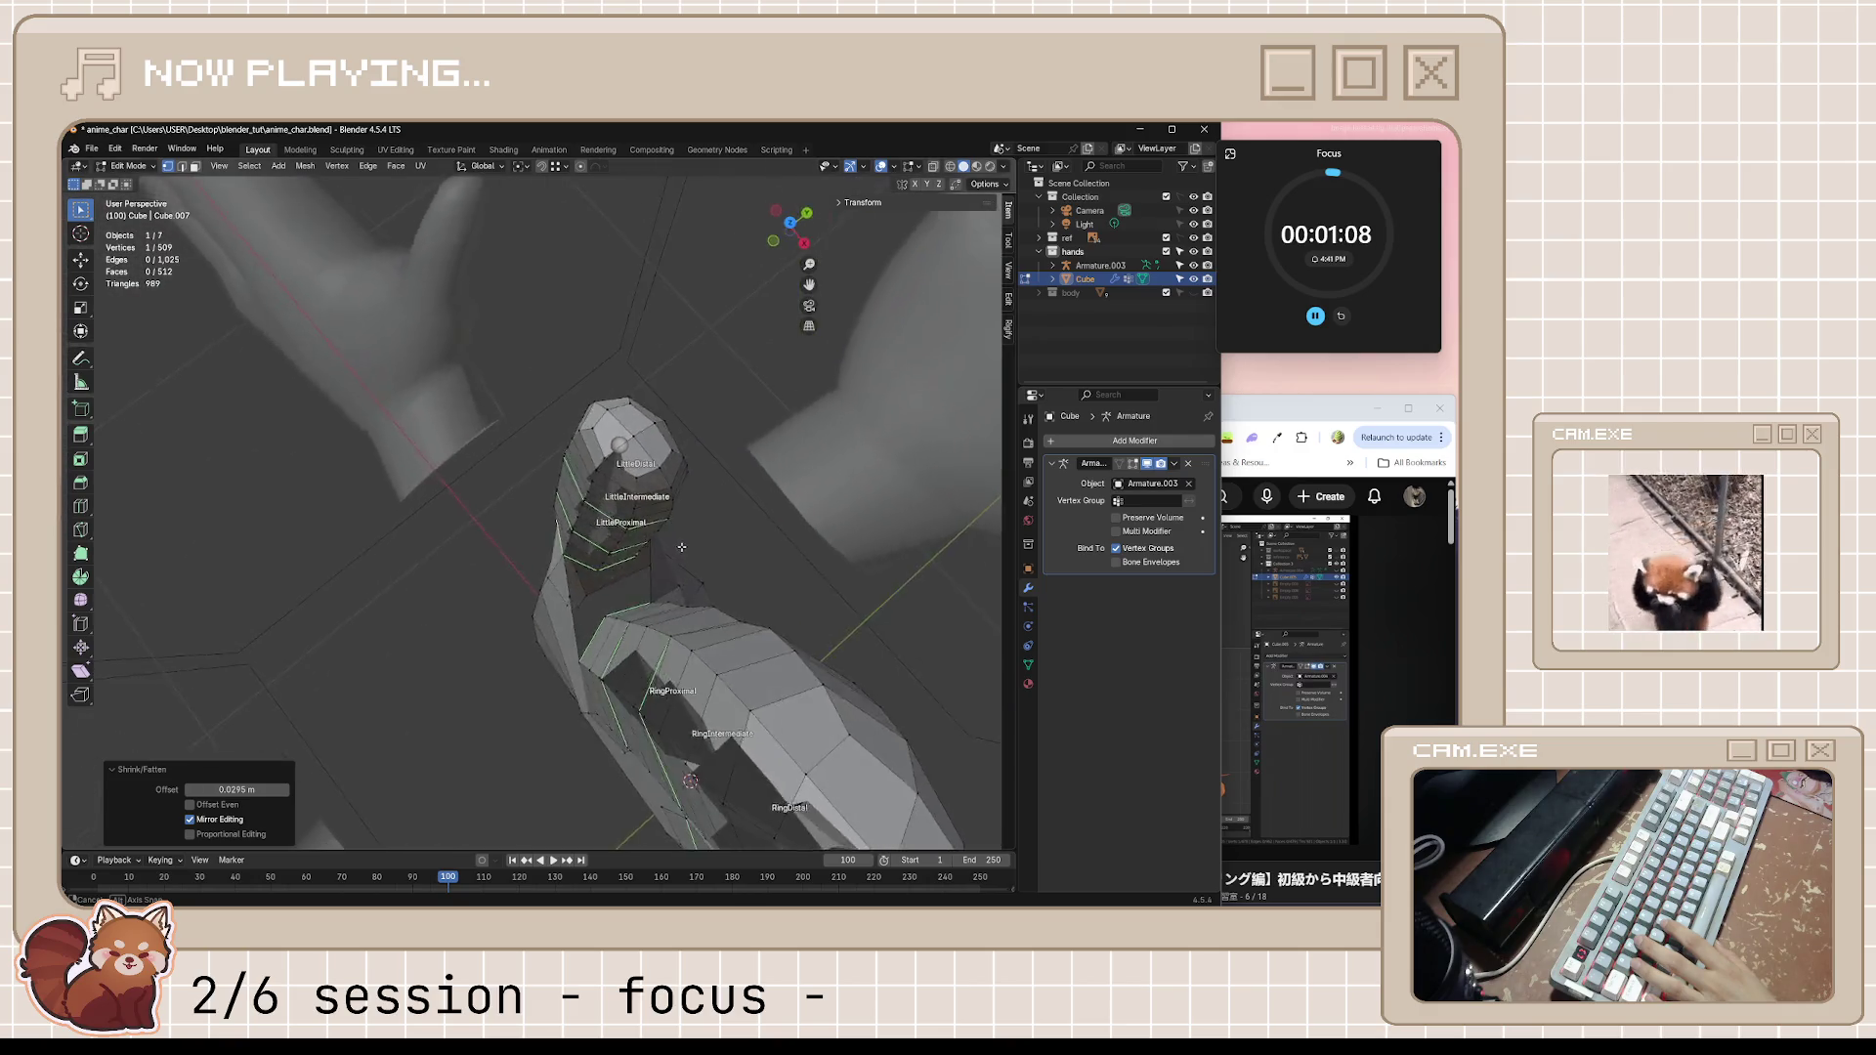
scroll(625, 541, down, 3)
scroll(641, 559, down, 3)
mouse_move(641, 560)
middle_down()
mouse_move(674, 563)
mouse_move(576, 463)
middle_up()
scroll(725, 568, up, 4)
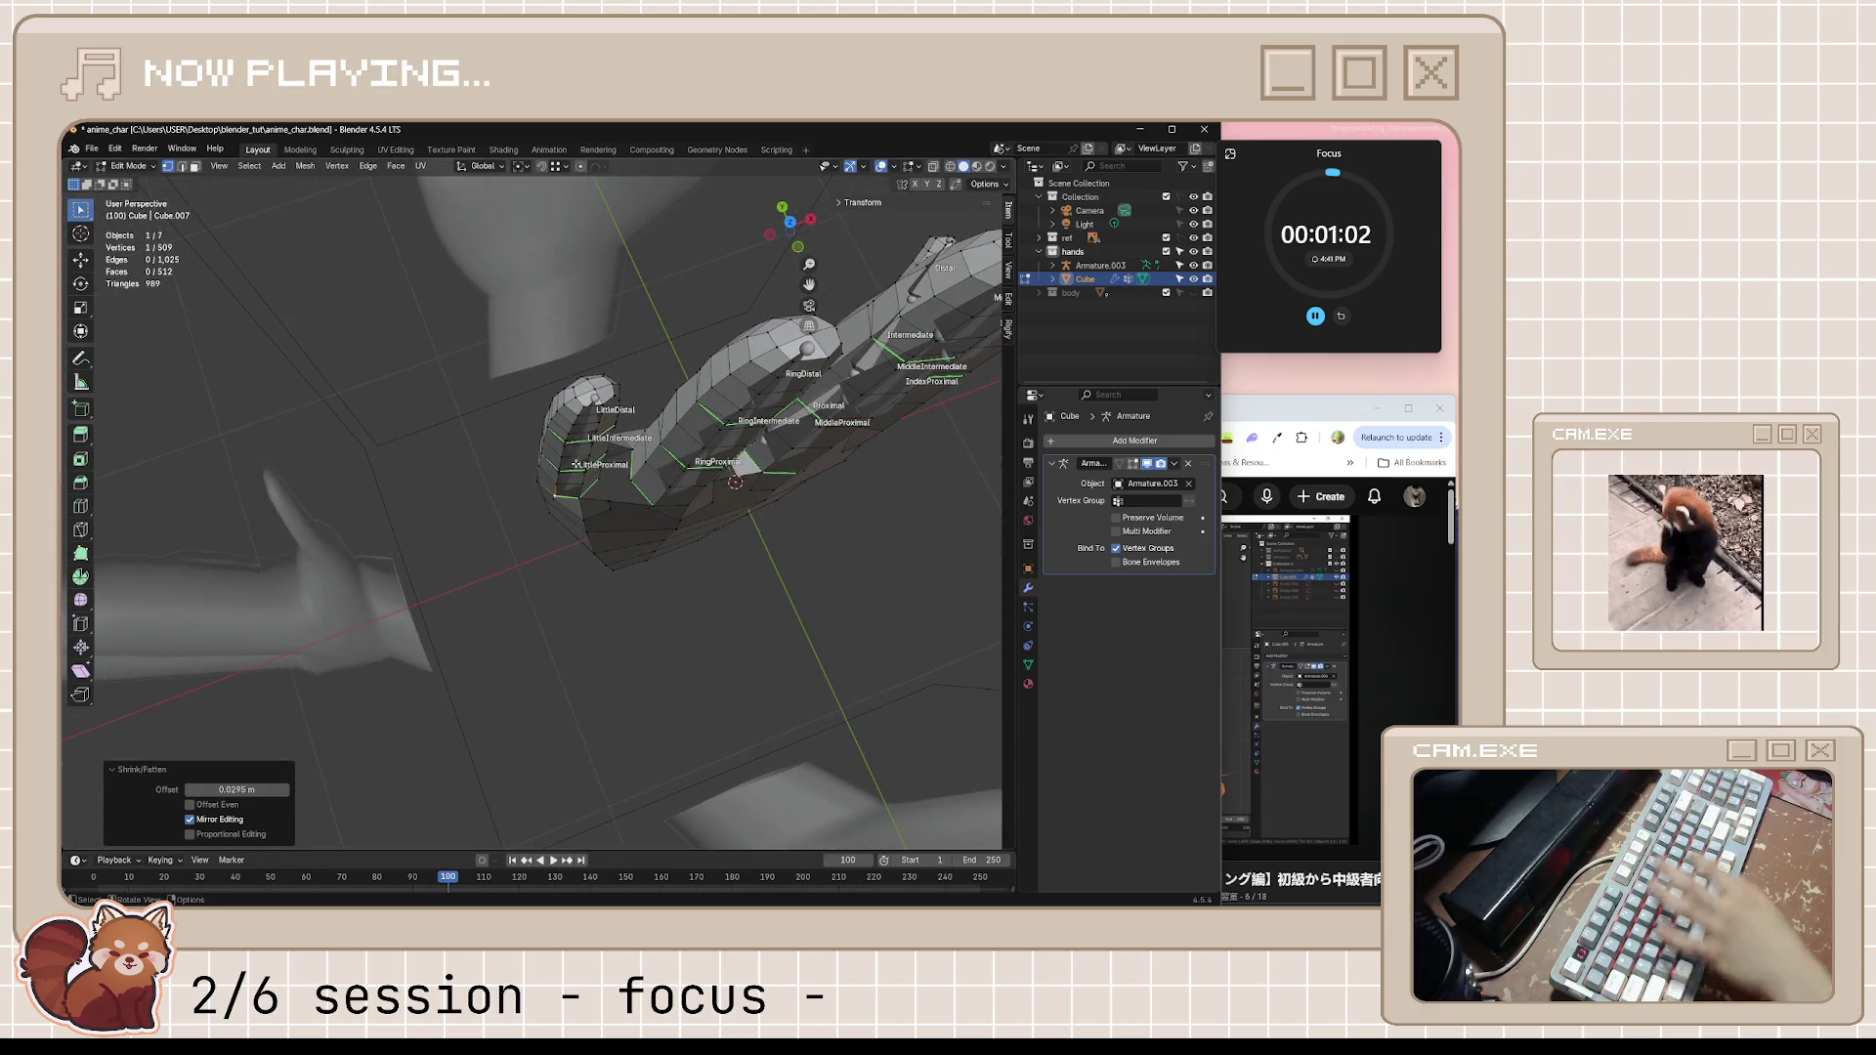
Clear the selection, save anime_char.blend and switch to the tutorial video
key(a)
key(alt+a)
key(ctrl+s)
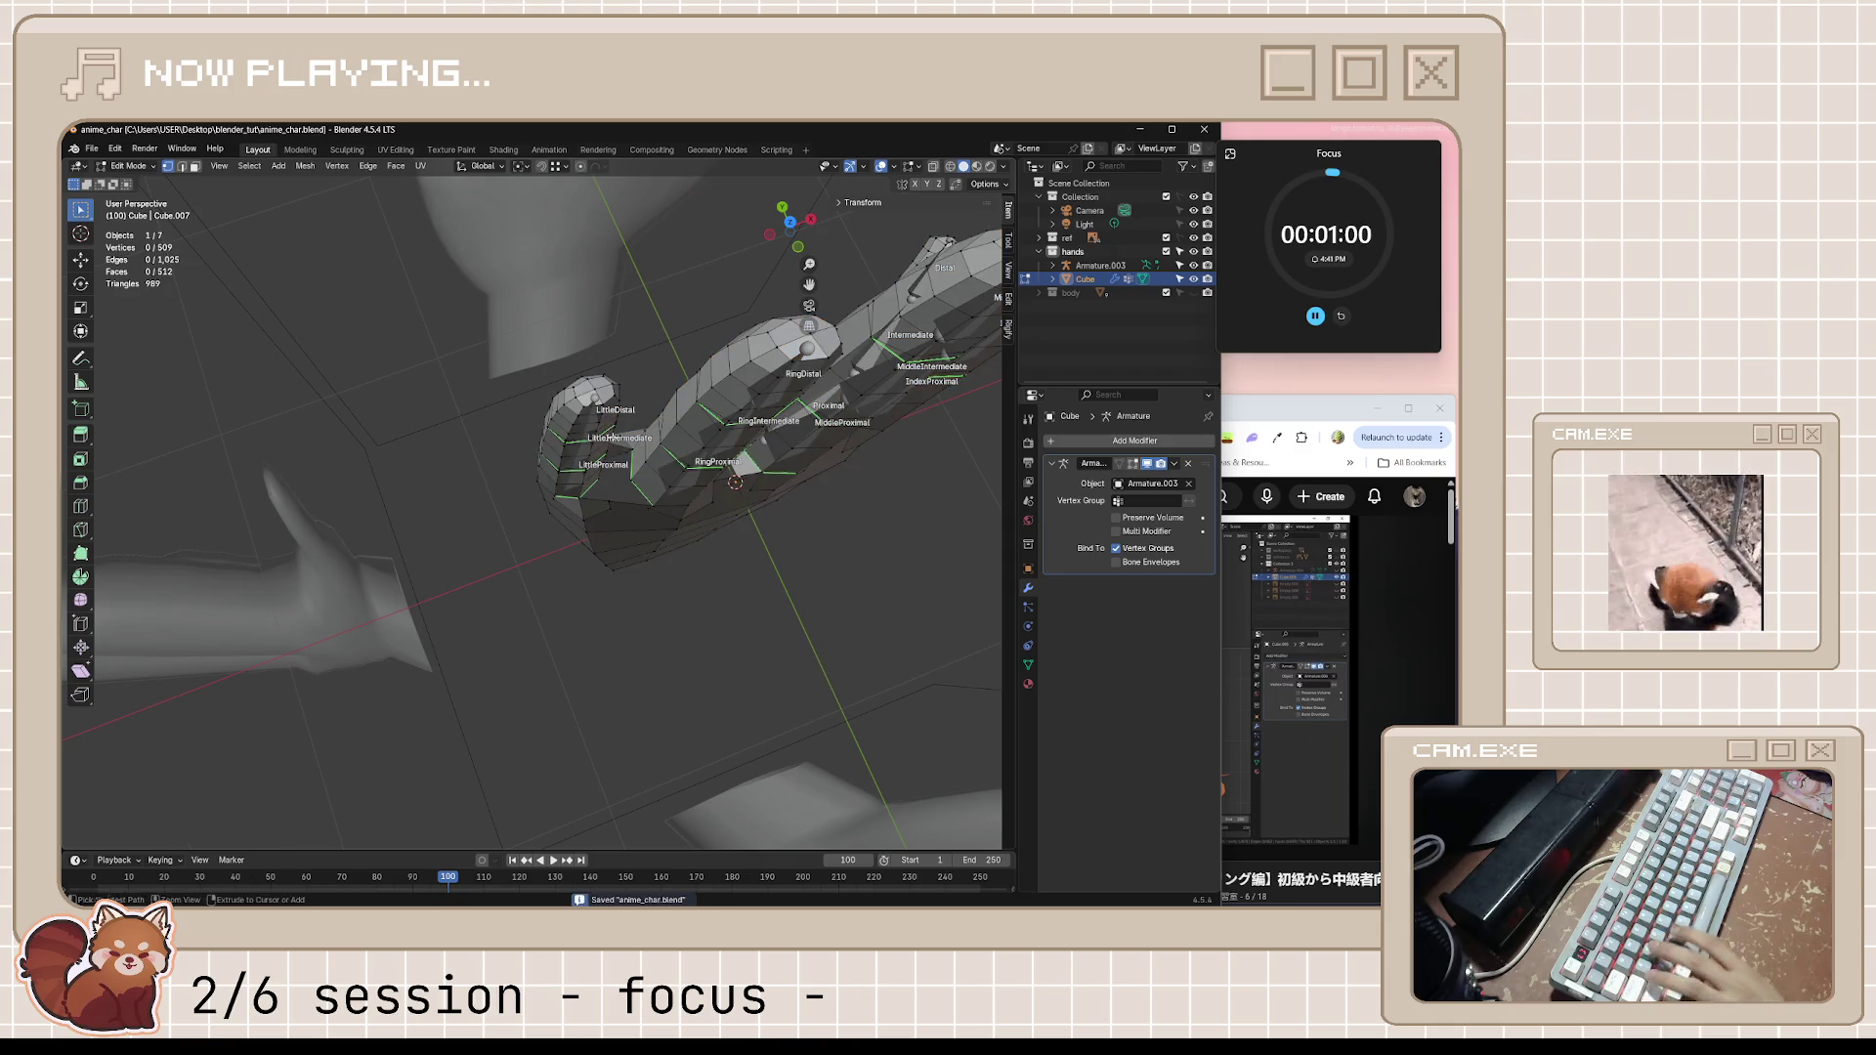
key(alt+Tab)
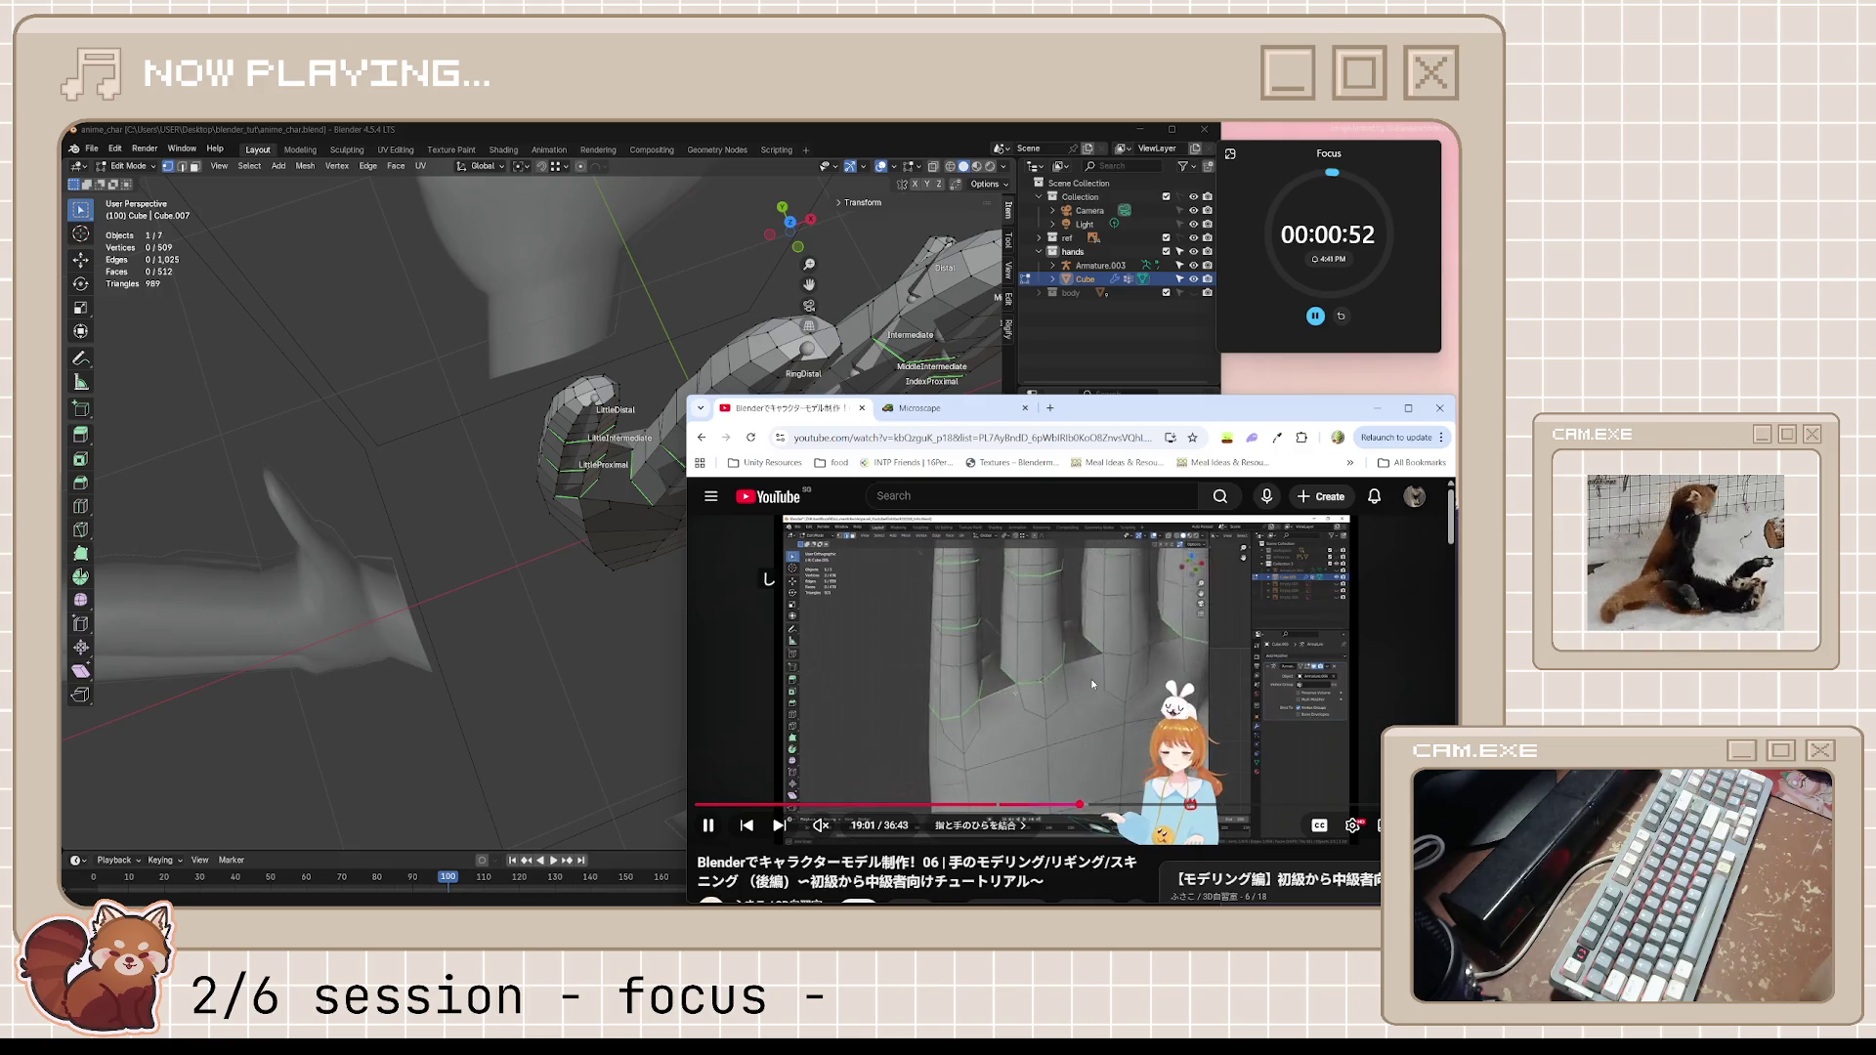
Pause the tutorial at 19:02 and bring the Blender hand model back to the front
click(1091, 677)
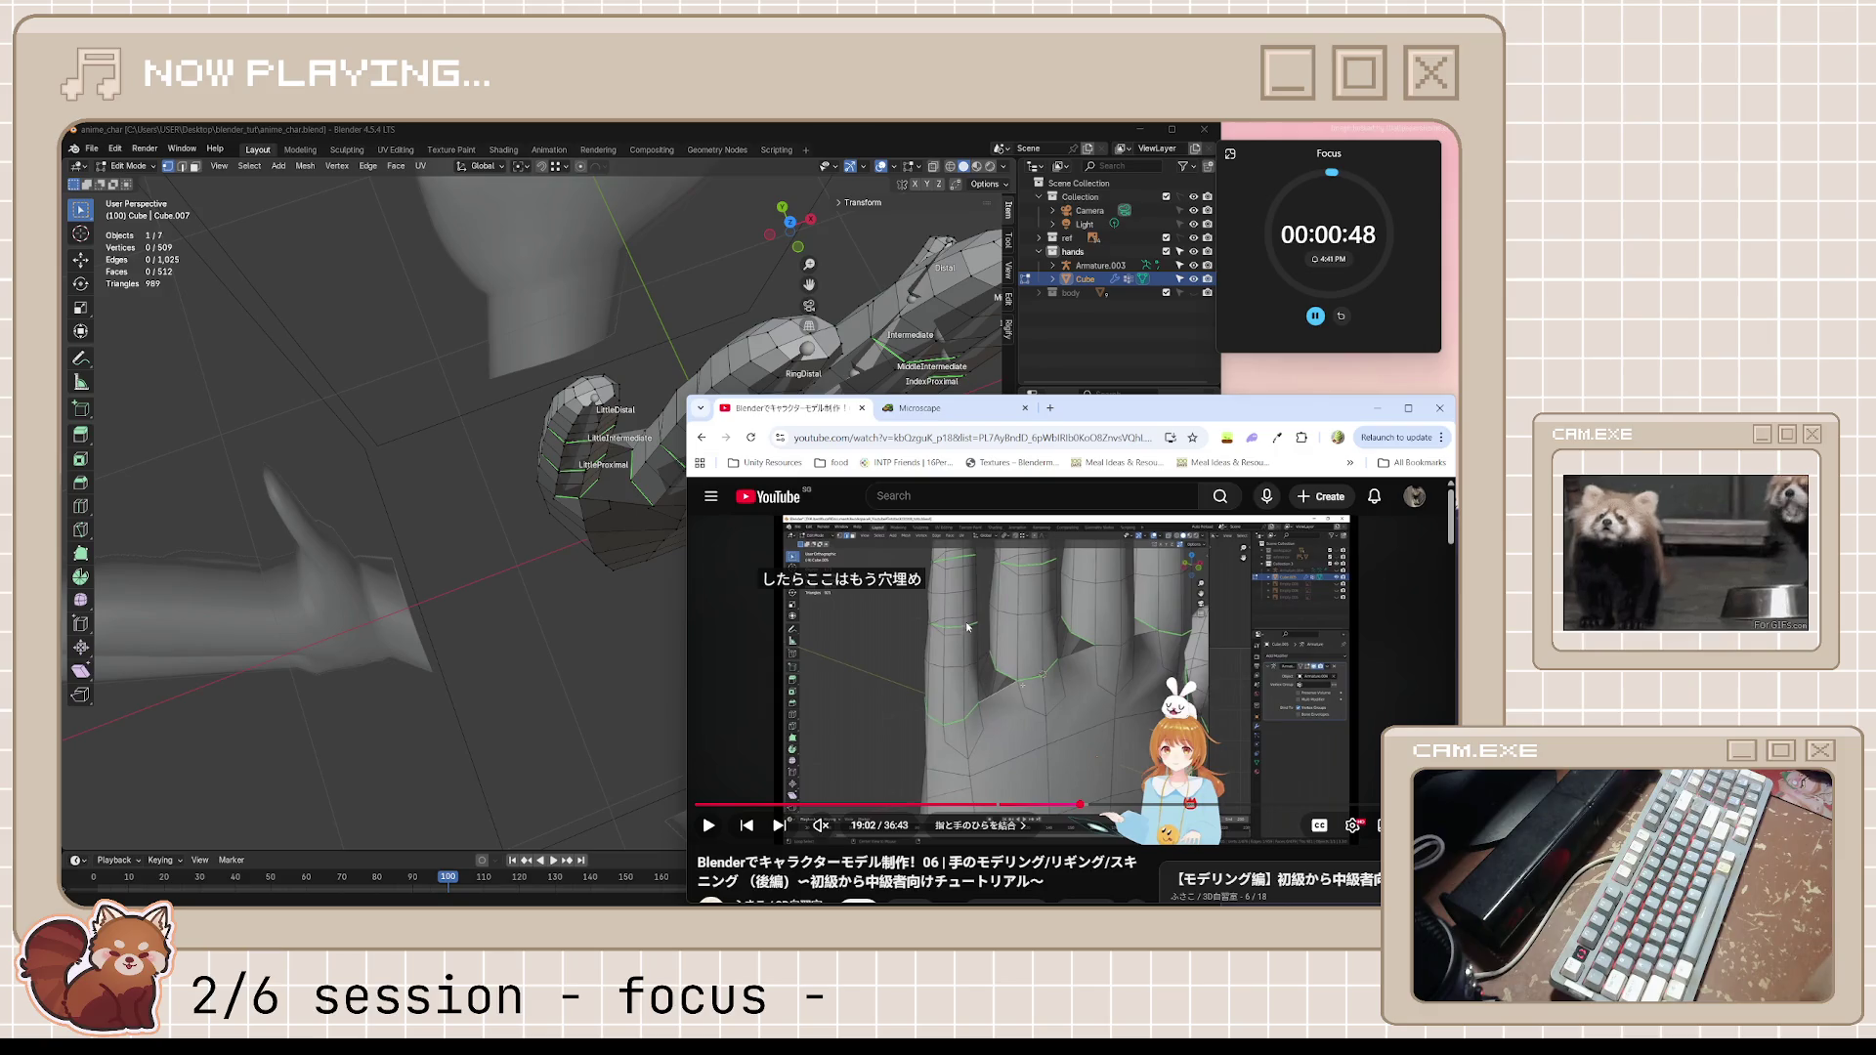
mouse_move(667, 580)
middle_down()
mouse_move(529, 516)
mouse_move(507, 561)
mouse_move(723, 474)
middle_up()
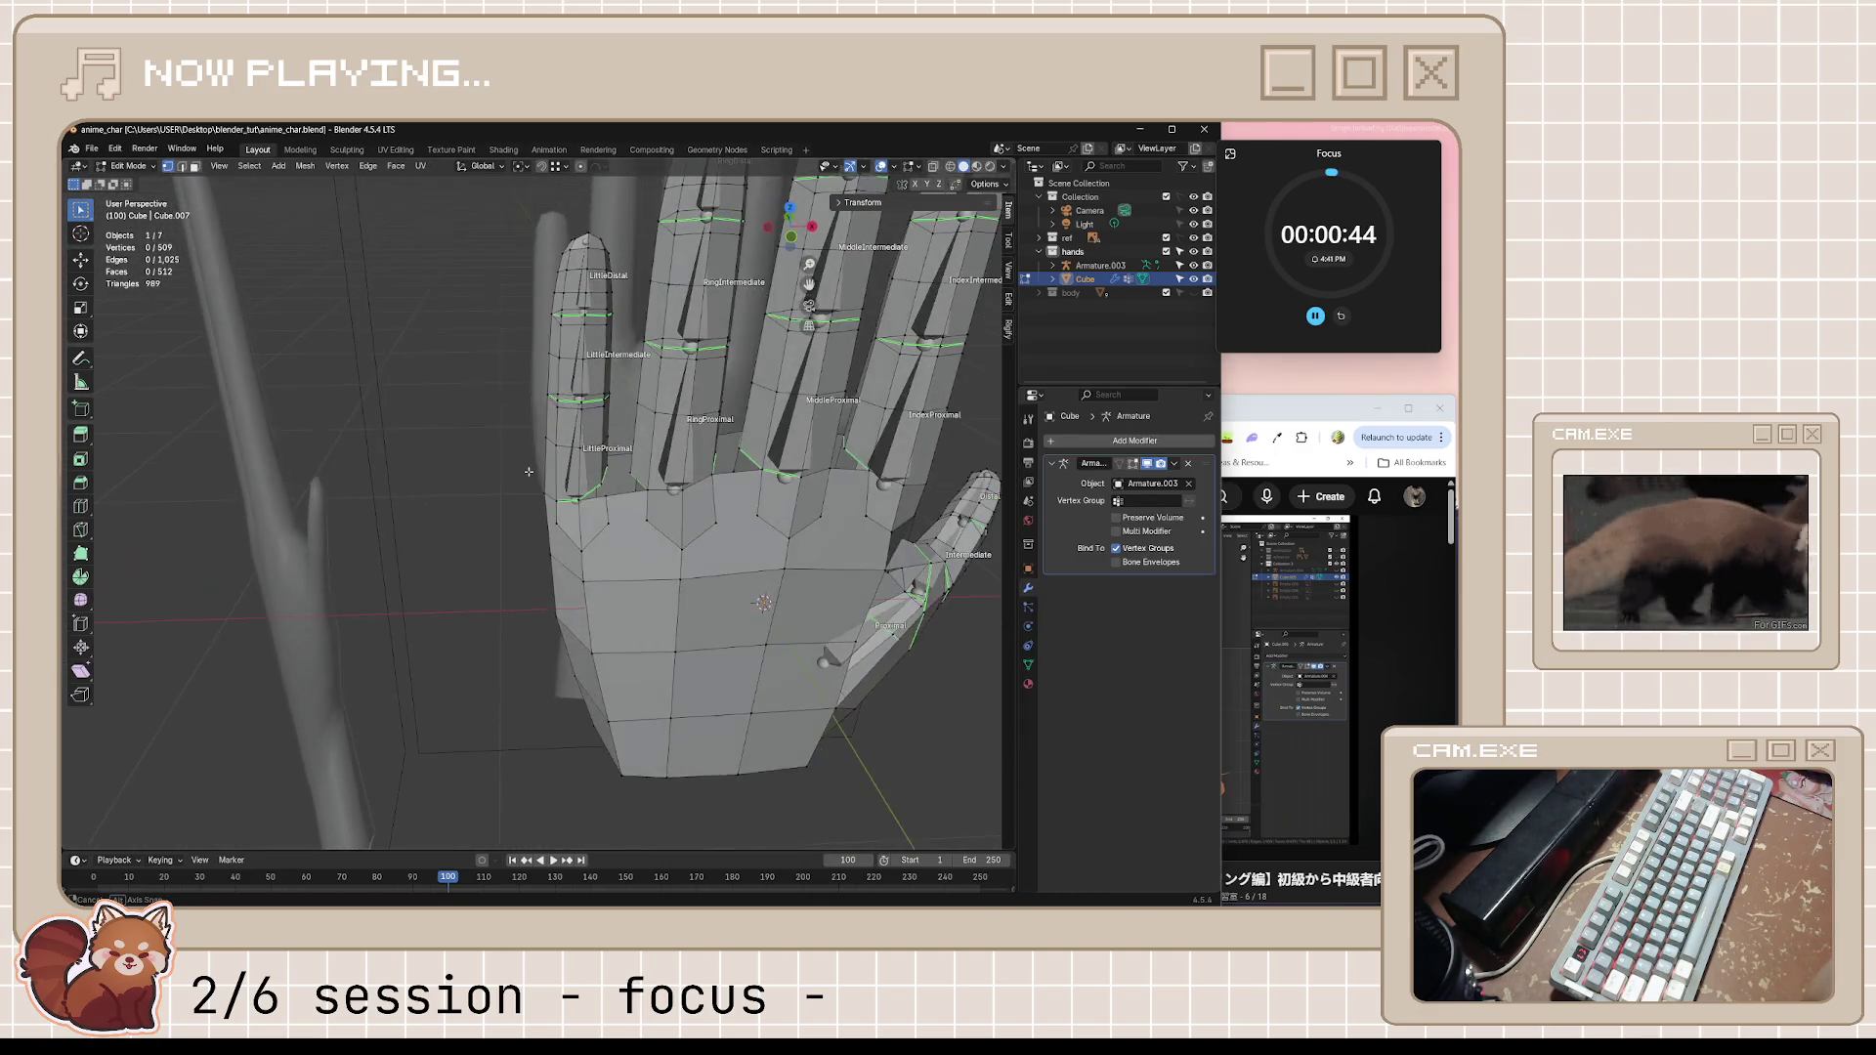
scroll(723, 474, up, 2)
scroll(723, 474, up, 2)
Nudge one vertex at the little finger's base into place, cancelling a trial Y-axis move
click(718, 482)
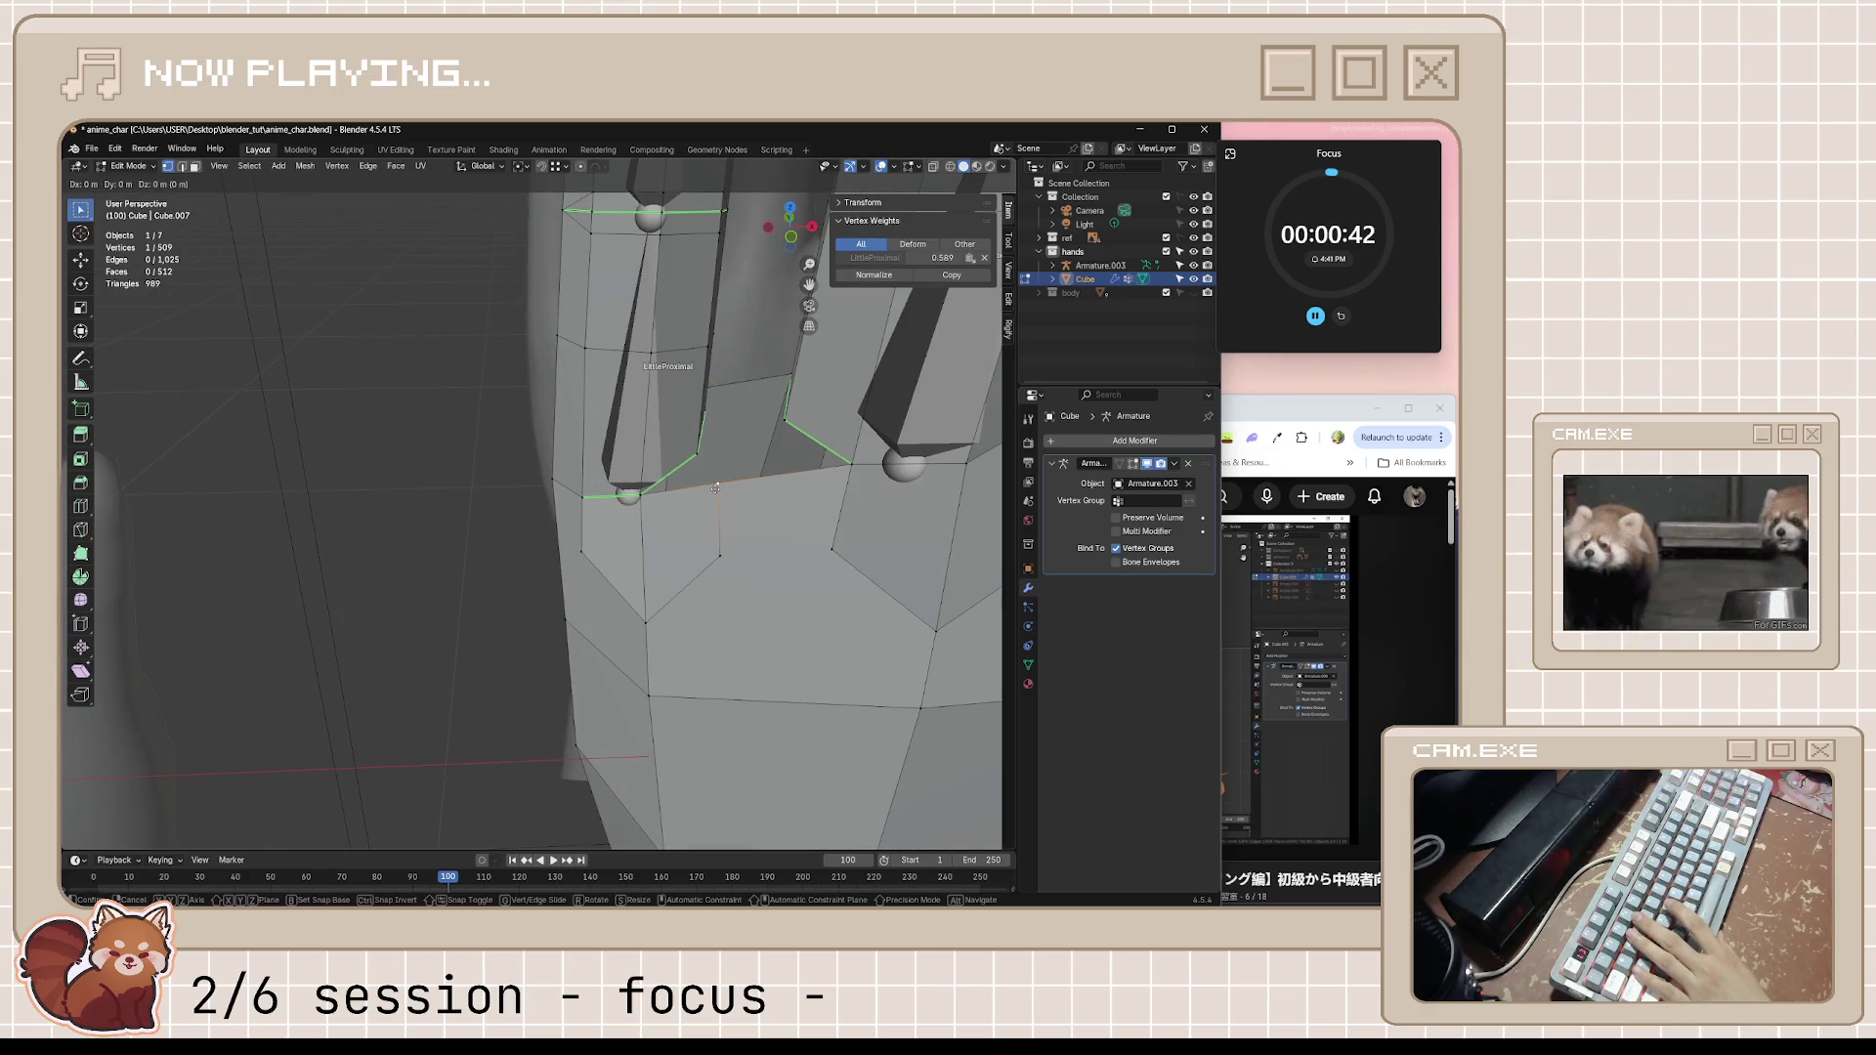
key(g)
click(725, 490)
mouse_move(724, 490)
middle_down()
mouse_move(666, 543)
mouse_move(644, 627)
middle_up()
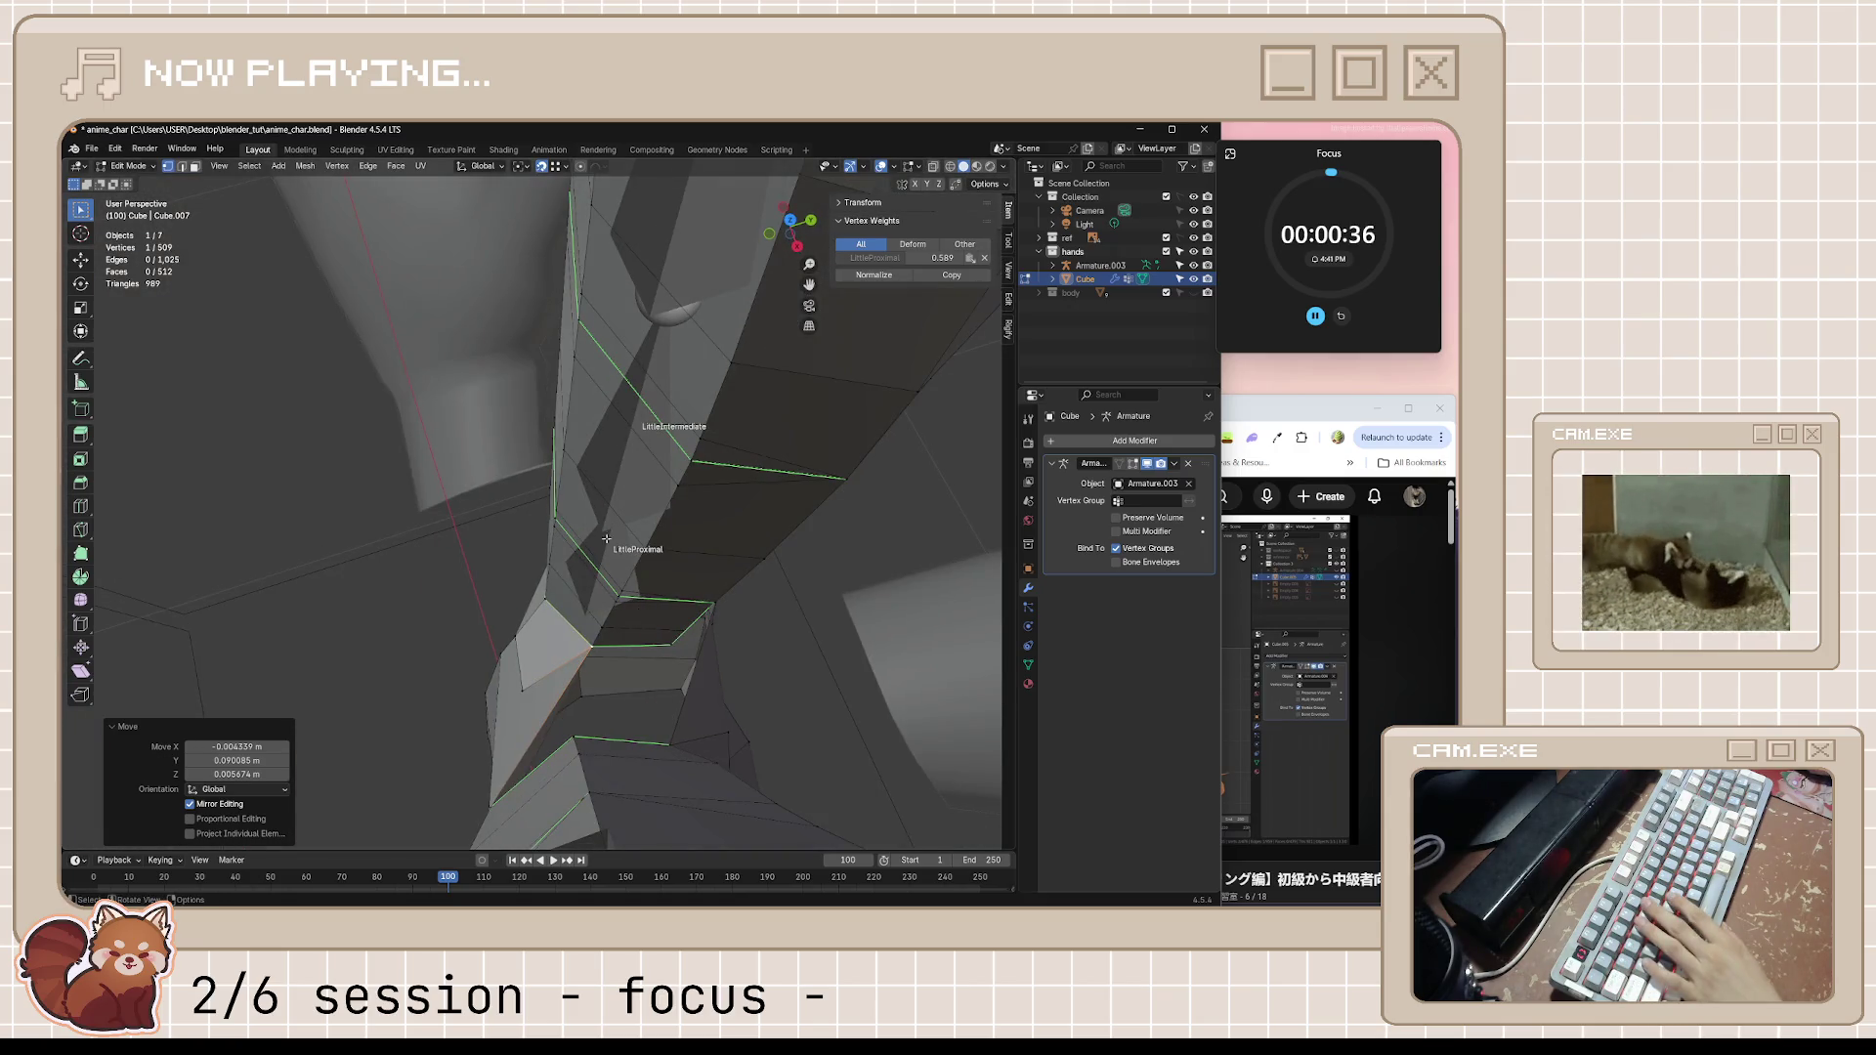
middle_drag(551, 166, 681, 629)
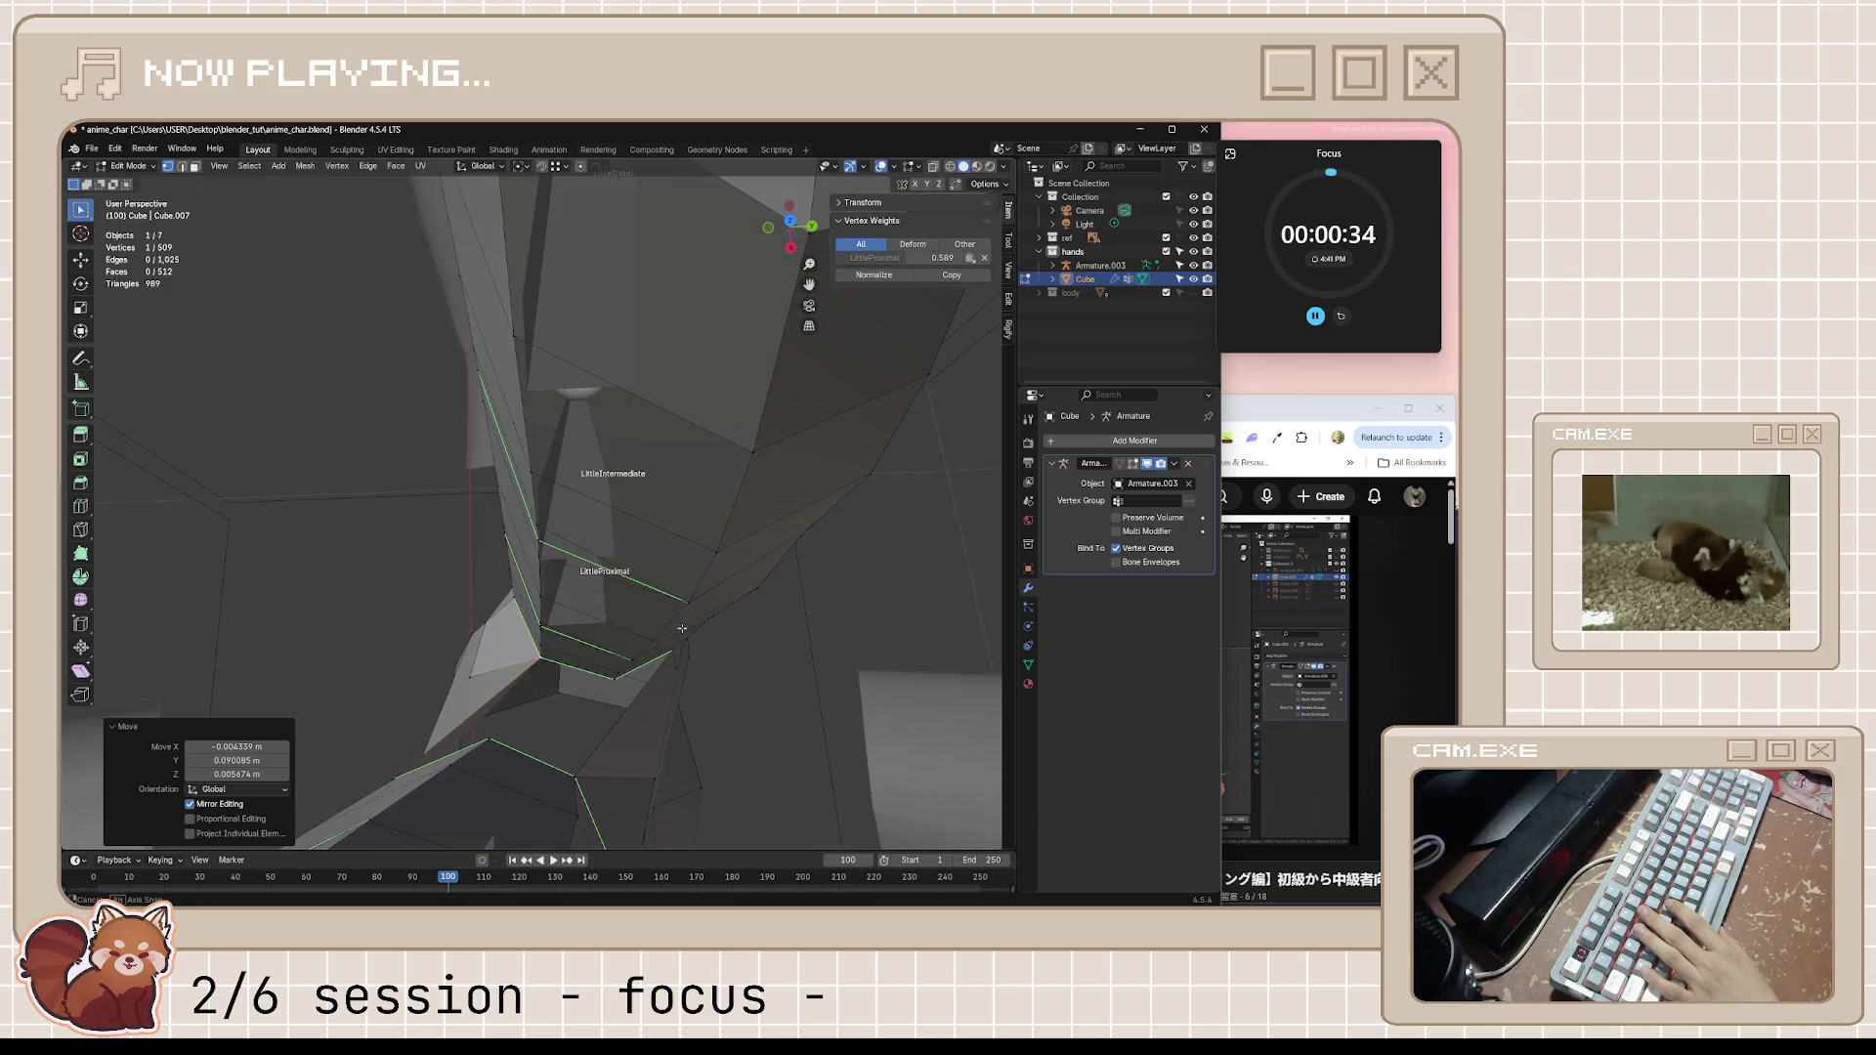
key(g)
key(y)
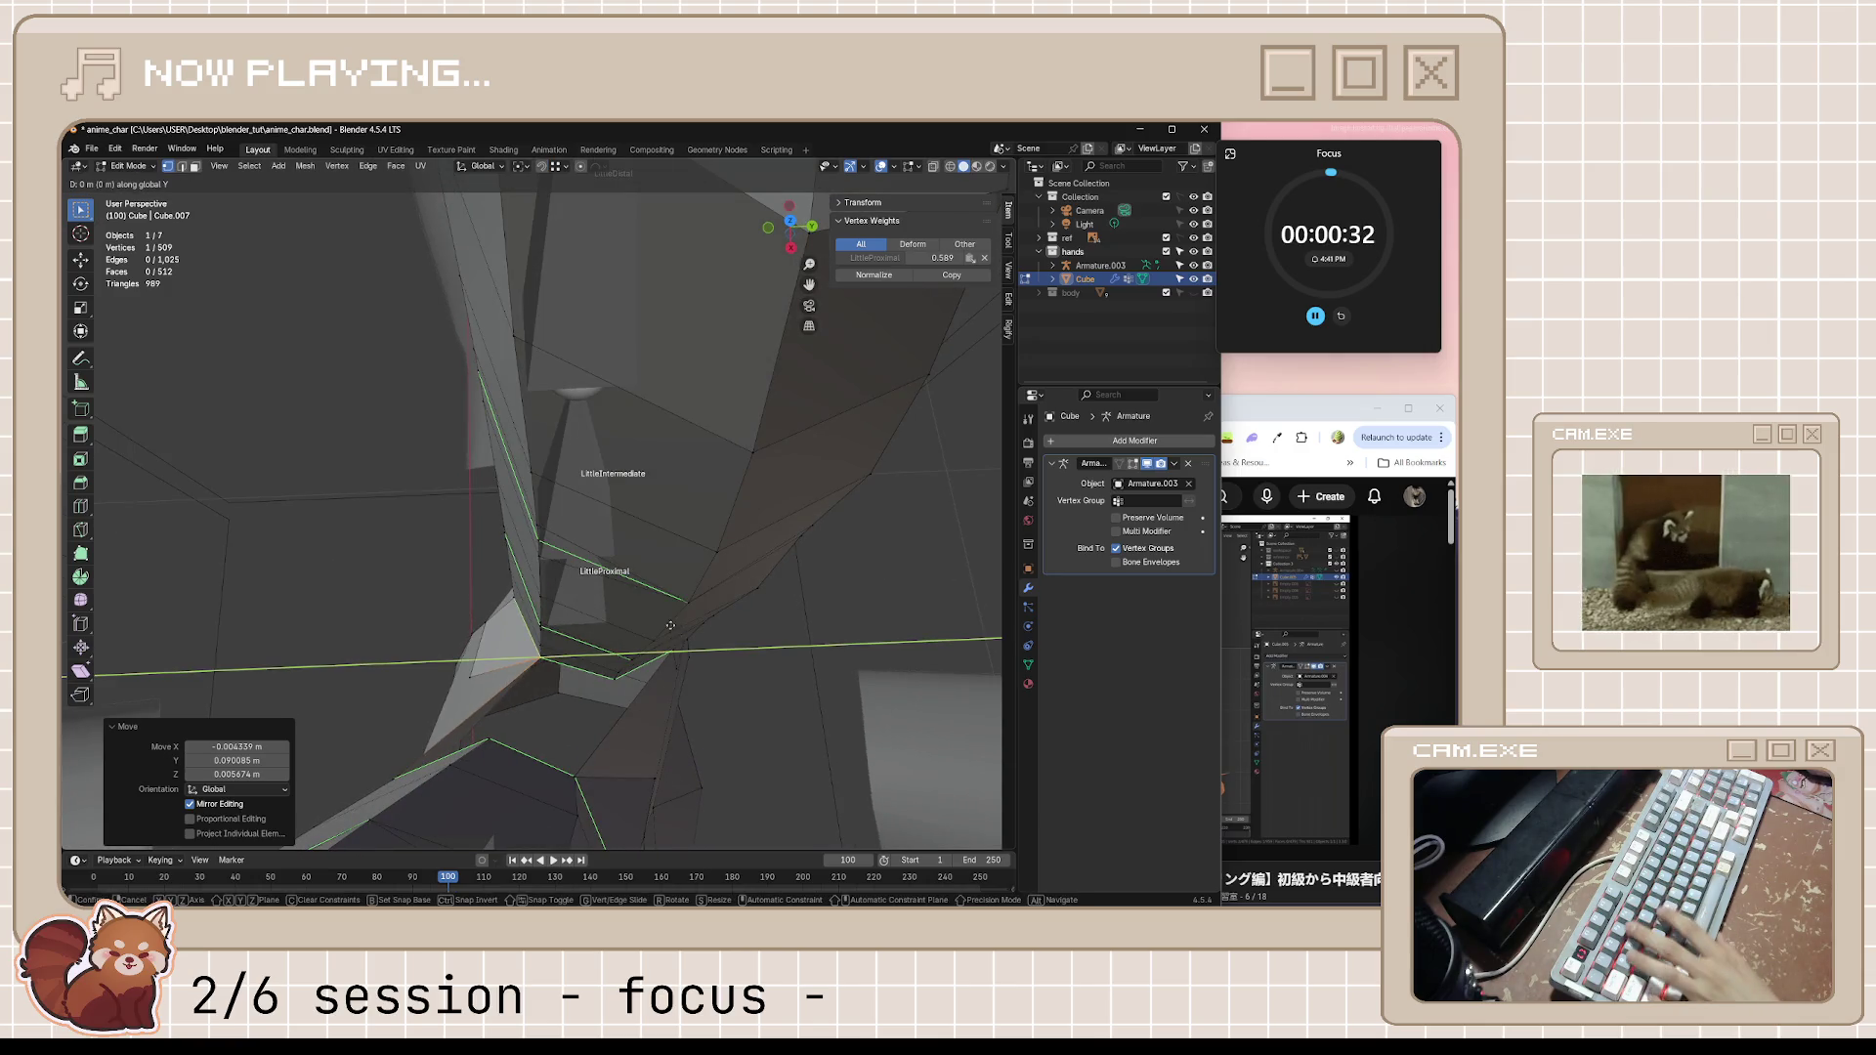
right_click(535, 628)
mouse_move(535, 629)
middle_down()
mouse_move(675, 626)
mouse_move(1020, 223)
middle_up()
Merge the whole hand mesh's overlapping vertices By Distance to absorb the stray vertex
key(alt+a)
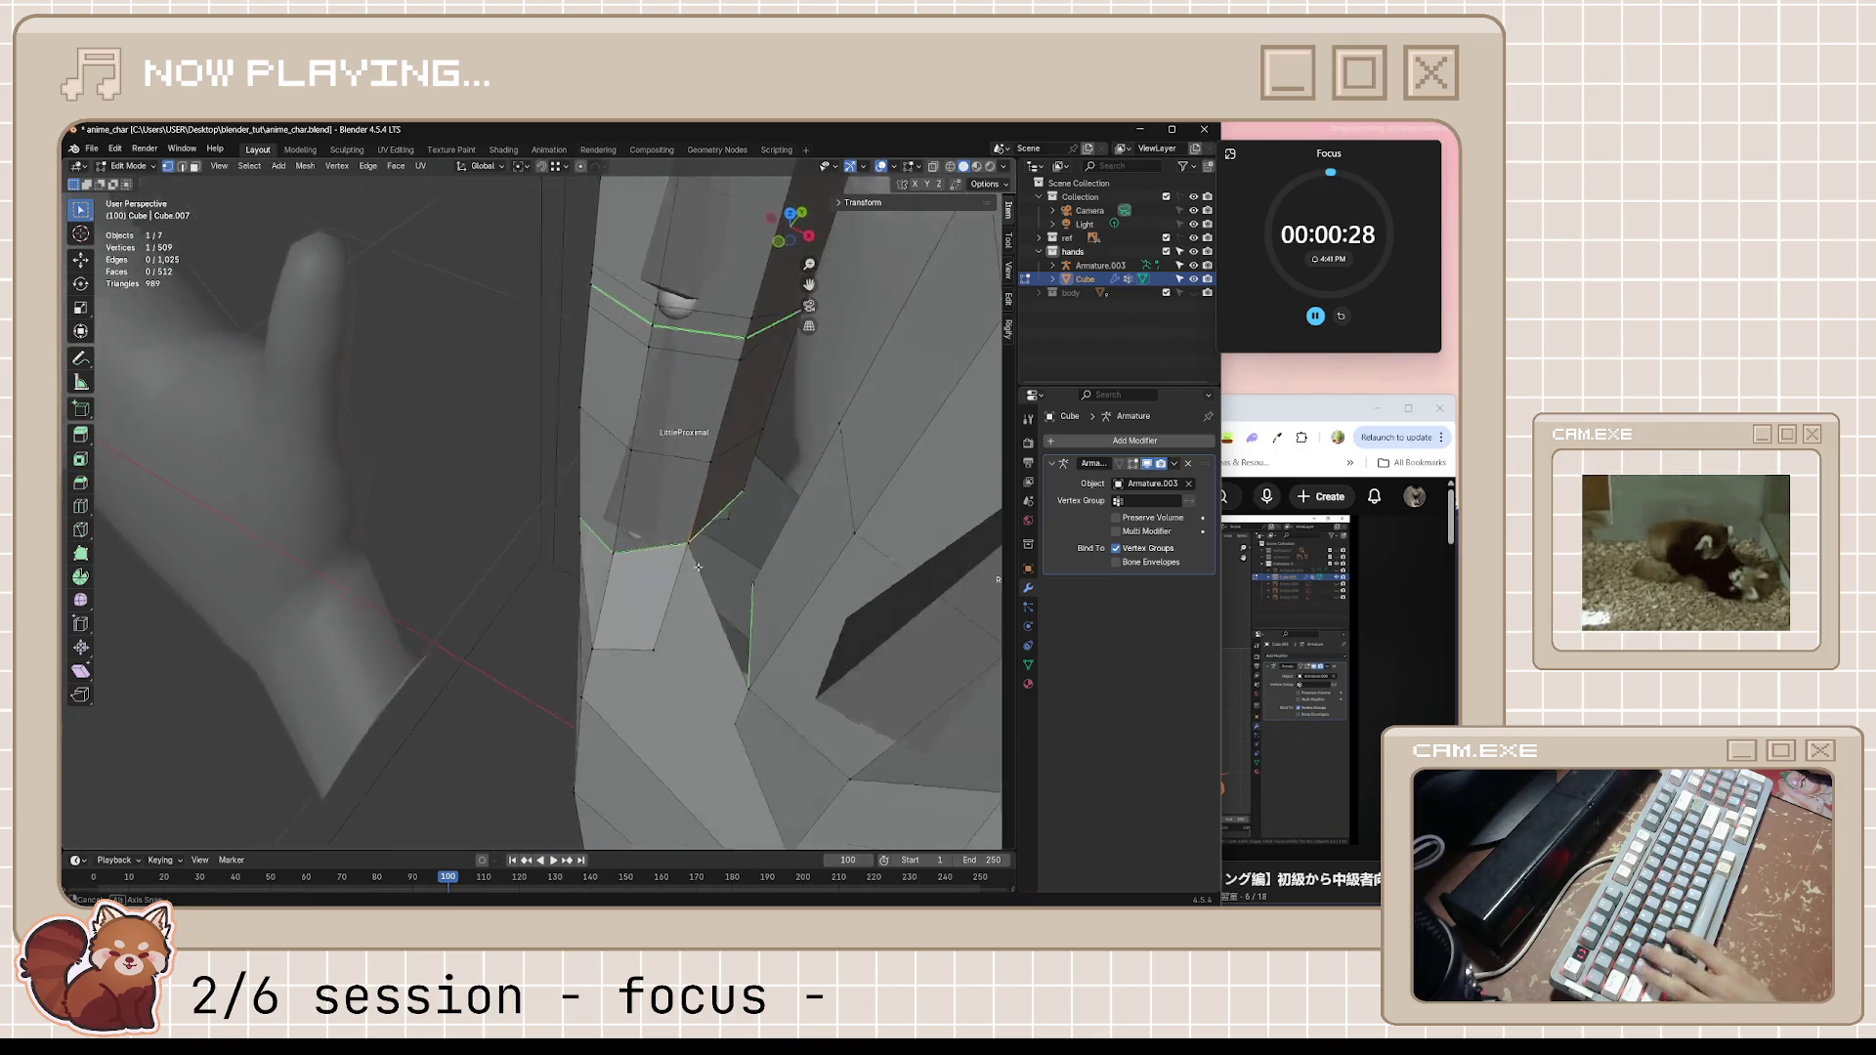
key(a)
key(m)
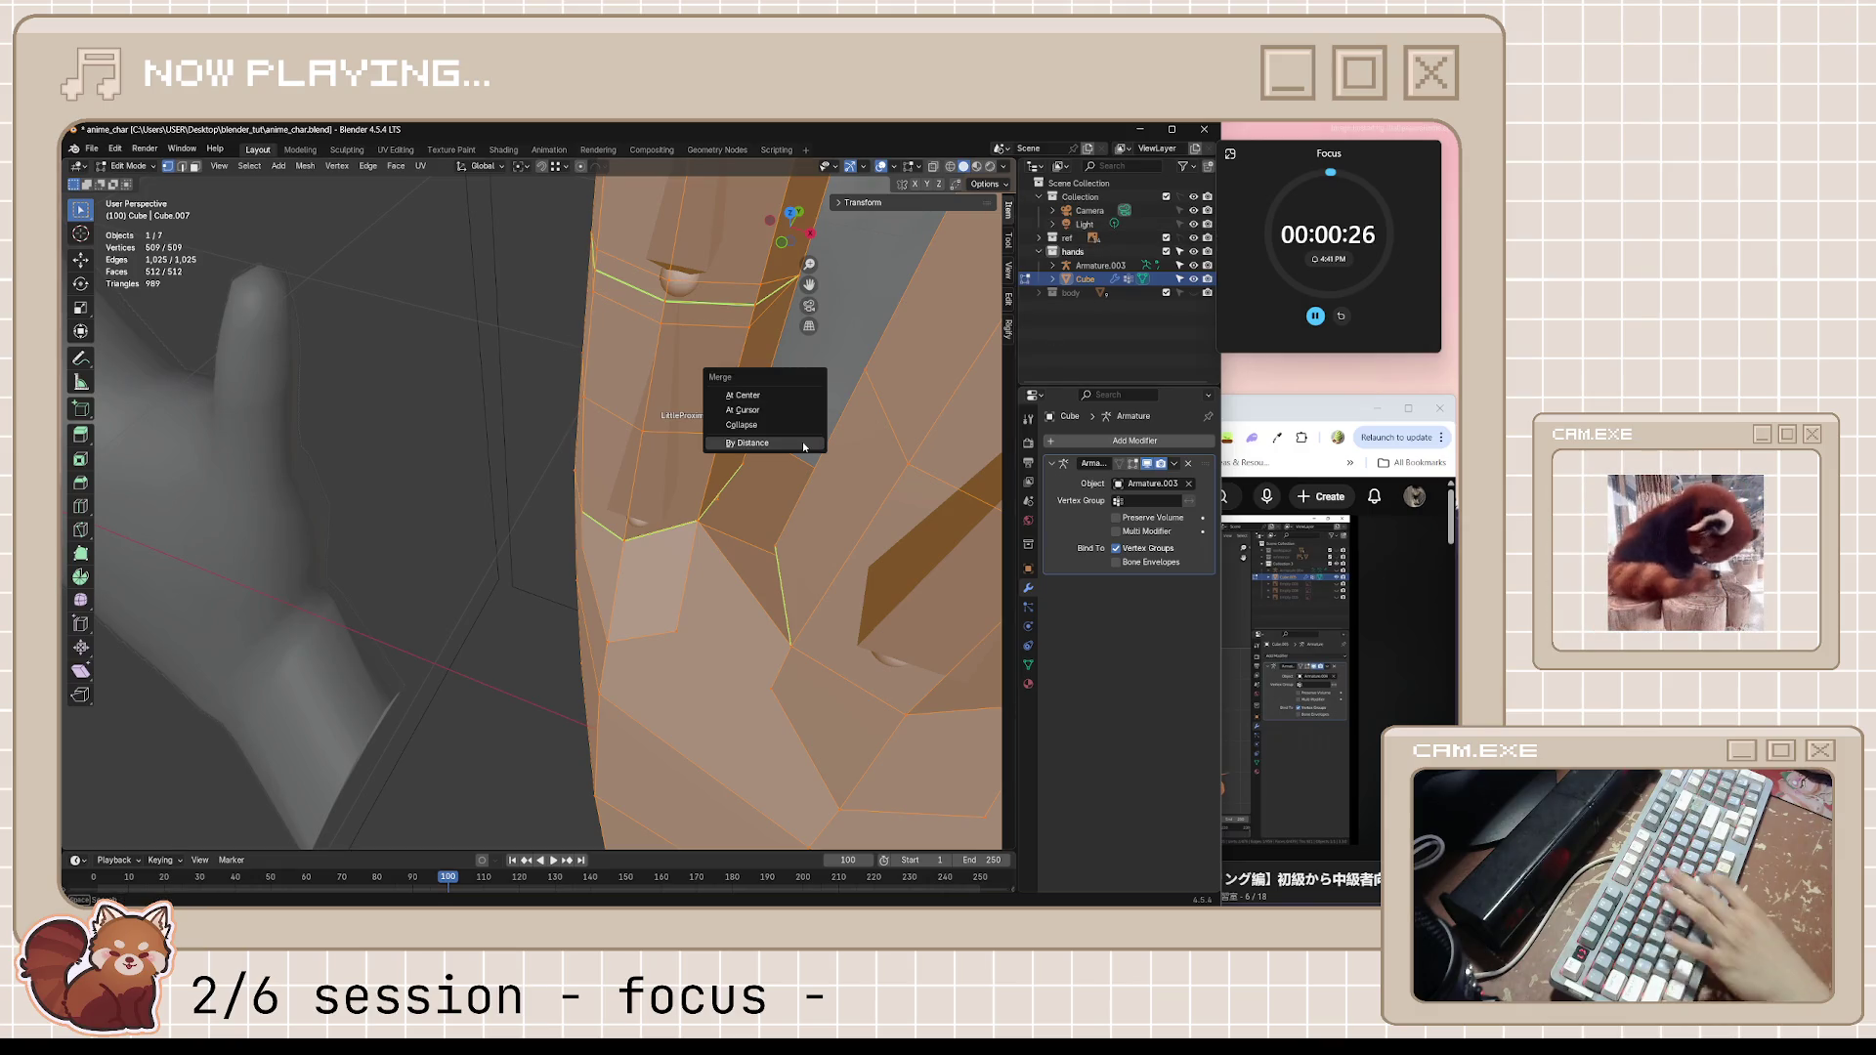
click(804, 451)
key(alt+a)
mouse_move(804, 463)
middle_down()
mouse_move(657, 570)
mouse_move(675, 616)
middle_up()
key(a)
key(alt+a)
Pull two finger-base vertices along the Y axis, then save the blend file
click(670, 616)
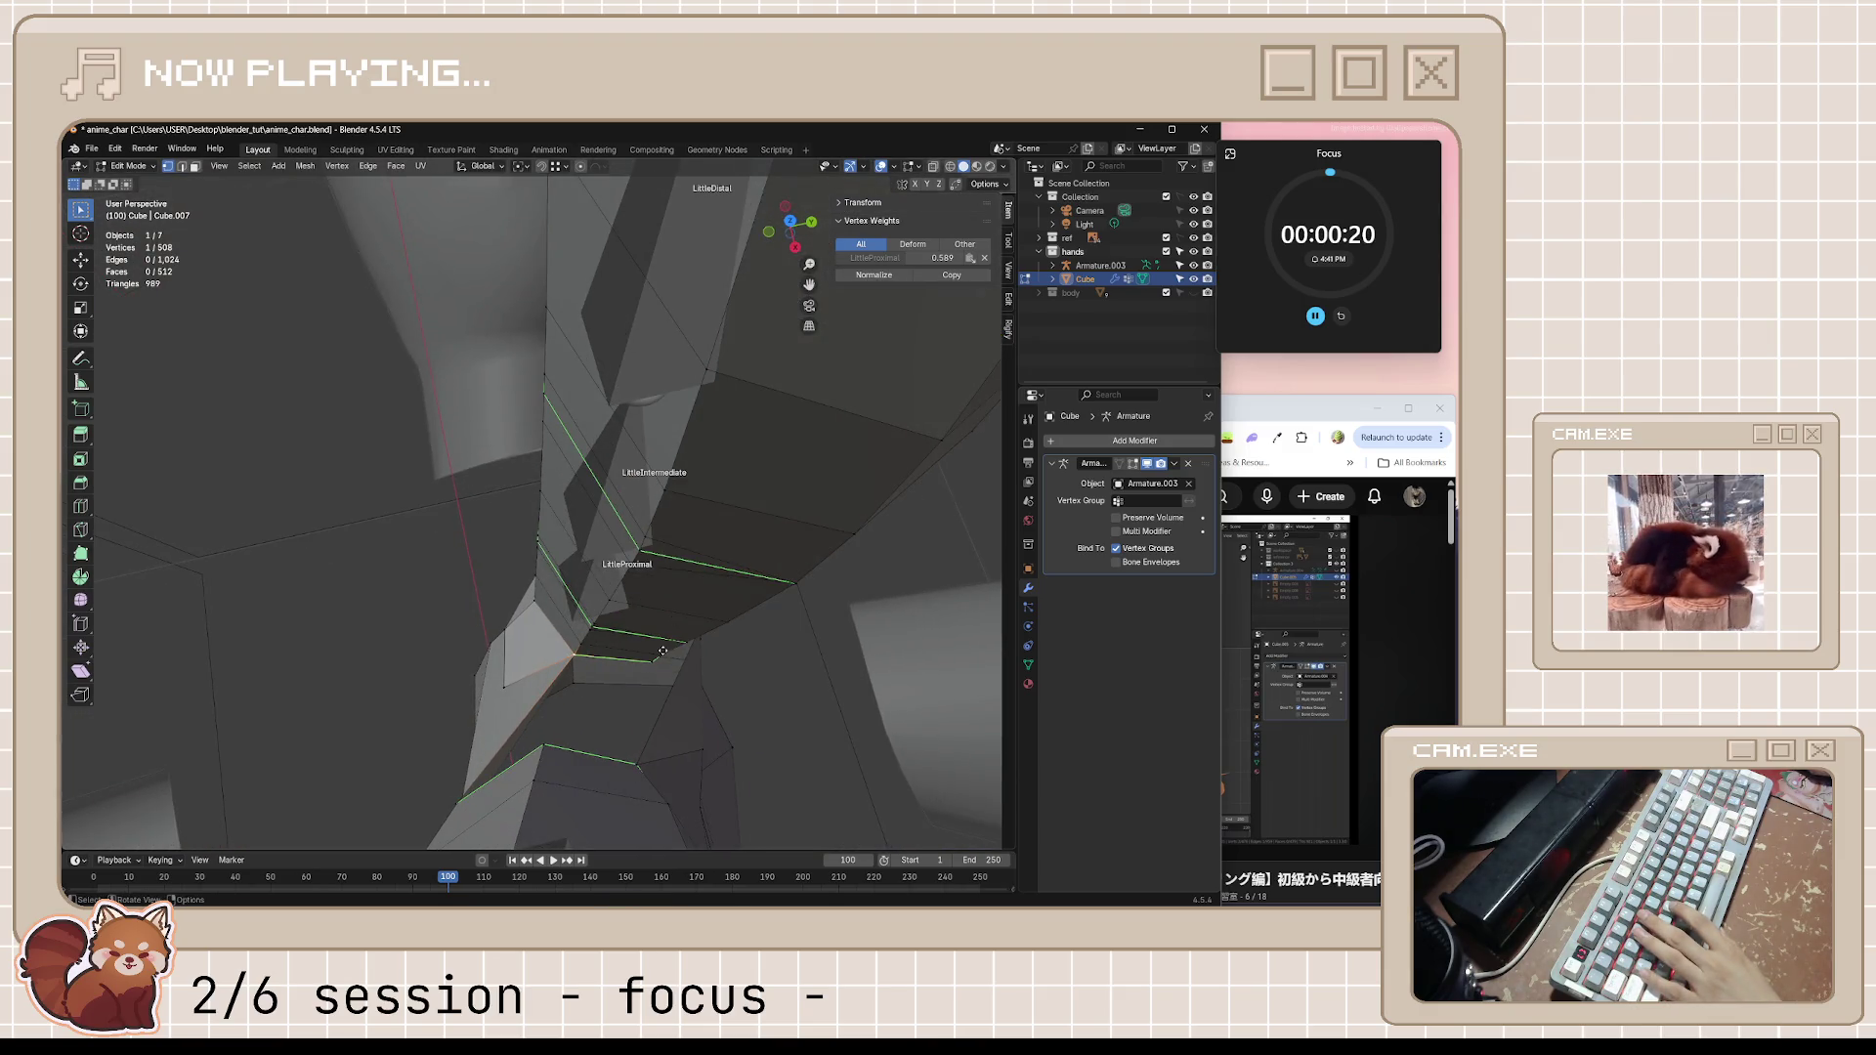
key(g)
key(y)
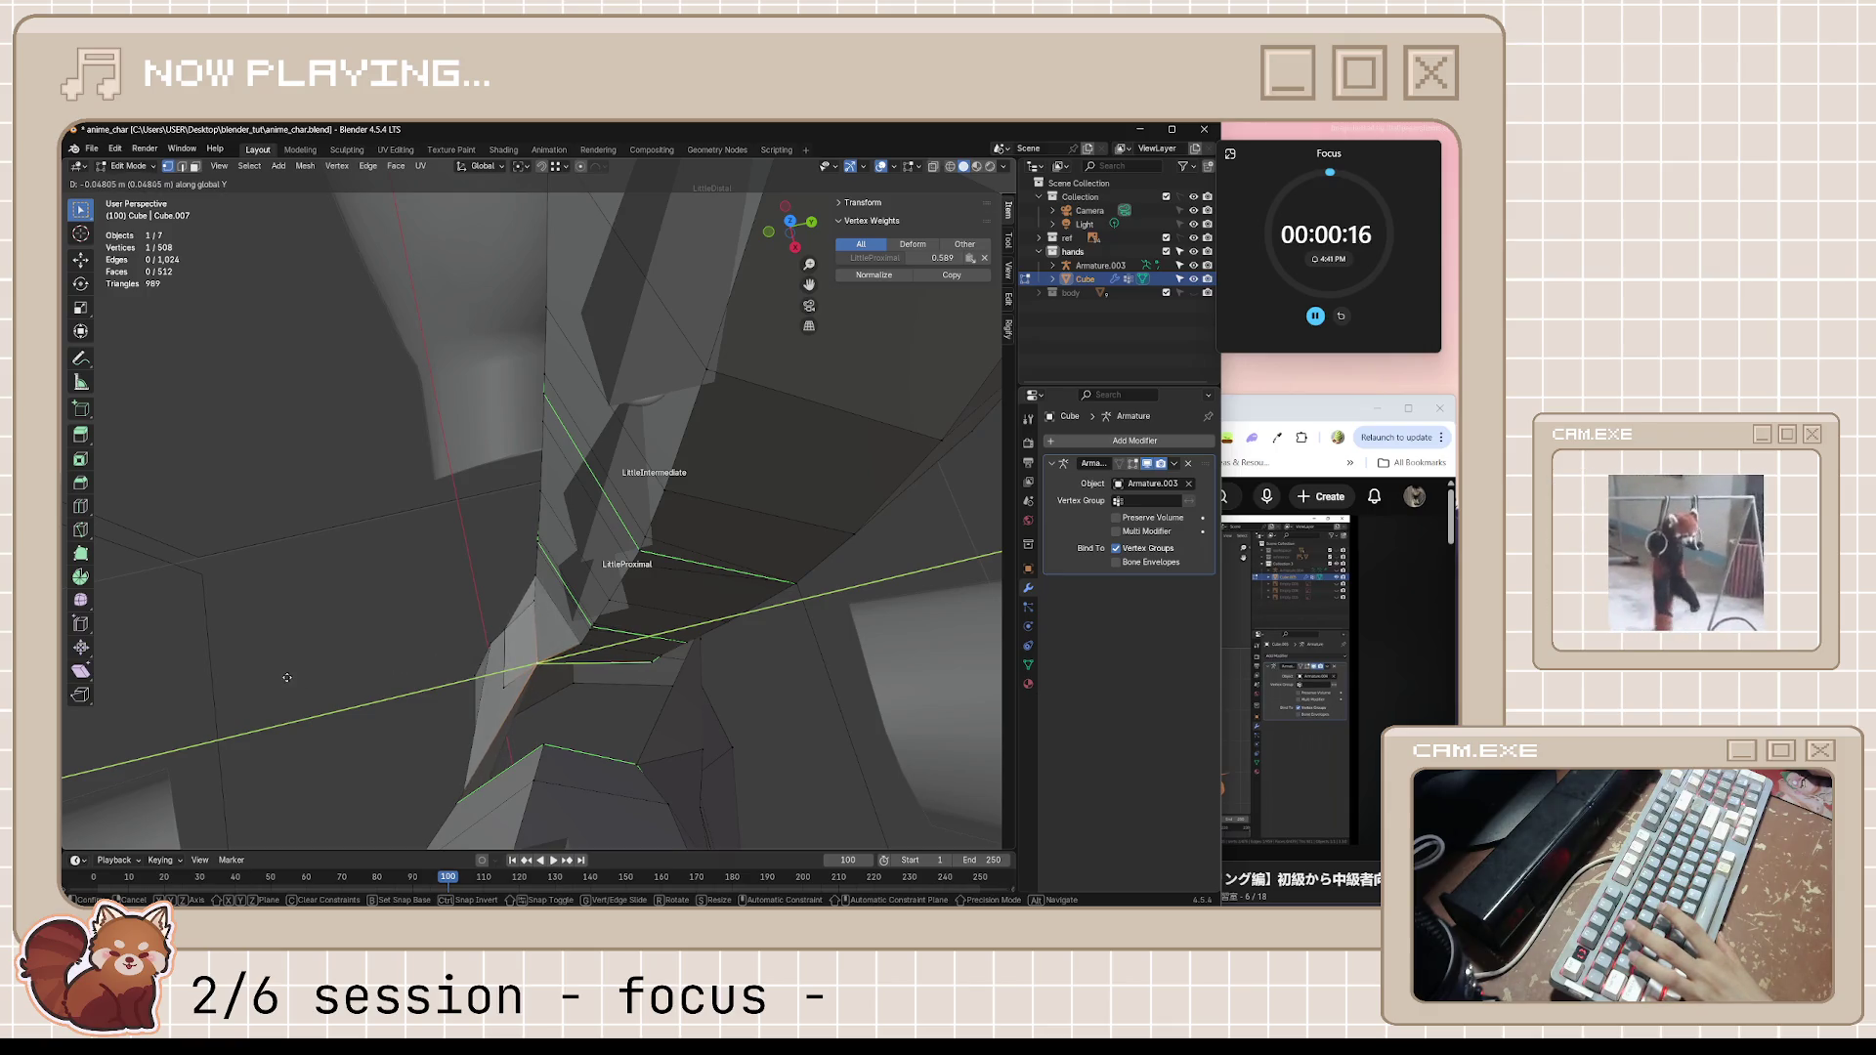
click(327, 675)
mouse_move(328, 676)
middle_down()
mouse_move(478, 632)
mouse_move(614, 715)
mouse_move(531, 643)
middle_up()
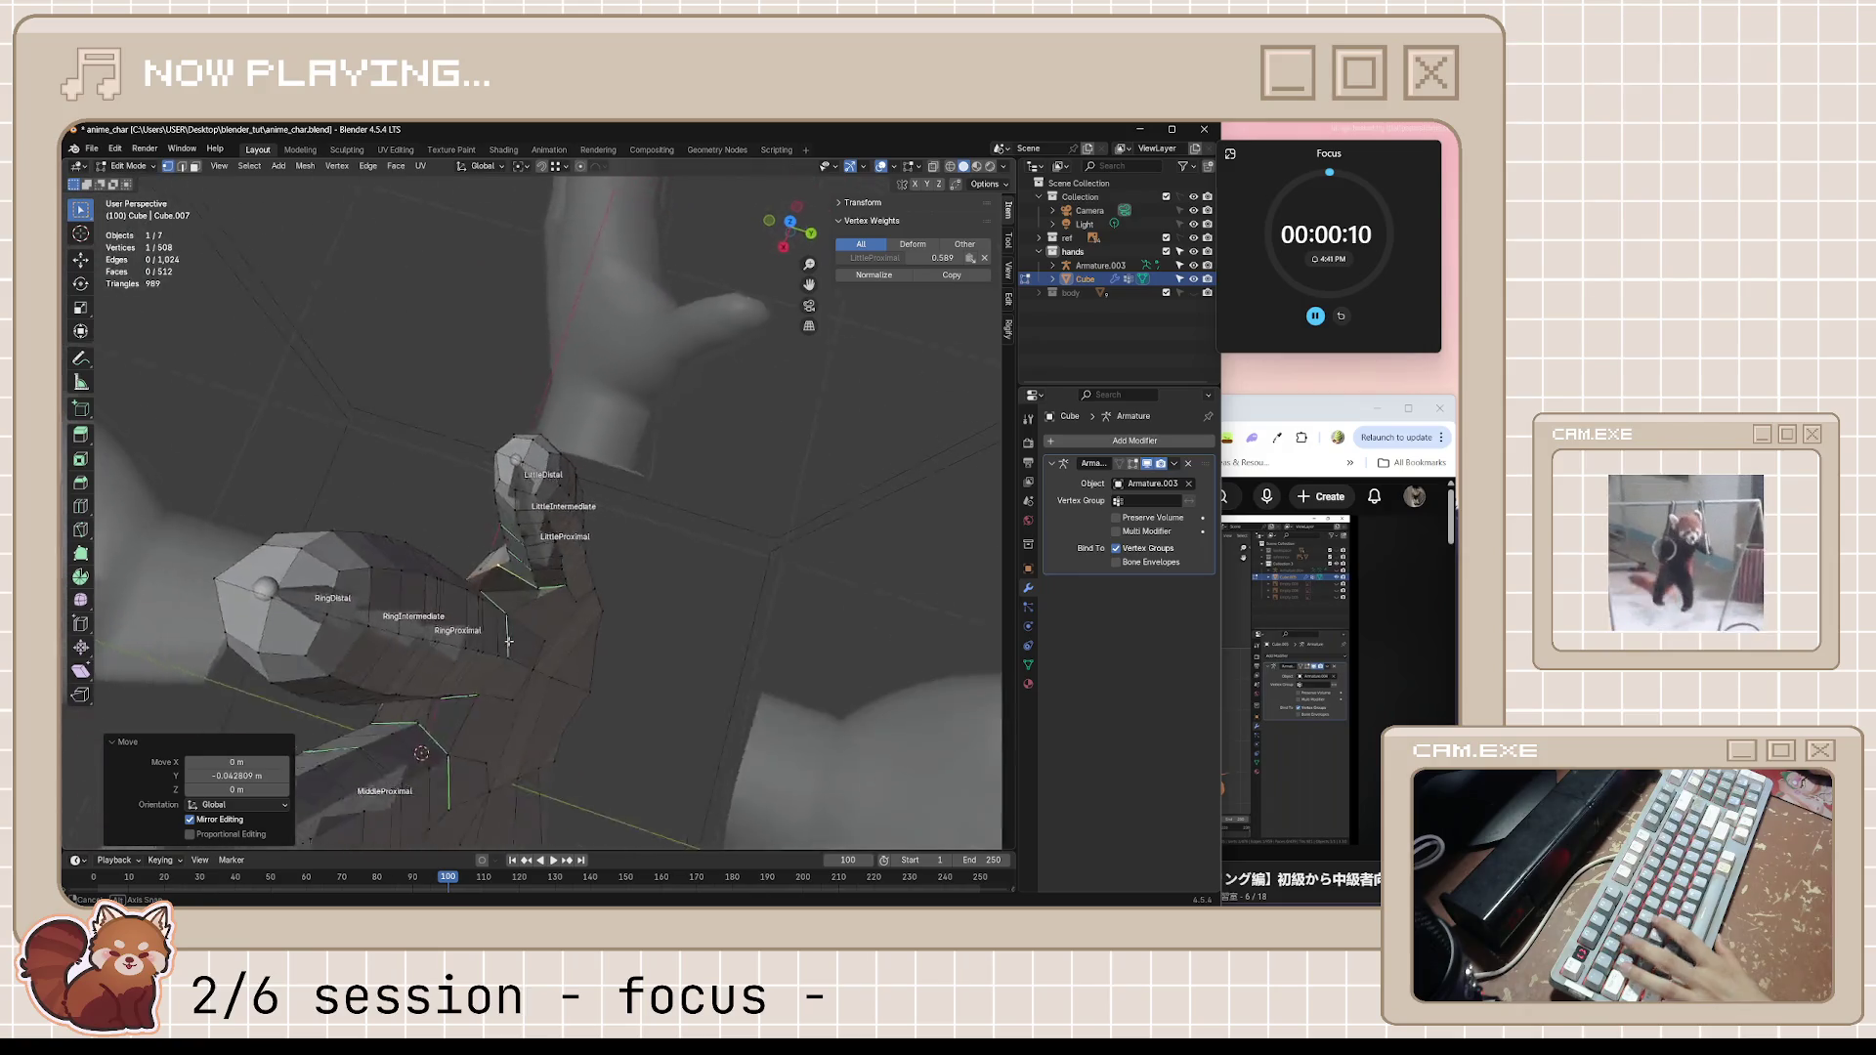
key(ctrl+s)
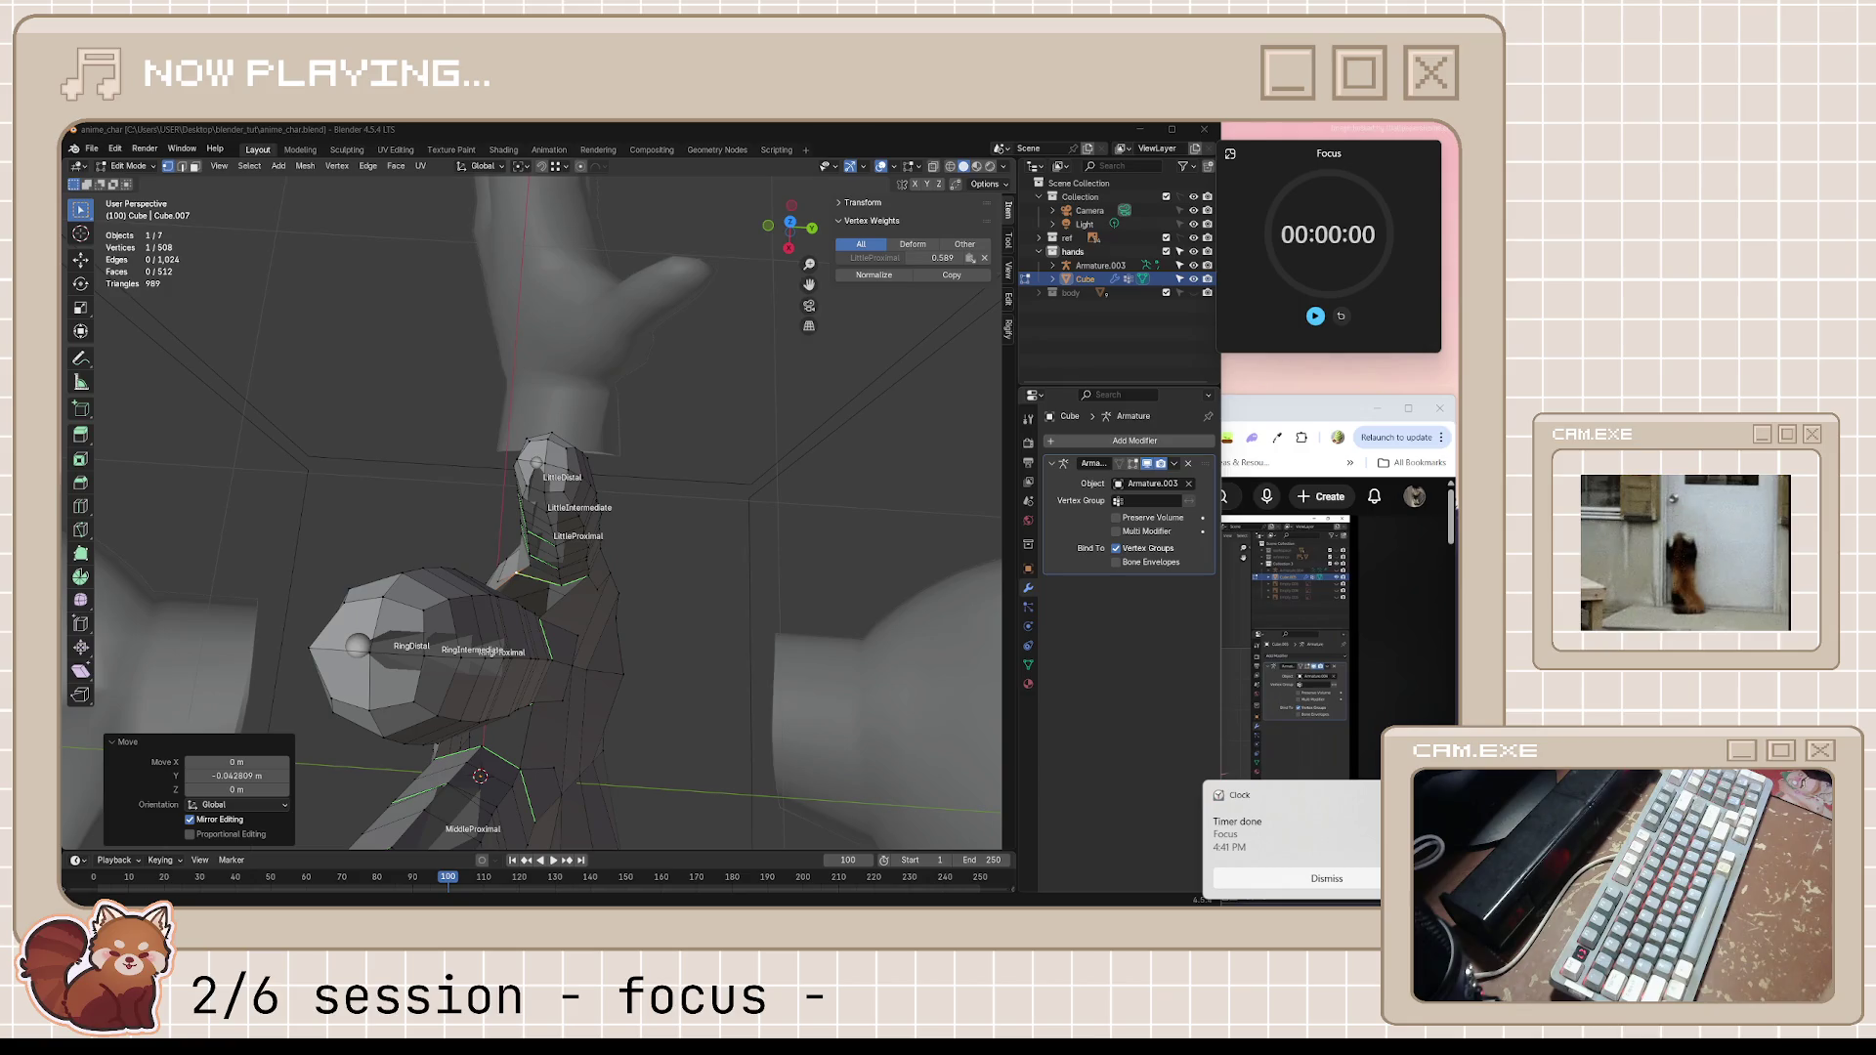
click(1327, 878)
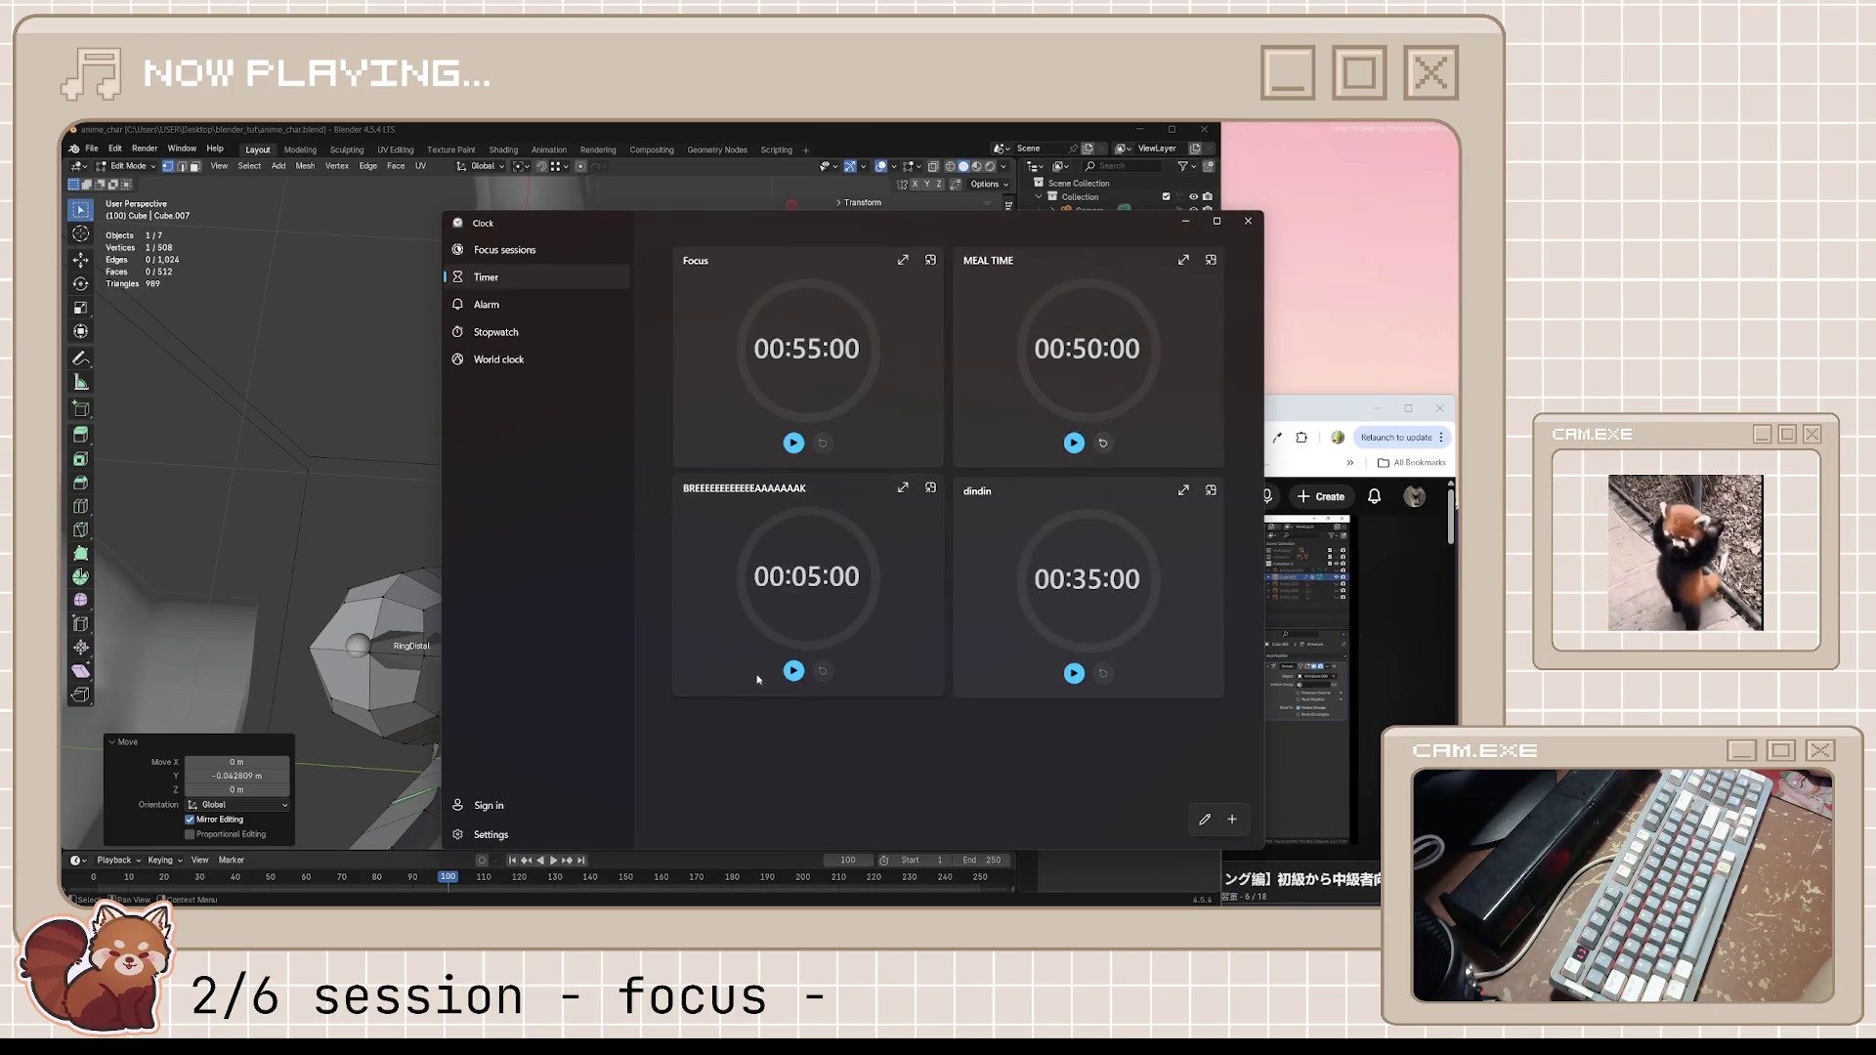
Run the 5-minute break timer as a compact overlay and bring the Microscape tab up maximized
click(793, 671)
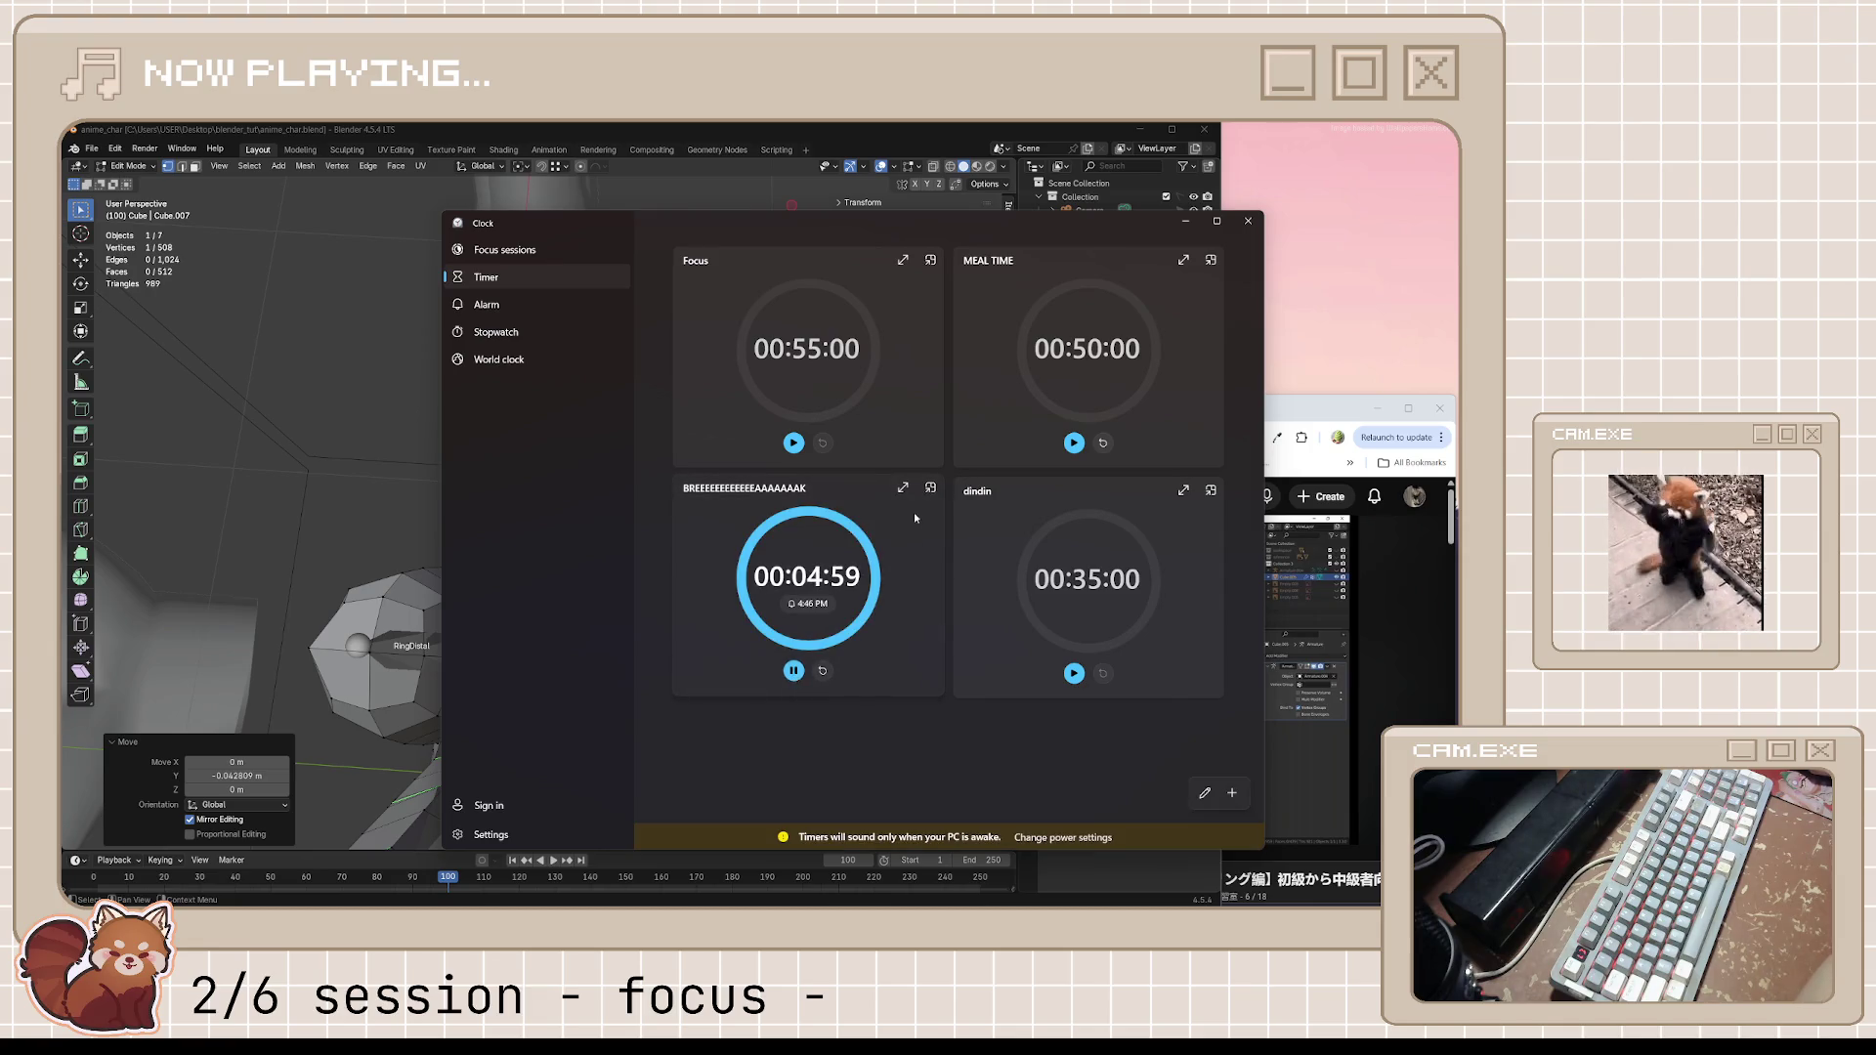
click(930, 489)
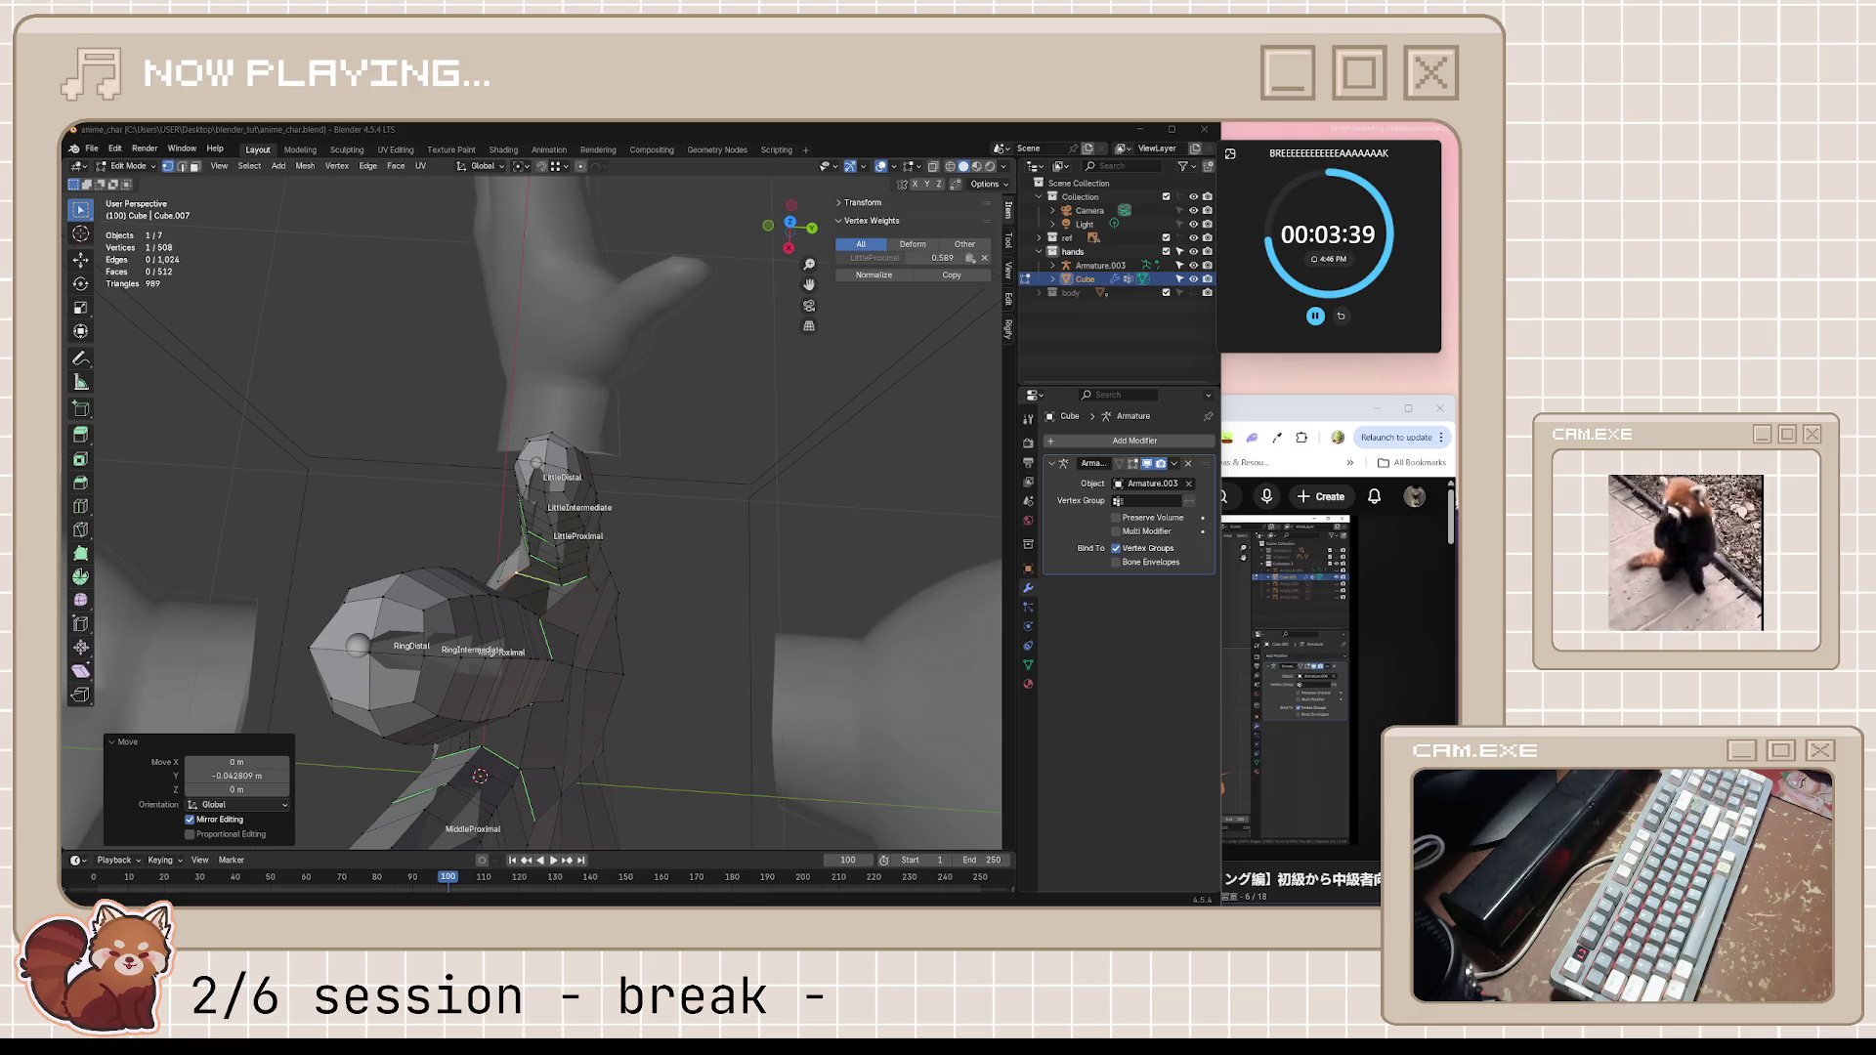
click(1319, 440)
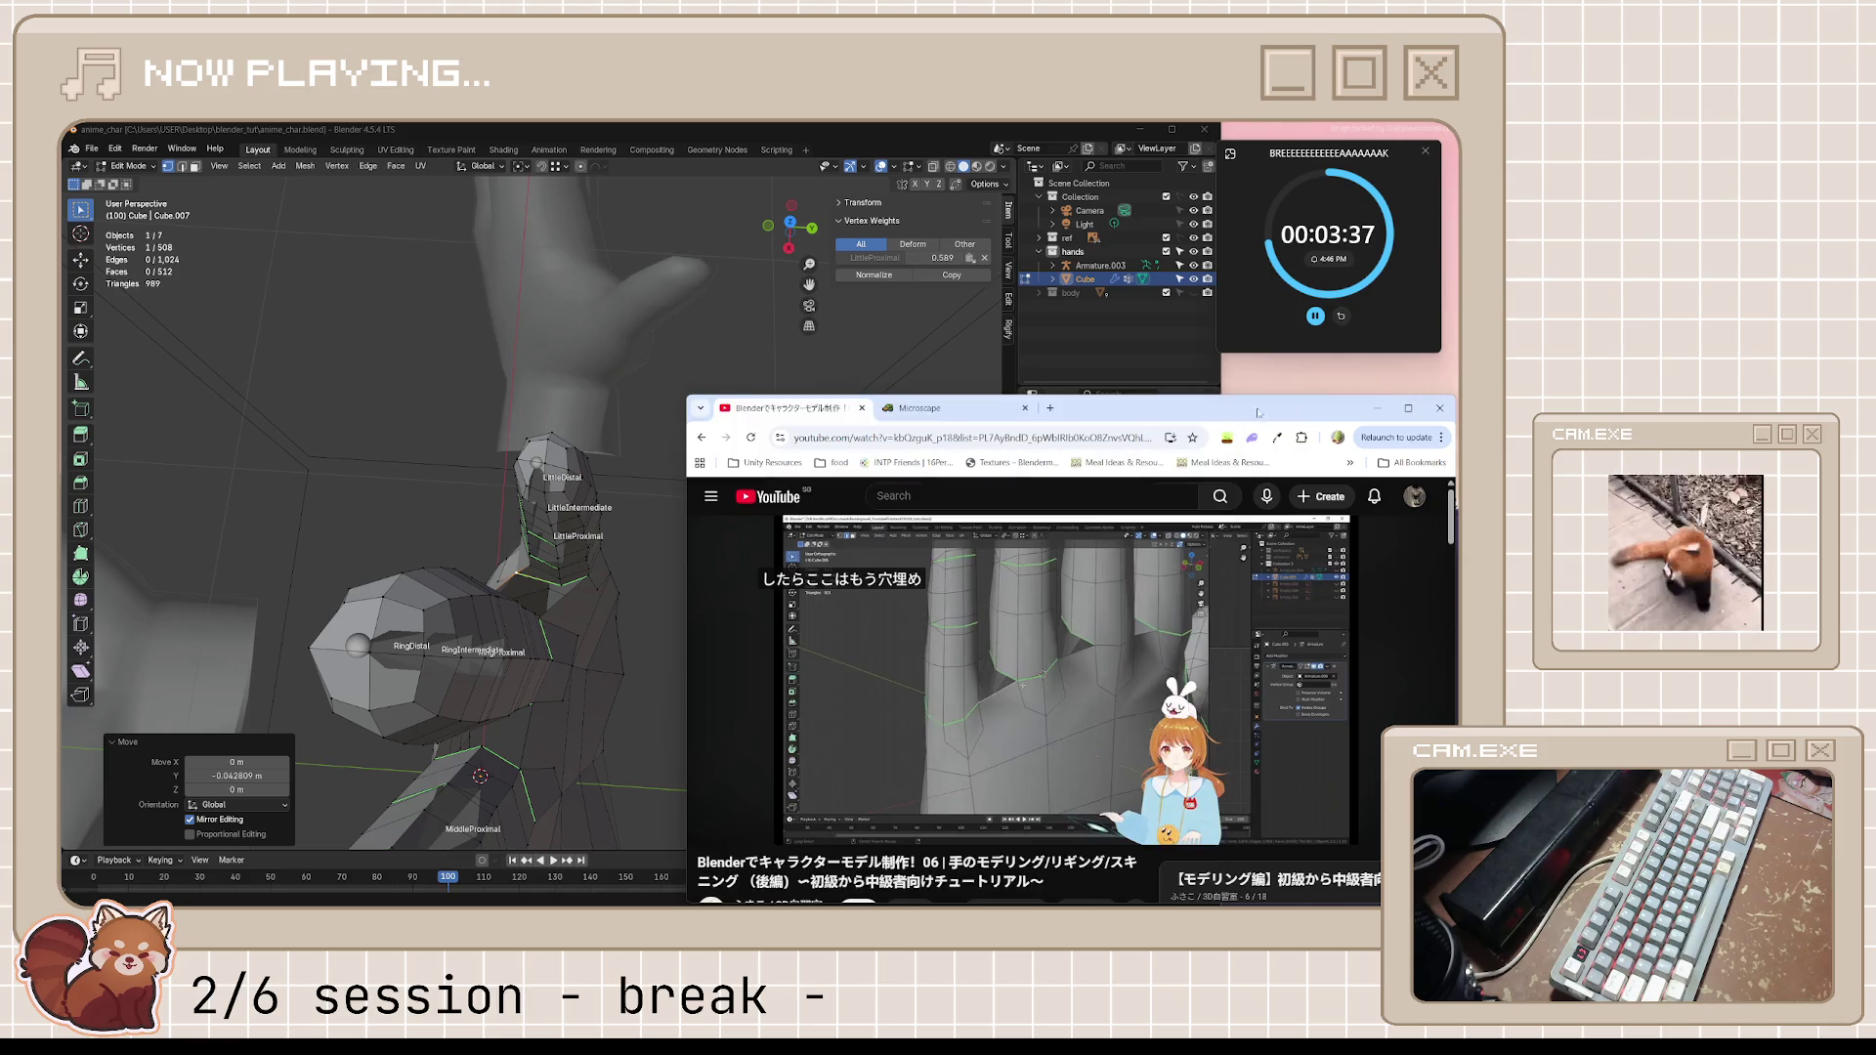
click(923, 406)
double_click(1131, 408)
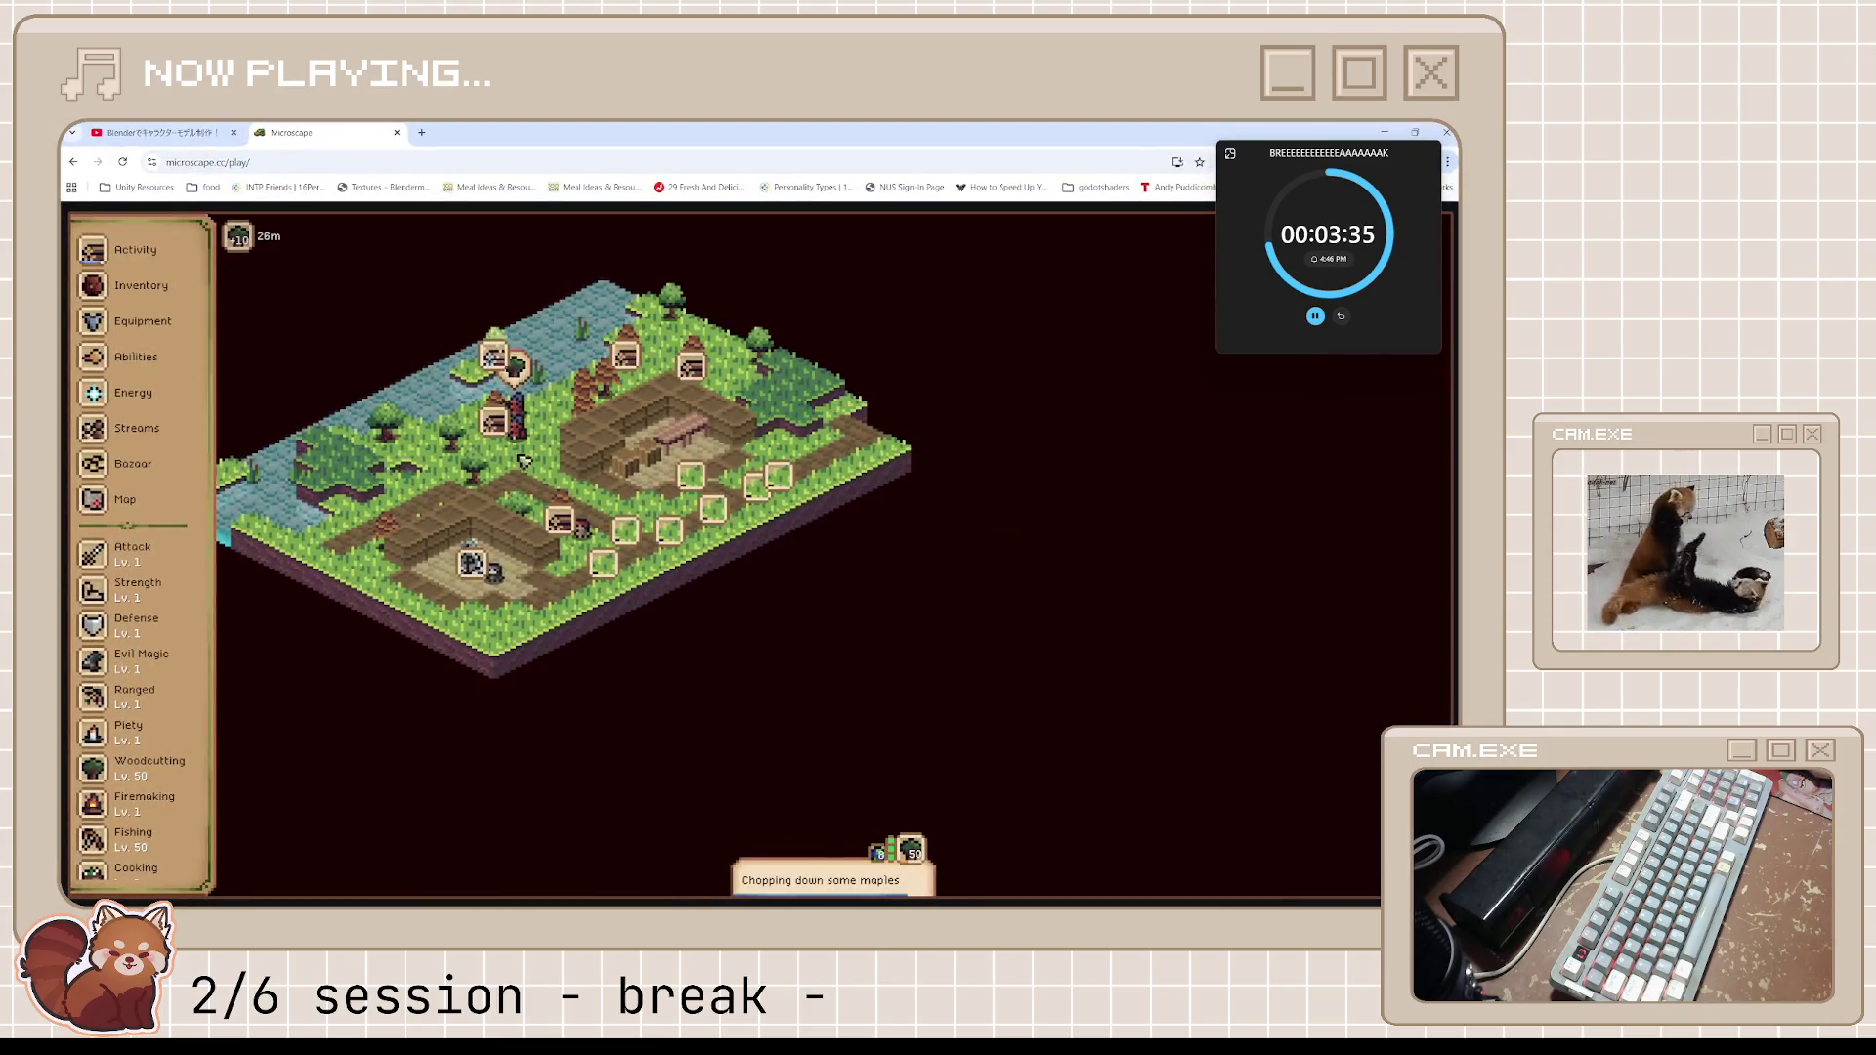
Look in the Bazaar and clear the wood search term
click(138, 458)
scroll(270, 490, down, 5)
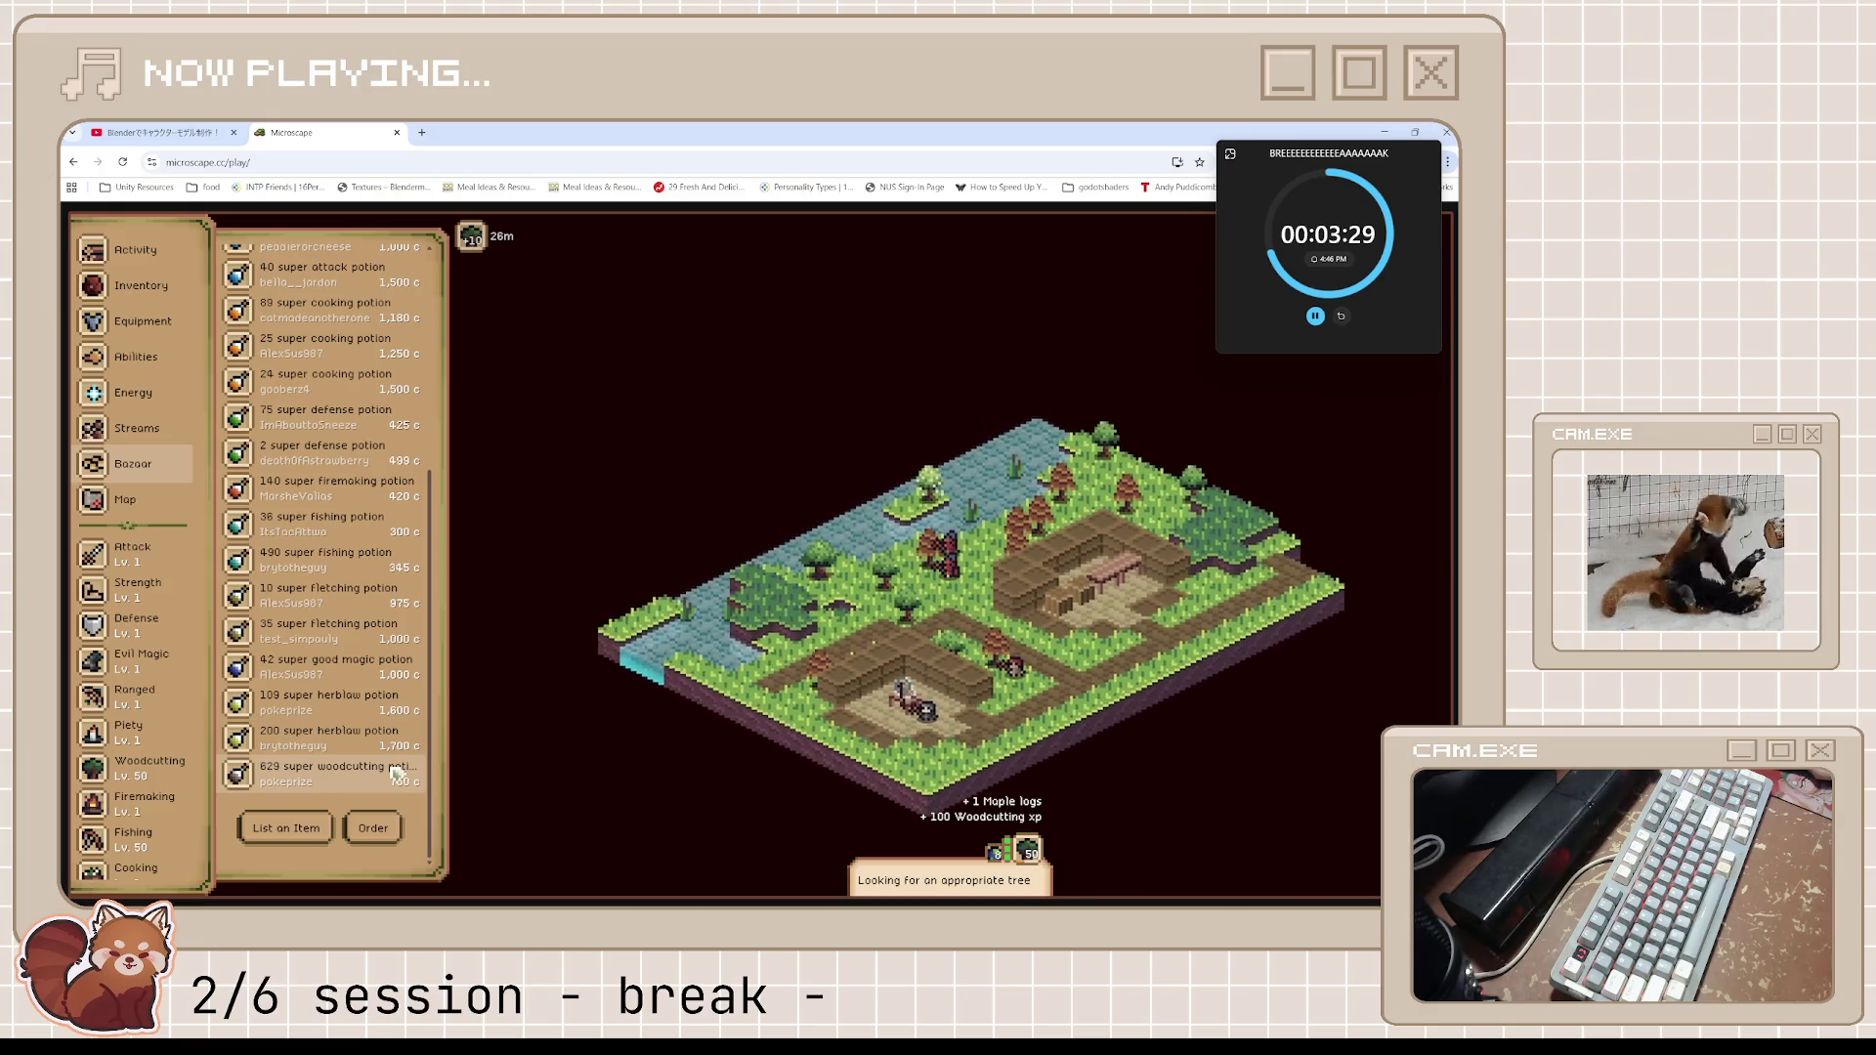
scroll(400, 755, up, 5)
double_click(250, 414)
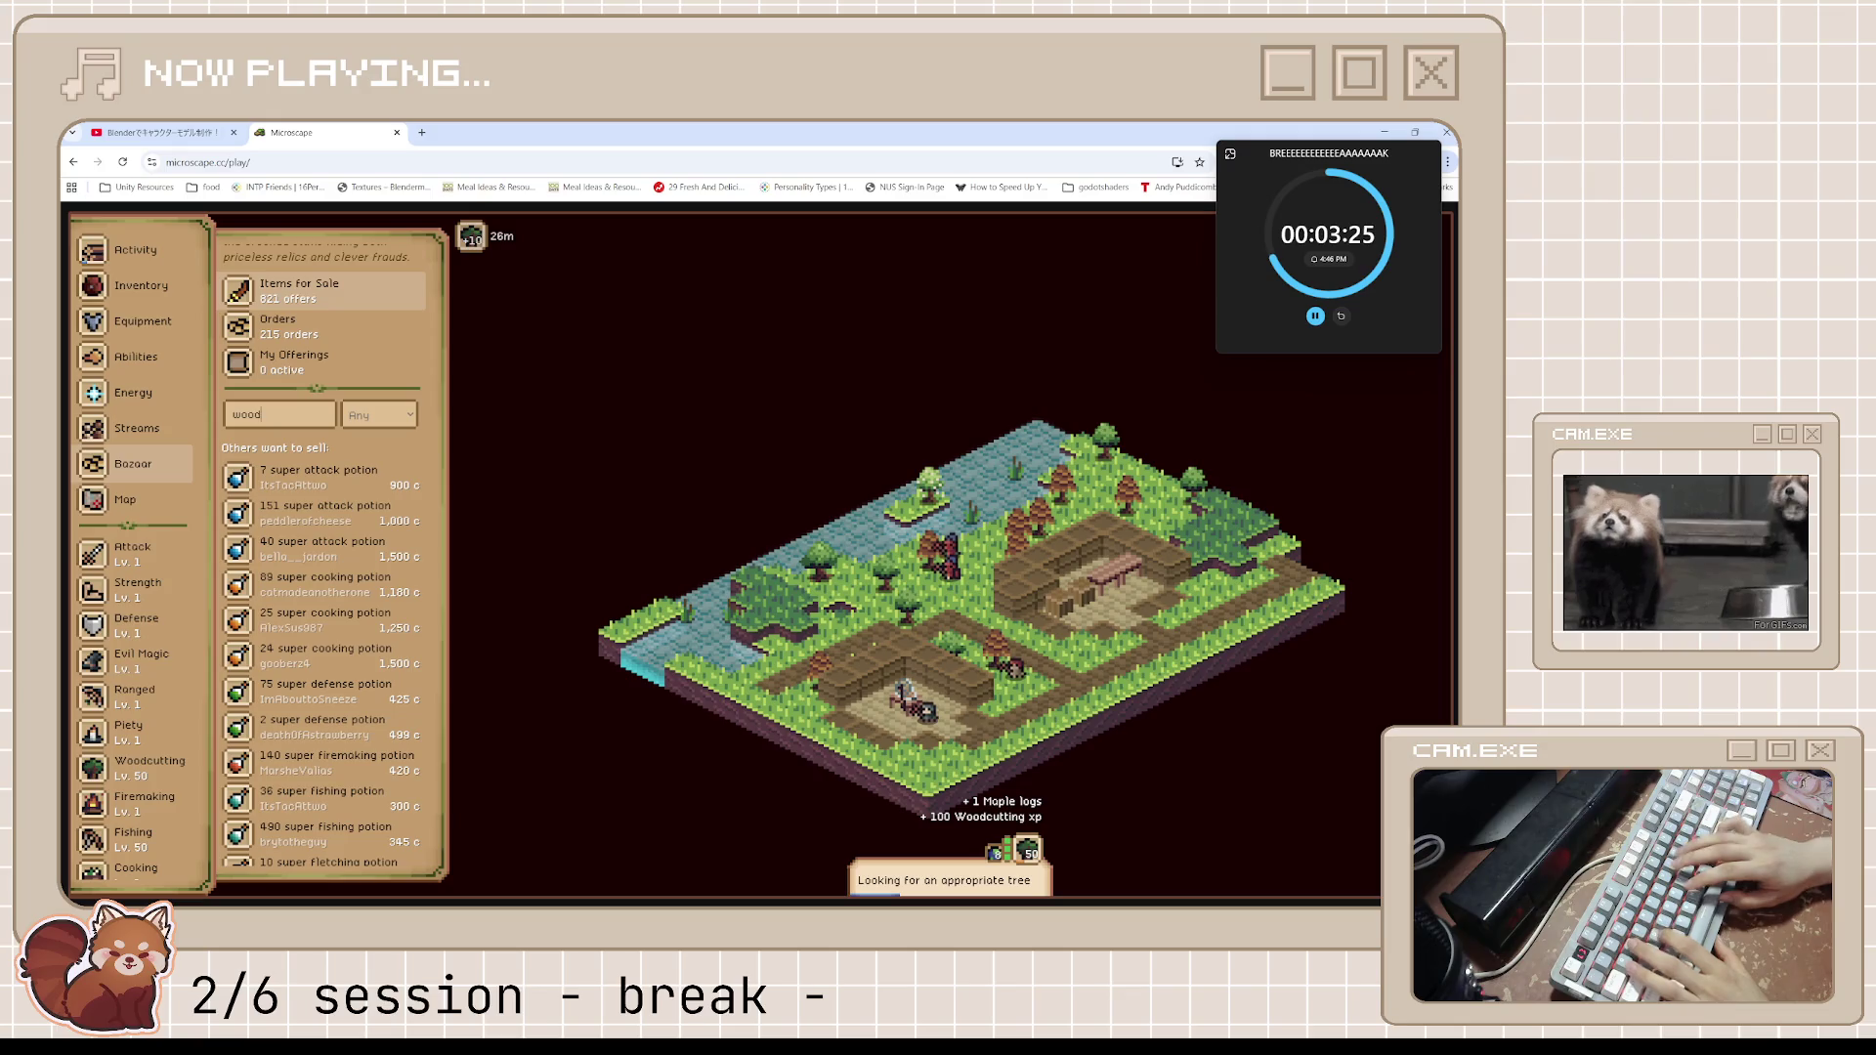
text(wood)
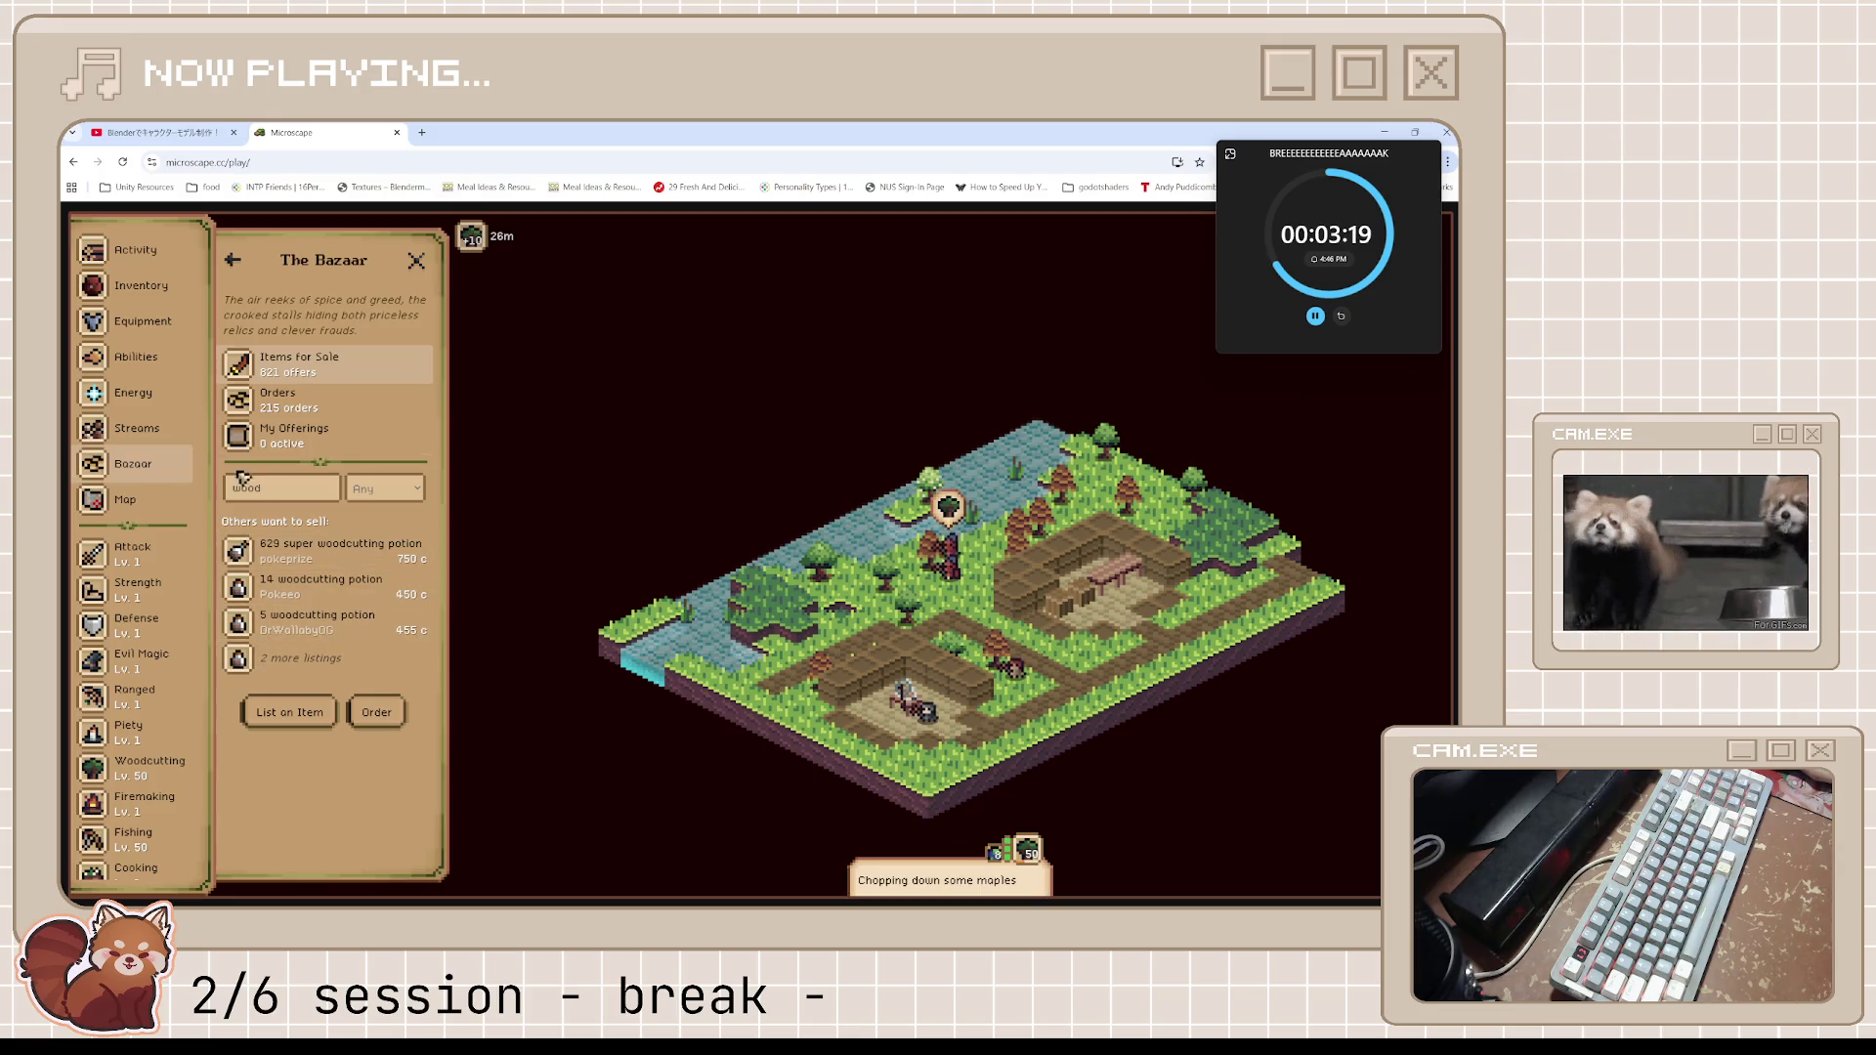
drag(259, 488, 223, 509)
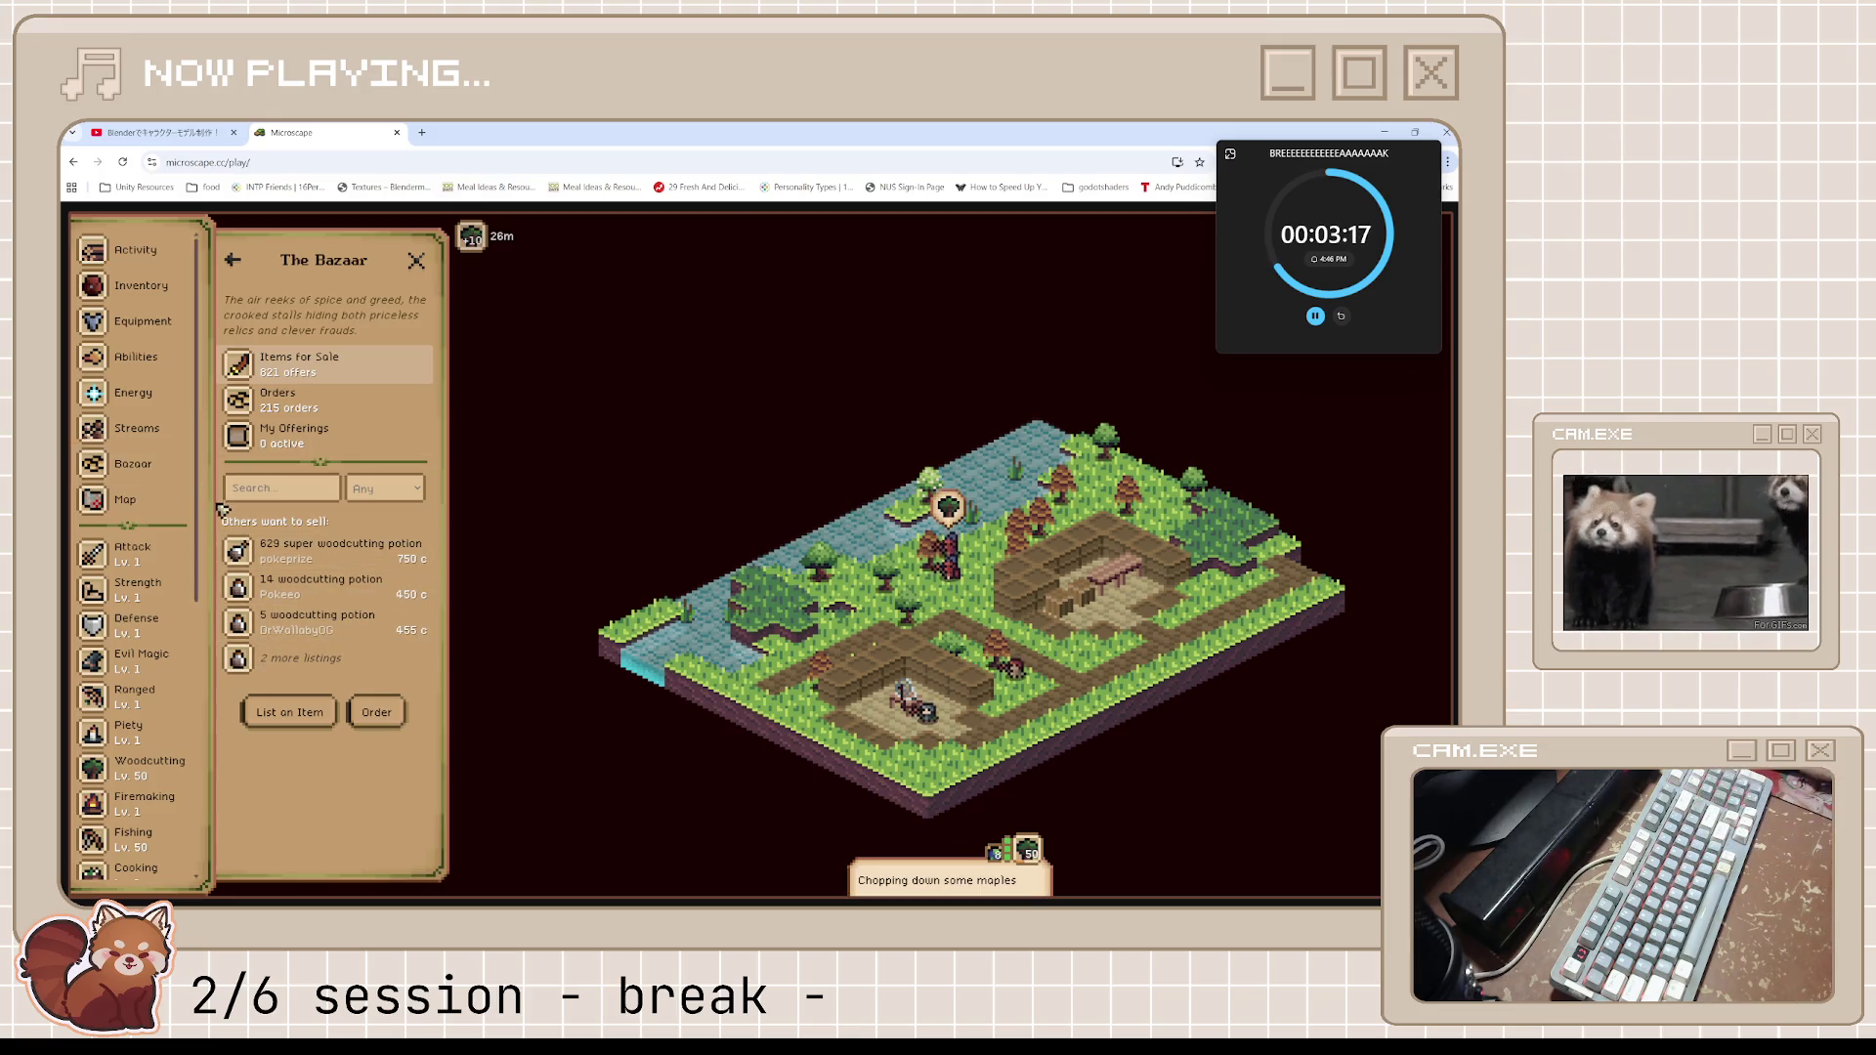
Check Activity & Loot and the Woodcutting Guidebook, pan the island, and close the side panel
click(132, 250)
scroll(162, 387, down, 1)
scroll(162, 388, down, 1)
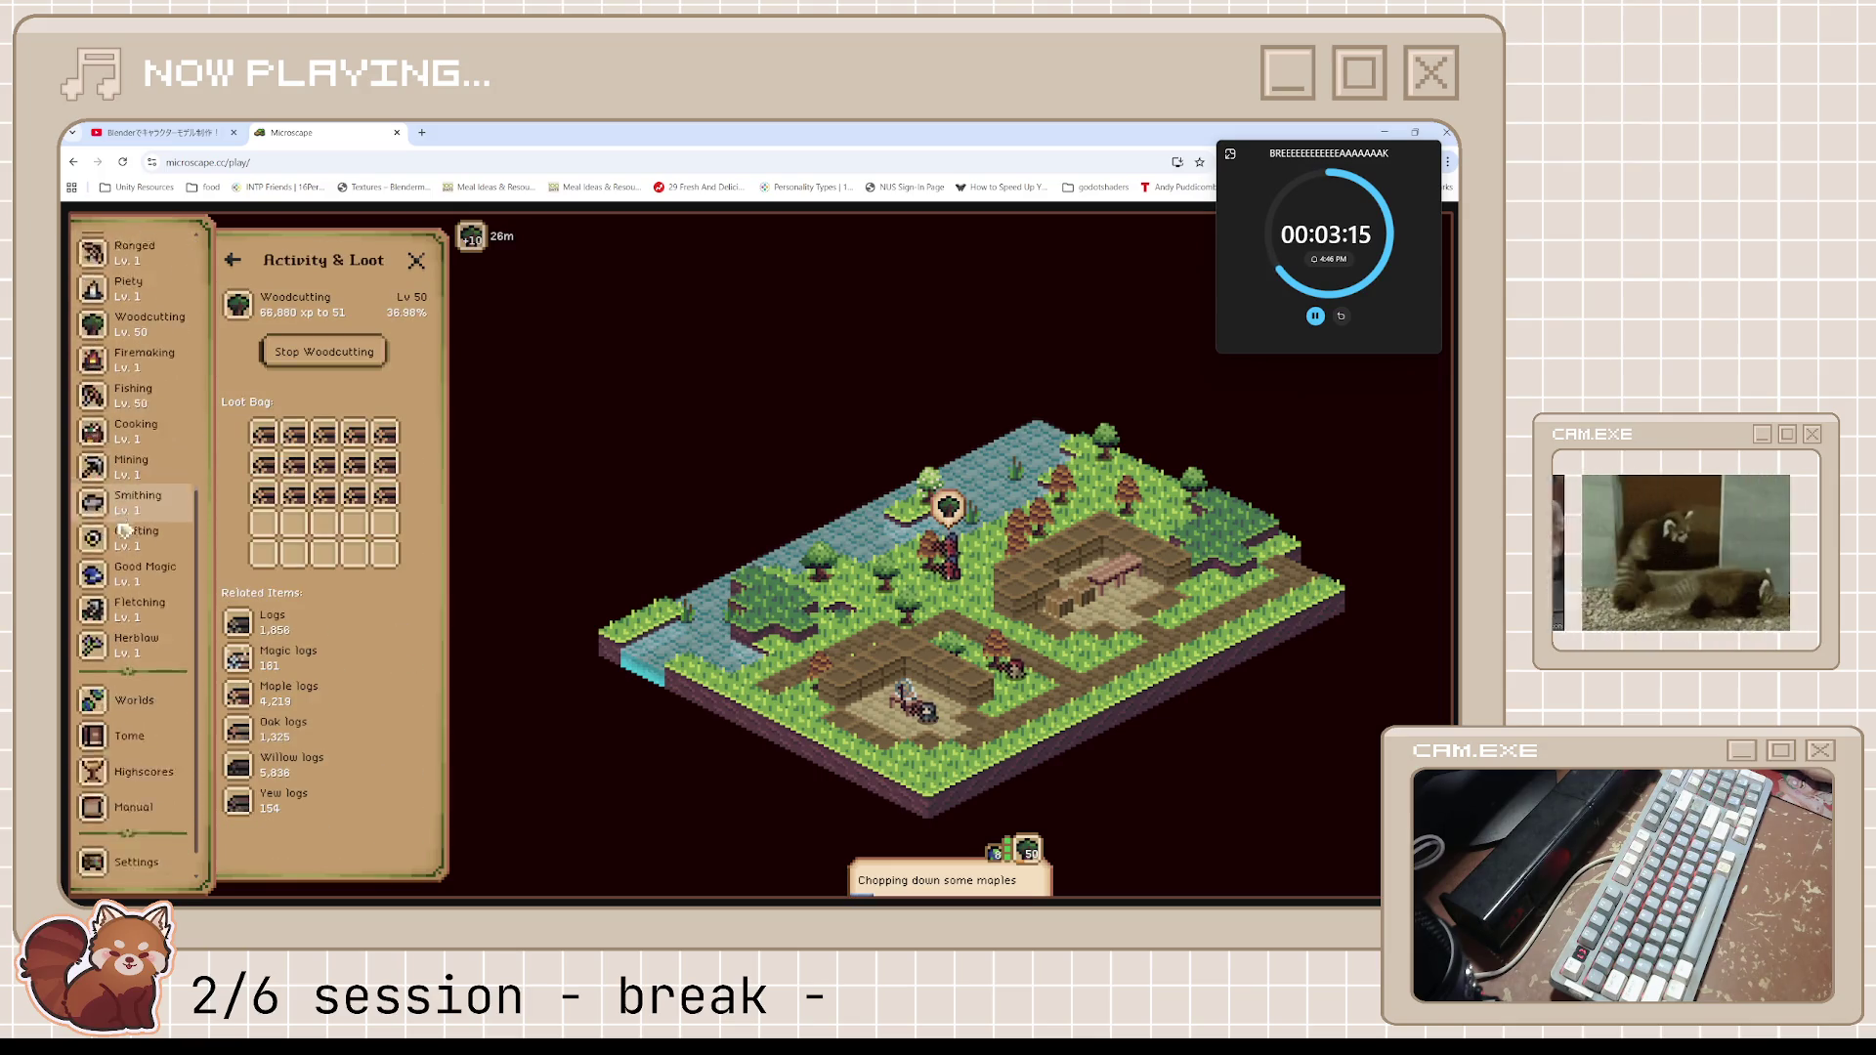
scroll(148, 737, down, 1)
scroll(147, 738, up, 2)
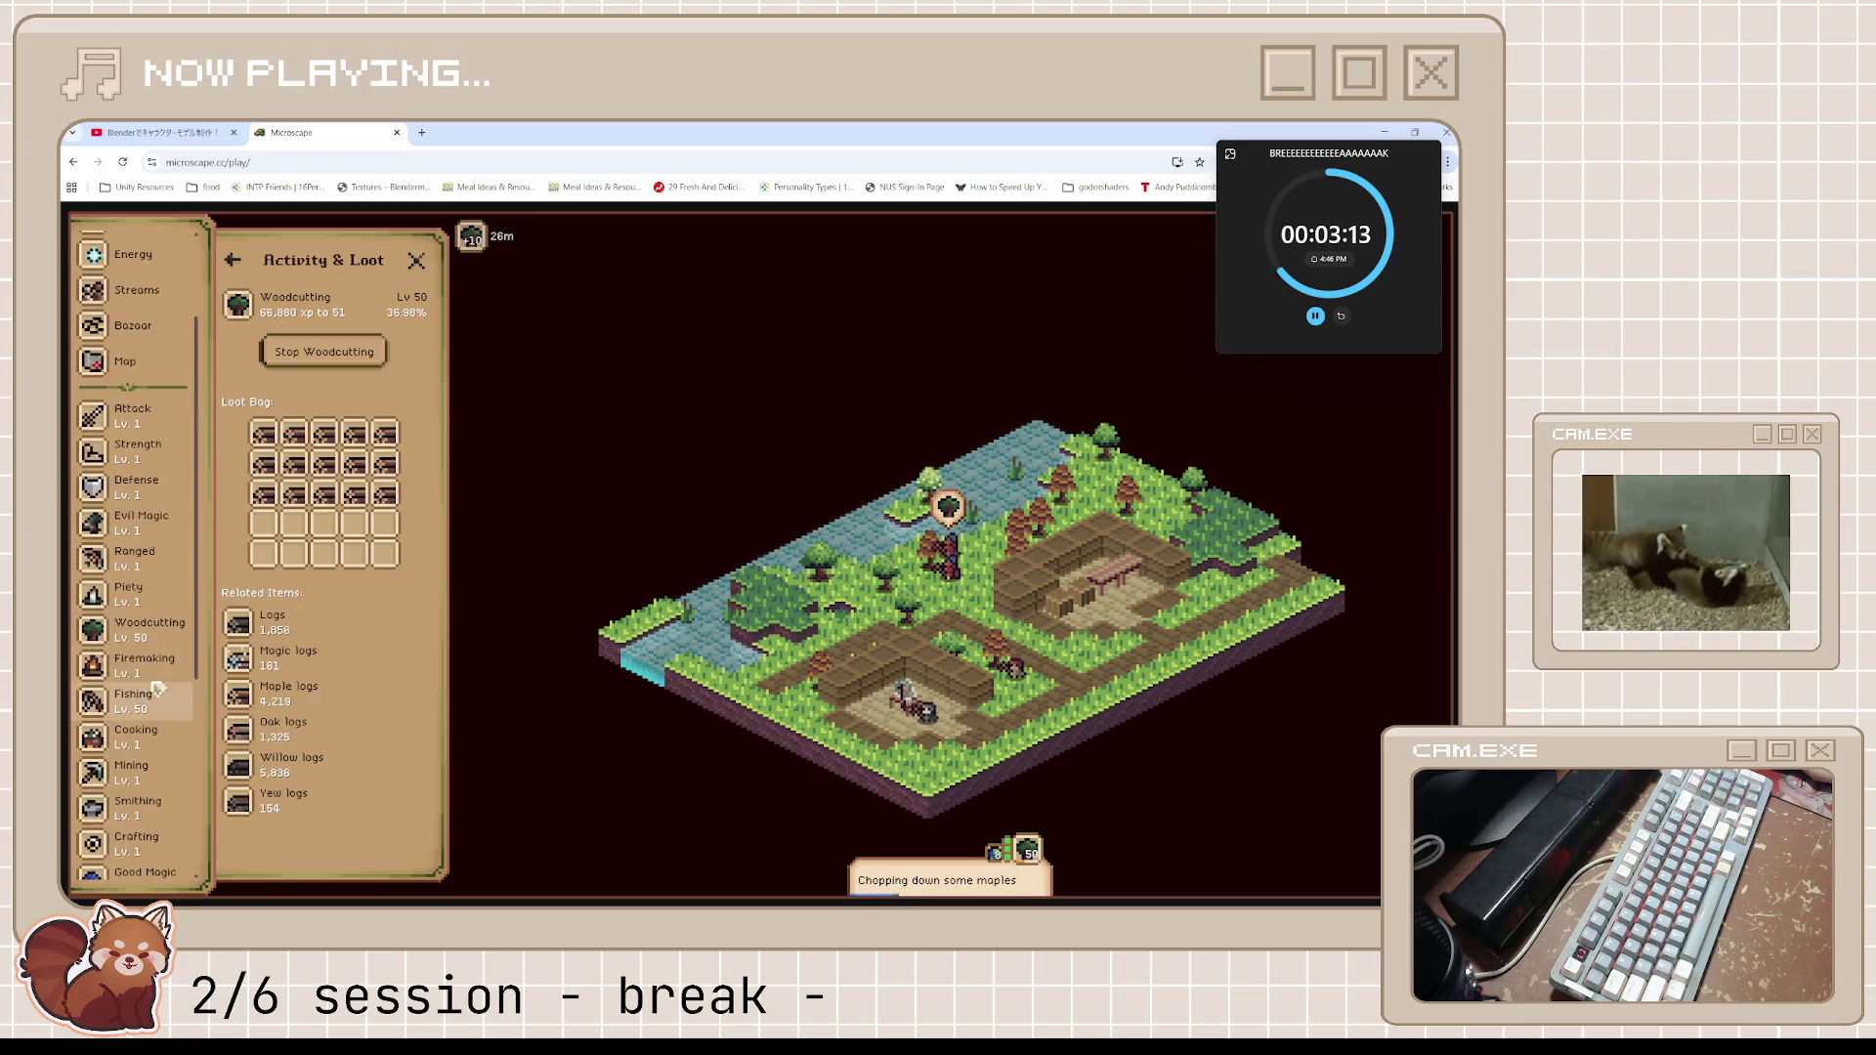
click(147, 627)
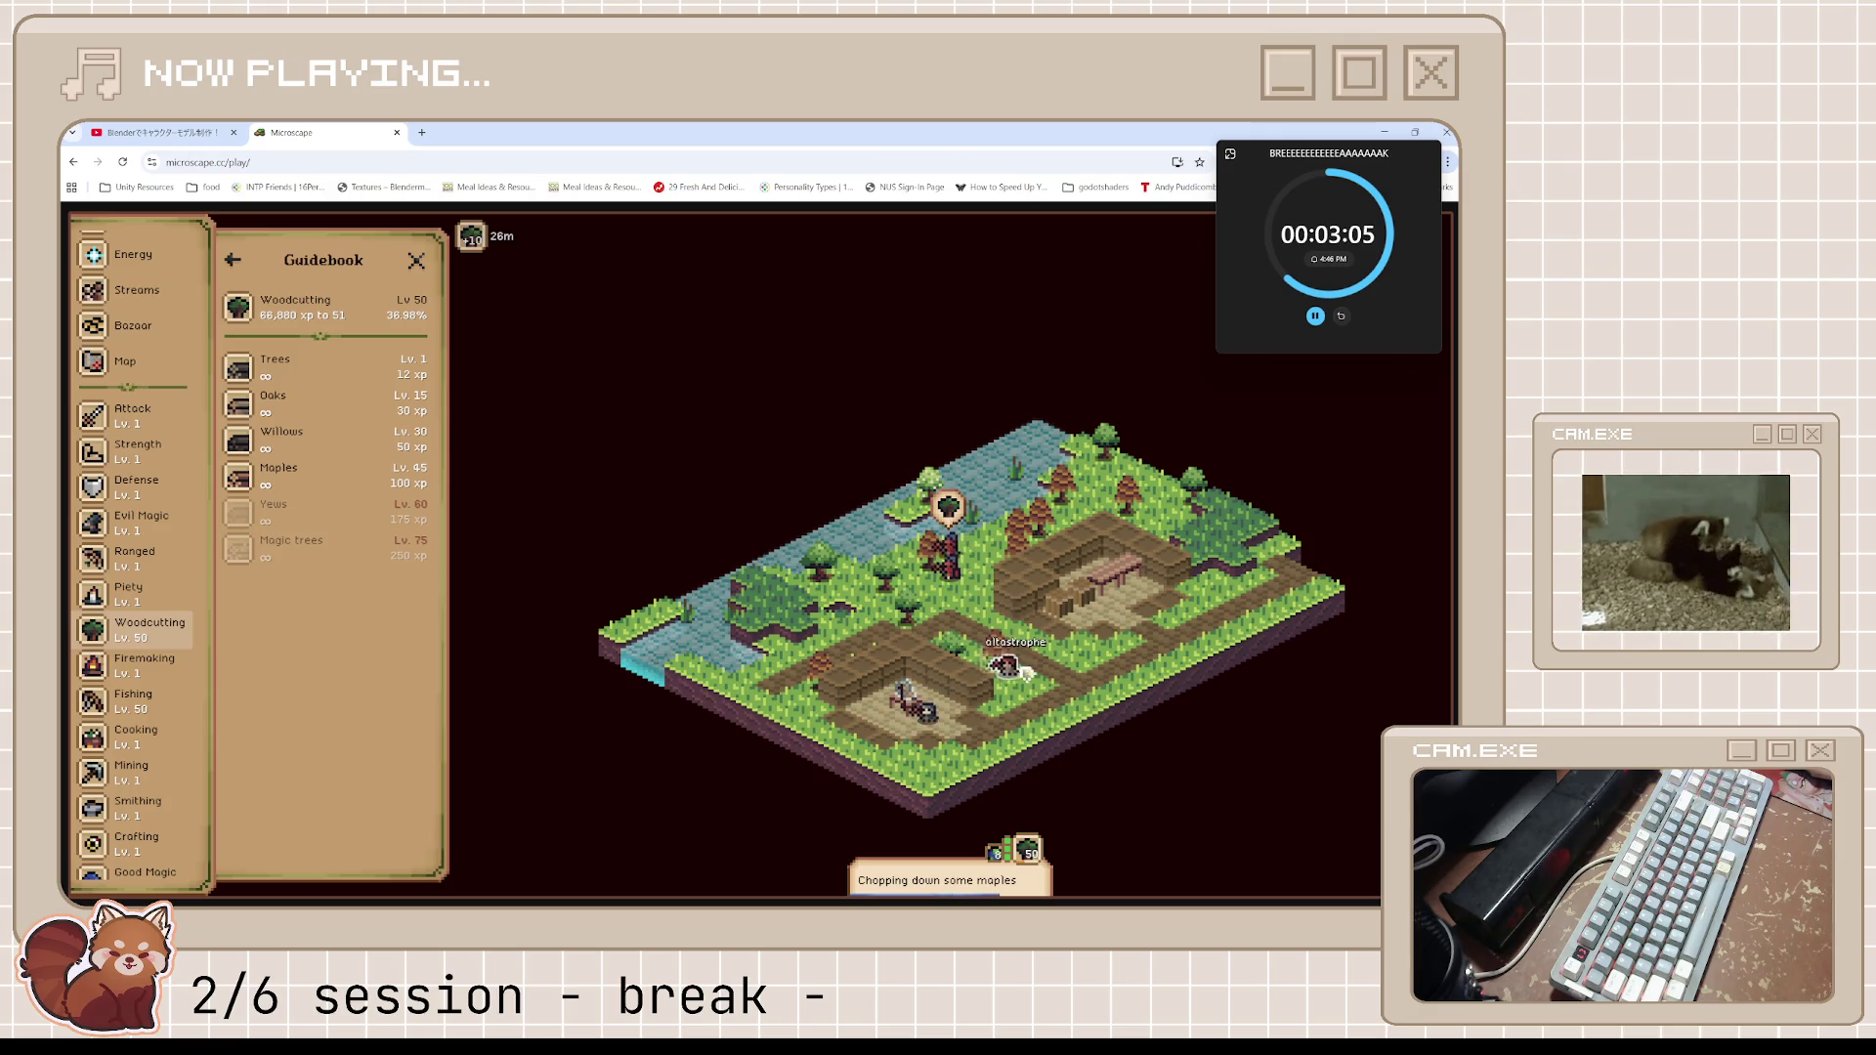
drag(1022, 671, 865, 752)
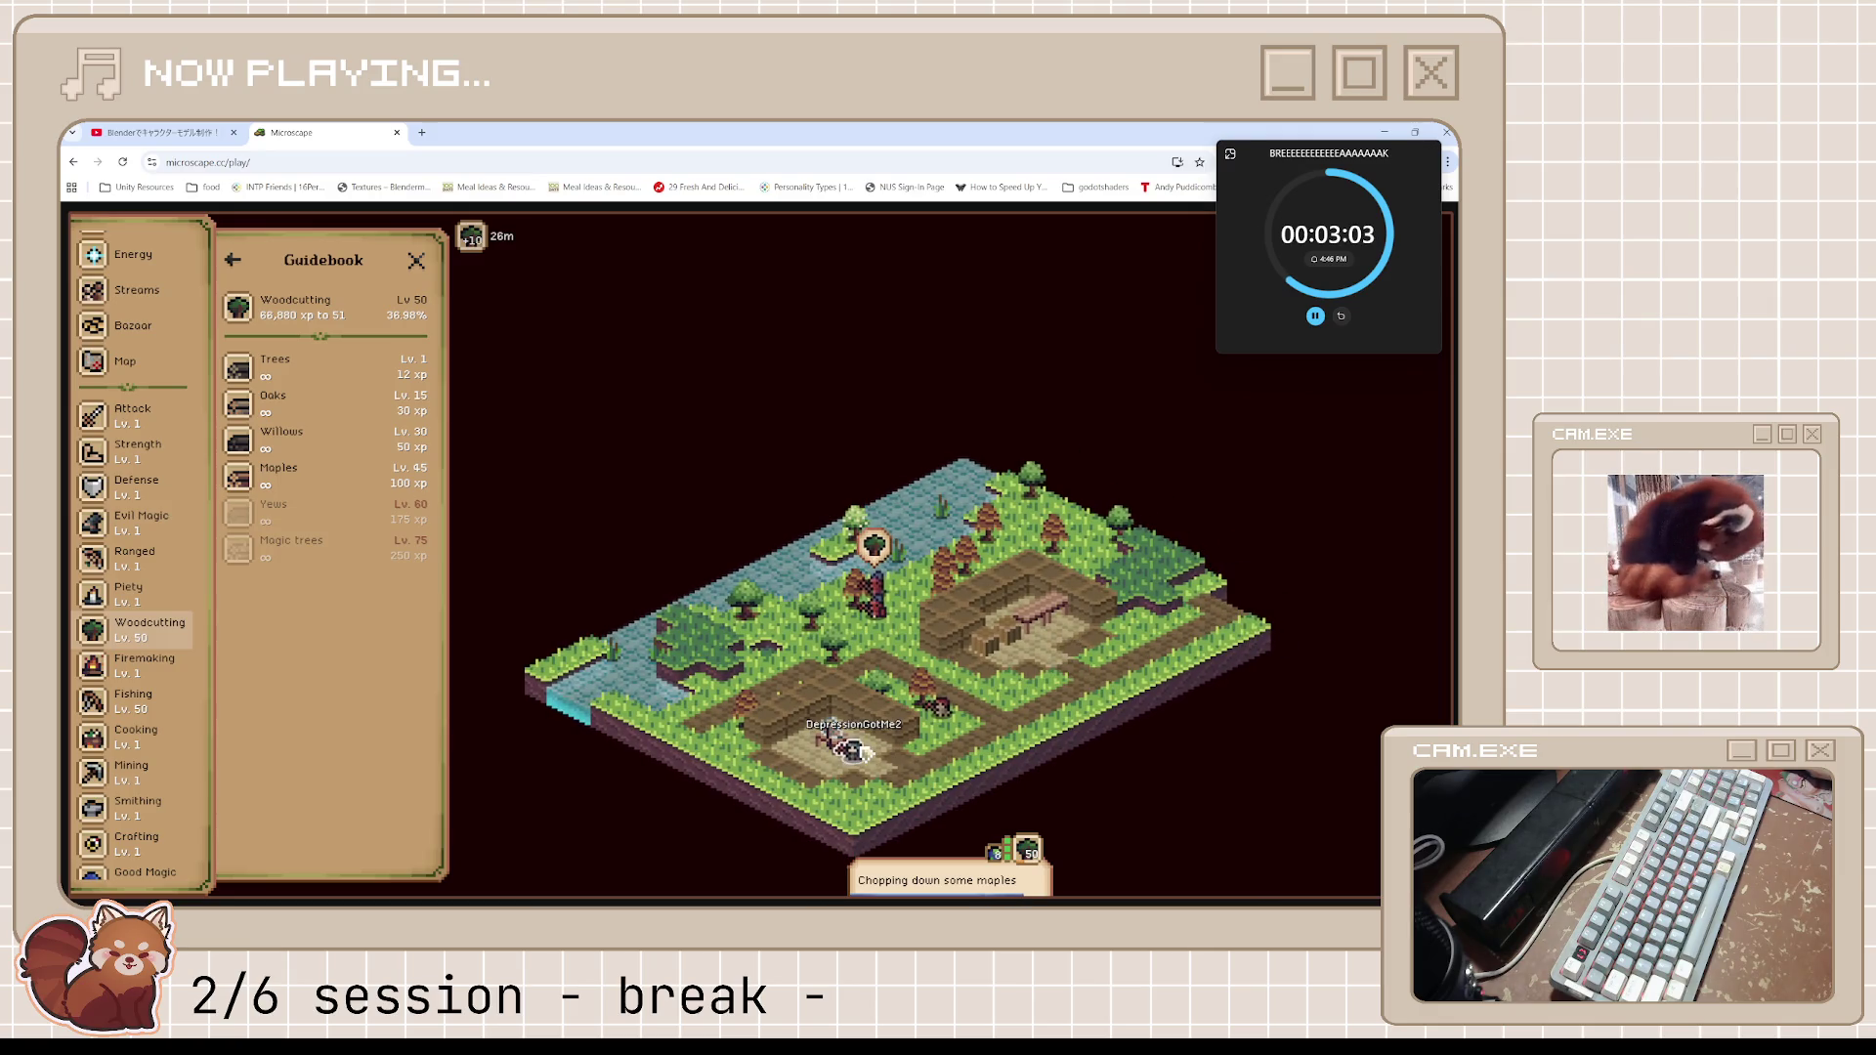
click(232, 260)
scroll(136, 384, up, 1)
scroll(137, 384, up, 1)
key(Escape)
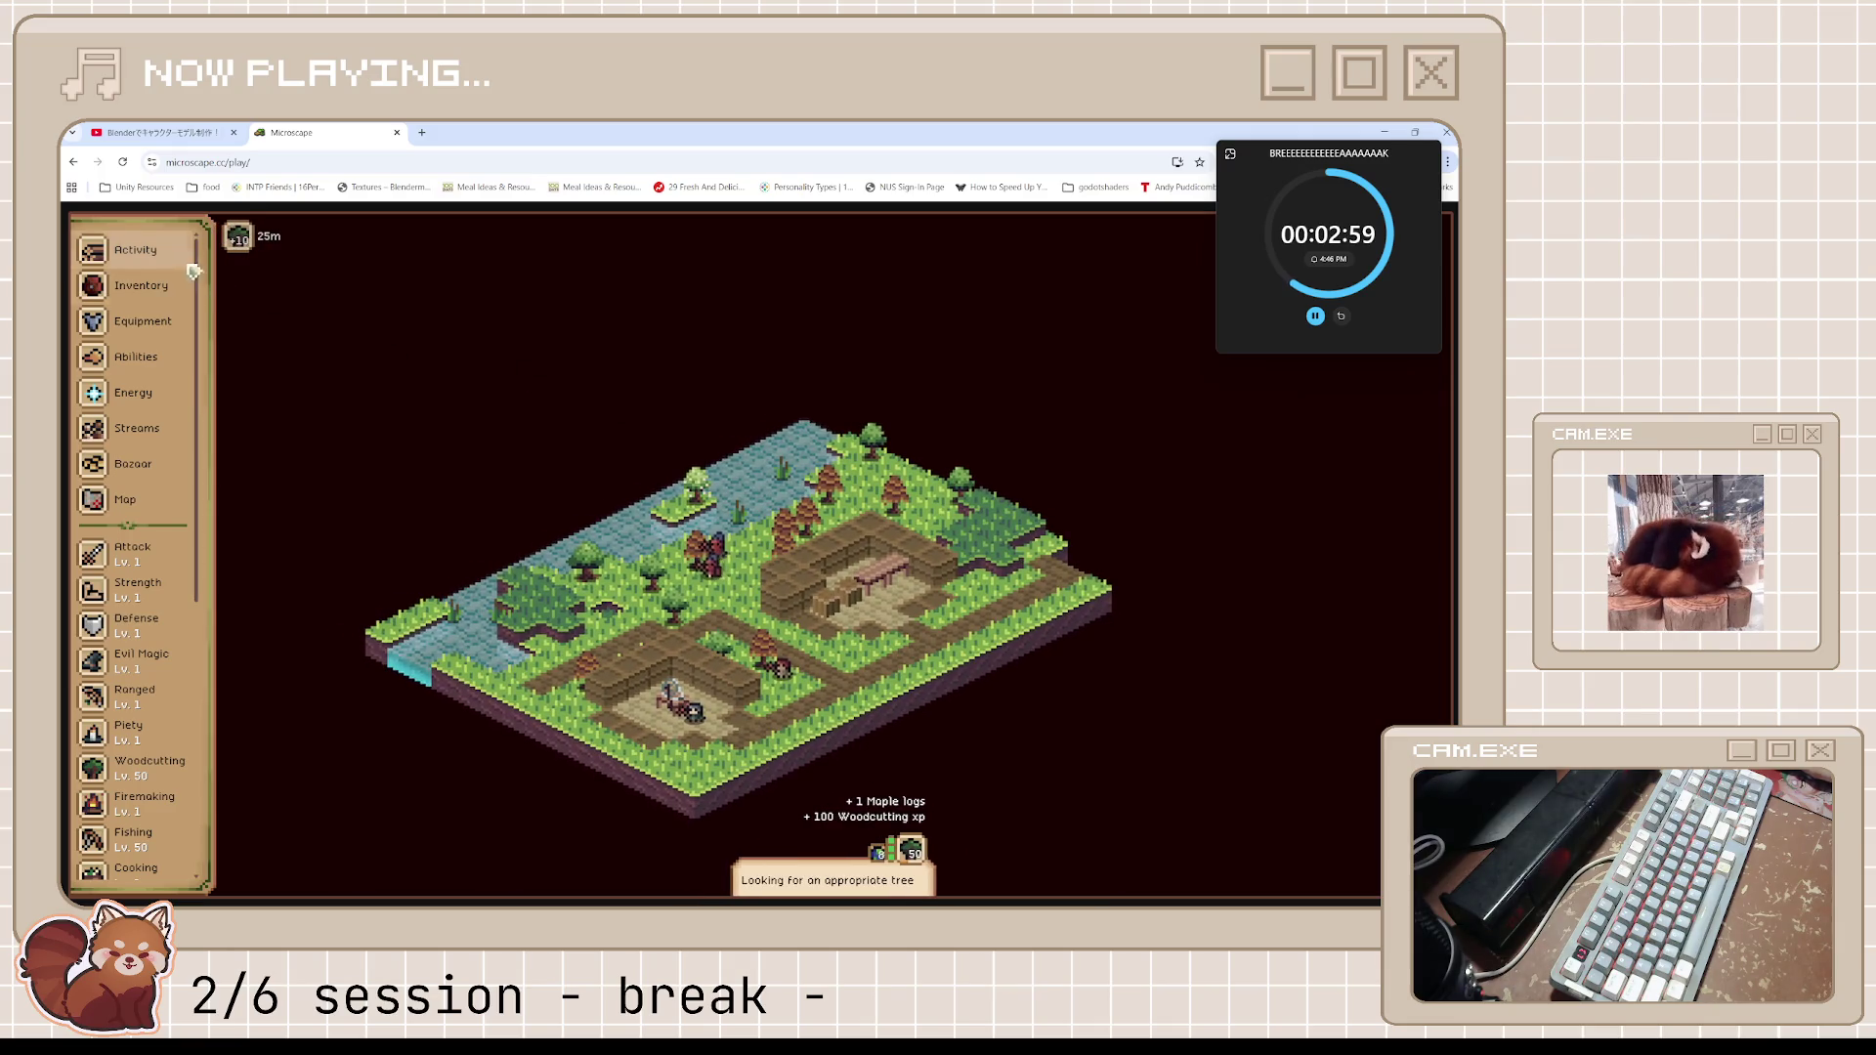
click(161, 251)
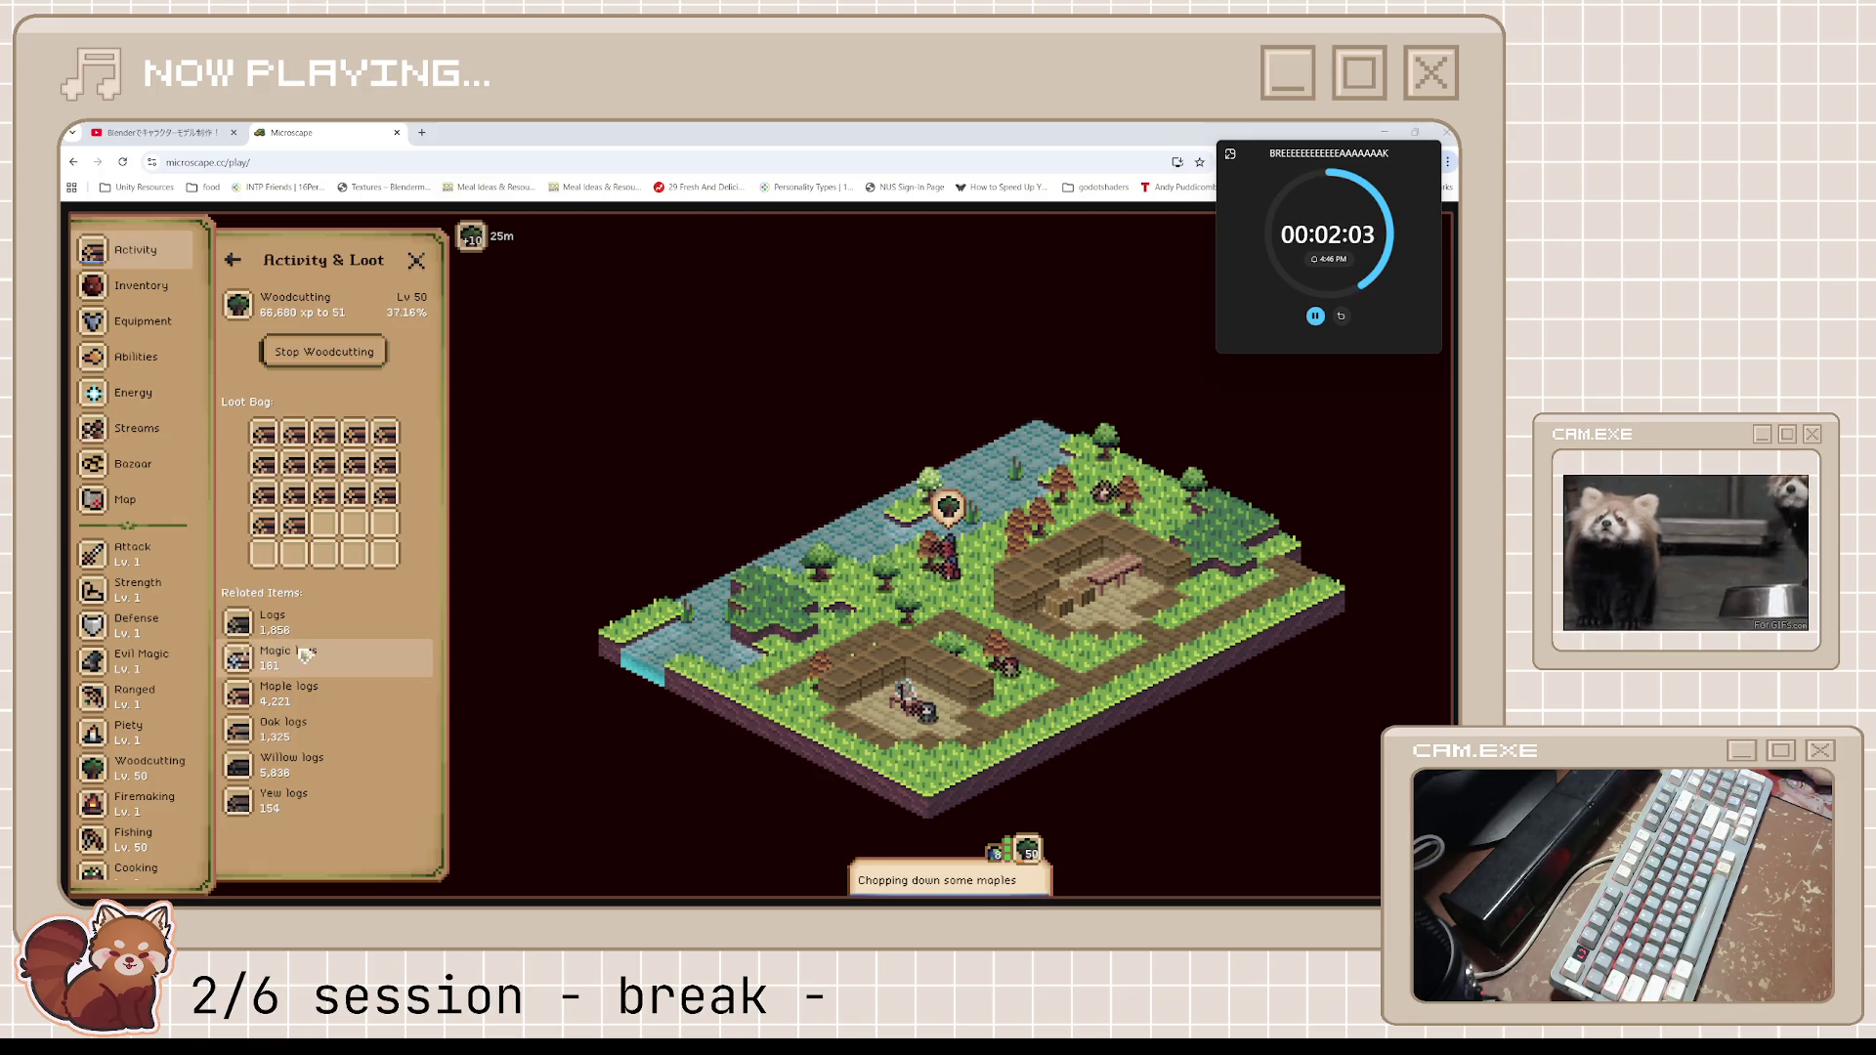
Review the inventory, equipment and abilities lists
click(268, 525)
scroll(279, 535, down, 3)
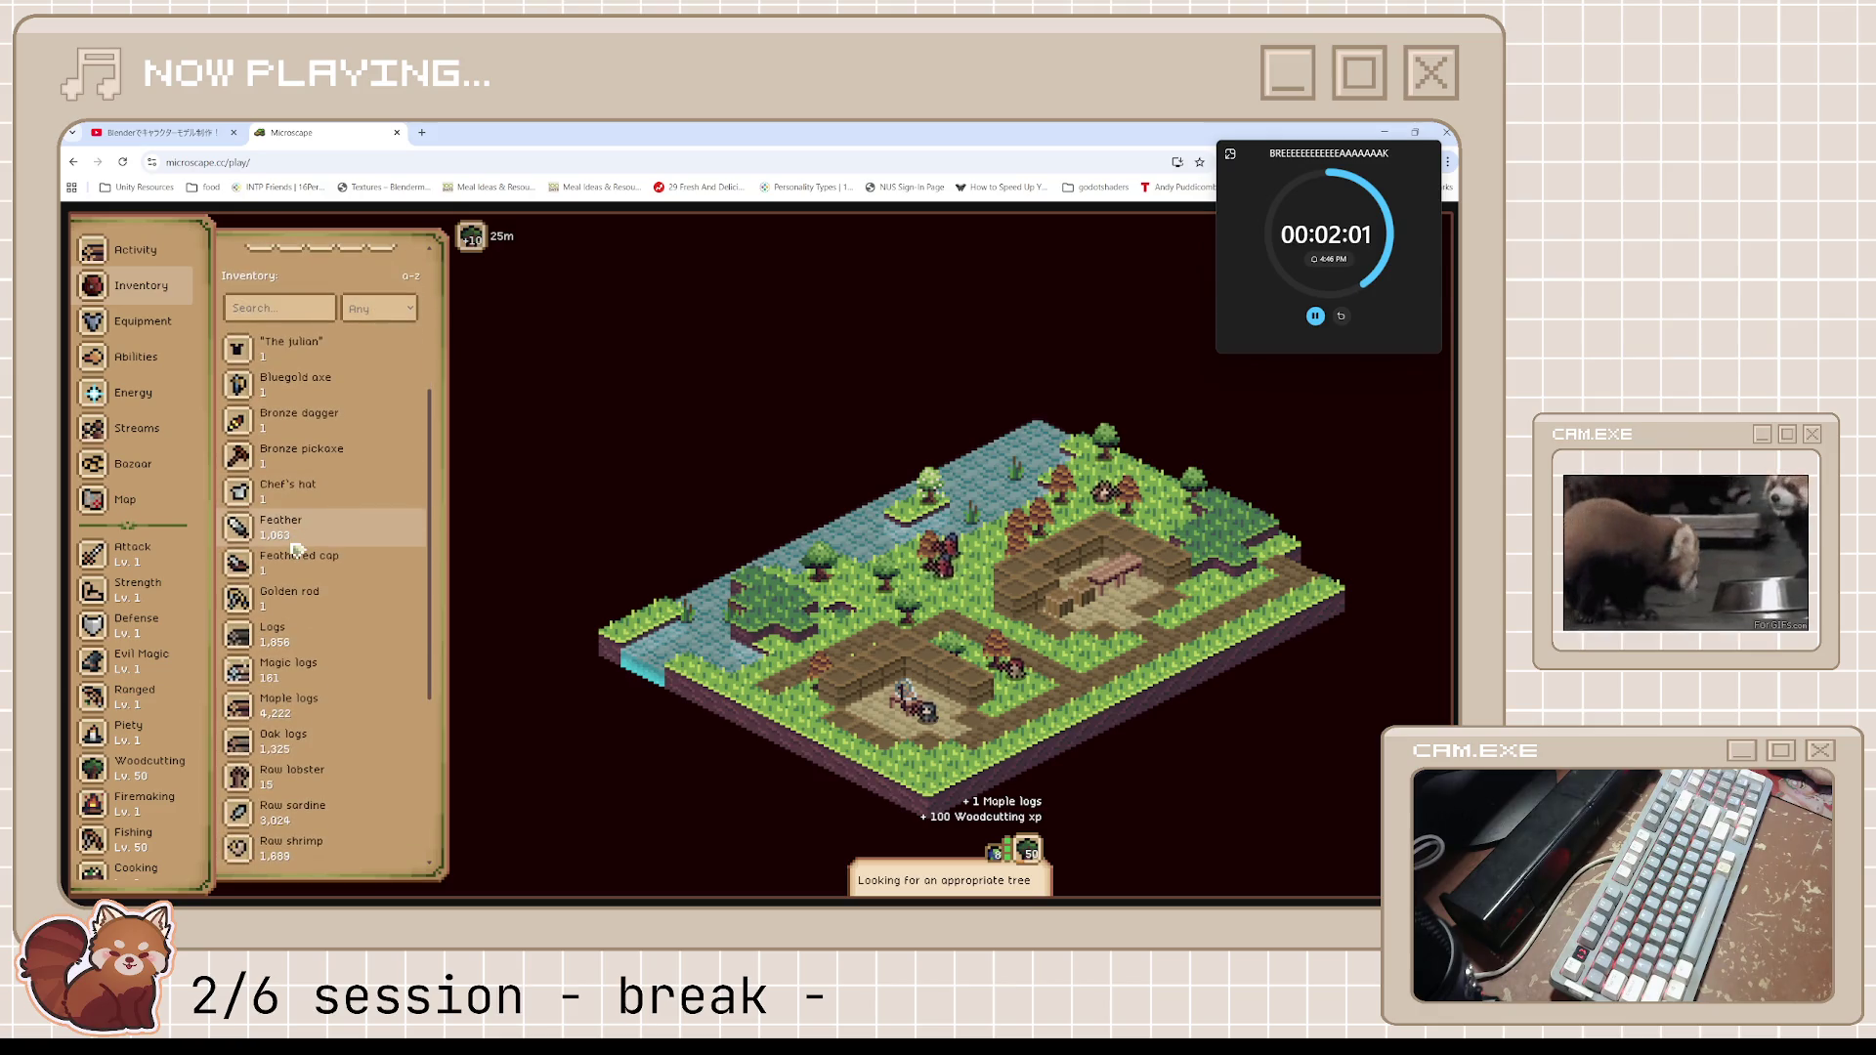
scroll(293, 540, down, 2)
scroll(294, 540, down, 1)
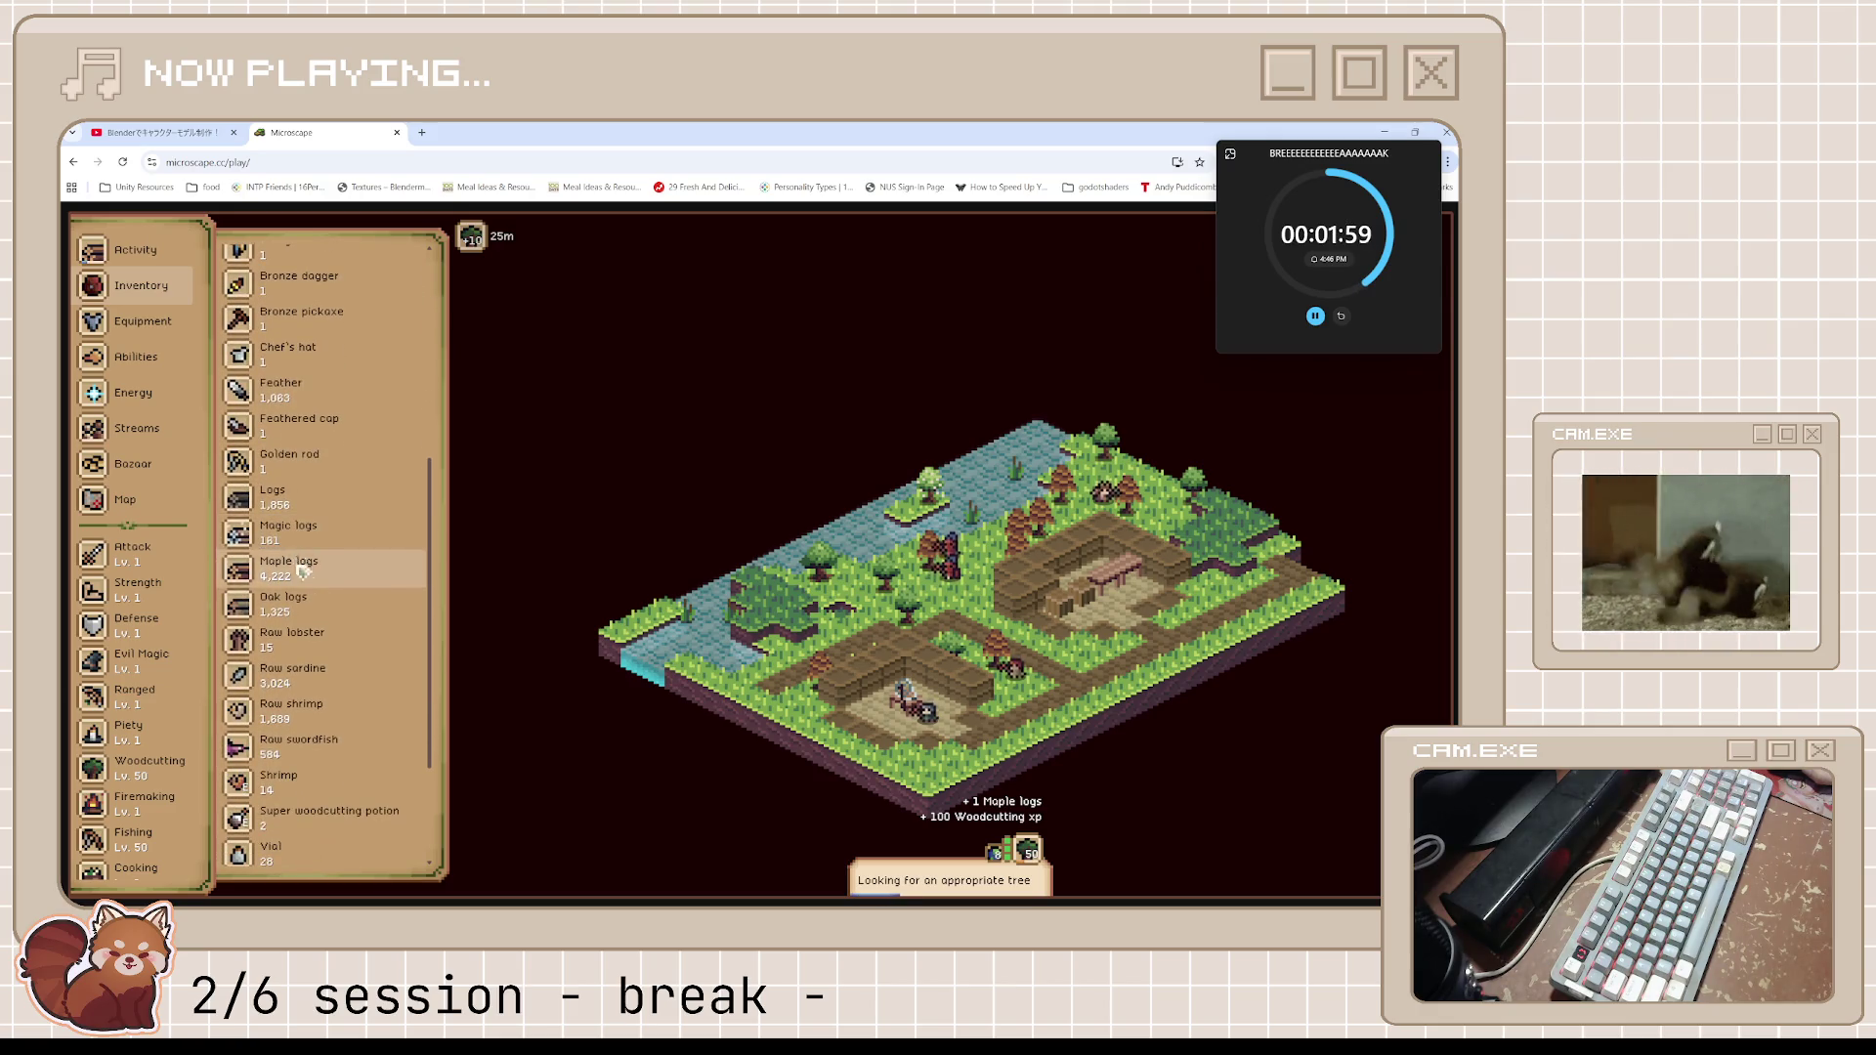
scroll(313, 671, down, 1)
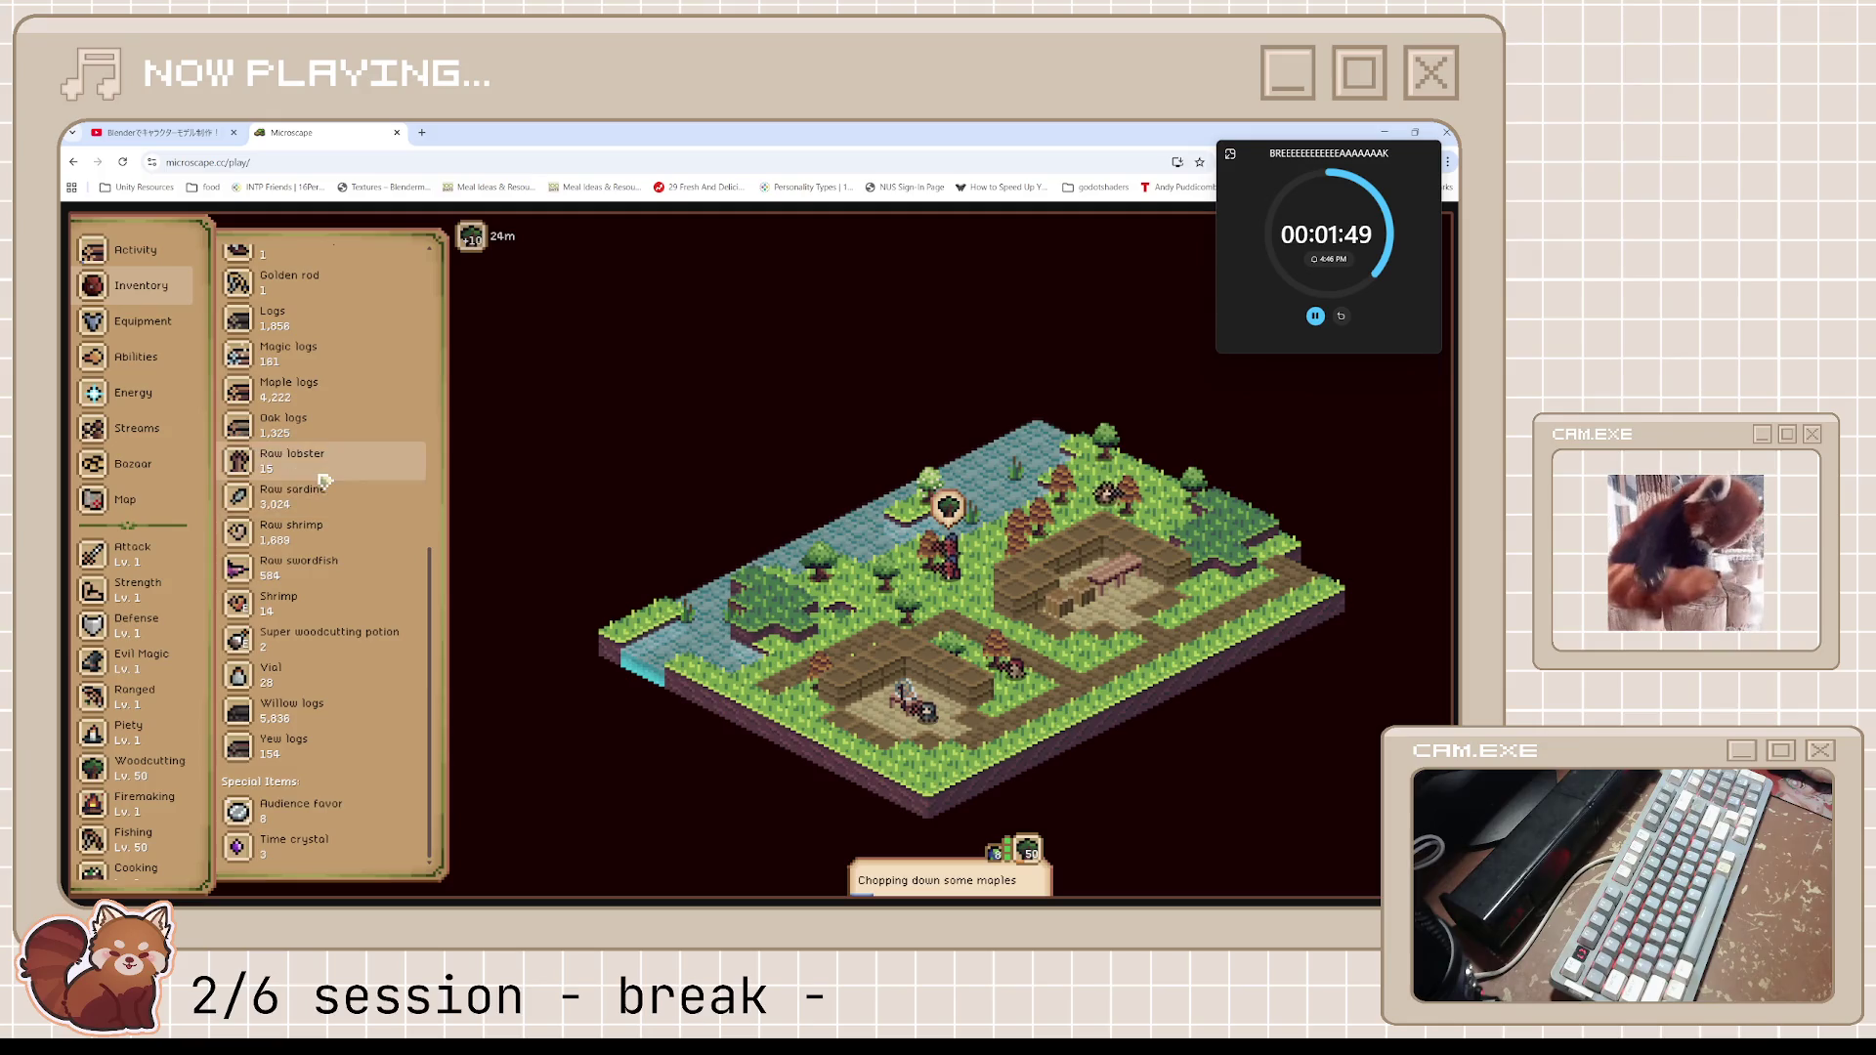
scroll(326, 484, up, 2)
scroll(326, 481, up, 1)
scroll(325, 481, up, 1)
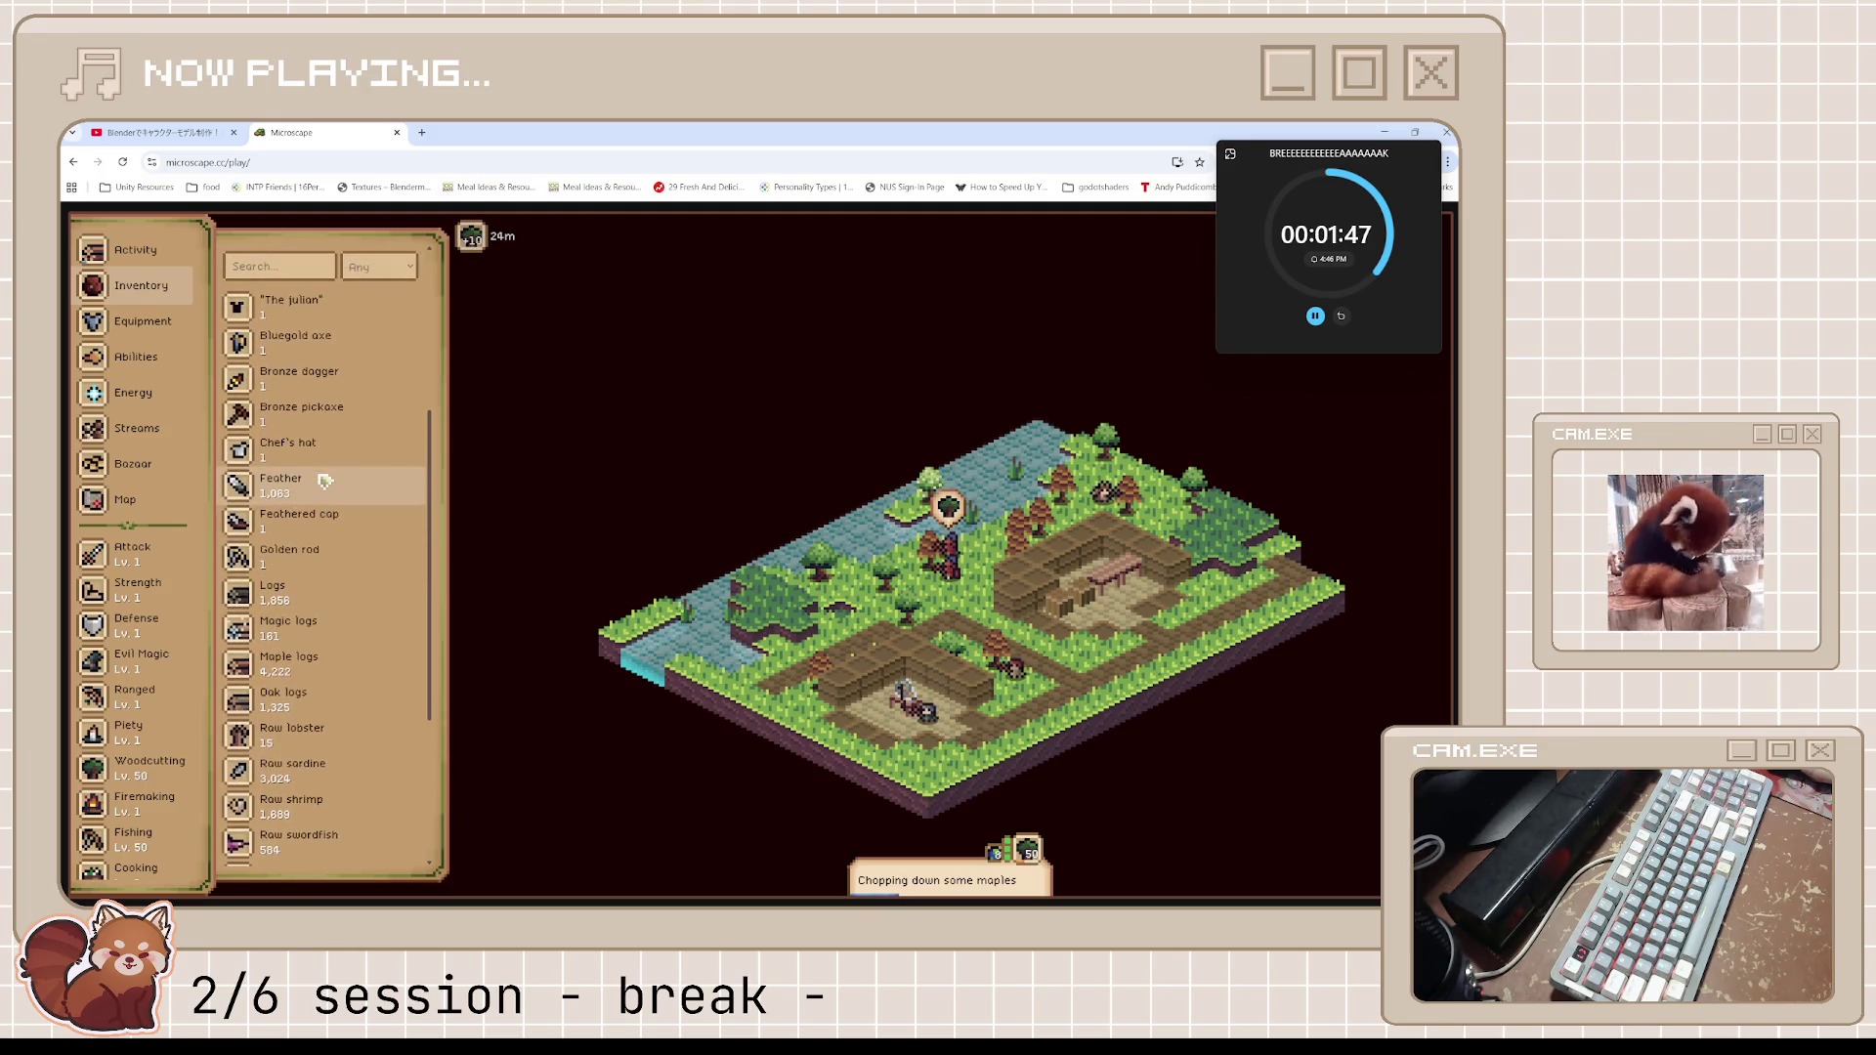
scroll(325, 480, up, 1)
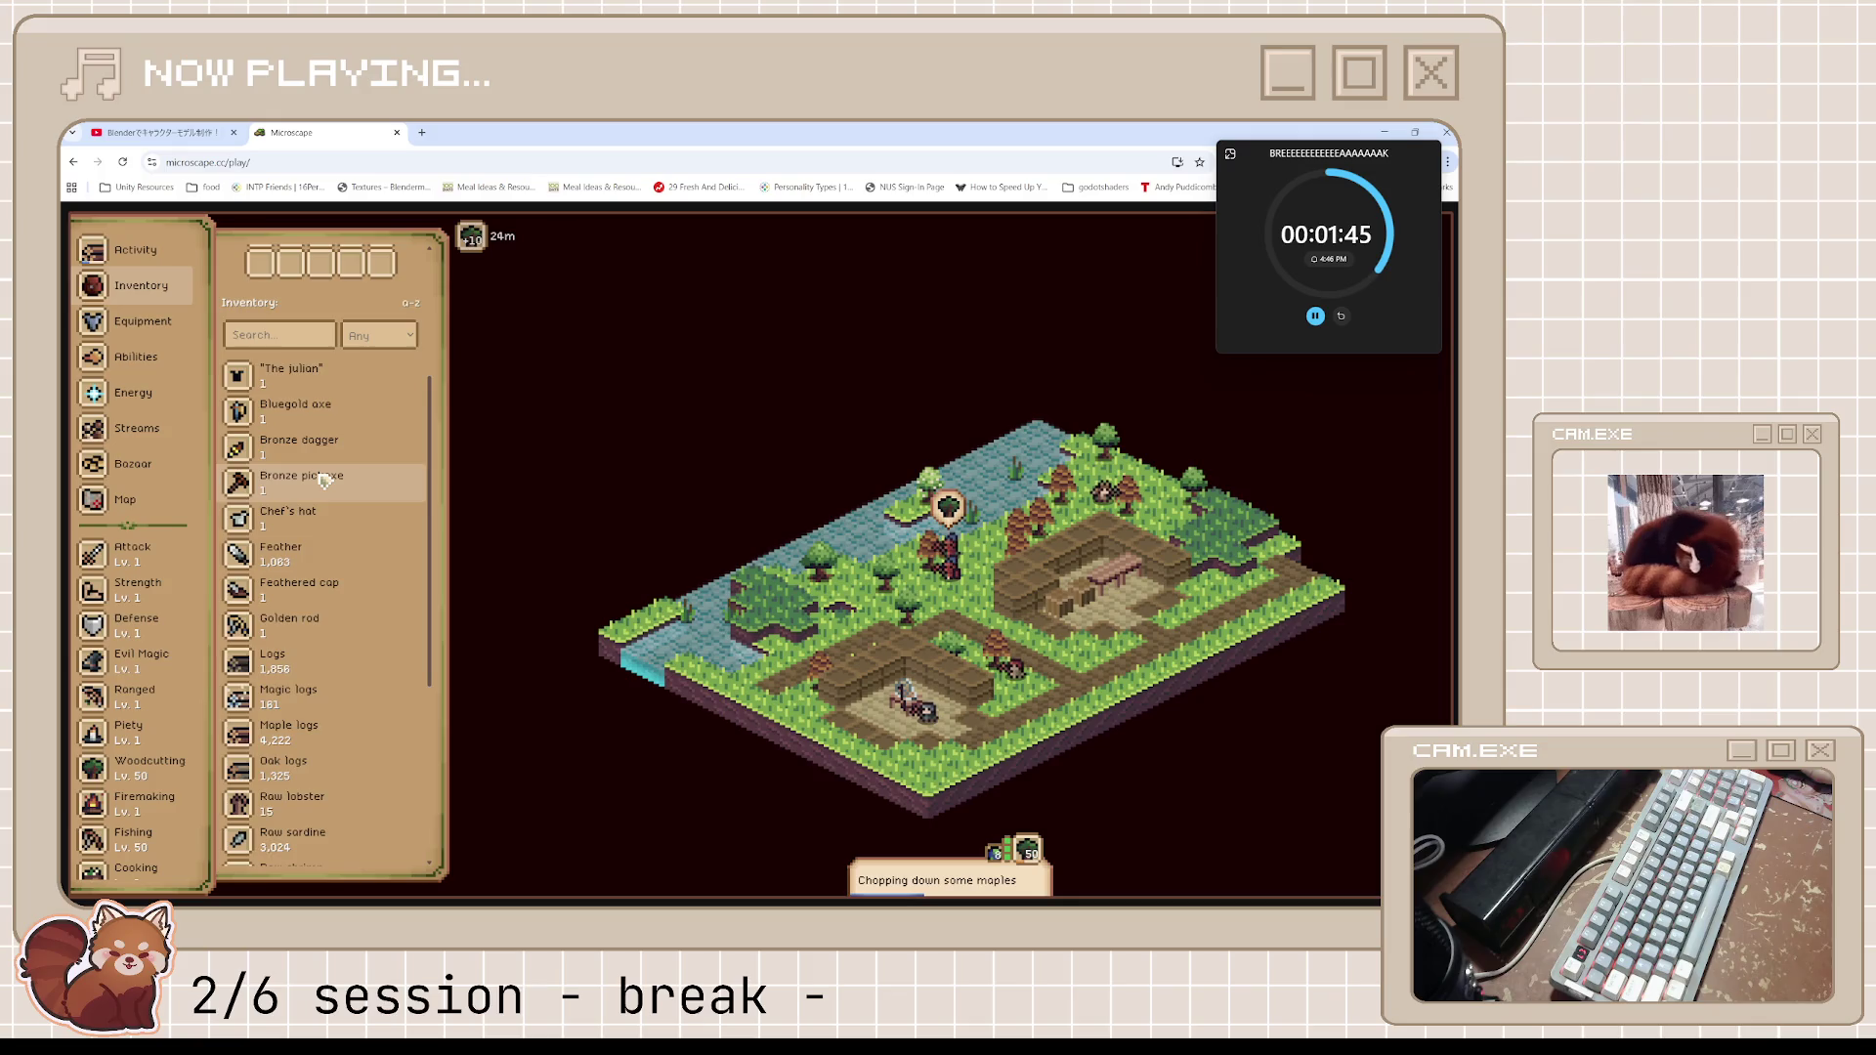
click(143, 319)
click(135, 356)
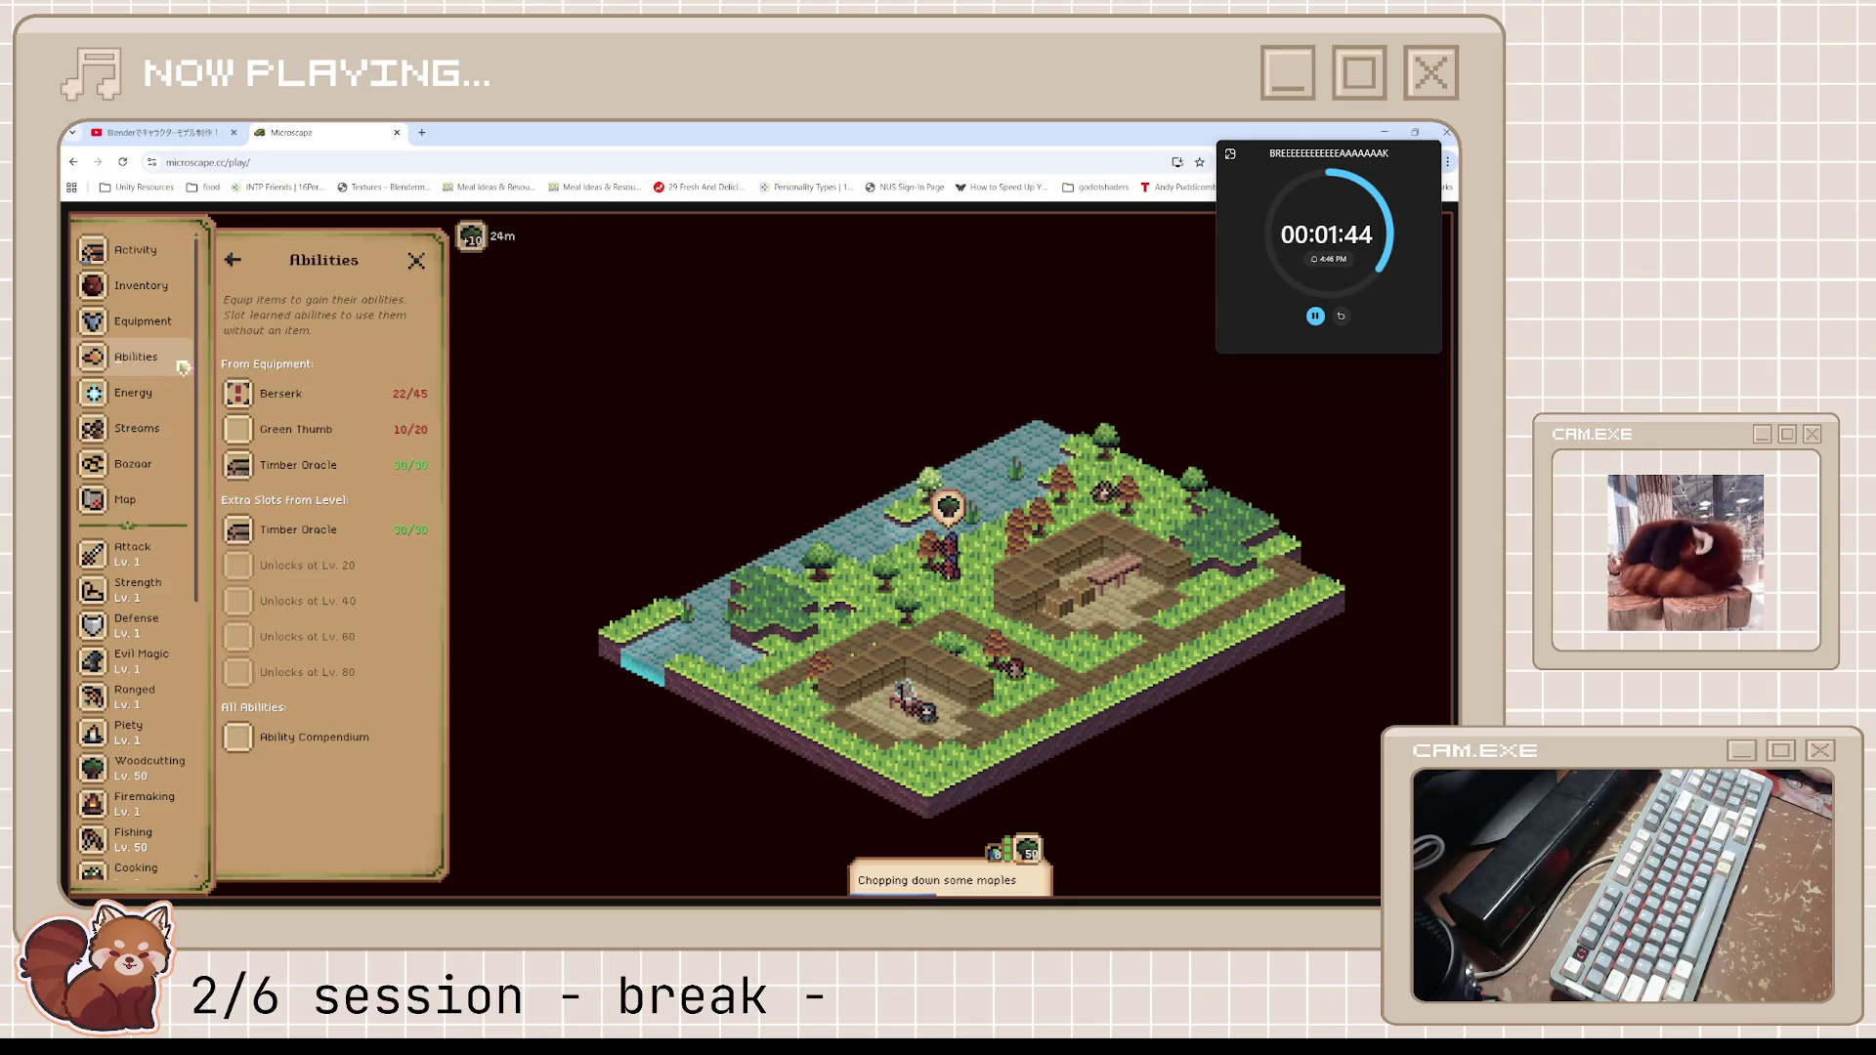
Read the Green Thumb and Berserk ability details, then leave for a new browser tab
click(363, 436)
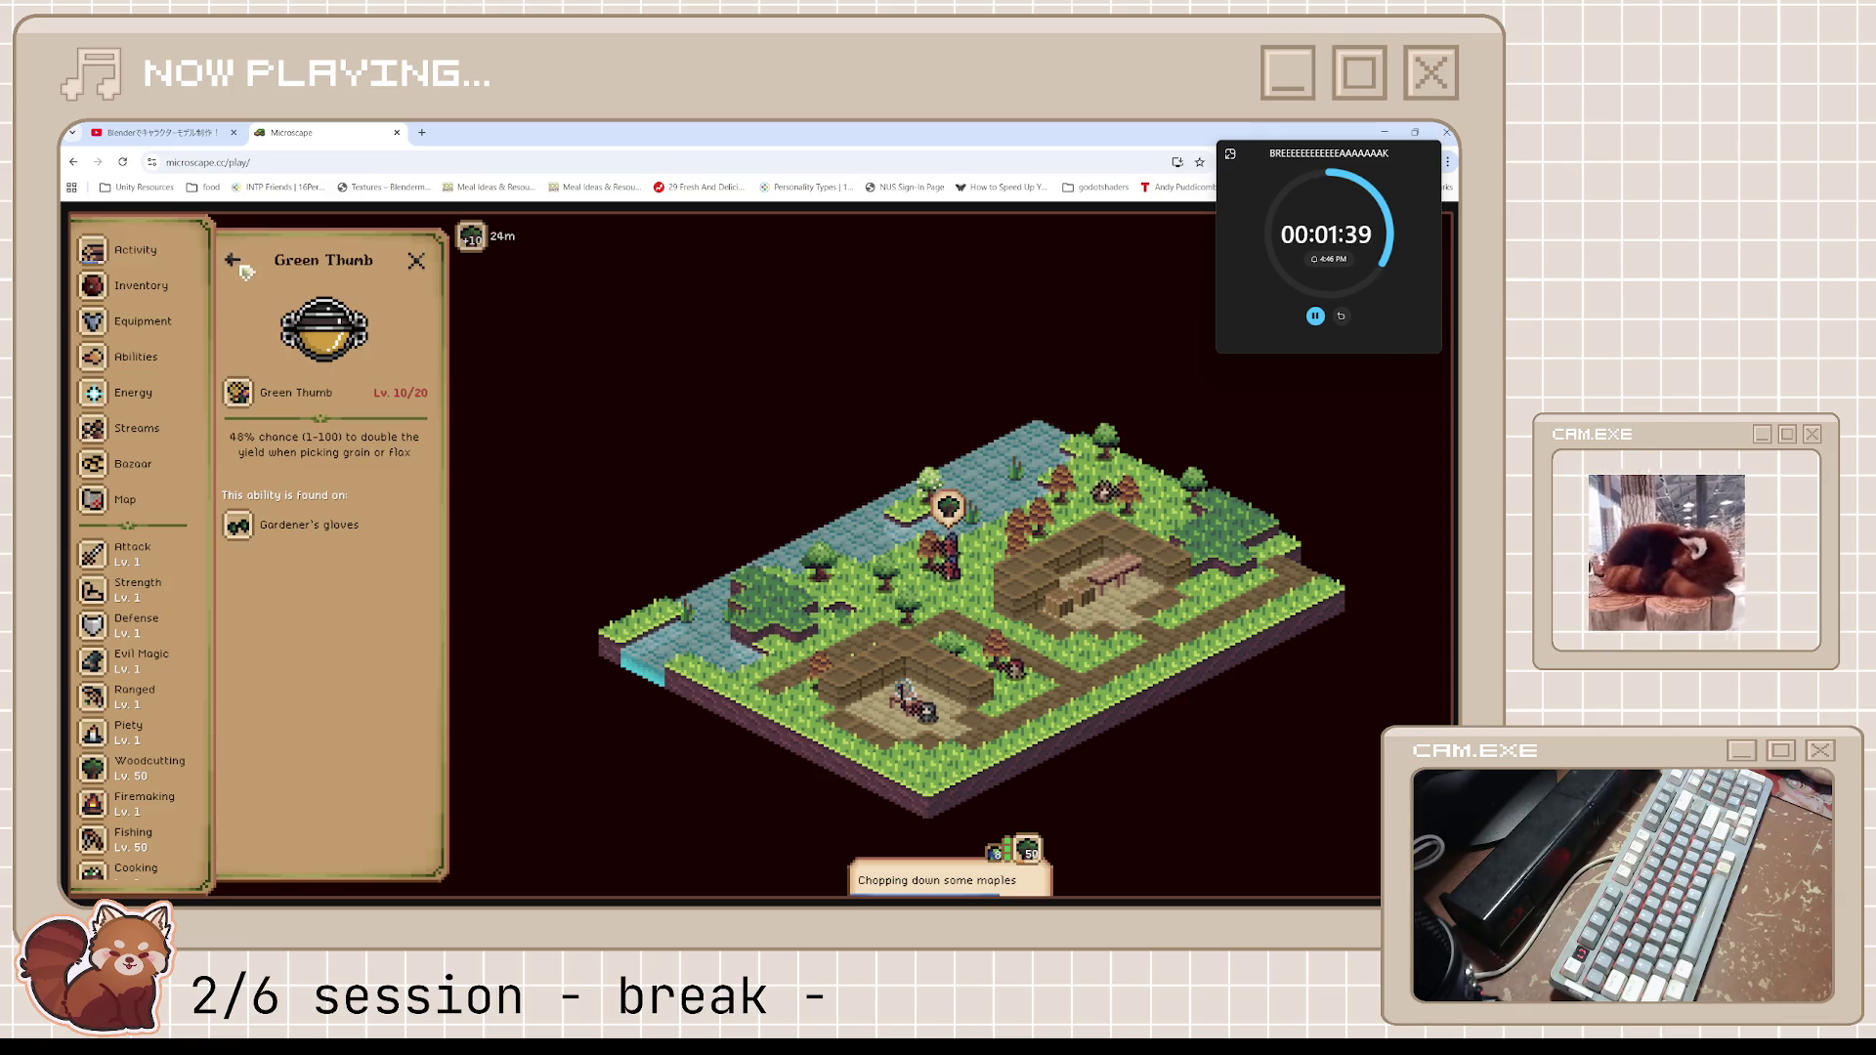
click(231, 261)
click(347, 390)
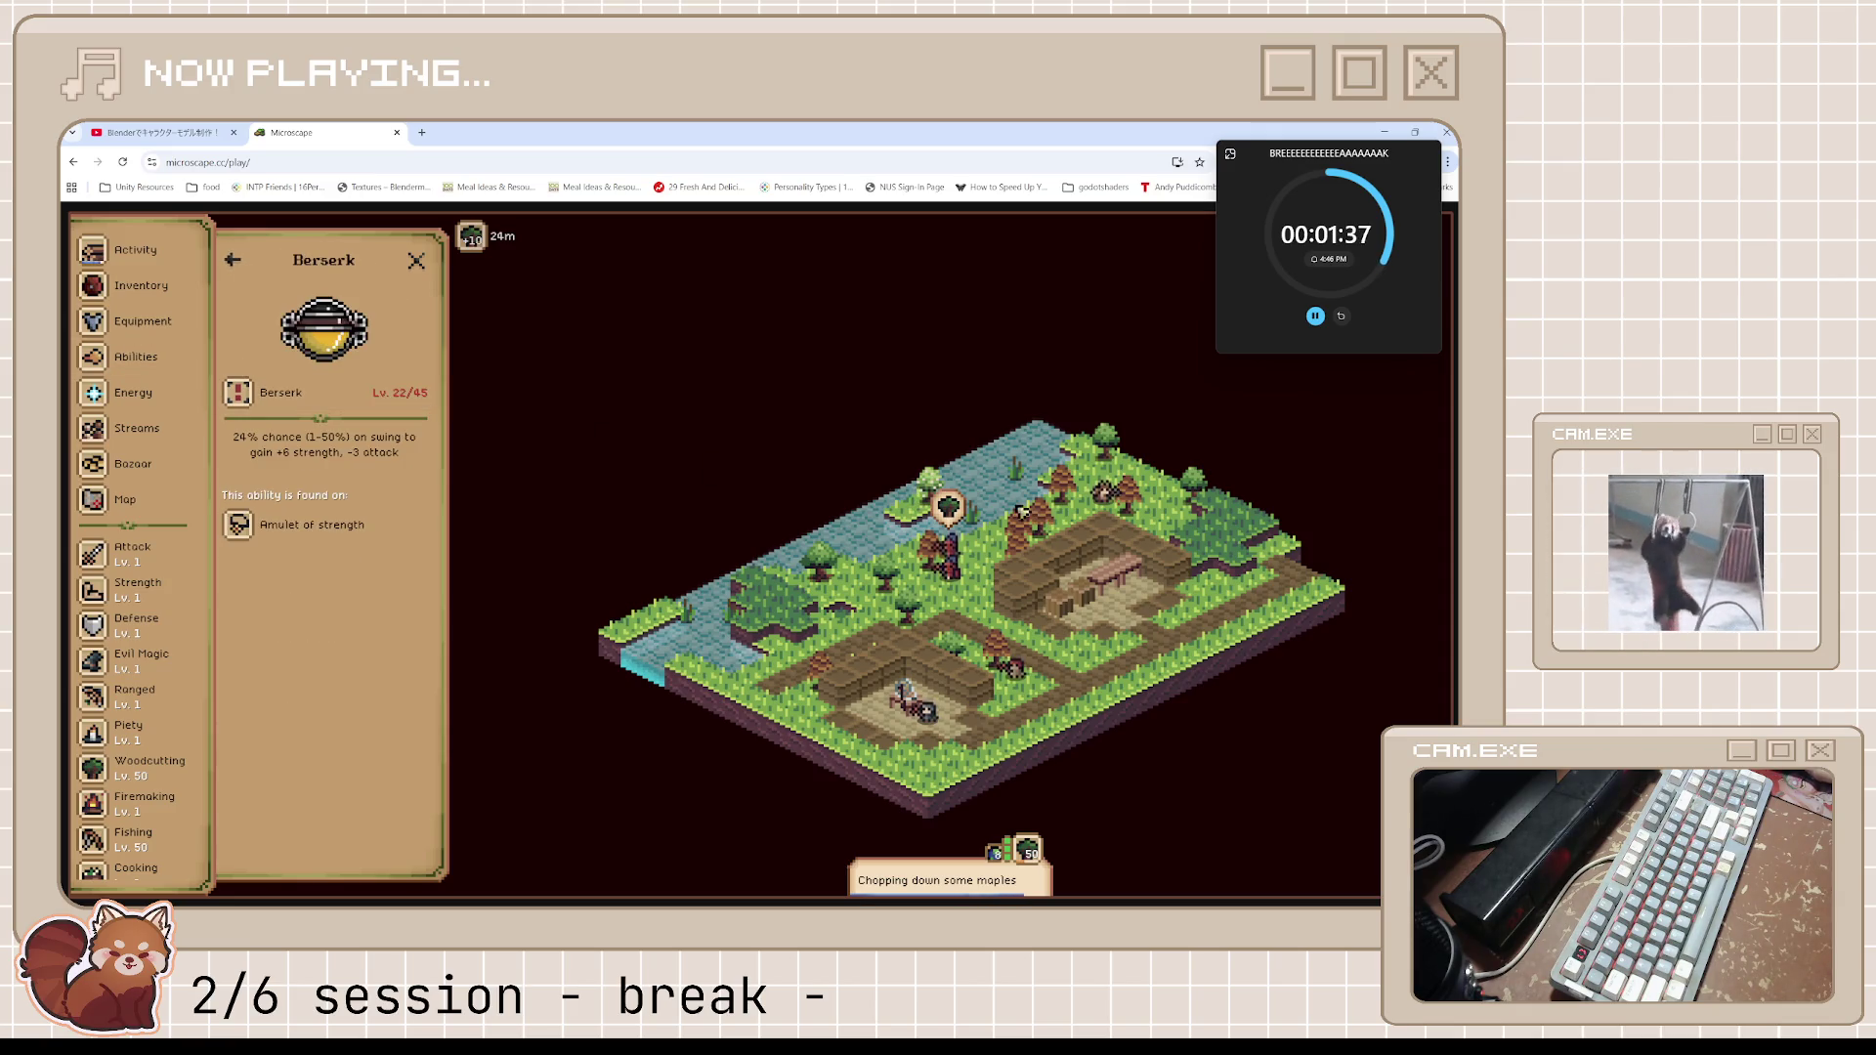
click(235, 260)
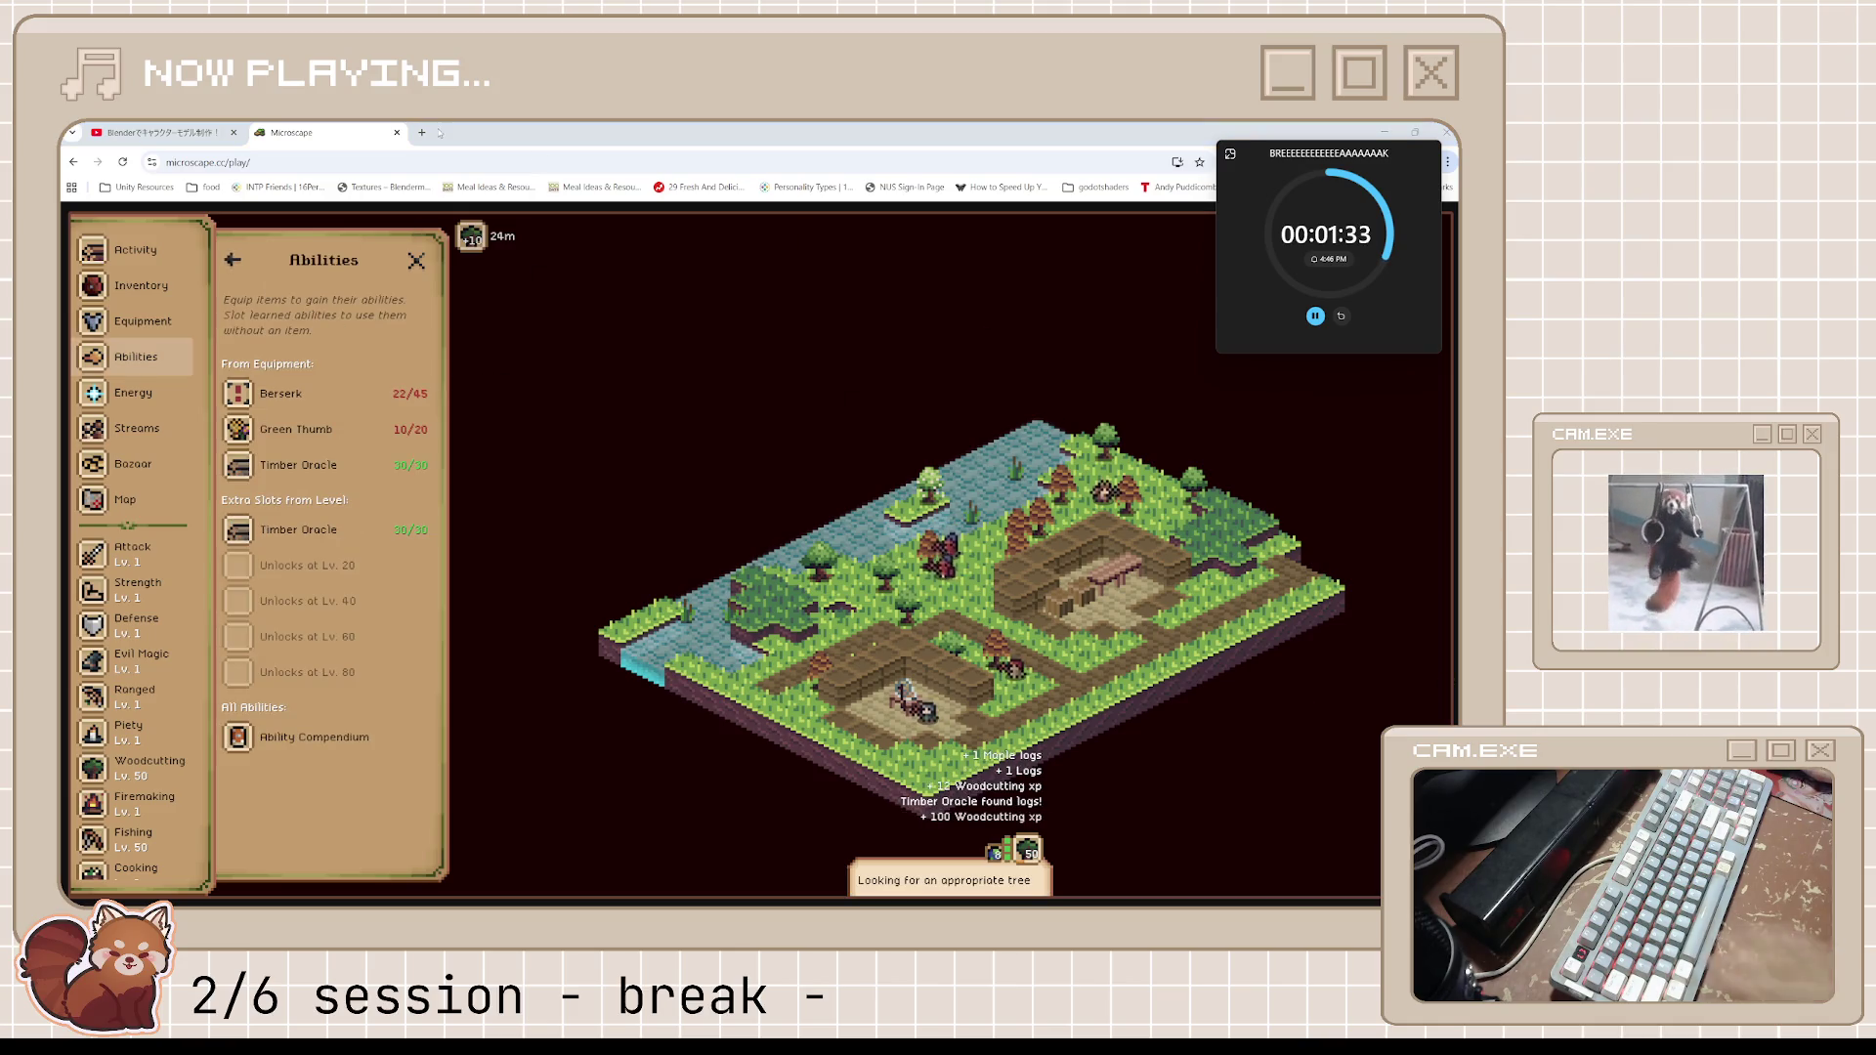
key(ctrl+t)
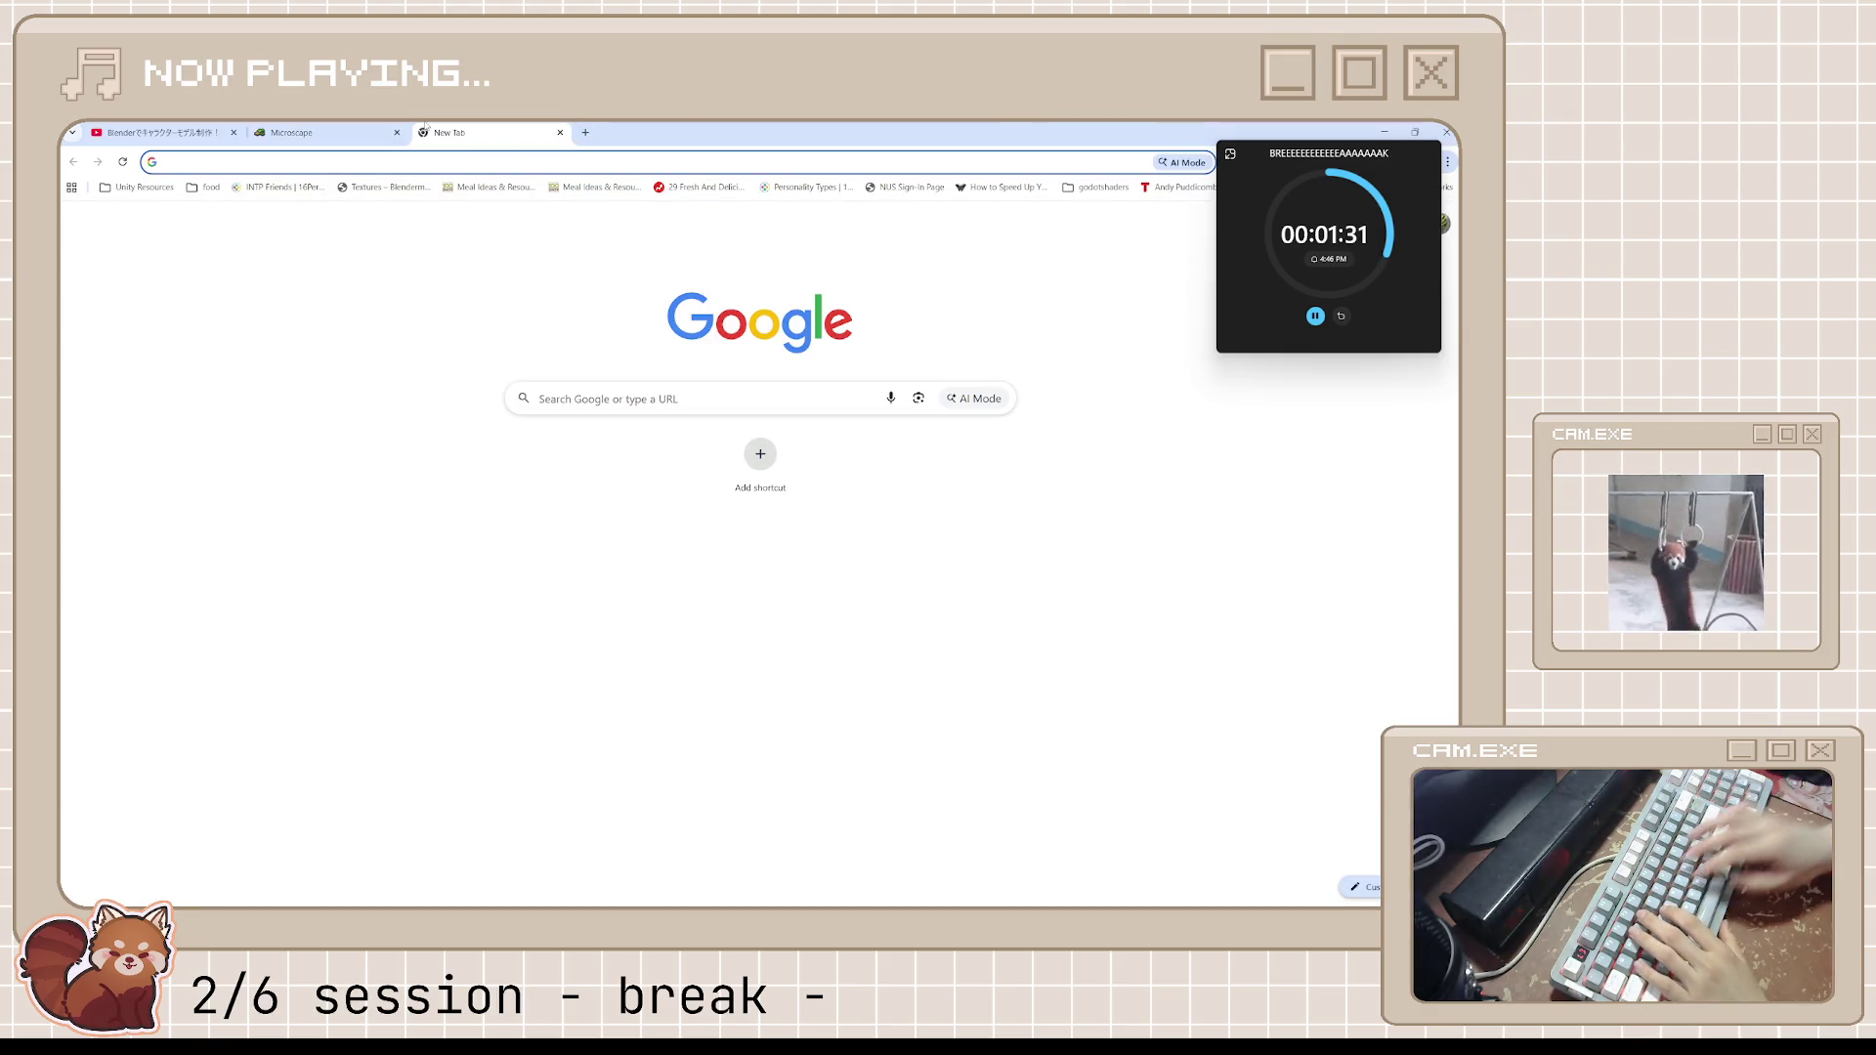
text(jiuyuan nte)
Browse Google image results for 'jiuyuan nte', then search 'sakiri nte' instead
key(Return)
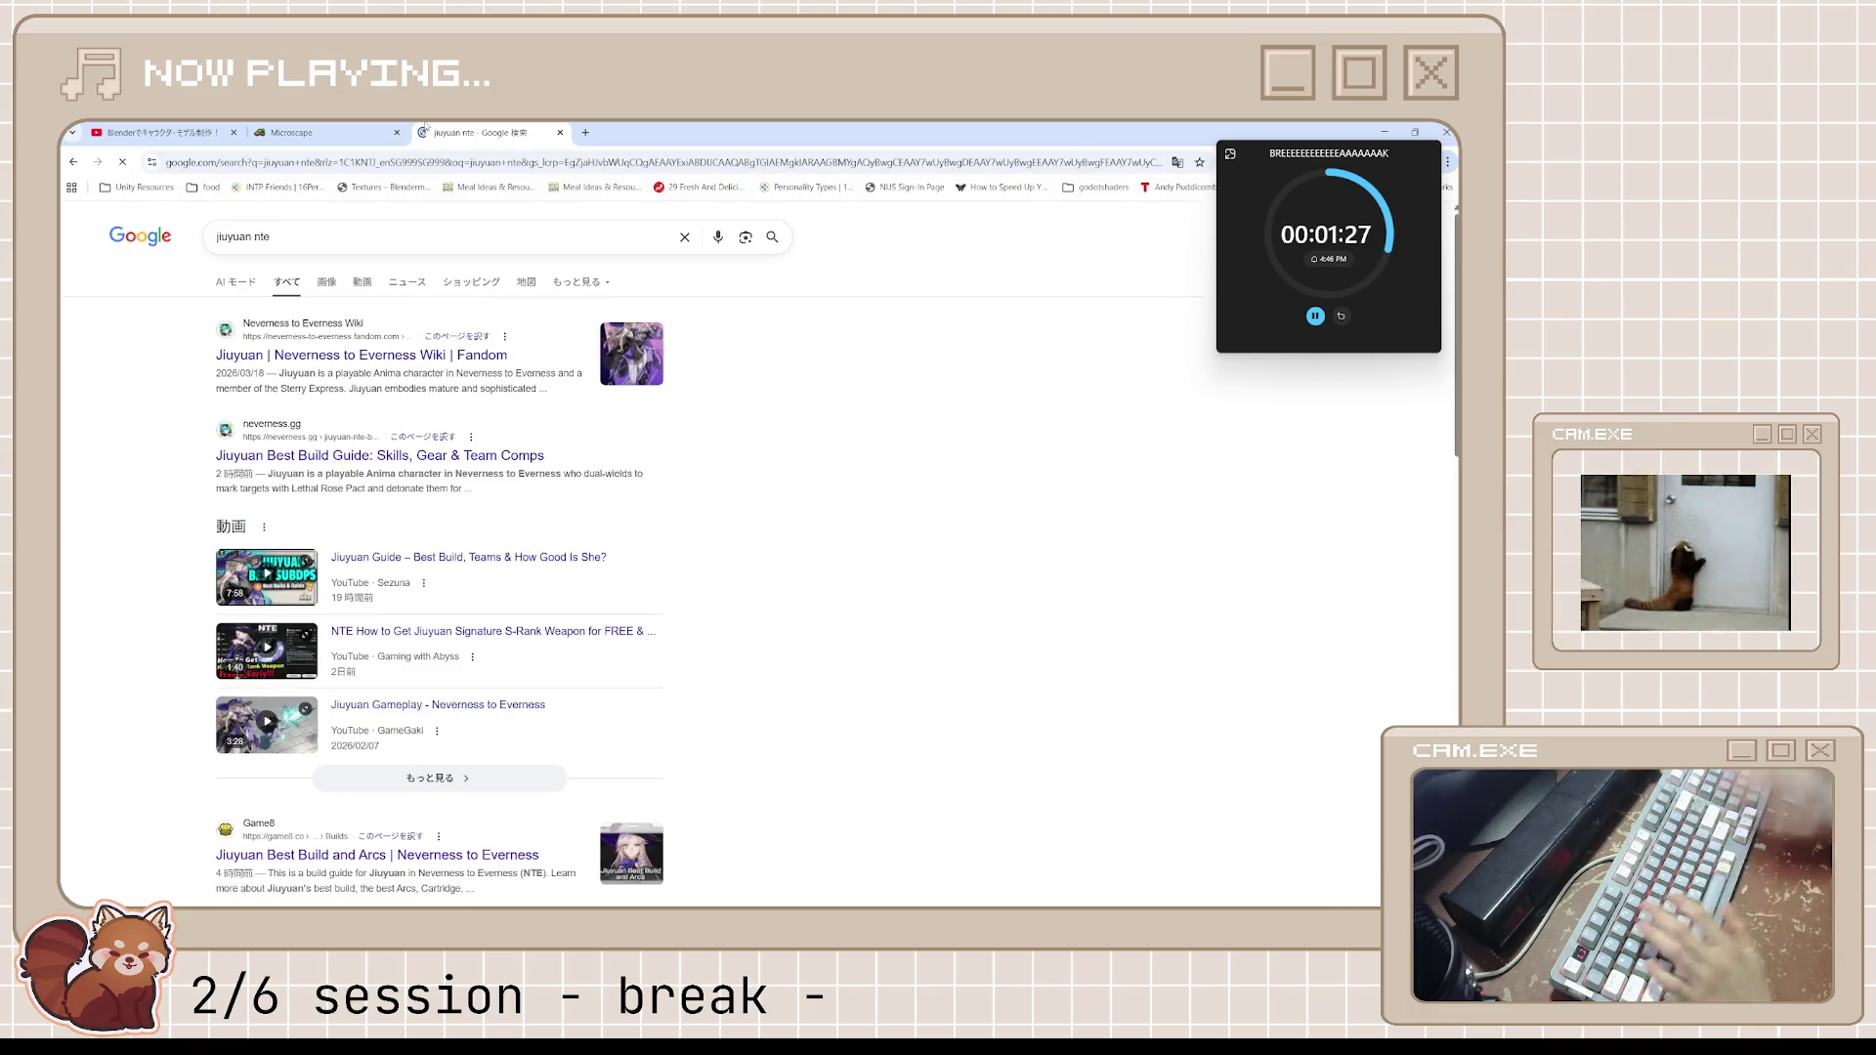
click(360, 282)
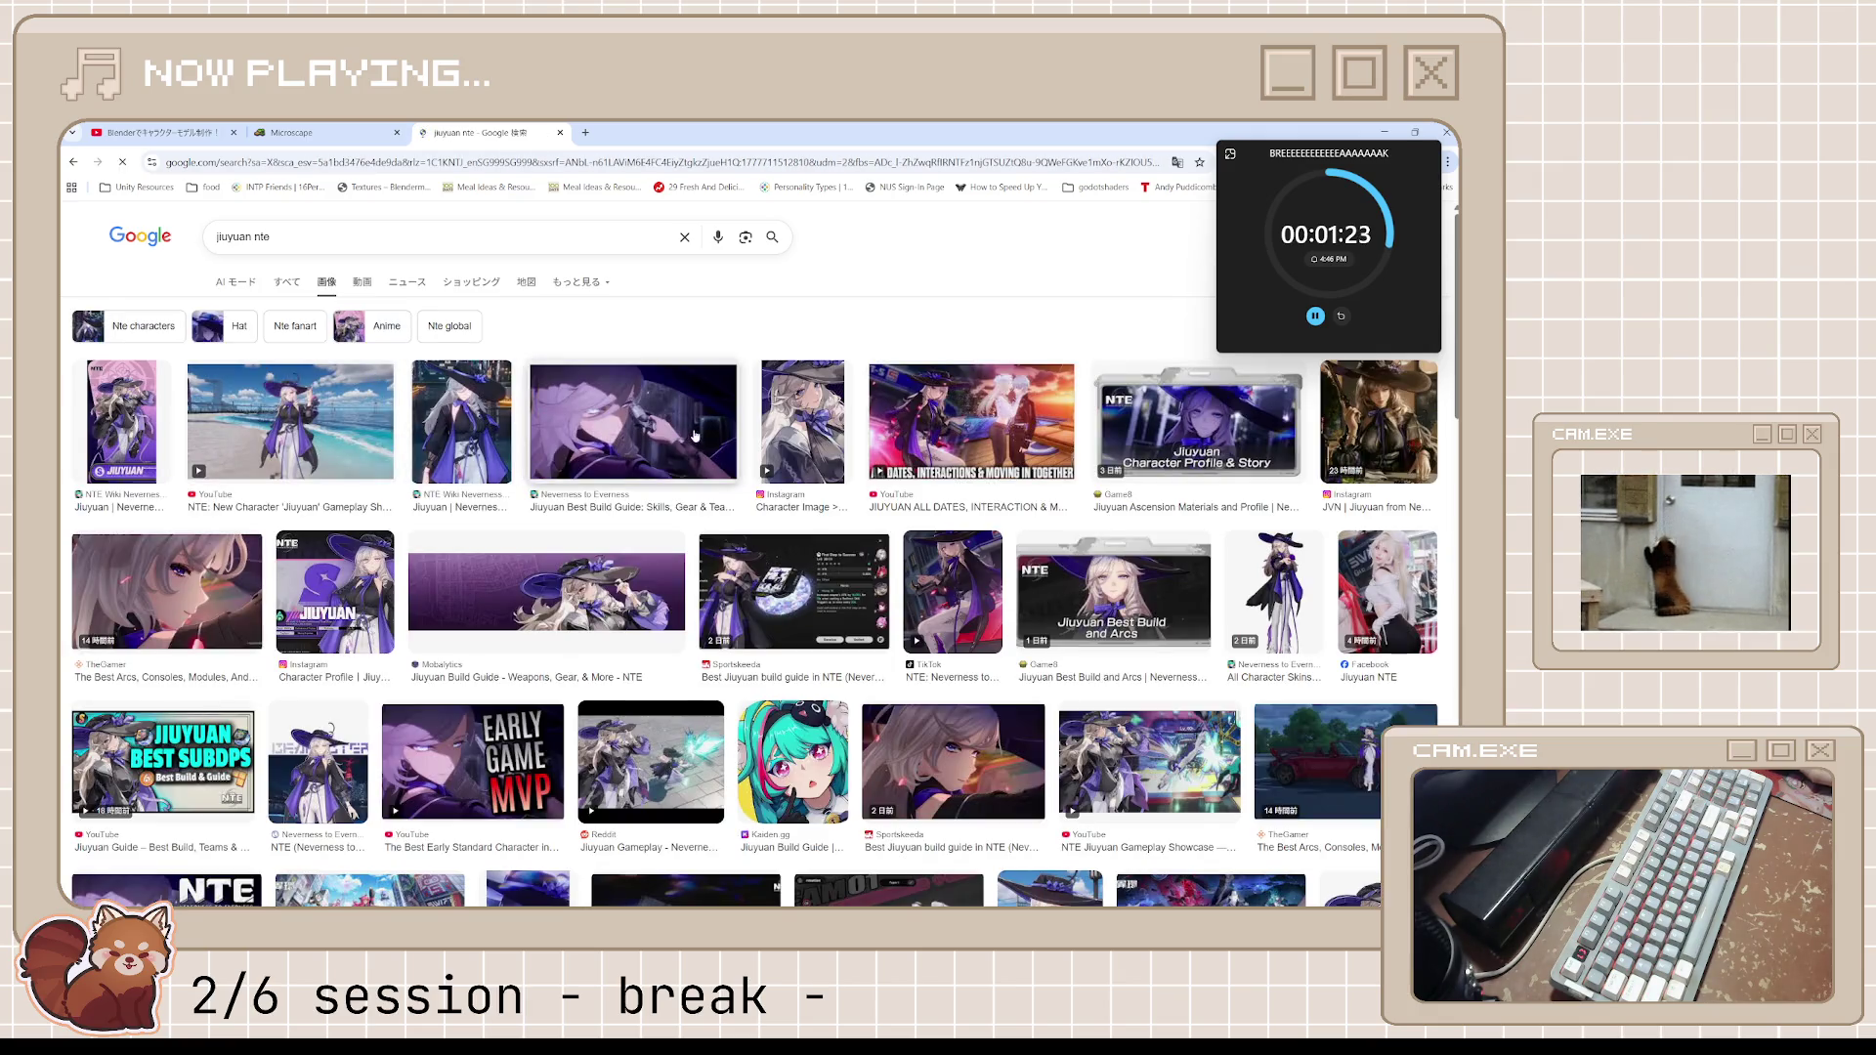
click(363, 416)
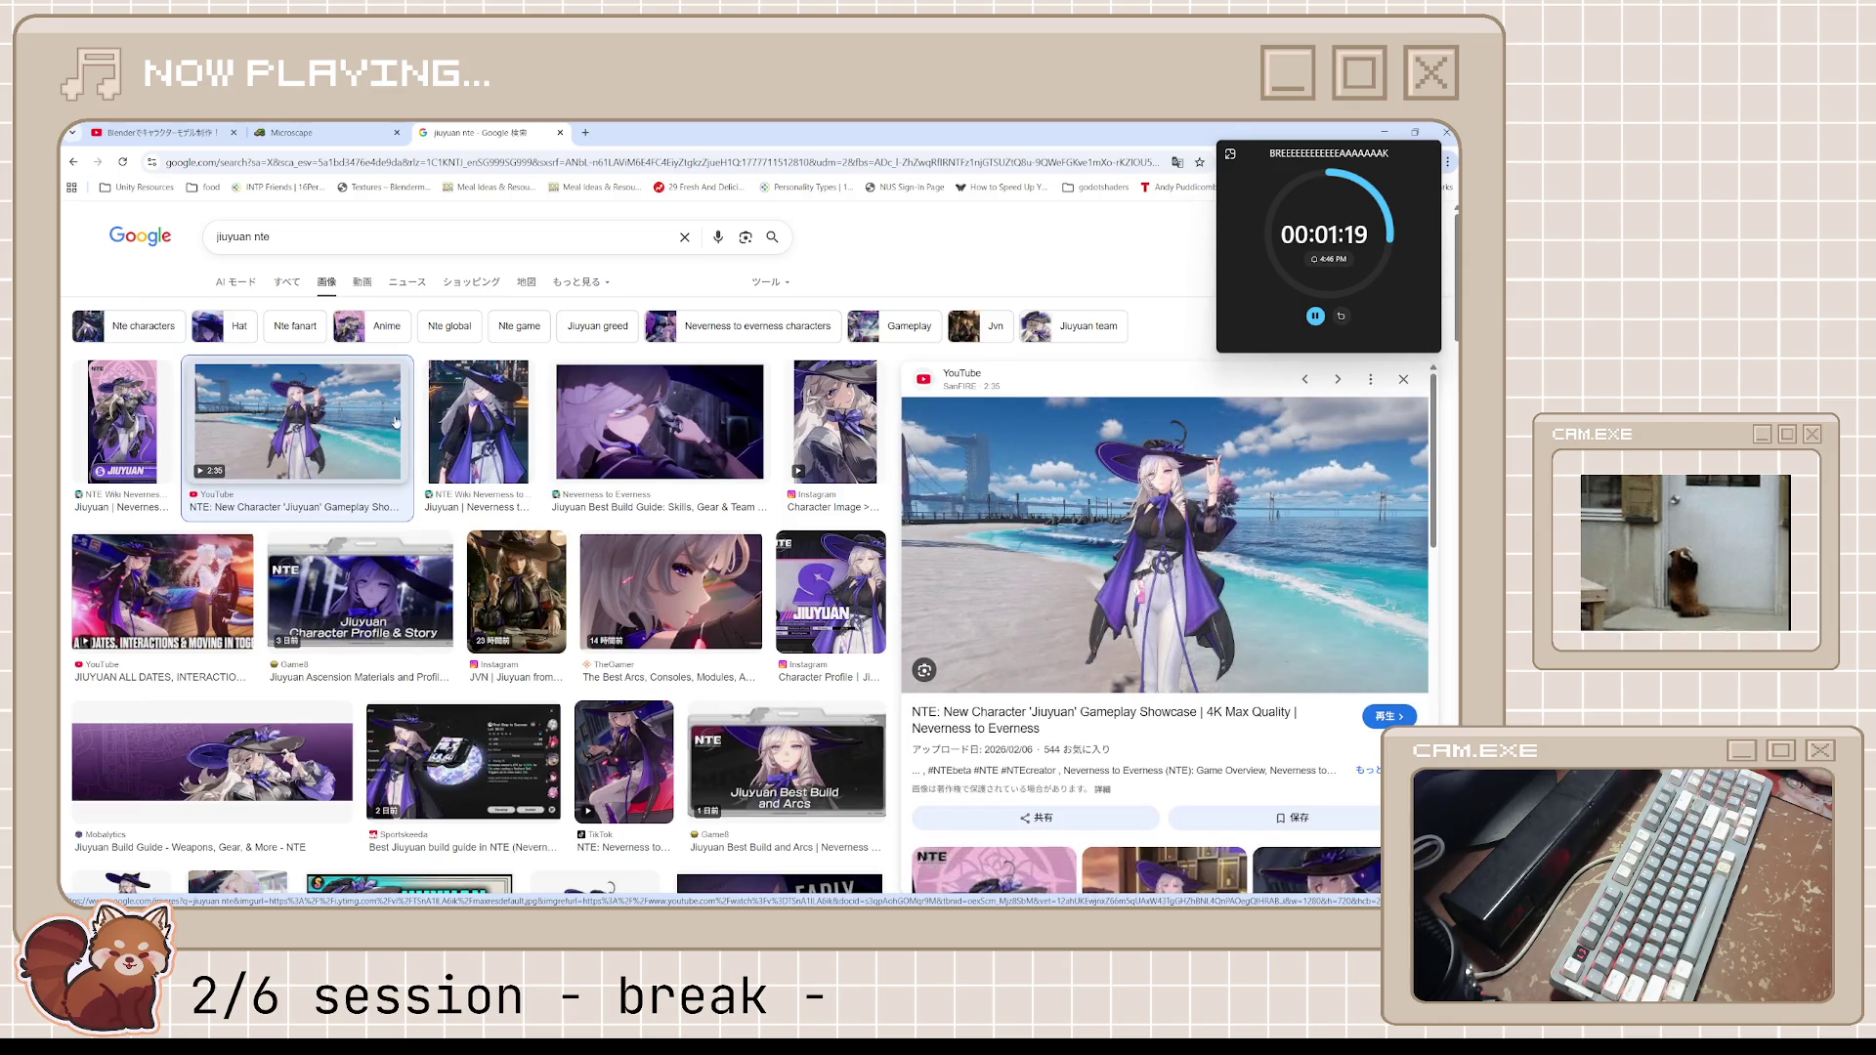
double_click(242, 235)
text(sakiri)
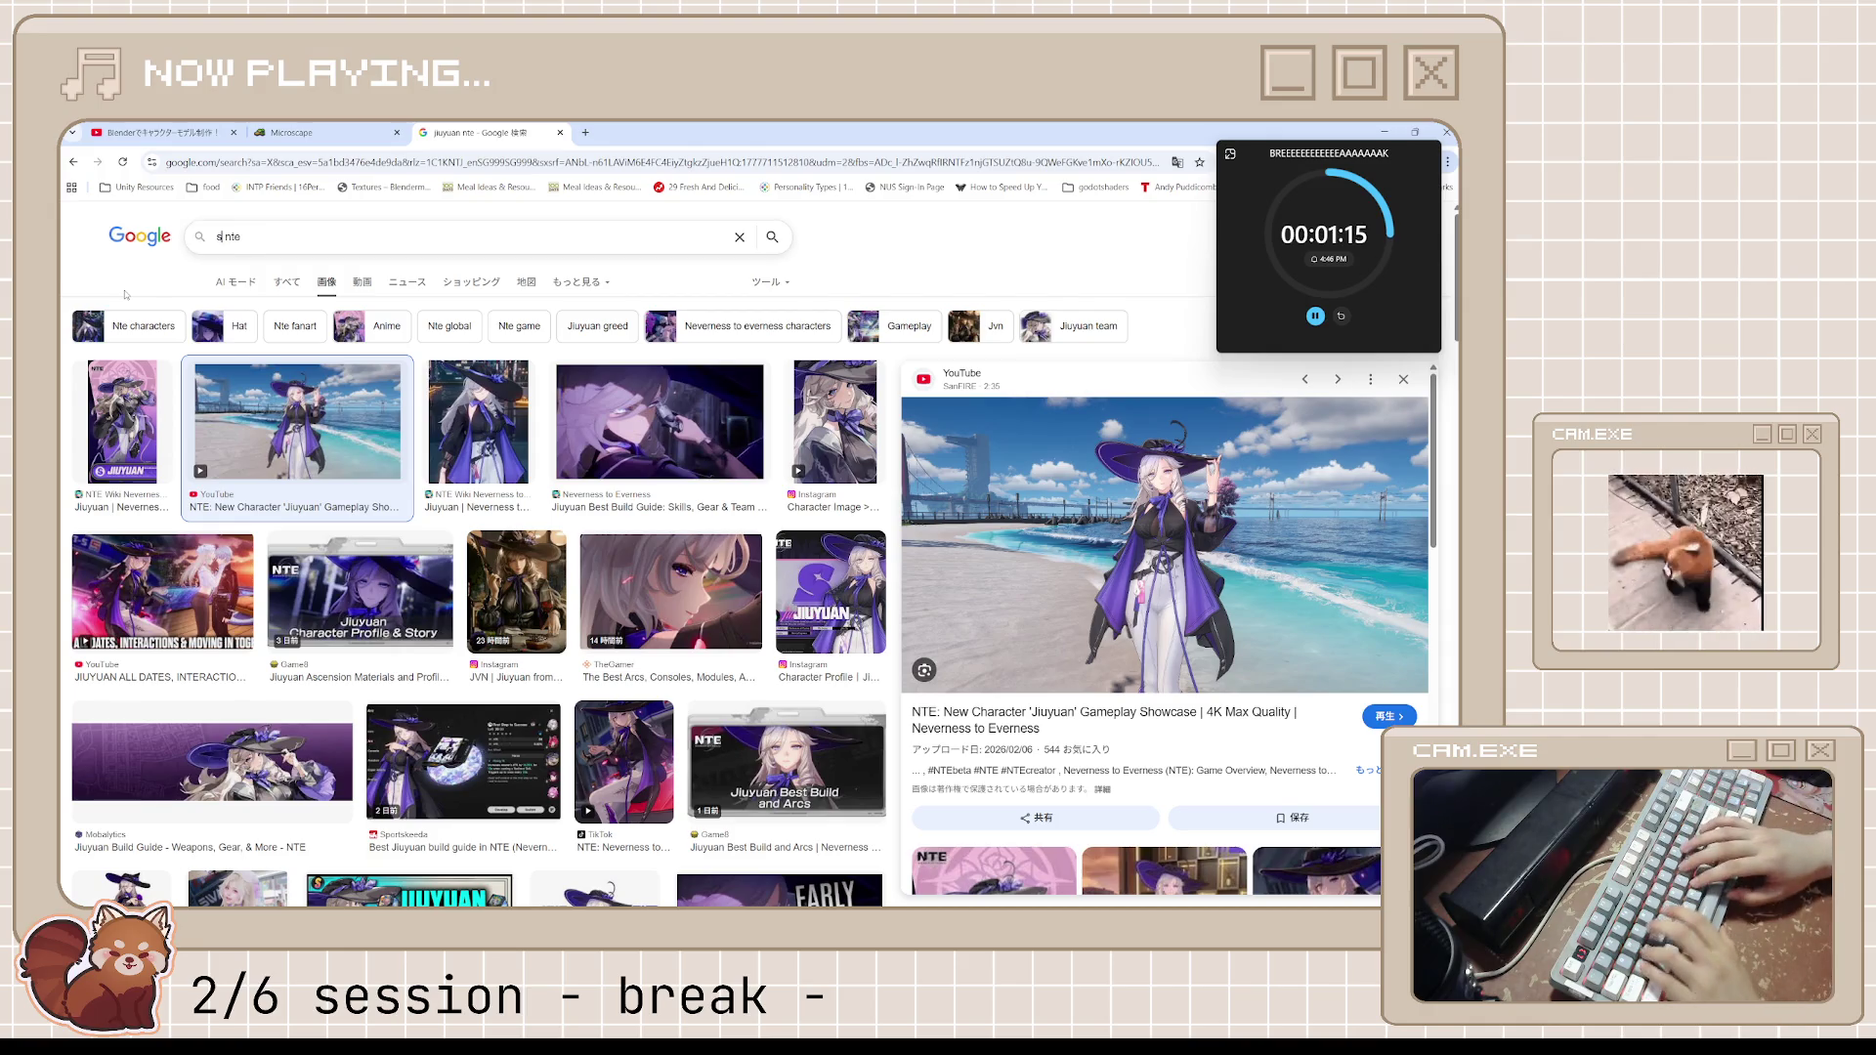
key(Return)
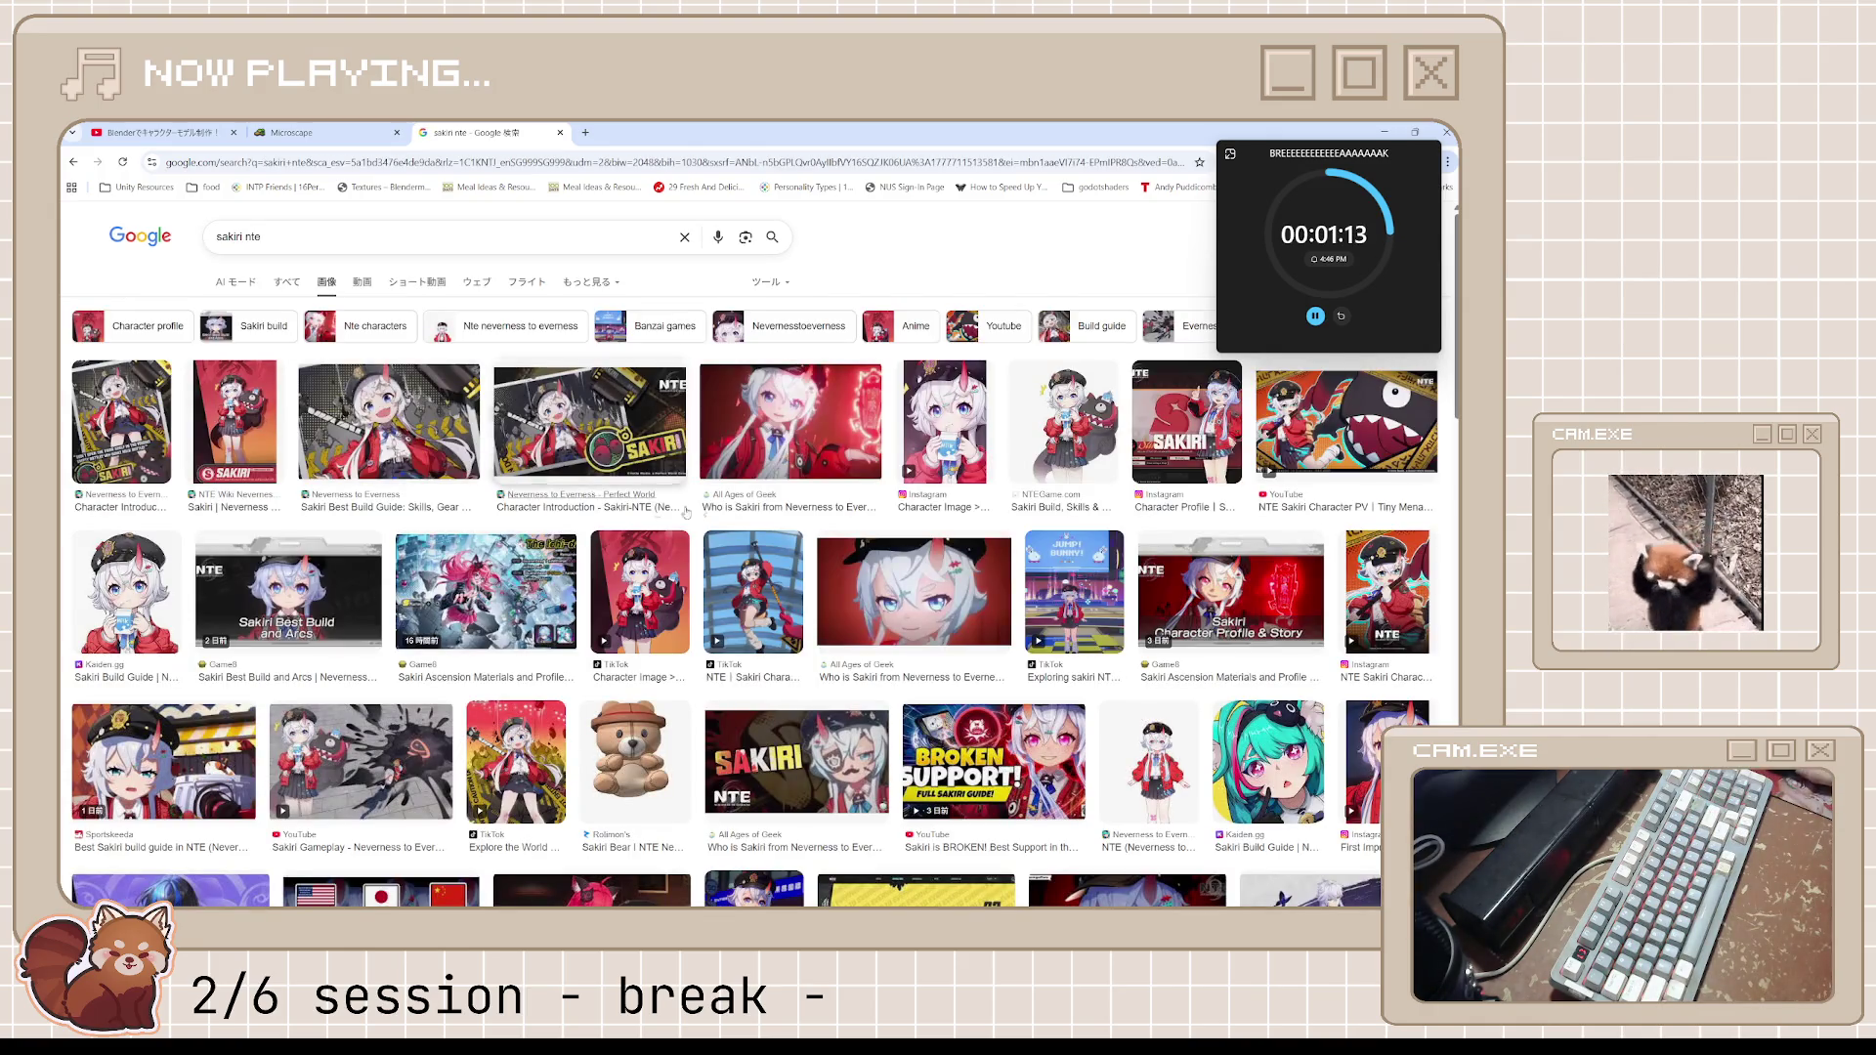
Preview the NTEGame.com and All Ages of Geek Sakiri images
click(1038, 472)
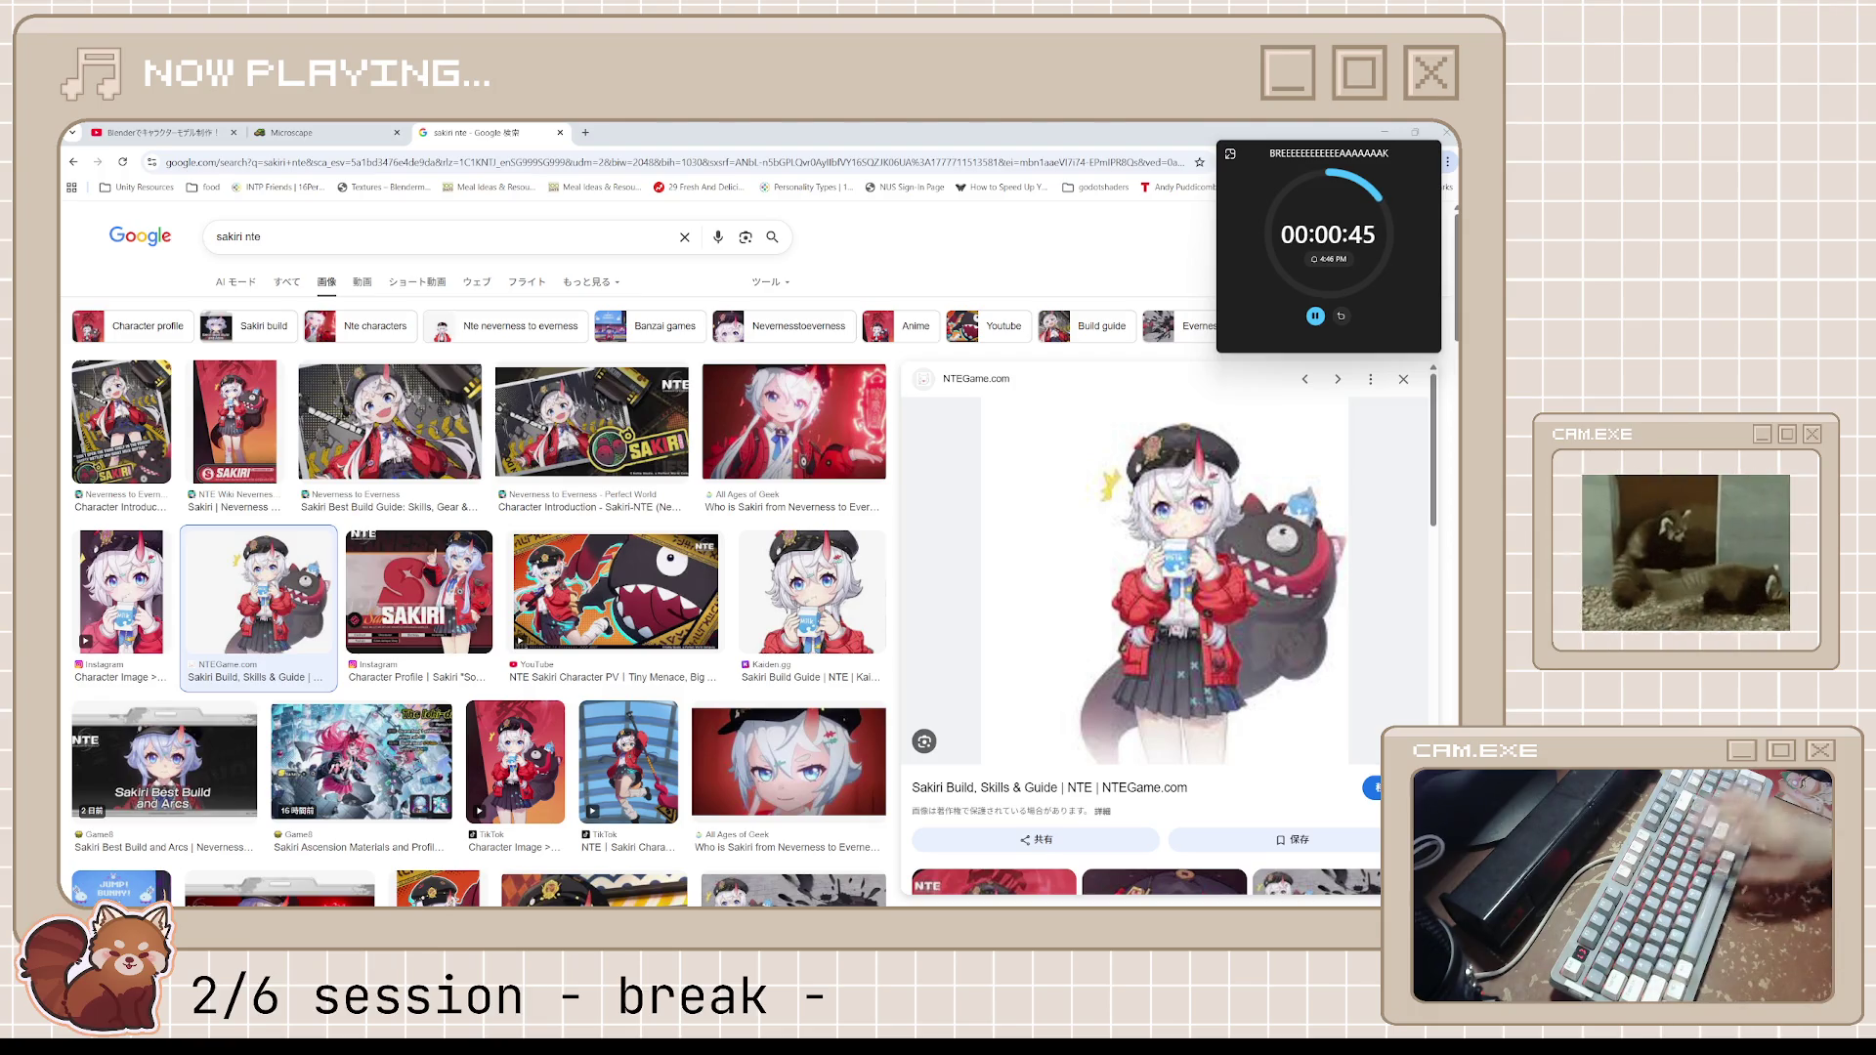
scroll(405, 407, down, 3)
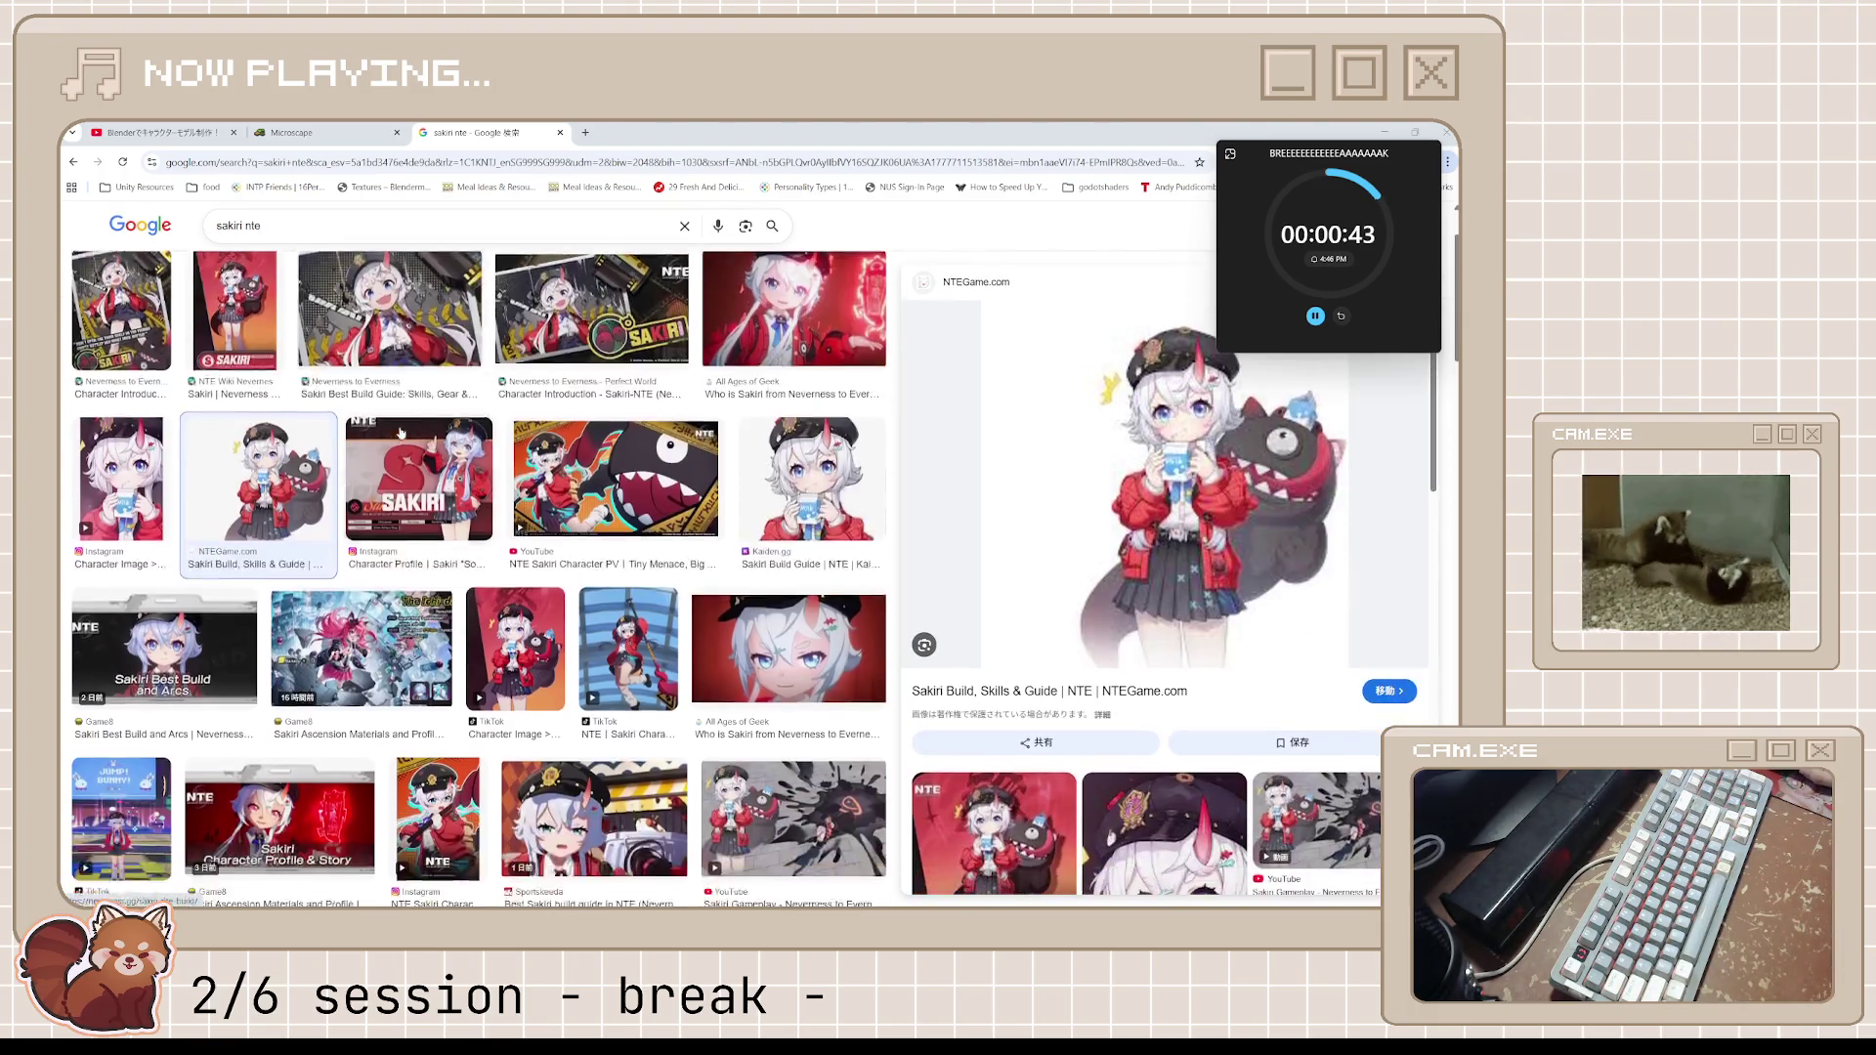
scroll(401, 433, up, 2)
scroll(400, 432, up, 2)
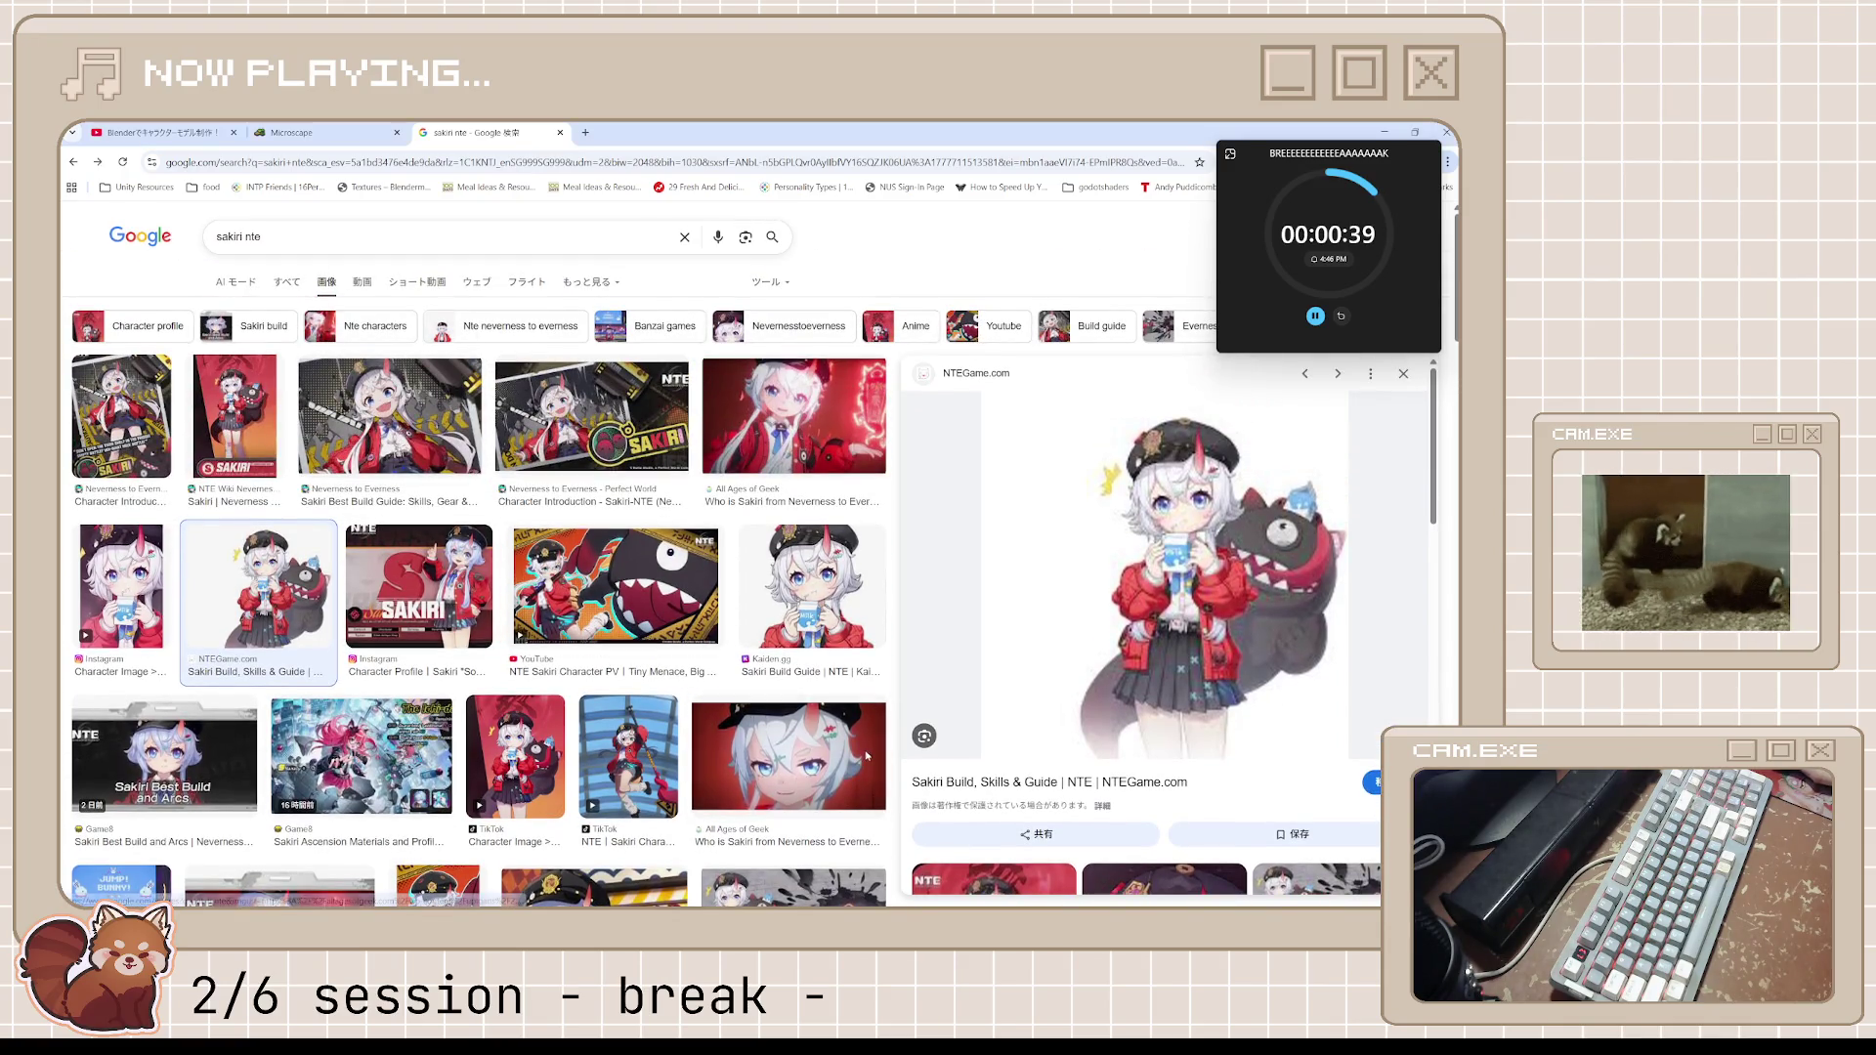
click(866, 760)
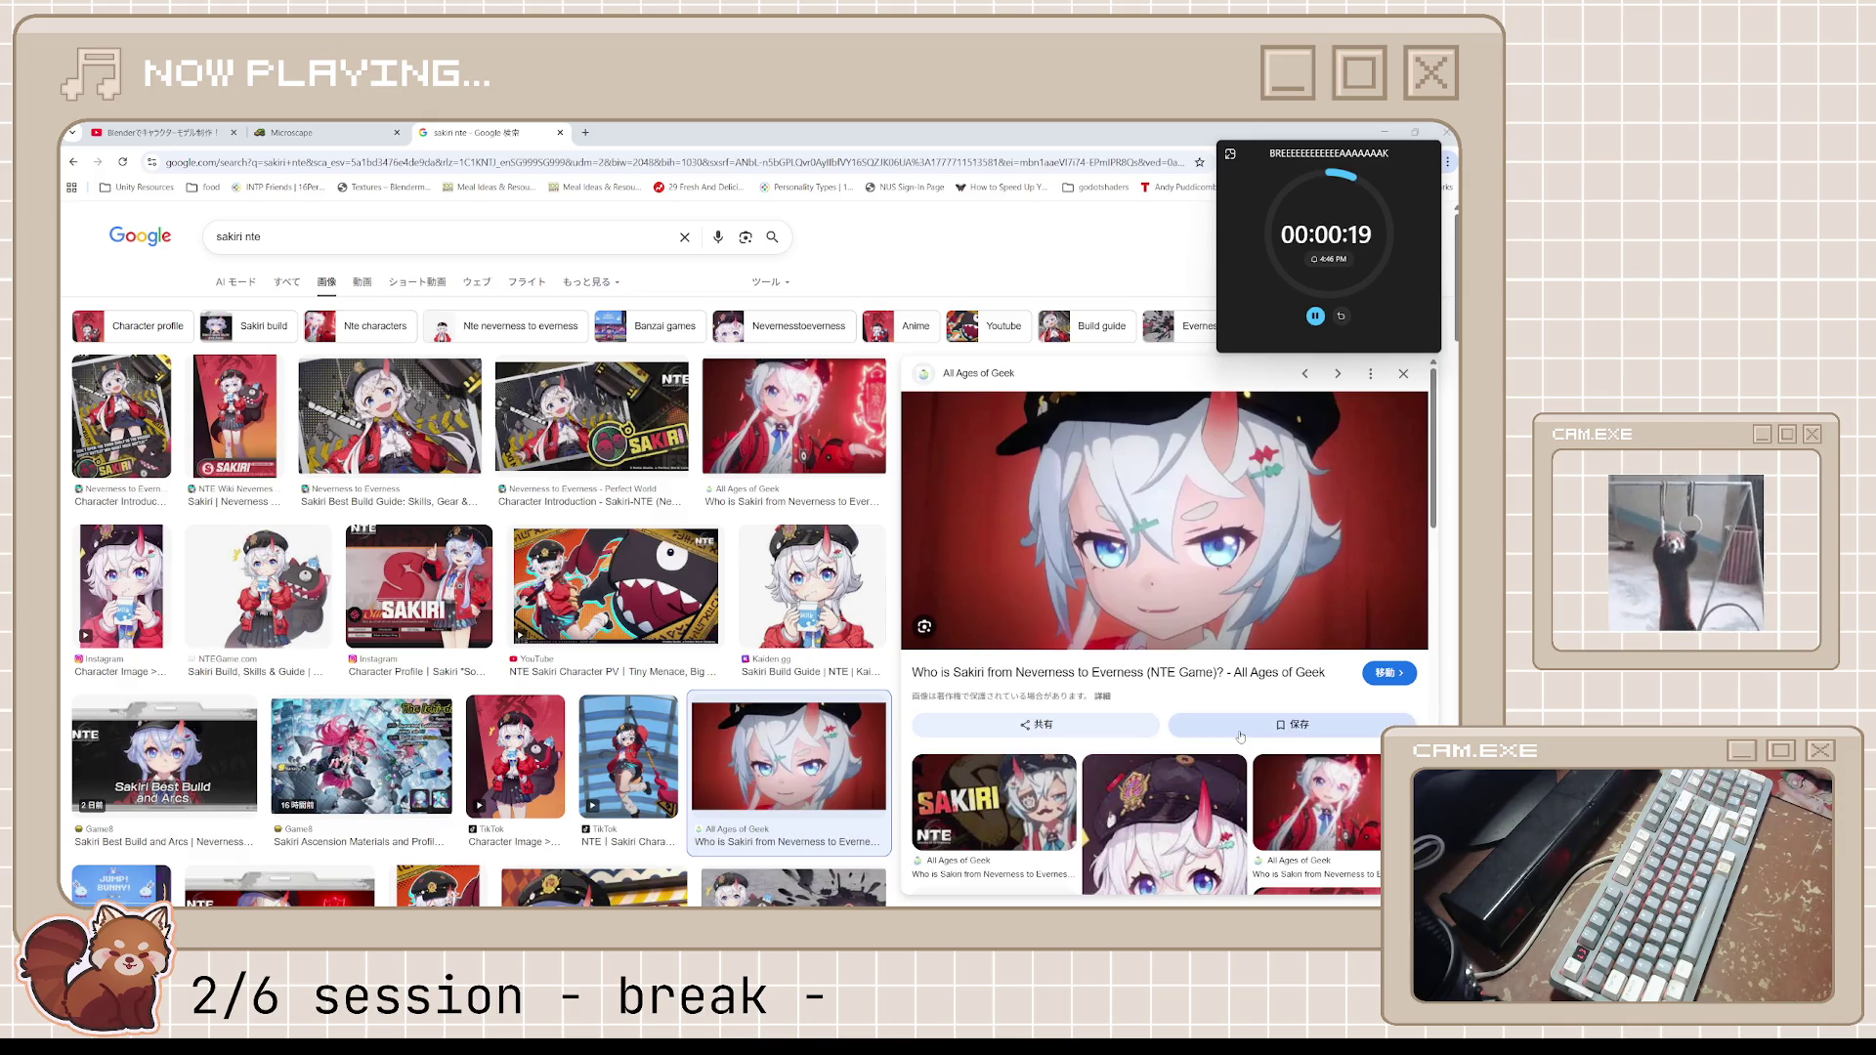
scroll(1240, 738, down, 3)
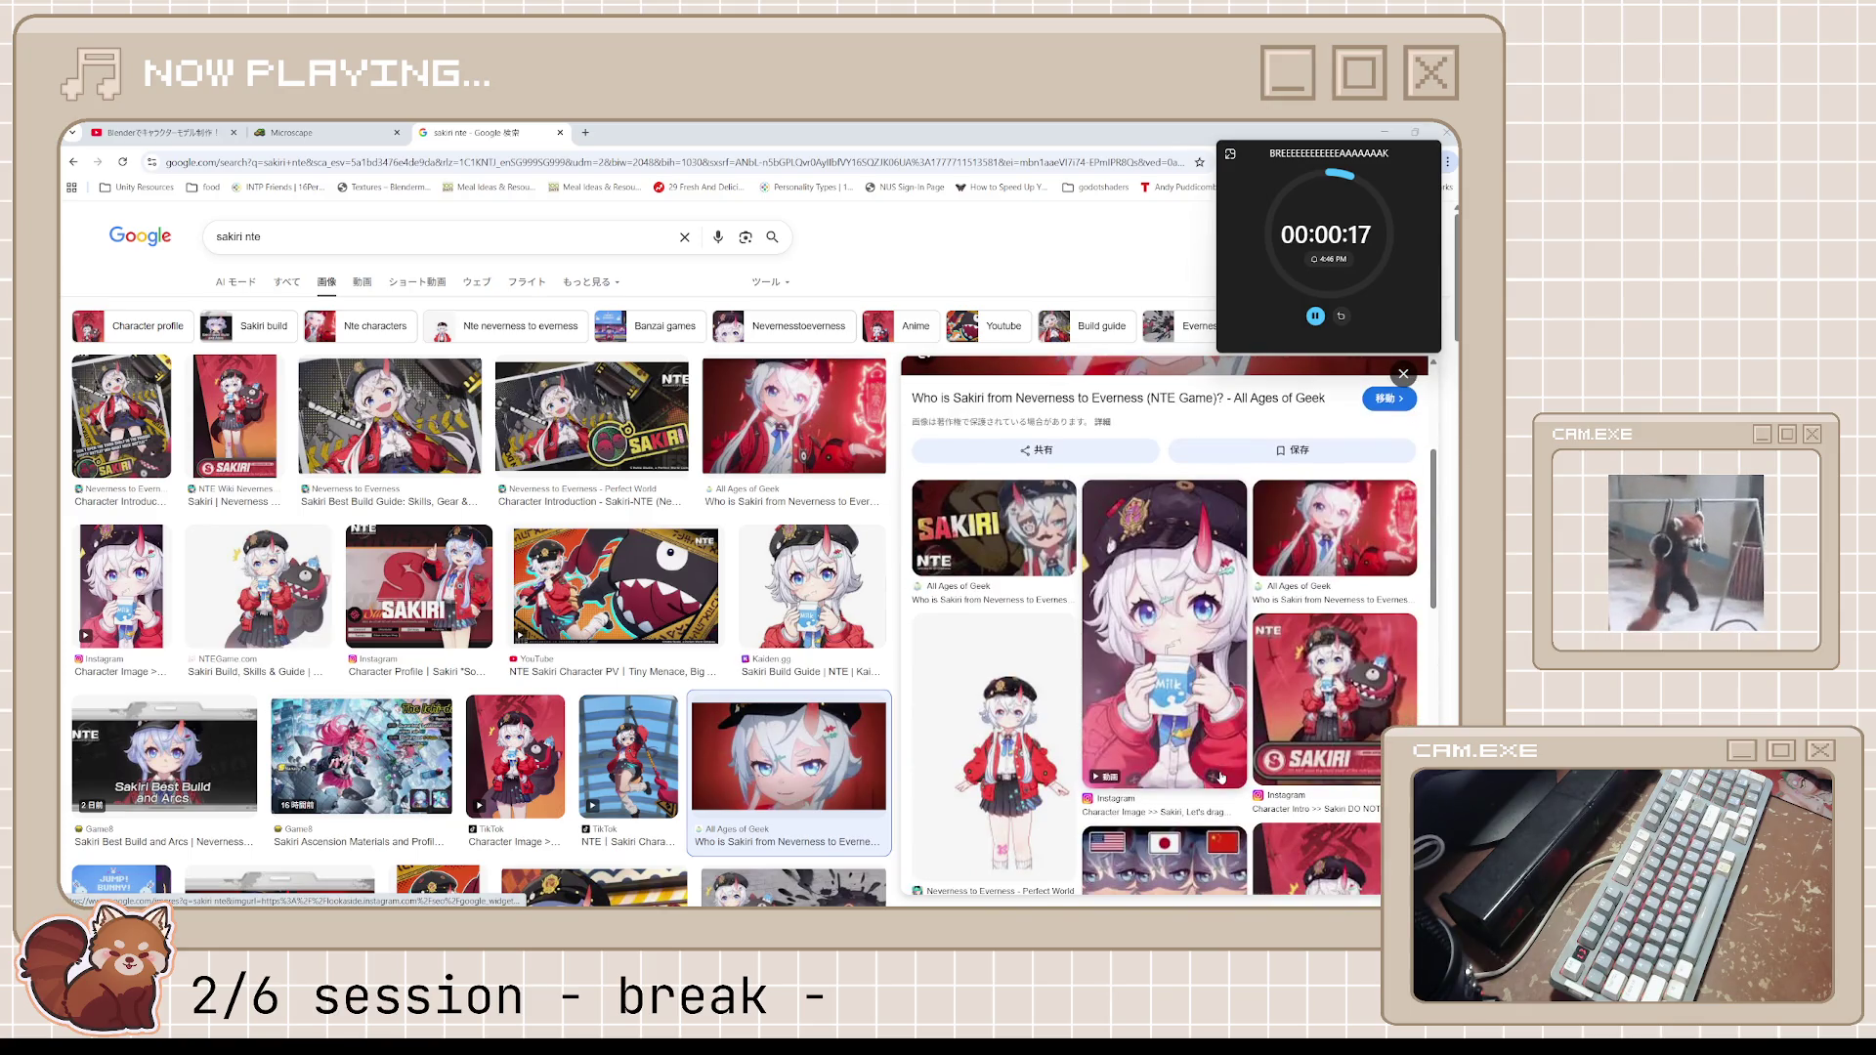
scroll(1221, 775, up, 3)
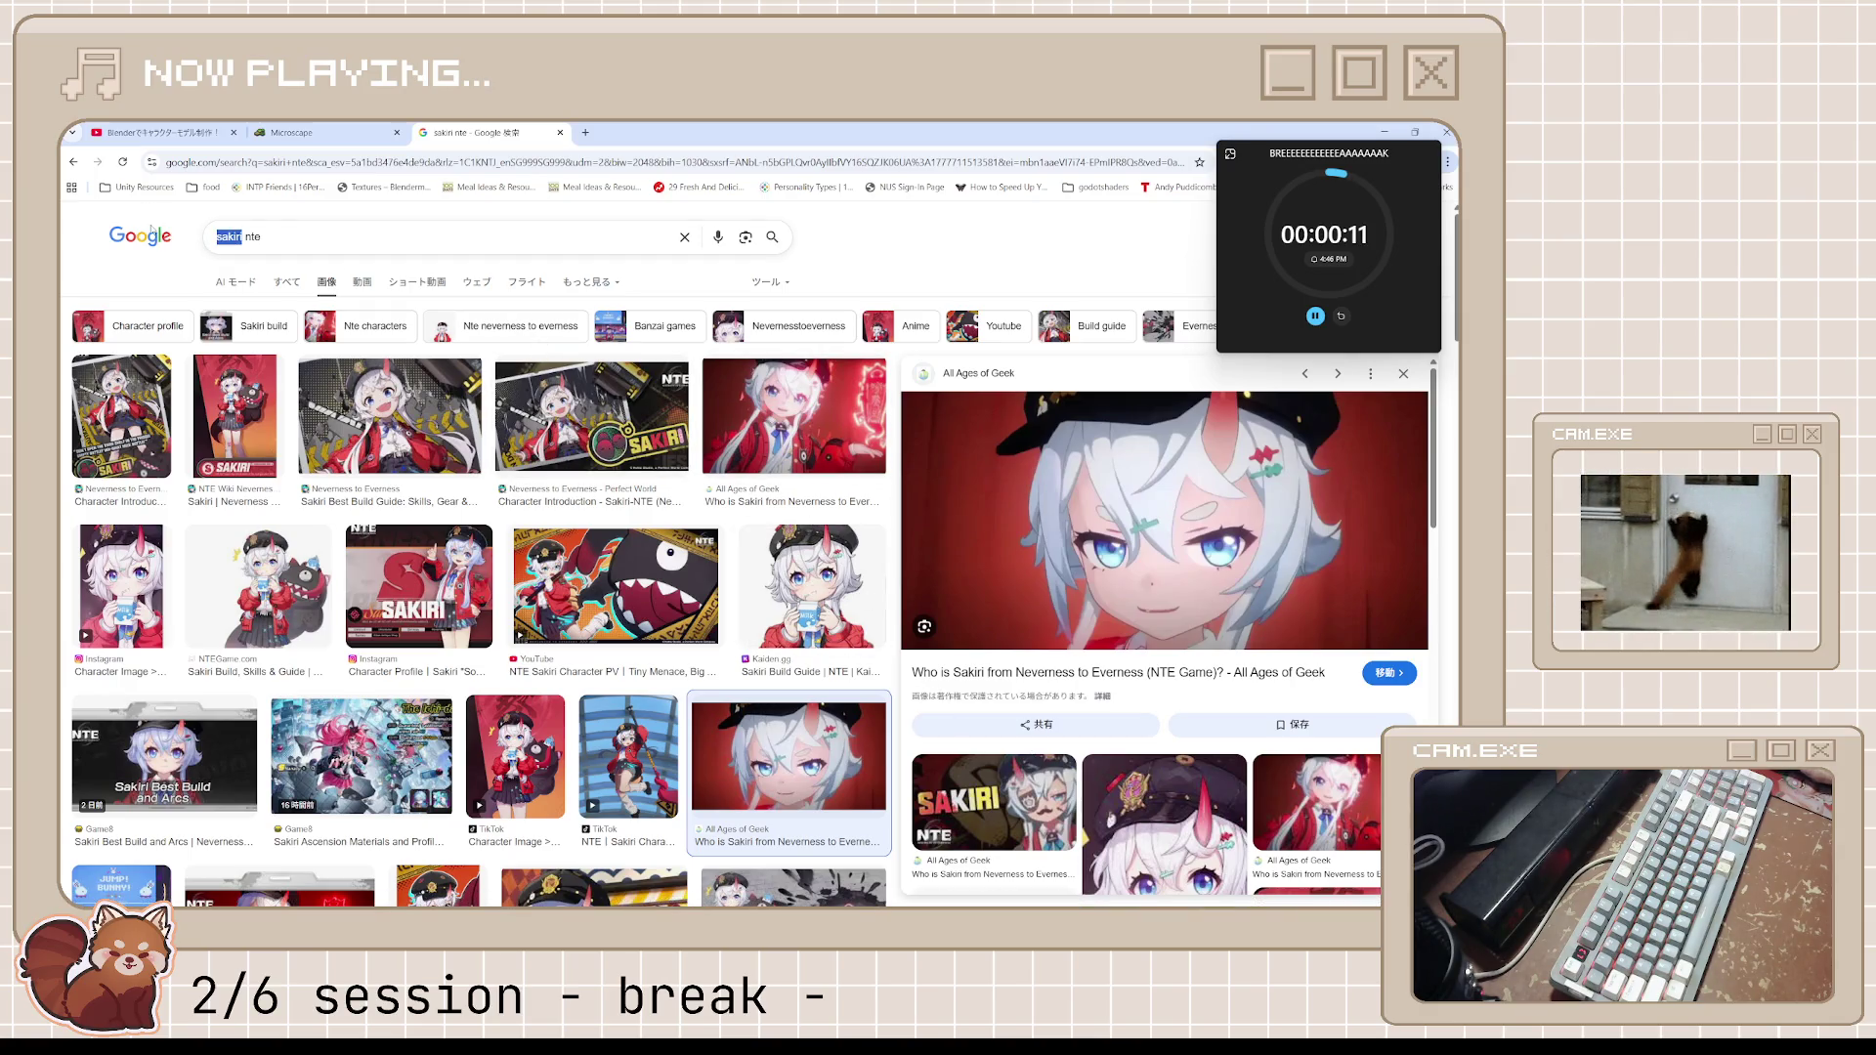
text(mint)
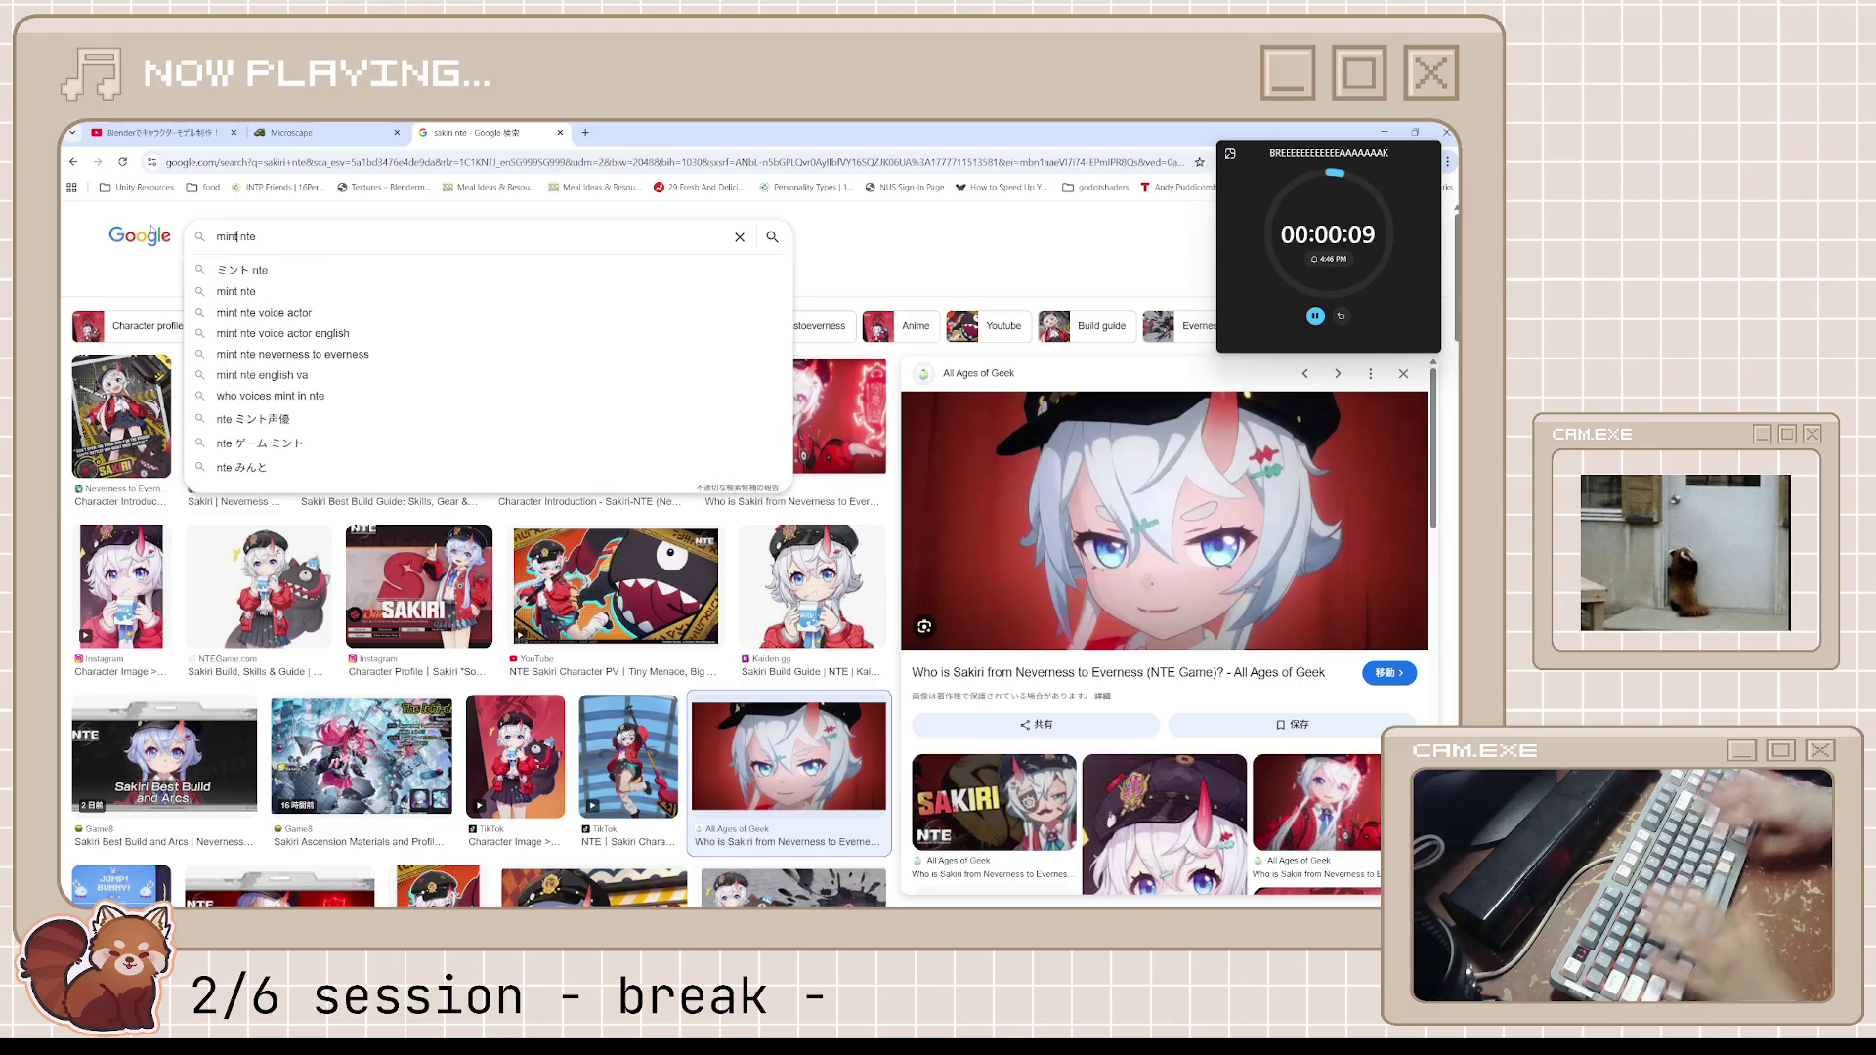
Show 'mint nte' image results, reset the break timer to 5:00 and restore Chrome down over Blender
key(Return)
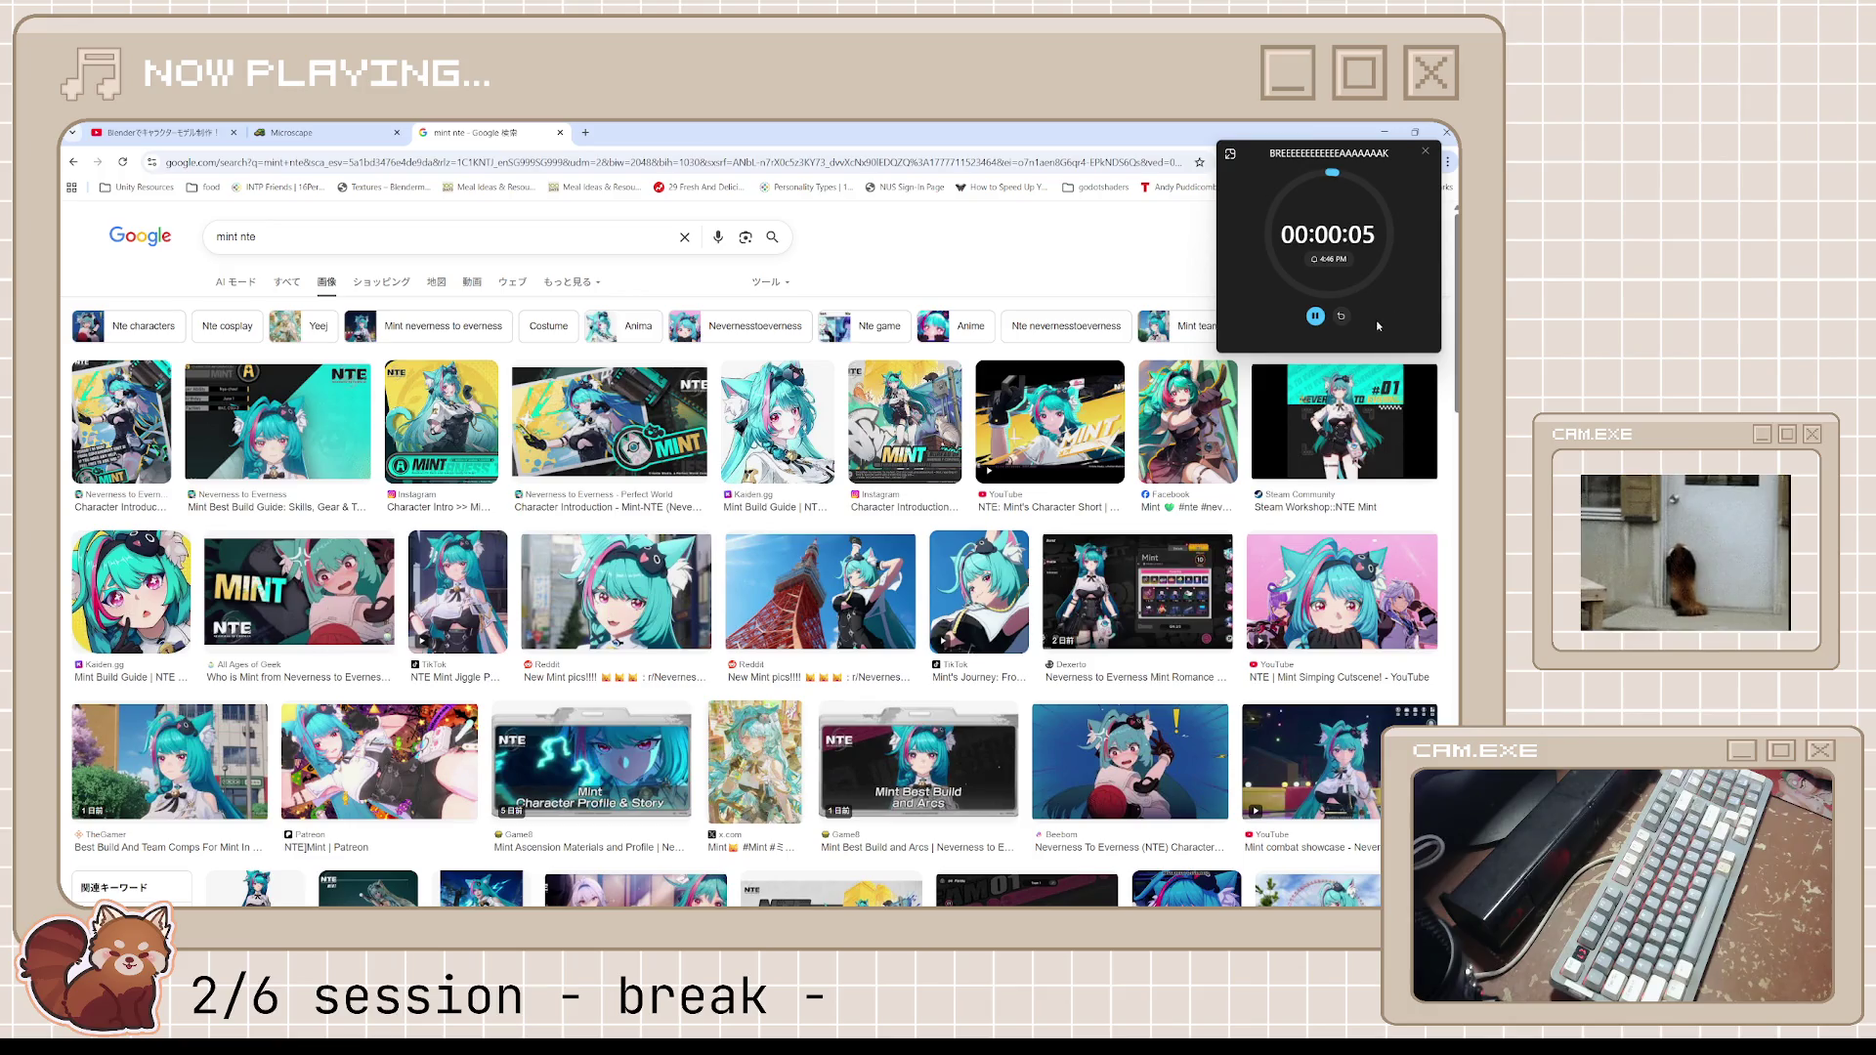
click(1339, 317)
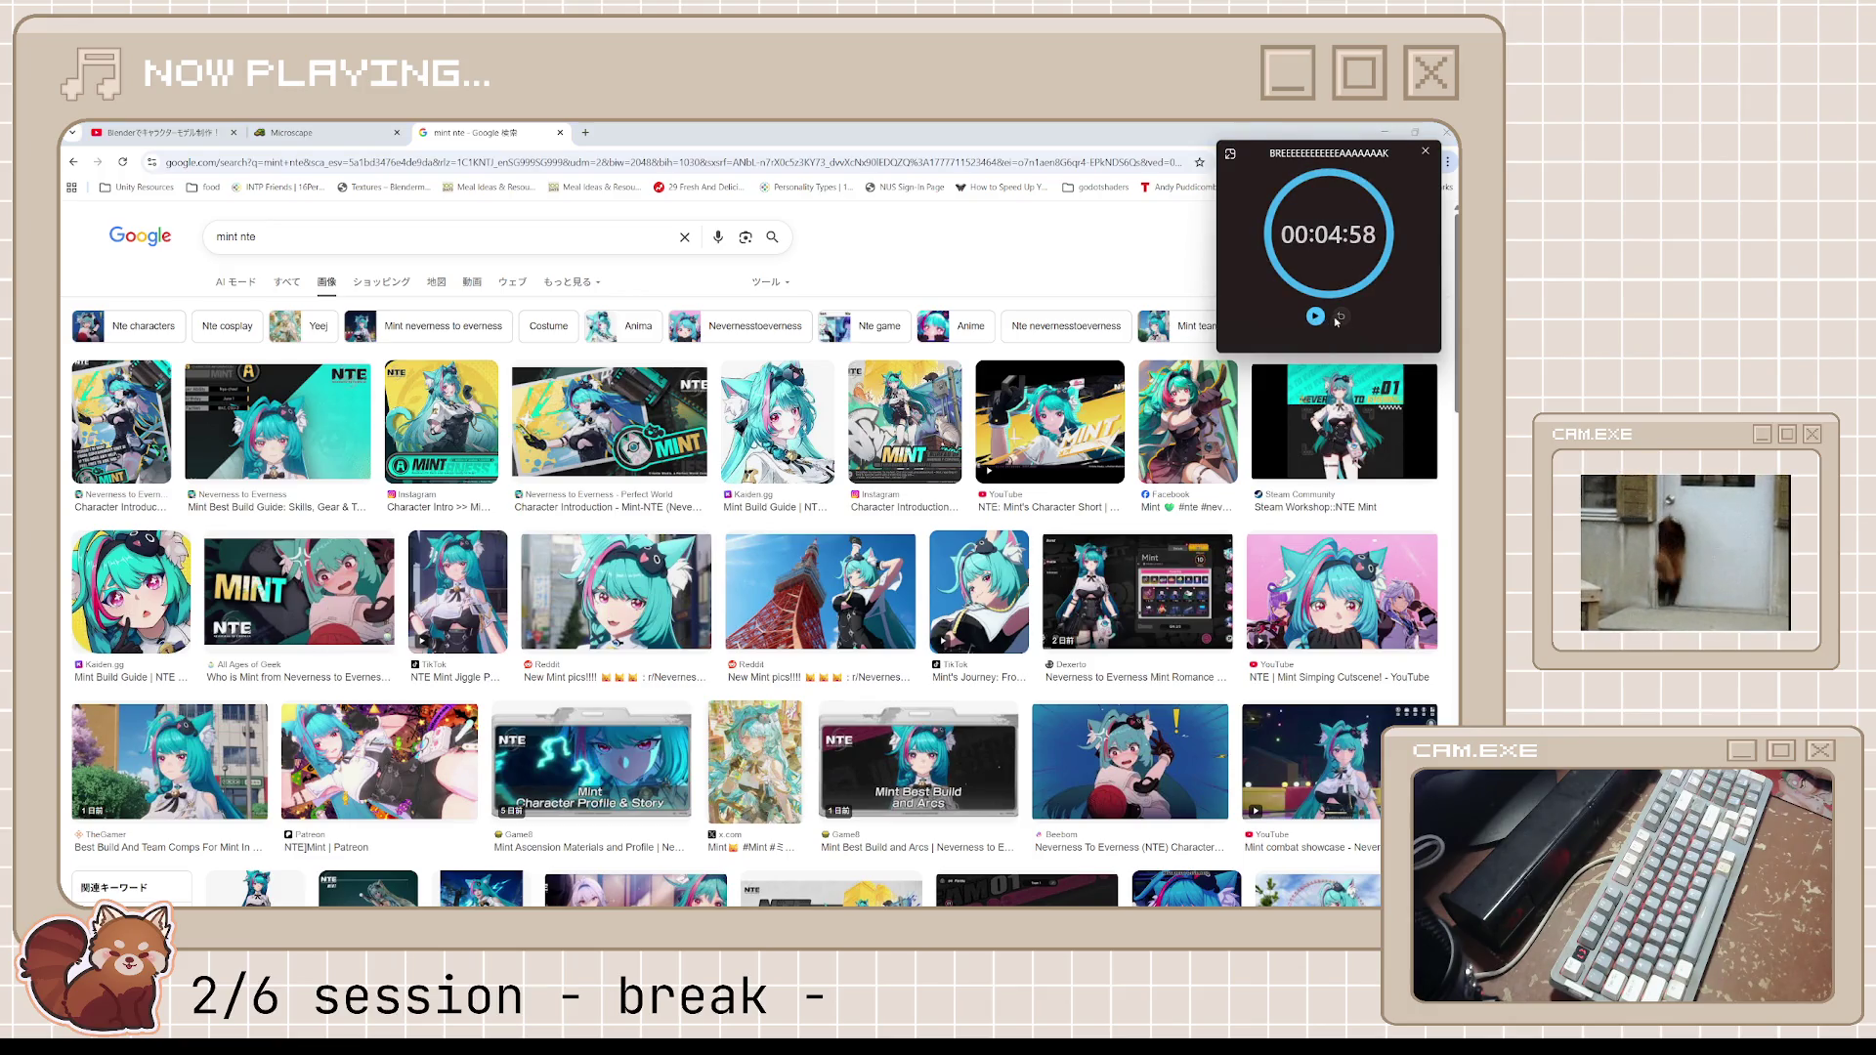
click(1314, 315)
click(1340, 315)
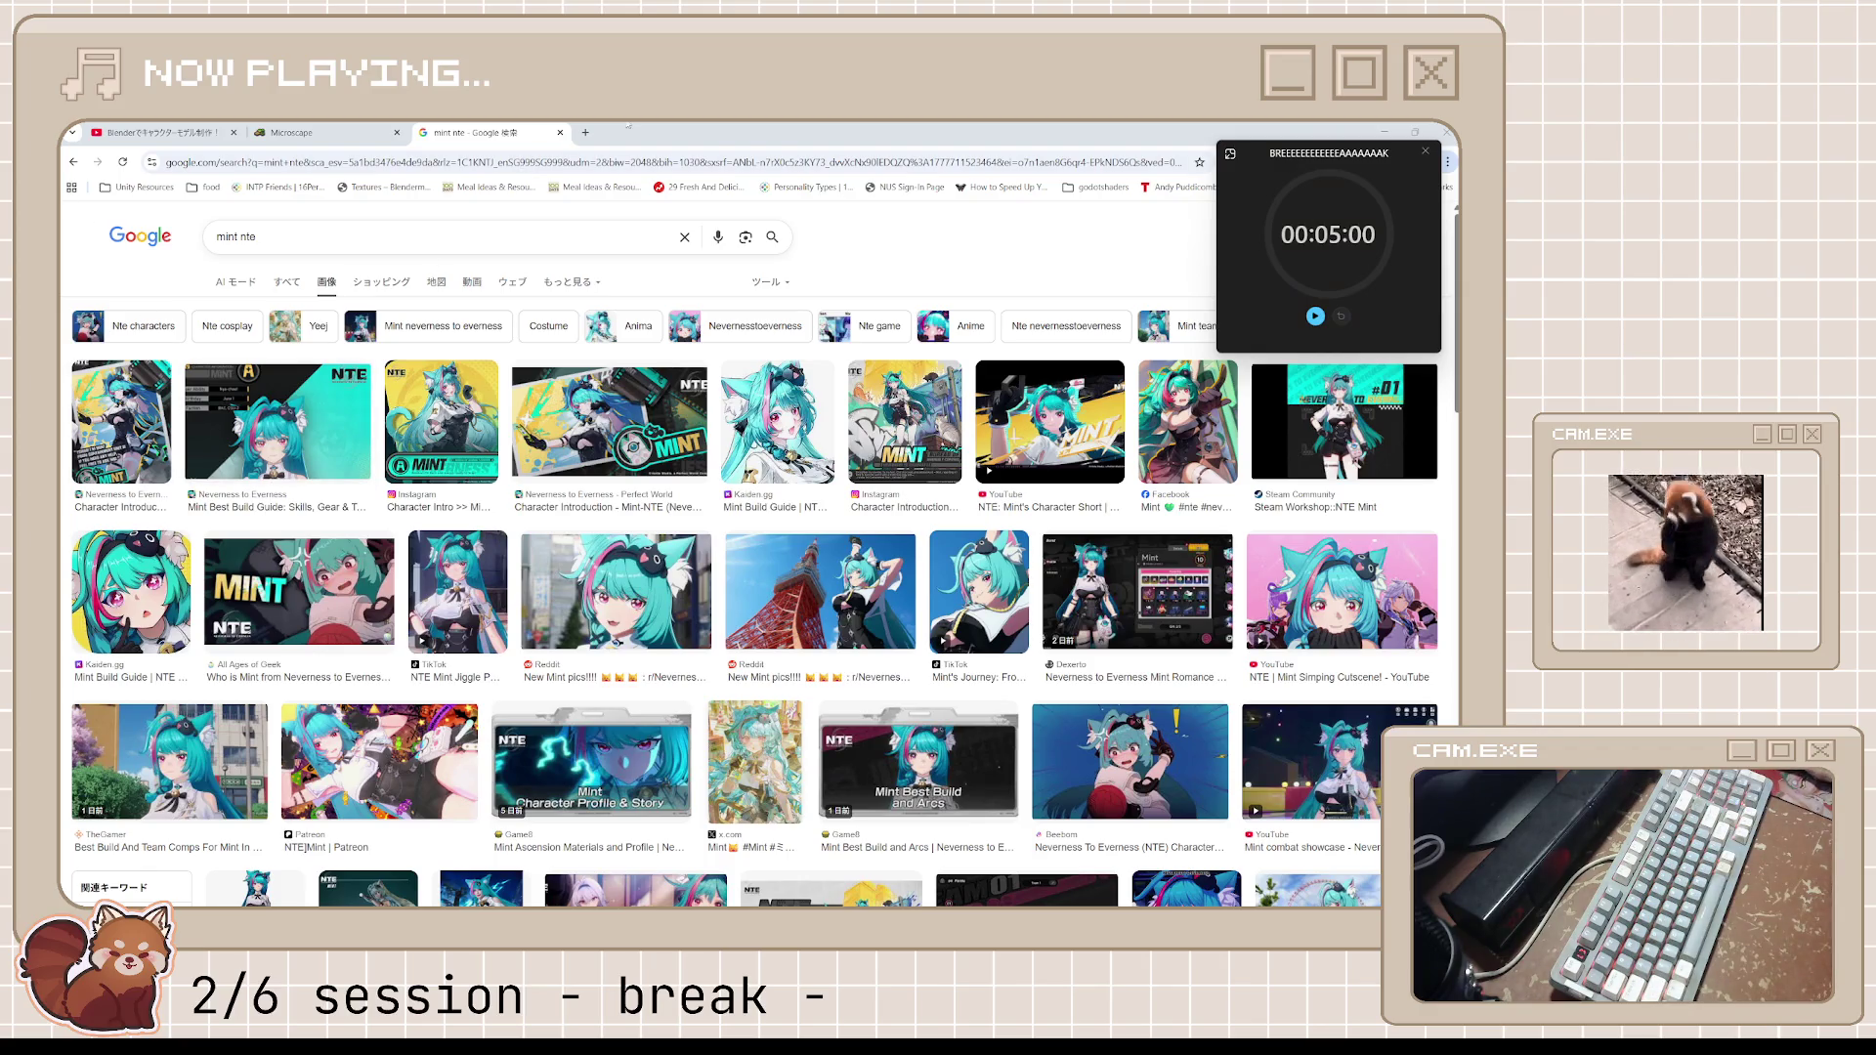
double_click(654, 137)
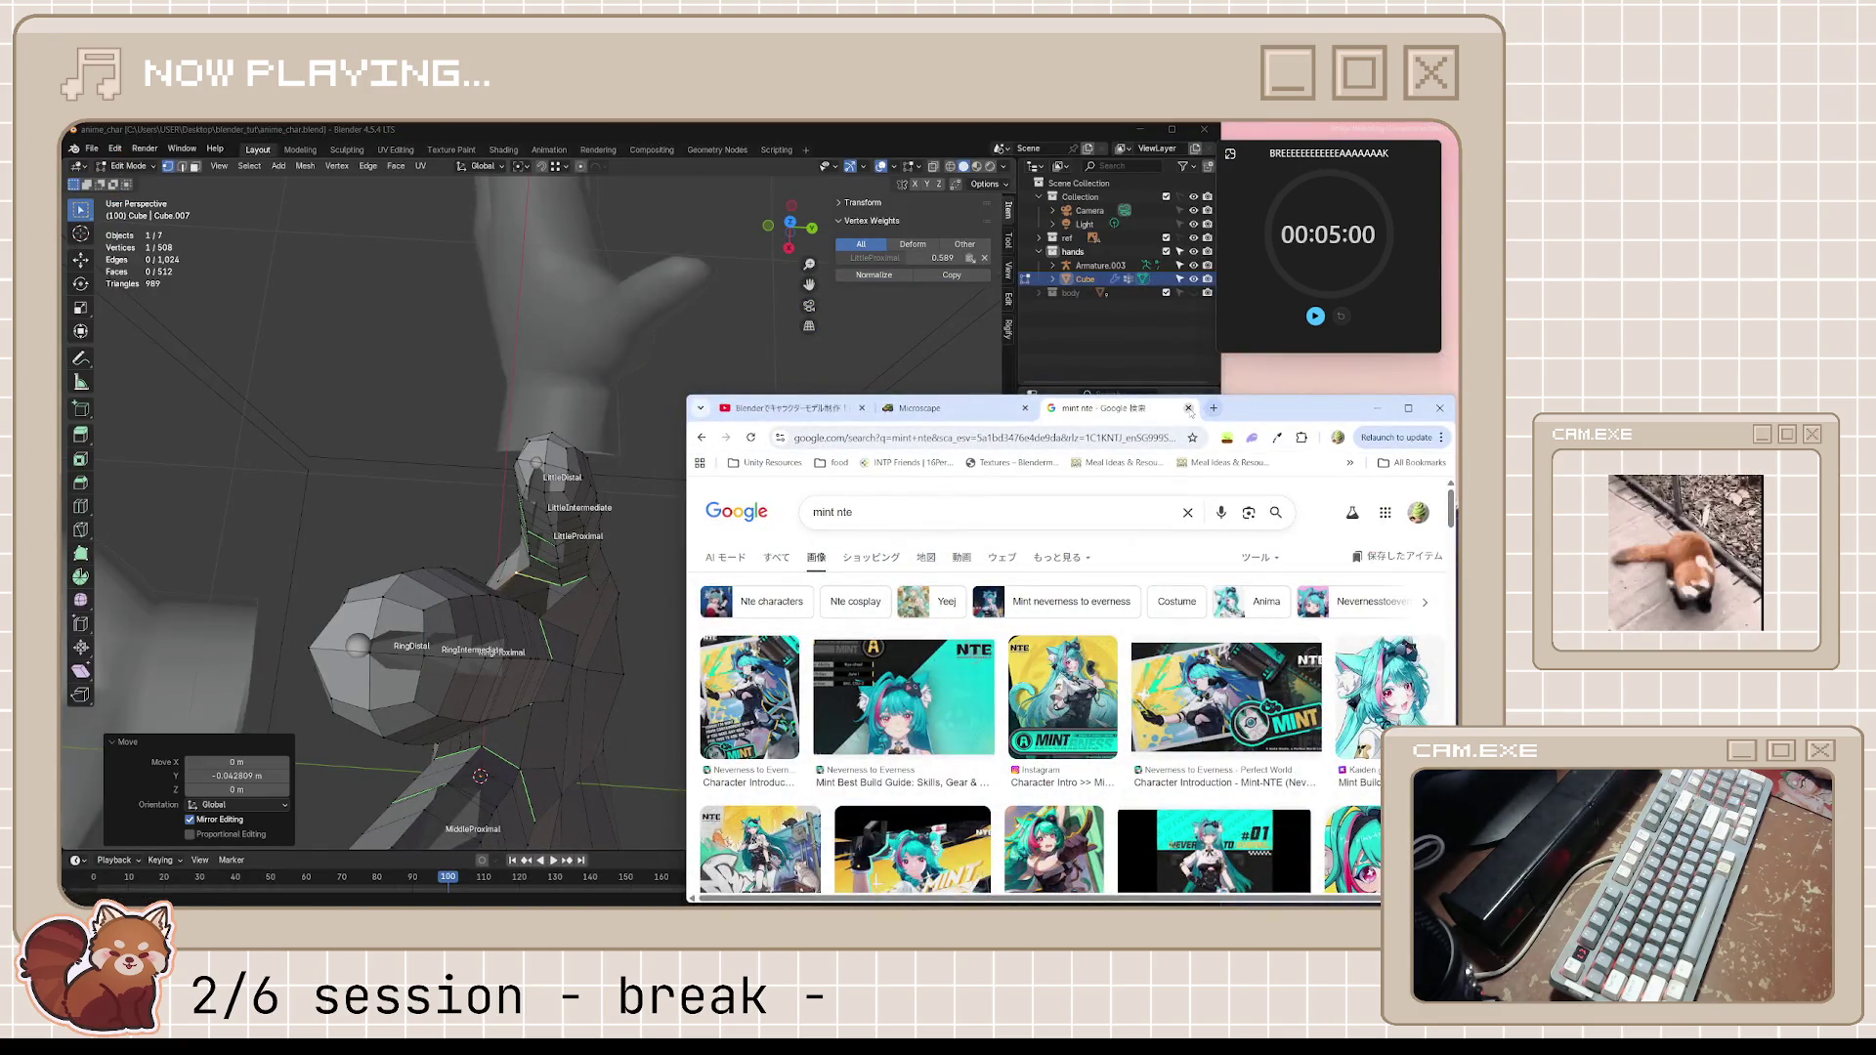
Close the search tab, start the 55-minute Focus timer as a compact overlay and return to the YouTube tutorial
click(1188, 409)
click(1229, 154)
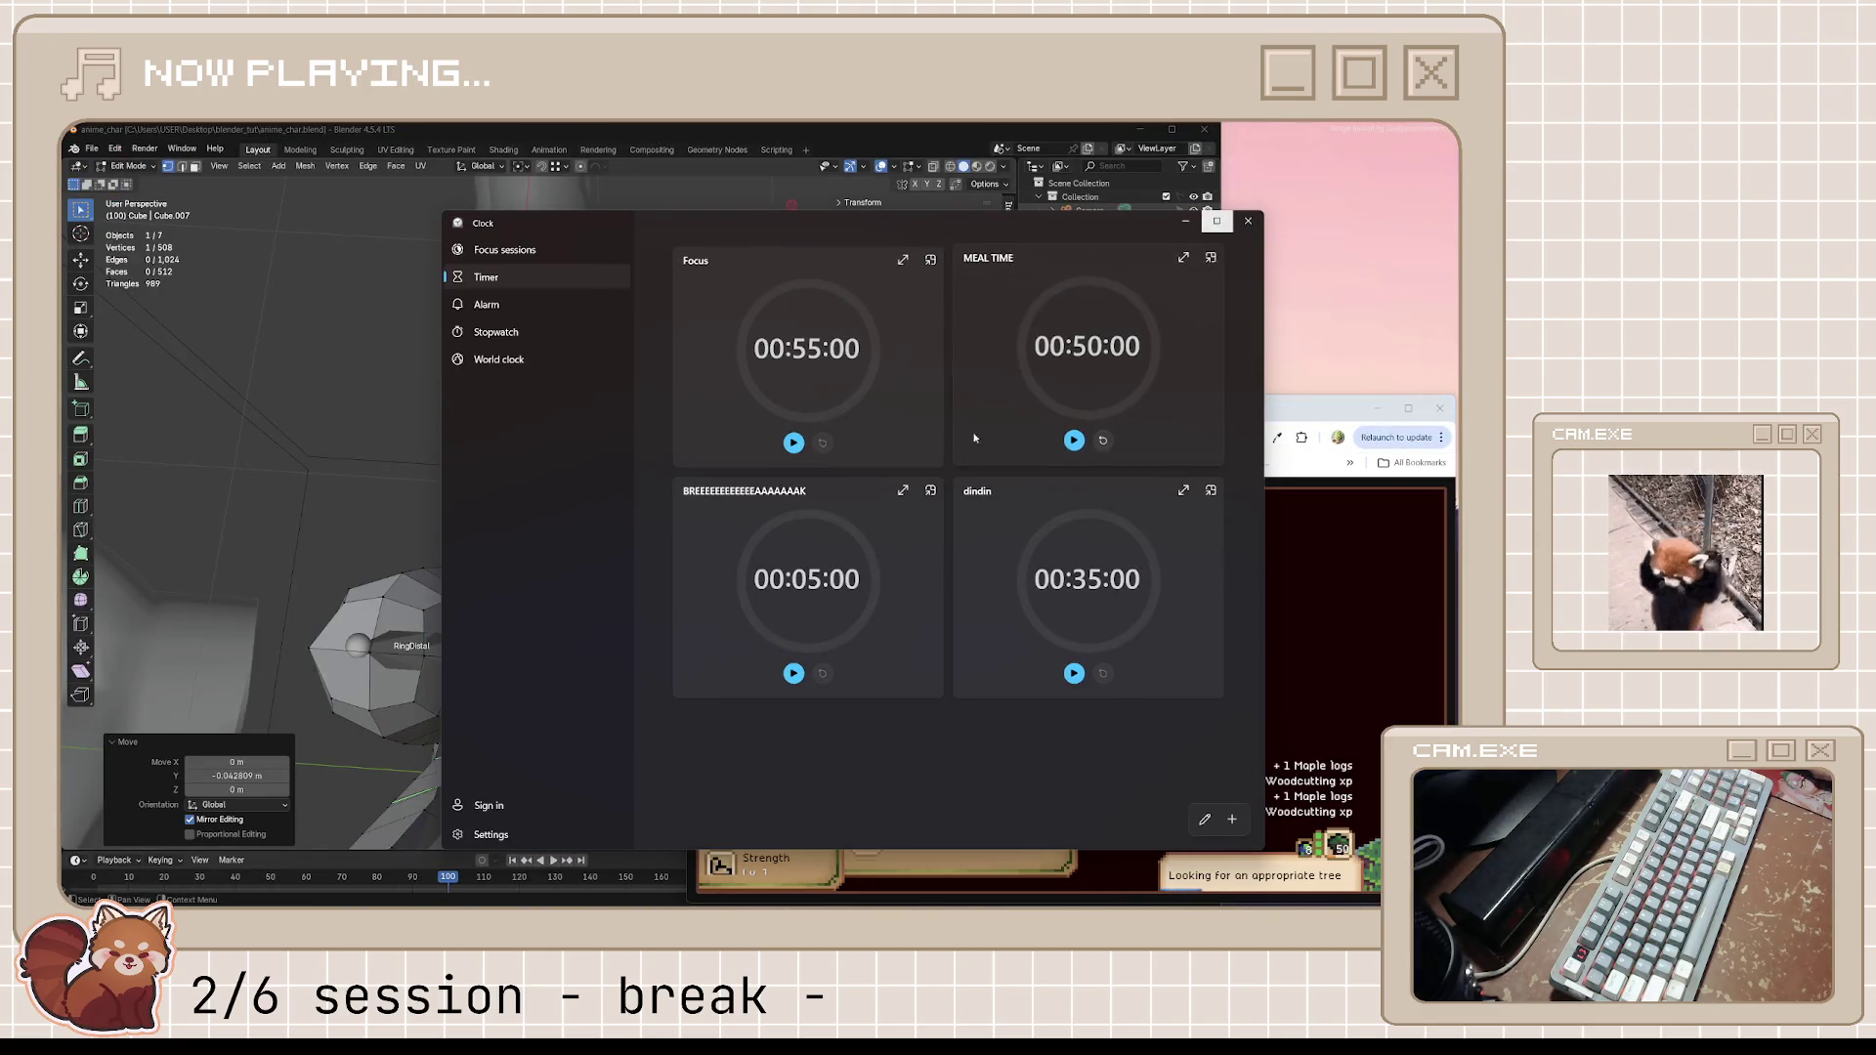
click(793, 439)
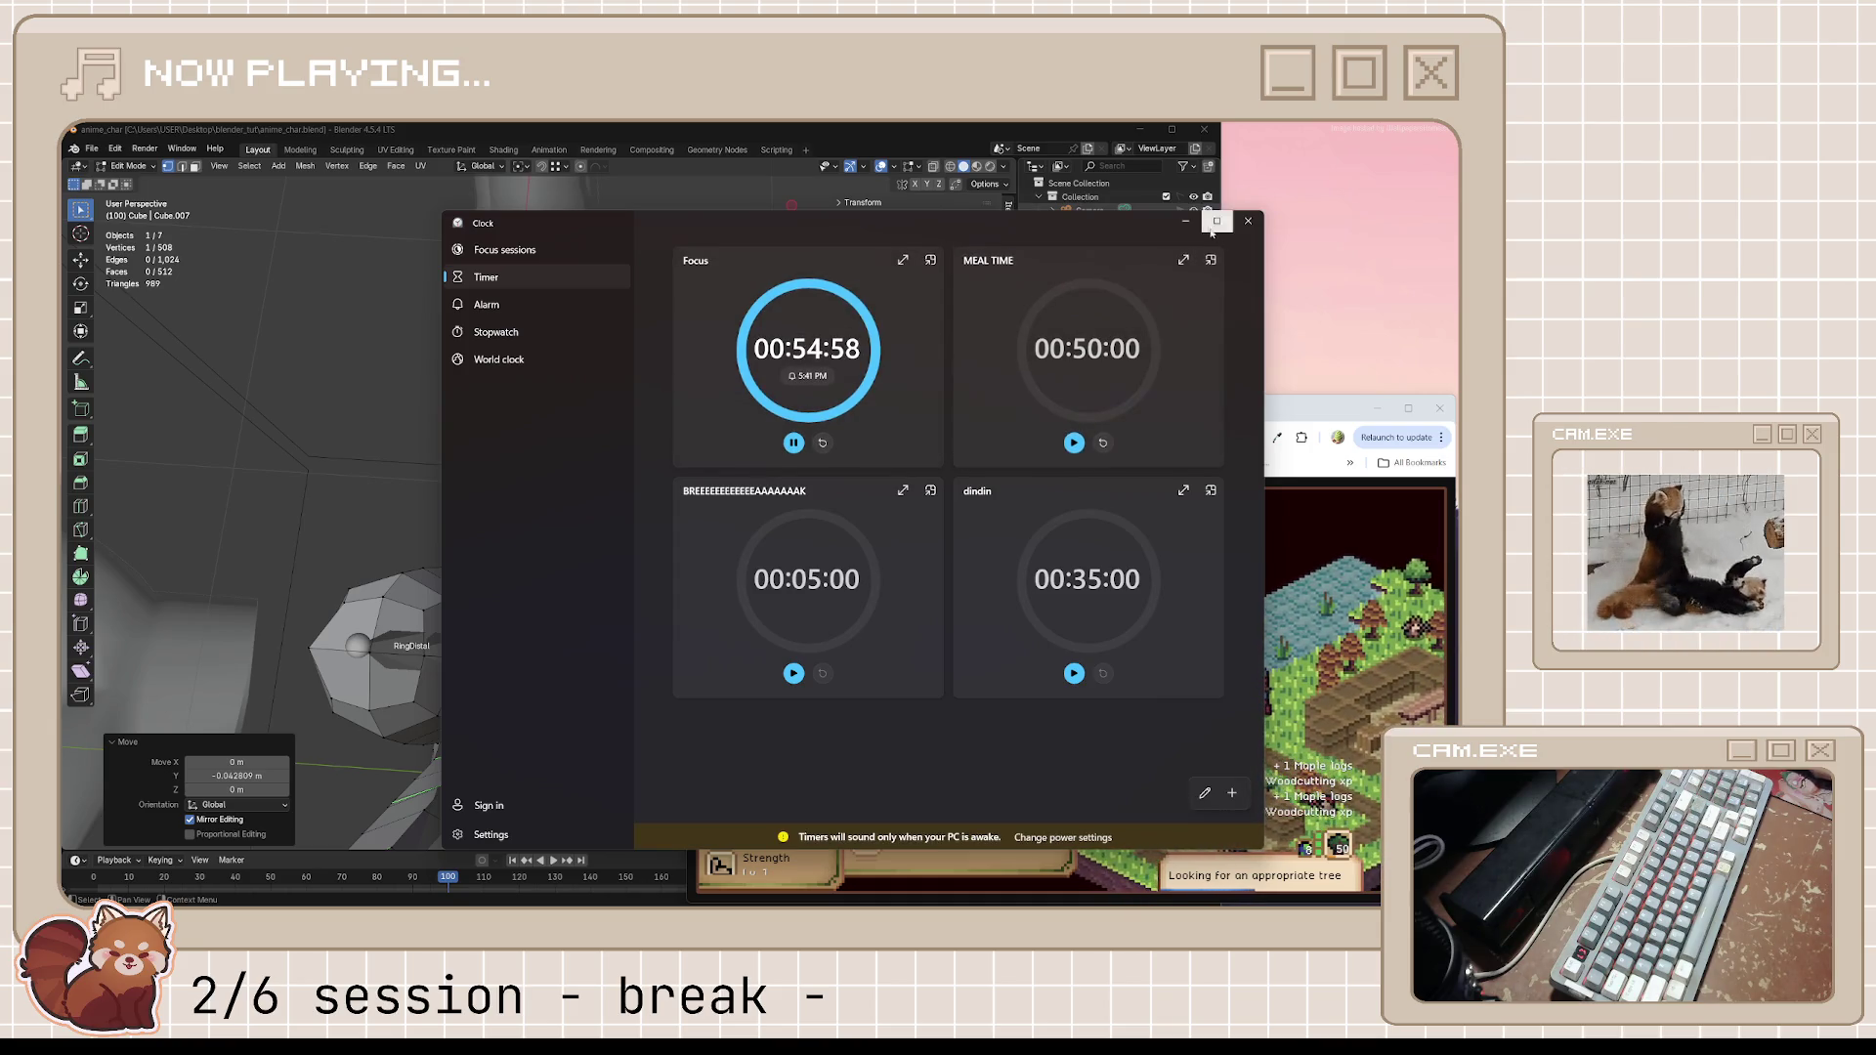
click(929, 260)
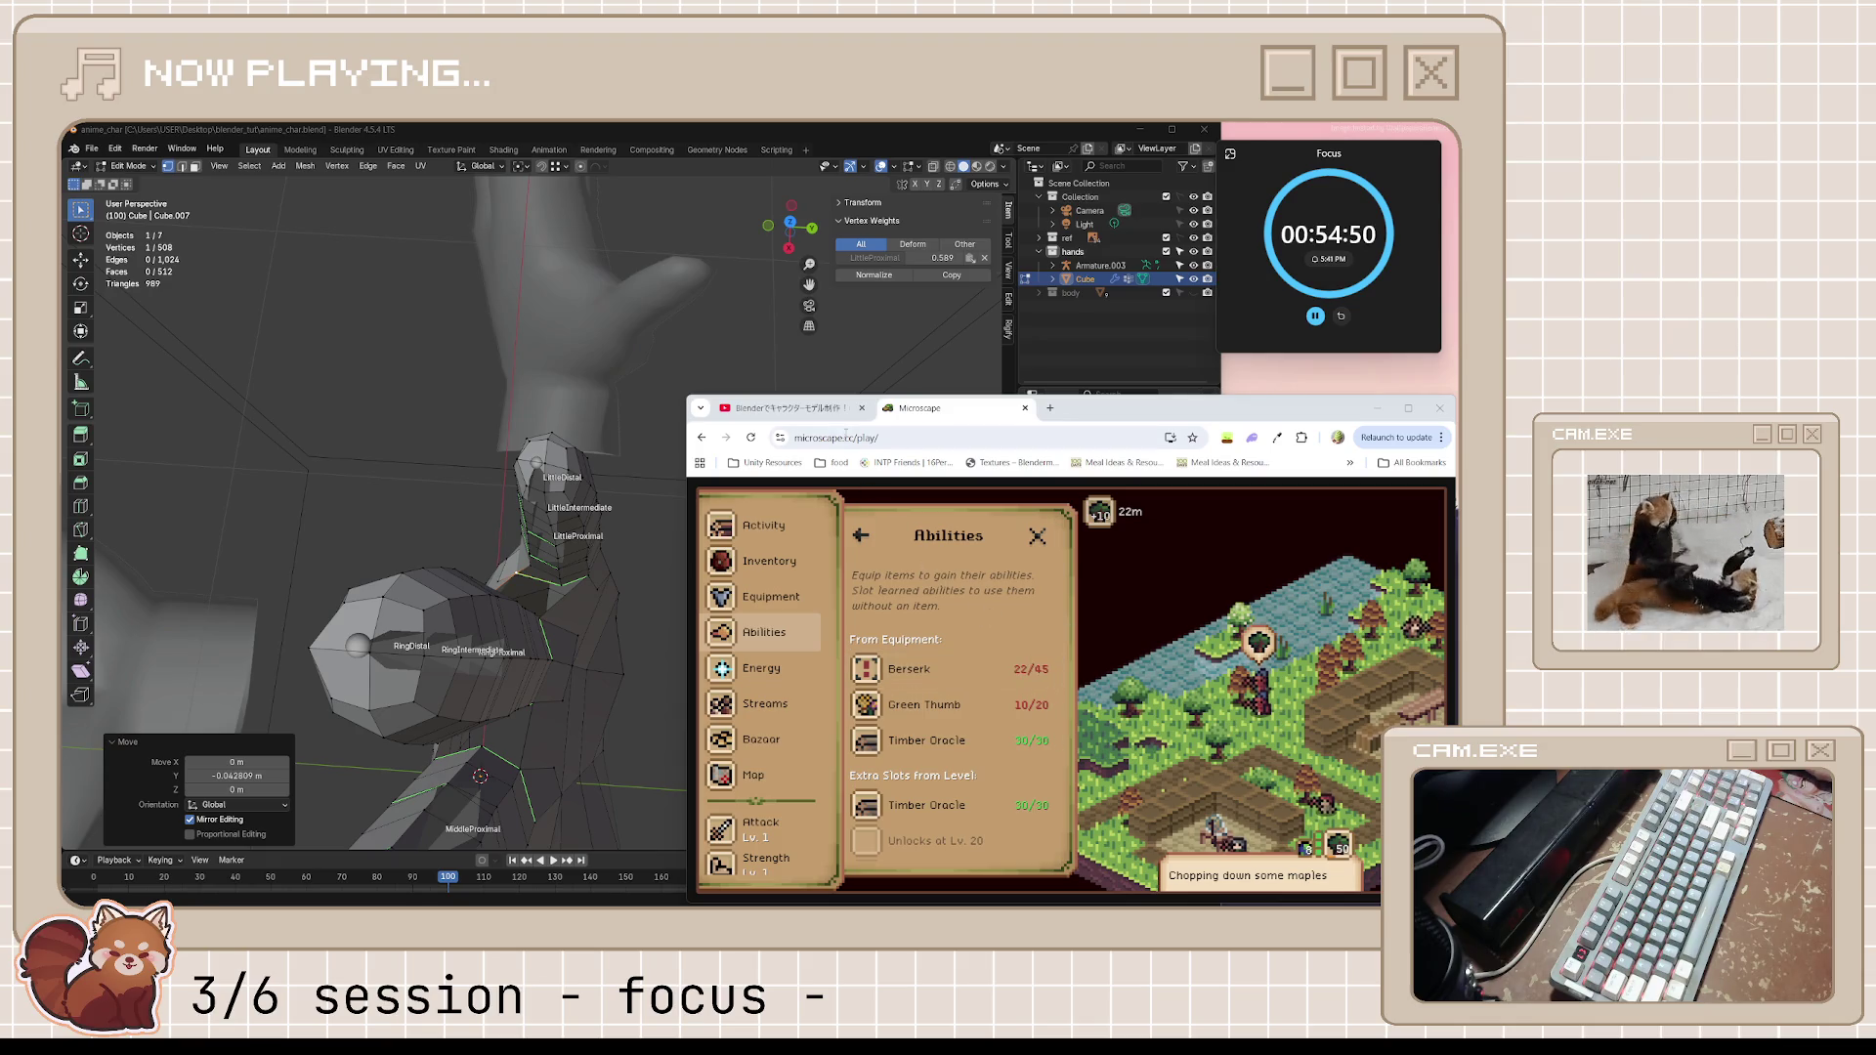
click(810, 409)
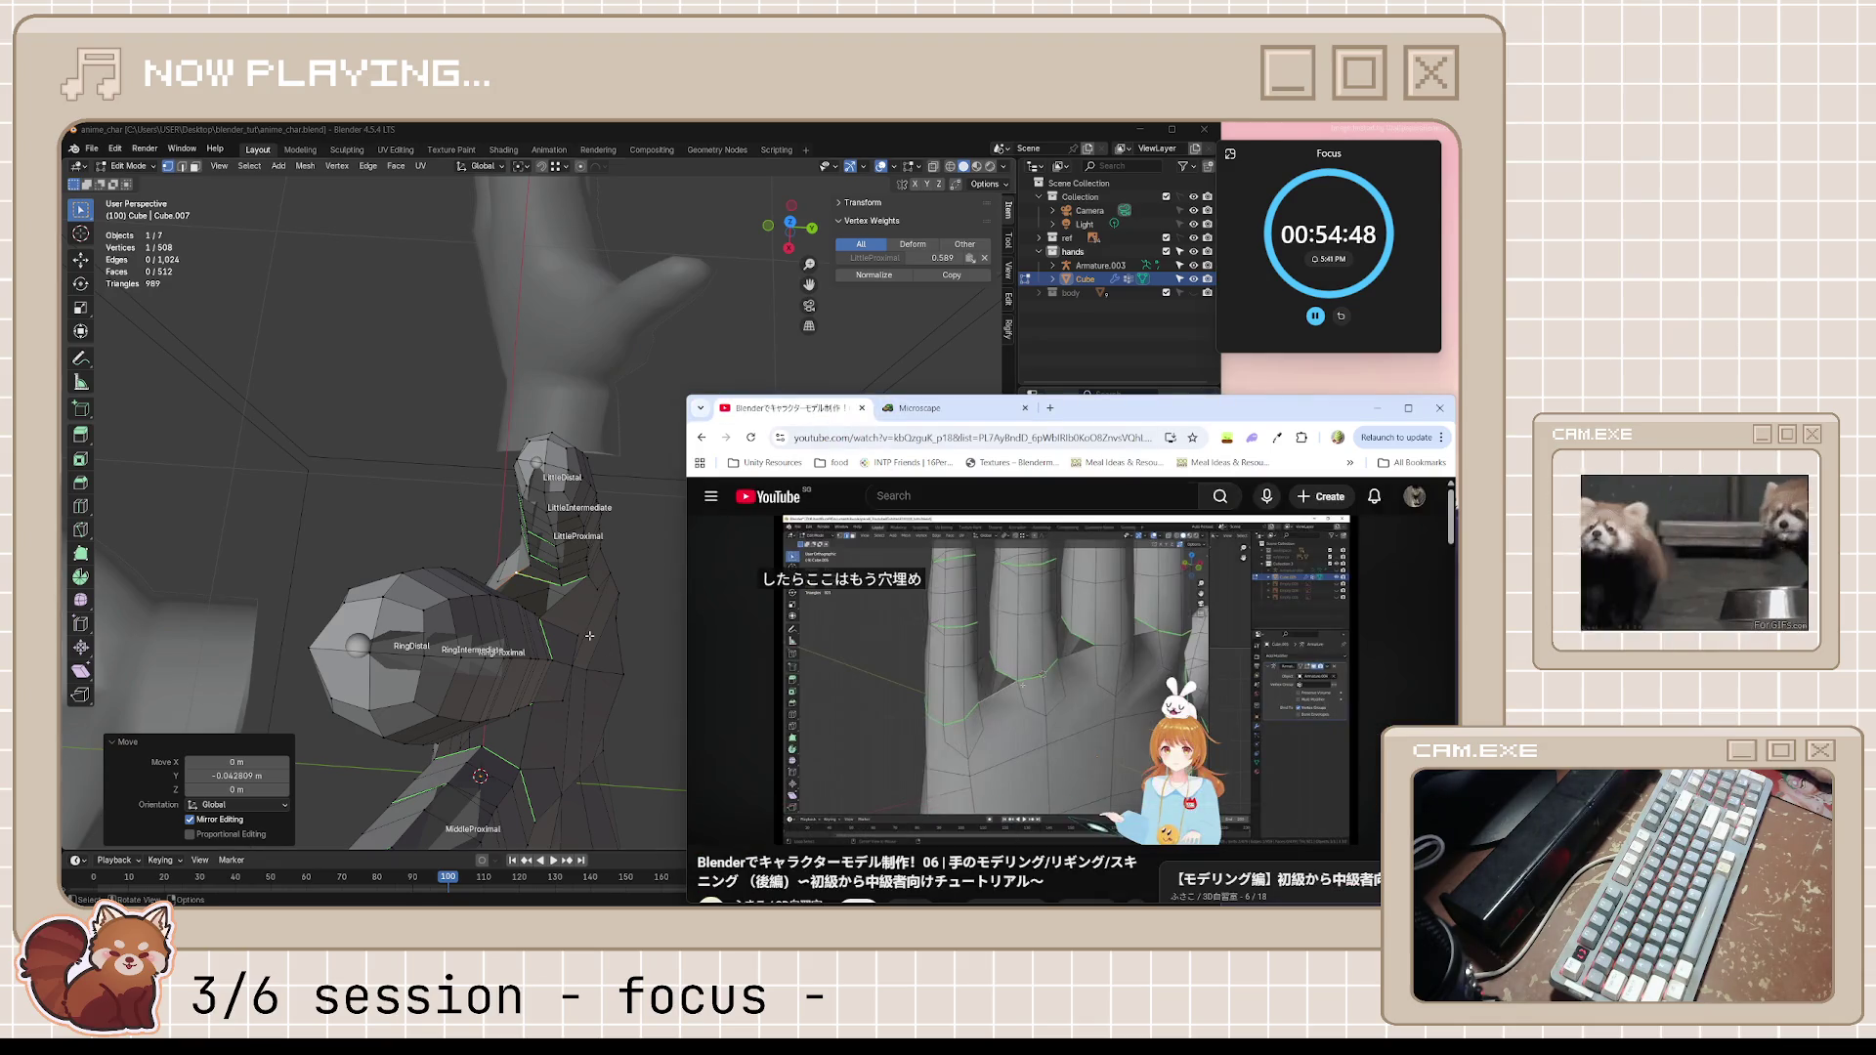
With X-ray on, box-select the whole little finger and move it along Y from Top view
mouse_move(590, 634)
middle_down()
mouse_move(836, 534)
mouse_move(792, 491)
mouse_move(687, 460)
mouse_move(731, 507)
middle_up()
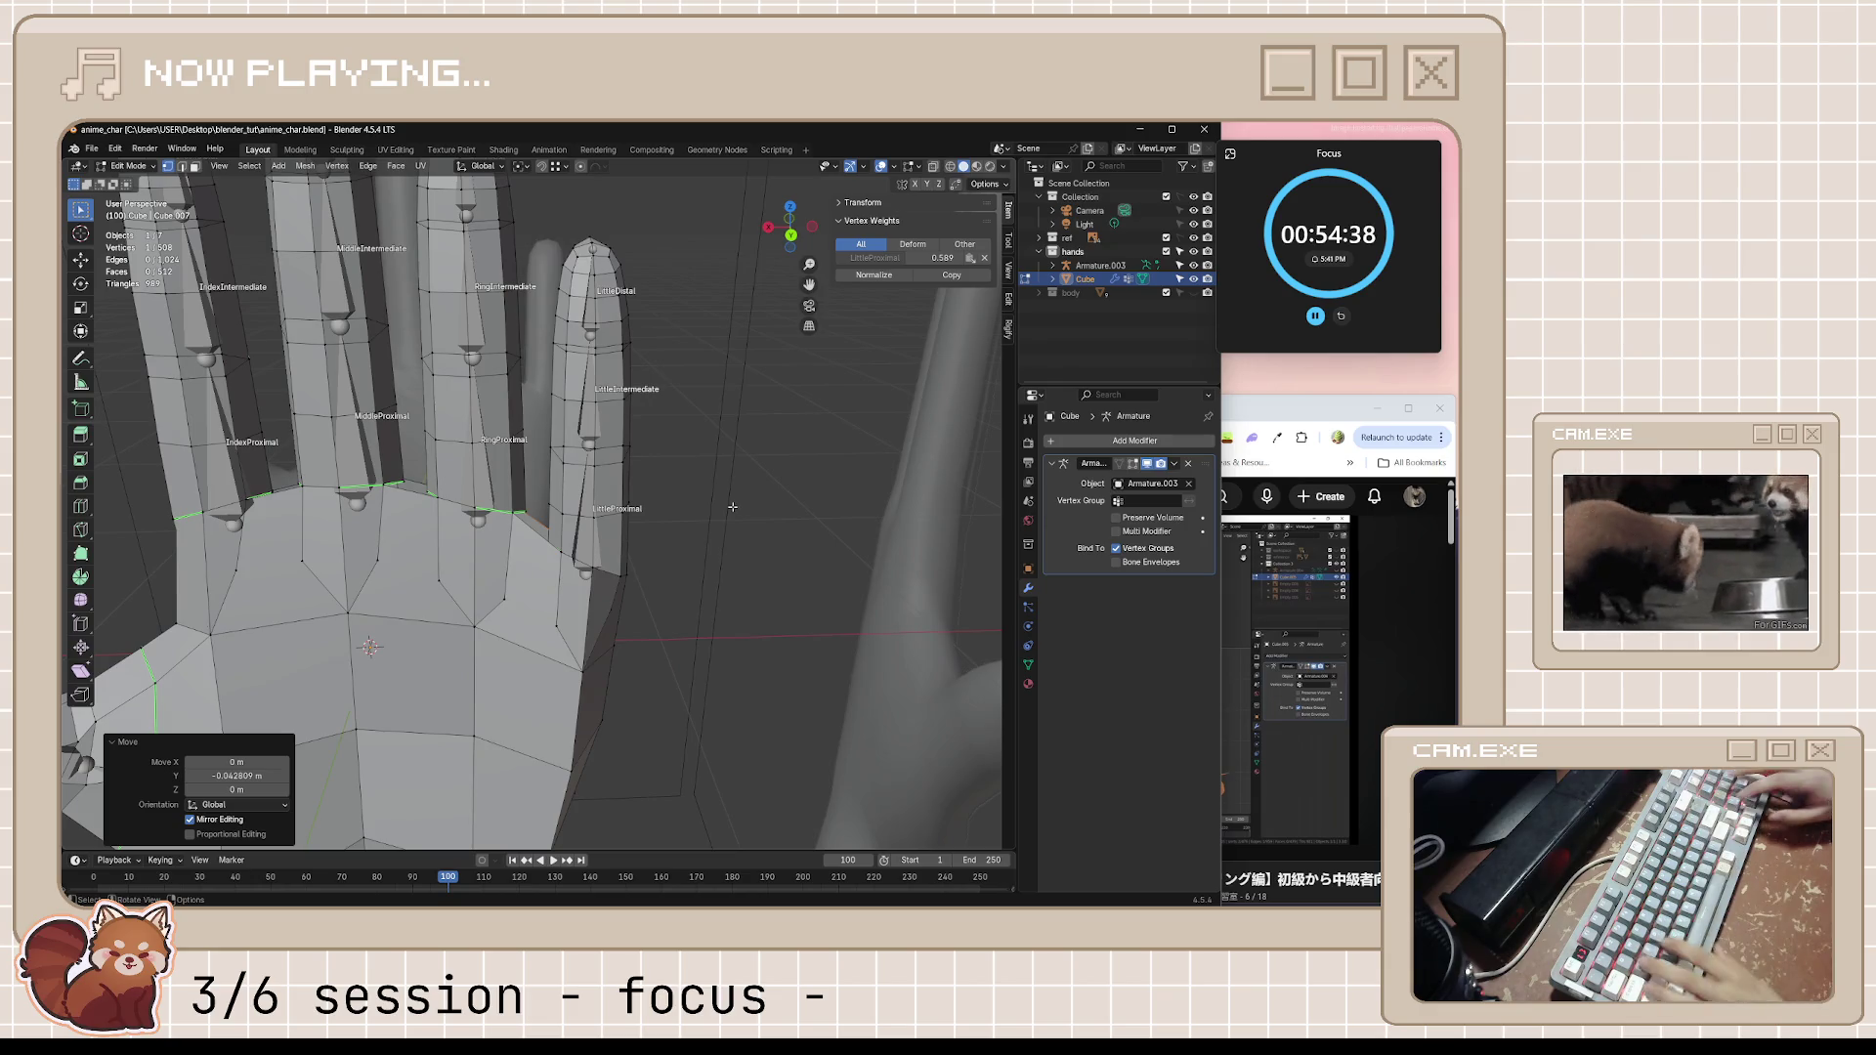
key(alt+z)
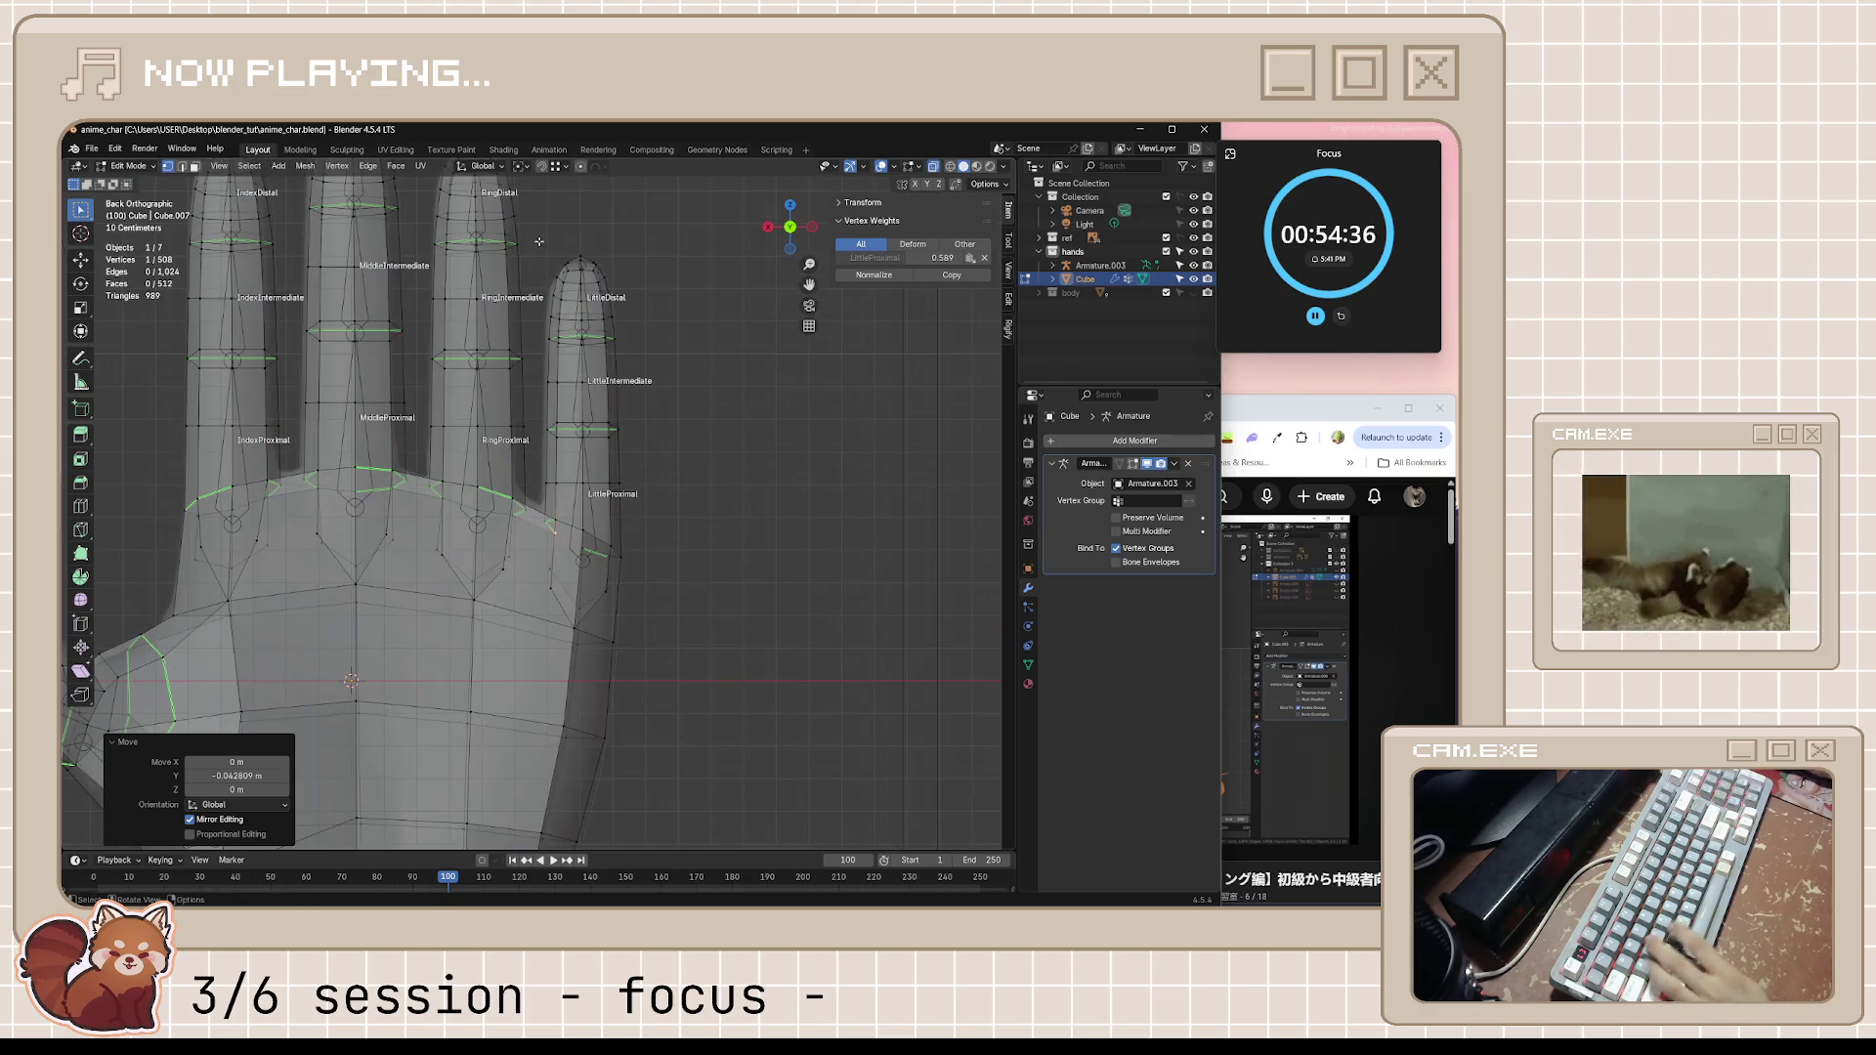
drag(575, 267, 713, 559)
middle_drag(714, 558, 624, 572)
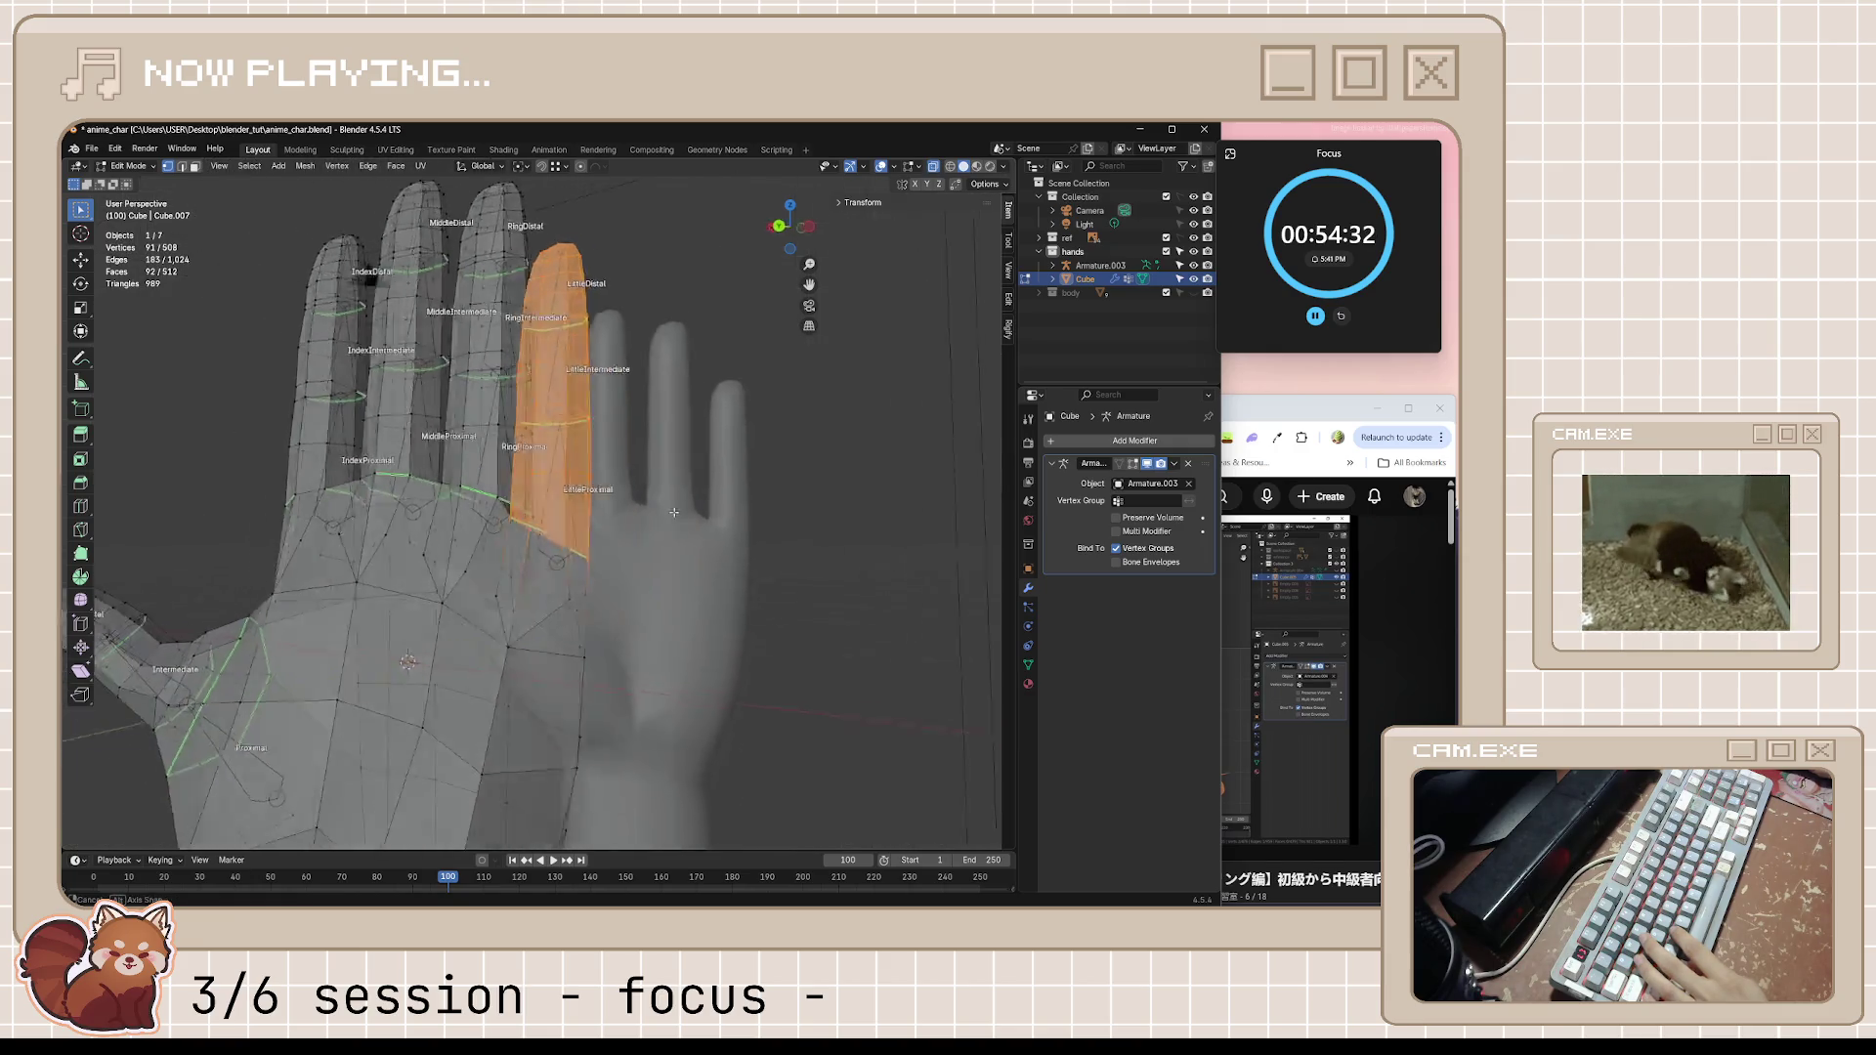
key(KP_7)
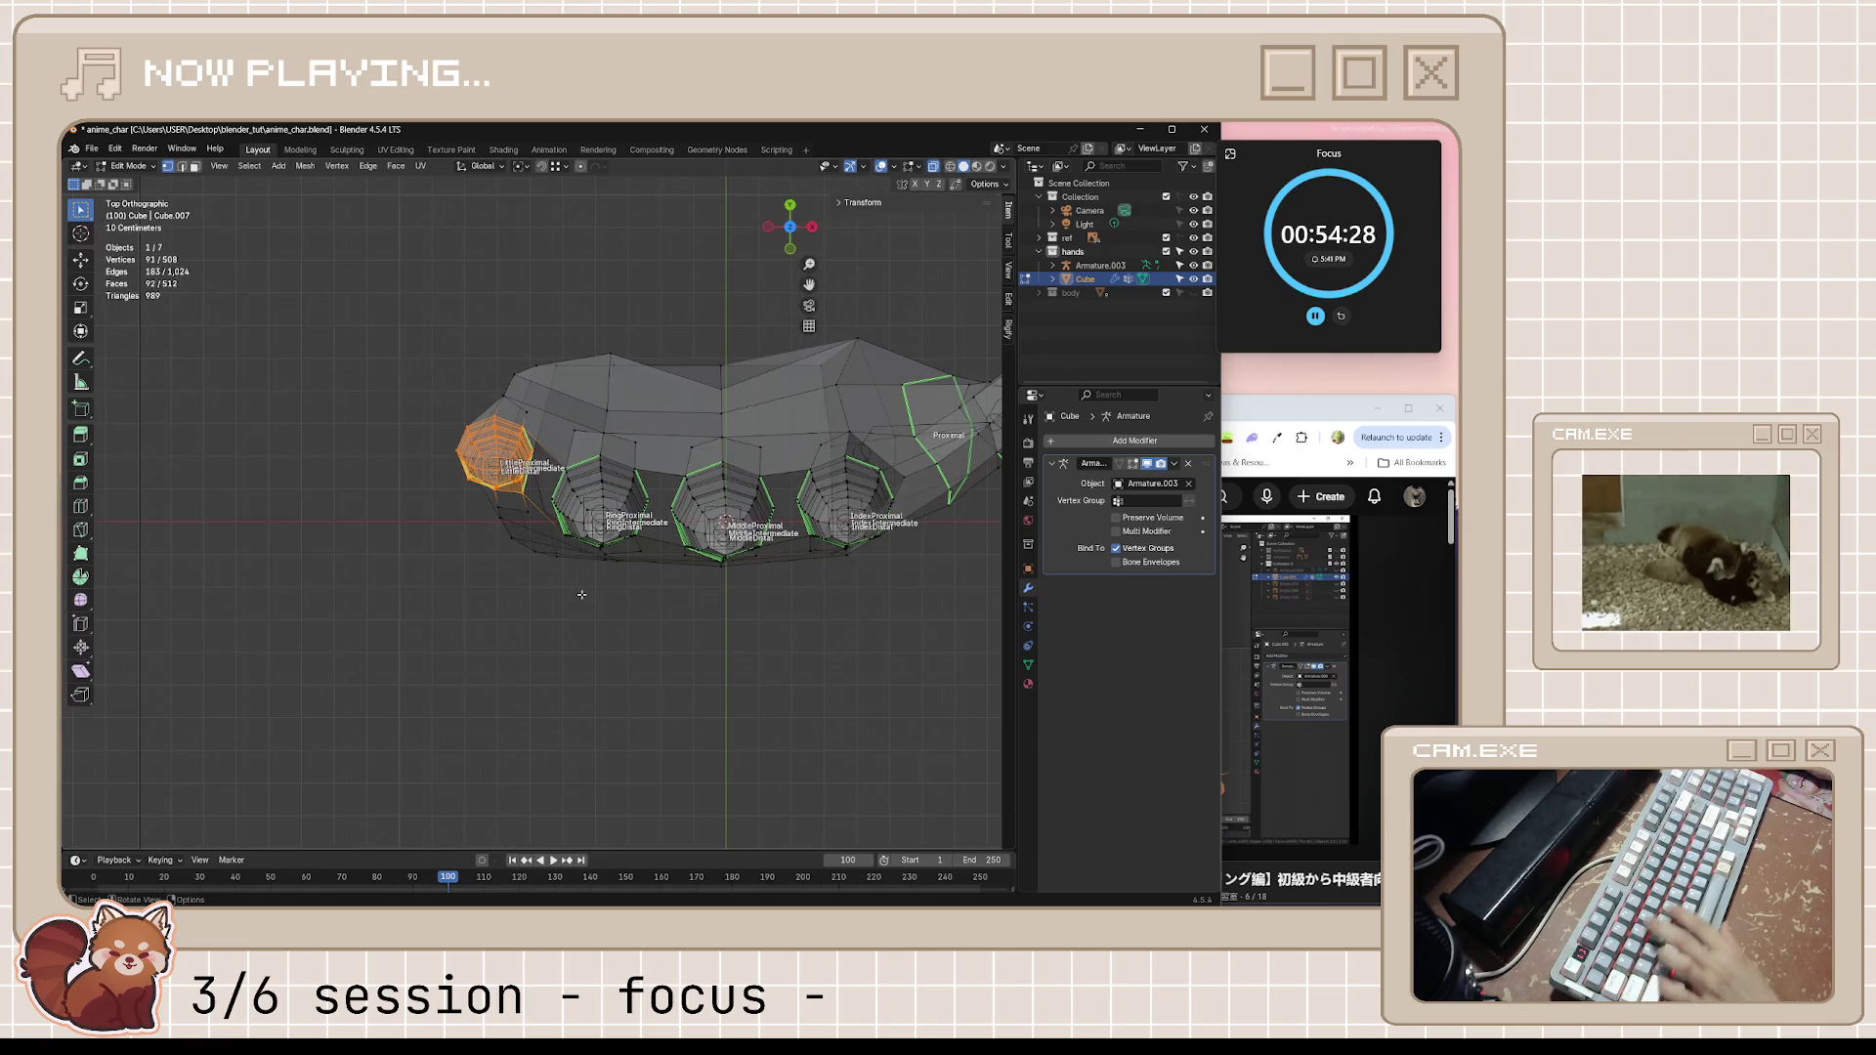
key(g)
key(y)
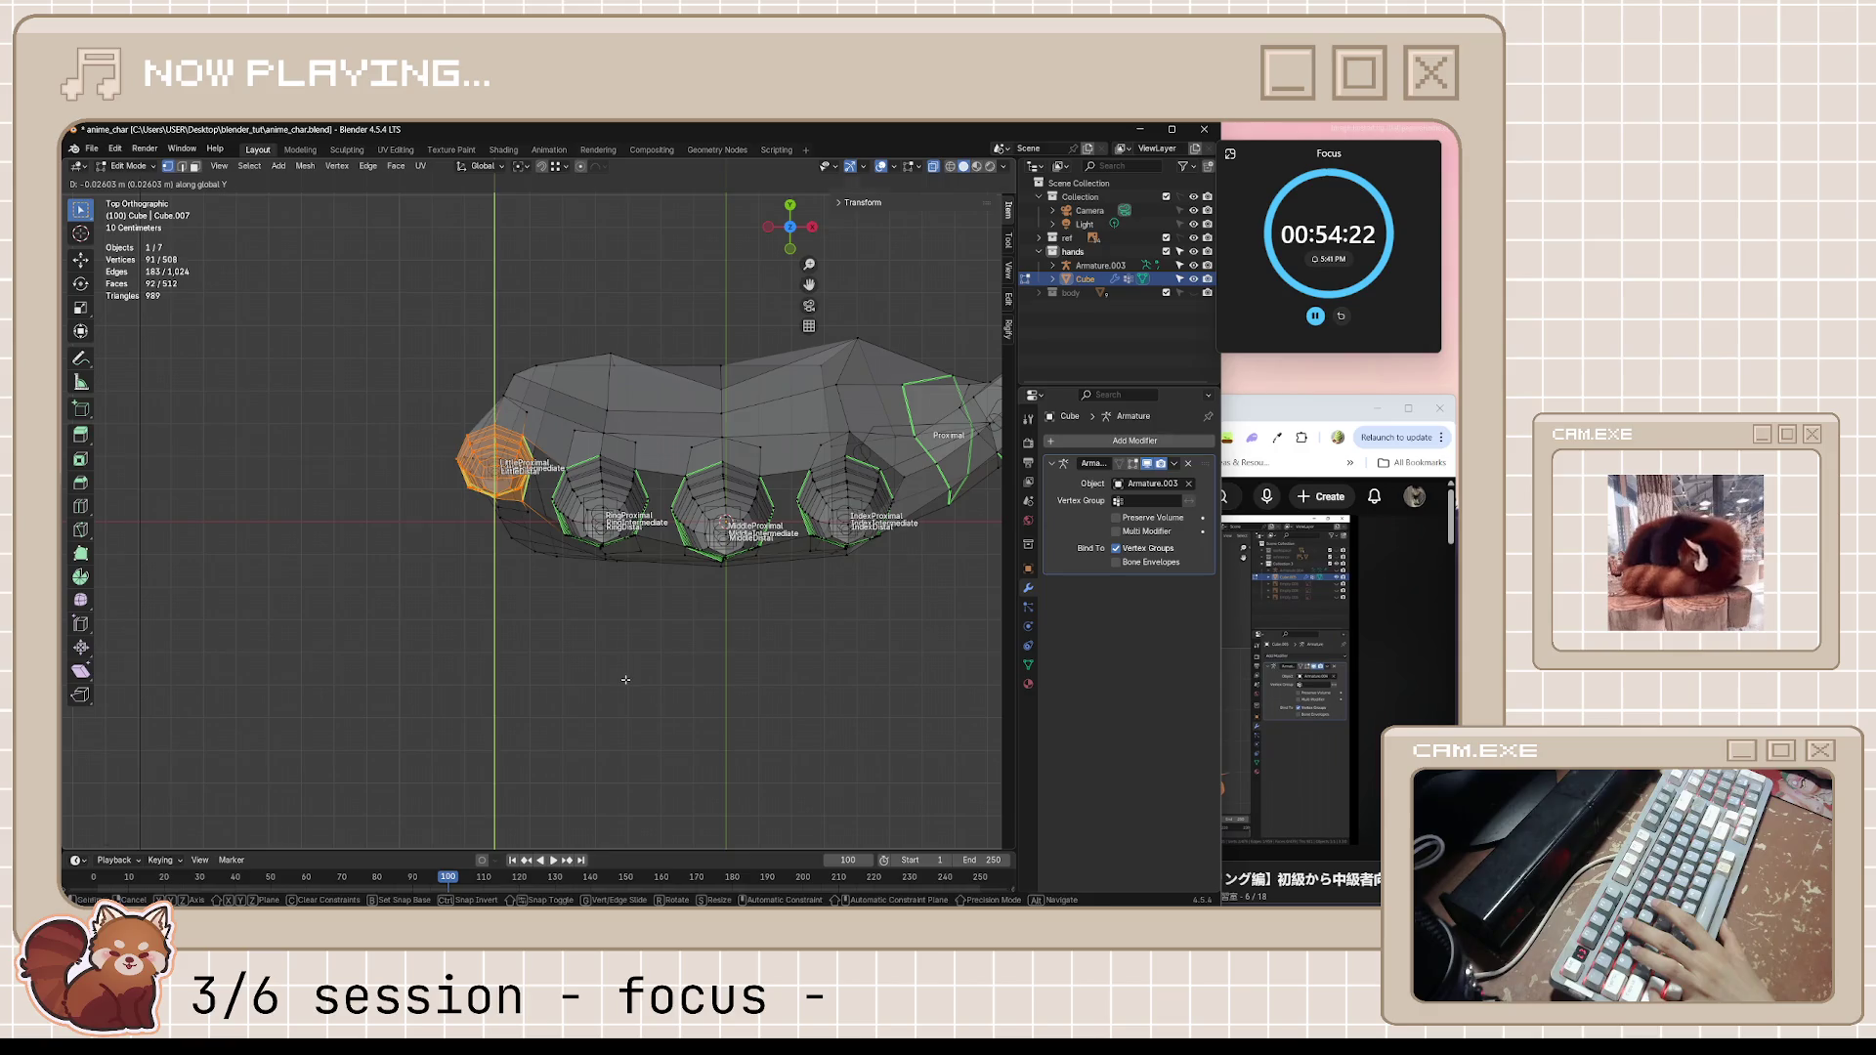
Confirm the little finger's new position and reposition a vertex near its base
click(624, 679)
mouse_move(625, 678)
middle_down()
mouse_move(794, 571)
mouse_move(744, 520)
mouse_move(589, 629)
mouse_move(550, 596)
mouse_move(539, 618)
mouse_move(629, 539)
mouse_move(606, 618)
mouse_move(627, 698)
middle_up()
click(605, 619)
key(g)
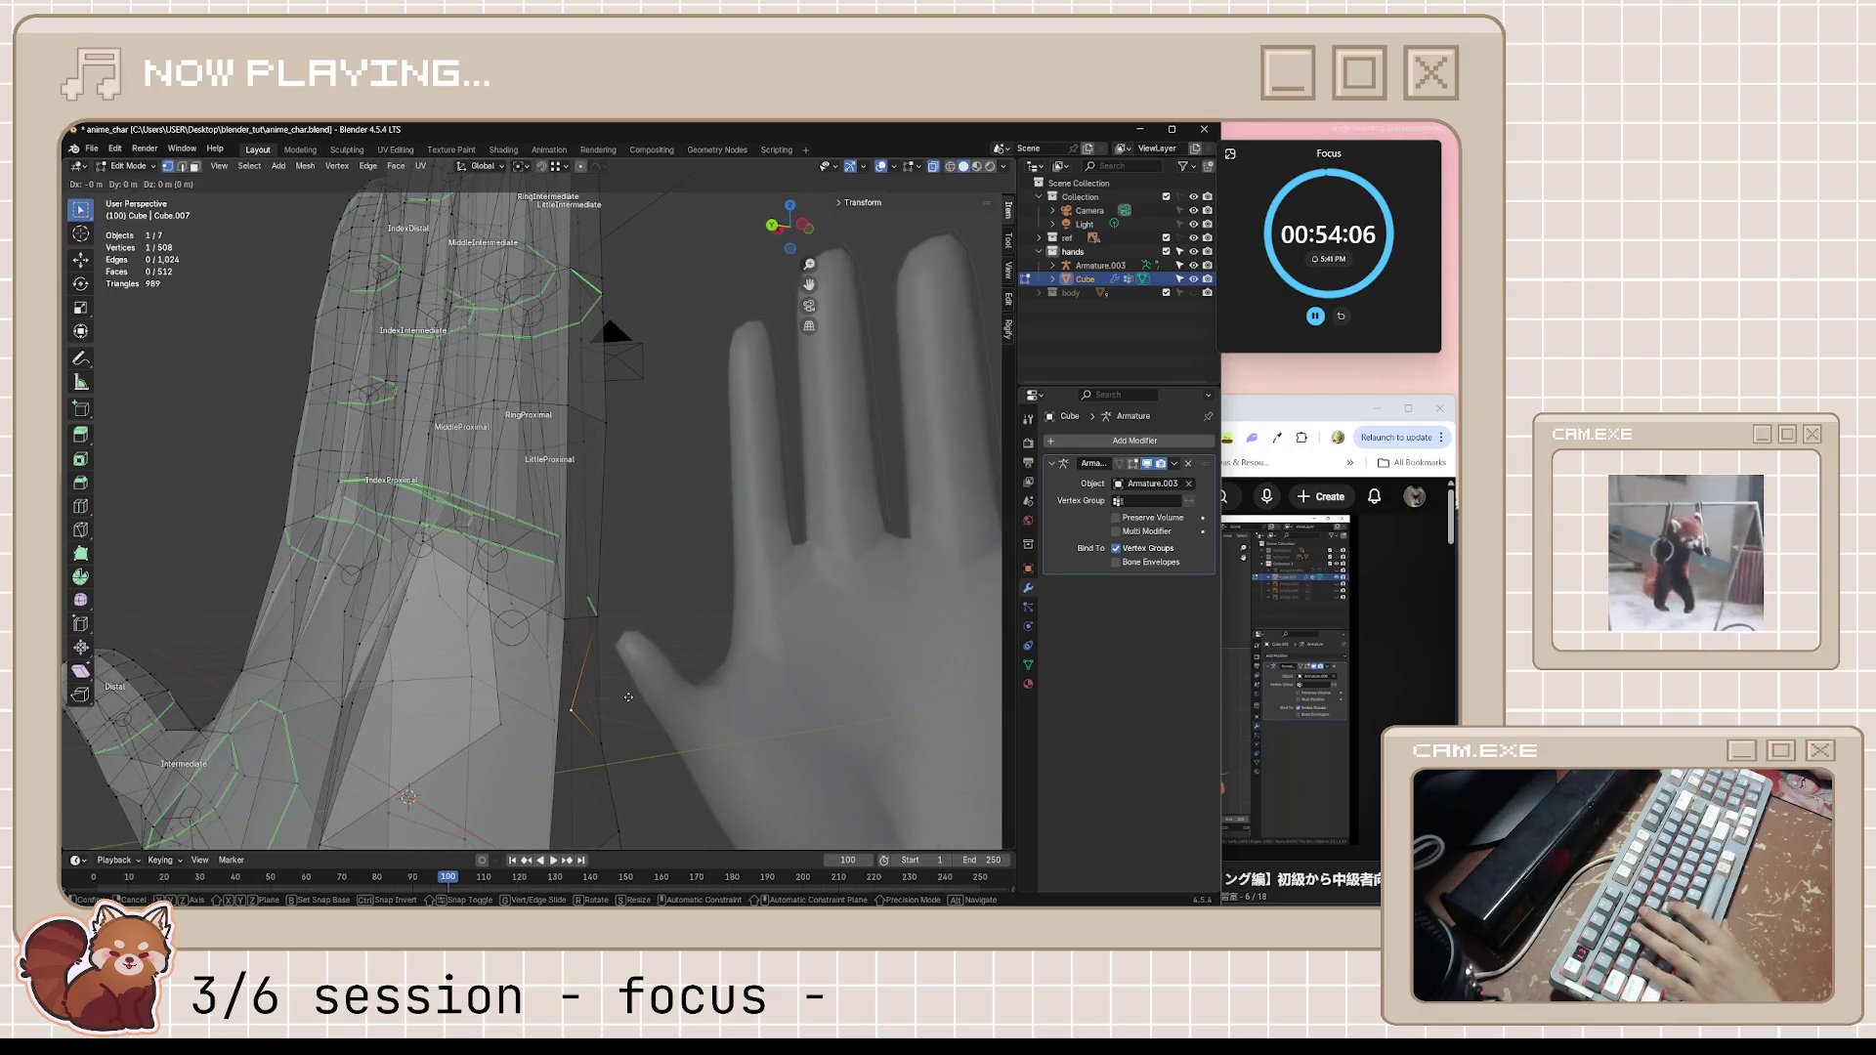
click(822, 700)
mouse_move(822, 700)
middle_down()
mouse_move(669, 750)
mouse_move(428, 631)
mouse_move(547, 607)
middle_up()
click(428, 632)
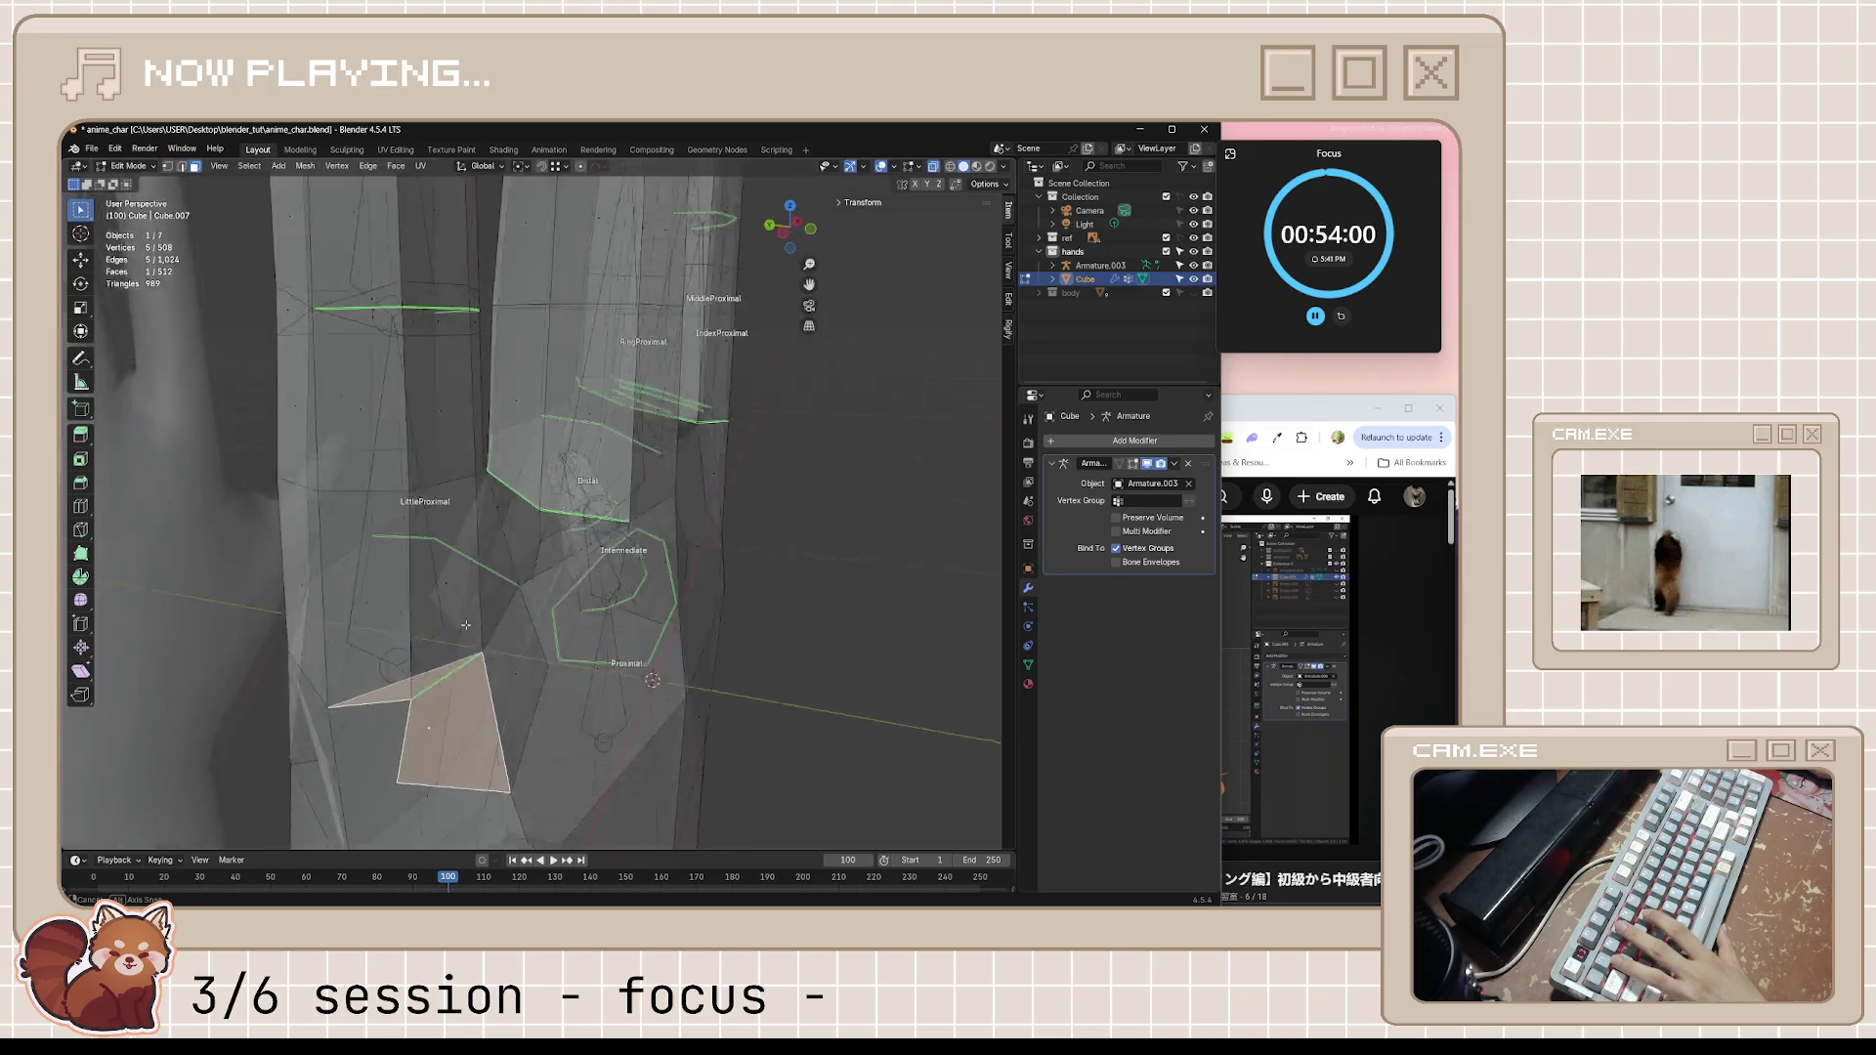
mouse_move(593, 699)
middle_down()
mouse_move(523, 700)
mouse_move(507, 761)
mouse_move(477, 678)
mouse_move(464, 723)
mouse_move(509, 676)
mouse_move(353, 620)
middle_up()
Delete the triangular finger-base face and fill a new face across four surrounding vertices
shift+click(508, 760)
key(x)
click(469, 718)
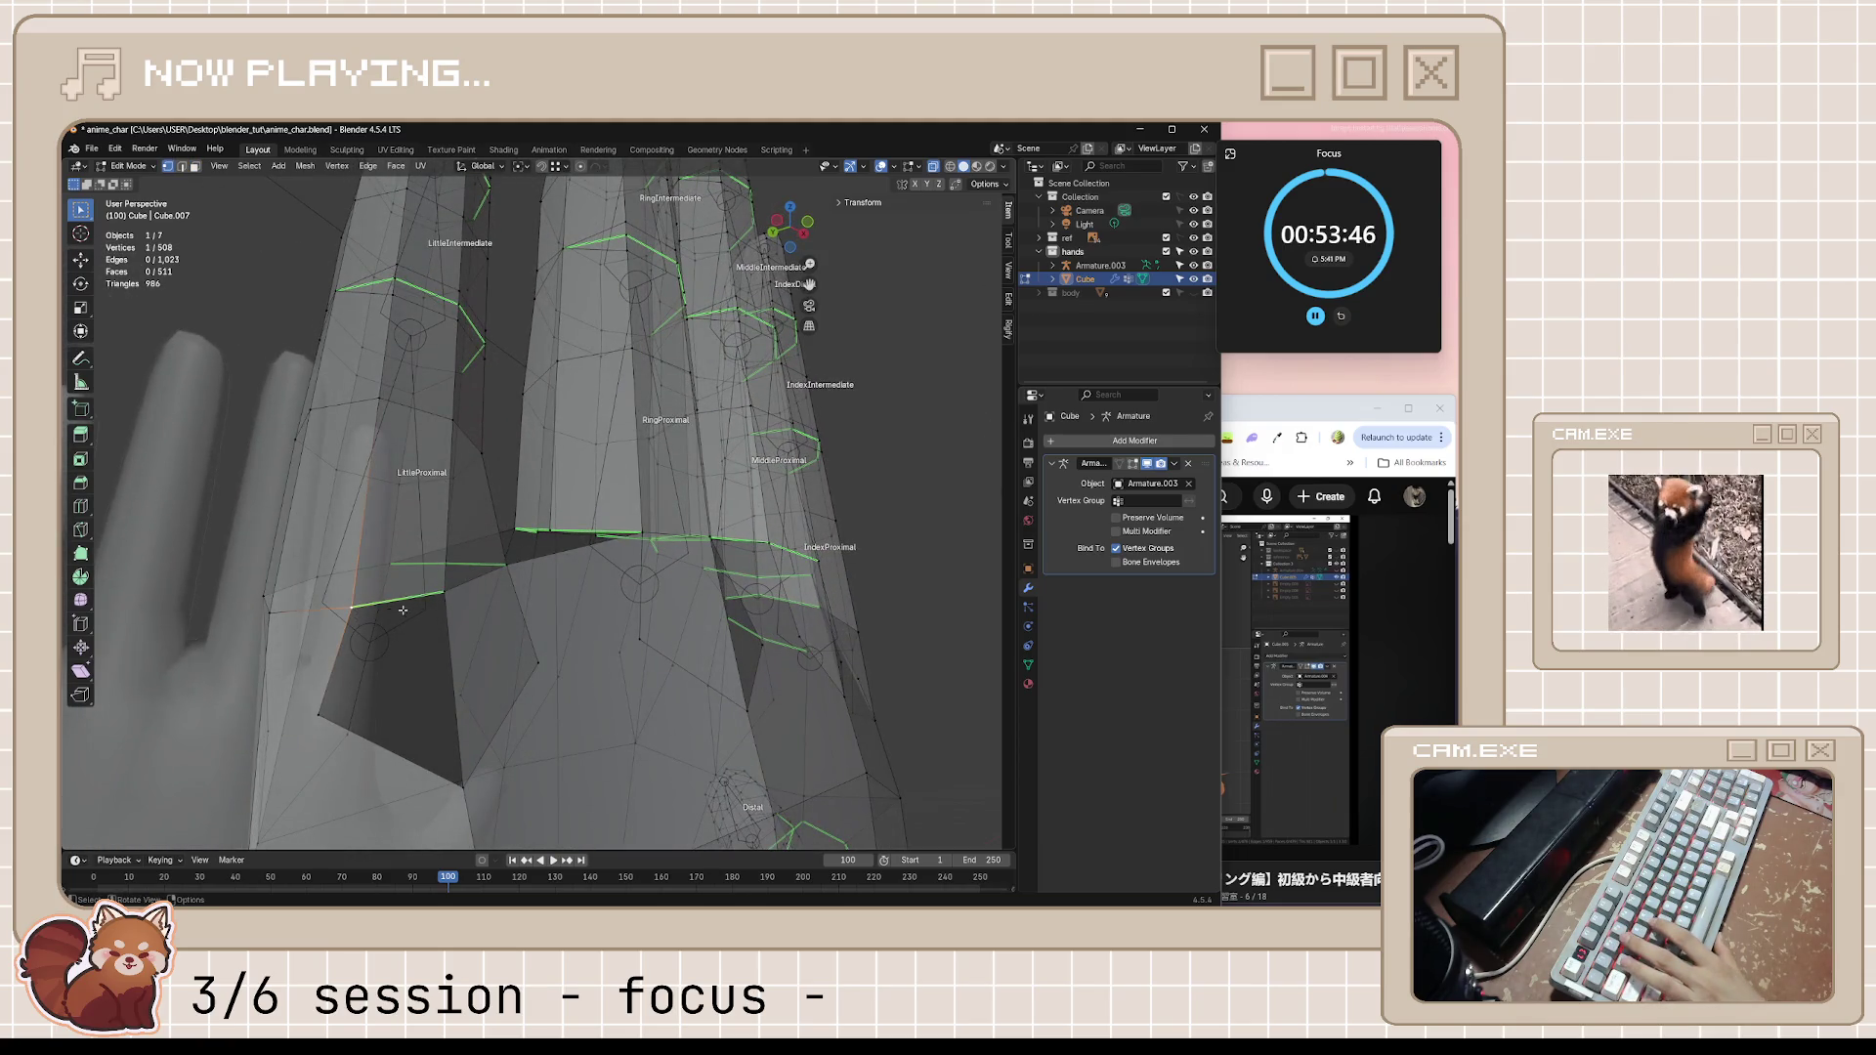
shift+click(469, 757)
shift+click(465, 779)
shift+click(323, 719)
key(f)
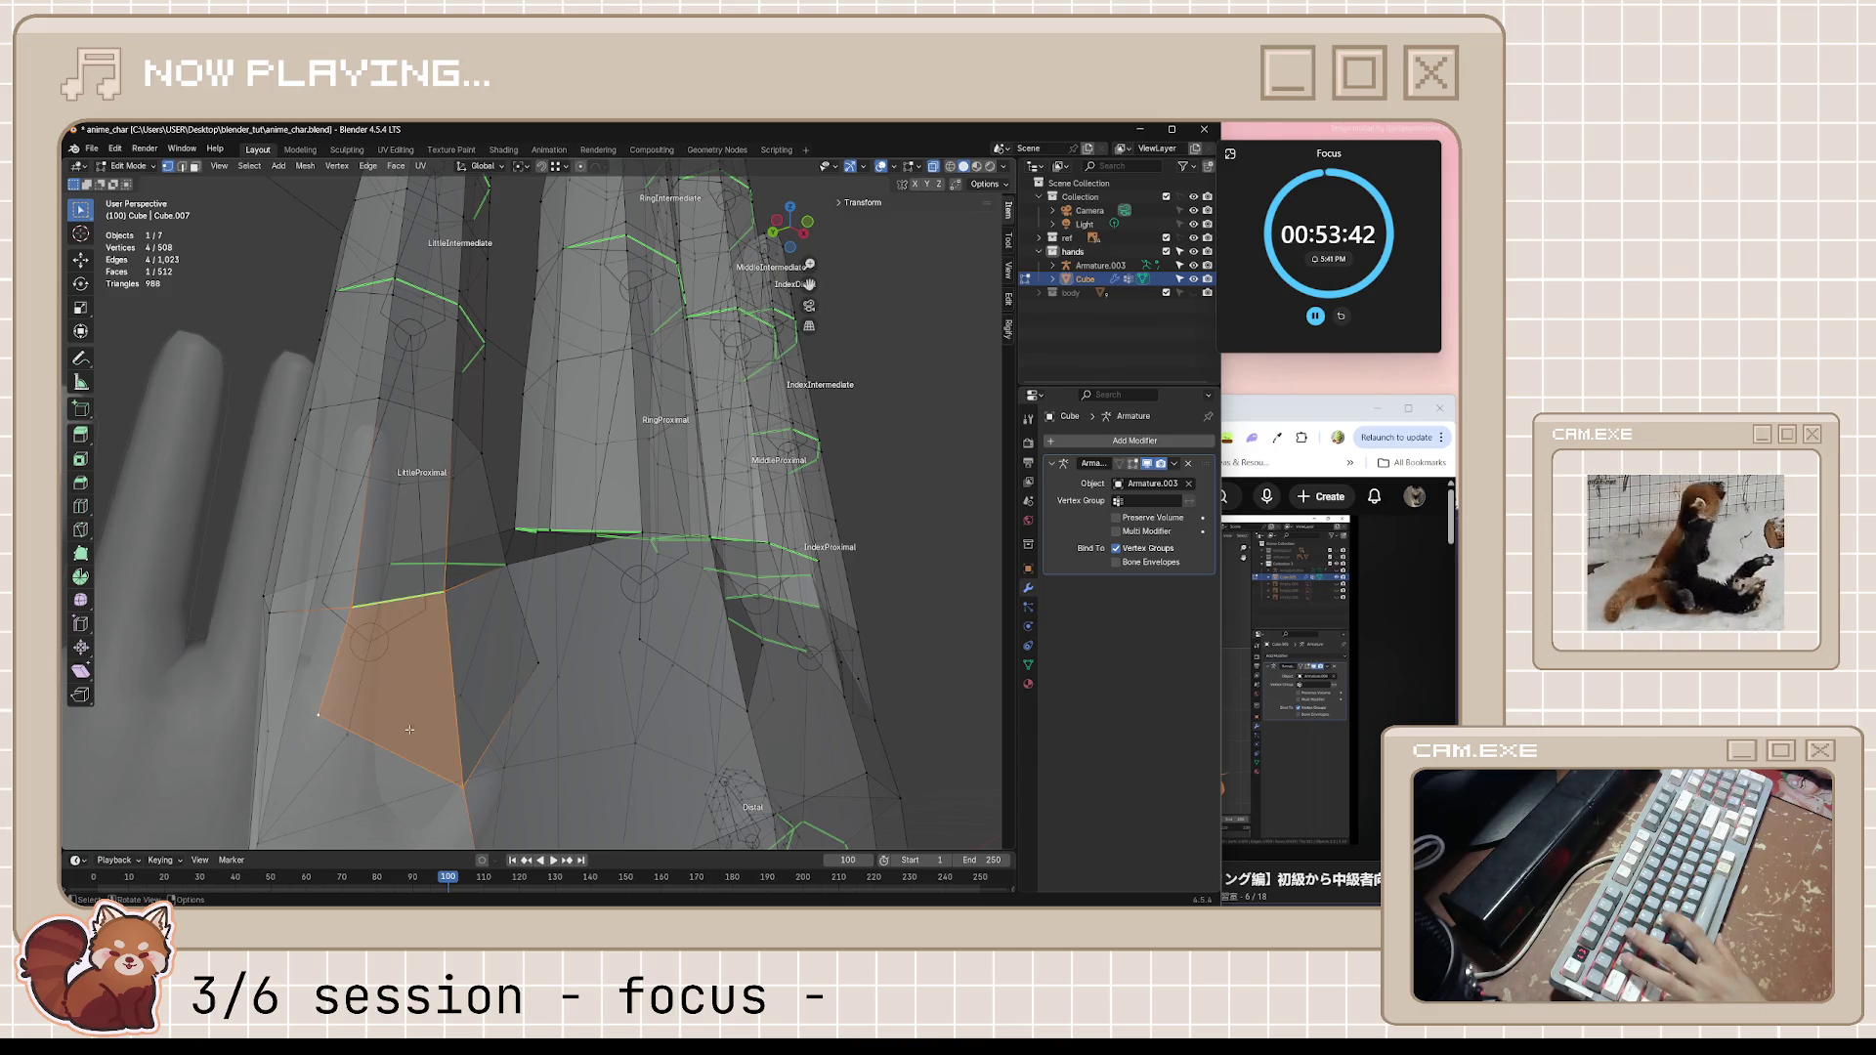
Vertex-slide two finger-base points along their edges into place
key(alt+a)
middle_drag(744, 654, 598, 700)
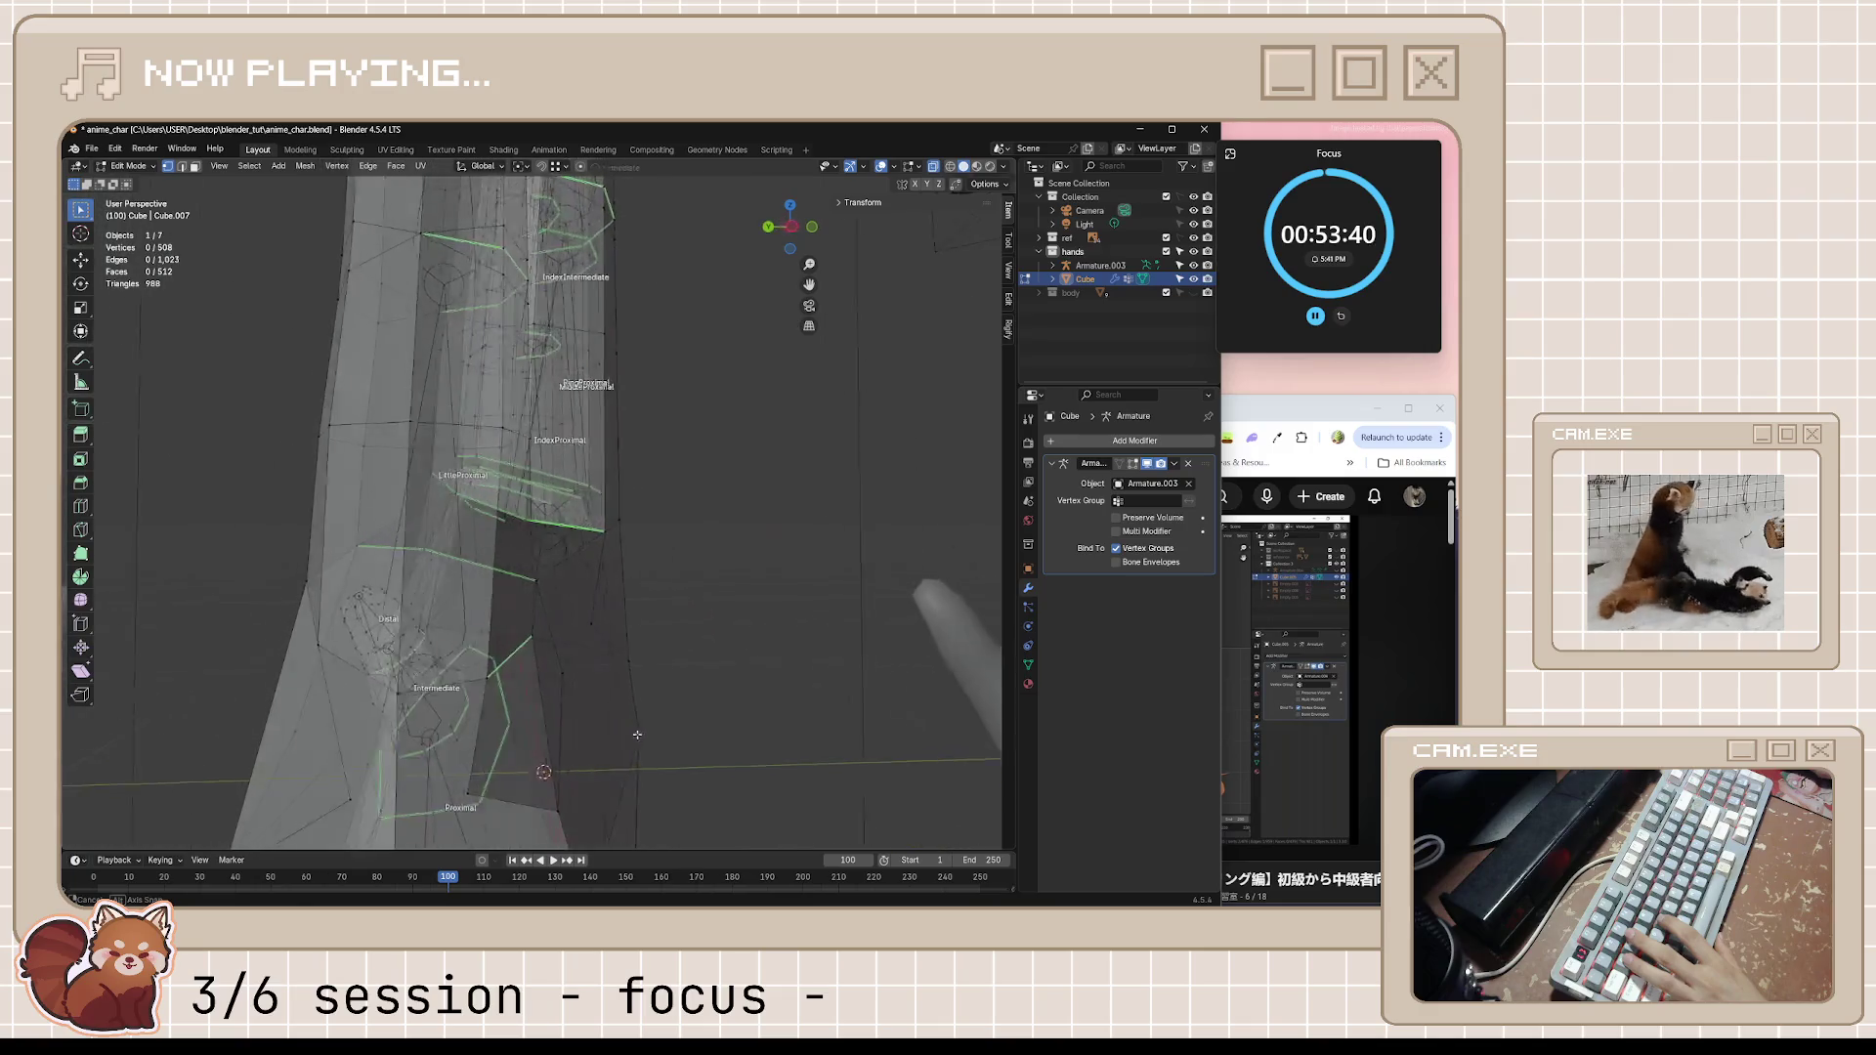
click(388, 719)
key(shift+v)
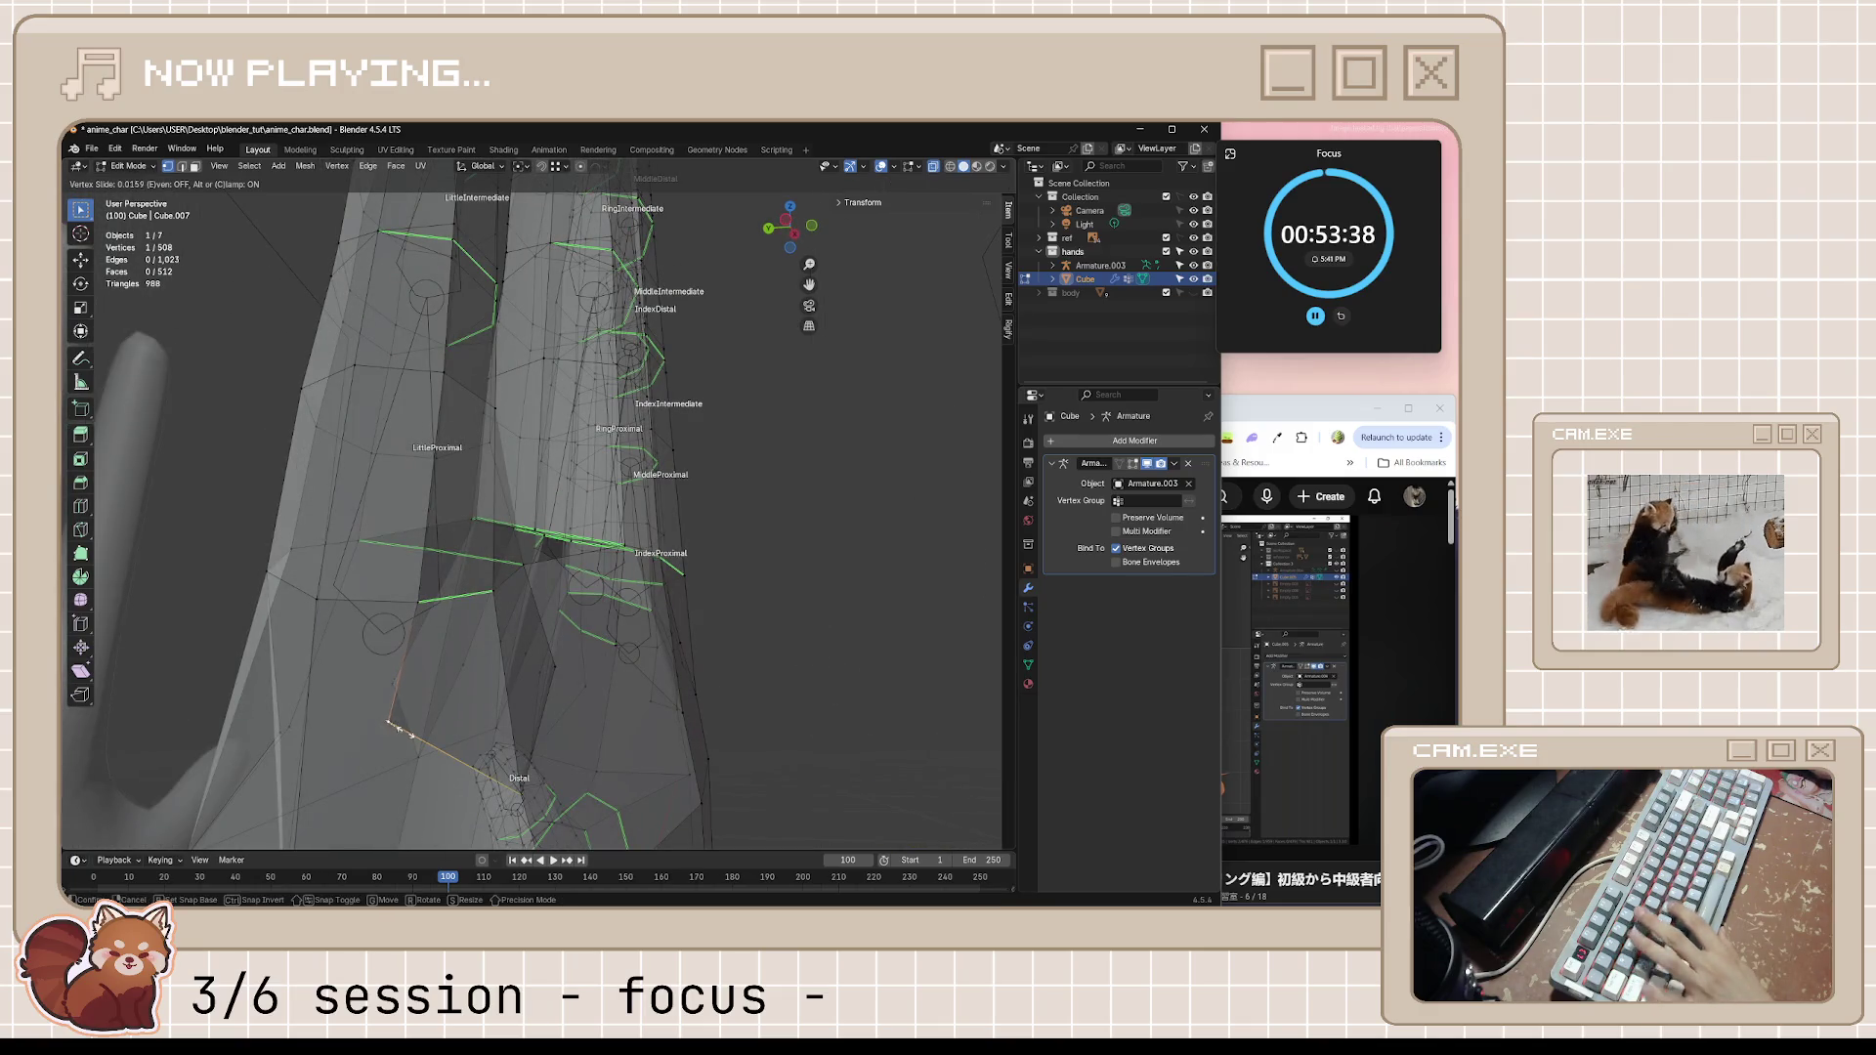
click(659, 830)
middle_drag(660, 830, 517, 669)
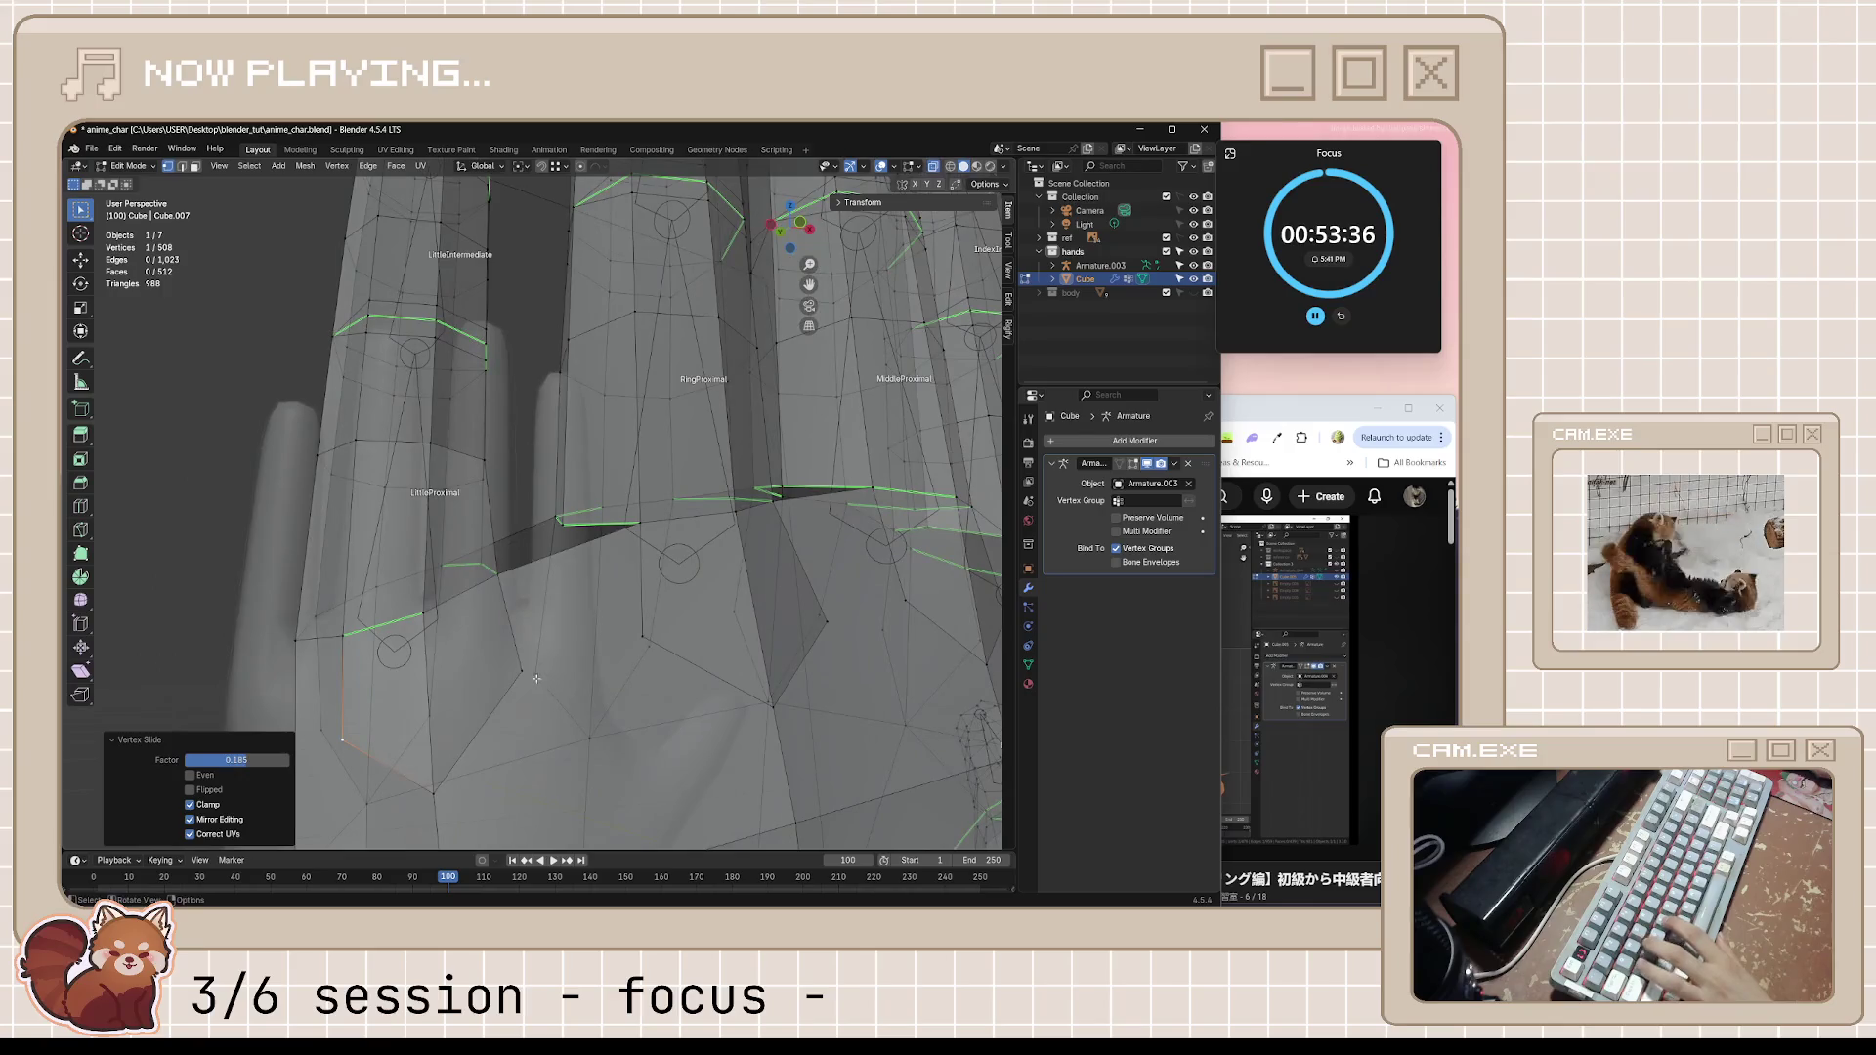
key(shift+v)
click(313, 829)
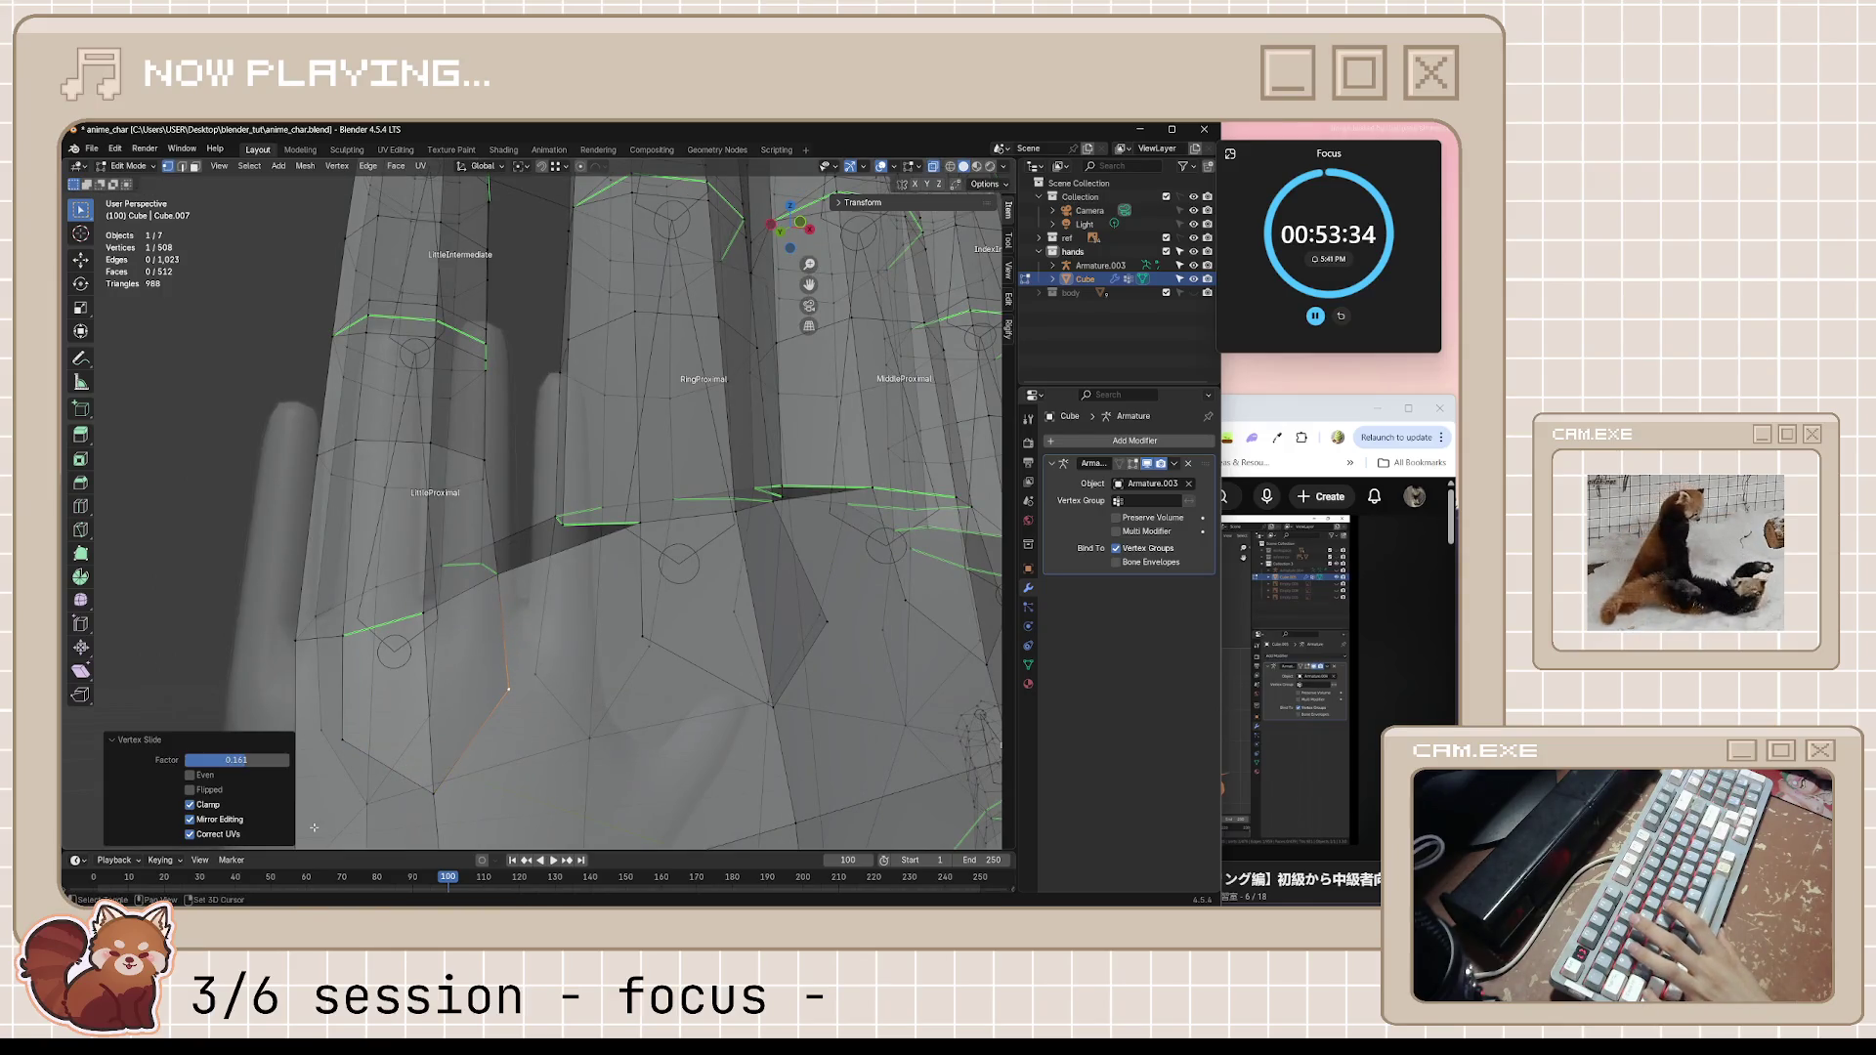
scroll(351, 762, down, 2)
scroll(385, 707, down, 3)
Inspect the palm and finger bases from several angles and pick a vertex to check its weight
middle_drag(384, 706, 463, 720)
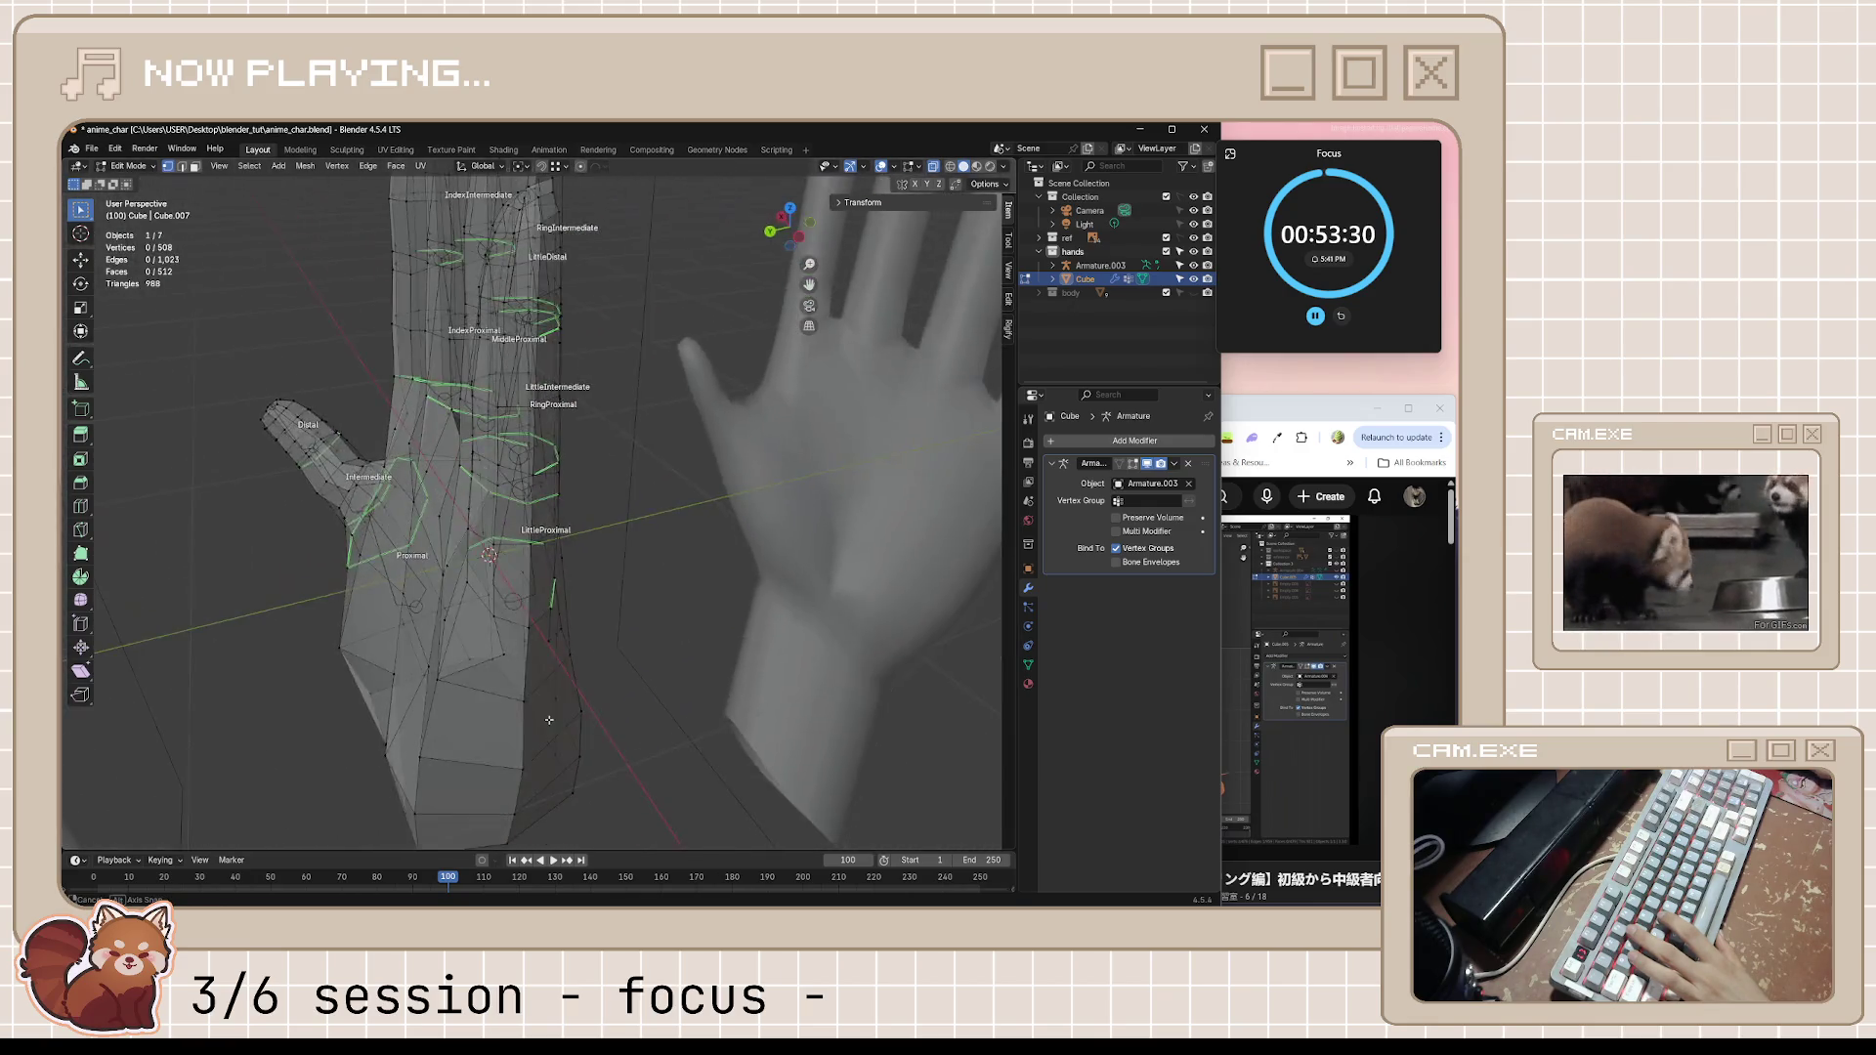
mouse_move(463, 720)
middle_down()
mouse_move(661, 666)
mouse_move(508, 693)
middle_up()
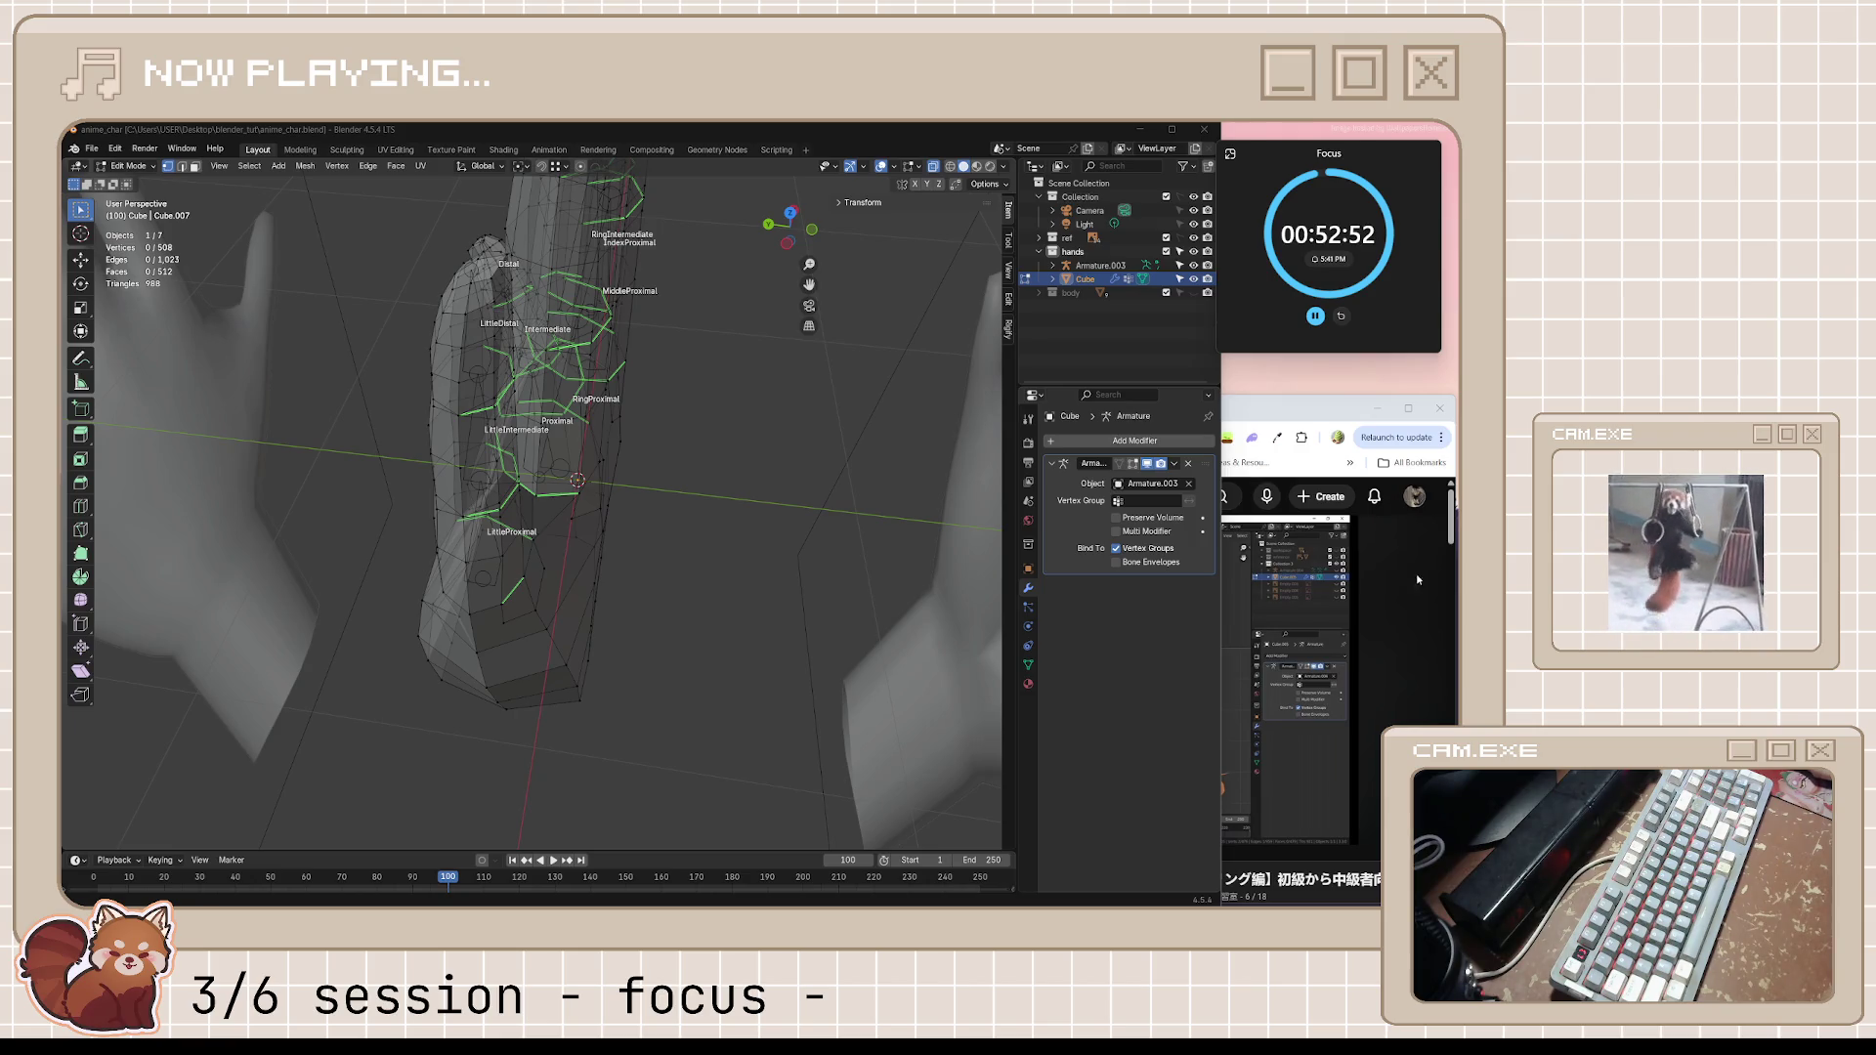
mouse_move(616, 463)
middle_down()
mouse_move(371, 533)
mouse_move(649, 348)
mouse_move(516, 542)
mouse_move(601, 568)
middle_up()
click(506, 560)
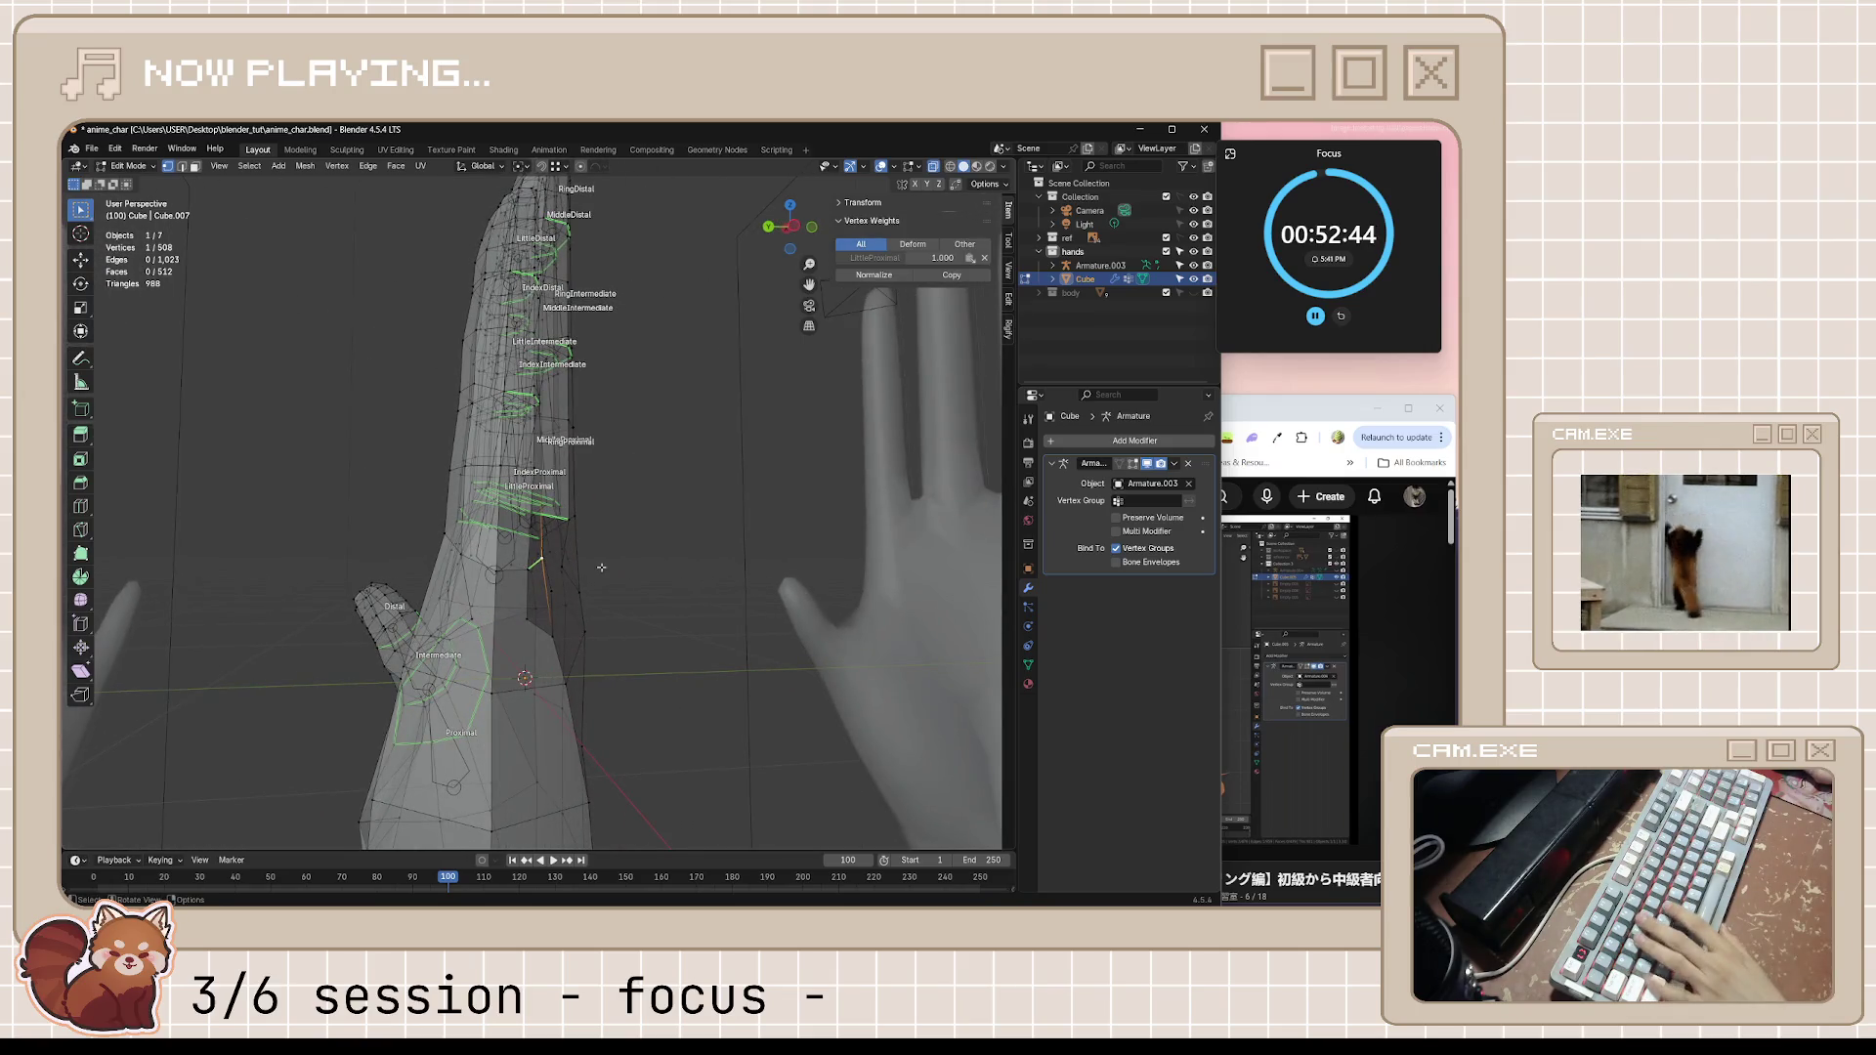
Nudge the vertex along Y, check another vertex's weight, and save anime_char.blend
key(g)
key(y)
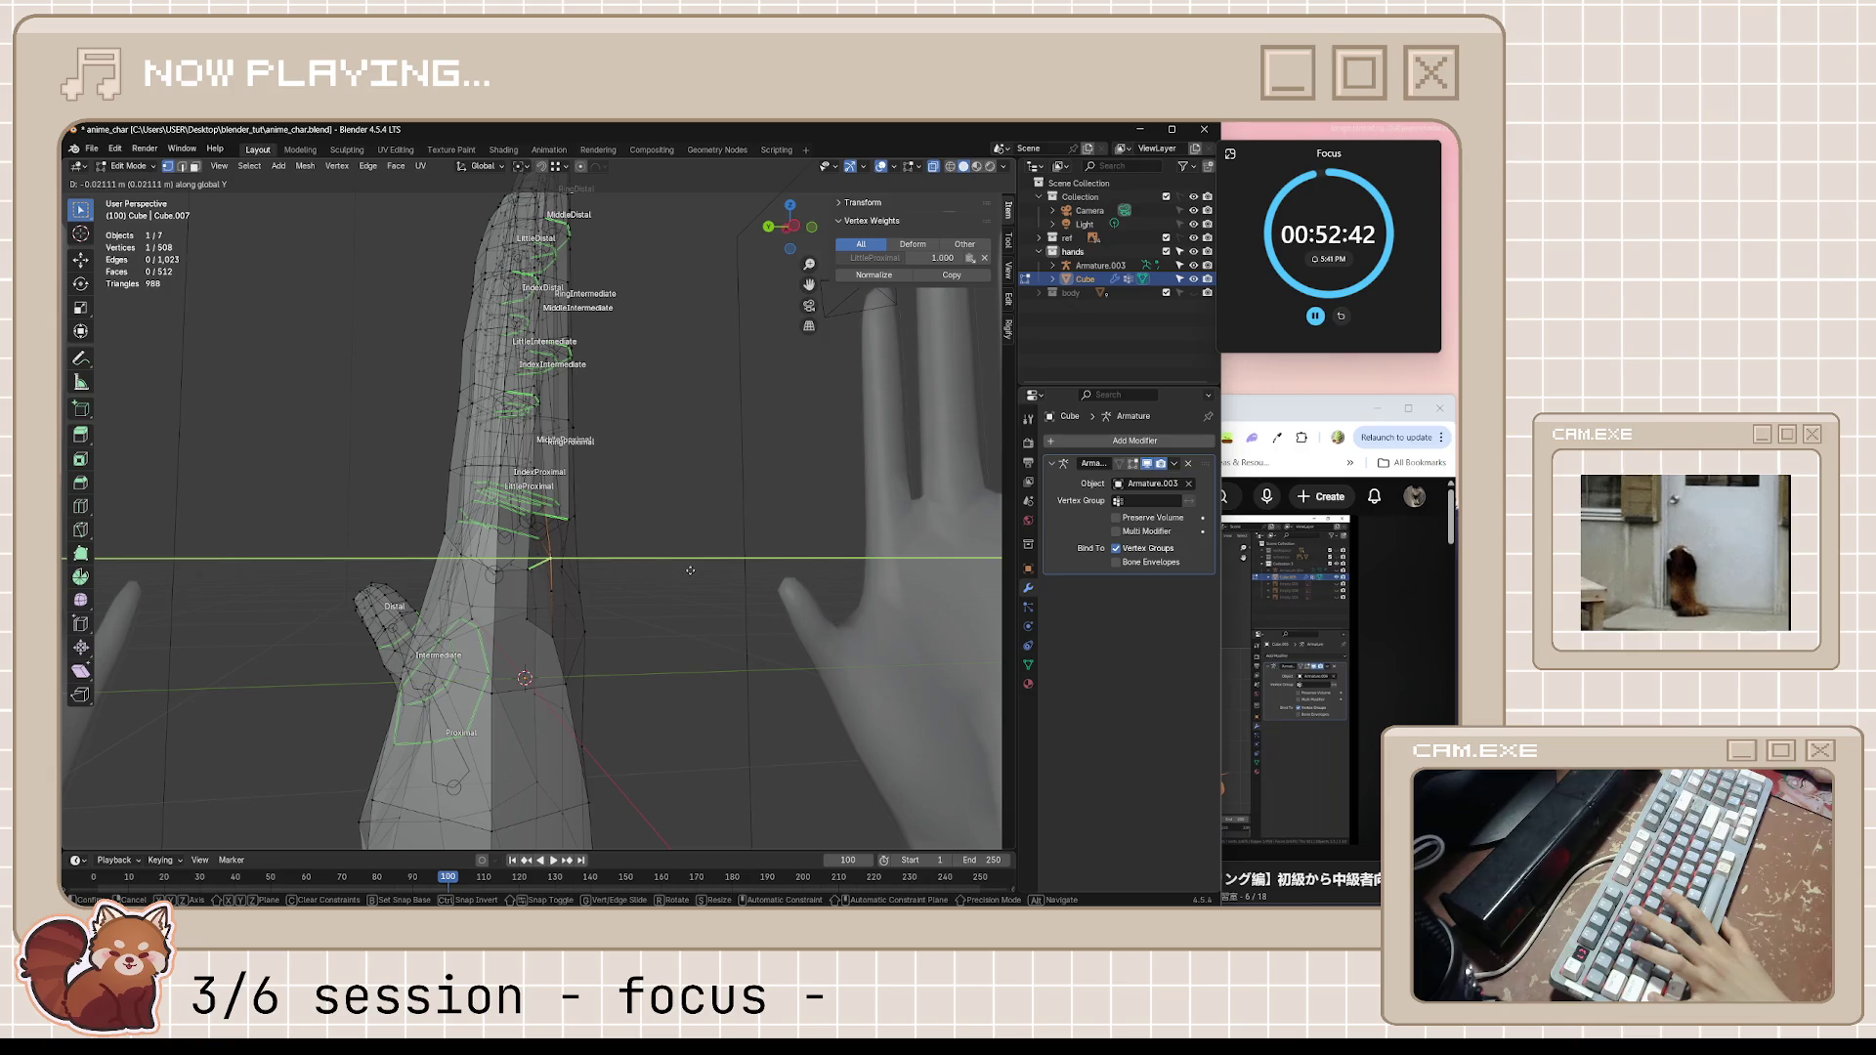
click(686, 568)
middle_drag(686, 569, 586, 693)
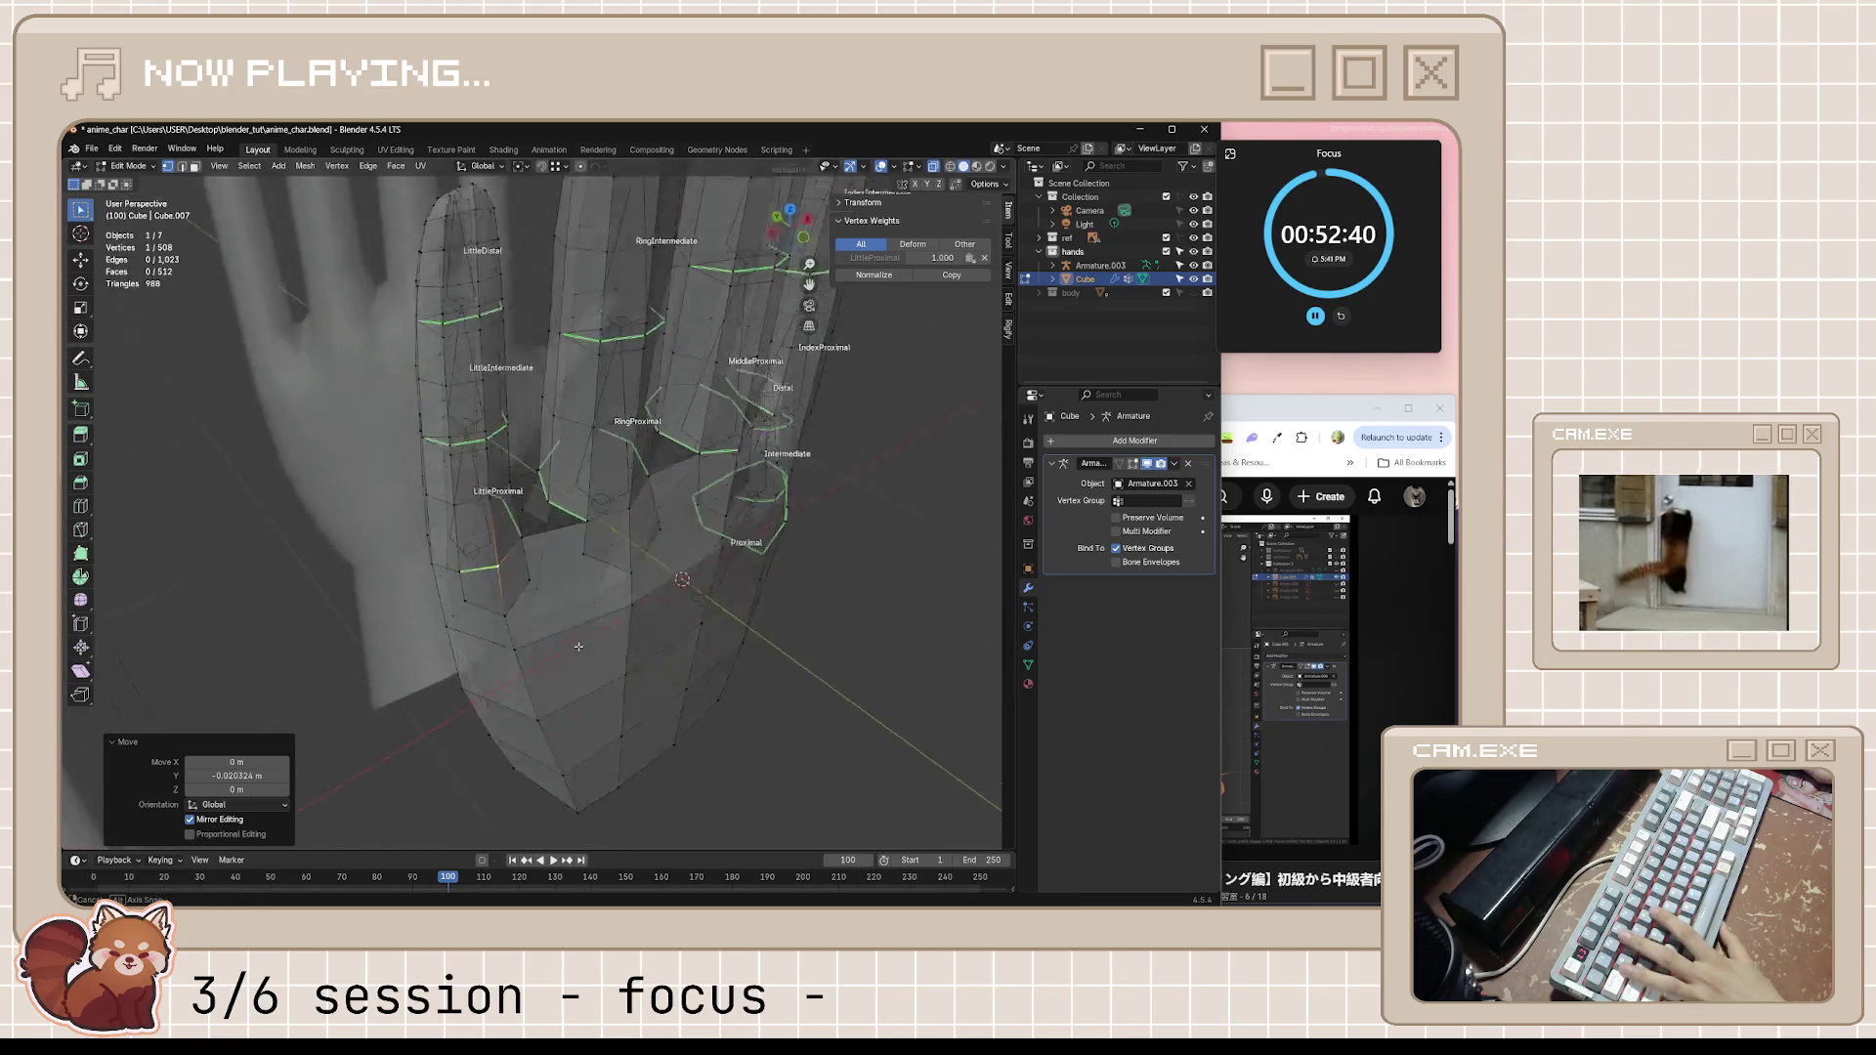
click(534, 518)
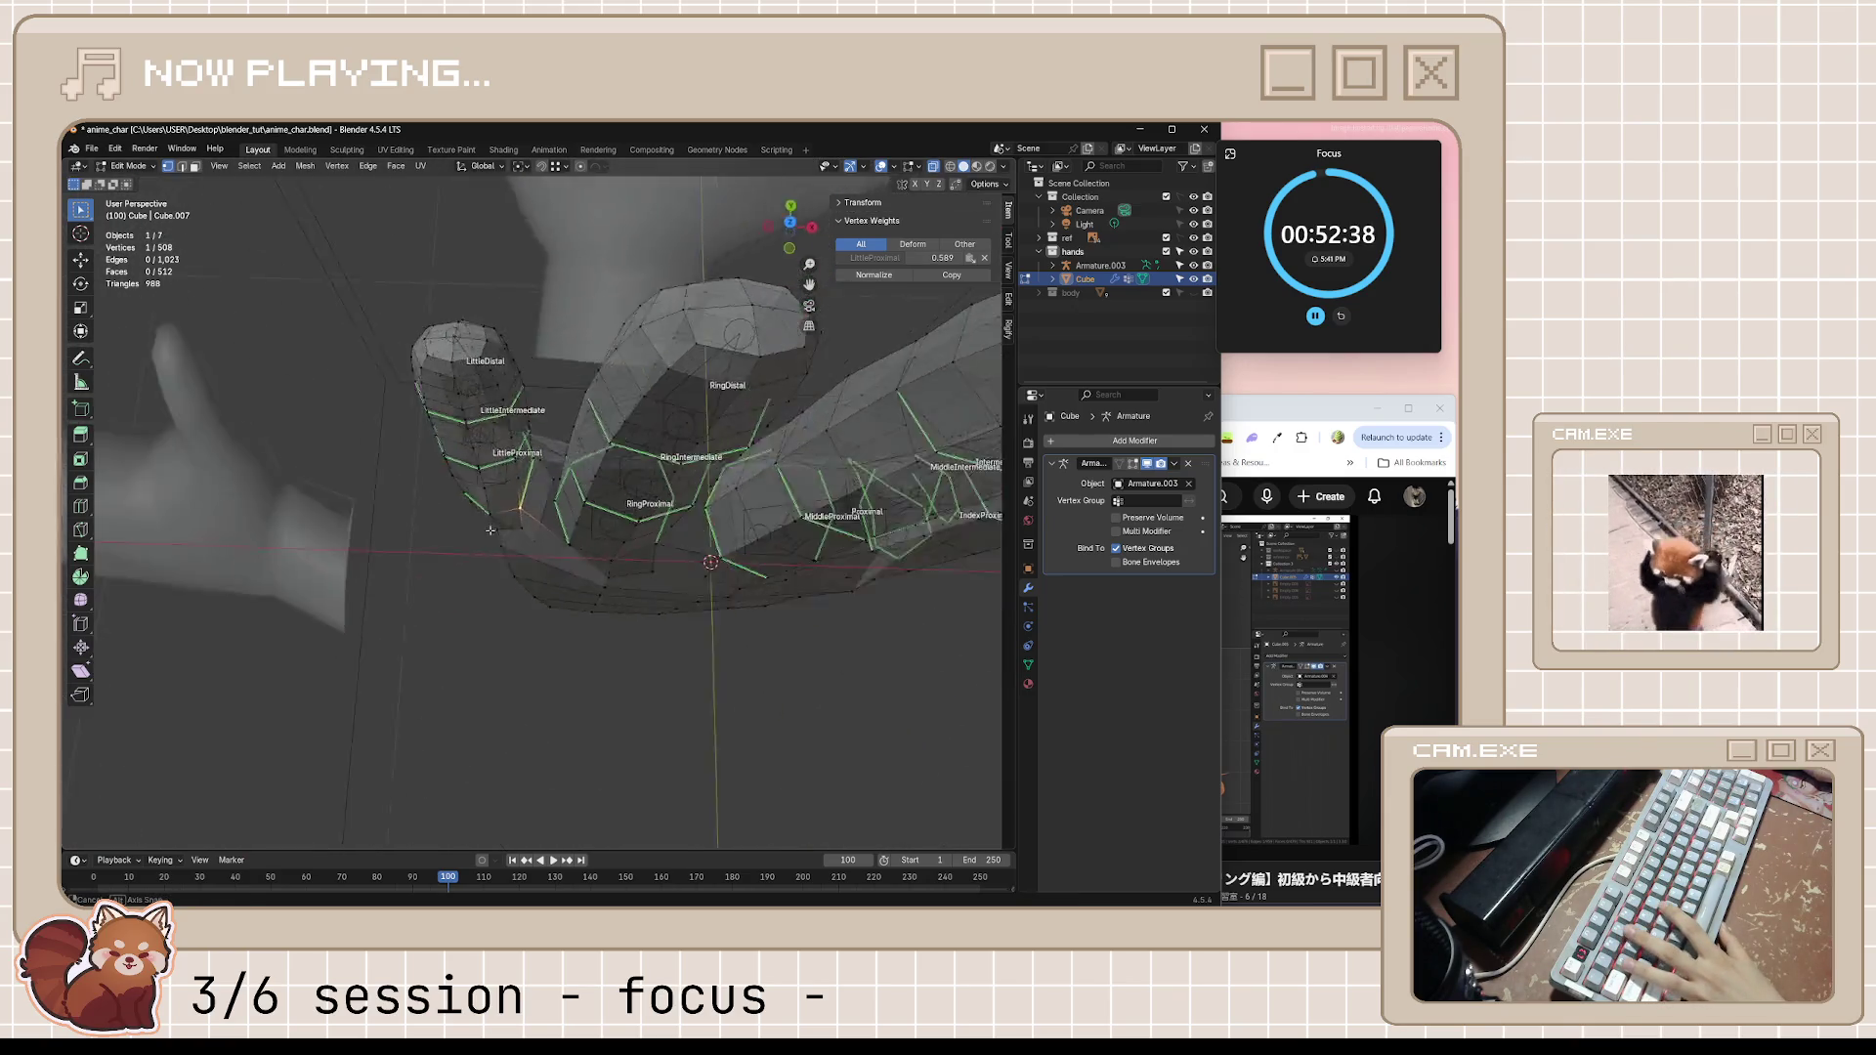
mouse_move(534, 517)
middle_down()
mouse_move(471, 466)
mouse_move(212, 402)
mouse_move(528, 478)
middle_up()
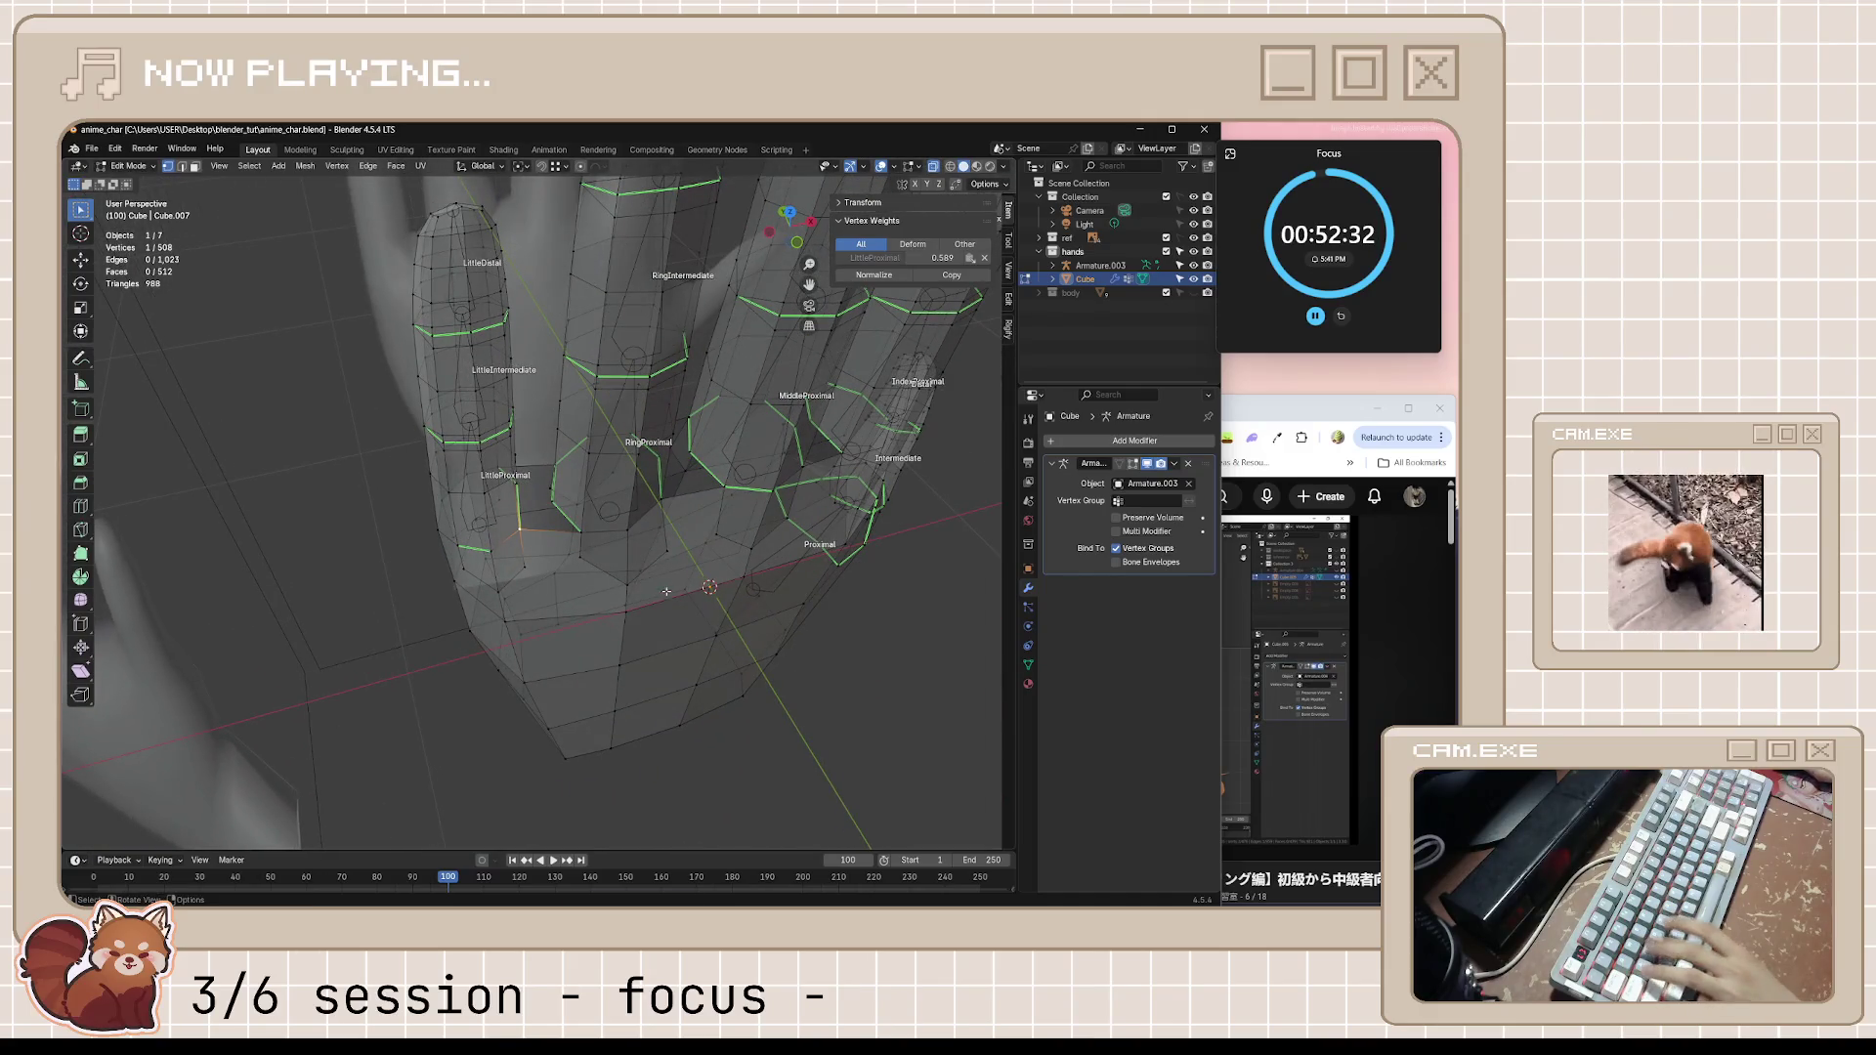
key(ctrl+s)
middle_drag(667, 591, 586, 586)
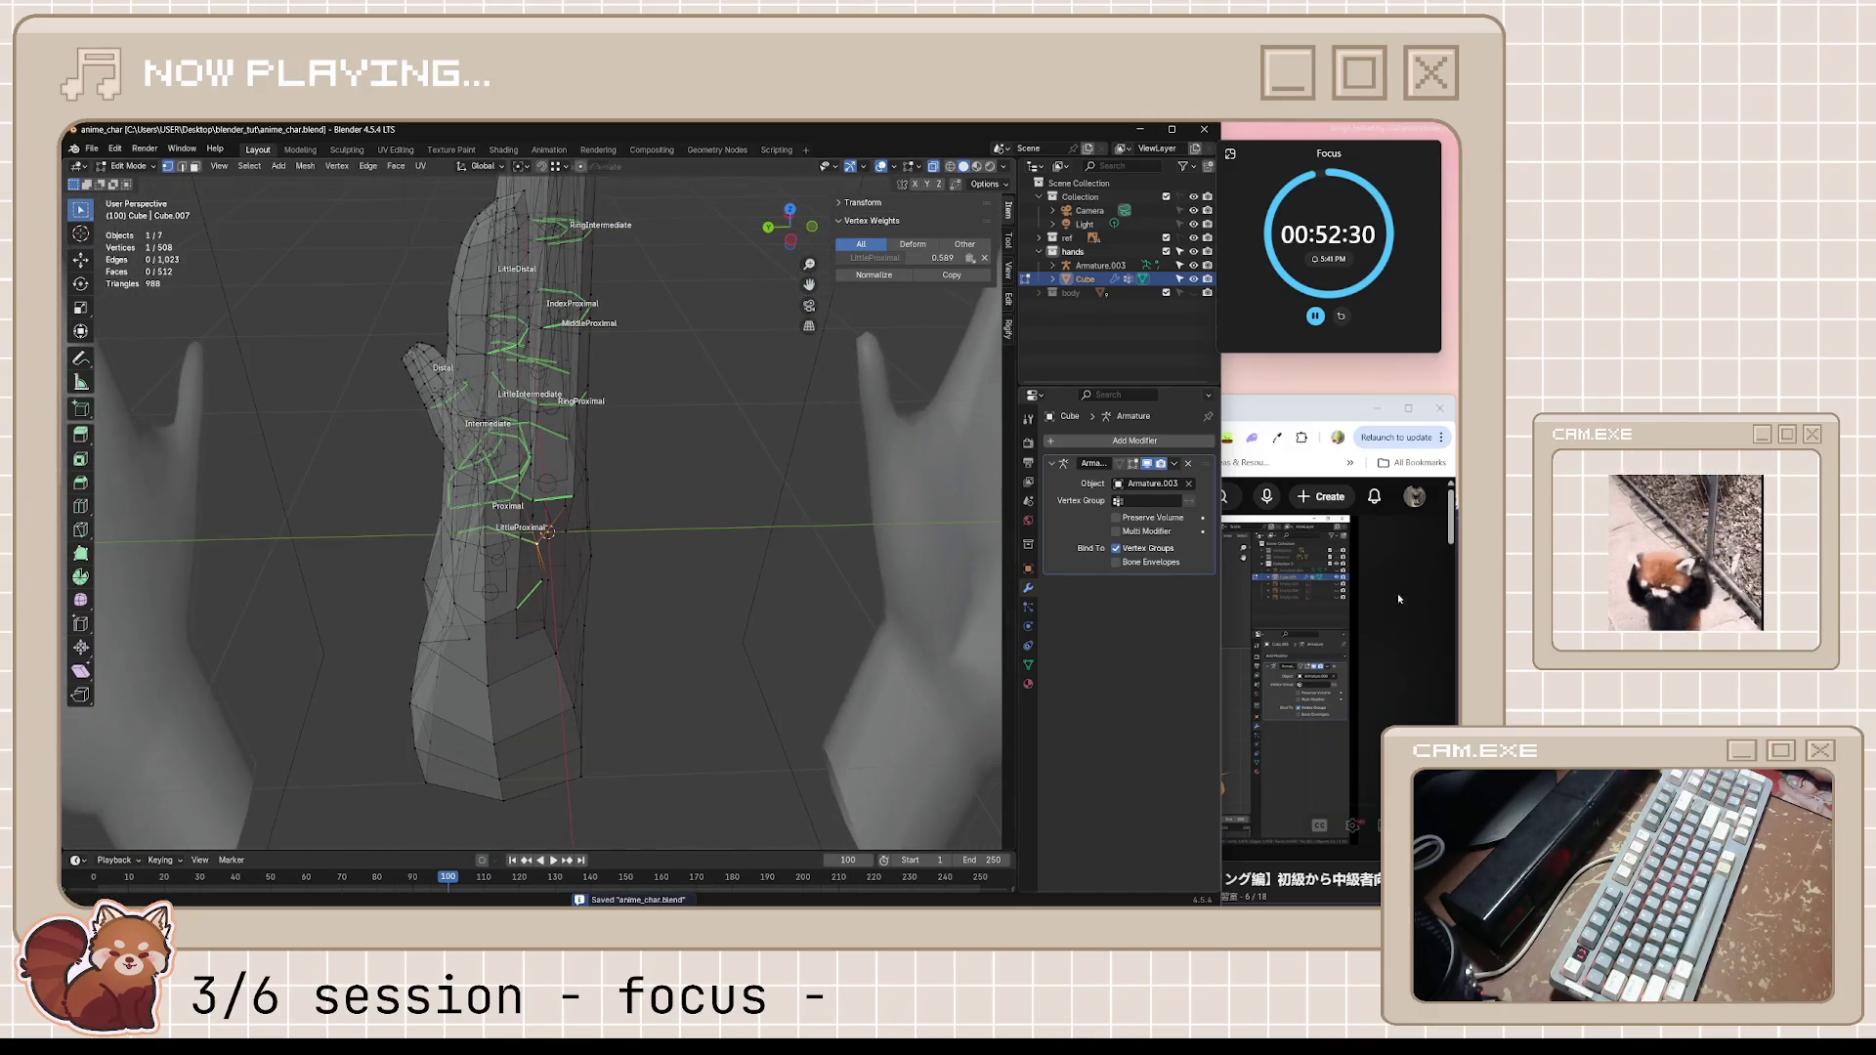
Glance at the tutorial, return the hand to Object Mode and bring up its context menu
key(alt+Tab)
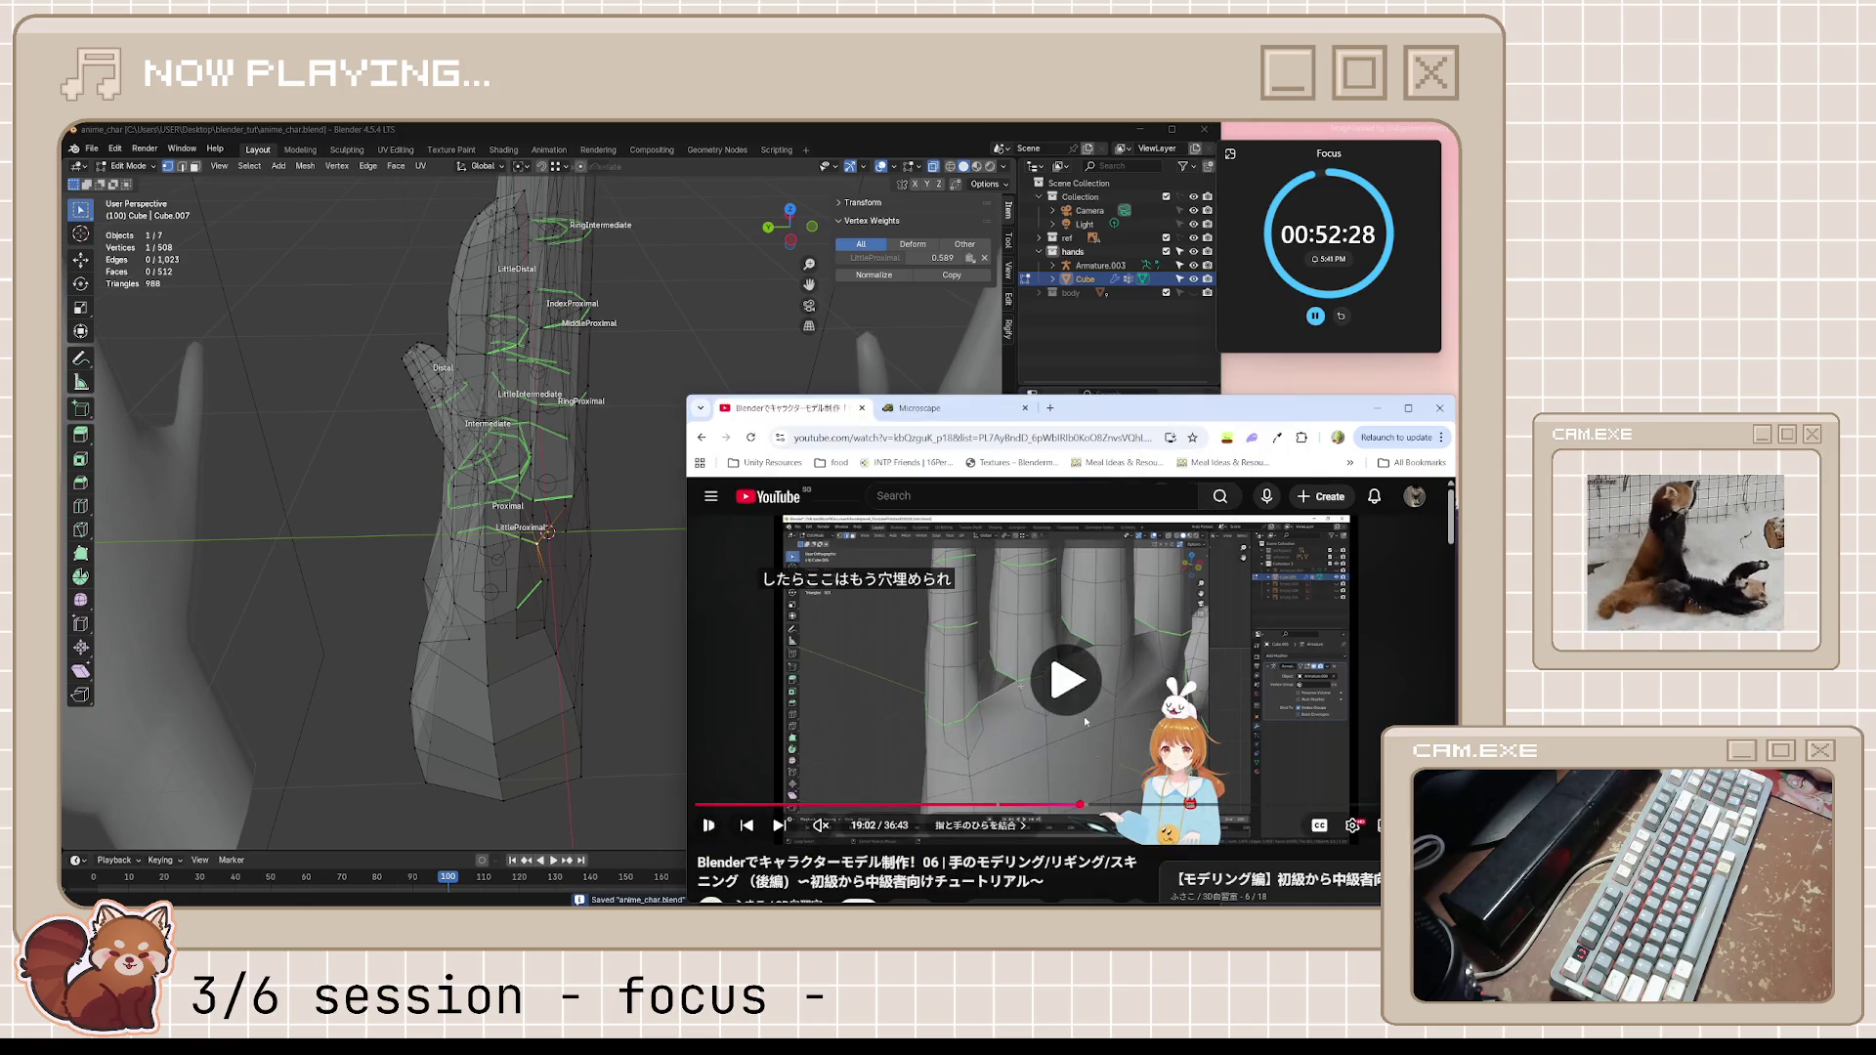
click(1085, 722)
key(alt+Tab)
mouse_move(616, 484)
middle_down()
mouse_move(585, 450)
mouse_move(631, 611)
middle_up()
key(Tab)
right_click(524, 609)
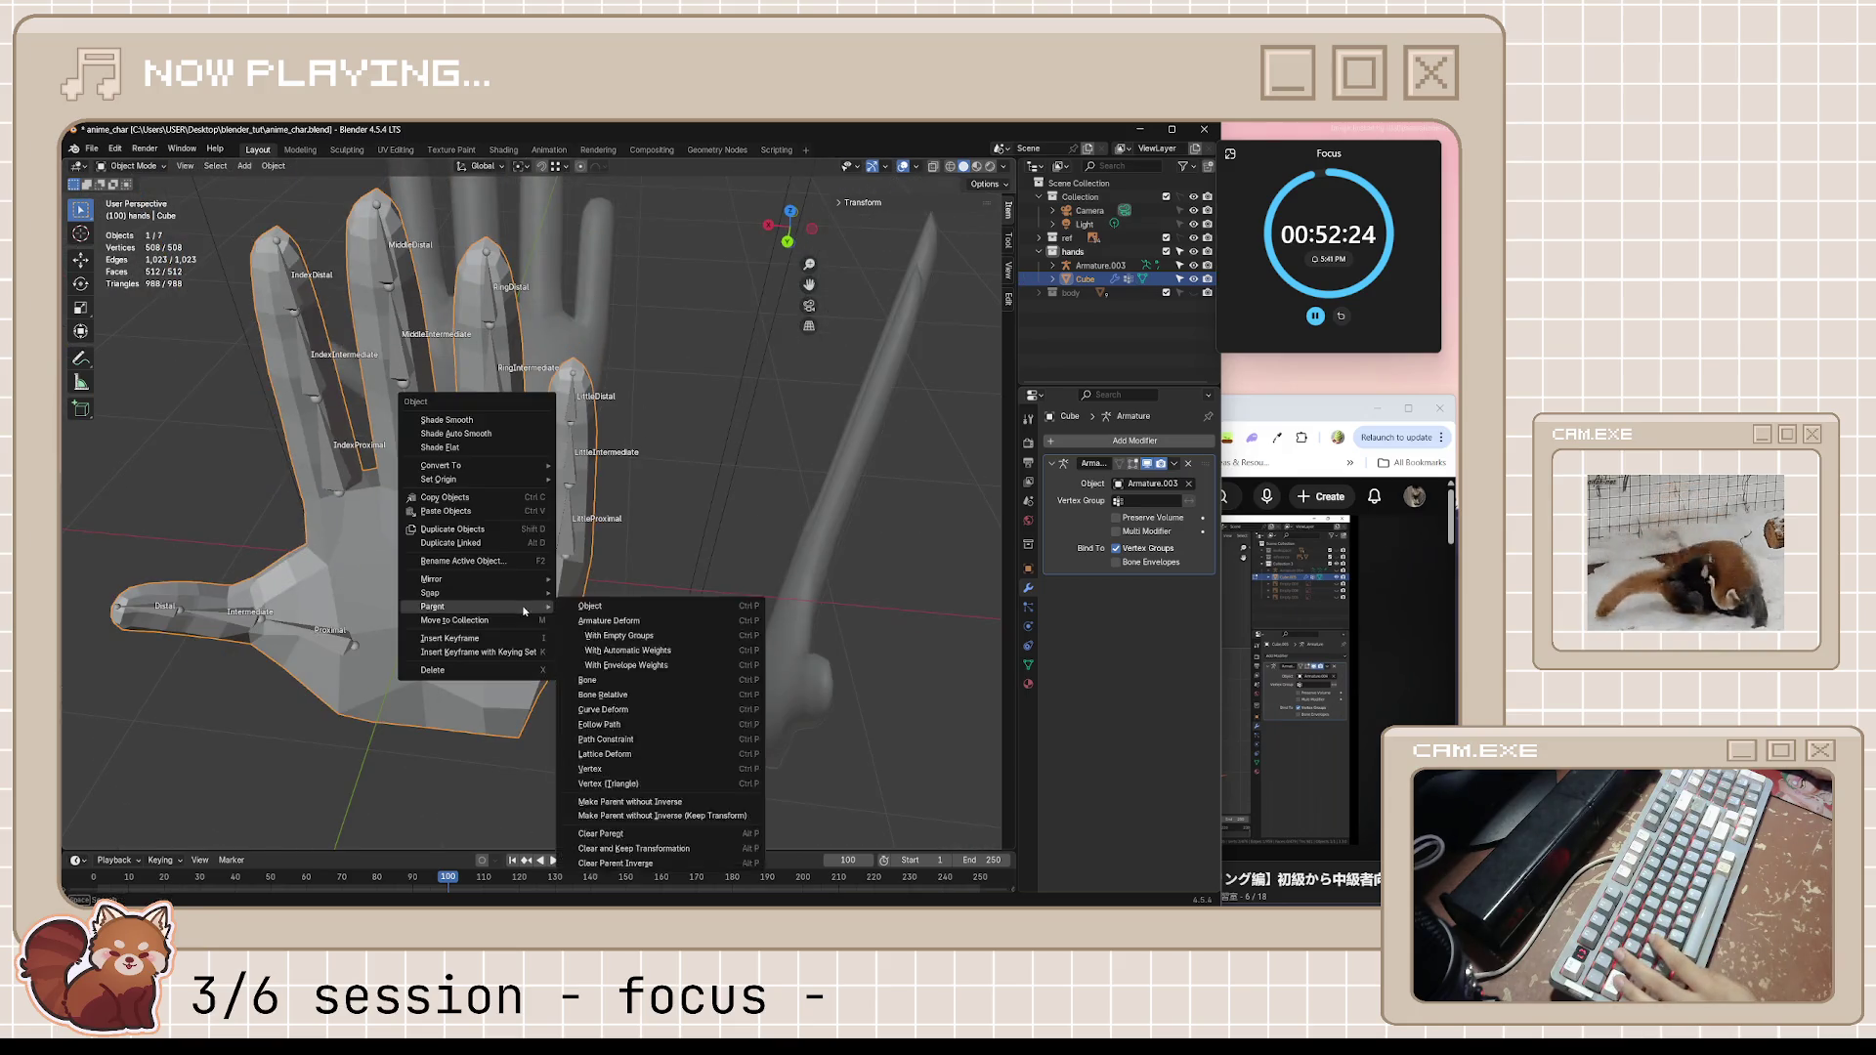
Apply Shade Smooth to the hand mesh and save the file
click(497, 412)
mouse_move(497, 412)
middle_down()
mouse_move(743, 486)
mouse_move(603, 550)
mouse_move(831, 445)
mouse_move(673, 587)
mouse_move(669, 550)
mouse_move(559, 564)
mouse_move(521, 532)
middle_up()
key(ctrl+s)
scroll(672, 587, down, 3)
scroll(686, 576, down, 3)
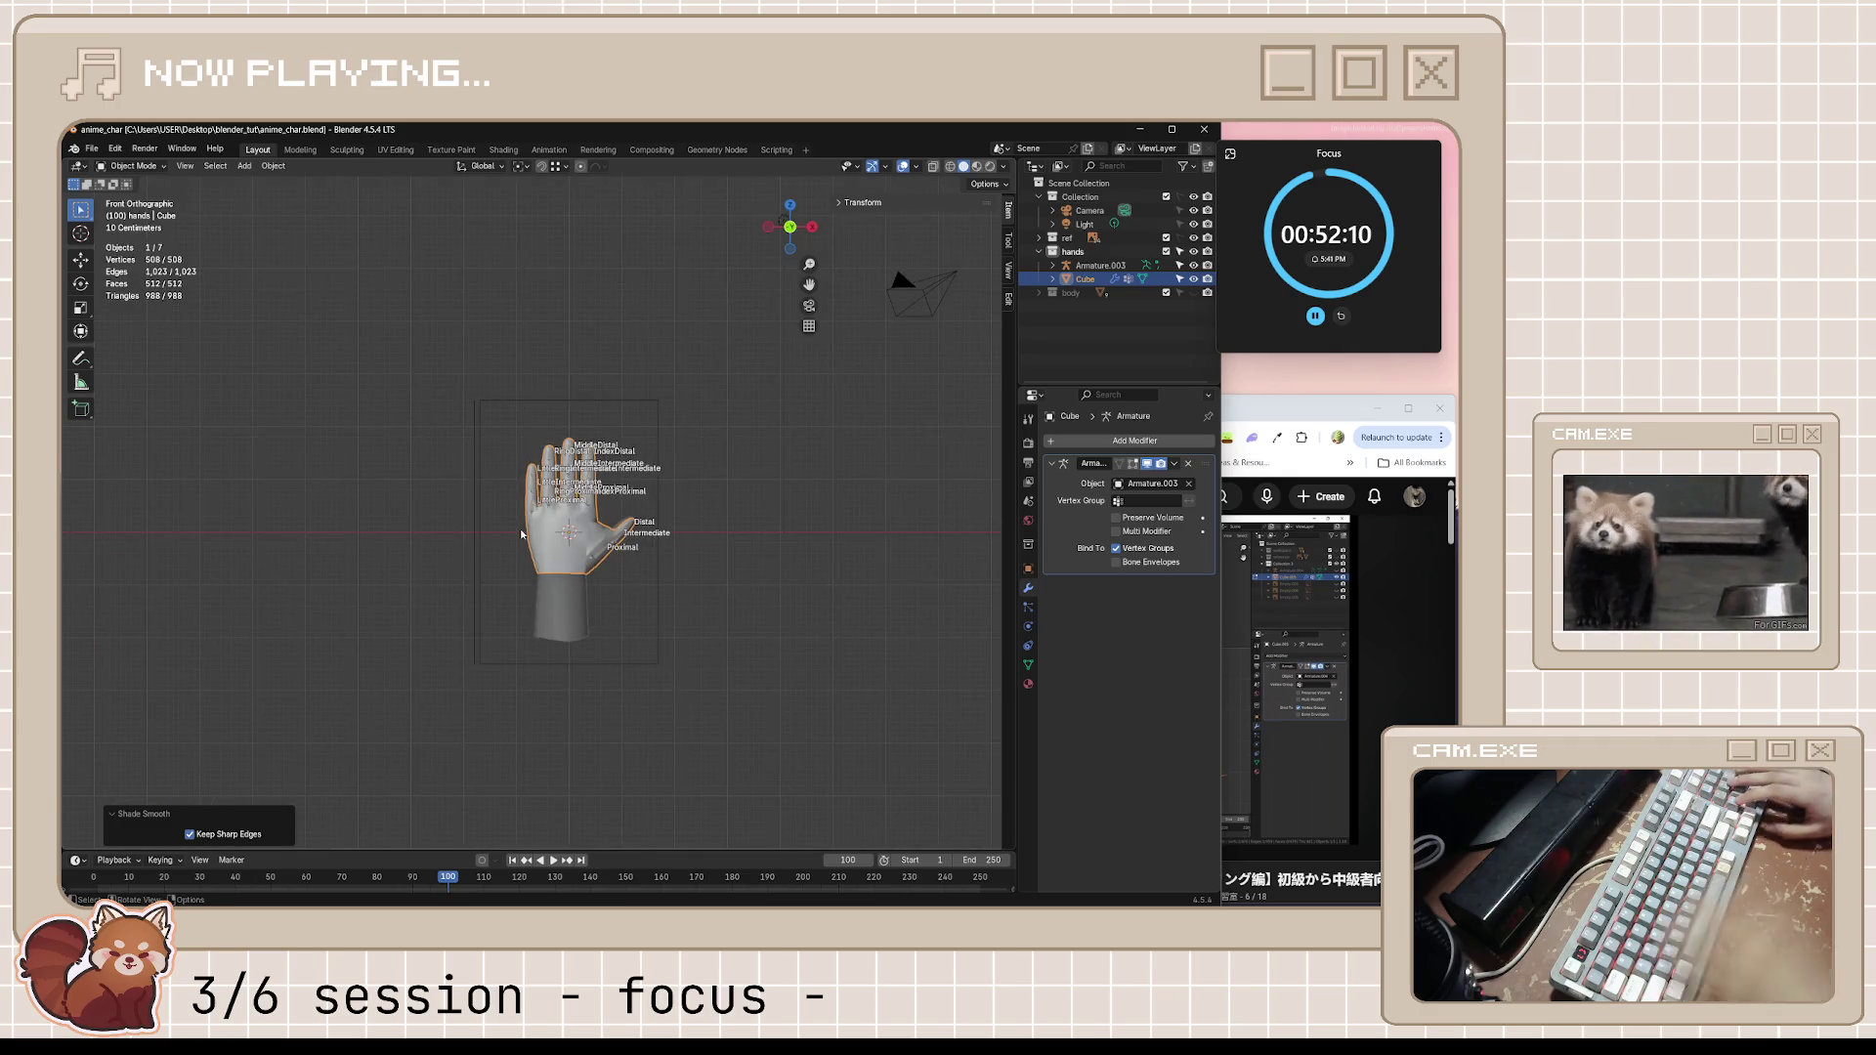
Snap to Back Orthographic view on the thumb area and enter Edit Mode on the hand
key(ctrl+KP_1)
scroll(449, 576, up, 3)
scroll(449, 575, up, 3)
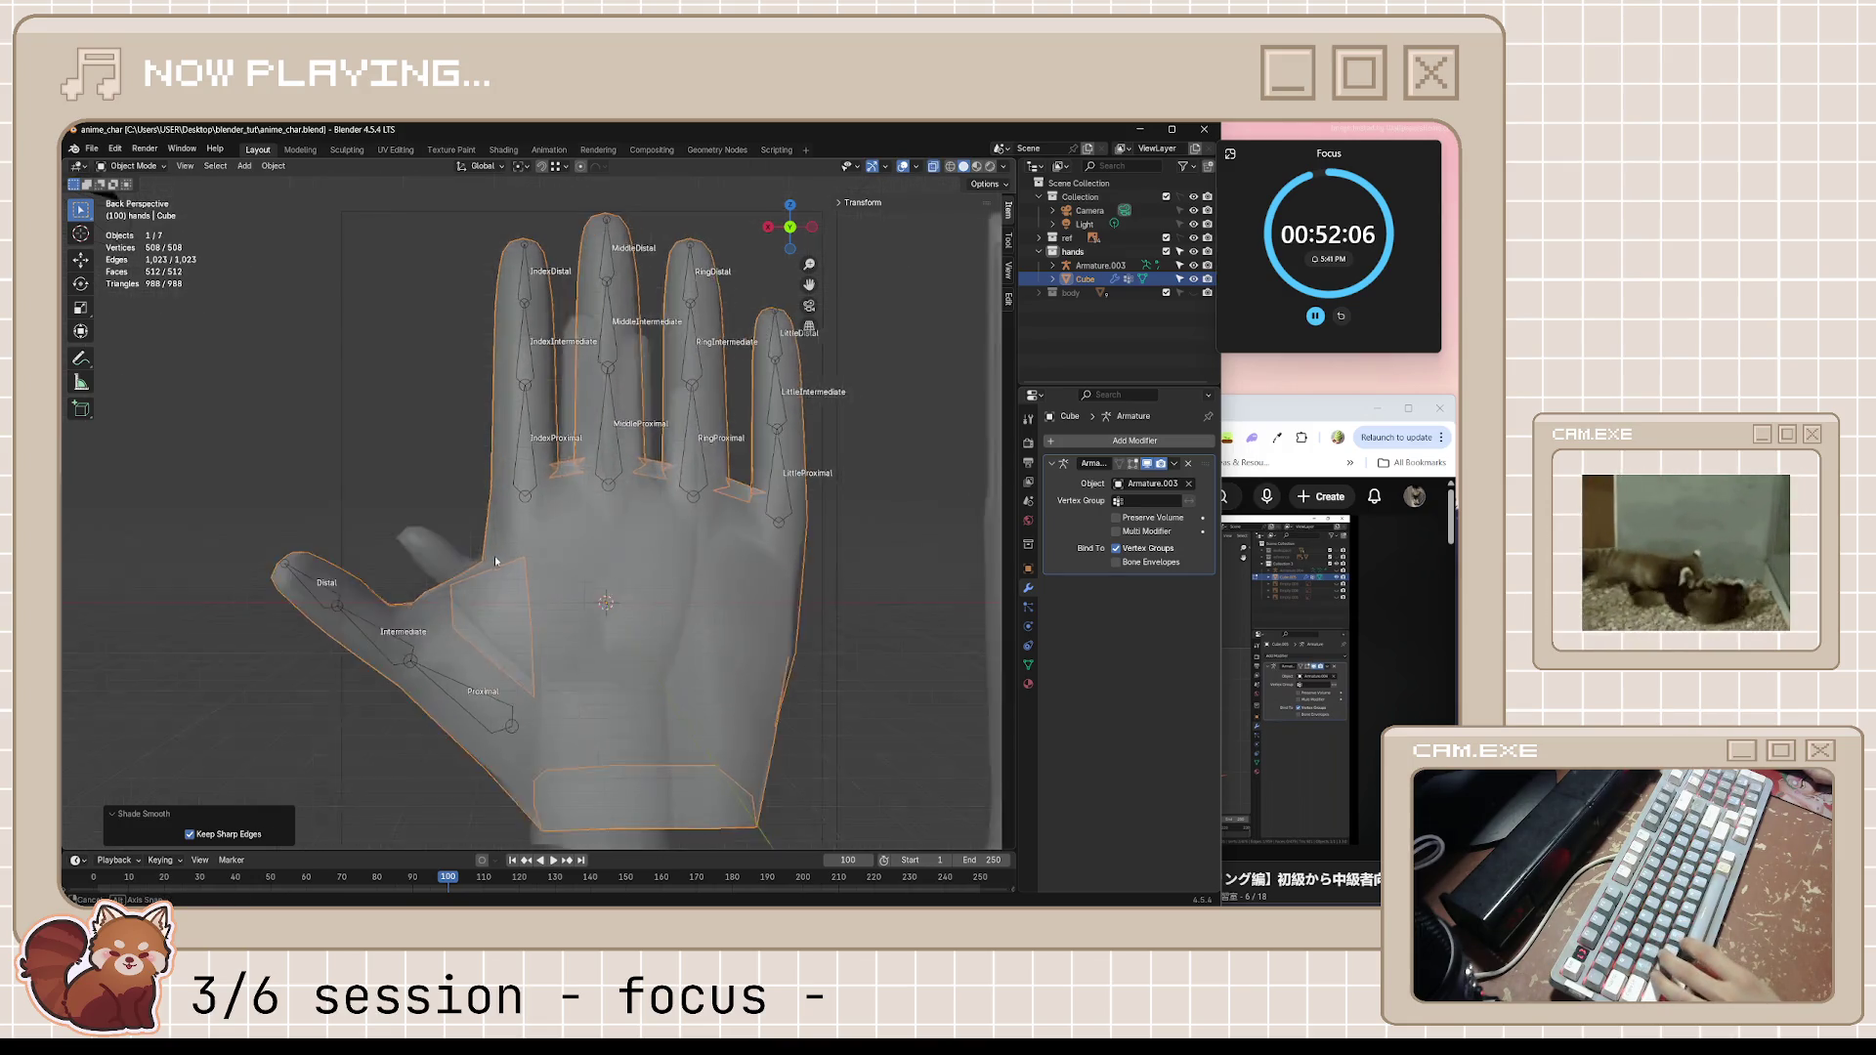
middle_drag(410, 573, 511, 562)
key(ctrl+KP_1)
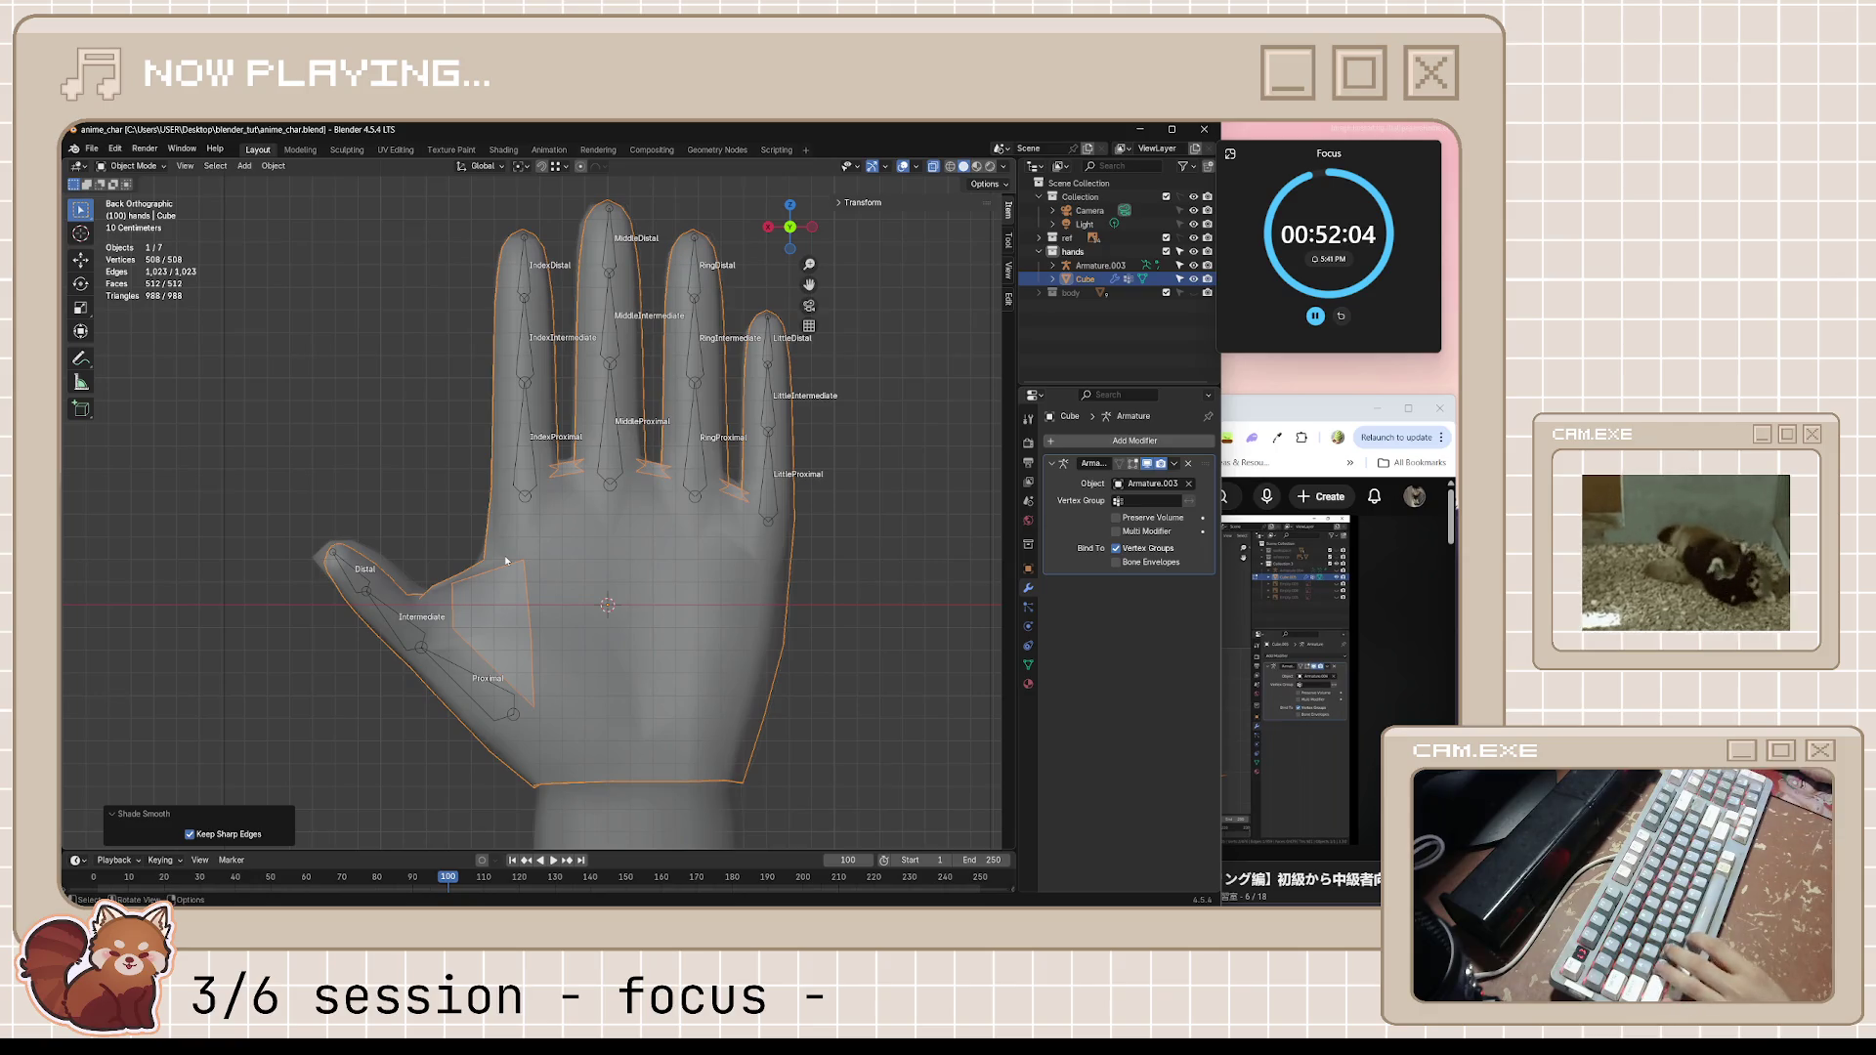
scroll(506, 560, up, 3)
shift+middle_drag(502, 601, 660, 556)
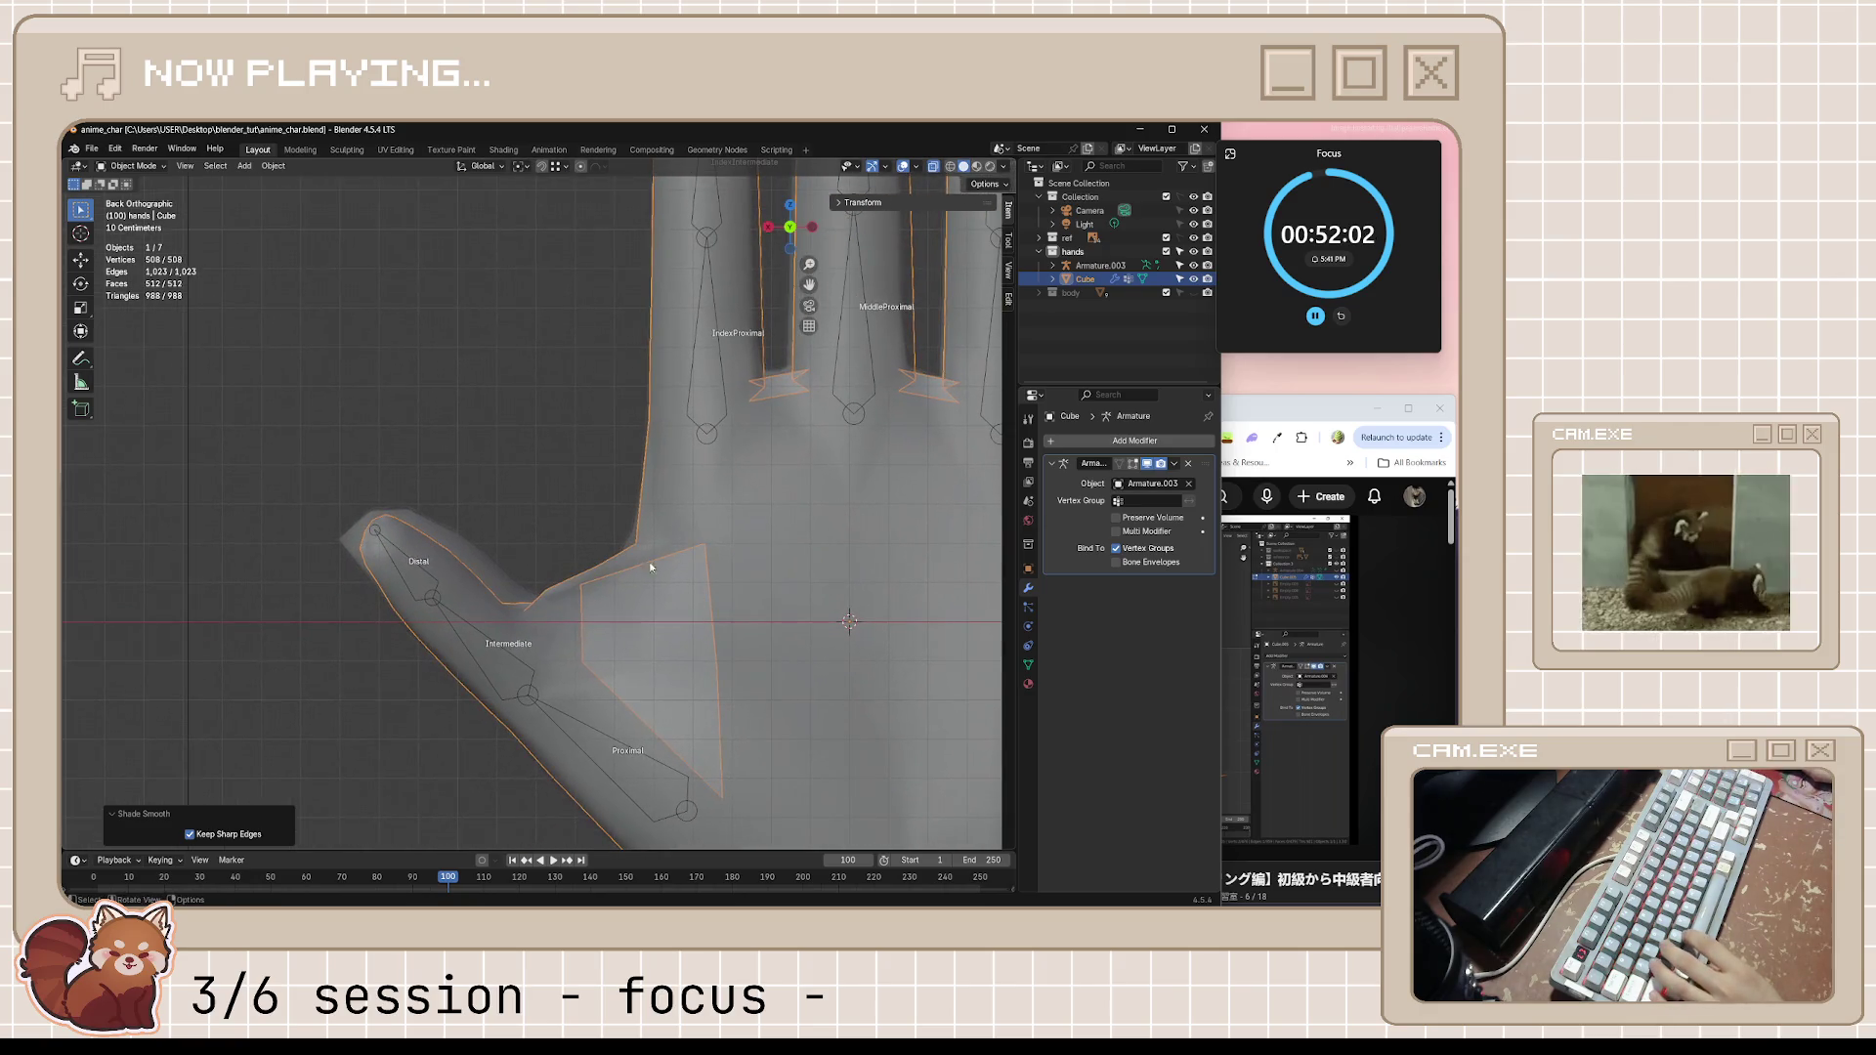
key(Tab)
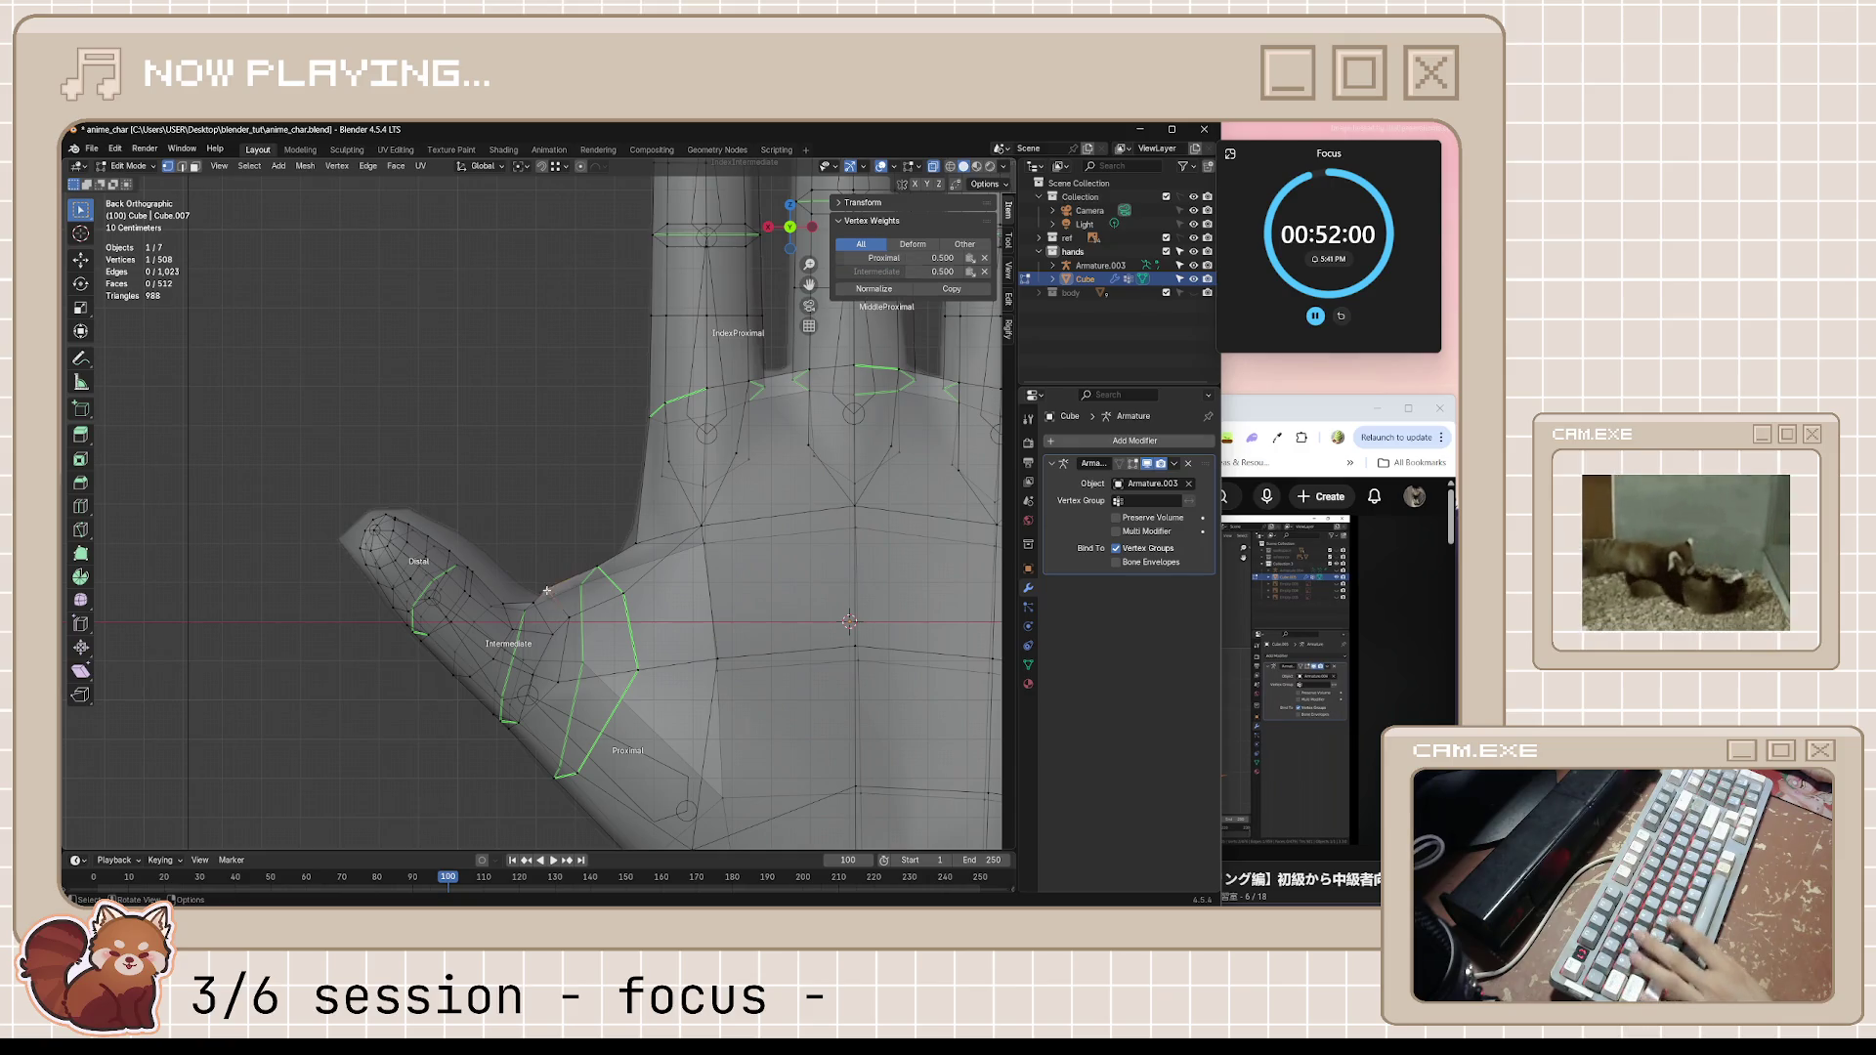
Move the thumb-web vertex up along Z, then reposition it outward in back view
click(547, 590)
mouse_move(546, 591)
middle_down()
mouse_move(651, 621)
mouse_move(627, 581)
middle_up()
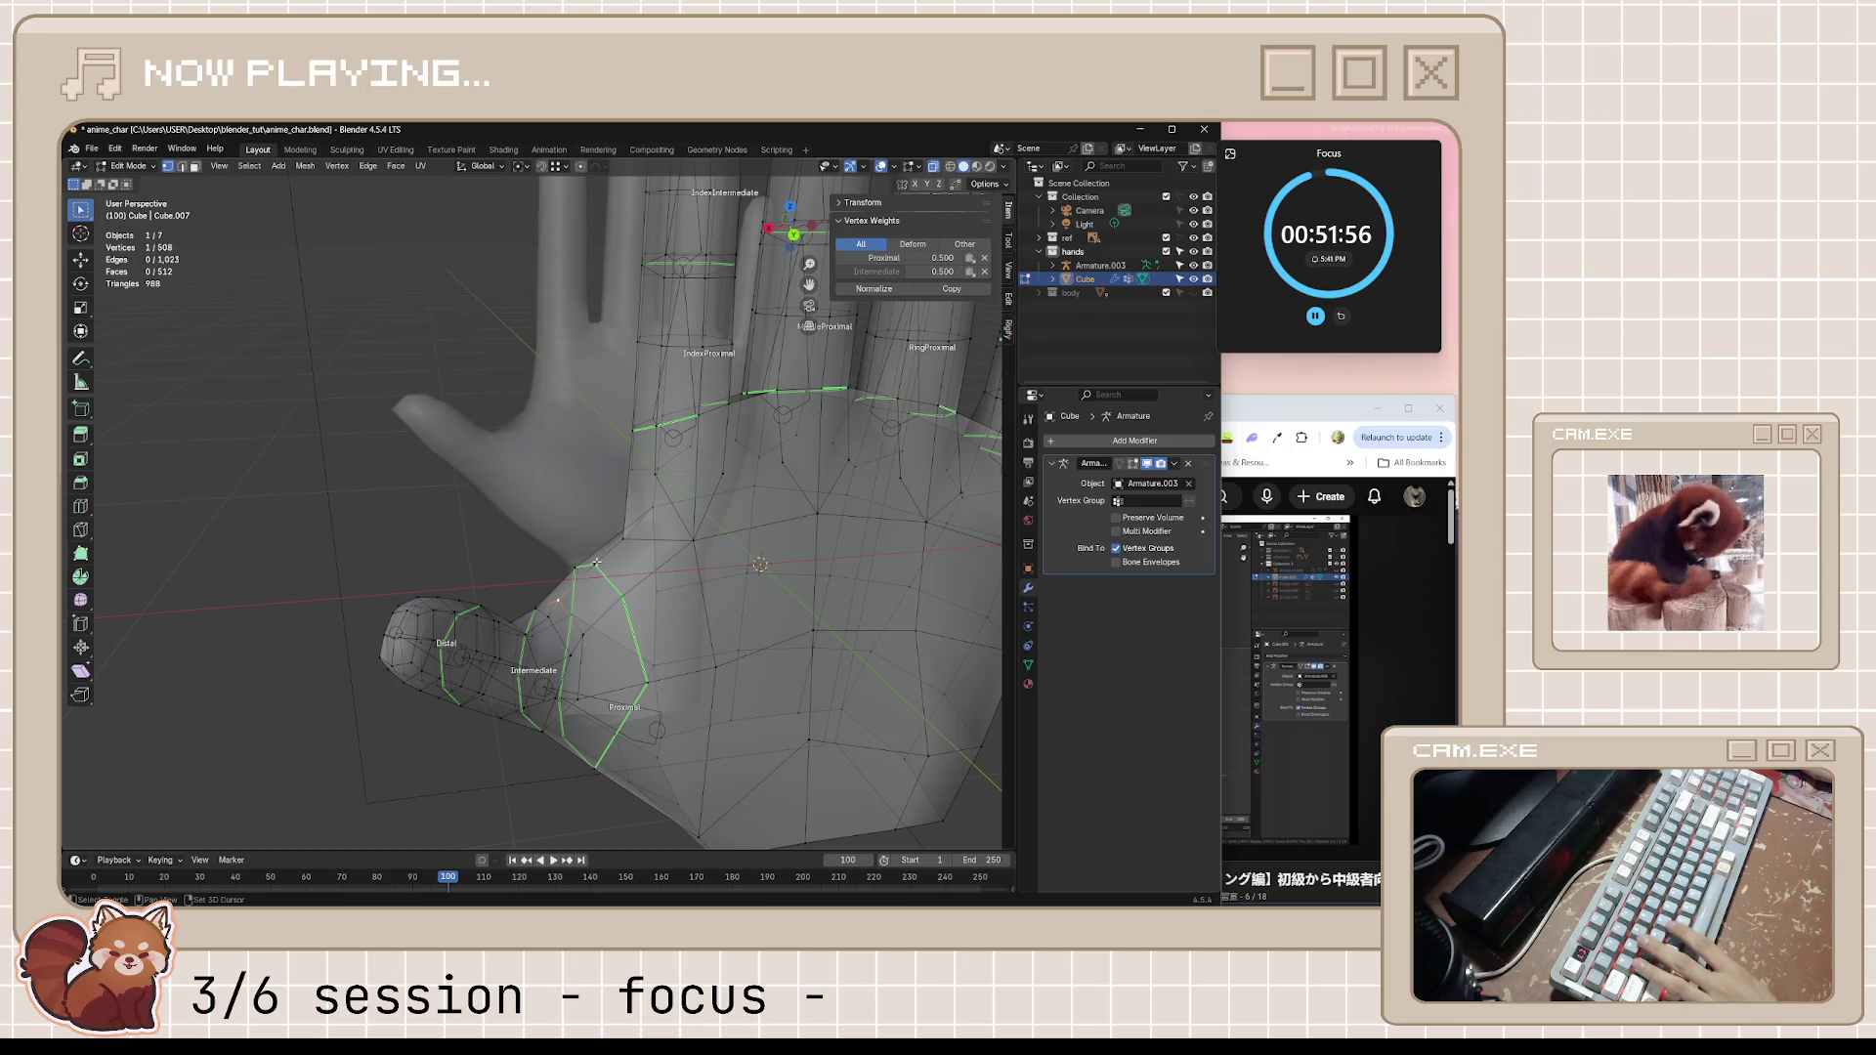
middle_drag(732, 599, 641, 554)
key(g)
key(z)
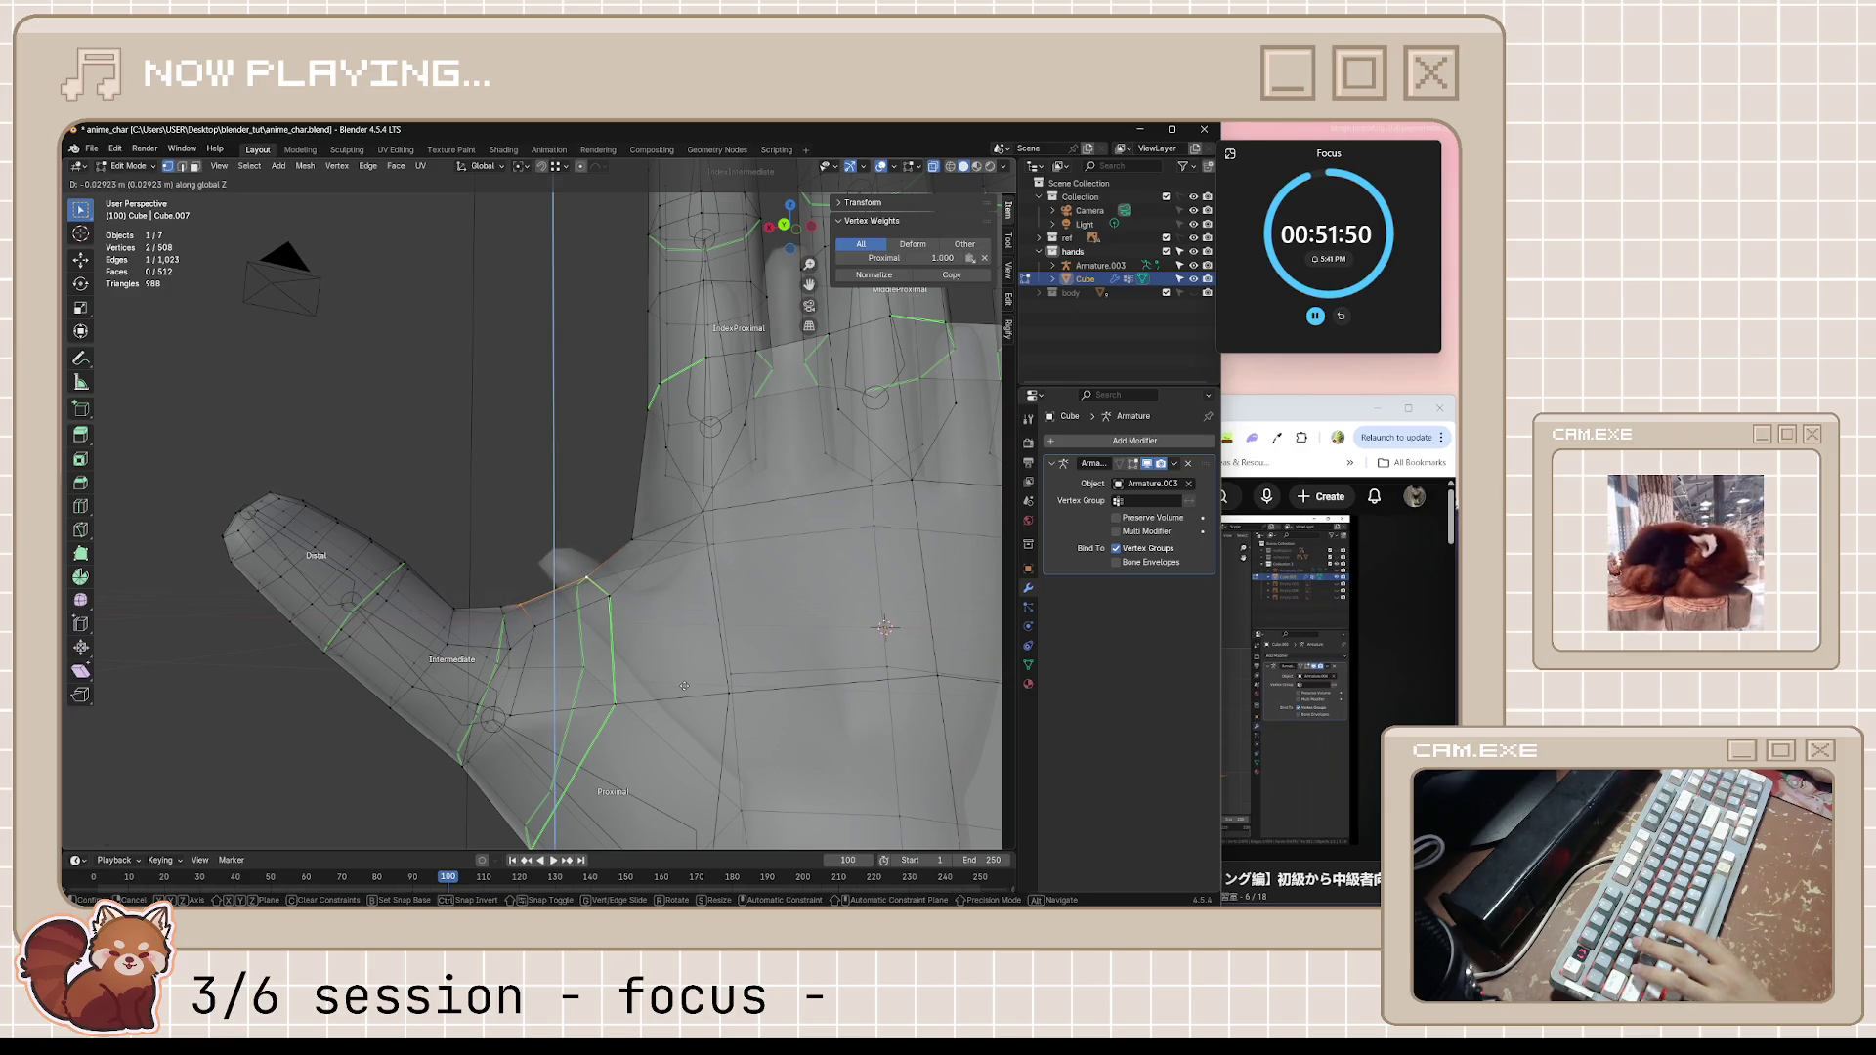
click(683, 685)
key(ctrl+KP_1)
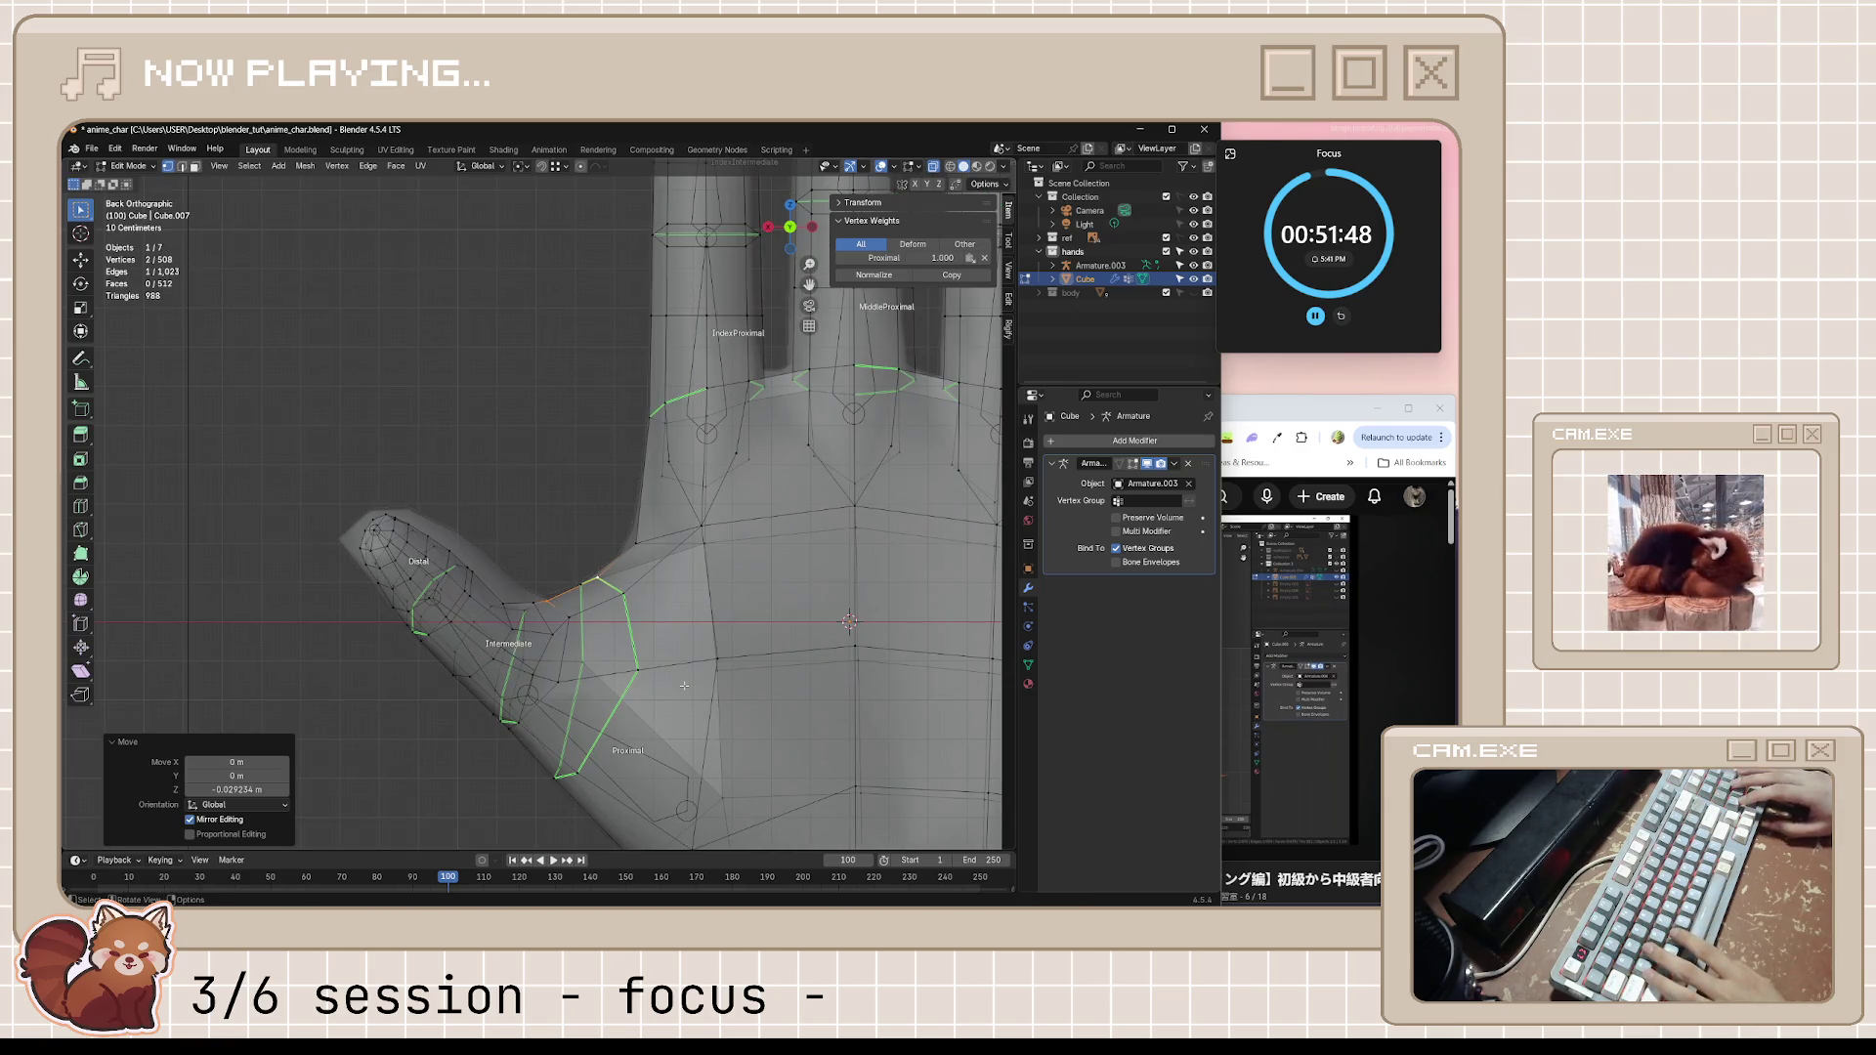
key(g)
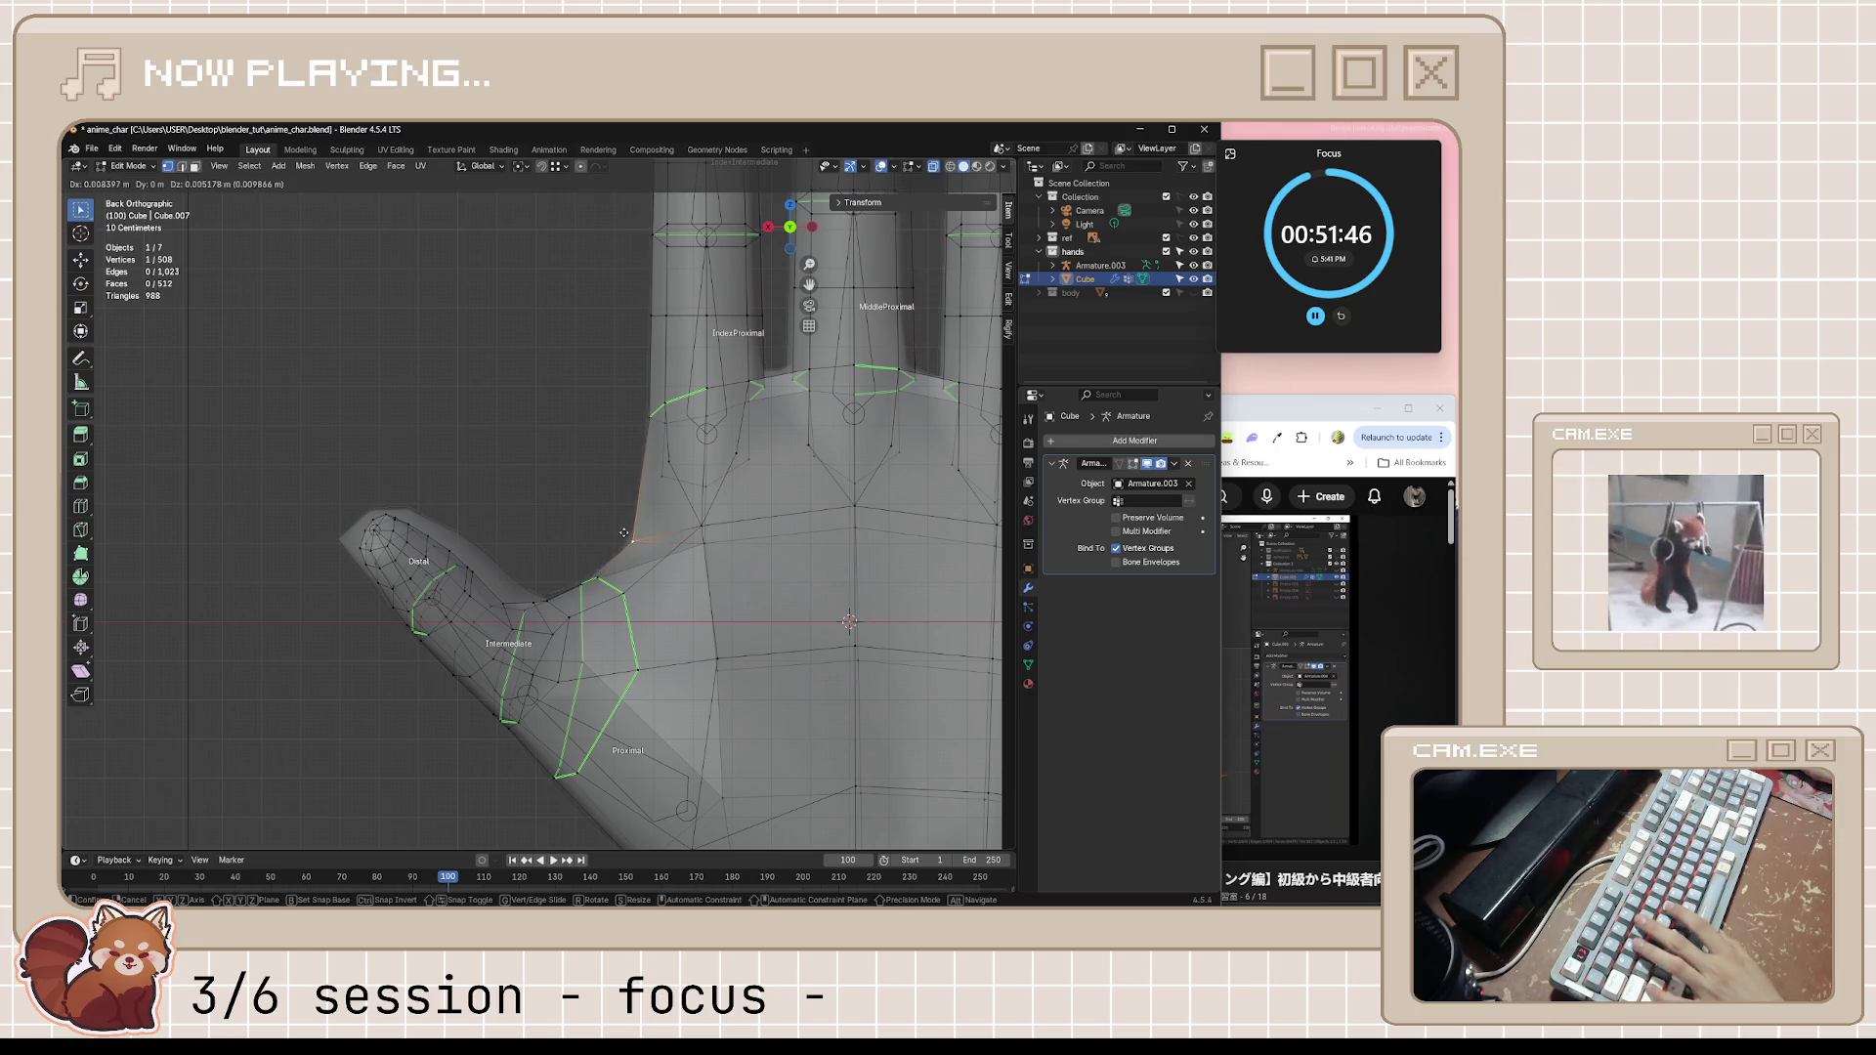
click(594, 517)
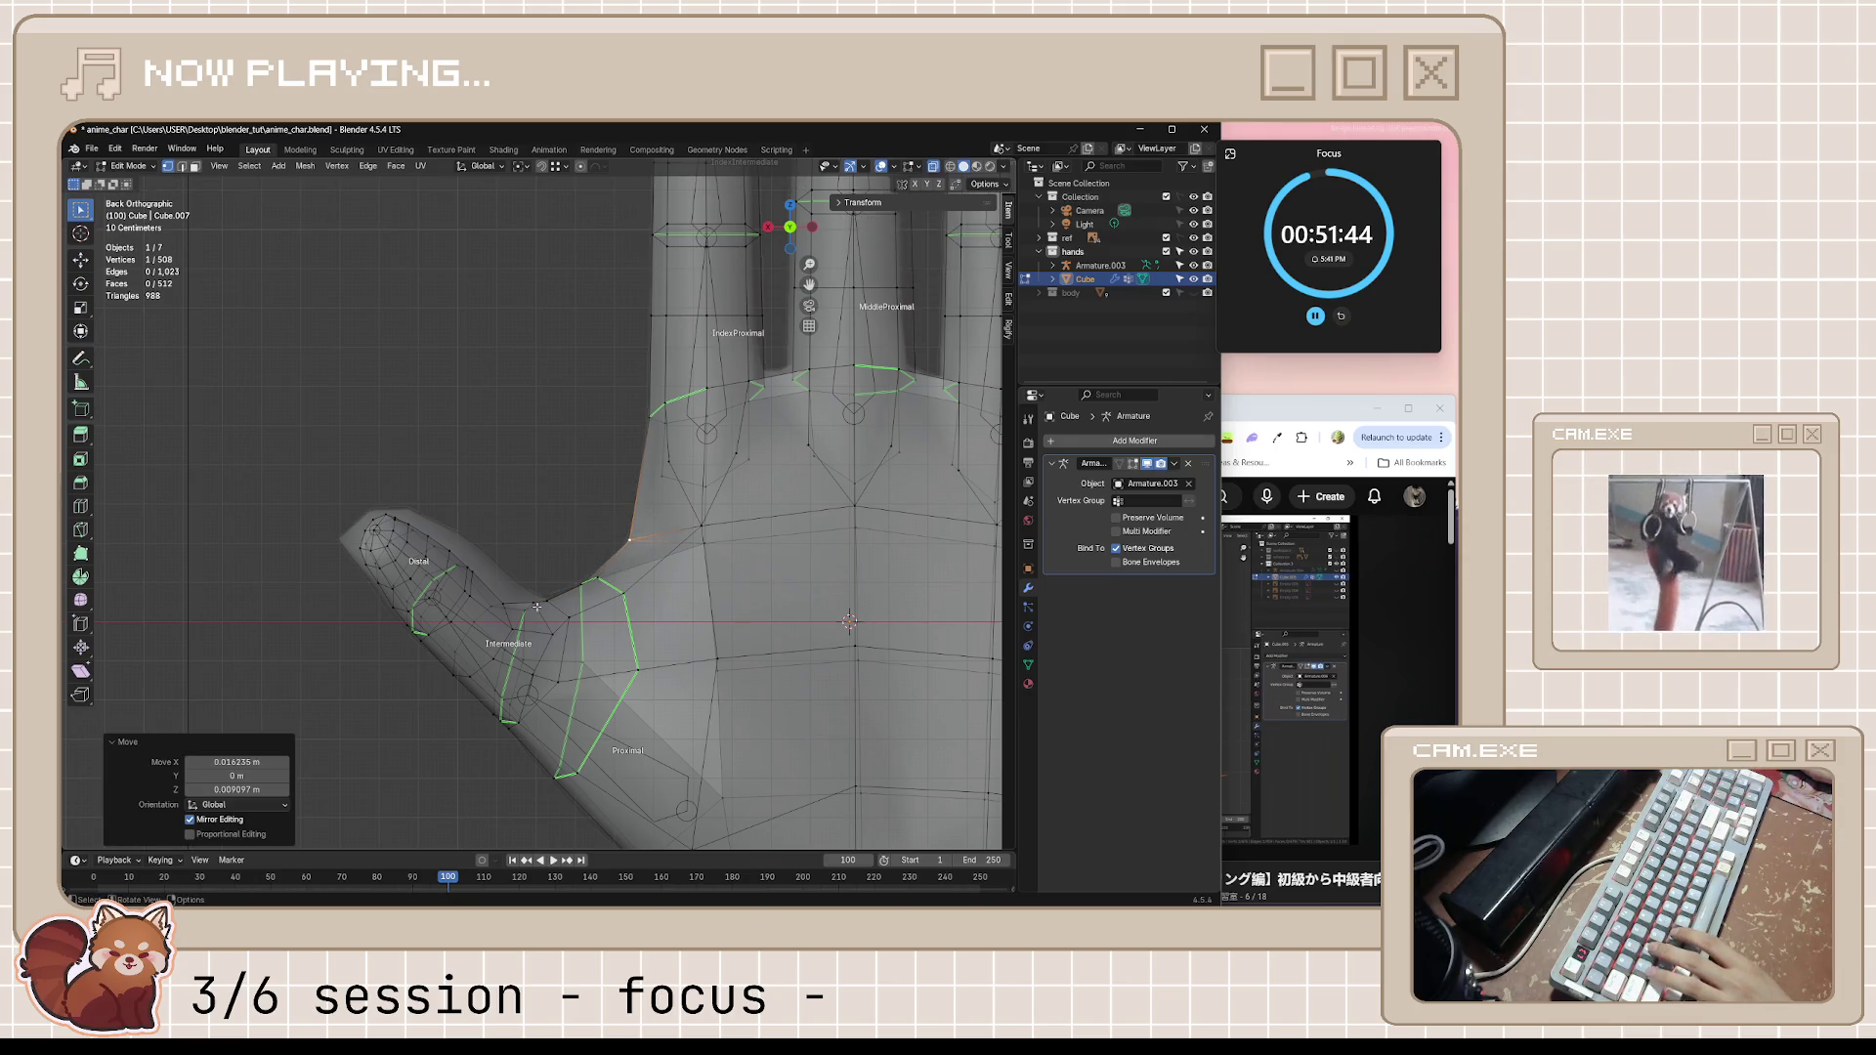
Save anime_char.blend, resume the tutorial video, then return to the hand
key(ctrl+s)
scroll(538, 605, down, 4)
scroll(537, 605, up, 3)
mouse_move(539, 605)
middle_down()
mouse_move(713, 605)
mouse_move(1185, 448)
middle_up()
click(1290, 615)
click(1087, 597)
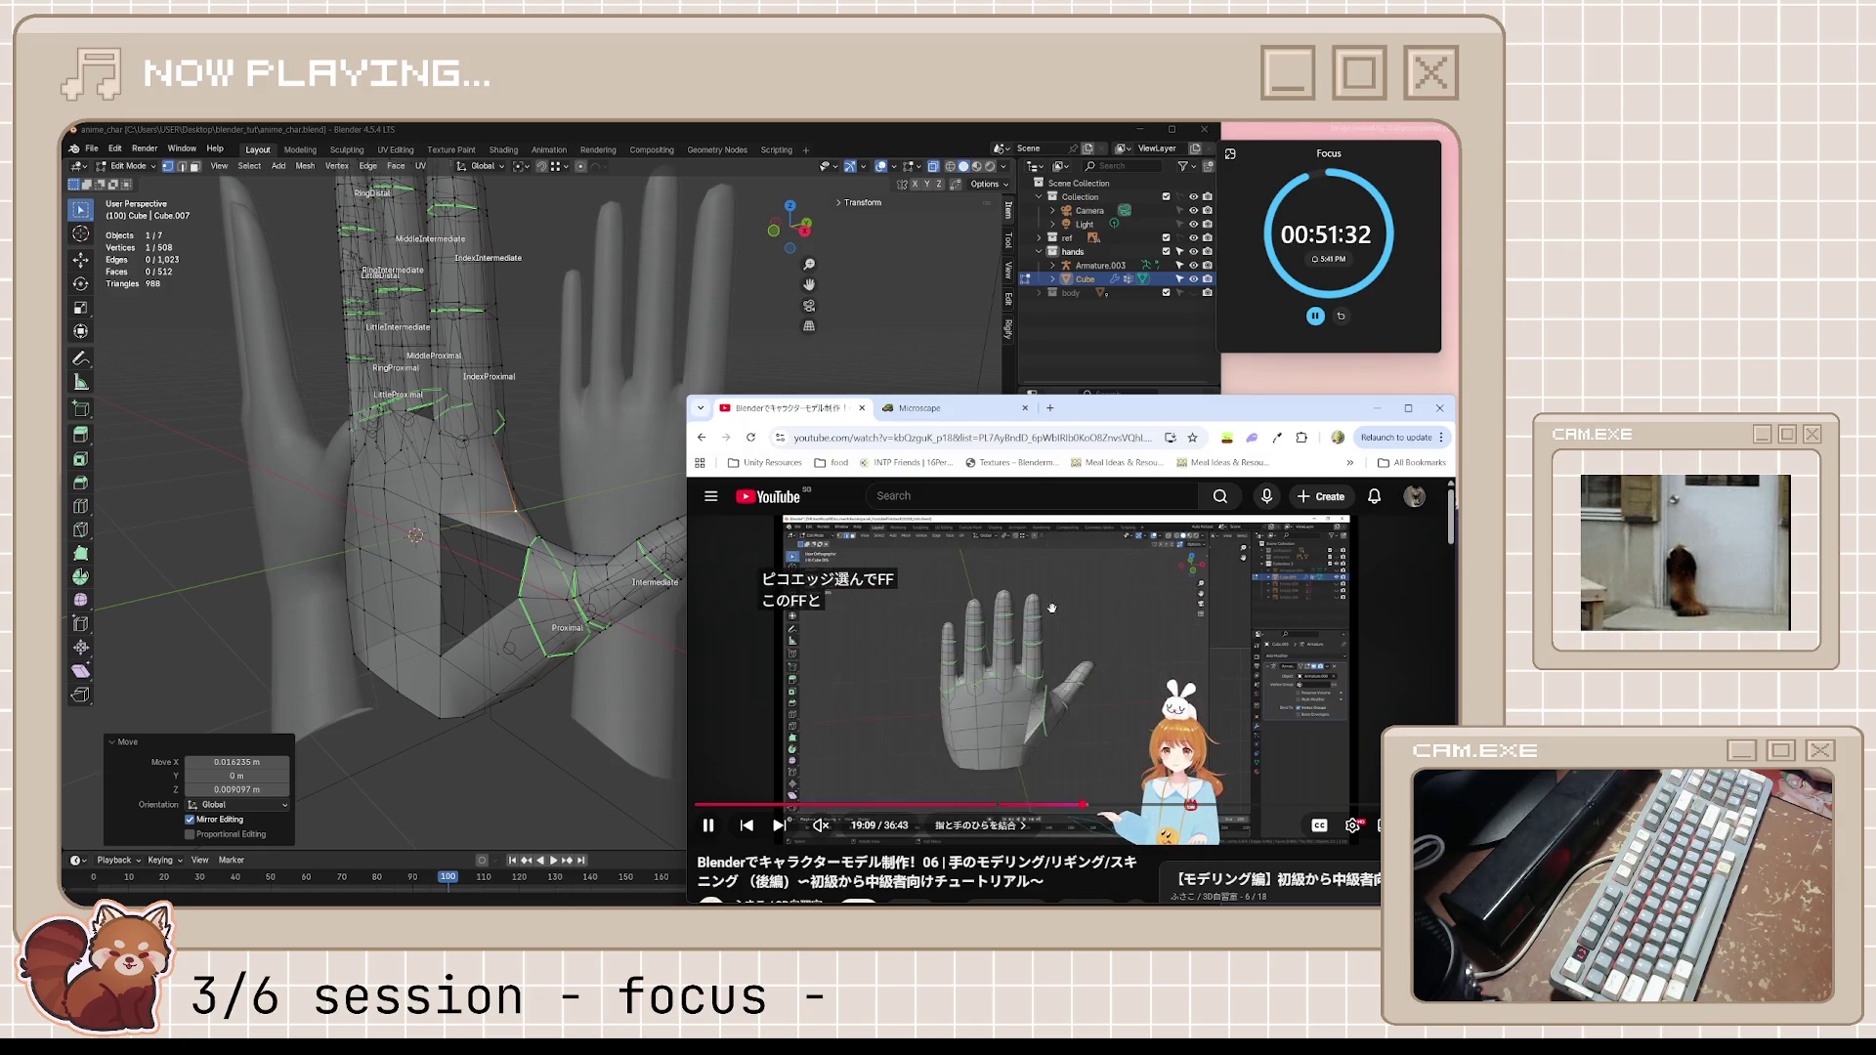
mouse_move(557, 485)
middle_down()
mouse_move(483, 503)
mouse_move(936, 528)
middle_up()
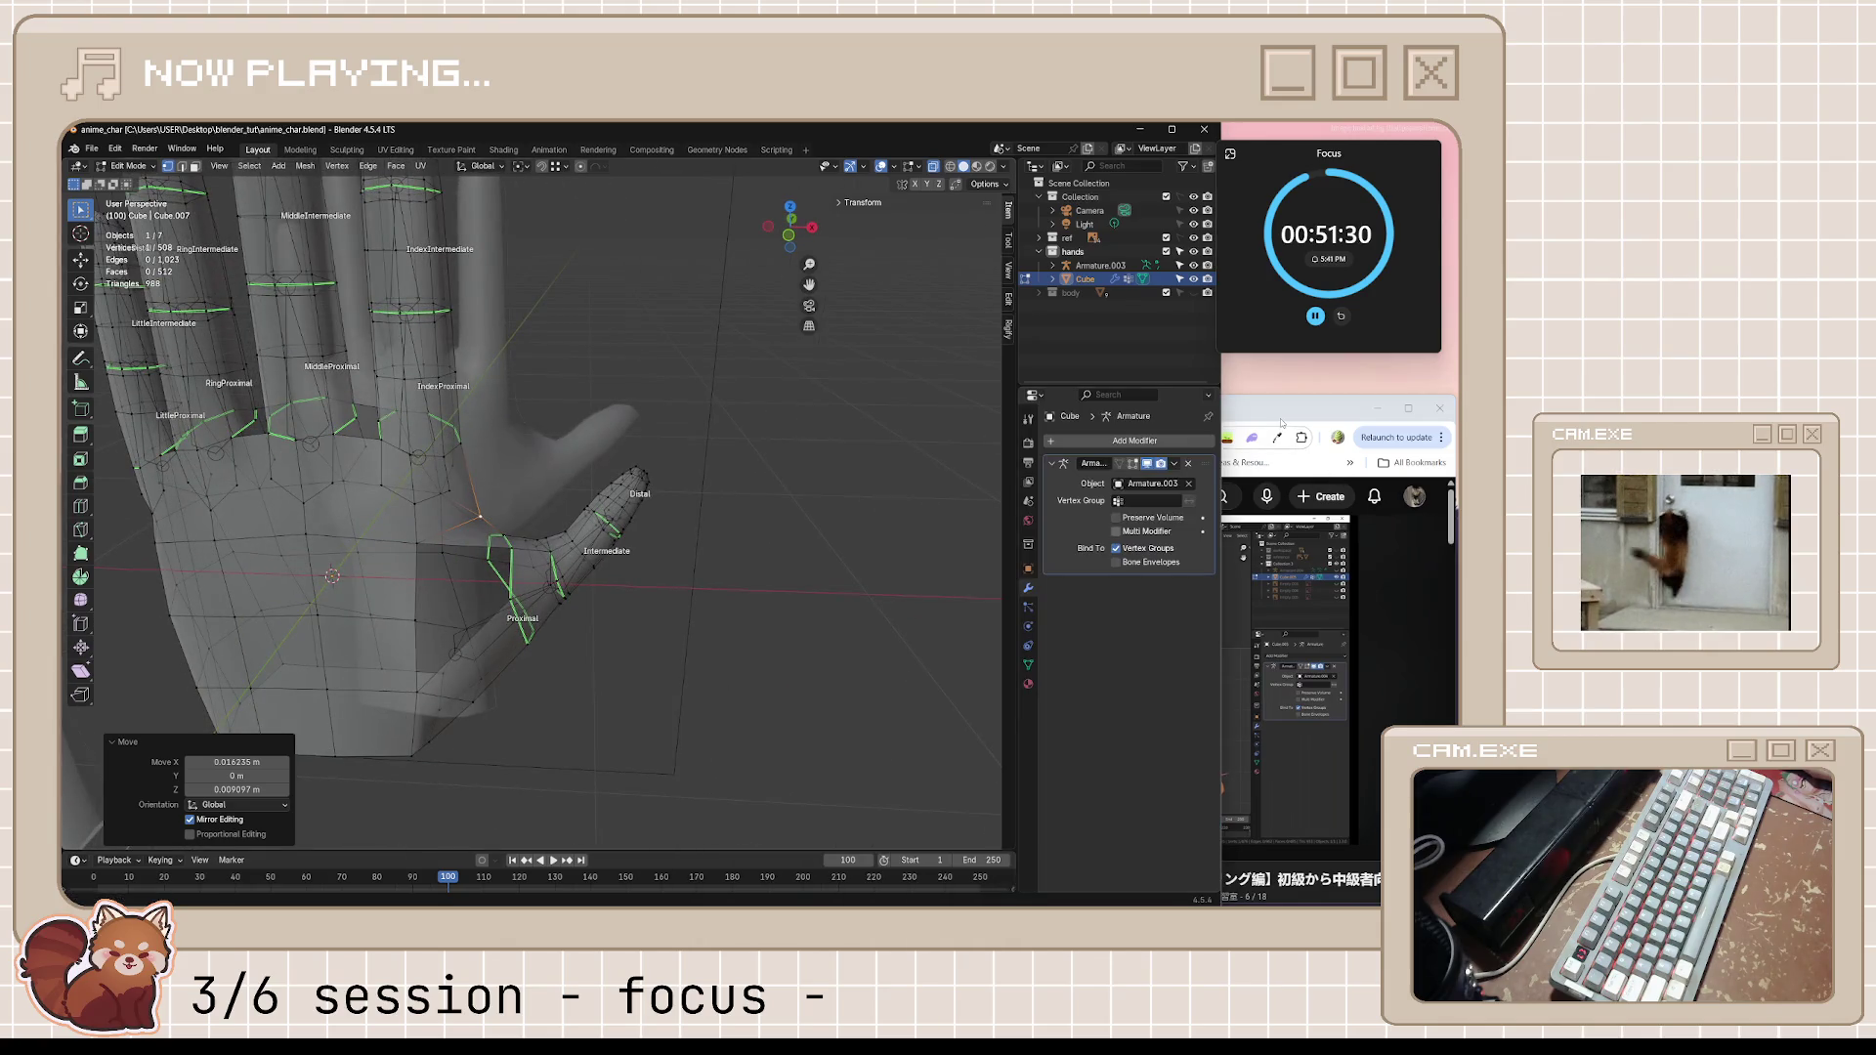
Pause the tutorial and connect the selected palm vertices with a new edge
click(1319, 586)
click(1066, 659)
mouse_move(440, 557)
middle_down()
mouse_move(456, 514)
mouse_move(549, 529)
middle_up()
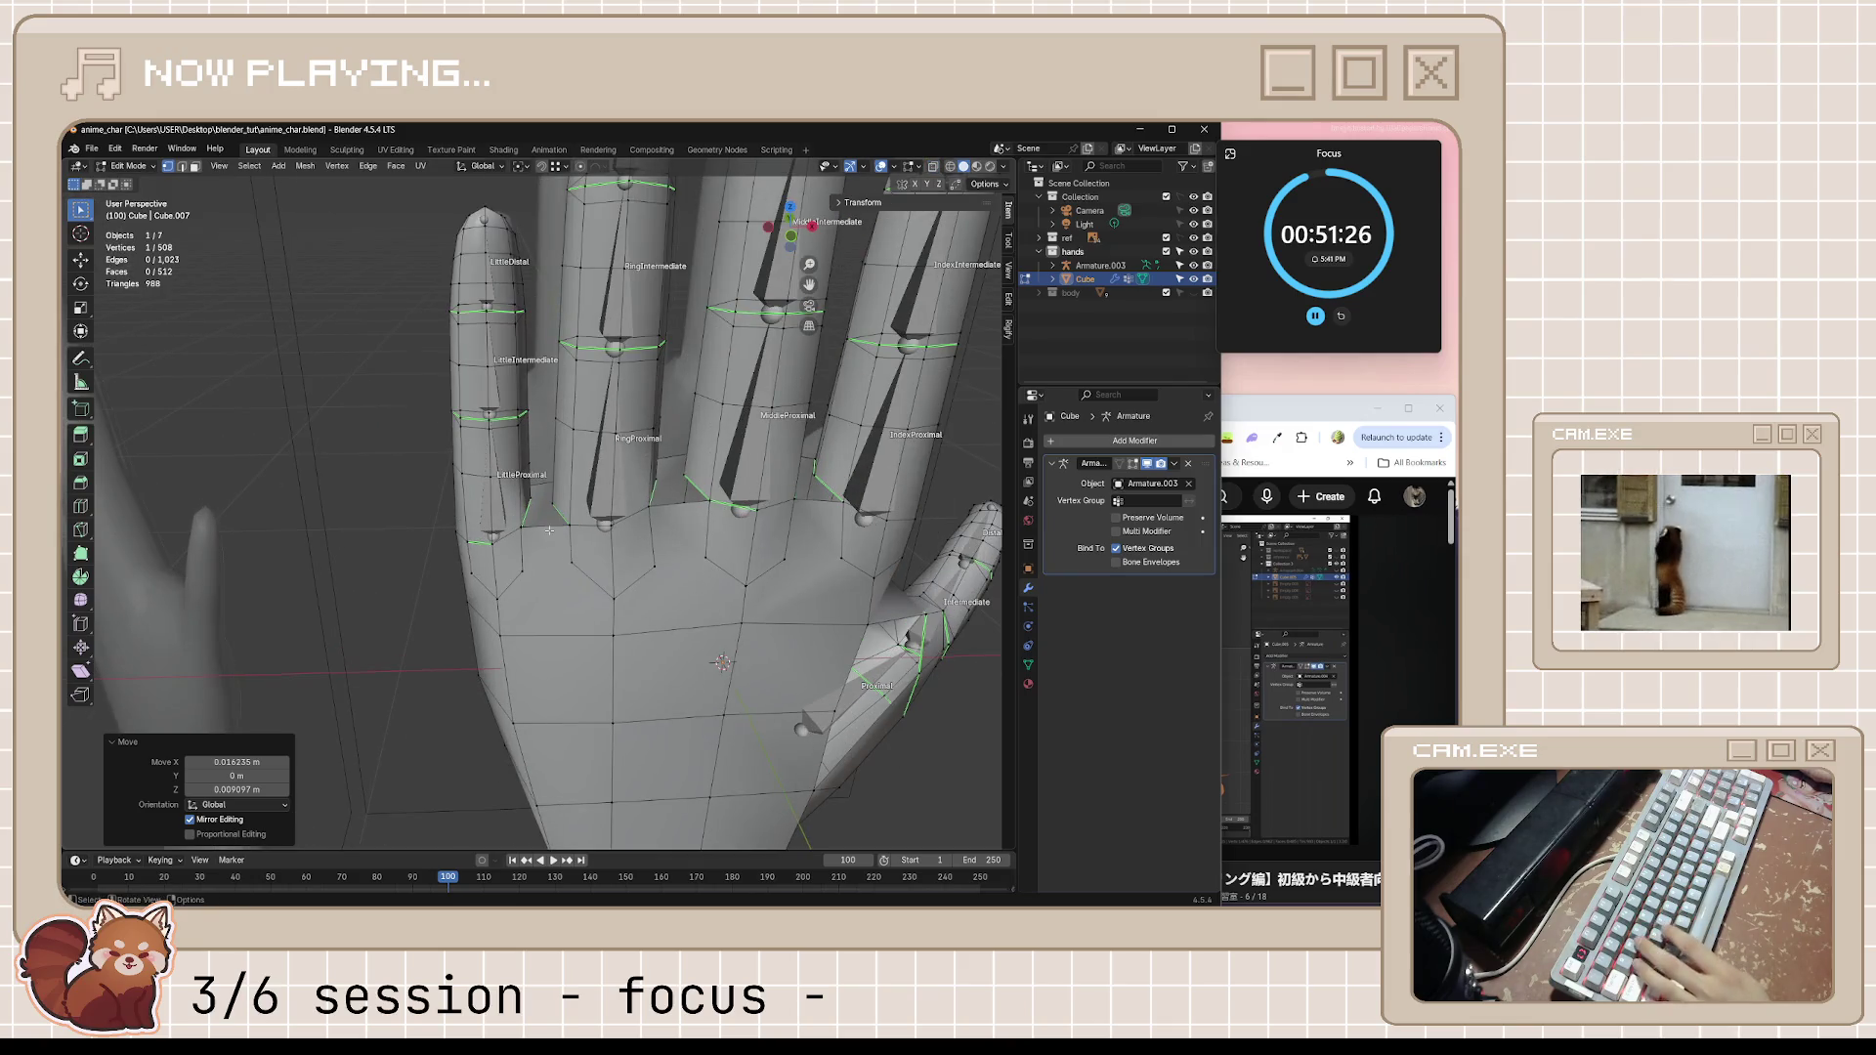
key(f)
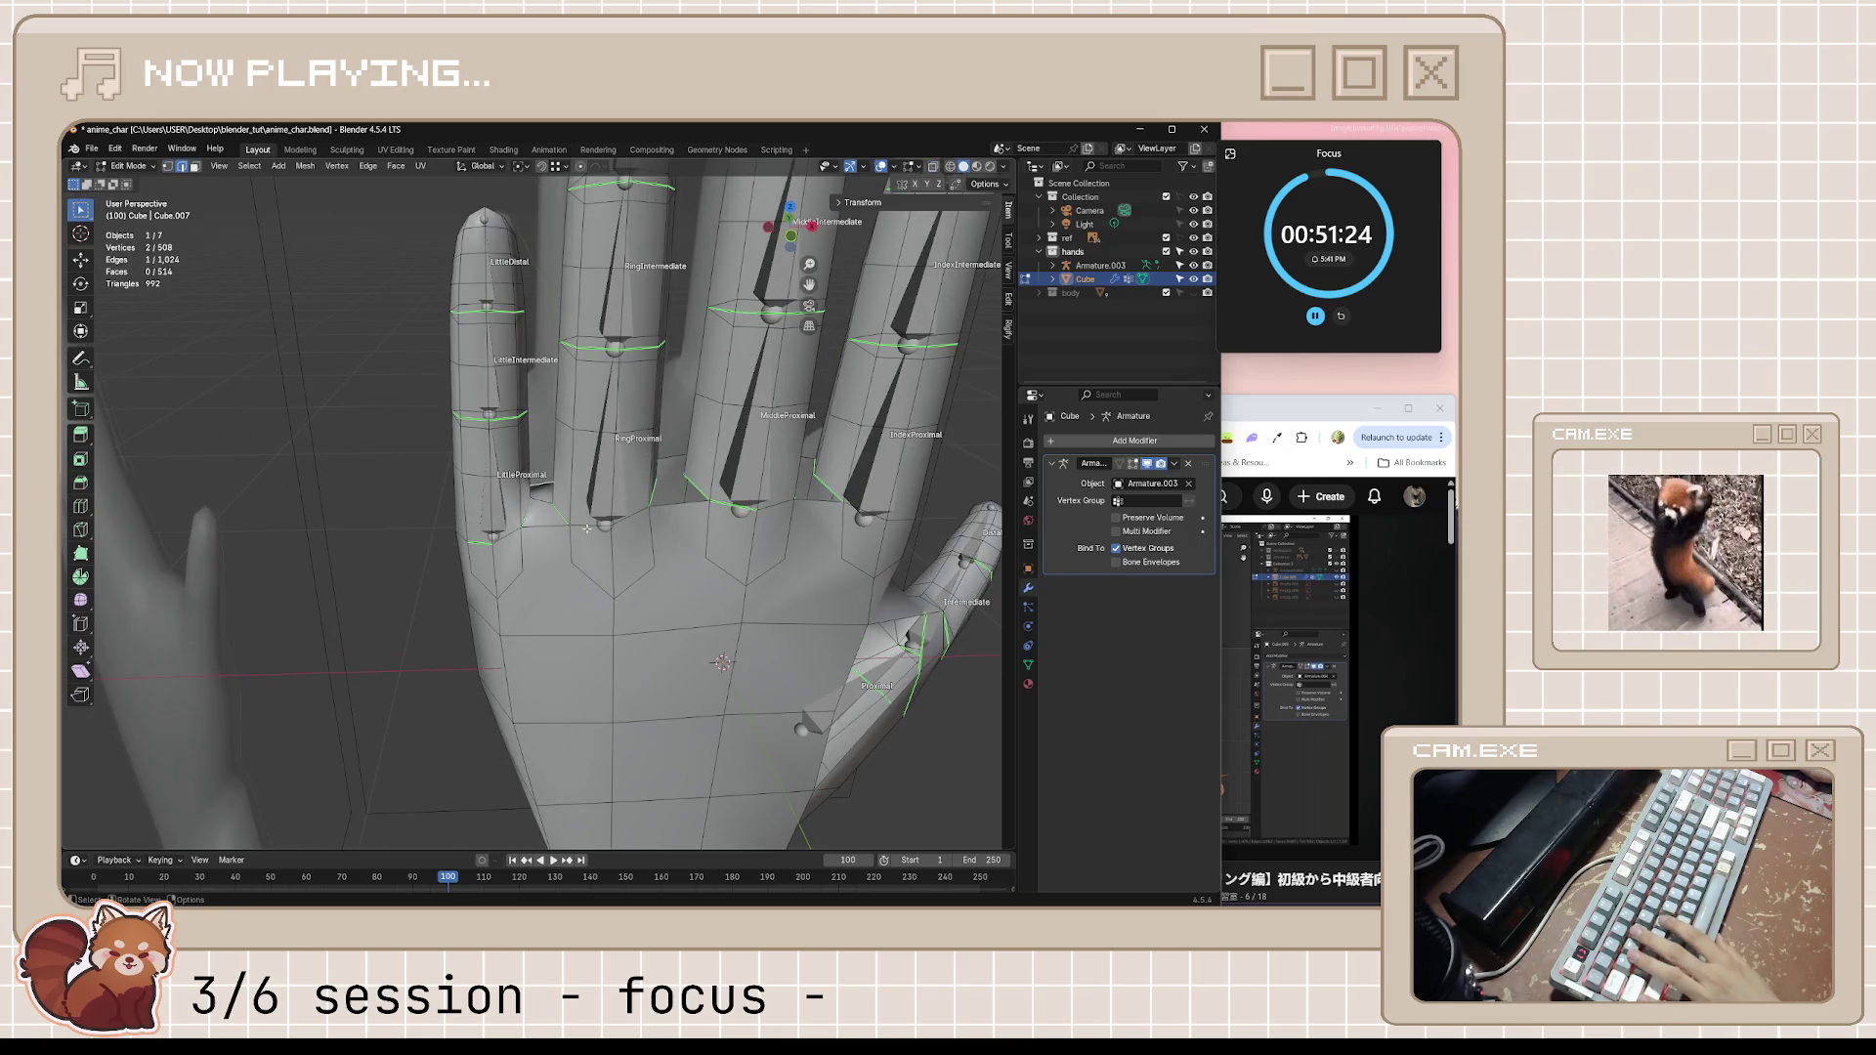
Slide the little-finger base vertex along its edge twice to reshape the base
mouse_move(587, 529)
middle_down()
mouse_move(535, 512)
mouse_move(576, 525)
middle_up()
click(556, 498)
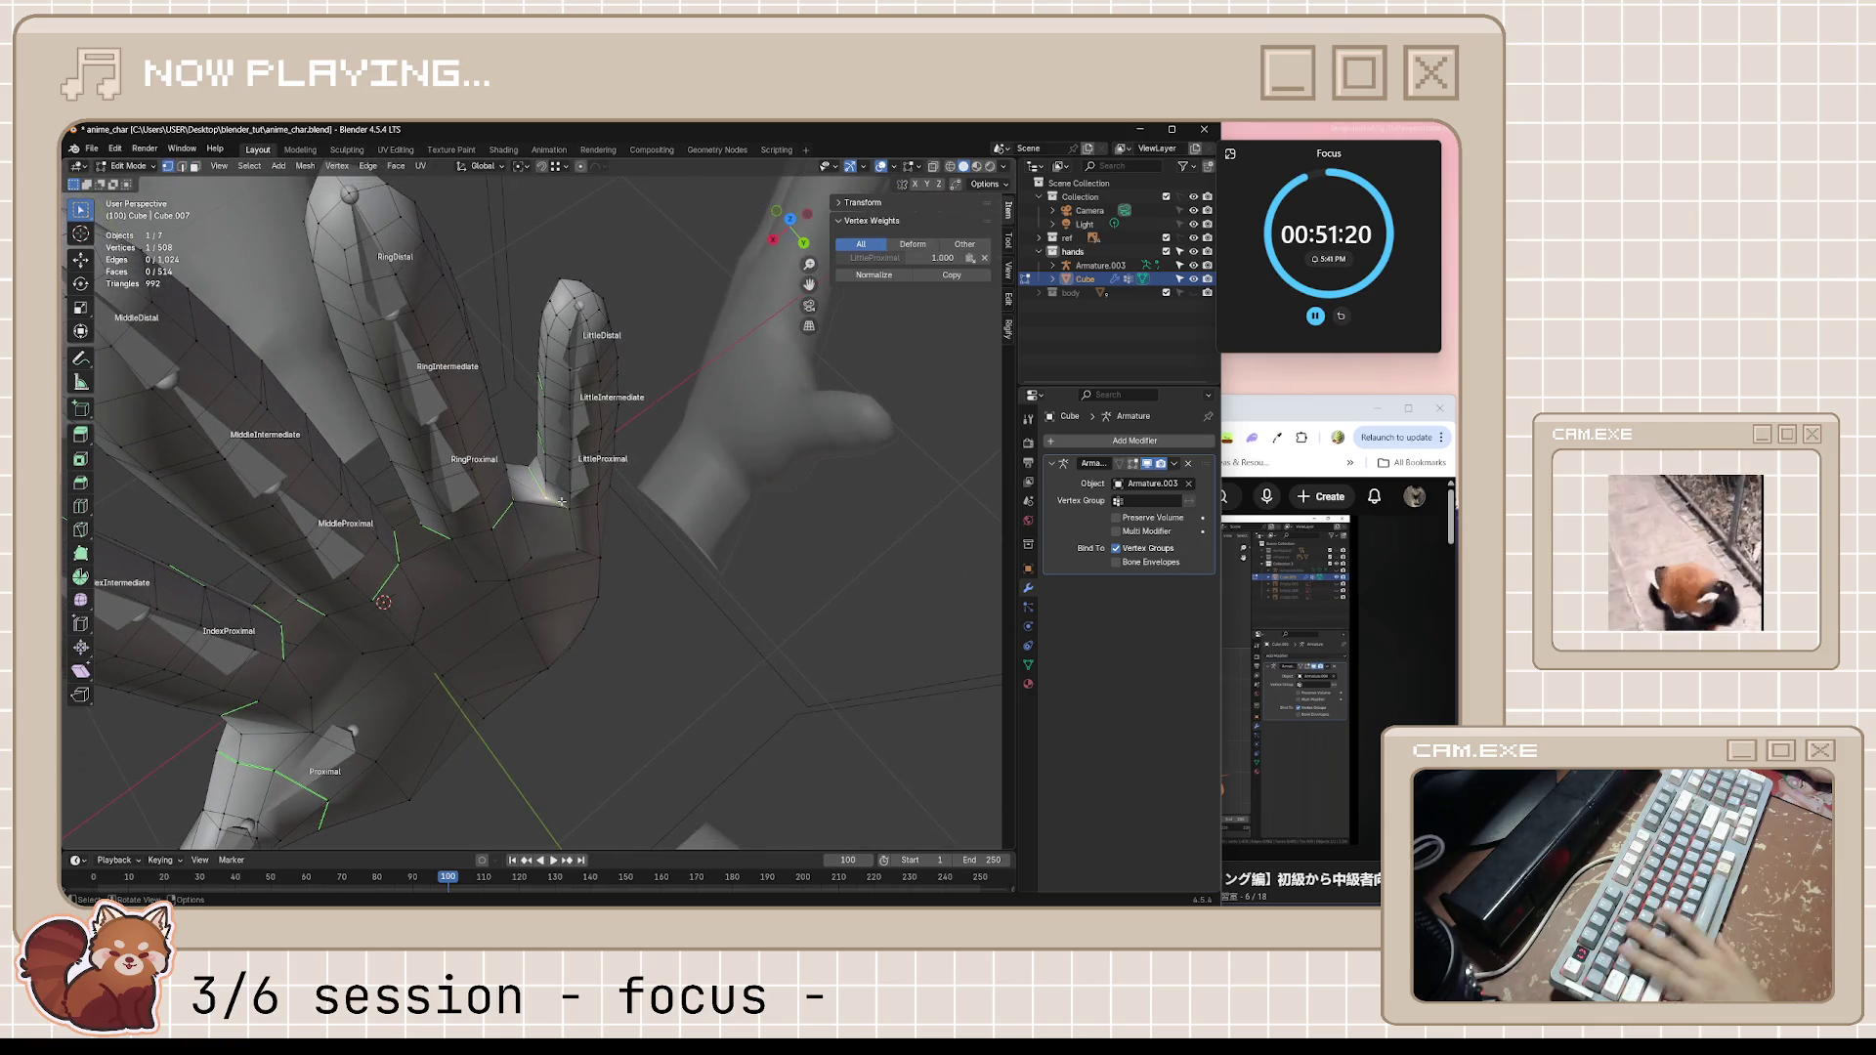
key(g)
key(g)
click(498, 425)
mouse_move(498, 425)
middle_down()
mouse_move(294, 468)
mouse_move(392, 573)
mouse_move(491, 579)
mouse_move(501, 464)
middle_up()
key(g)
key(g)
click(440, 604)
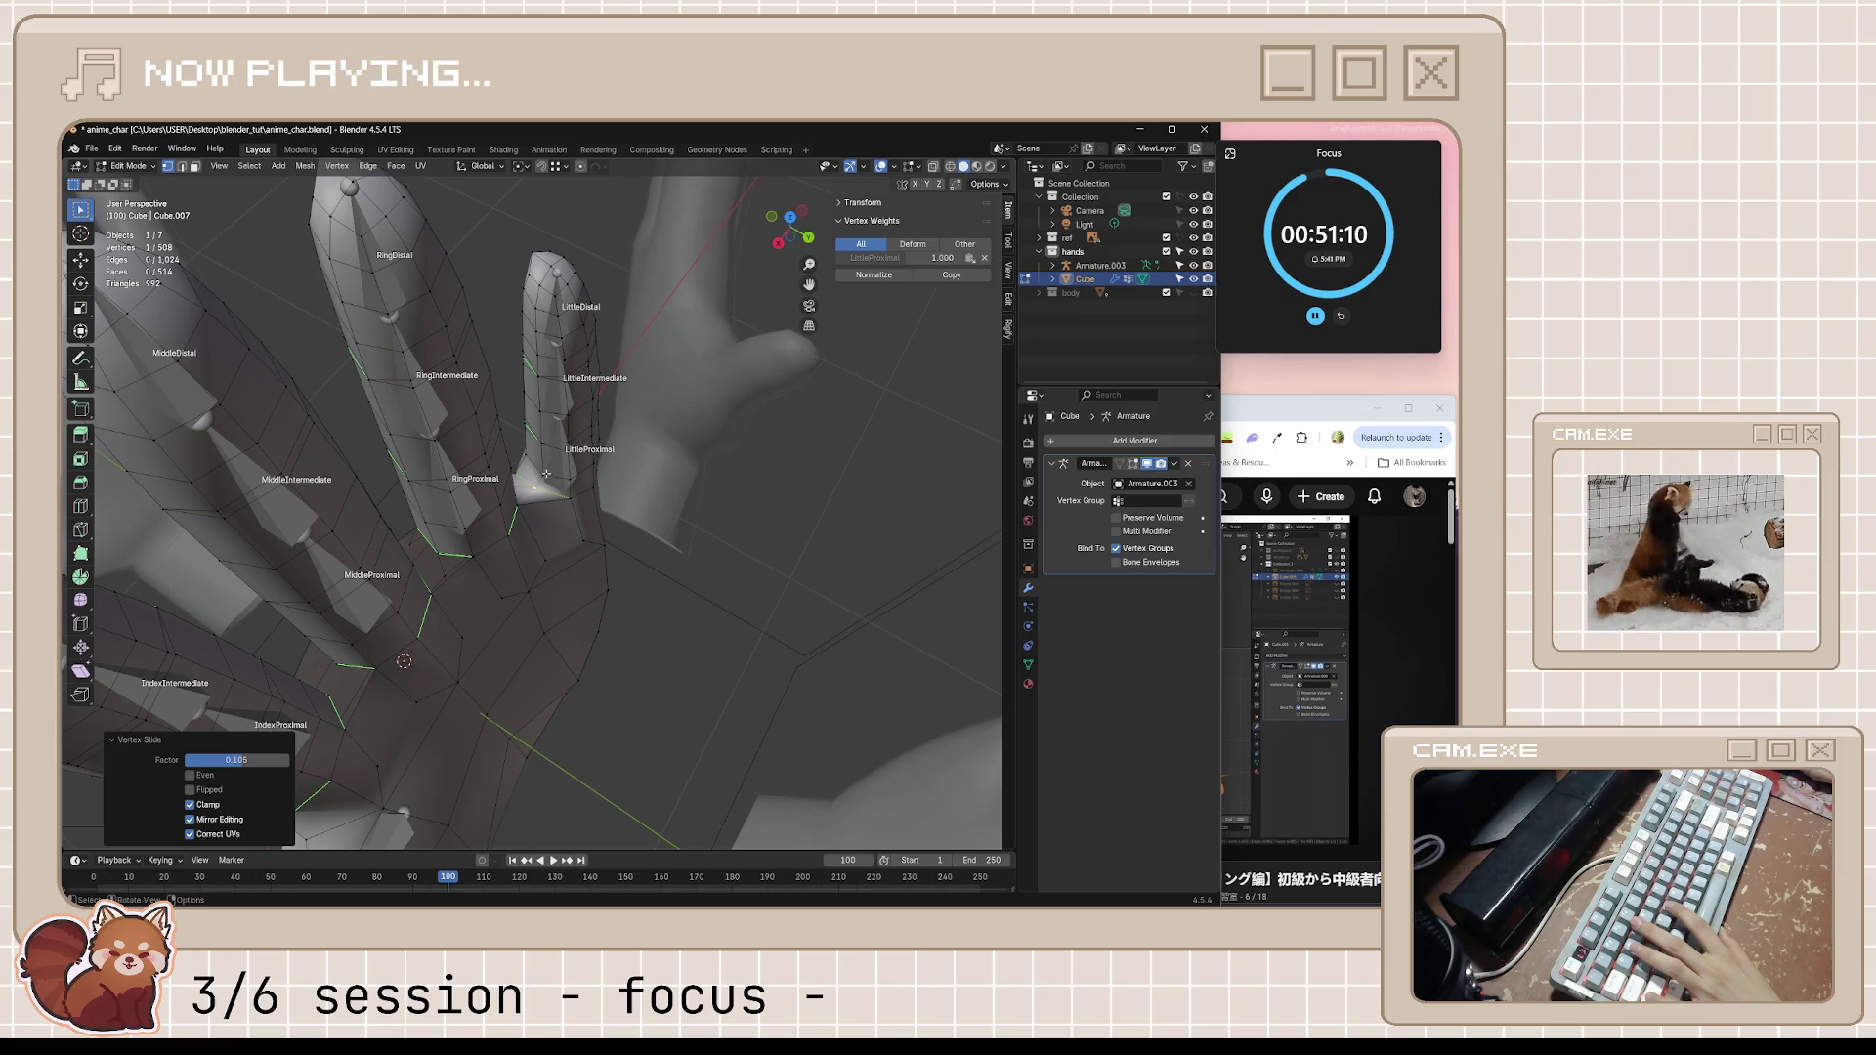
Select the edge loop up the little finger, slide it along the finger, and return to Object Mode
shift+click(545, 472)
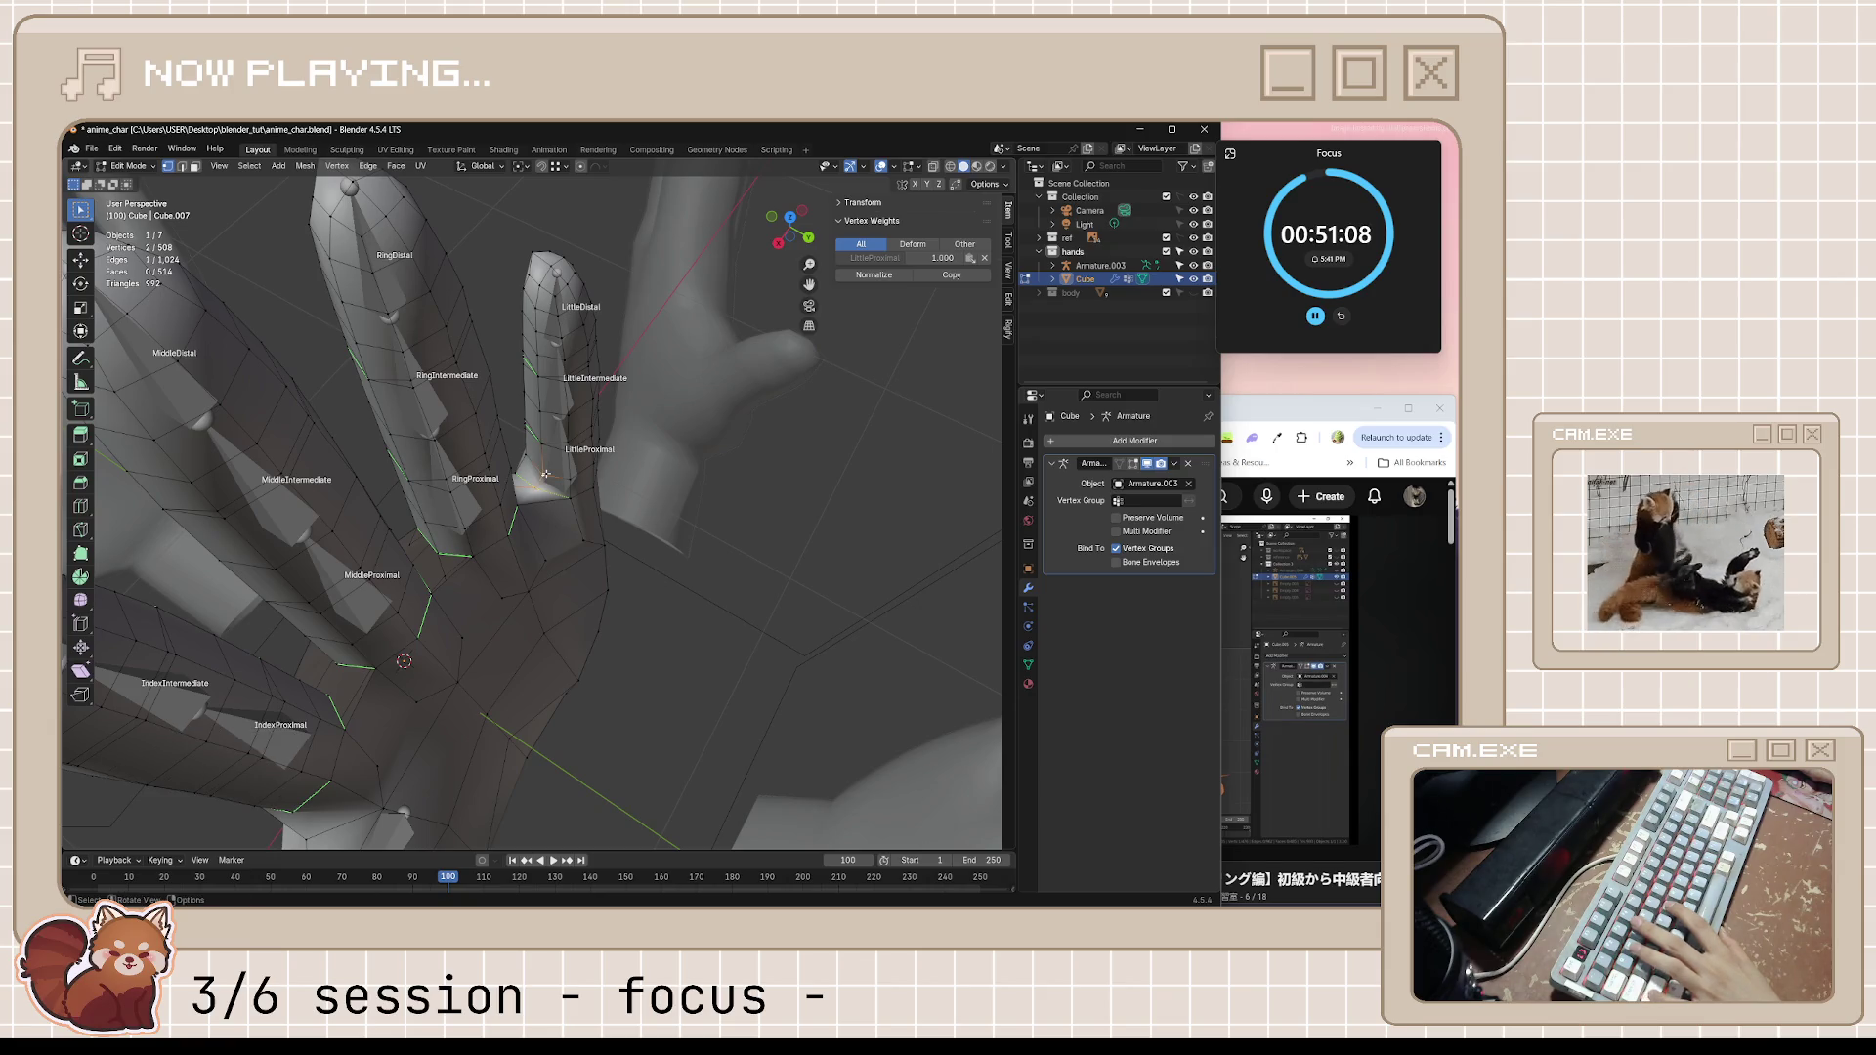
click(539, 443)
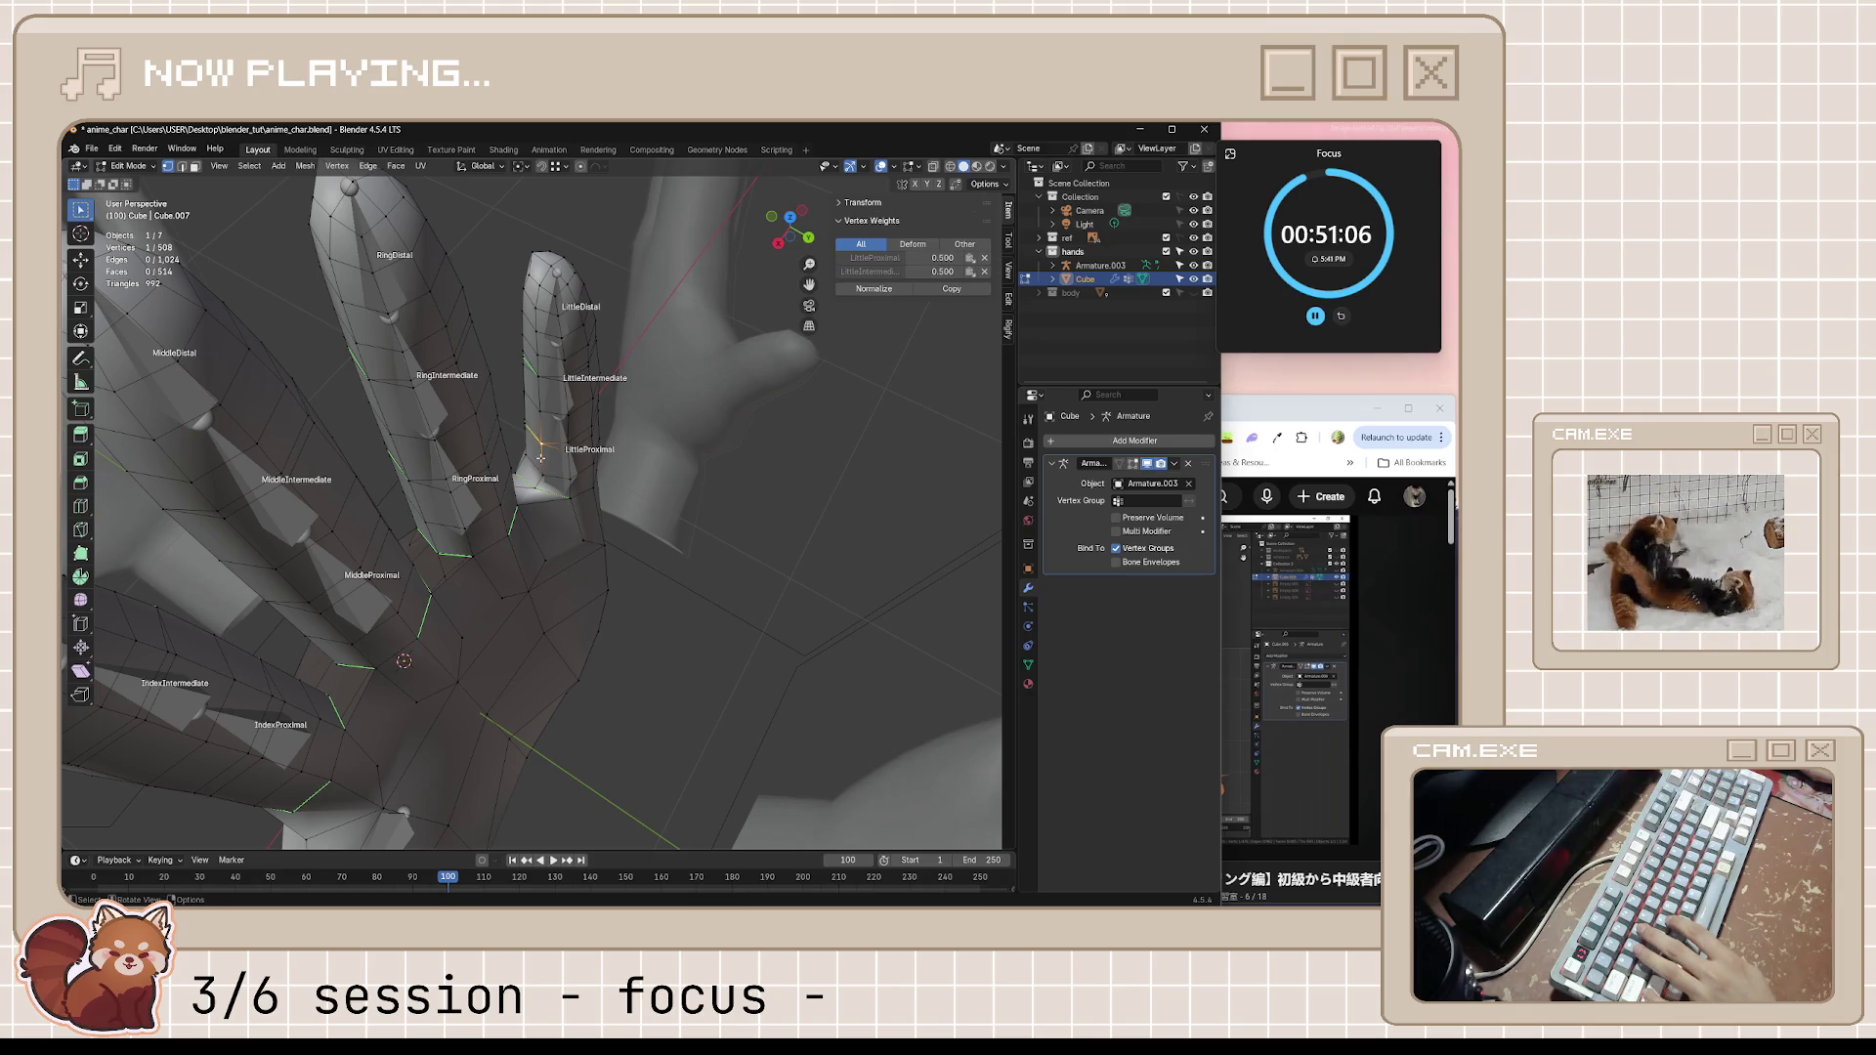
shift+click(543, 378)
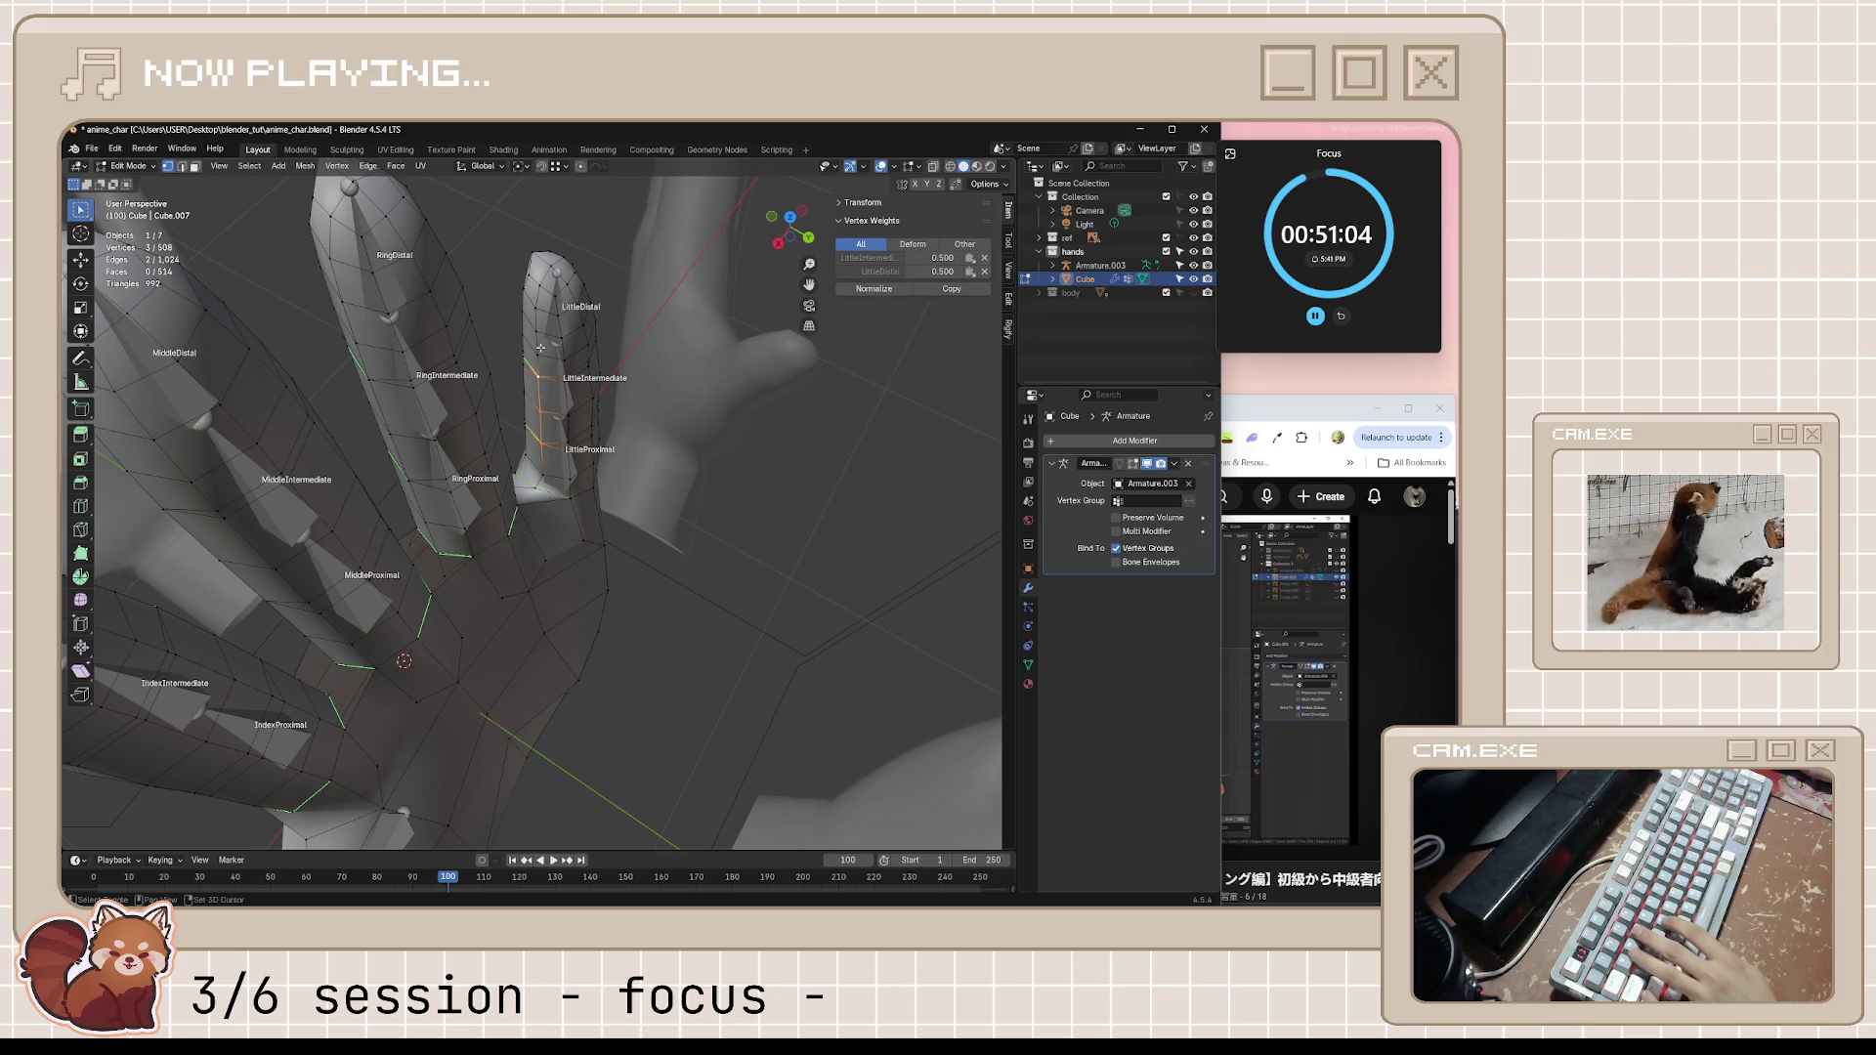
shift+click(530, 332)
mouse_move(532, 332)
middle_down()
mouse_move(554, 480)
mouse_move(404, 455)
mouse_move(551, 593)
mouse_move(571, 539)
mouse_move(495, 519)
middle_up()
key(g)
key(g)
click(543, 477)
key(ctrl+z)
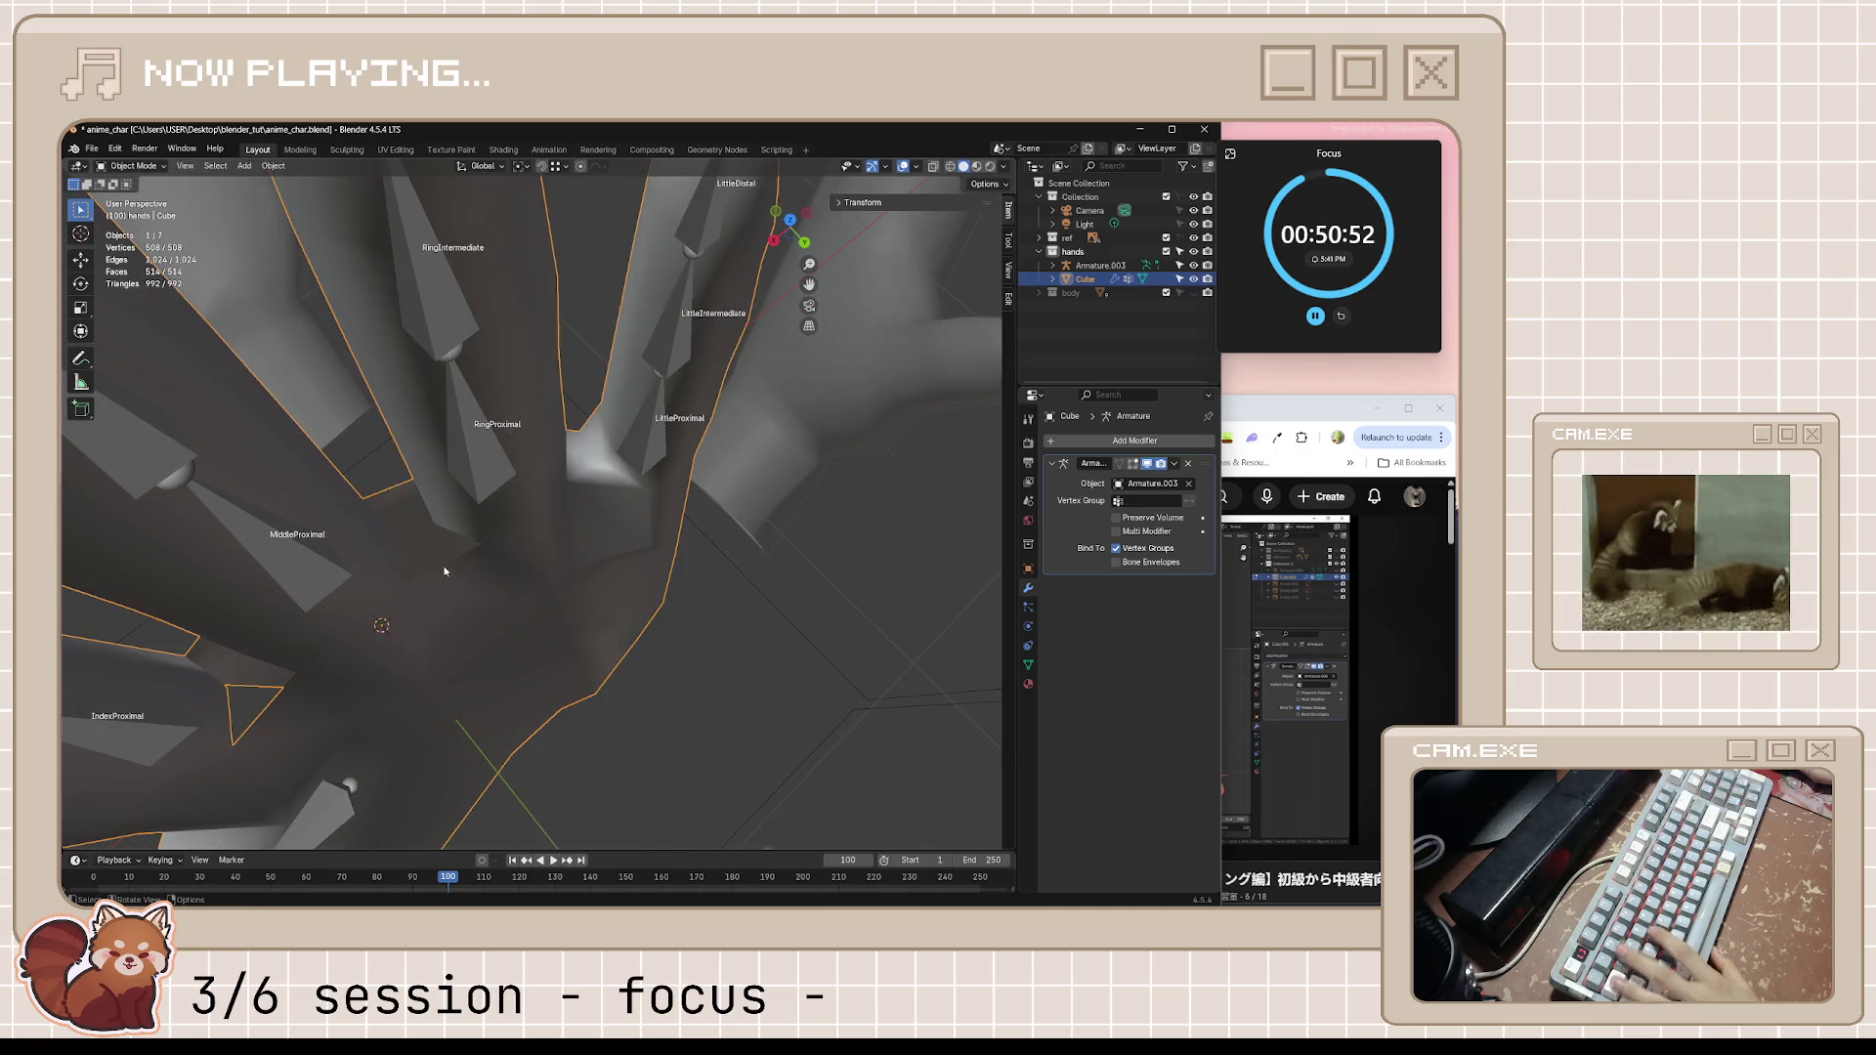
Review the fingers from the palm side, save anime_char.blend, and resume the YouTube tutorial
mouse_move(445, 565)
middle_down()
mouse_move(710, 512)
mouse_move(855, 536)
mouse_move(460, 676)
mouse_move(568, 610)
mouse_move(809, 729)
mouse_move(614, 591)
mouse_move(695, 597)
mouse_move(493, 635)
mouse_move(576, 612)
mouse_move(679, 618)
mouse_move(583, 664)
mouse_move(702, 713)
mouse_move(661, 615)
mouse_move(783, 600)
middle_up()
key(Tab)
key(ctrl+s)
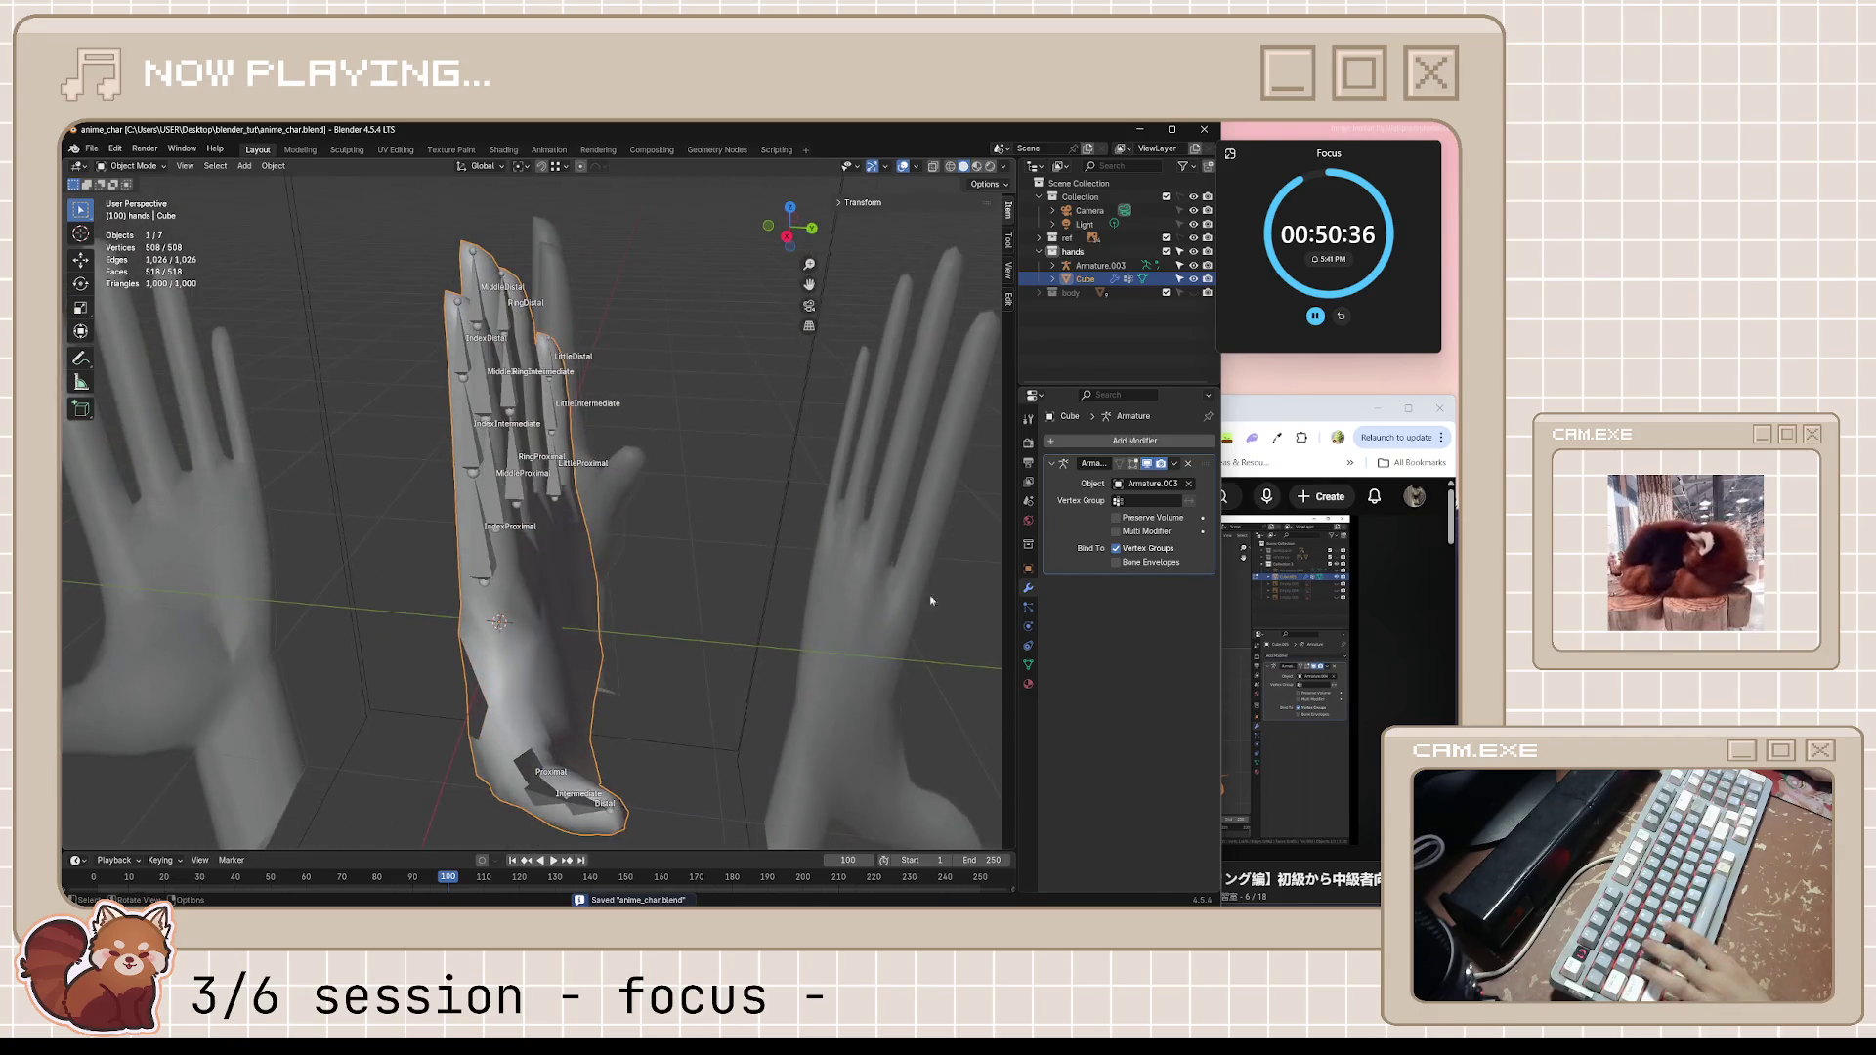
key(alt+Tab)
click(1030, 738)
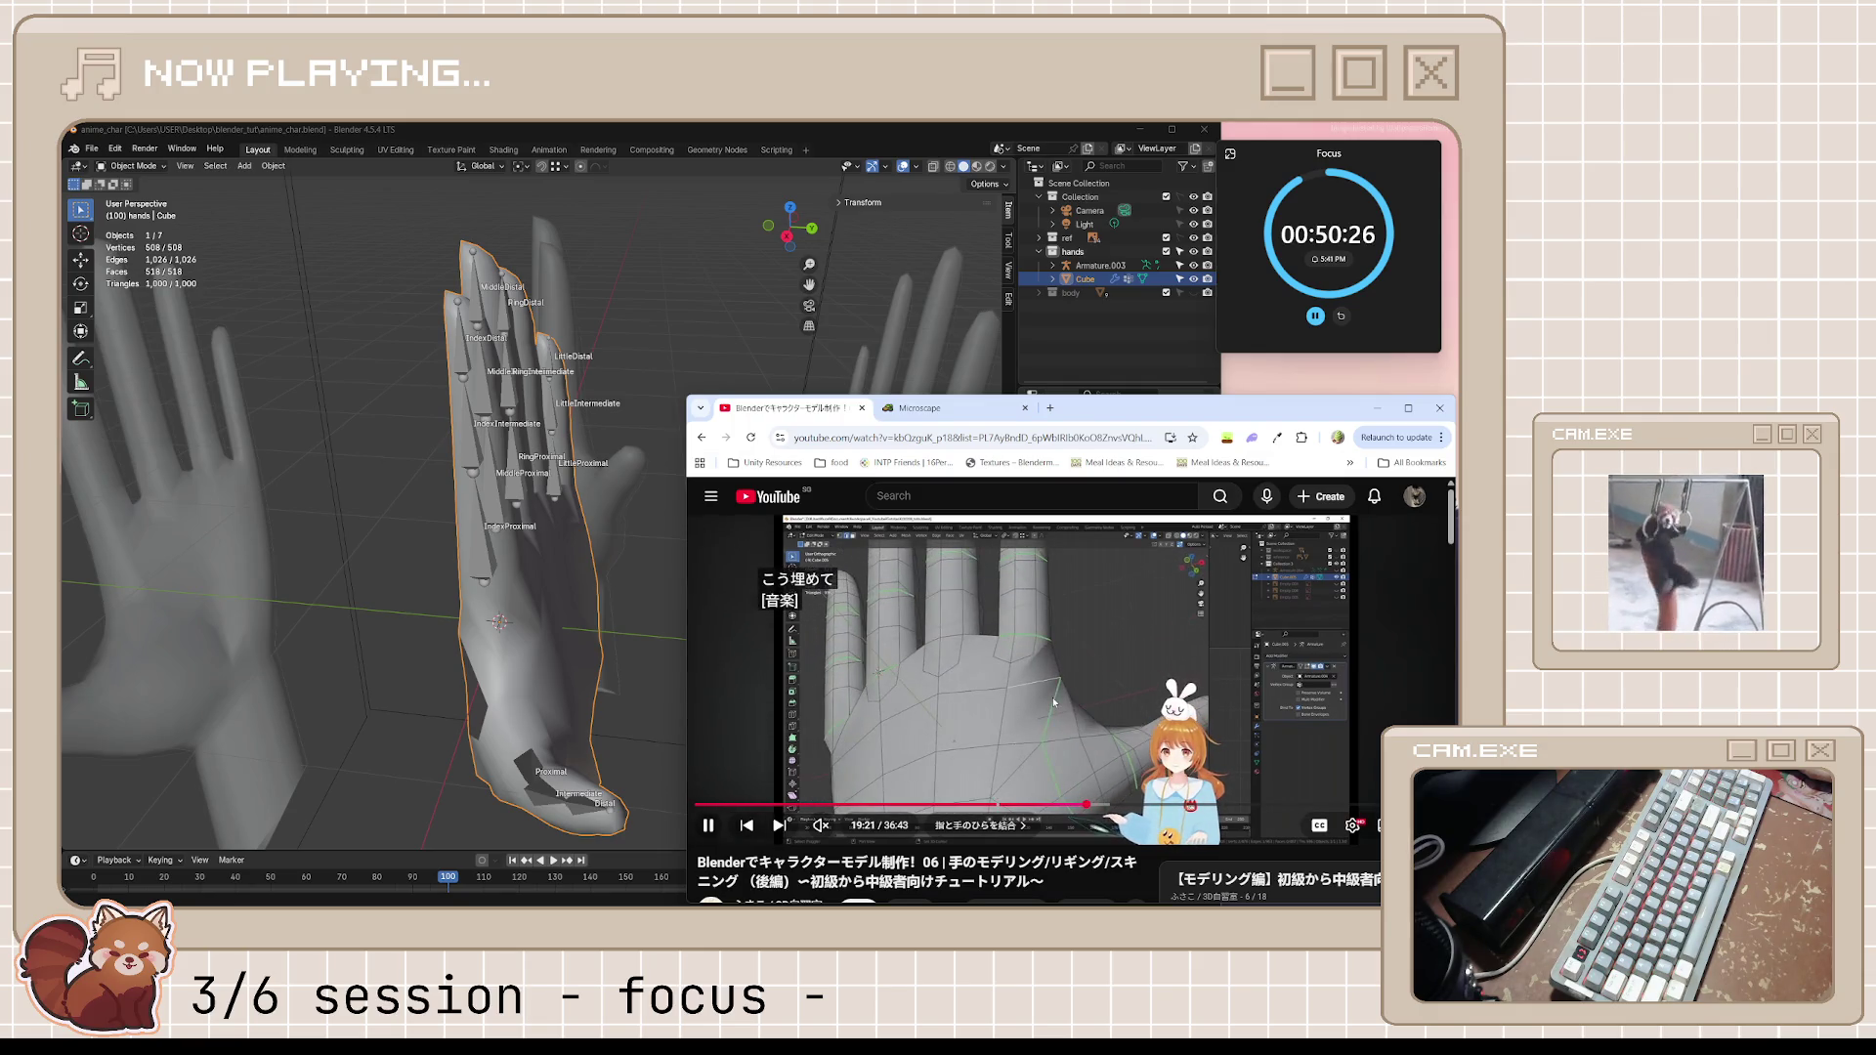
Return to the hand, enter Edit Mode, and save anime_char.blend
mouse_move(586, 557)
middle_down()
mouse_move(764, 679)
mouse_move(659, 708)
mouse_move(744, 653)
middle_up()
key(Tab)
key(ctrl+s)
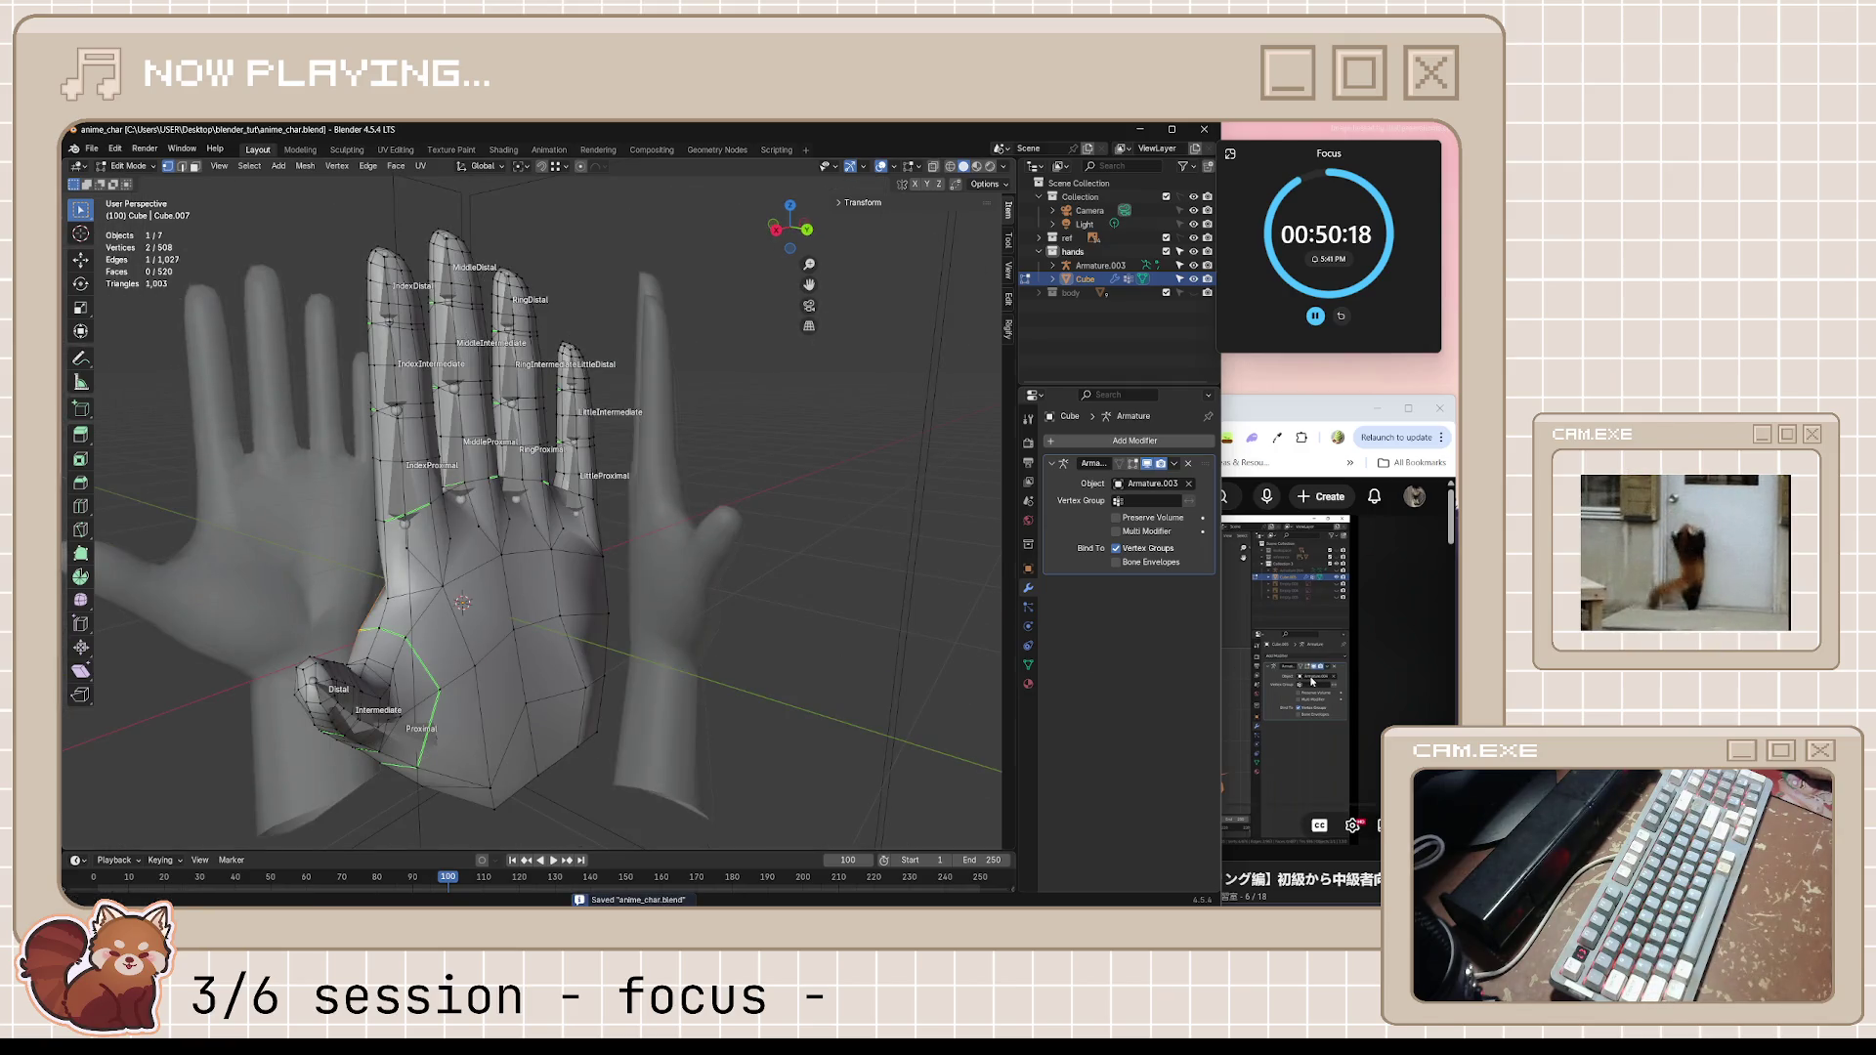
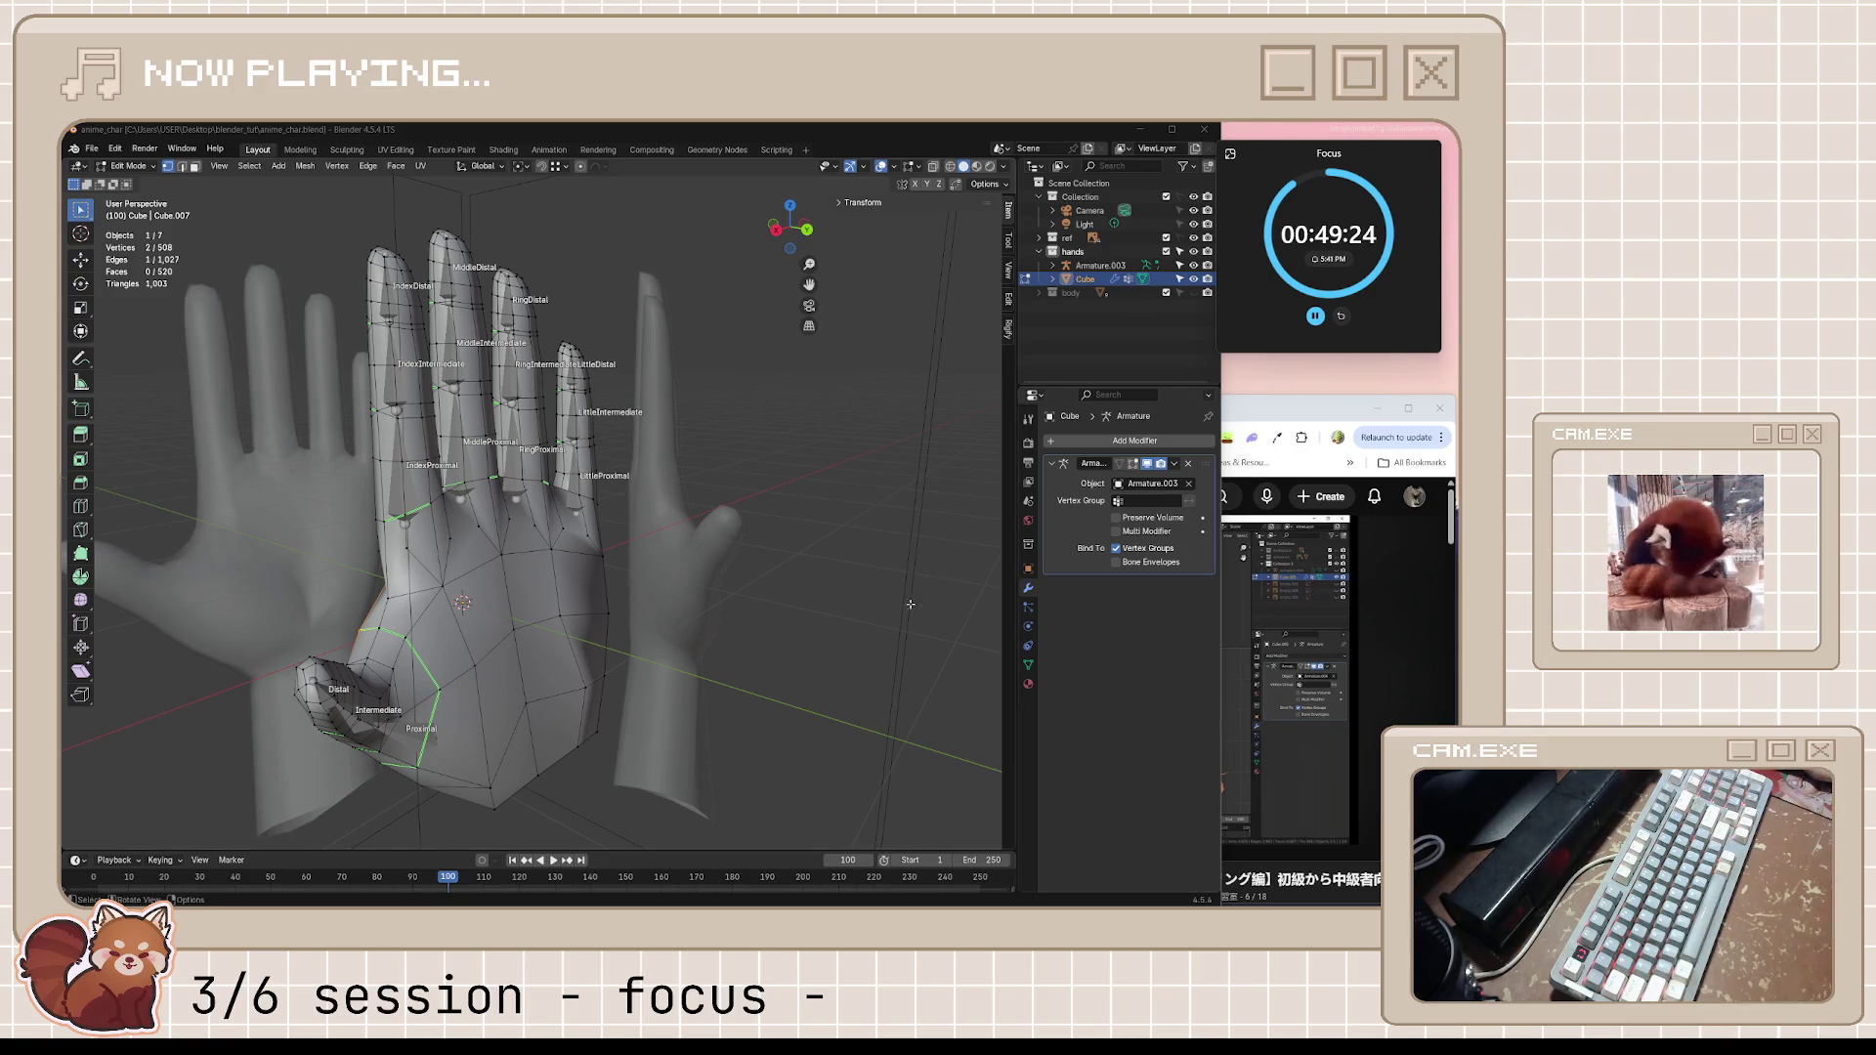
Orbit to a frontal view of the palm, briefly leaving and re-entering Edit Mode
mouse_move(539, 607)
middle_down()
mouse_move(761, 610)
mouse_move(703, 630)
mouse_move(777, 692)
mouse_move(734, 535)
mouse_move(665, 576)
middle_up()
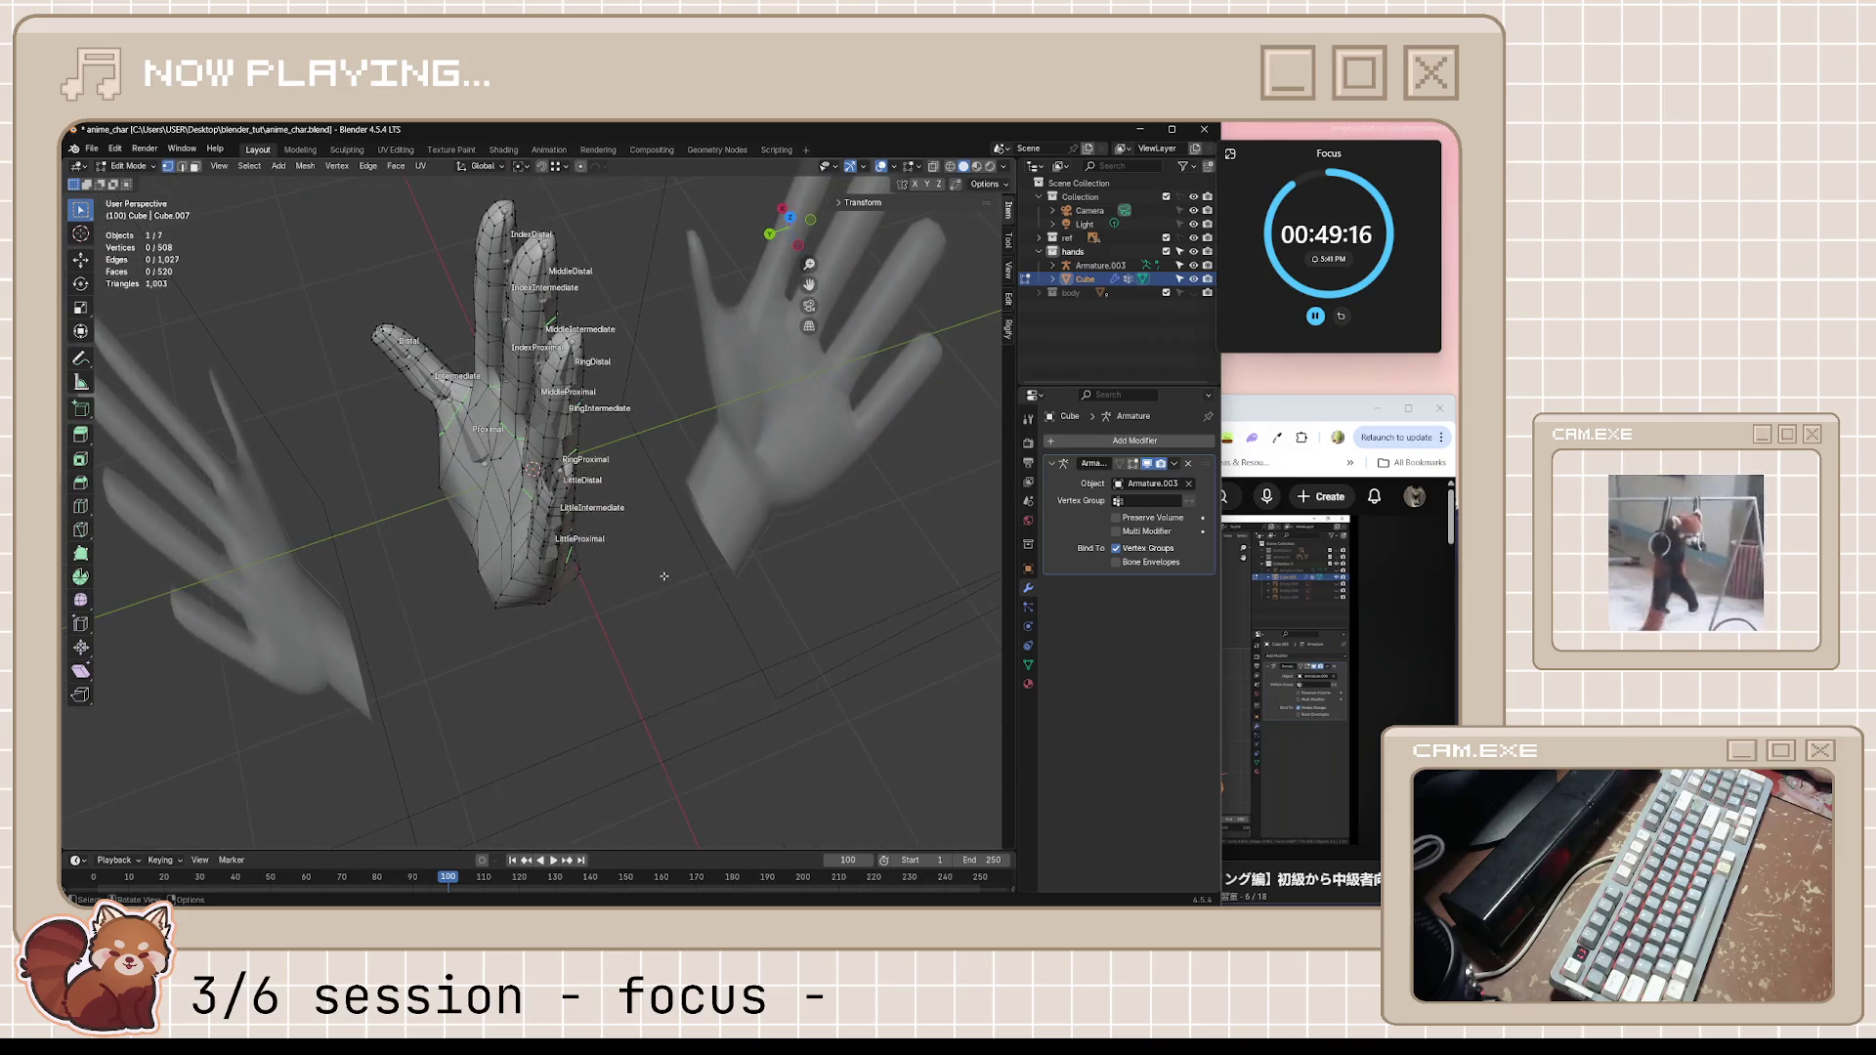
mouse_move(676, 562)
middle_down()
mouse_move(654, 544)
mouse_move(758, 511)
mouse_move(640, 384)
mouse_move(669, 385)
middle_up()
key(Tab)
mouse_move(638, 539)
middle_down()
mouse_move(575, 571)
mouse_move(641, 643)
mouse_move(596, 604)
middle_up()
key(Tab)
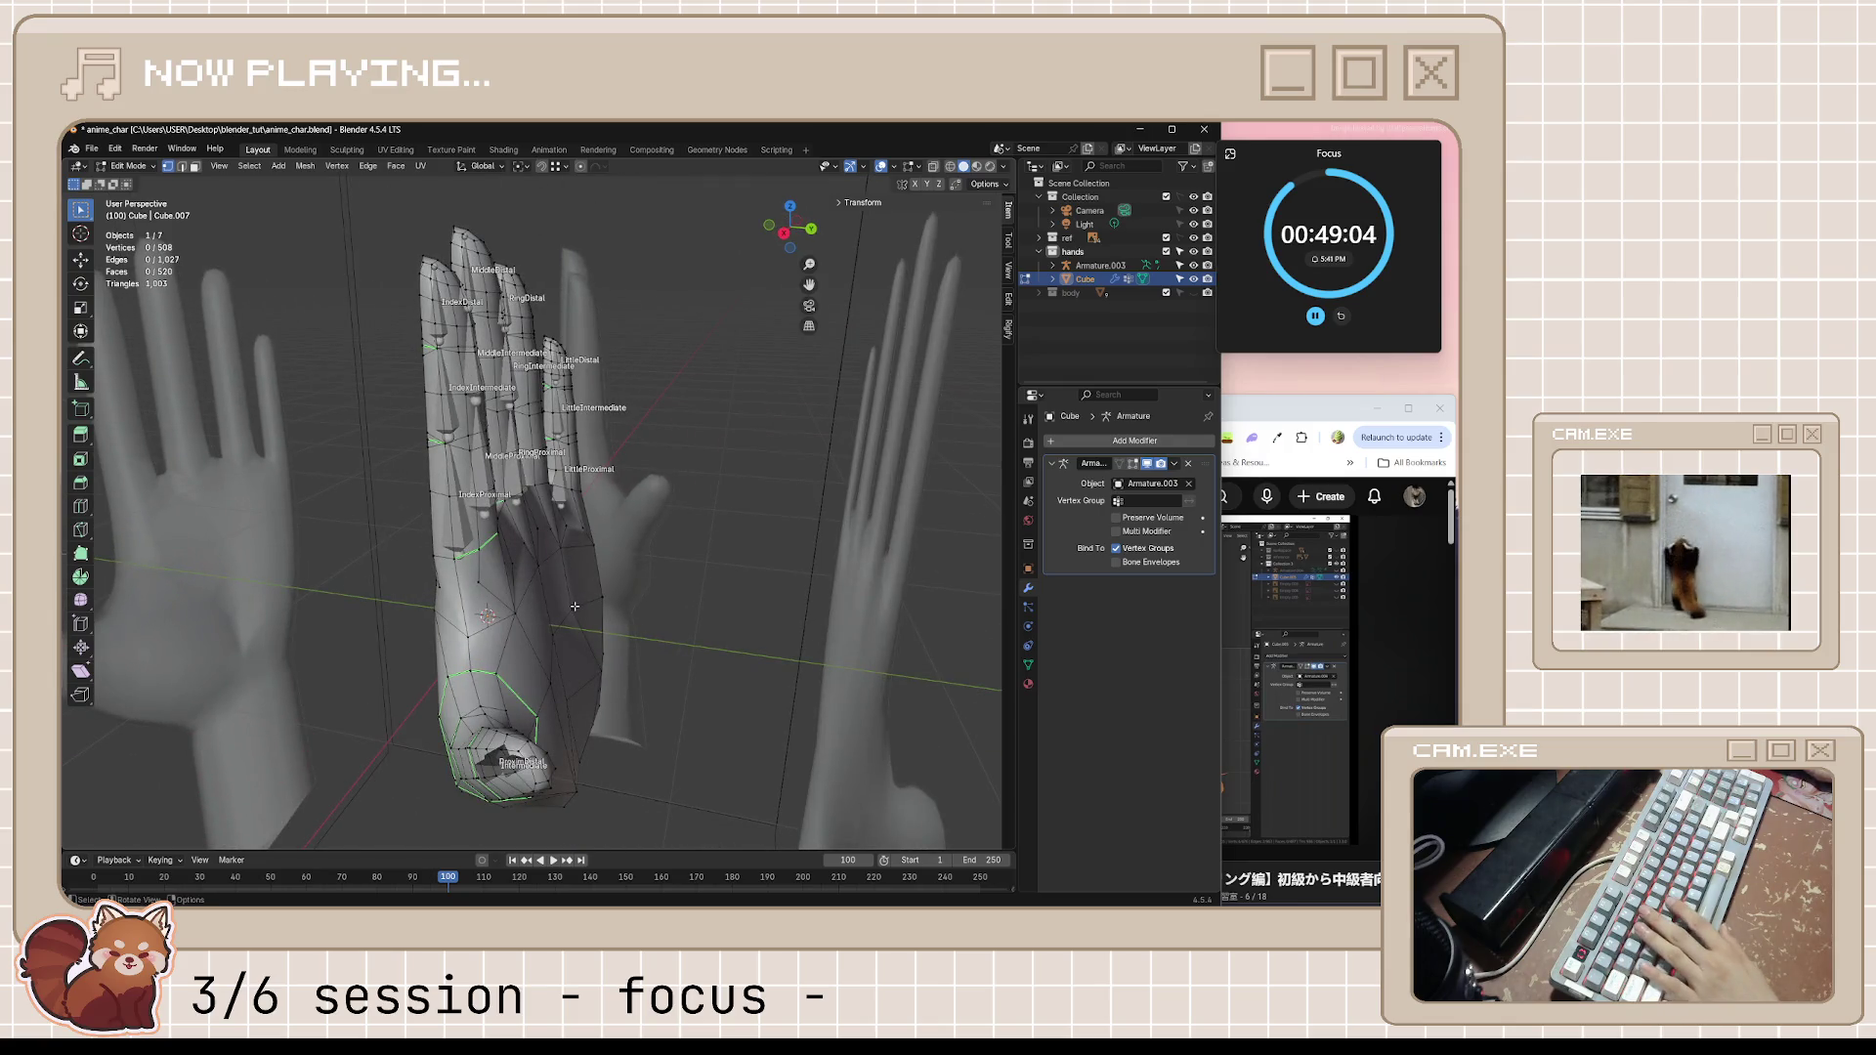
middle_drag(599, 674, 624, 677)
Move the thumb-base vertices along global Y twice, then save the blend file
key(g)
key(y)
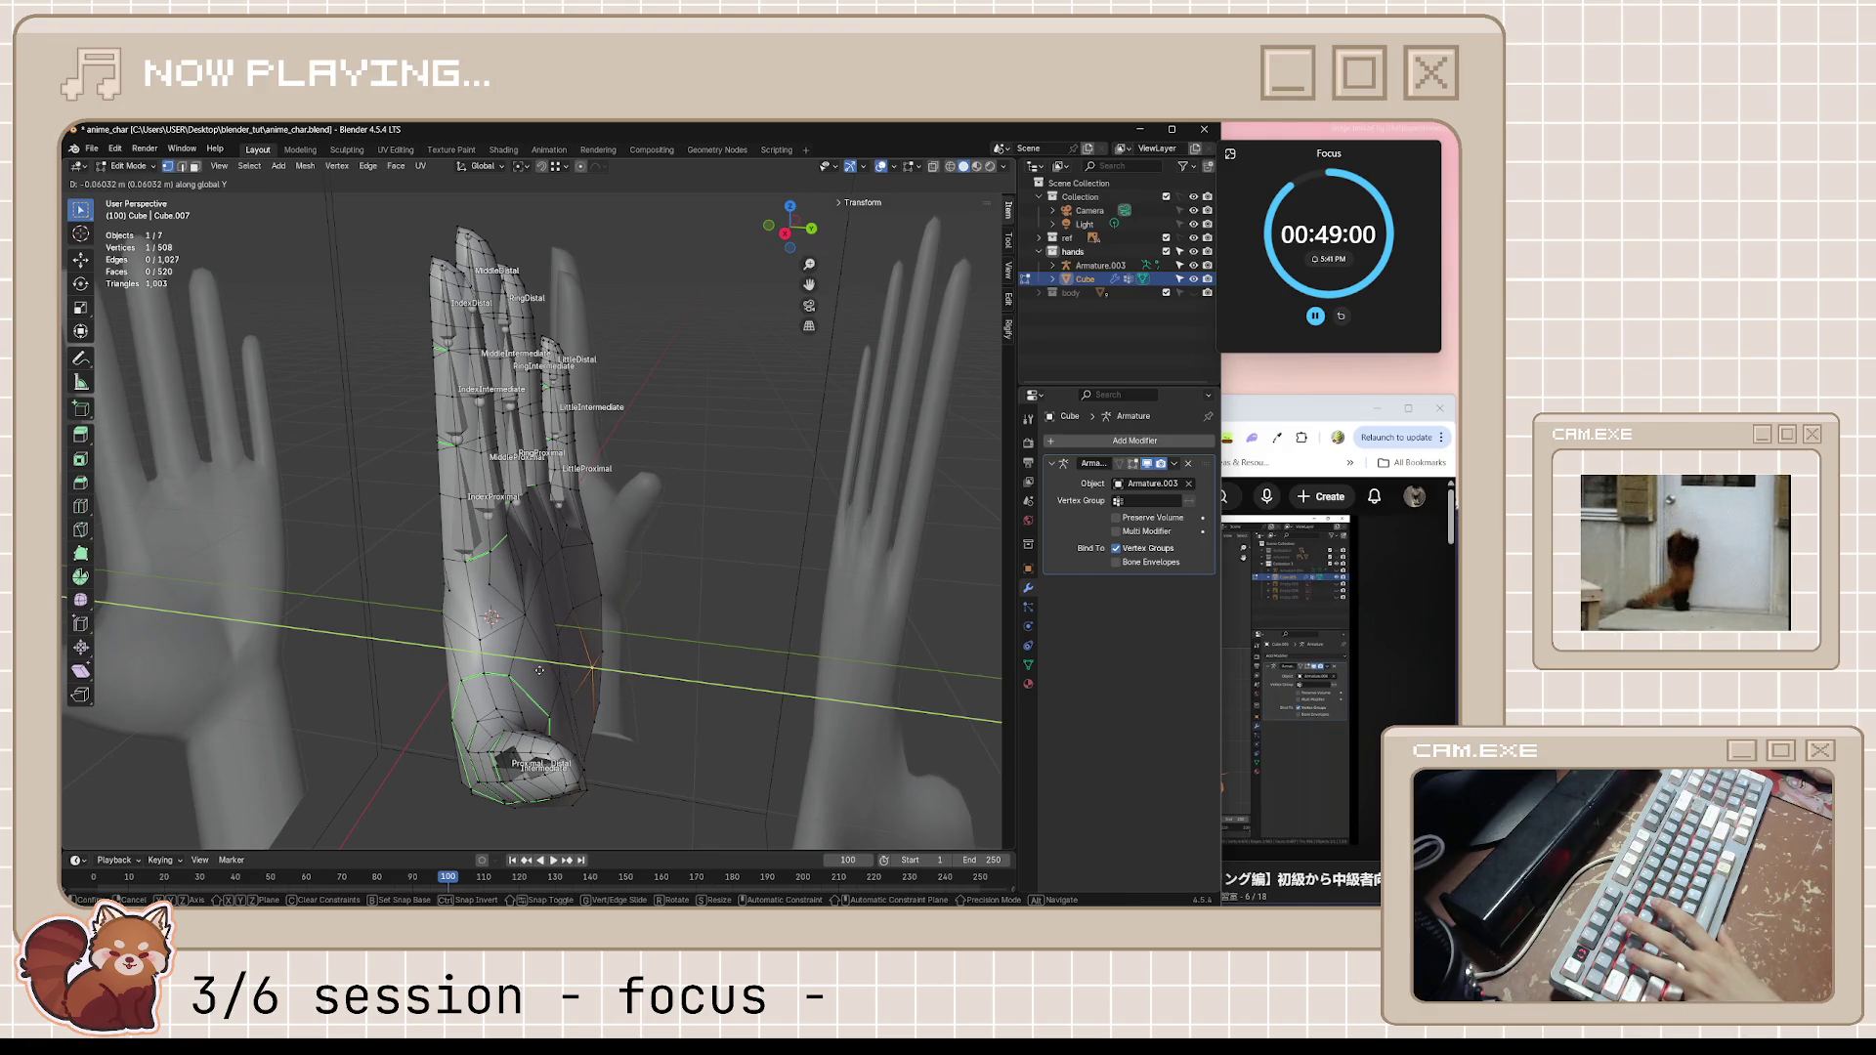
click(539, 670)
key(g)
key(y)
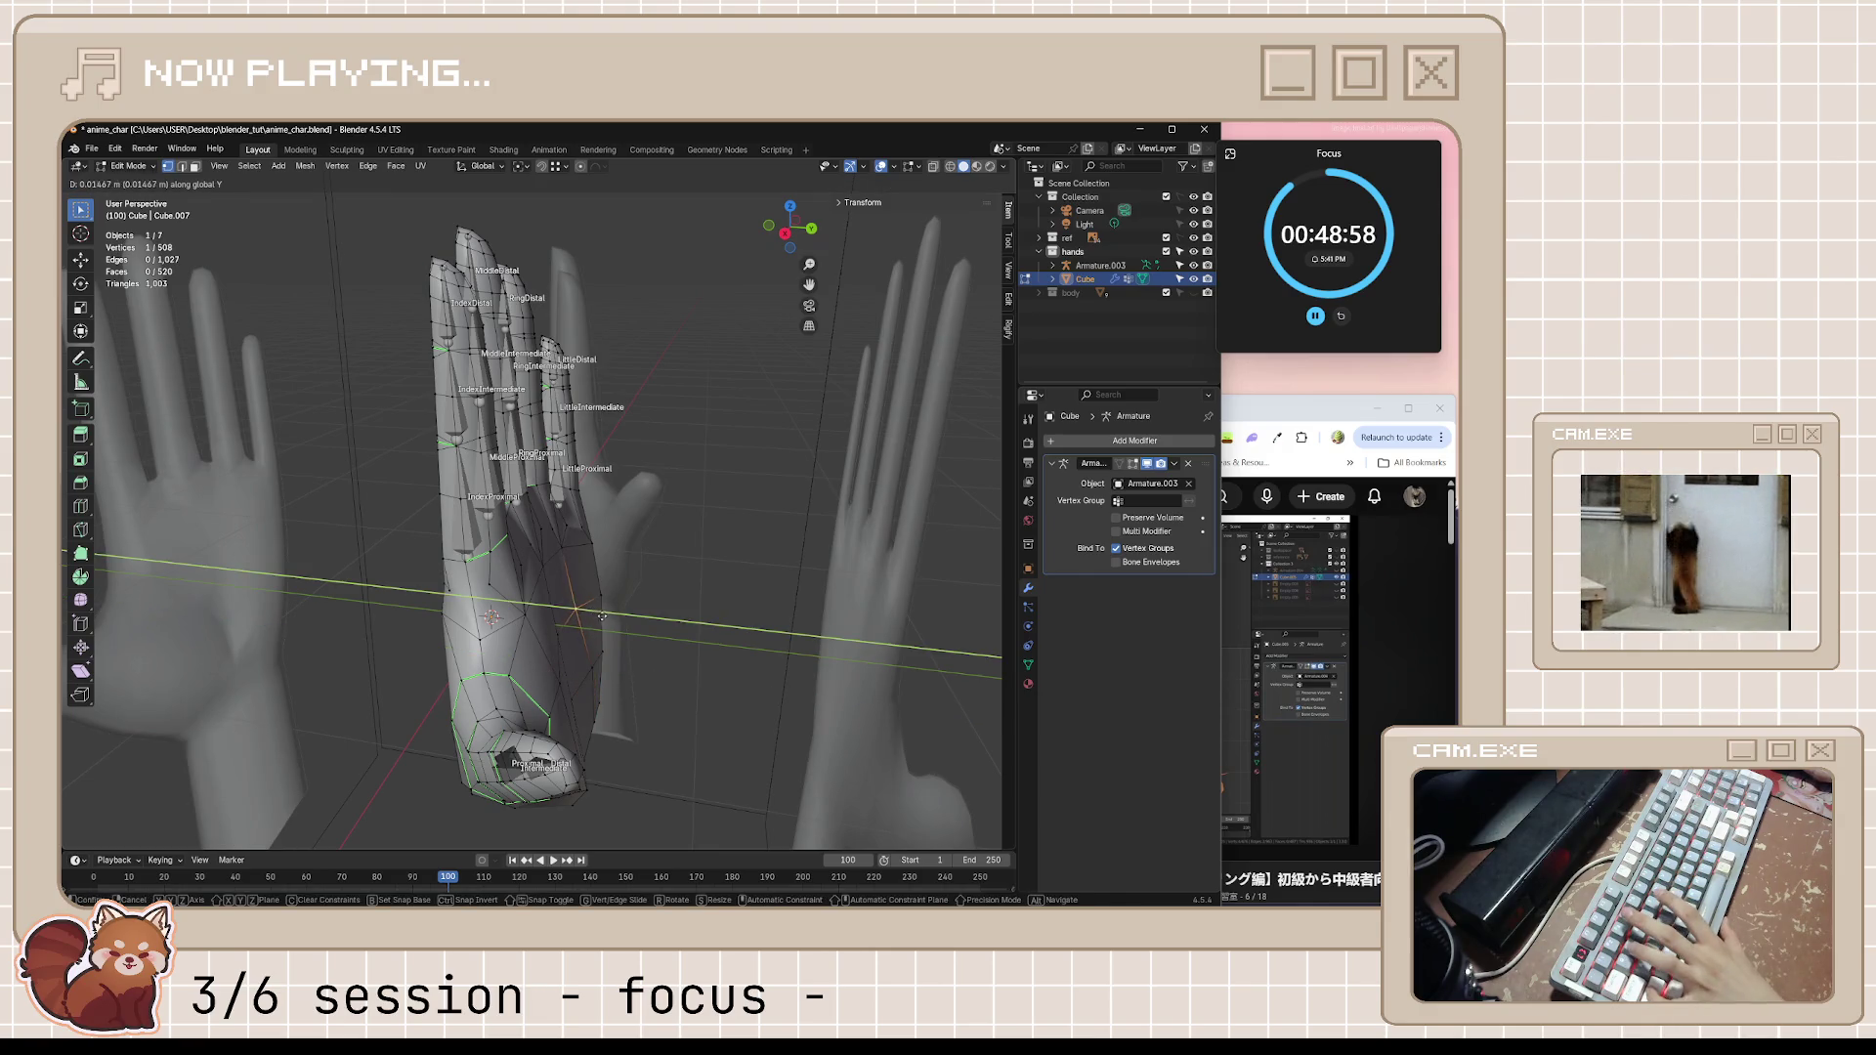
click(610, 613)
mouse_move(609, 613)
middle_down()
mouse_move(576, 672)
mouse_move(668, 714)
middle_up()
key(ctrl+s)
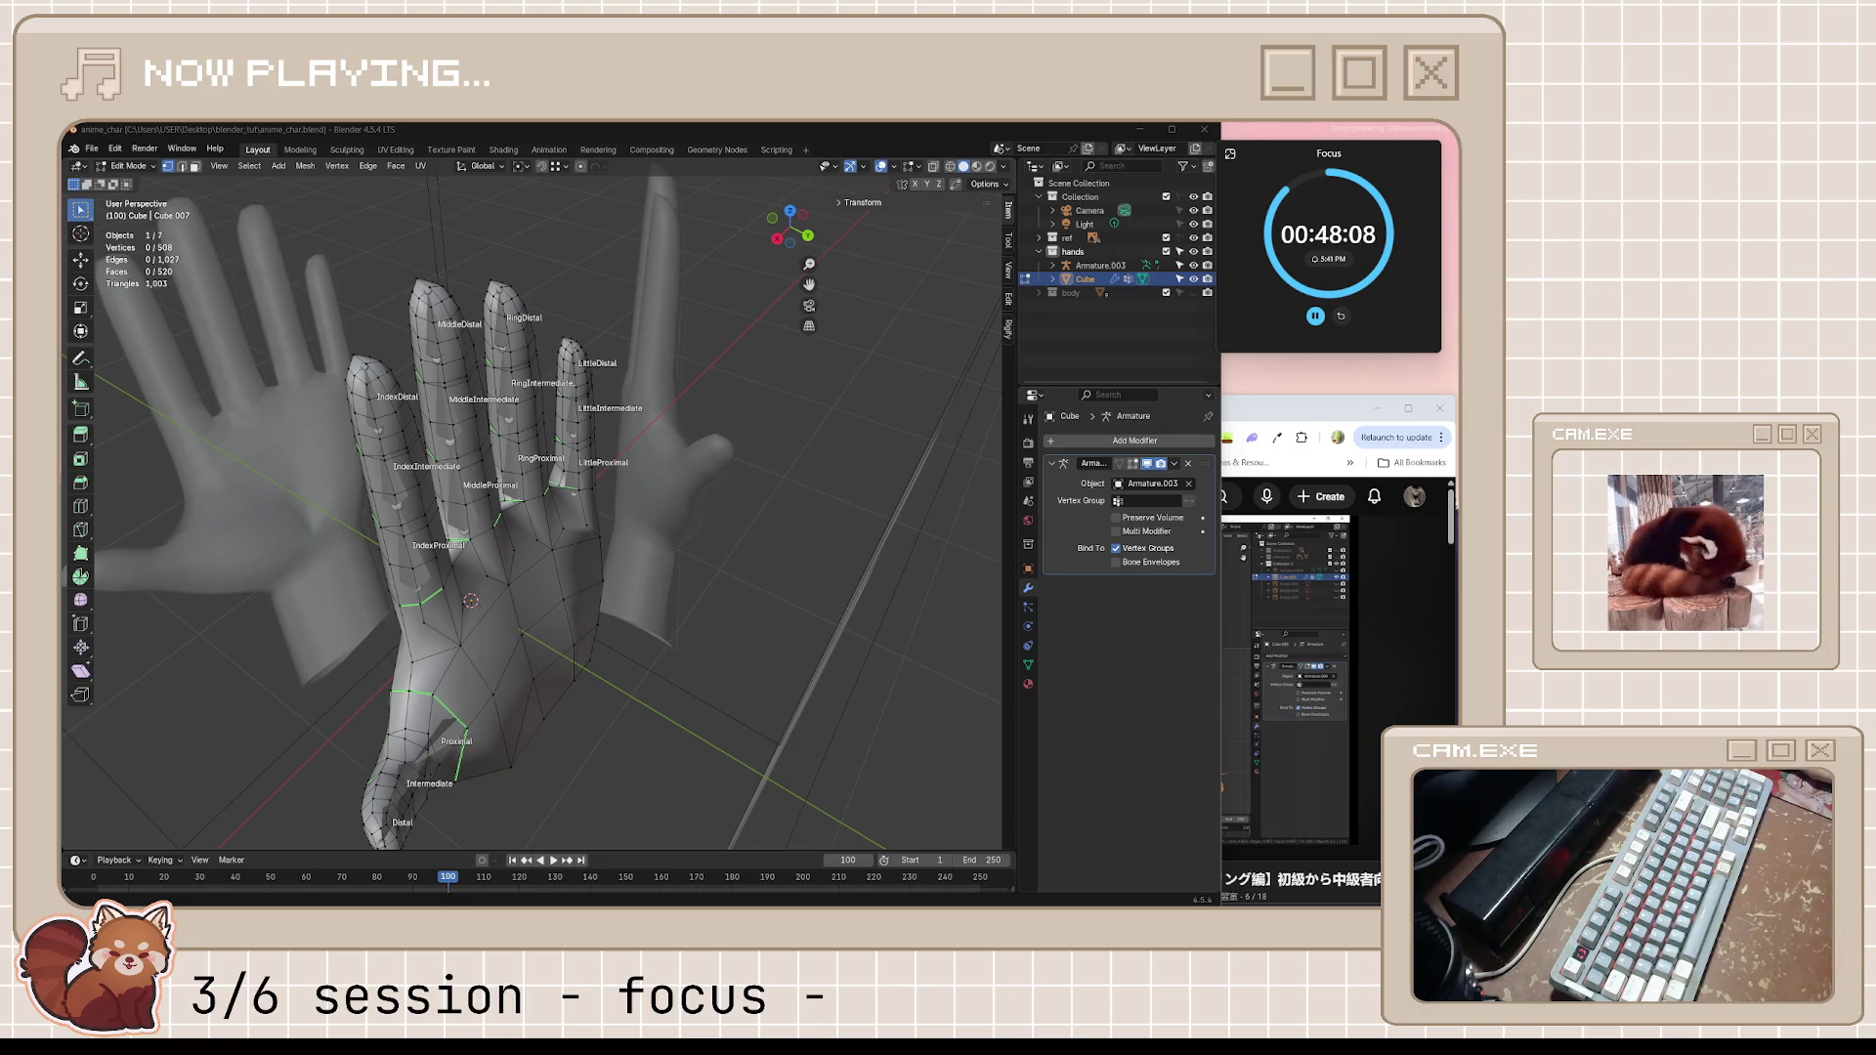
Bring the browser playing the music video to the front
key(alt+Tab)
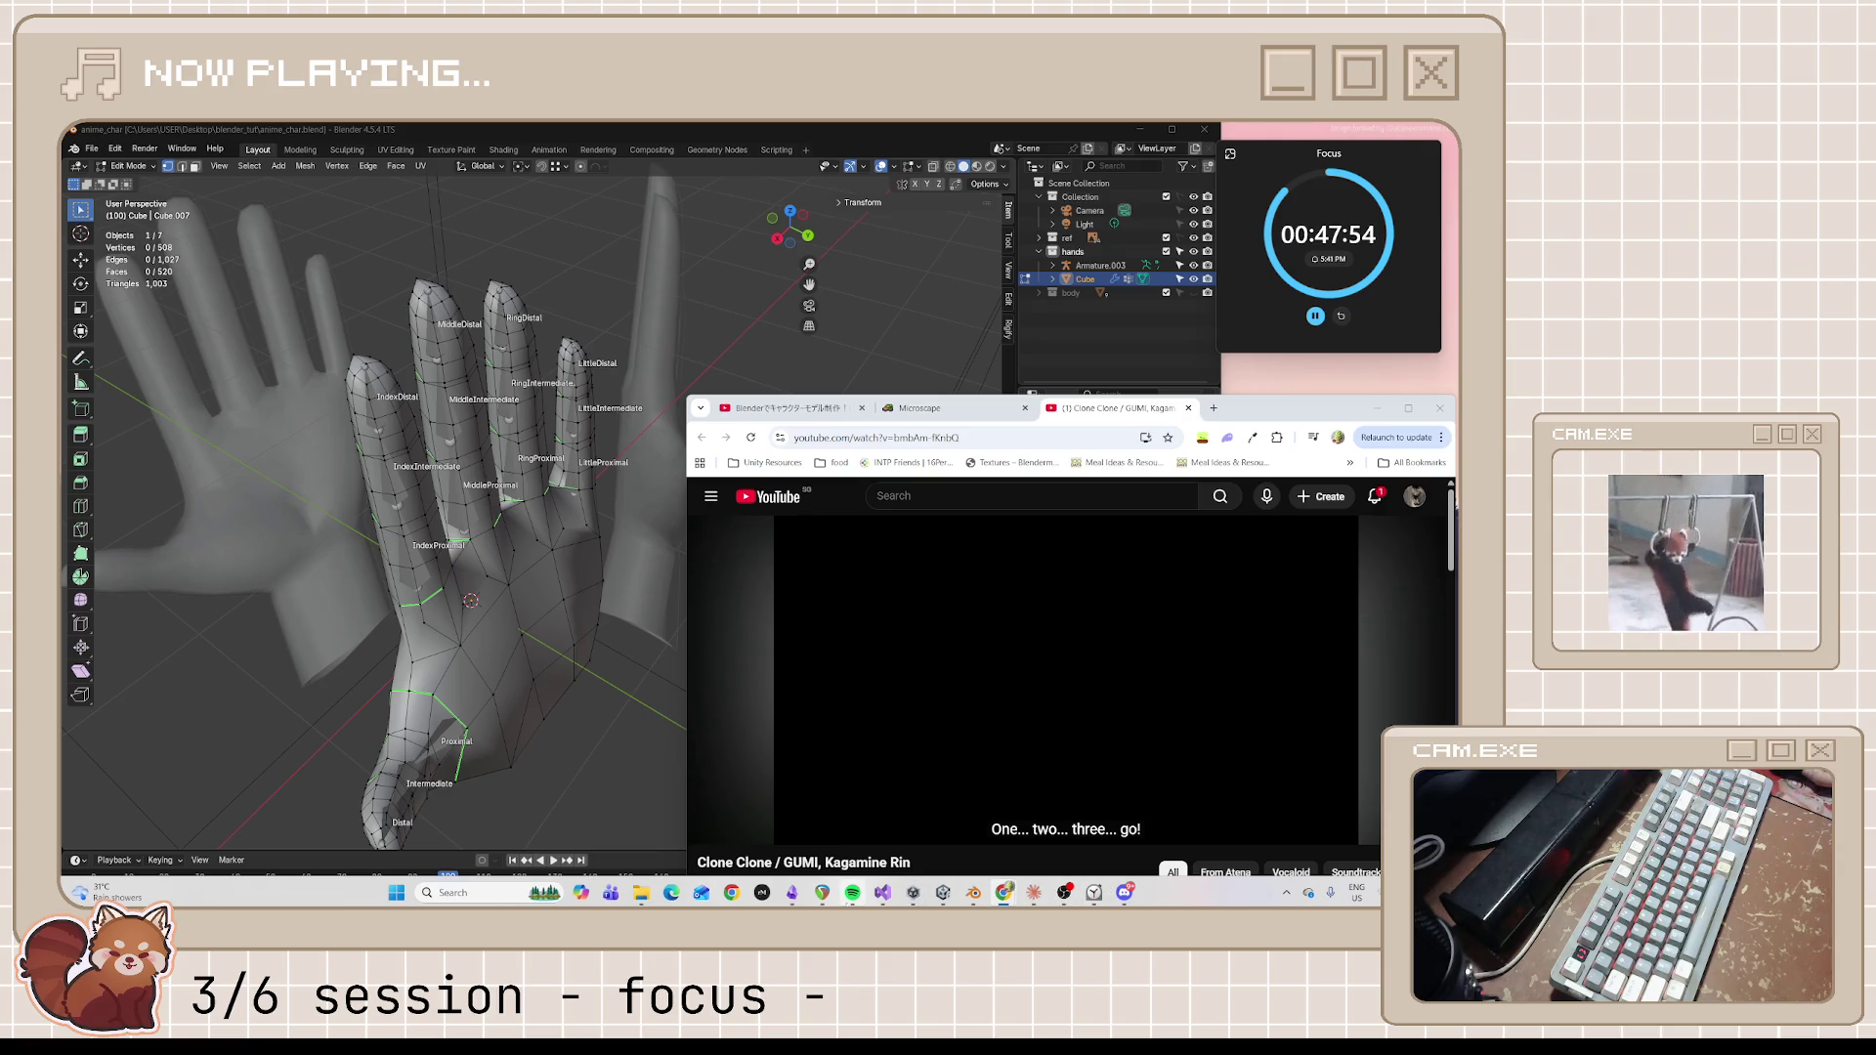
Dismiss Spotify, orbit the hand, then pause the Clone Clone music video in the browser
click(852, 892)
click(851, 893)
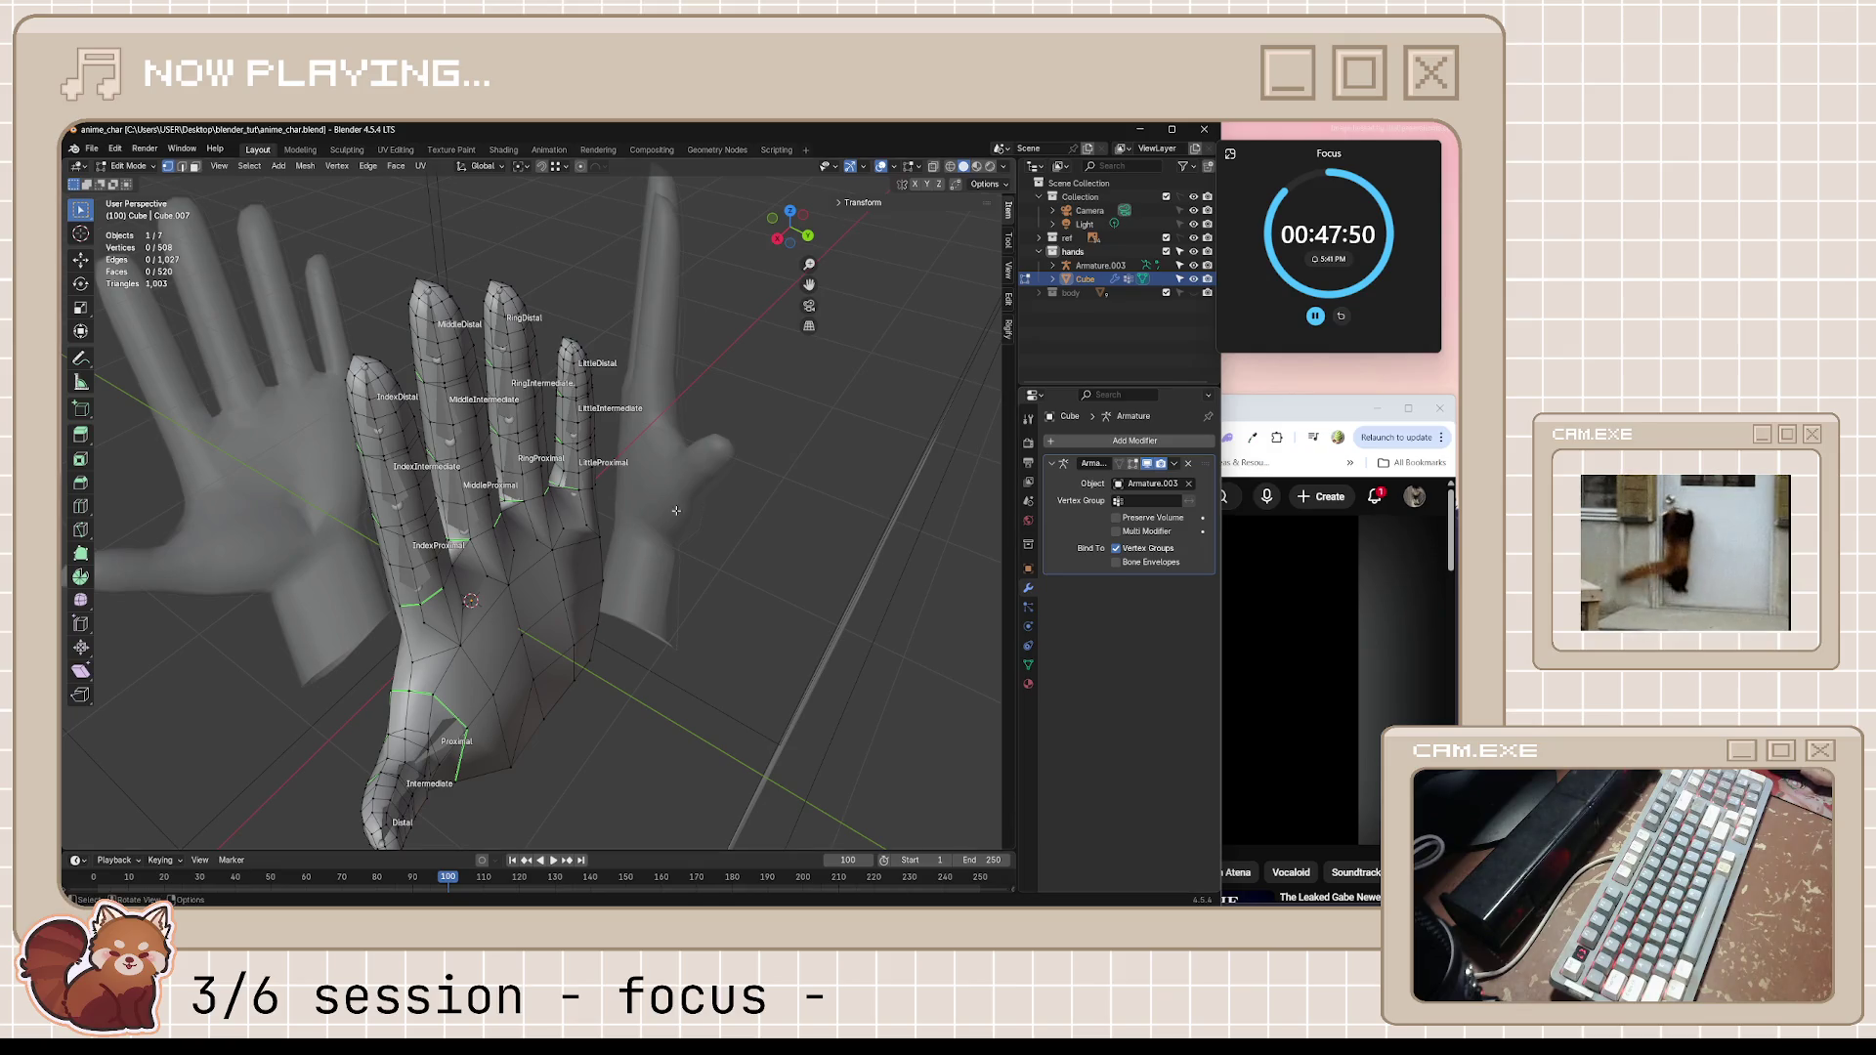
middle_drag(675, 511, 632, 526)
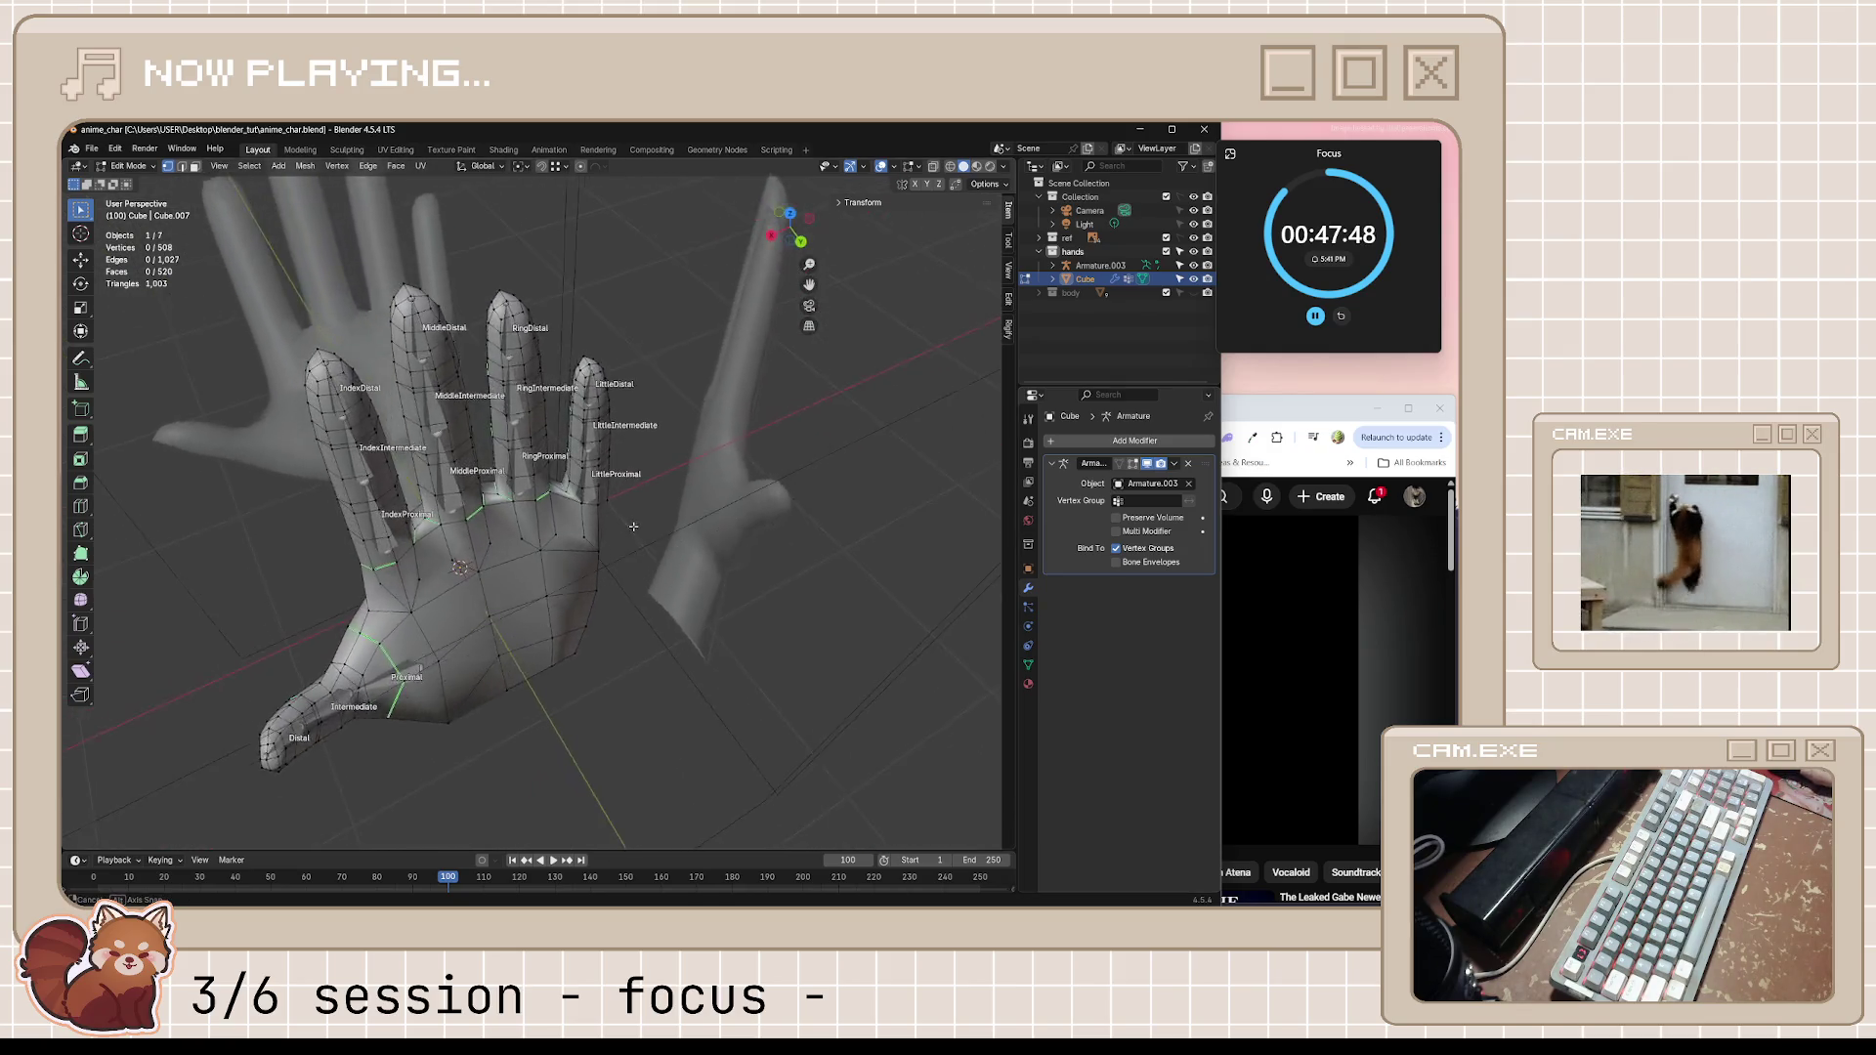
middle_drag(632, 527, 659, 514)
click(1276, 412)
click(1168, 693)
click(1115, 730)
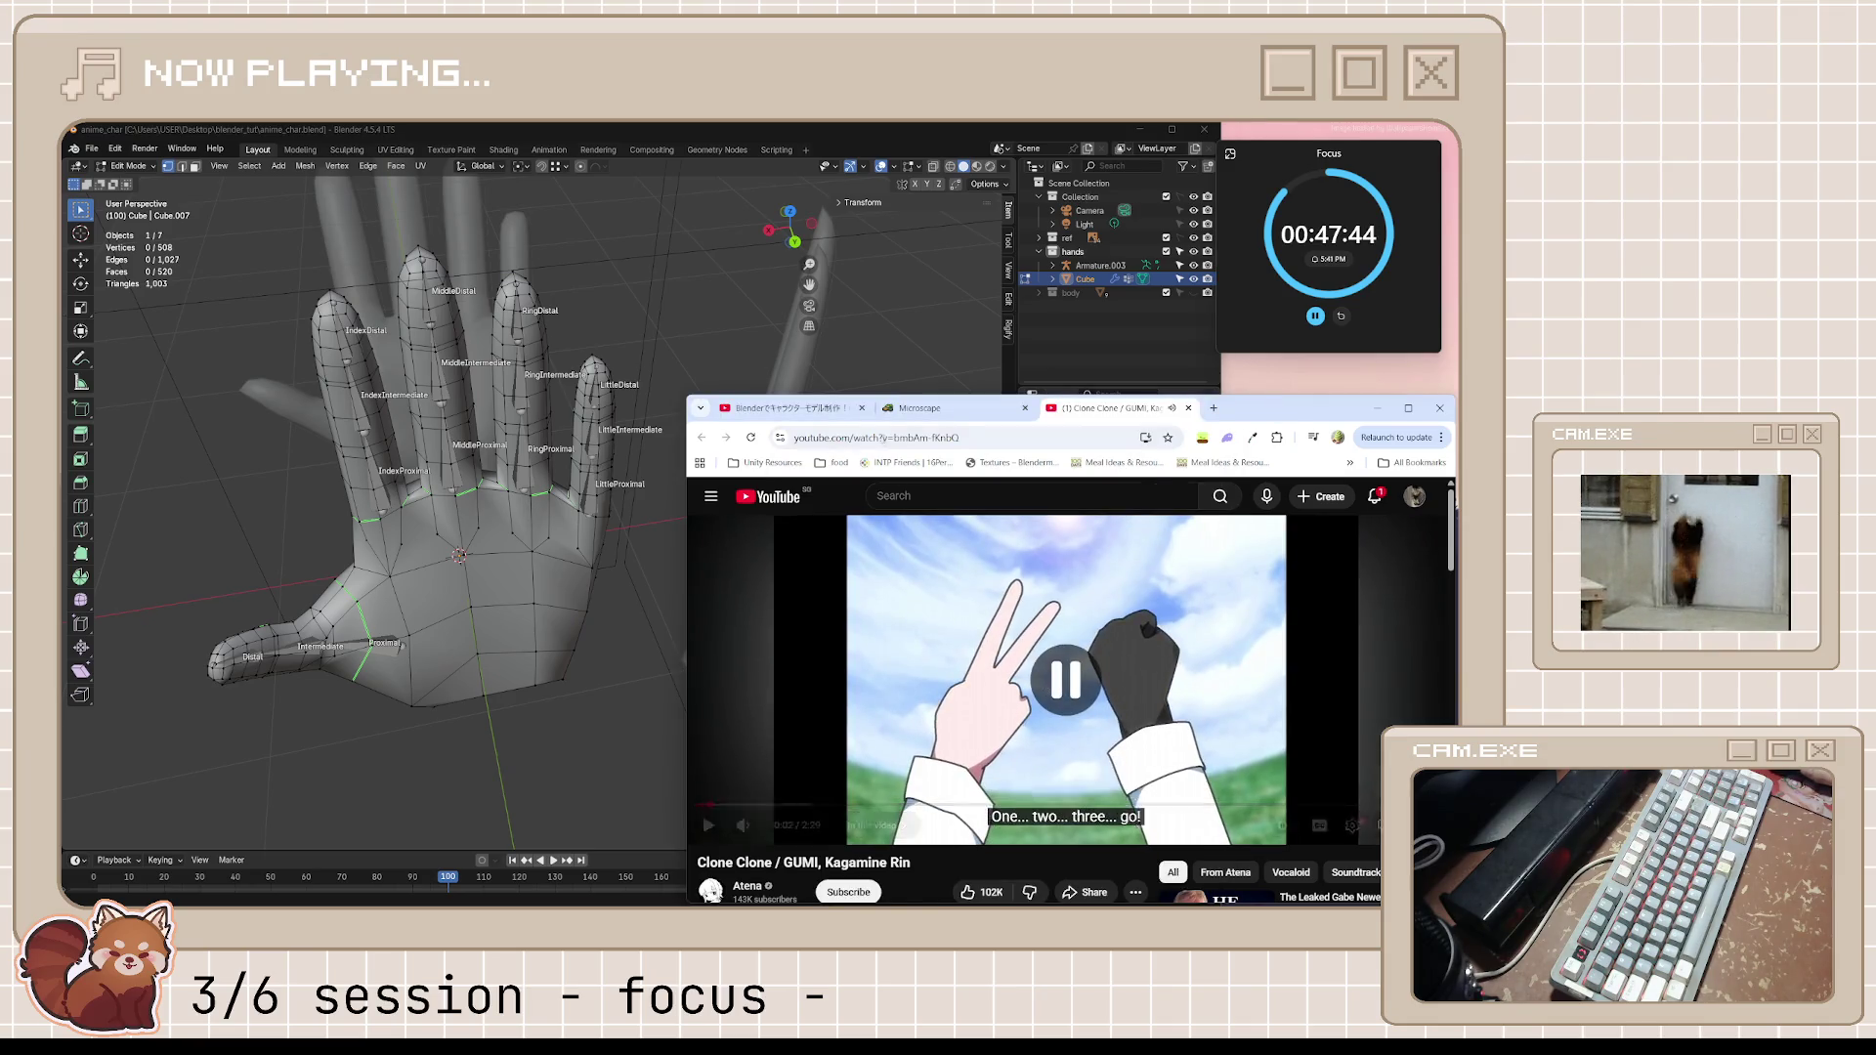
Switch to the Blender hand-modelling tutorial tab and leave it paused beside the model
key(ctrl+1)
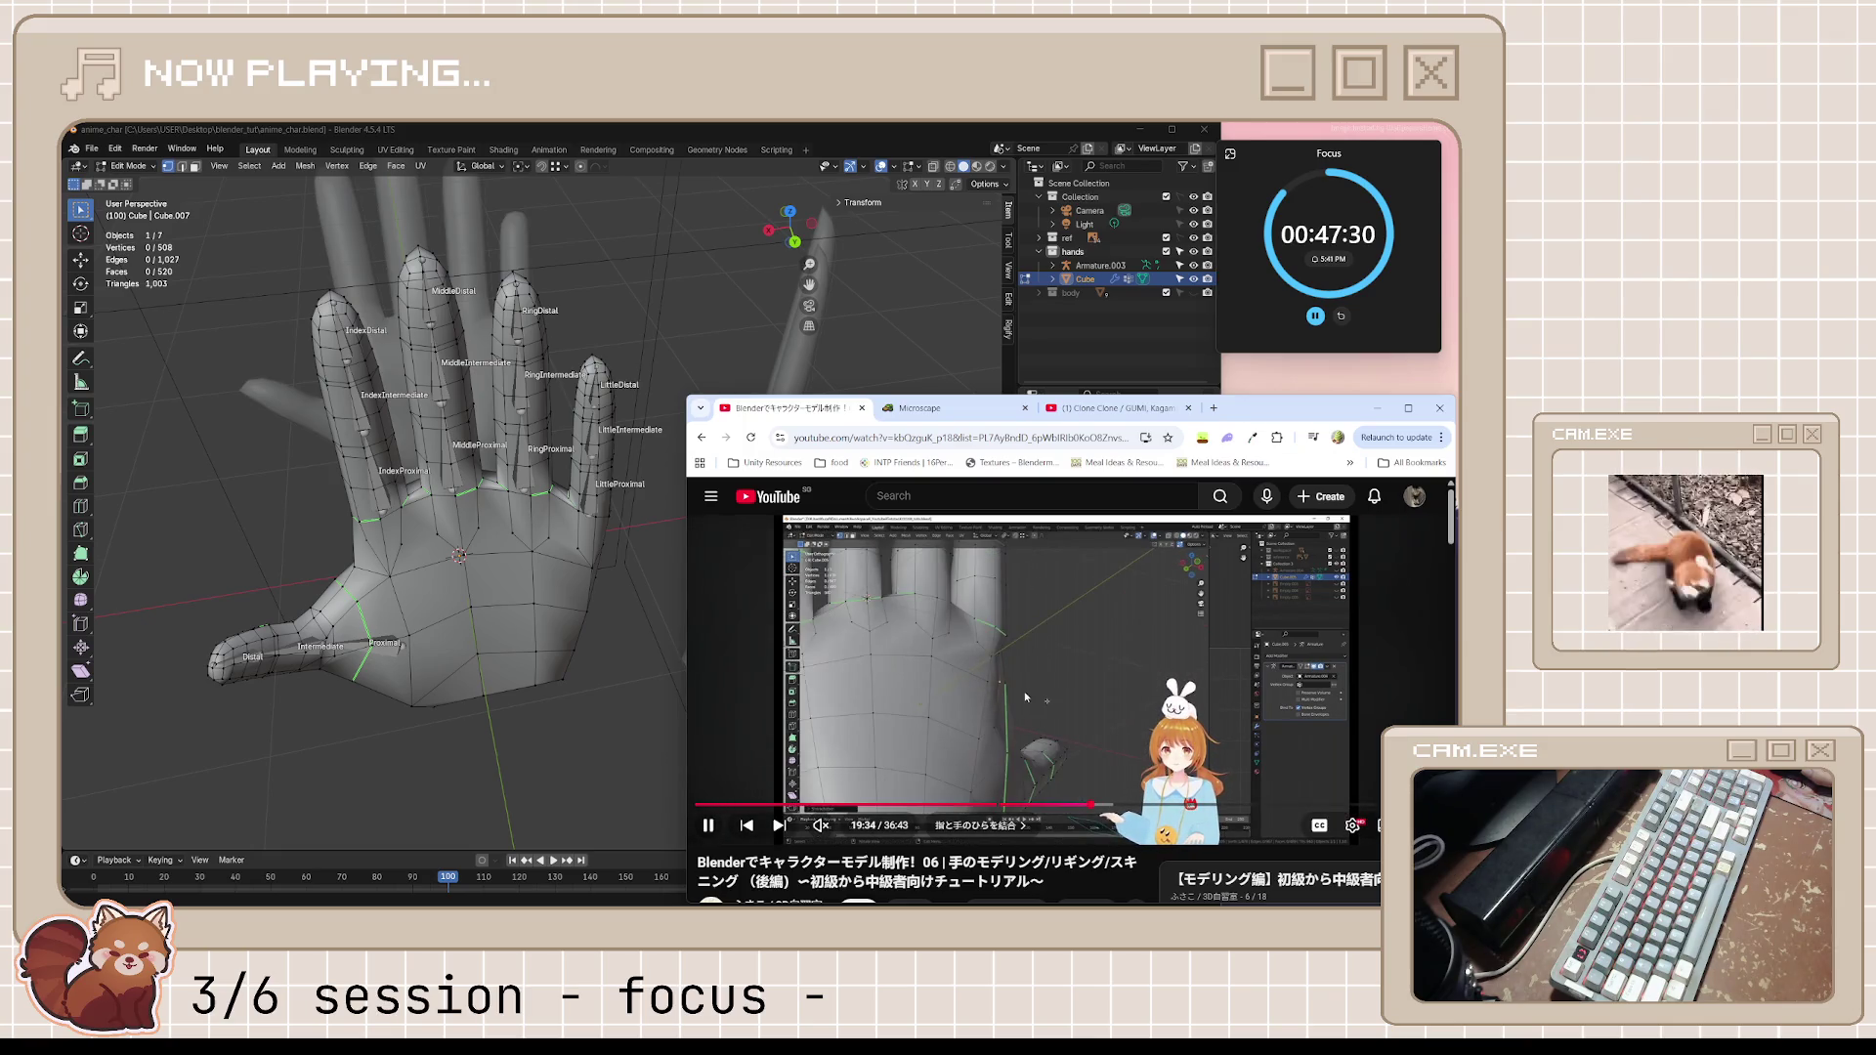
click(1065, 679)
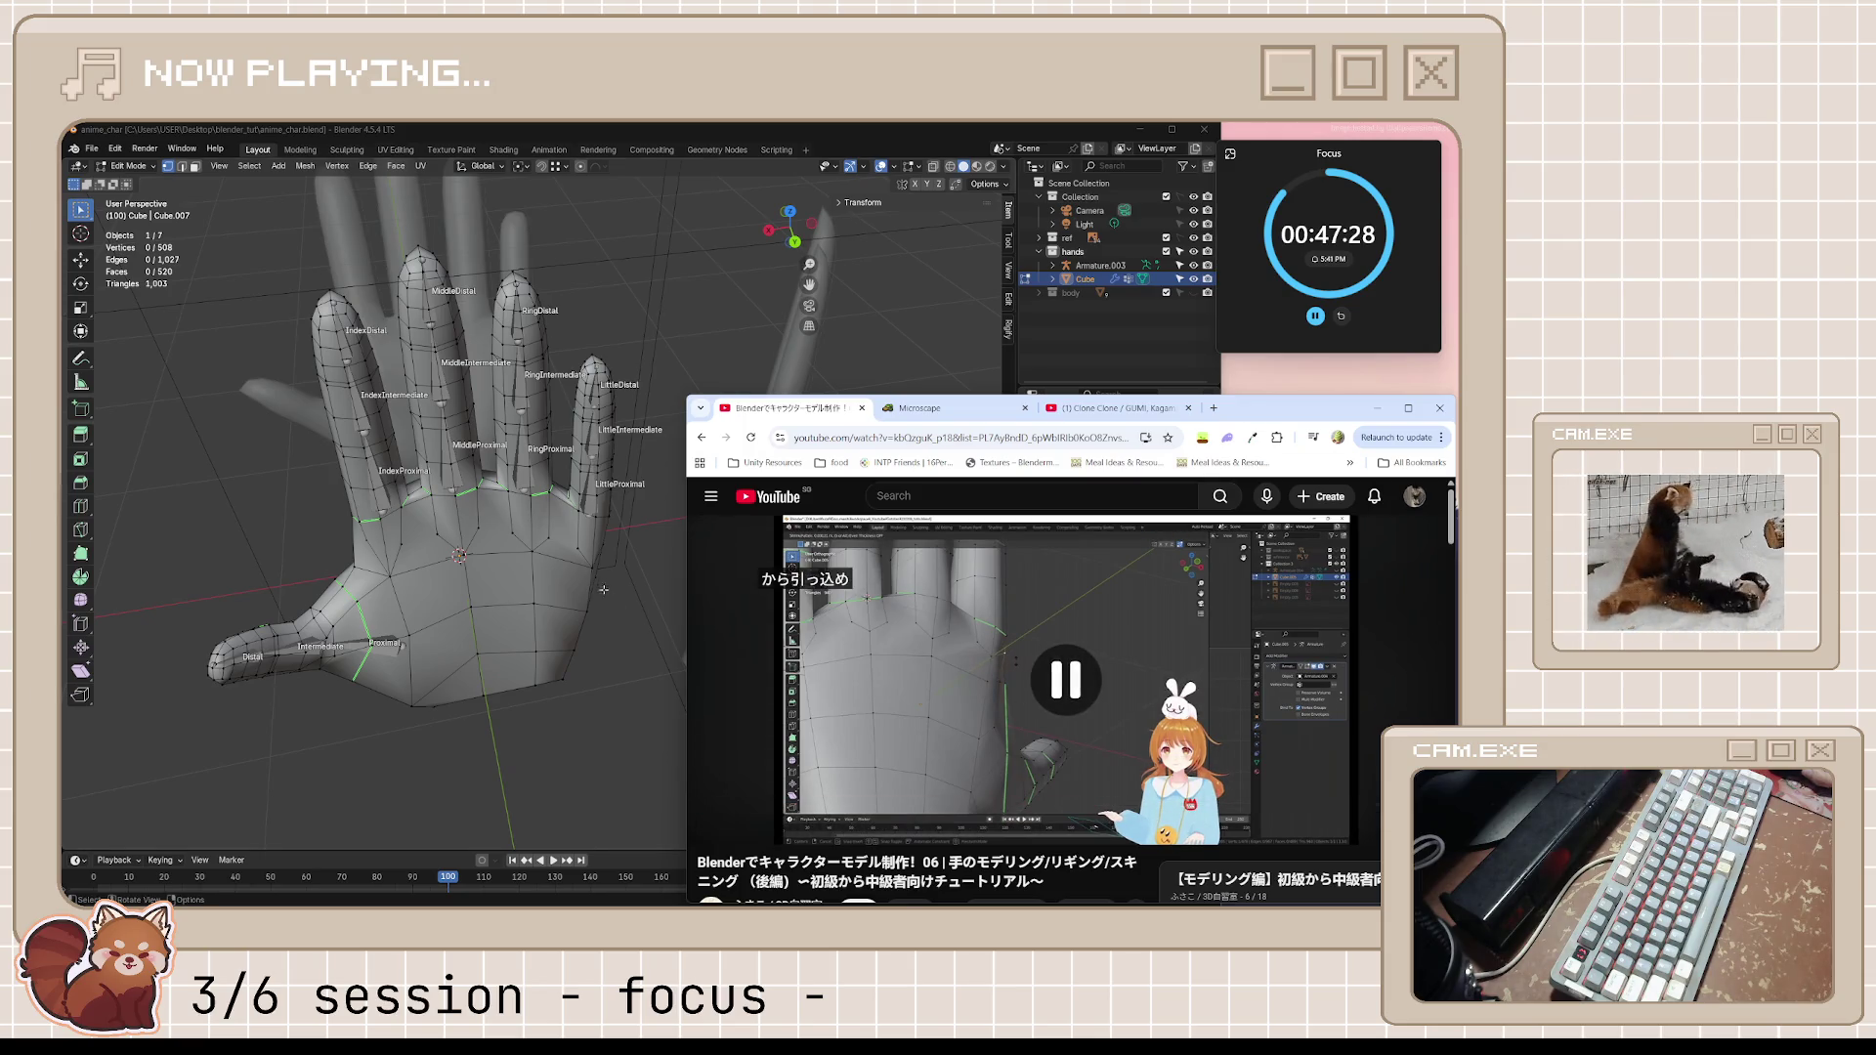
middle_drag(438, 562, 703, 513)
click(1274, 410)
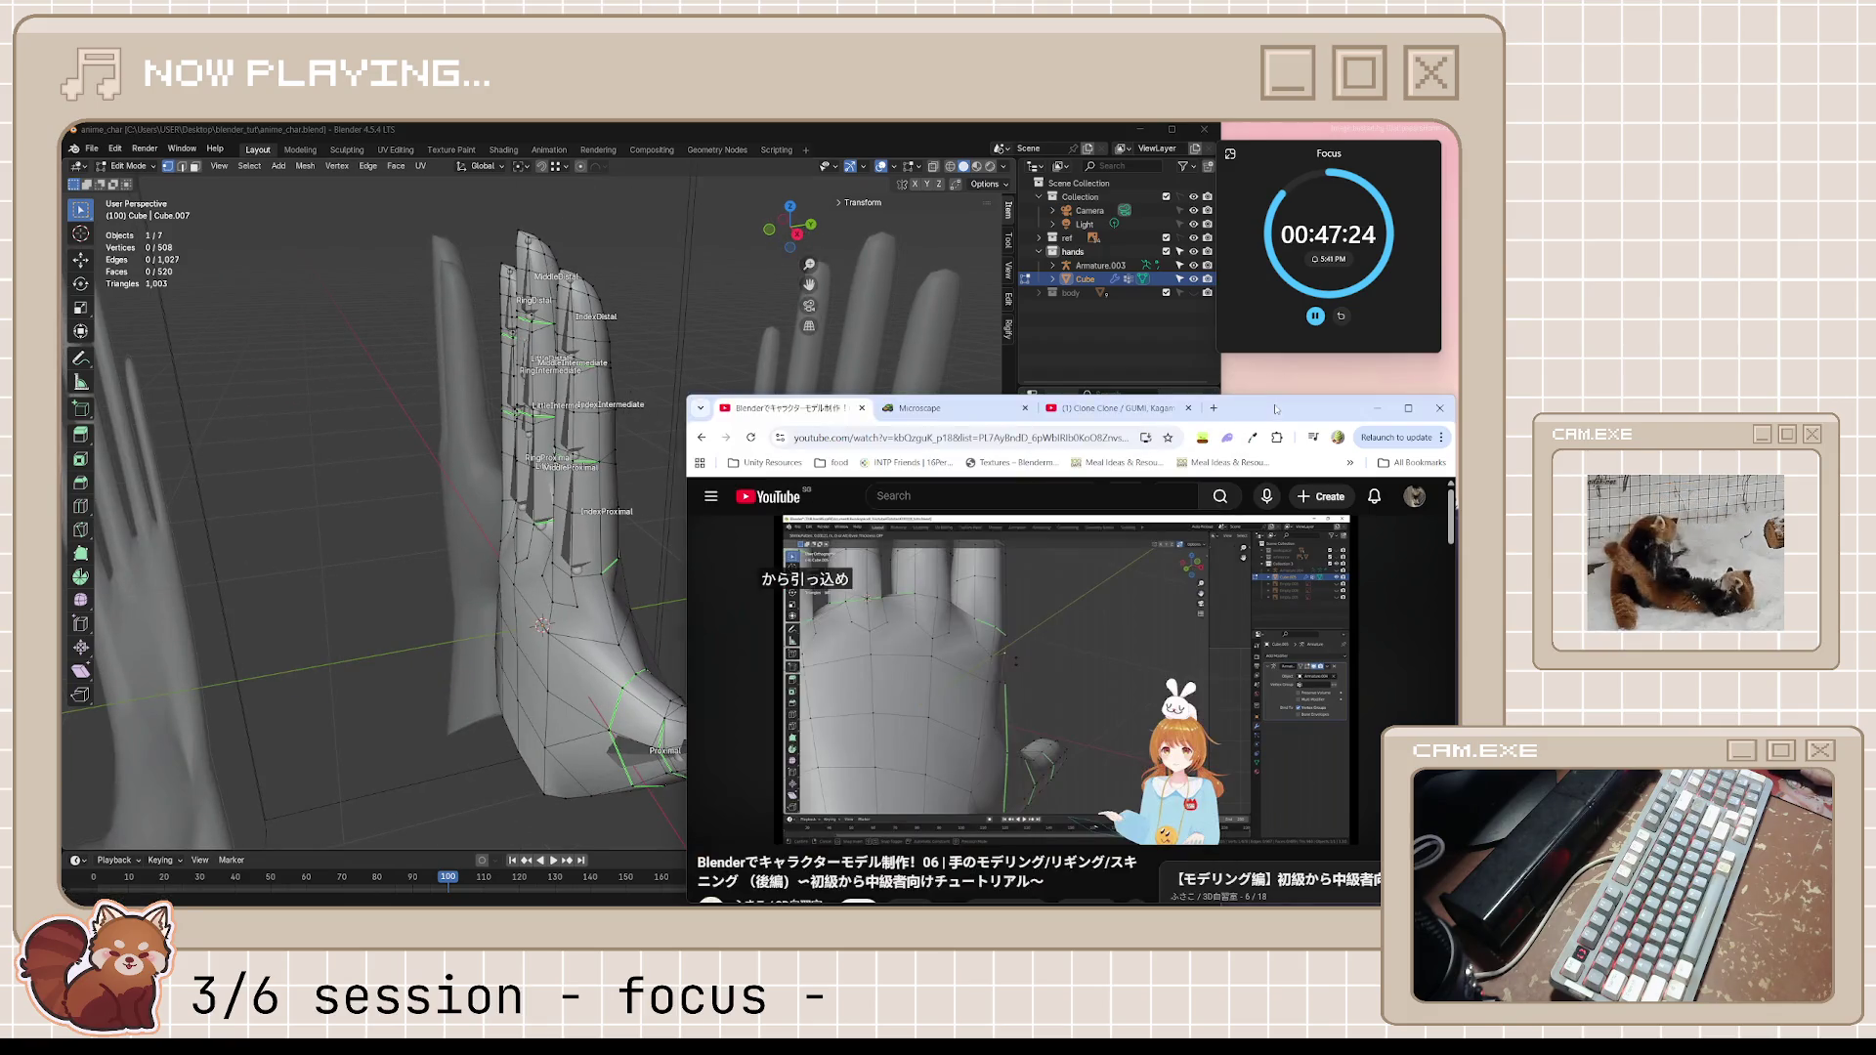
Play the tutorial briefly, rewind ten seconds and pause it at 19:22
middle_drag(513, 557, 587, 574)
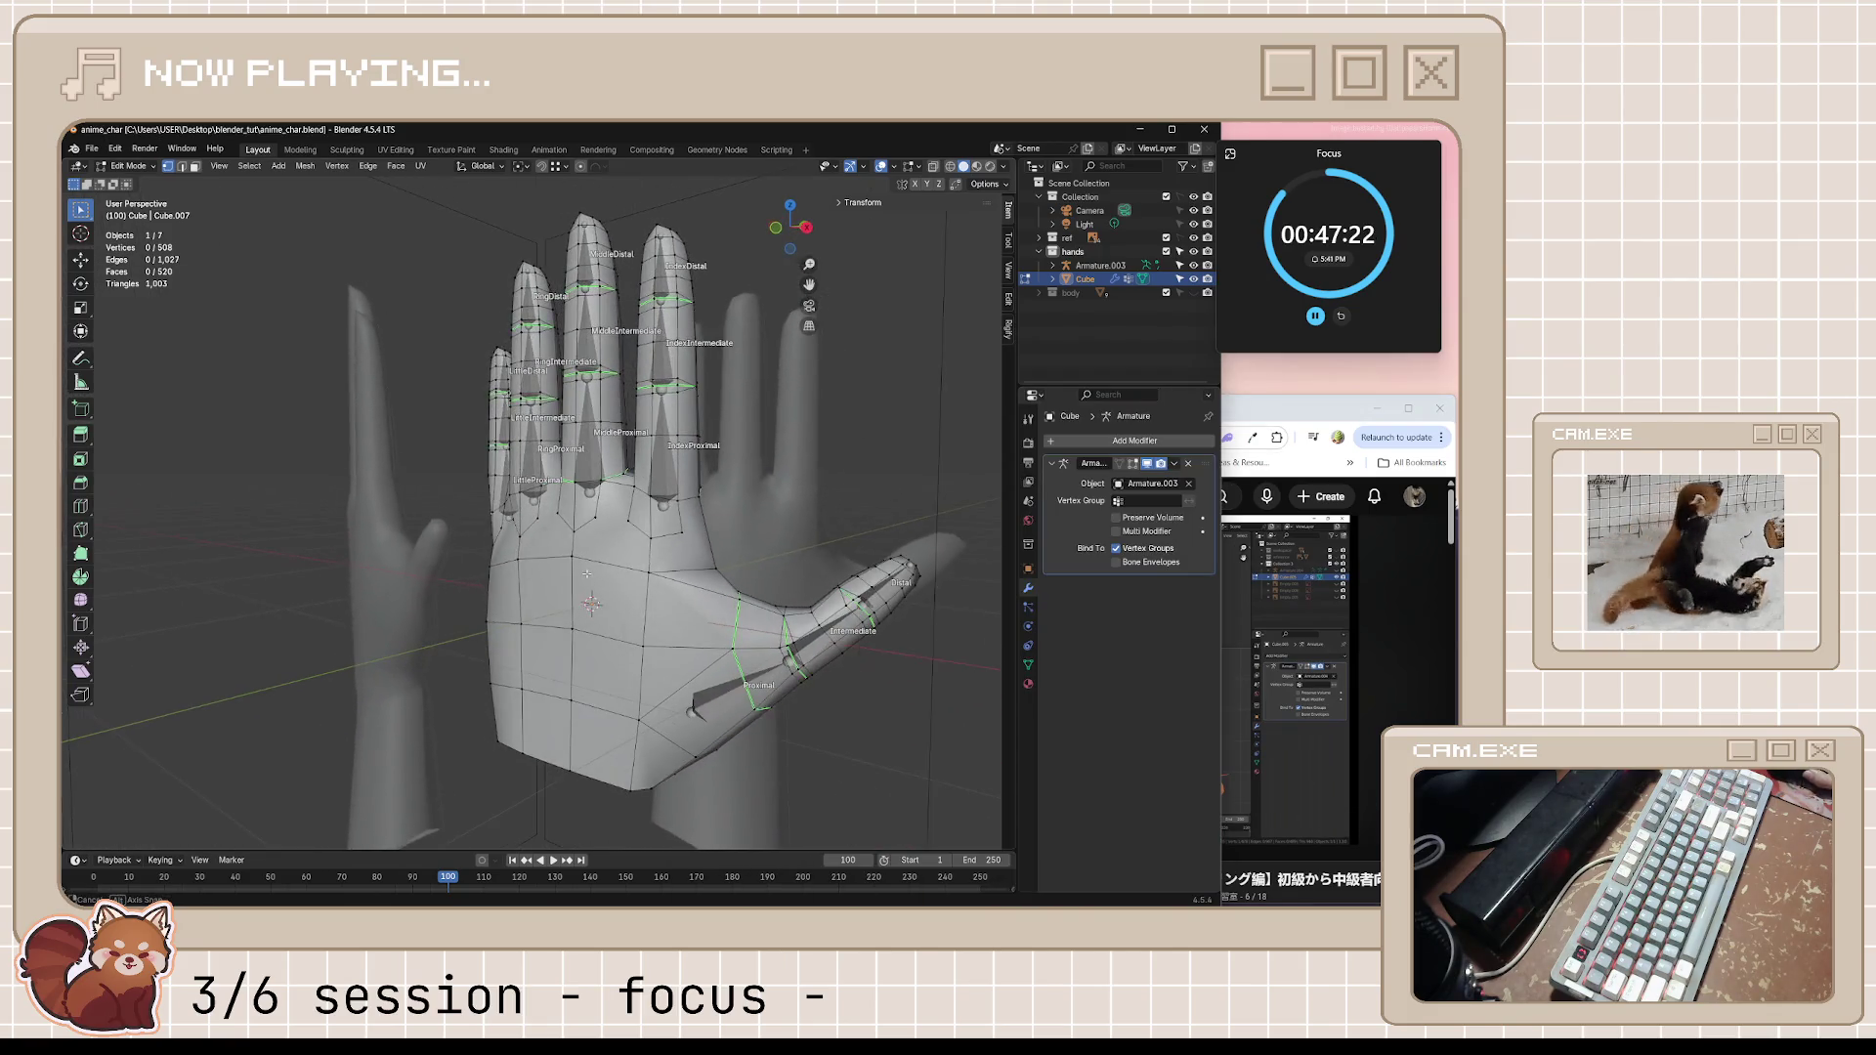
click(1107, 642)
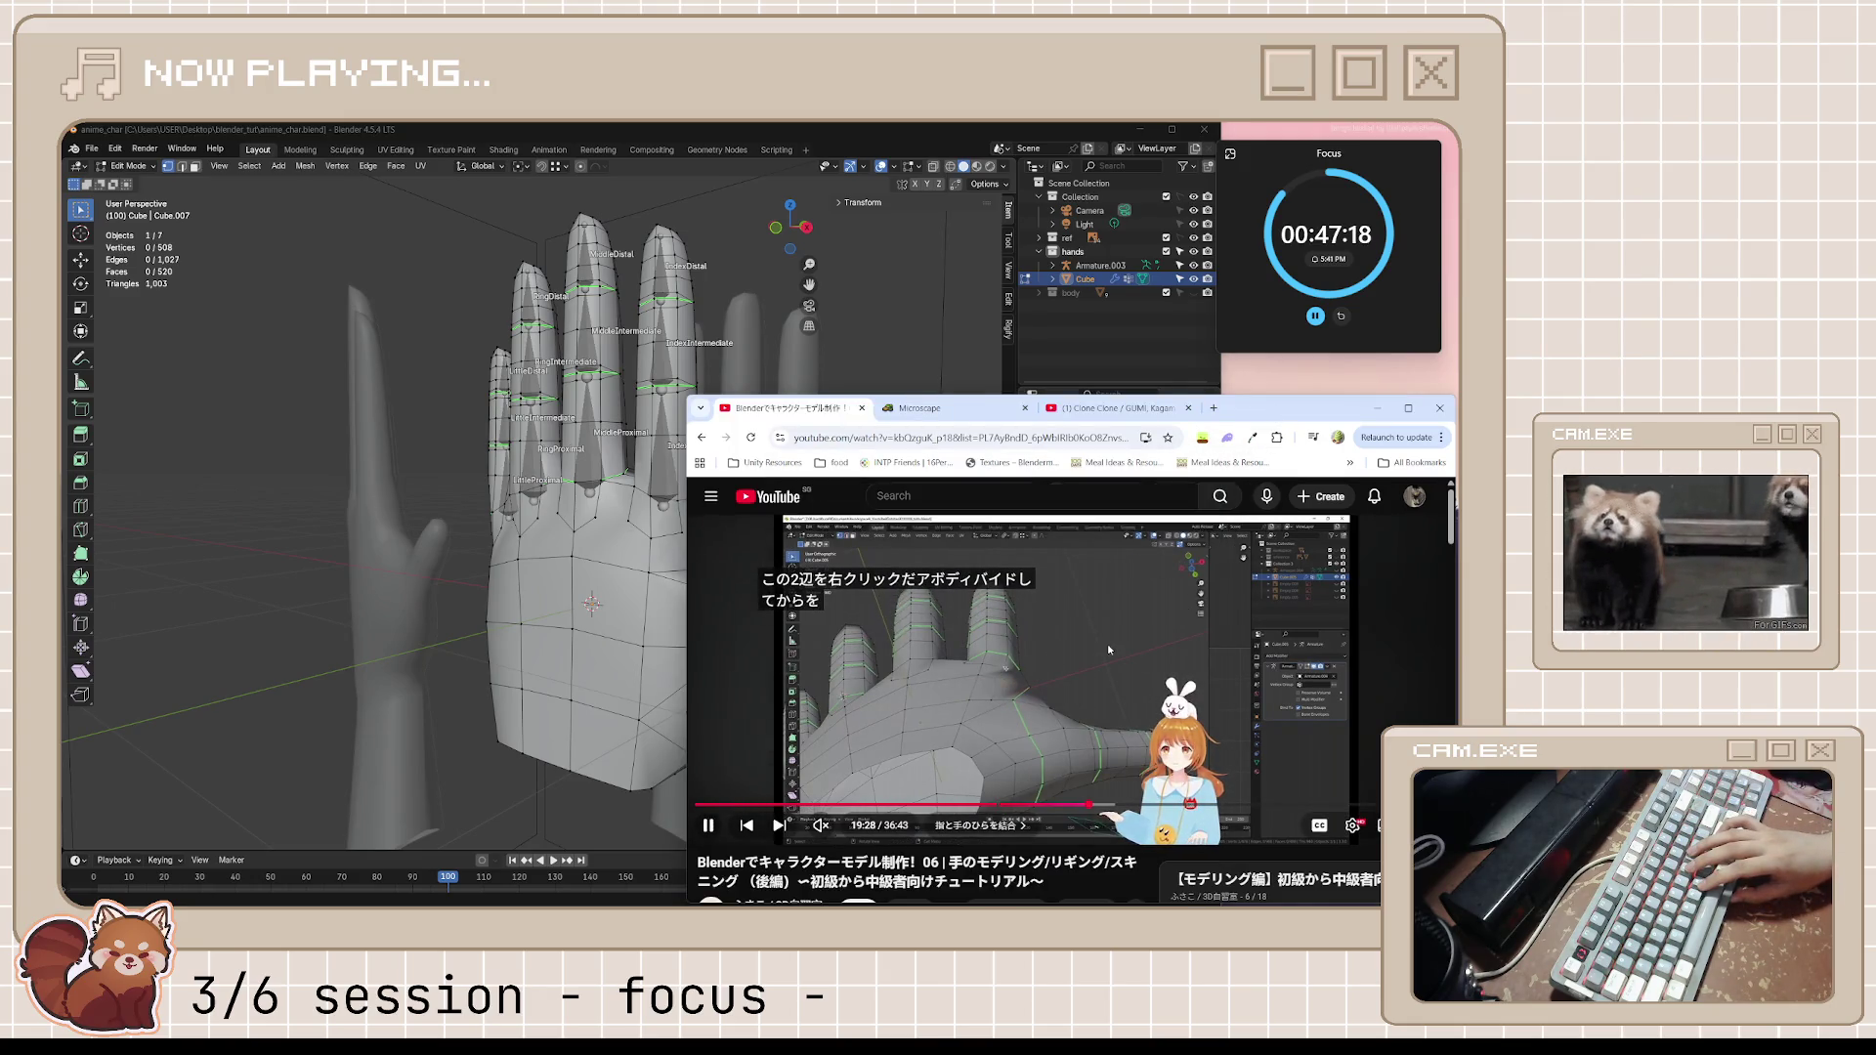
click(1106, 644)
click(1107, 643)
key(j)
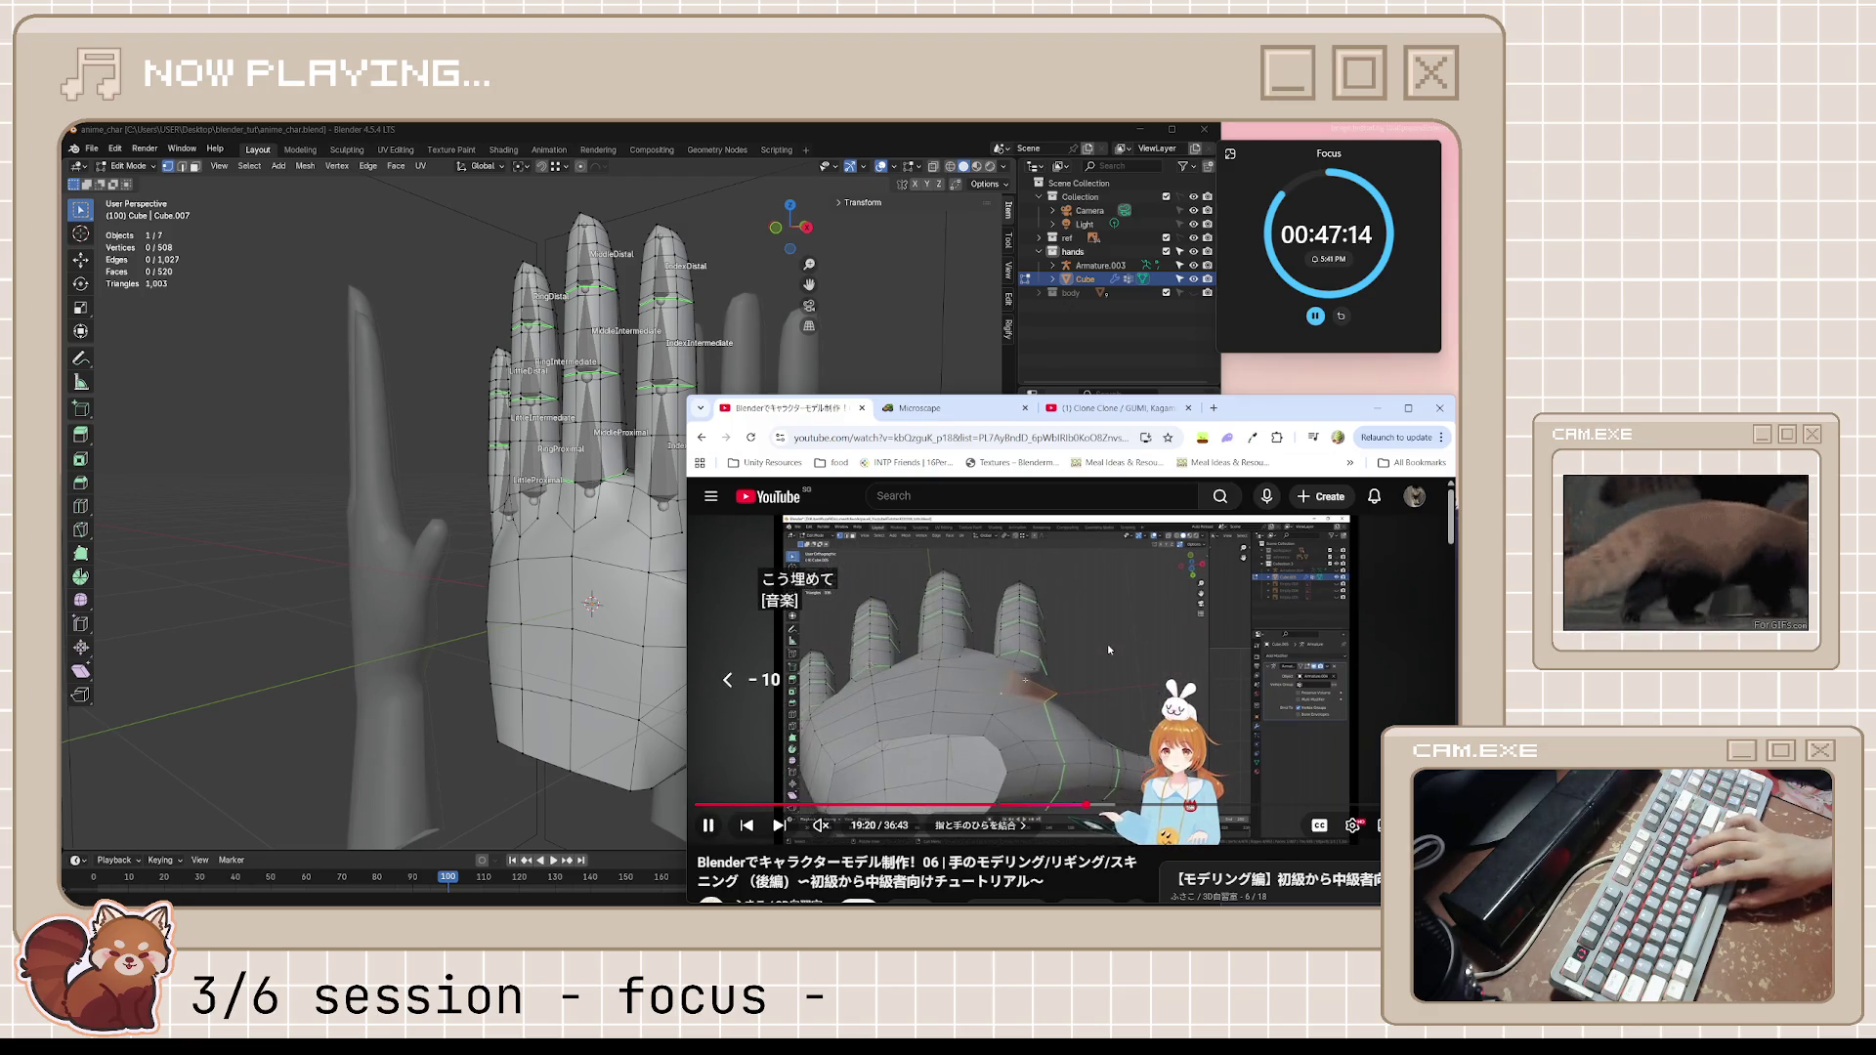
key(k)
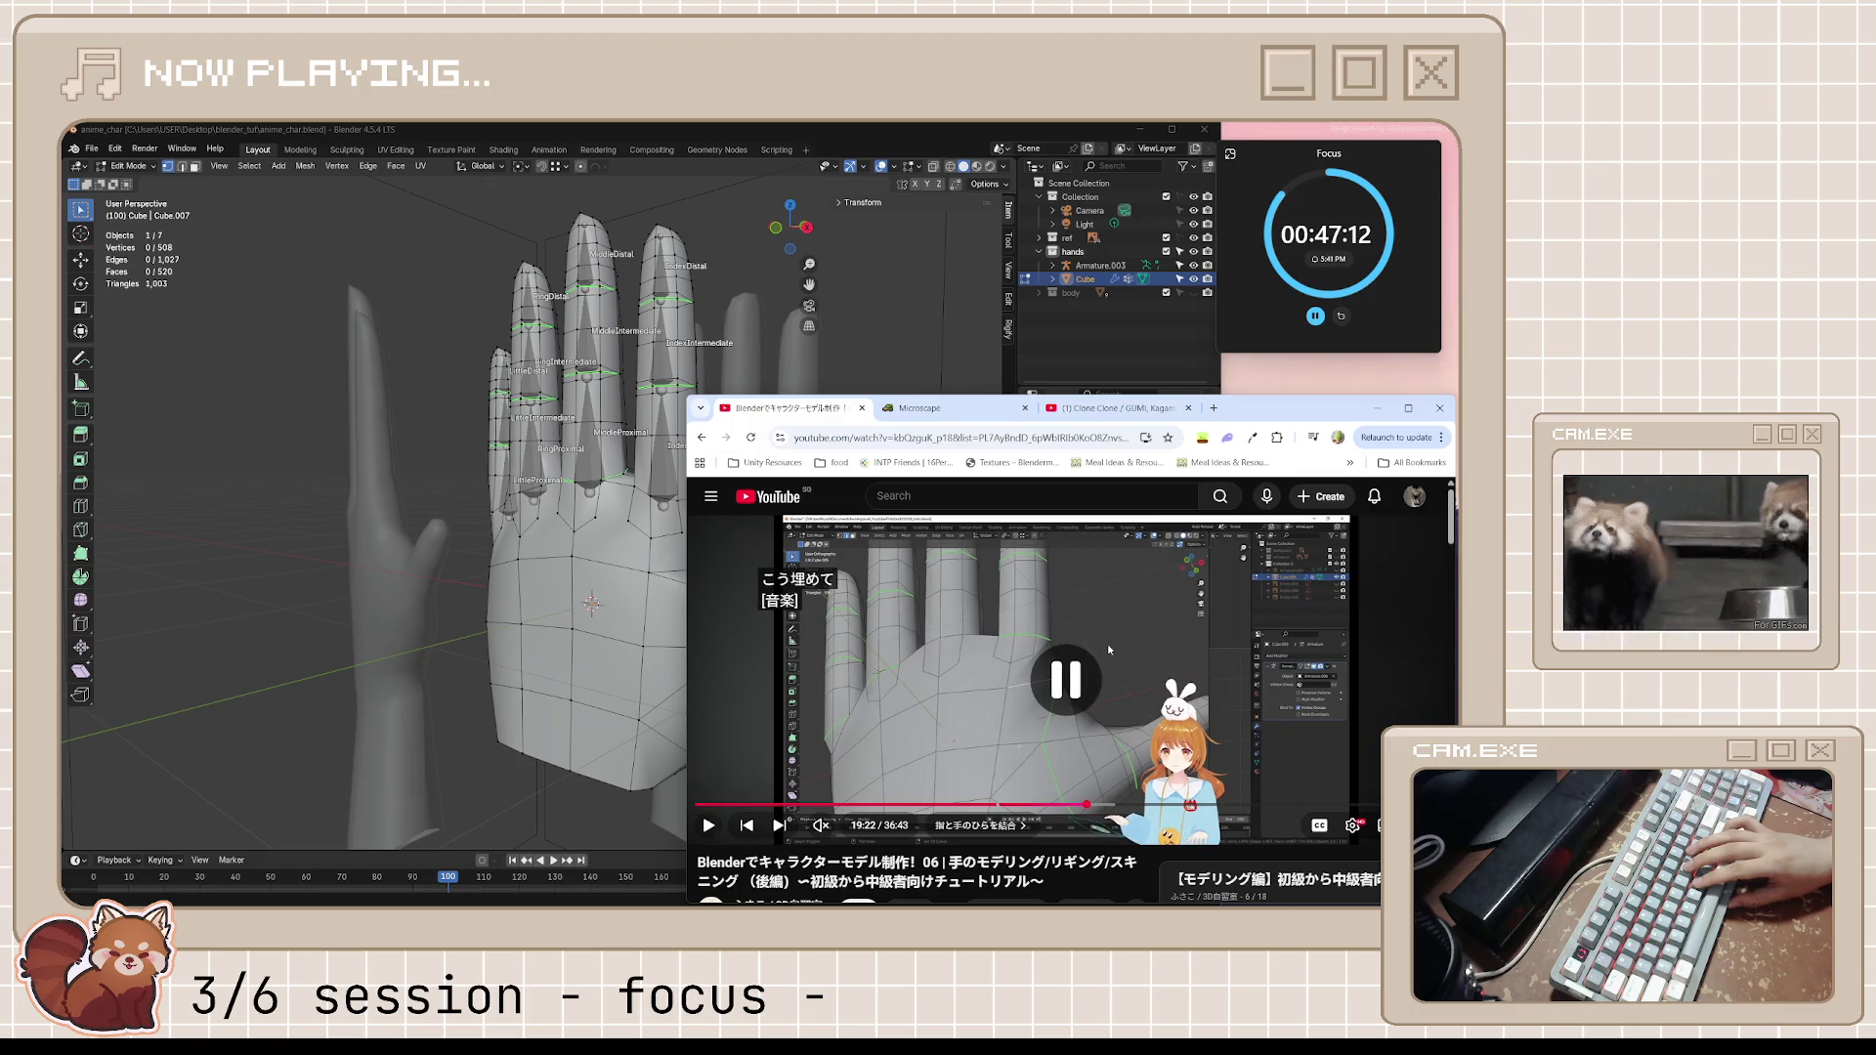
Alternate between the hand mesh and the tutorial to compare, then bring up Spotify's vibing playlist
click(846, 141)
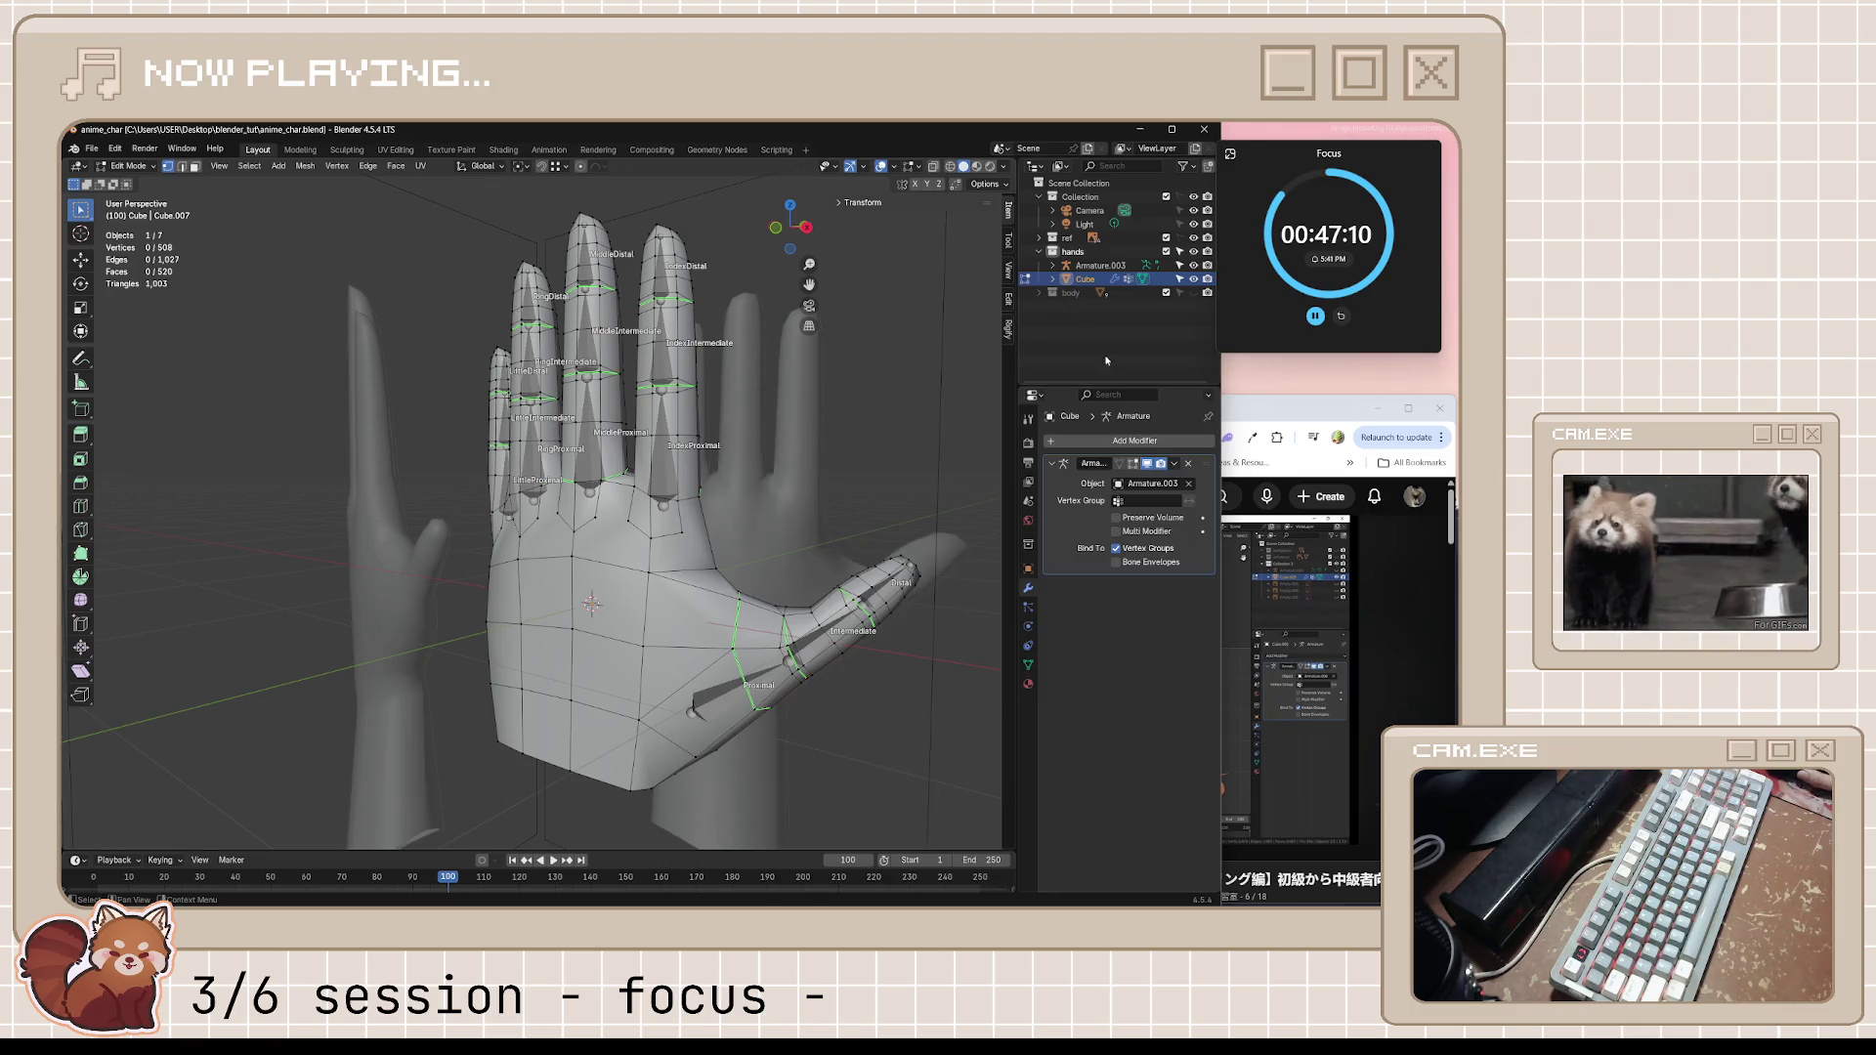
mouse_move(763, 542)
middle_down()
mouse_move(820, 538)
mouse_move(802, 515)
mouse_move(729, 514)
middle_up()
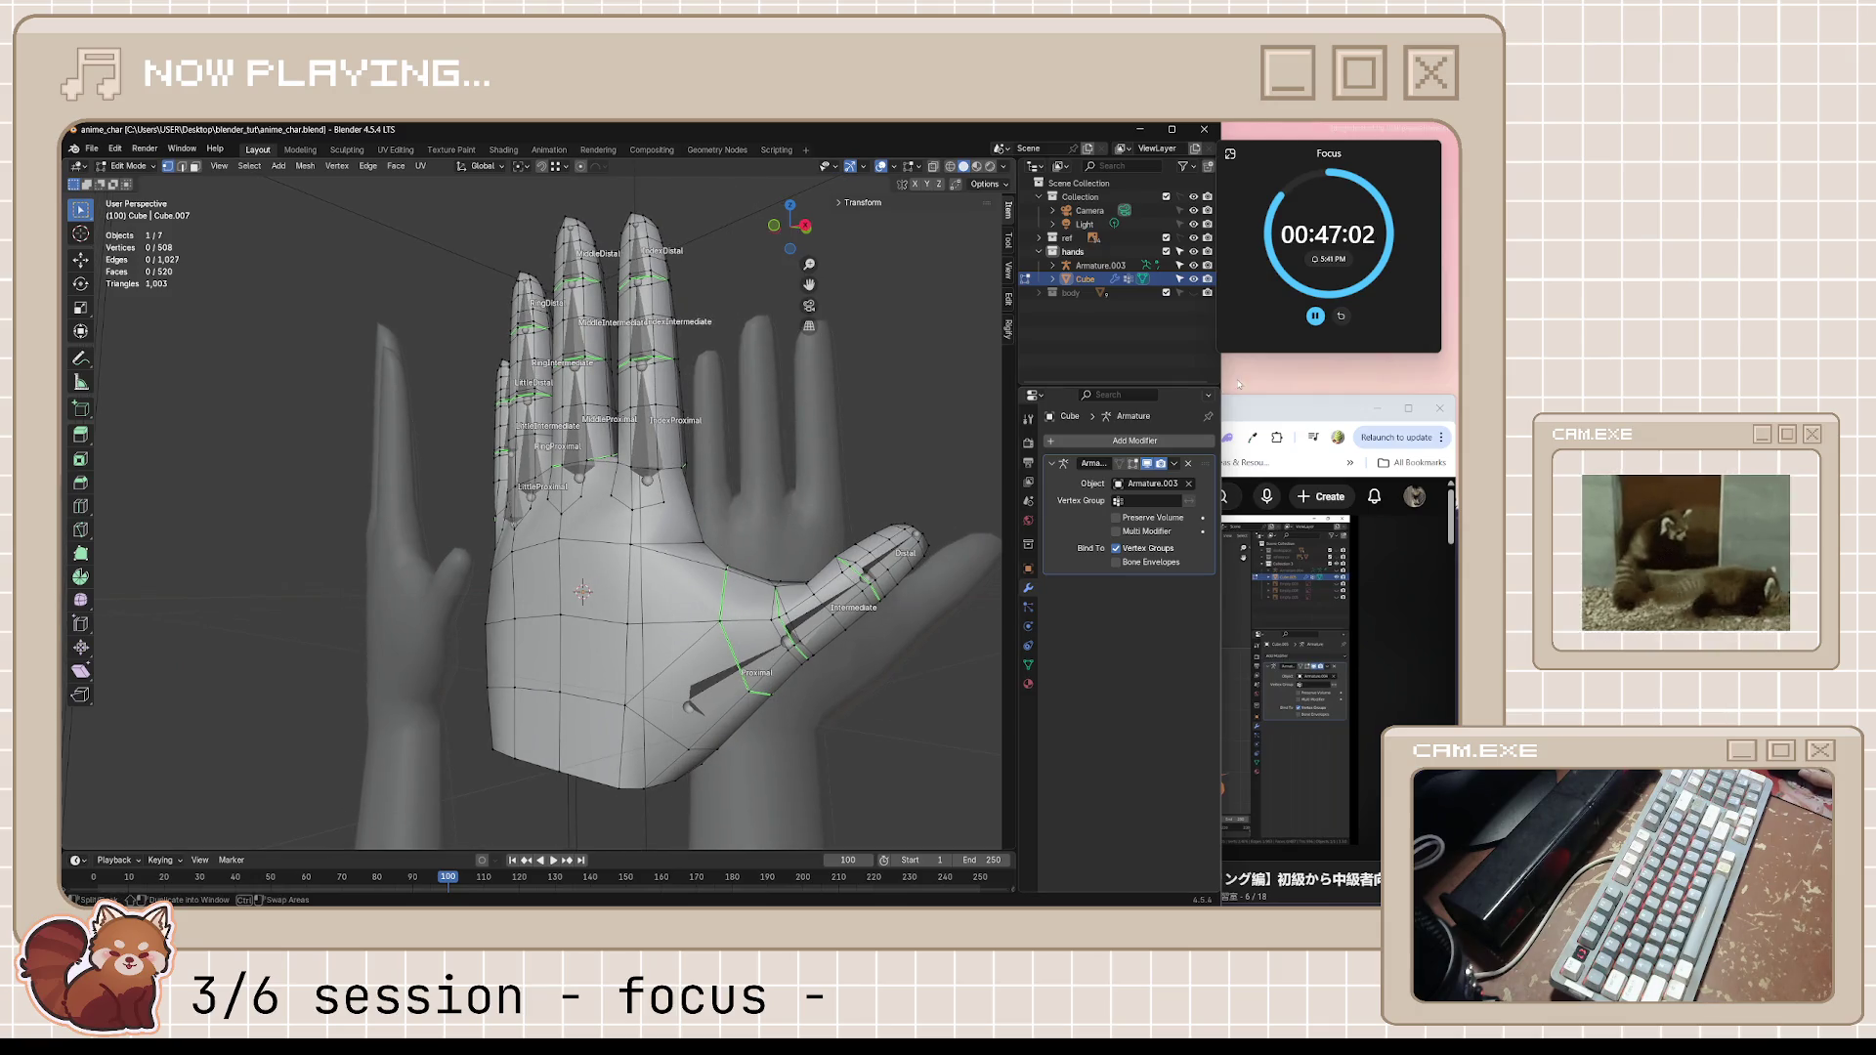
key(alt+Tab)
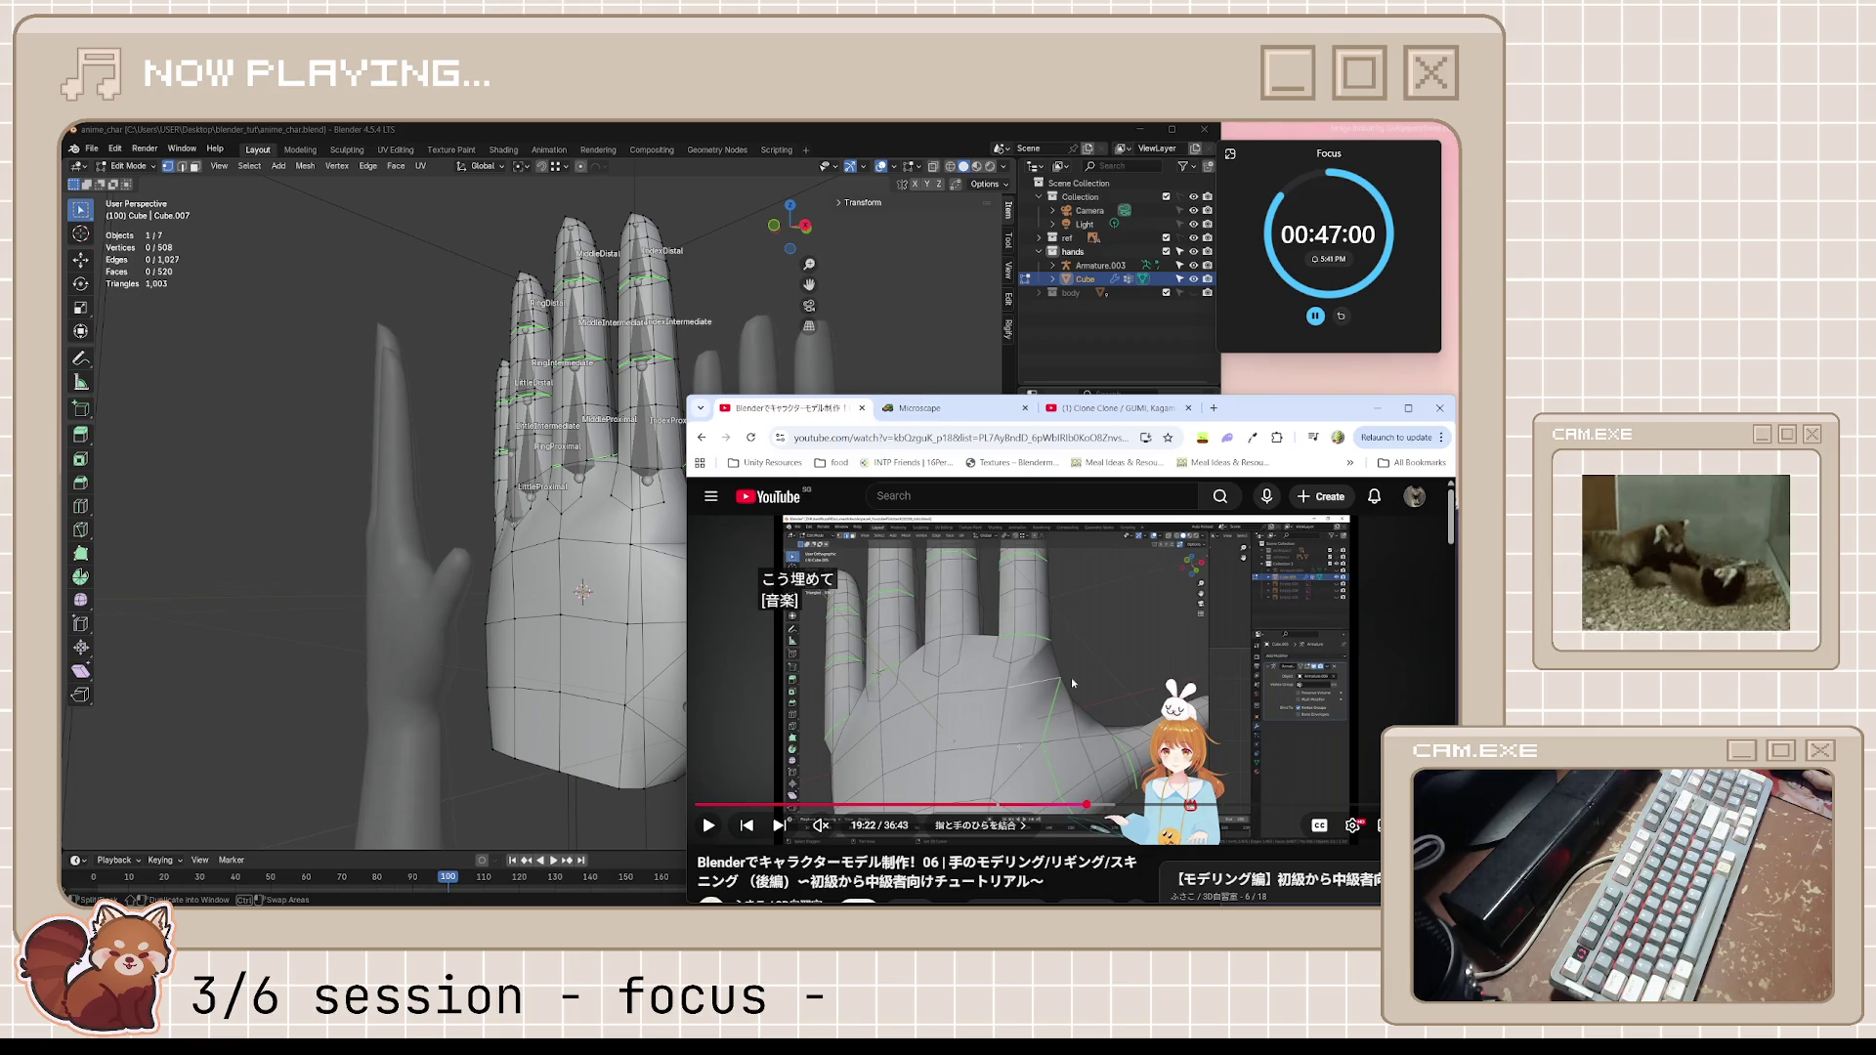
click(815, 137)
mouse_move(762, 571)
middle_down()
mouse_move(659, 568)
mouse_move(641, 587)
mouse_move(727, 570)
middle_up()
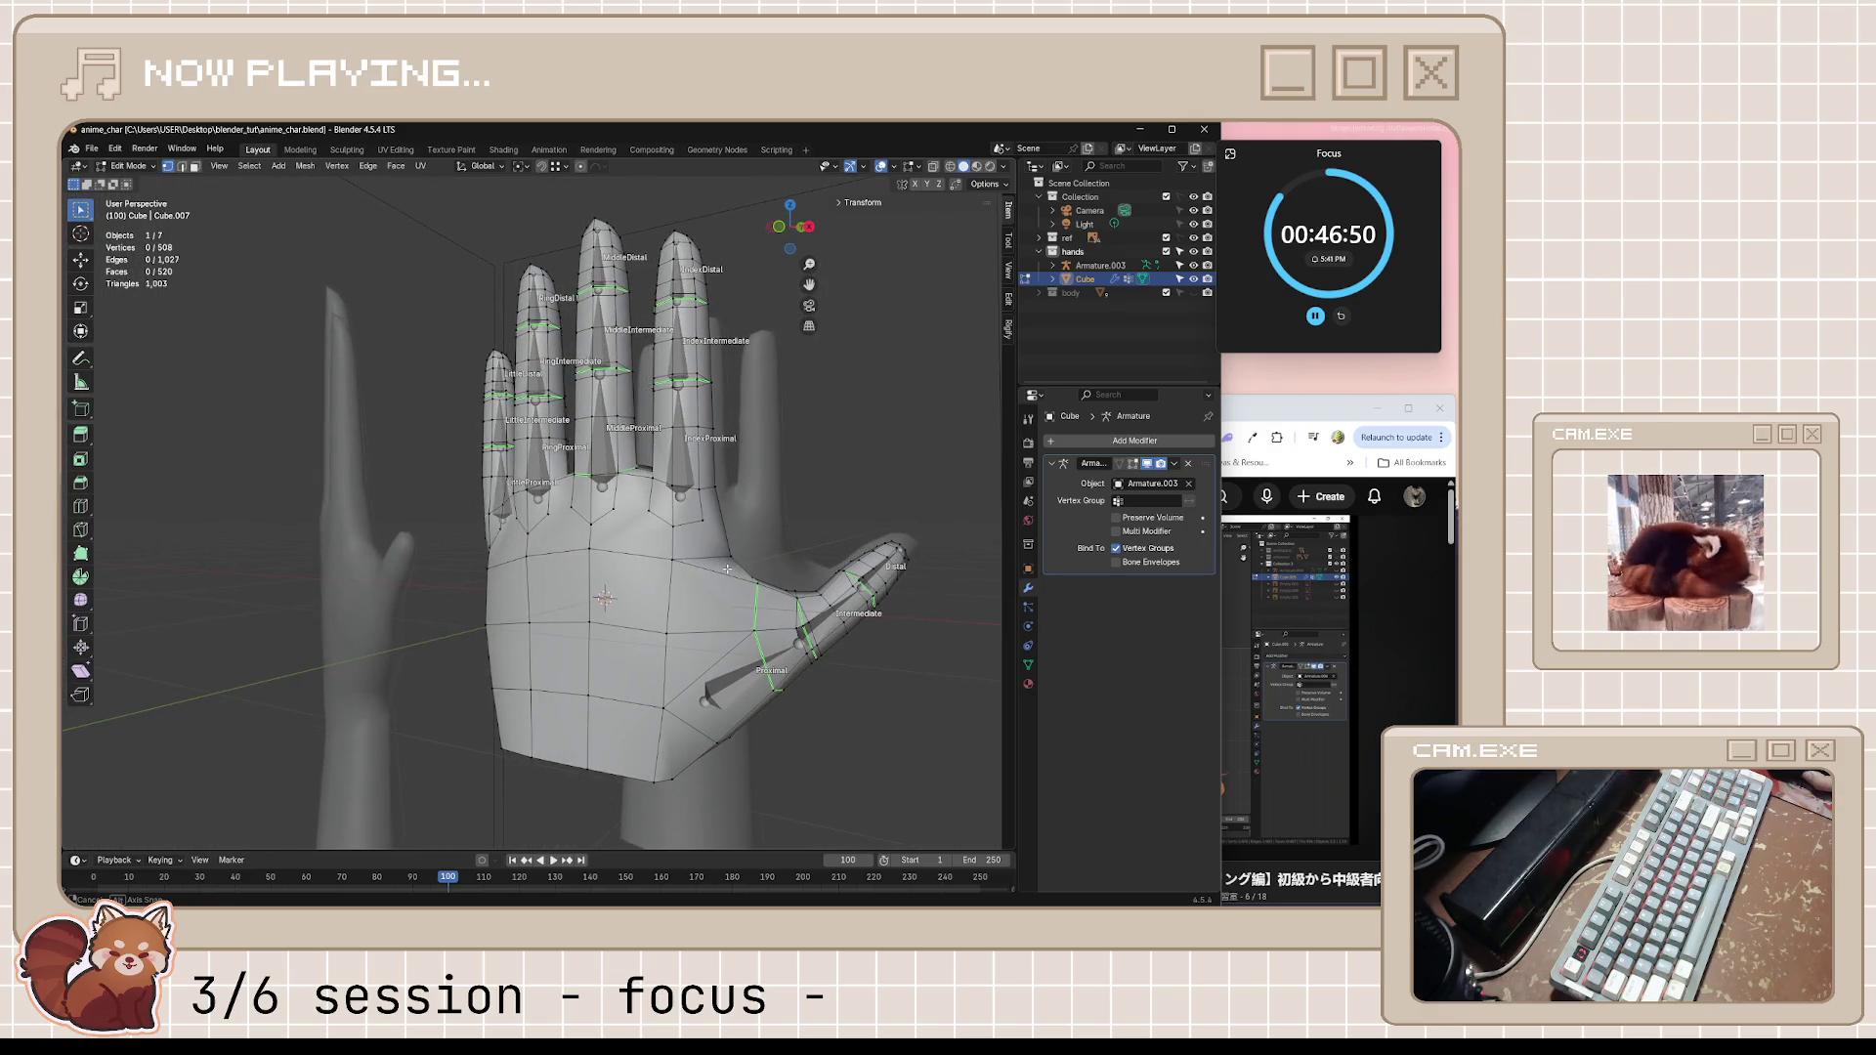
key(alt+Tab)
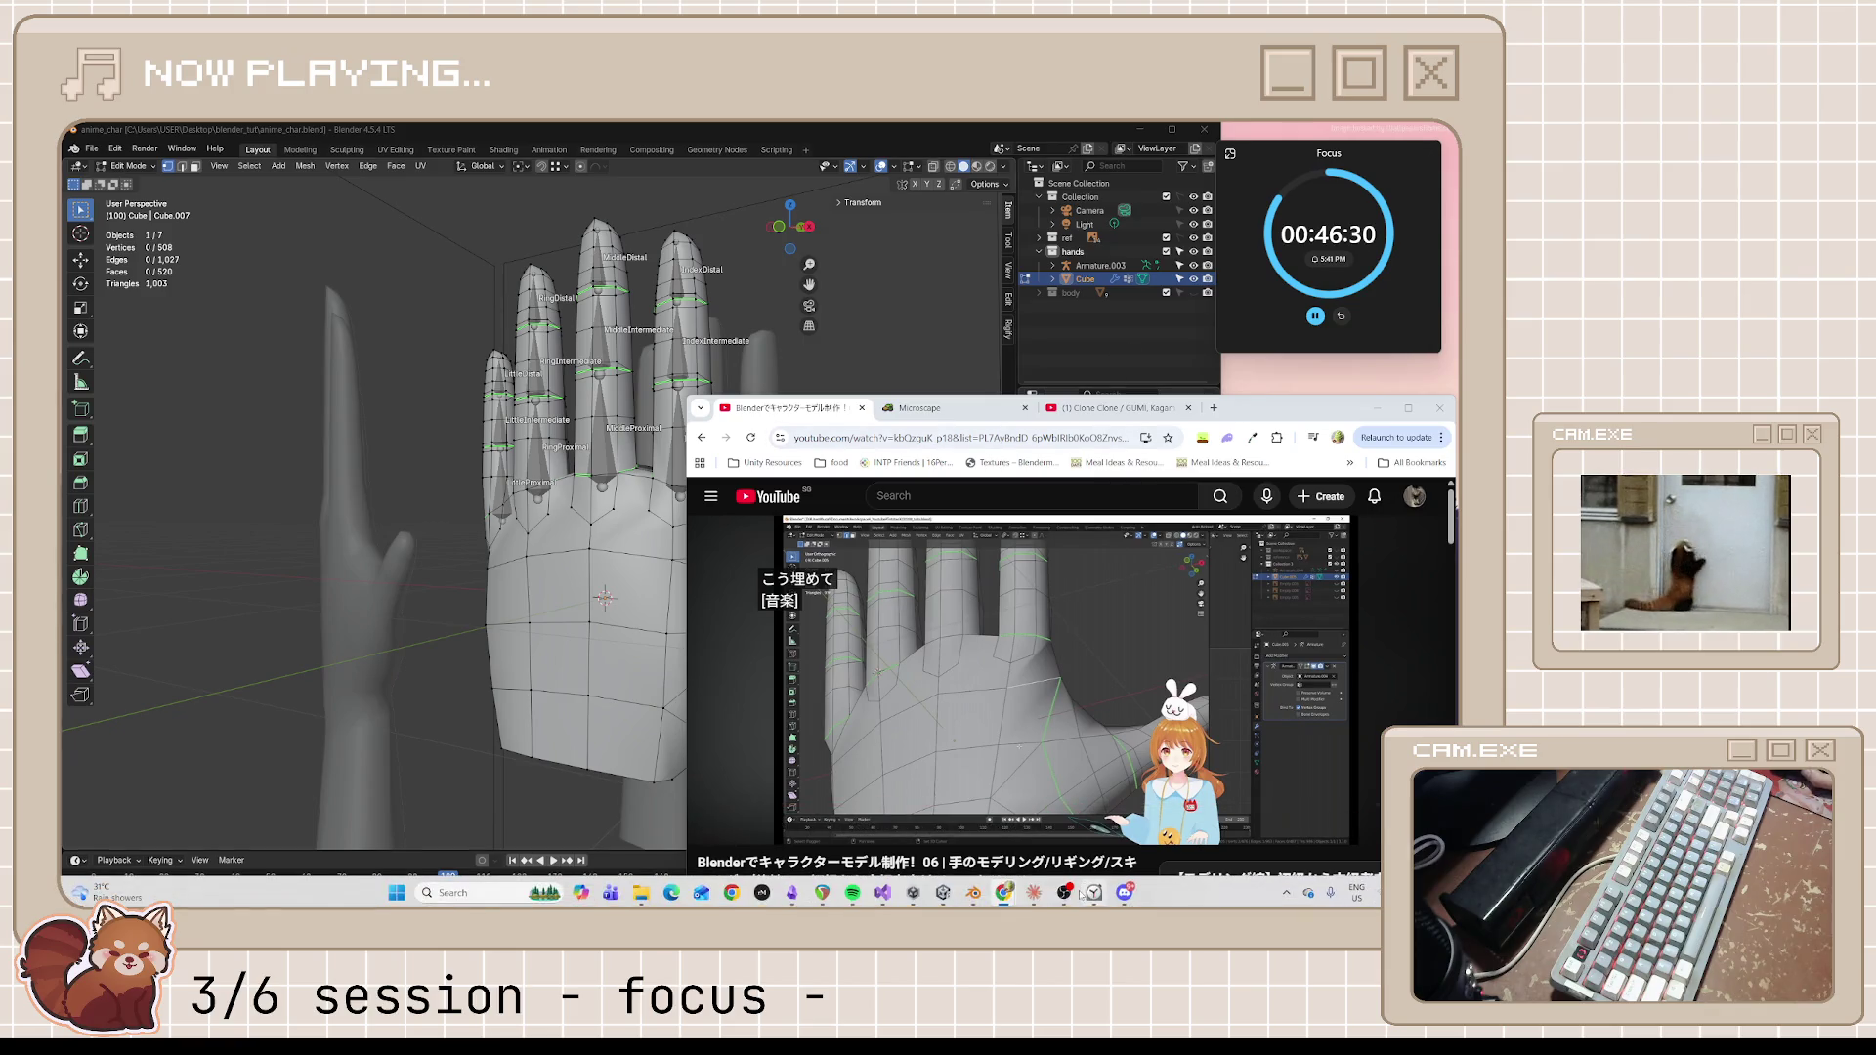
click(854, 893)
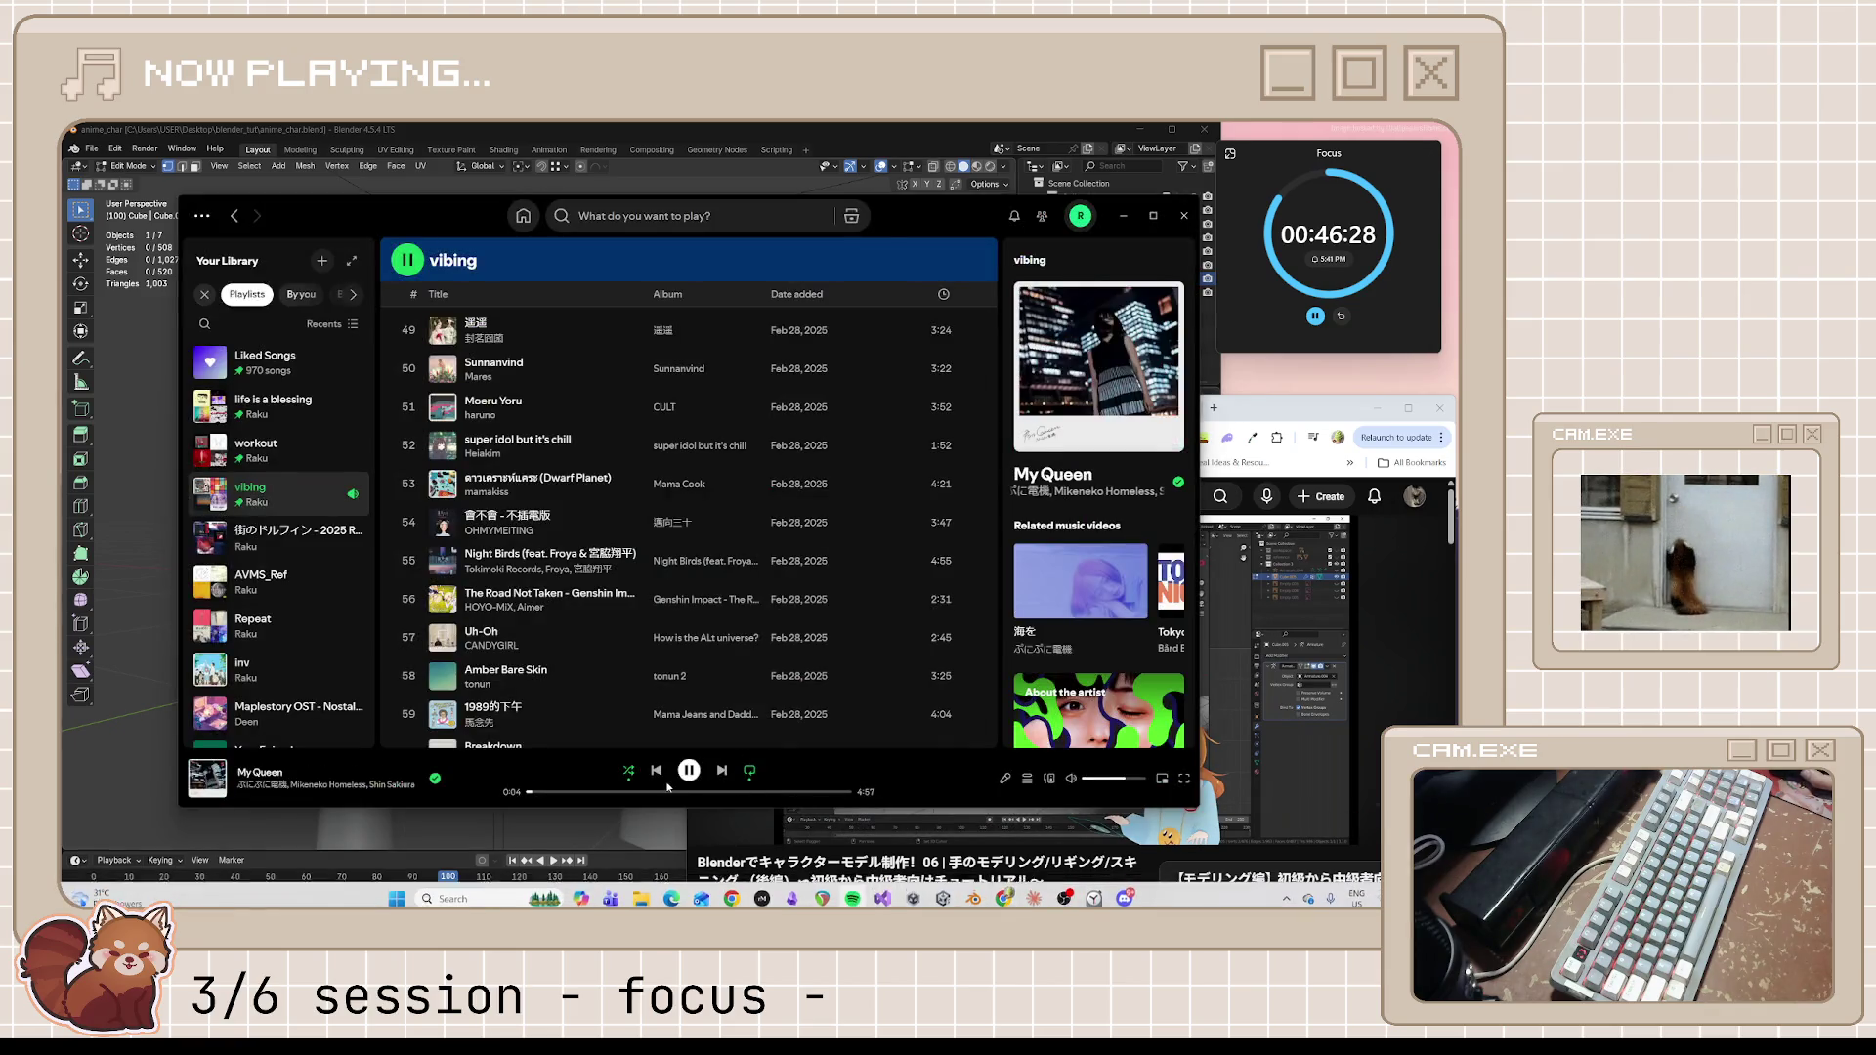
Switch the browser to the Clone Clone / GUMI video tab, then put Spotify back above it
click(1261, 403)
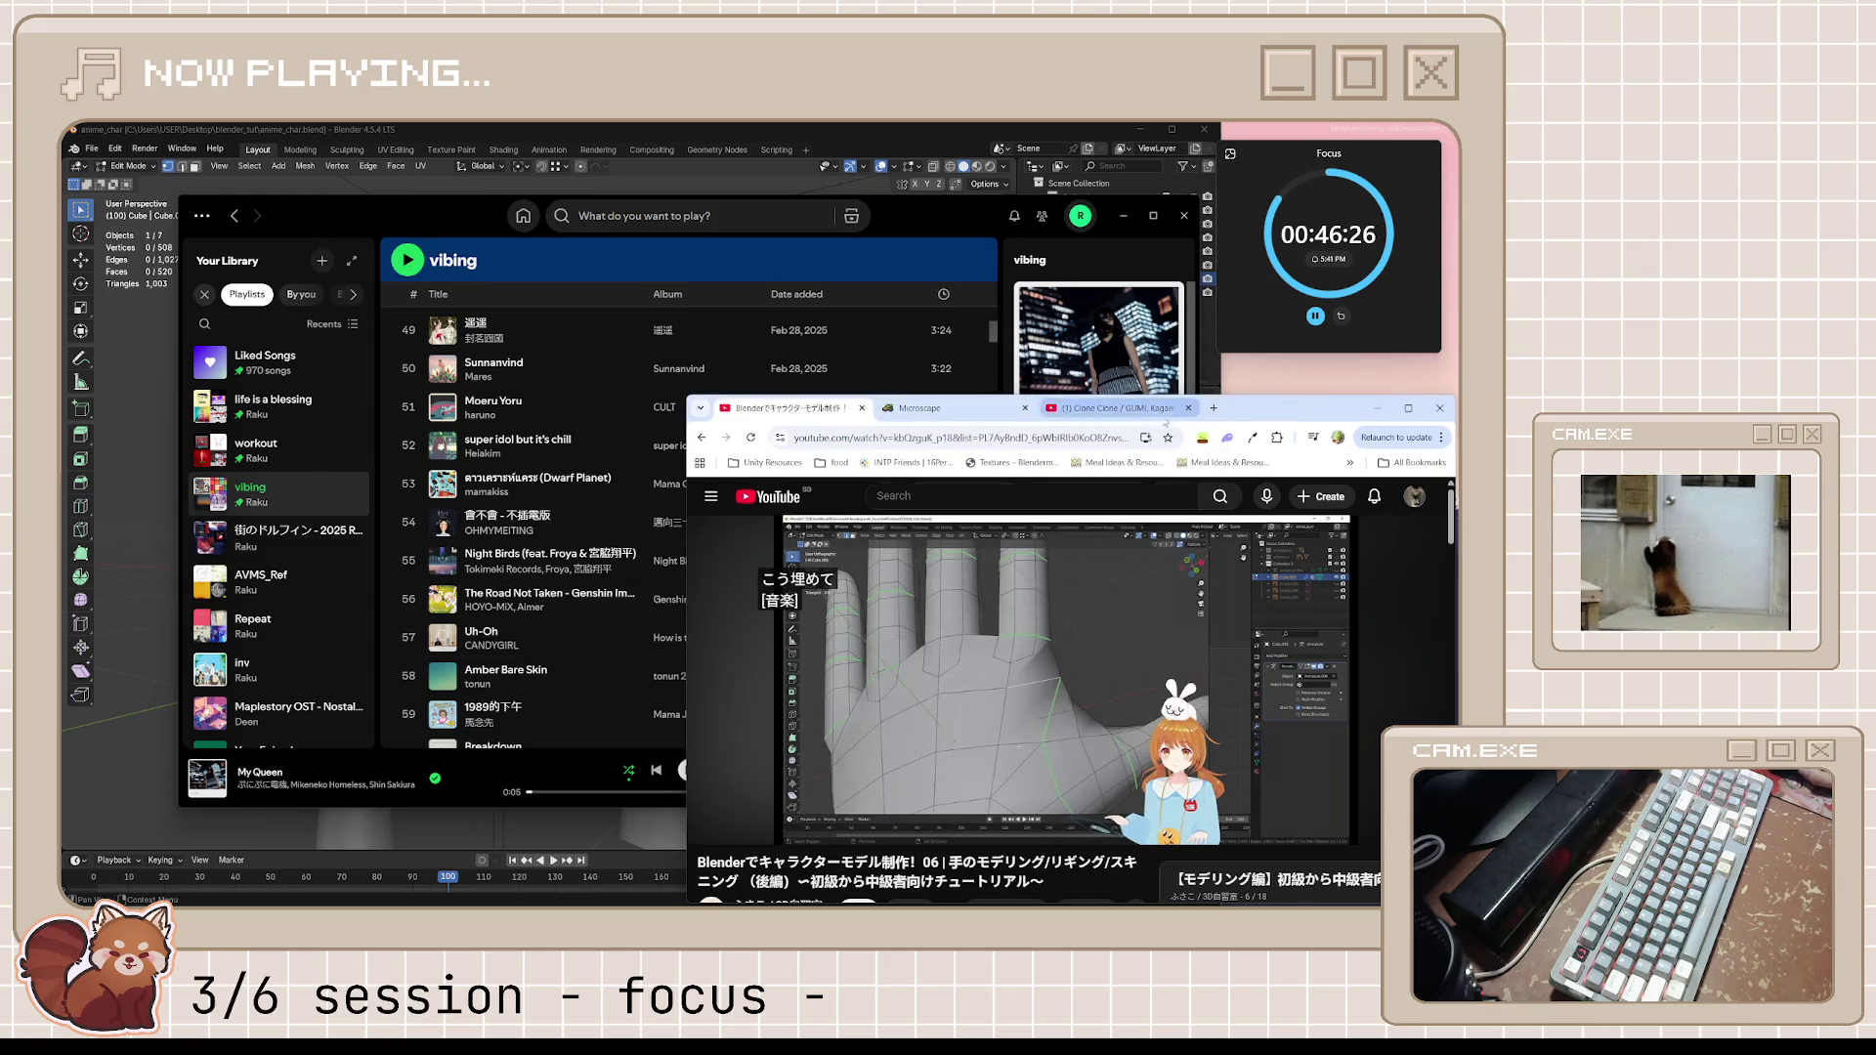
click(1100, 408)
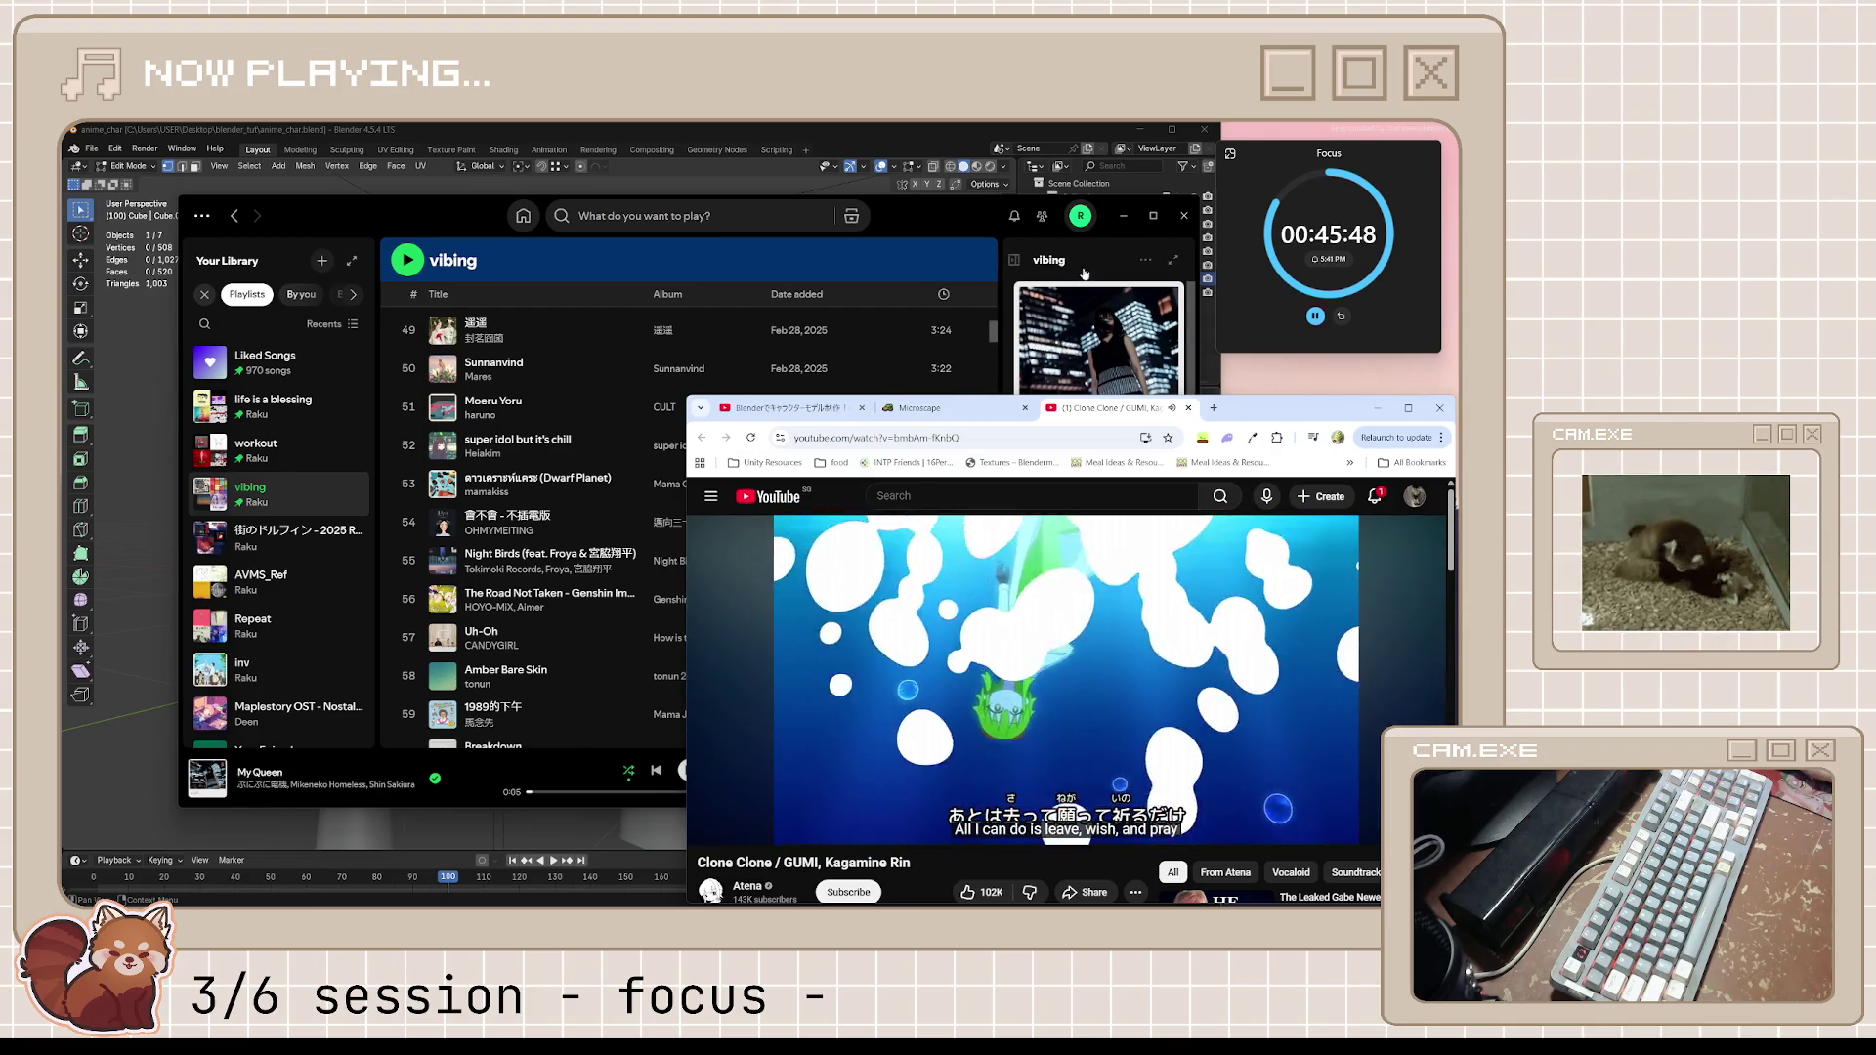
click(1117, 229)
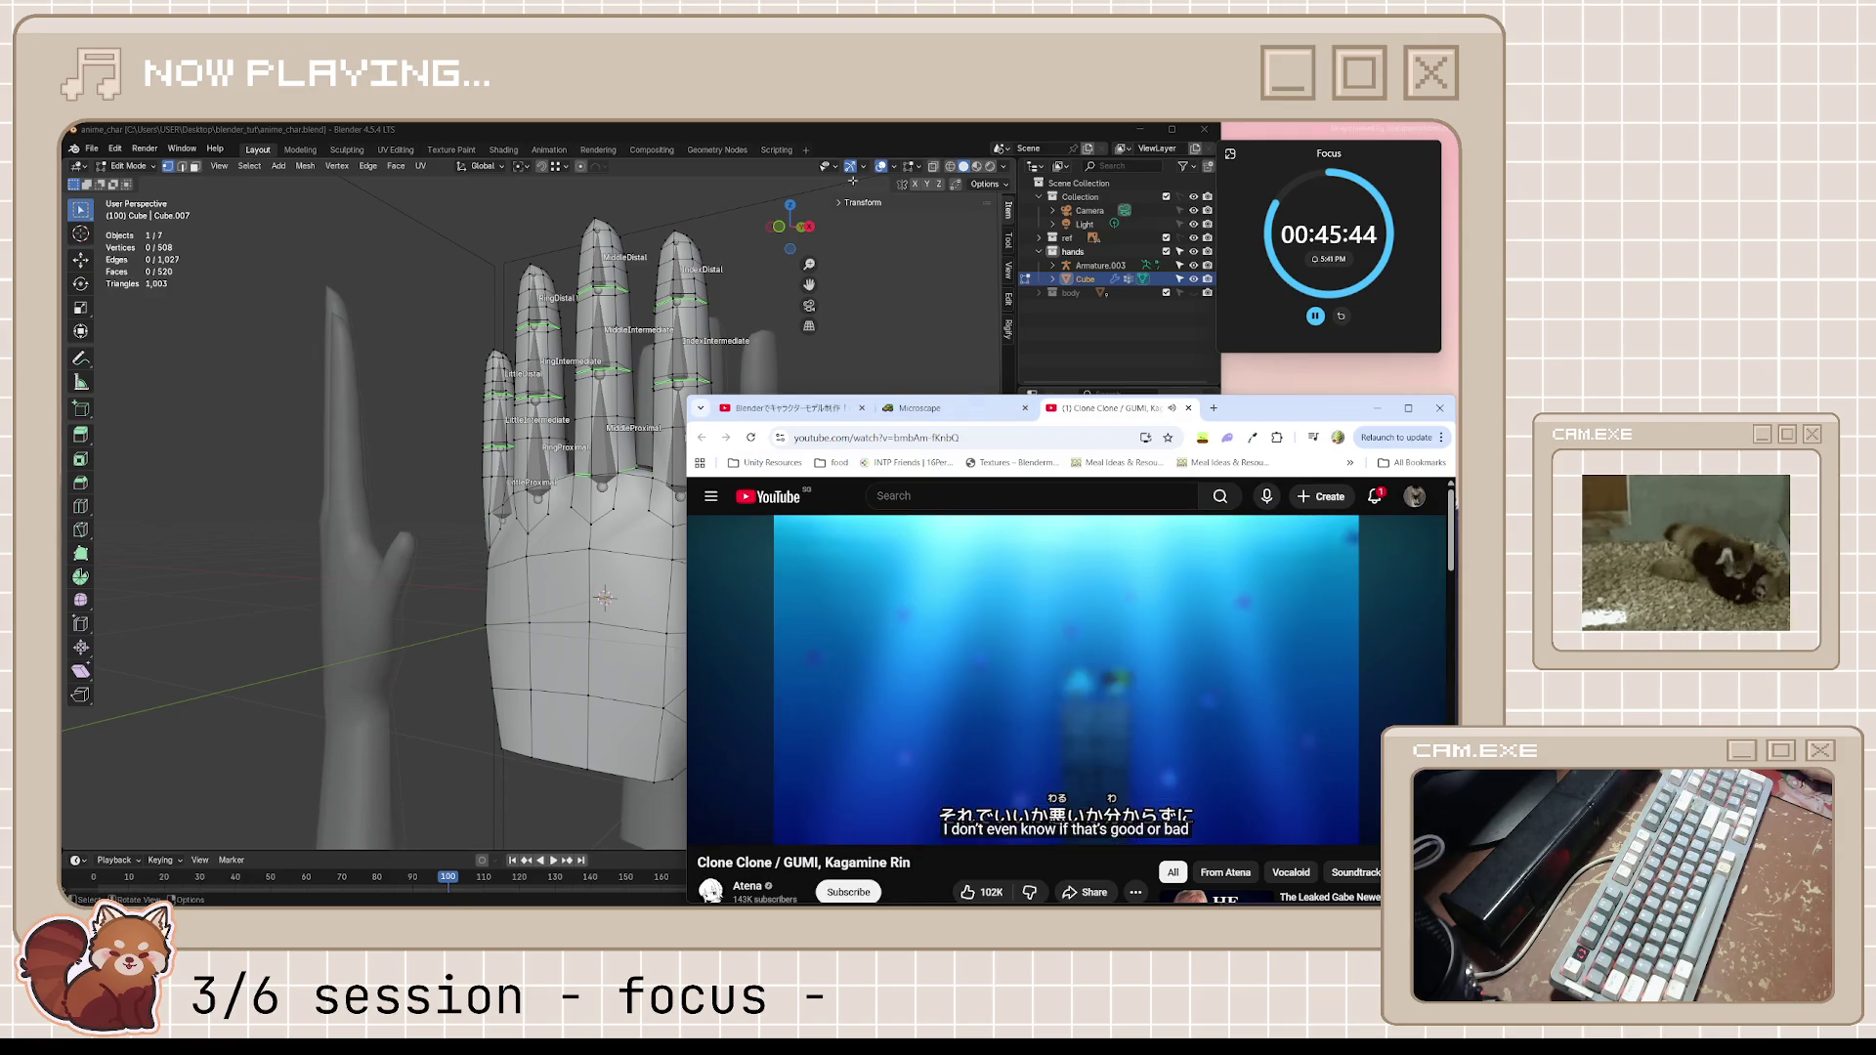
Orbit the hand, switch to the tutorial tab, pause it near 19:26 and return to Blender
click(879, 162)
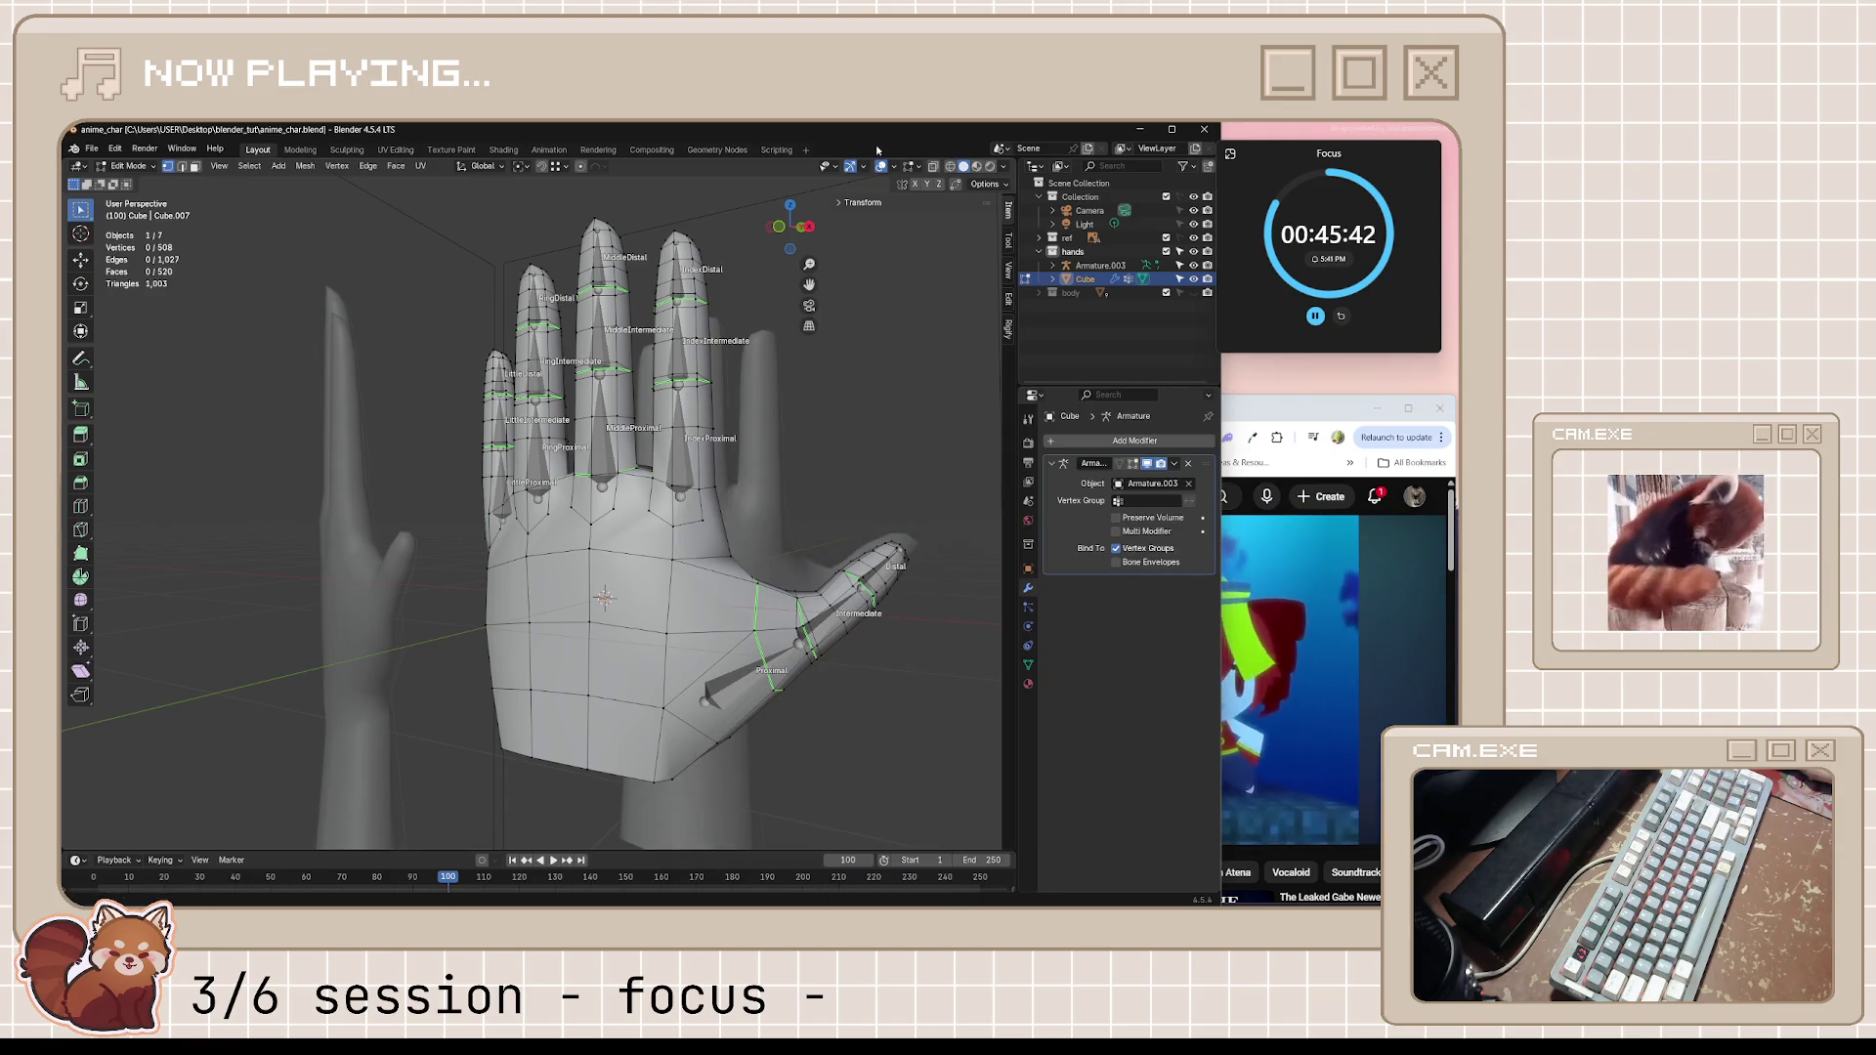
middle_drag(784, 472, 704, 440)
key(alt+Tab)
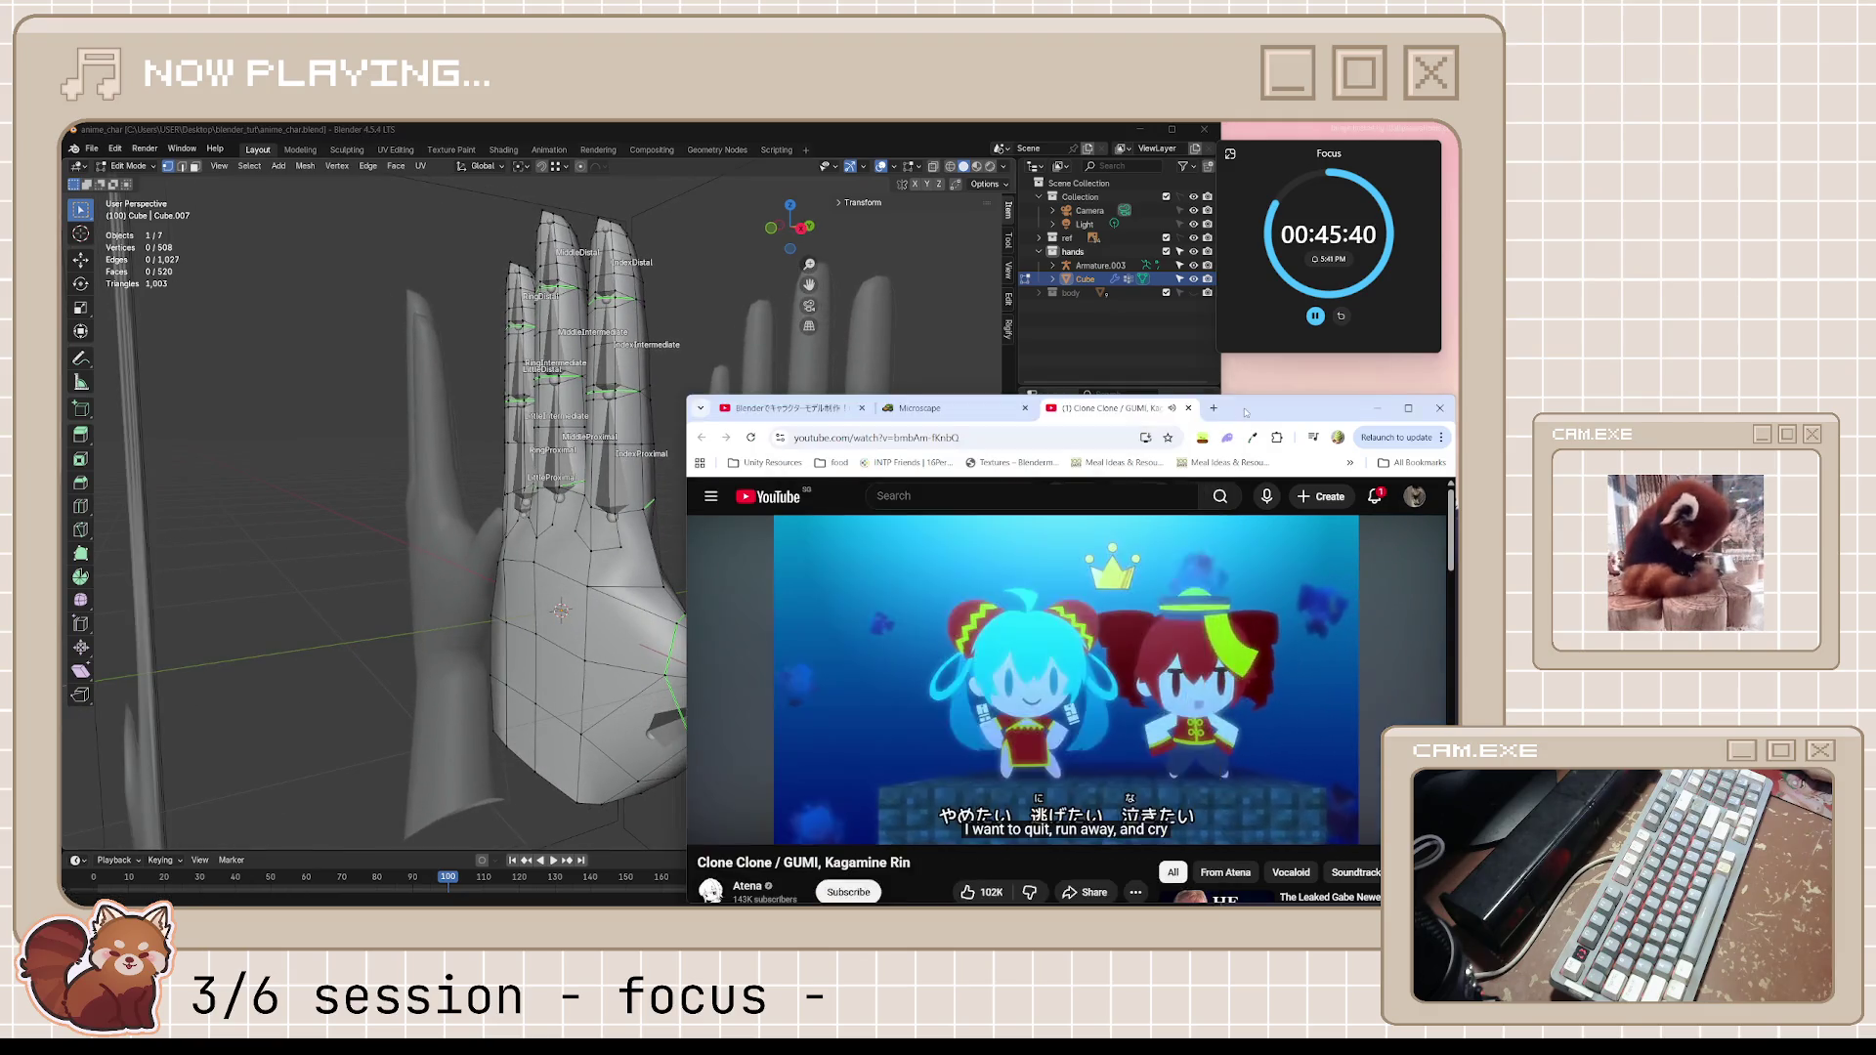
click(791, 408)
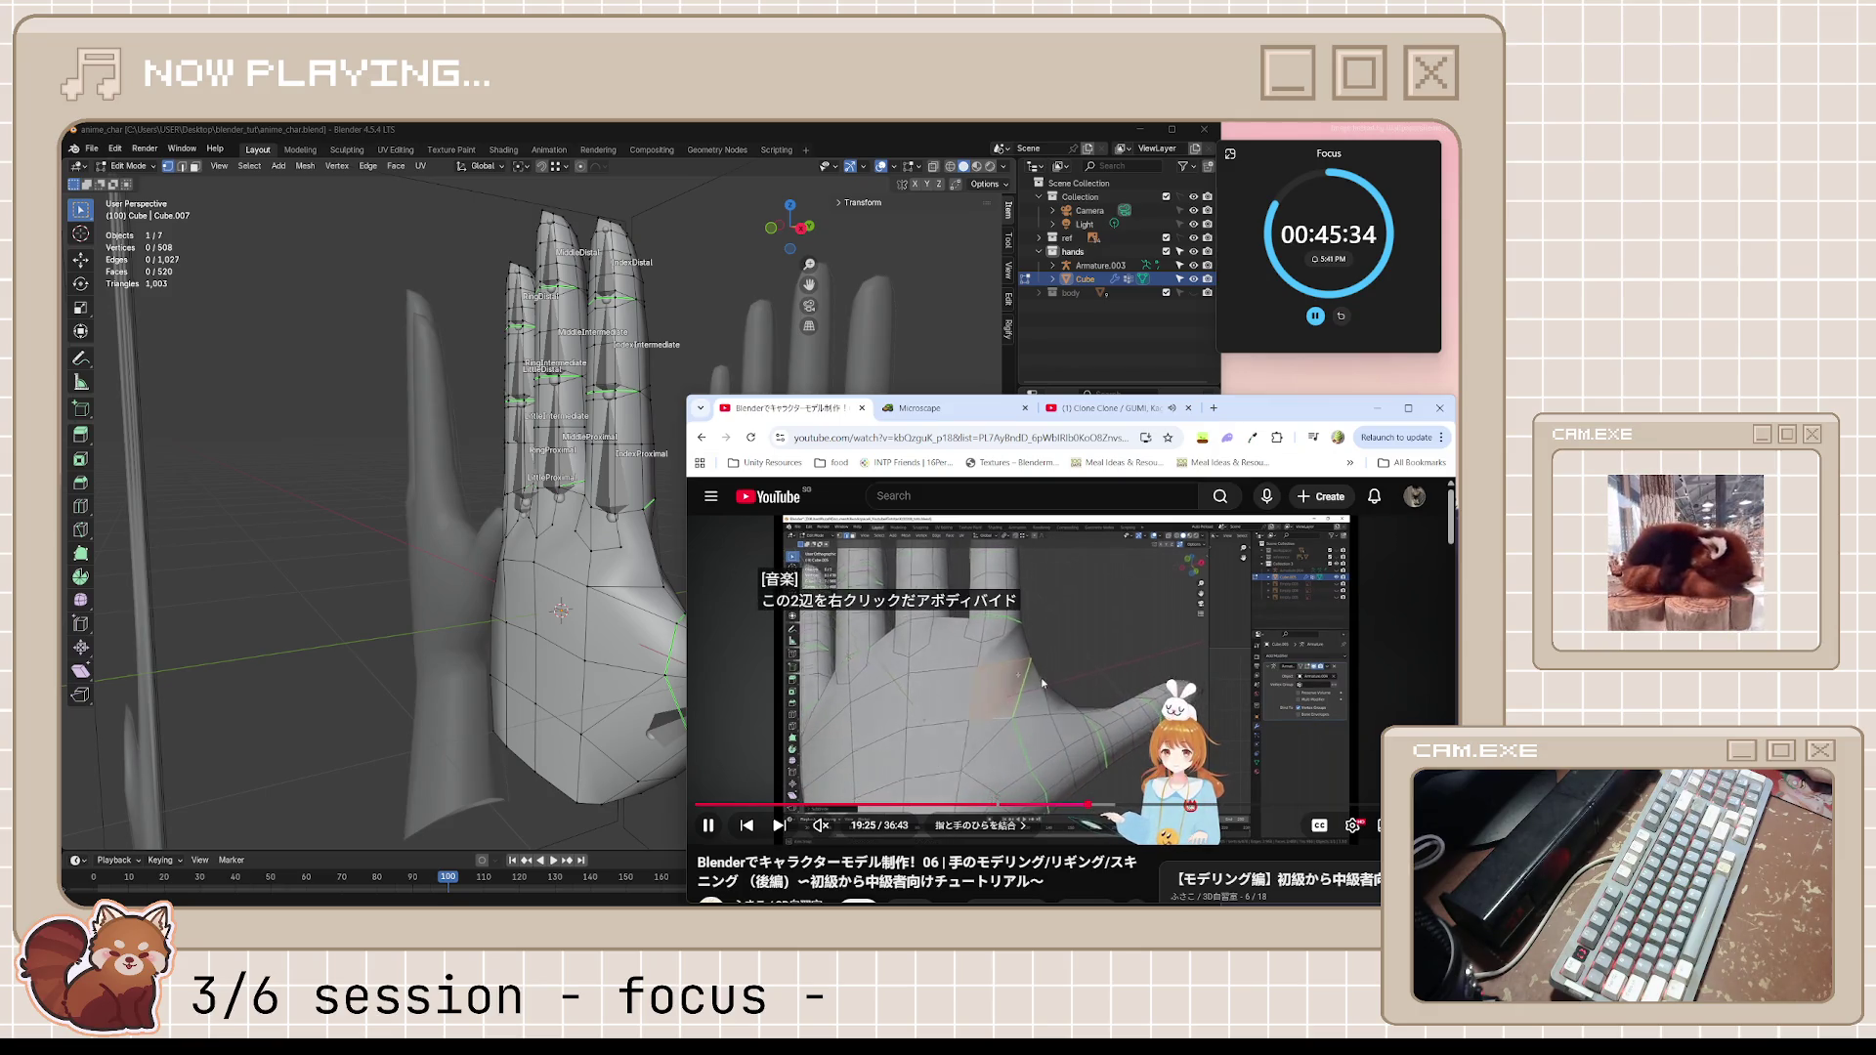
click(1021, 697)
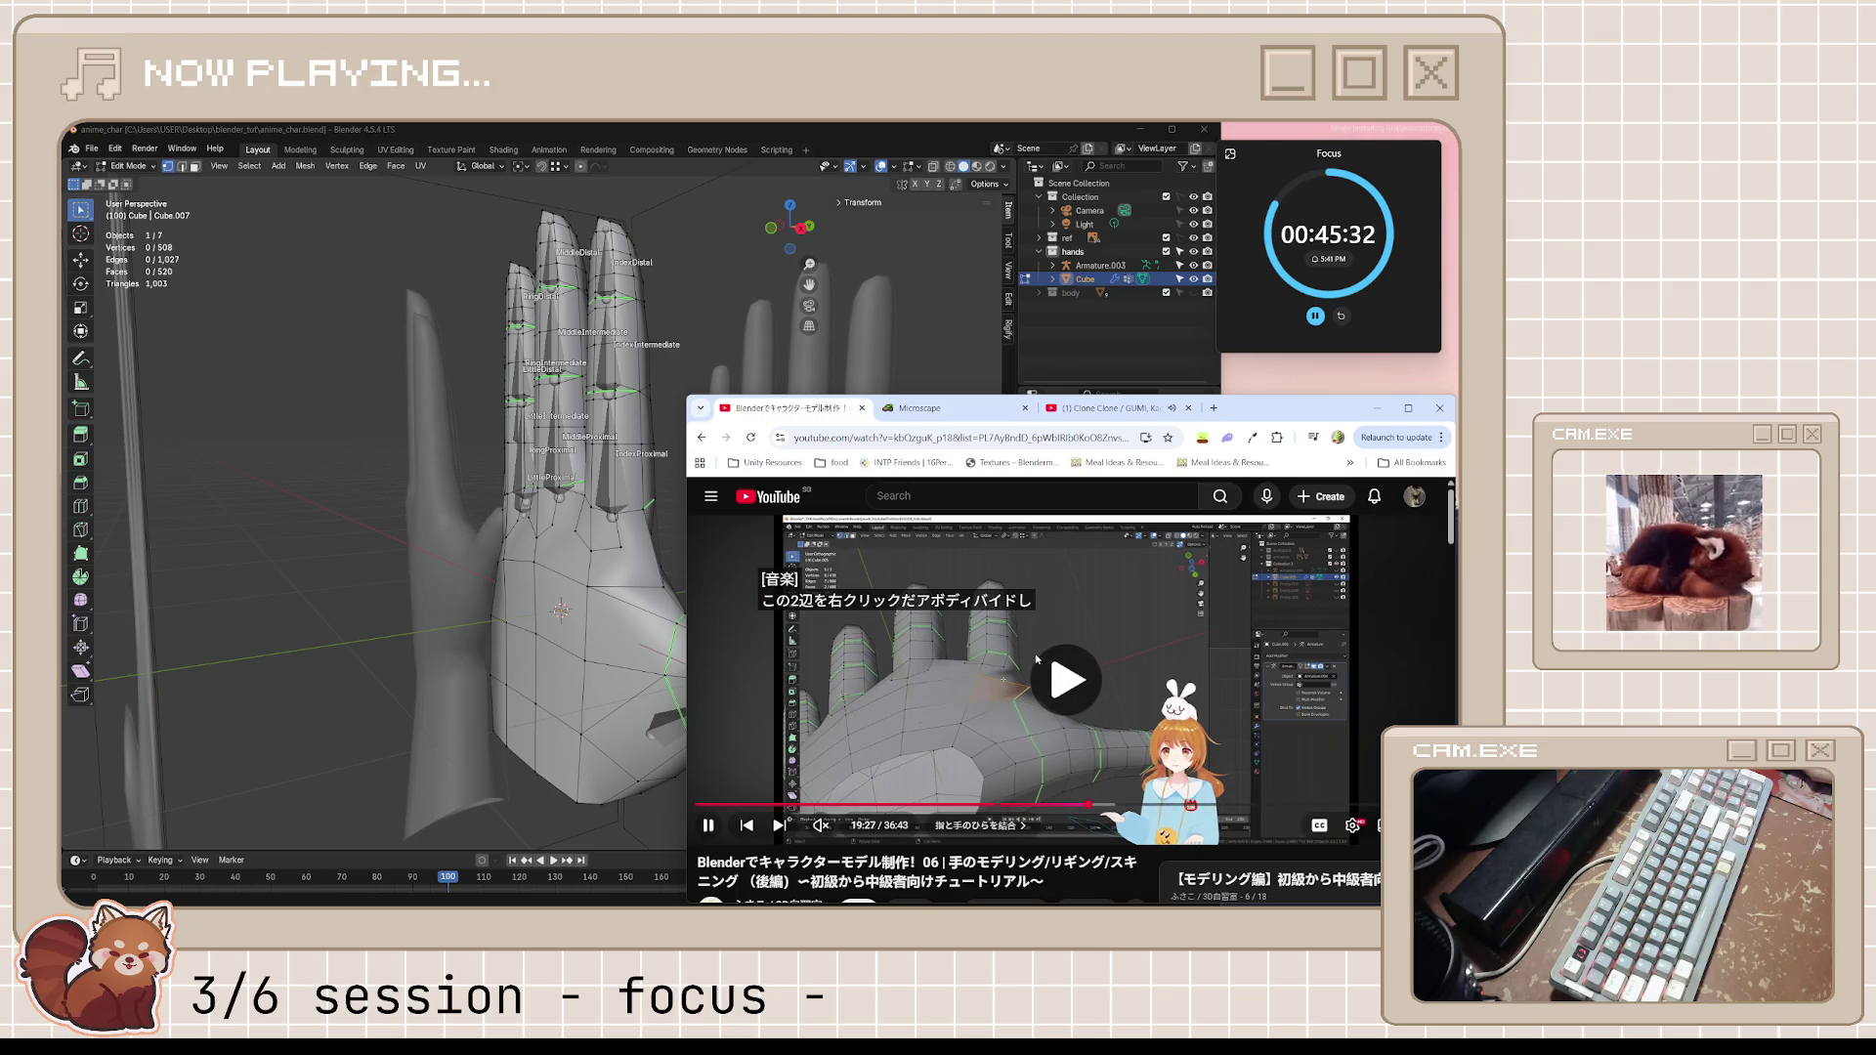
click(1035, 657)
click(883, 150)
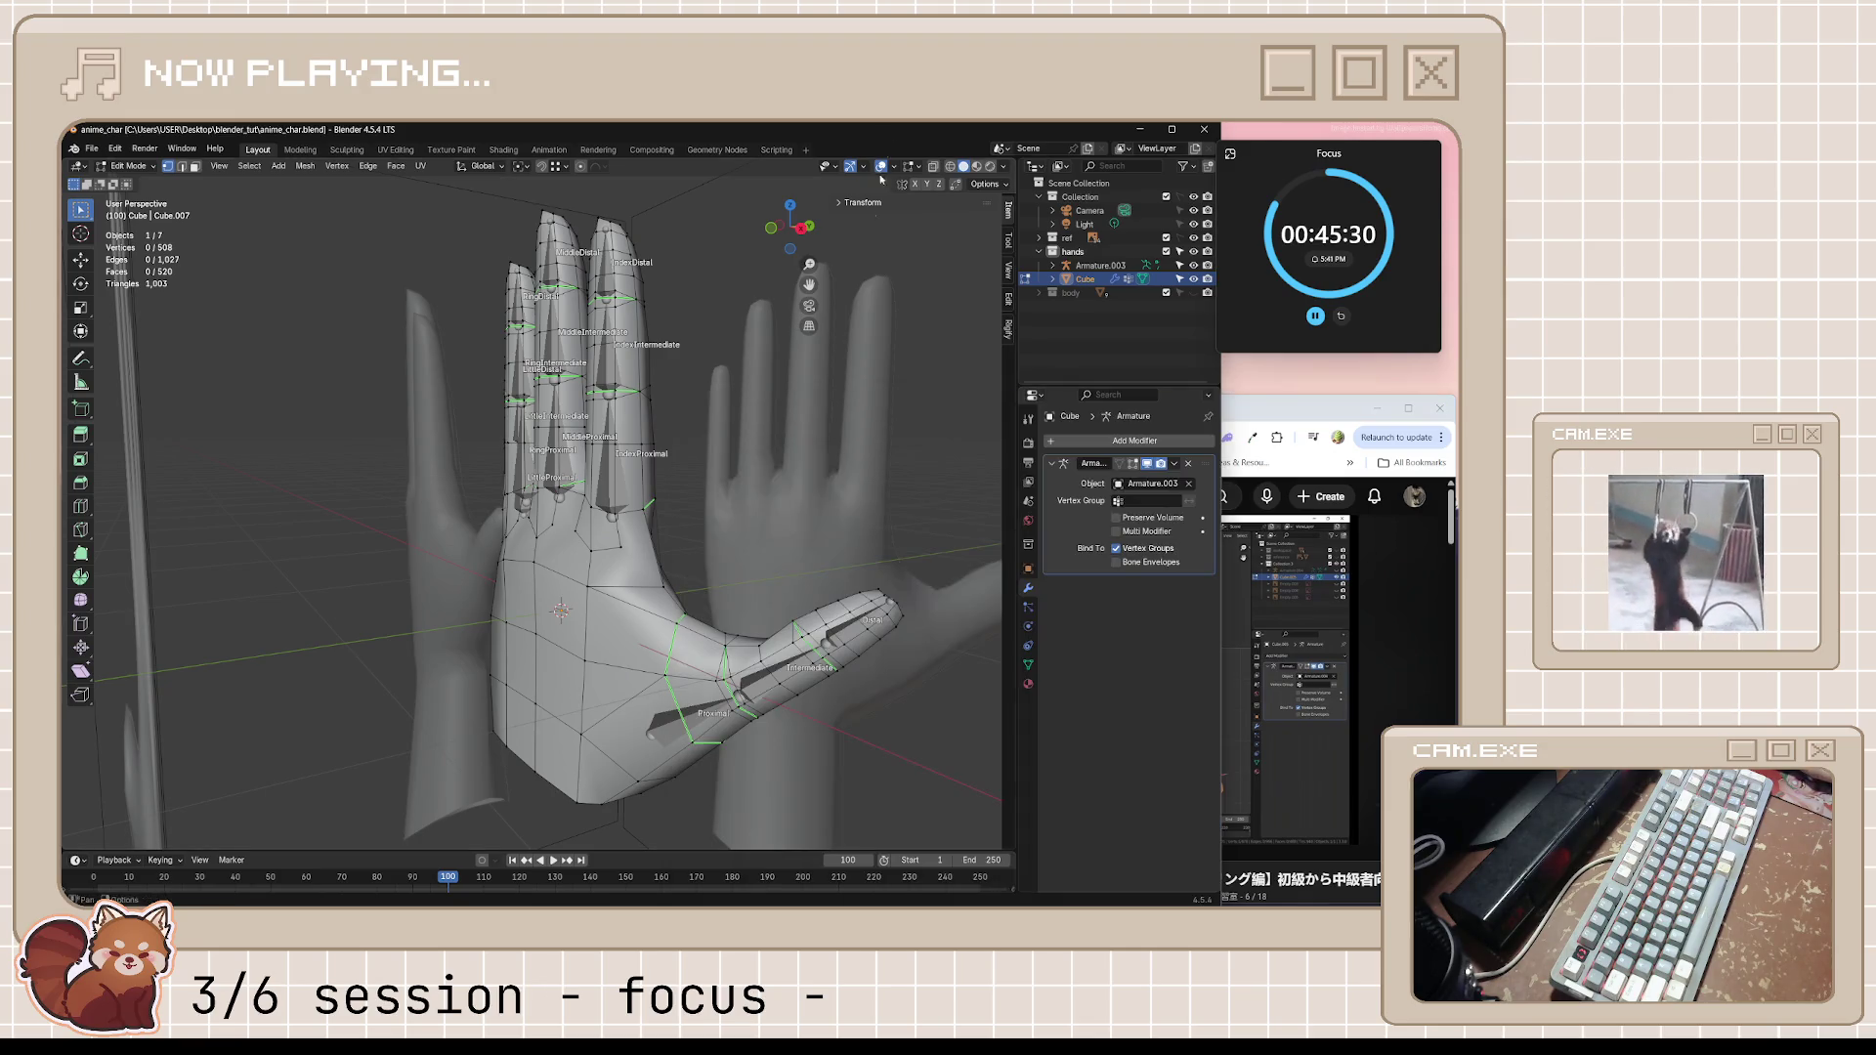
scroll(730, 571, up, 2)
scroll(745, 571, up, 1)
scroll(759, 574, up, 1)
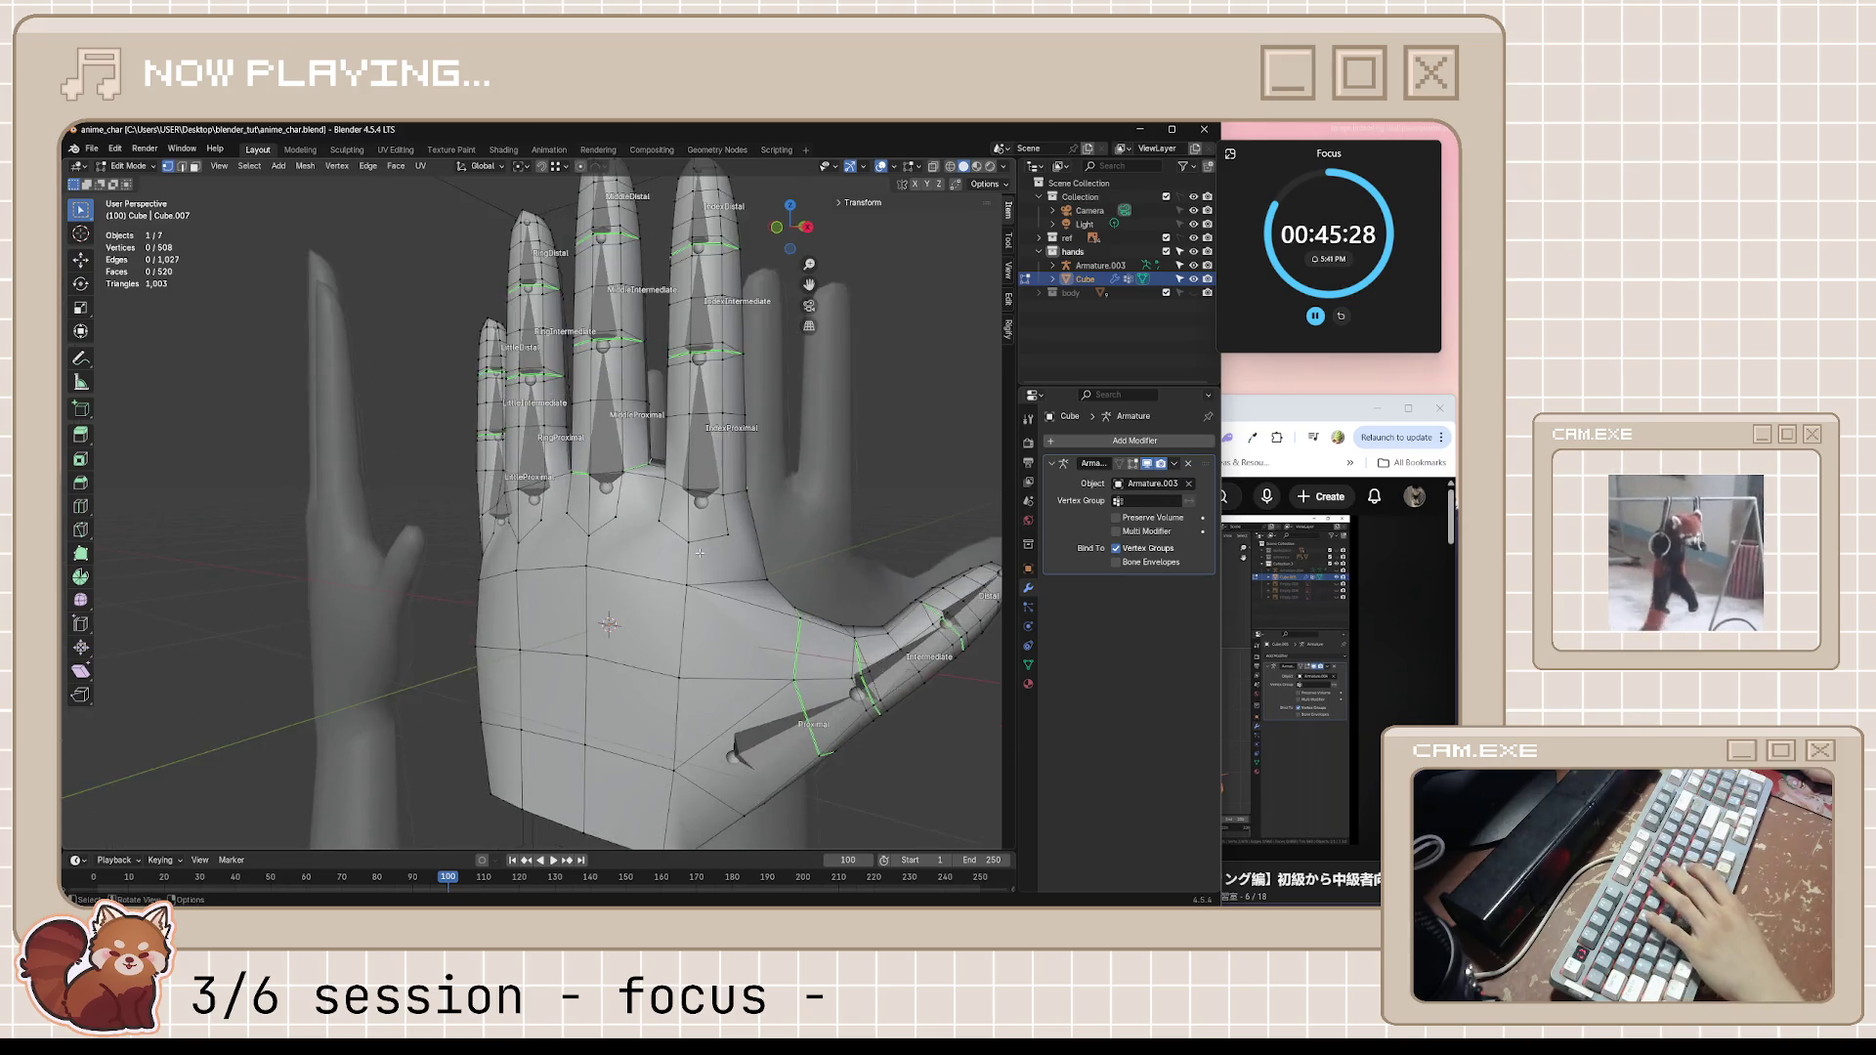
scroll(775, 572, up, 1)
Finish a knife cut on the hand mesh and slide a vertex along its edge
key(k)
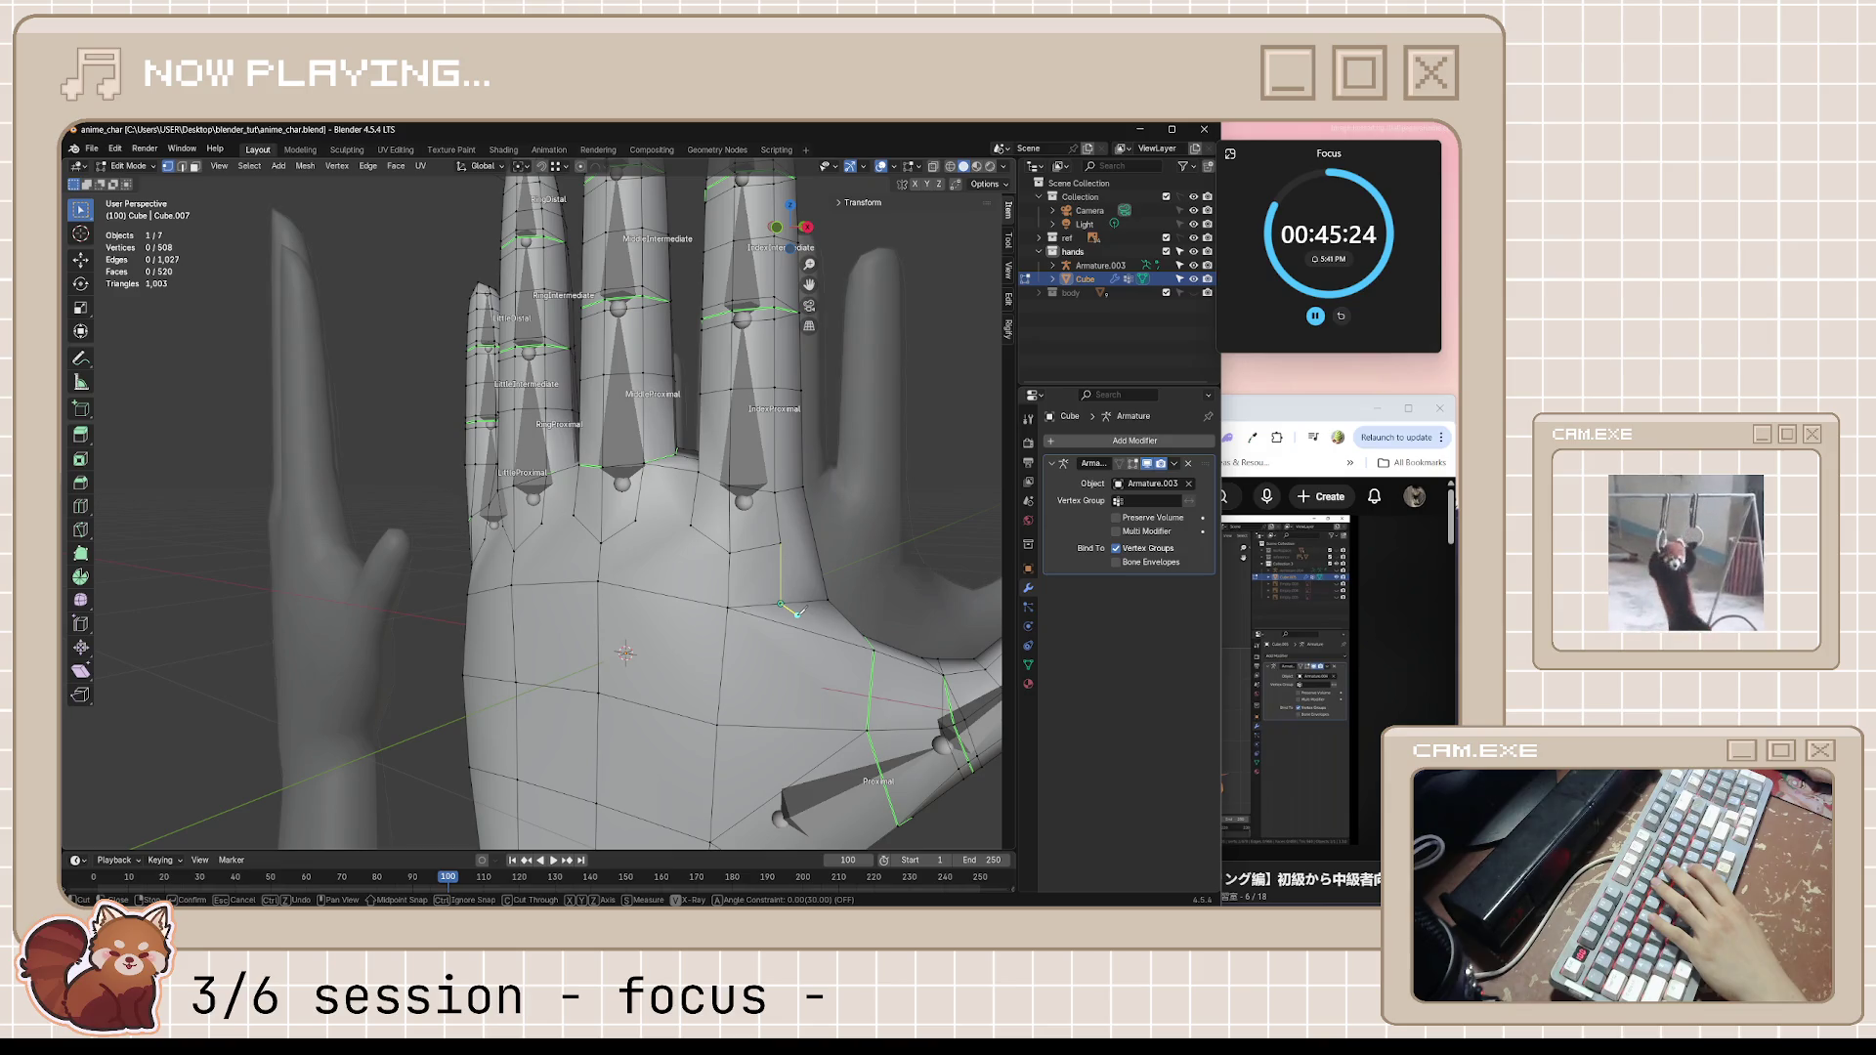
click(787, 608)
key(Return)
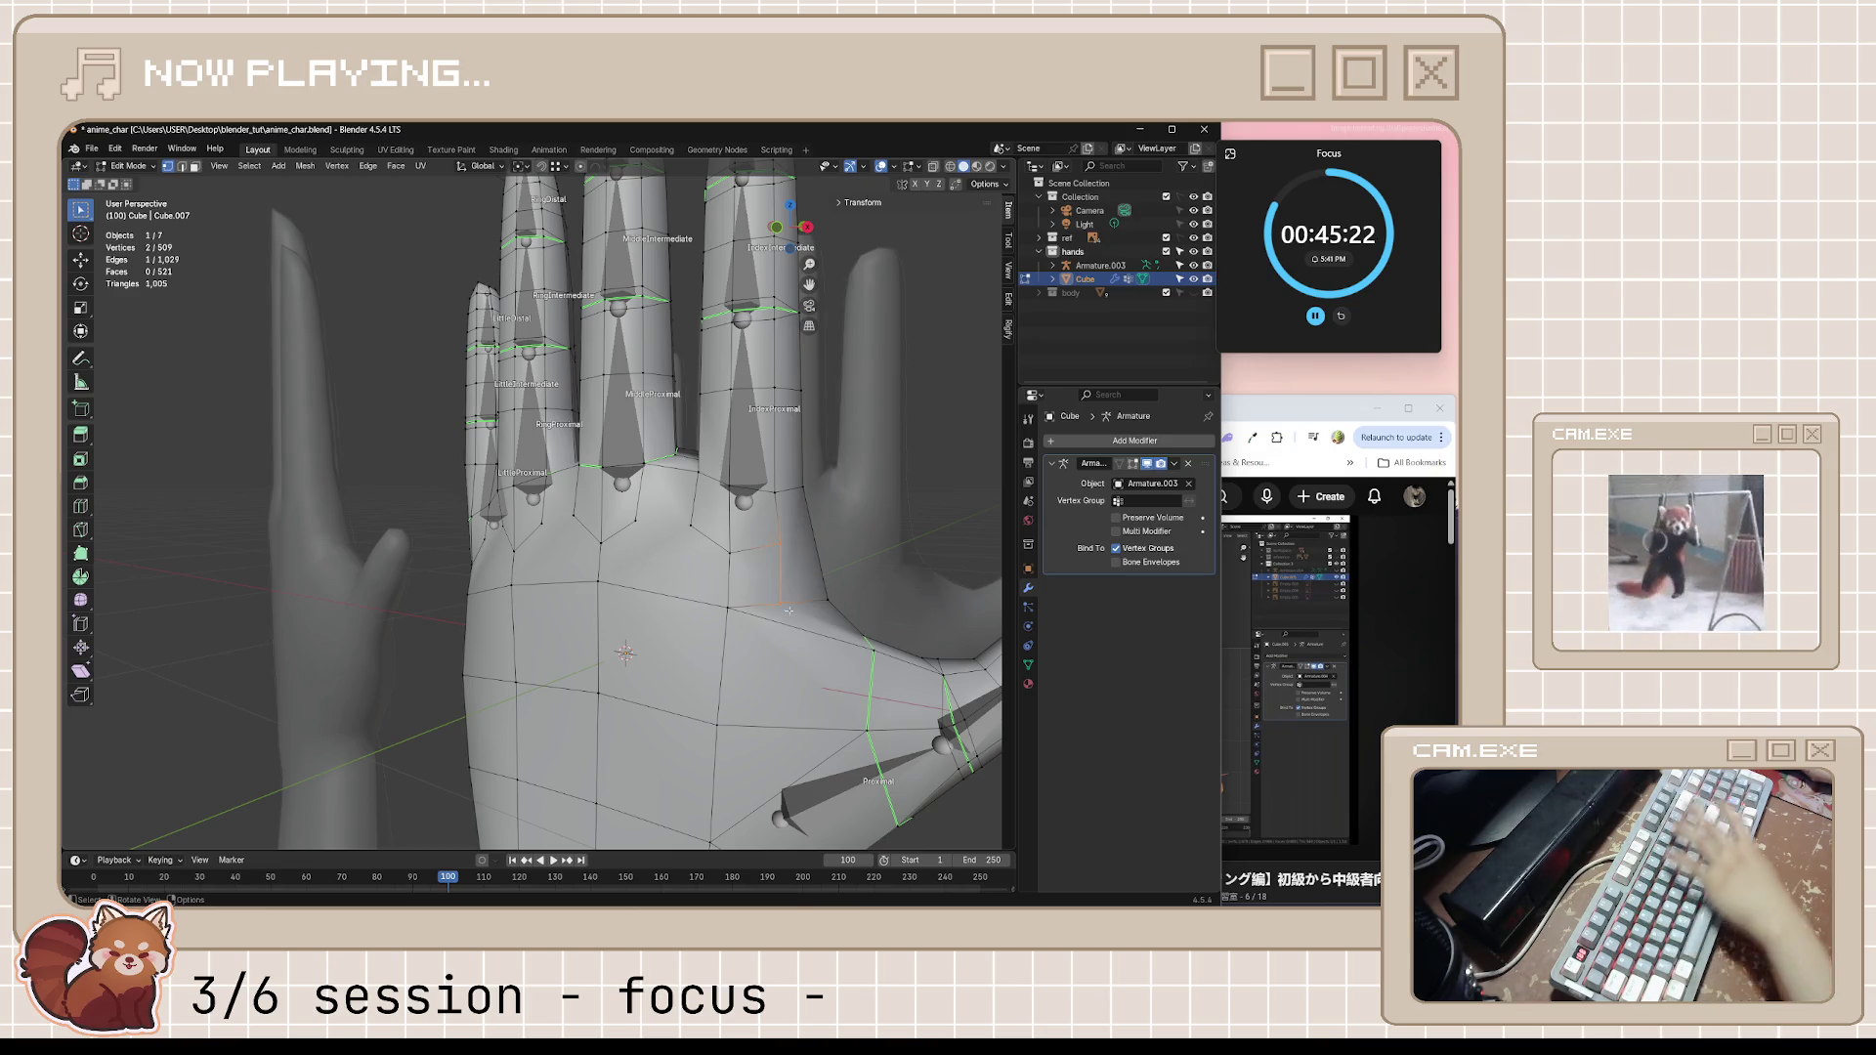
middle_drag(786, 607, 697, 510)
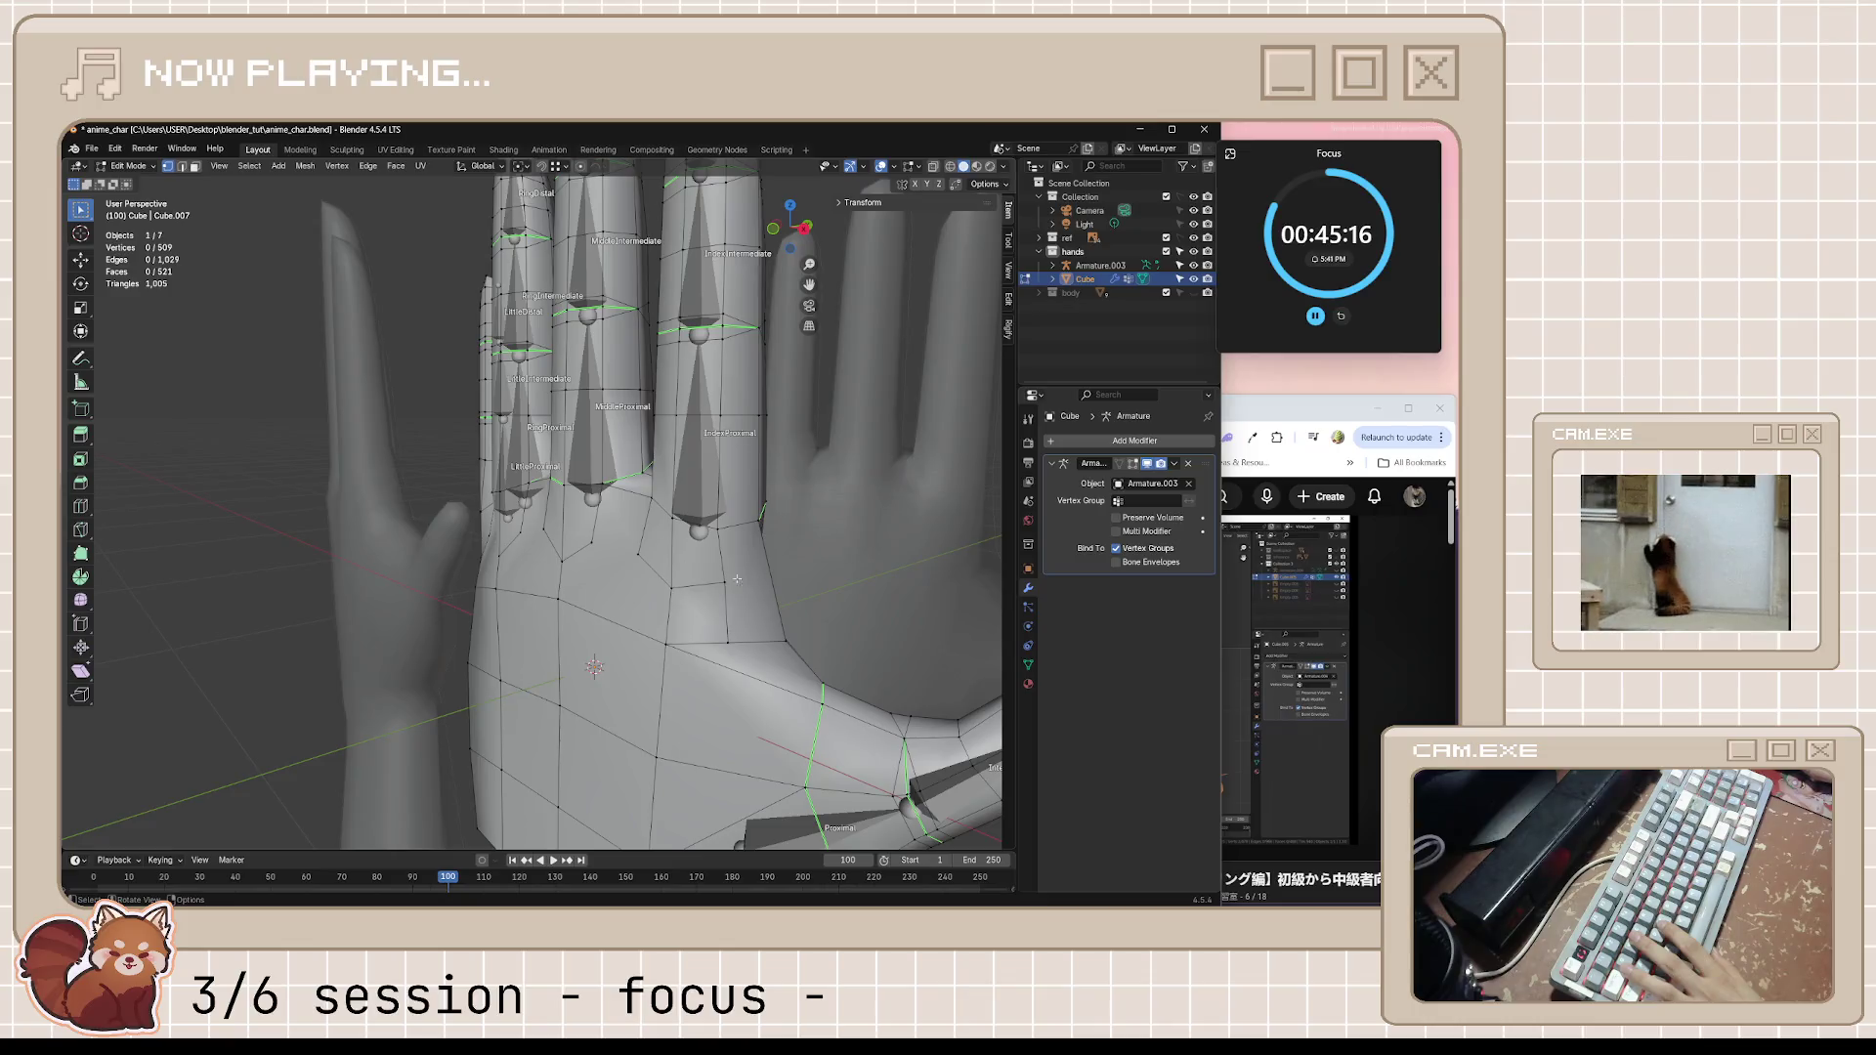
middle_drag(699, 513, 609, 656)
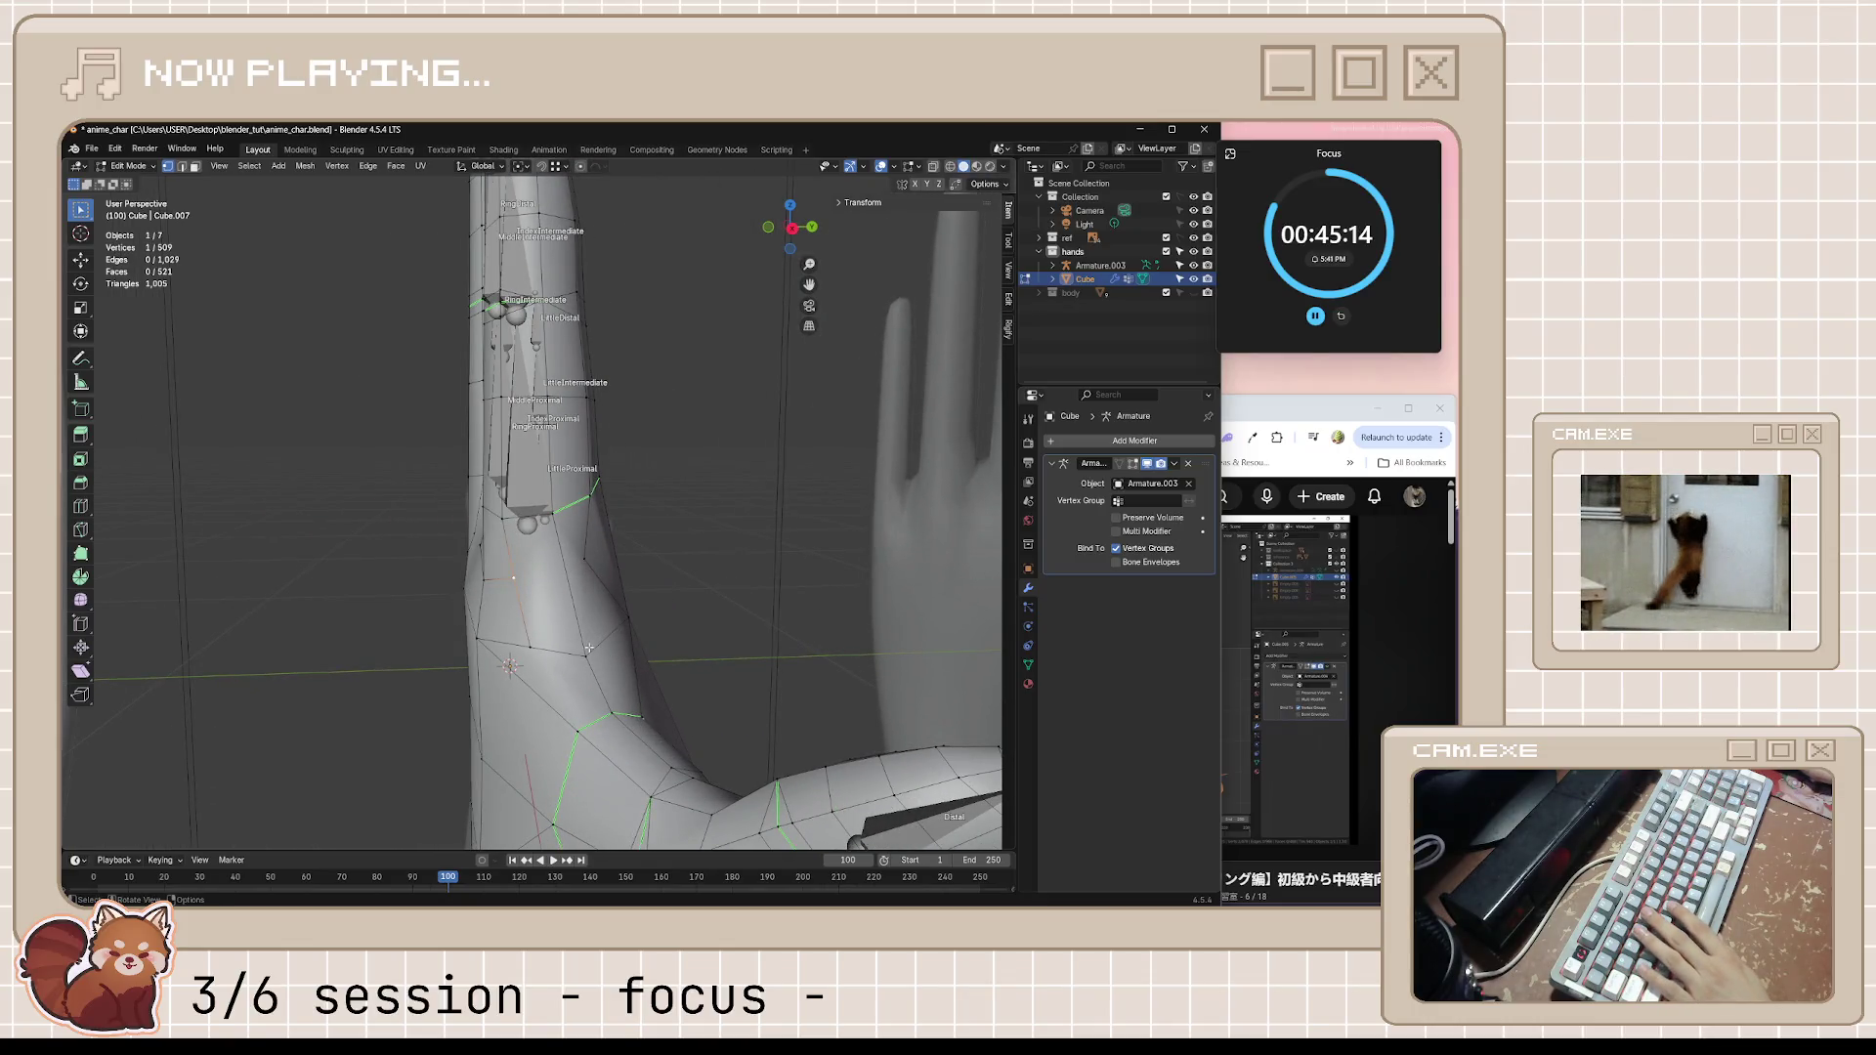
key(shift+v)
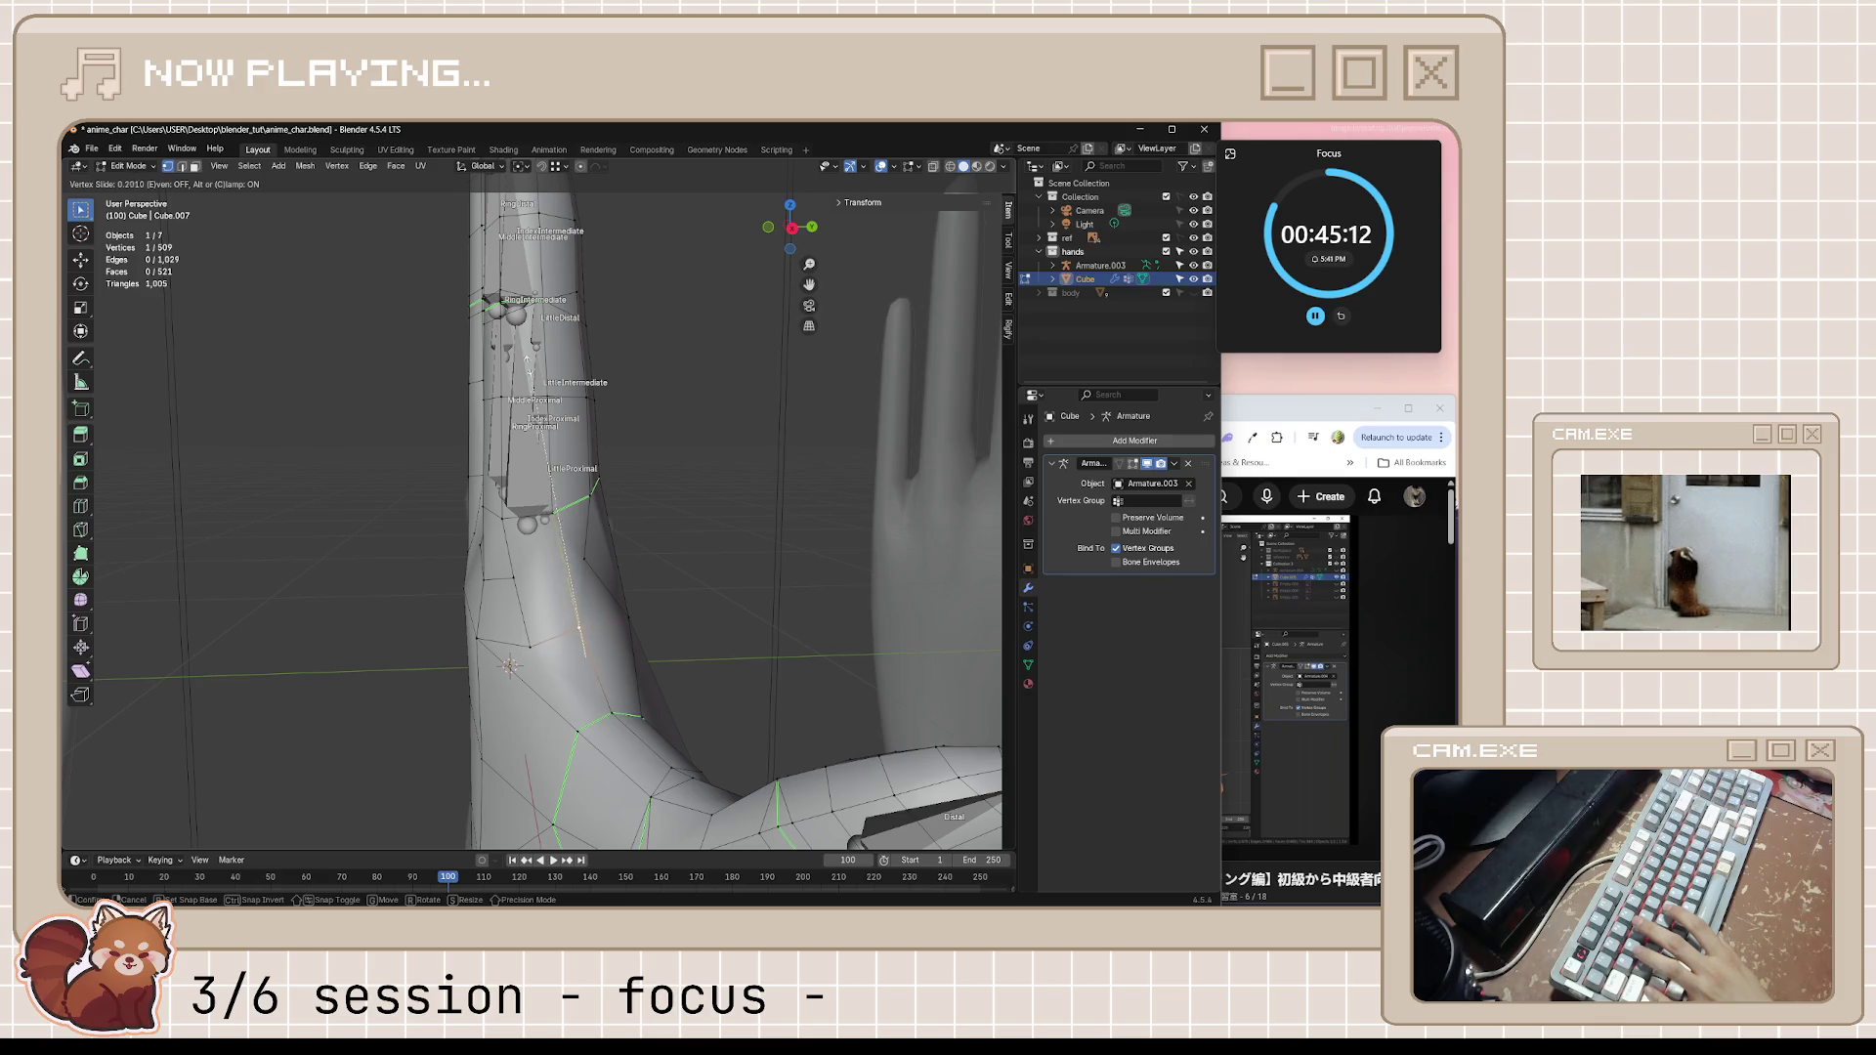
click(576, 613)
Apply a shrink/fatten adjustment to the selection, save the file and bring the tutorial forward
mouse_move(576, 614)
middle_down()
mouse_move(260, 670)
mouse_move(419, 622)
middle_up()
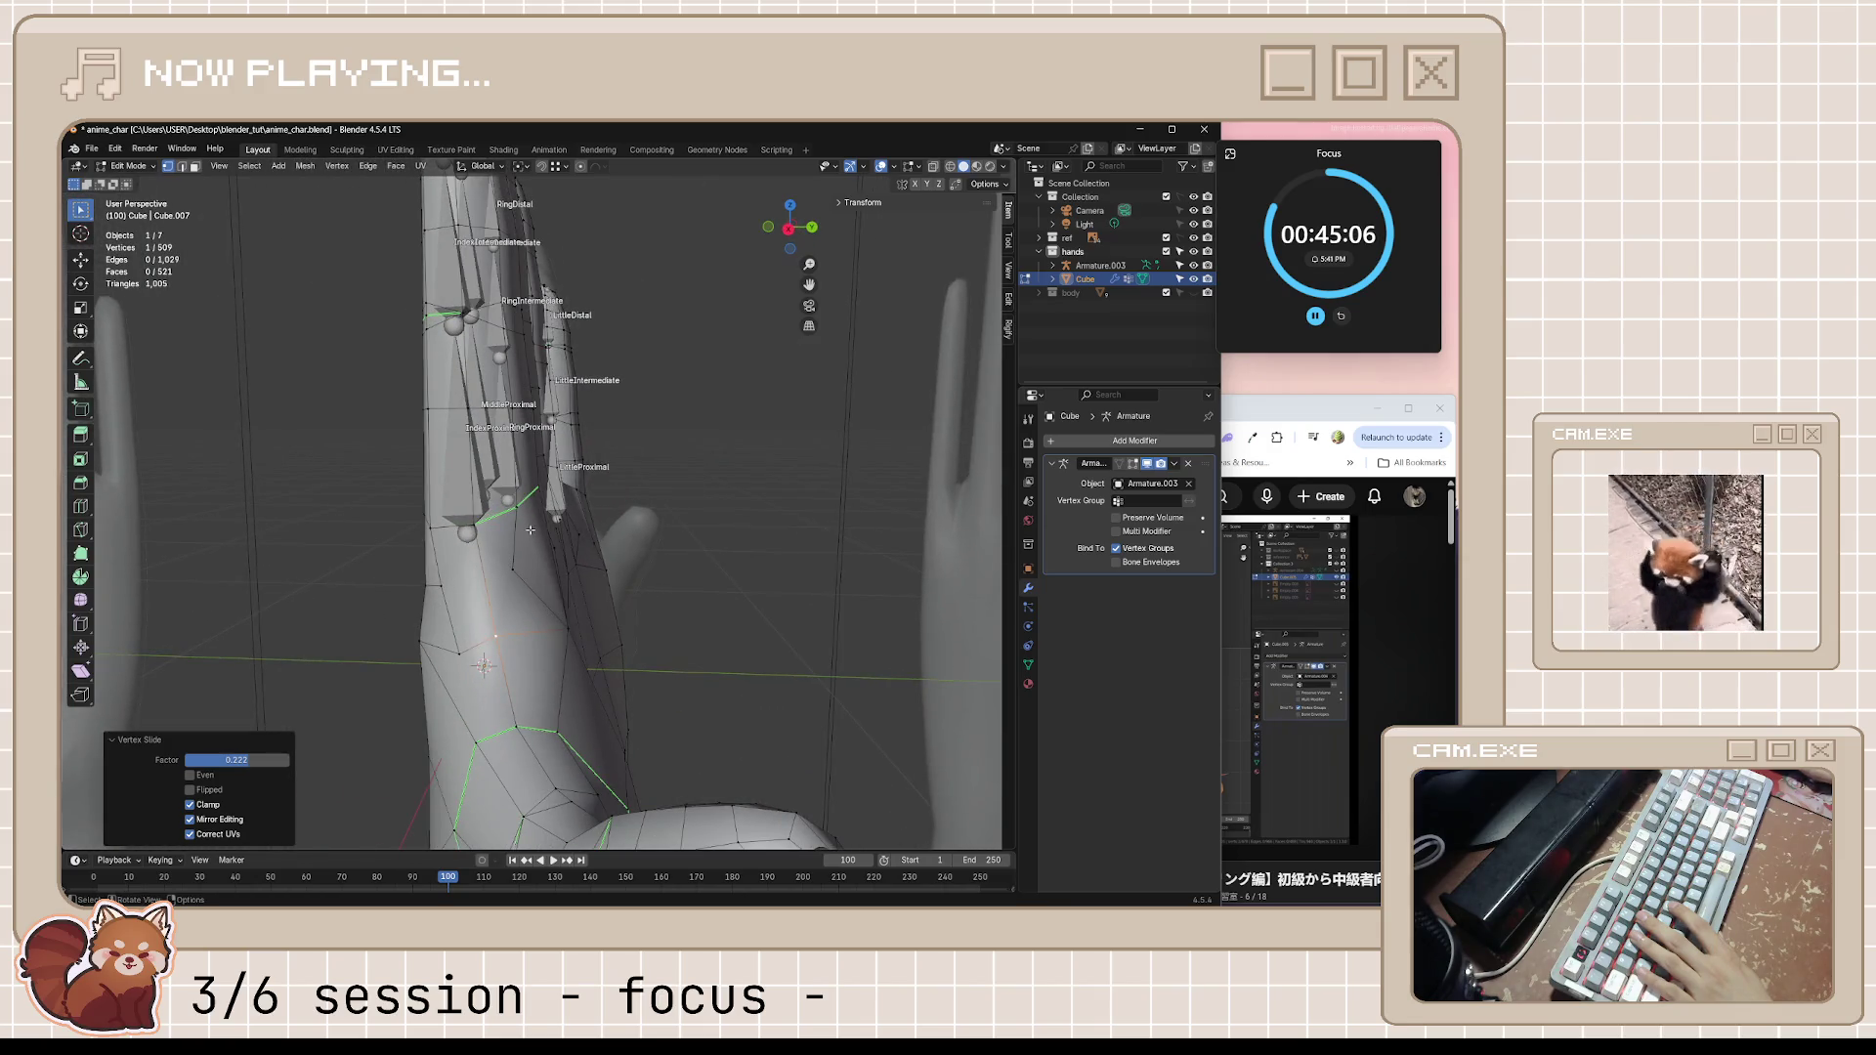
middle_drag(525, 525, 467, 557)
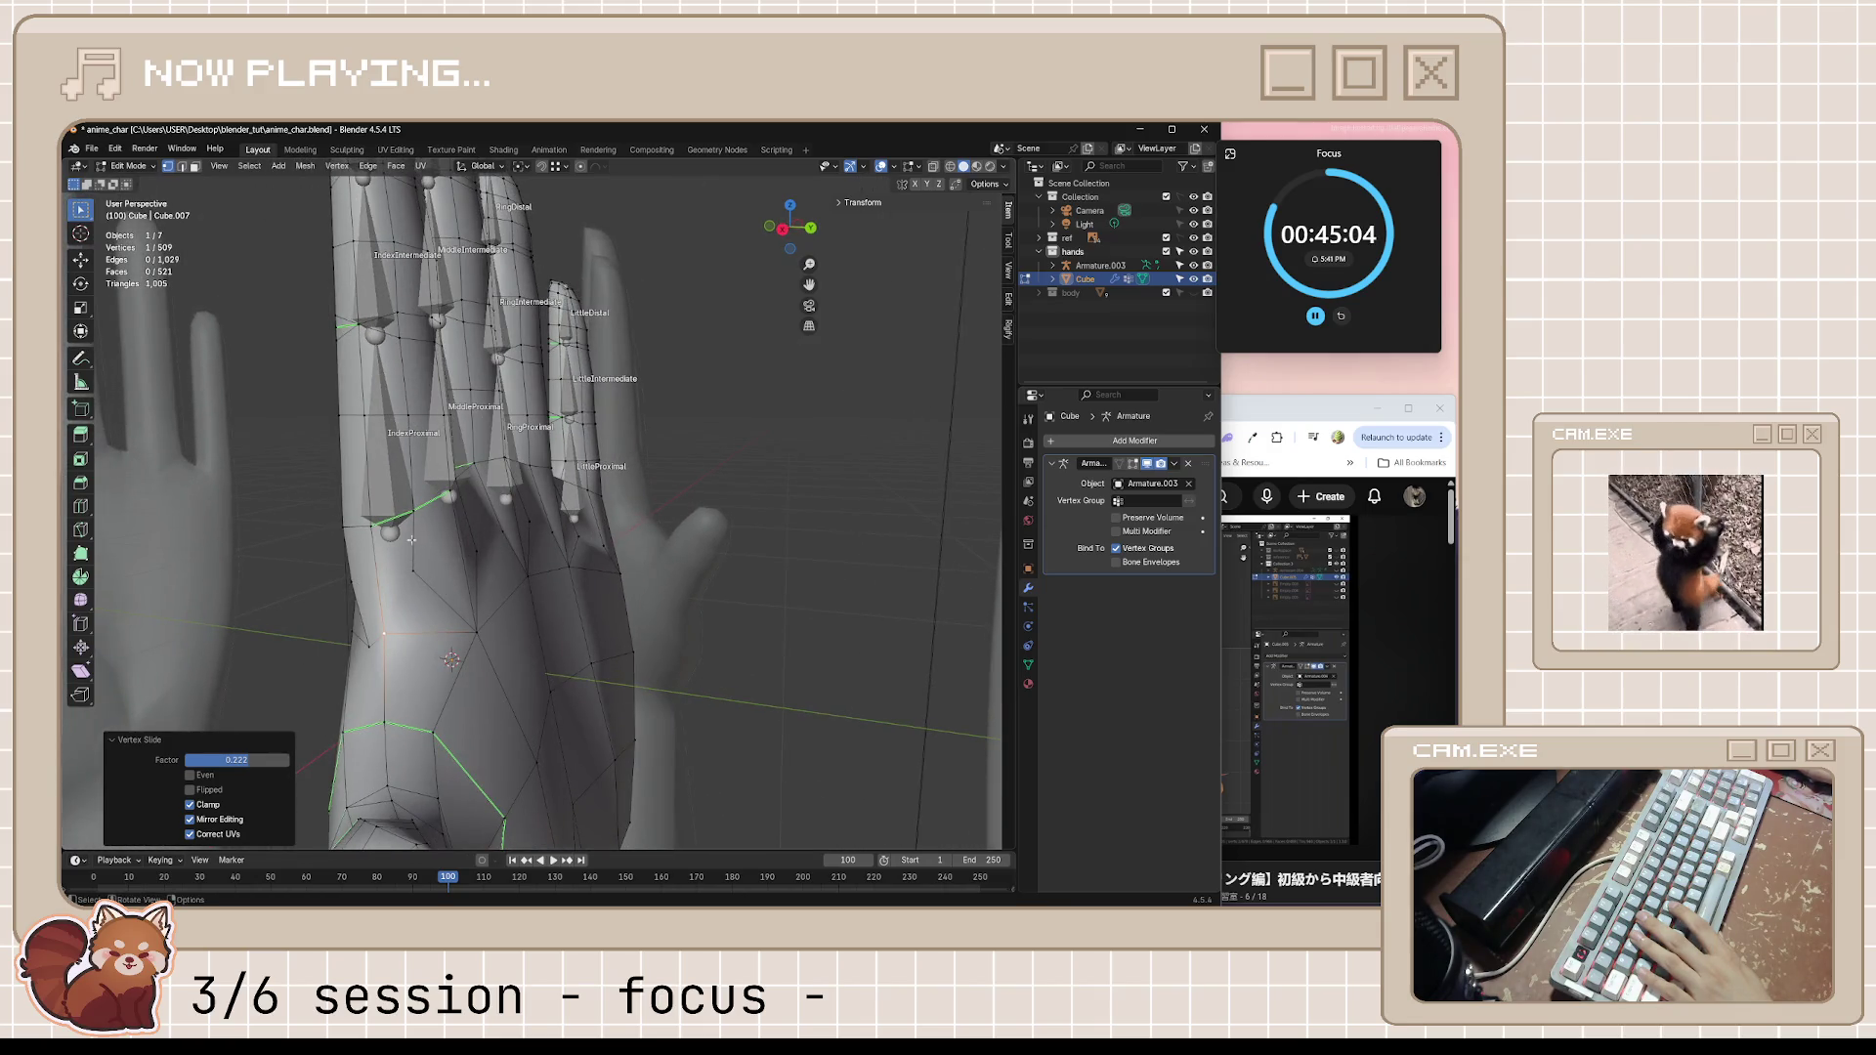
middle_drag(455, 596, 402, 603)
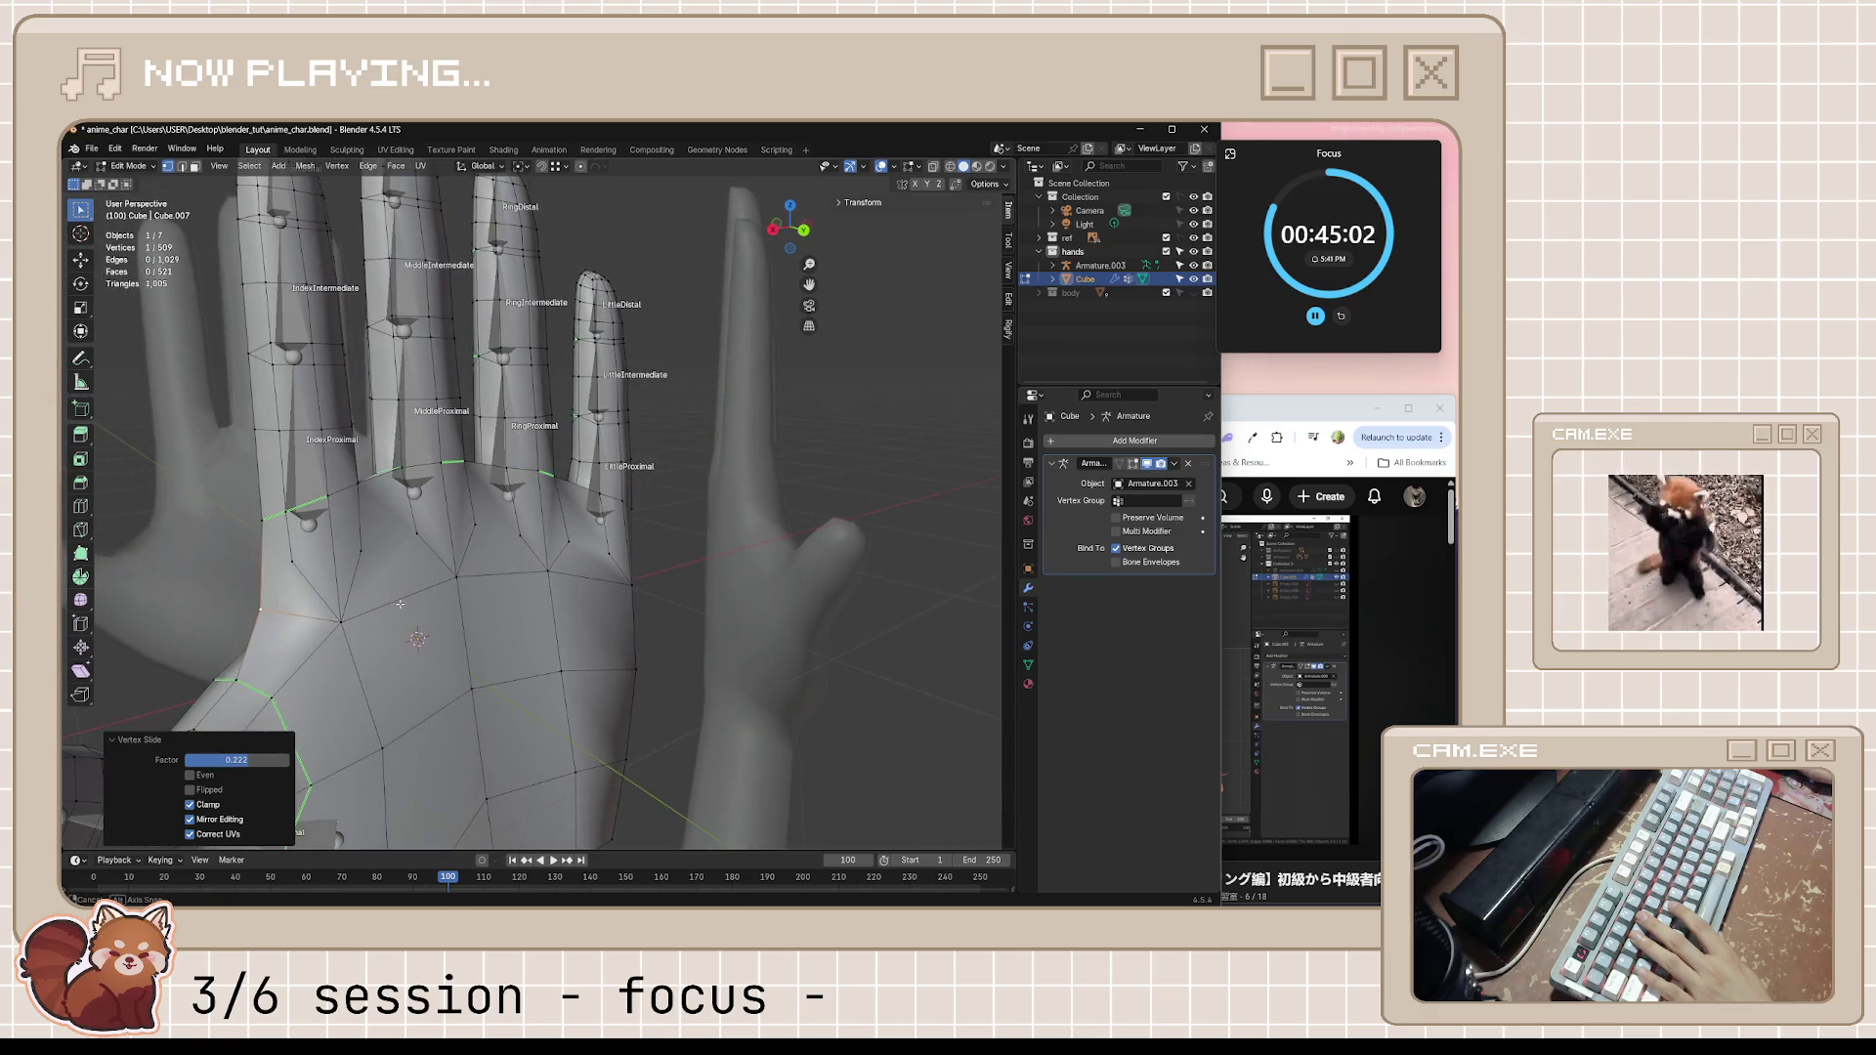
mouse_move(486, 596)
middle_down()
mouse_move(866, 571)
mouse_move(640, 673)
mouse_move(773, 638)
mouse_move(796, 724)
middle_up()
key(alt+s)
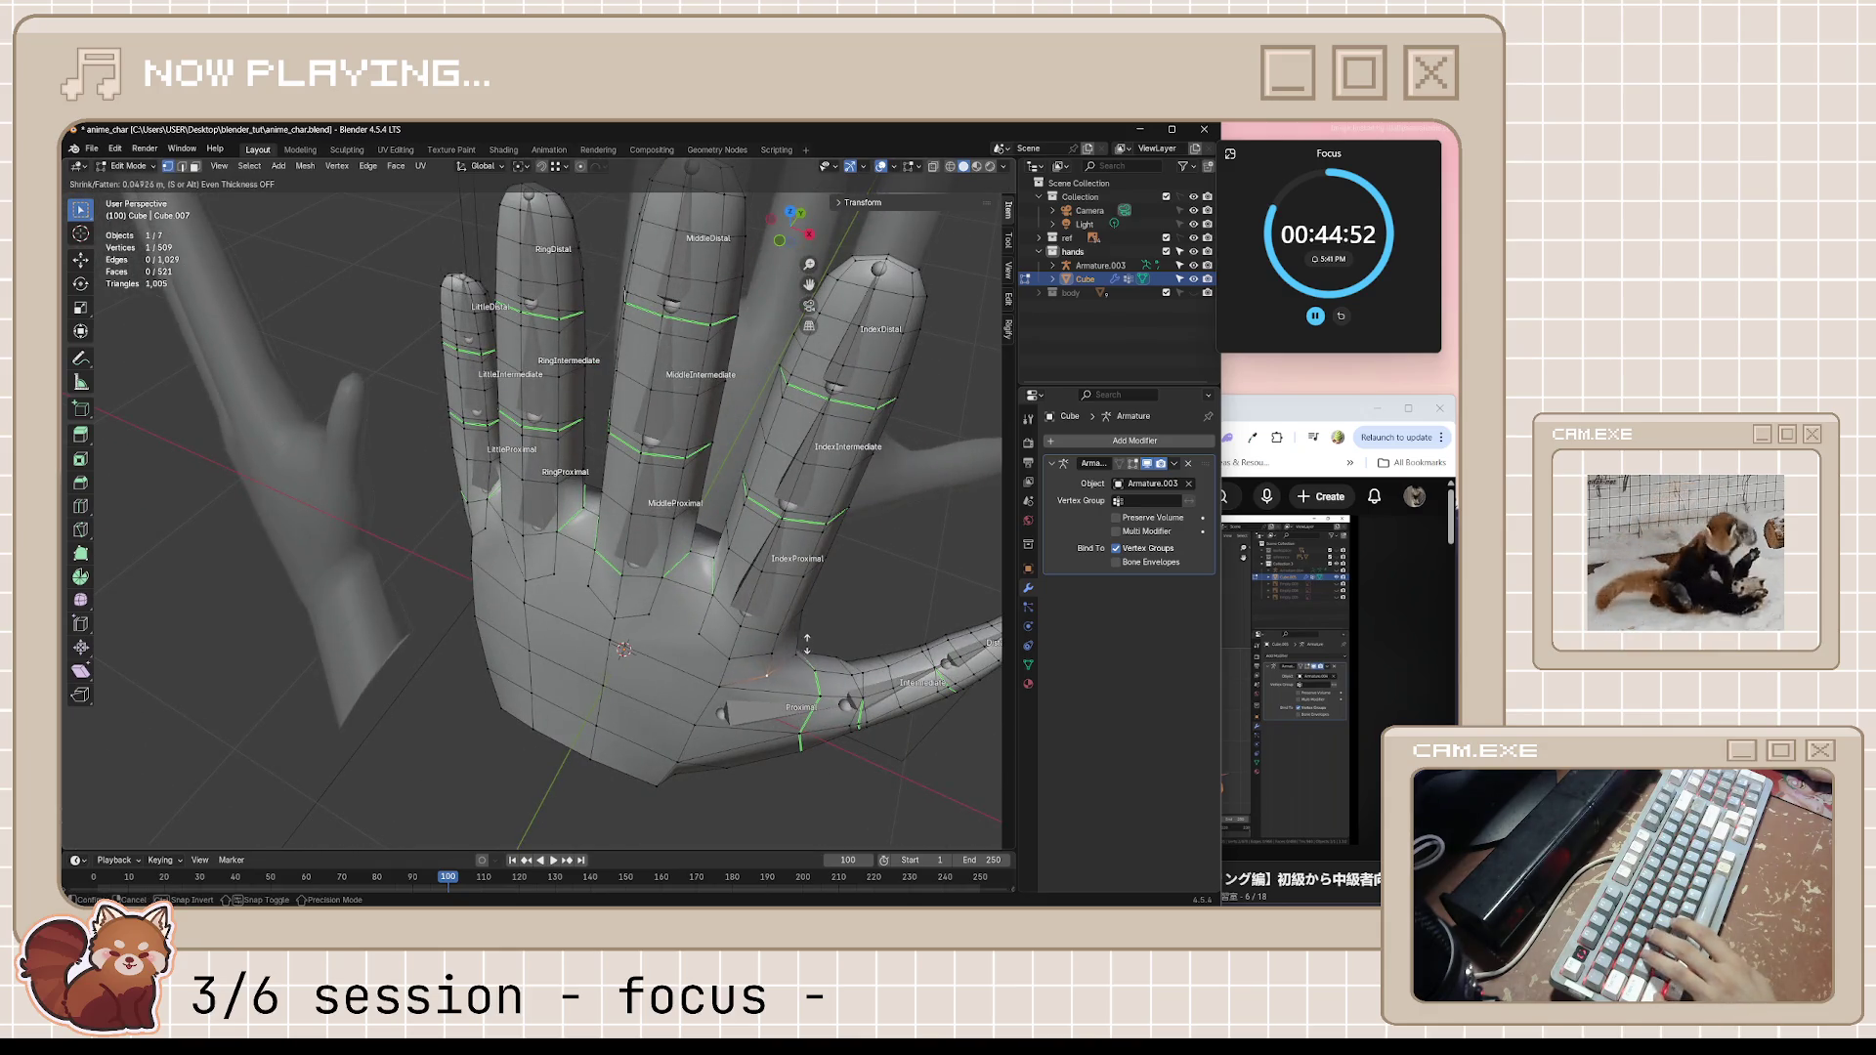
click(828, 592)
mouse_move(828, 593)
middle_down()
mouse_move(701, 669)
mouse_move(821, 645)
middle_up()
key(ctrl+s)
click(1303, 615)
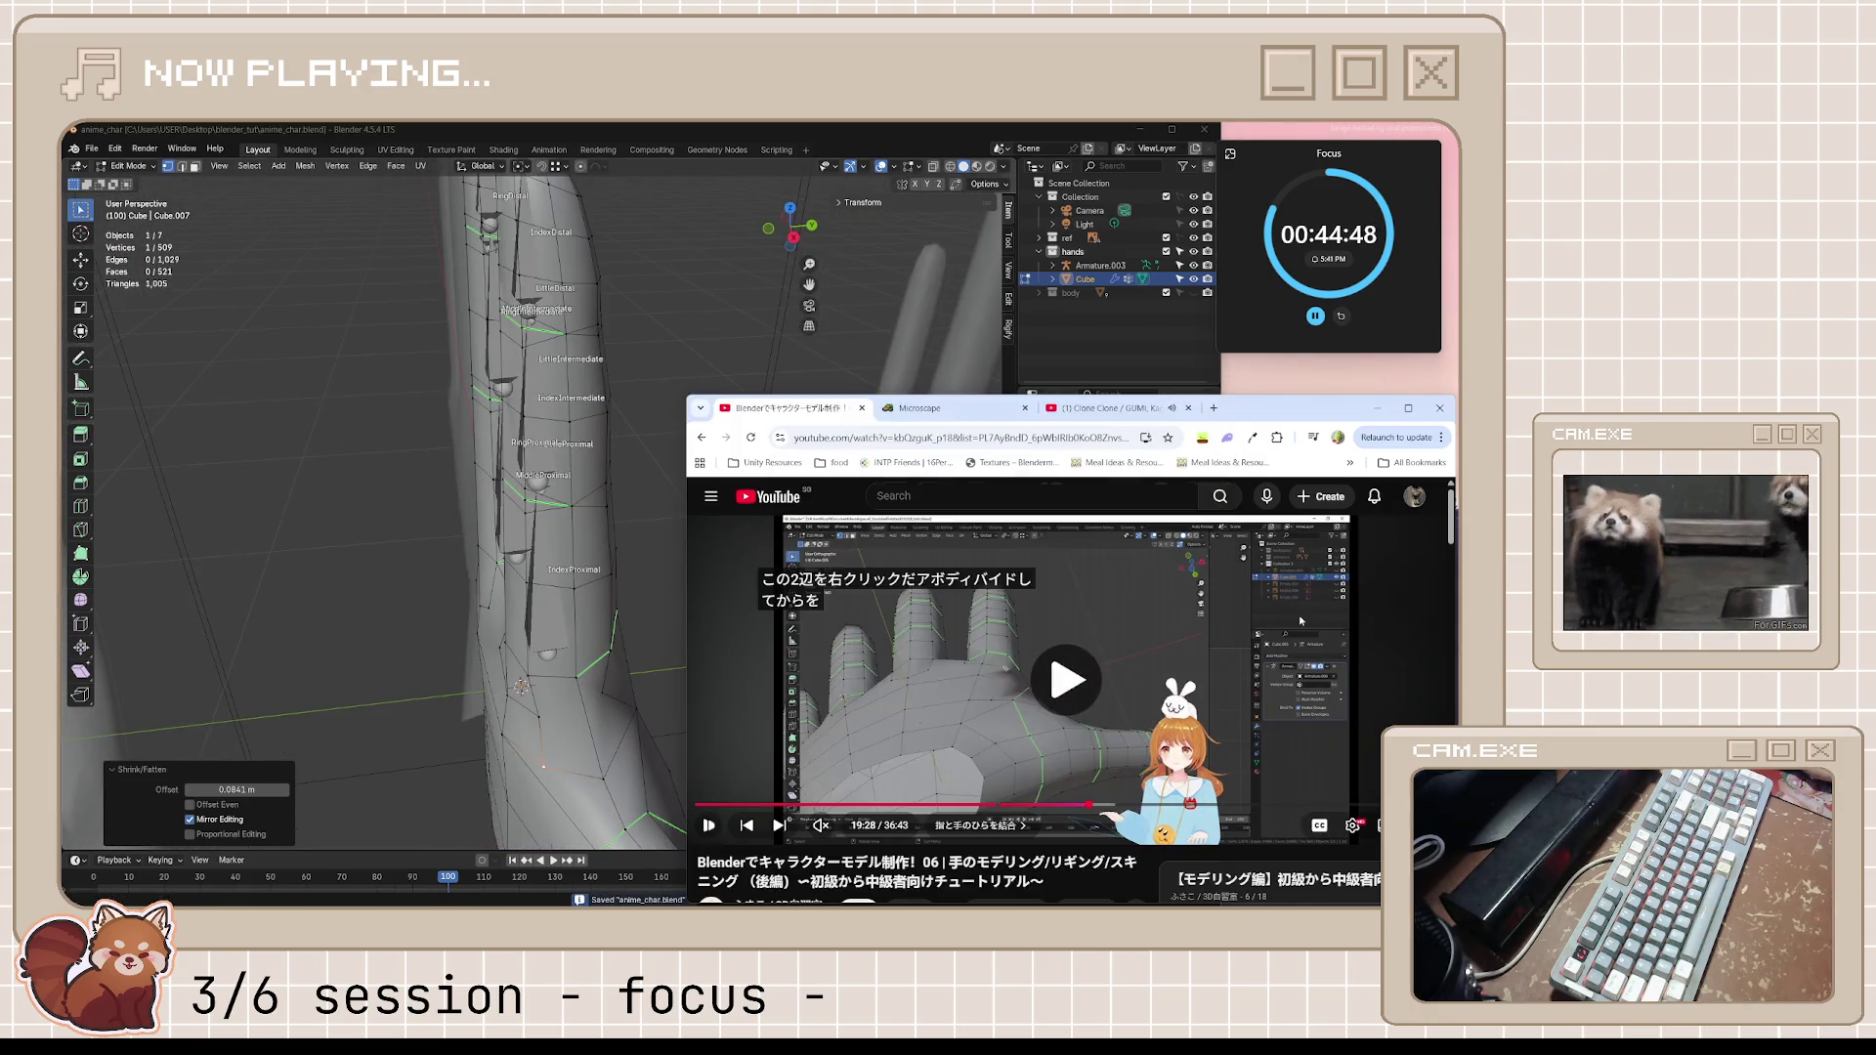
Pause the tutorial, check the music video and Microscape tabs and Spotify, then return to the tutorial tab
click(1223, 640)
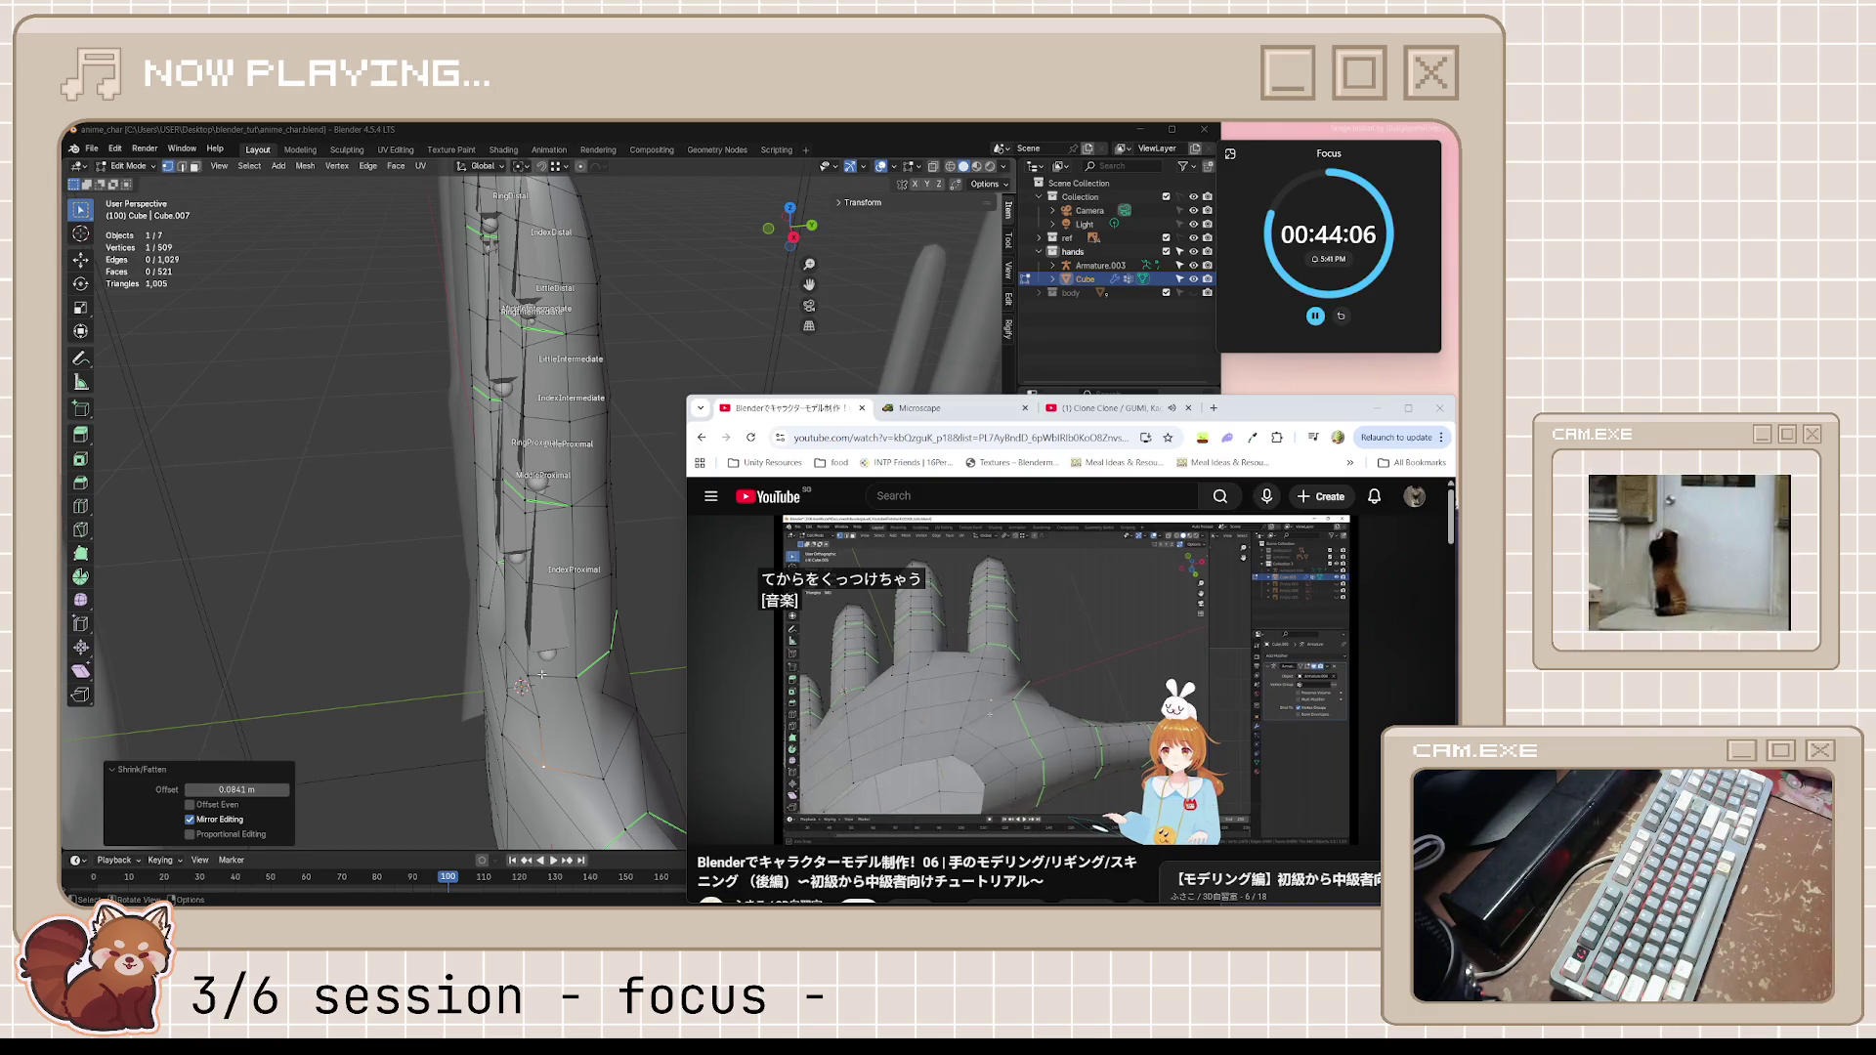
key(space)
key(space)
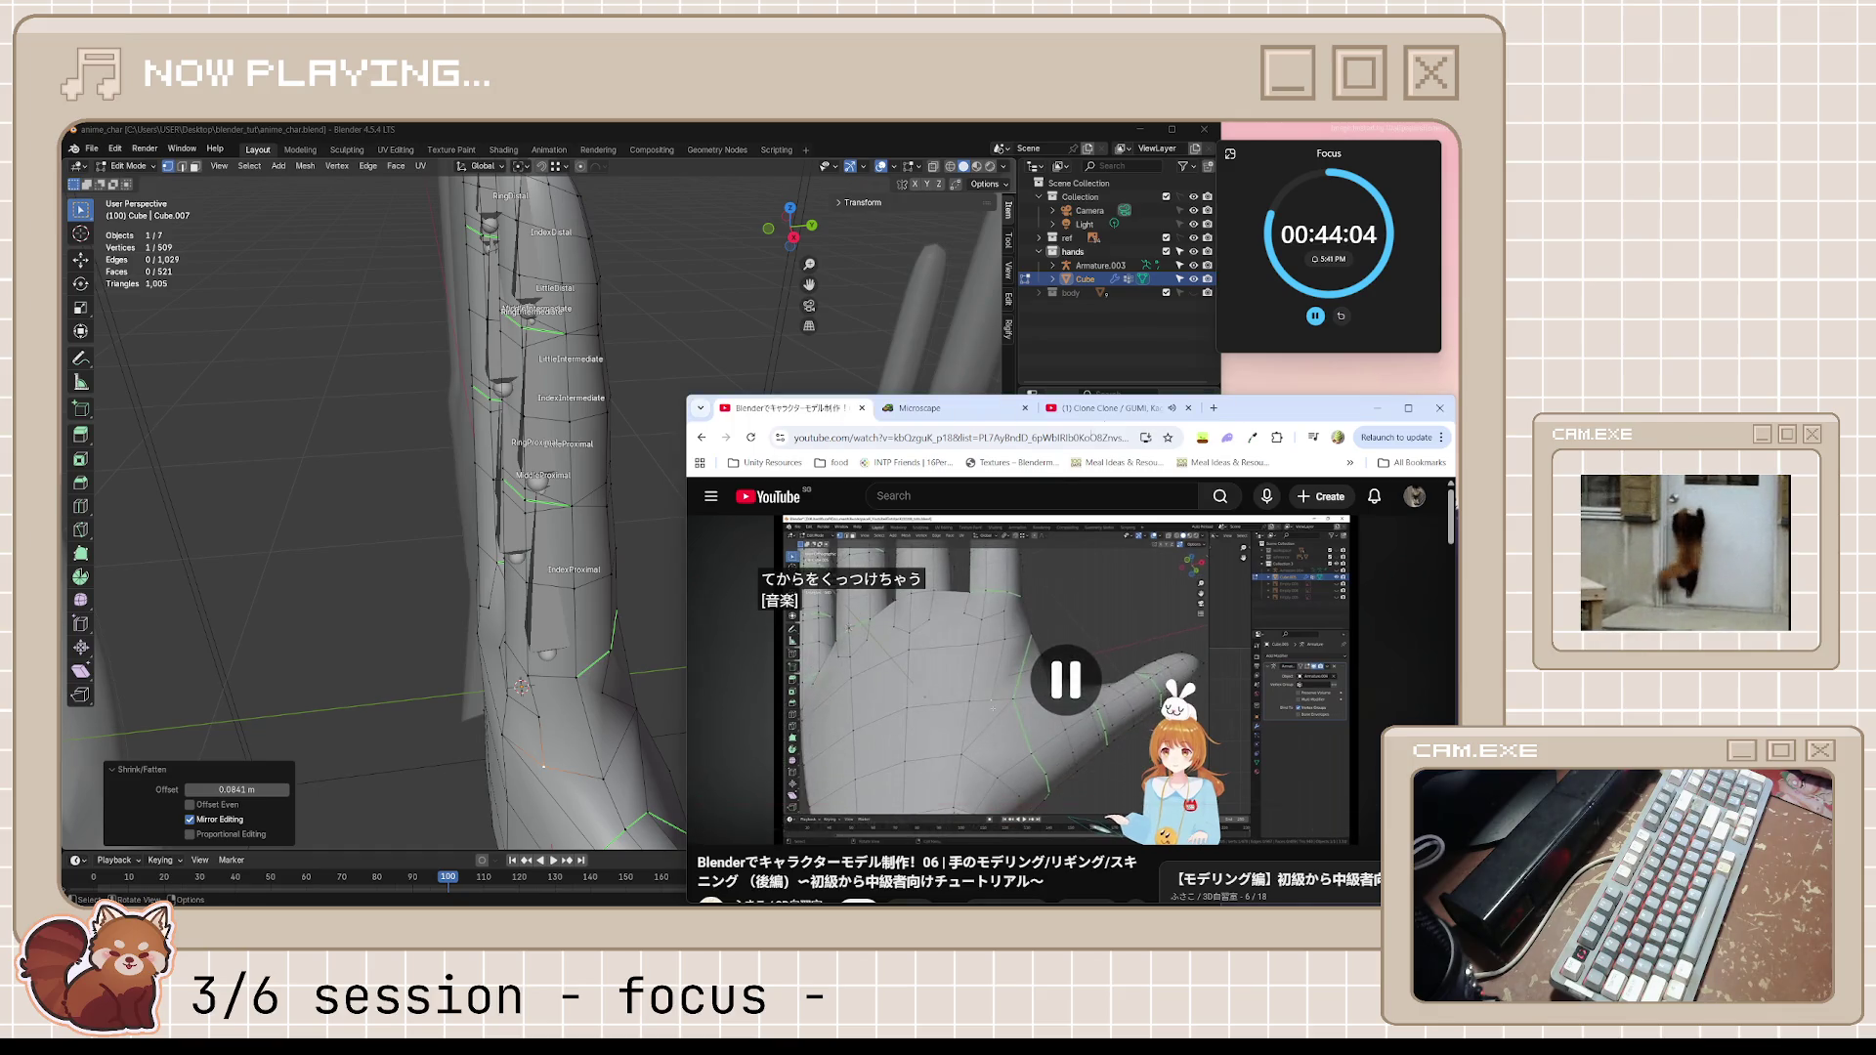
click(1107, 416)
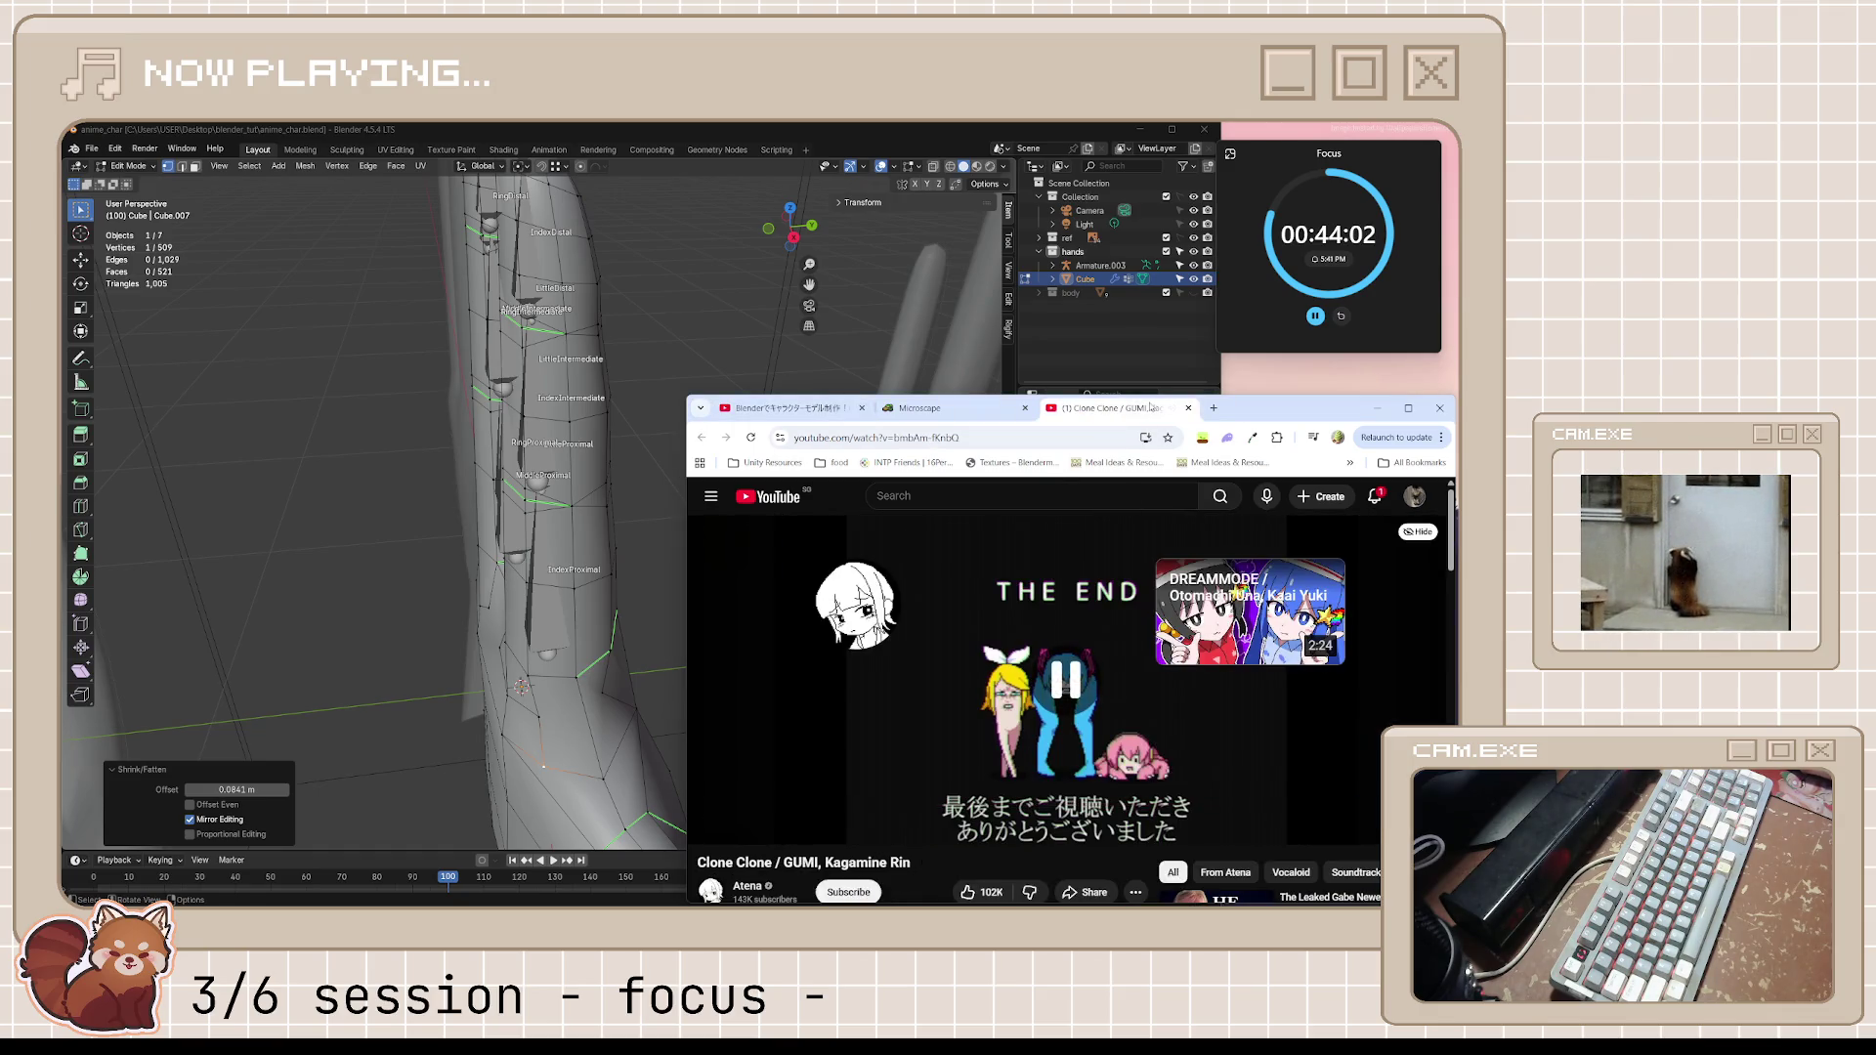
click(919, 408)
click(851, 893)
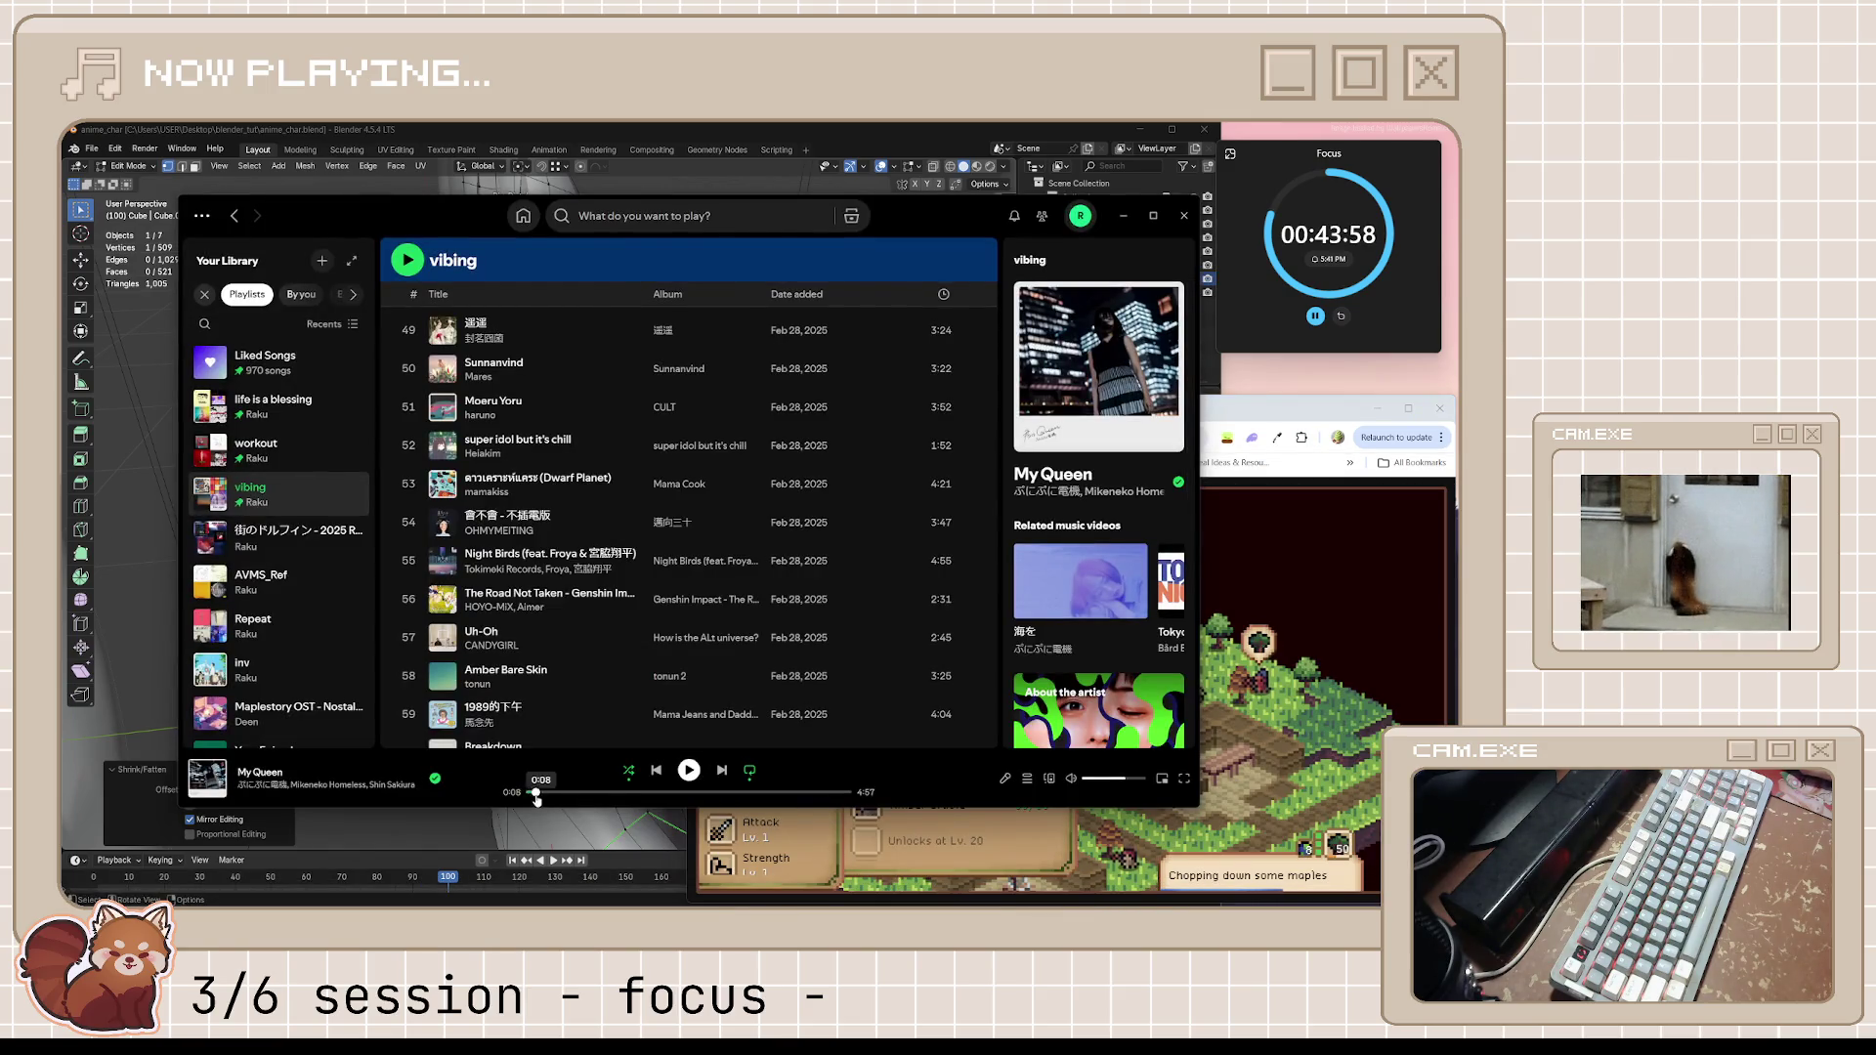
click(1122, 215)
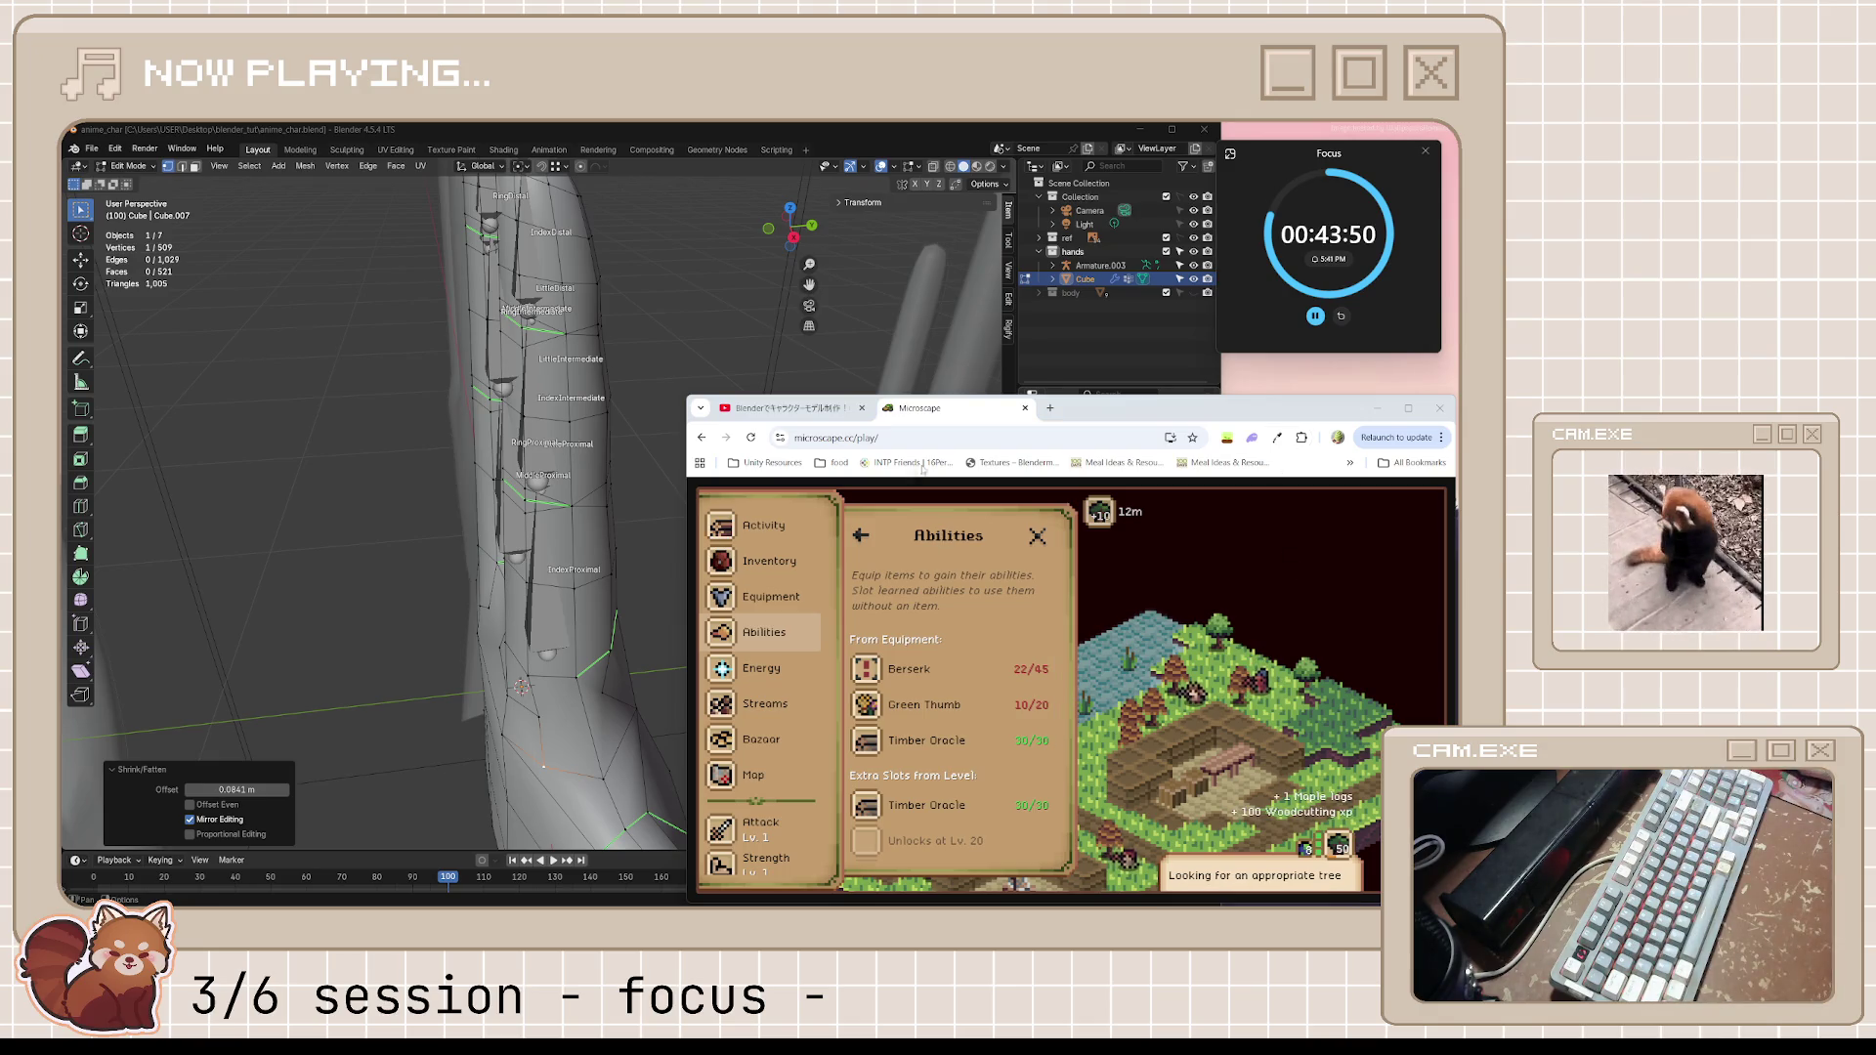
key(ctrl+Tab)
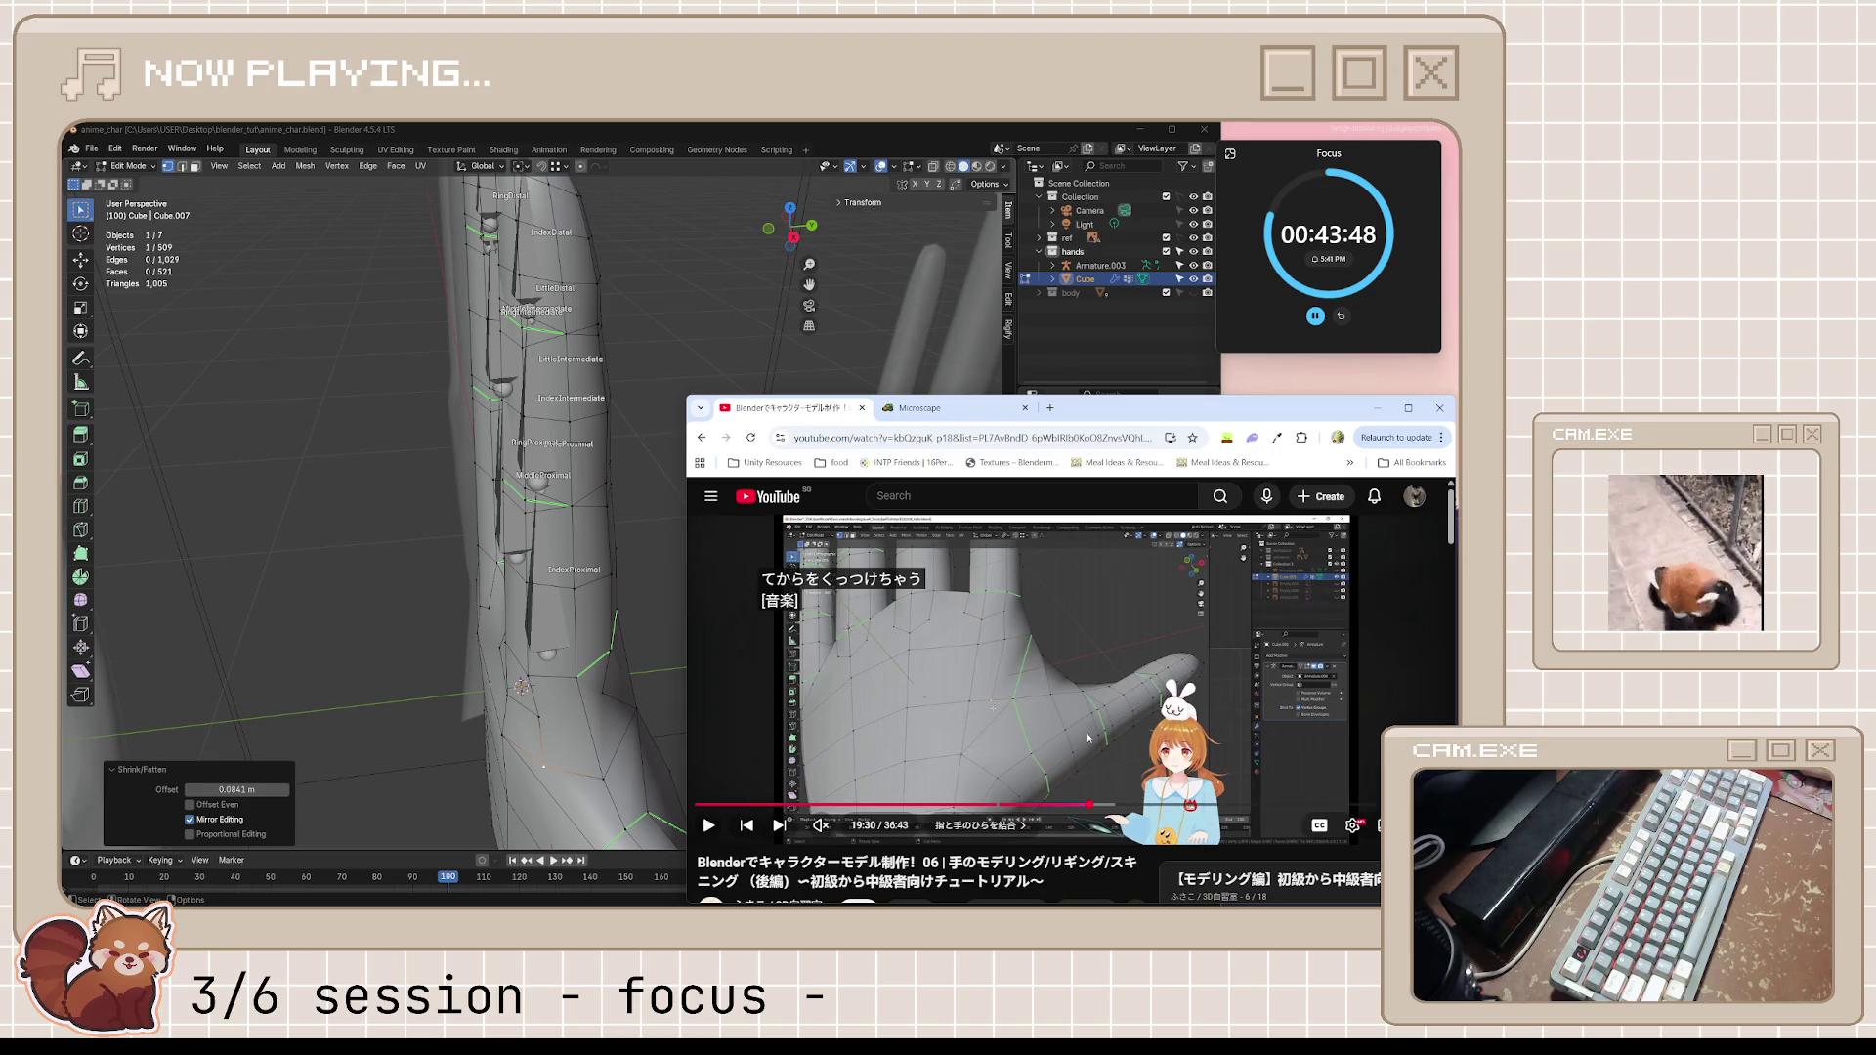
Play the tutorial in short bursts through to about 19:44, then go back to the Blender hand model
key(space)
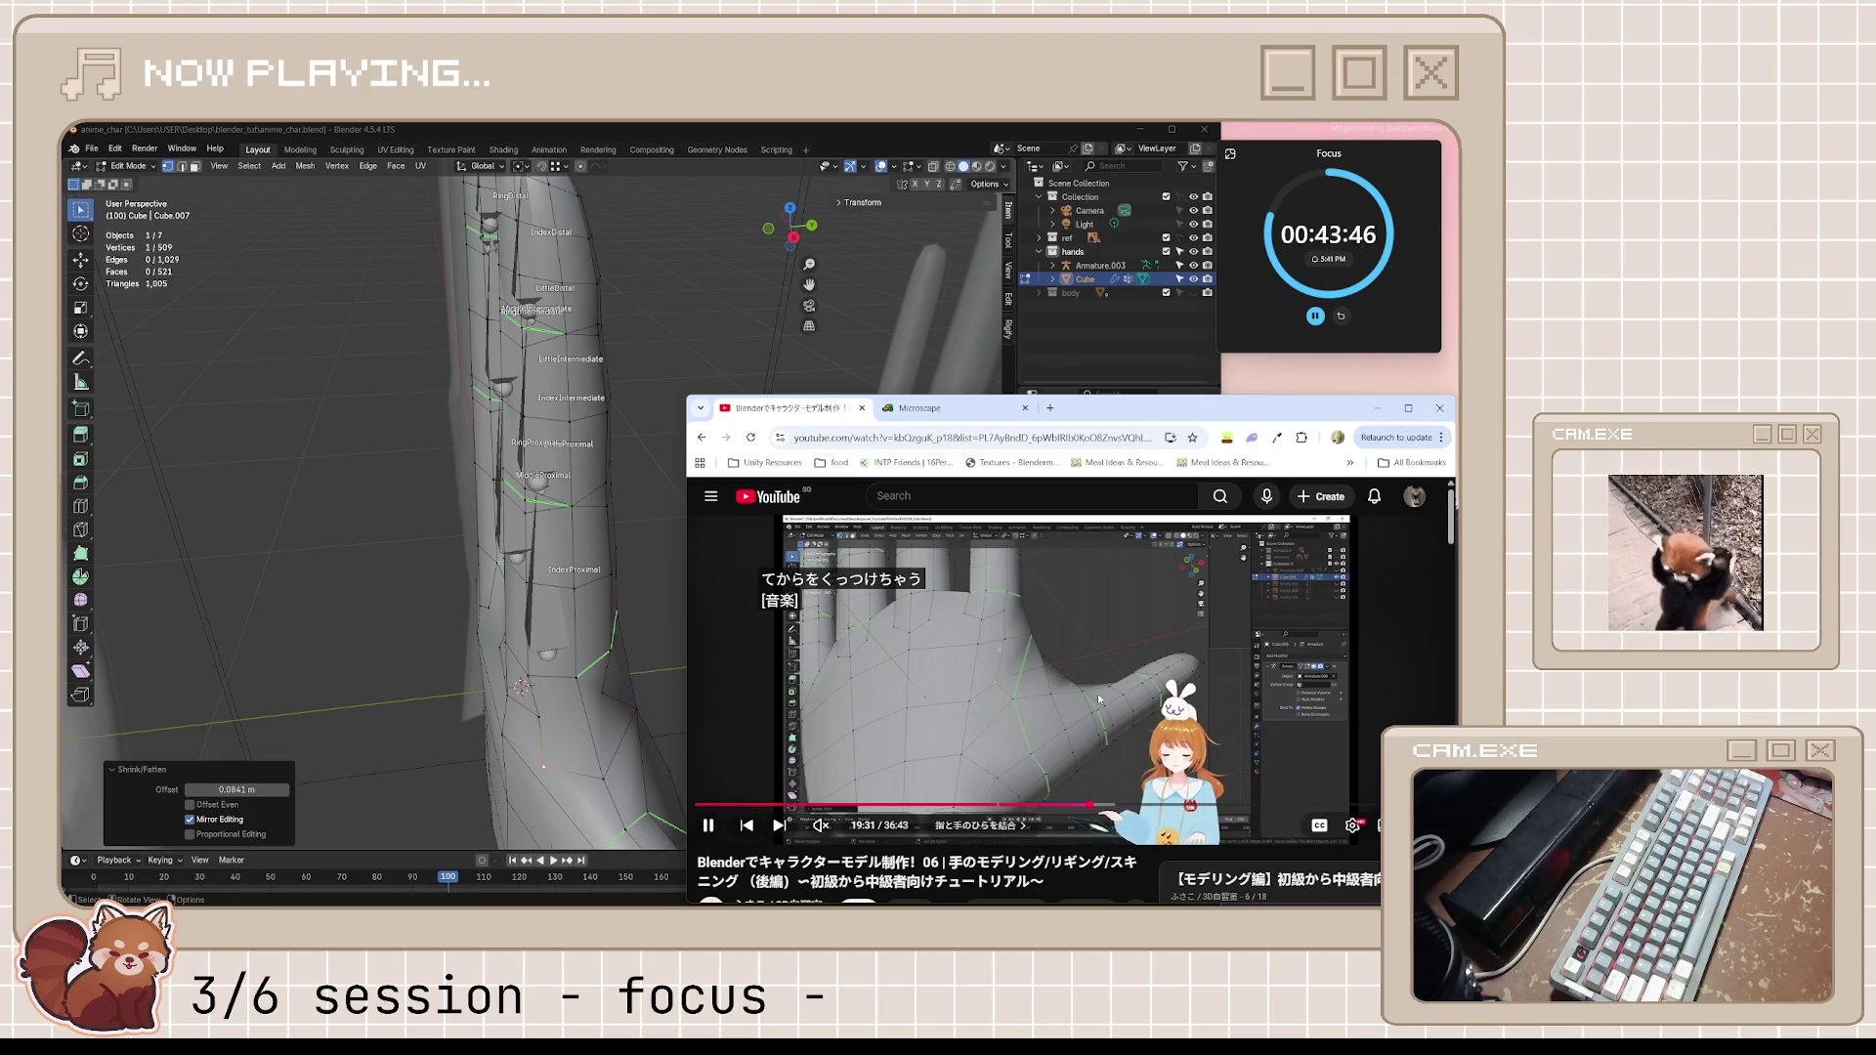
key(space)
key(space)
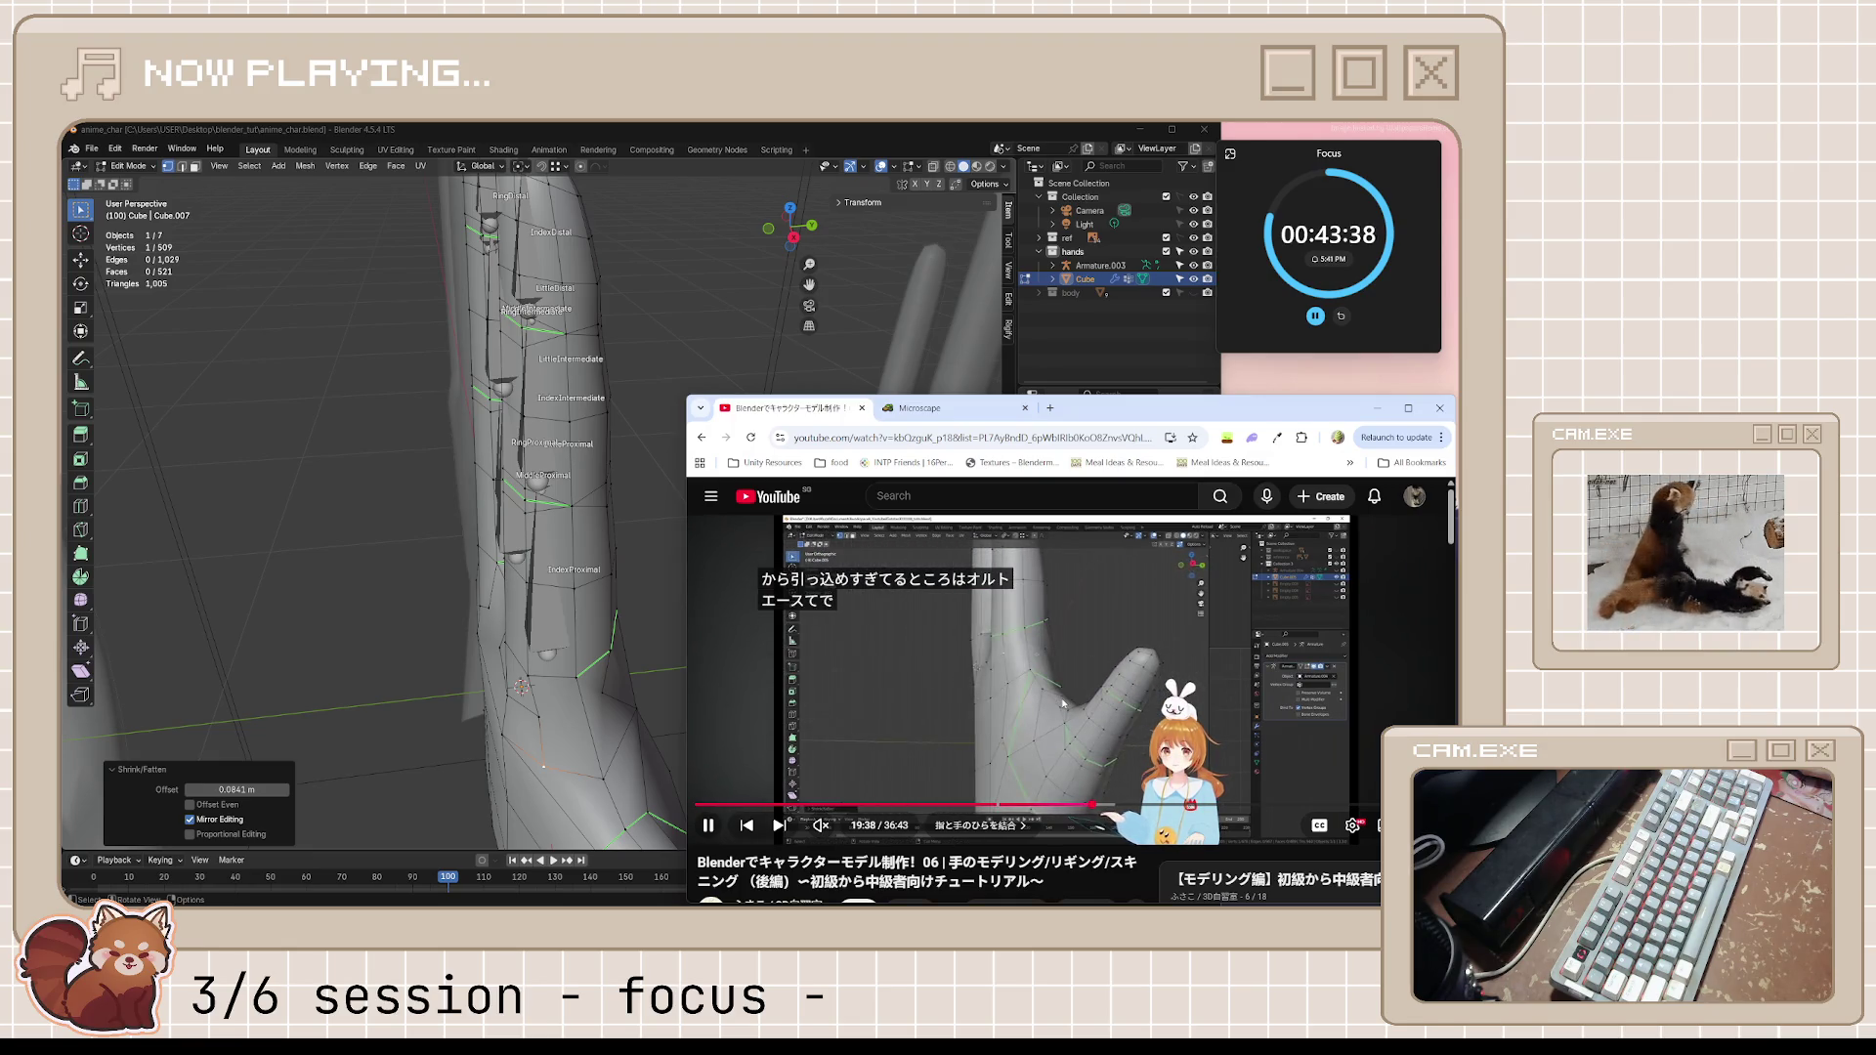
key(space)
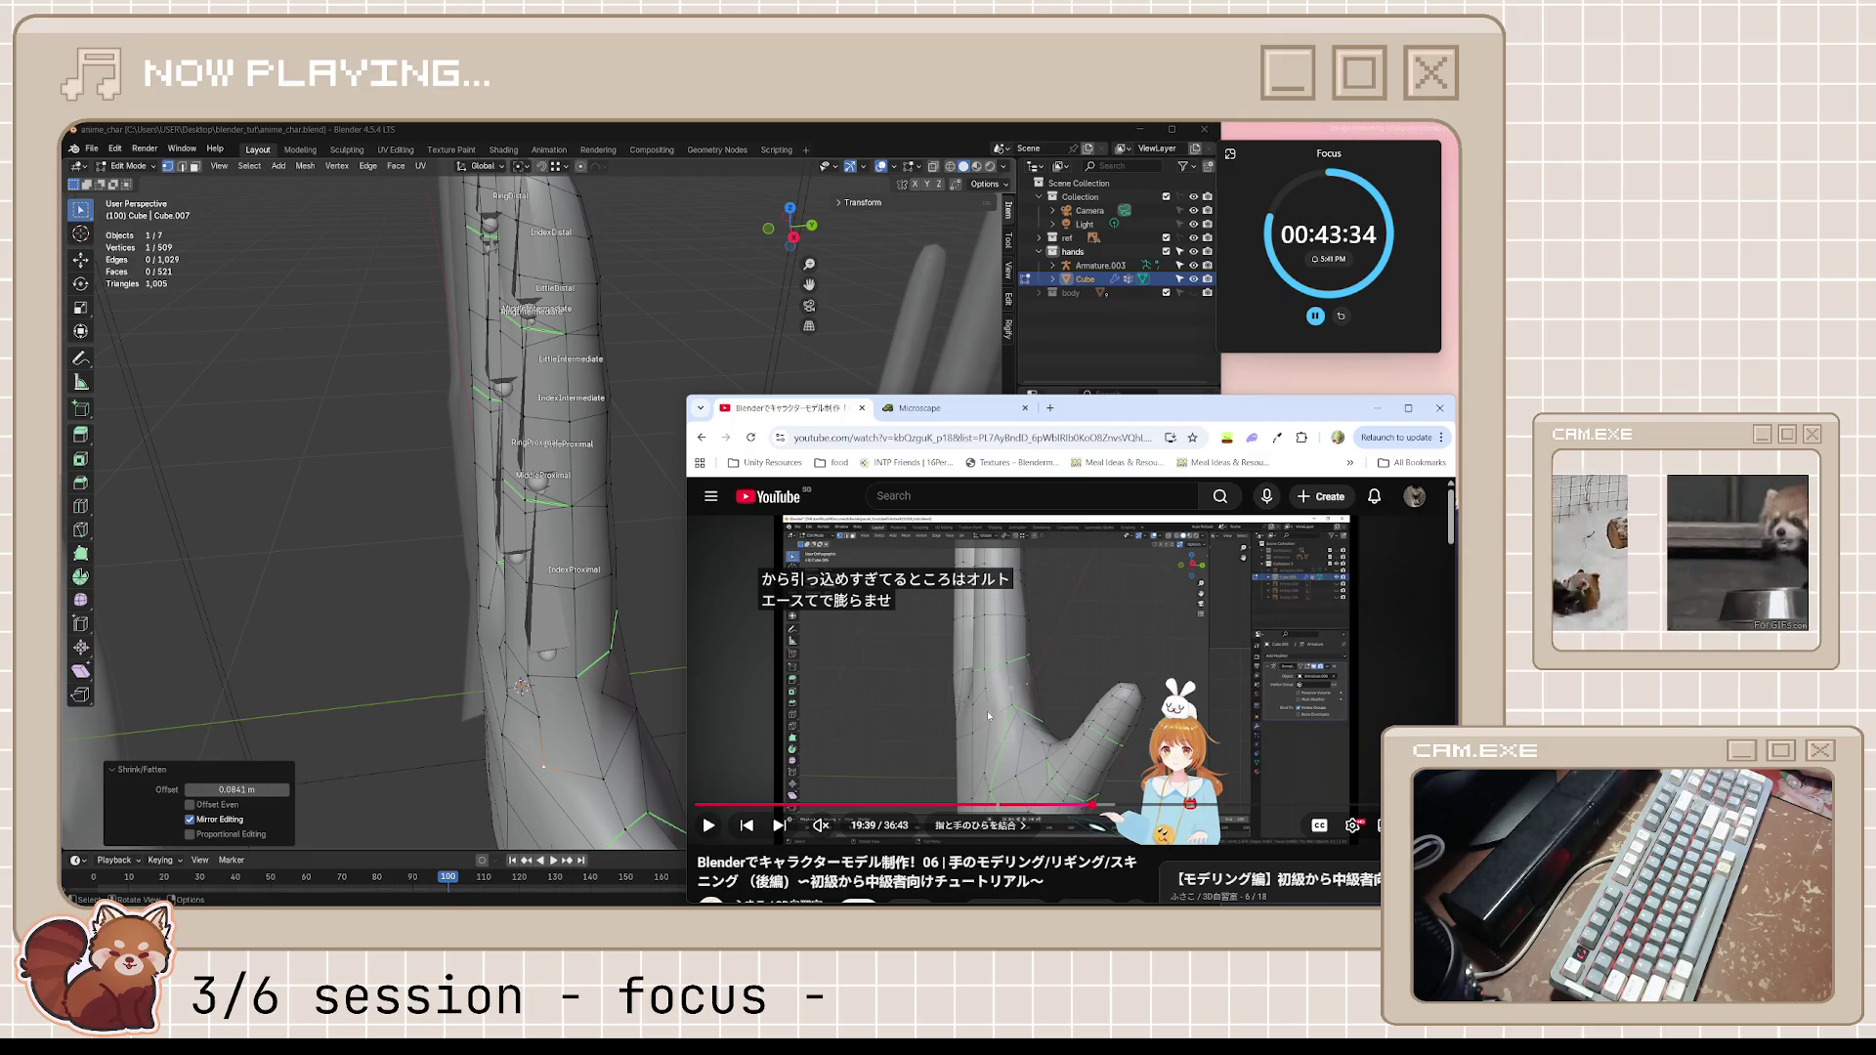
key(space)
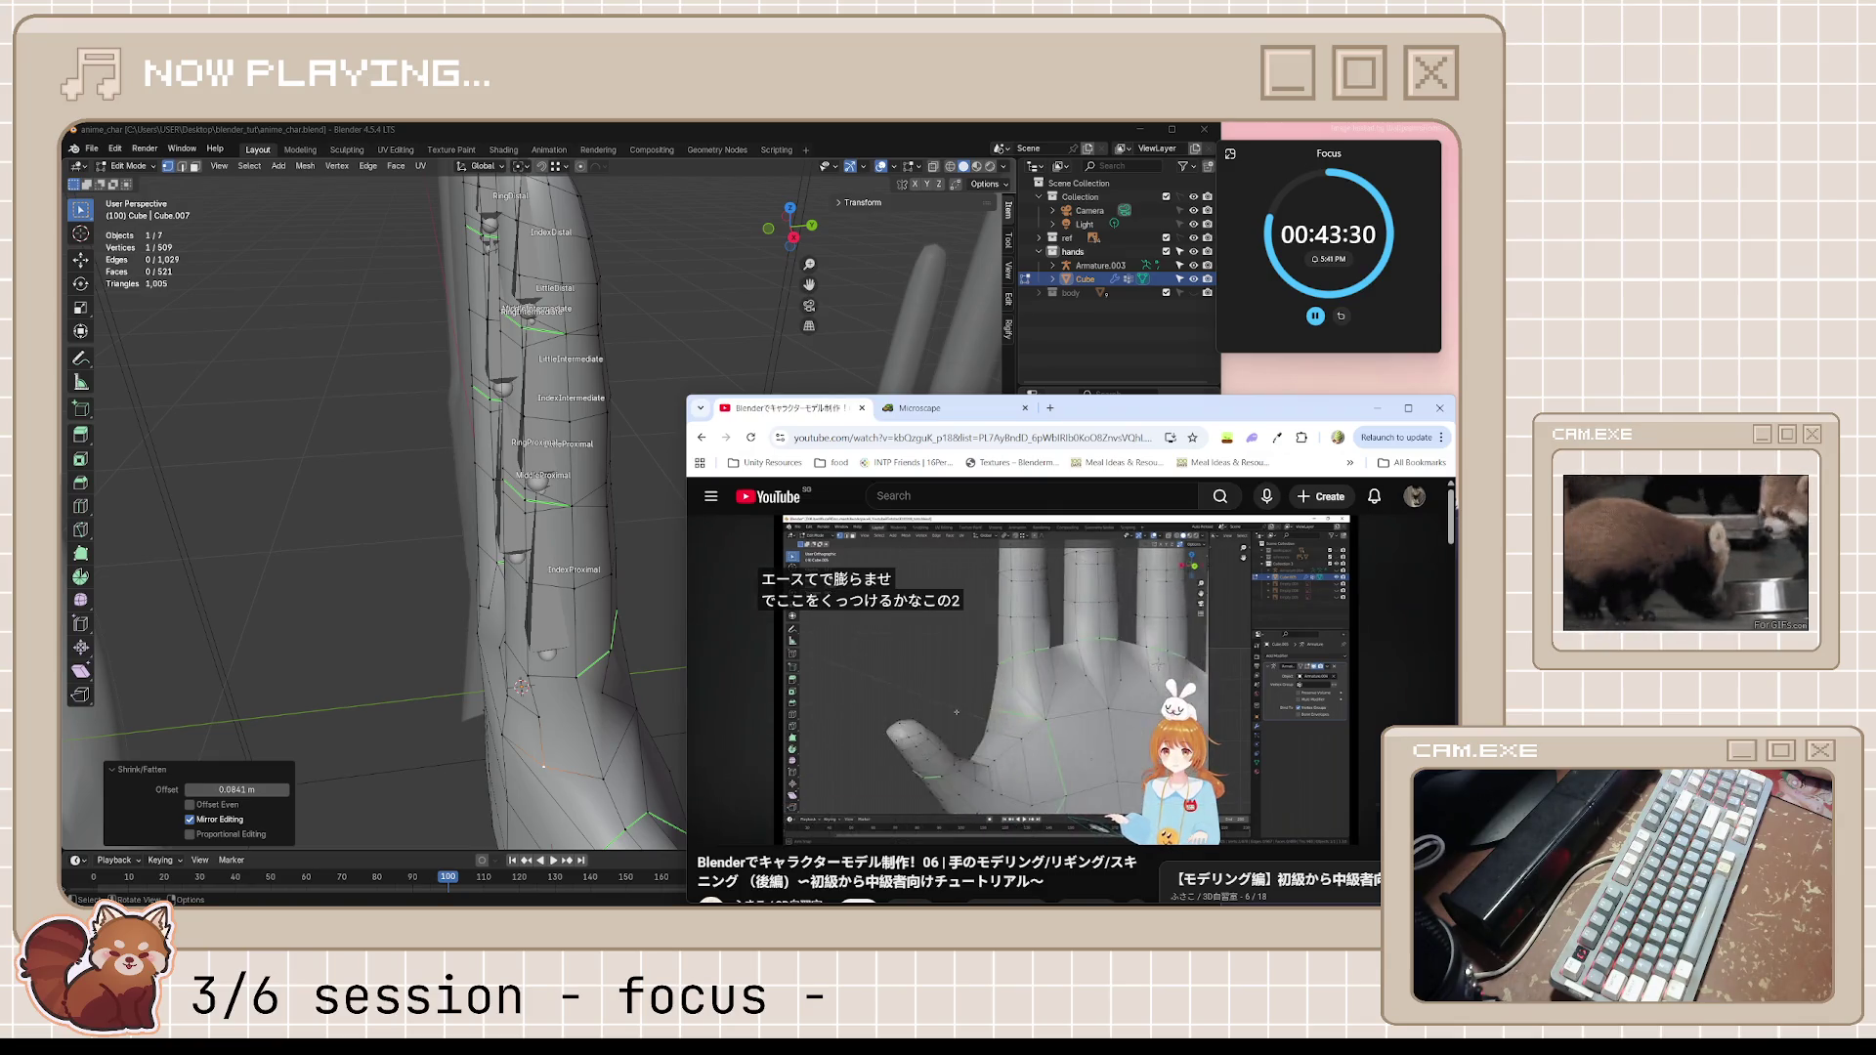
click(1065, 717)
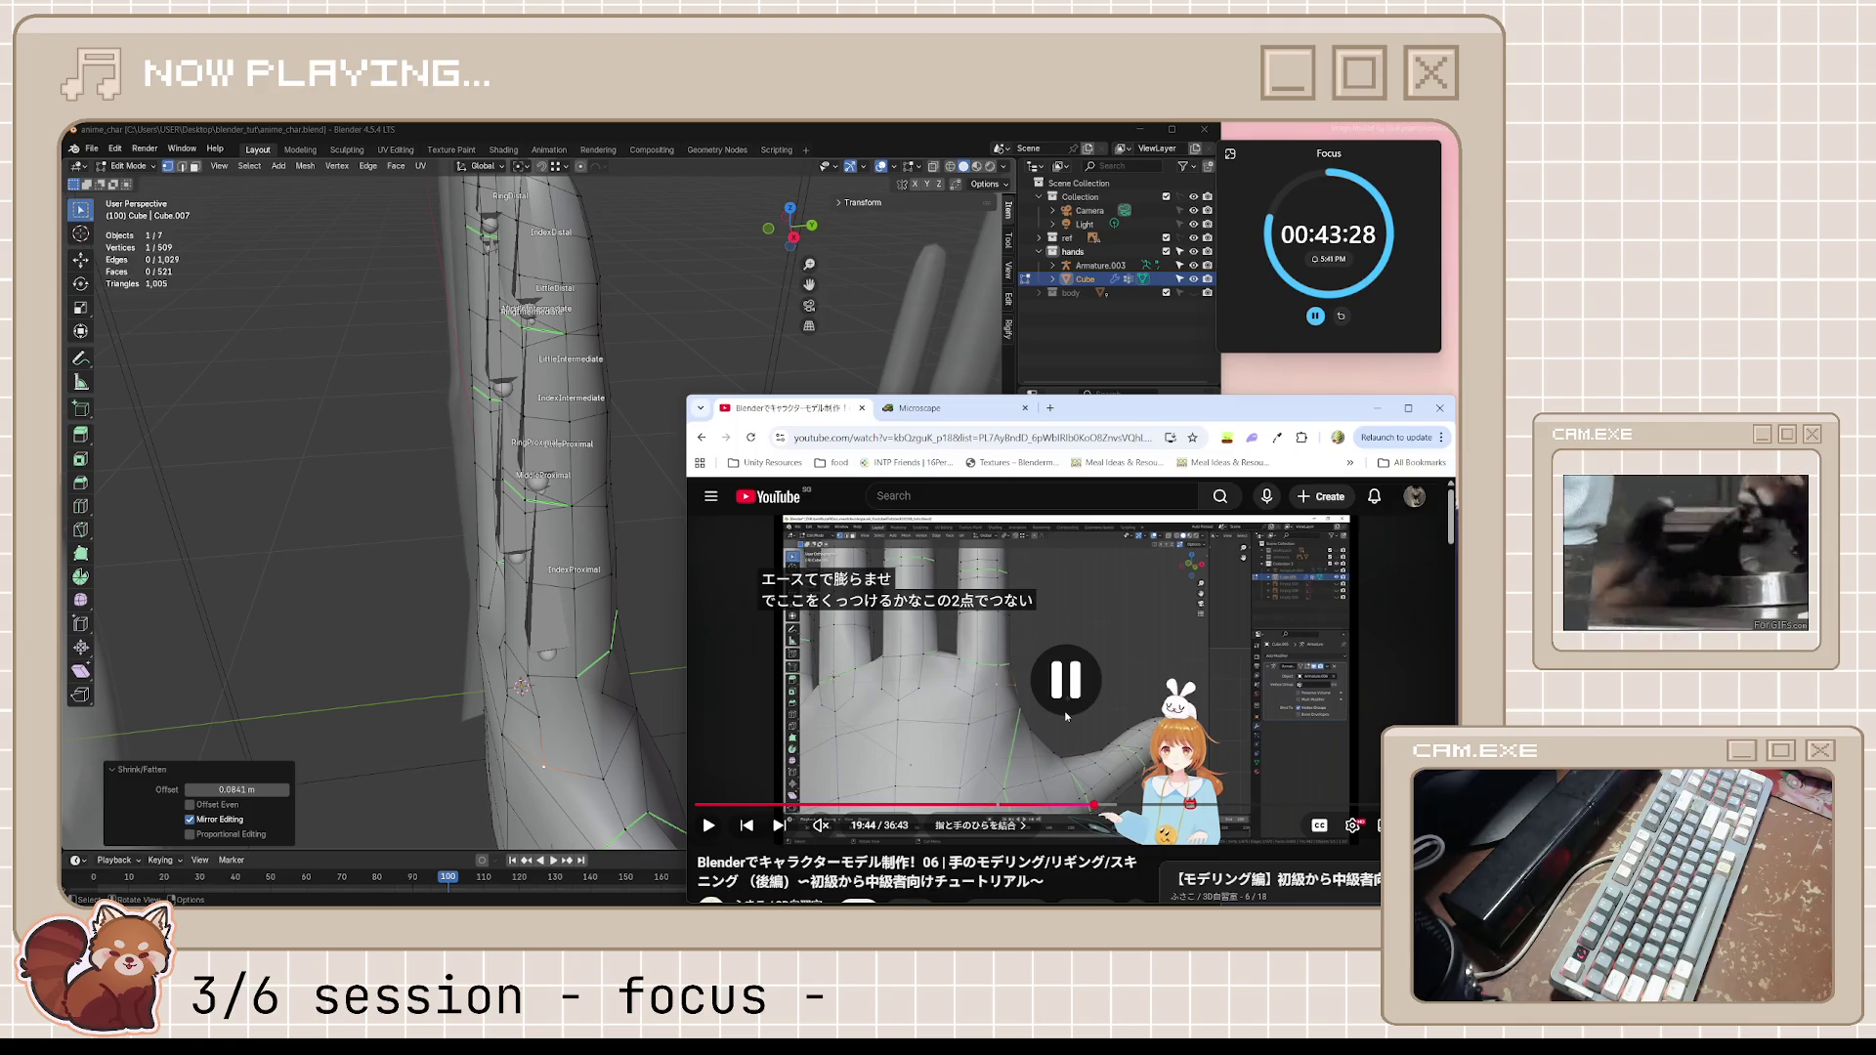
click(722, 141)
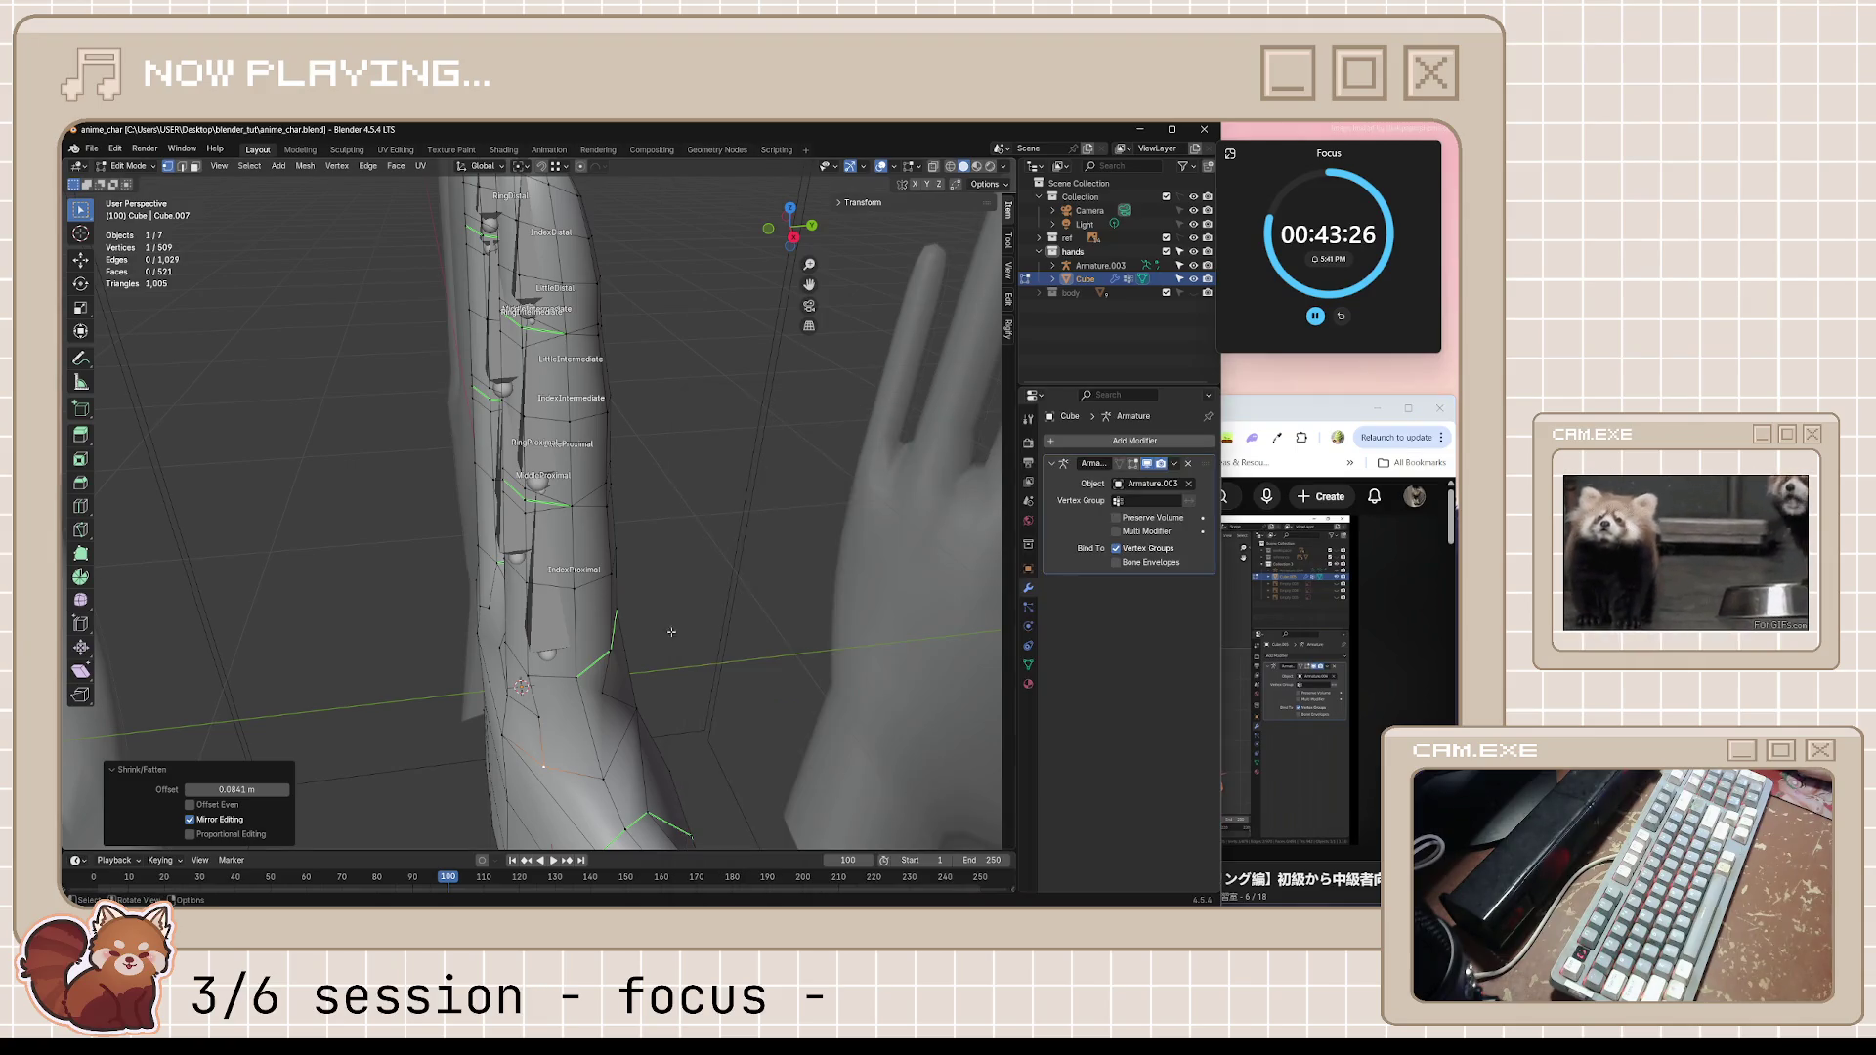
scroll(528, 499, down, 3)
Knife-cut the palm, then inspect the fingers in front orthographic view toggling see-through display
key(k)
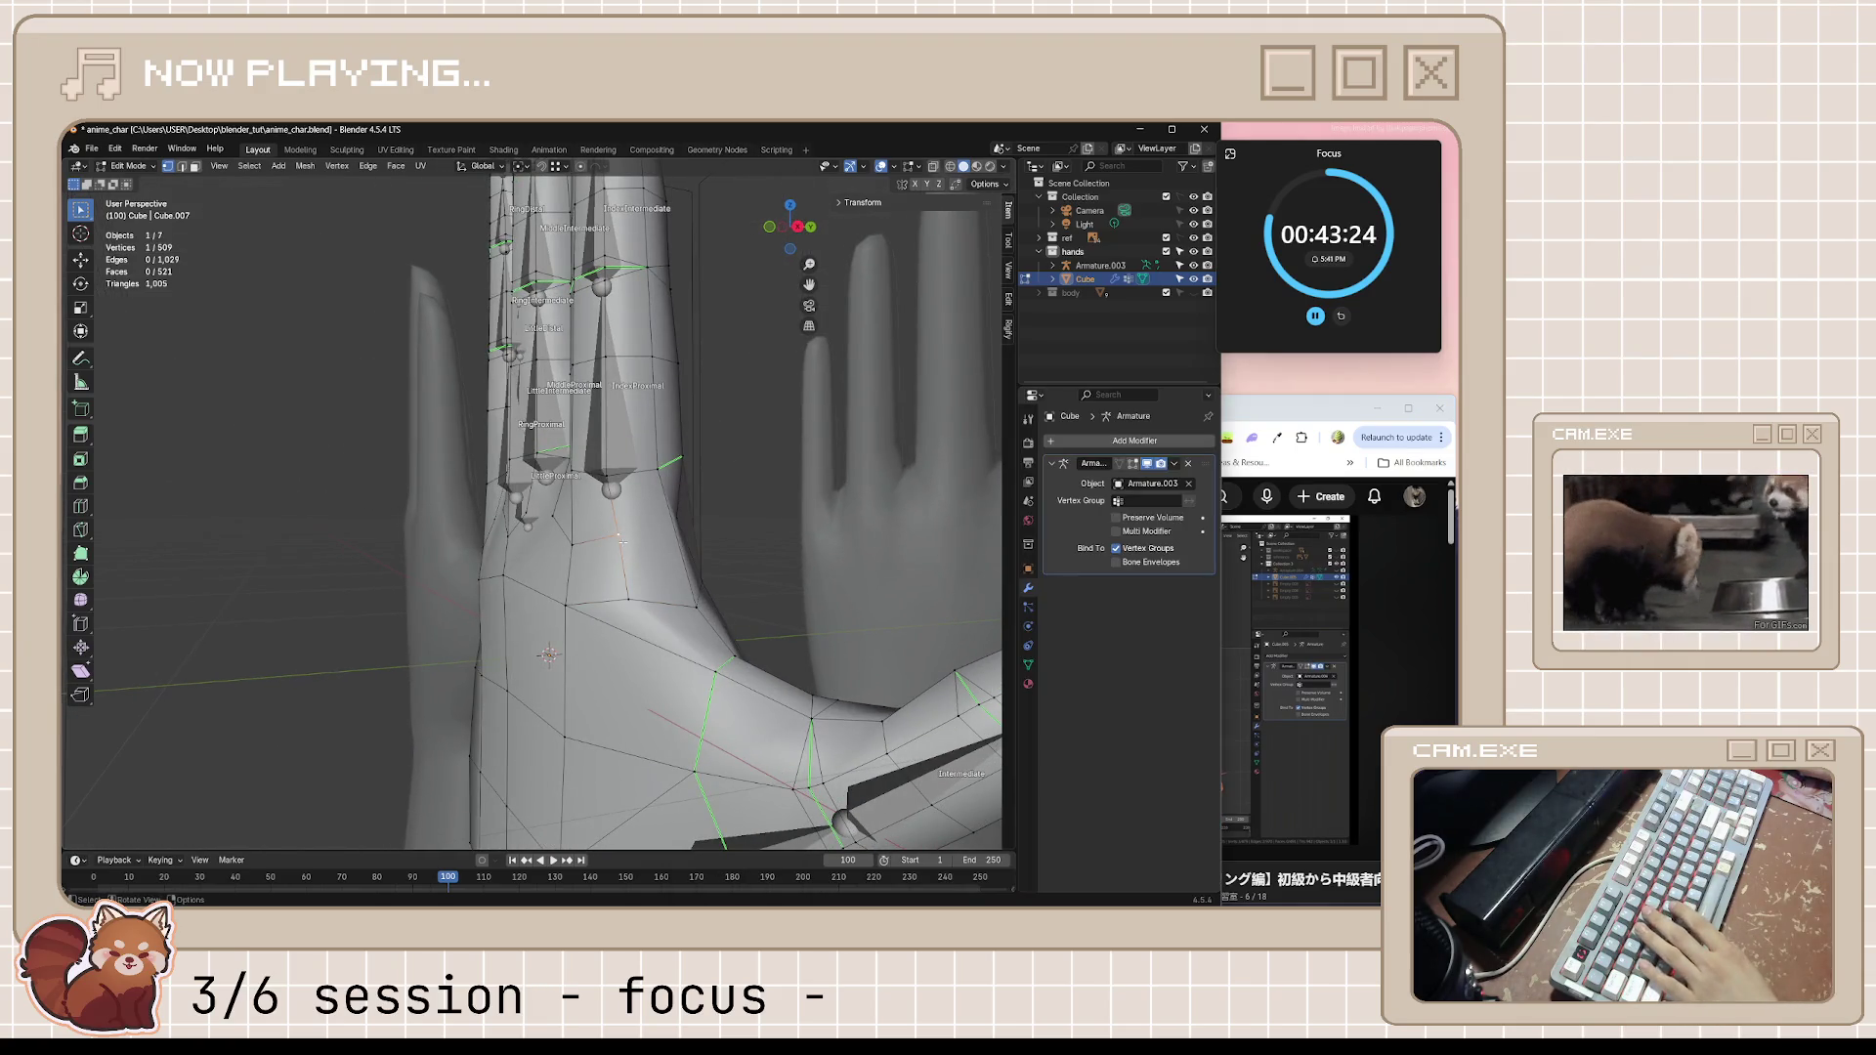
click(617, 534)
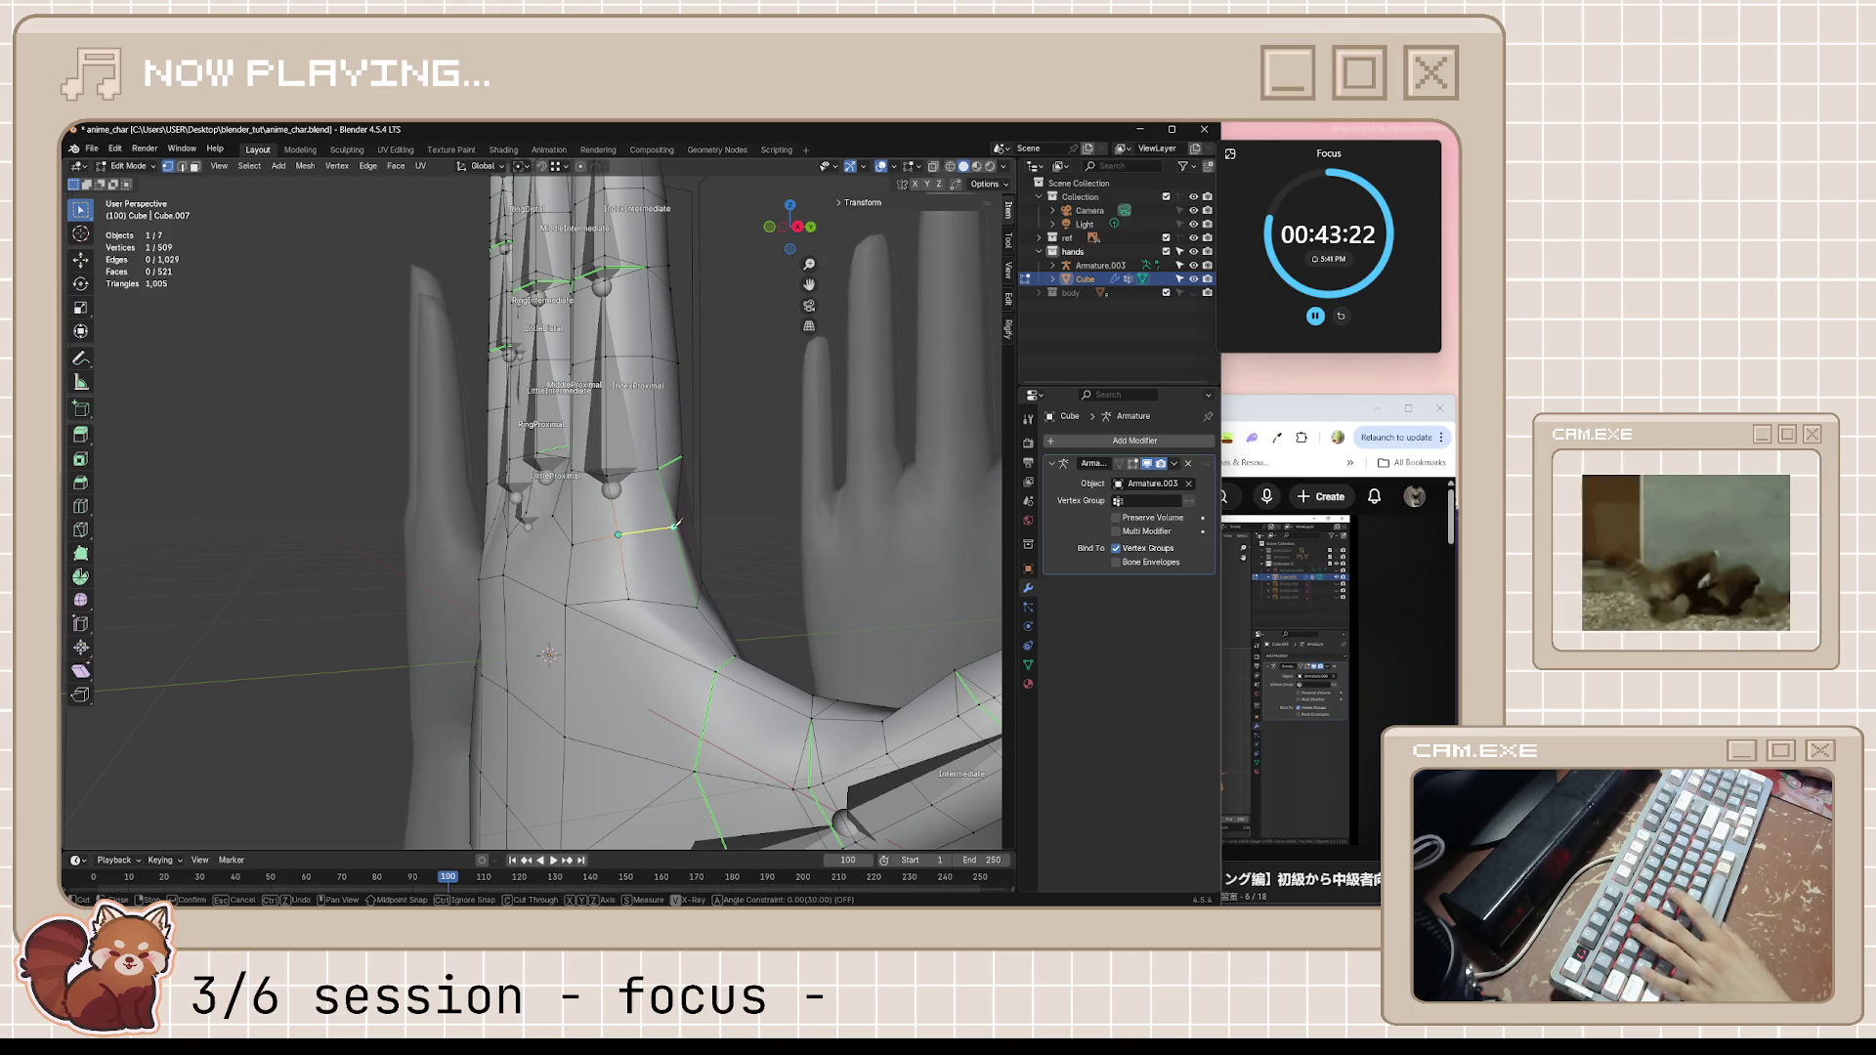
key(Return)
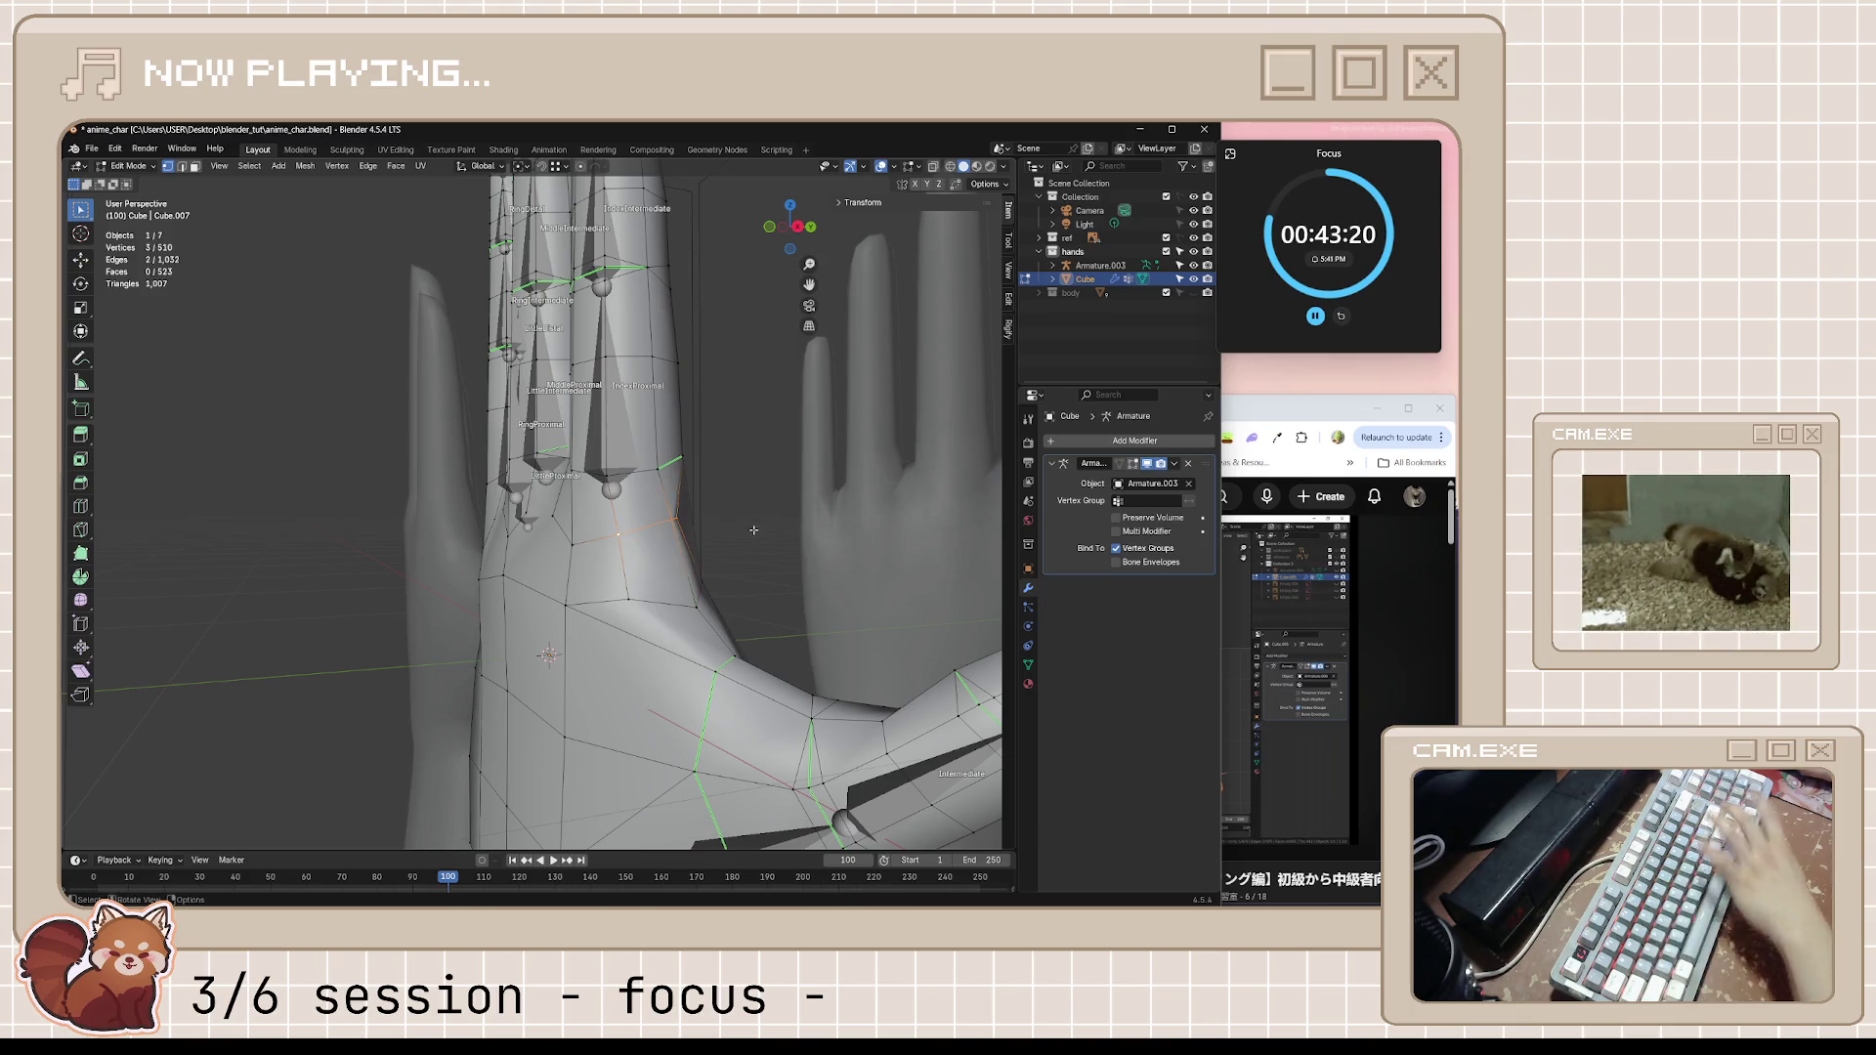
mouse_move(752, 519)
middle_down()
mouse_move(605, 565)
mouse_move(767, 615)
mouse_move(745, 611)
mouse_move(793, 465)
middle_up()
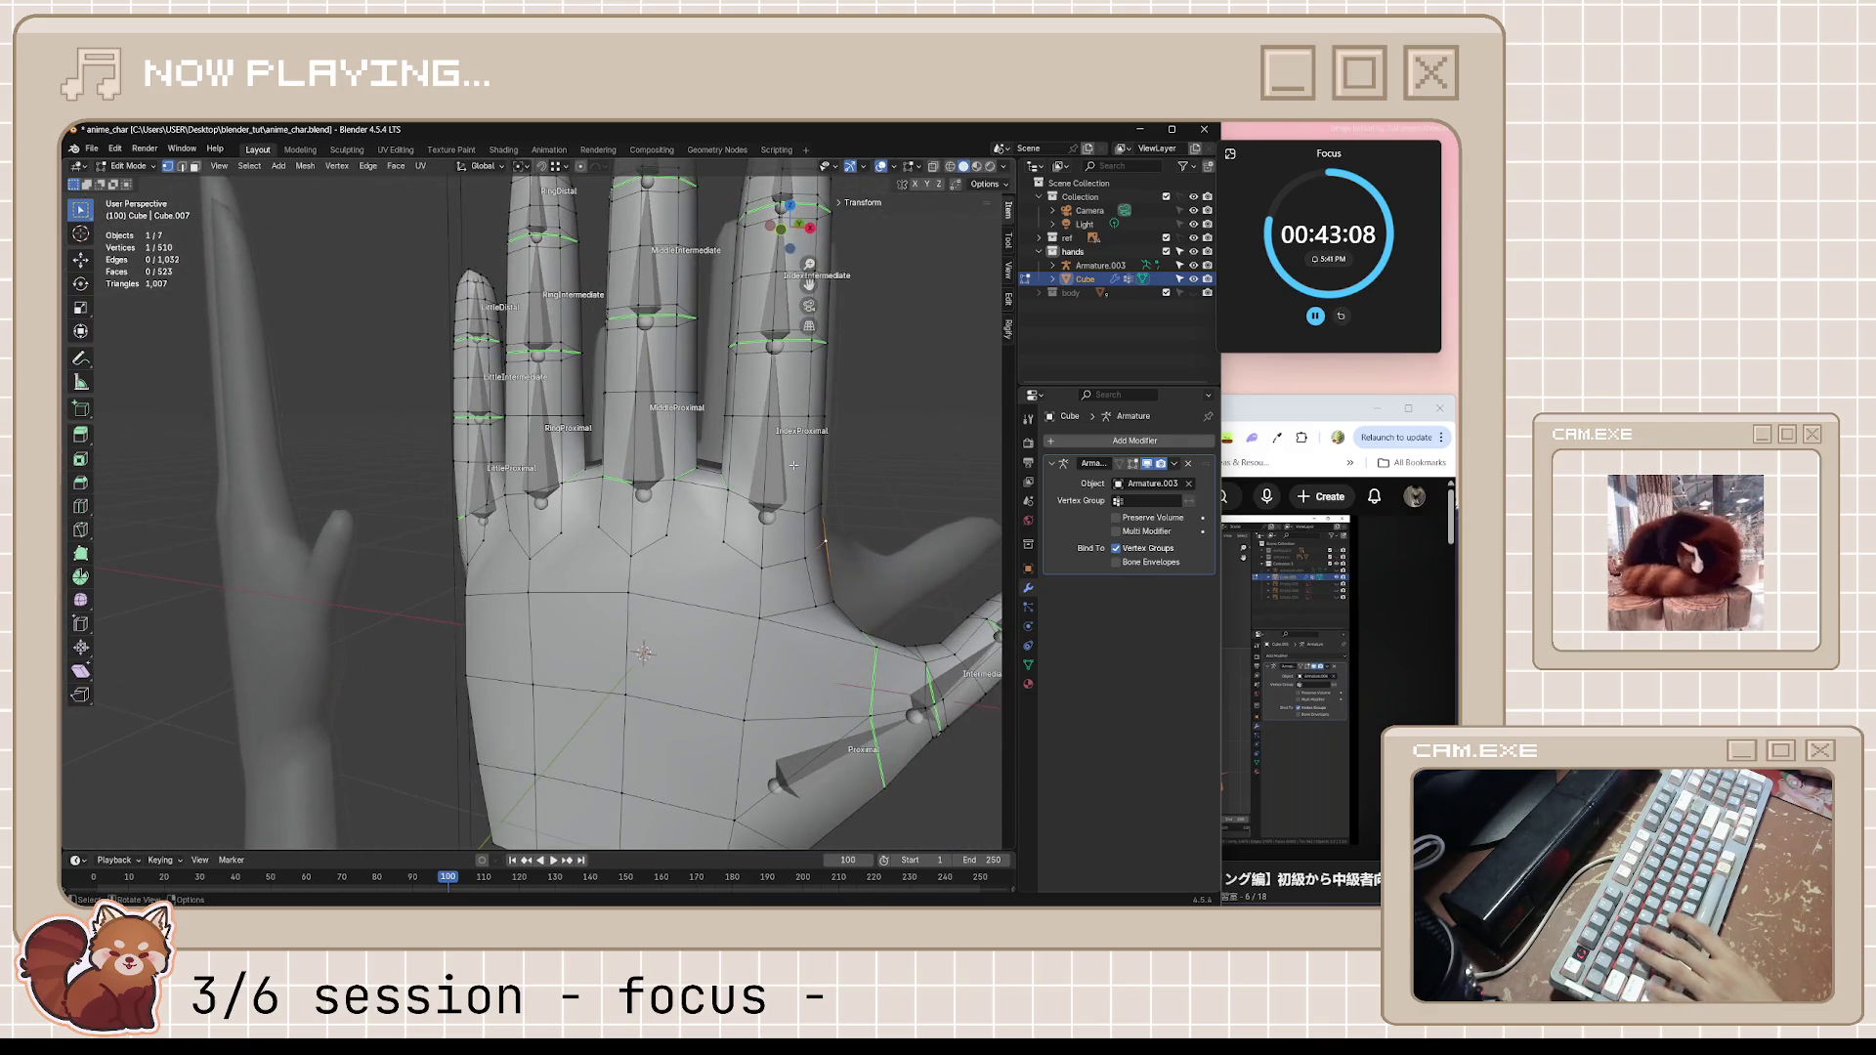
key(KP_1)
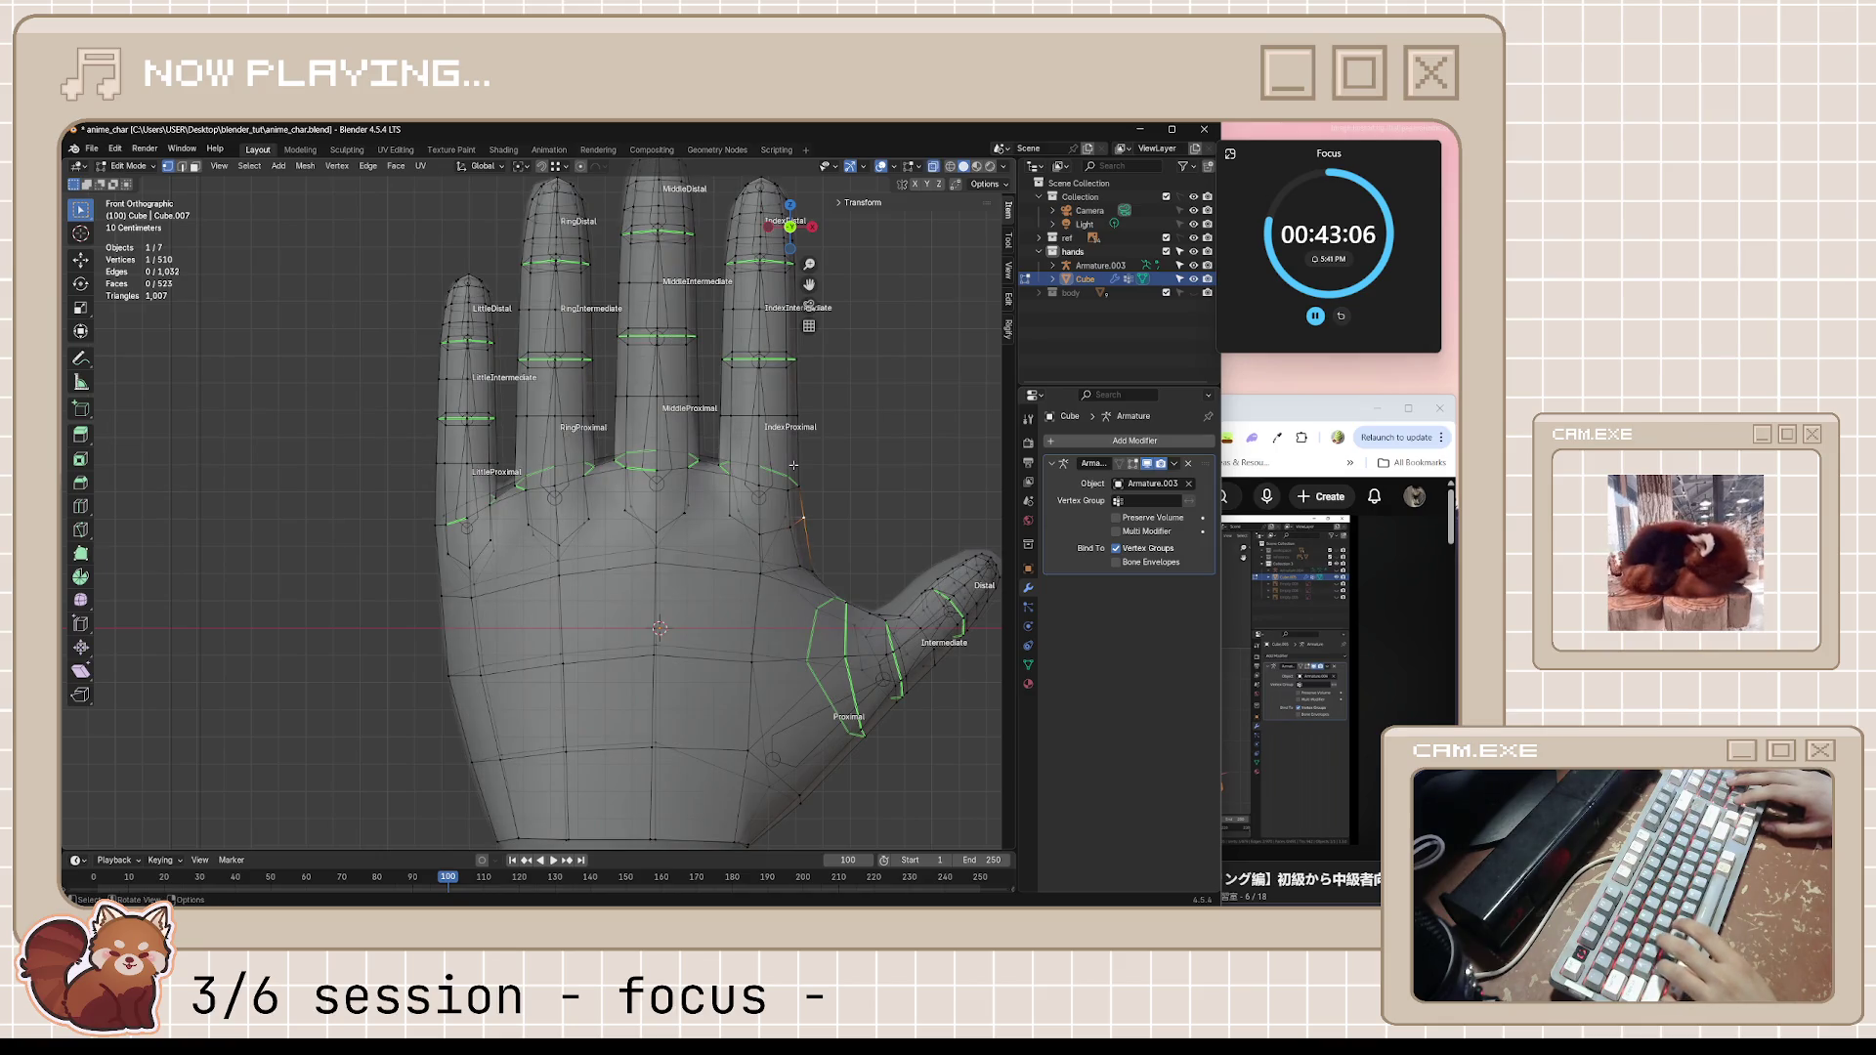
key(alt+z)
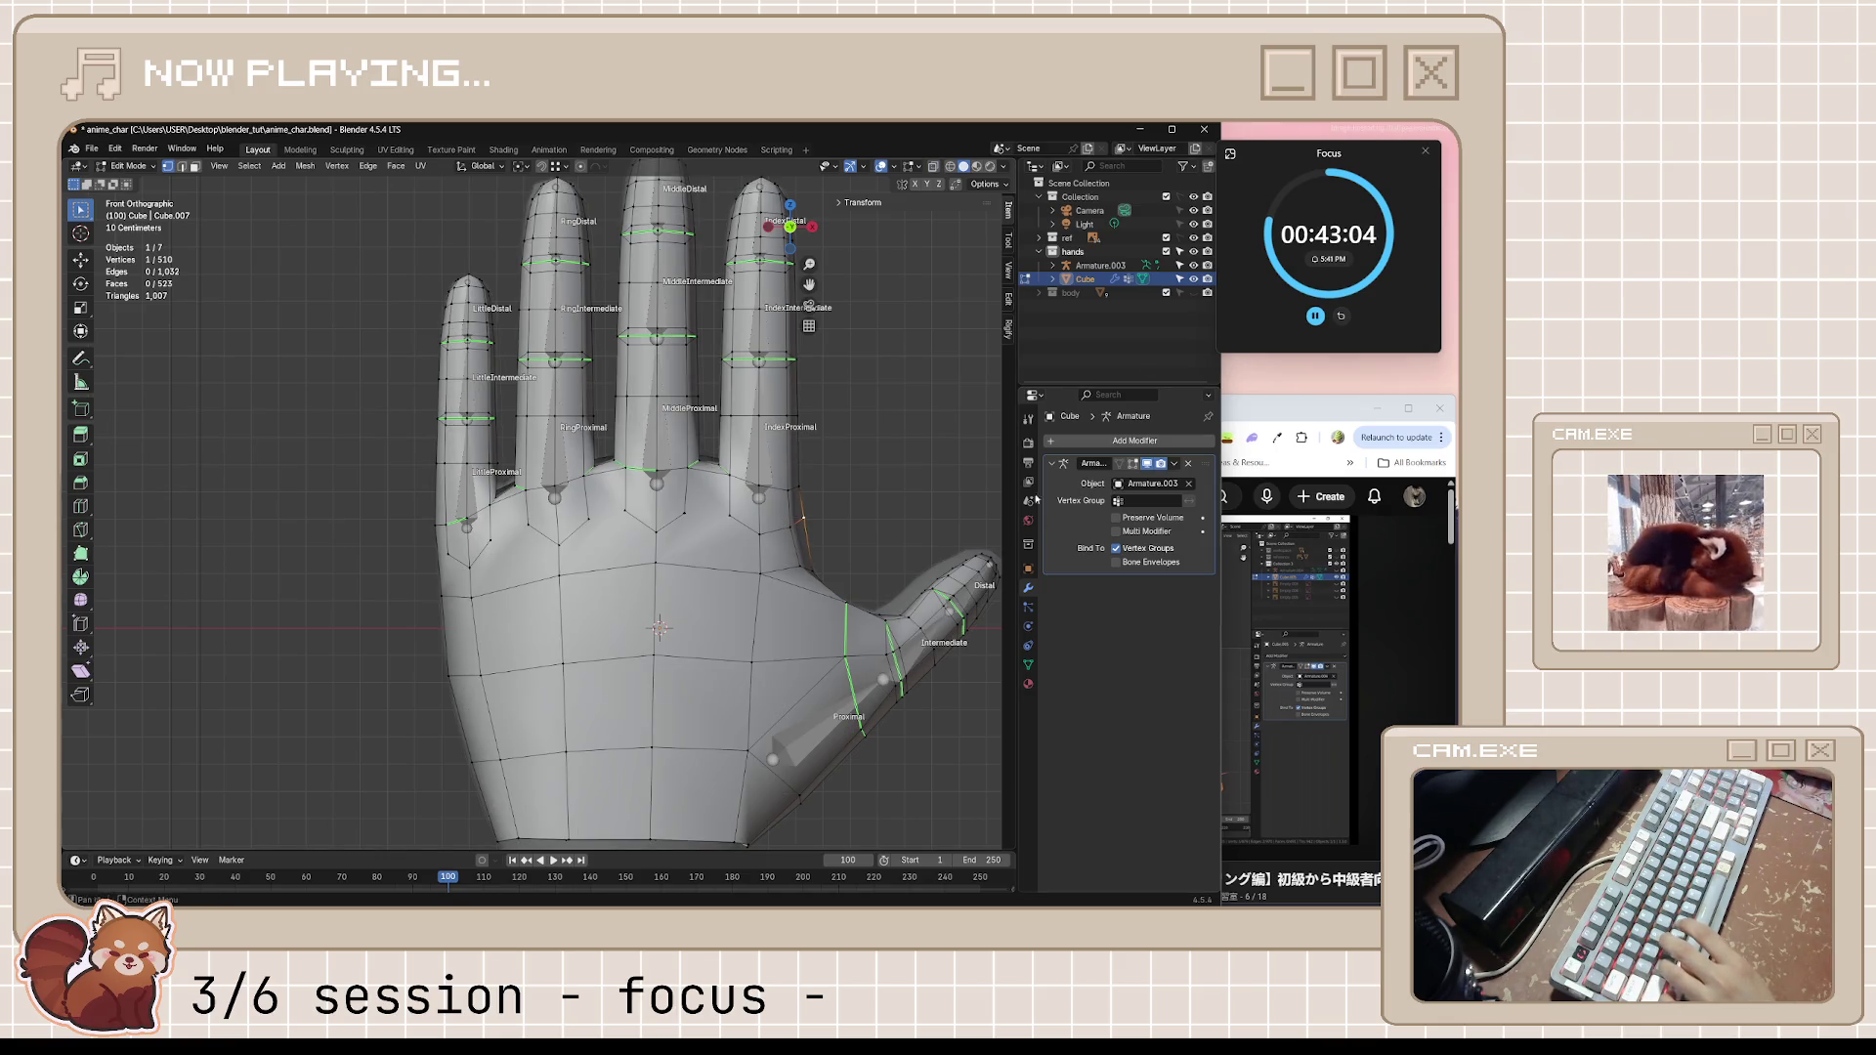
middle_drag(878, 465, 793, 460)
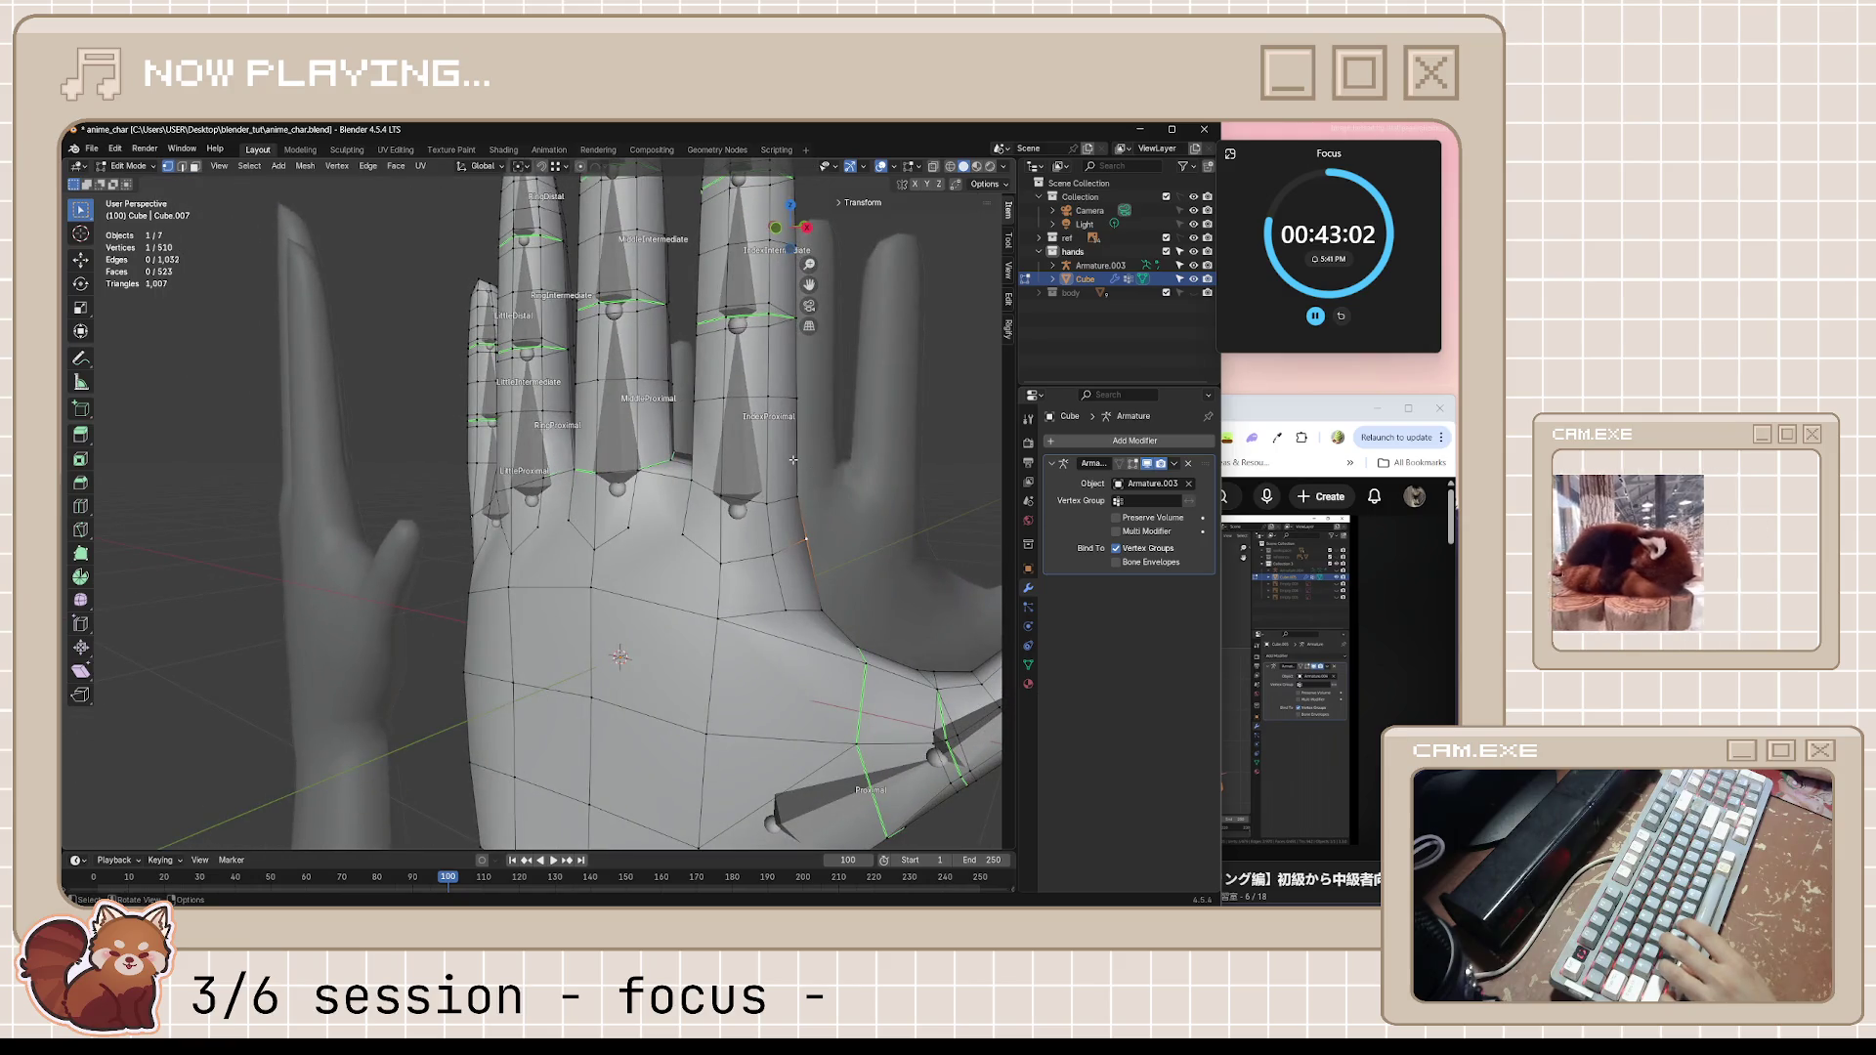
key(KP_1)
key(alt+z)
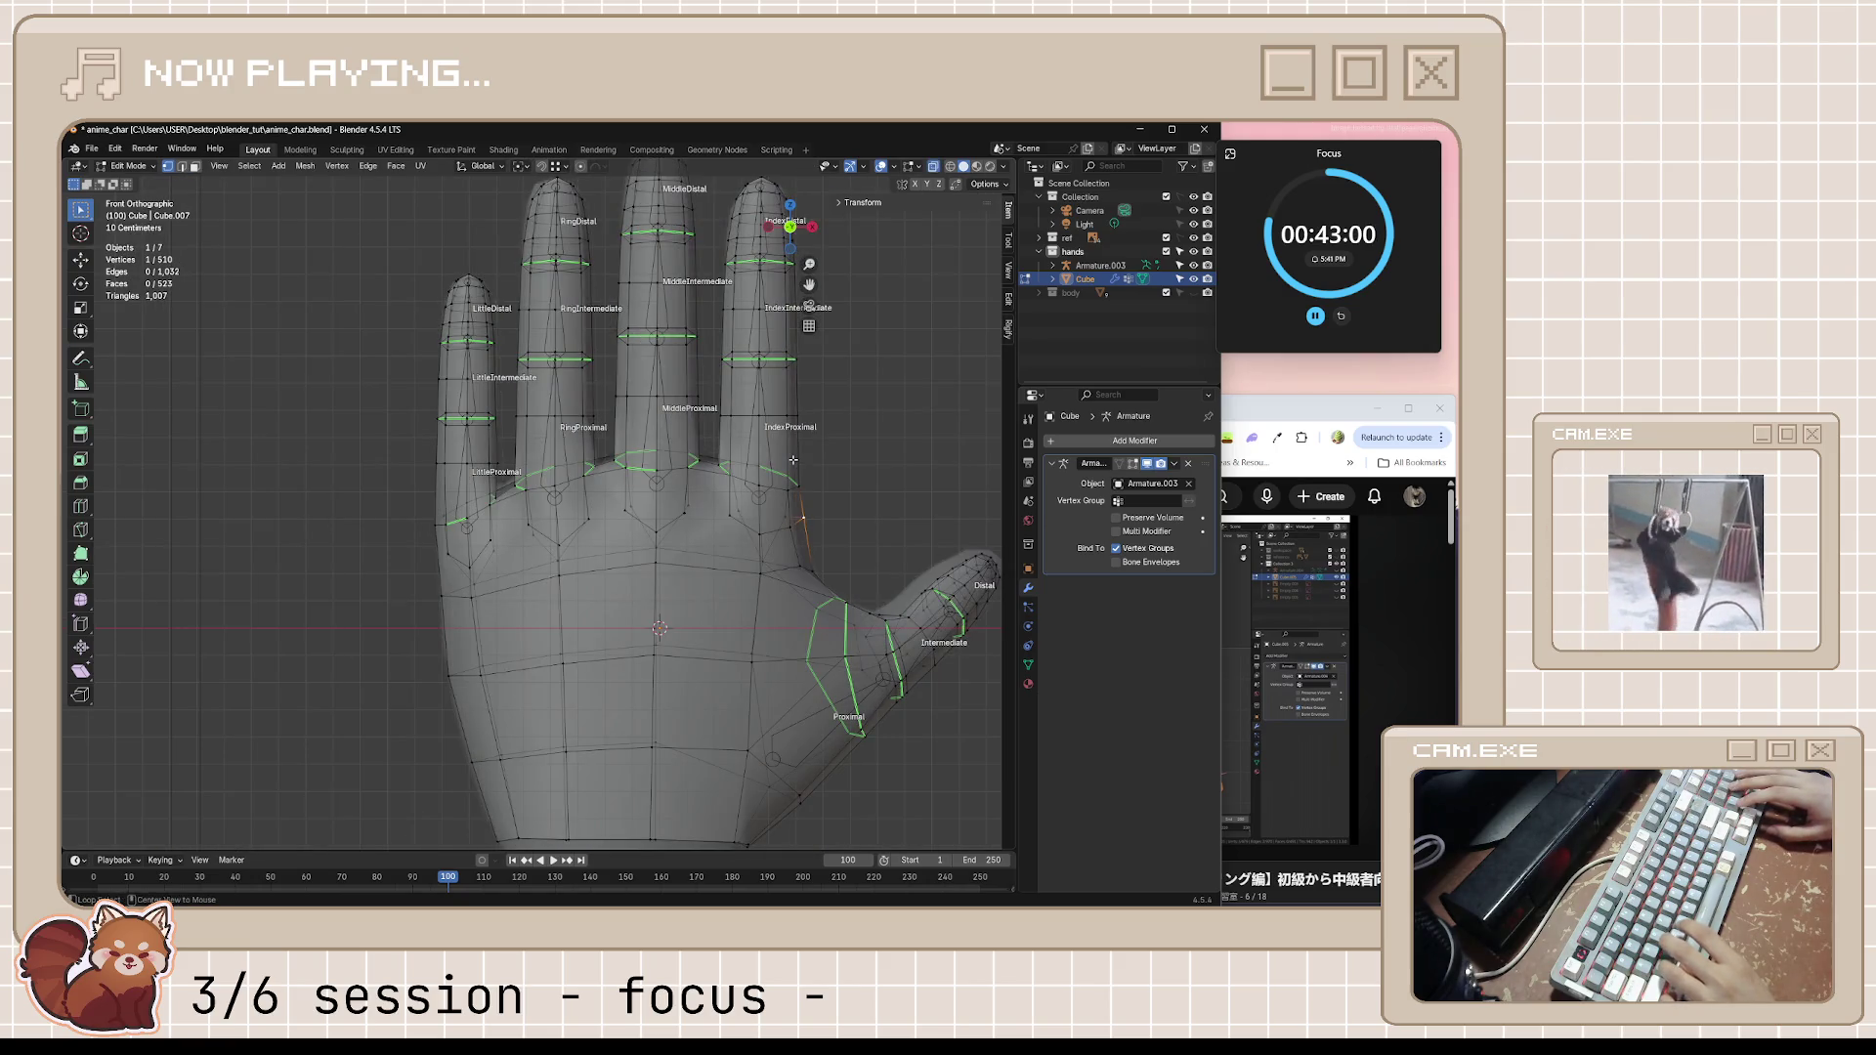
key(alt+z)
Nudge the selected vertex into place, save the file and bring the tutorial back in front
key(g)
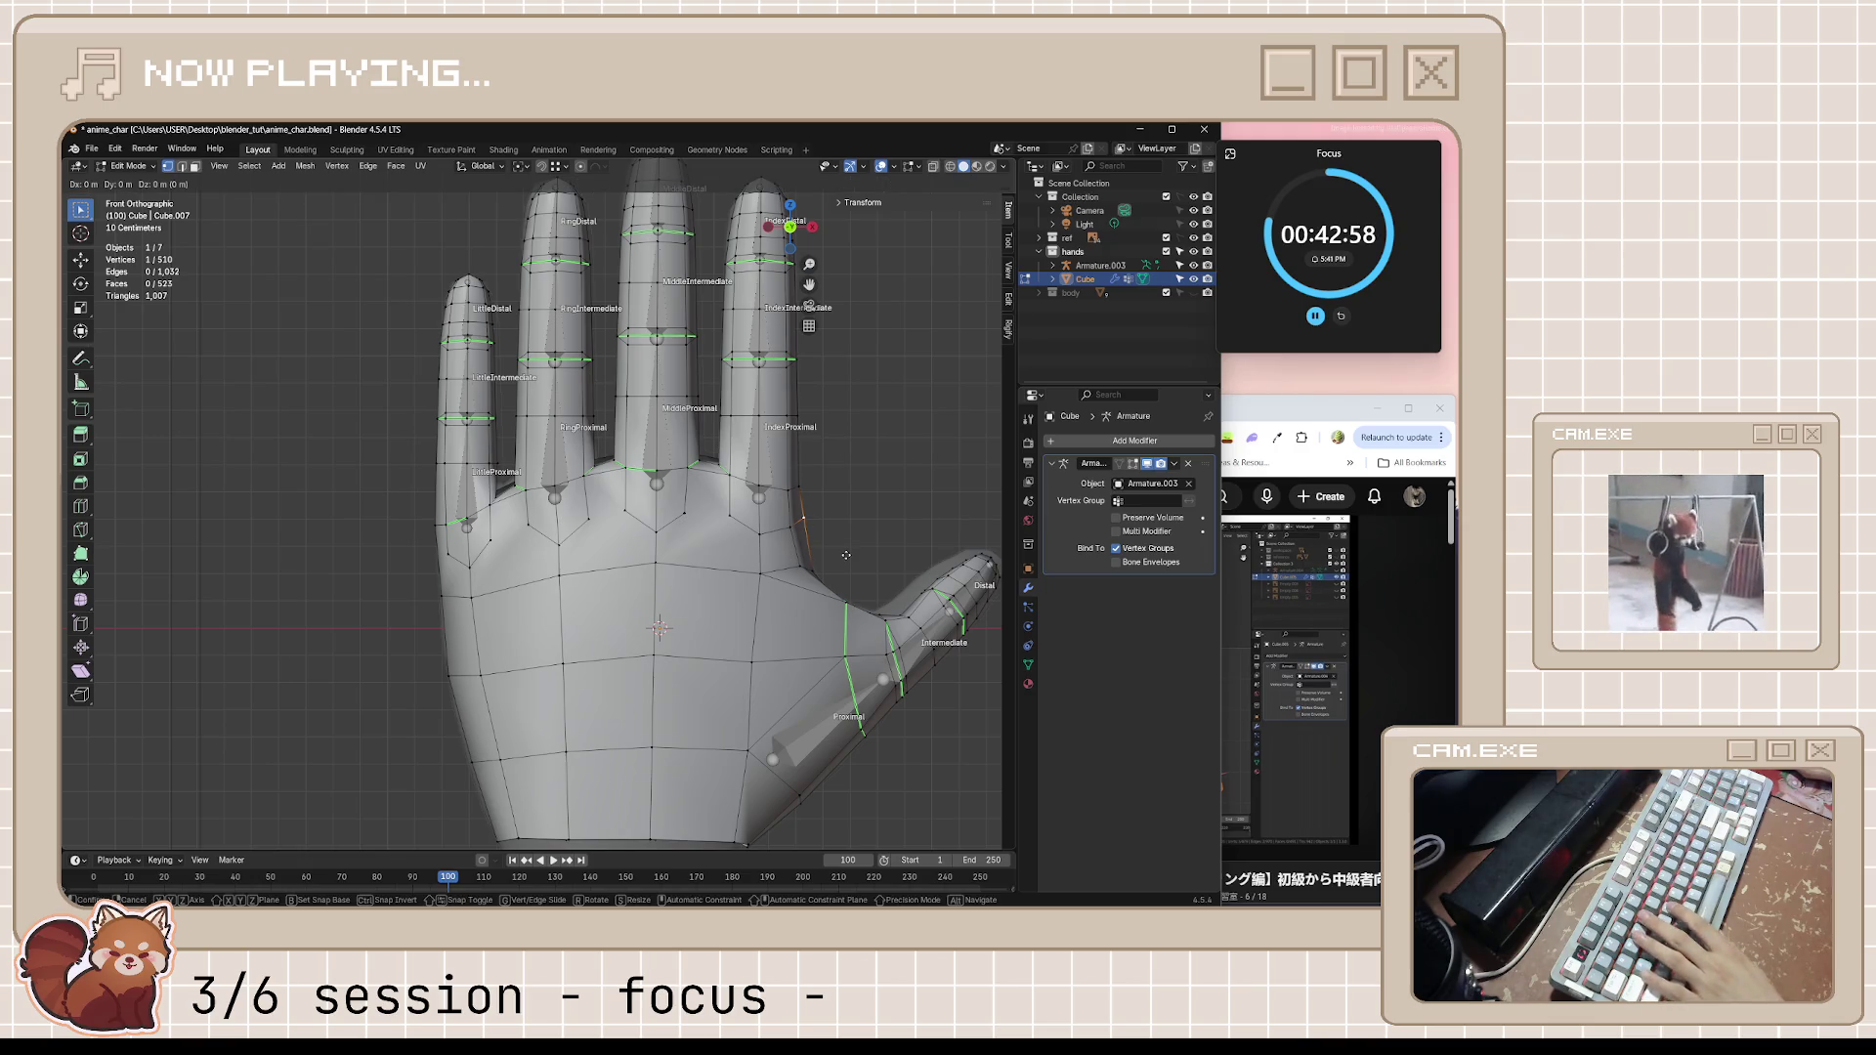
click(815, 556)
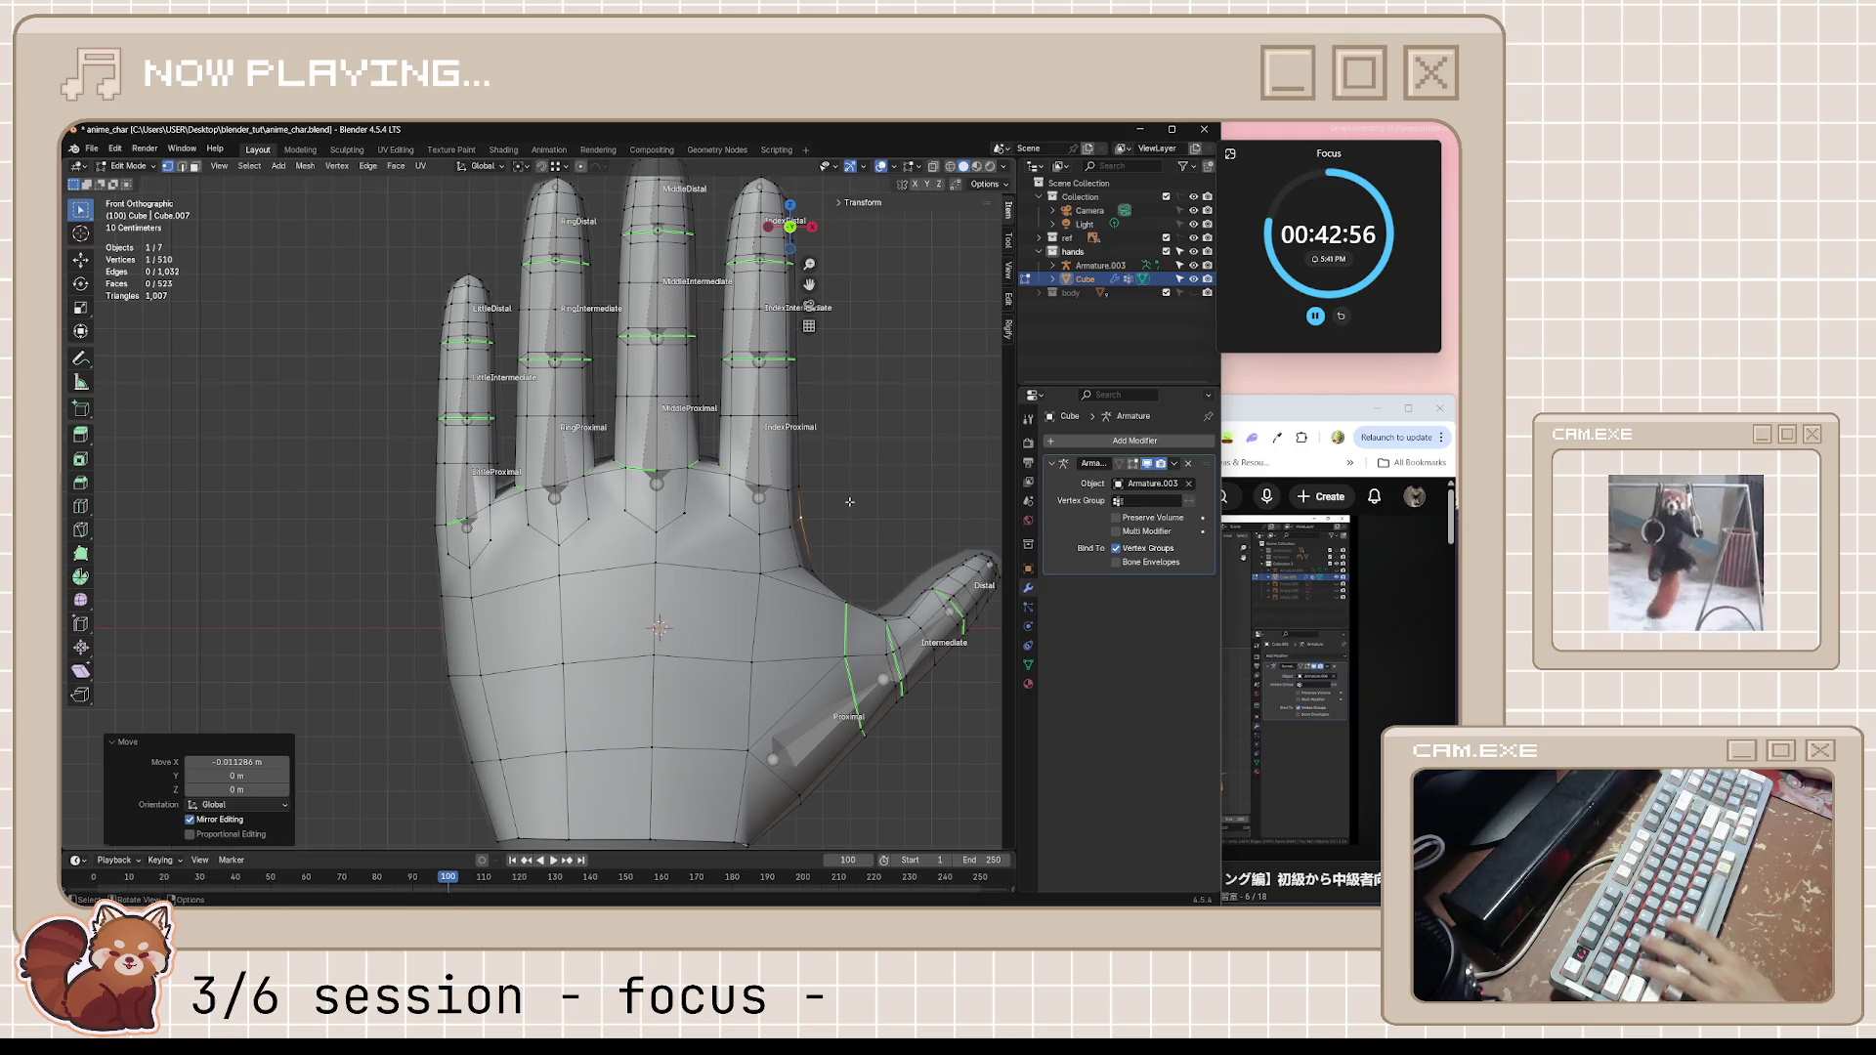
key(ctrl+s)
mouse_move(814, 555)
middle_down()
mouse_move(792, 519)
mouse_move(967, 627)
mouse_move(945, 567)
mouse_move(785, 568)
mouse_move(703, 603)
mouse_move(730, 582)
middle_up()
scroll(703, 603, down, 3)
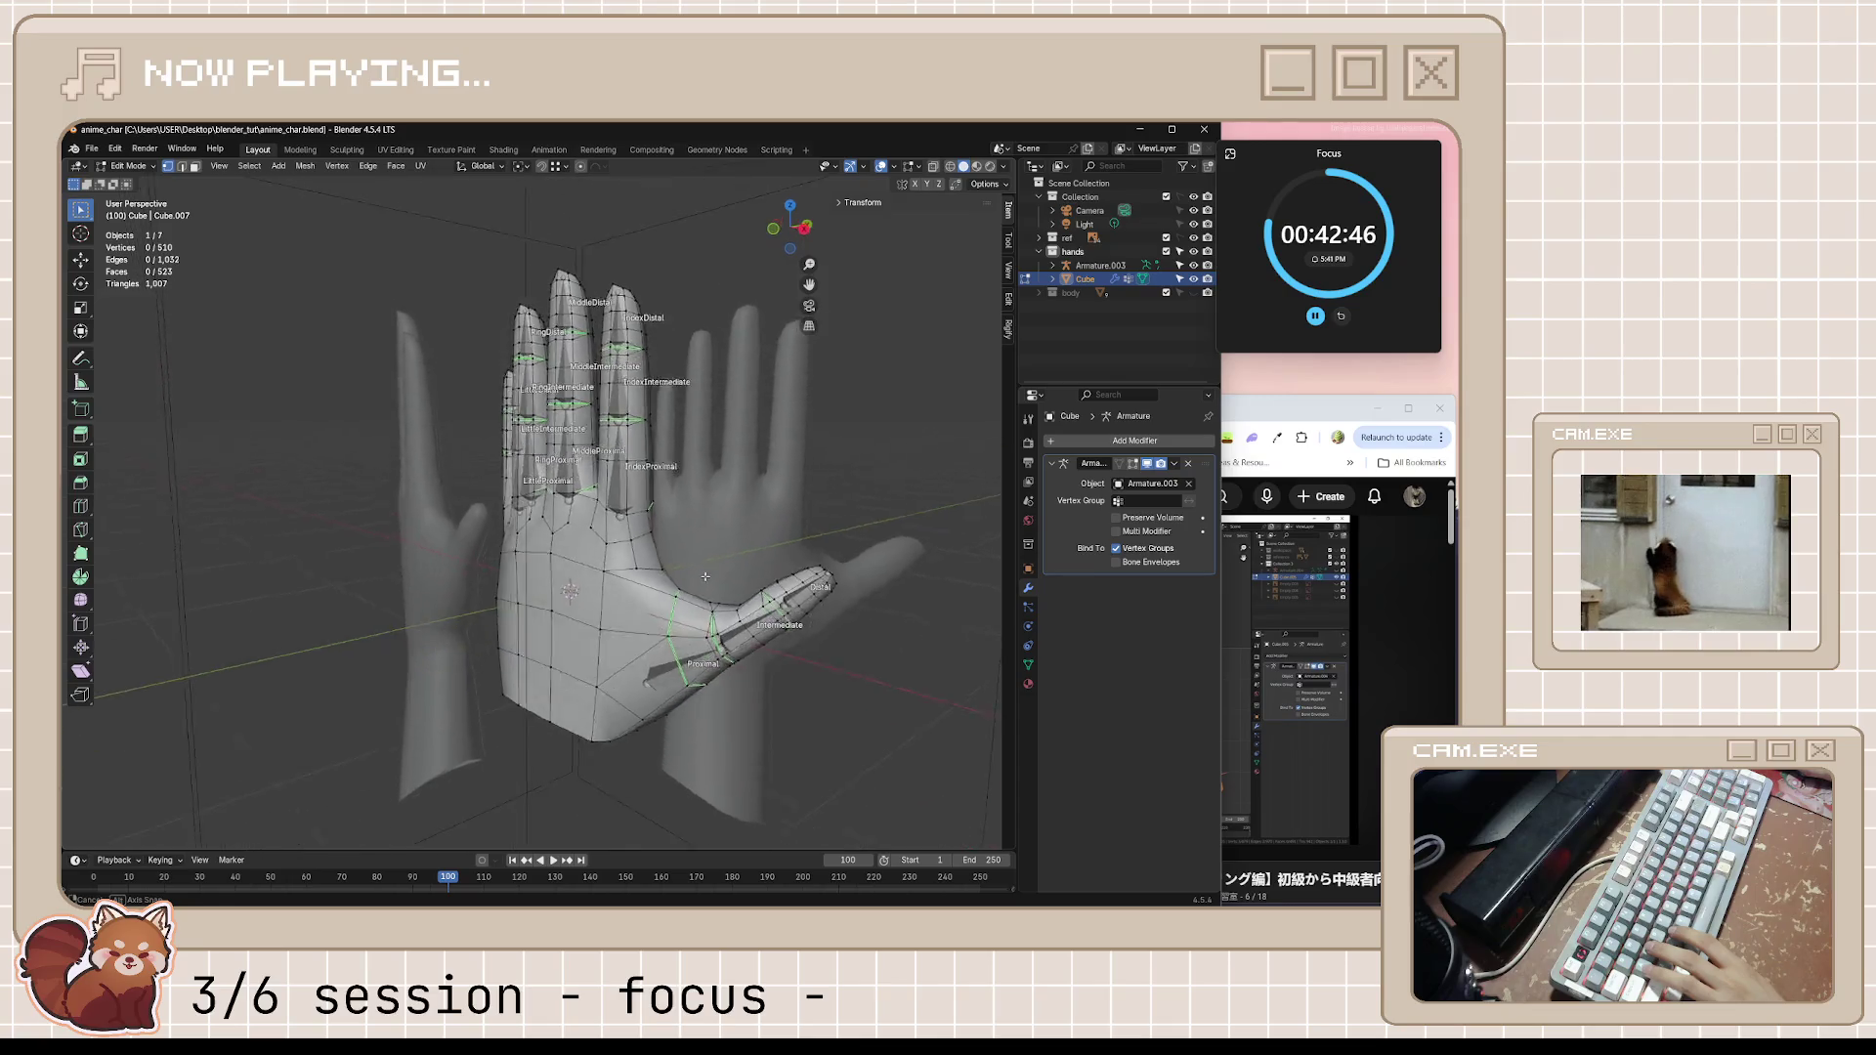
key(ctrl+s)
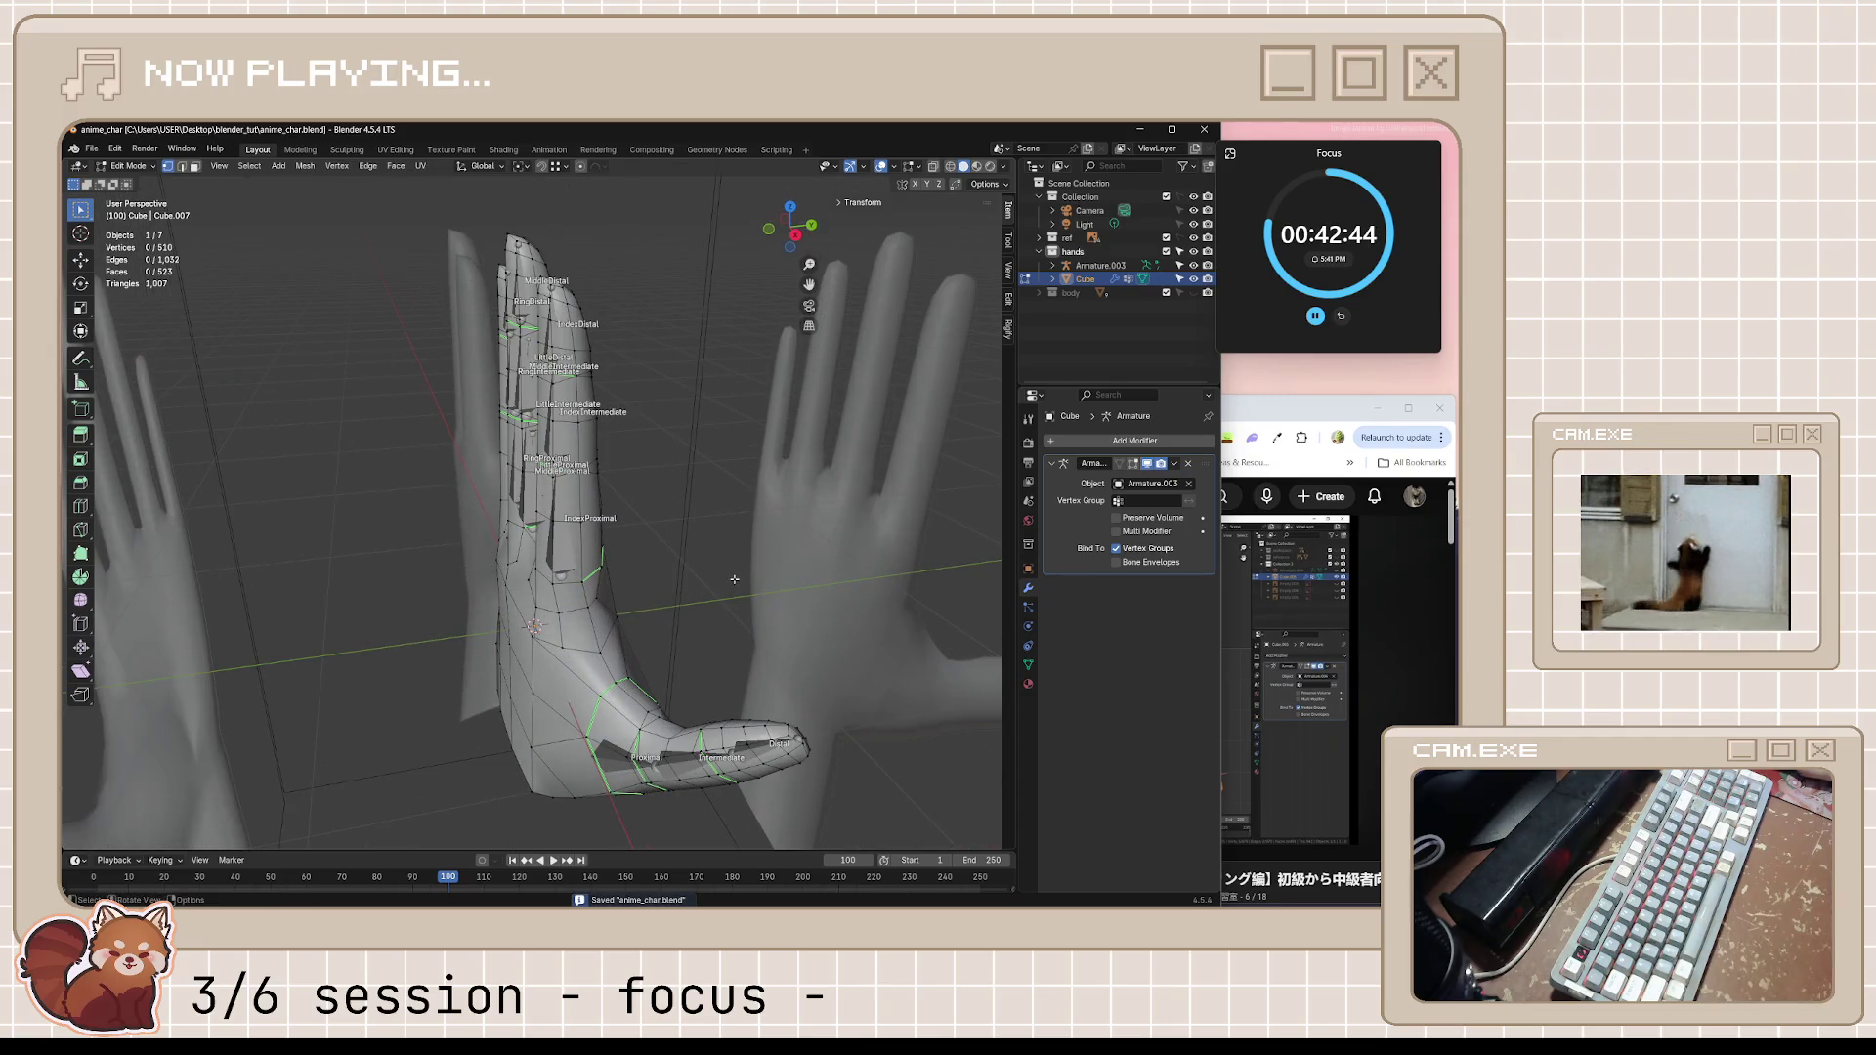
middle_drag(746, 585, 965, 512)
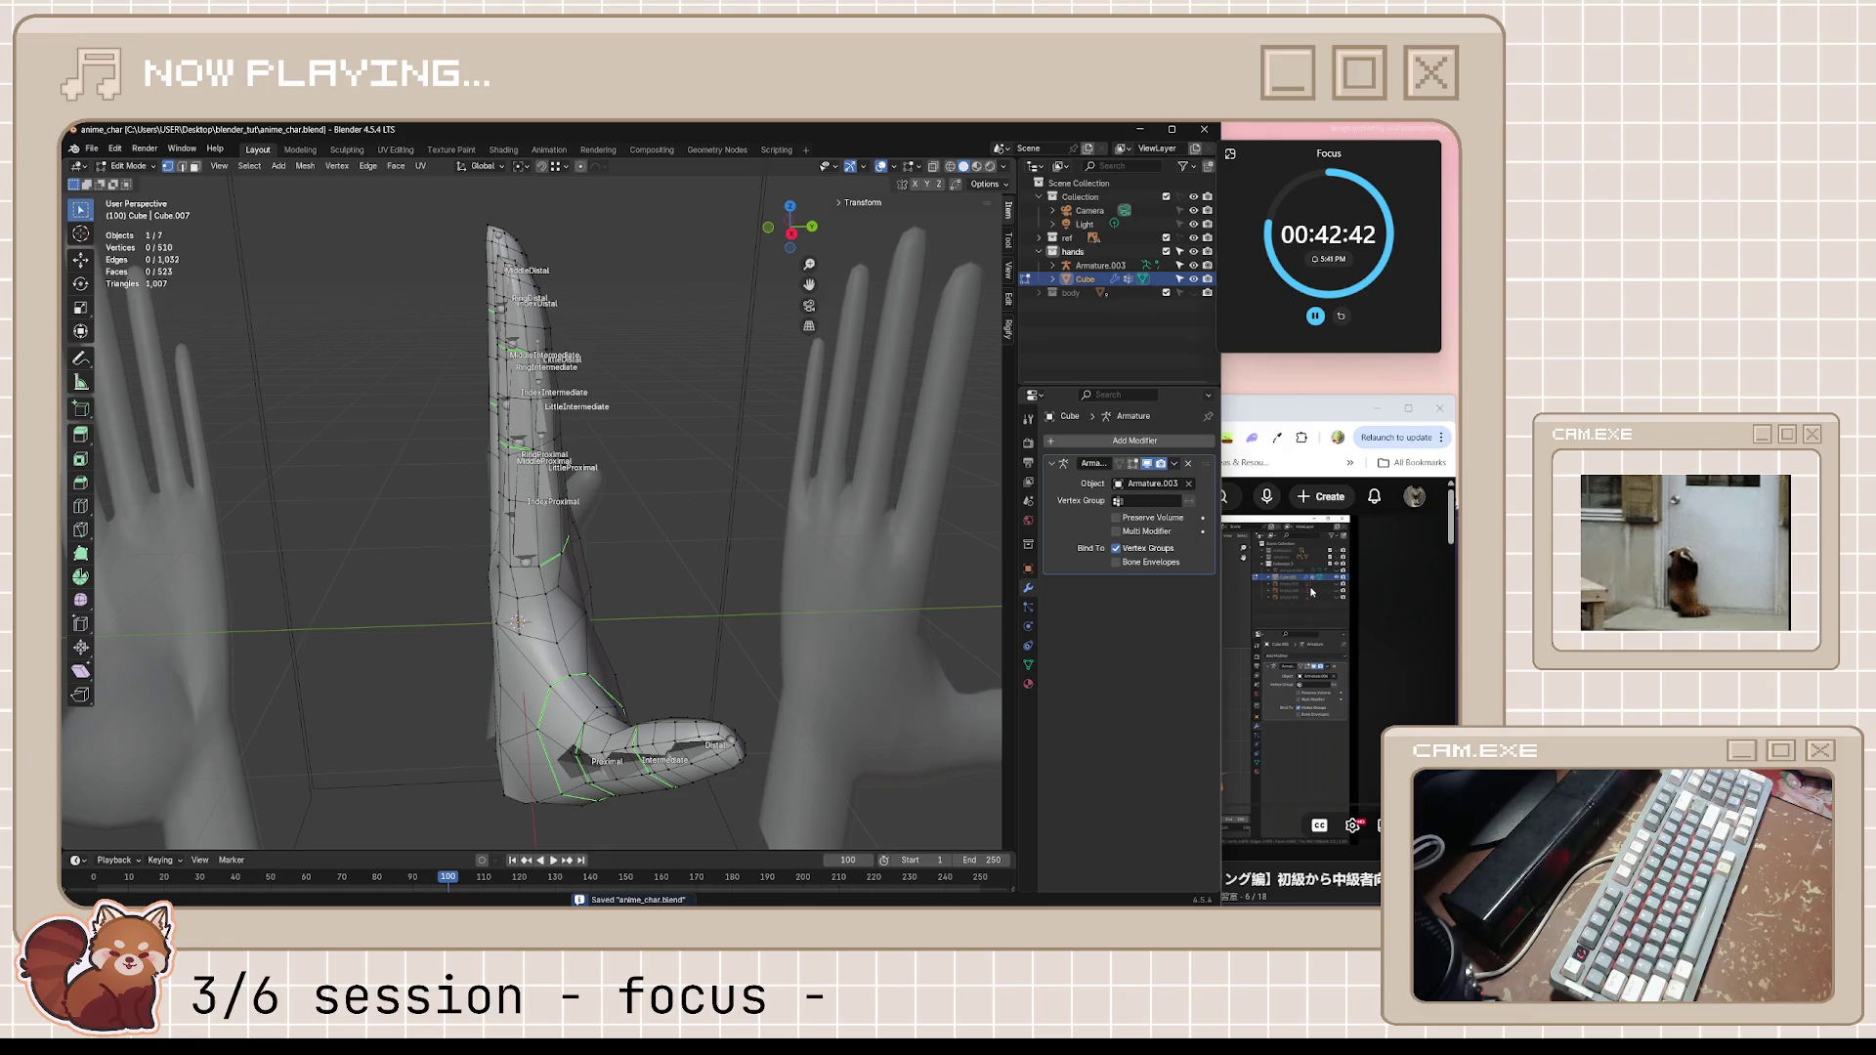
key(alt+Tab)
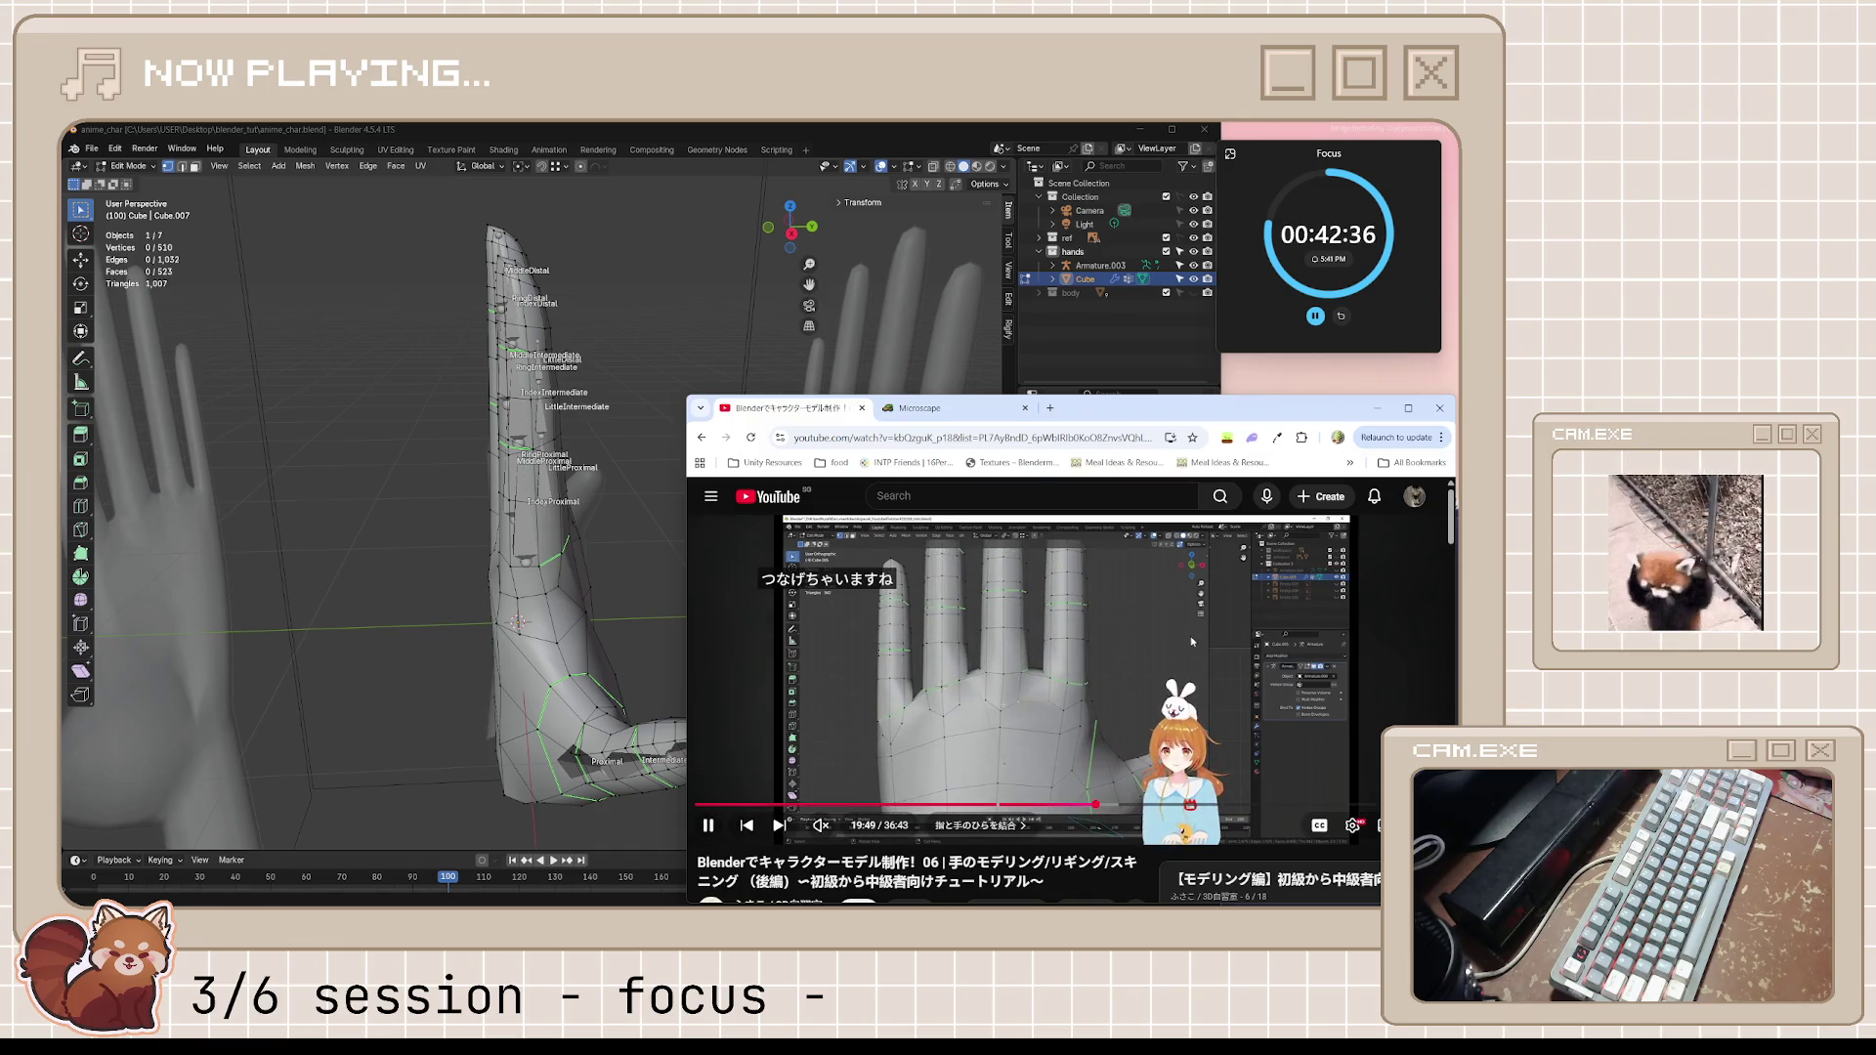
Pause the tutorial and knife-cut two new edges across the front of the palm
click(1007, 649)
middle_drag(440, 586, 587, 615)
middle_drag(611, 504, 714, 523)
key(k)
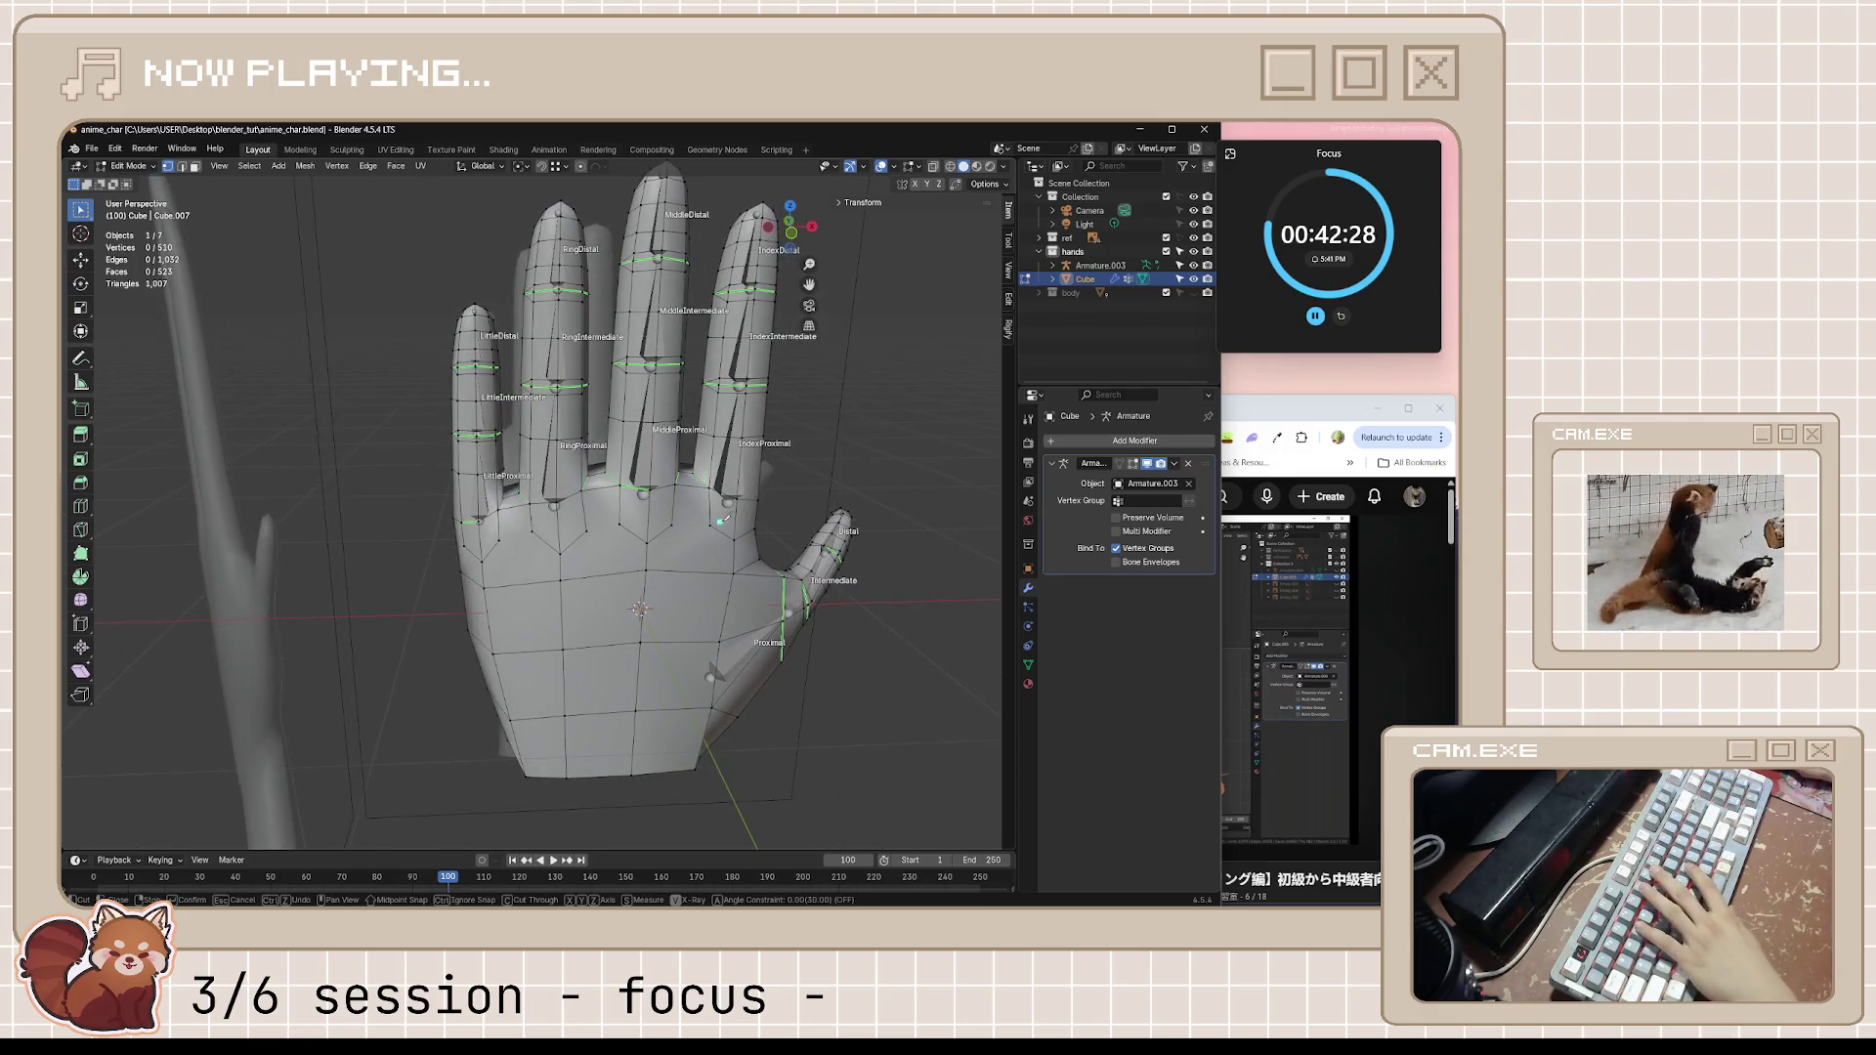
click(671, 523)
click(625, 515)
key(Return)
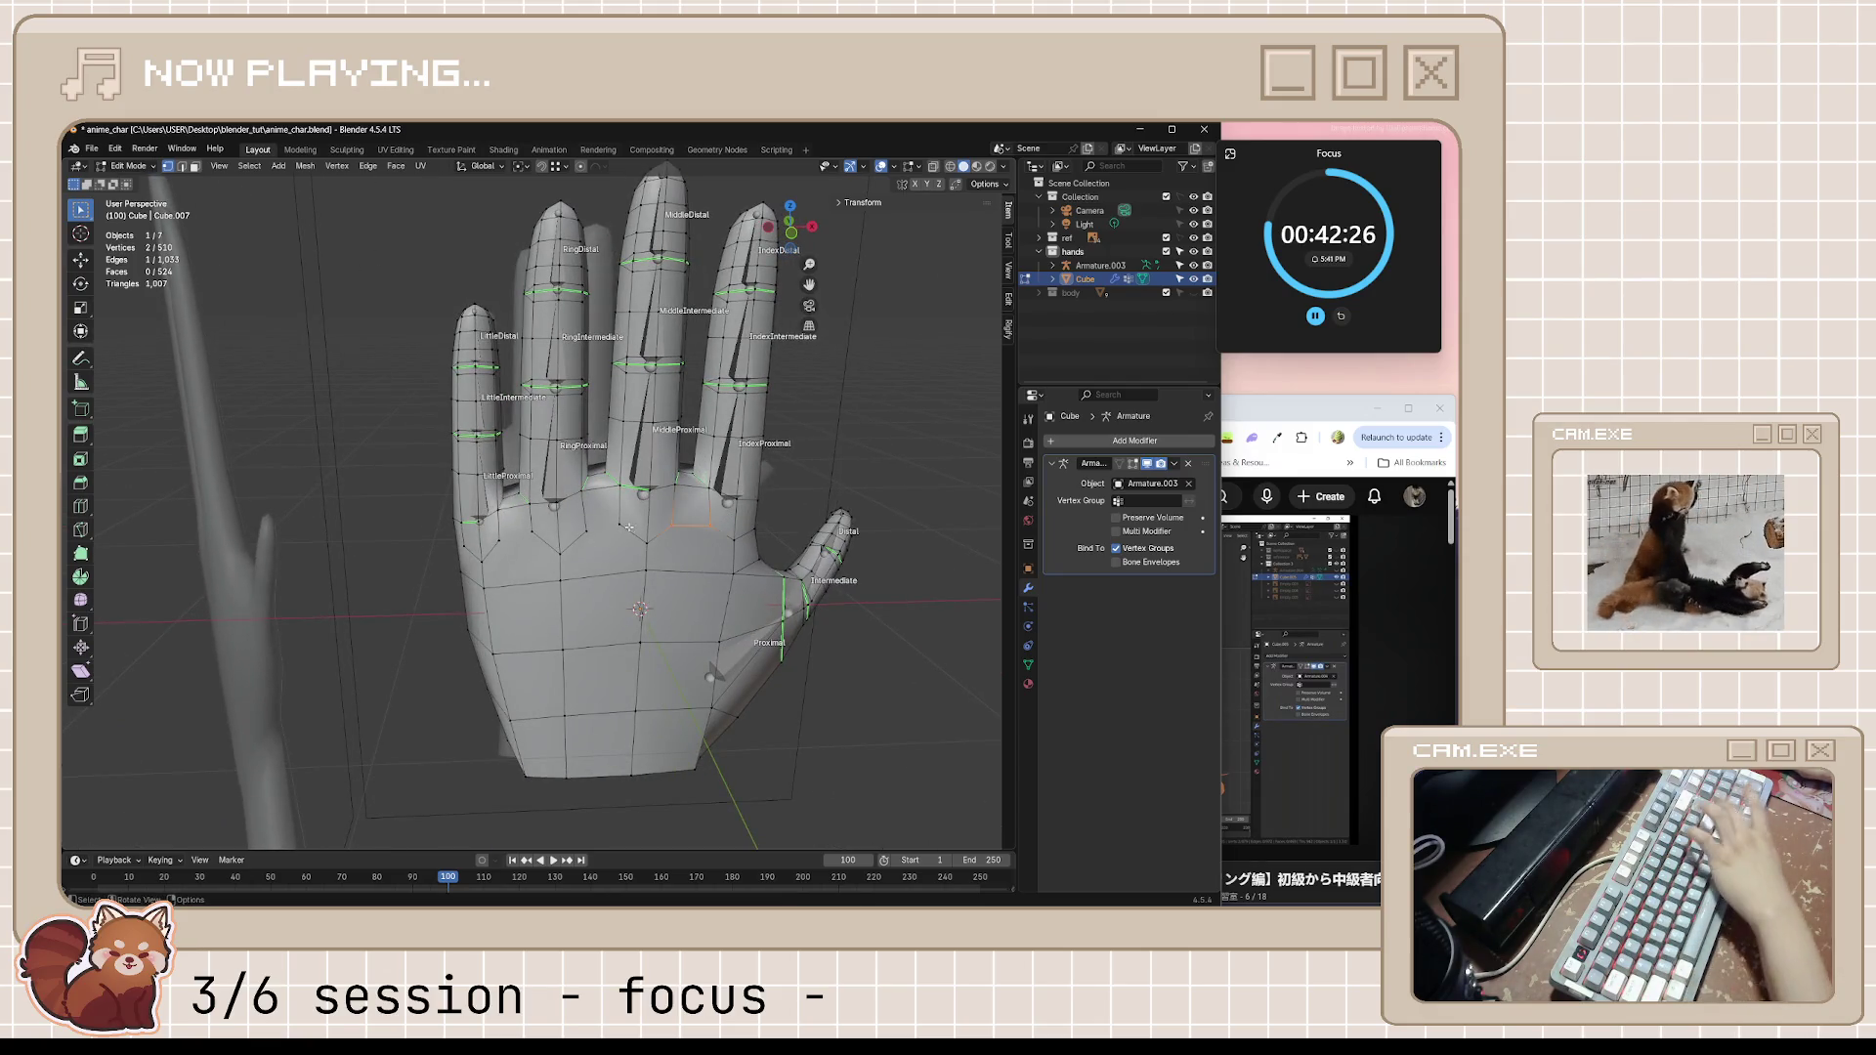
click(622, 522)
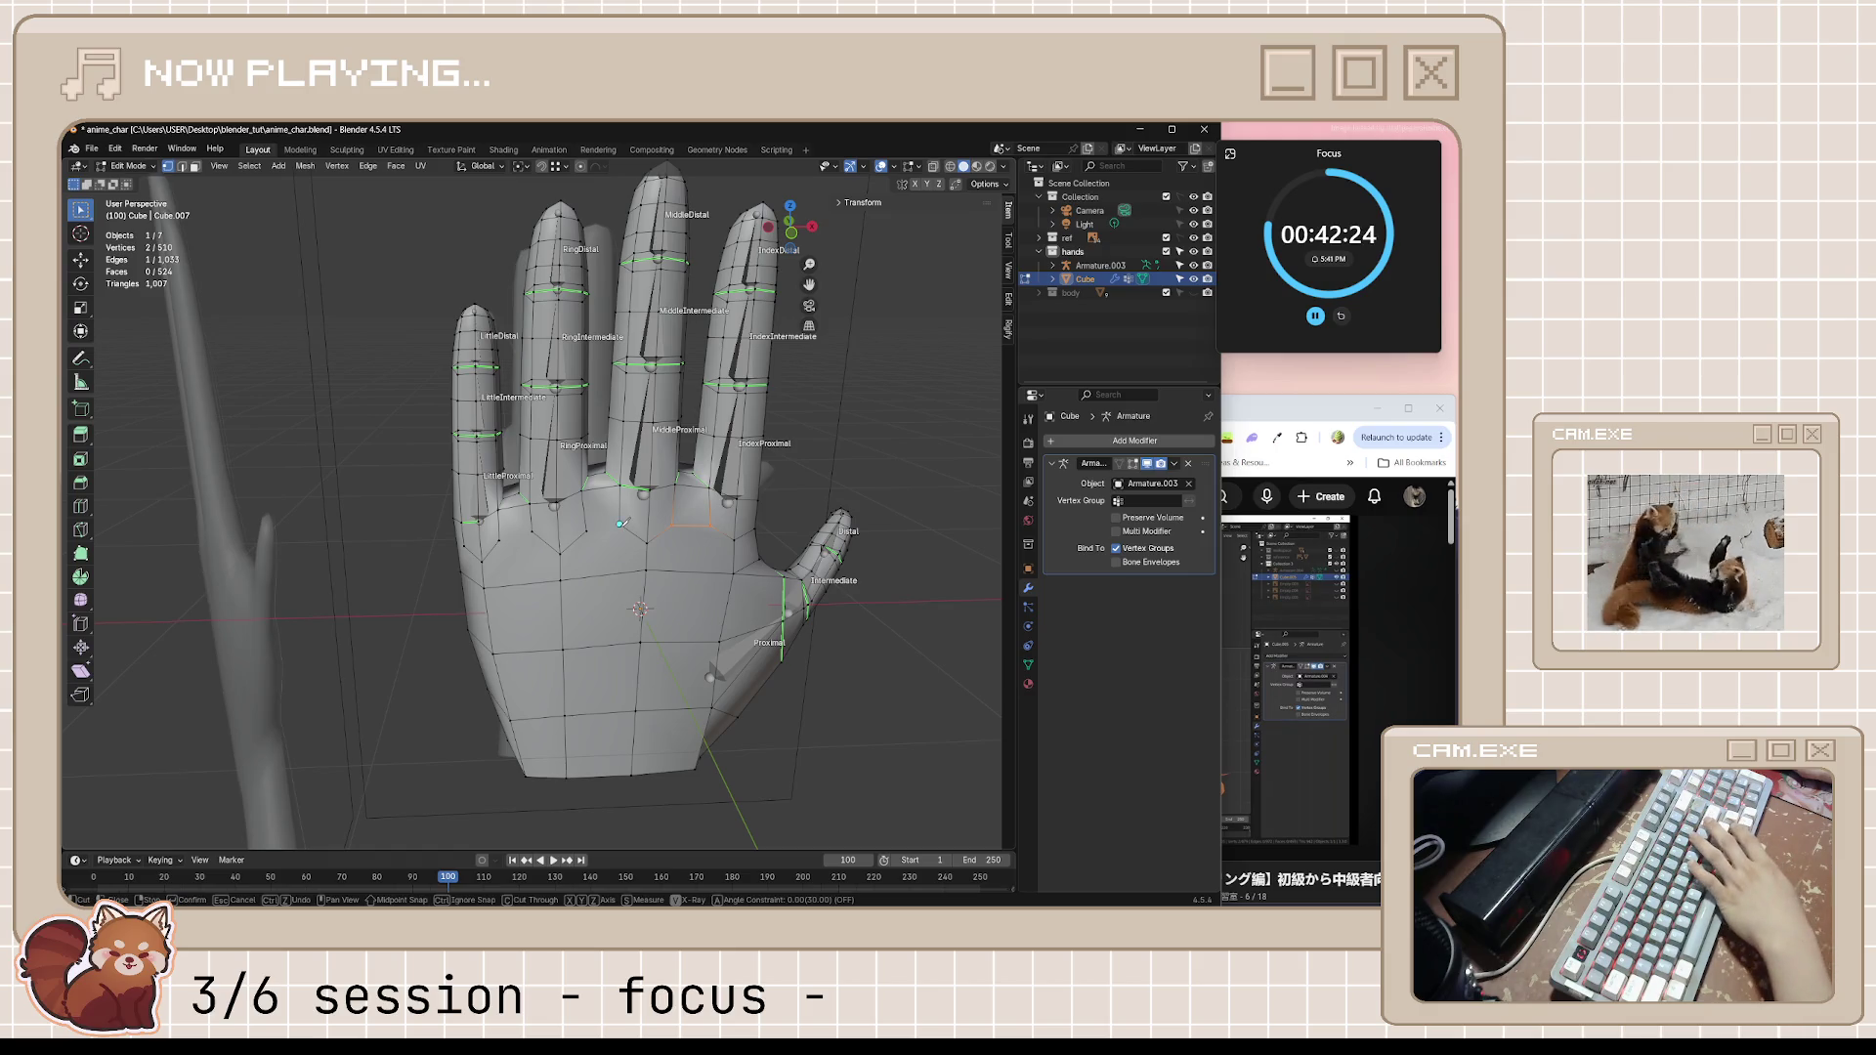
click(587, 527)
key(Return)
key(k)
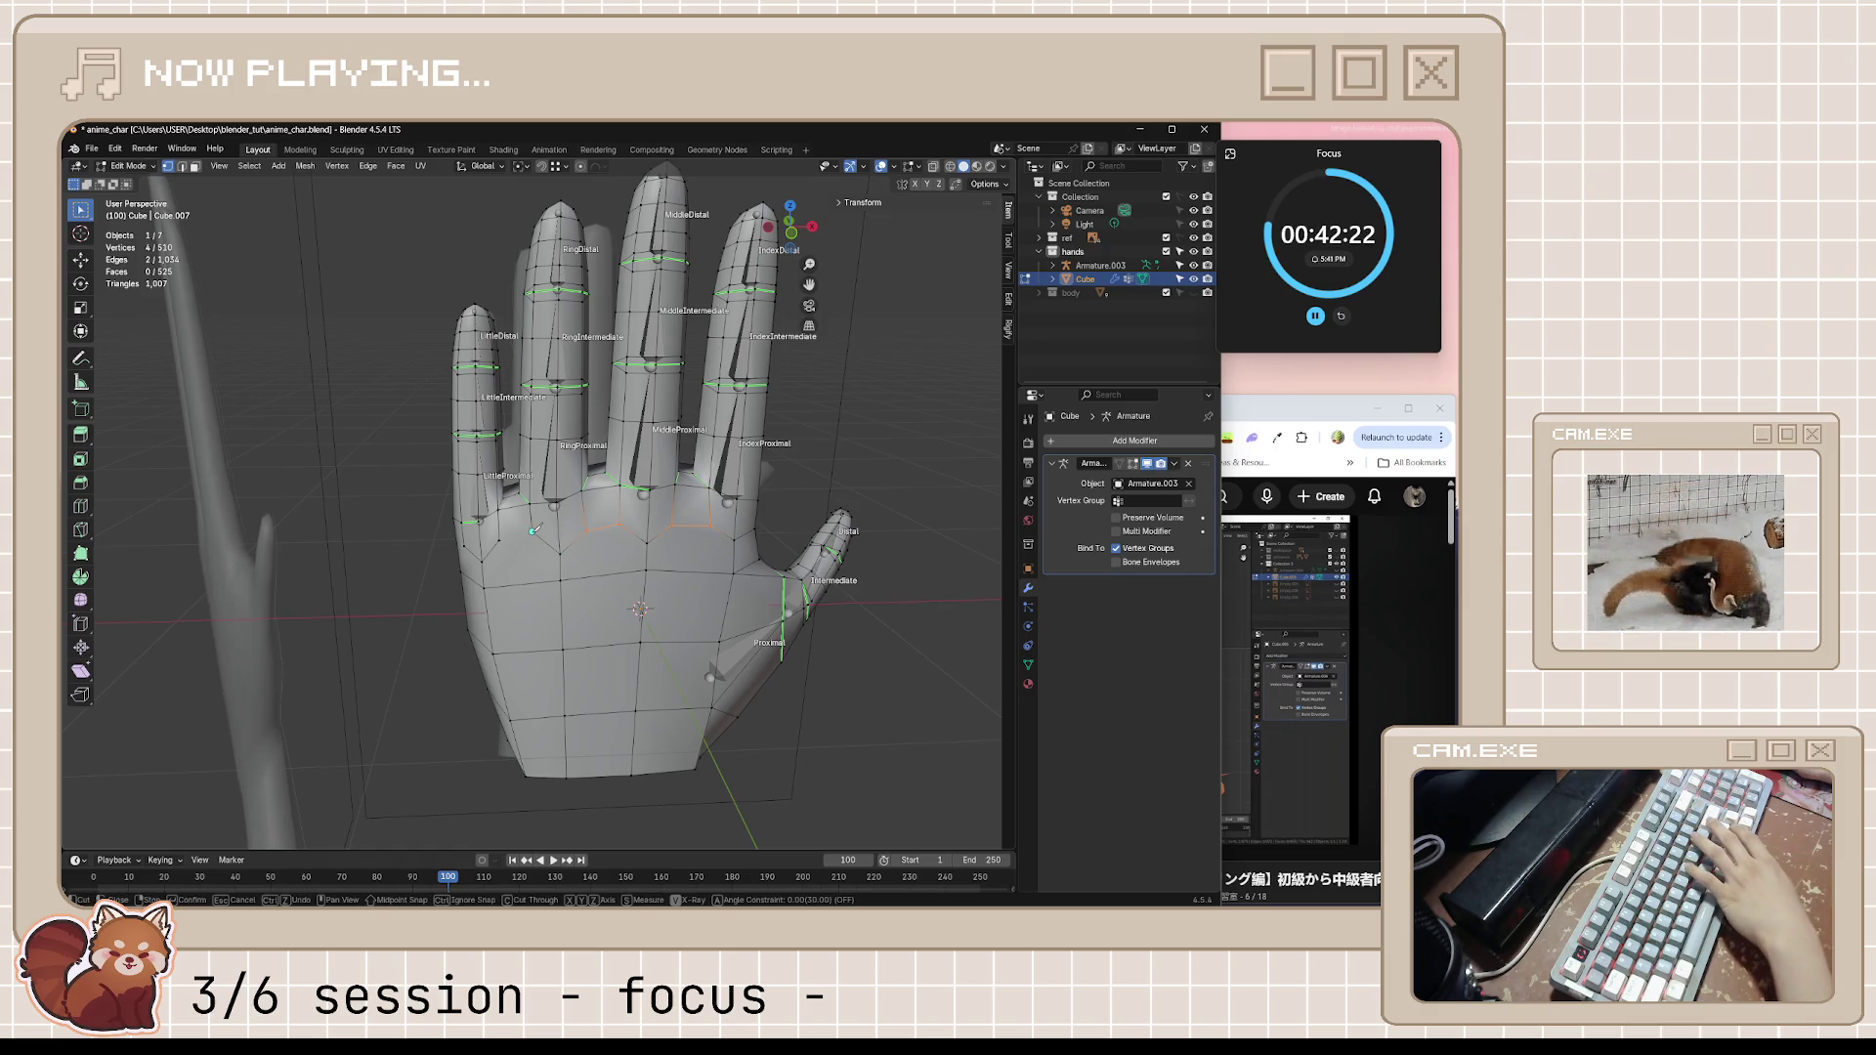
key(Return)
middle_drag(646, 587, 440, 615)
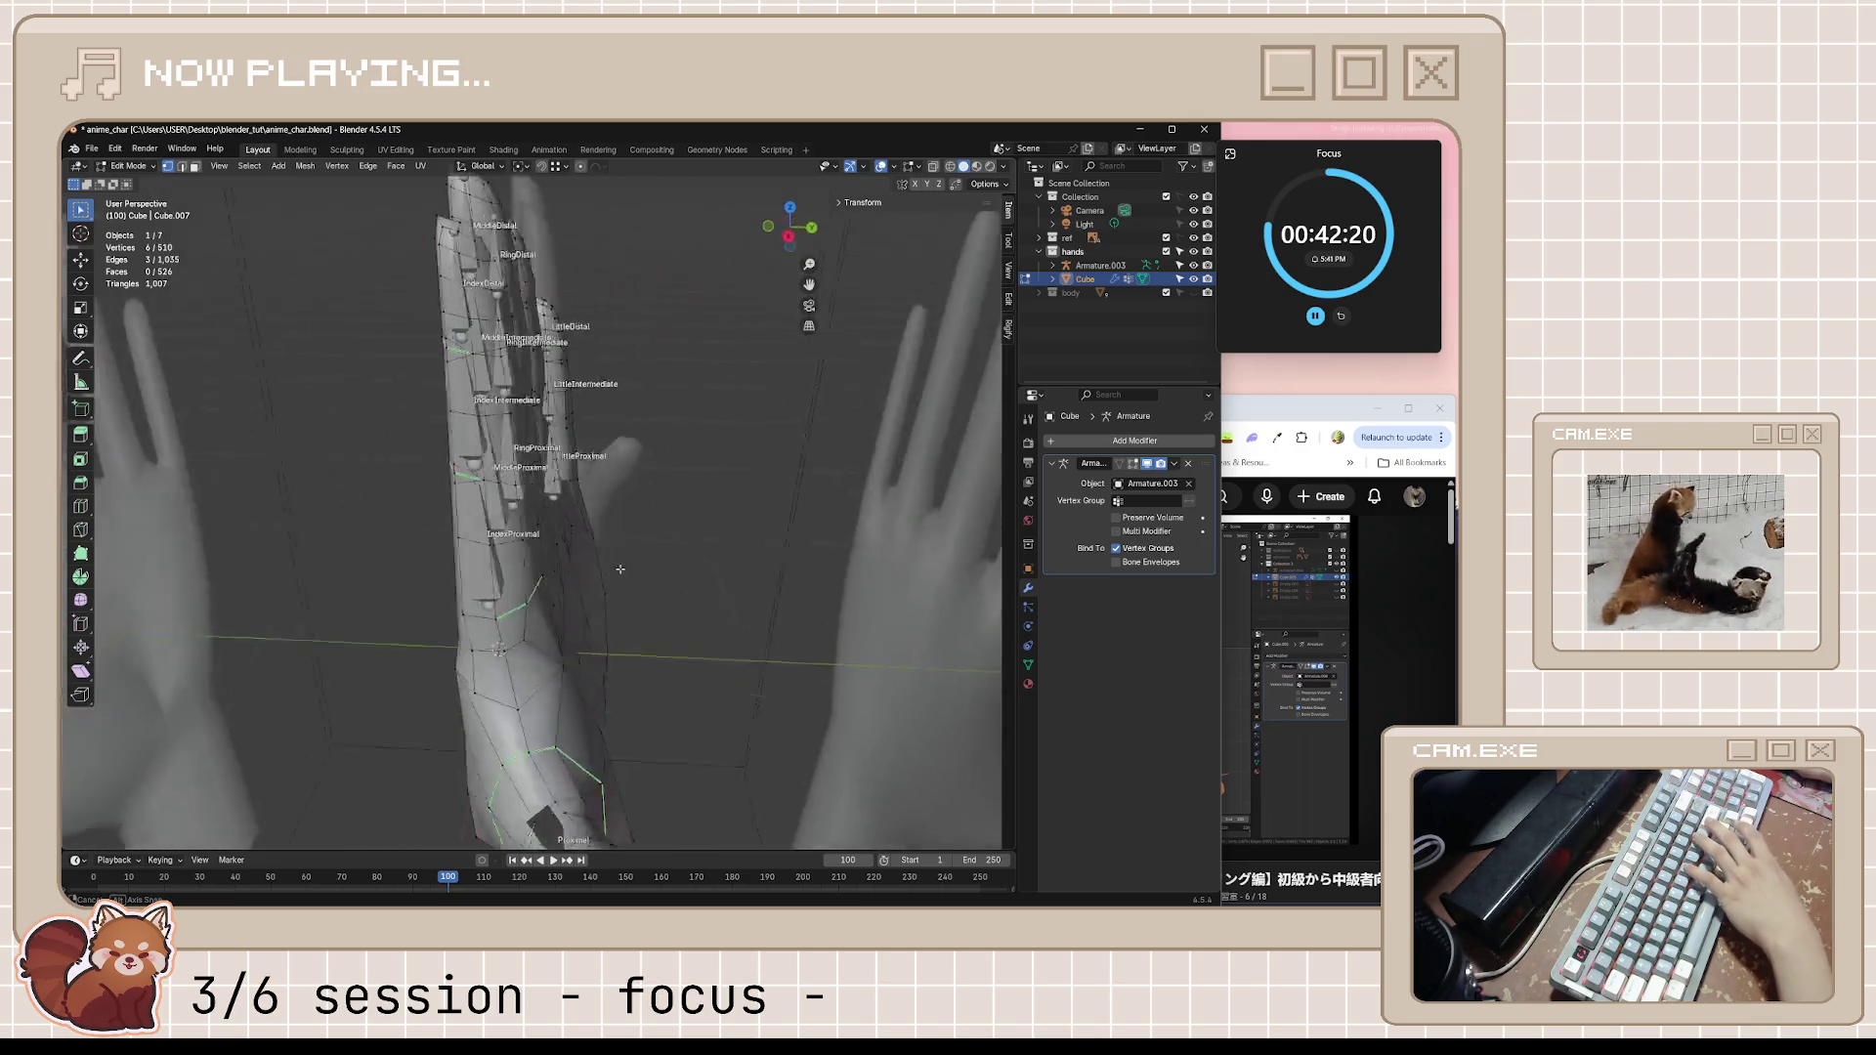
Check the tutorial, then knife-cut a new vertex into the hand's side edge
click(1236, 625)
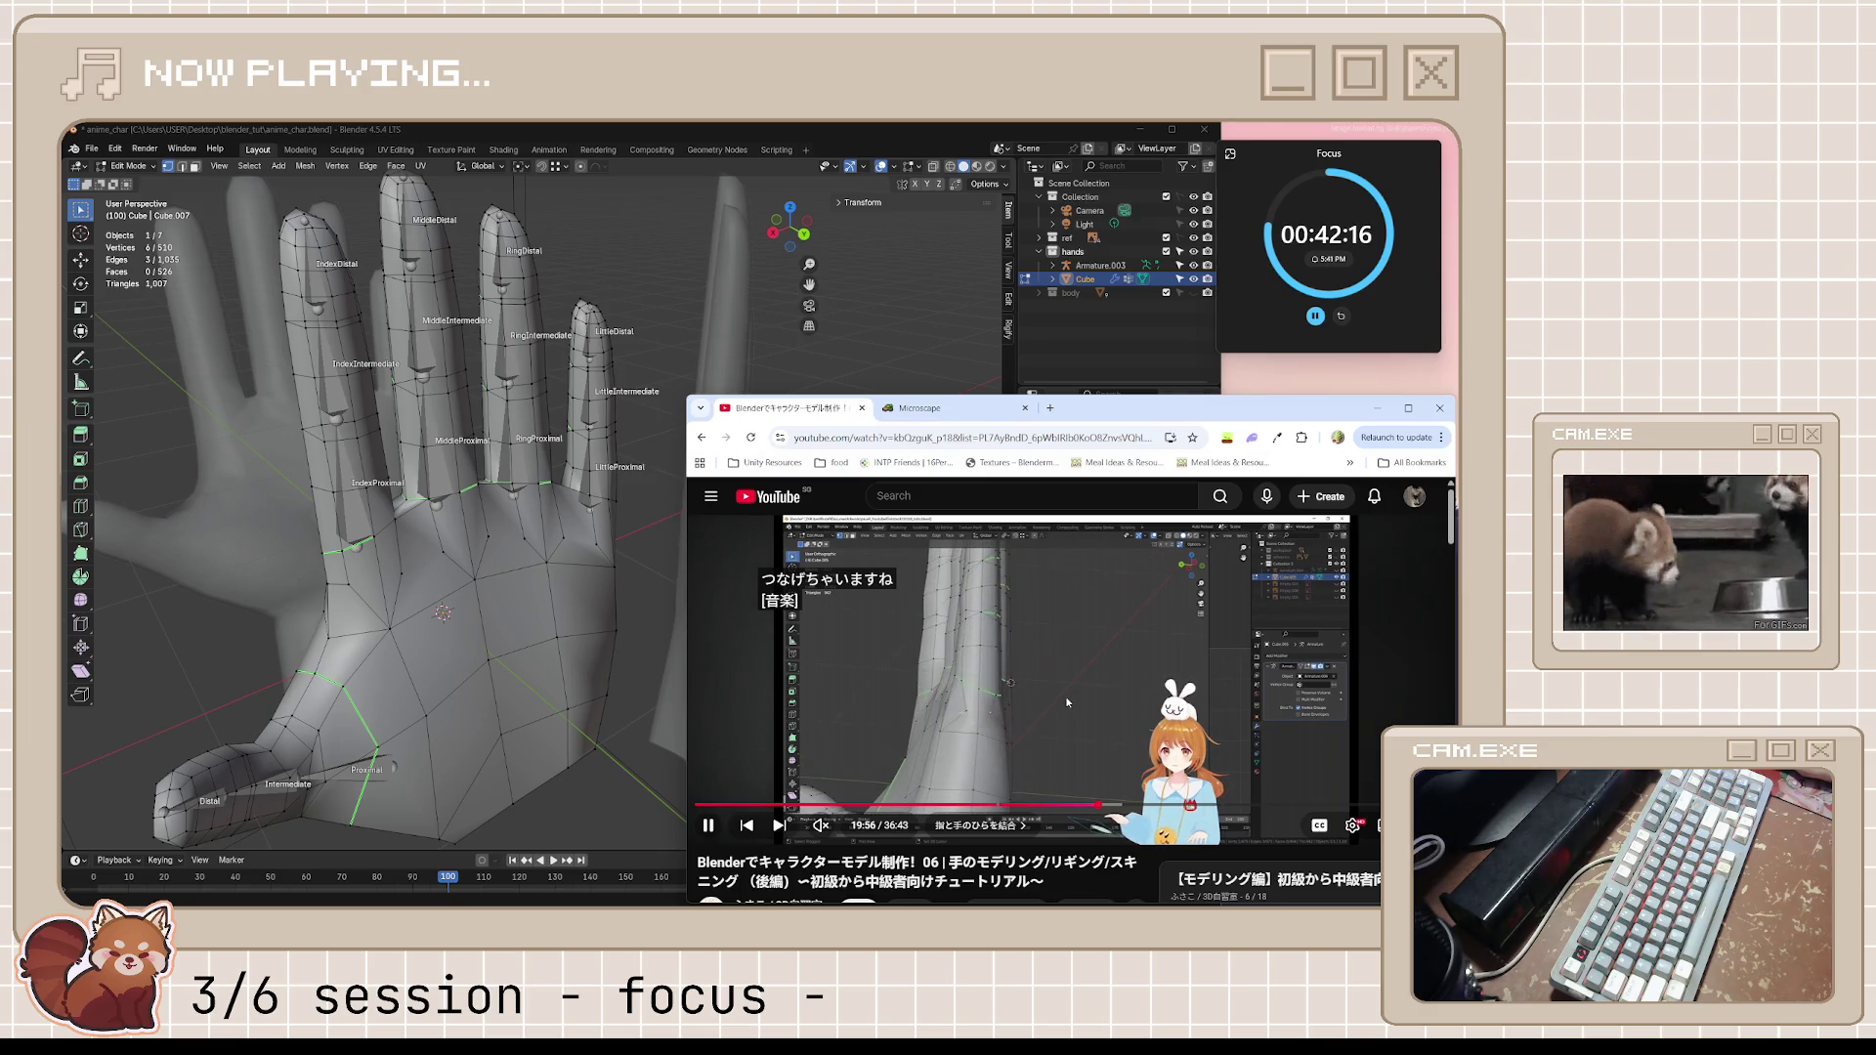
click(1067, 704)
mouse_move(586, 630)
middle_down()
mouse_move(435, 637)
mouse_move(579, 582)
middle_up()
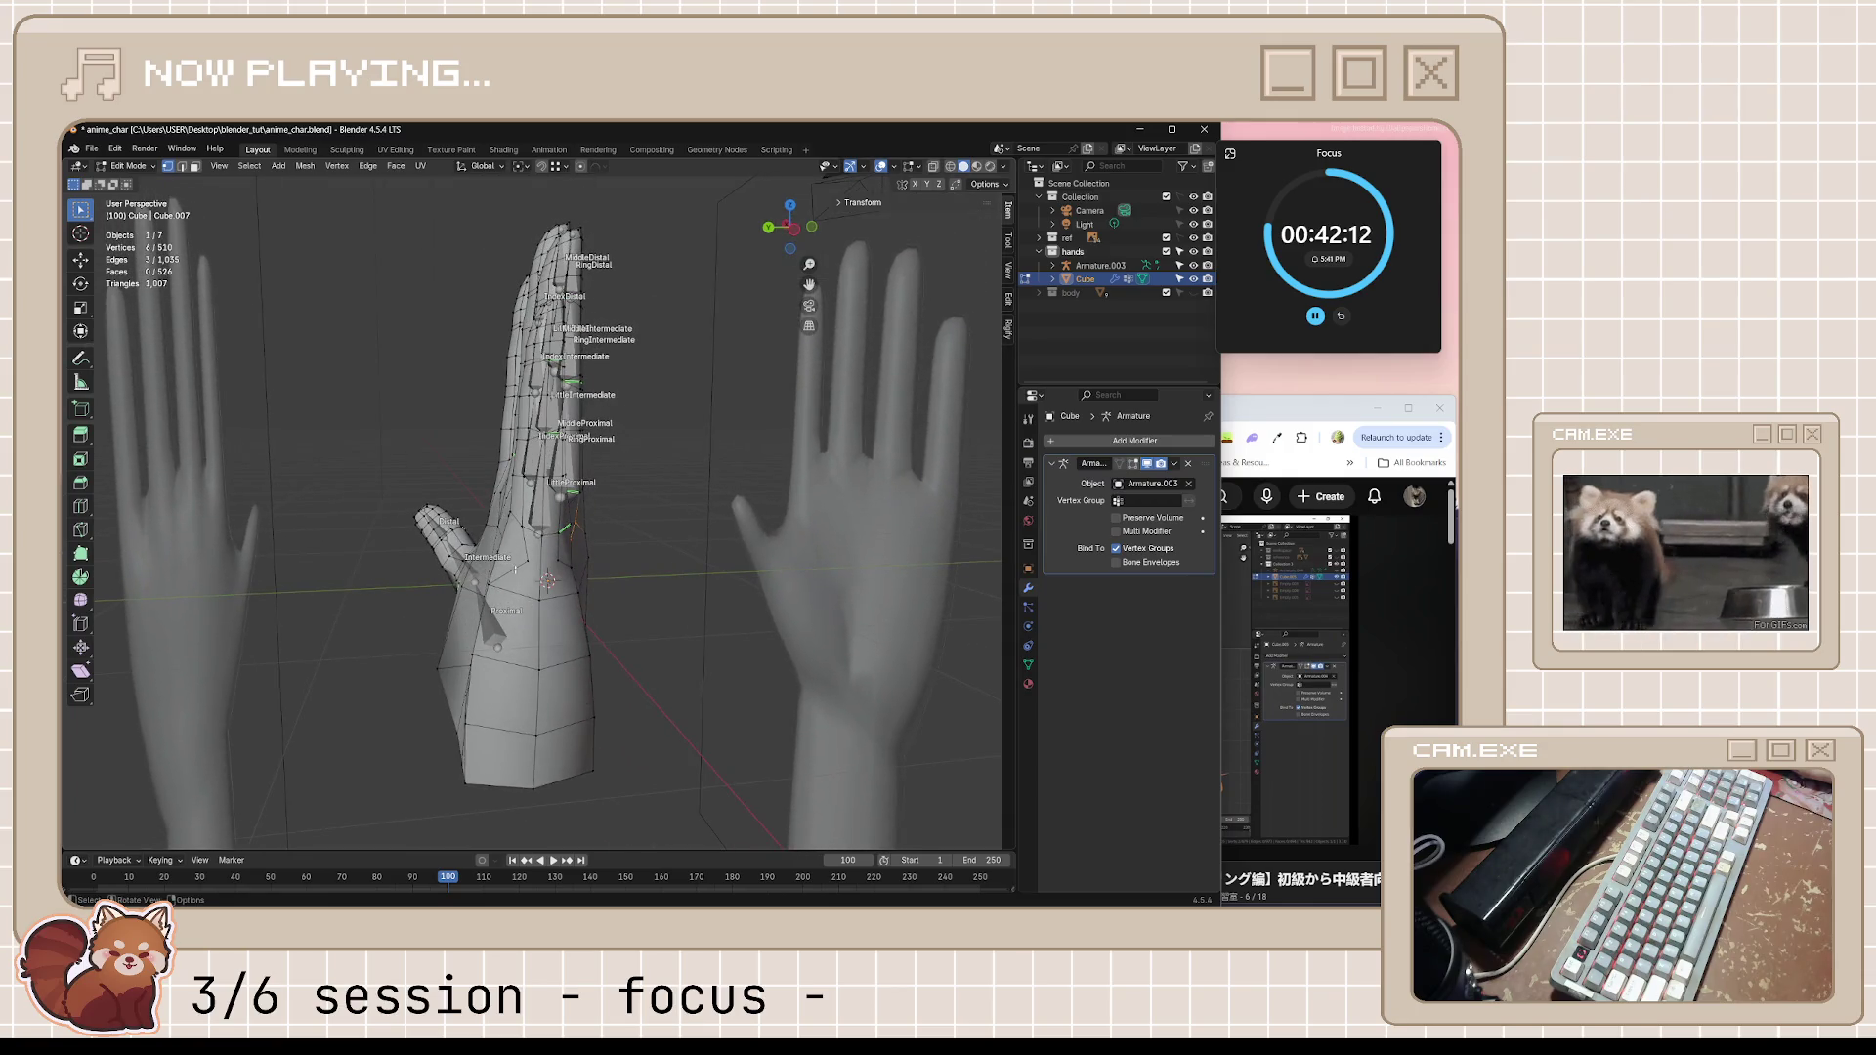
key(k)
key(Return)
mouse_move(550, 562)
middle_down()
mouse_move(807, 541)
mouse_move(618, 562)
middle_up()
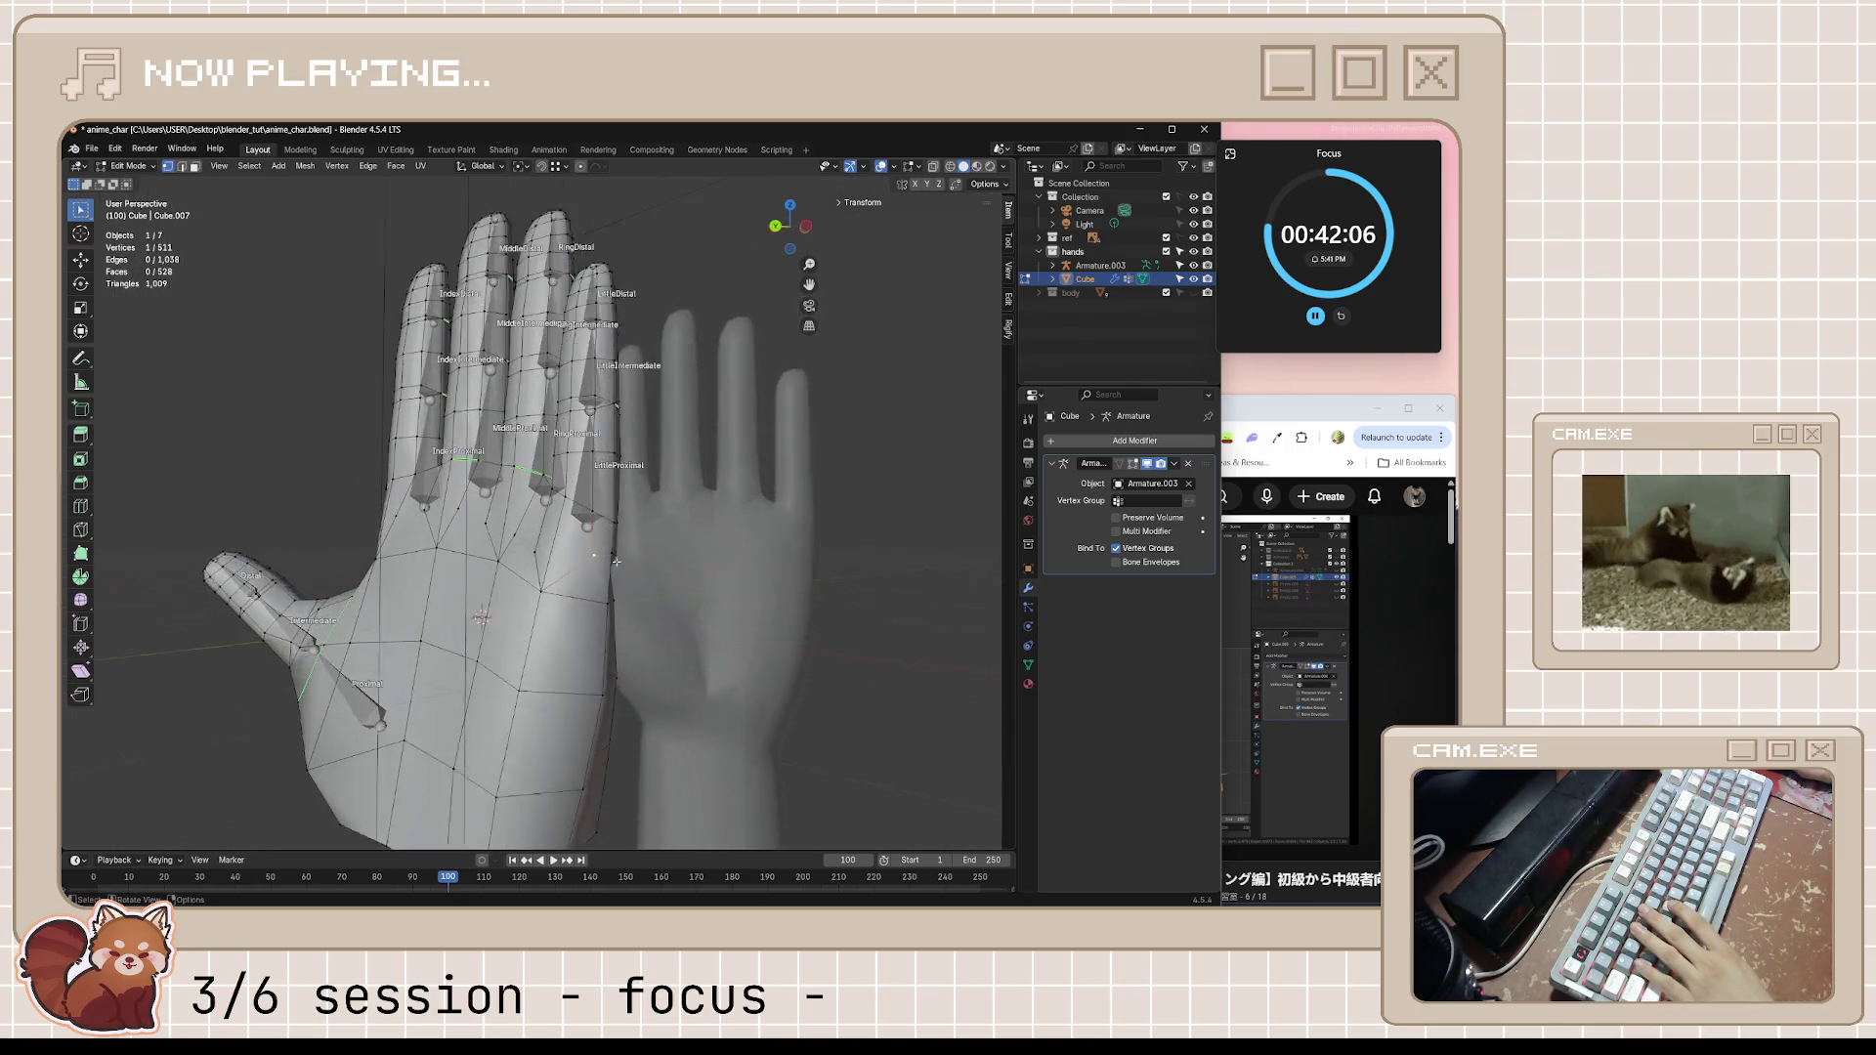
scroll(618, 561, up, 2)
Slide three of the new vertices along their edges, save the file and bring the tutorial forward
key(shift+v)
click(480, 669)
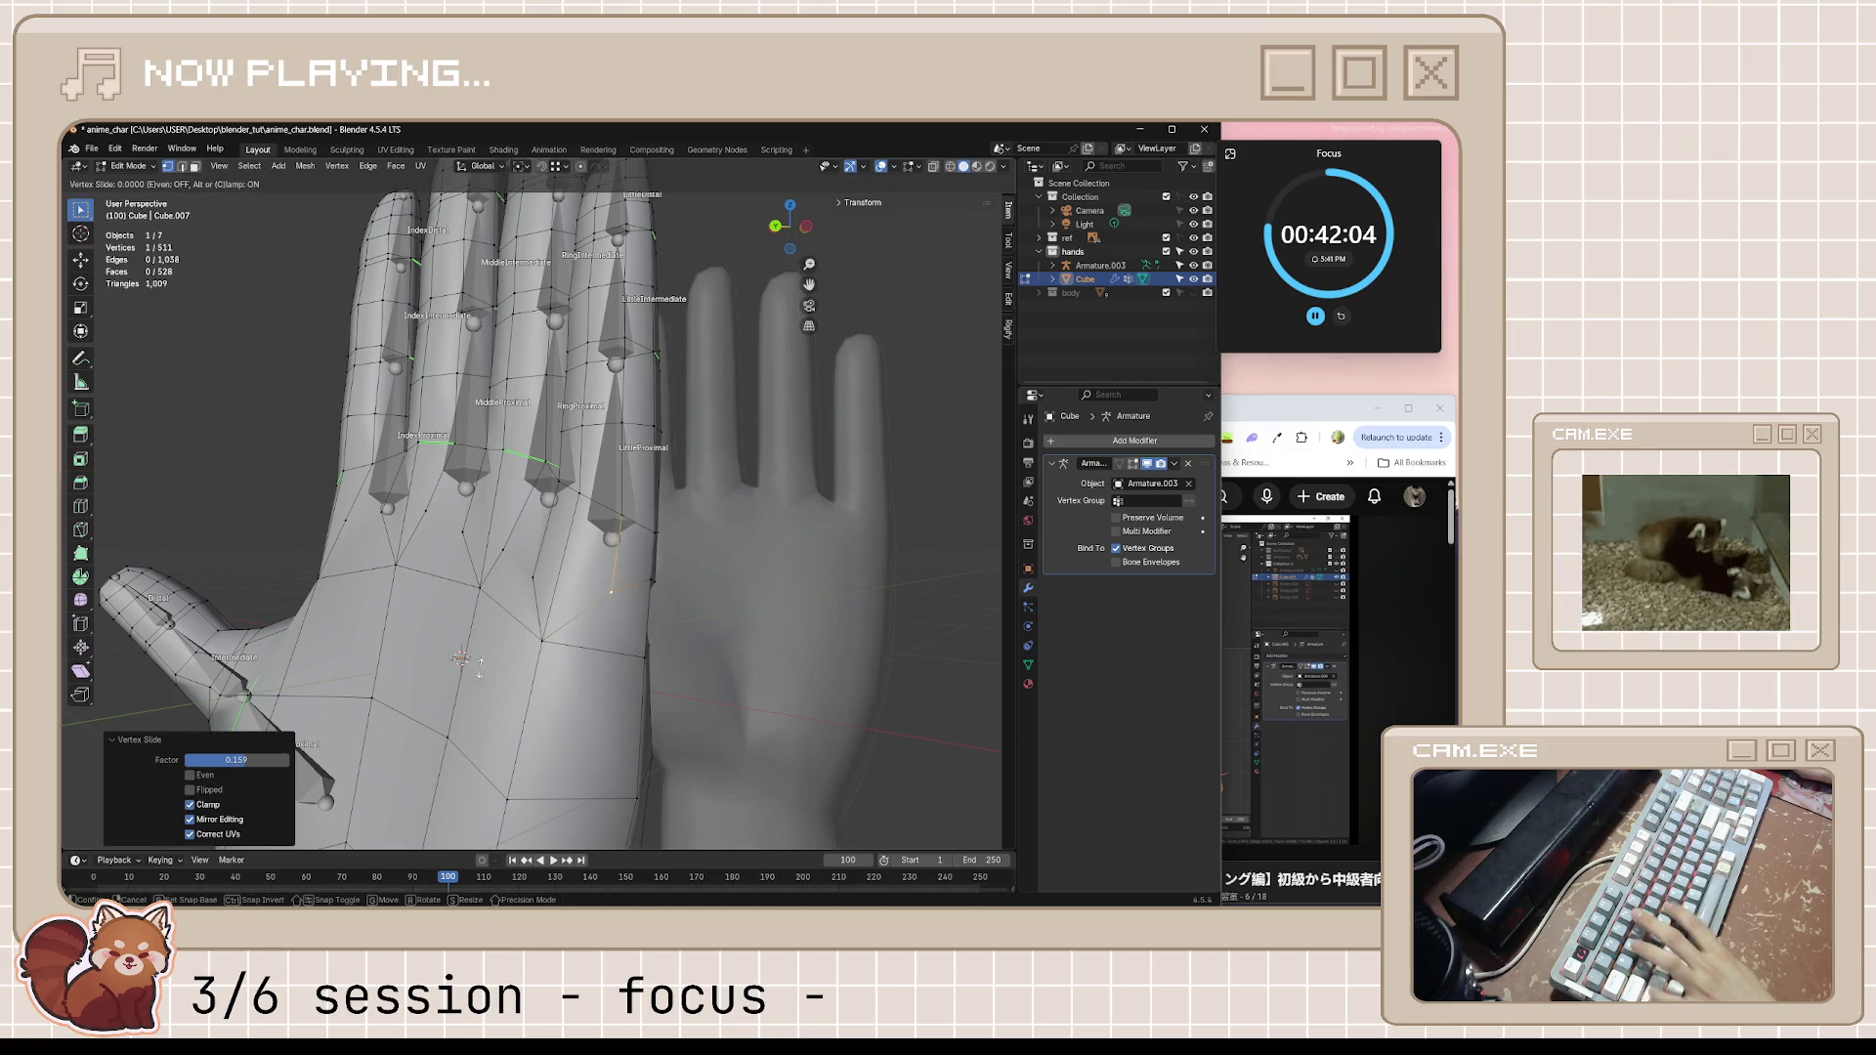
click(490, 570)
mouse_move(489, 568)
middle_down()
mouse_move(593, 617)
mouse_move(722, 548)
mouse_move(542, 623)
middle_up()
key(shift+v)
click(721, 548)
key(shift+v)
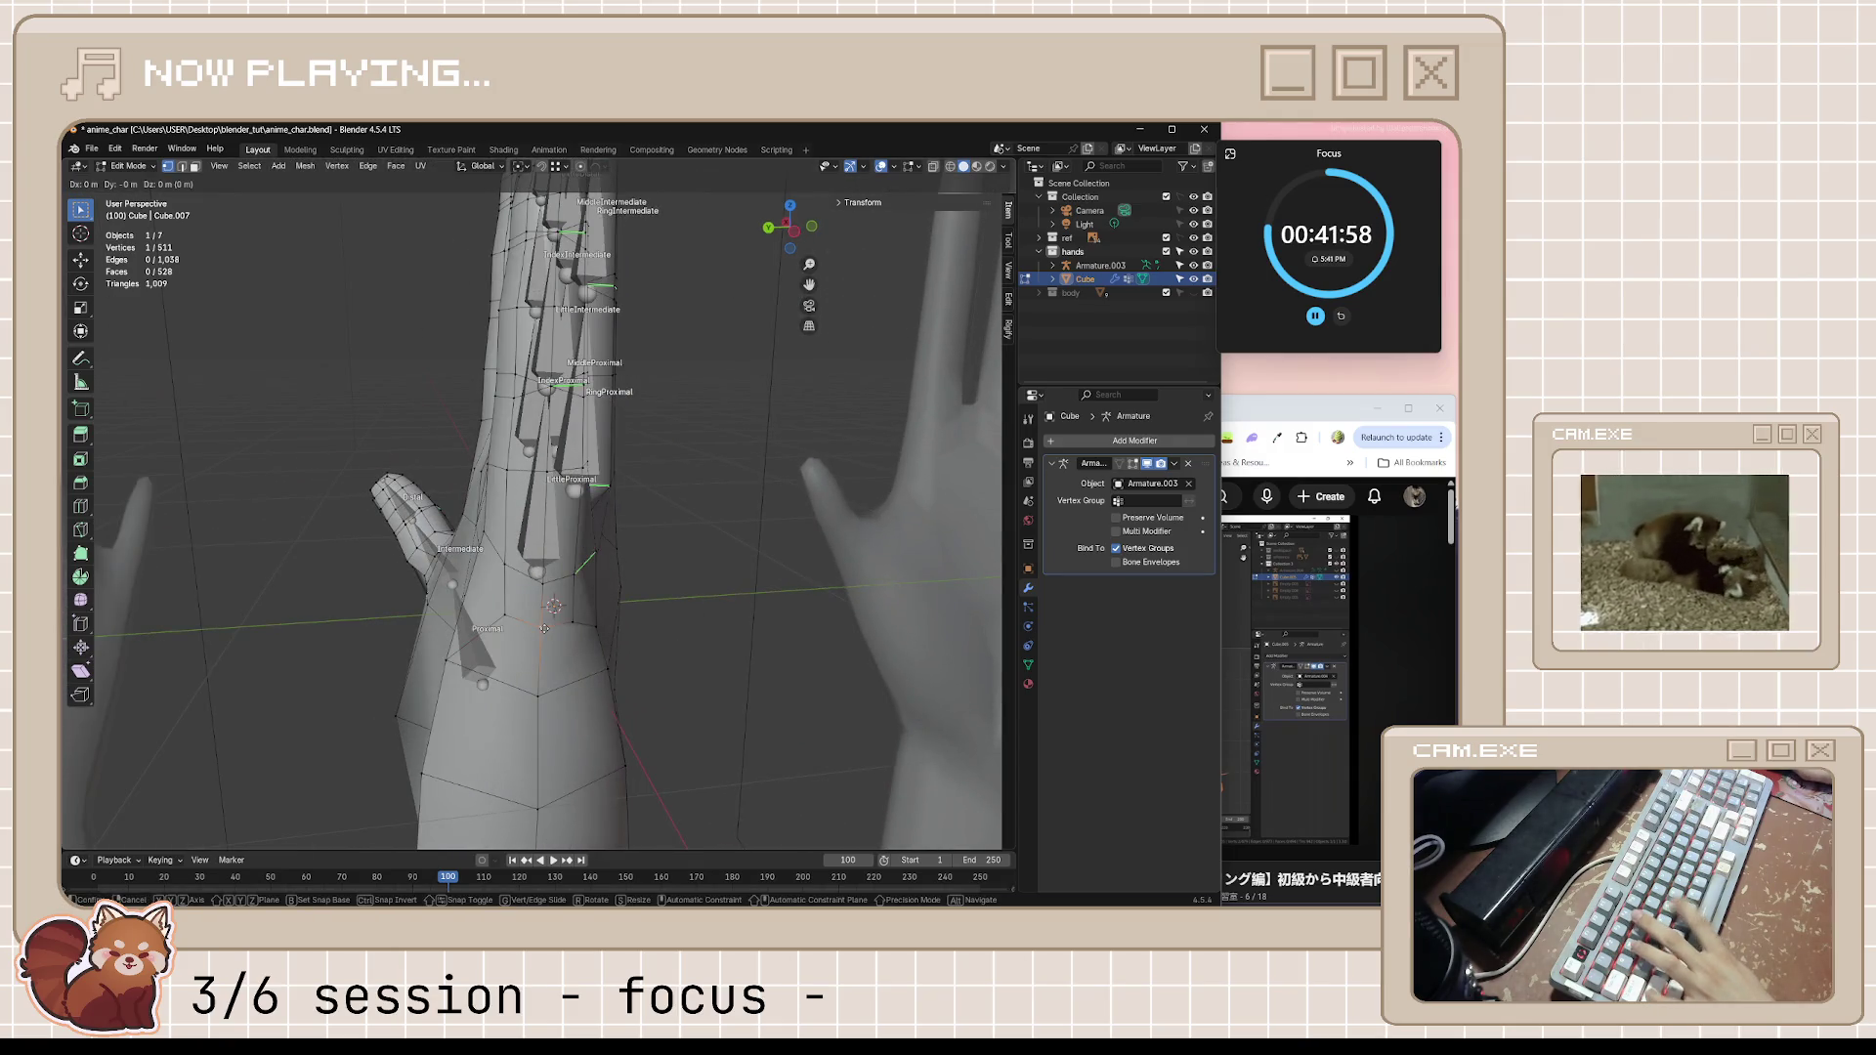
click(537, 705)
mouse_move(536, 705)
middle_down()
mouse_move(523, 636)
mouse_move(403, 599)
middle_up()
key(ctrl+s)
click(1261, 587)
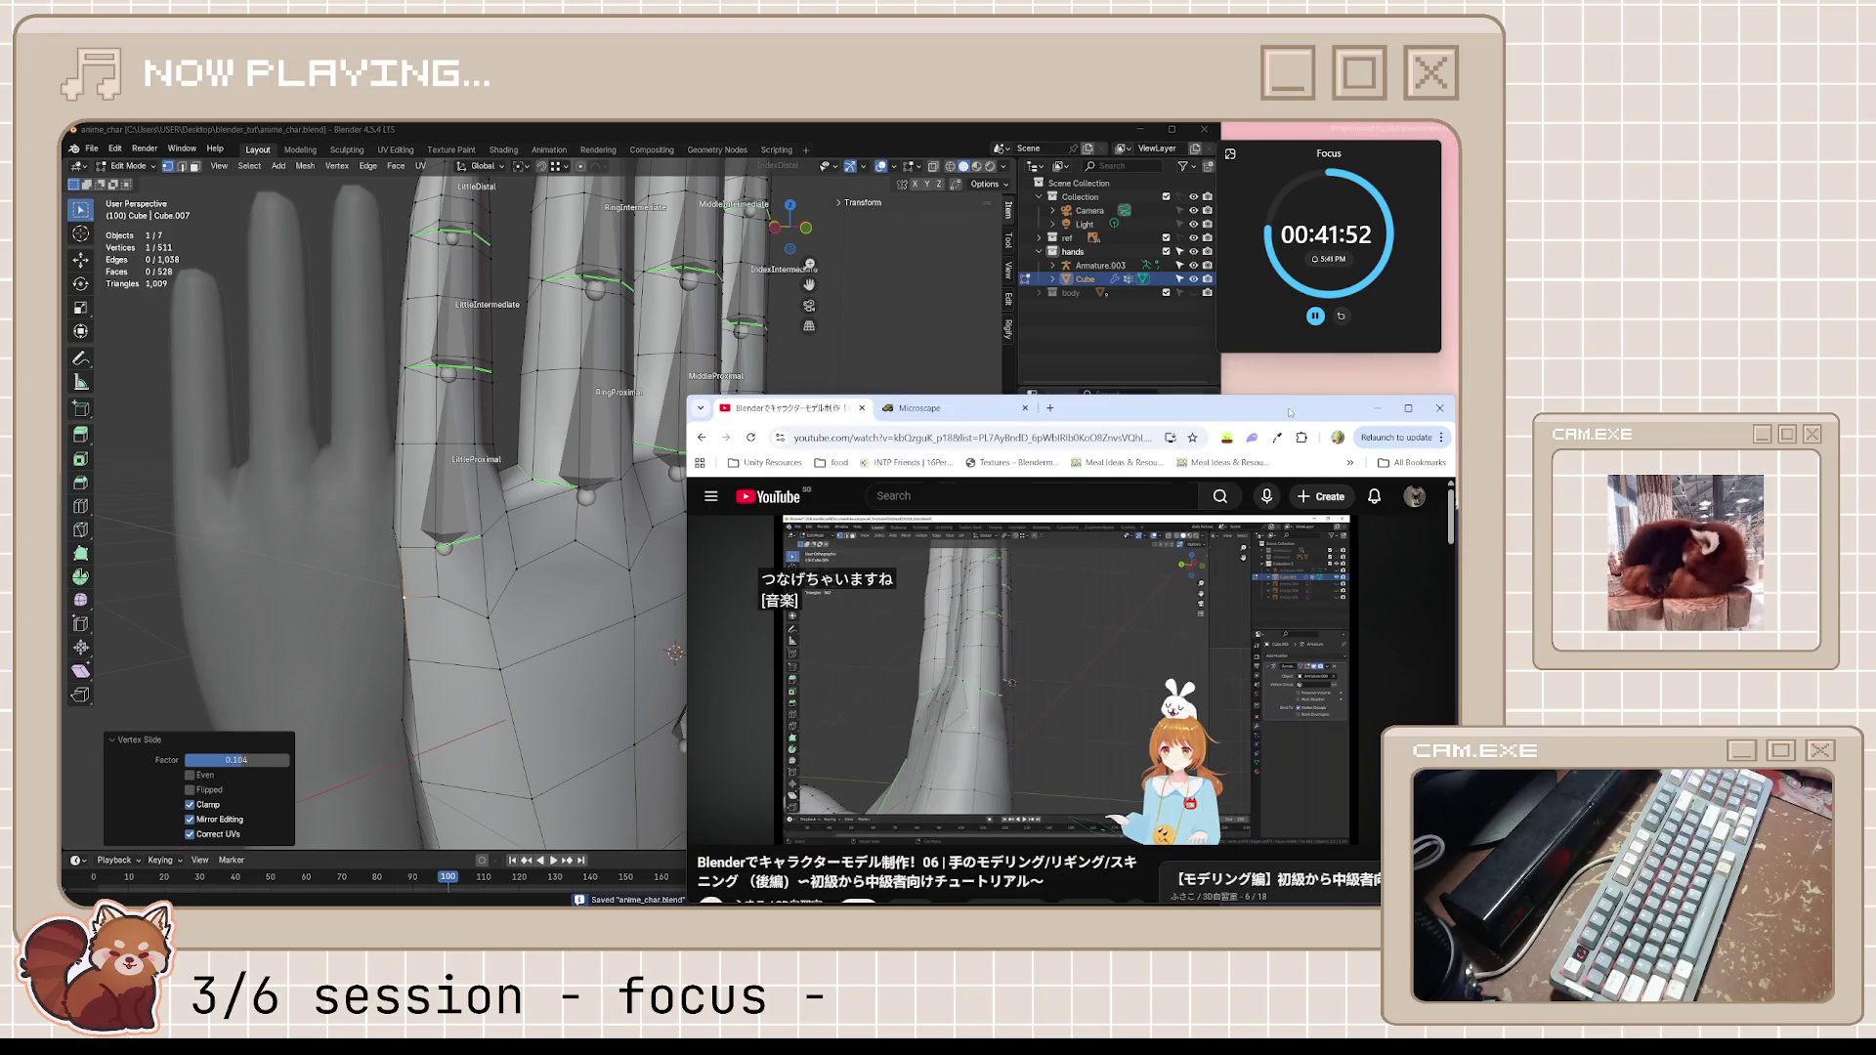
After a glance at the tutorial, push the selected little-finger-side vertices outward along their normals (Alt+S) twice
click(1186, 647)
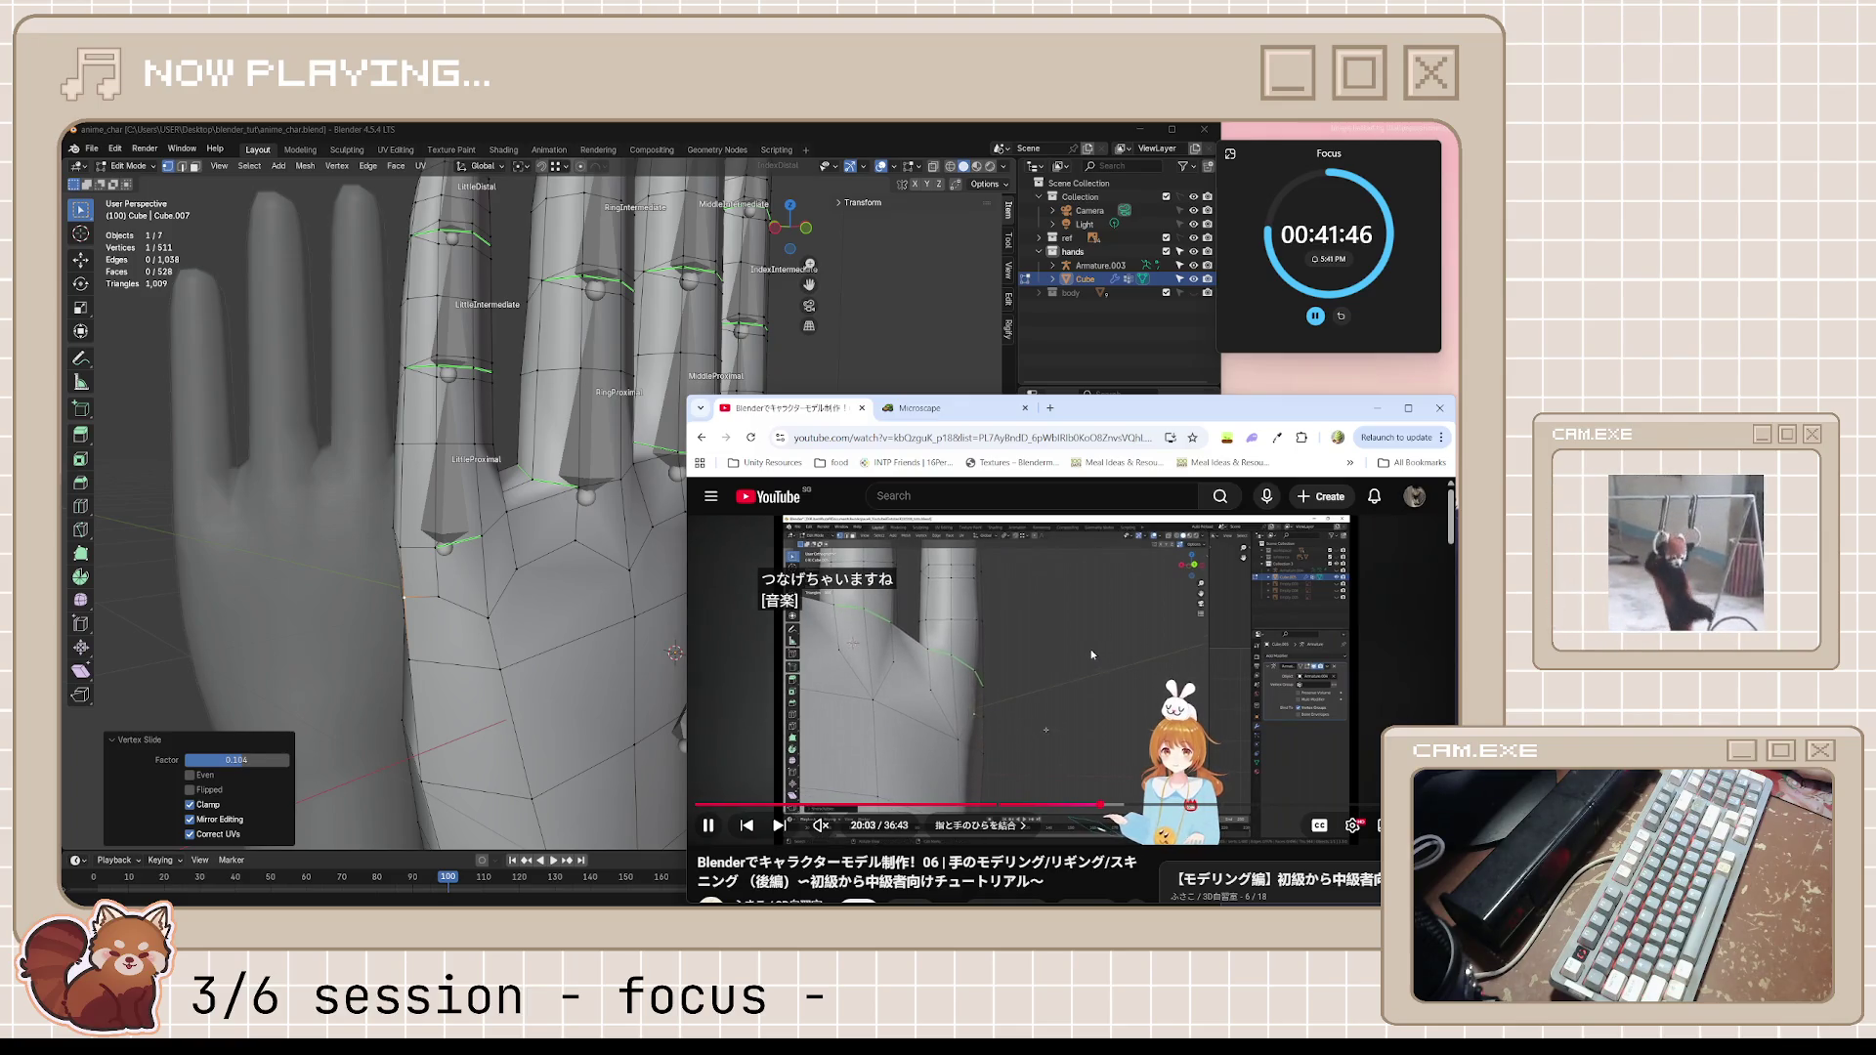
click(1091, 649)
key(alt+Tab)
middle_drag(577, 640, 444, 649)
key(alt+s)
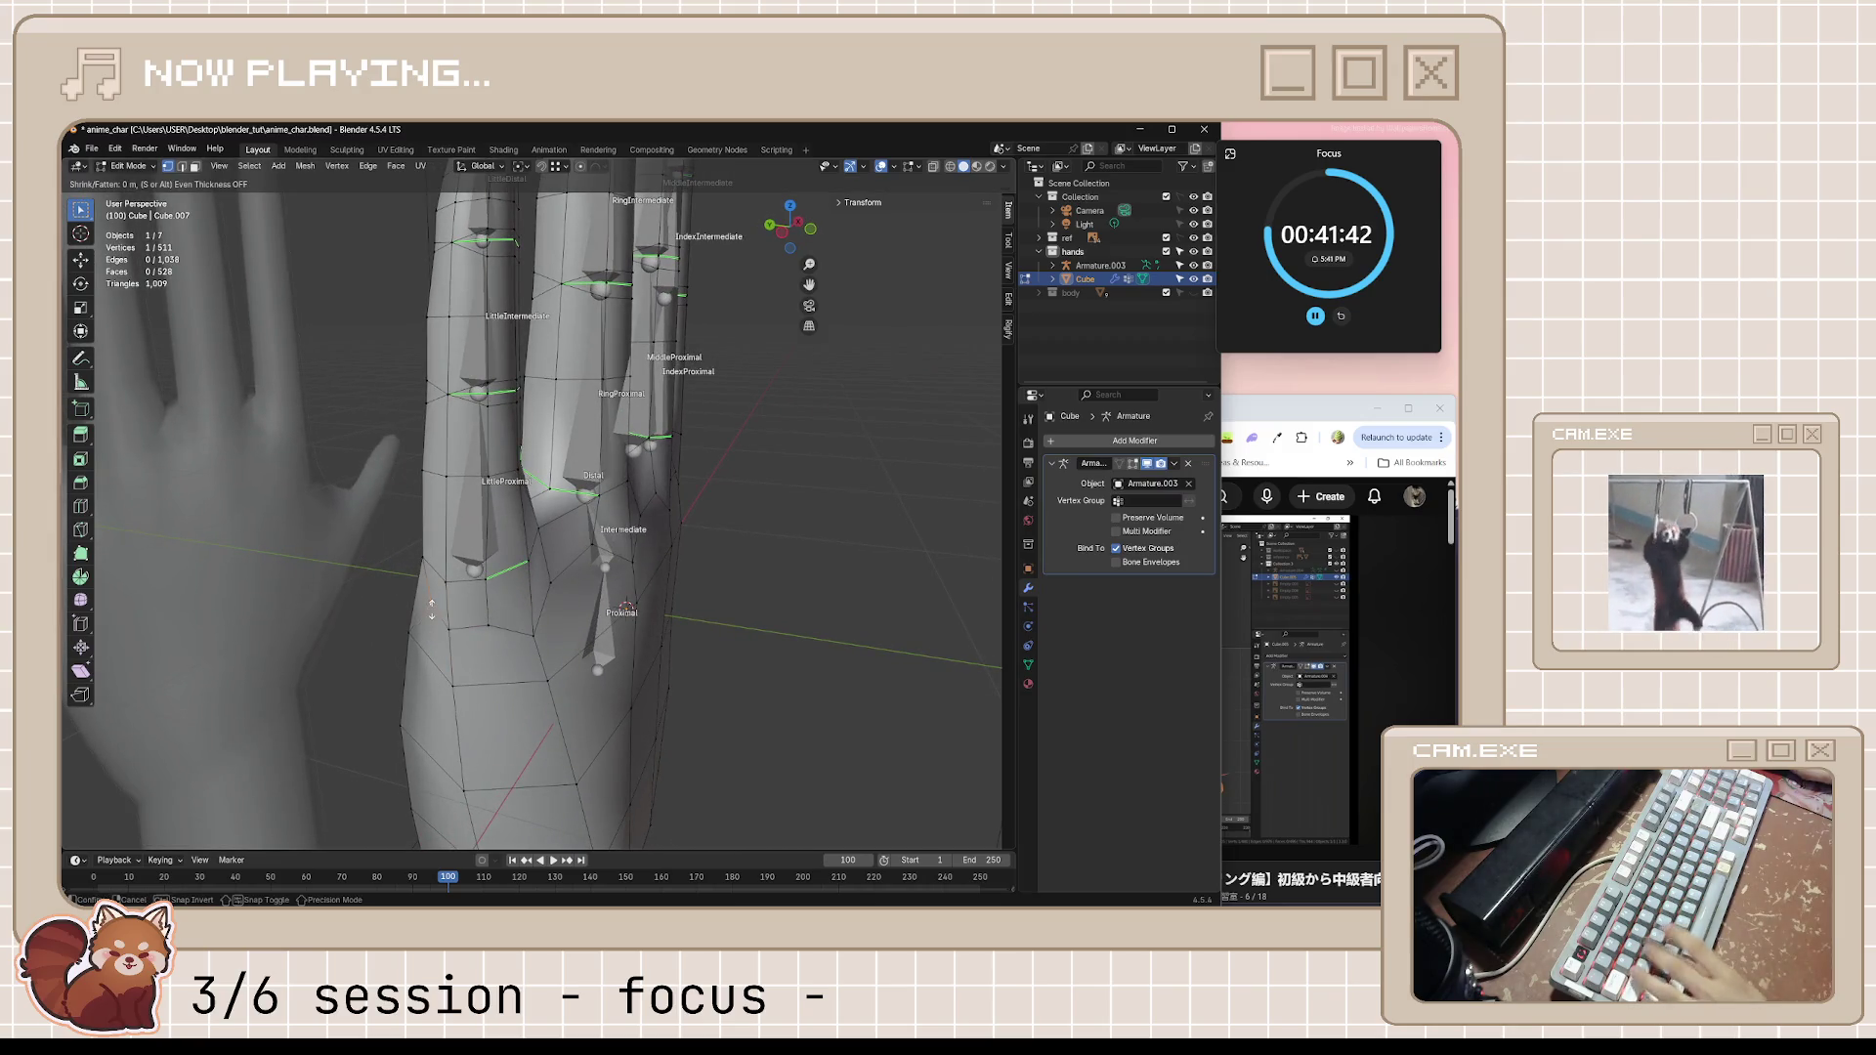
click(459, 580)
key(alt+s)
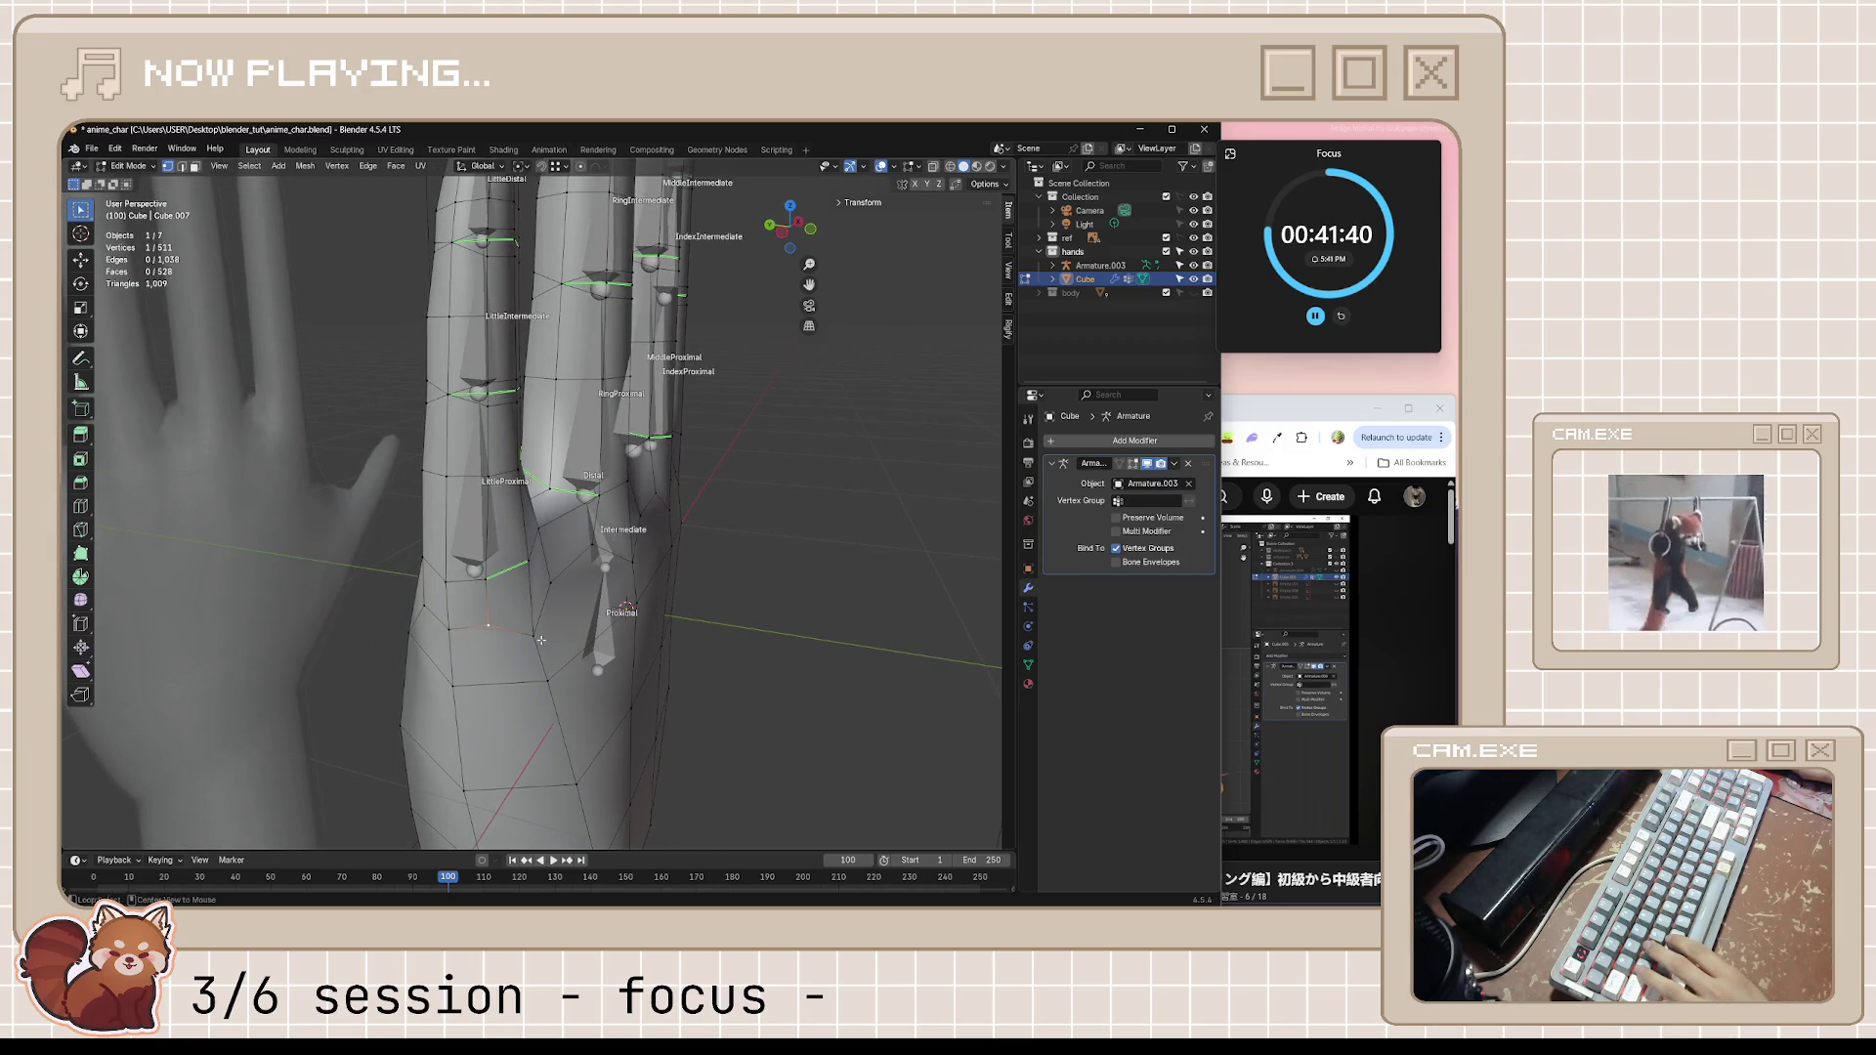
click(555, 587)
mouse_move(555, 586)
middle_down()
mouse_move(630, 634)
mouse_move(615, 626)
middle_up()
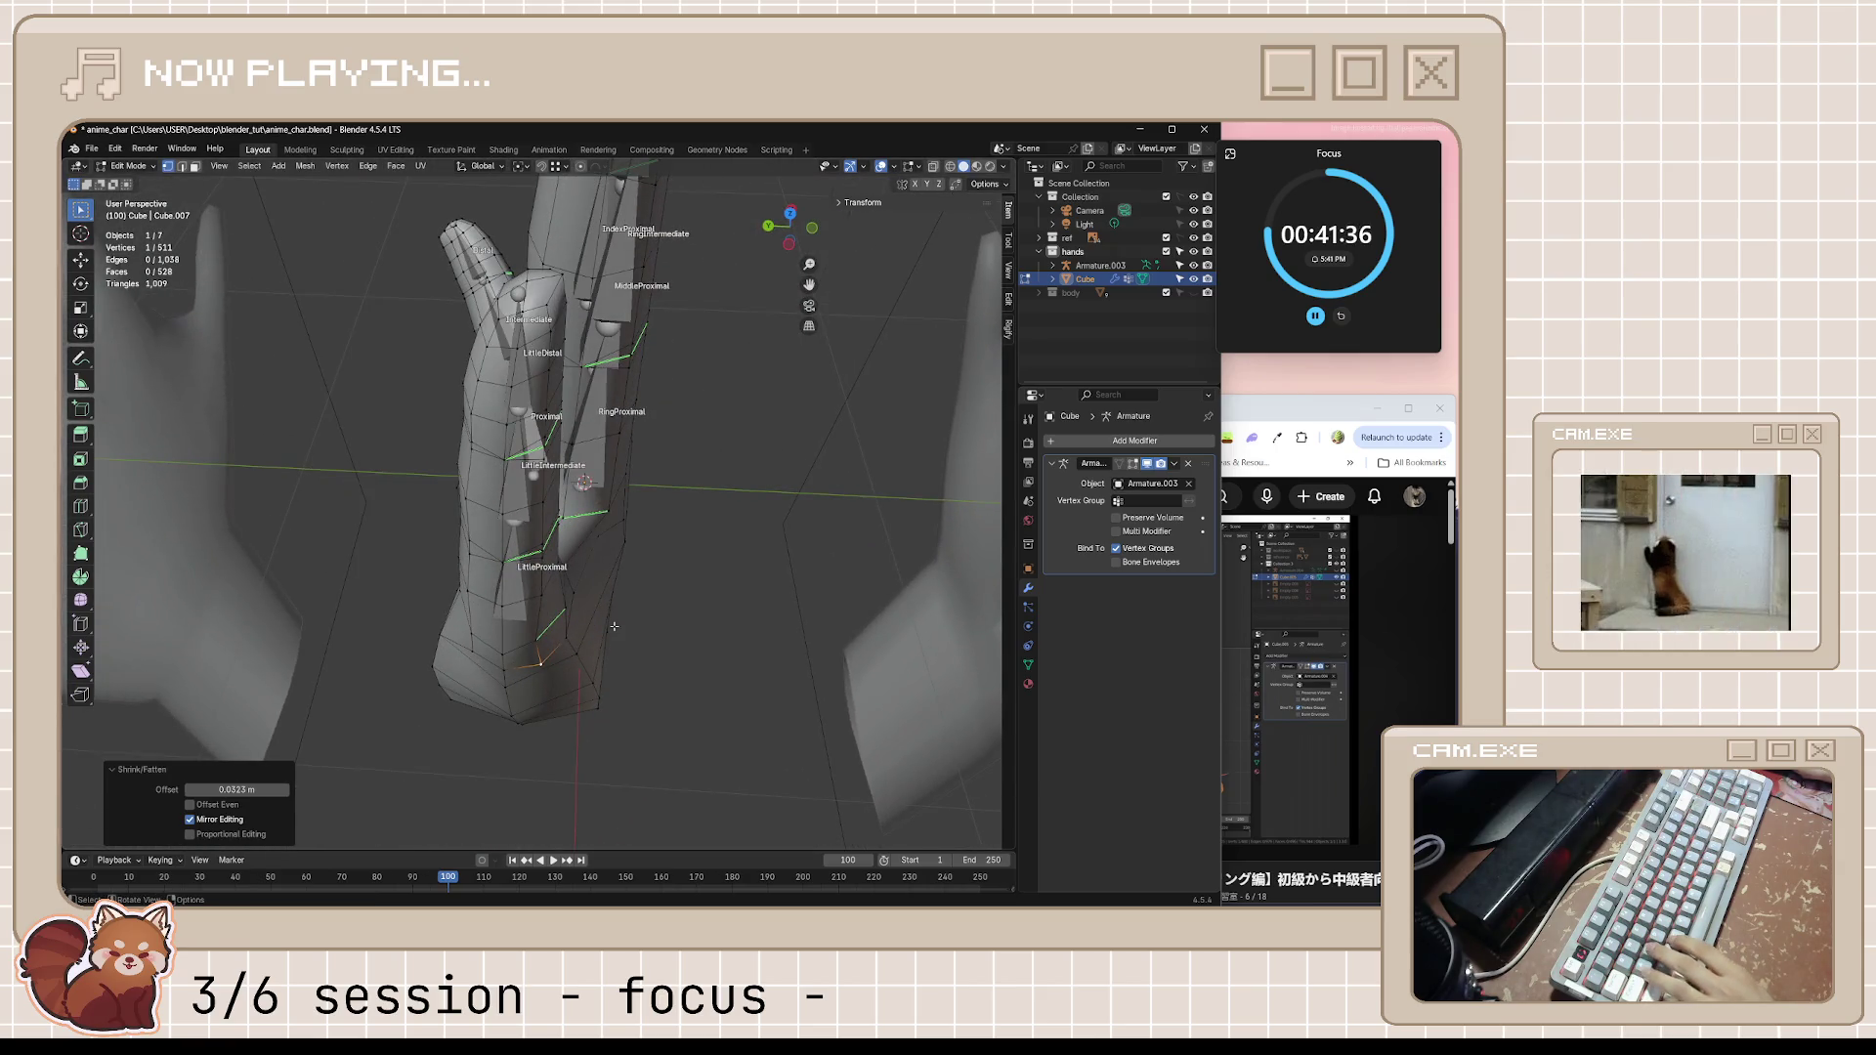
Cancel a stray scale, apply one more small outward push, leave Edit Mode and save the hand file
key(s)
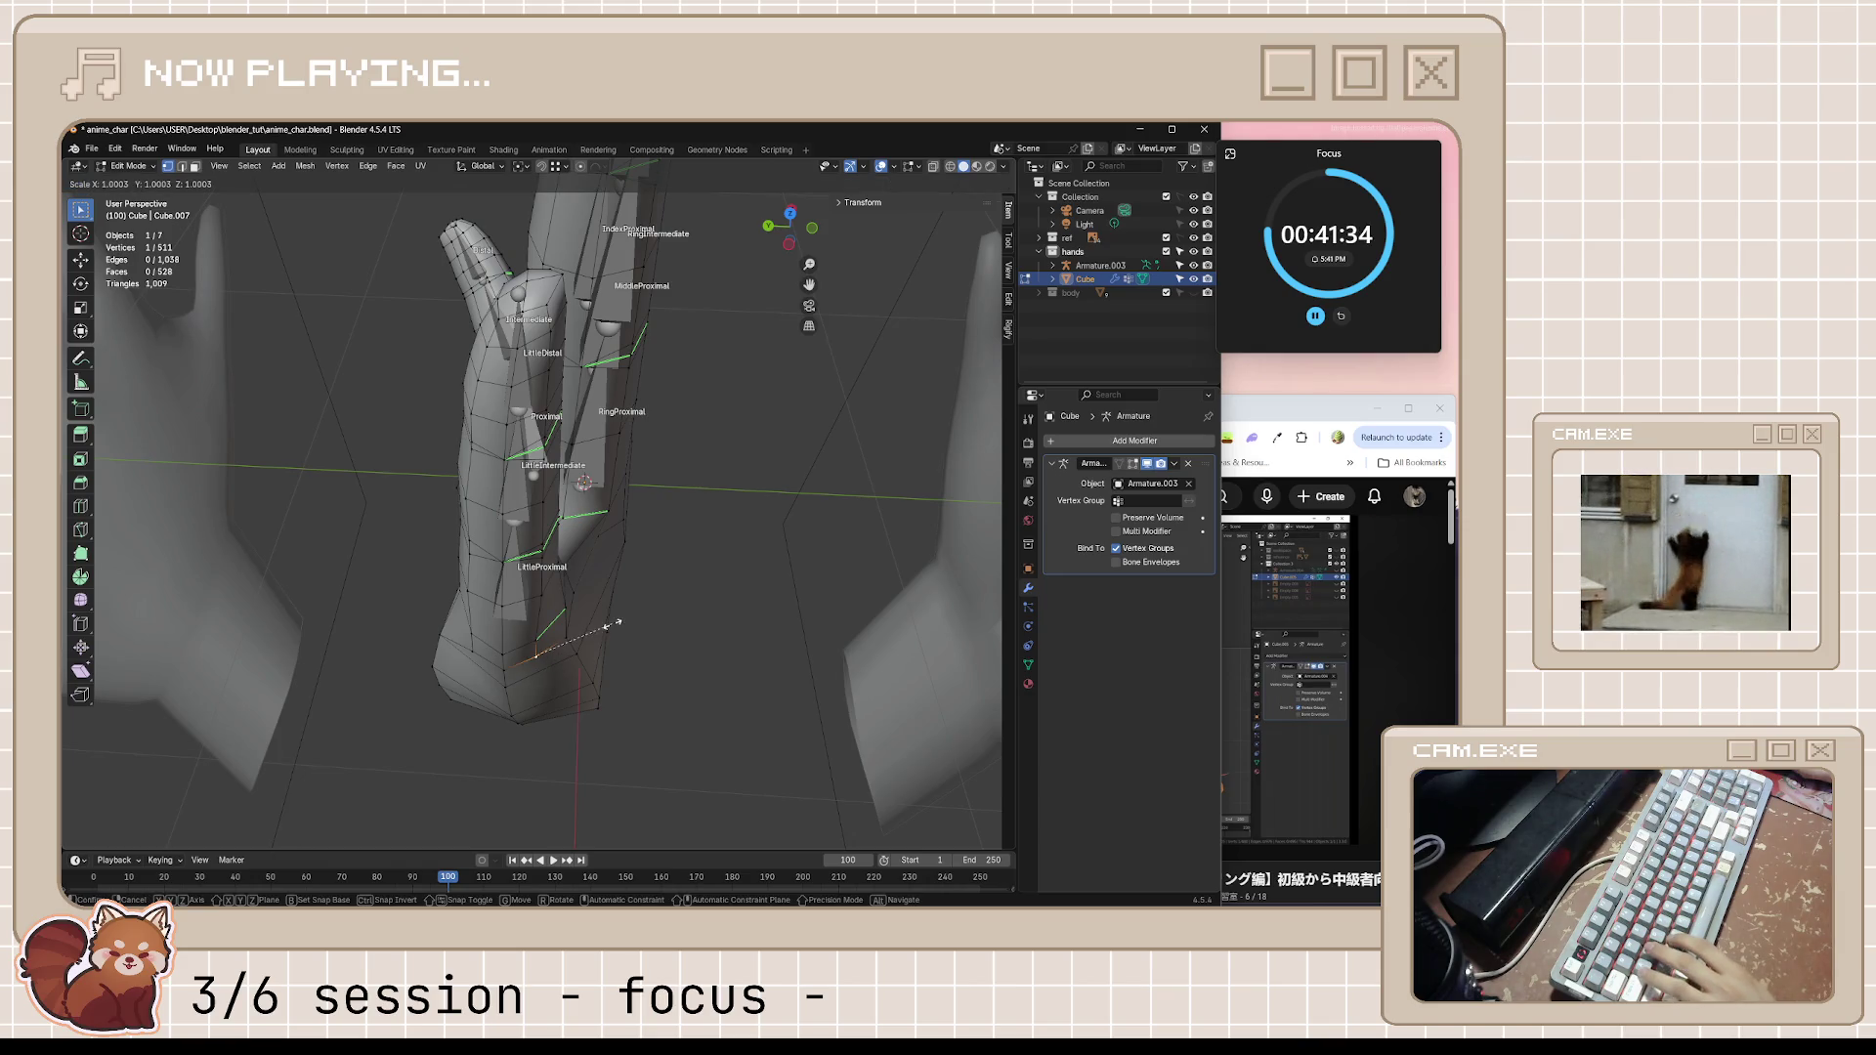
key(Escape)
key(alt+s)
mouse_move(614, 568)
middle_down()
mouse_move(598, 608)
mouse_move(607, 450)
mouse_move(628, 505)
mouse_move(617, 654)
mouse_move(667, 626)
mouse_move(603, 611)
mouse_move(630, 570)
mouse_move(627, 665)
mouse_move(705, 603)
middle_up()
click(596, 576)
key(Tab)
key(Tab)
key(ctrl+s)
click(1272, 617)
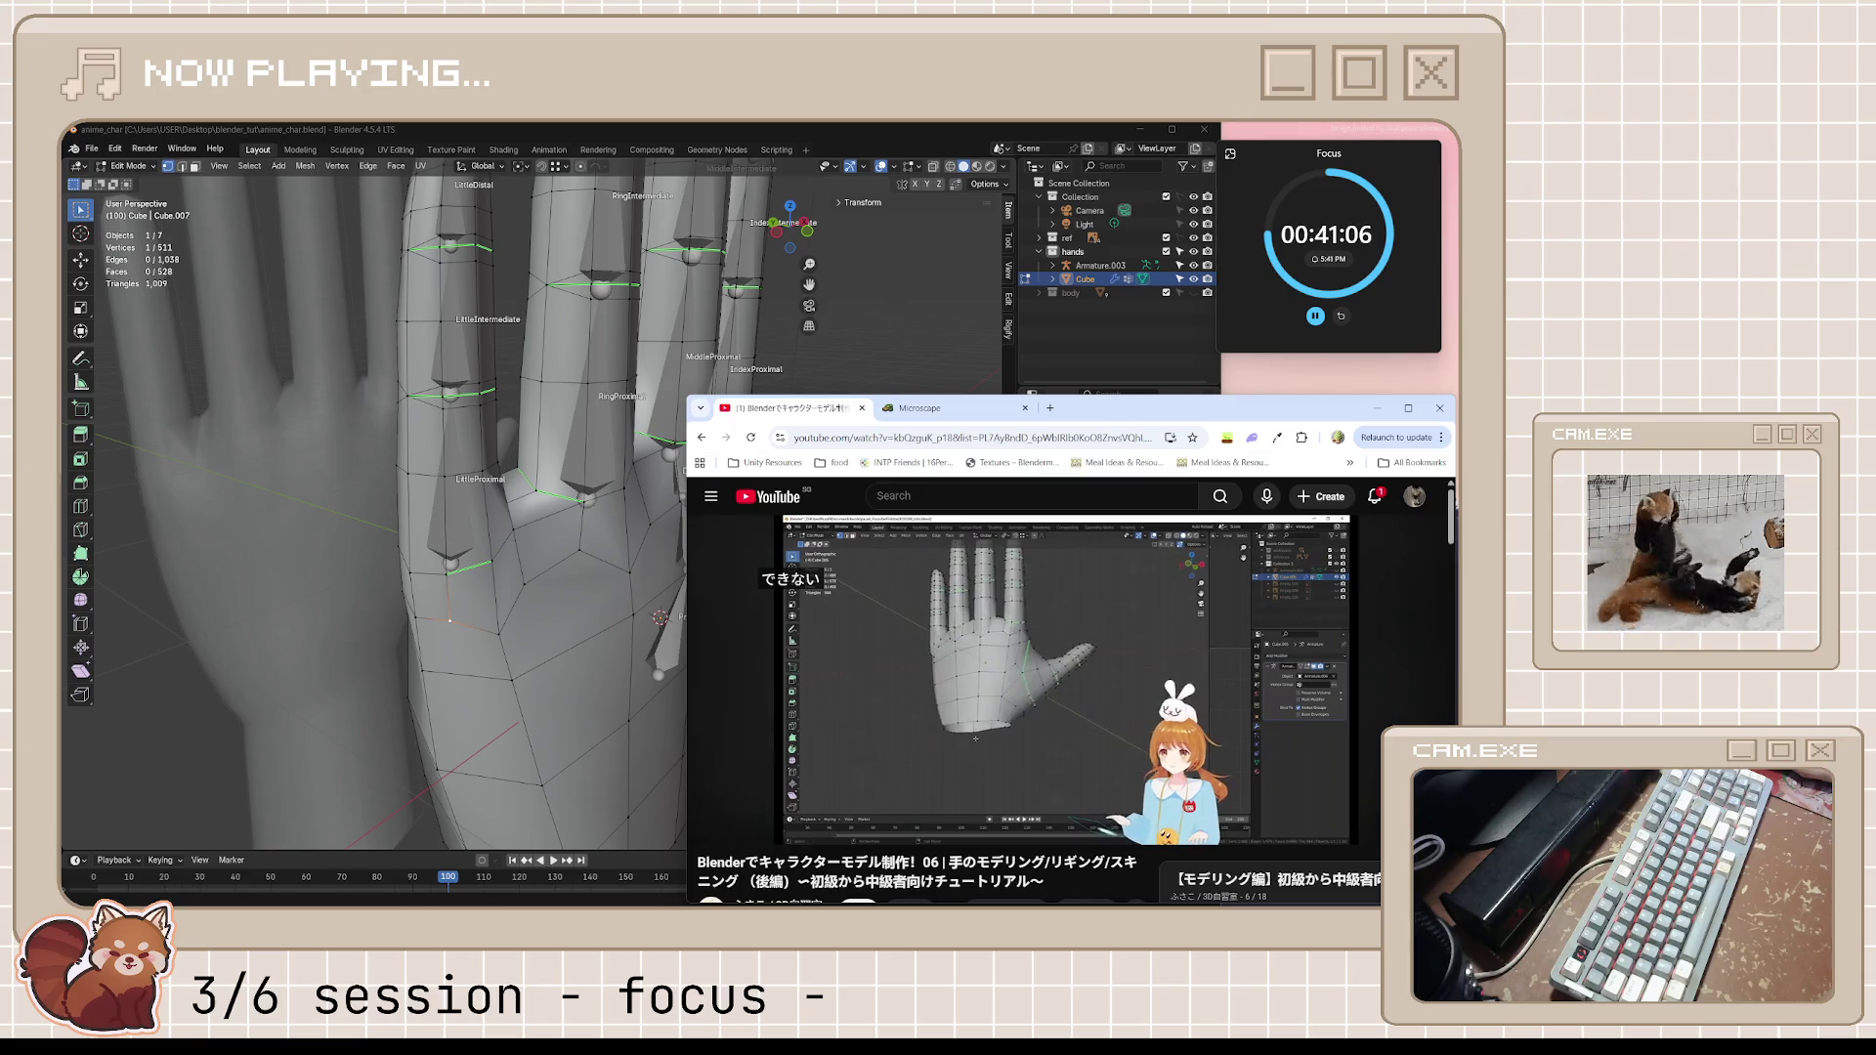
Pause the tutorial at its palm step and orbit the view around the hand's palm
click(1084, 667)
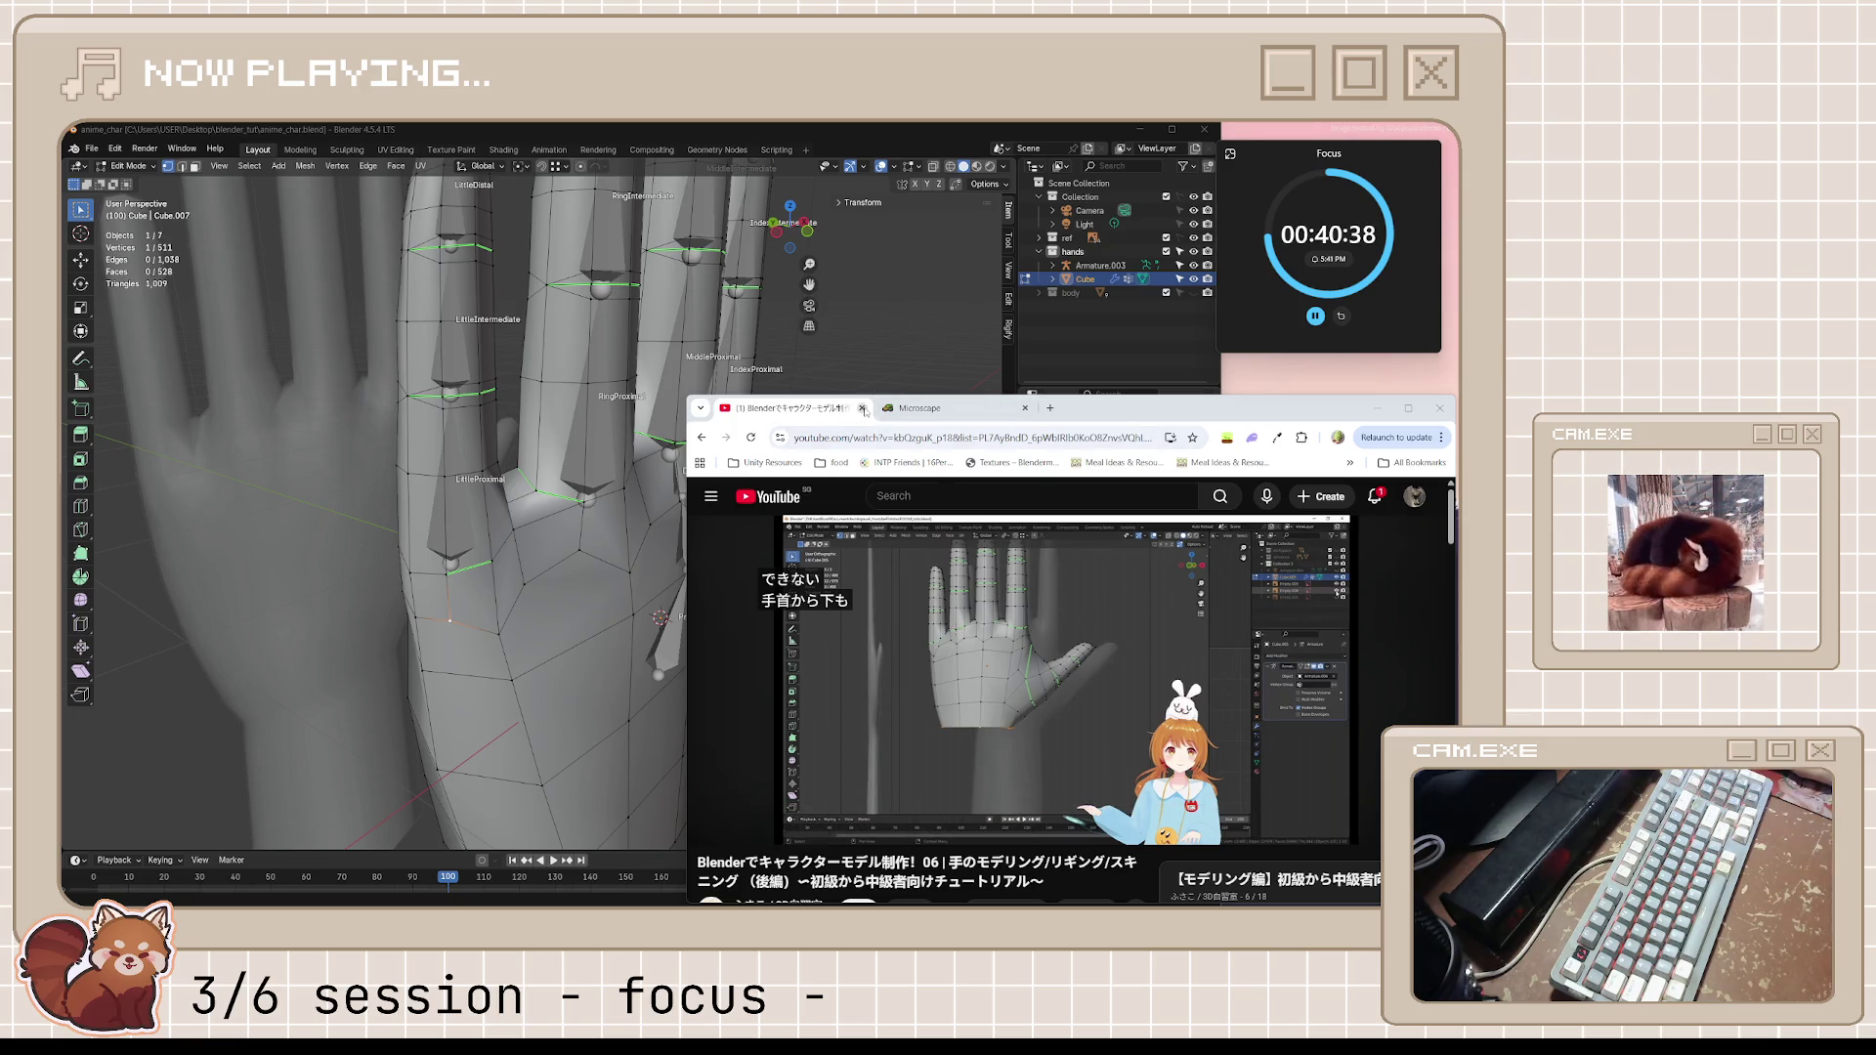
click(1008, 637)
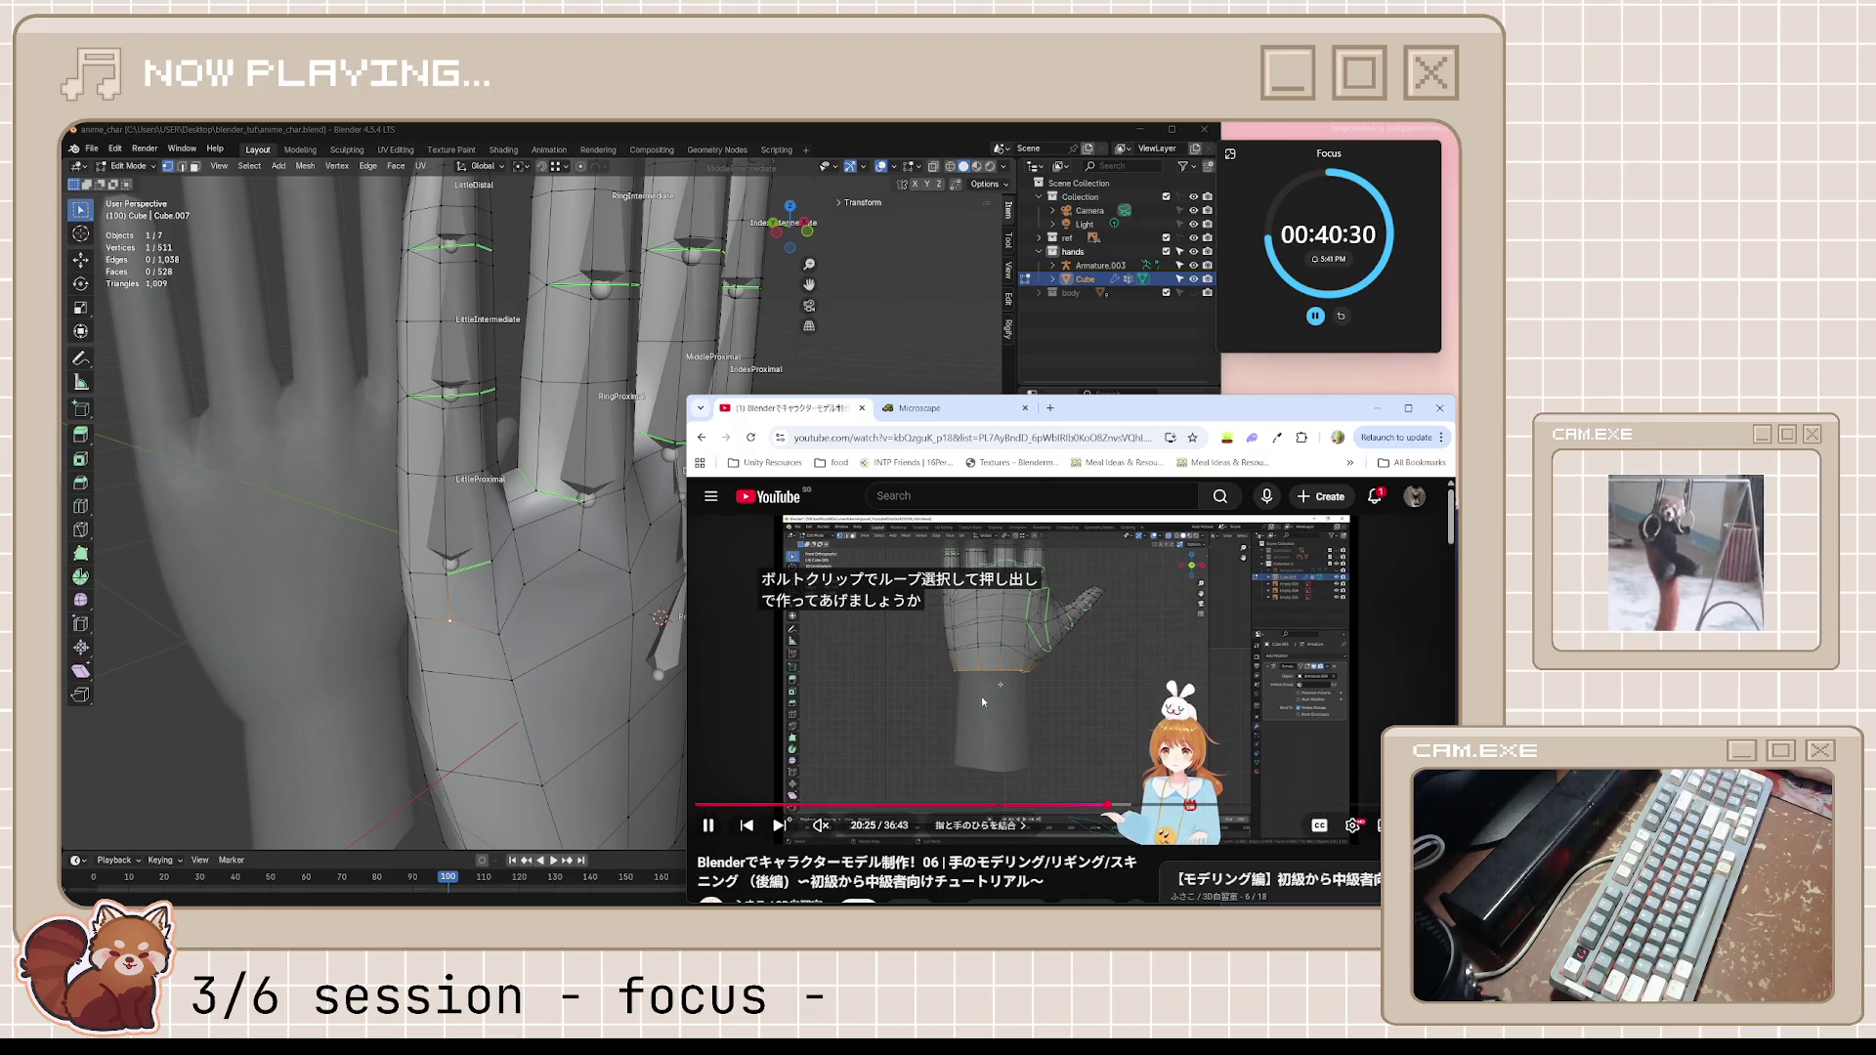
click(981, 697)
middle_drag(645, 617, 440, 616)
middle_drag(659, 581, 616, 586)
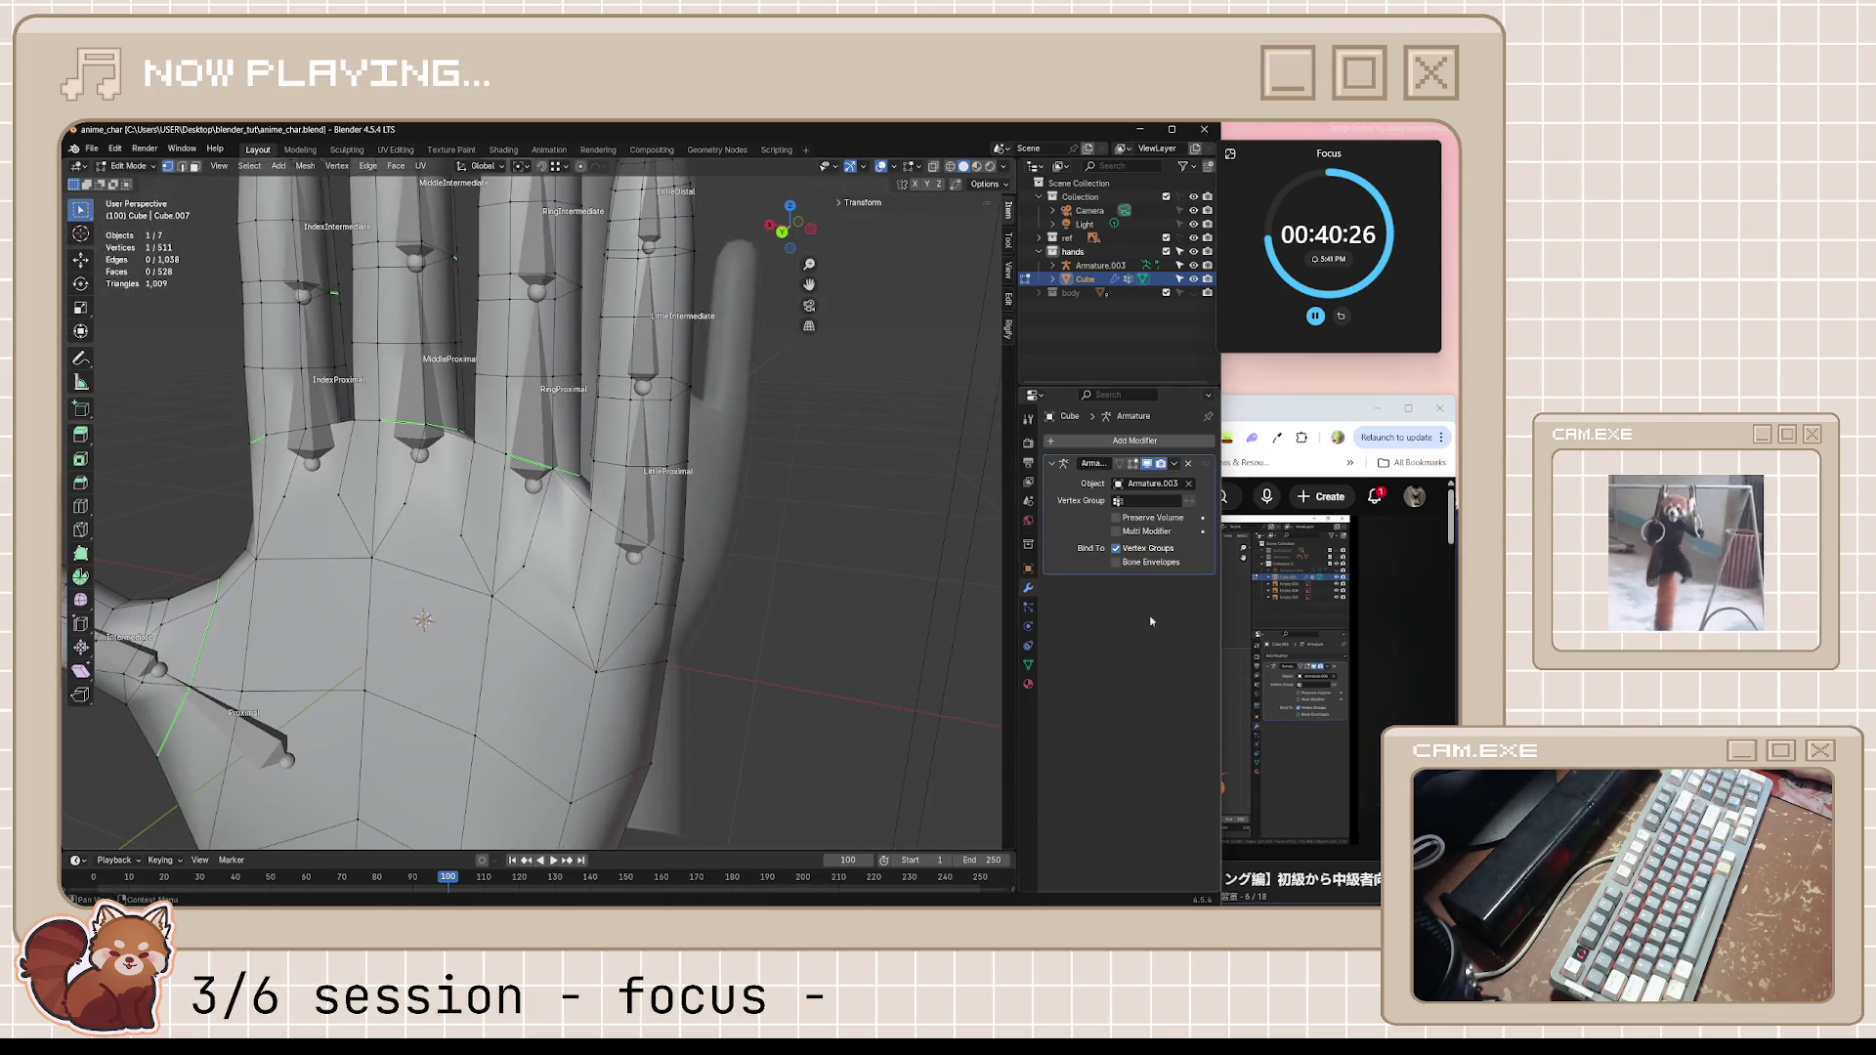
Rewind the tutorial ten seconds and pause it, then angle onto the palm and start a knife cut
key(alt+Tab)
key(space)
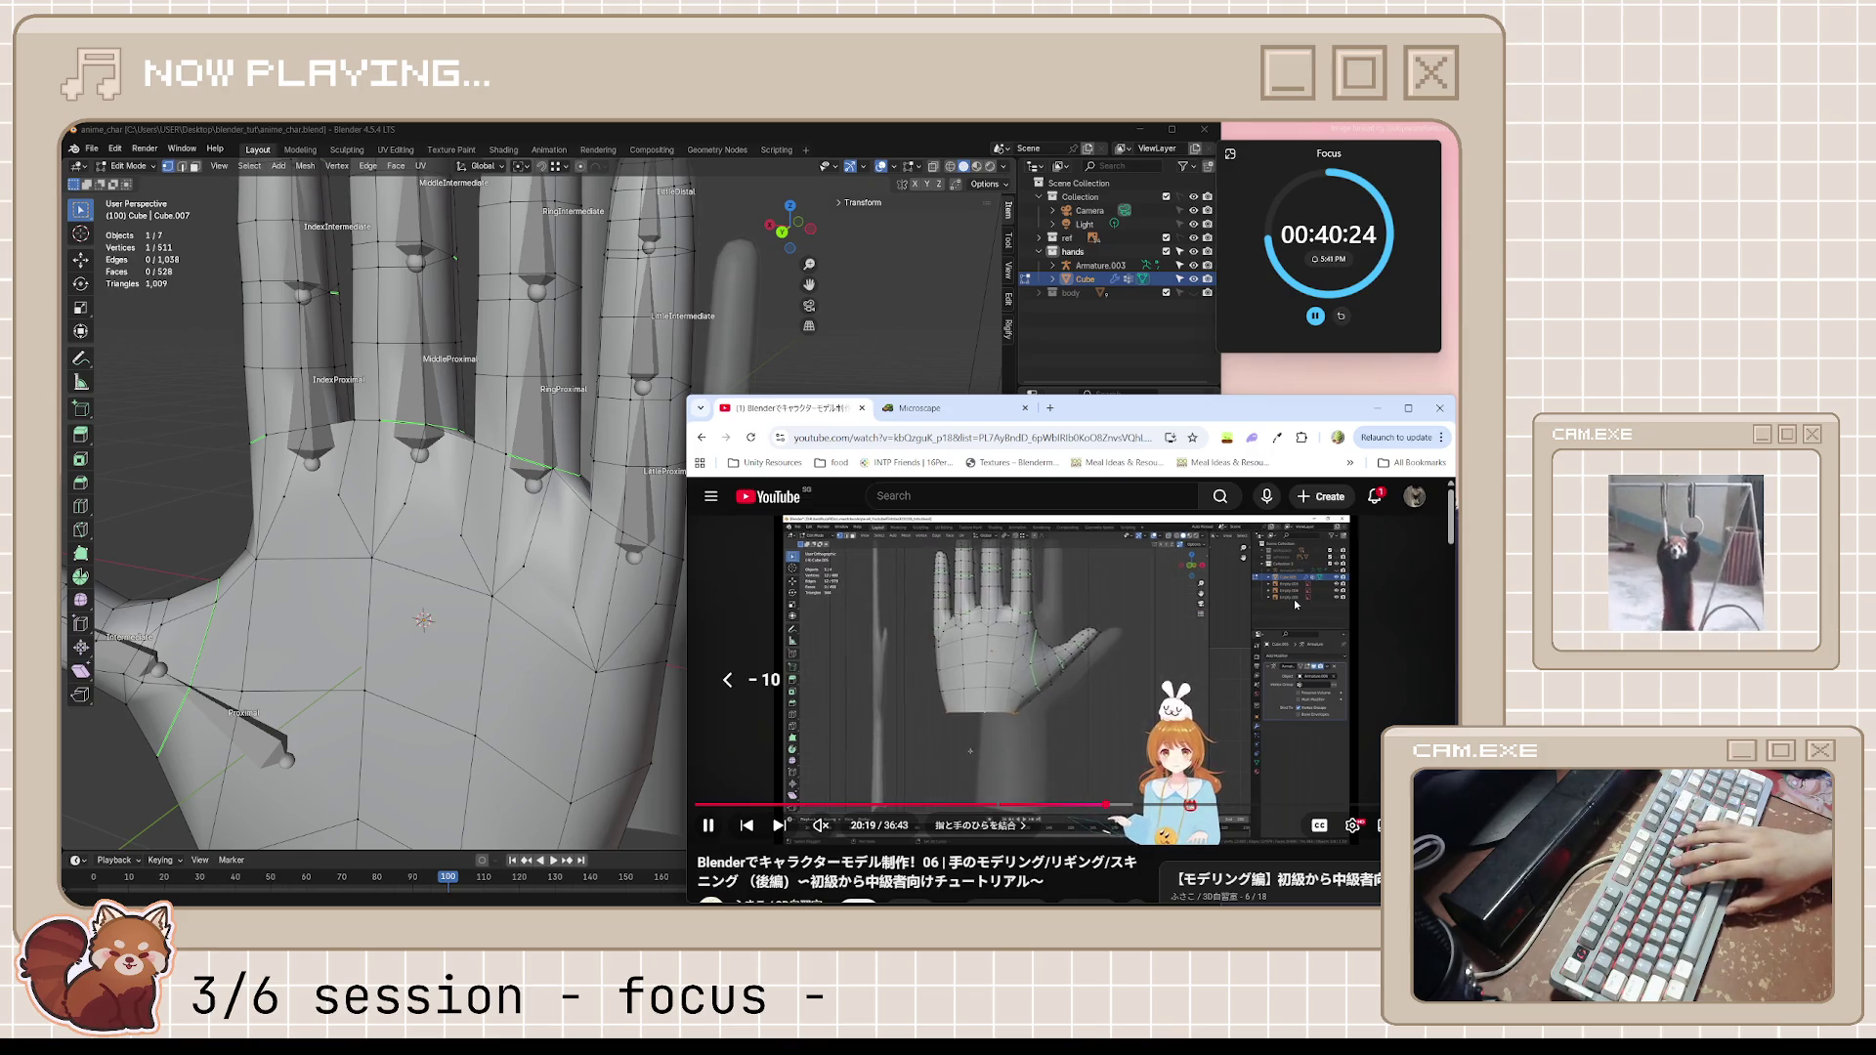
key(j)
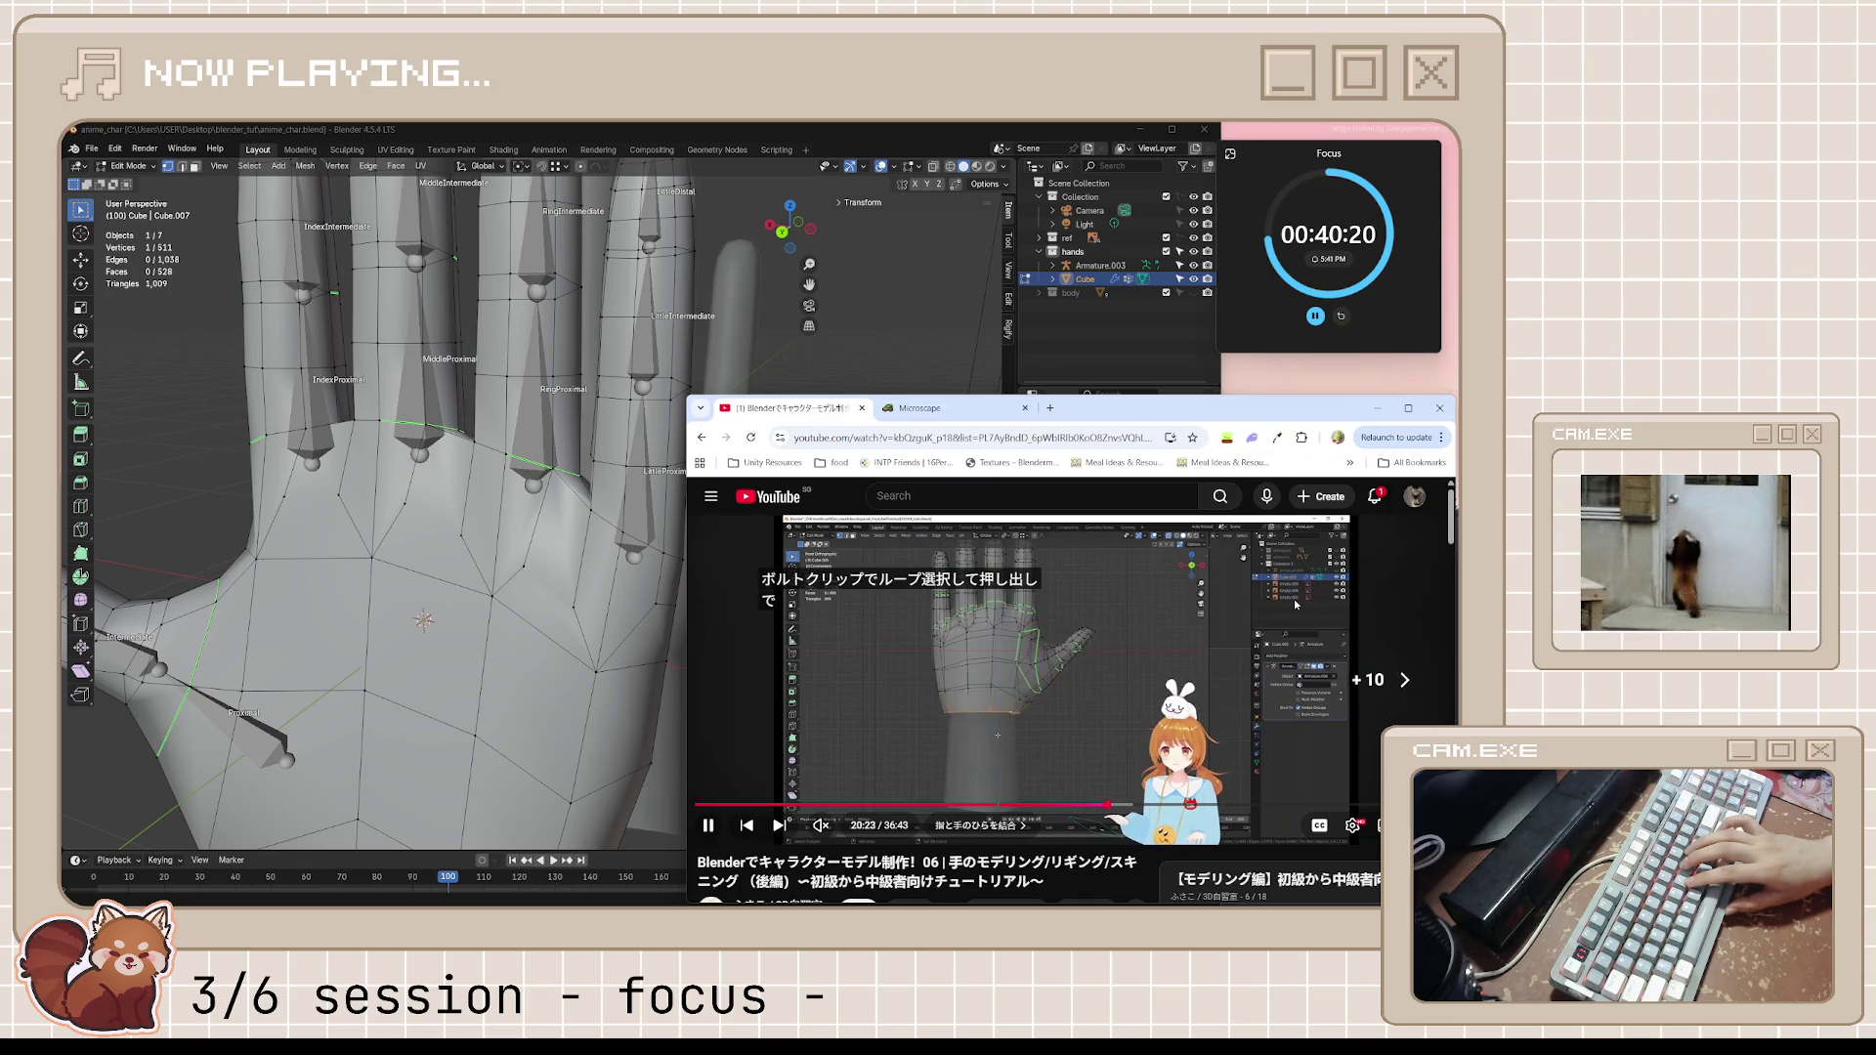
key(space)
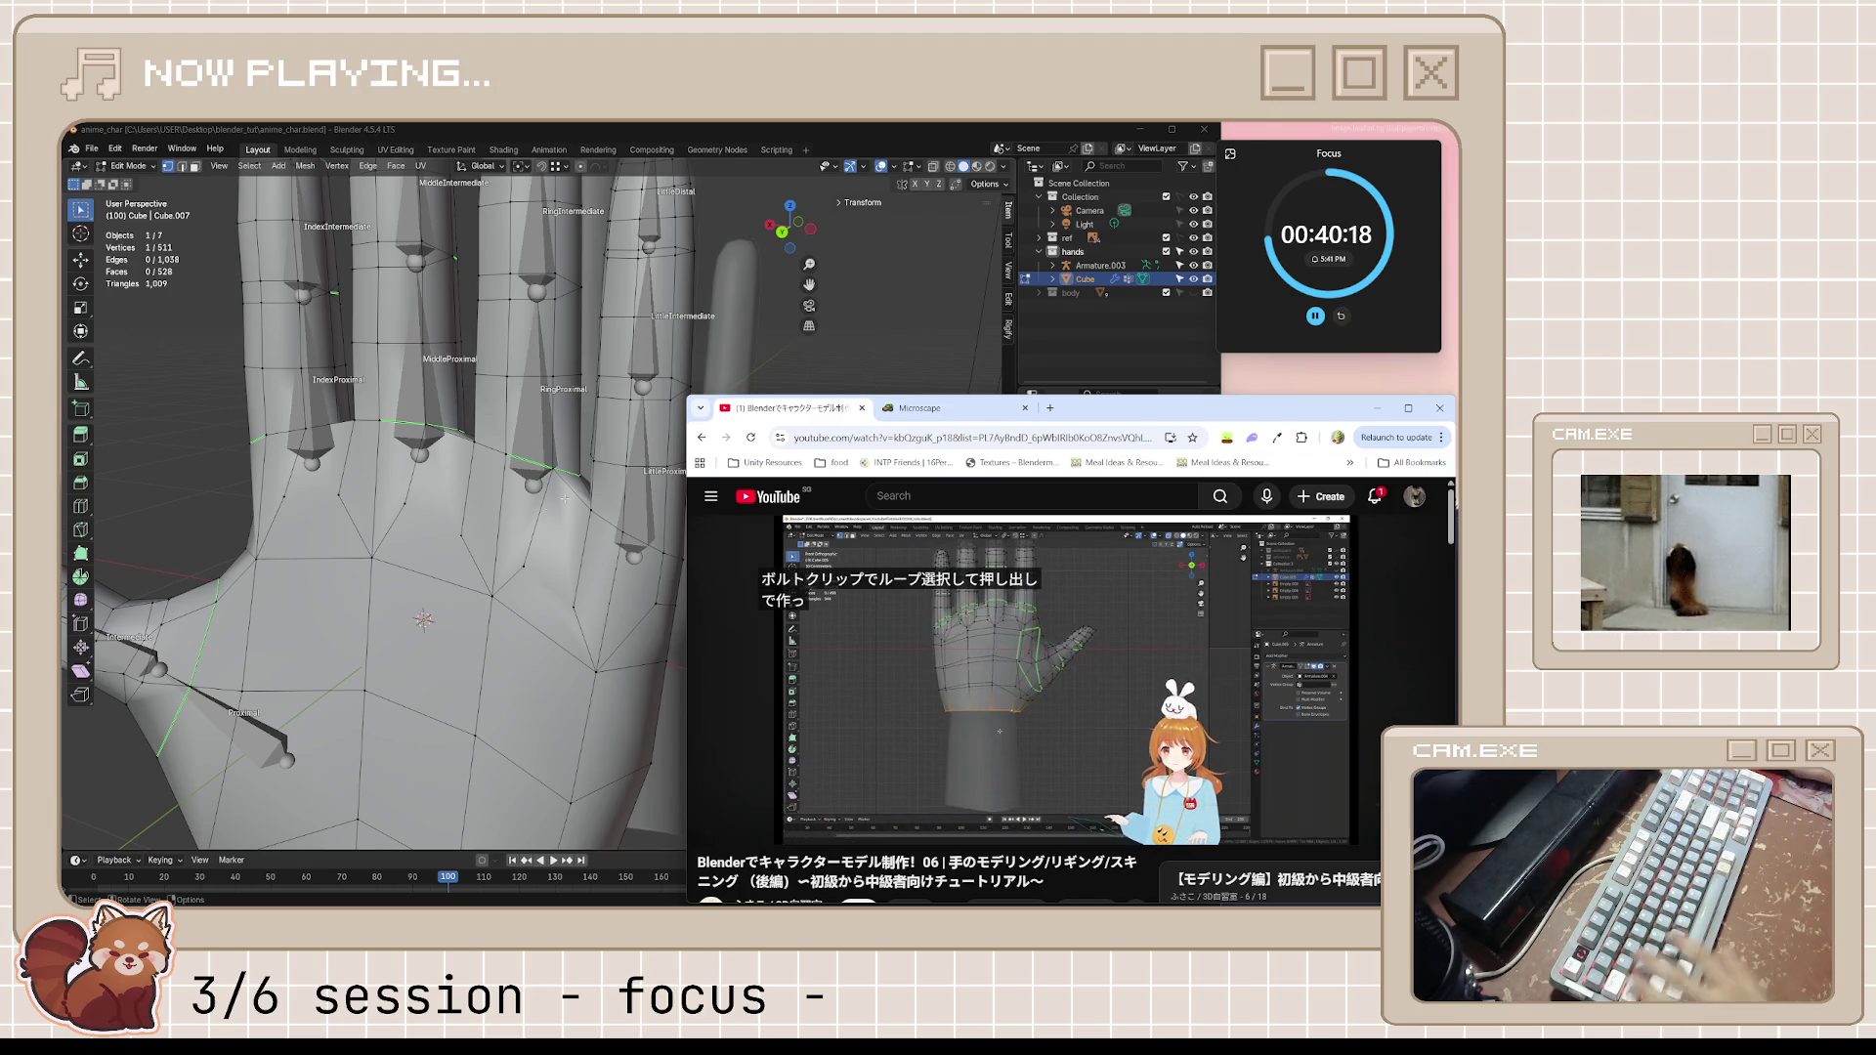
scroll(565, 498, up, 3)
middle_drag(564, 497, 630, 643)
key(k)
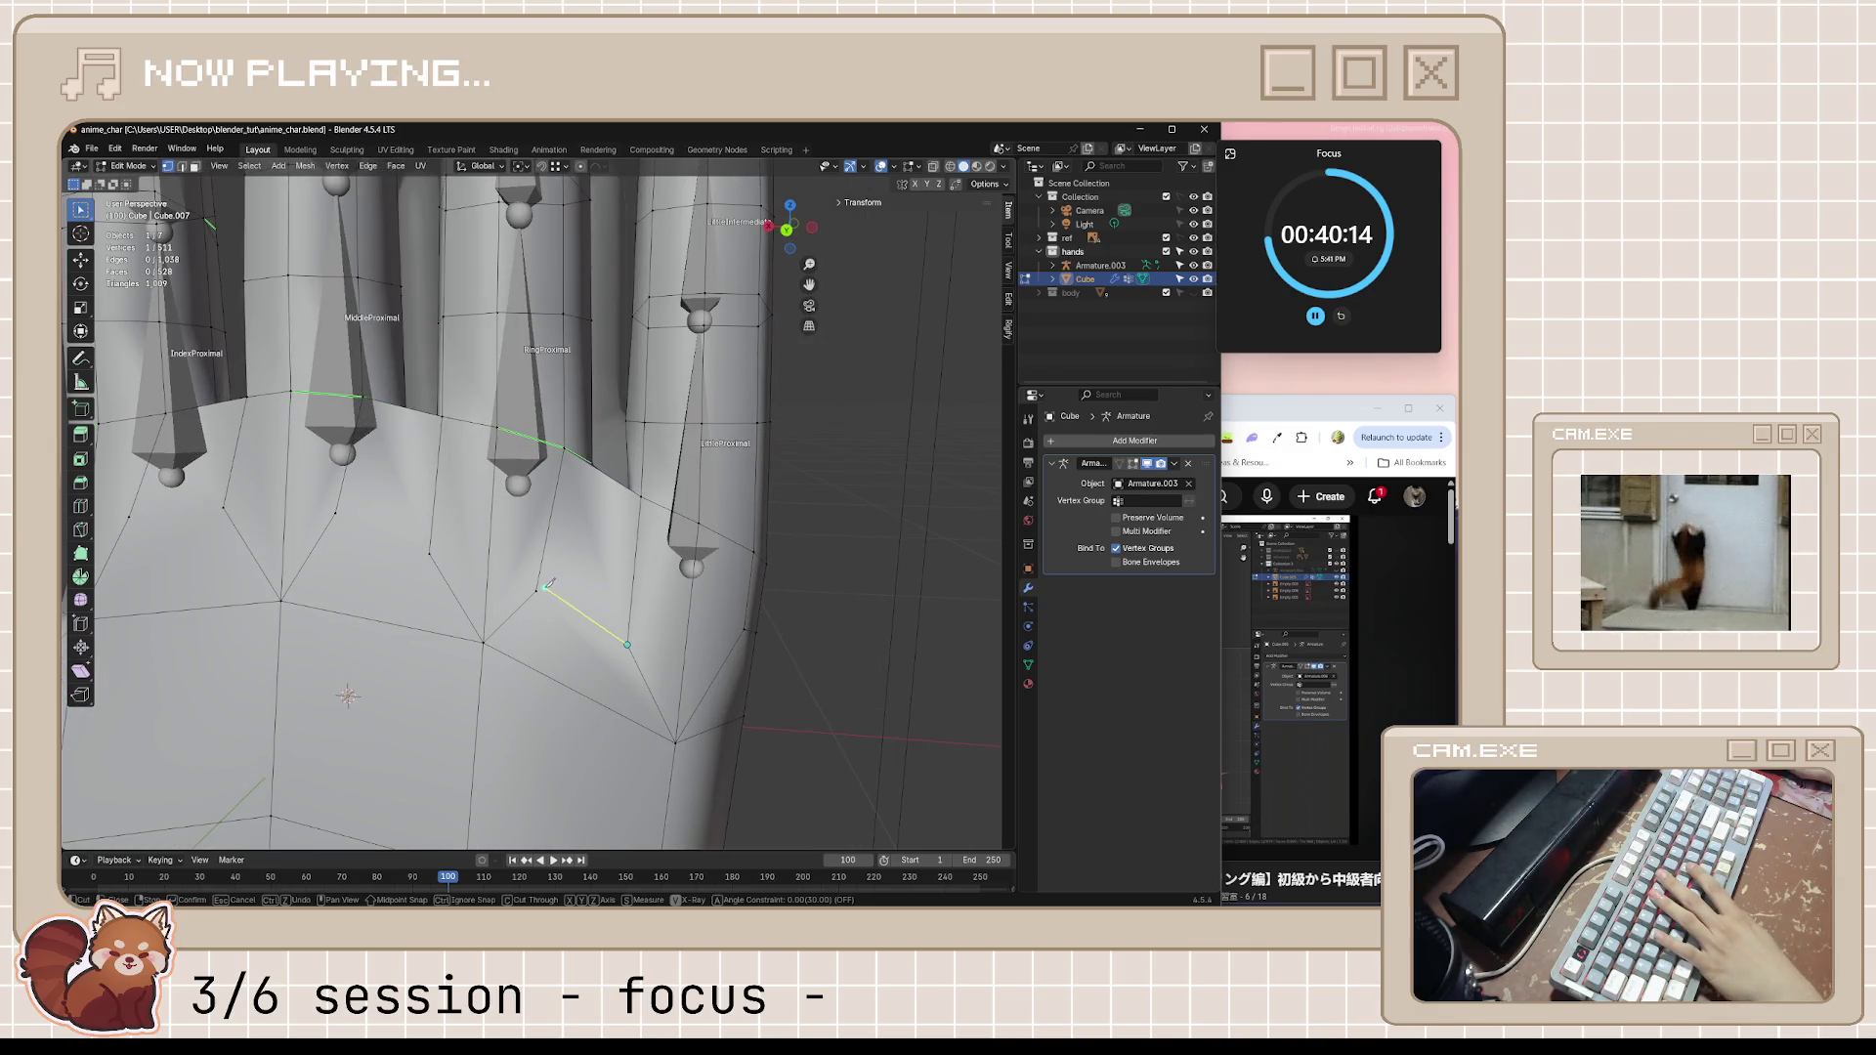
Knife-cut new edges across the palm below the finger bases, review them and save the file
click(537, 590)
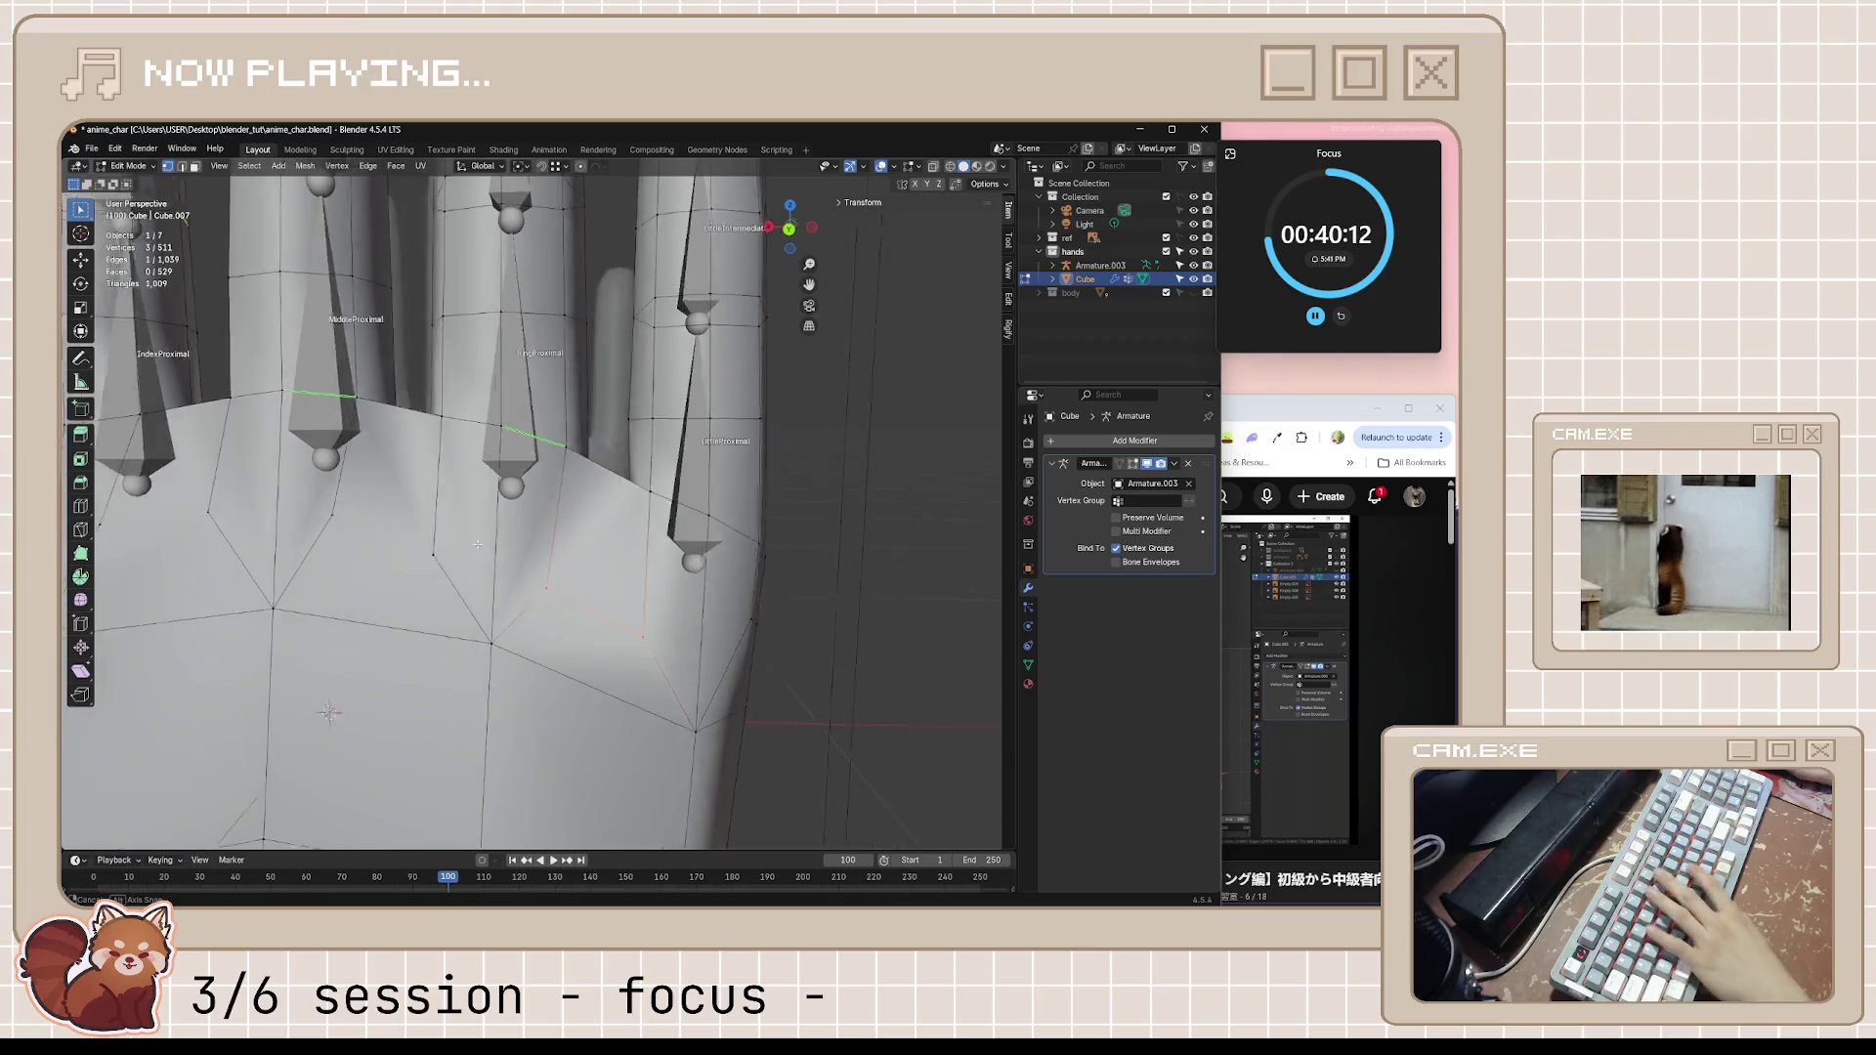
middle_drag(538, 590, 442, 560)
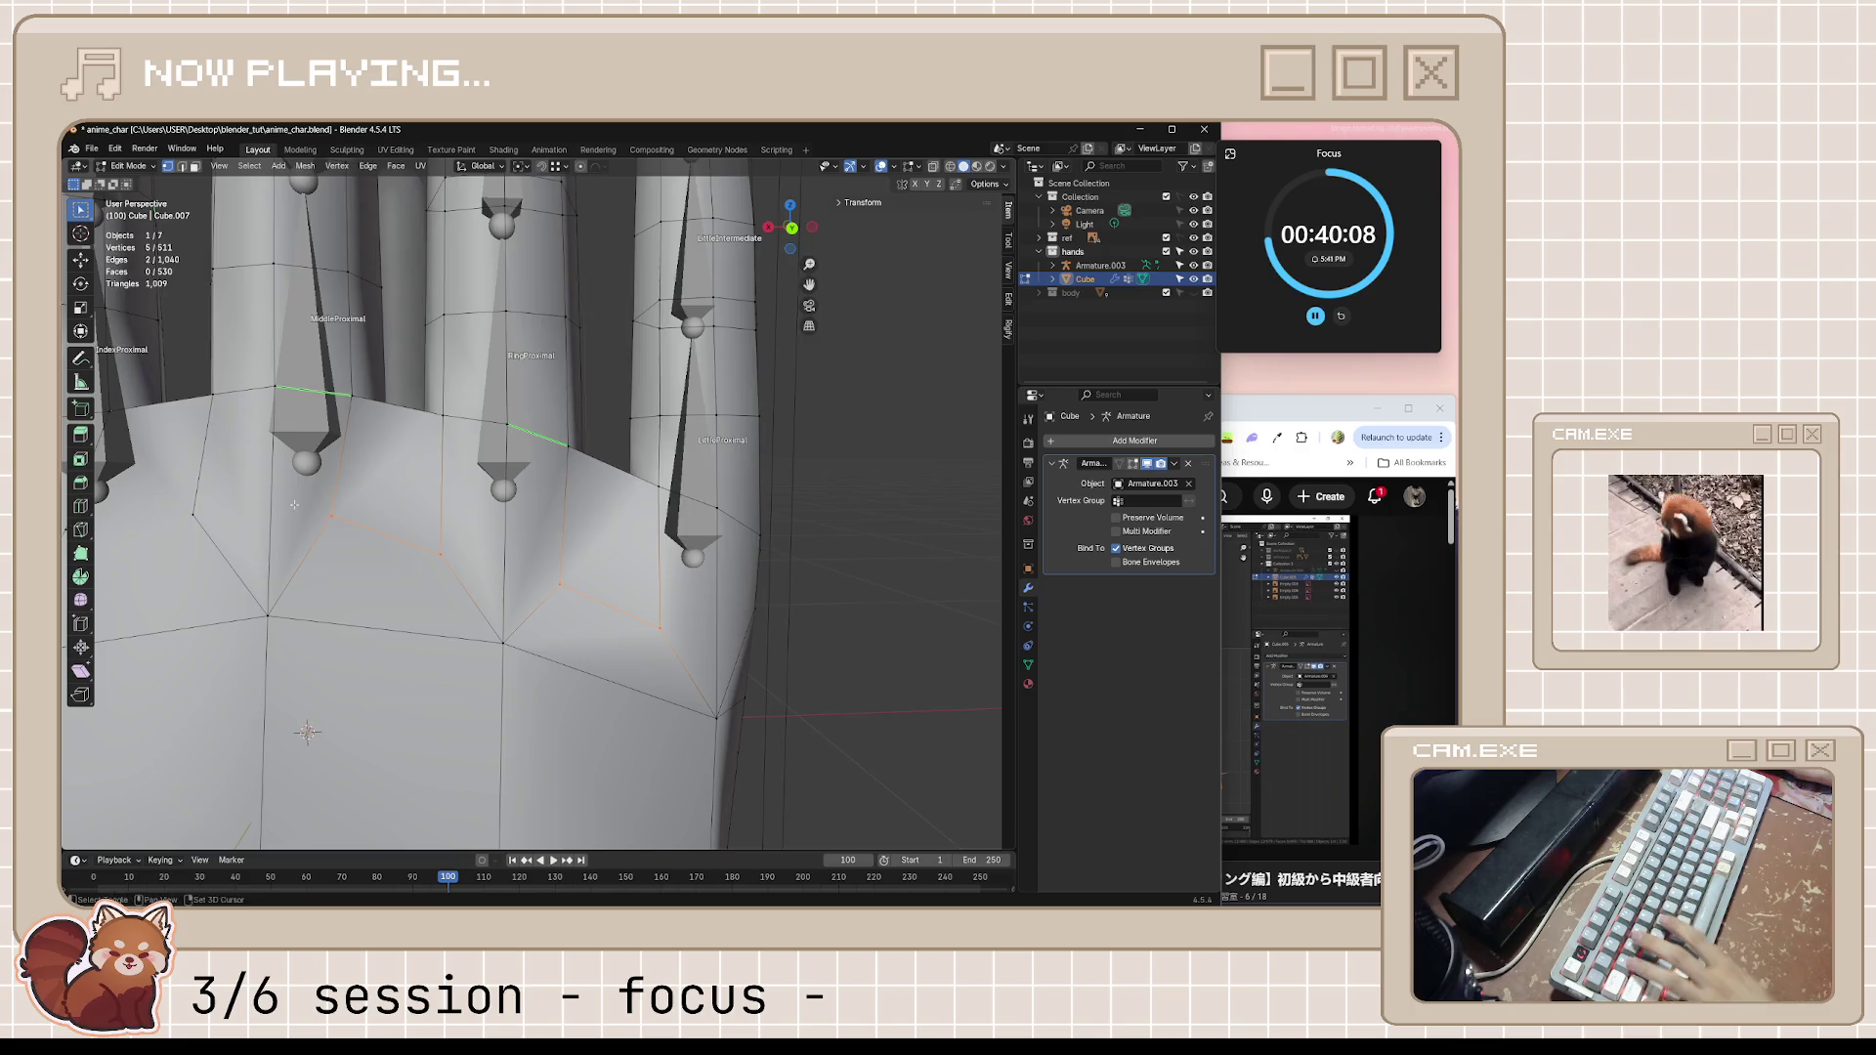
middle_drag(333, 514, 526, 541)
key(k)
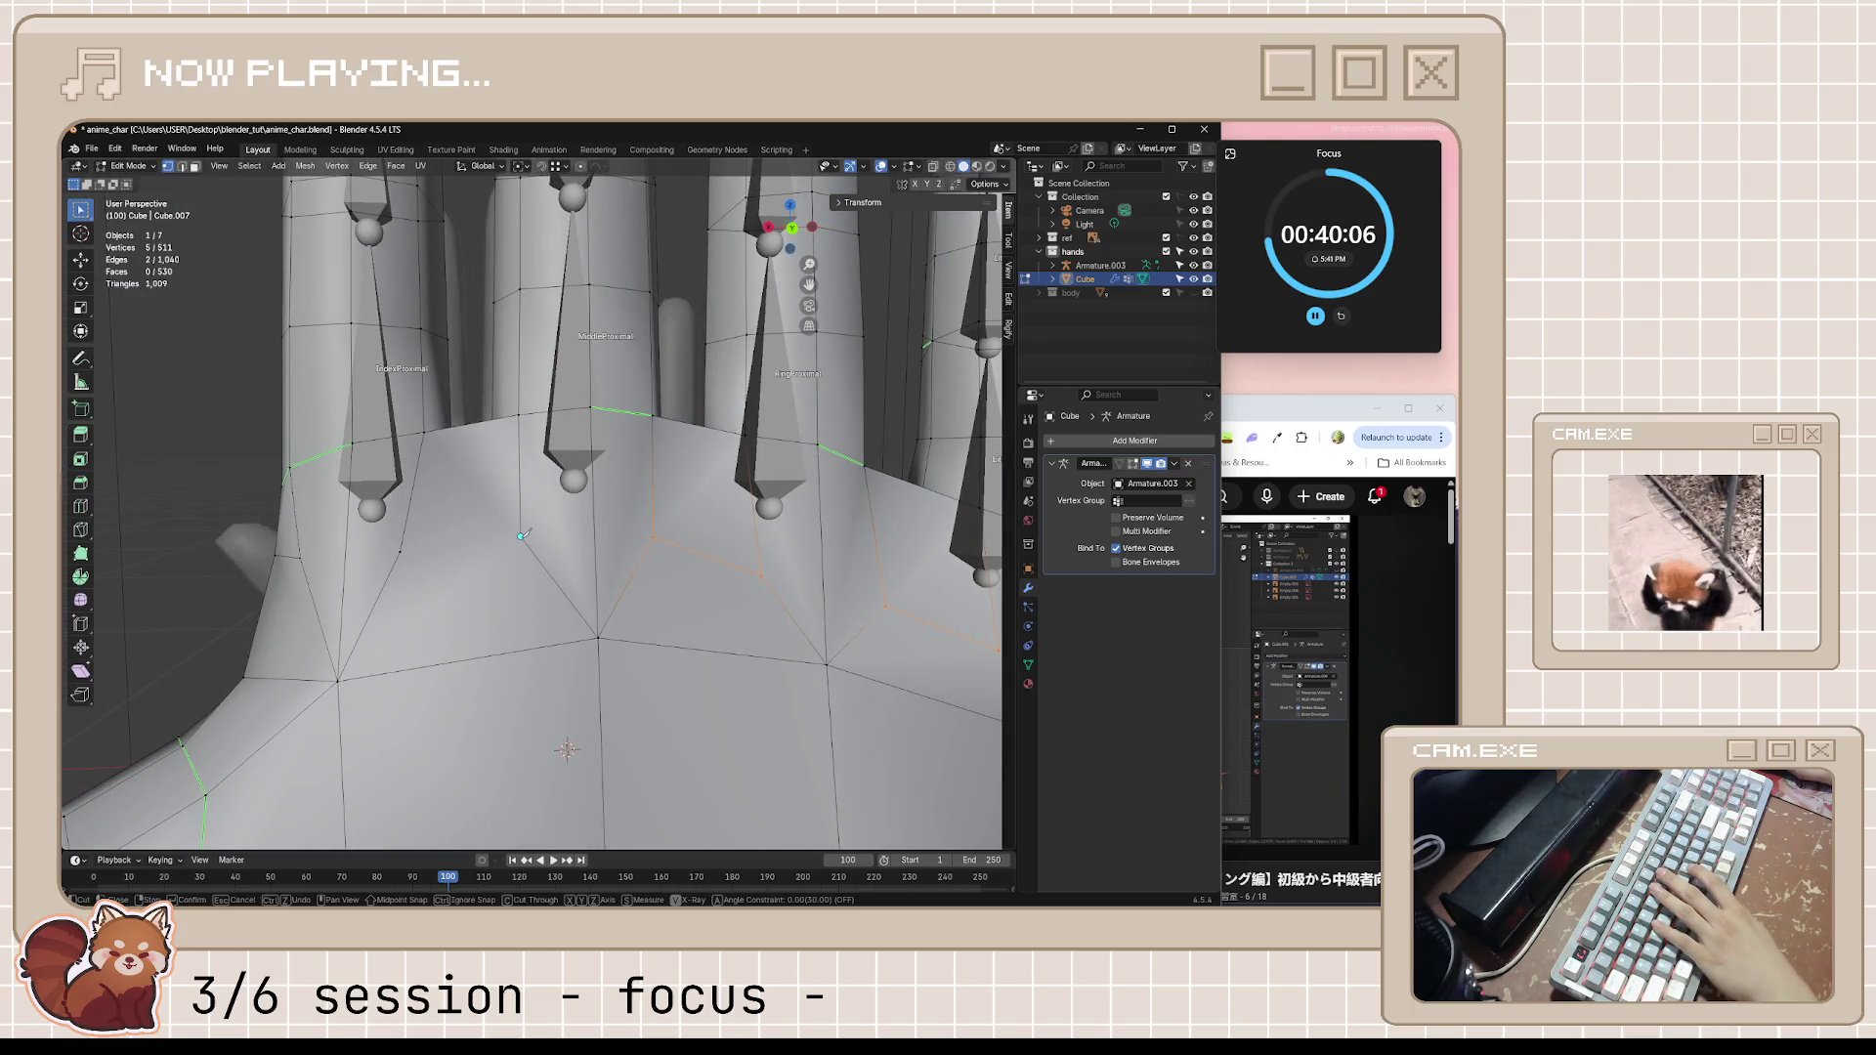
mouse_move(566, 748)
middle_down()
mouse_move(508, 669)
mouse_move(206, 525)
middle_up()
mouse_move(461, 600)
middle_down()
mouse_move(647, 559)
mouse_move(395, 548)
mouse_move(367, 686)
mouse_move(550, 666)
middle_up()
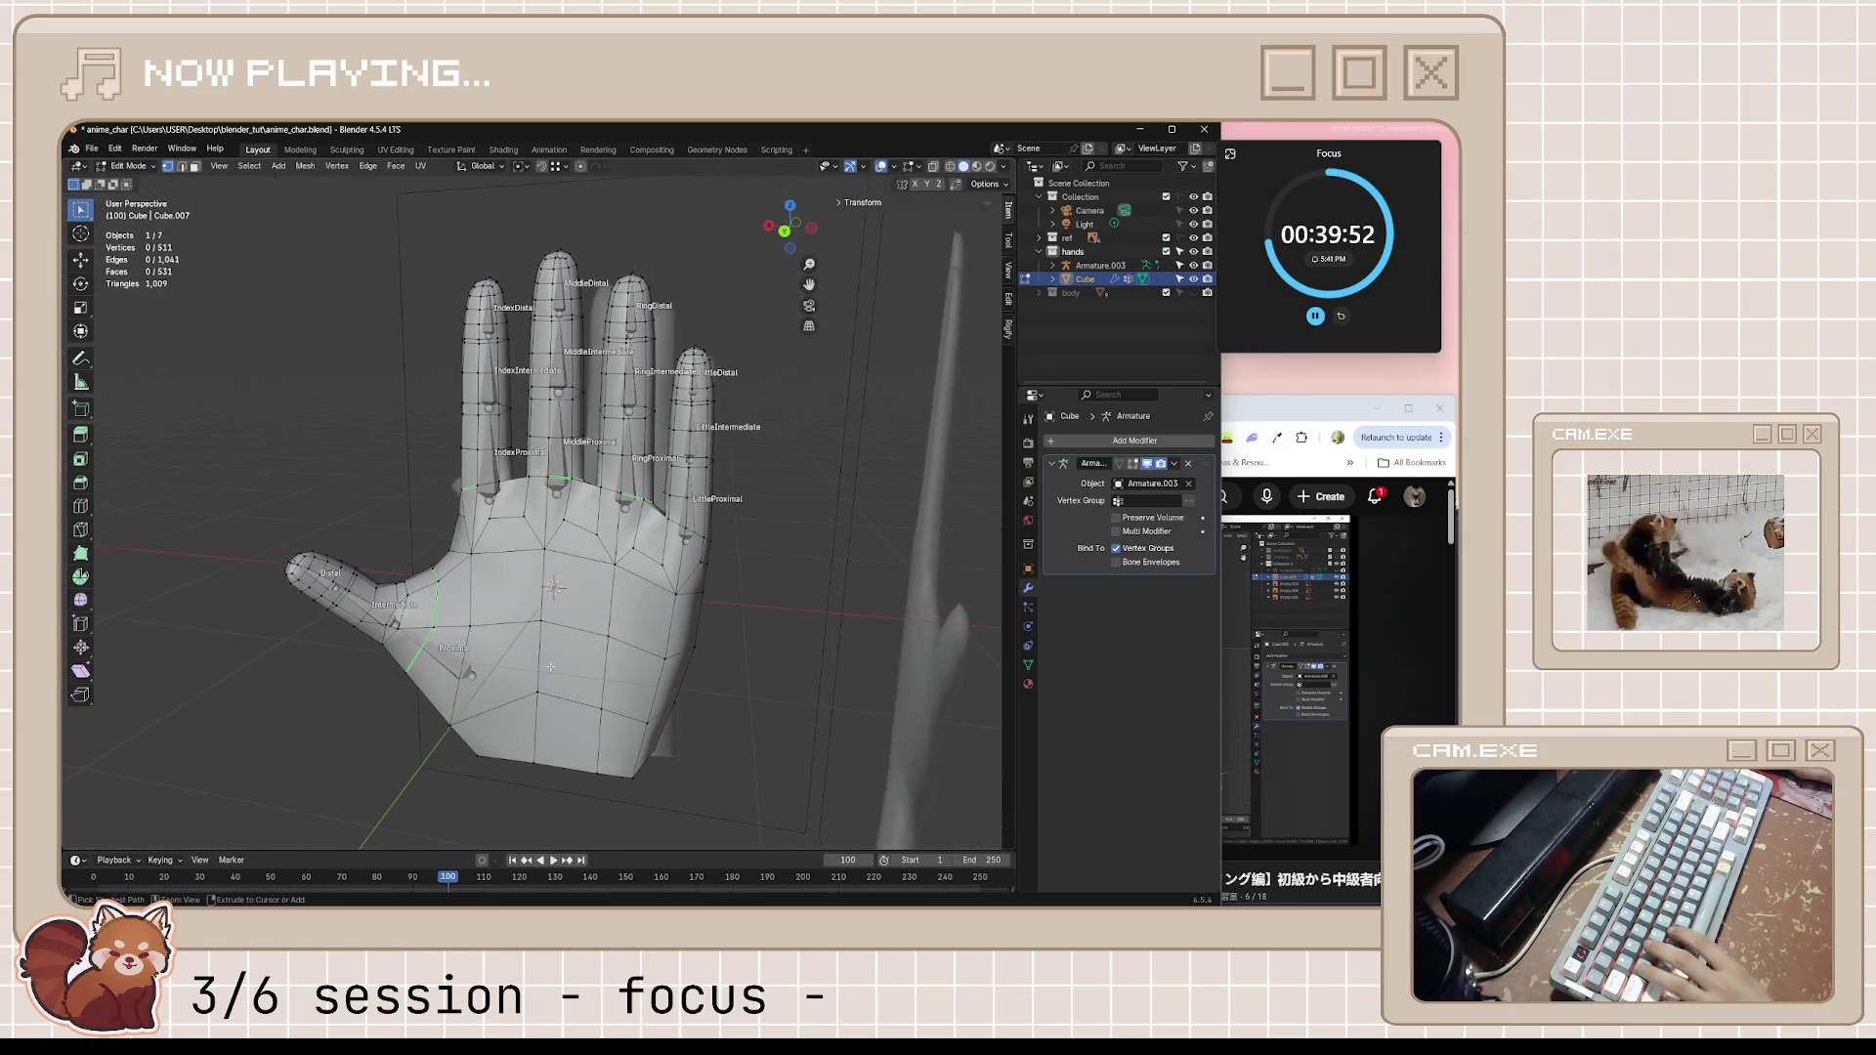
key(ctrl+s)
click(1329, 450)
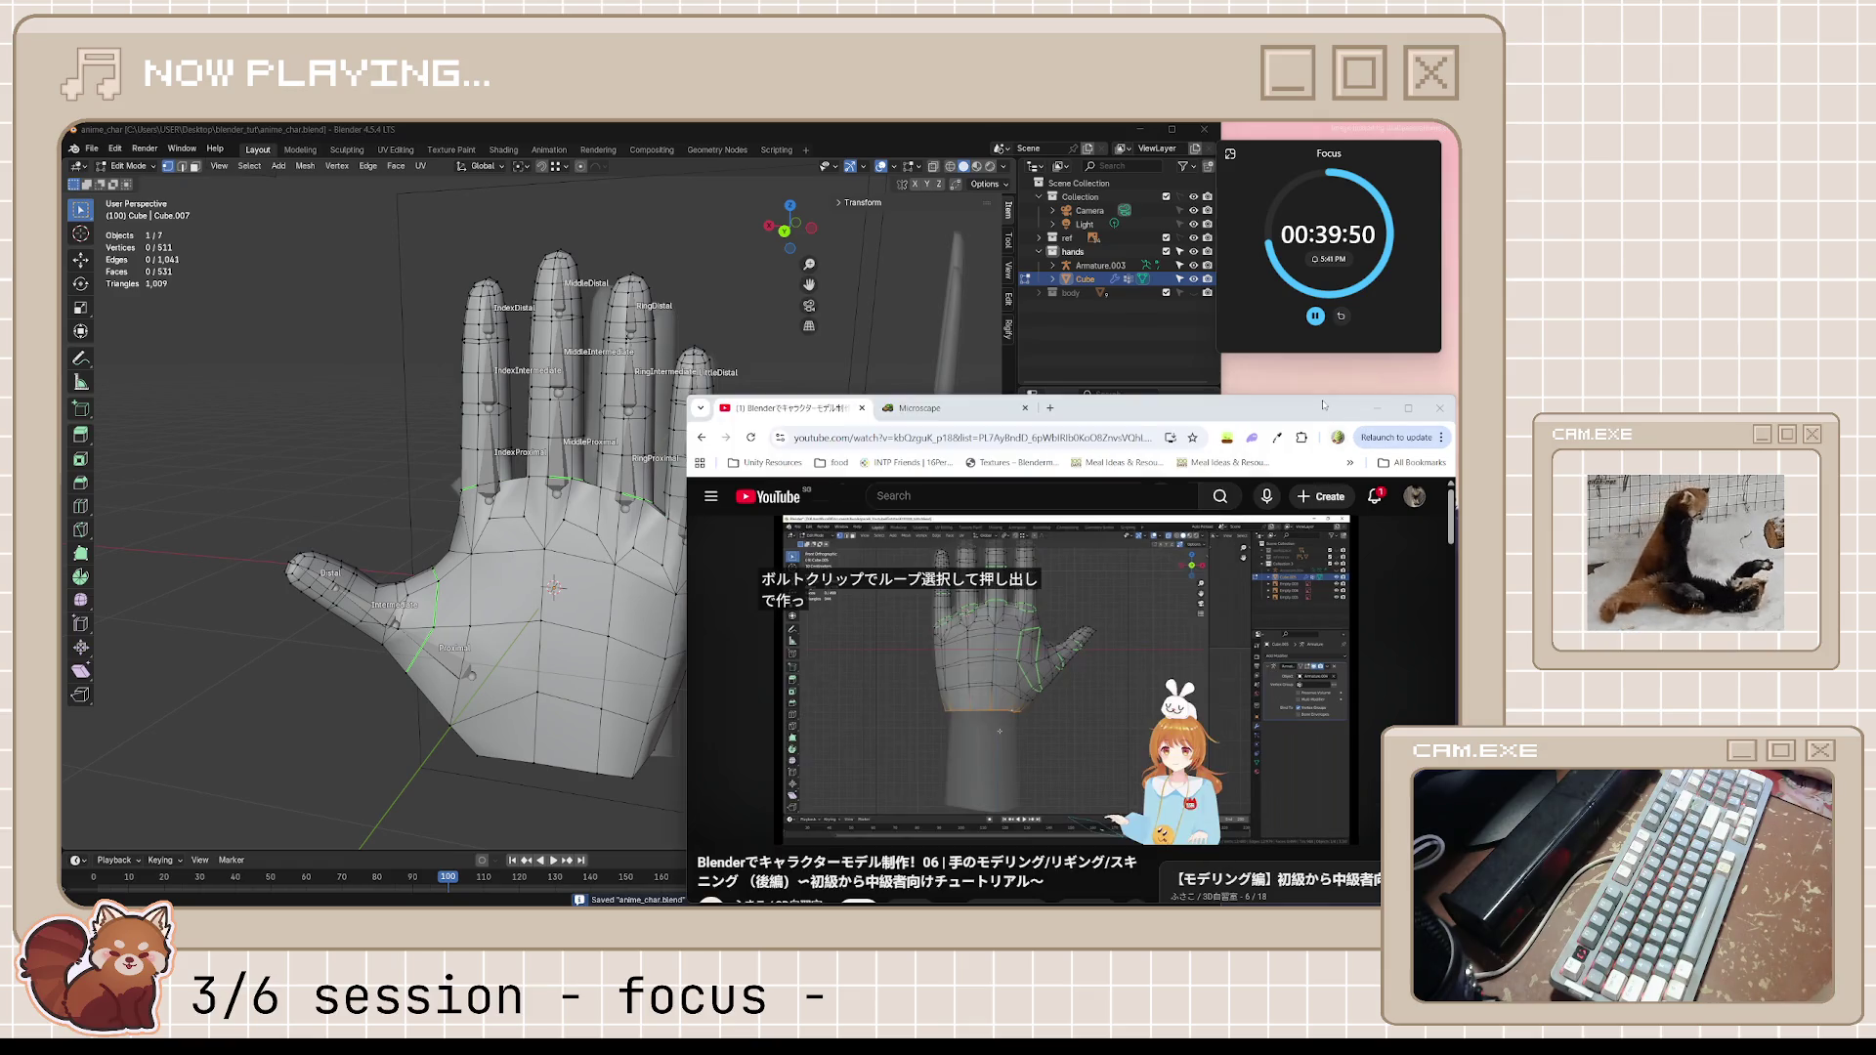
Play the tutorial to its wrist-extrusion step, then select the hand's wrist edge loop in front view
click(1210, 681)
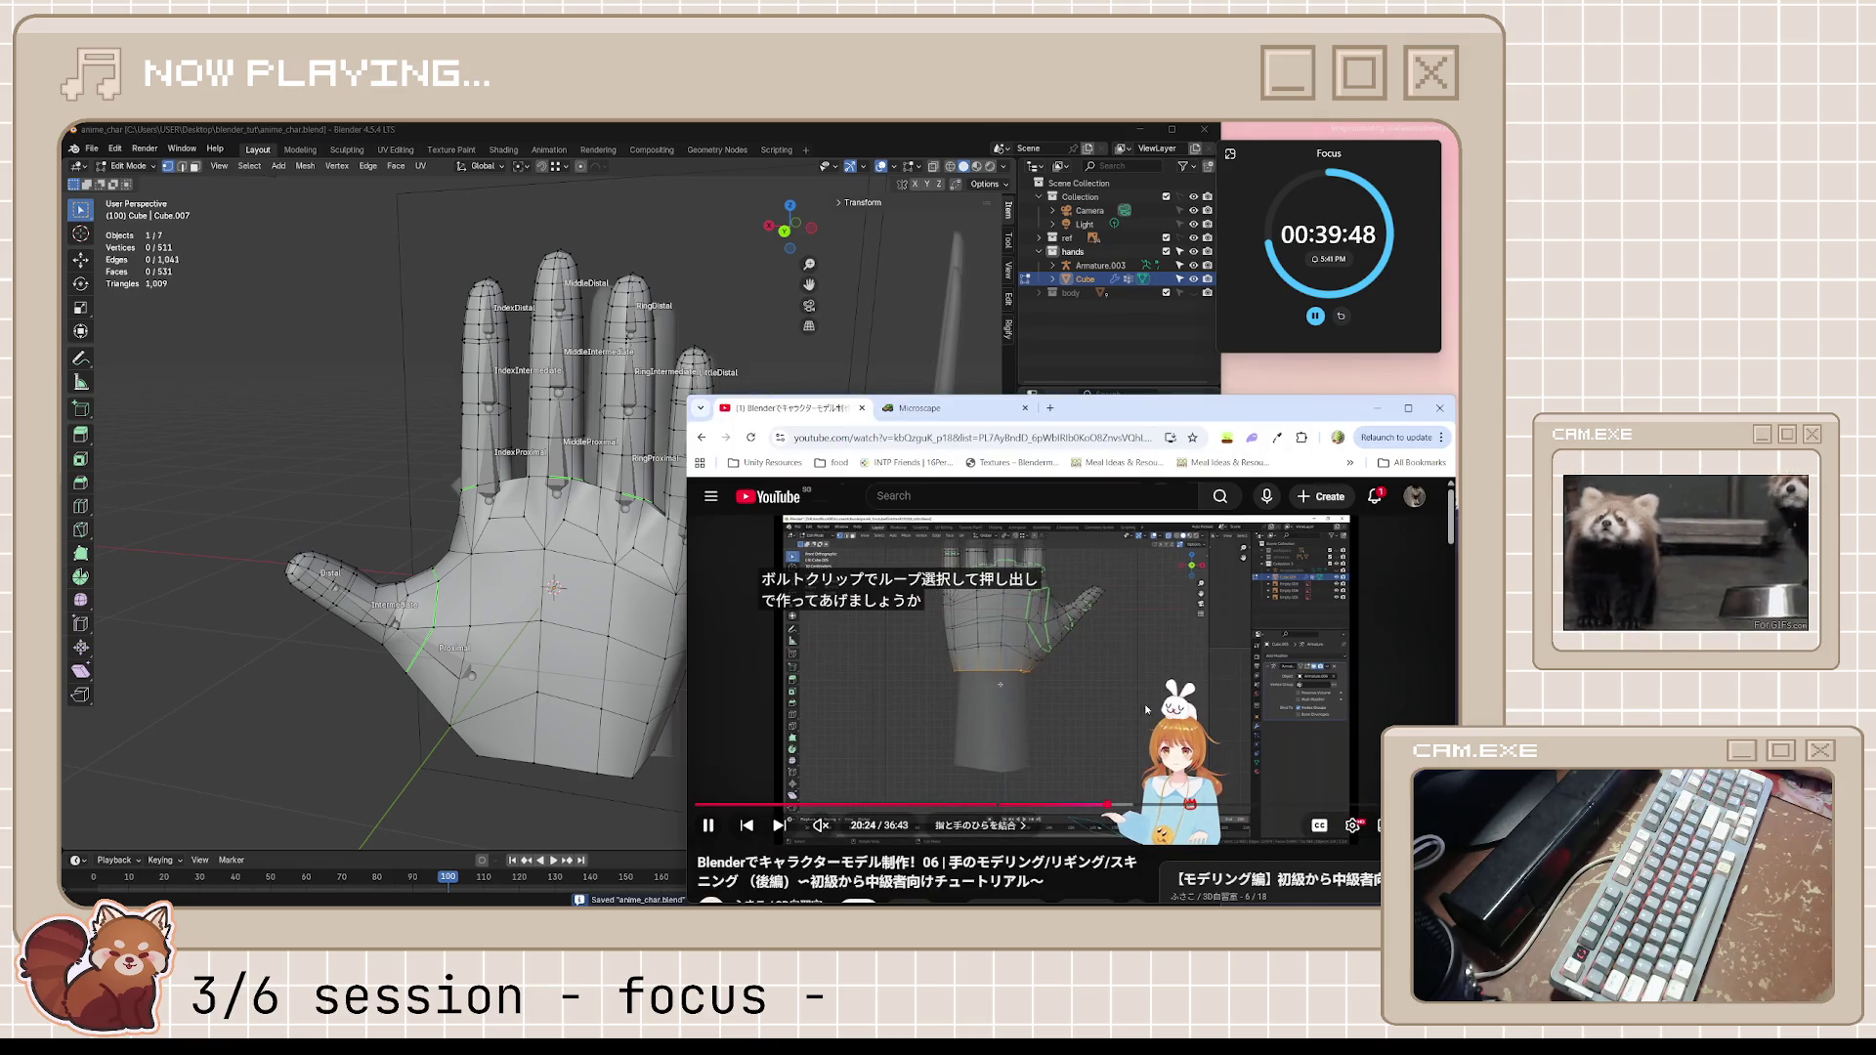
click(875, 699)
mouse_move(645, 733)
middle_down()
mouse_move(603, 764)
mouse_move(825, 749)
middle_up()
alt+click(587, 770)
key(KP_1)
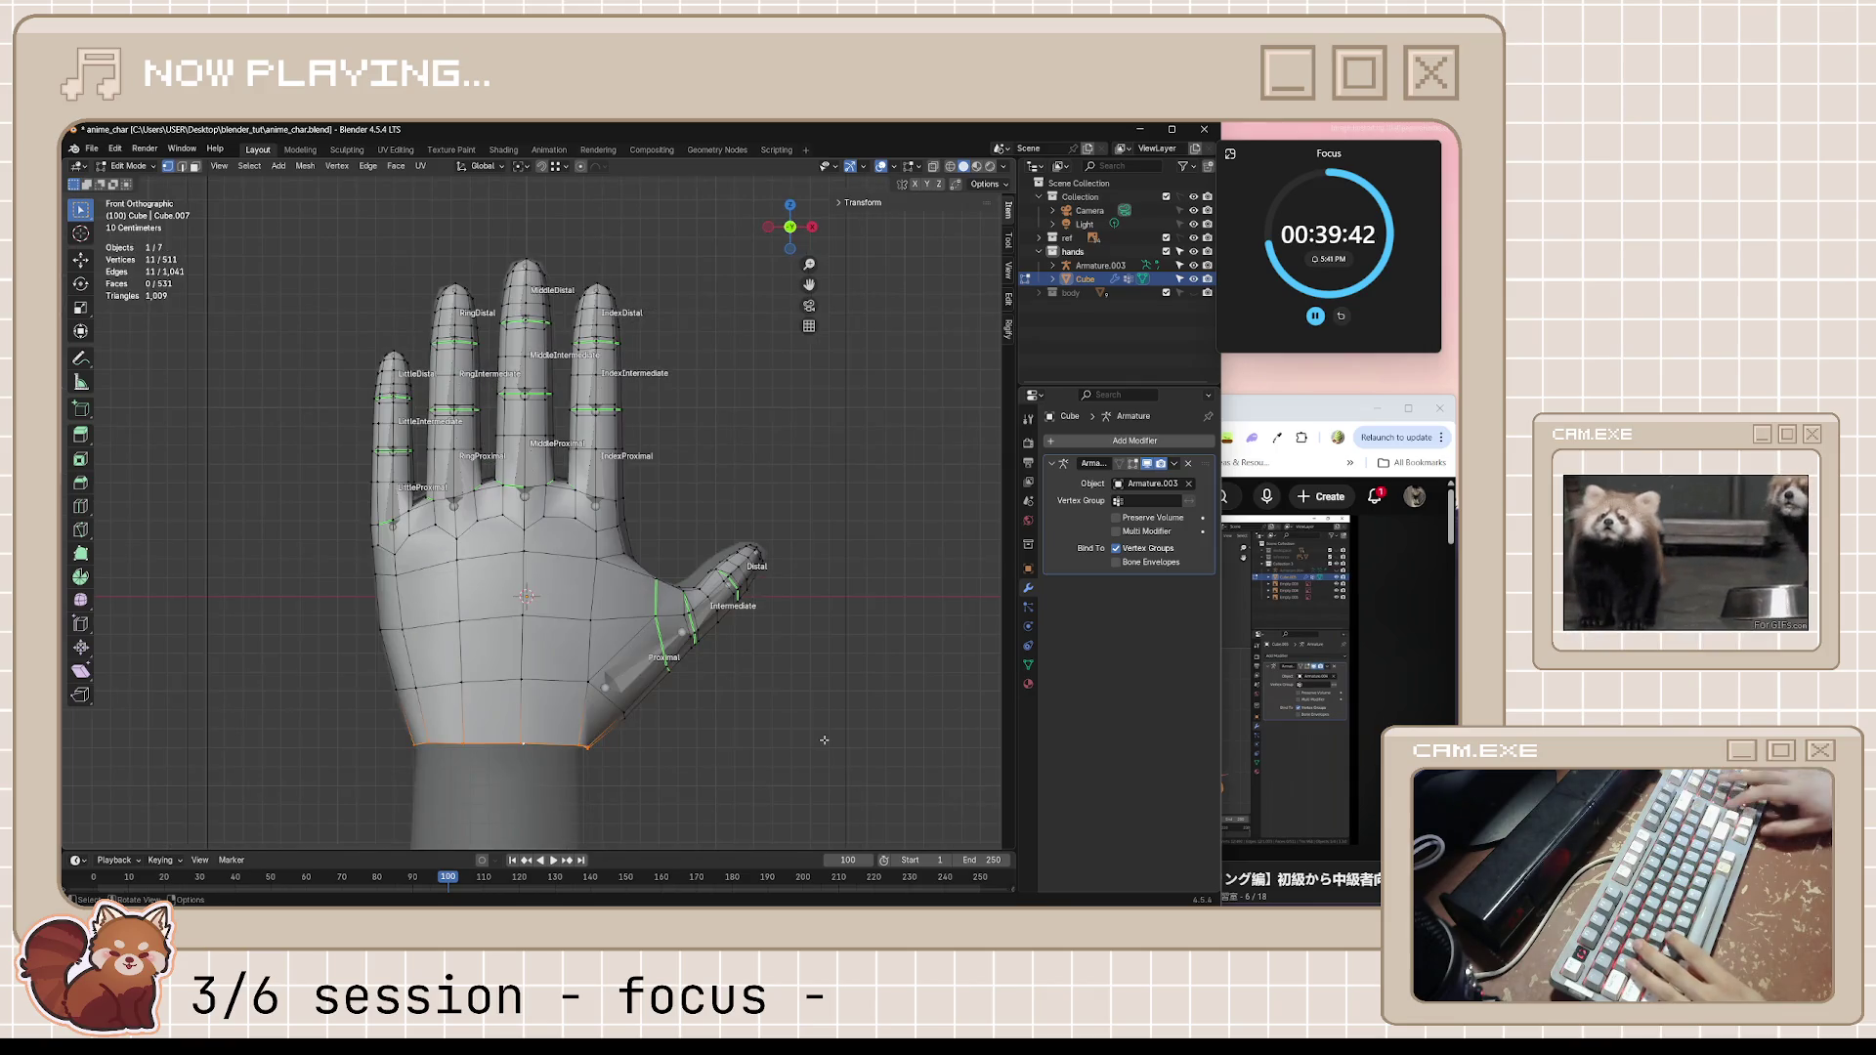
Reposition the wrist corner vertex from the front view and check it from other angles
mouse_move(610, 760)
shift+middle_down()
mouse_move(700, 572)
mouse_move(851, 638)
mouse_move(842, 623)
shift+middle_up()
scroll(698, 571, up, 3)
scroll(700, 571, up, 2)
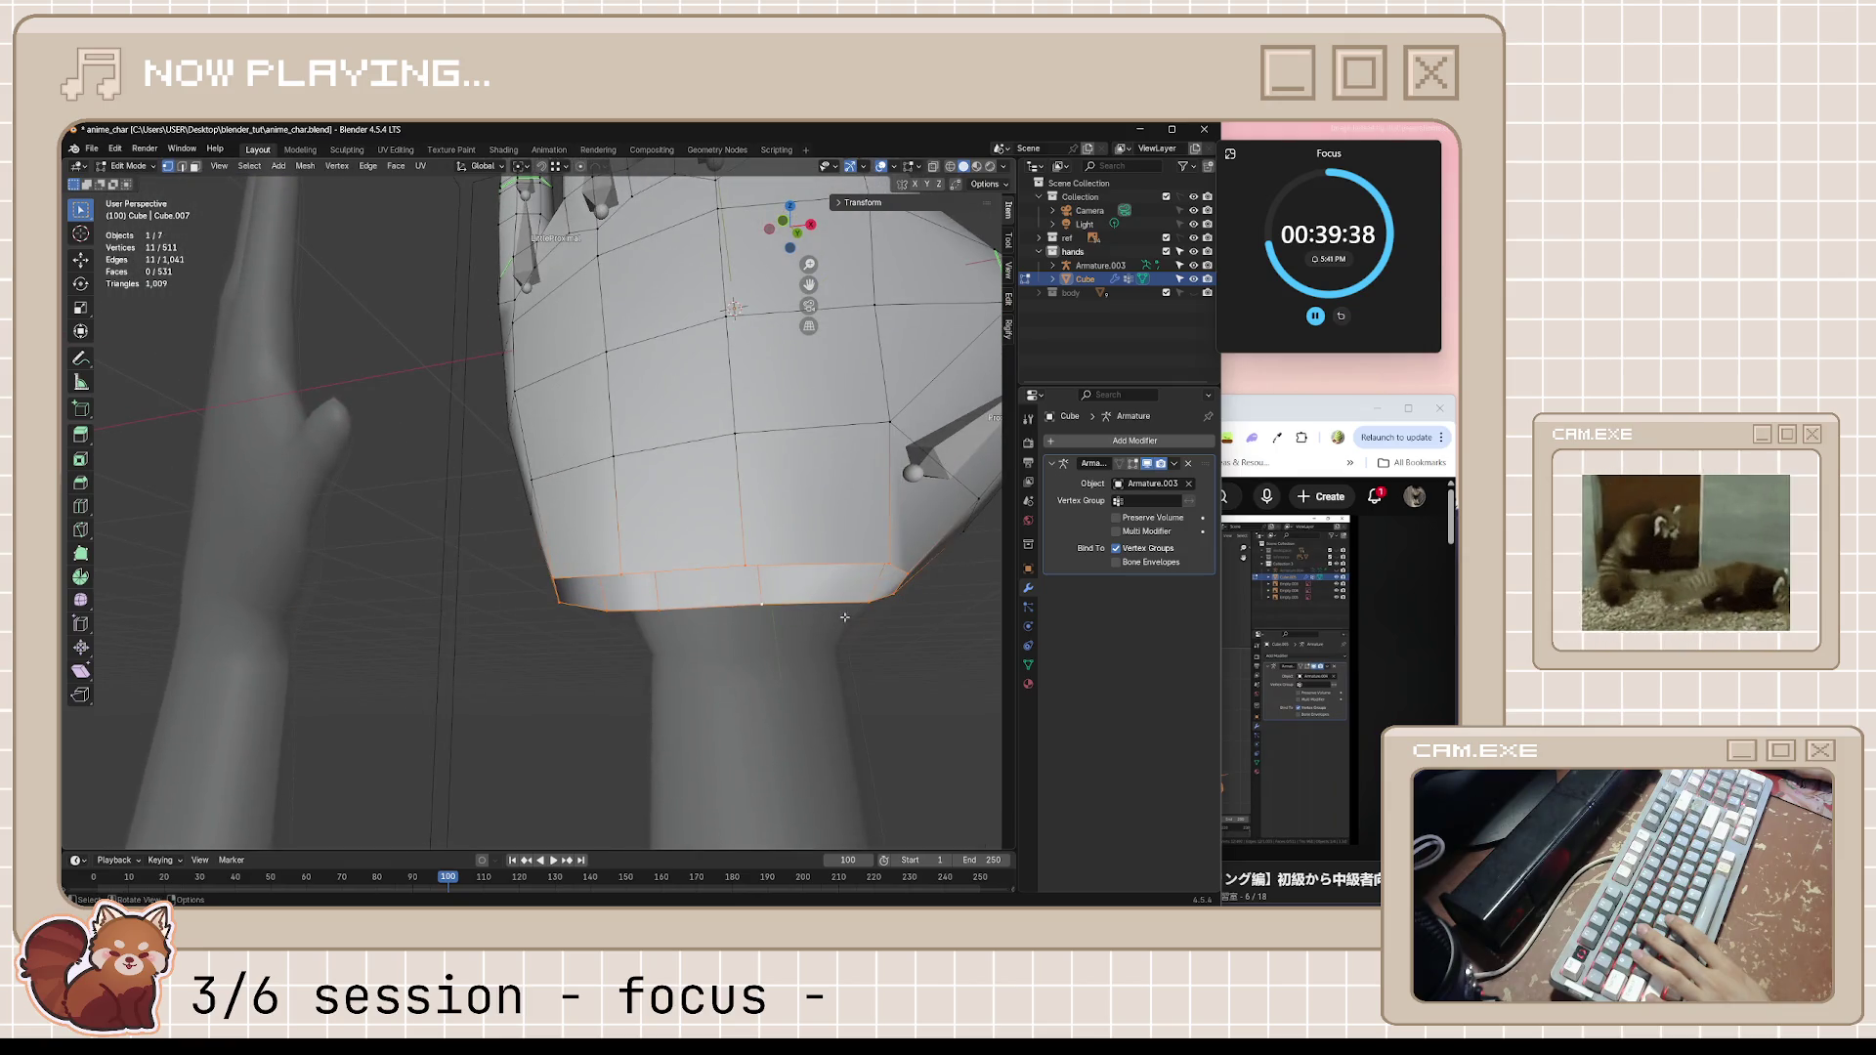
click(904, 576)
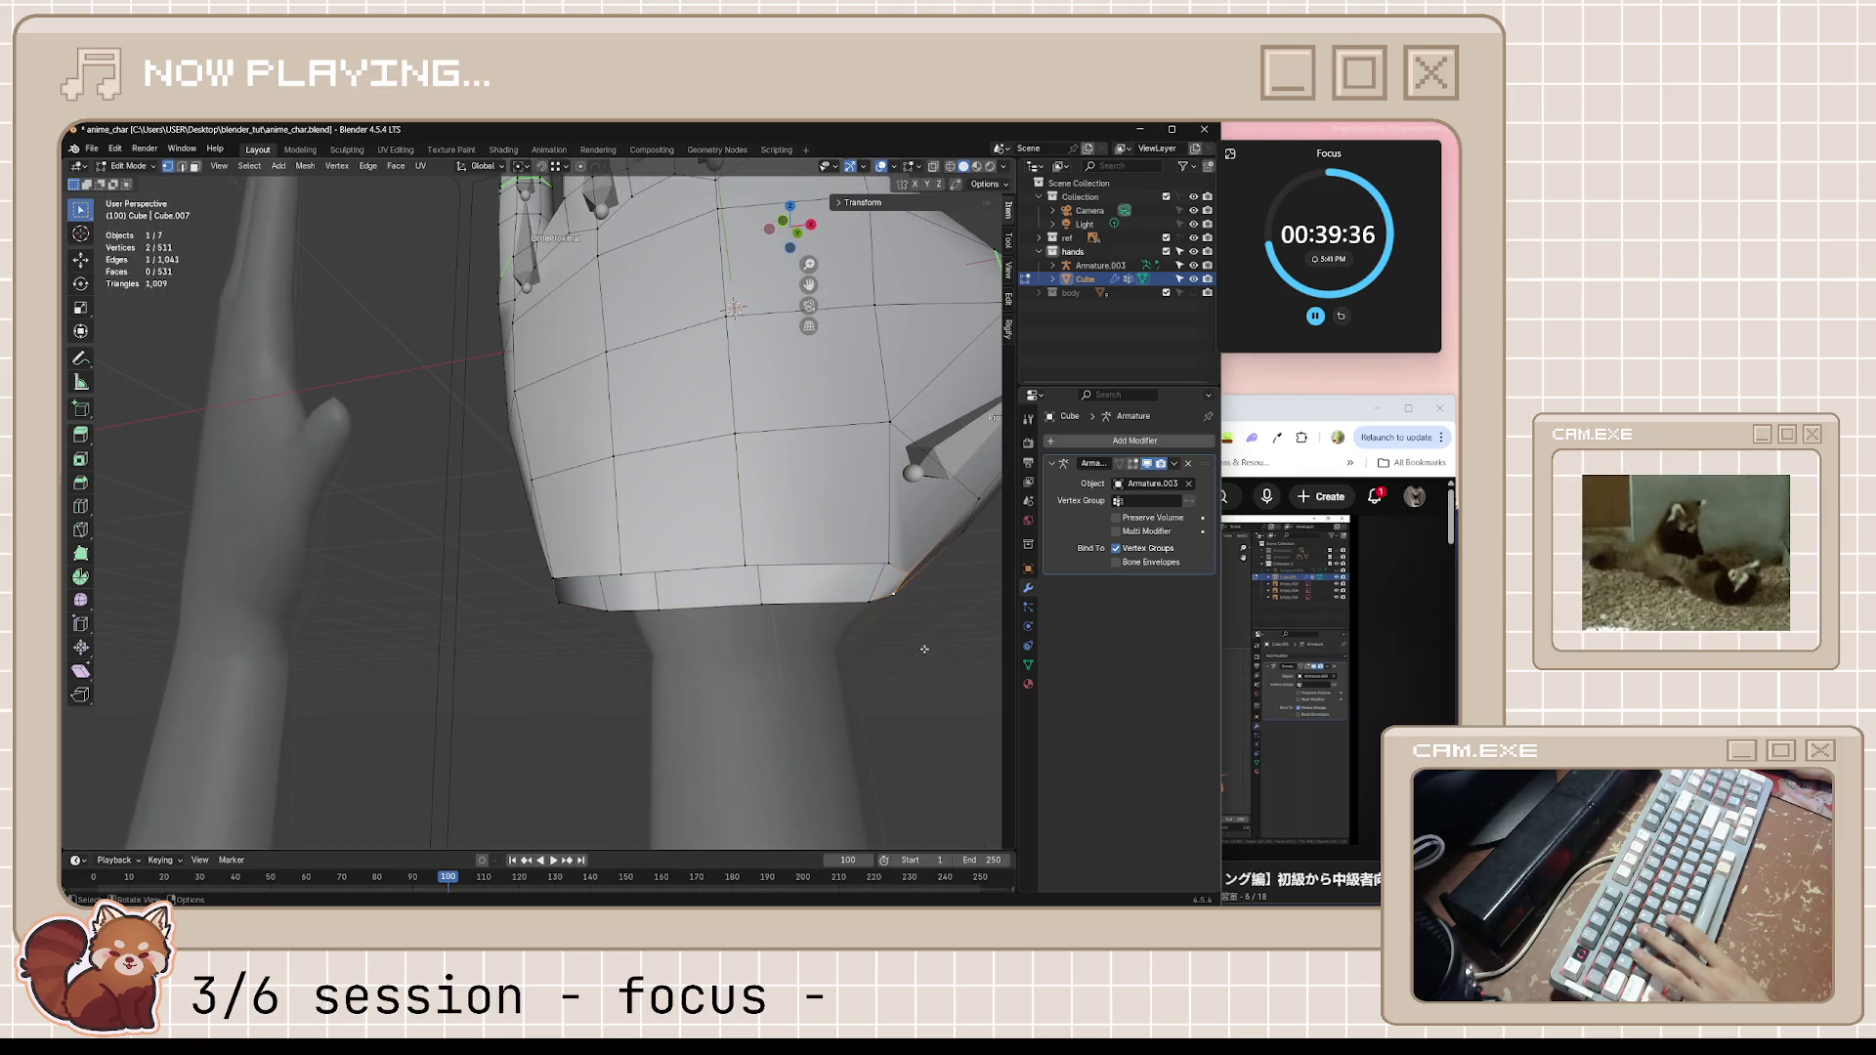
key(KP_1)
scroll(925, 670, up, 1)
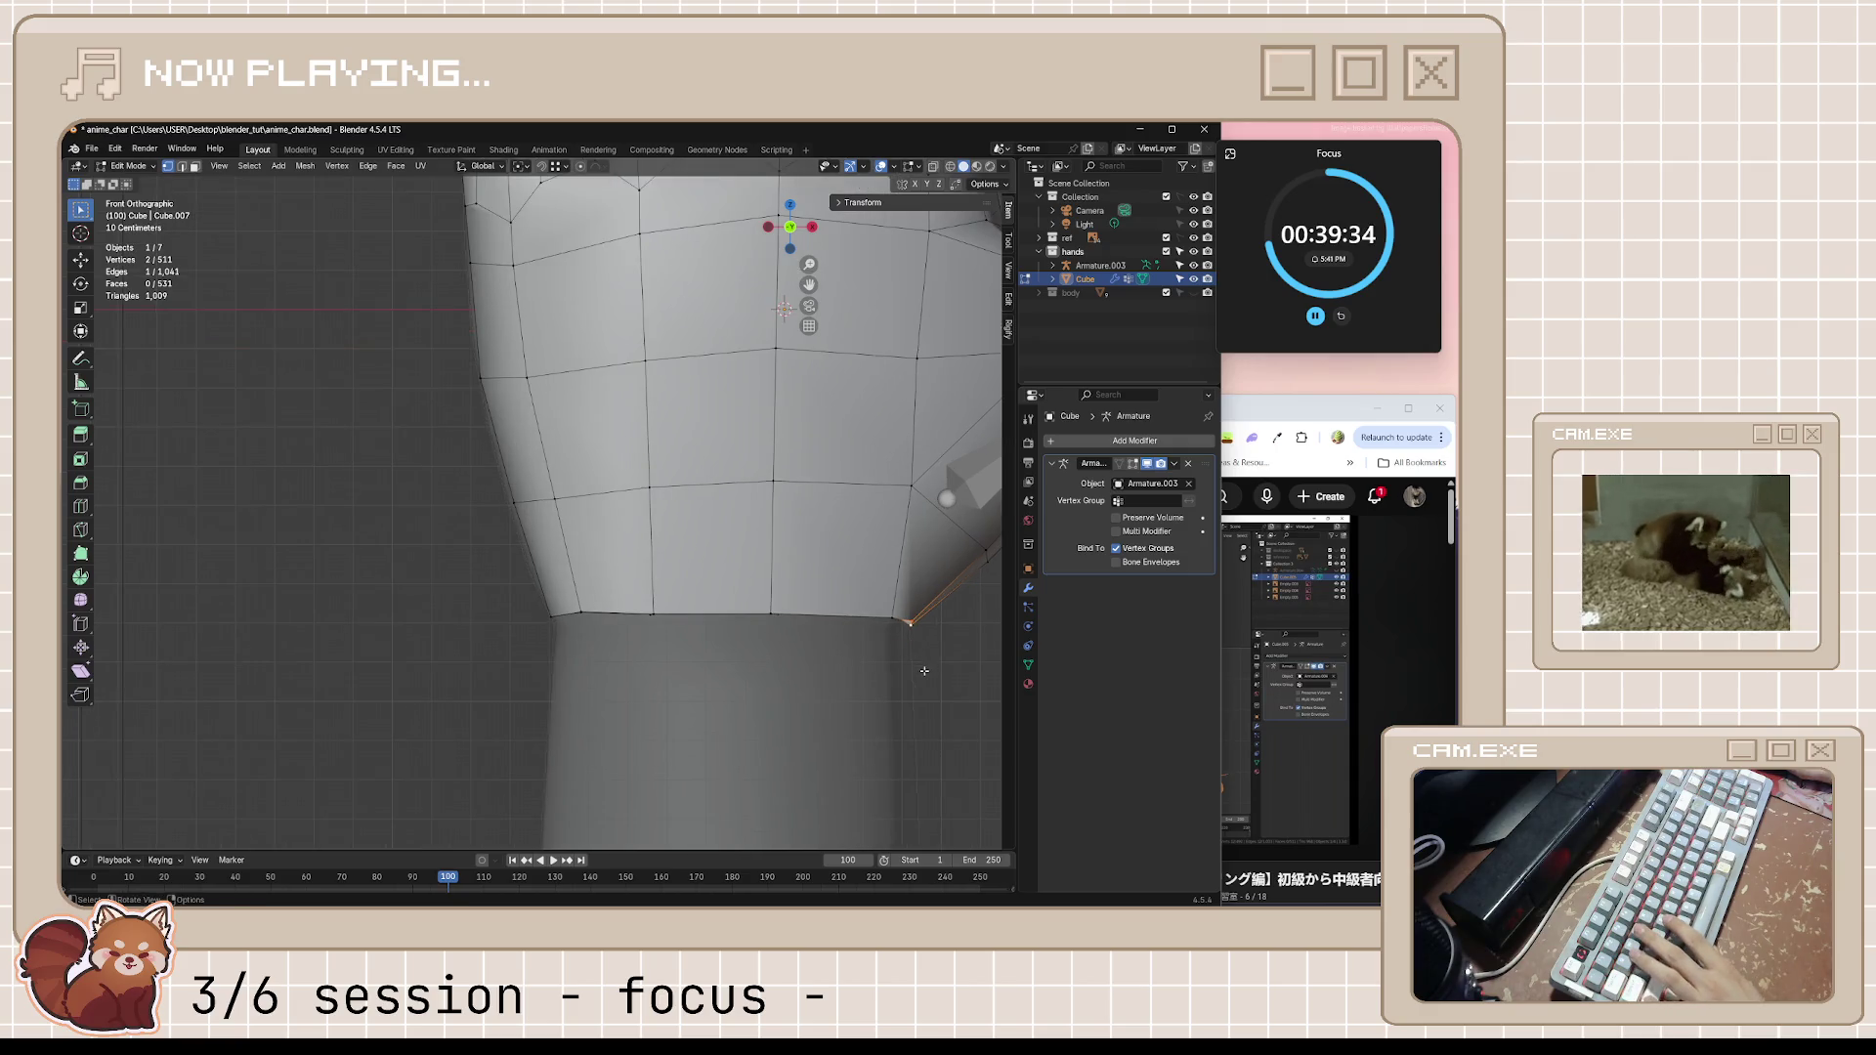
scroll(923, 670, up, 2)
scroll(868, 599, up, 2)
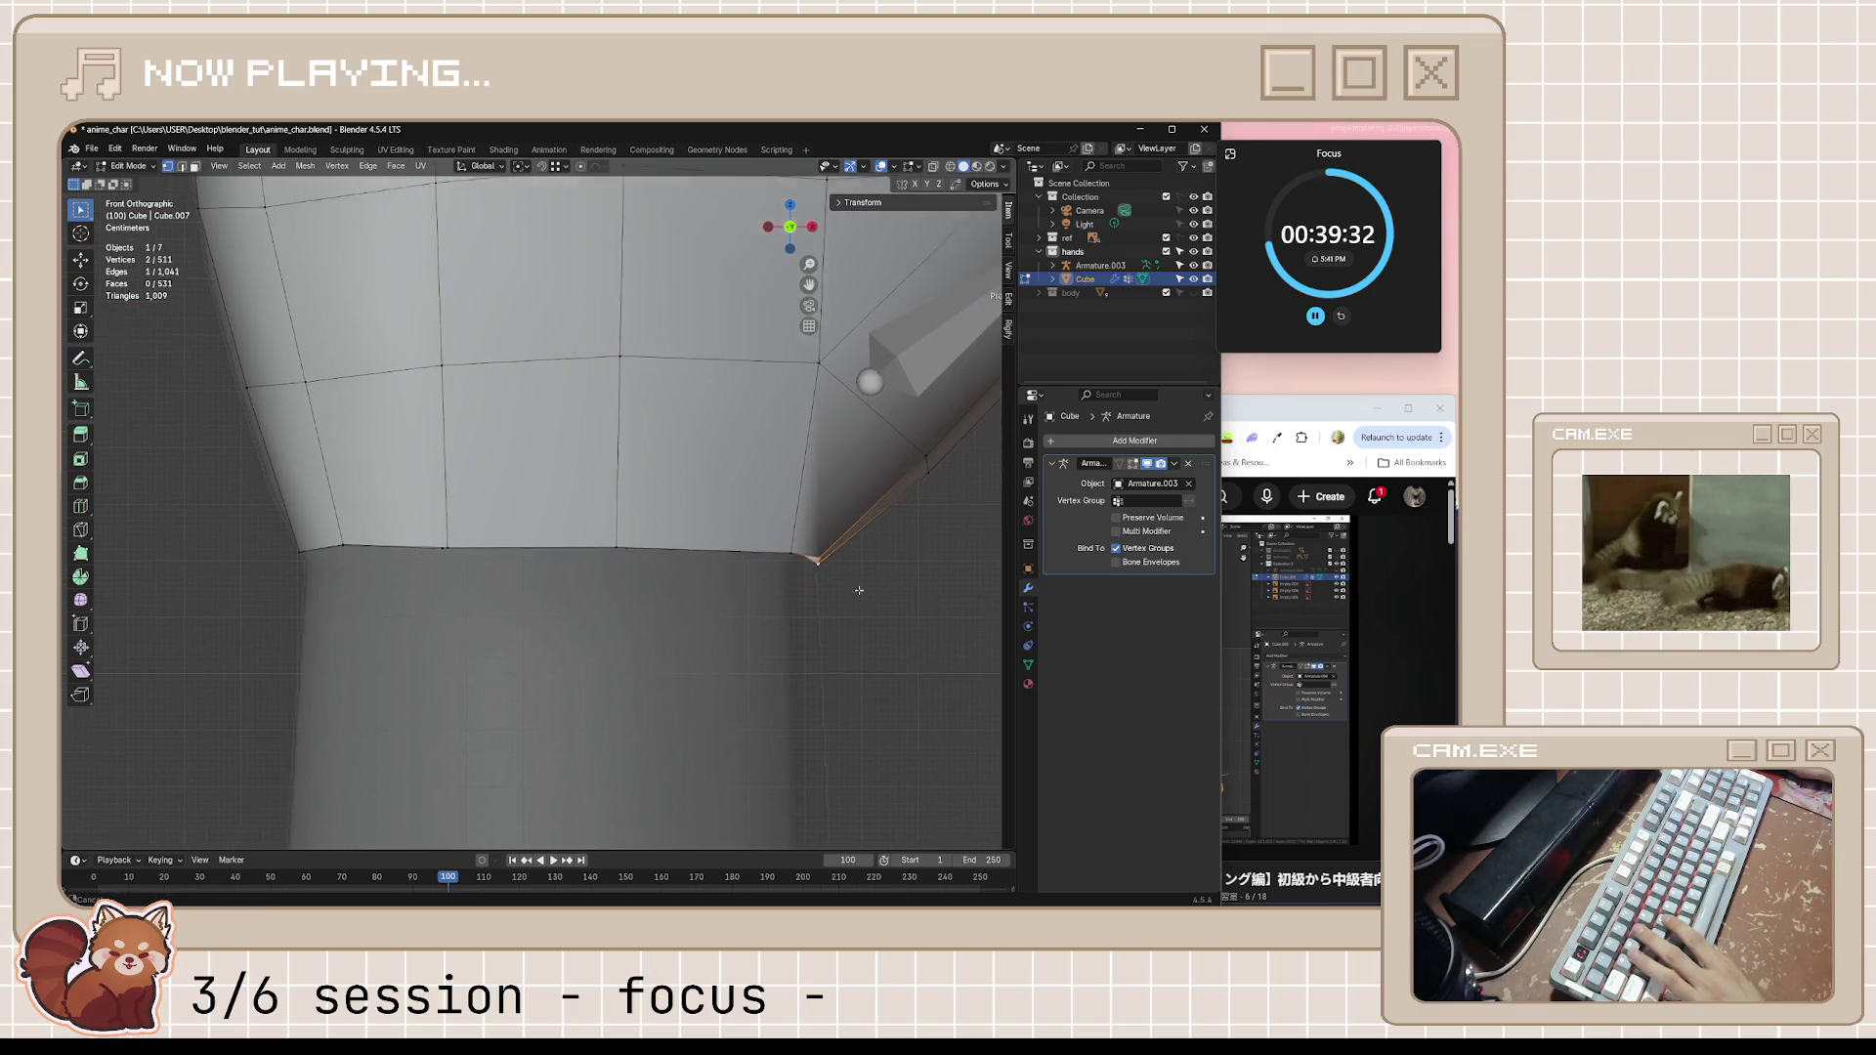
scroll(869, 598, up, 1)
scroll(862, 513, up, 1)
key(g)
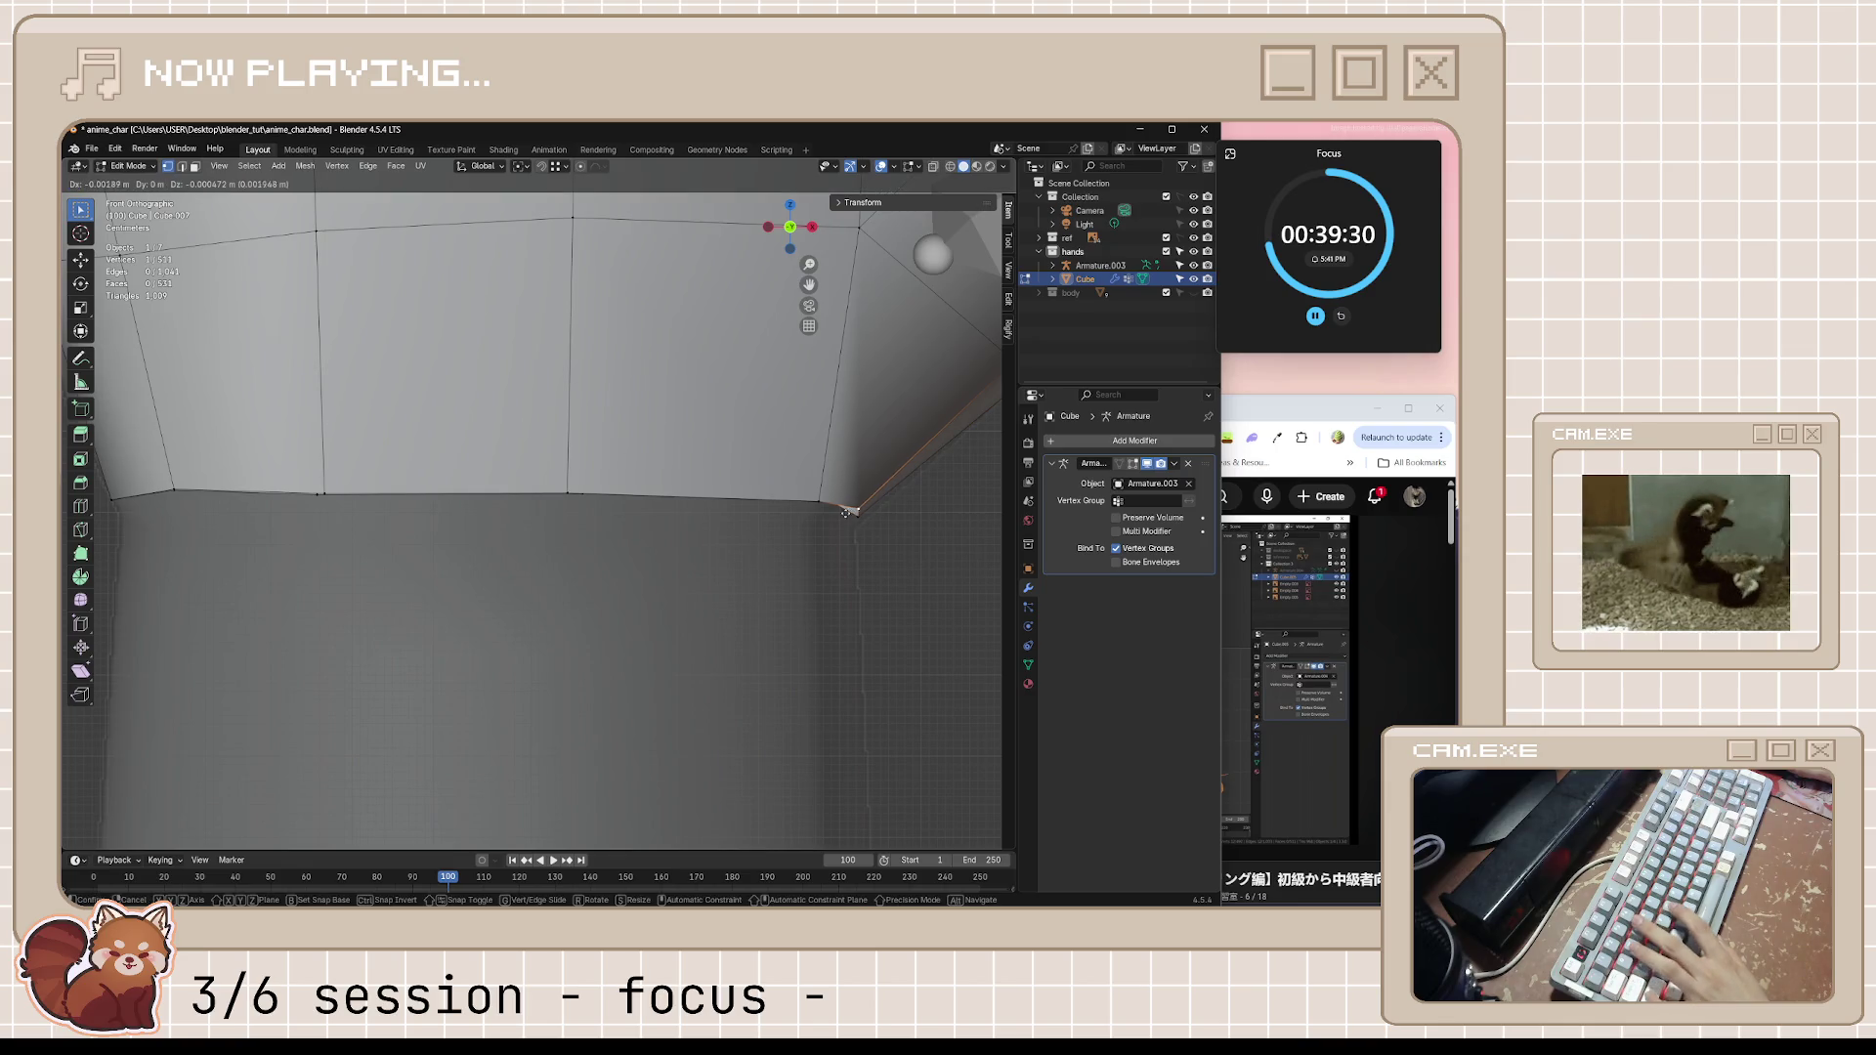
click(759, 535)
mouse_move(892, 629)
middle_down()
mouse_move(821, 586)
mouse_move(718, 583)
mouse_move(709, 651)
middle_up()
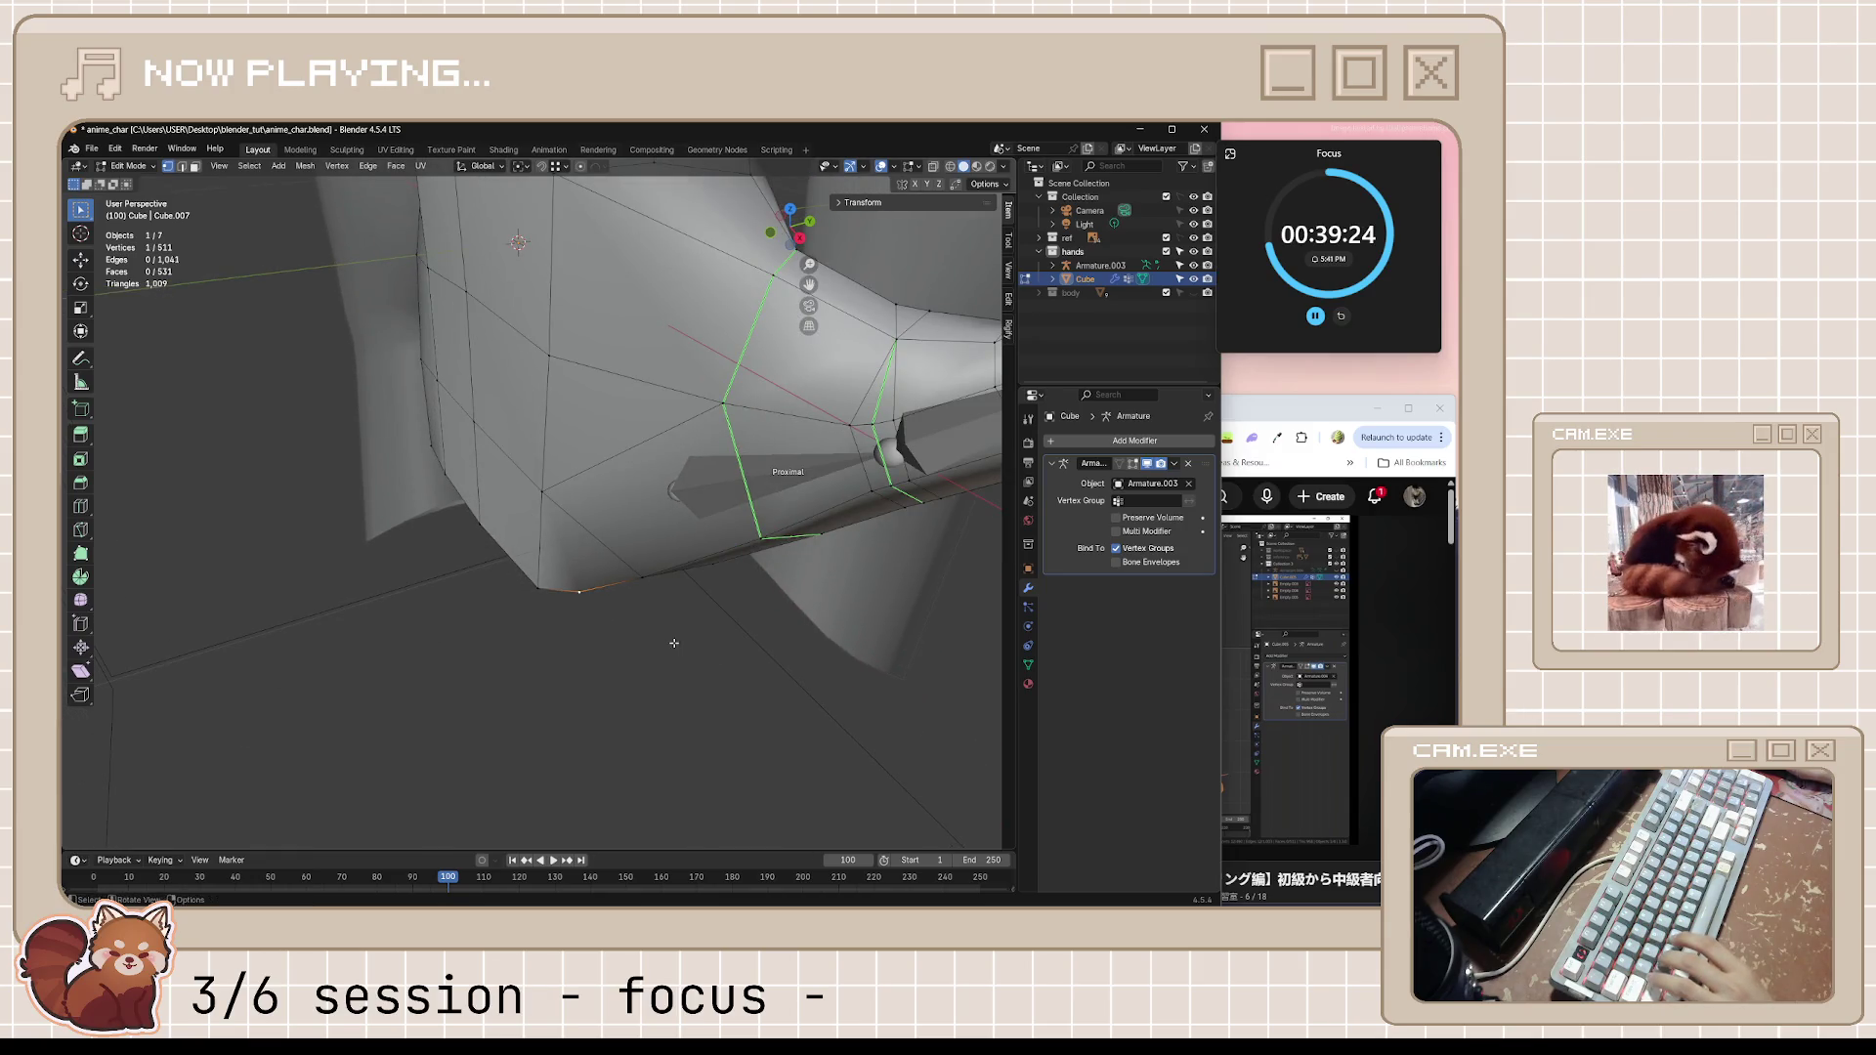
middle_drag(673, 642, 733, 587)
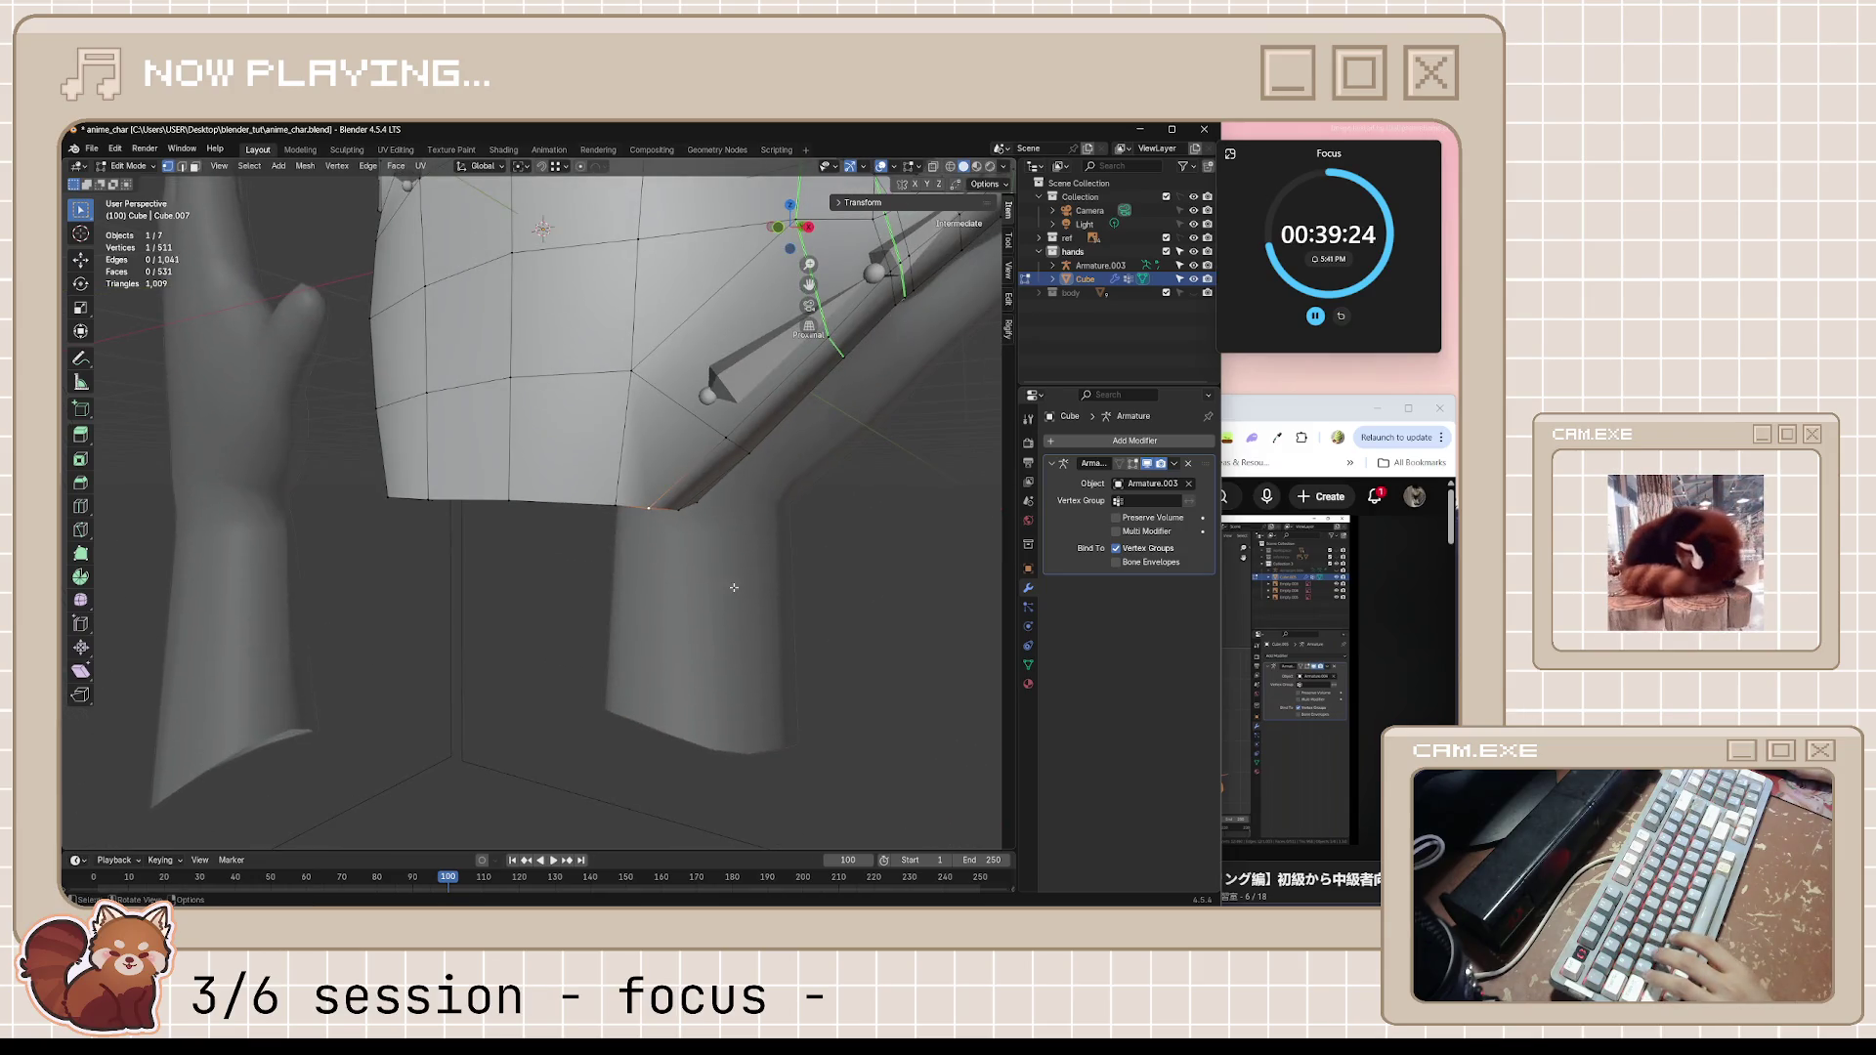
Extrude the hand's bottom edge loop straight down along Z into a forearm stub, then return to Object Mode
alt+click(577, 502)
middle_drag(577, 503, 713, 573)
key(KP_1)
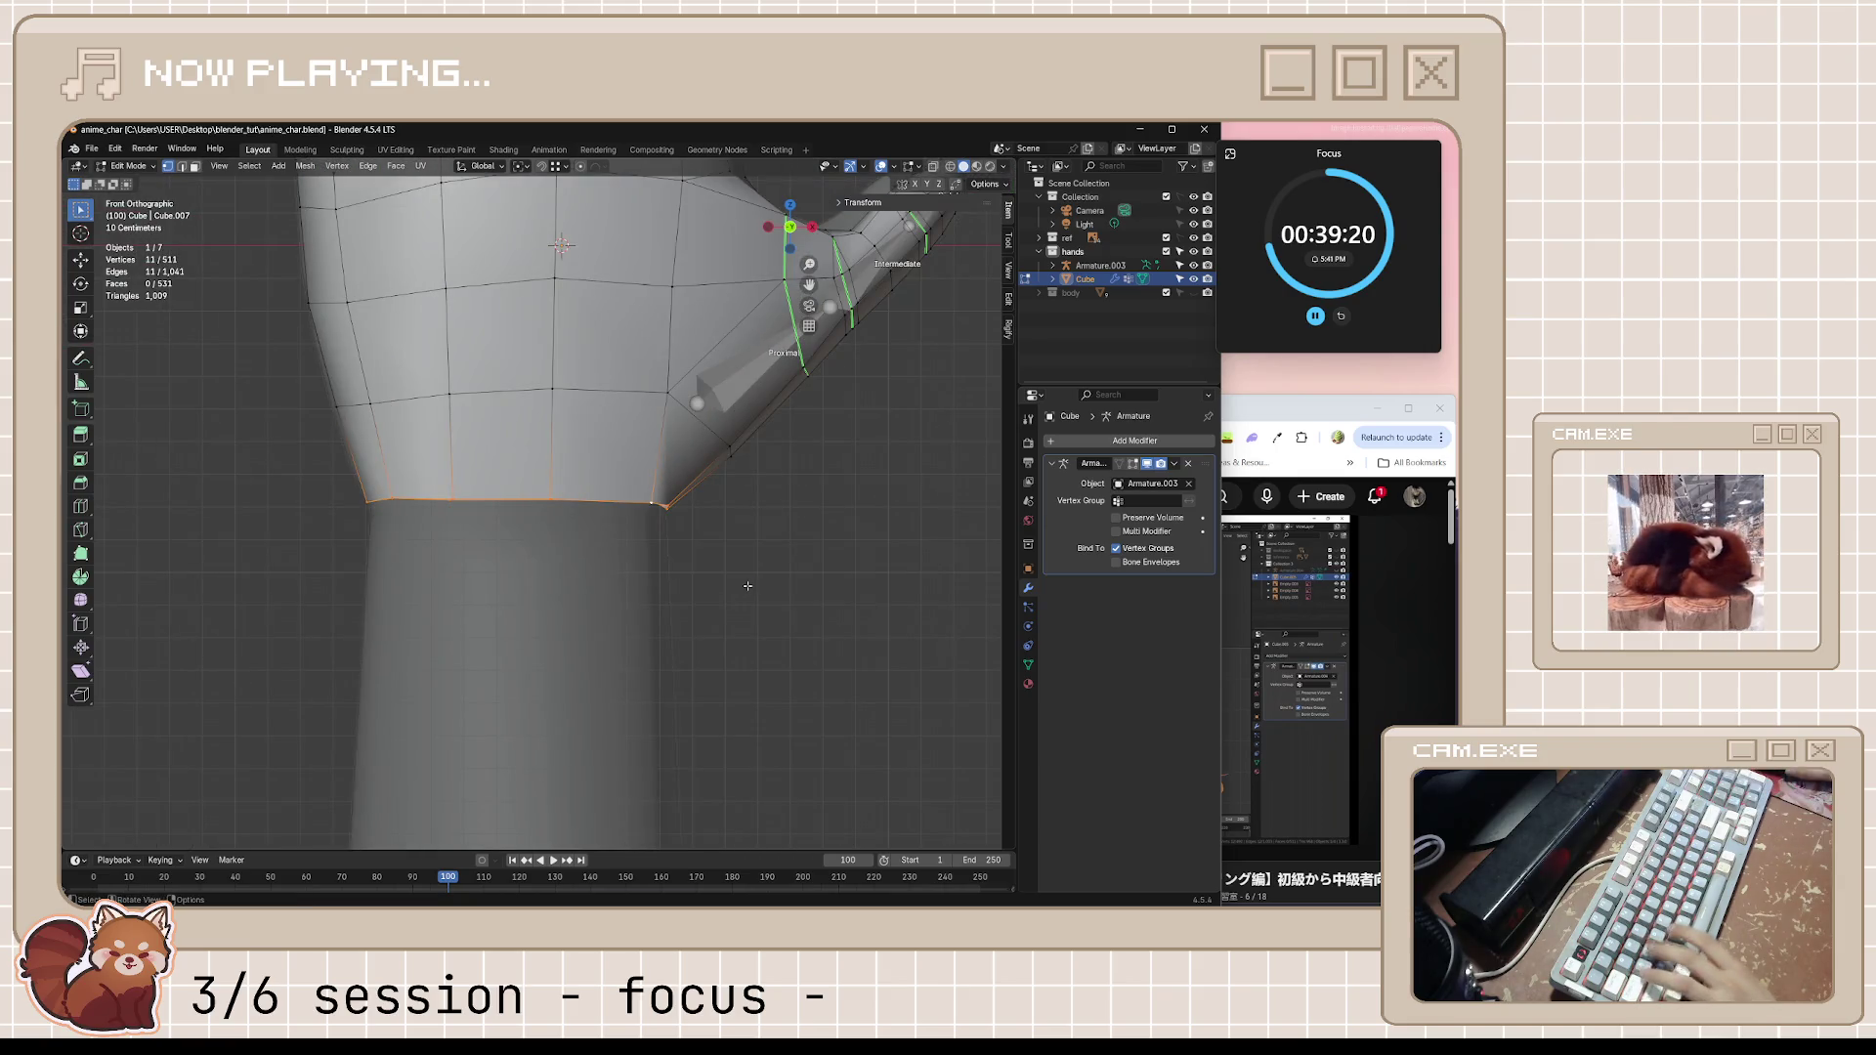
scroll(748, 584, down, 3)
key(g)
key(z)
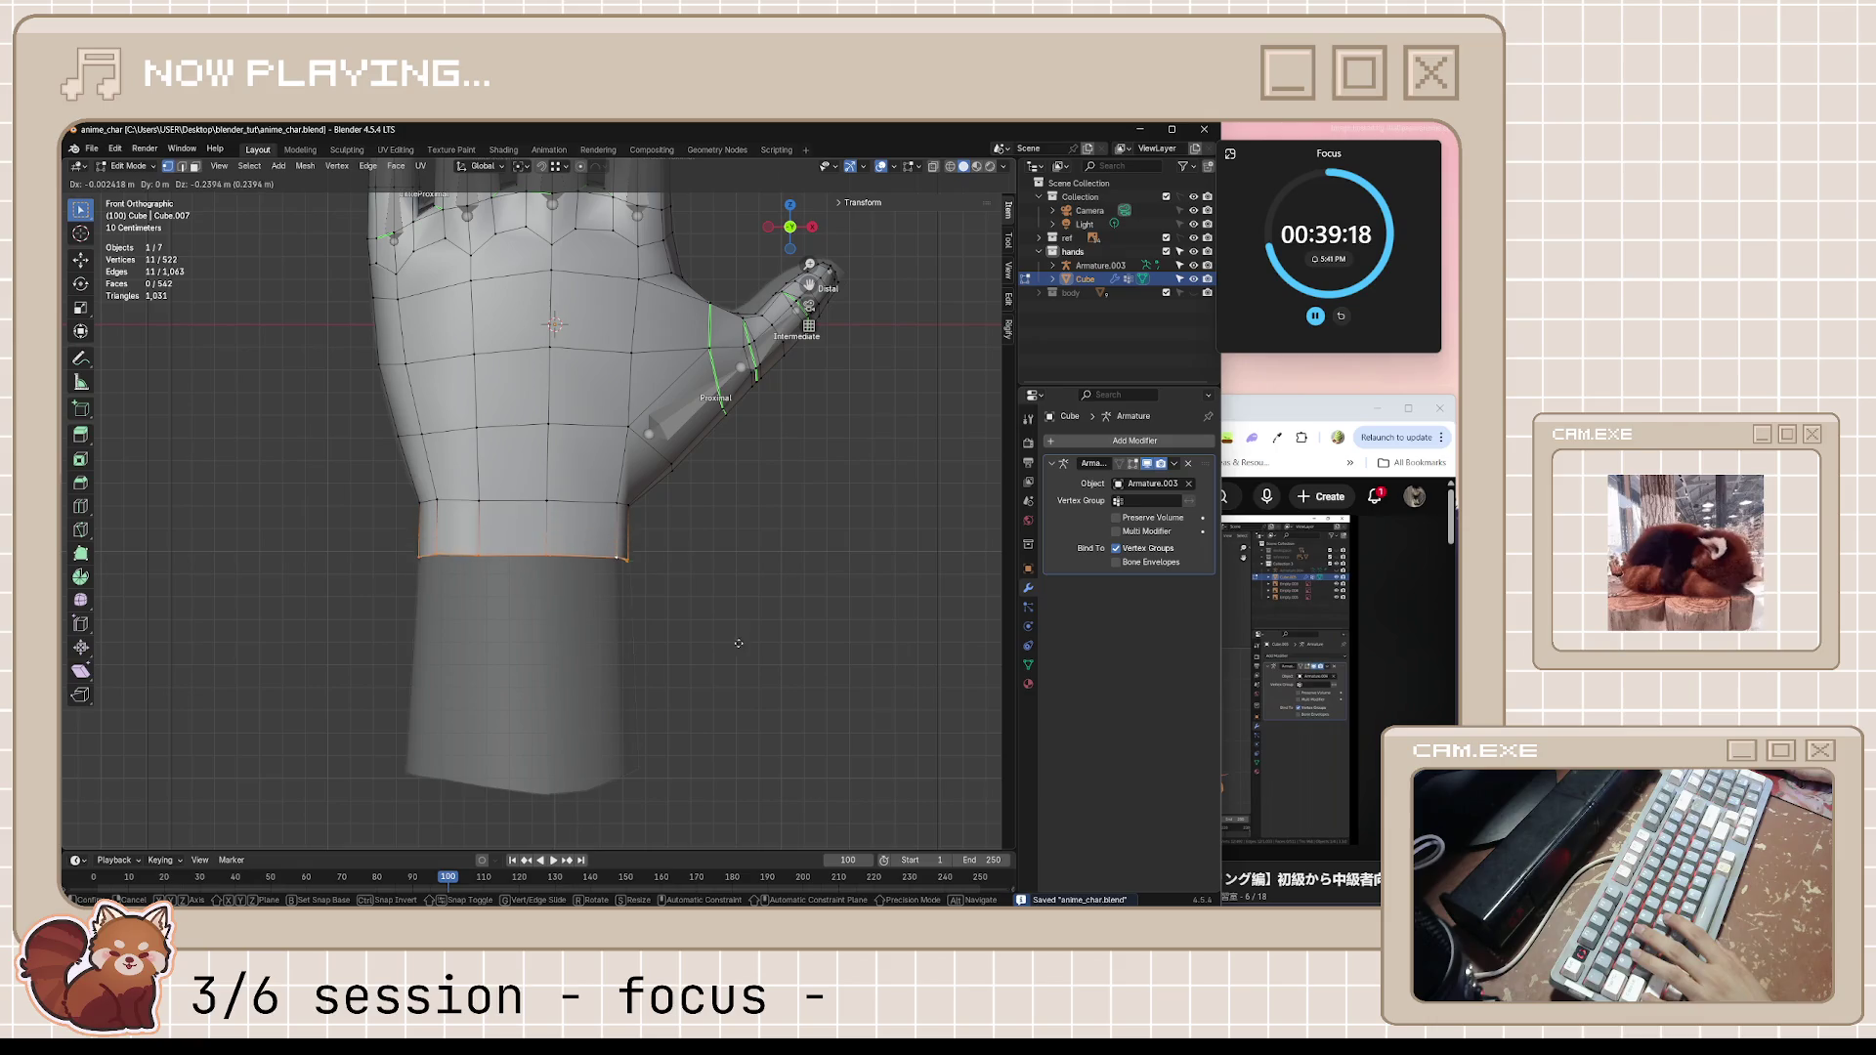
click(736, 842)
middle_drag(736, 841, 990, 551)
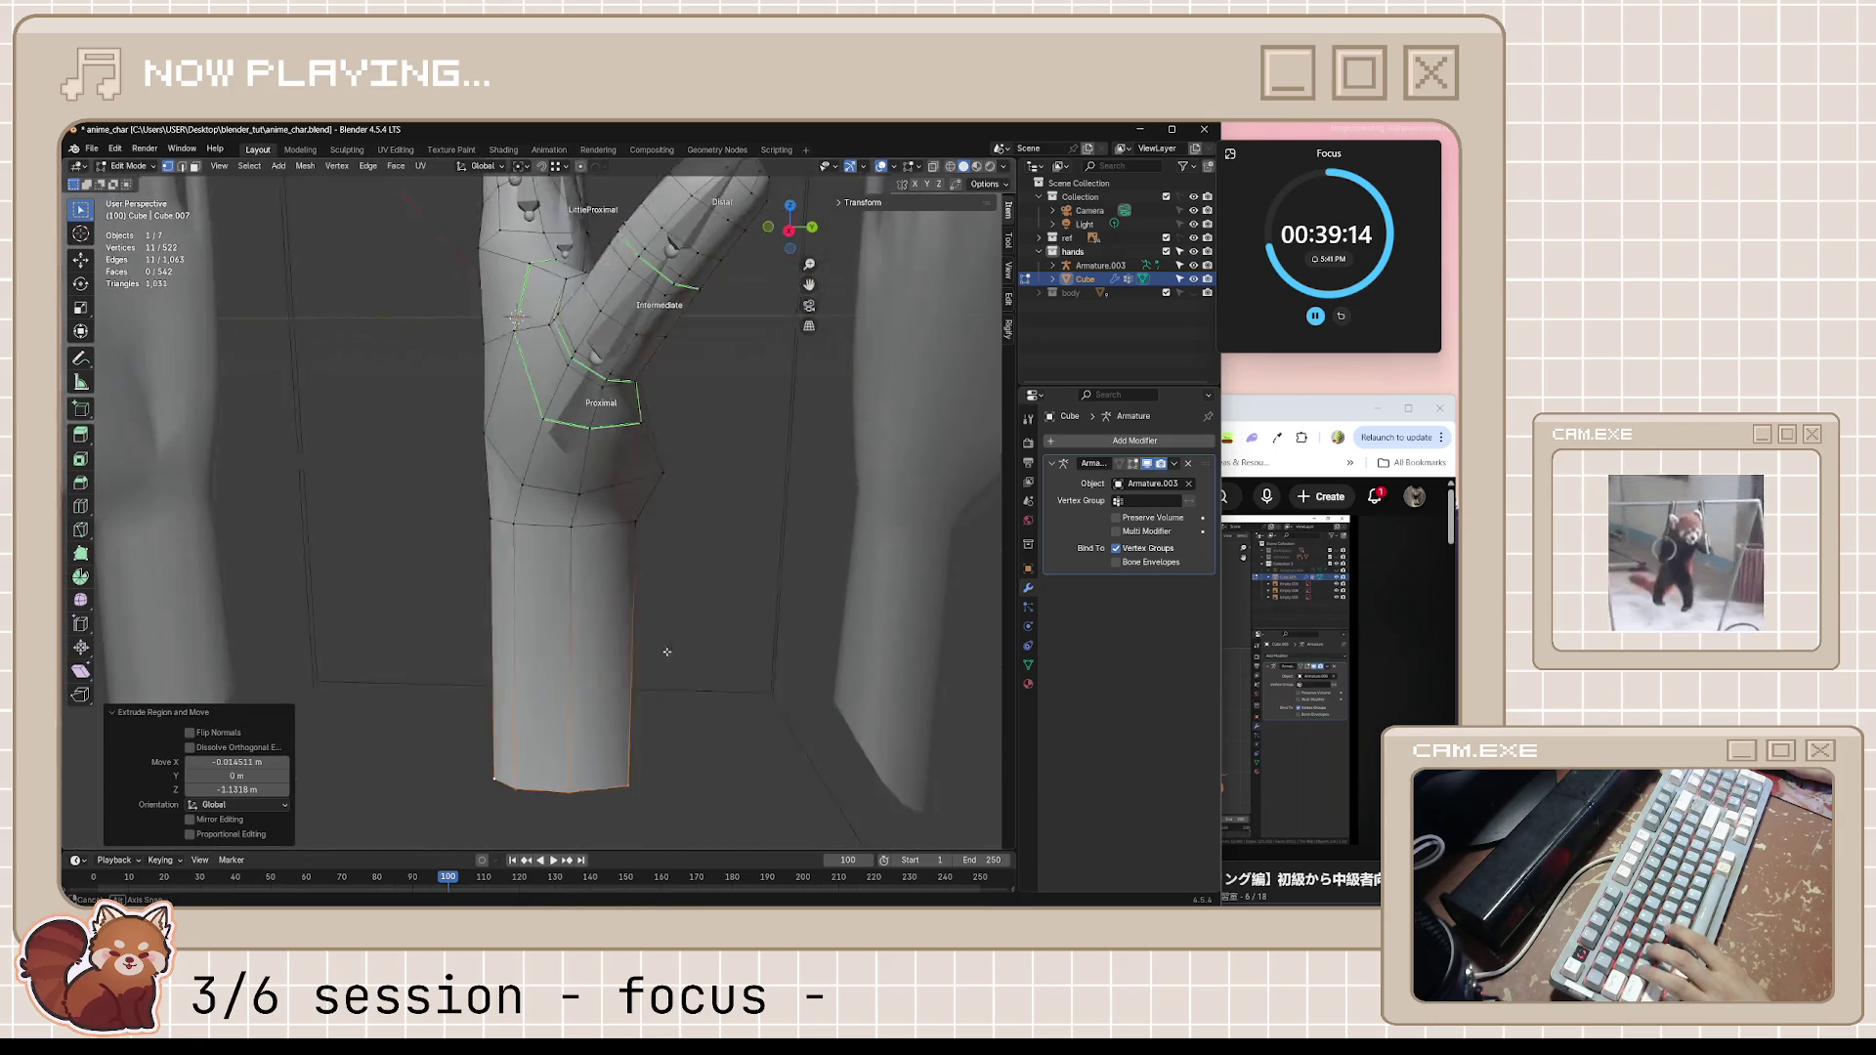
scroll(918, 623, down, 5)
middle_drag(918, 624, 738, 712)
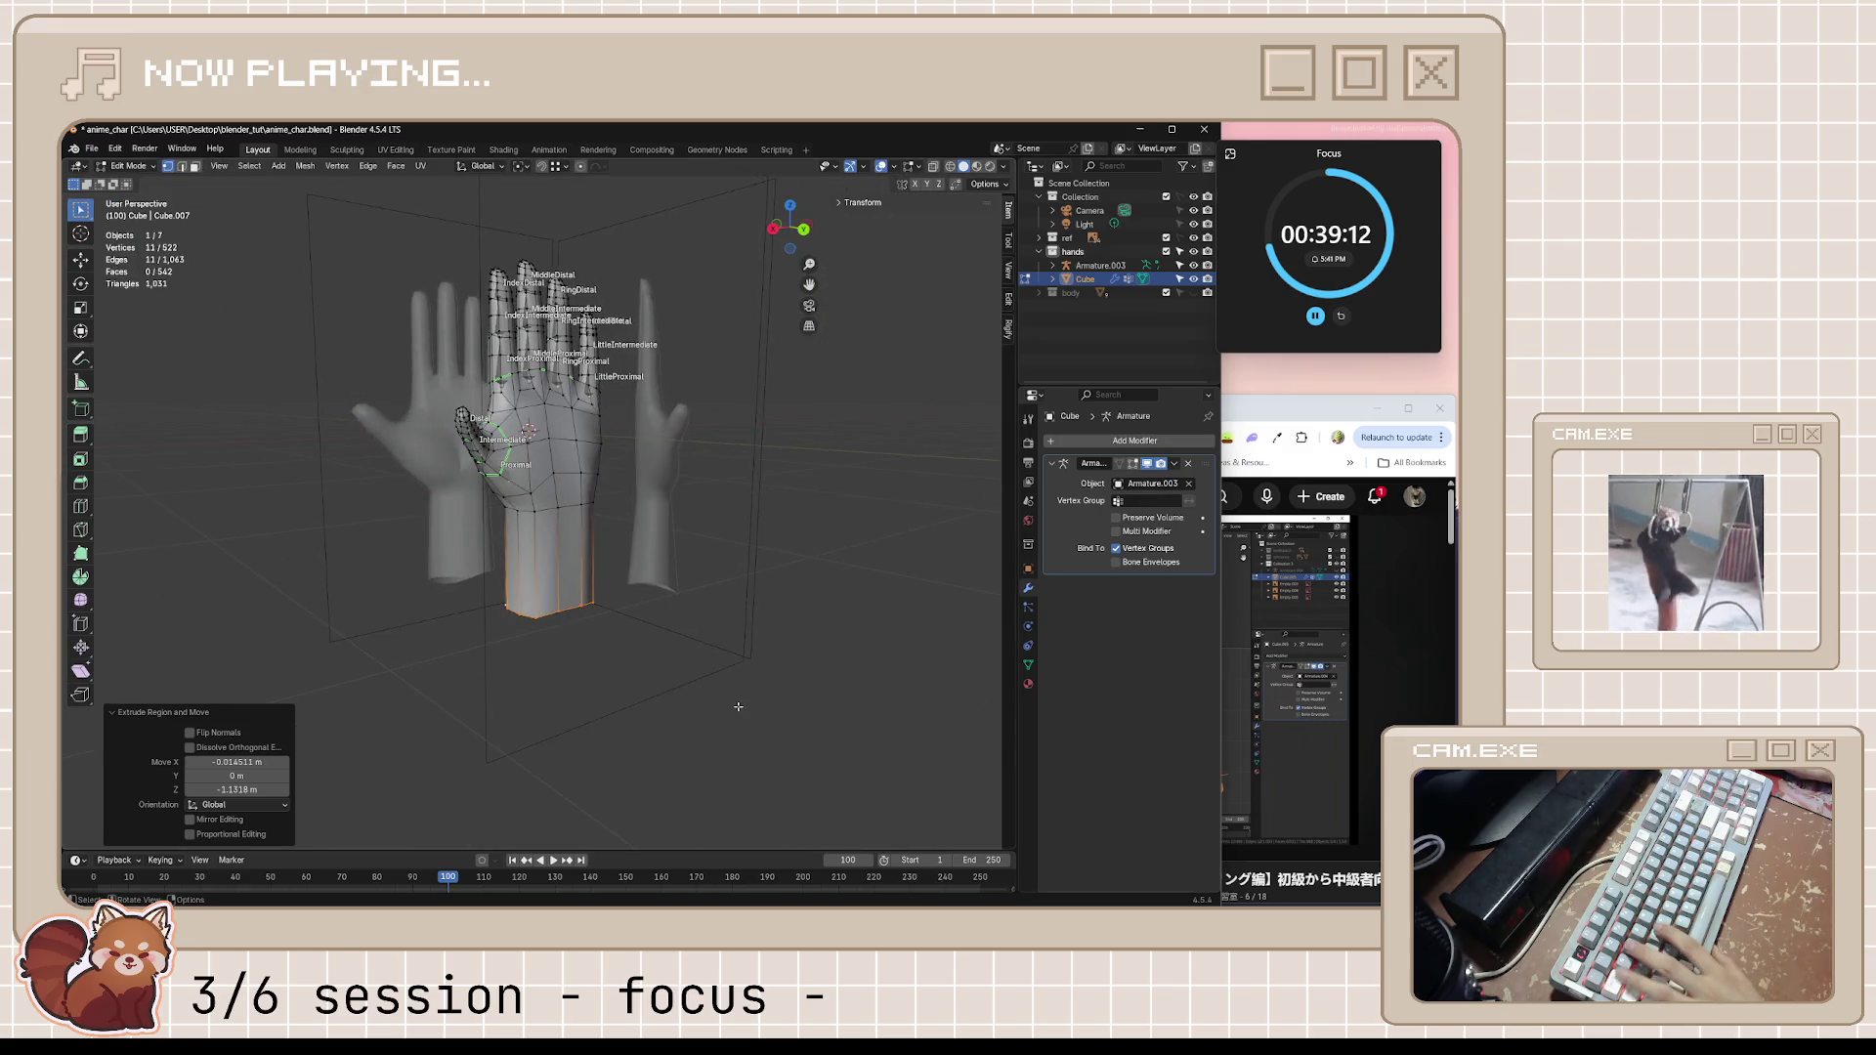
key(Tab)
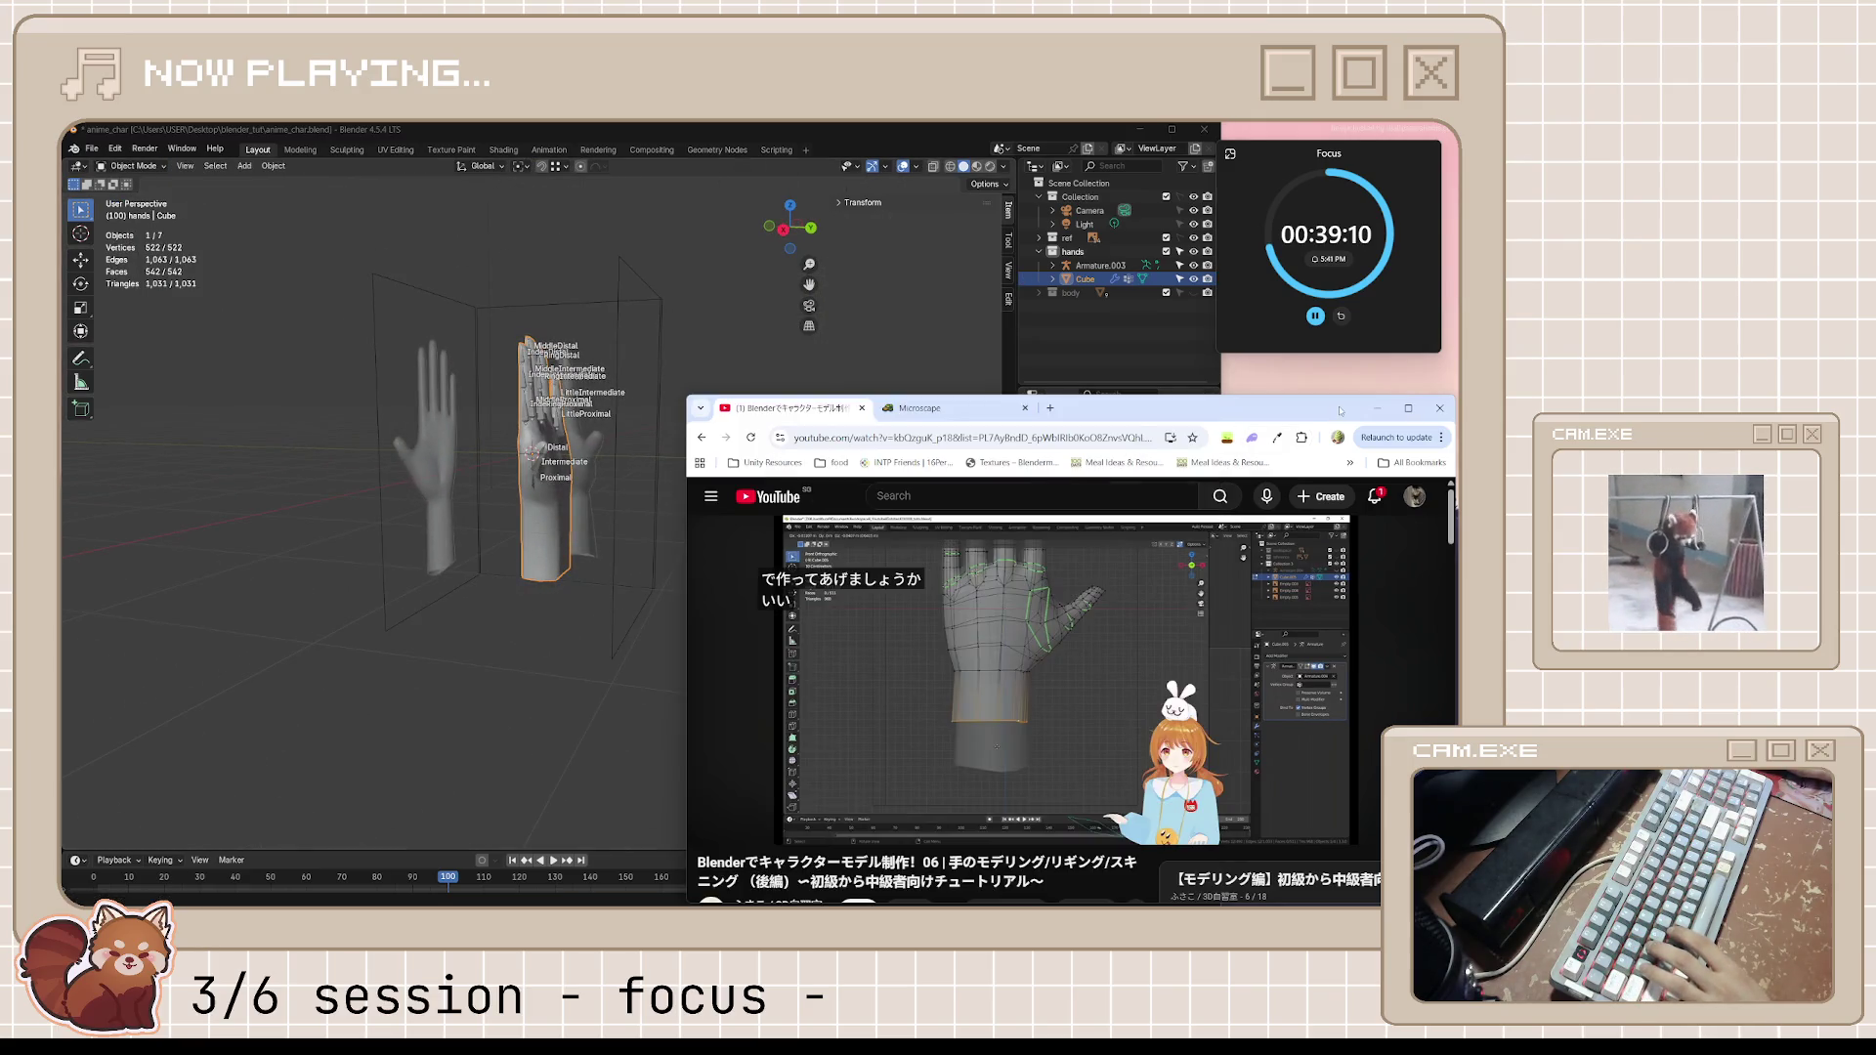
Resume the tutorial, skip the sponsored ad, and bring the Blender hand model back to the front
key(alt+Tab)
click(1129, 664)
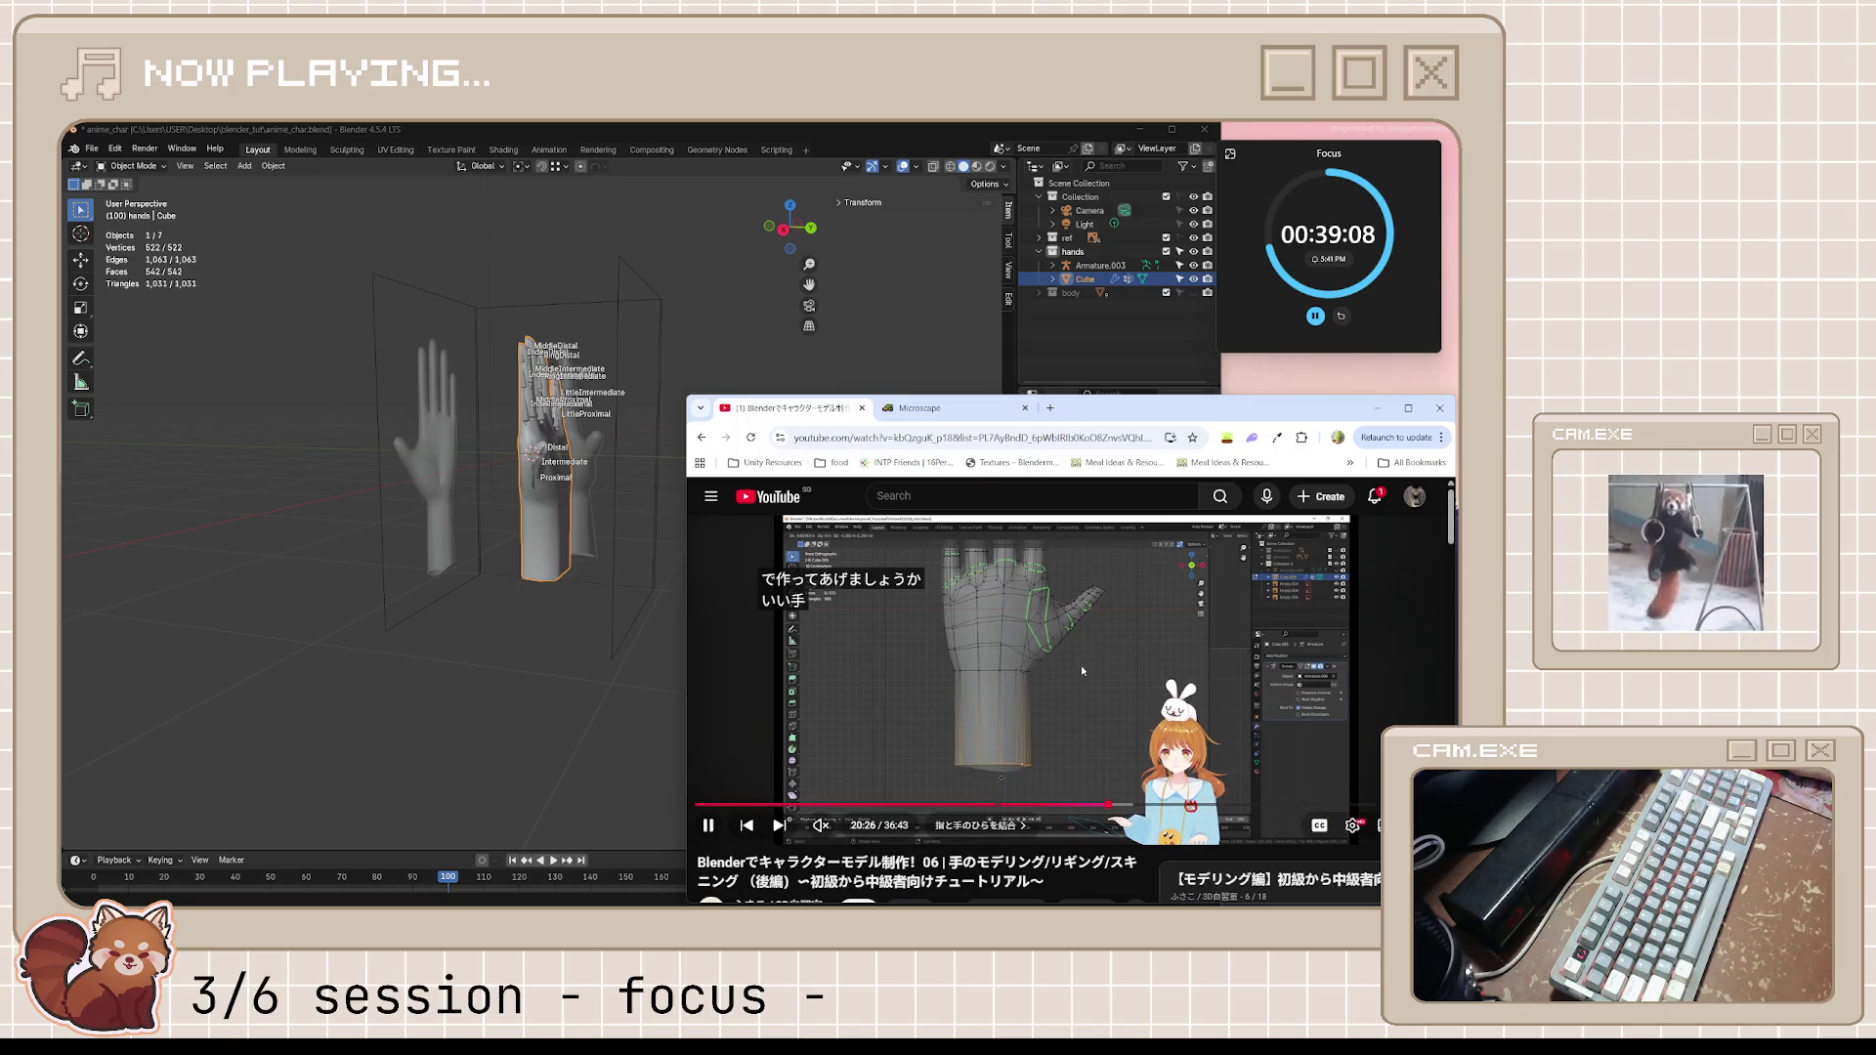
click(1066, 666)
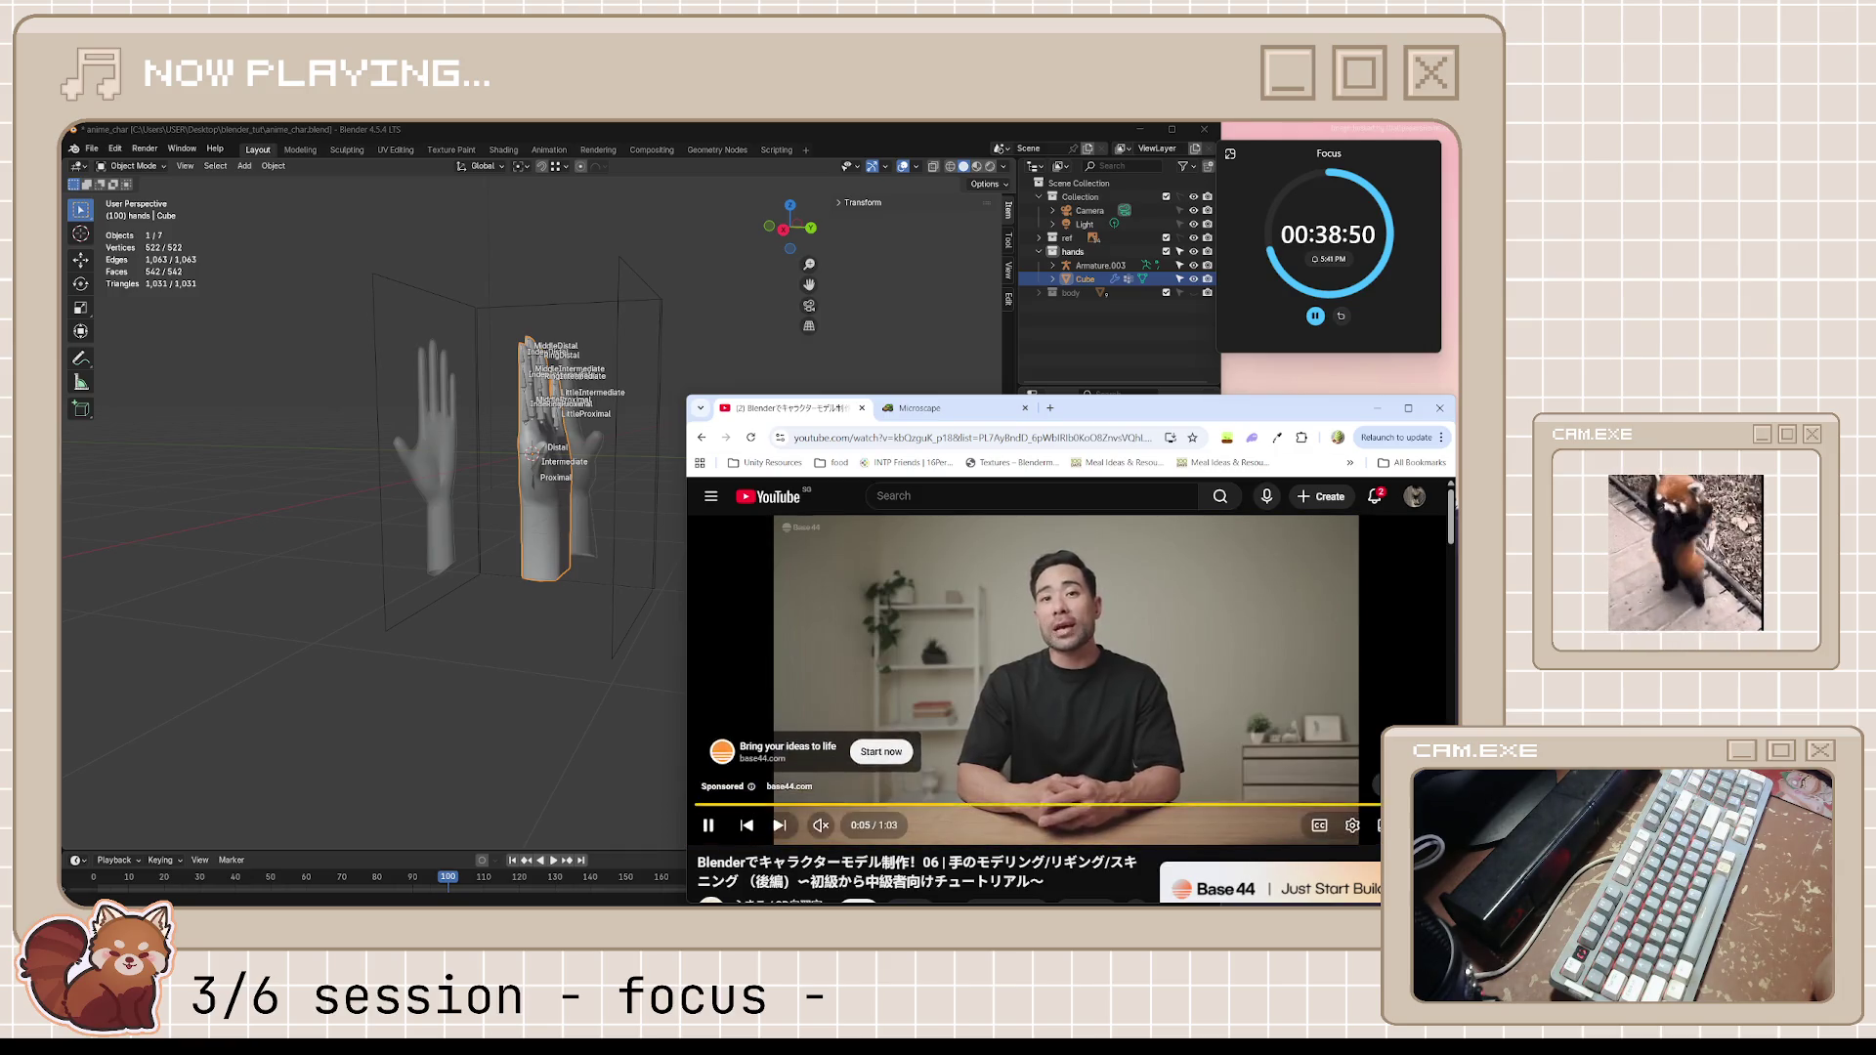
click(1277, 740)
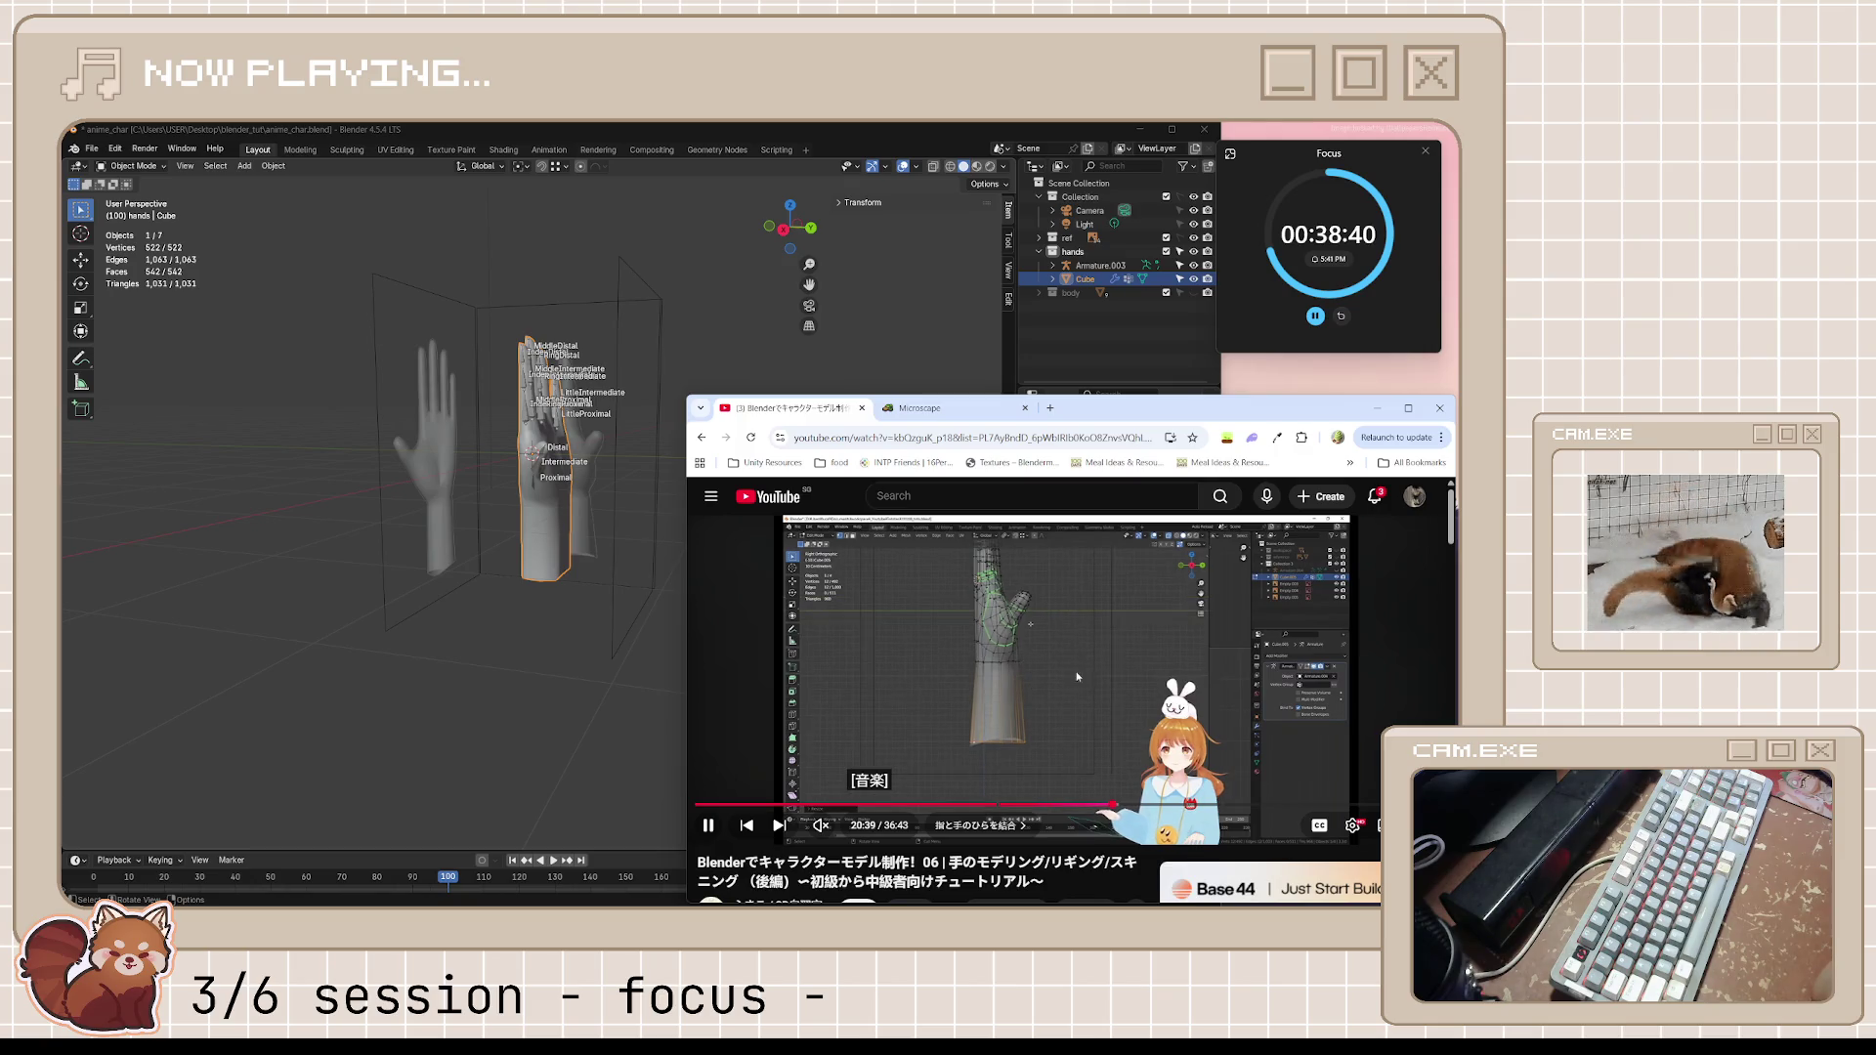
click(575, 502)
scroll(575, 500, up, 3)
scroll(574, 500, up, 3)
In Edit Mode side view with X-ray, slide the wrist's back-edge vertices to the right
key(Tab)
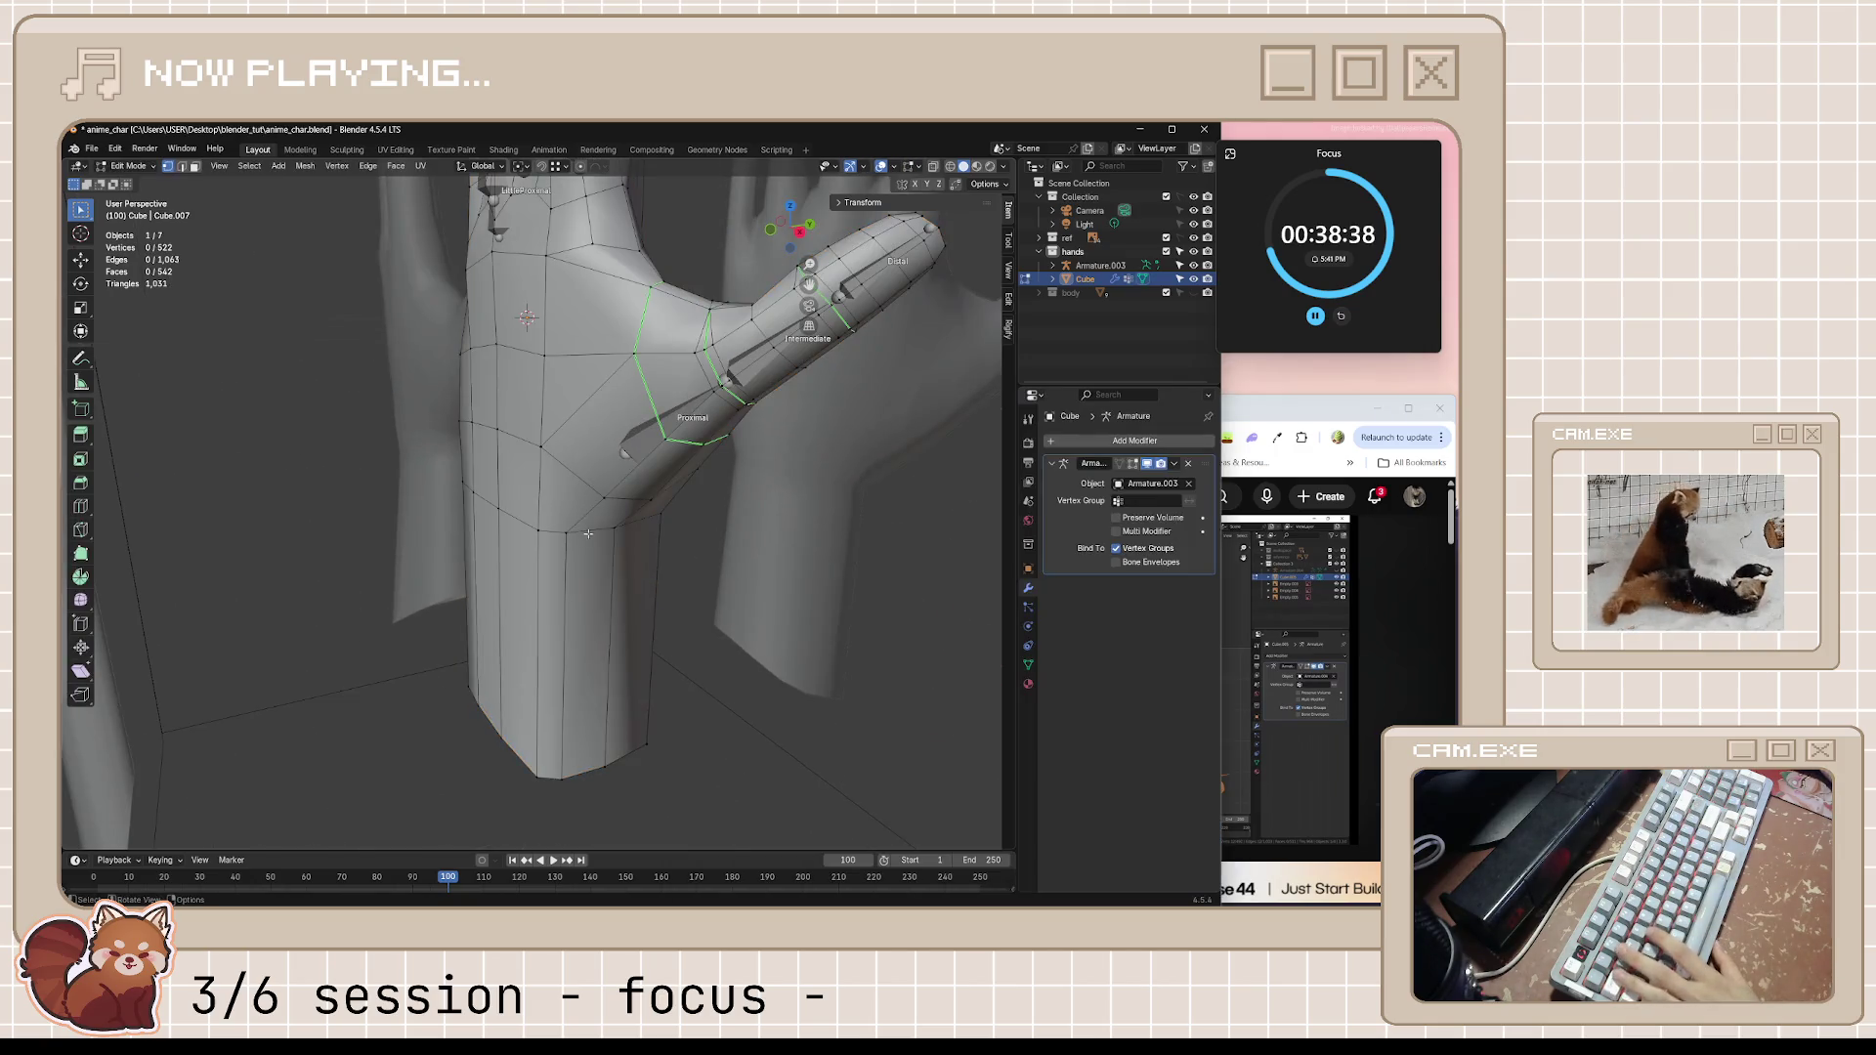
scroll(540, 502, up, 3)
key(KP_1)
key(KP_3)
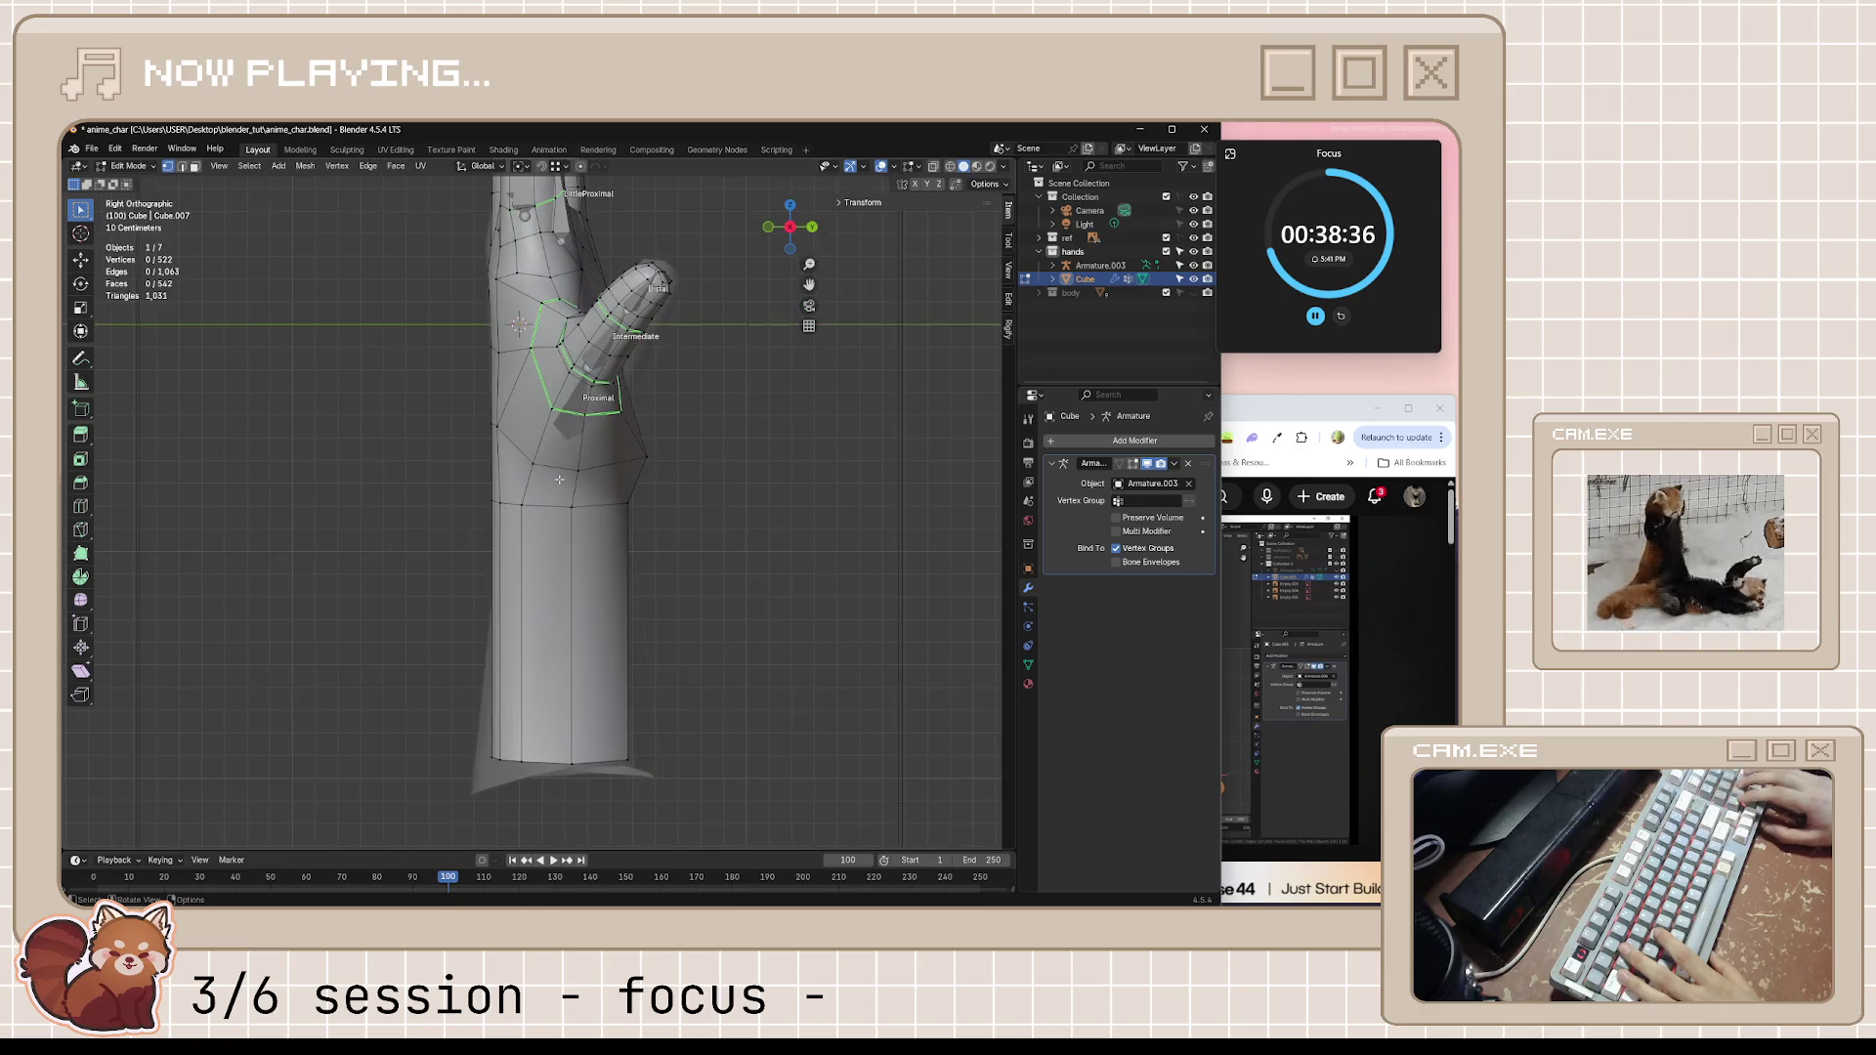
key(alt+z)
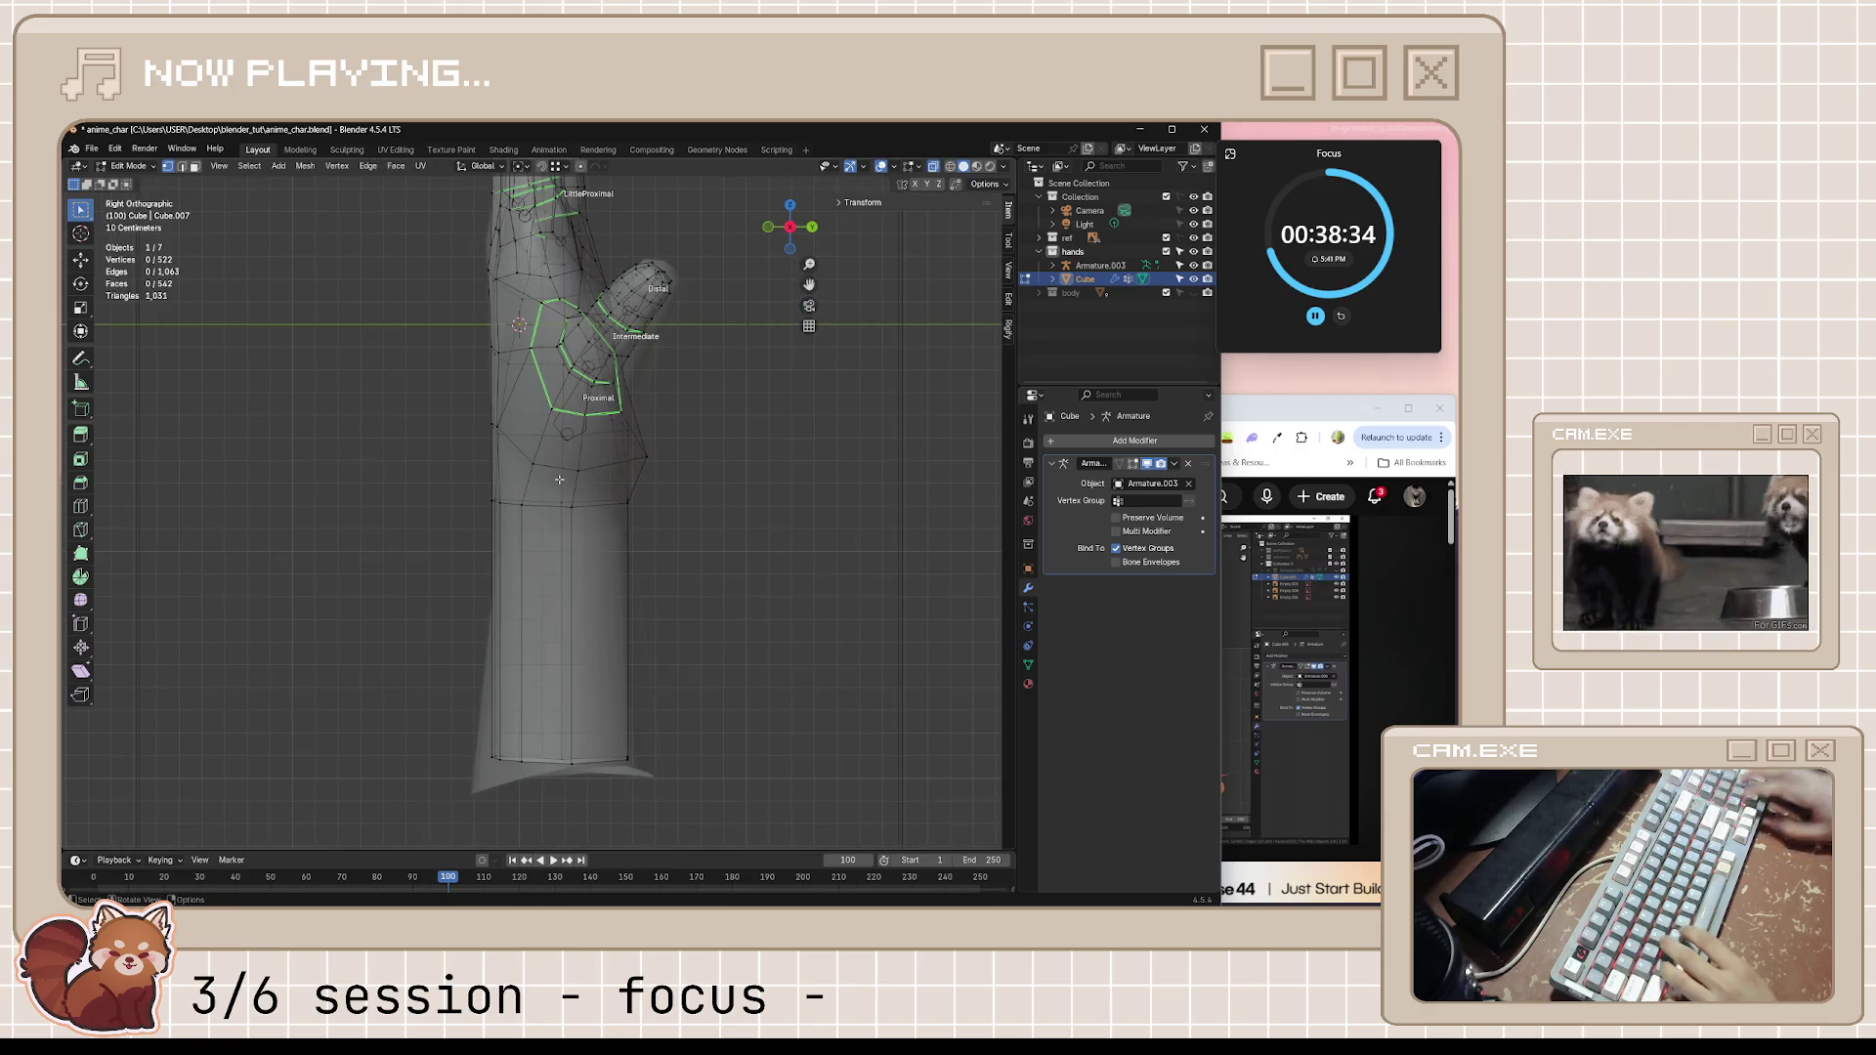
scroll(531, 539, up, 4)
key(alt+z)
key(alt+z)
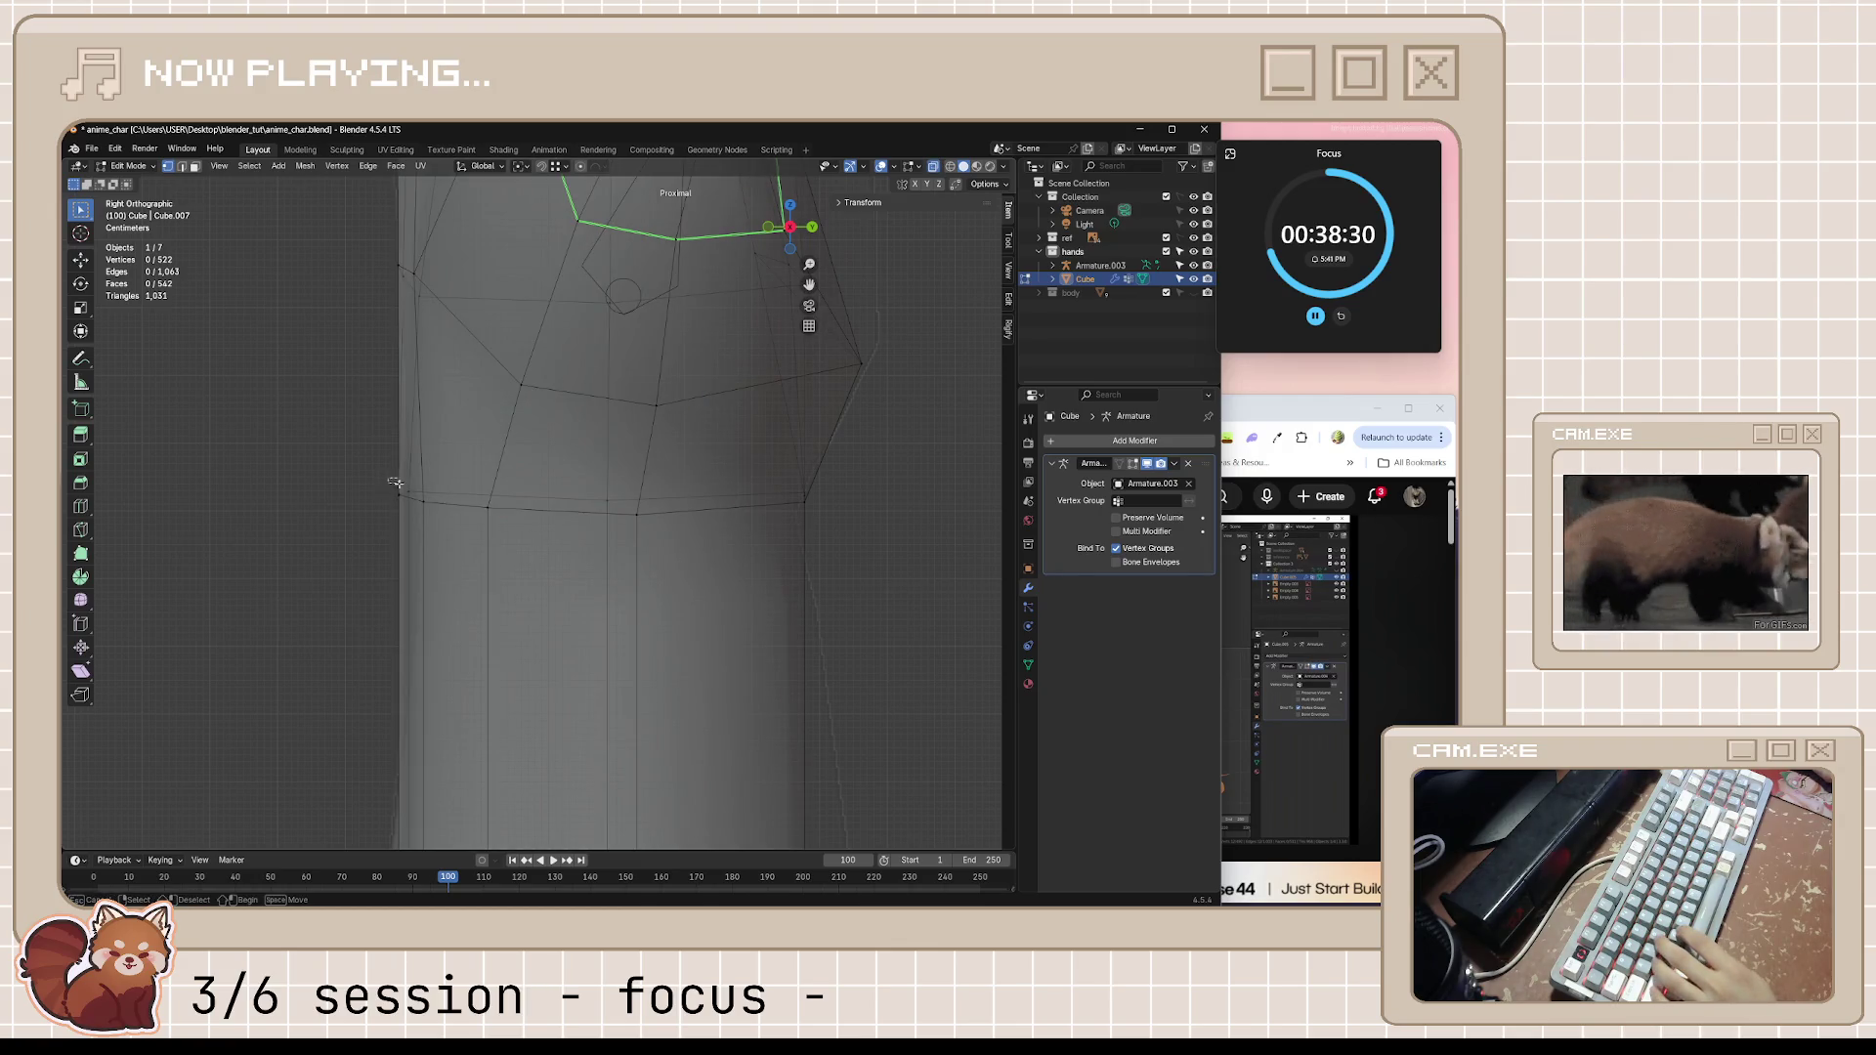
drag(424, 539, 426, 547)
key(g)
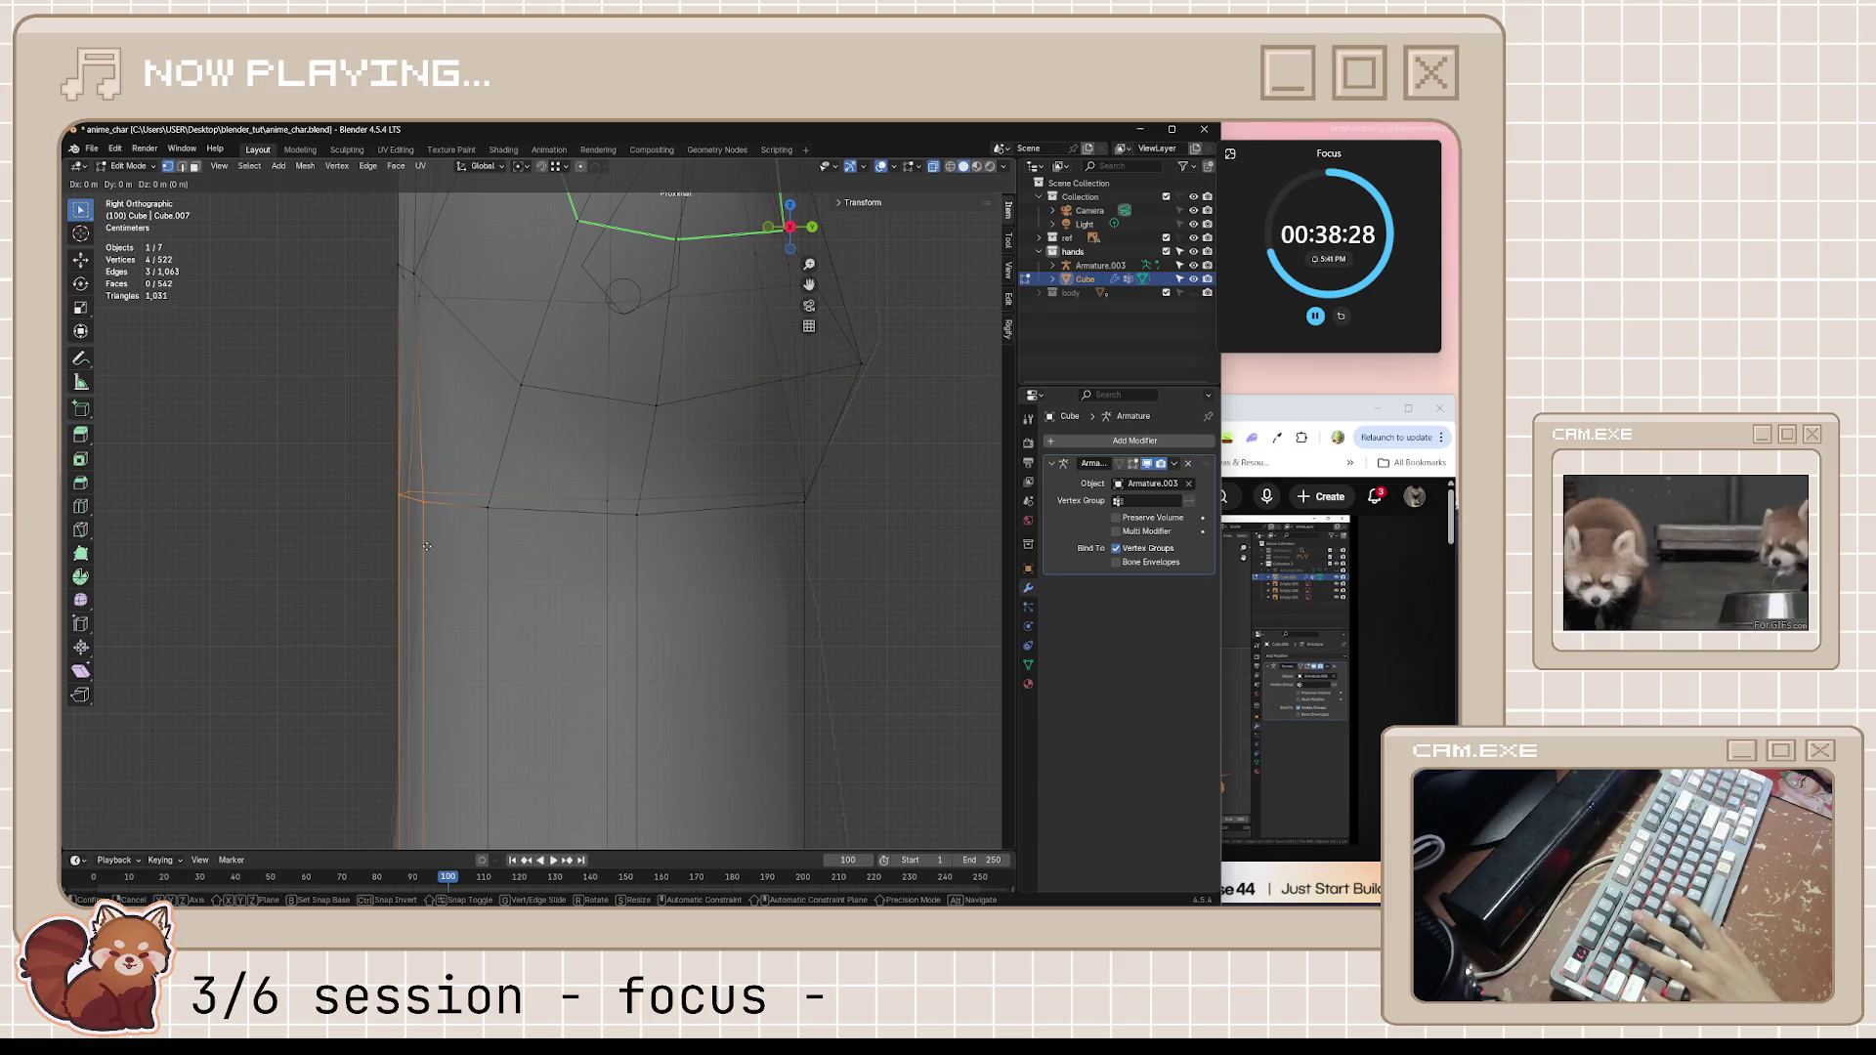
click(600, 550)
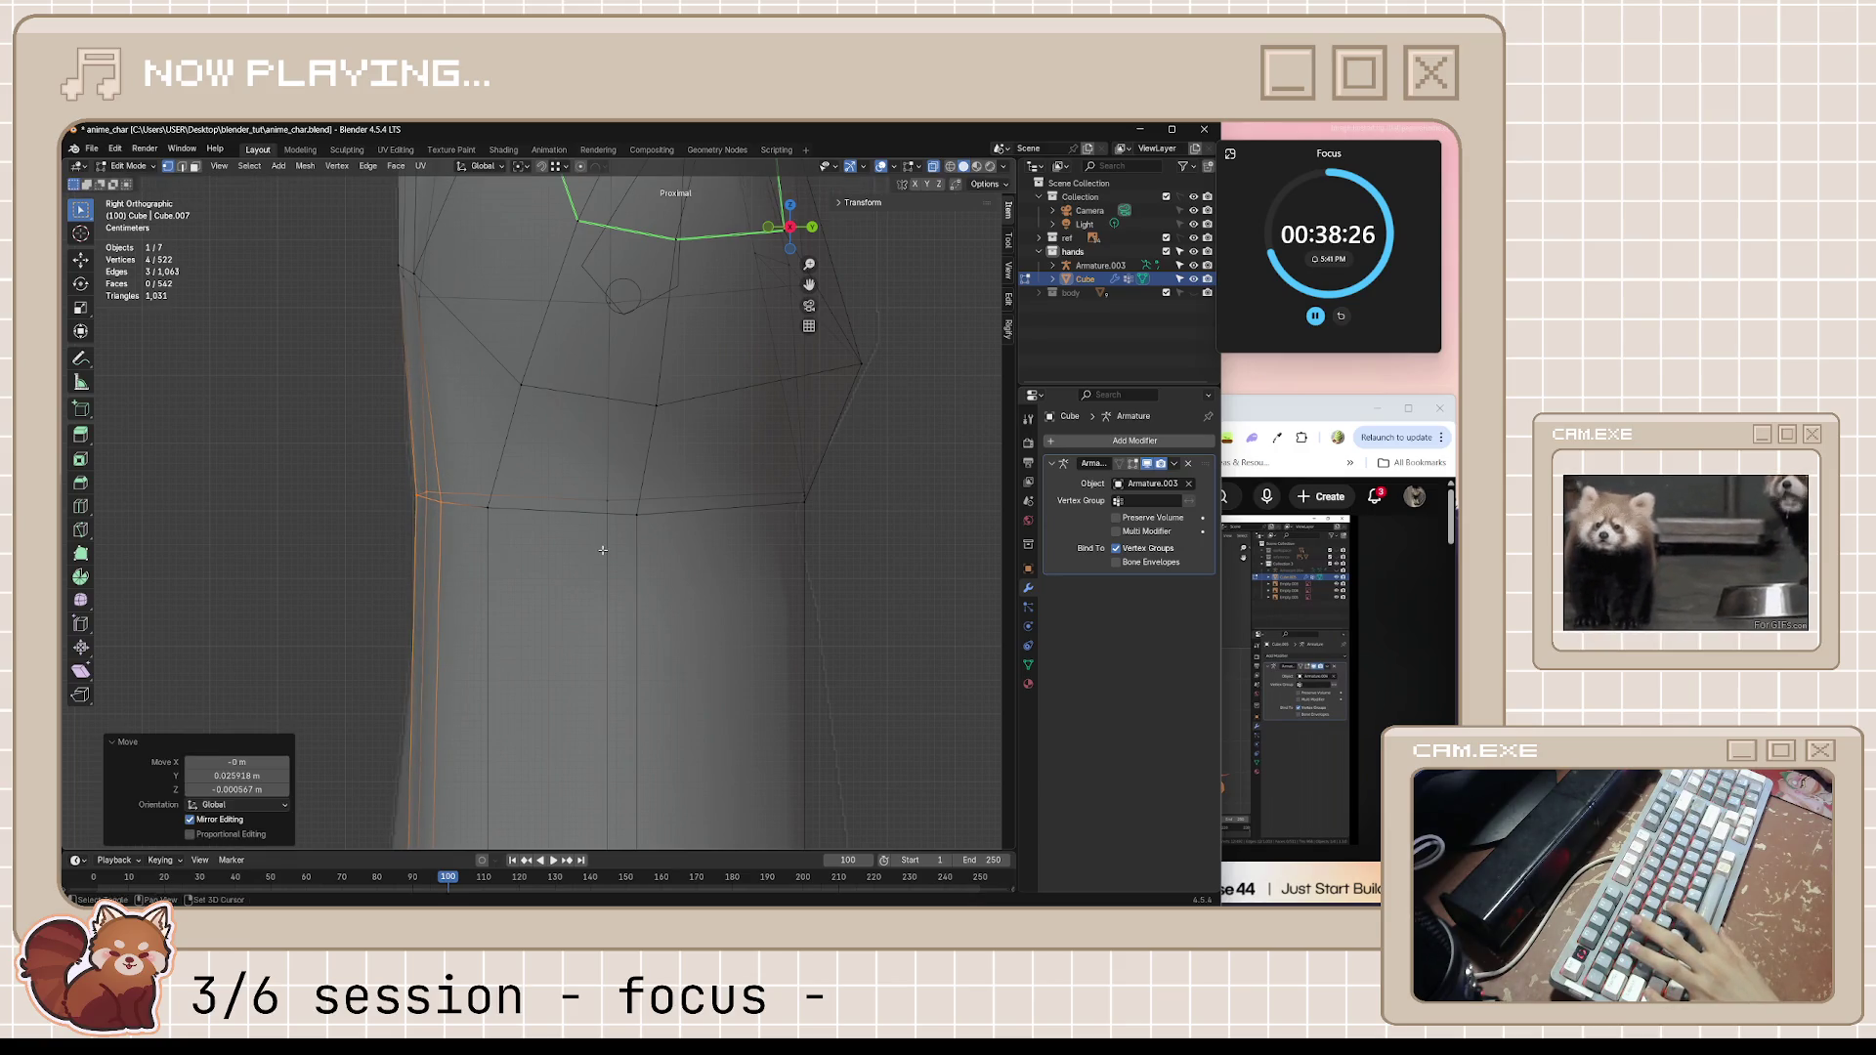
key(g)
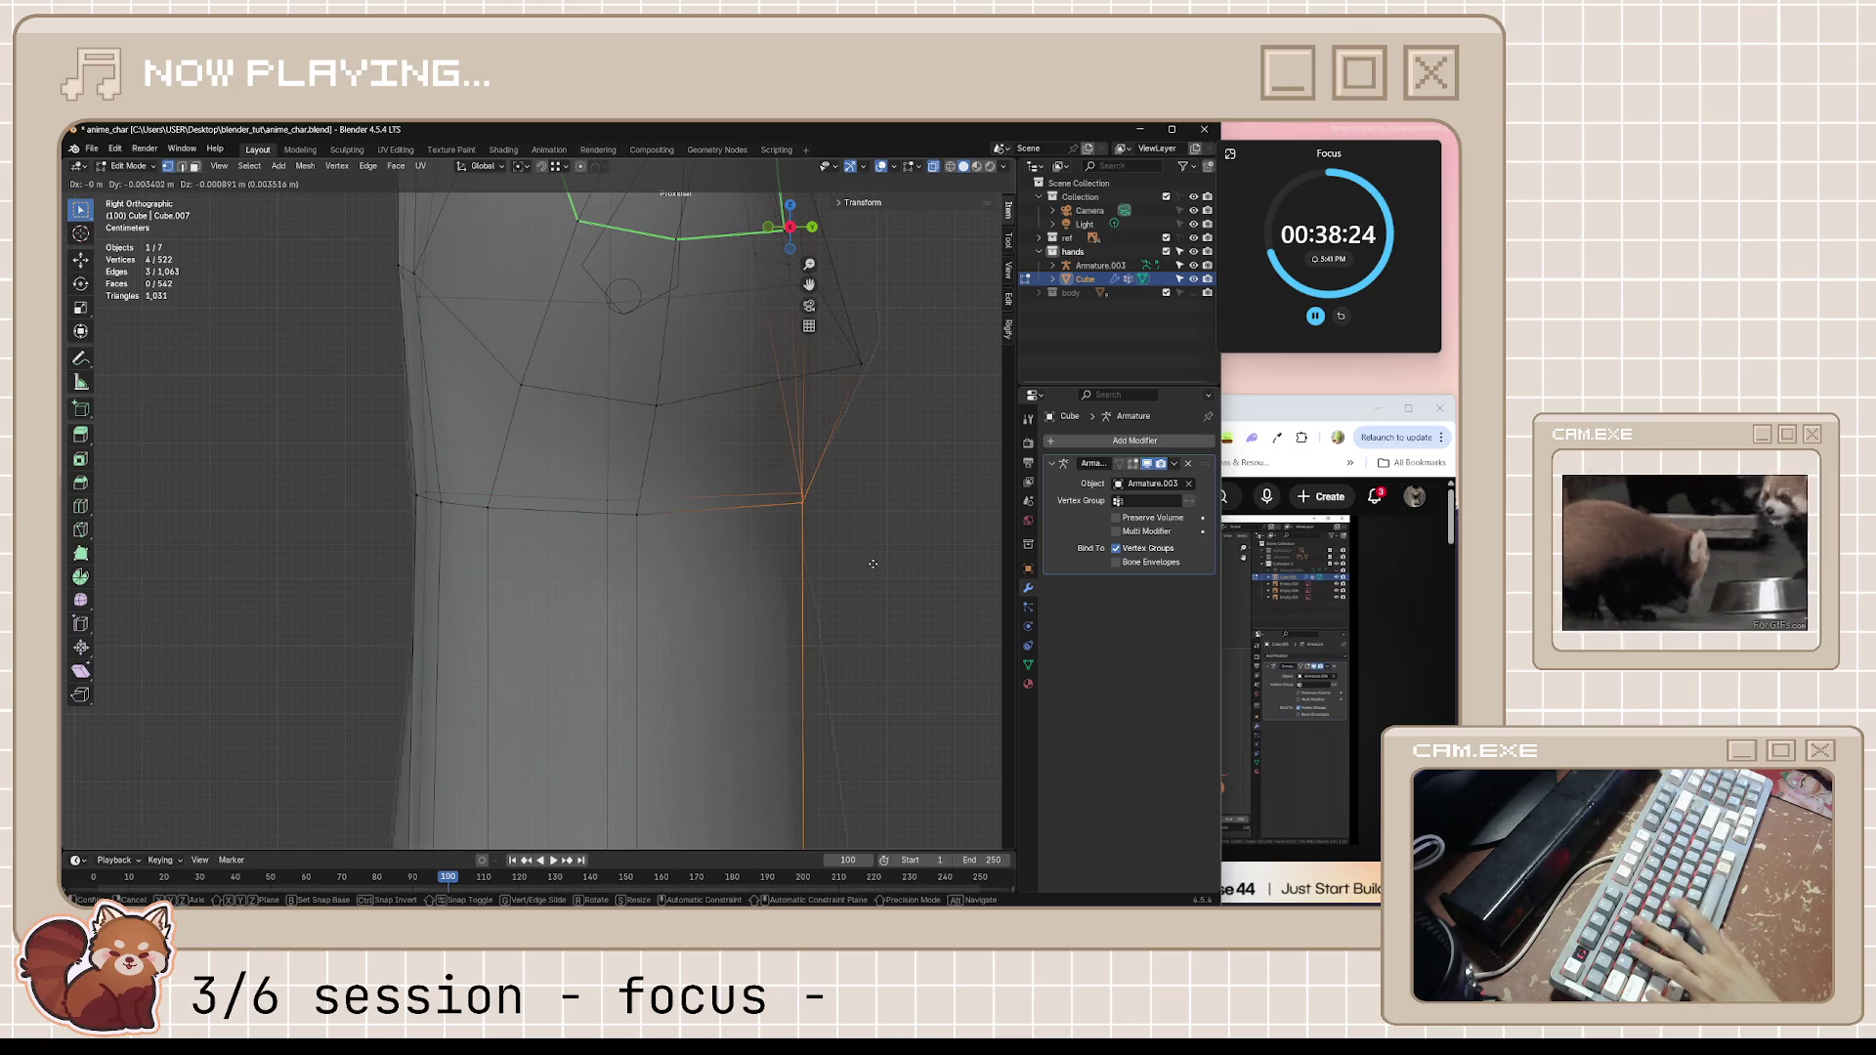
click(827, 578)
scroll(862, 655, down, 2)
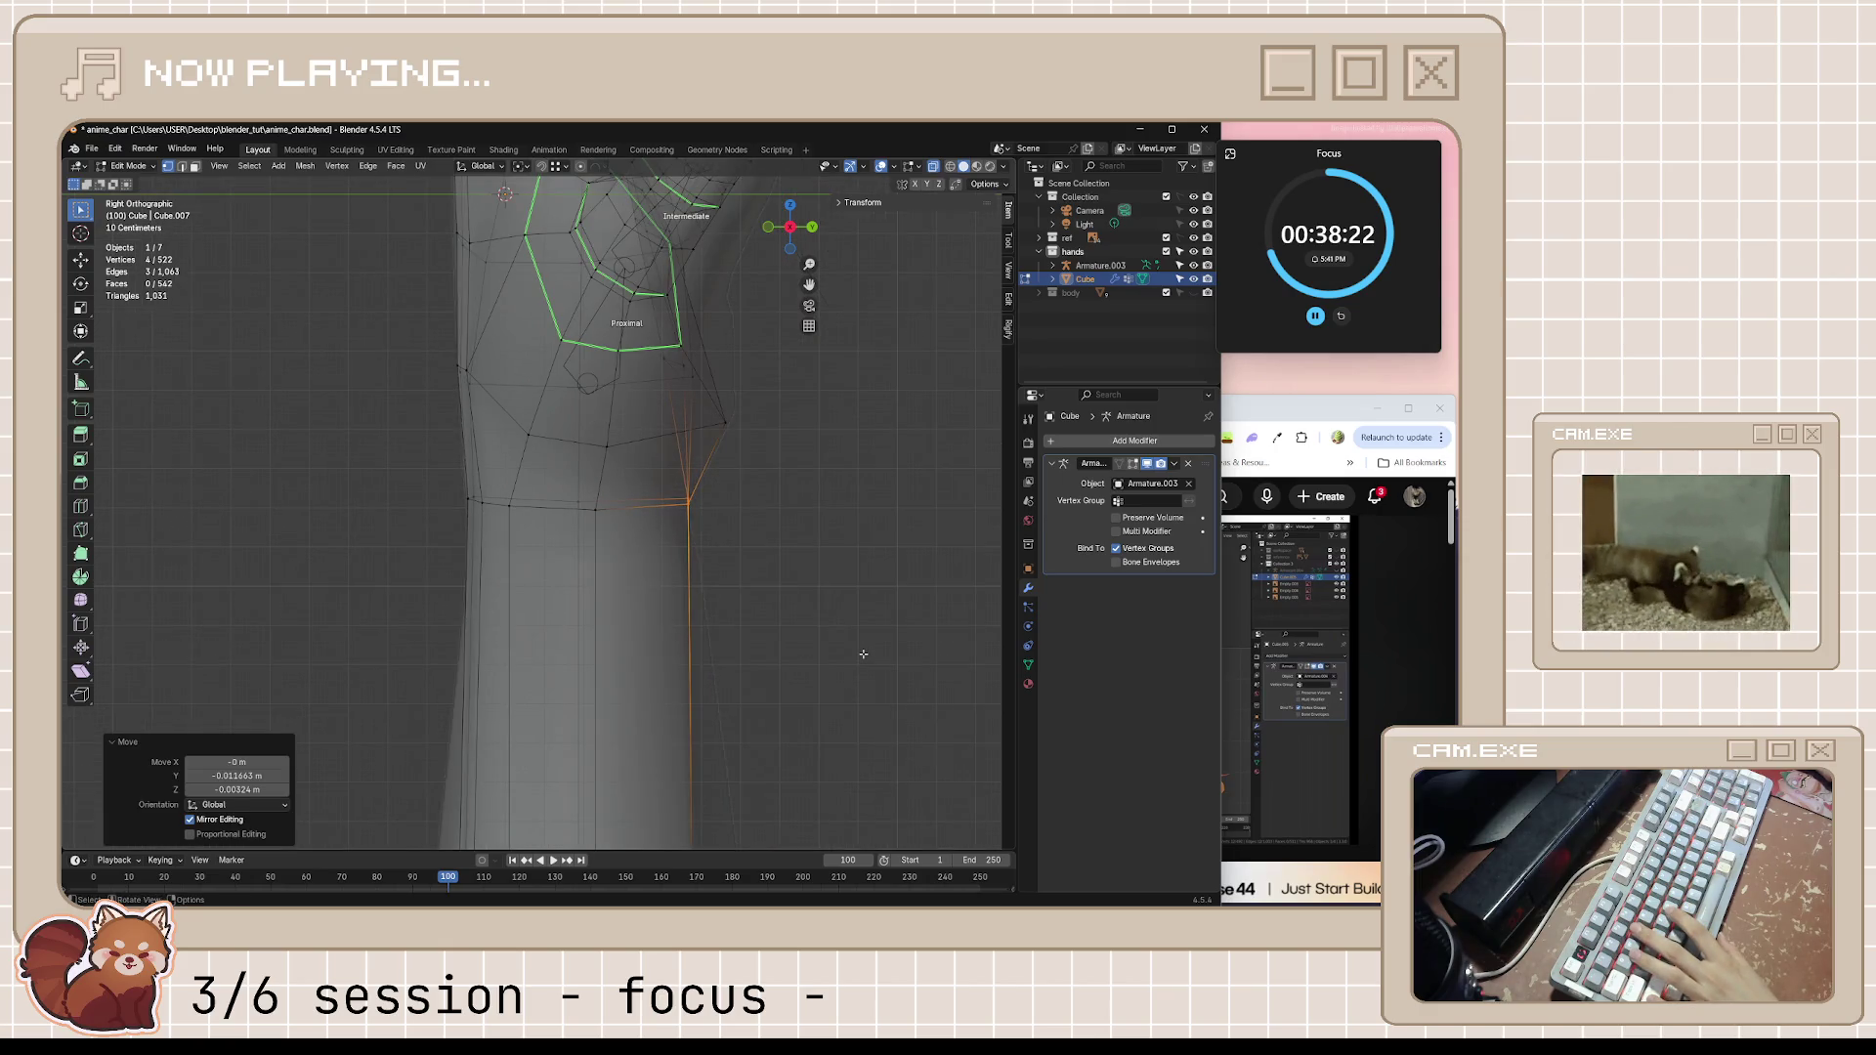
scroll(863, 654, down, 3)
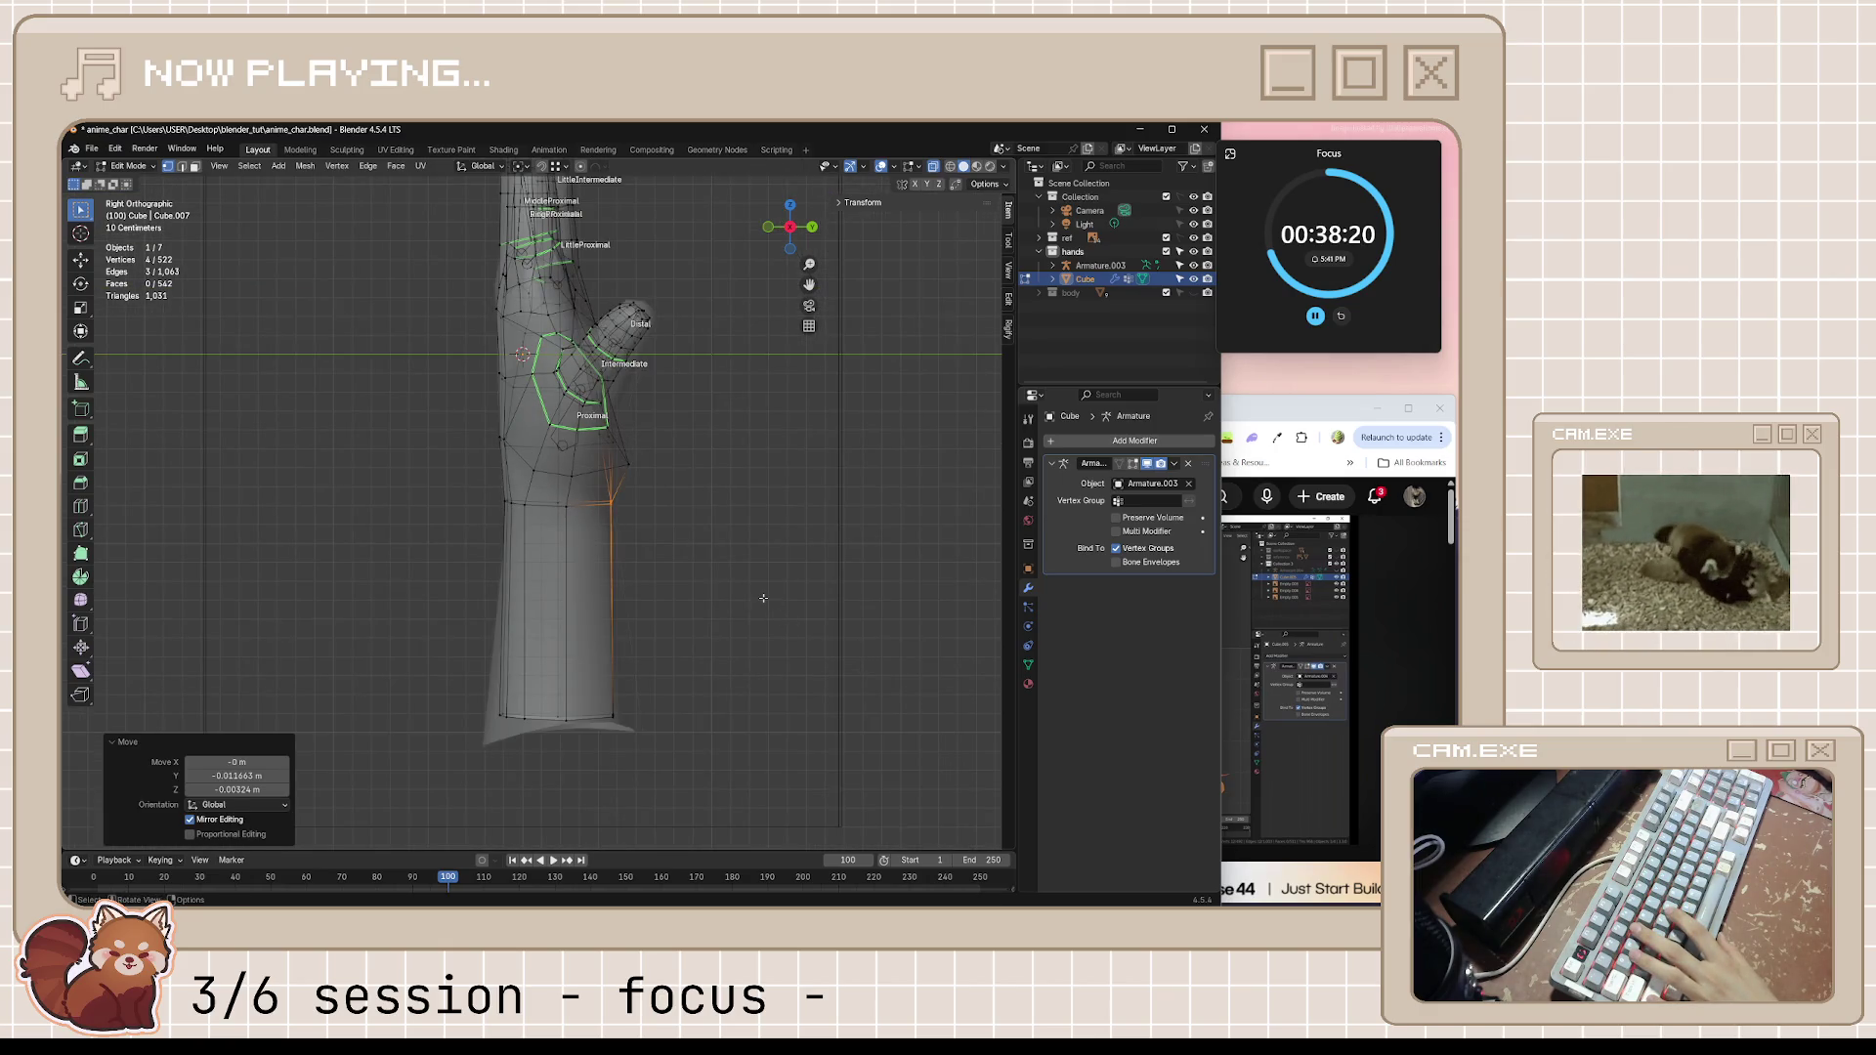
scroll(753, 590, up, 3)
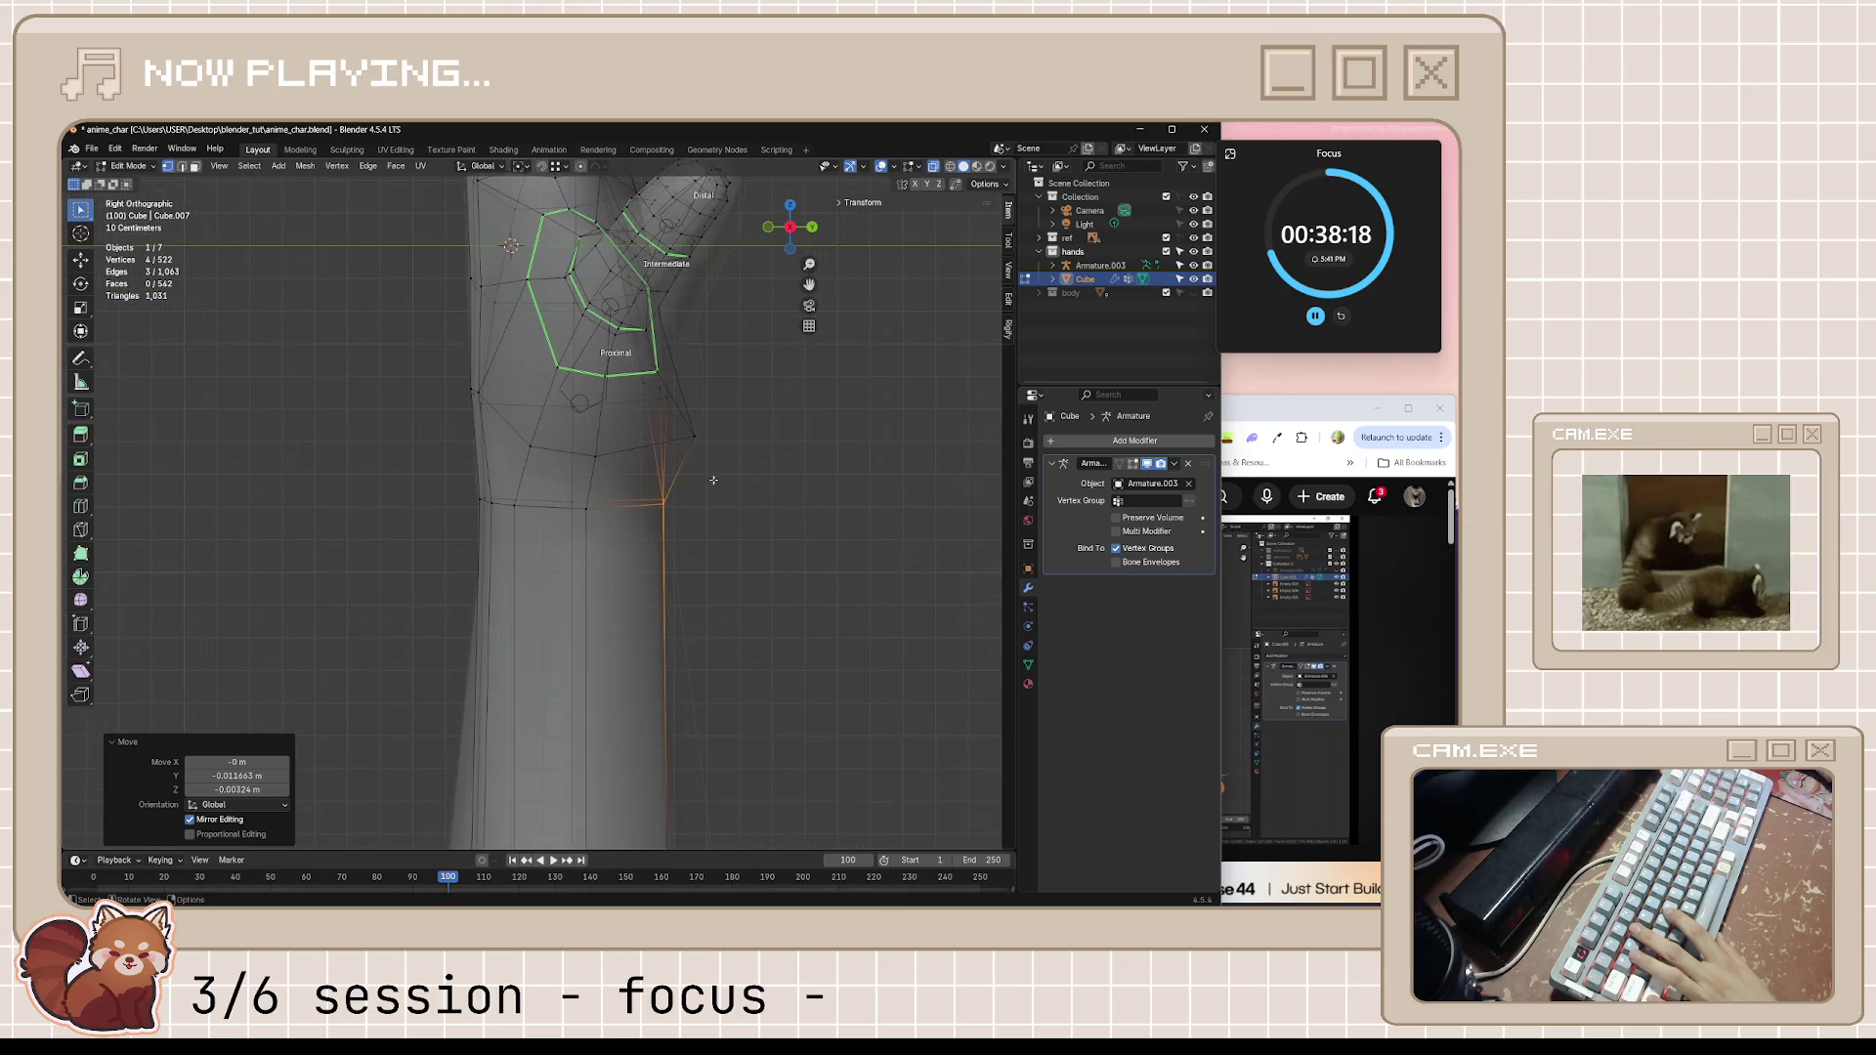
Reposition one more wrist vertex from the right-side view and check the thumb base
mouse_move(754, 589)
middle_down()
mouse_move(611, 519)
mouse_move(704, 553)
mouse_move(710, 429)
mouse_move(486, 610)
mouse_move(586, 602)
mouse_move(572, 528)
mouse_move(614, 509)
middle_up()
key(Tab)
key(Tab)
scroll(528, 558, up, 4)
scroll(528, 549, up, 3)
key(KP_3)
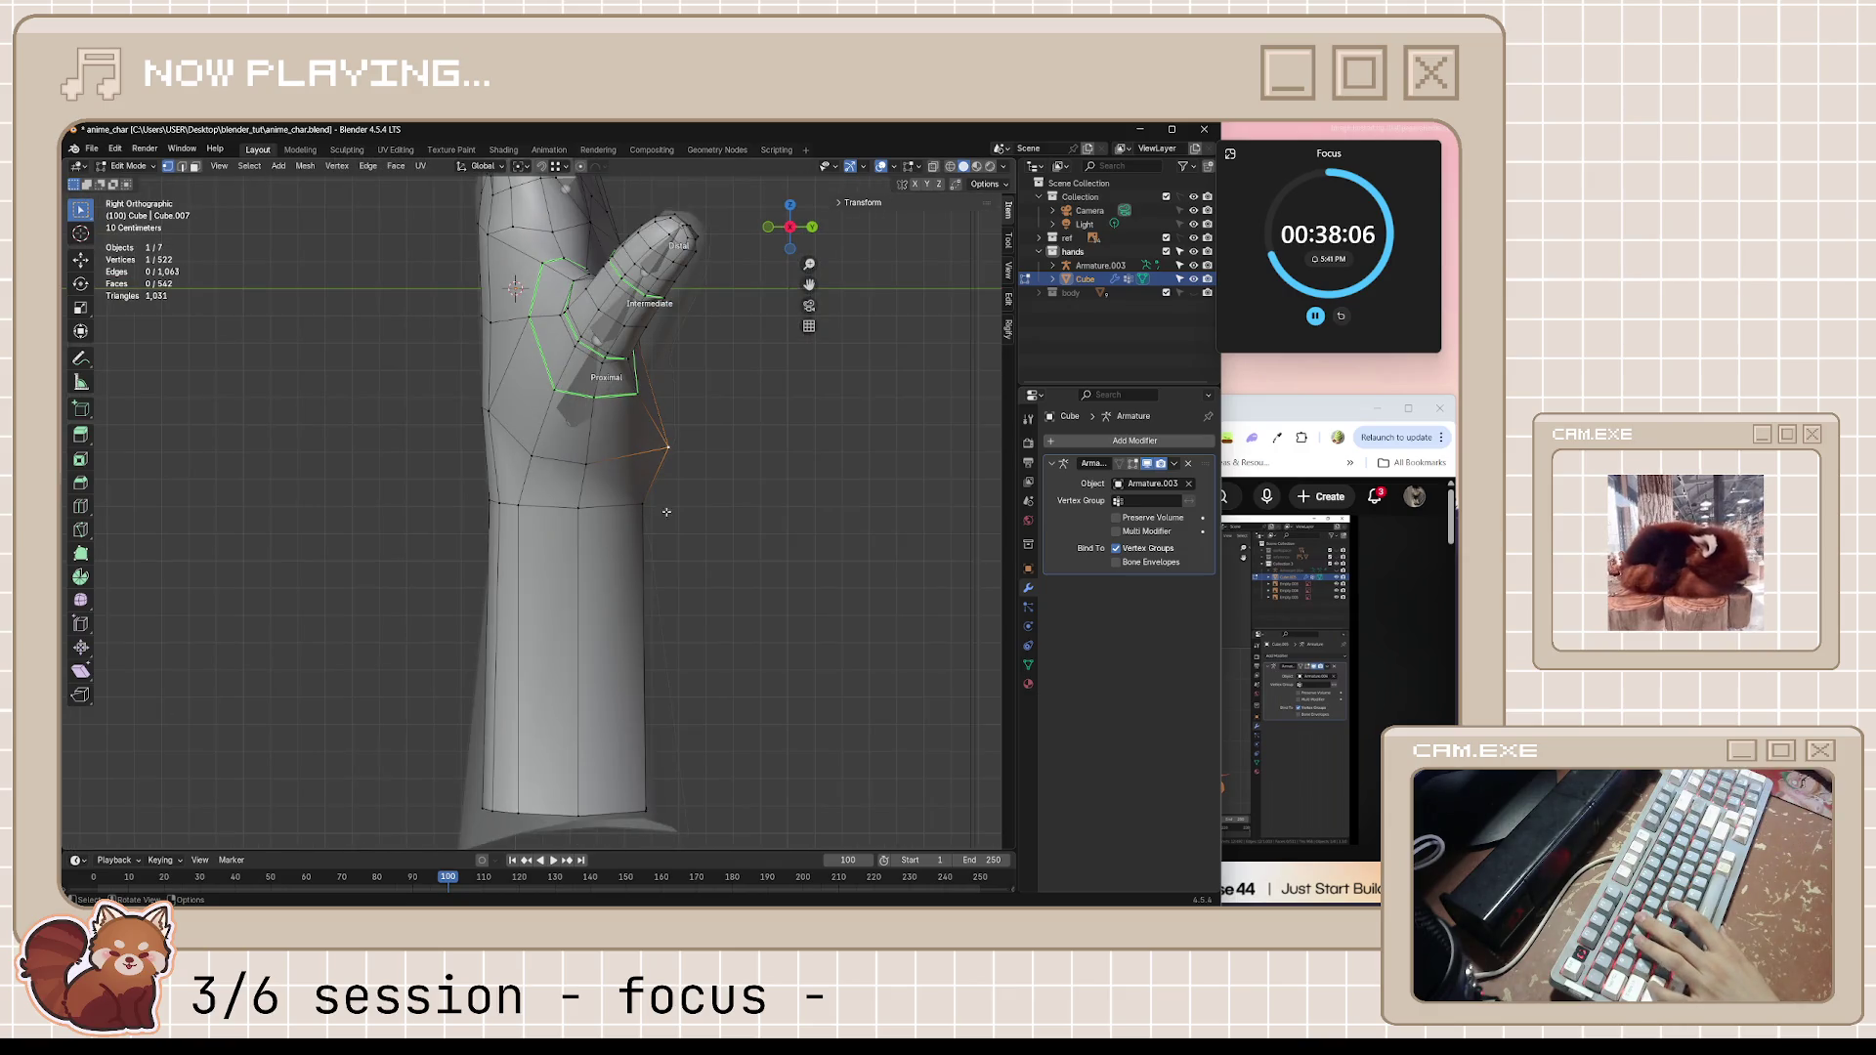
key(g)
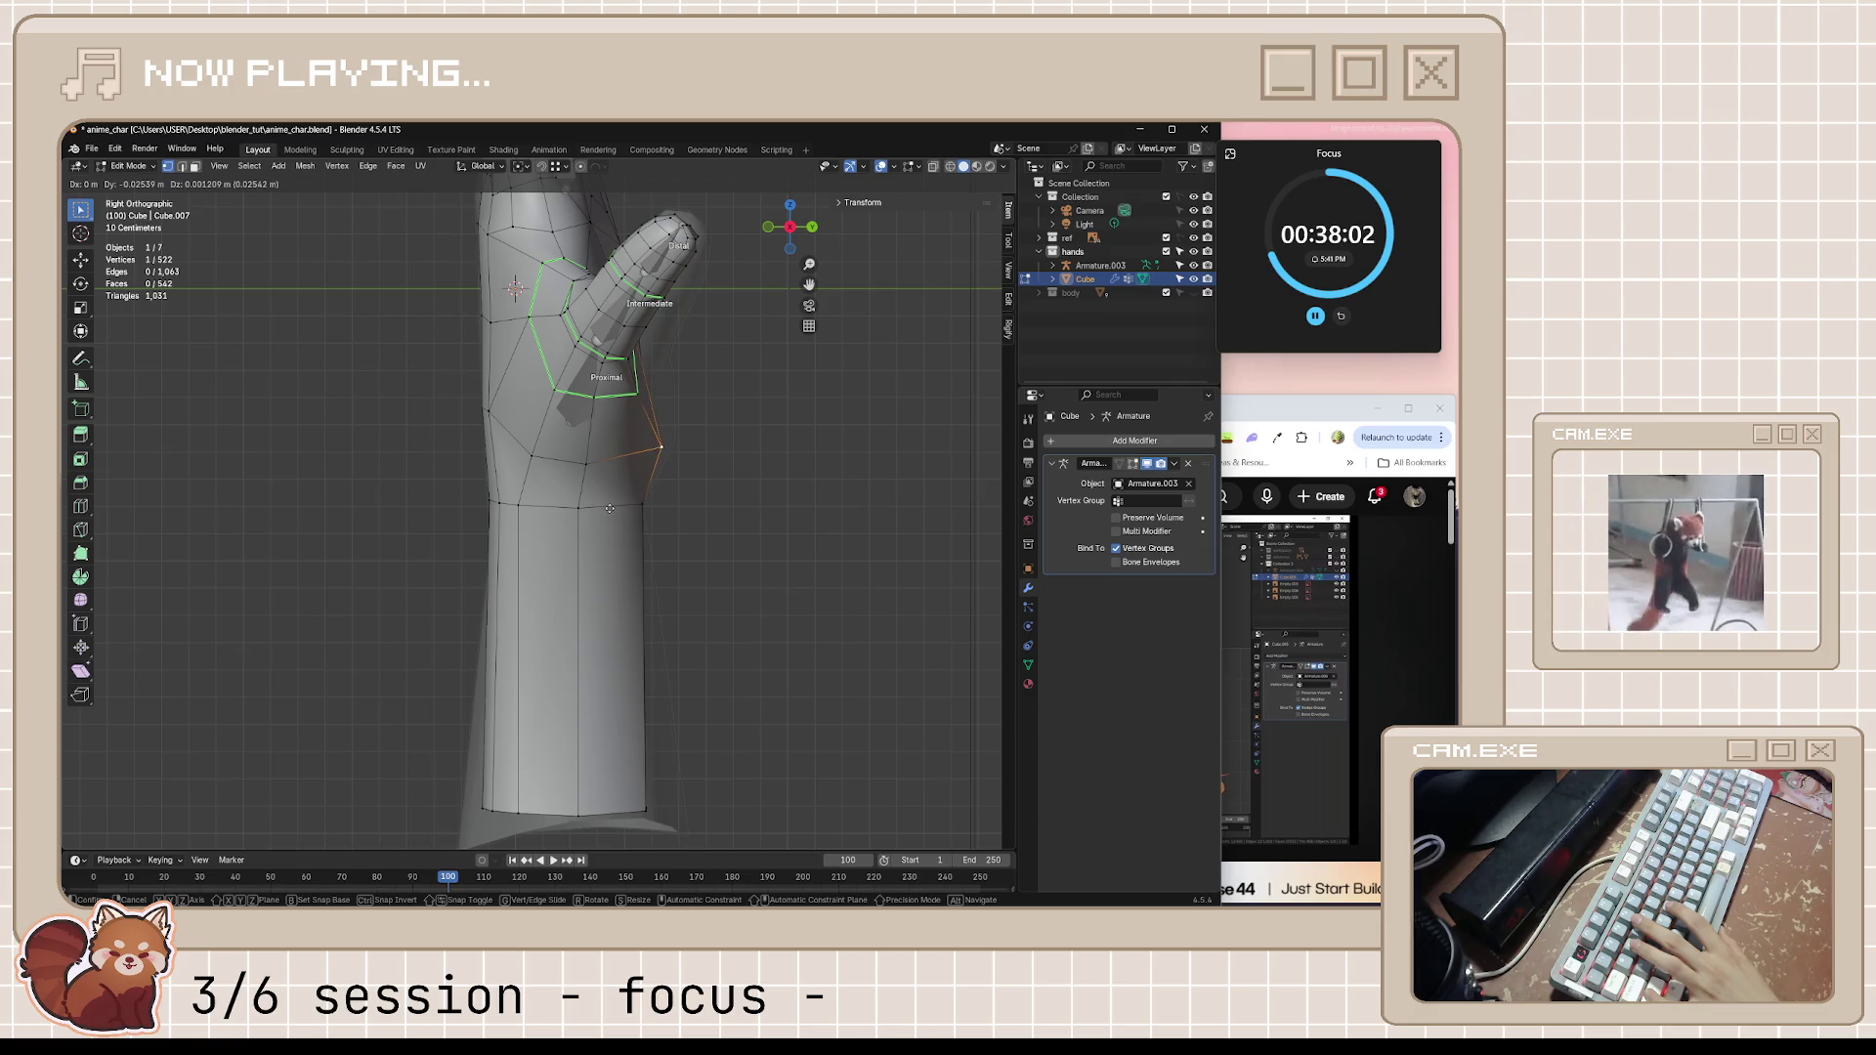
click(530, 545)
scroll(753, 543, up, 5)
middle_drag(753, 543, 699, 677)
scroll(714, 637, down, 4)
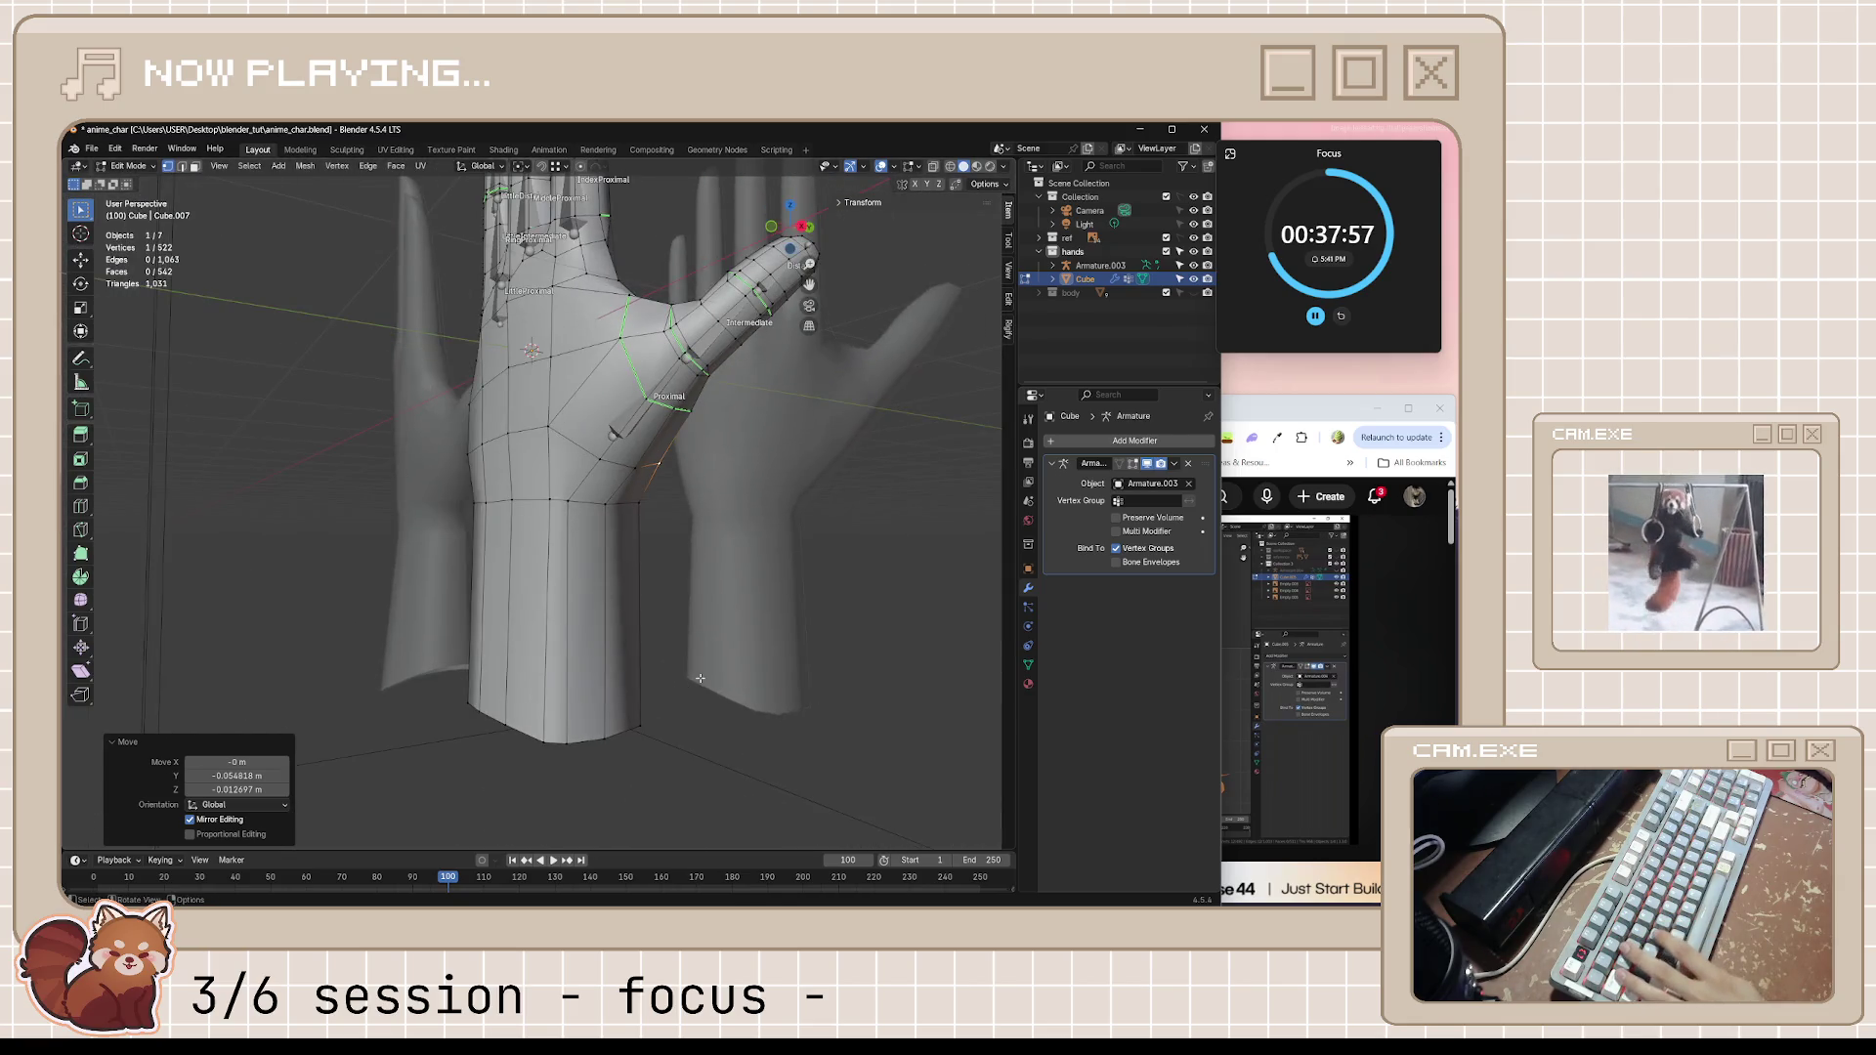
Widen the bottom wrist edge loop slightly from the front view and save the file
alt+click(597, 737)
middle_drag(642, 750, 645, 740)
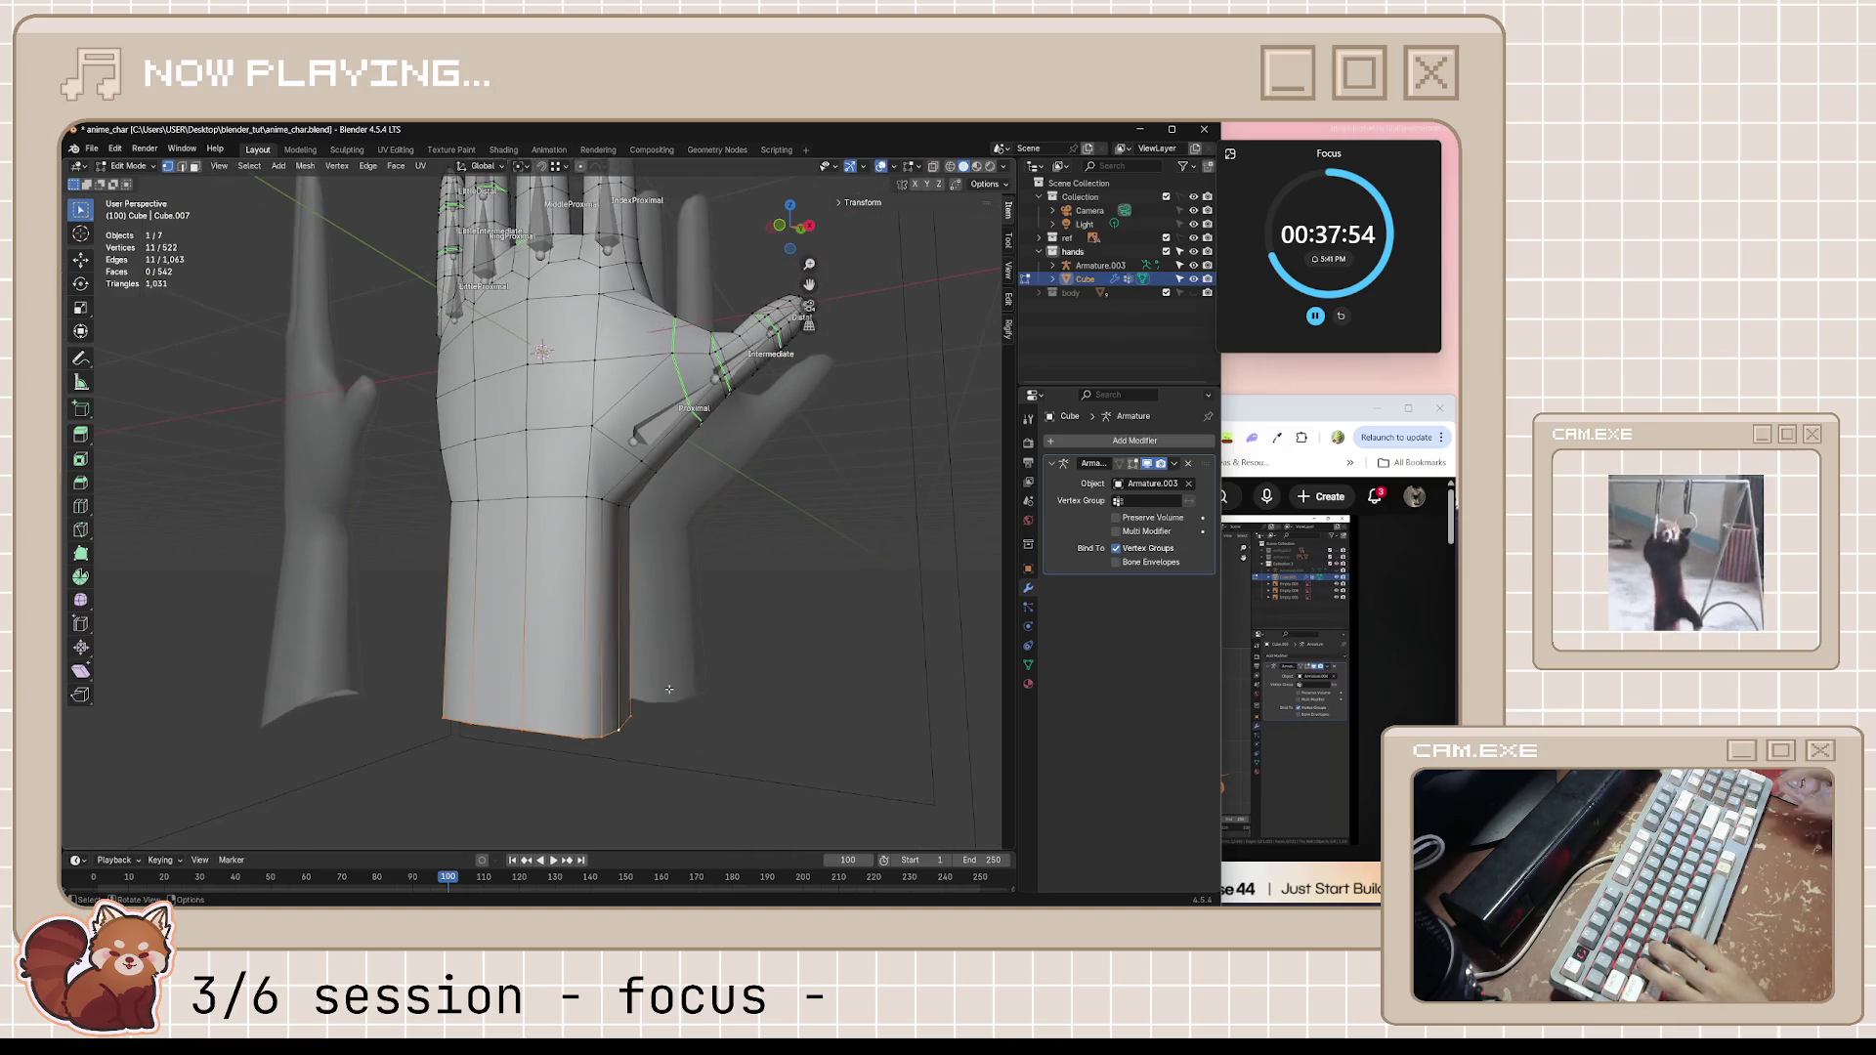
key(KP_1)
key(g)
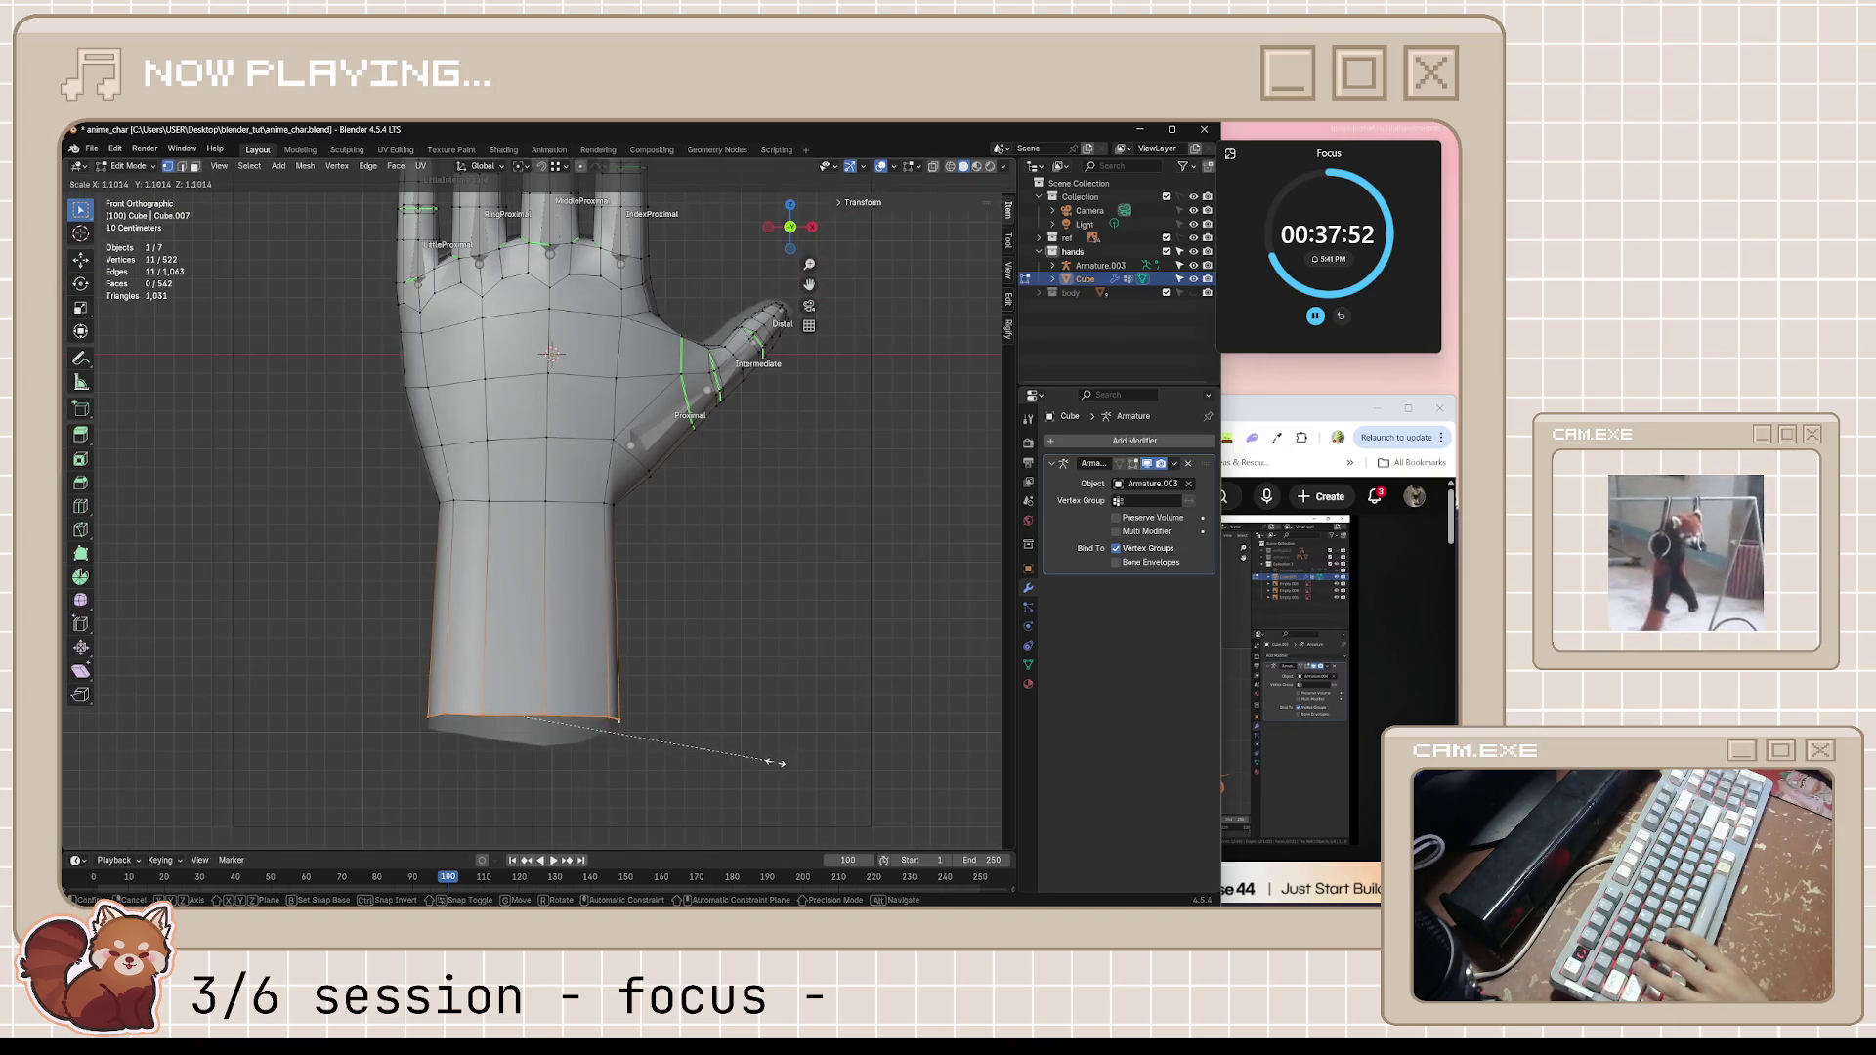
click(776, 762)
key(ctrl+s)
mouse_move(777, 733)
middle_down()
mouse_move(741, 670)
mouse_move(617, 638)
mouse_move(616, 655)
middle_up()
key(Tab)
key(Tab)
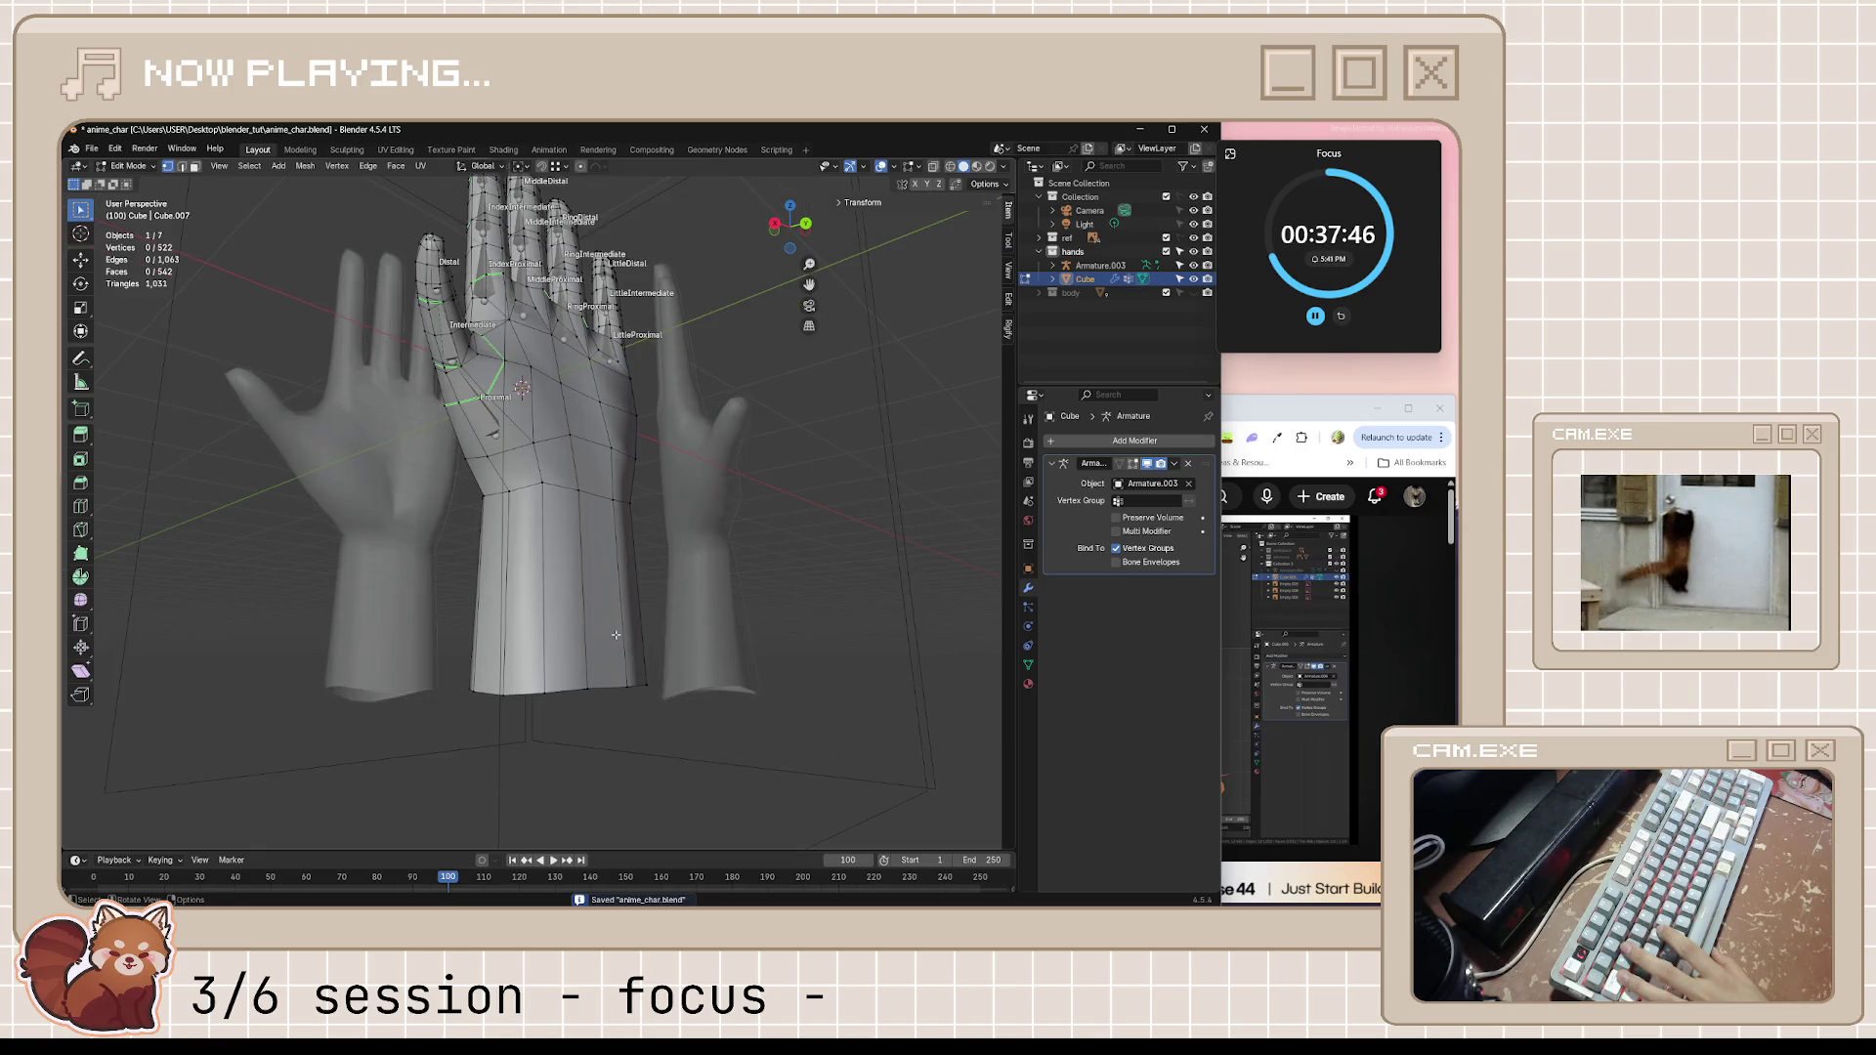
Nudge the tutorial forward to about 20:40 and return to the hand's front view
key(alt+Tab)
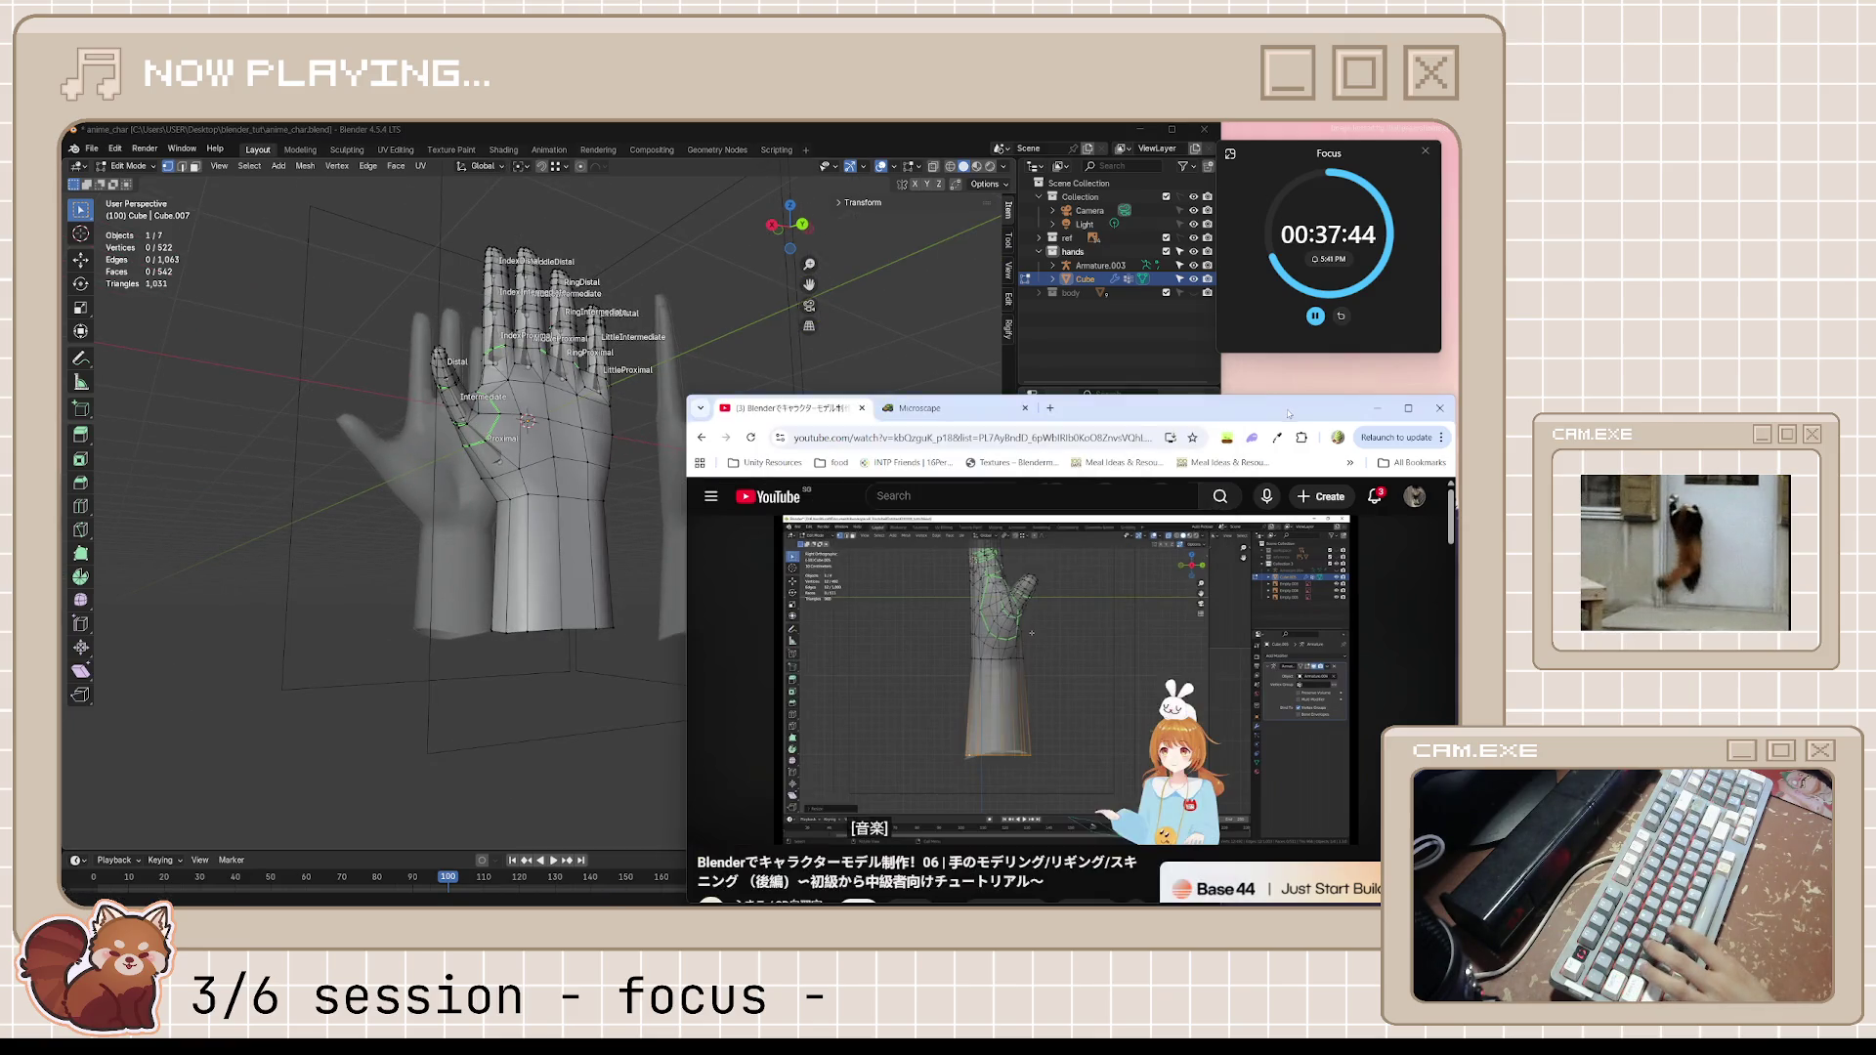
click(1095, 700)
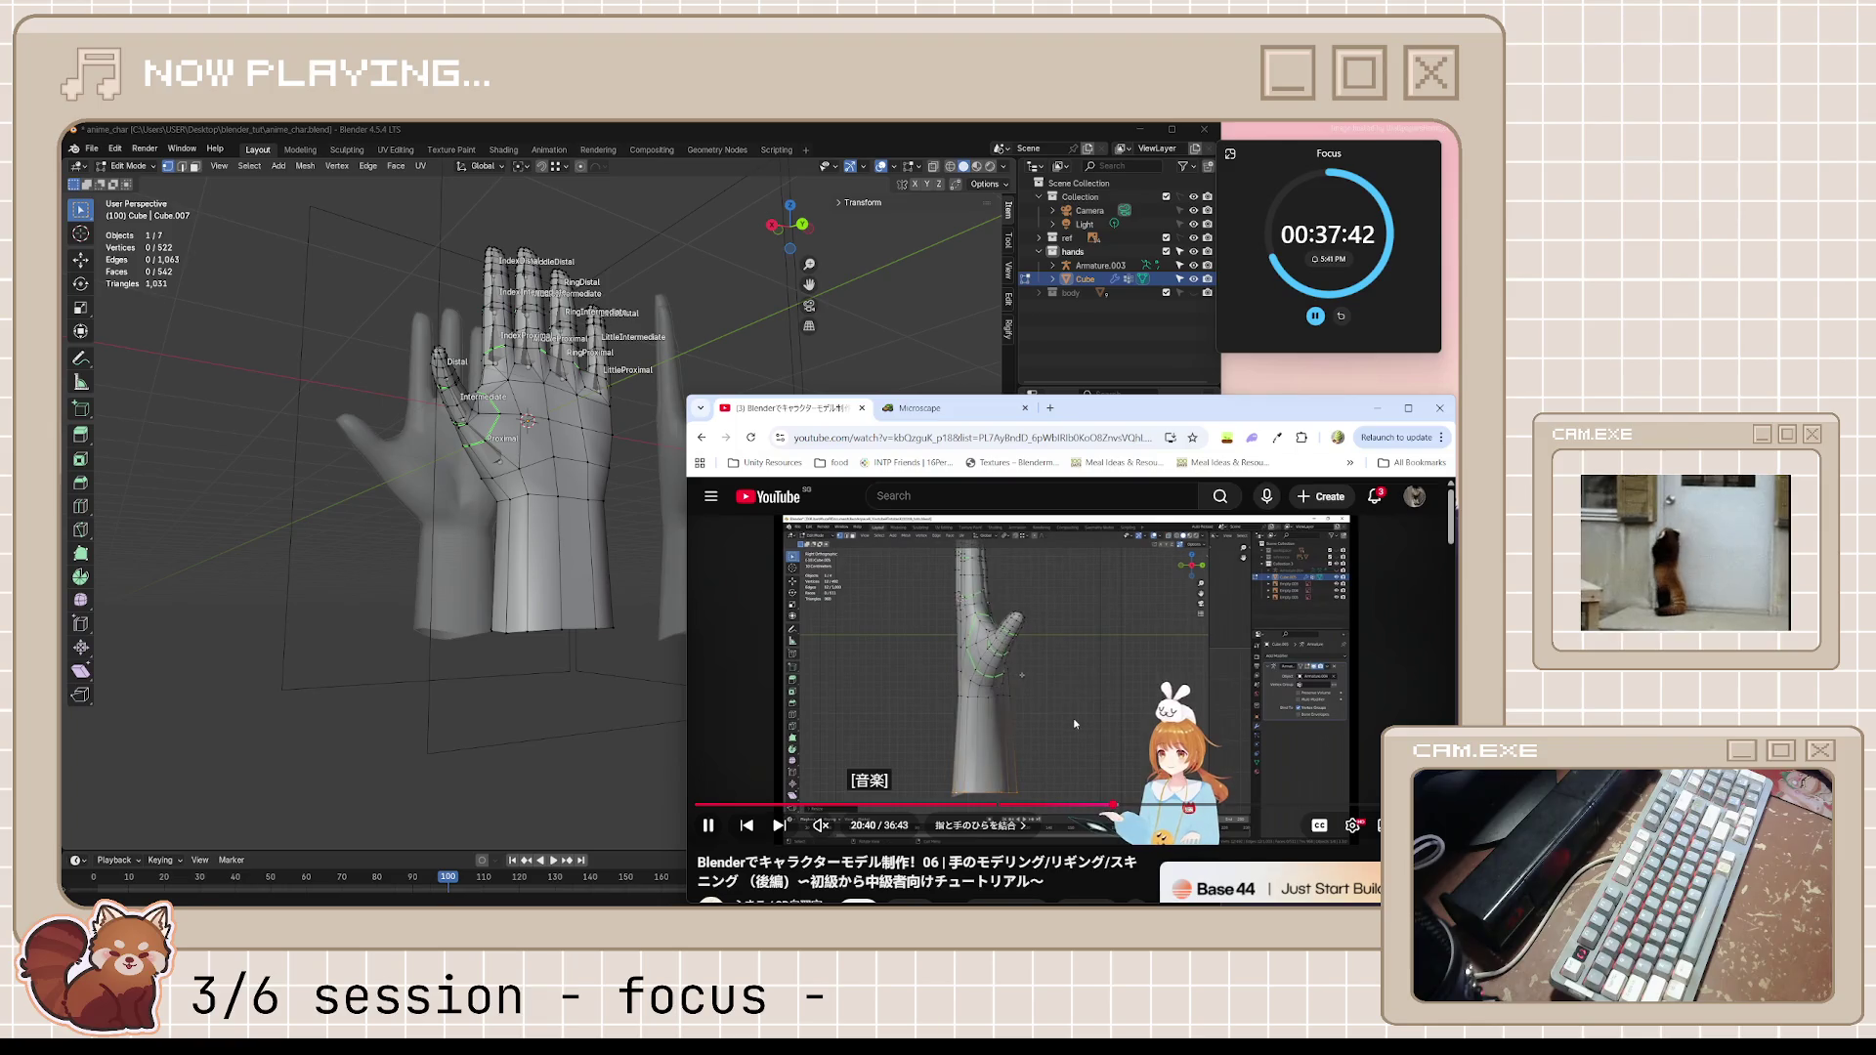
key(alt+Tab)
key(KP_1)
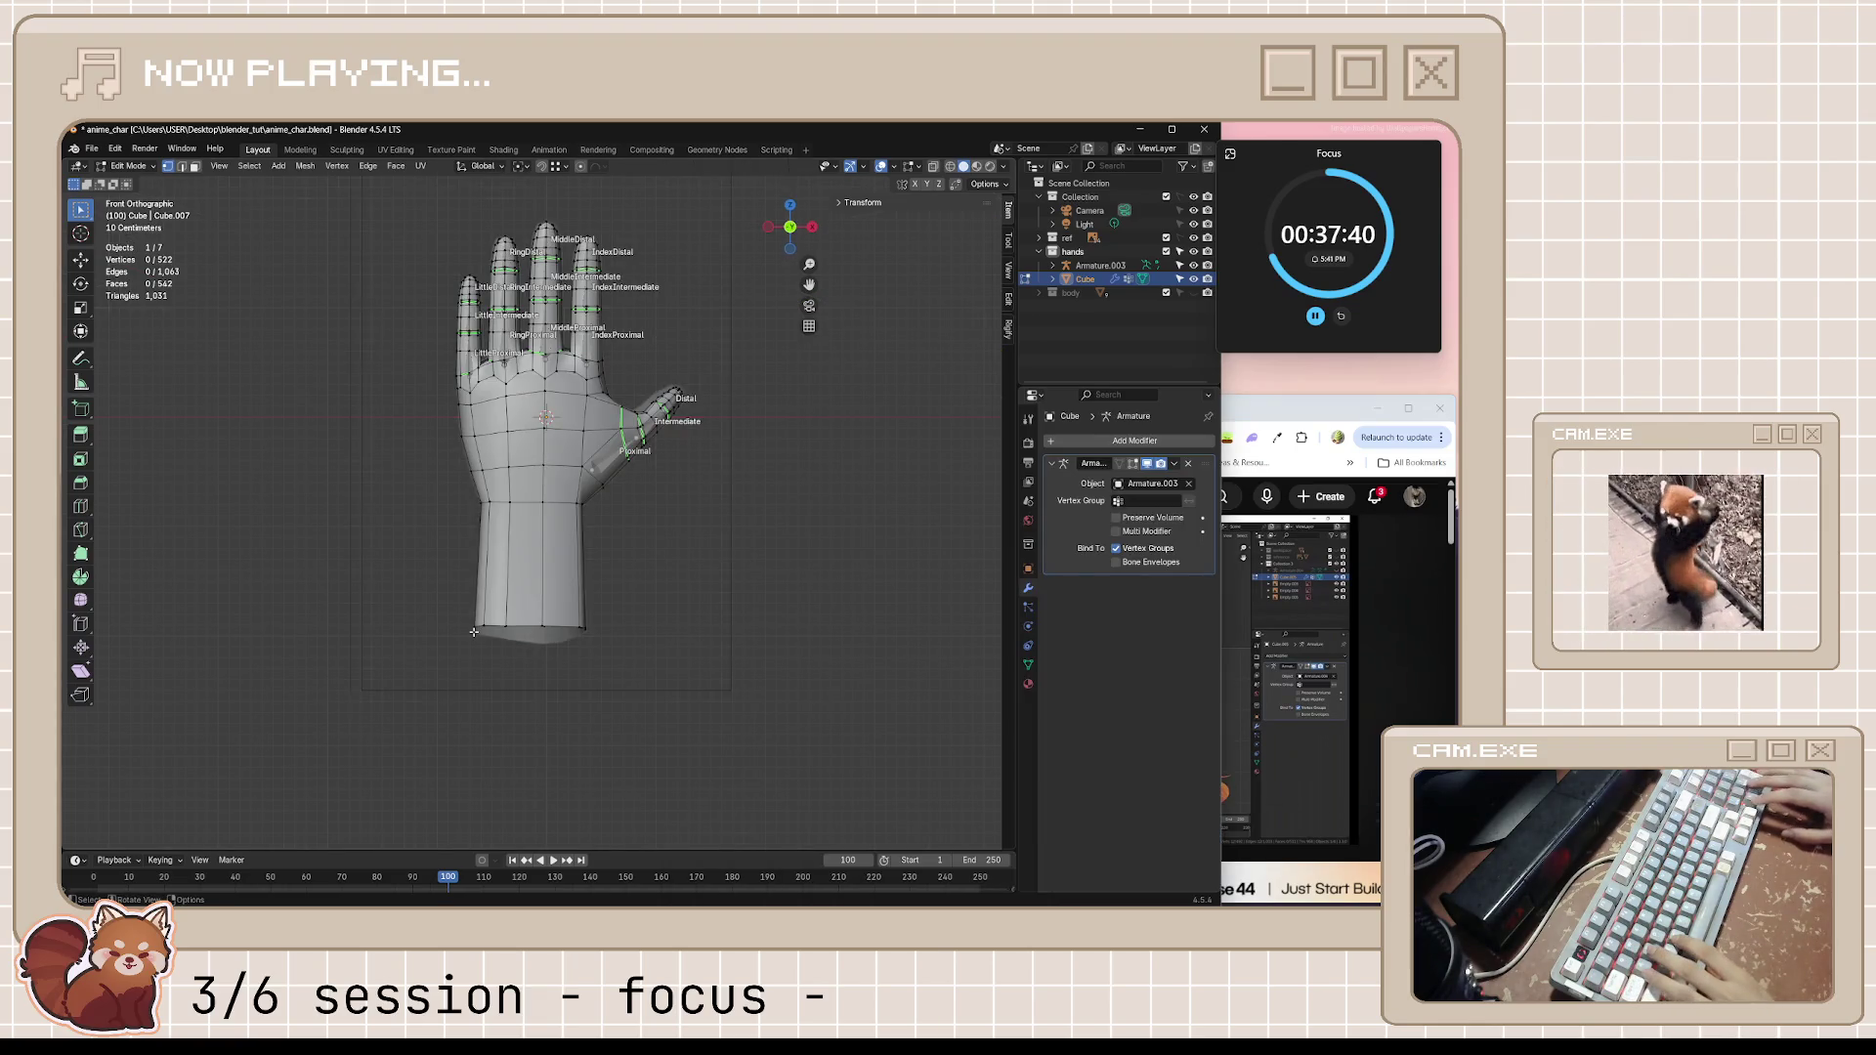
From the right-side view, scale the forearm's open end loop about 10% wider
key(KP_3)
scroll(547, 628, up, 2)
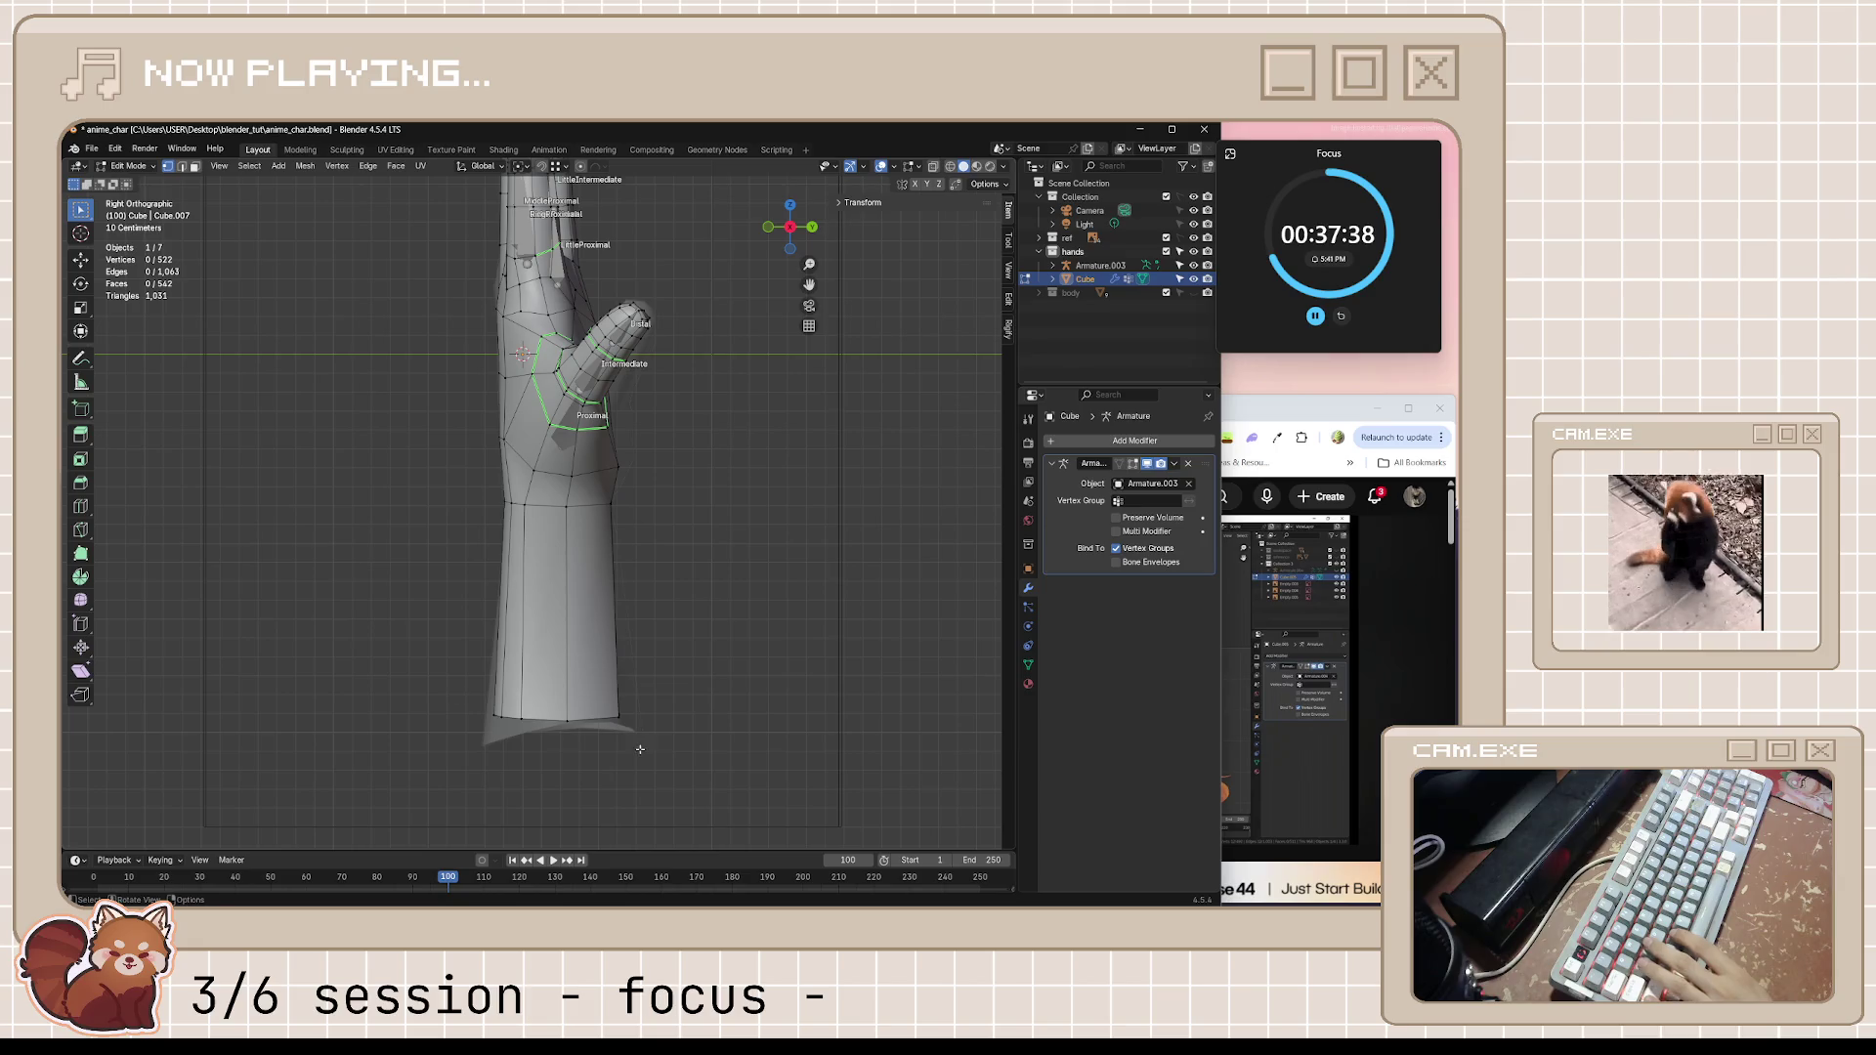
middle_drag(642, 744, 640, 561)
key(KP_3)
scroll(641, 561, up, 1)
scroll(640, 561, up, 1)
key(s)
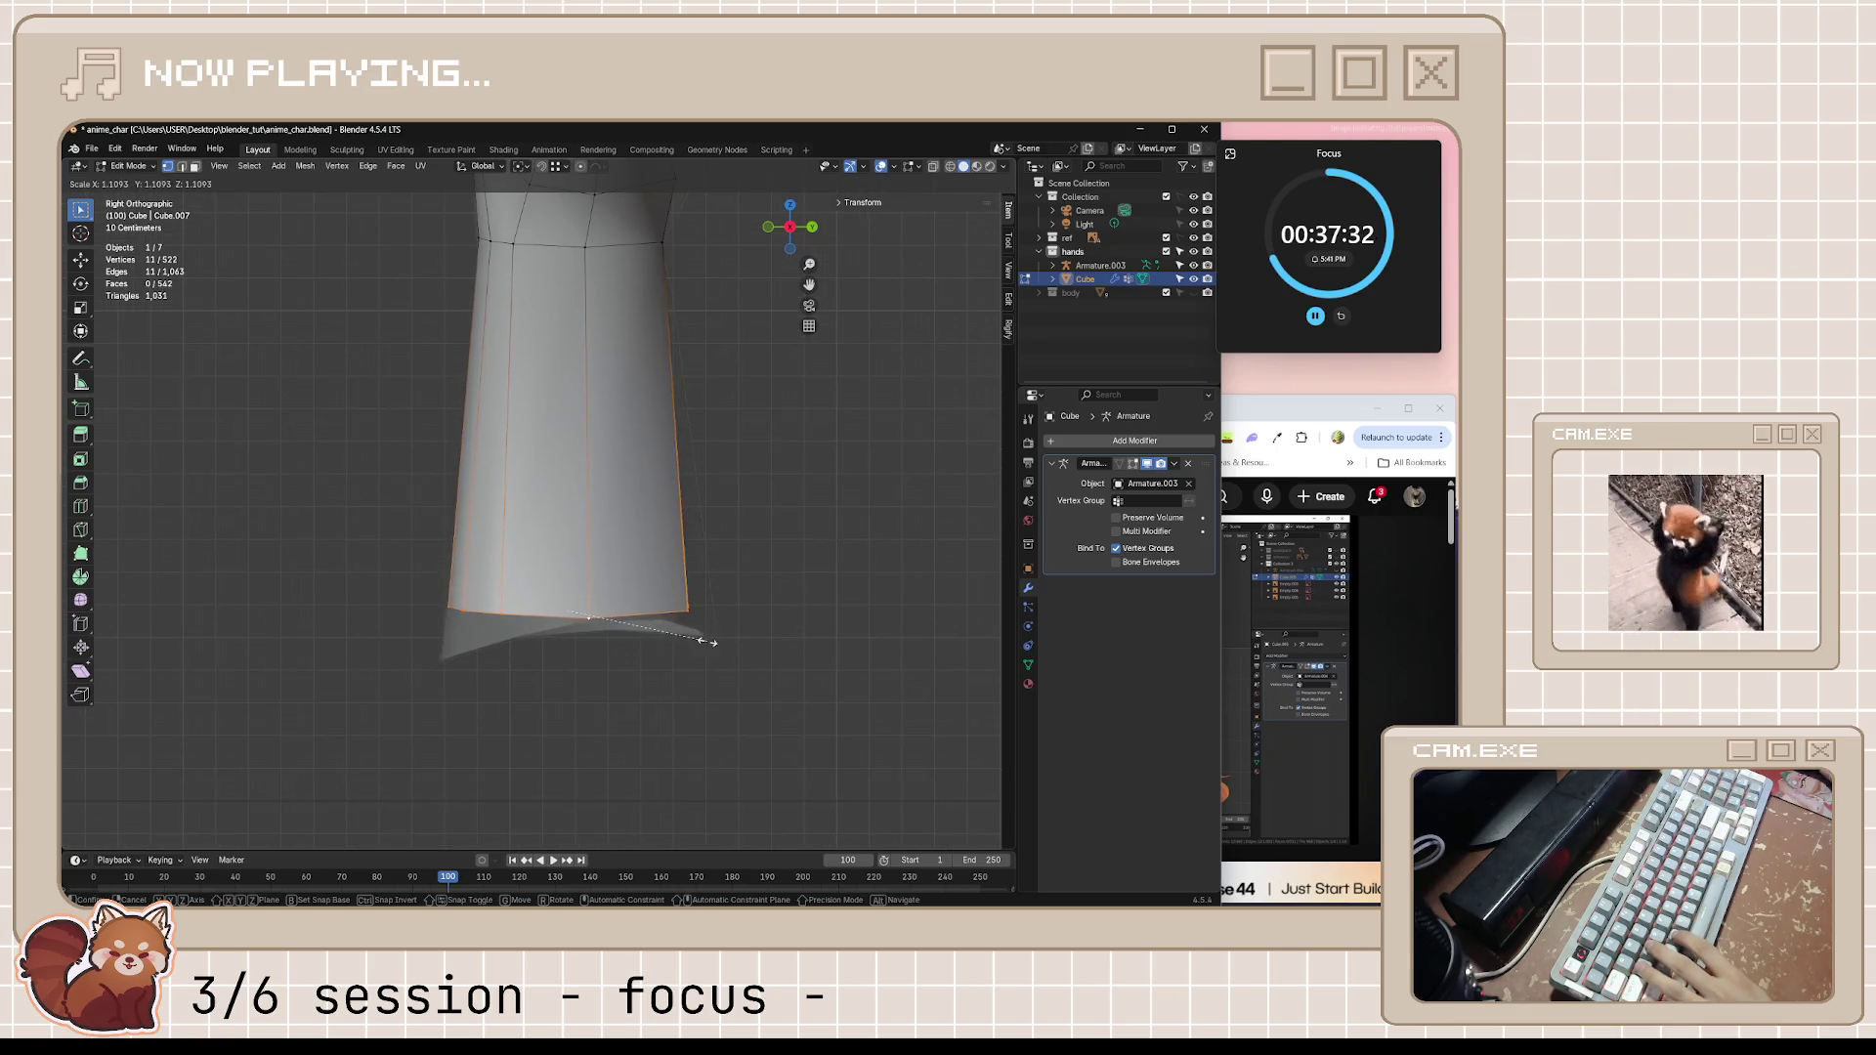
click(777, 656)
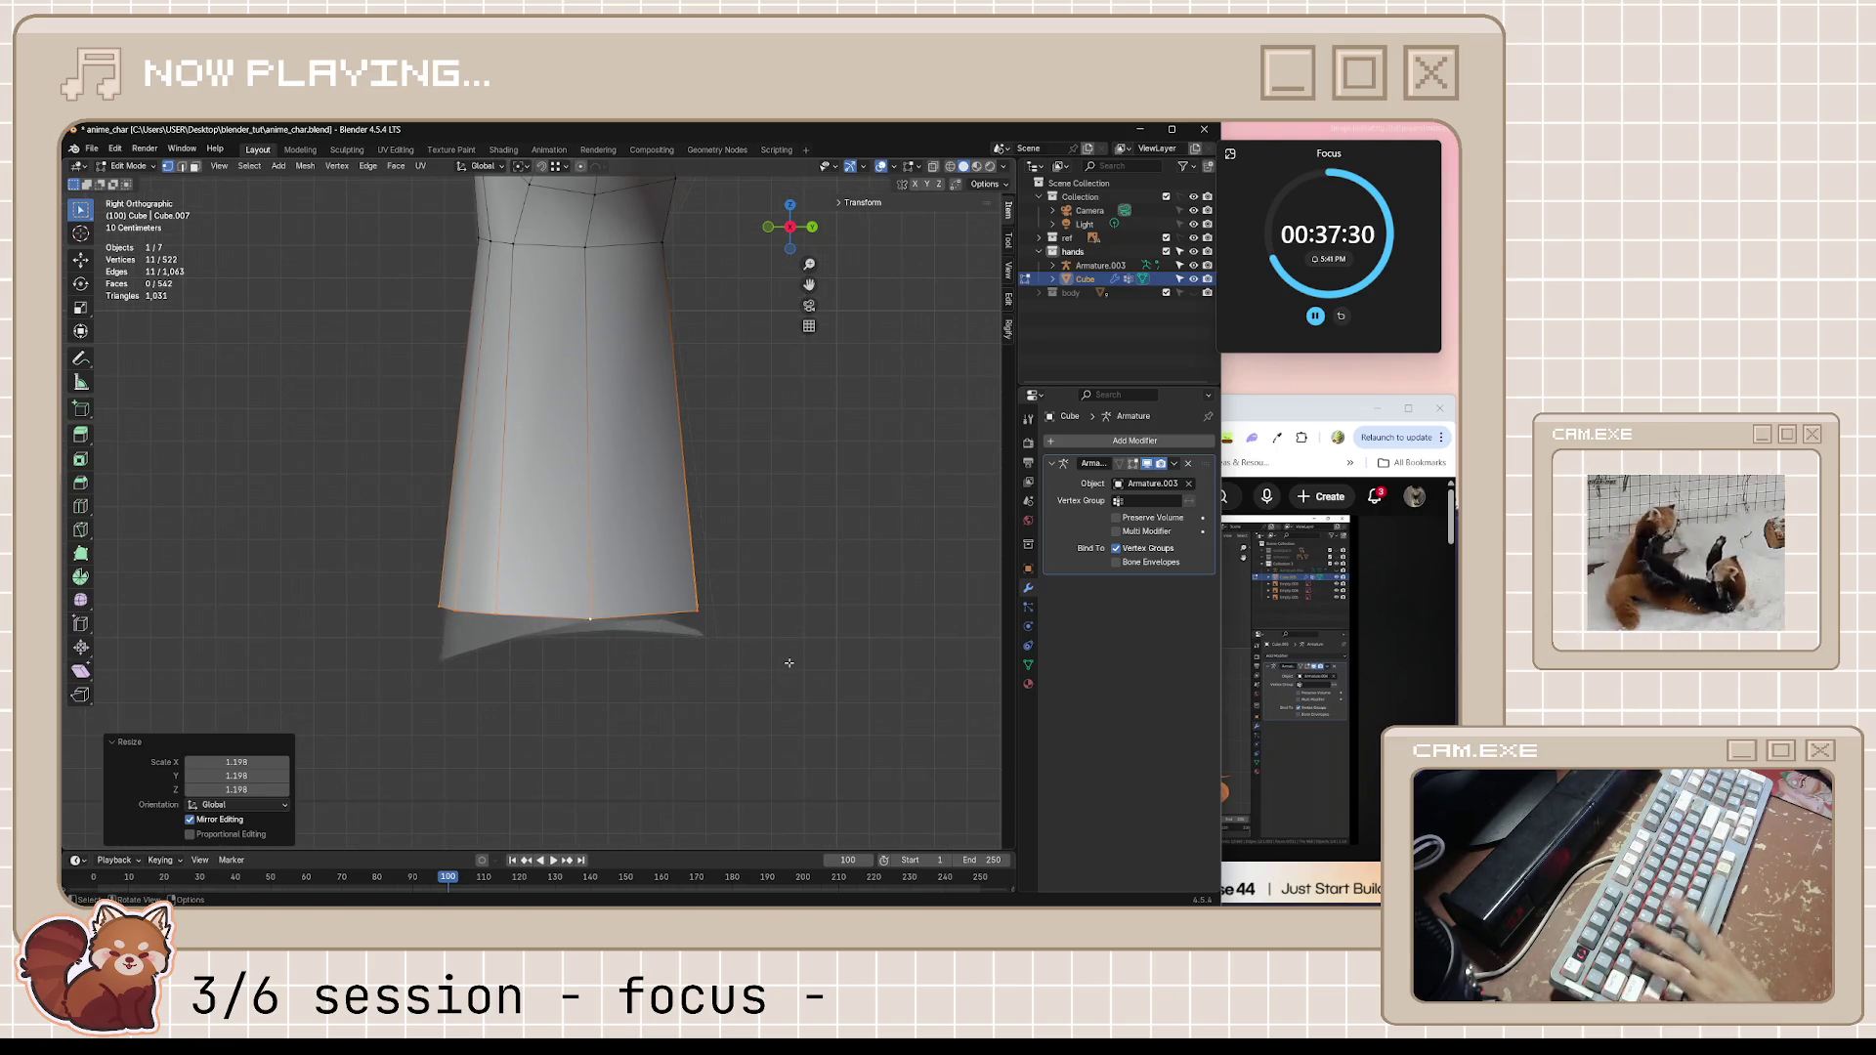
Nudge the end loop slightly downward with two moves and save the hand file
key(g)
click(880, 685)
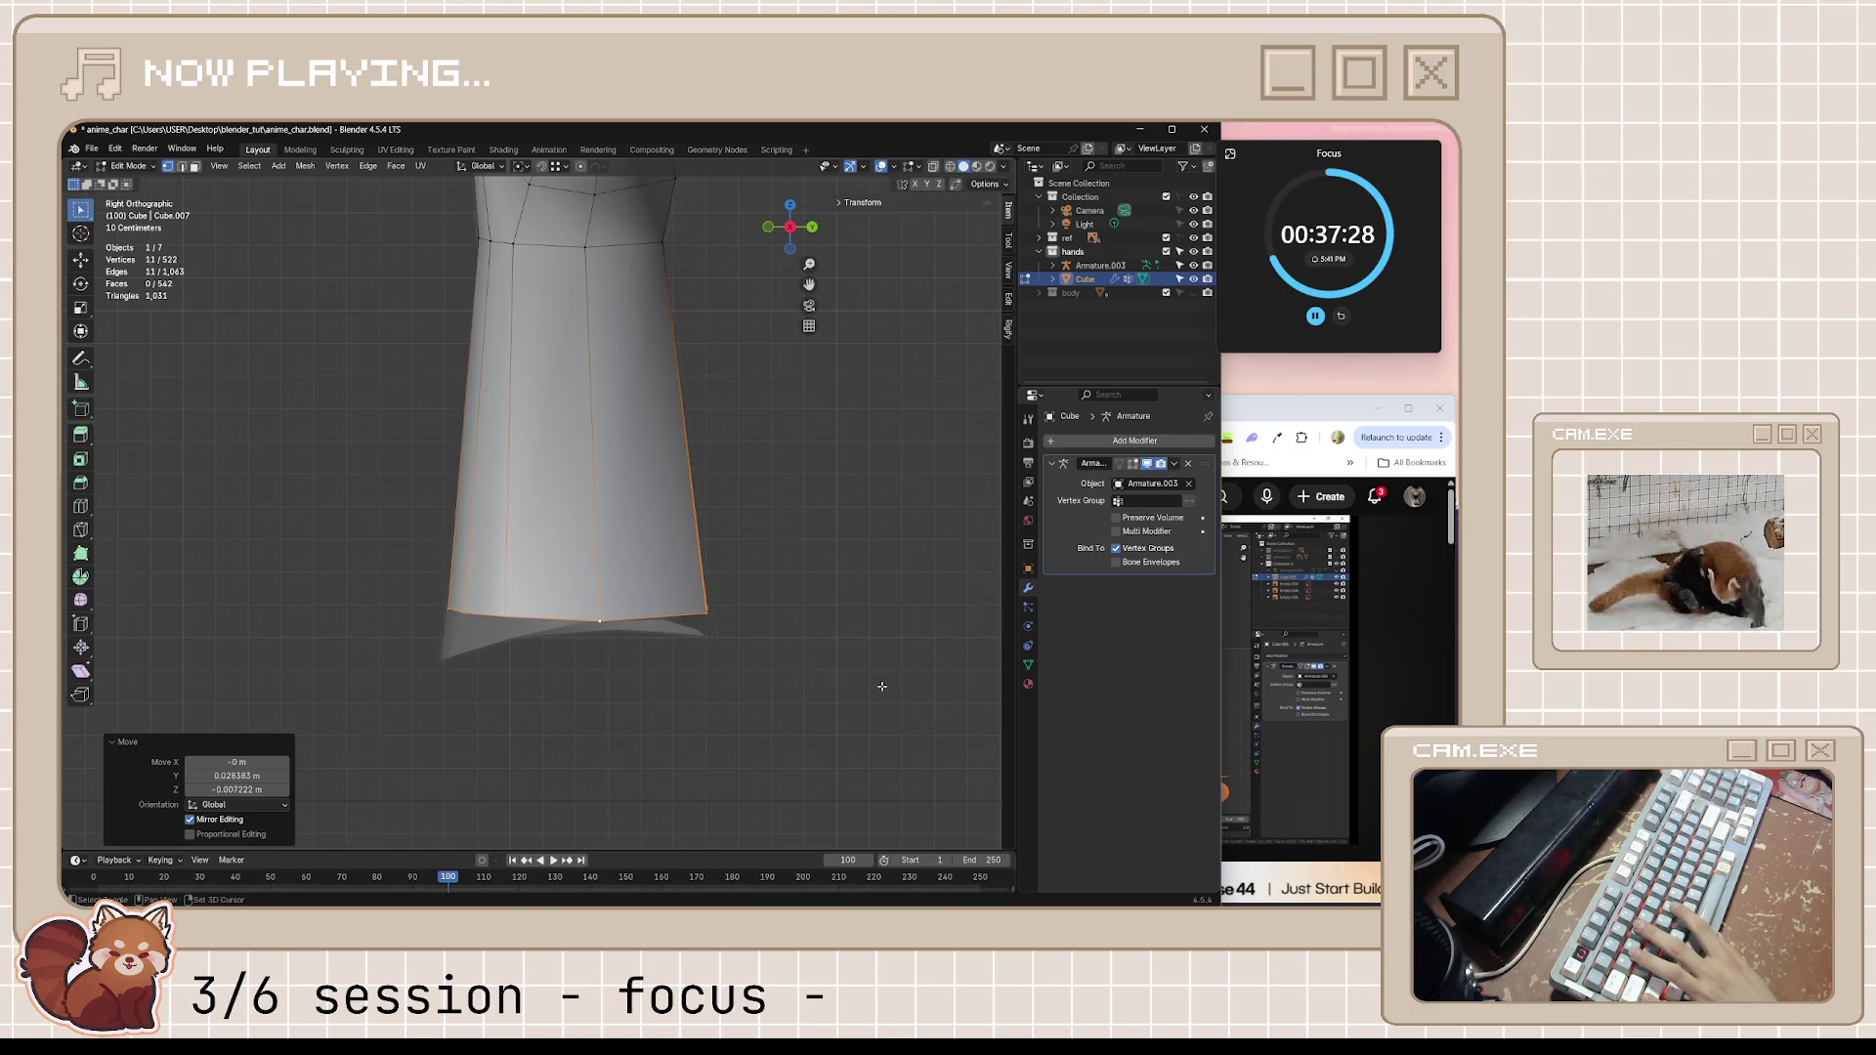
key(g)
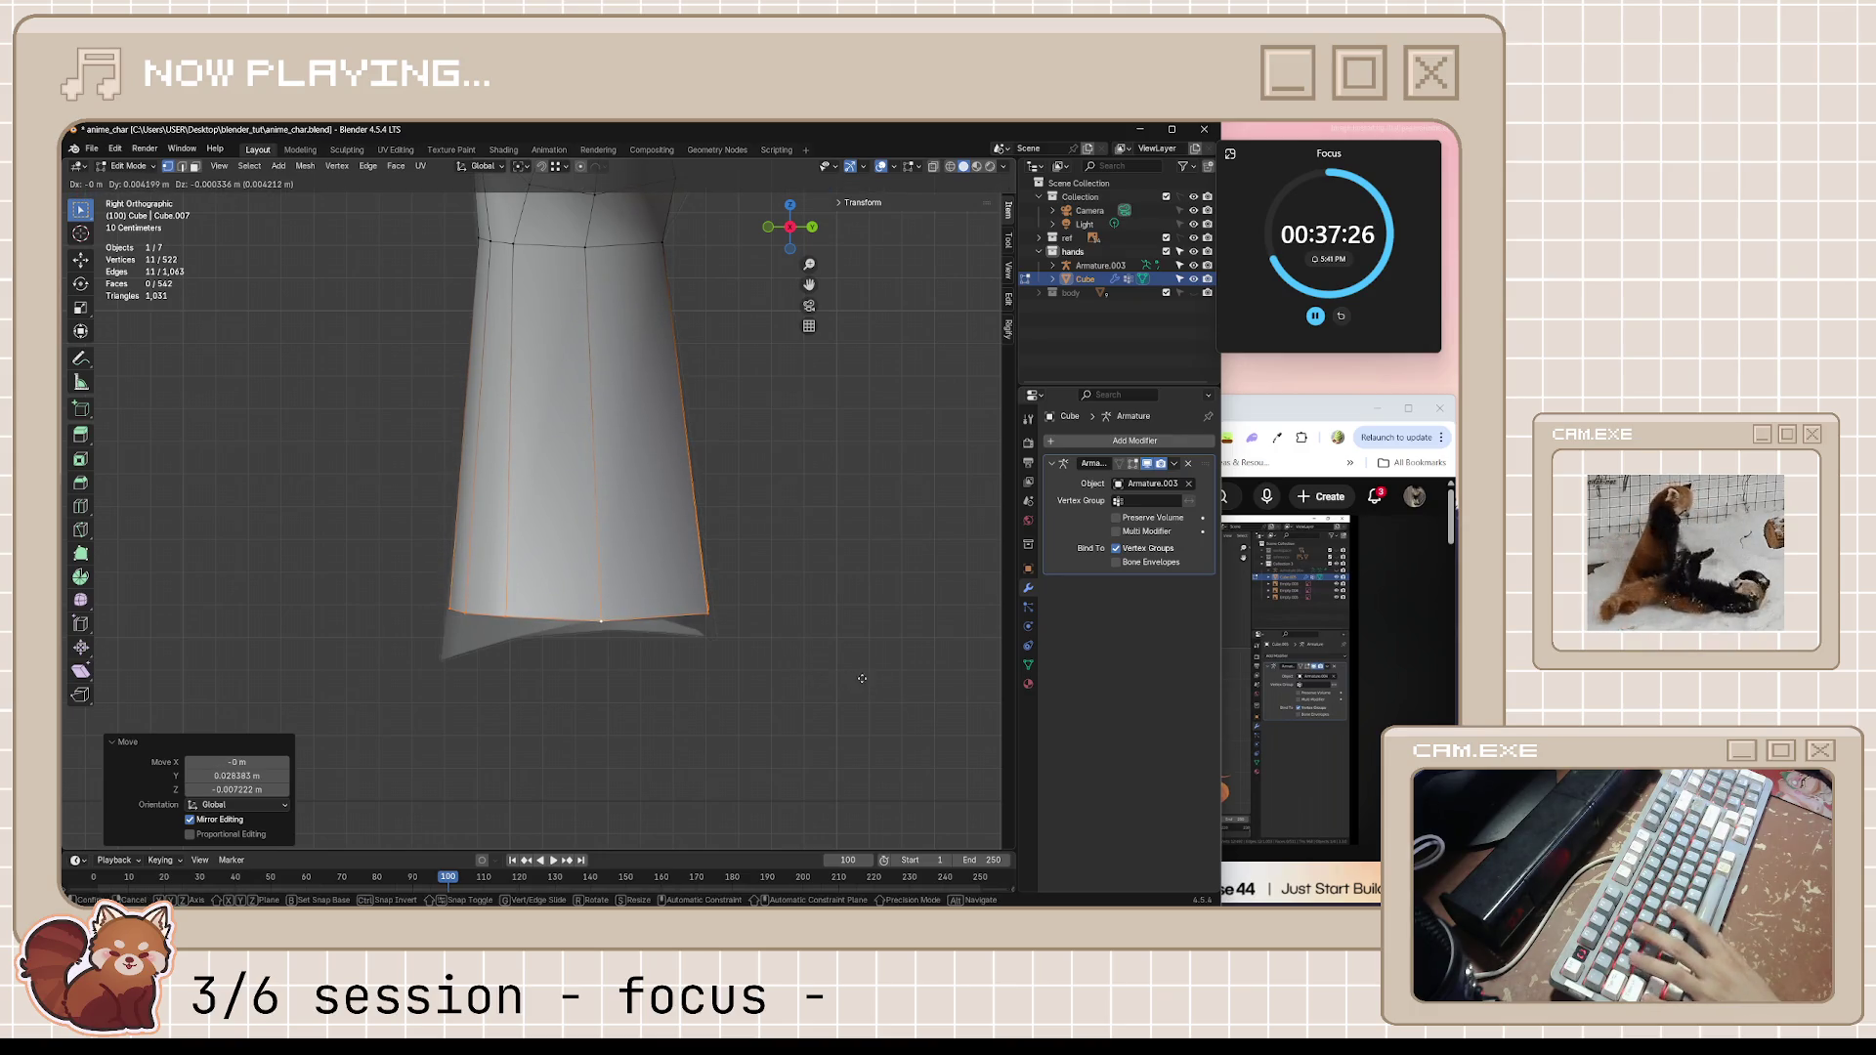
click(863, 680)
key(ctrl+s)
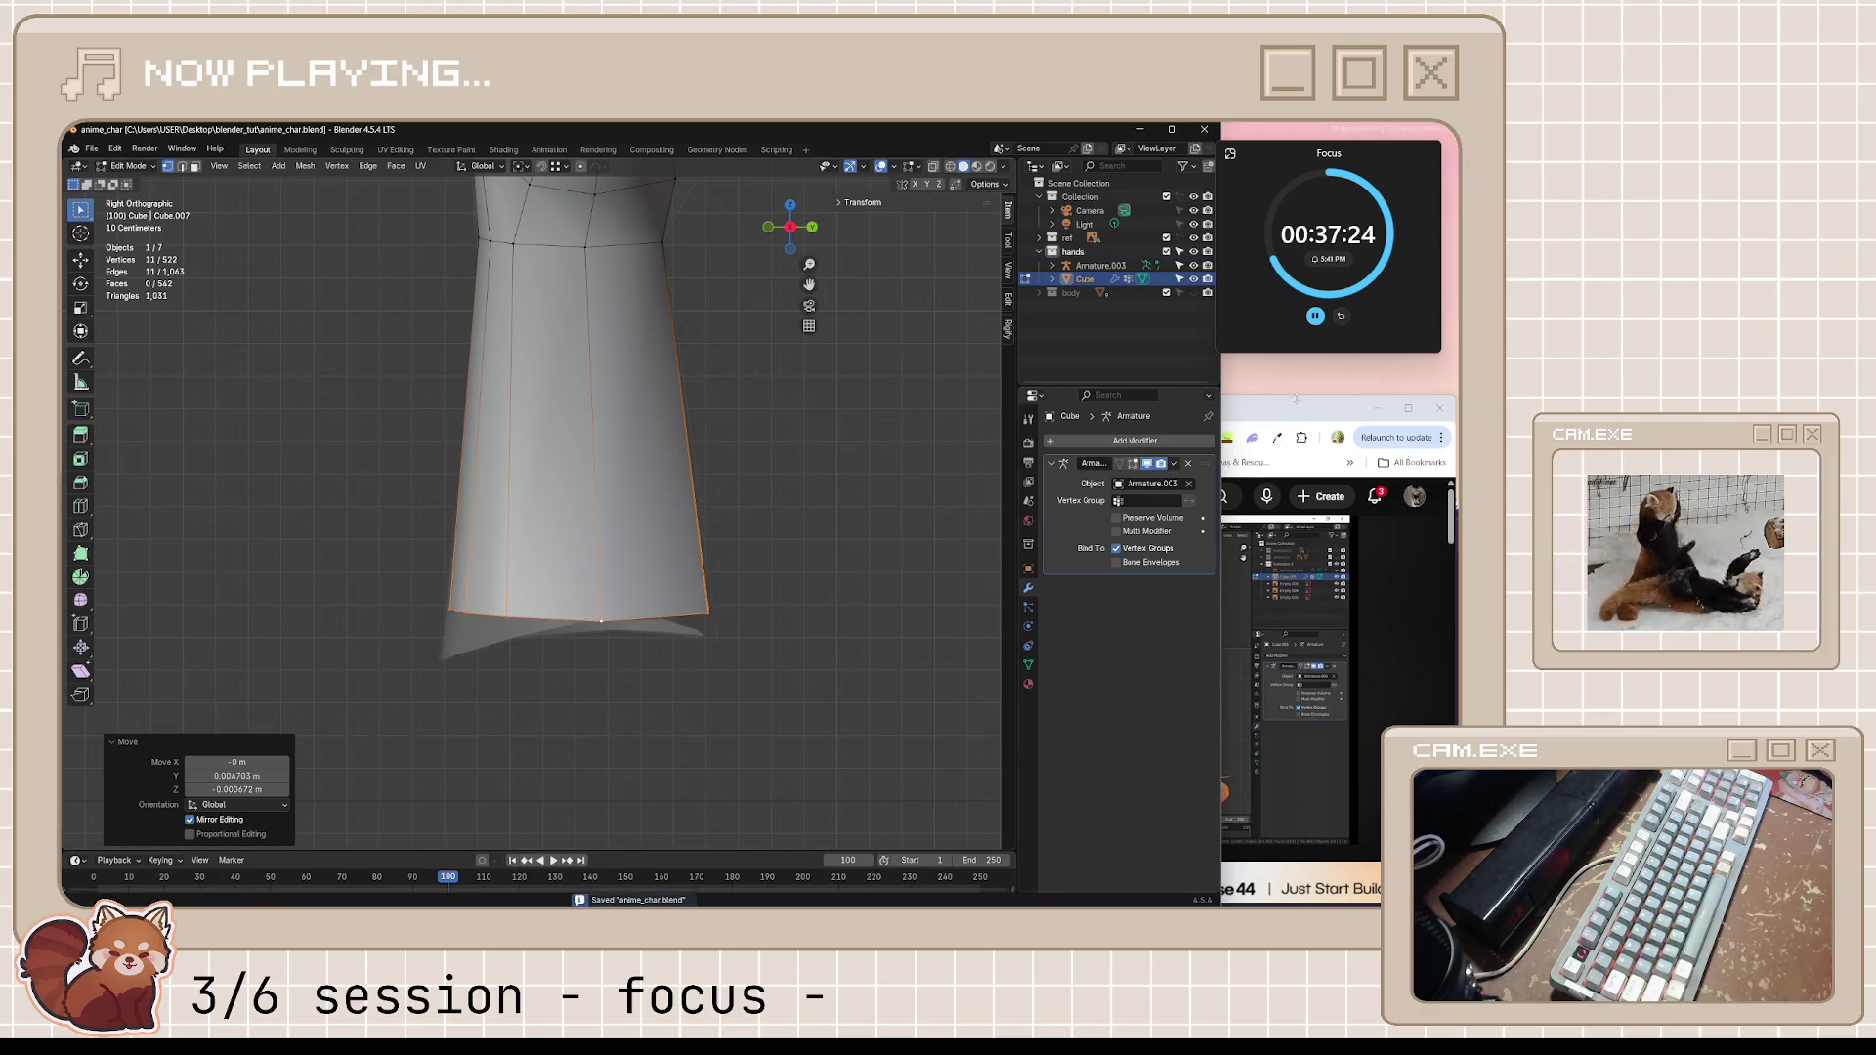
click(1374, 500)
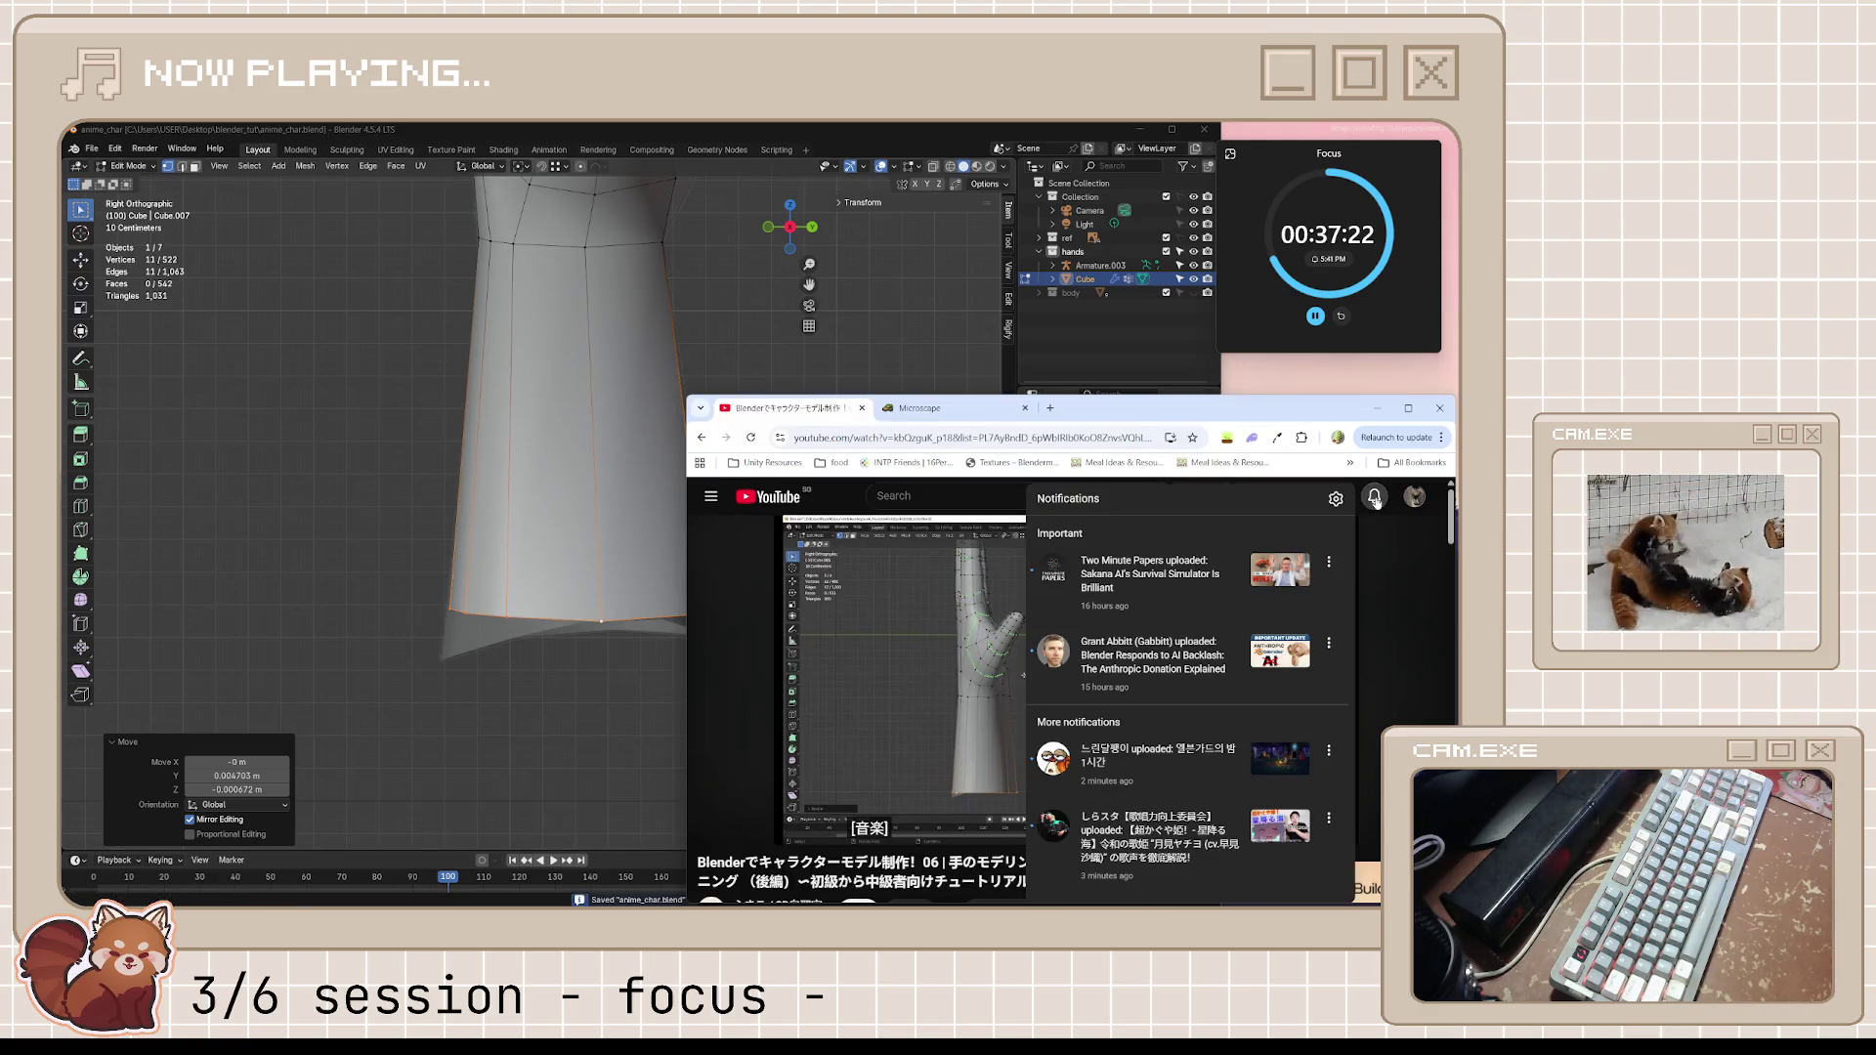
Watch the tutorial's palm-subdivision part to about 21:29 with pauses, leave it paused and return to Blender
click(1375, 498)
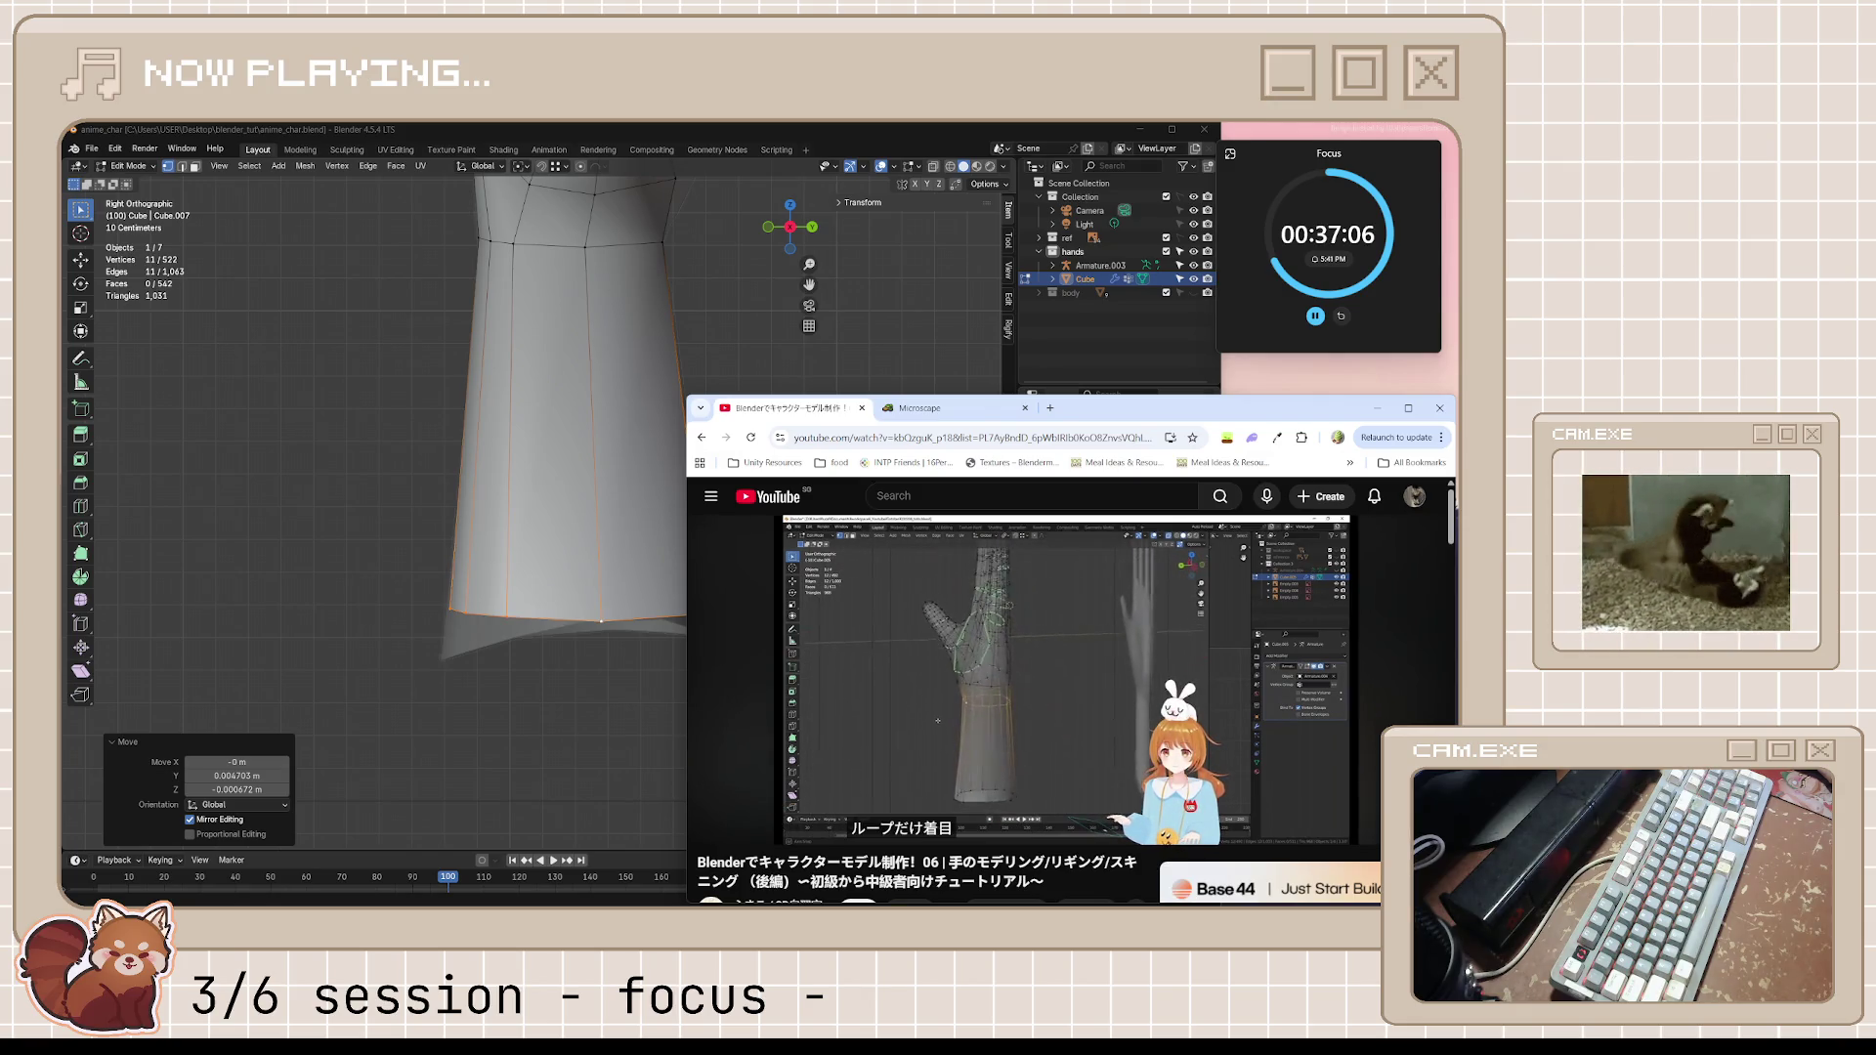
click(1030, 695)
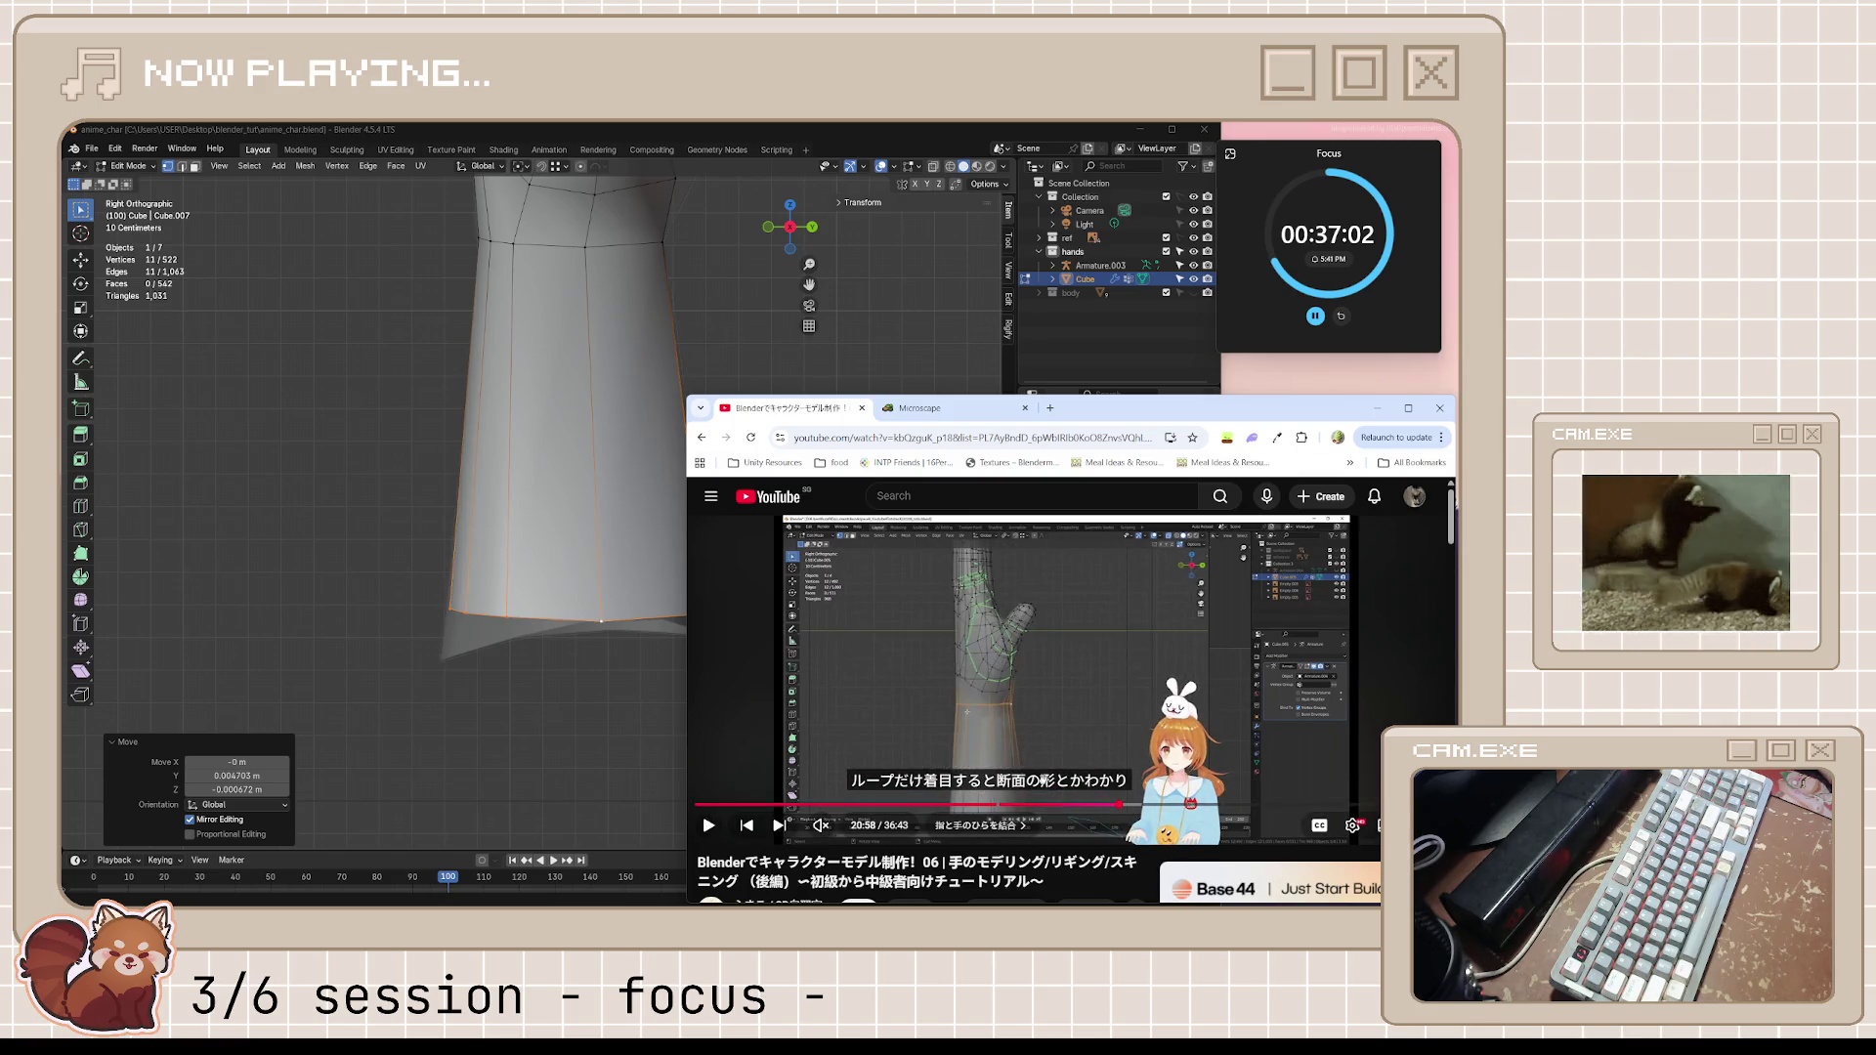
click(1129, 648)
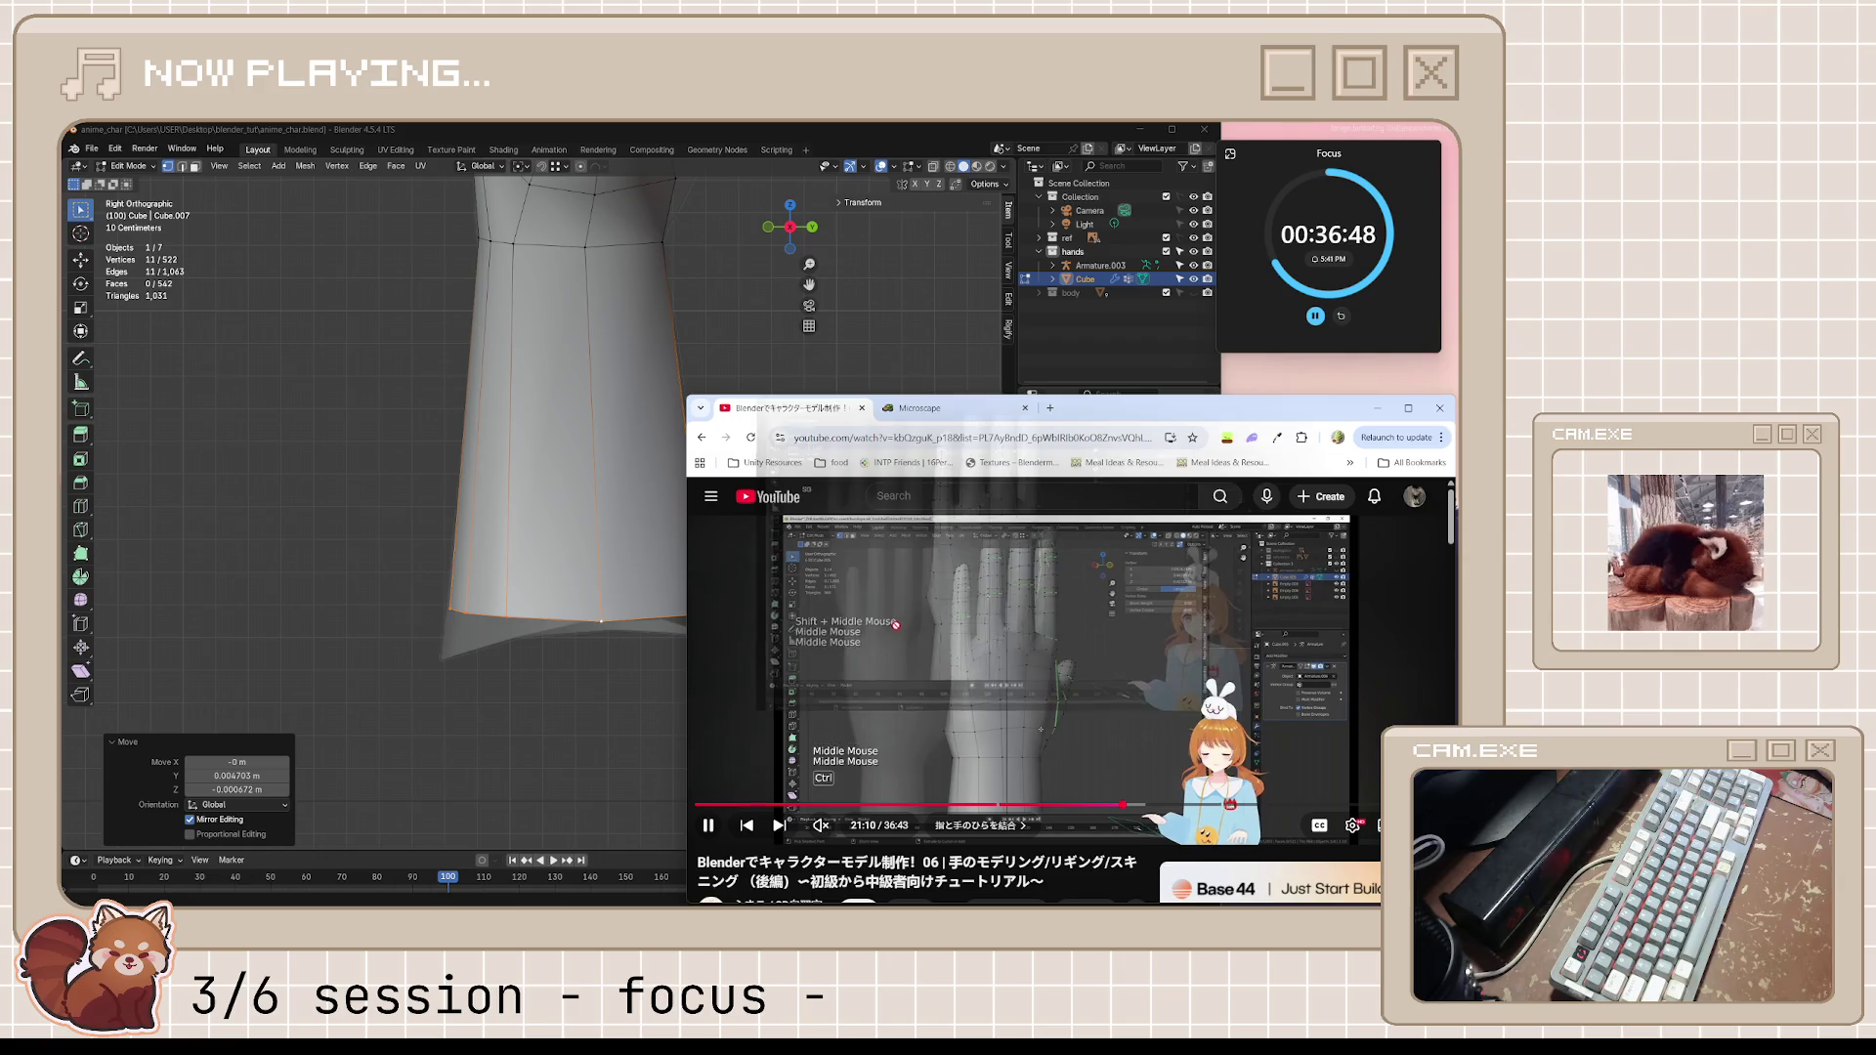
click(855, 694)
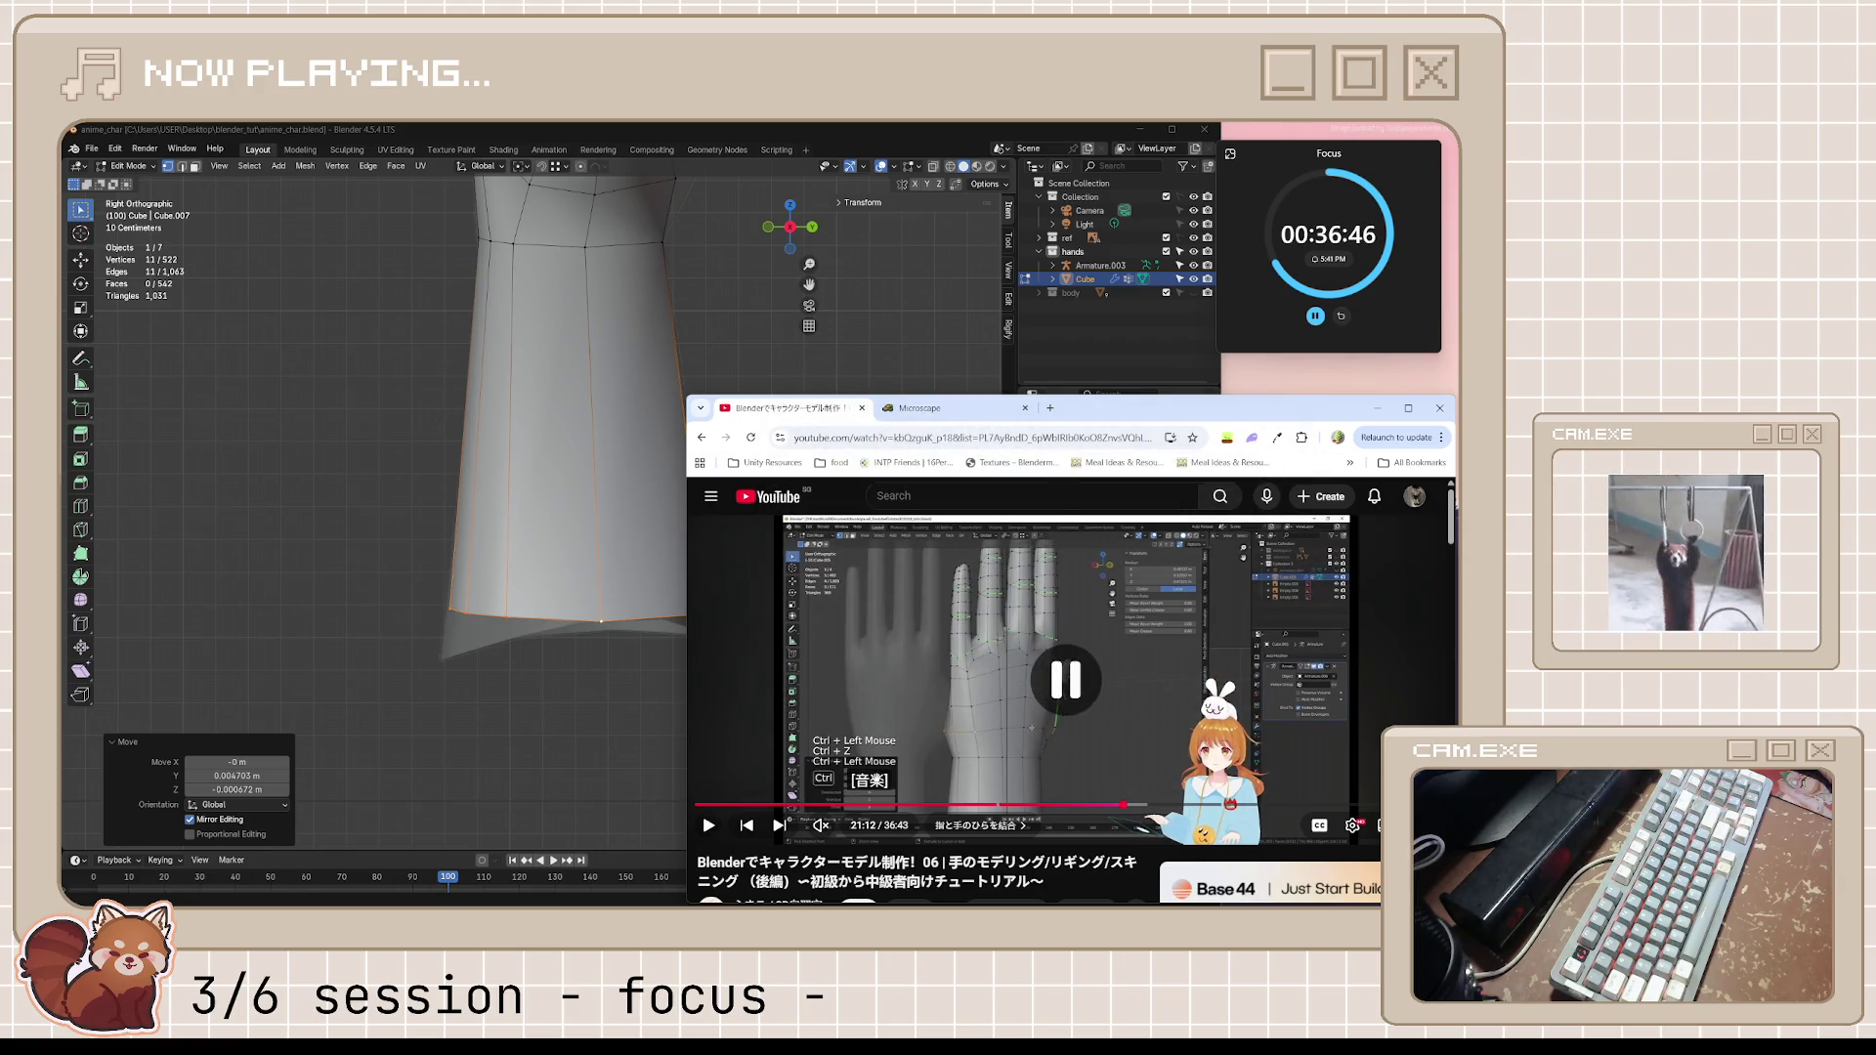
key(space)
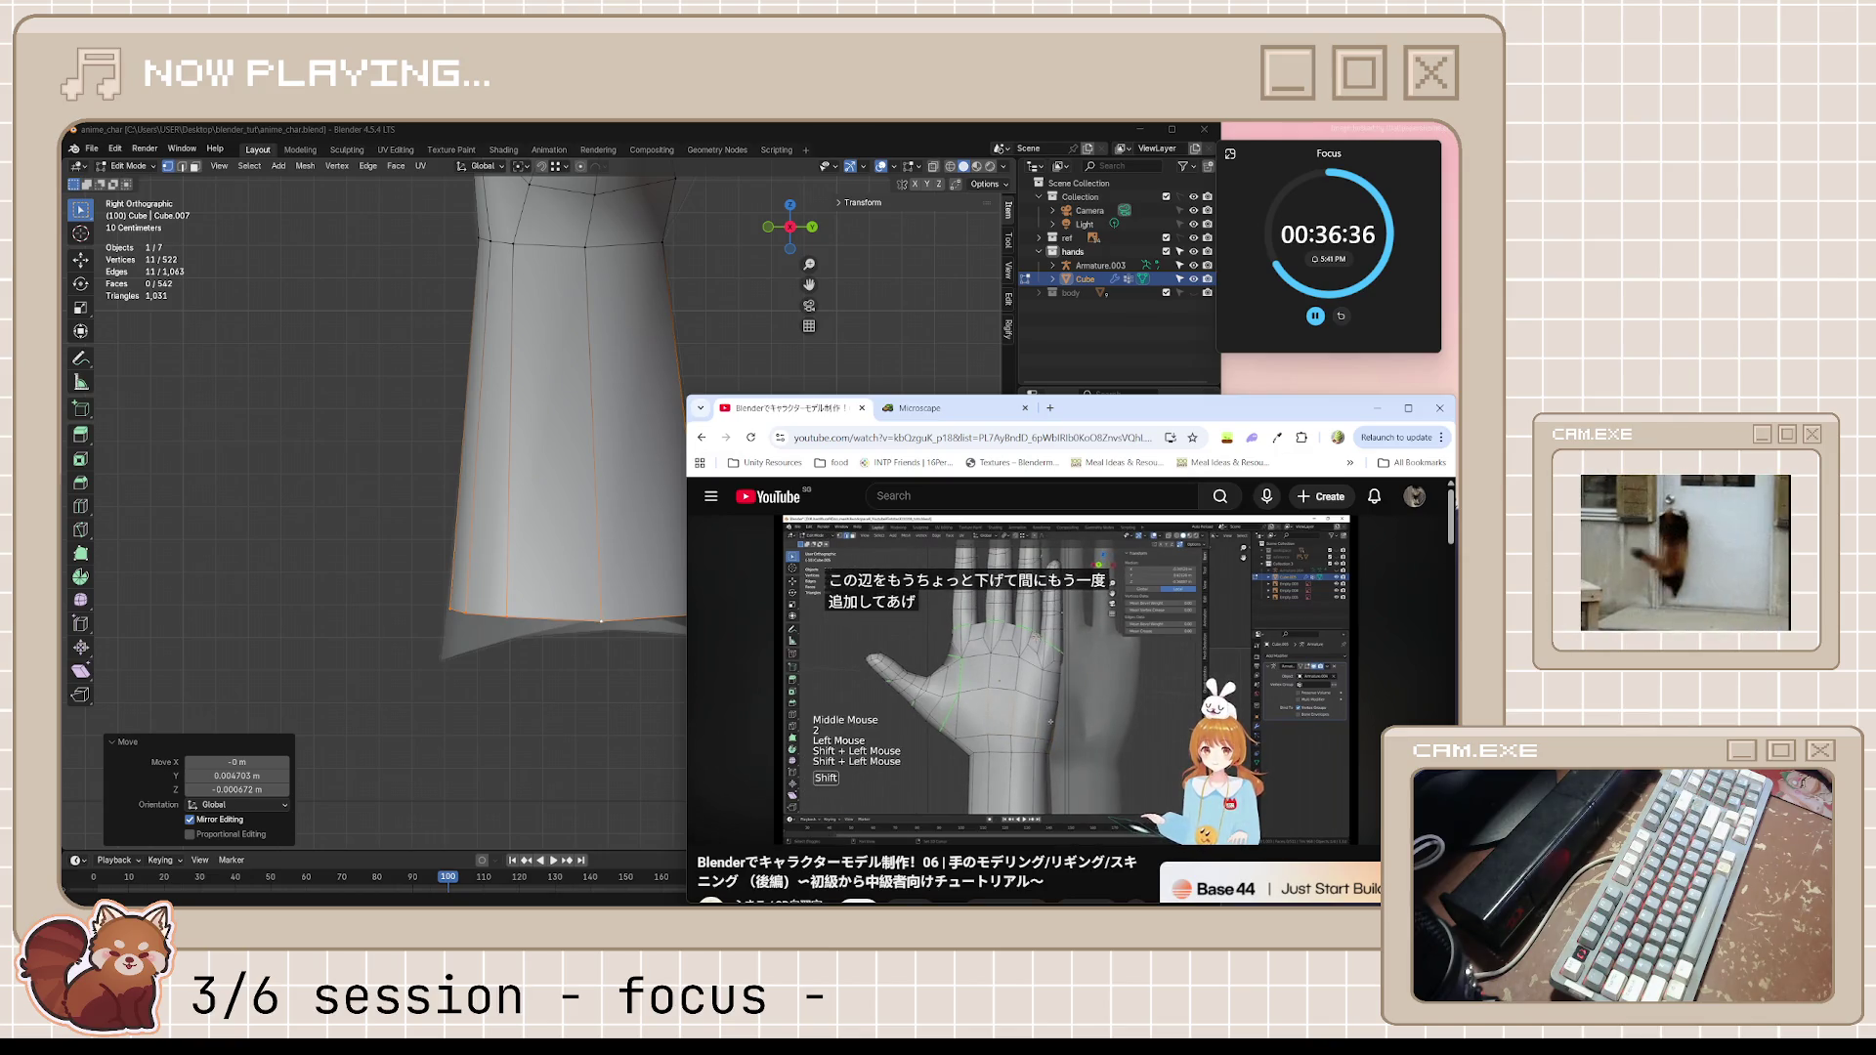
click(994, 667)
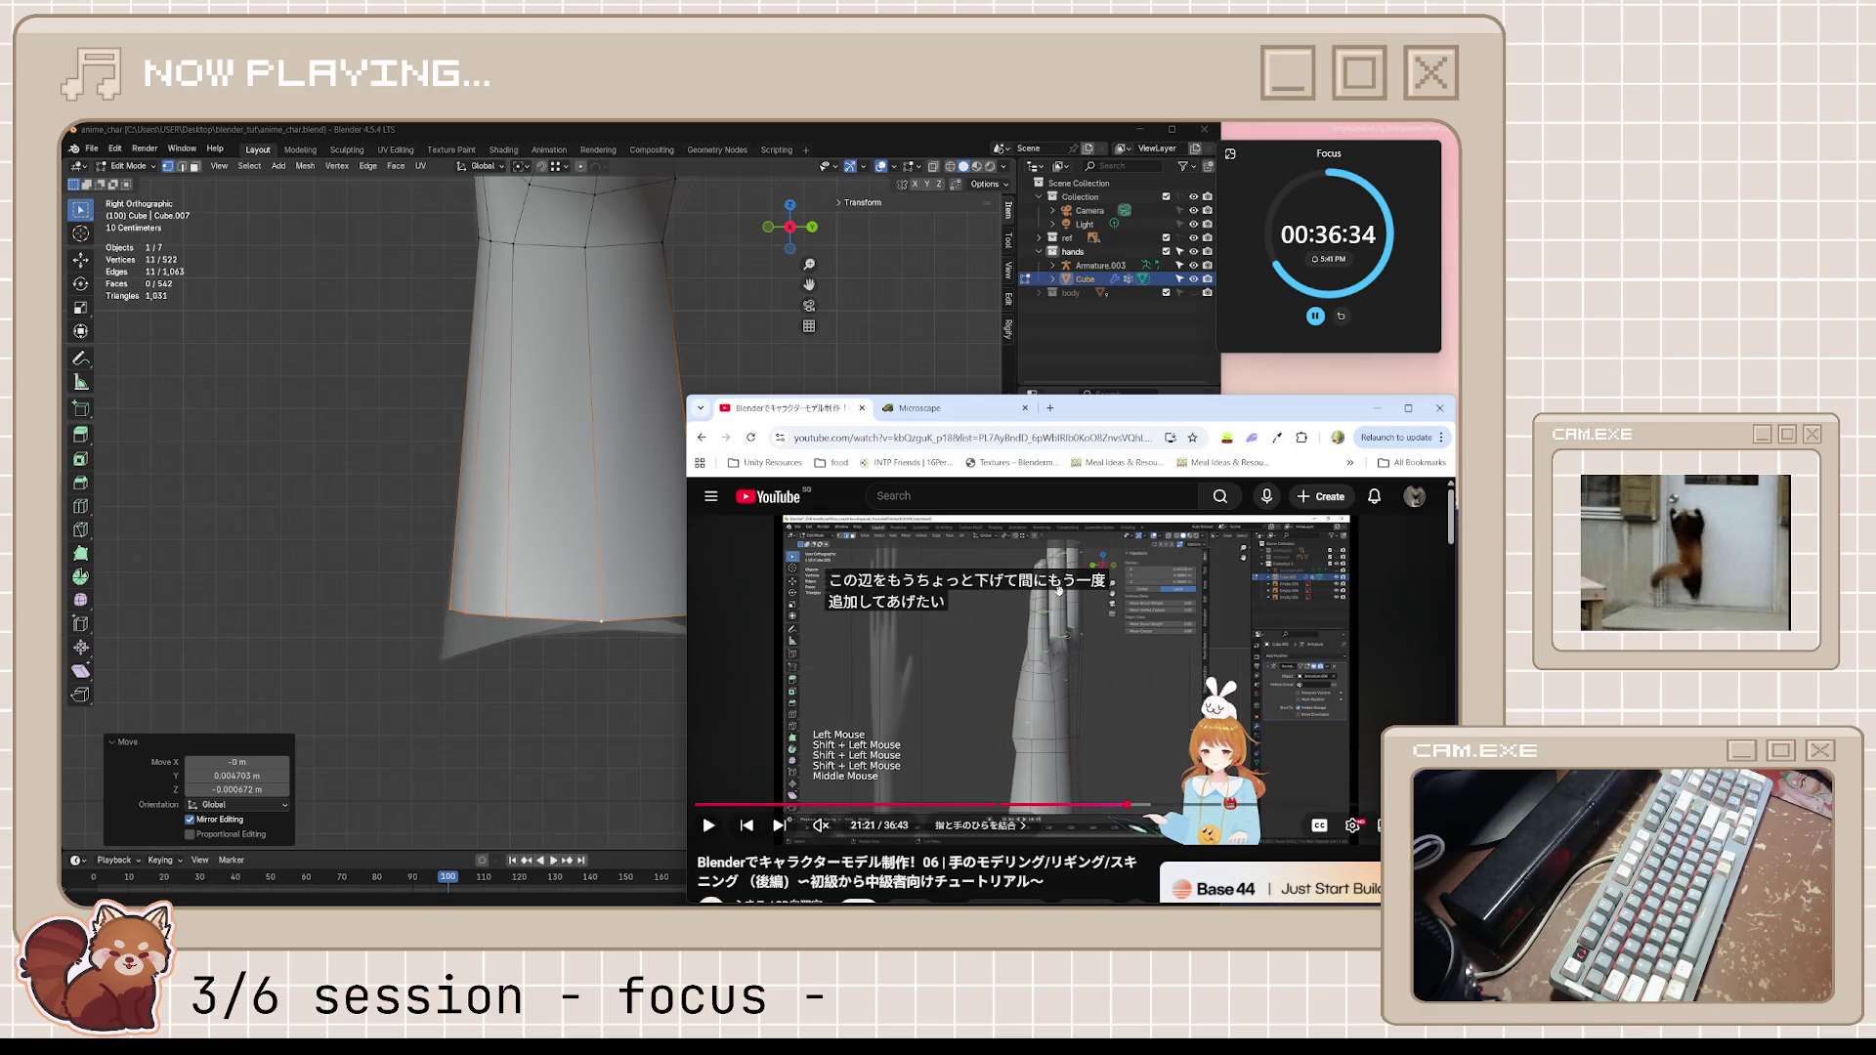
click(987, 691)
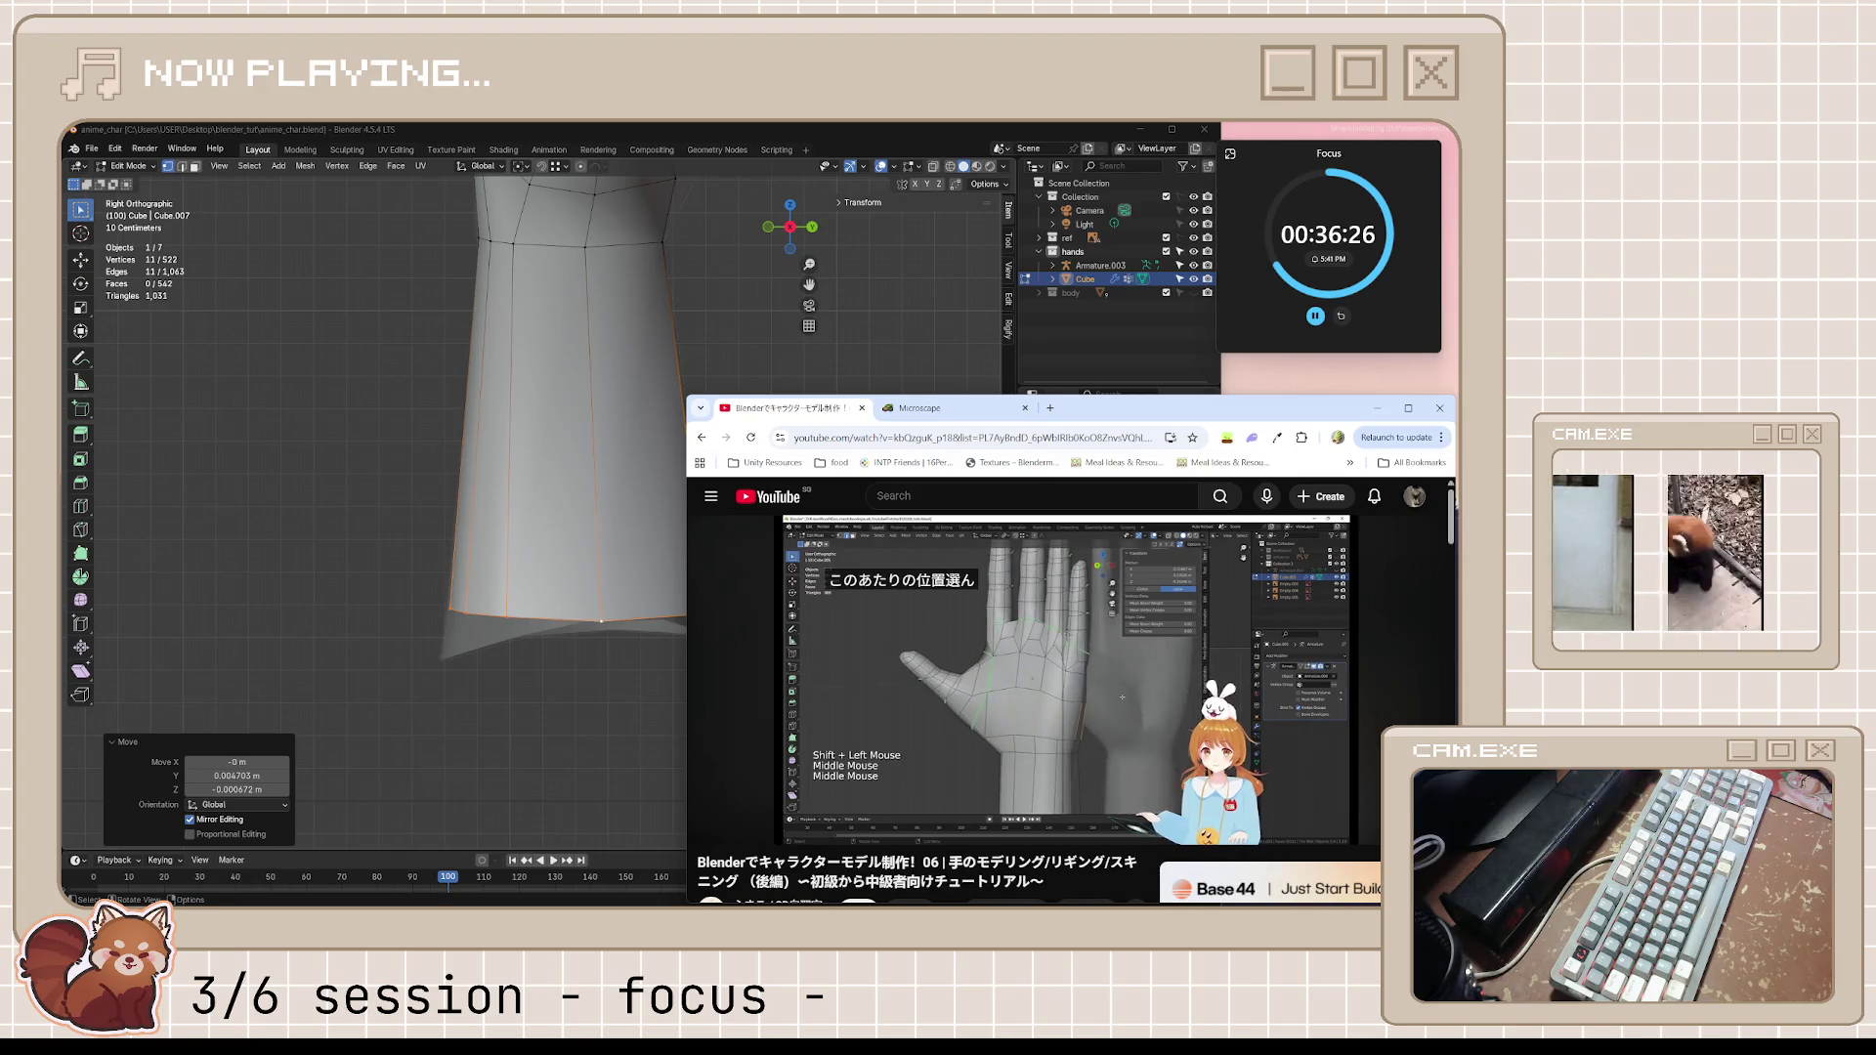
click(989, 619)
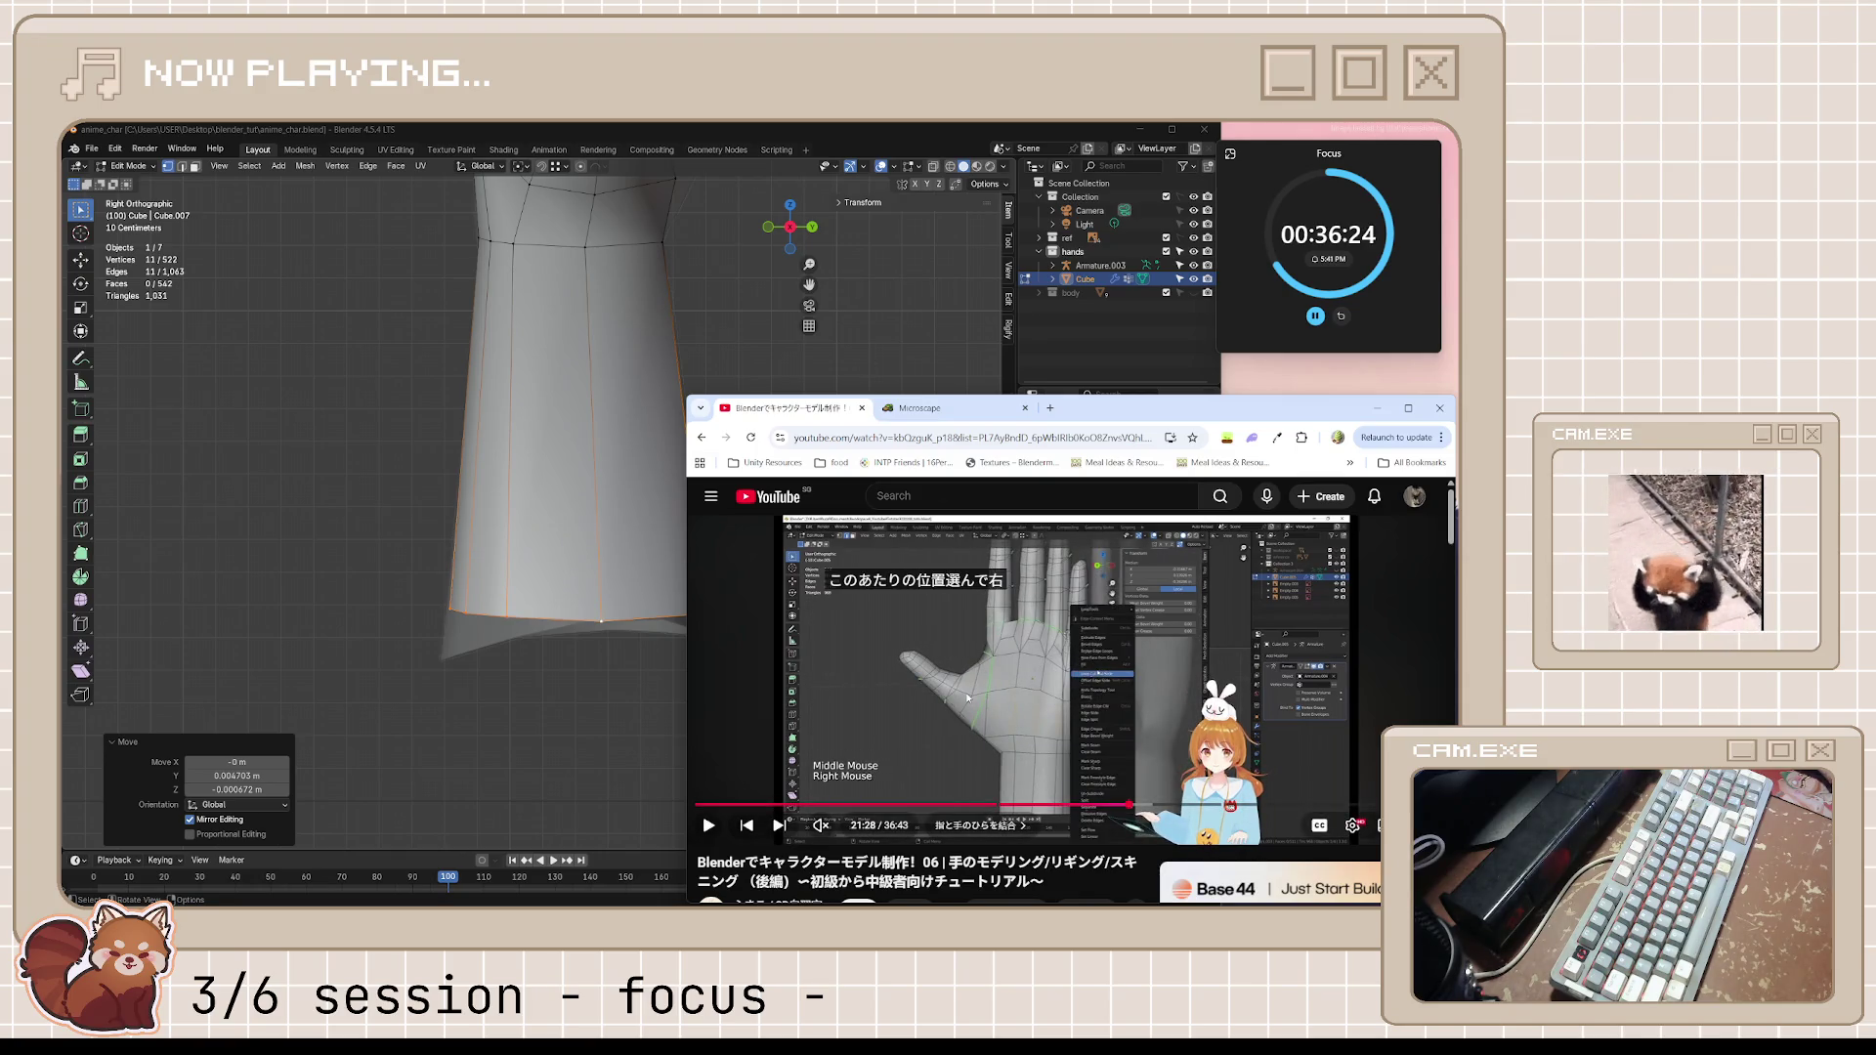
click(968, 699)
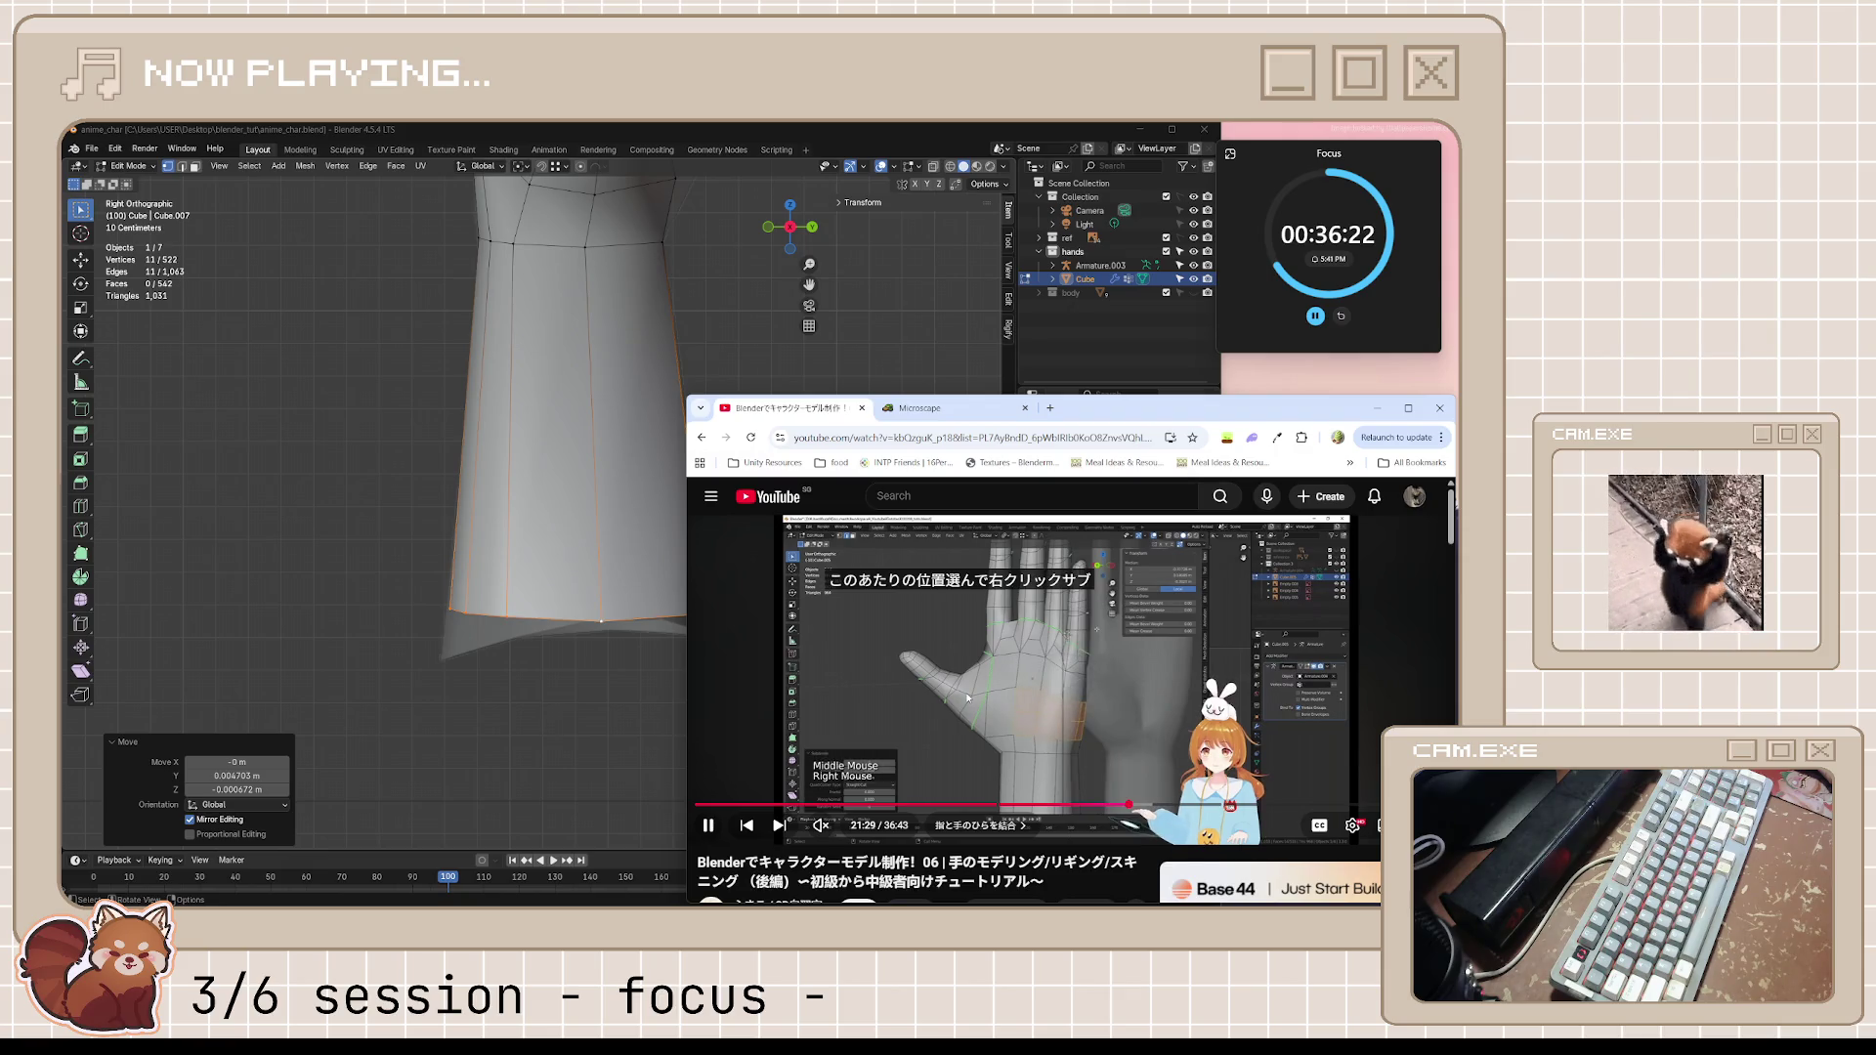
click(967, 699)
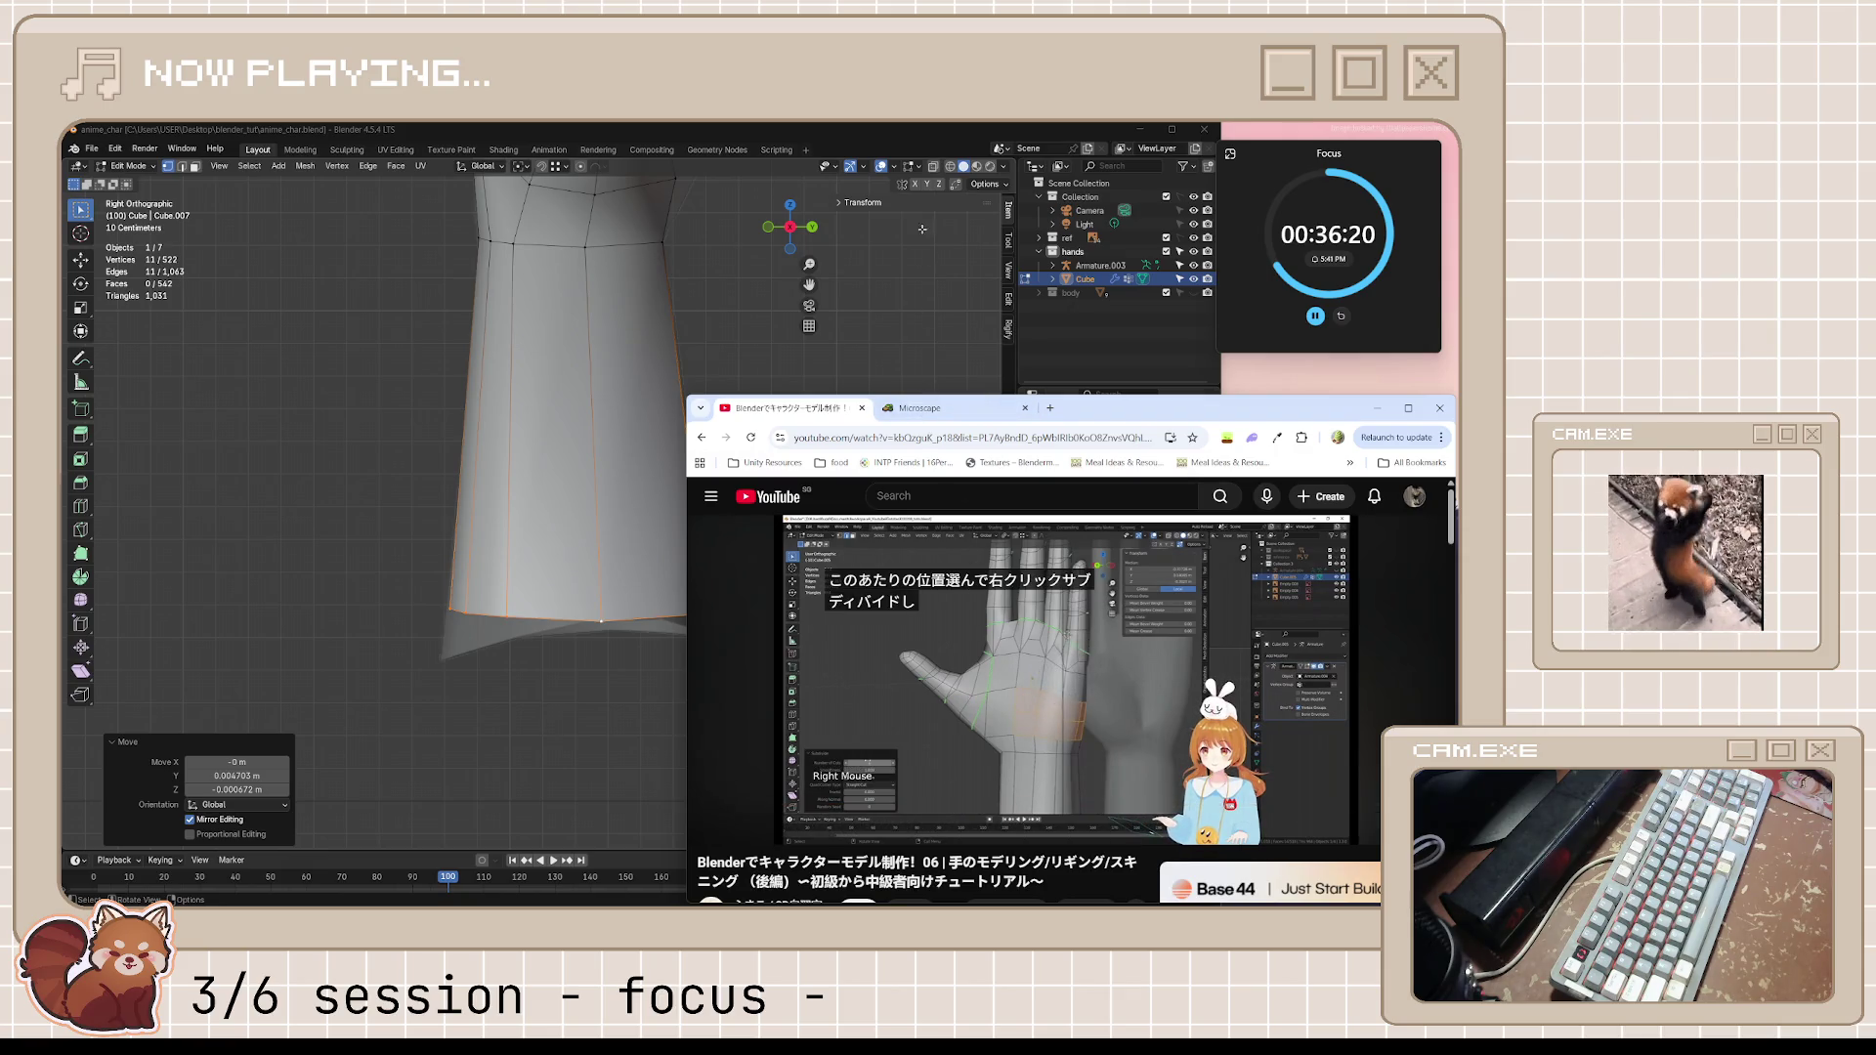
click(946, 136)
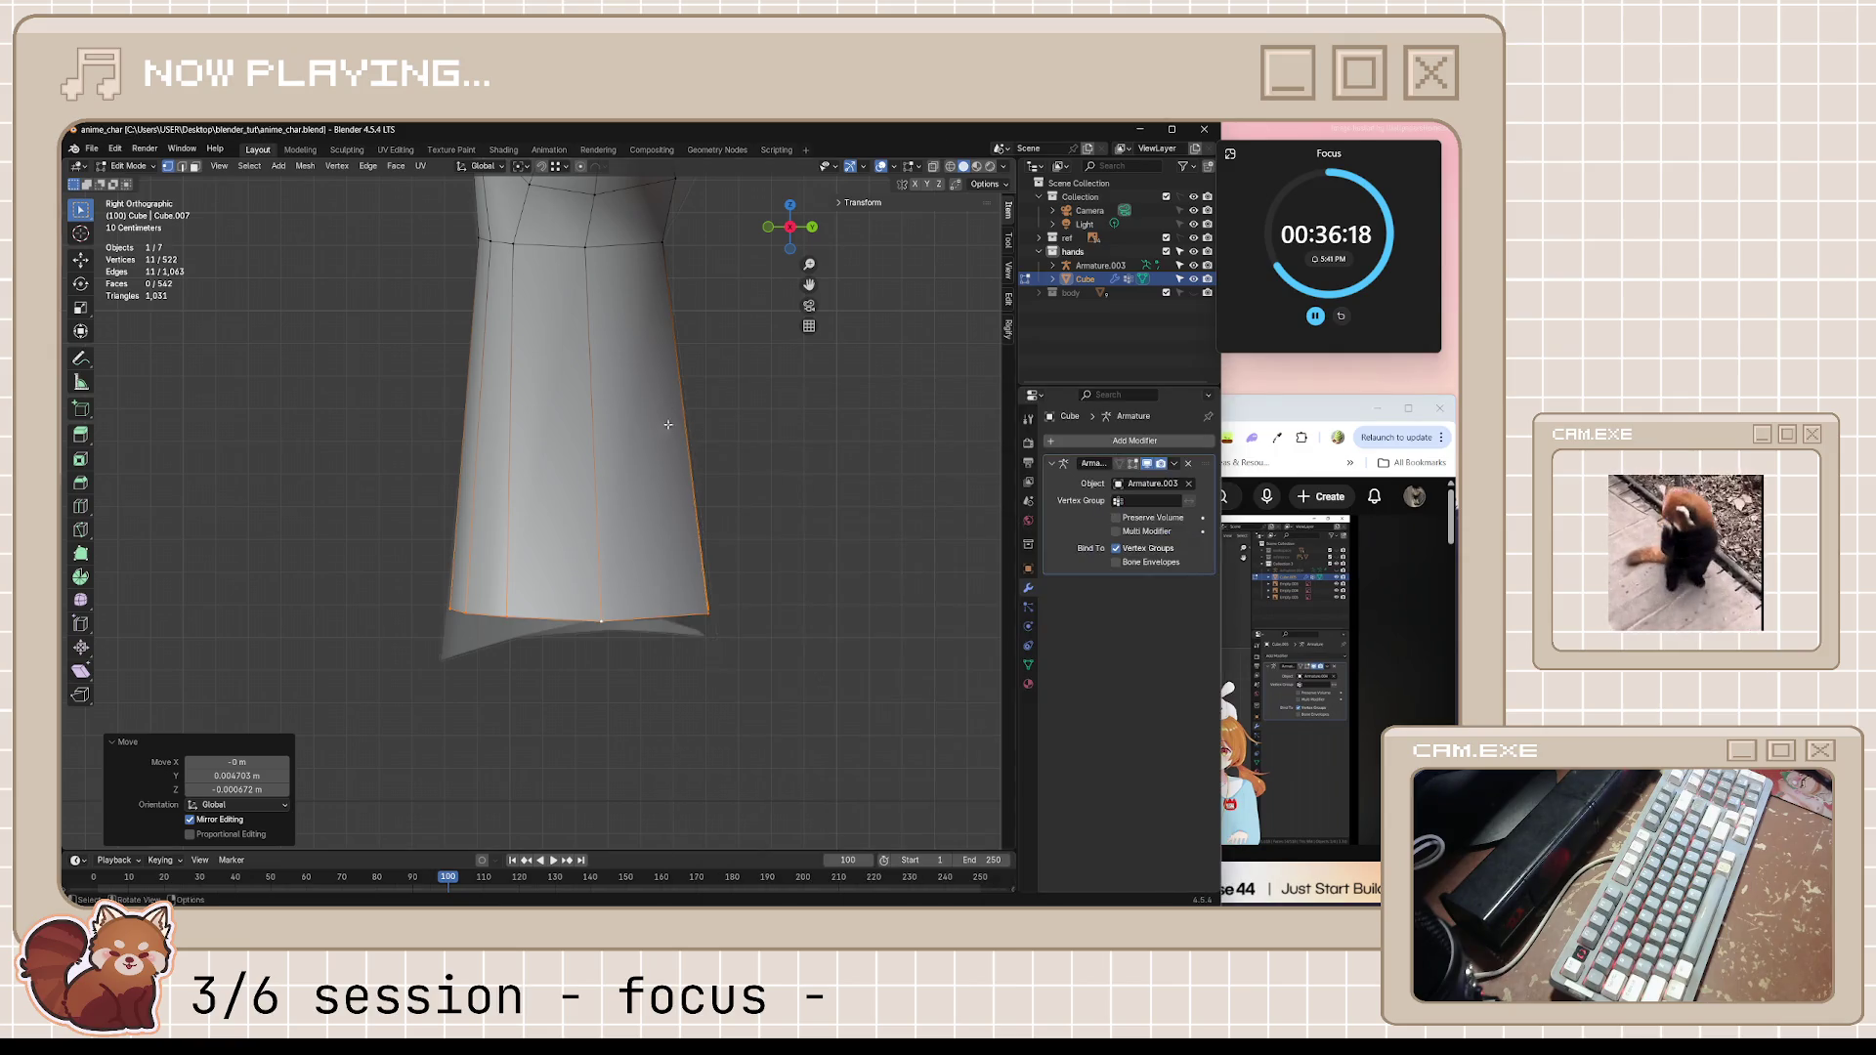
Inspect the hand from the front with X-ray toggled on and off, glancing at the tutorial
middle_drag(661, 440, 730, 449)
key(KP_1)
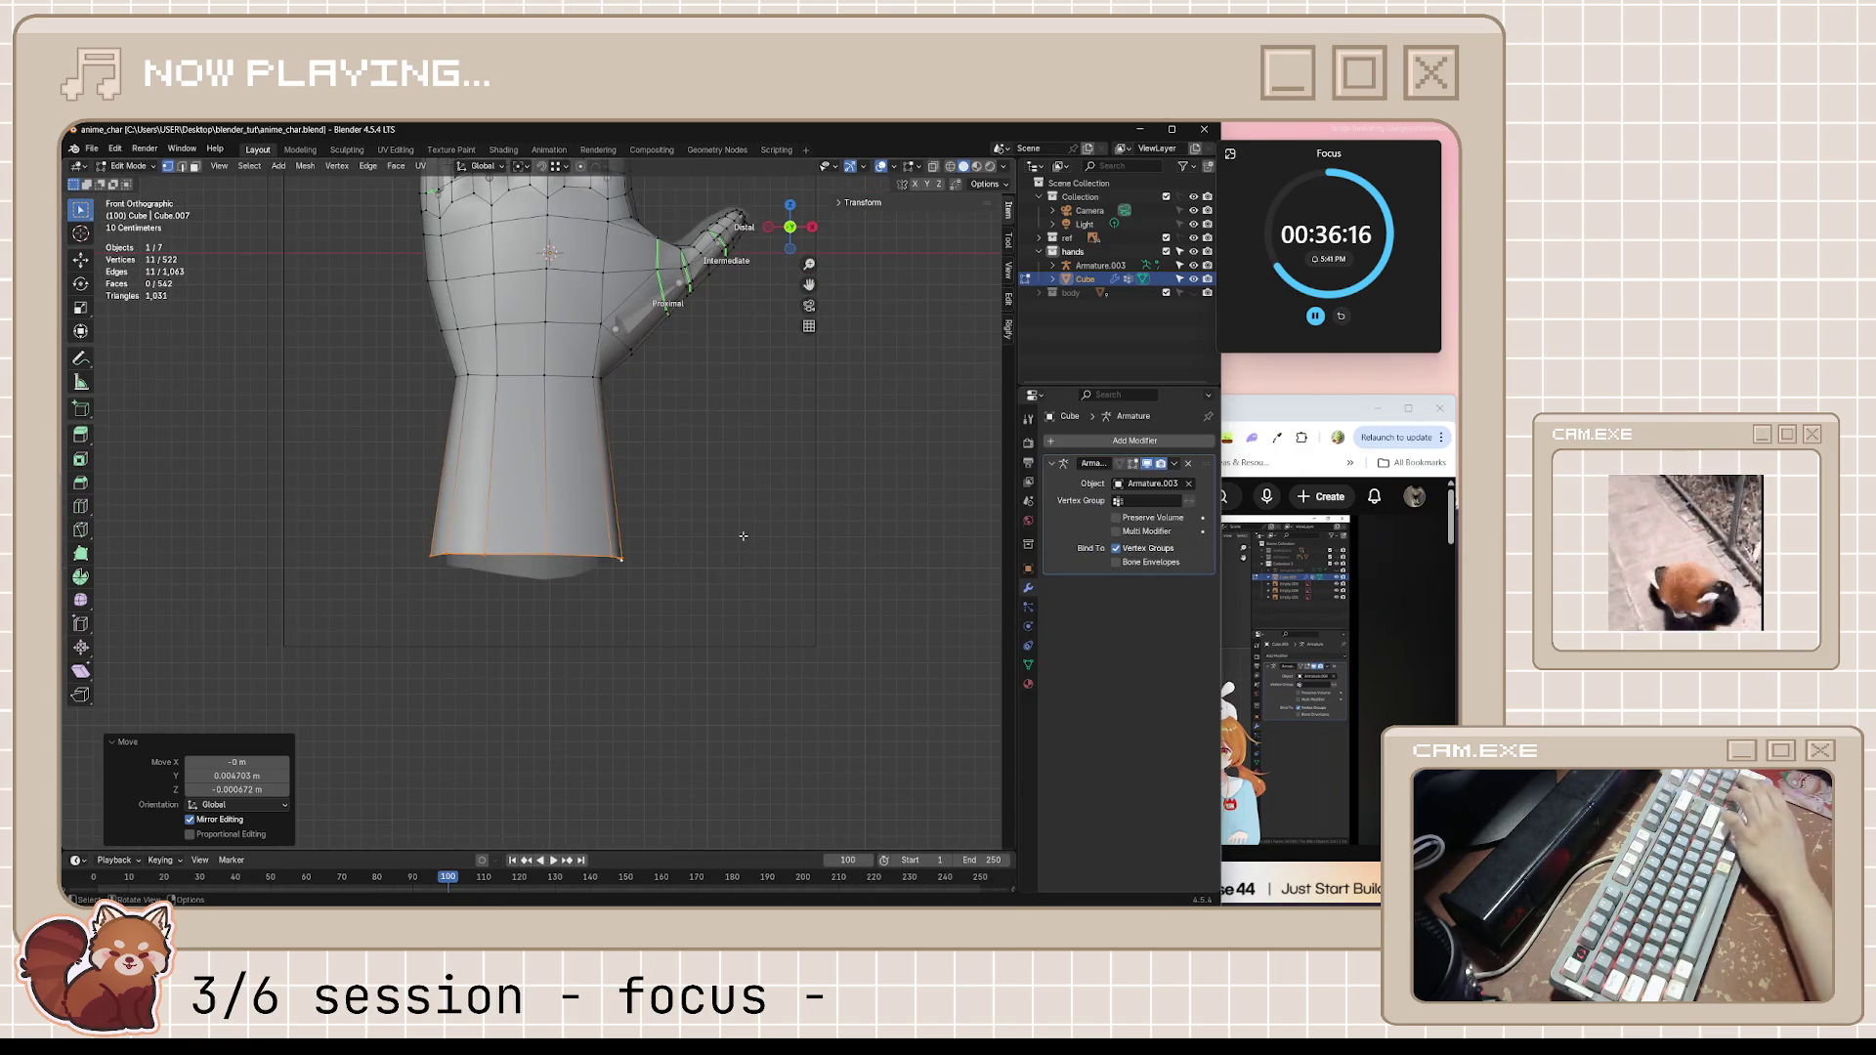
key(alt+z)
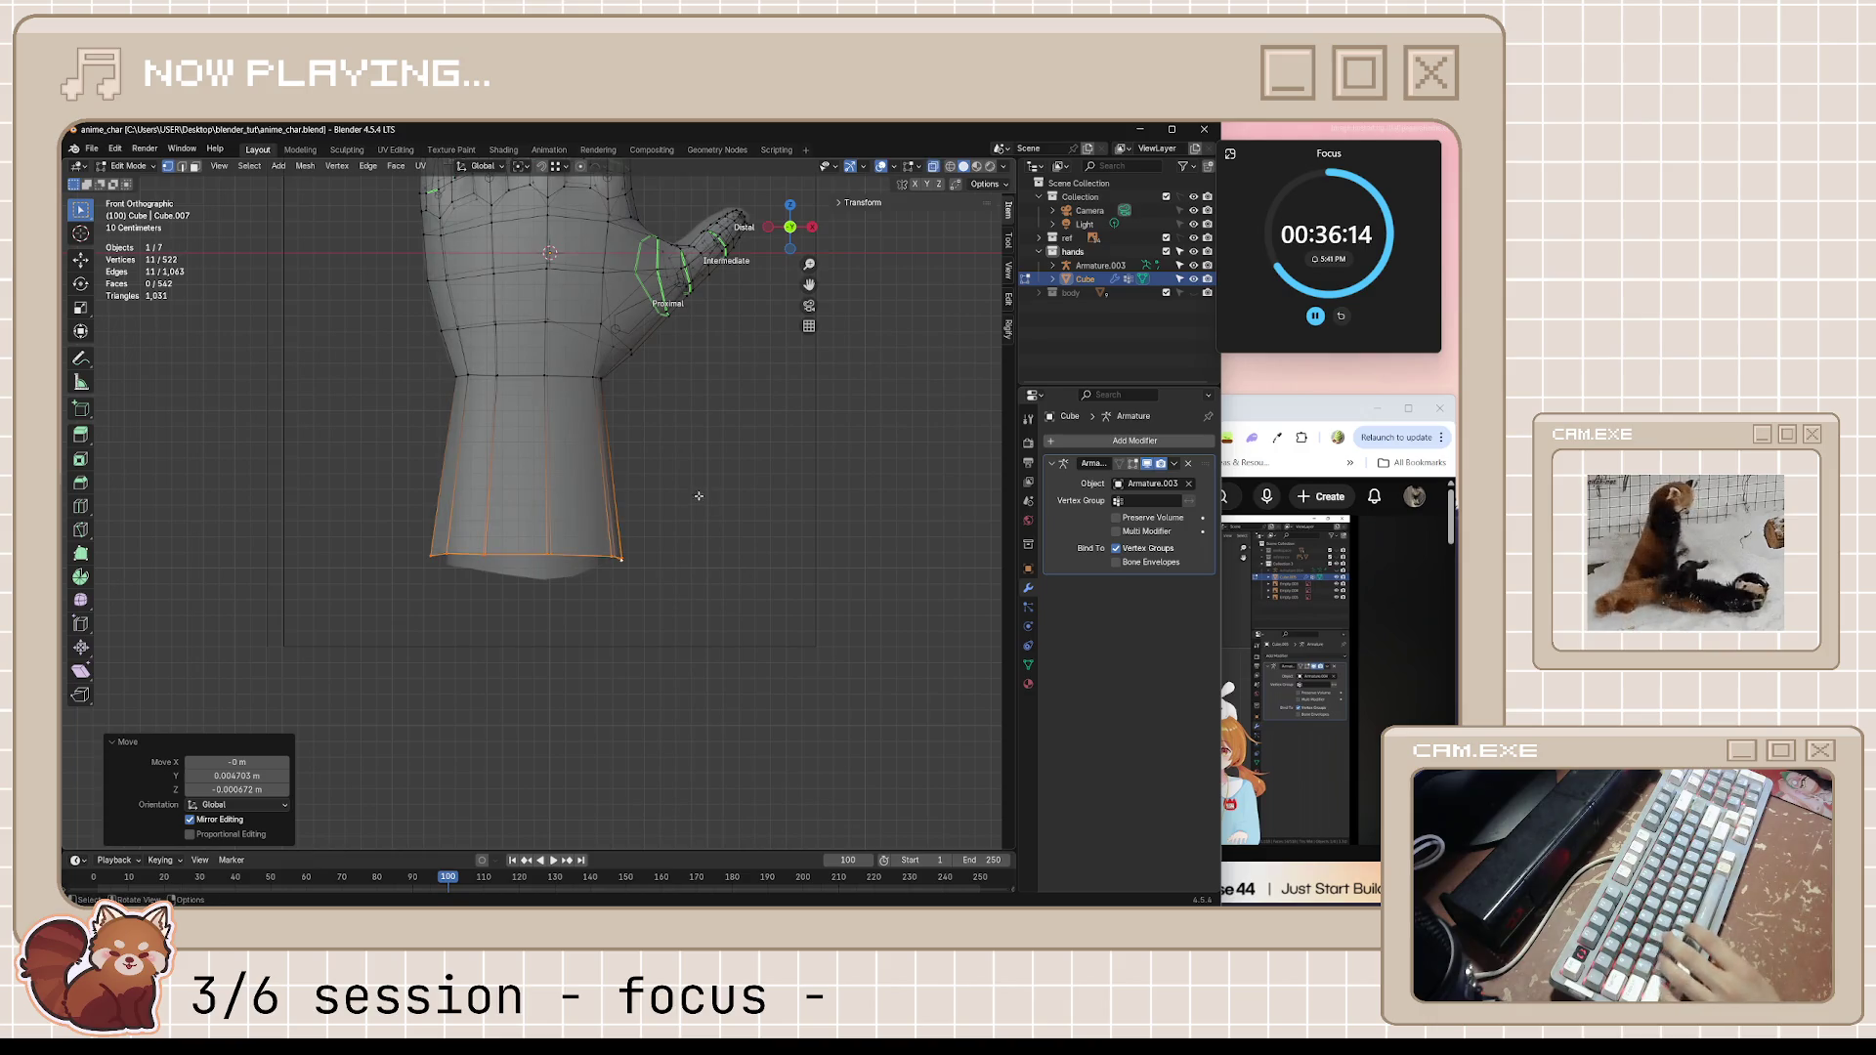
key(alt+z)
scroll(680, 421, up, 2)
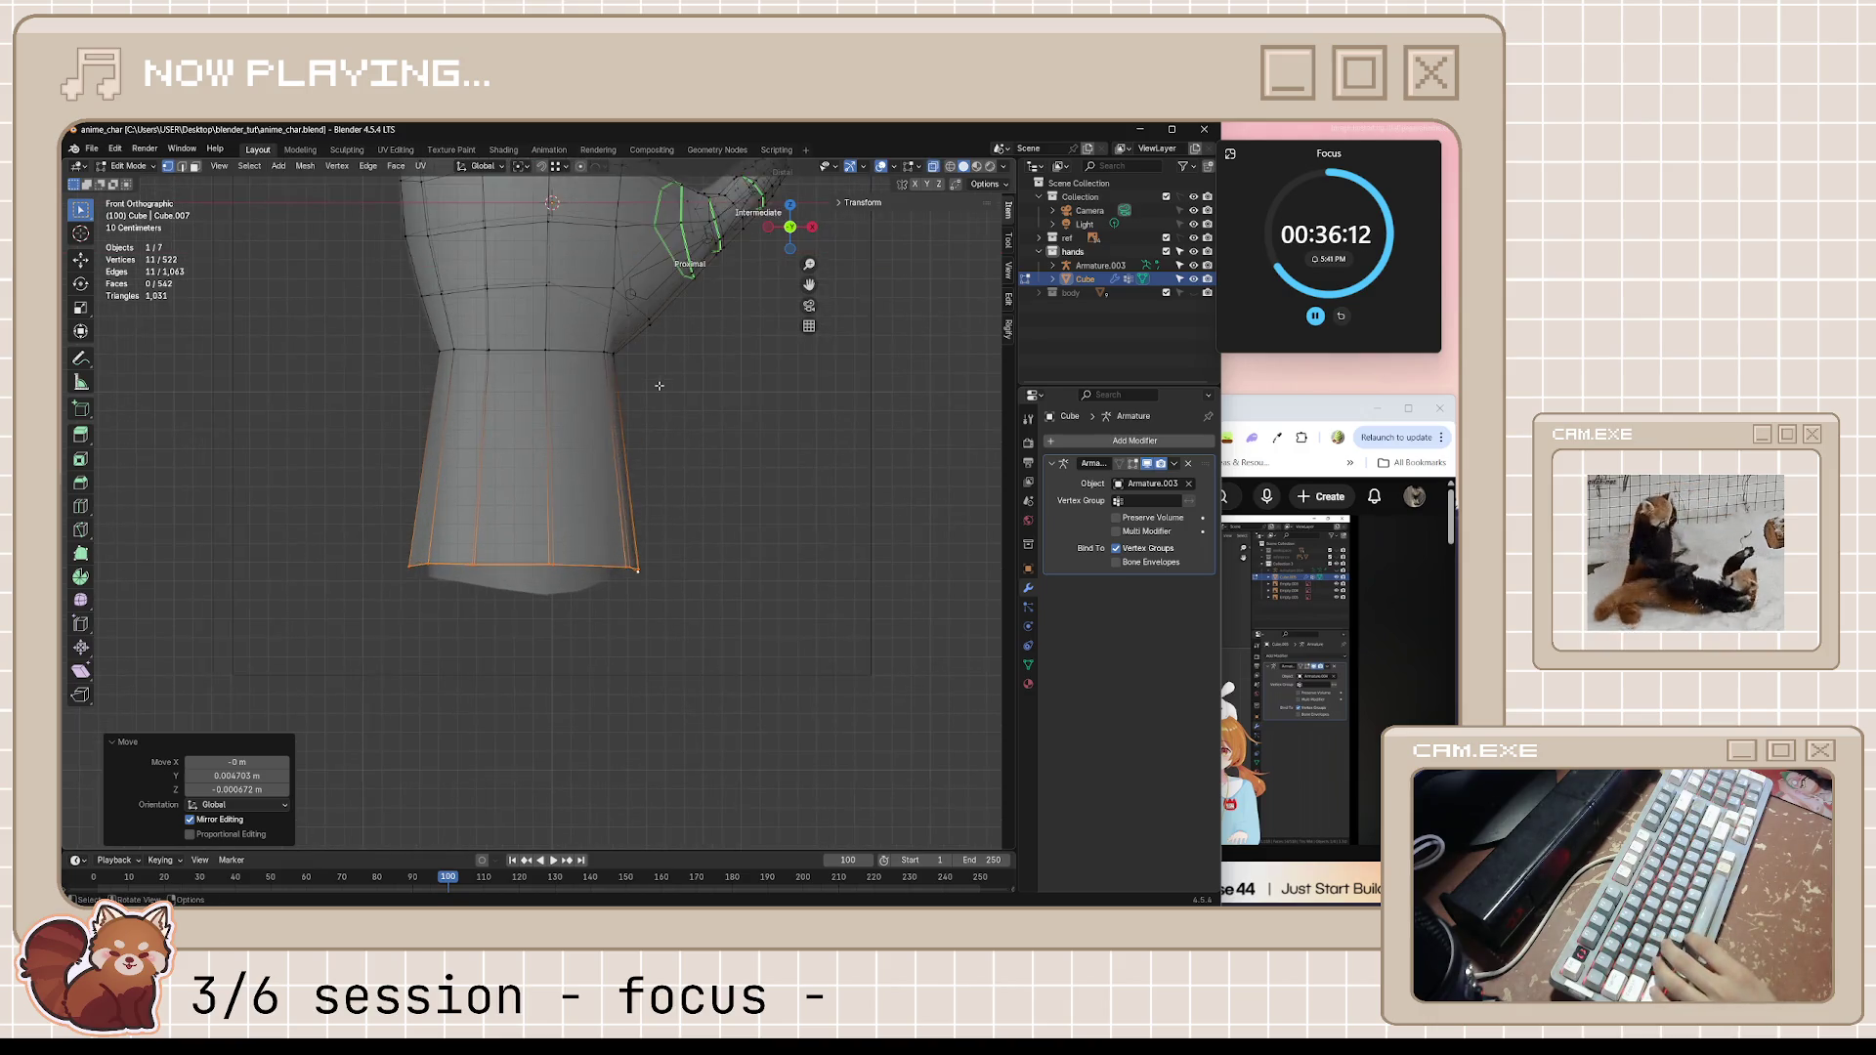
scroll(680, 420, down, 2)
mouse_move(680, 421)
middle_down()
mouse_move(569, 383)
mouse_move(615, 367)
middle_up()
key(alt+z)
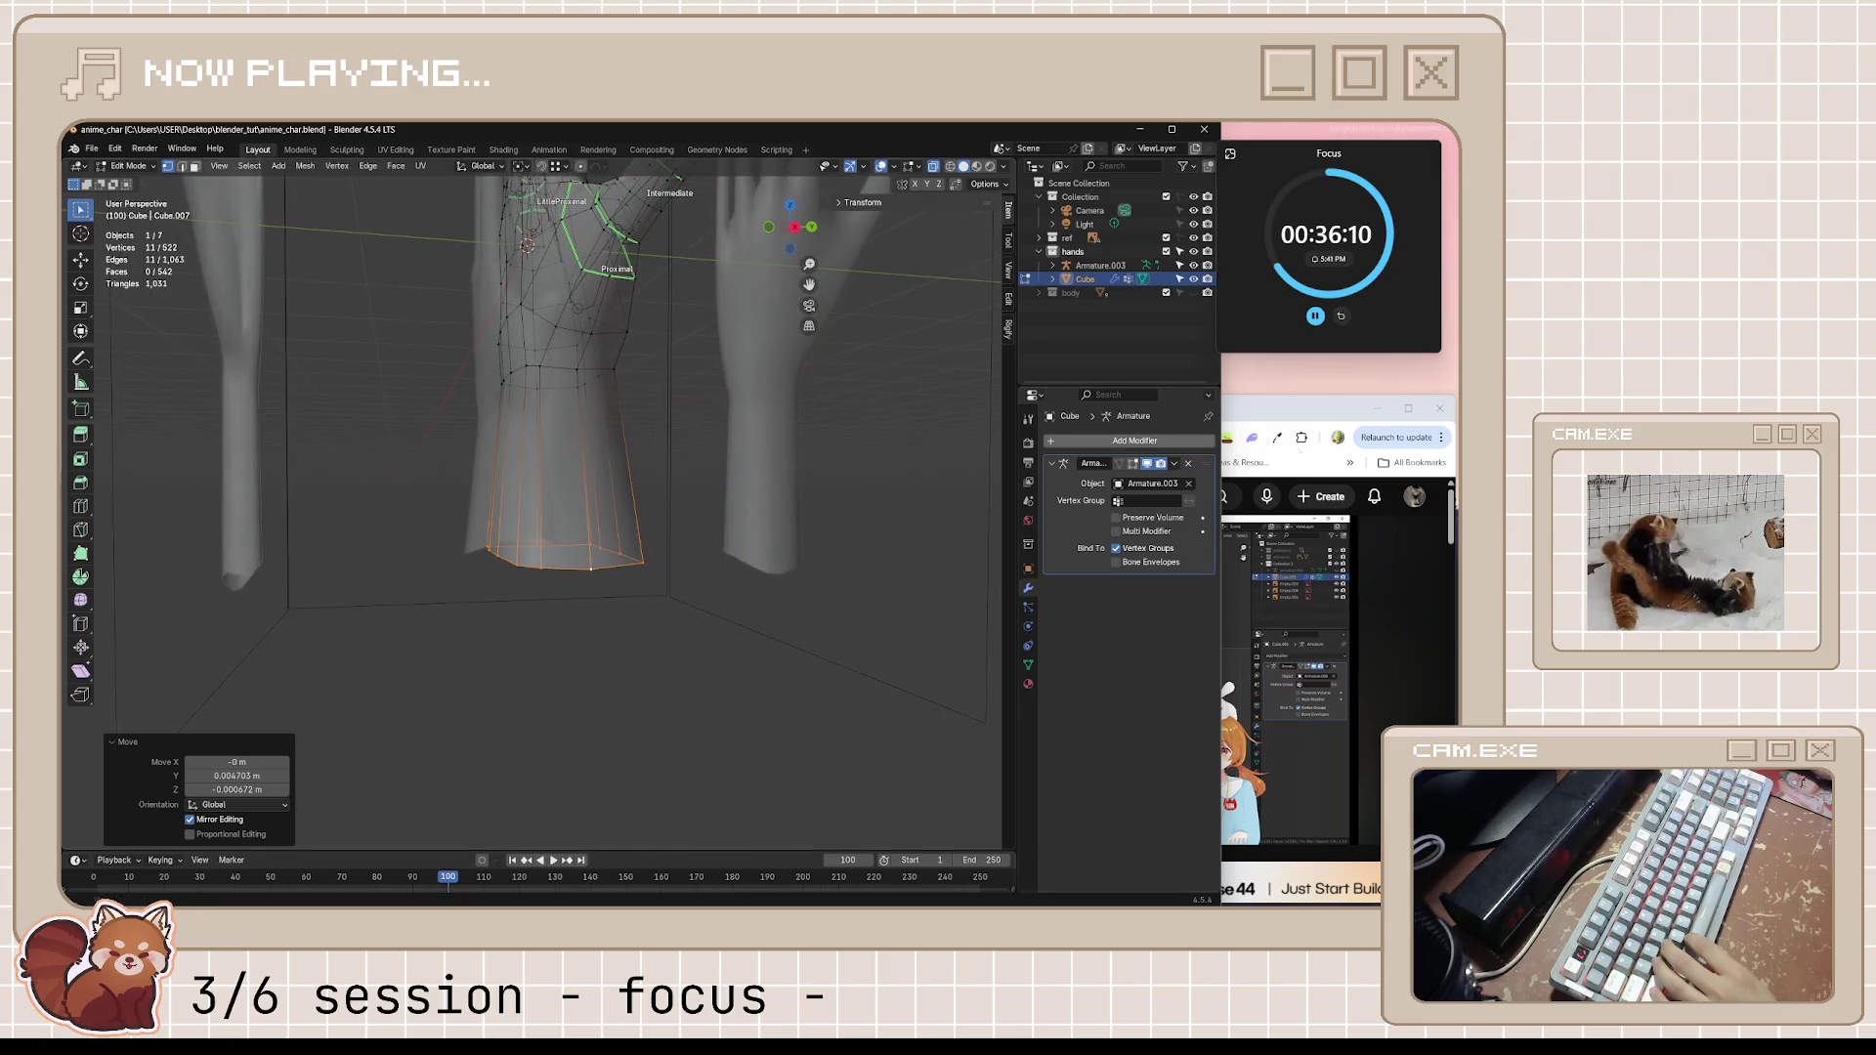
click(1274, 409)
From the back view, slide the new lower-palm edge loop into place, deselect all and save
middle_drag(646, 488, 509, 454)
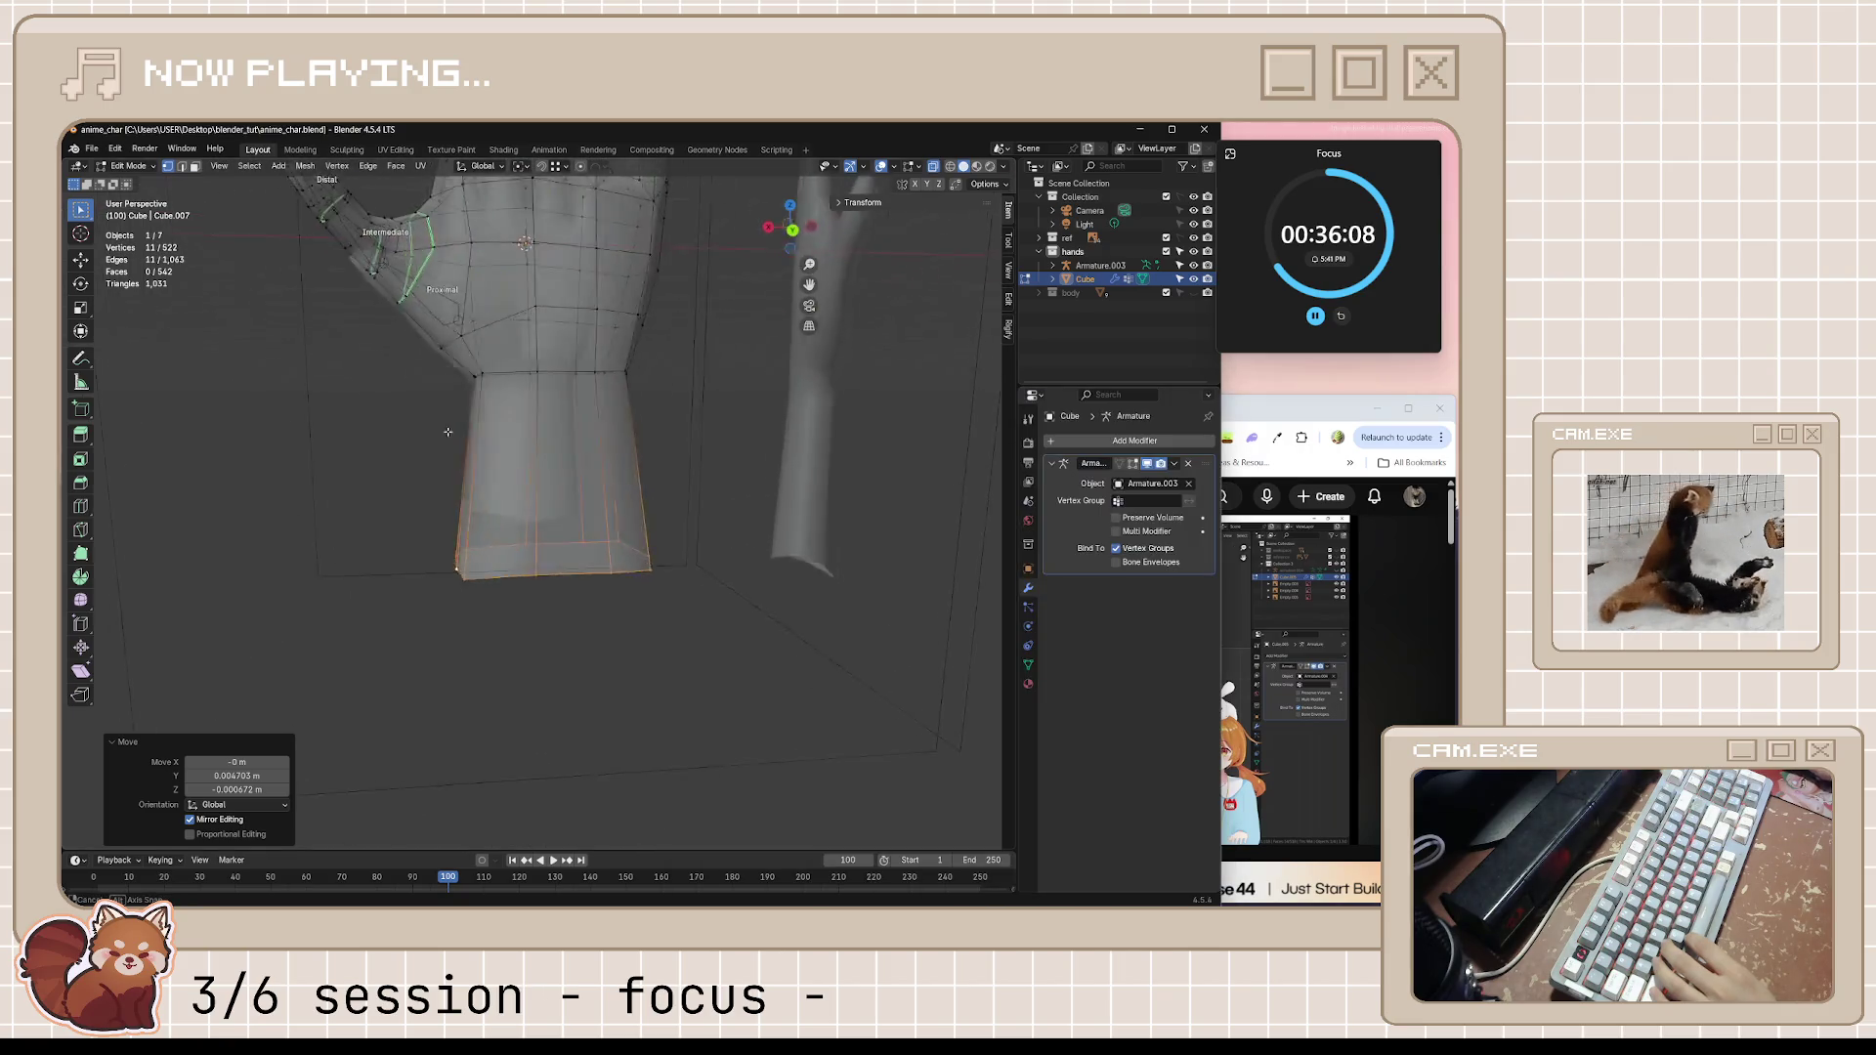
key(ctrl+KP_1)
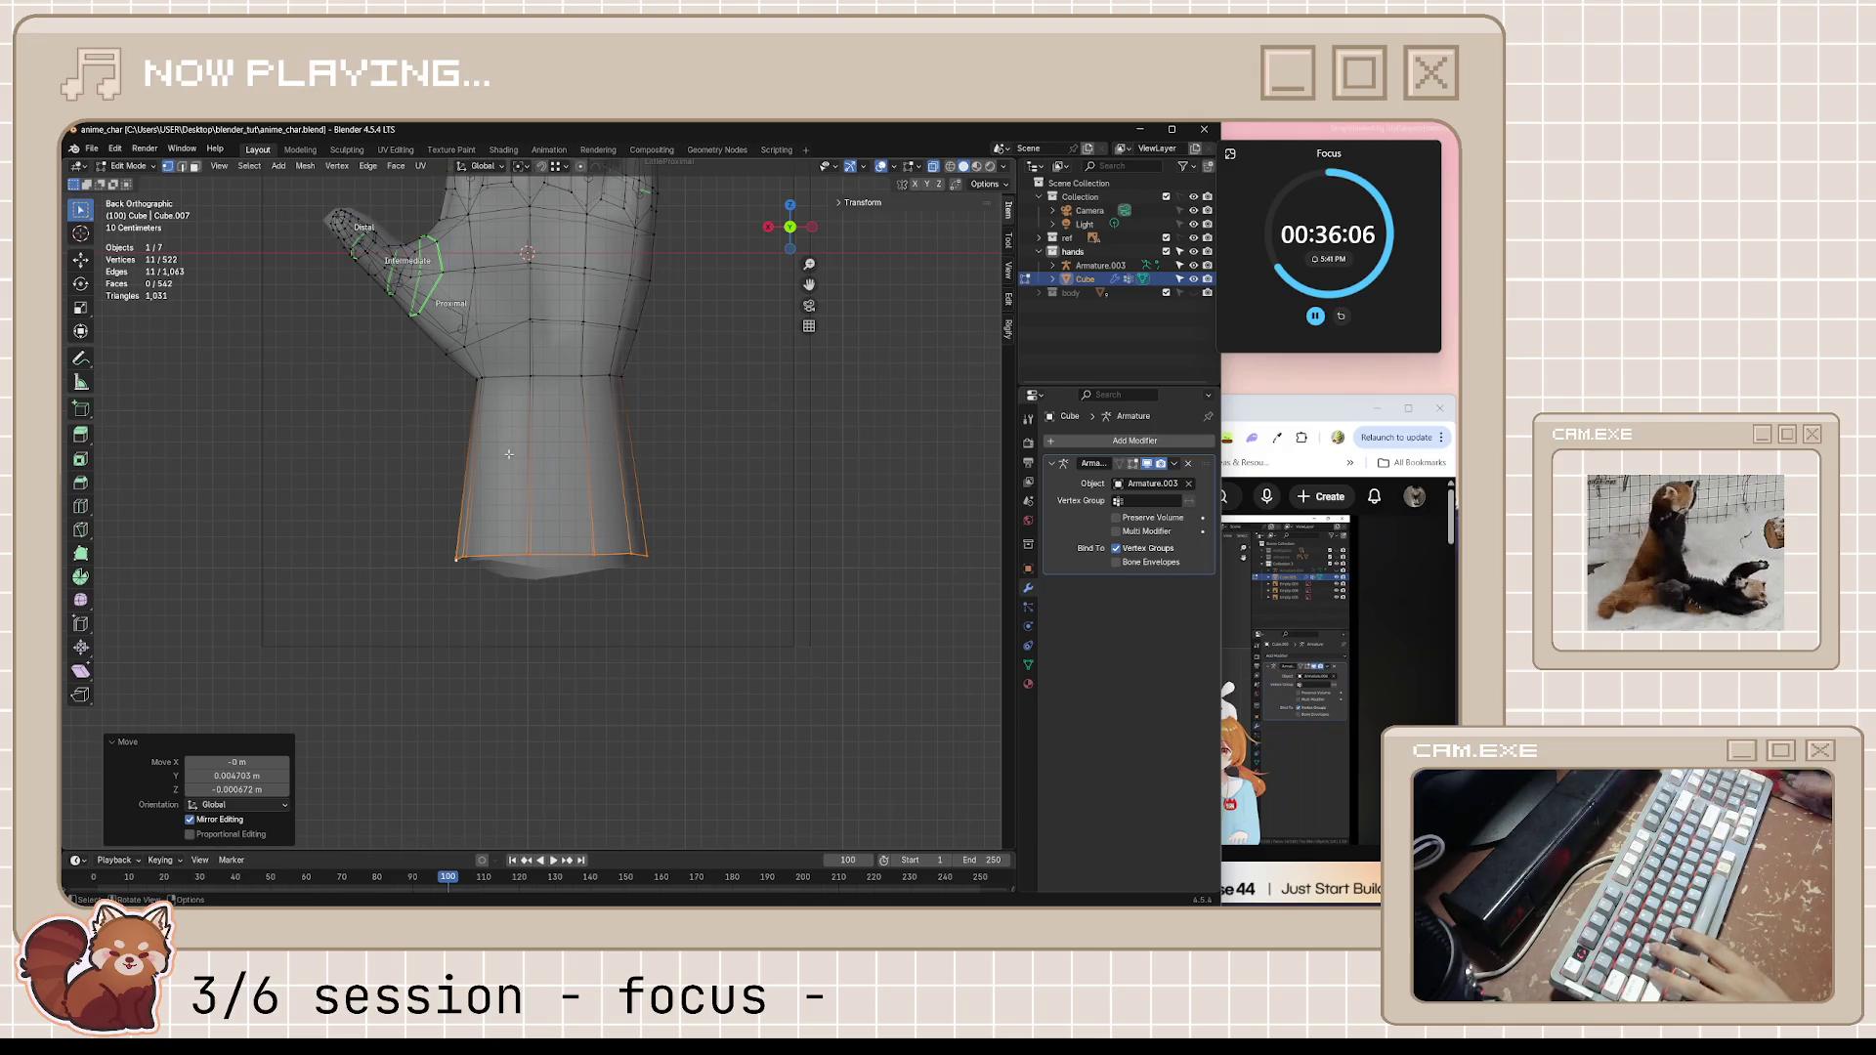
scroll(508, 456, up, 2)
shift+middle_drag(508, 454, 579, 574)
scroll(578, 574, up, 1)
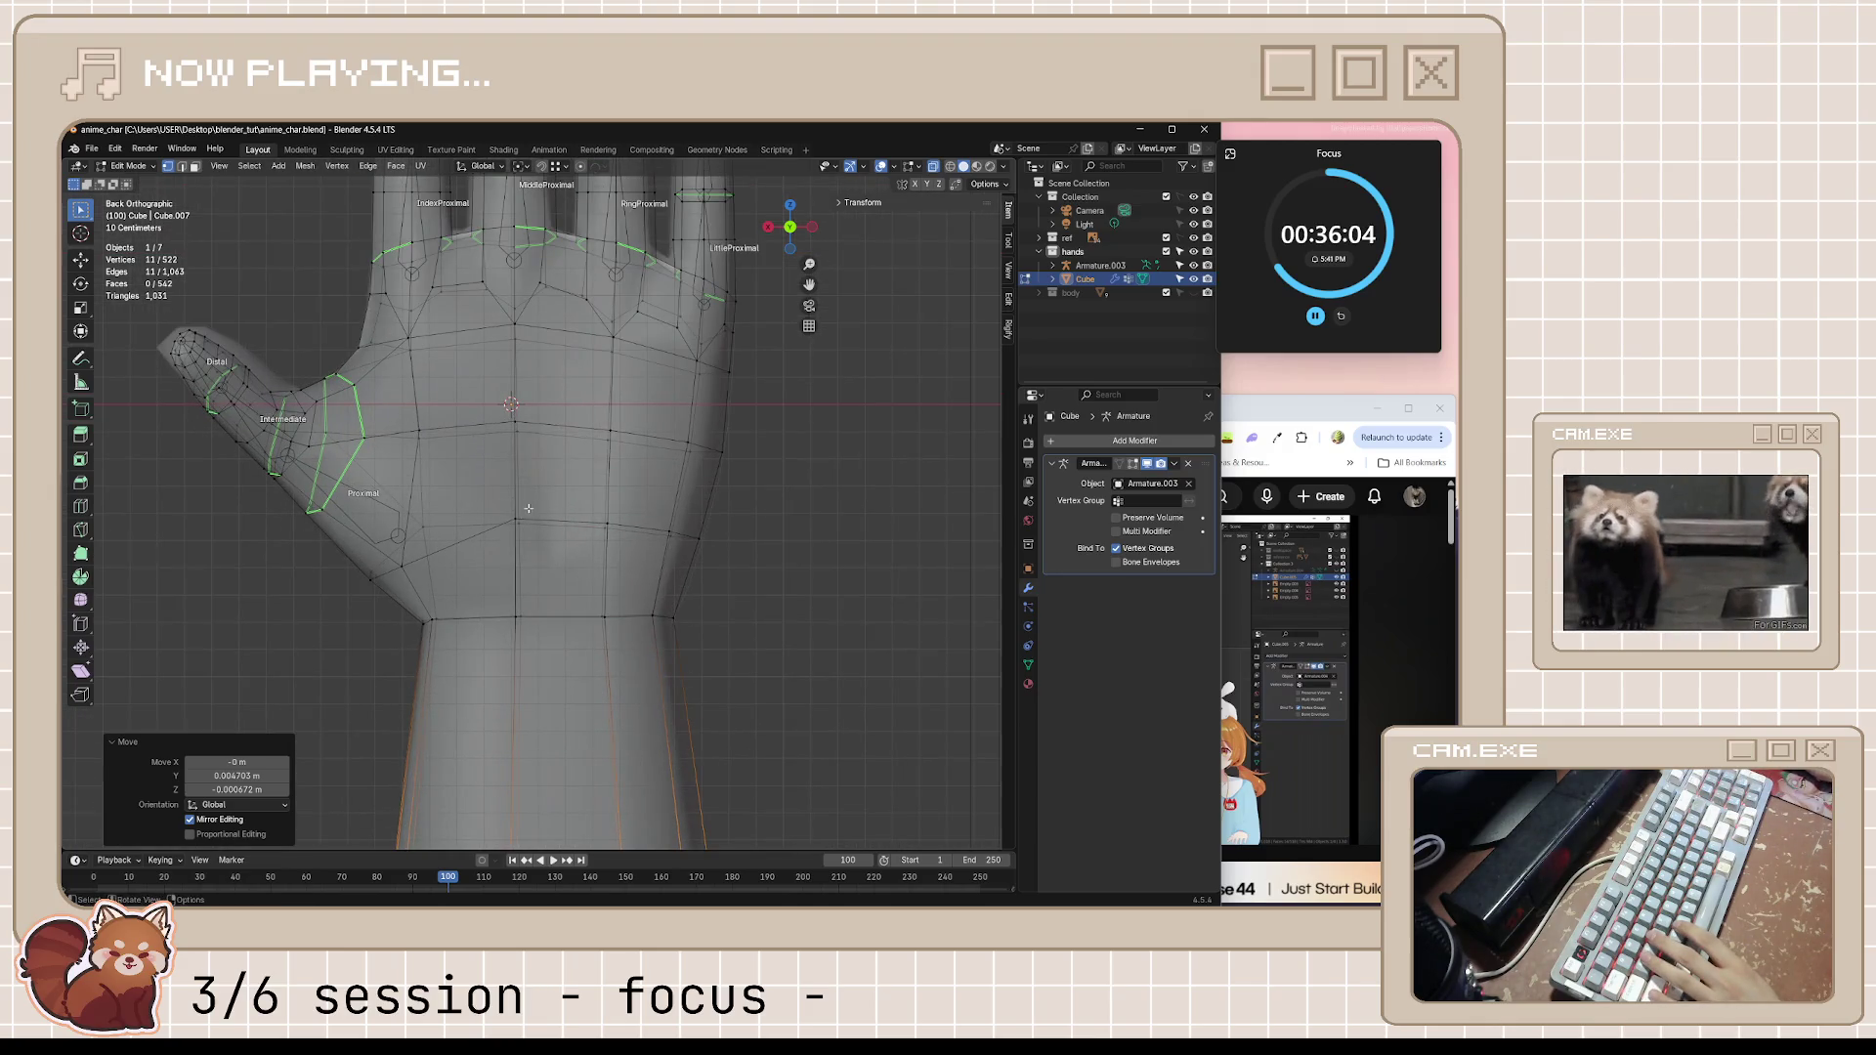
click(594, 514)
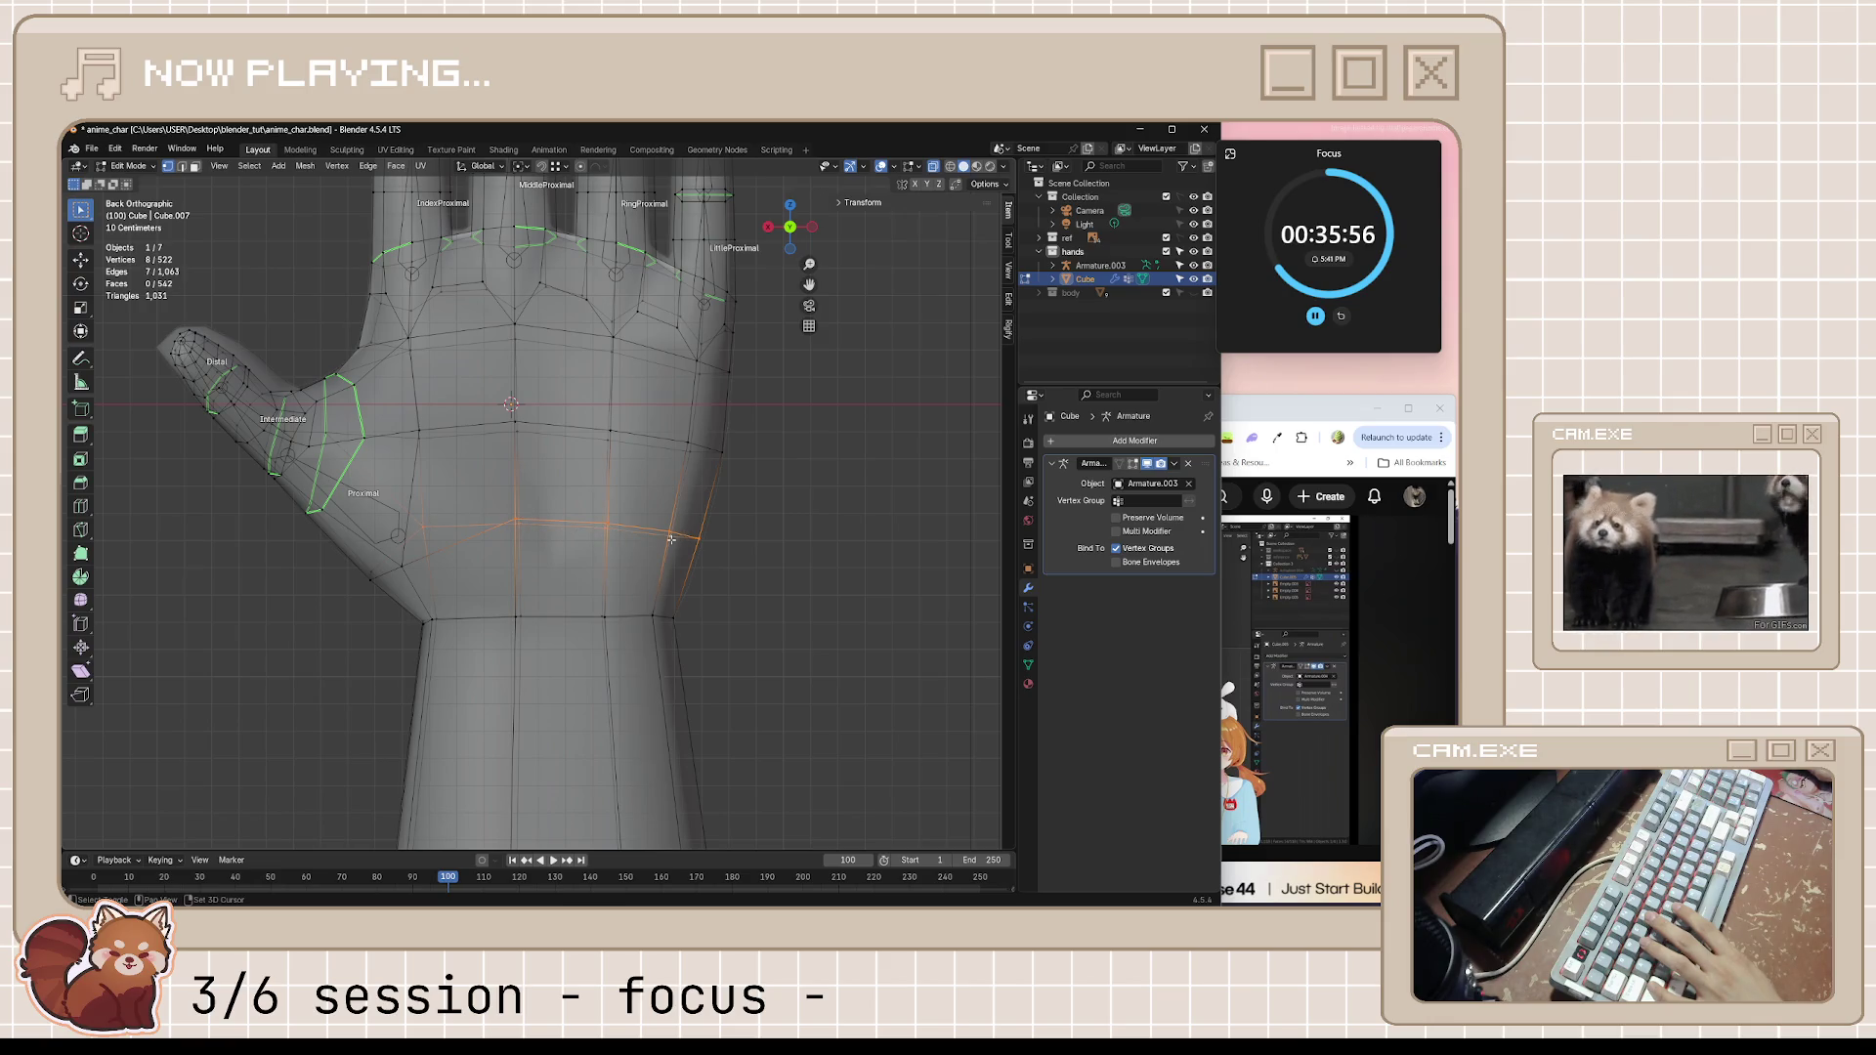
key(g)
key(g)
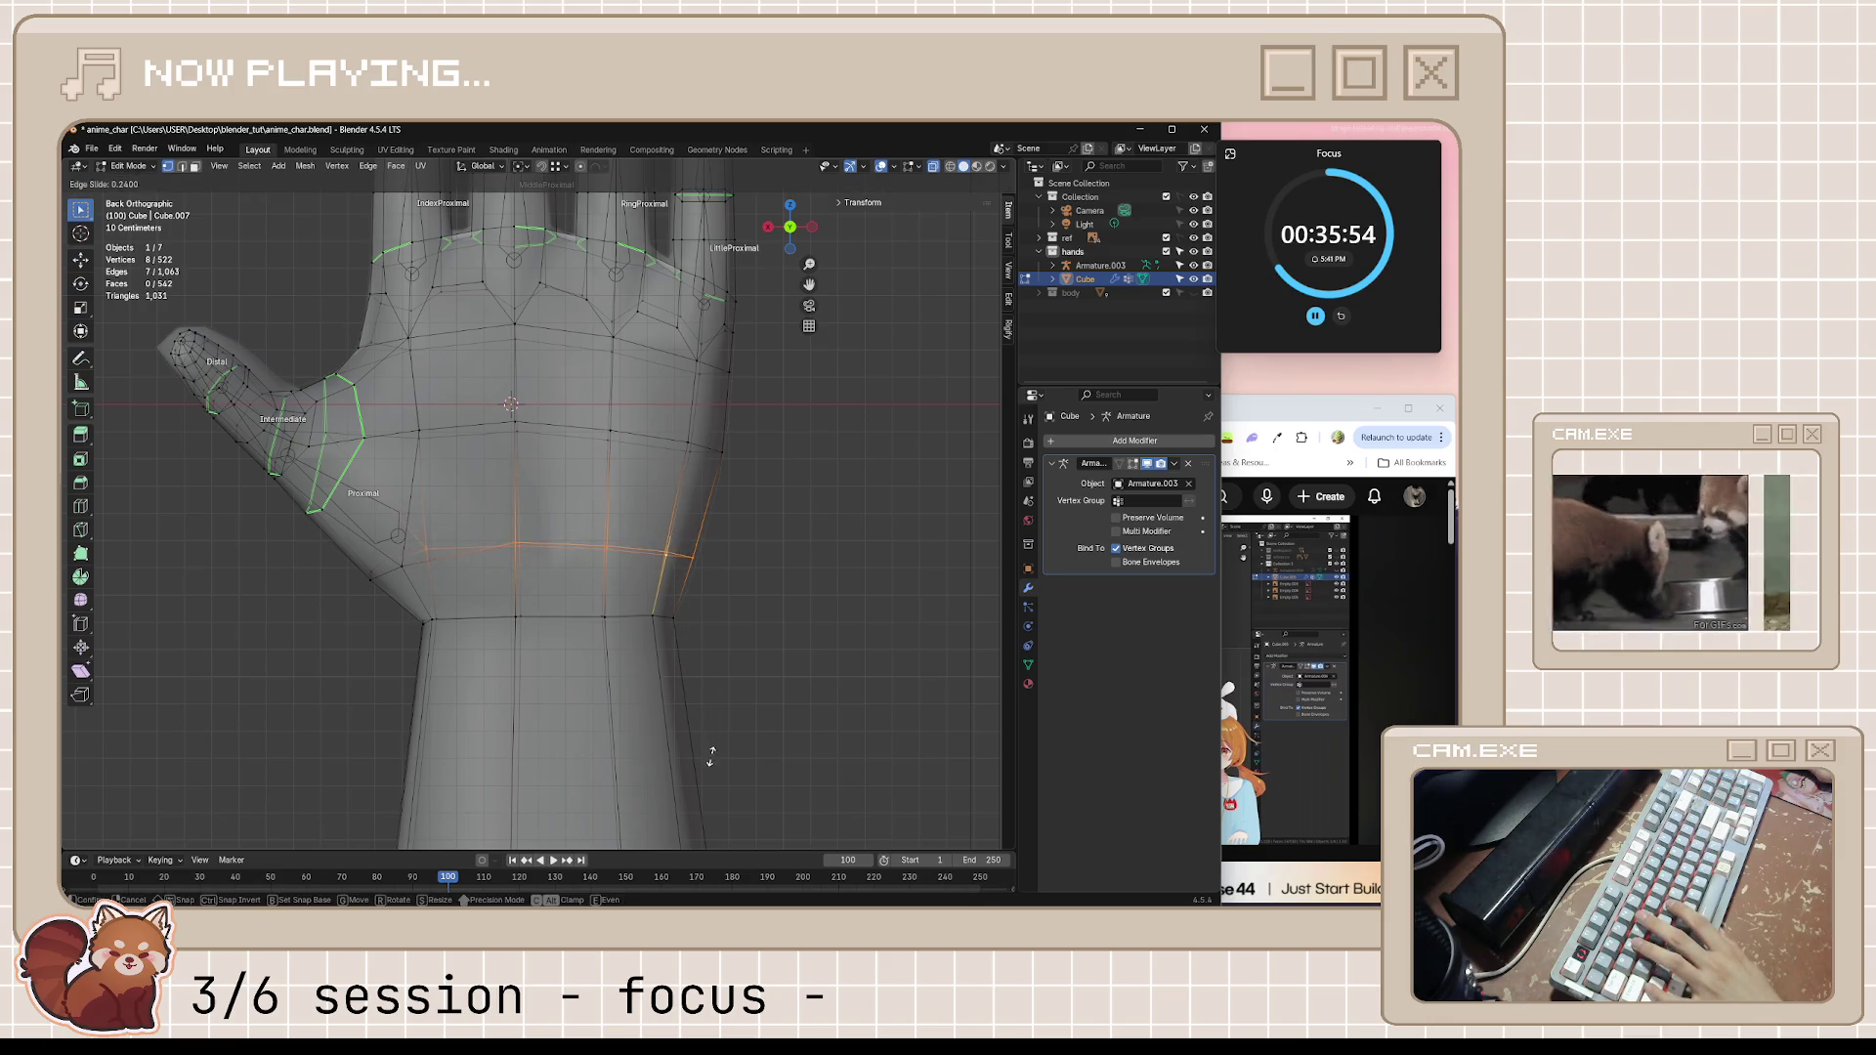
click(739, 829)
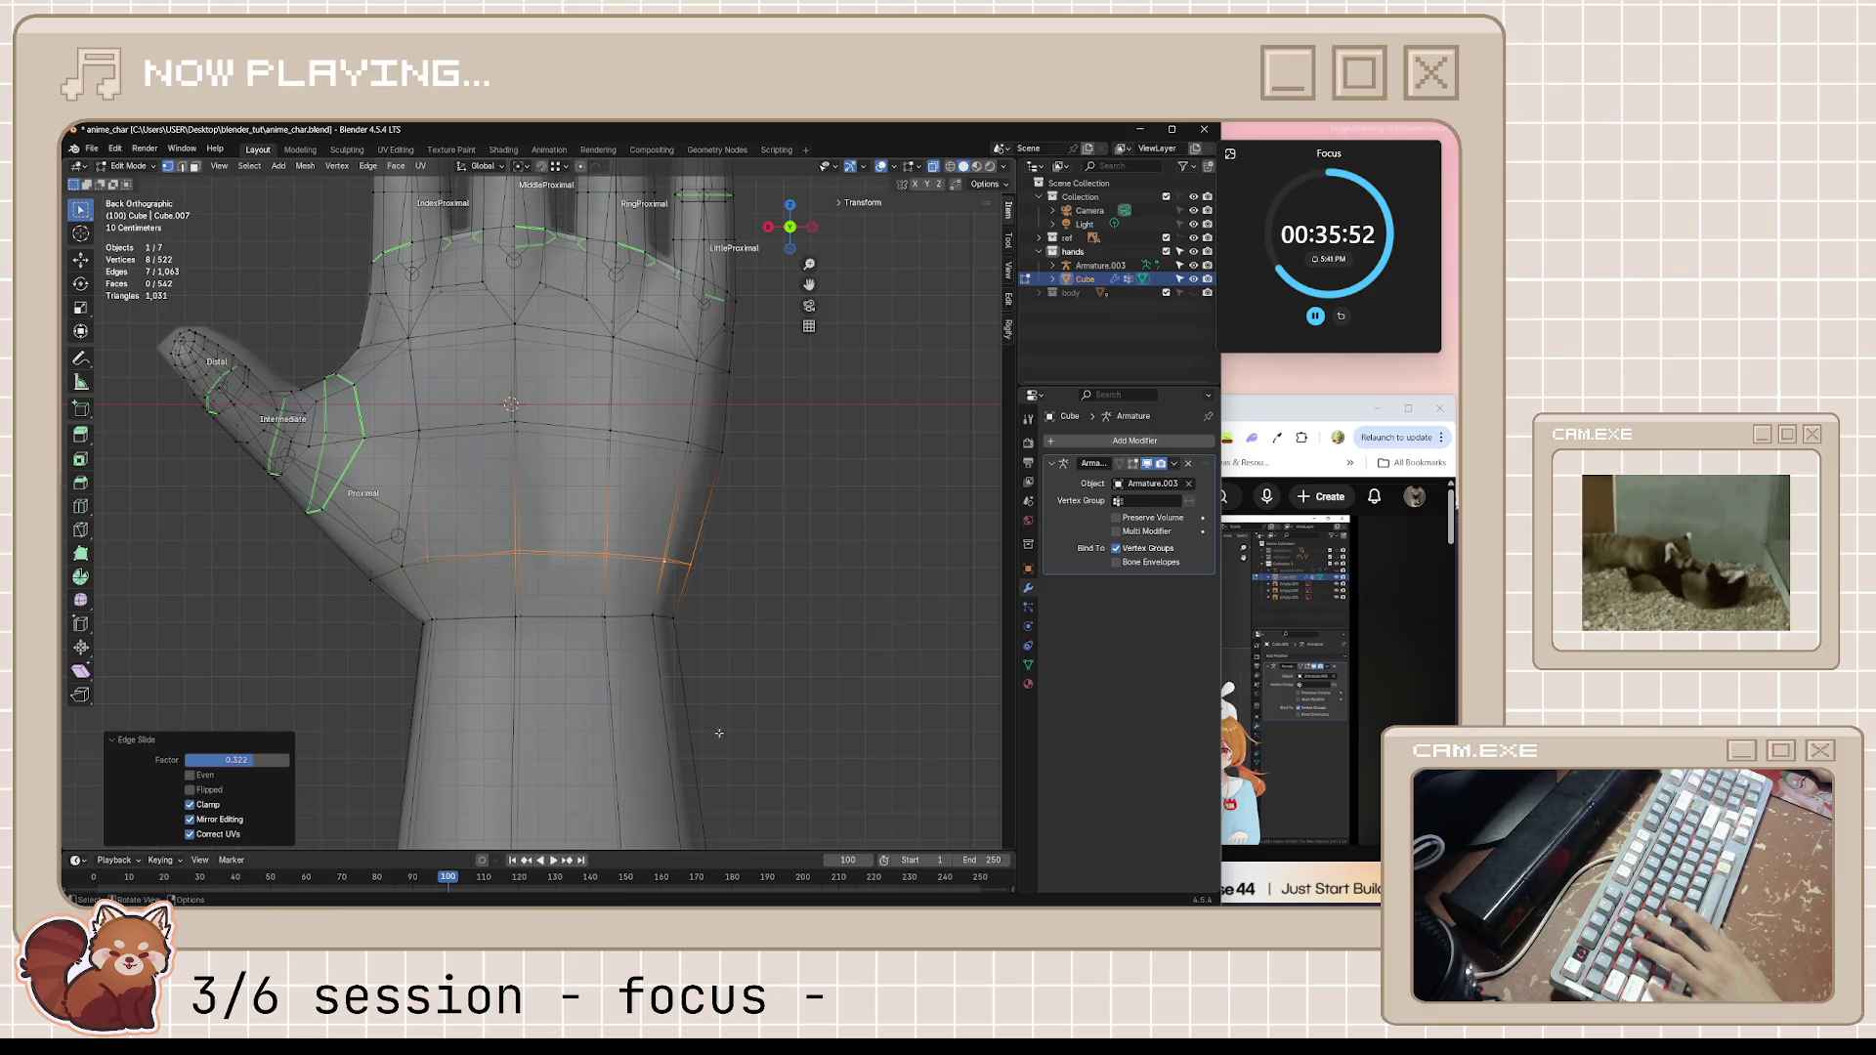
click(868, 632)
key(ctrl+s)
key(alt+Tab)
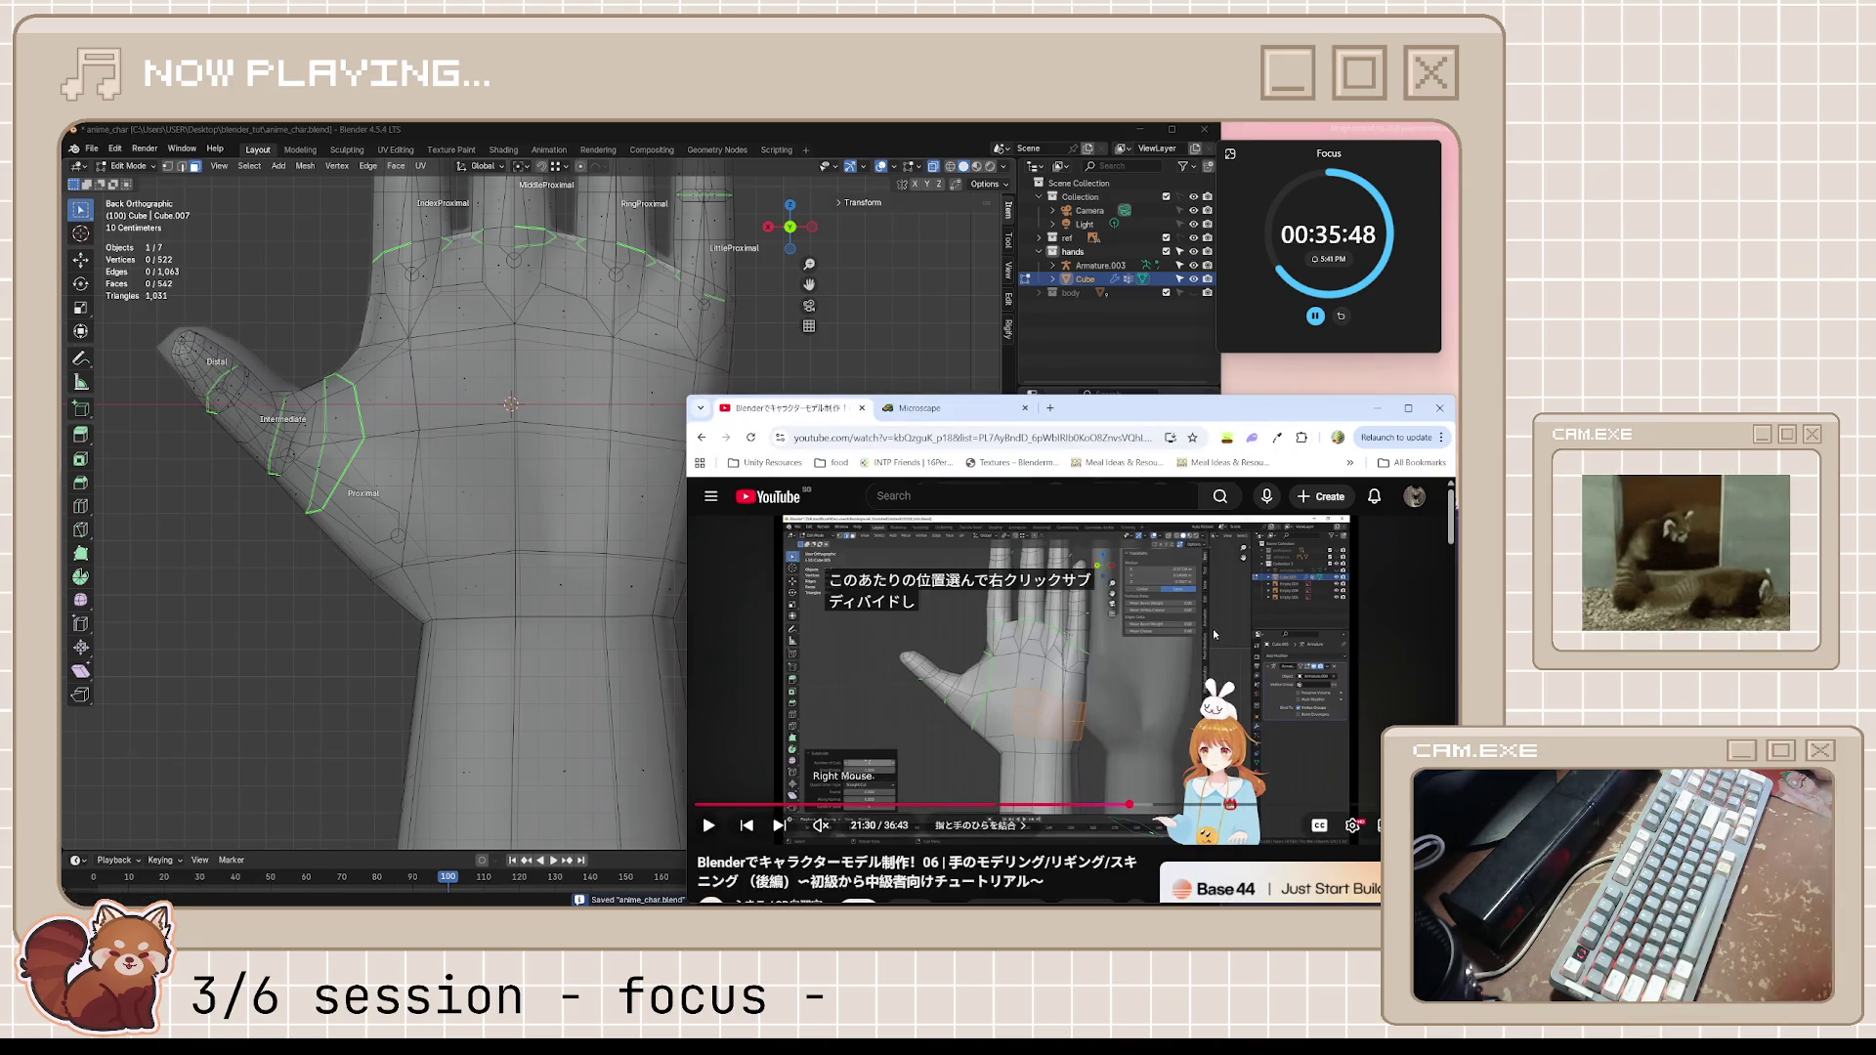
Play the tutorial on to about 21:43, pausing twice and nudging the subtitles aside
key(space)
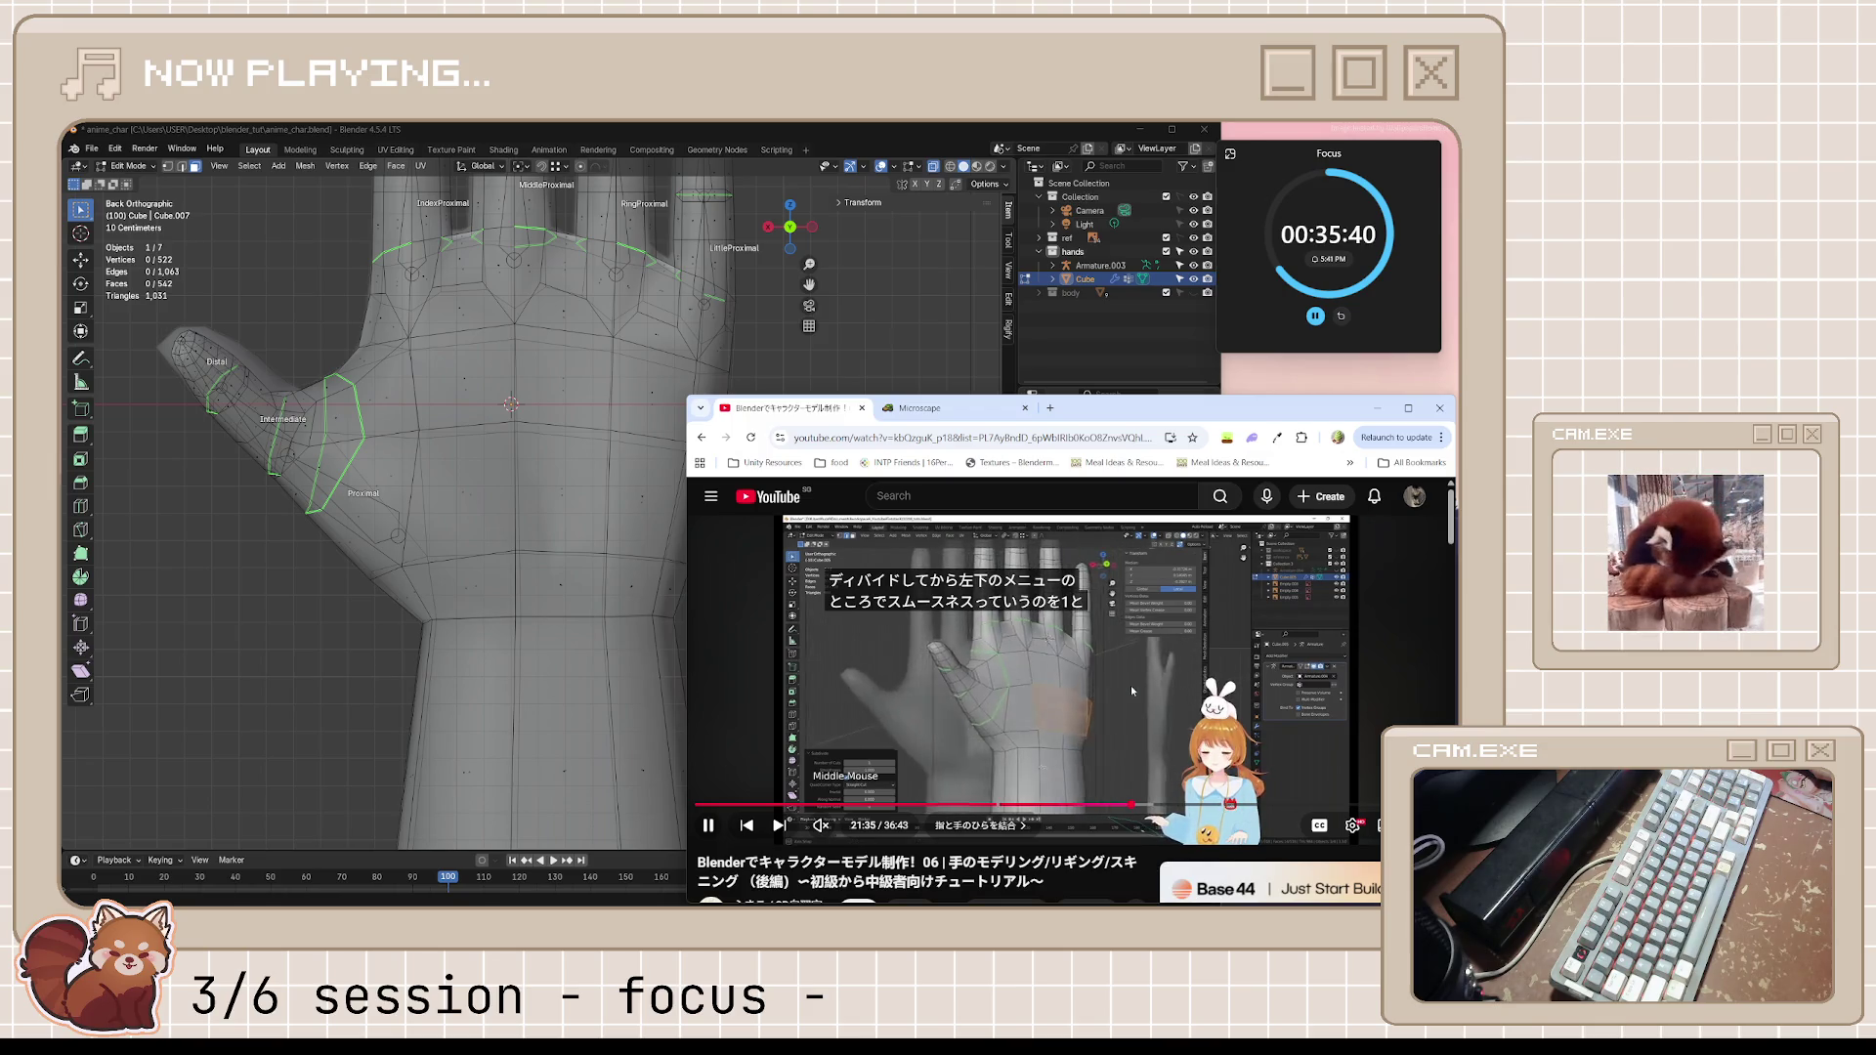
click(931, 578)
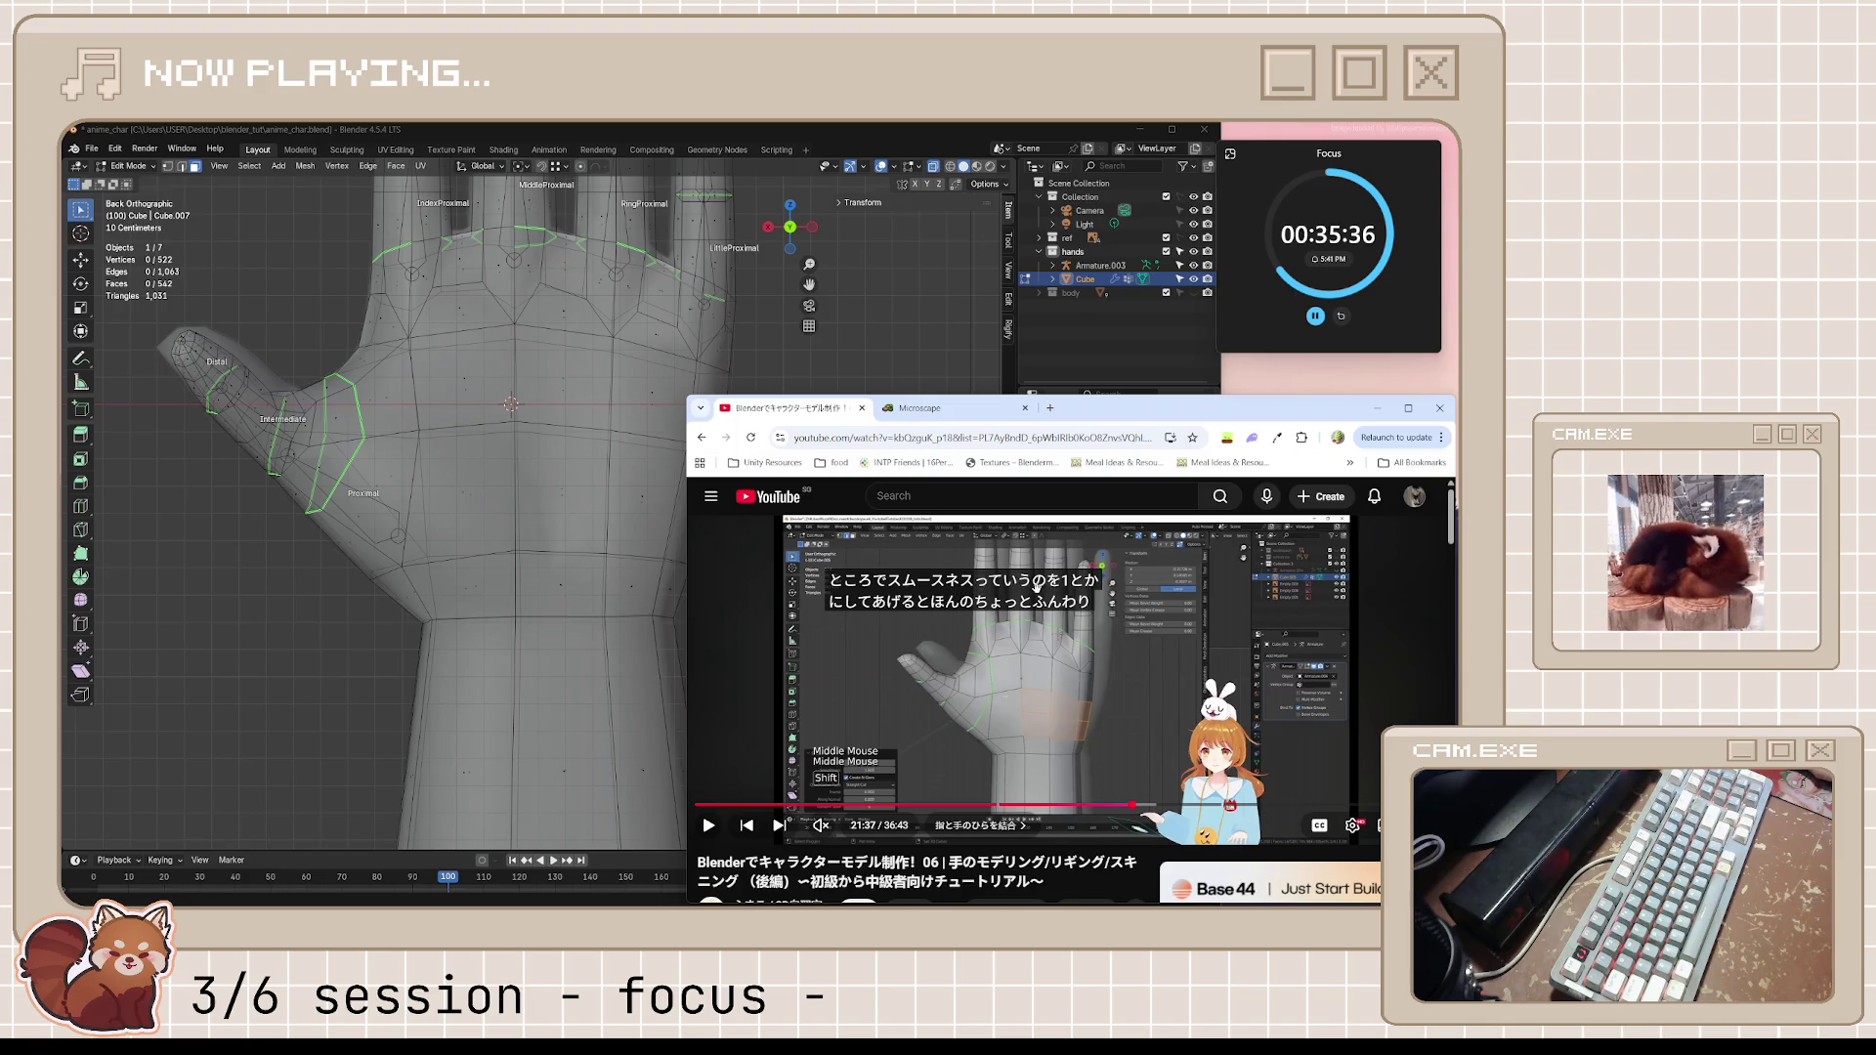
drag(1031, 588, 1017, 569)
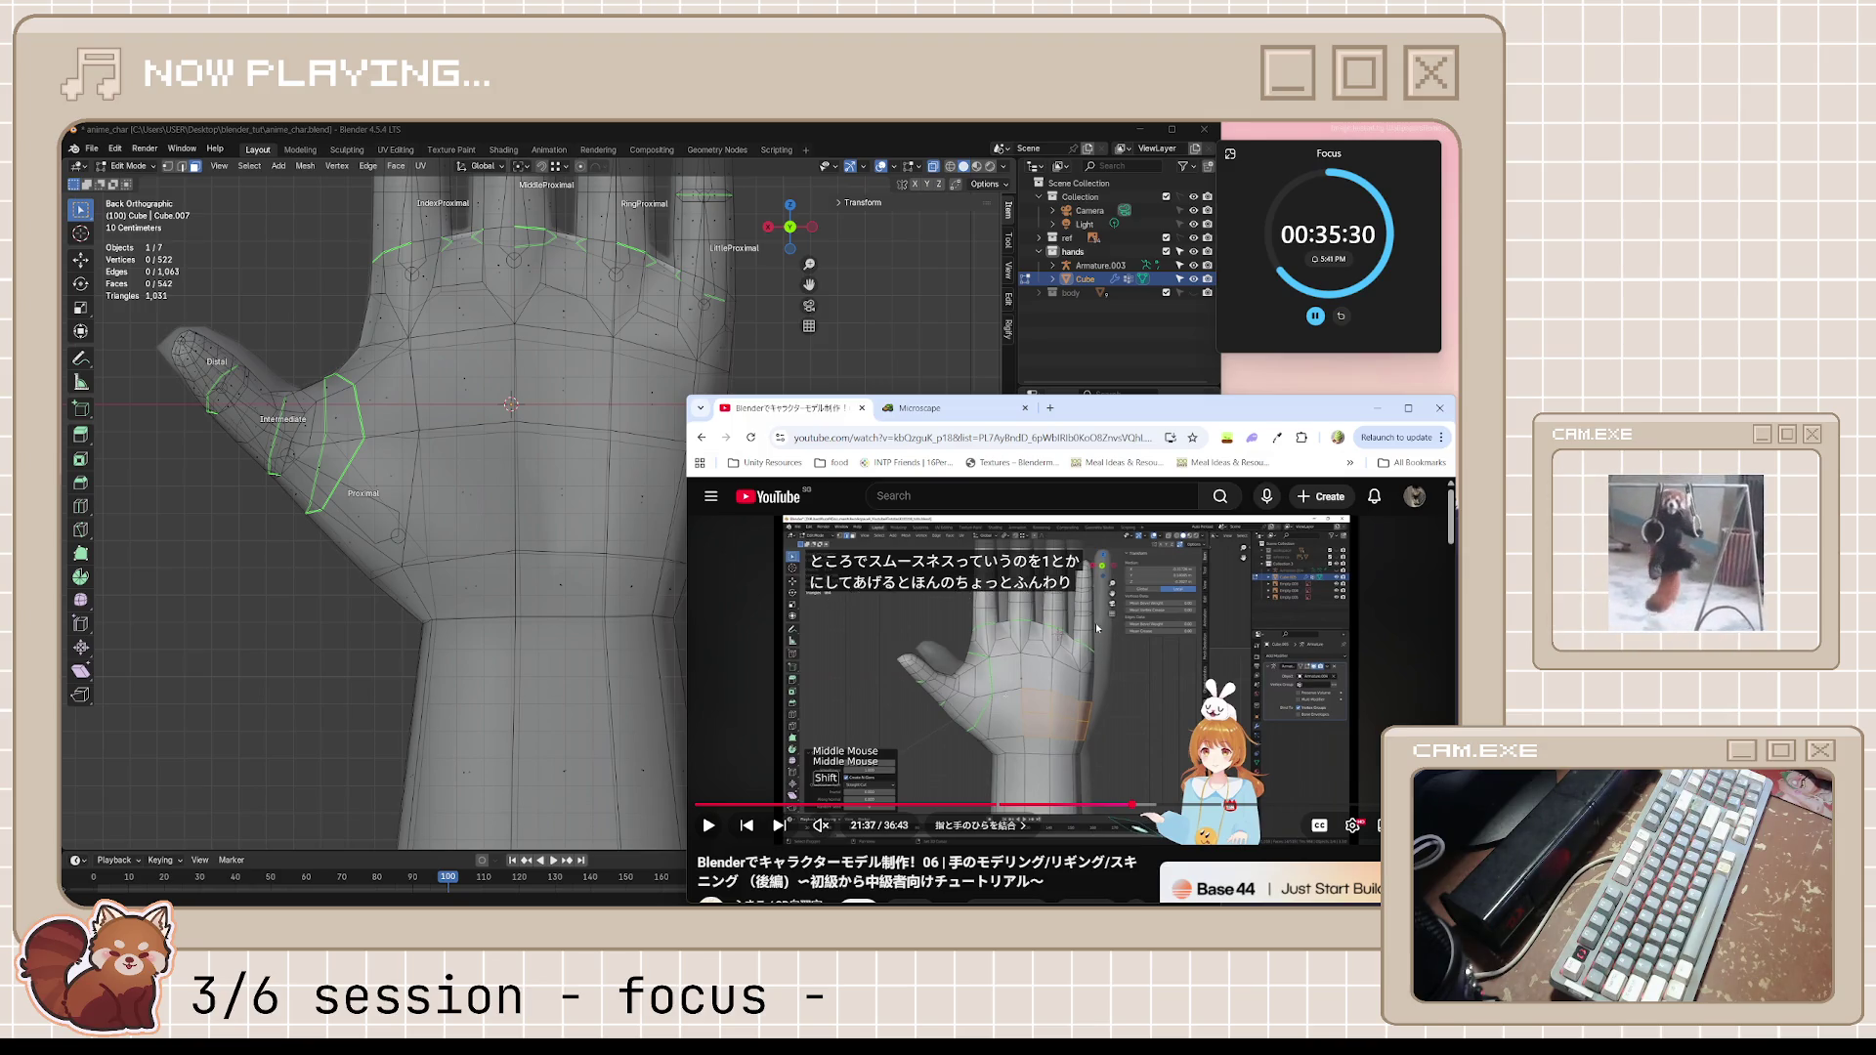
click(1125, 689)
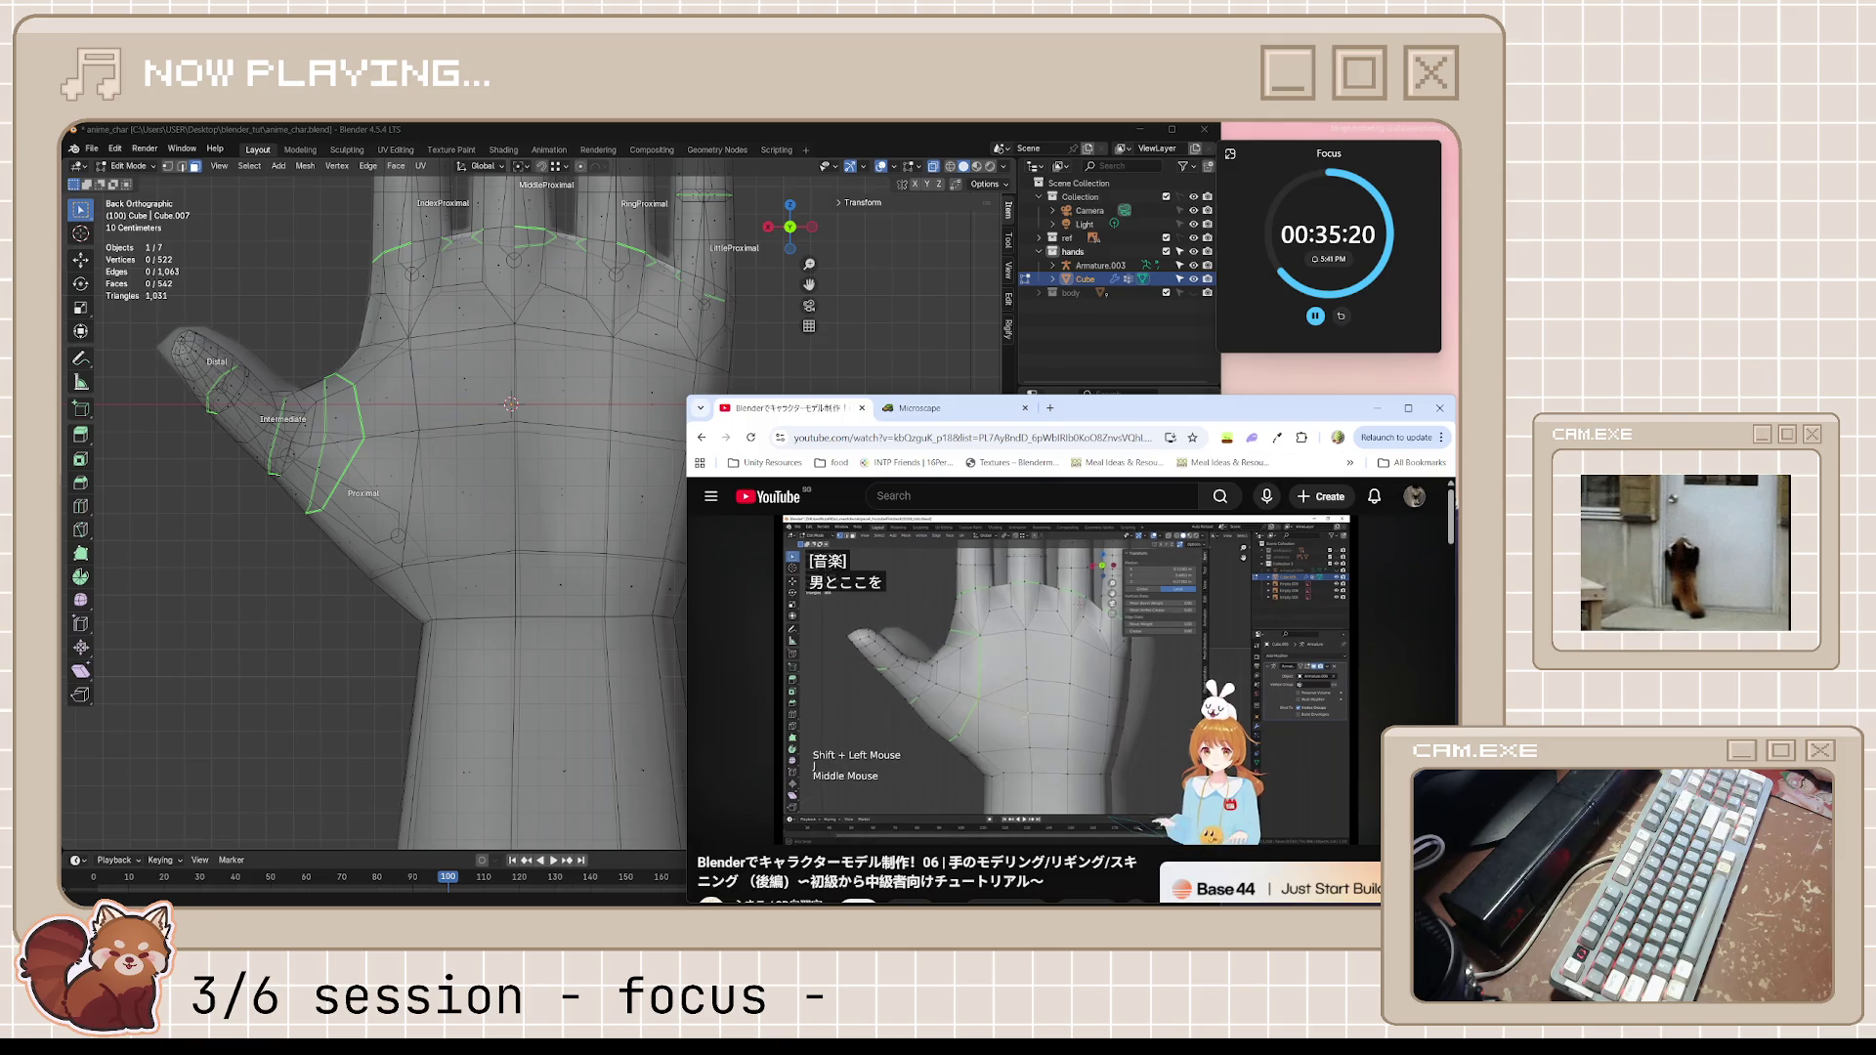
click(1135, 699)
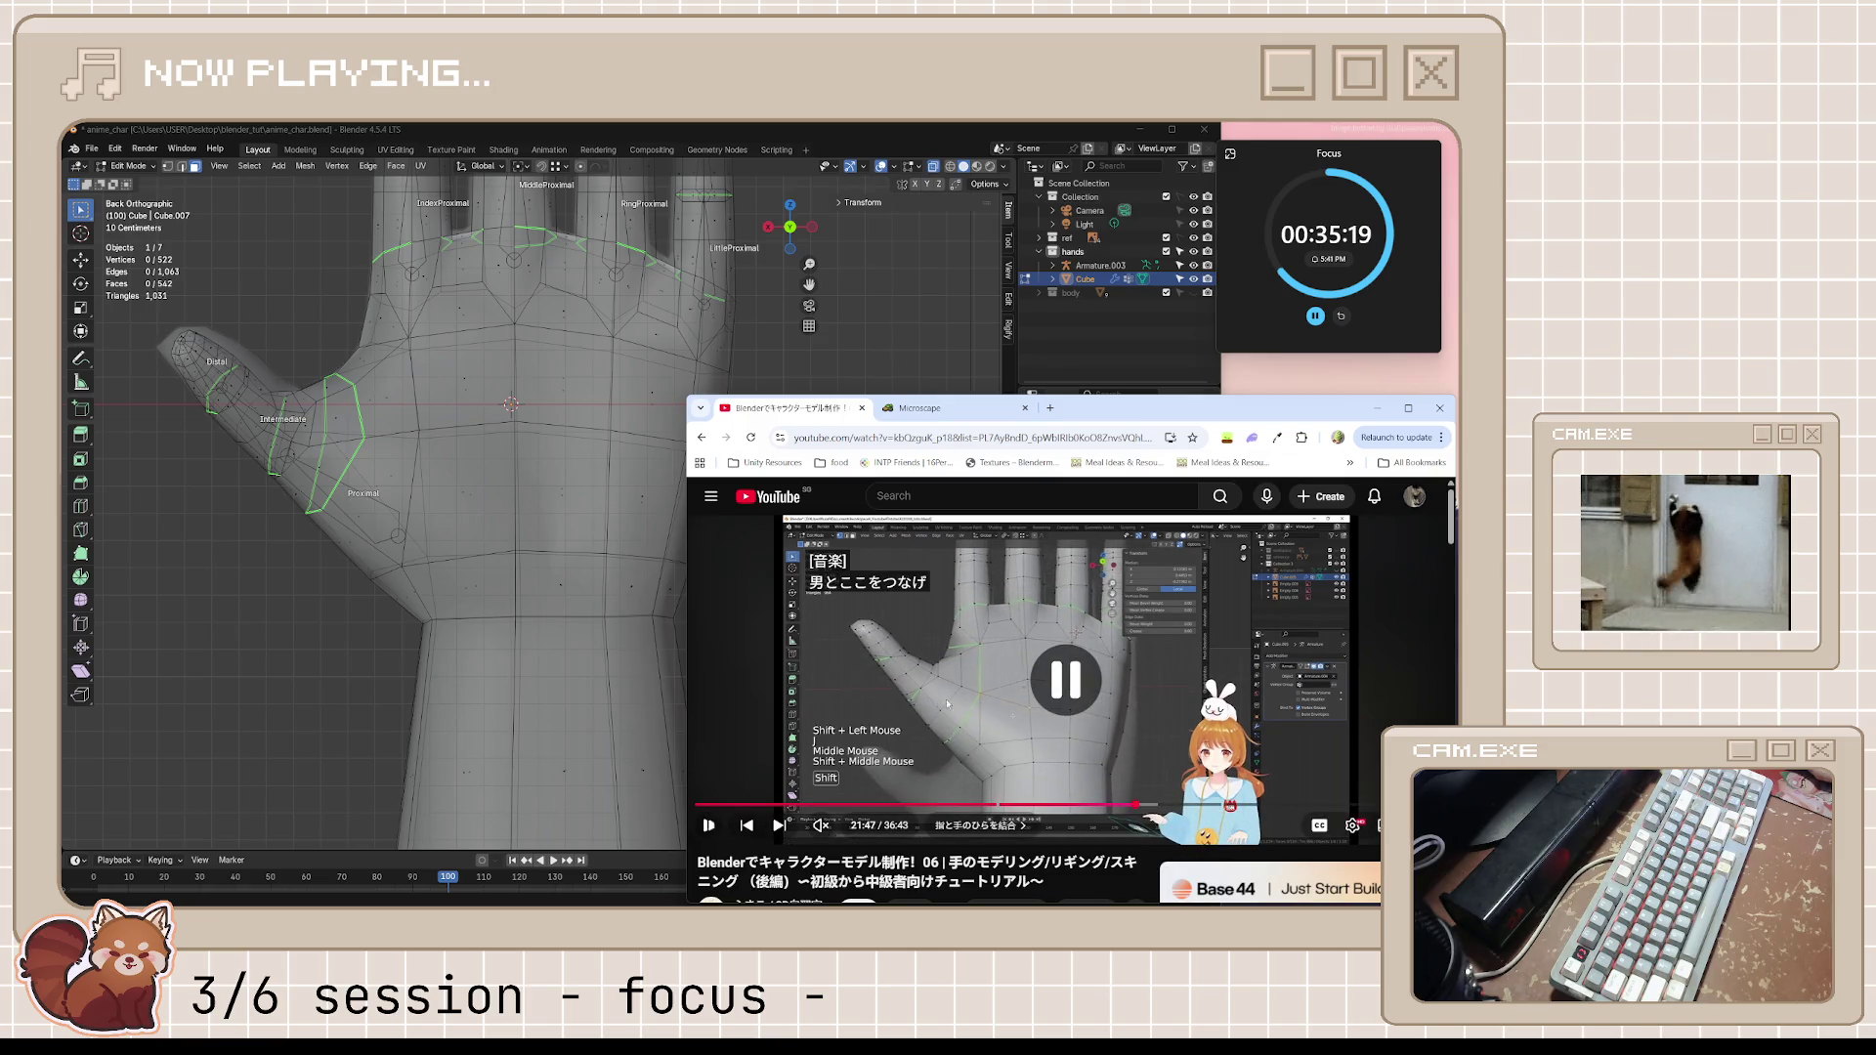
Return to the hand model, clear the wrist face selection and orbit to face the palm
click(567, 498)
shift+click(645, 495)
shift+click(704, 498)
key(alt+a)
middle_drag(710, 495, 615, 542)
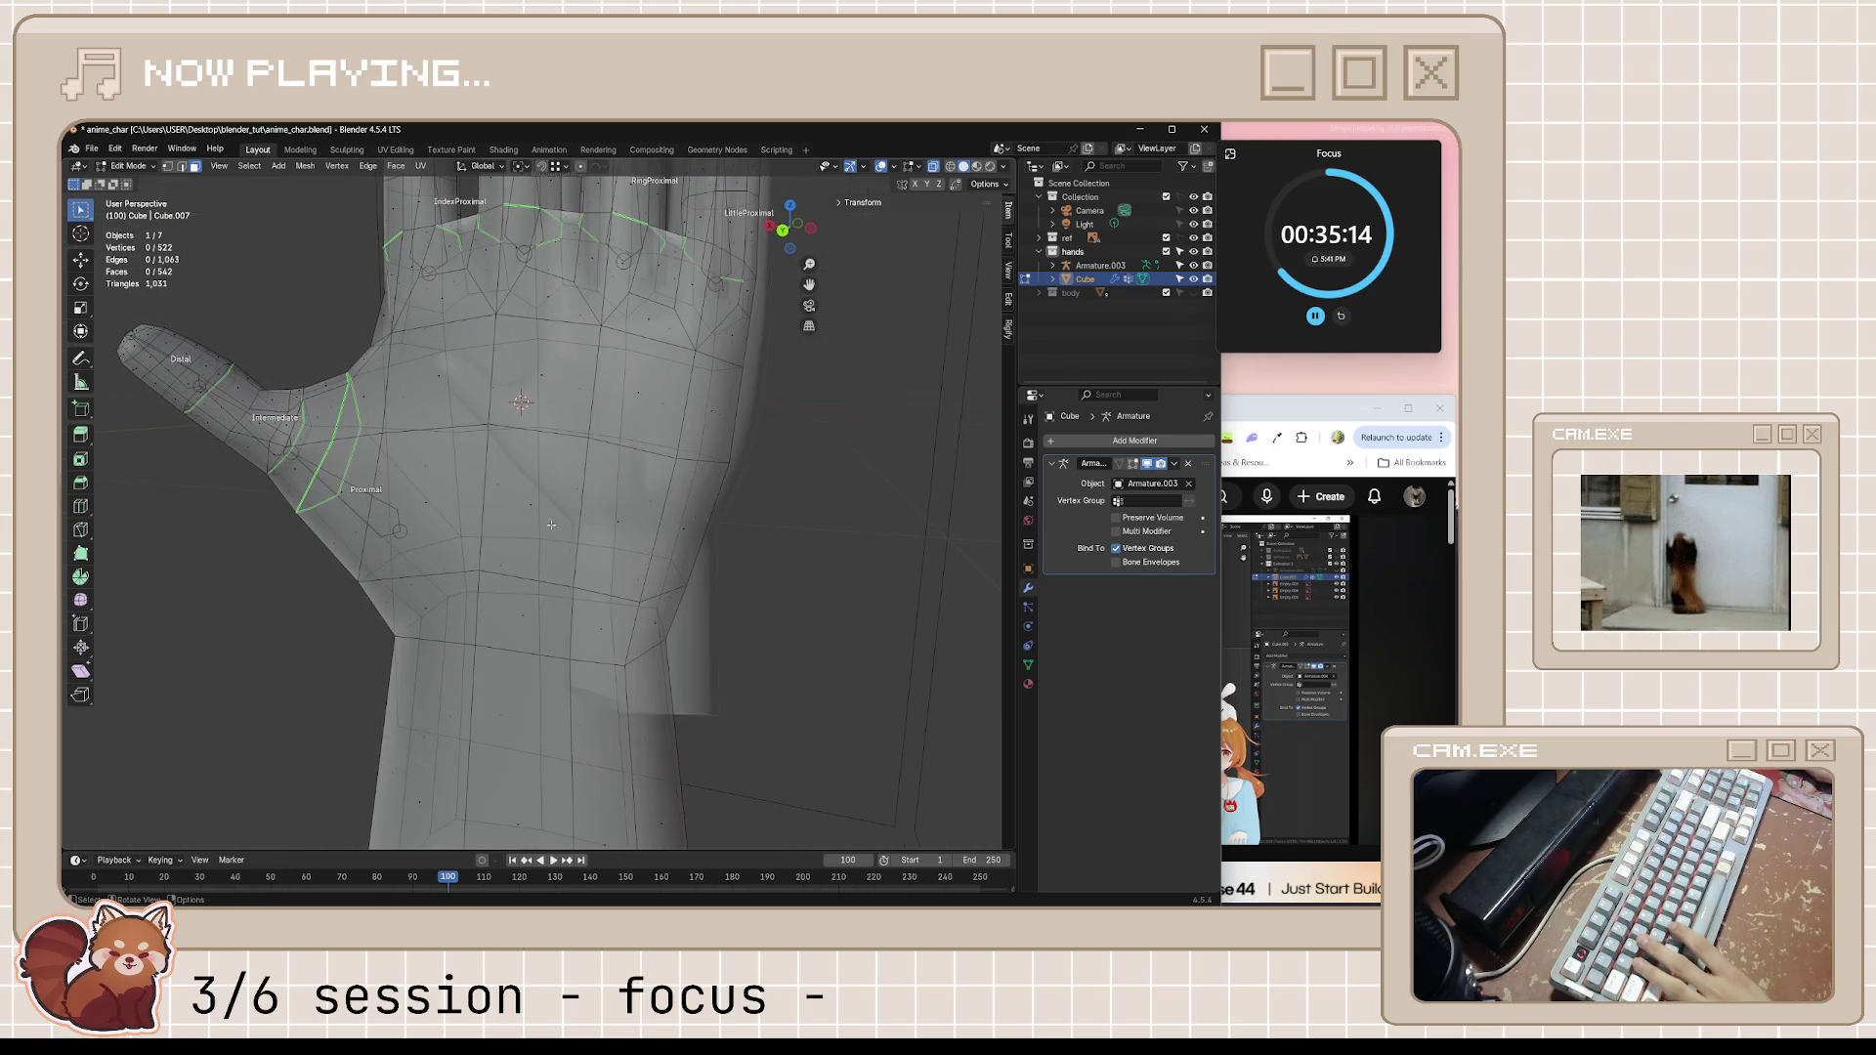
Select three palm faces and subdivide them from the context menu
click(578, 535)
shift+click(632, 532)
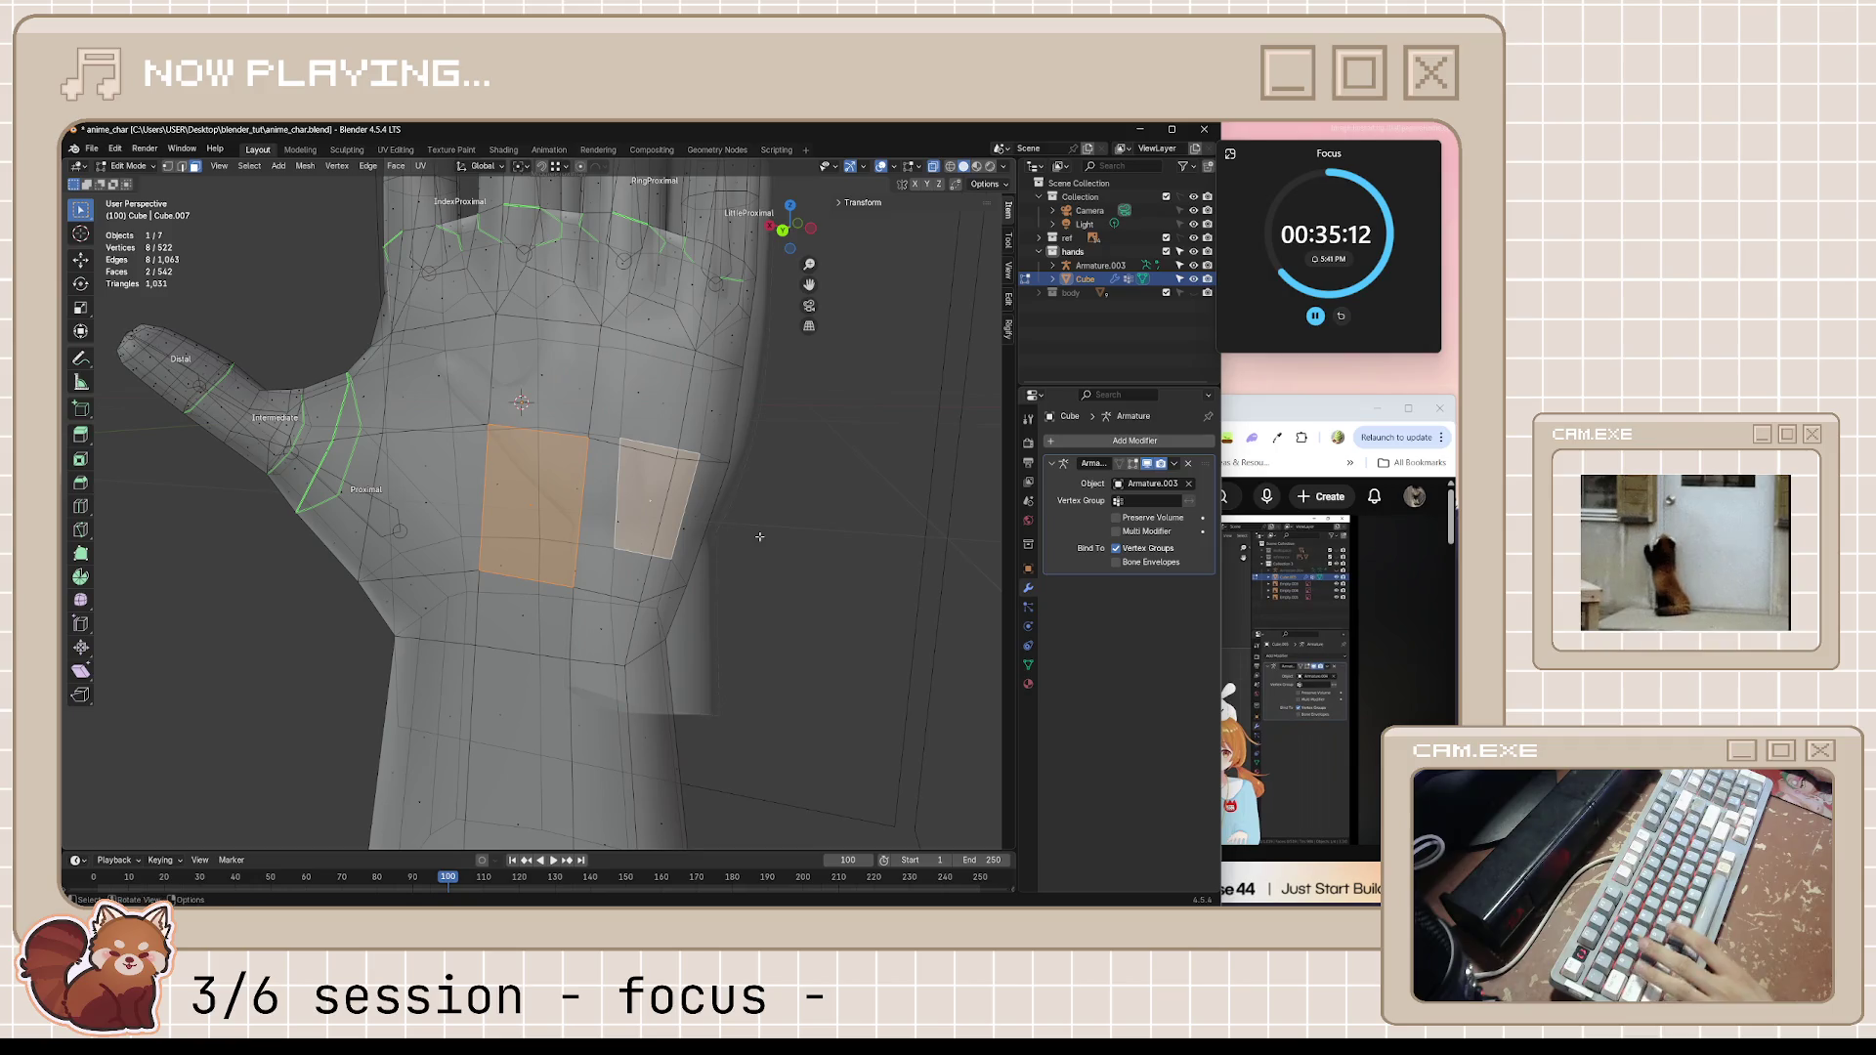
key(ctrl+z)
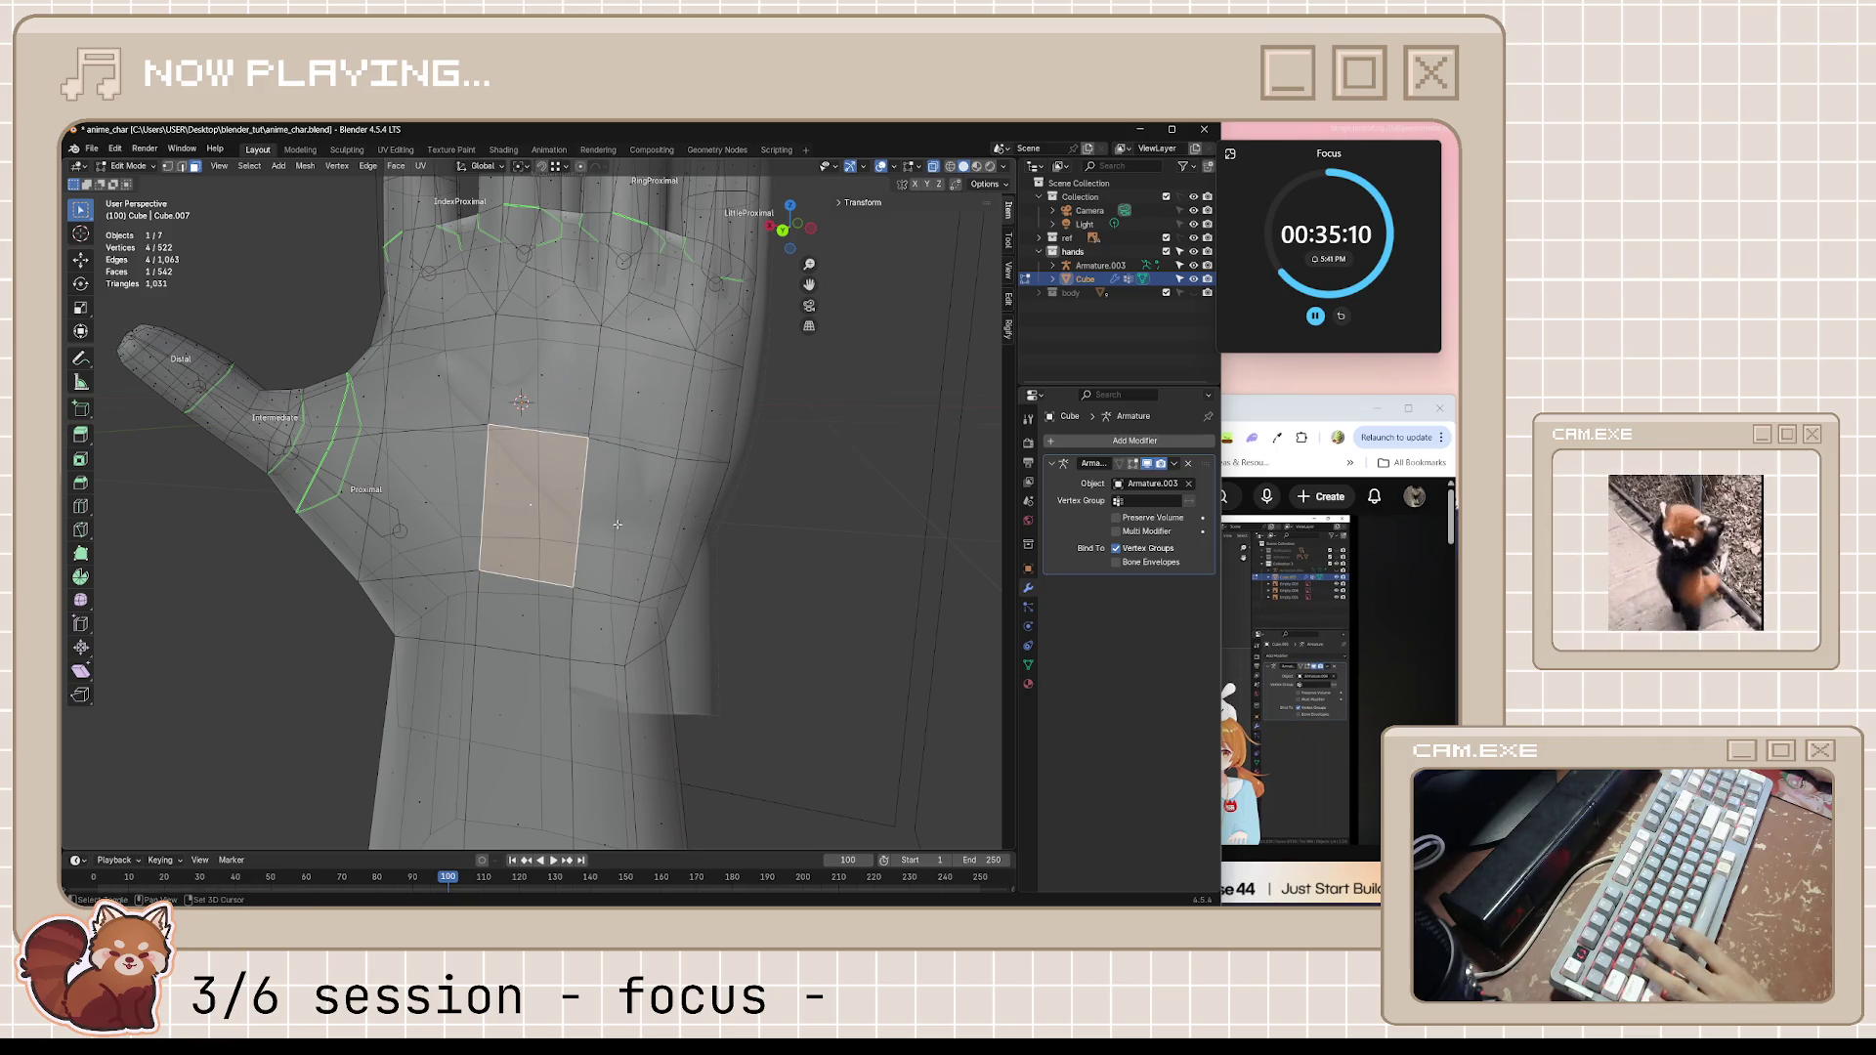
shift+click(618, 524)
shift+click(694, 543)
mouse_move(692, 542)
middle_down()
mouse_move(550, 566)
mouse_move(740, 569)
middle_up()
right_click(686, 545)
click(697, 586)
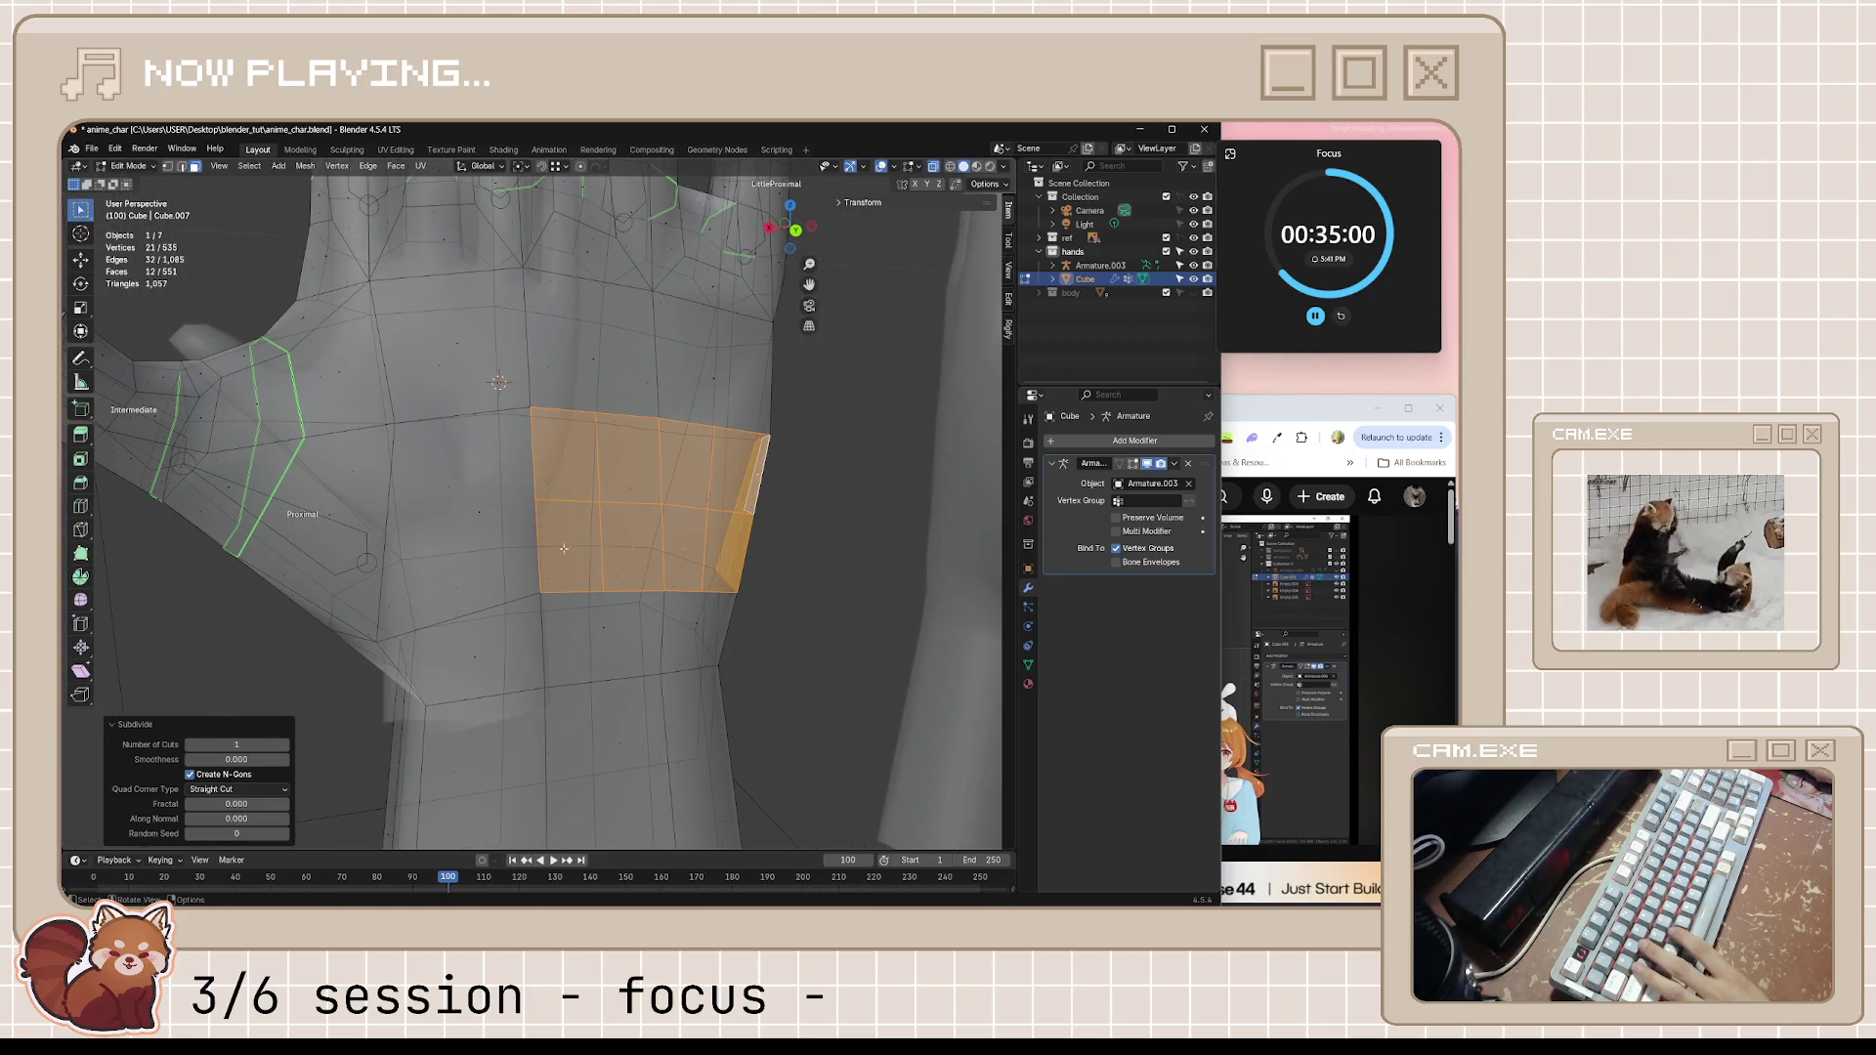
After a glance at the tutorial, knife-cut a new edge joining the subdivided palm vertices
click(1359, 421)
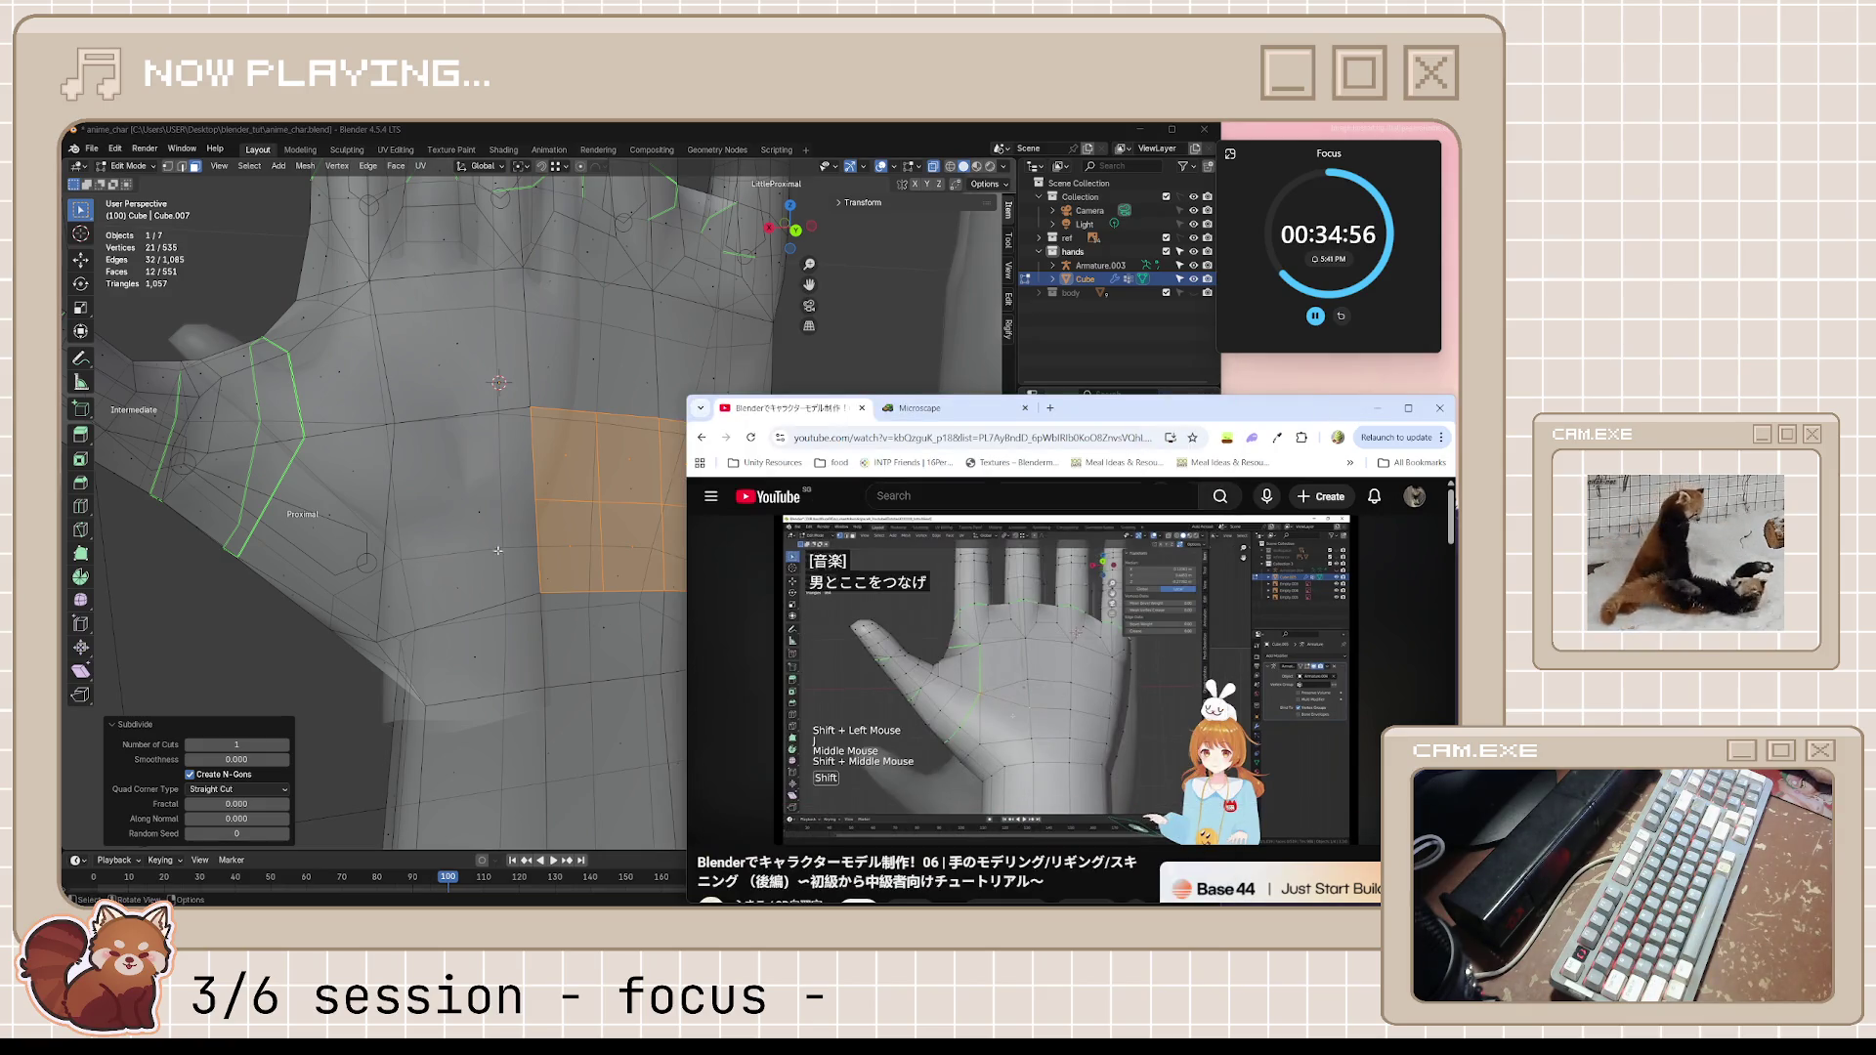
key(alt+Tab)
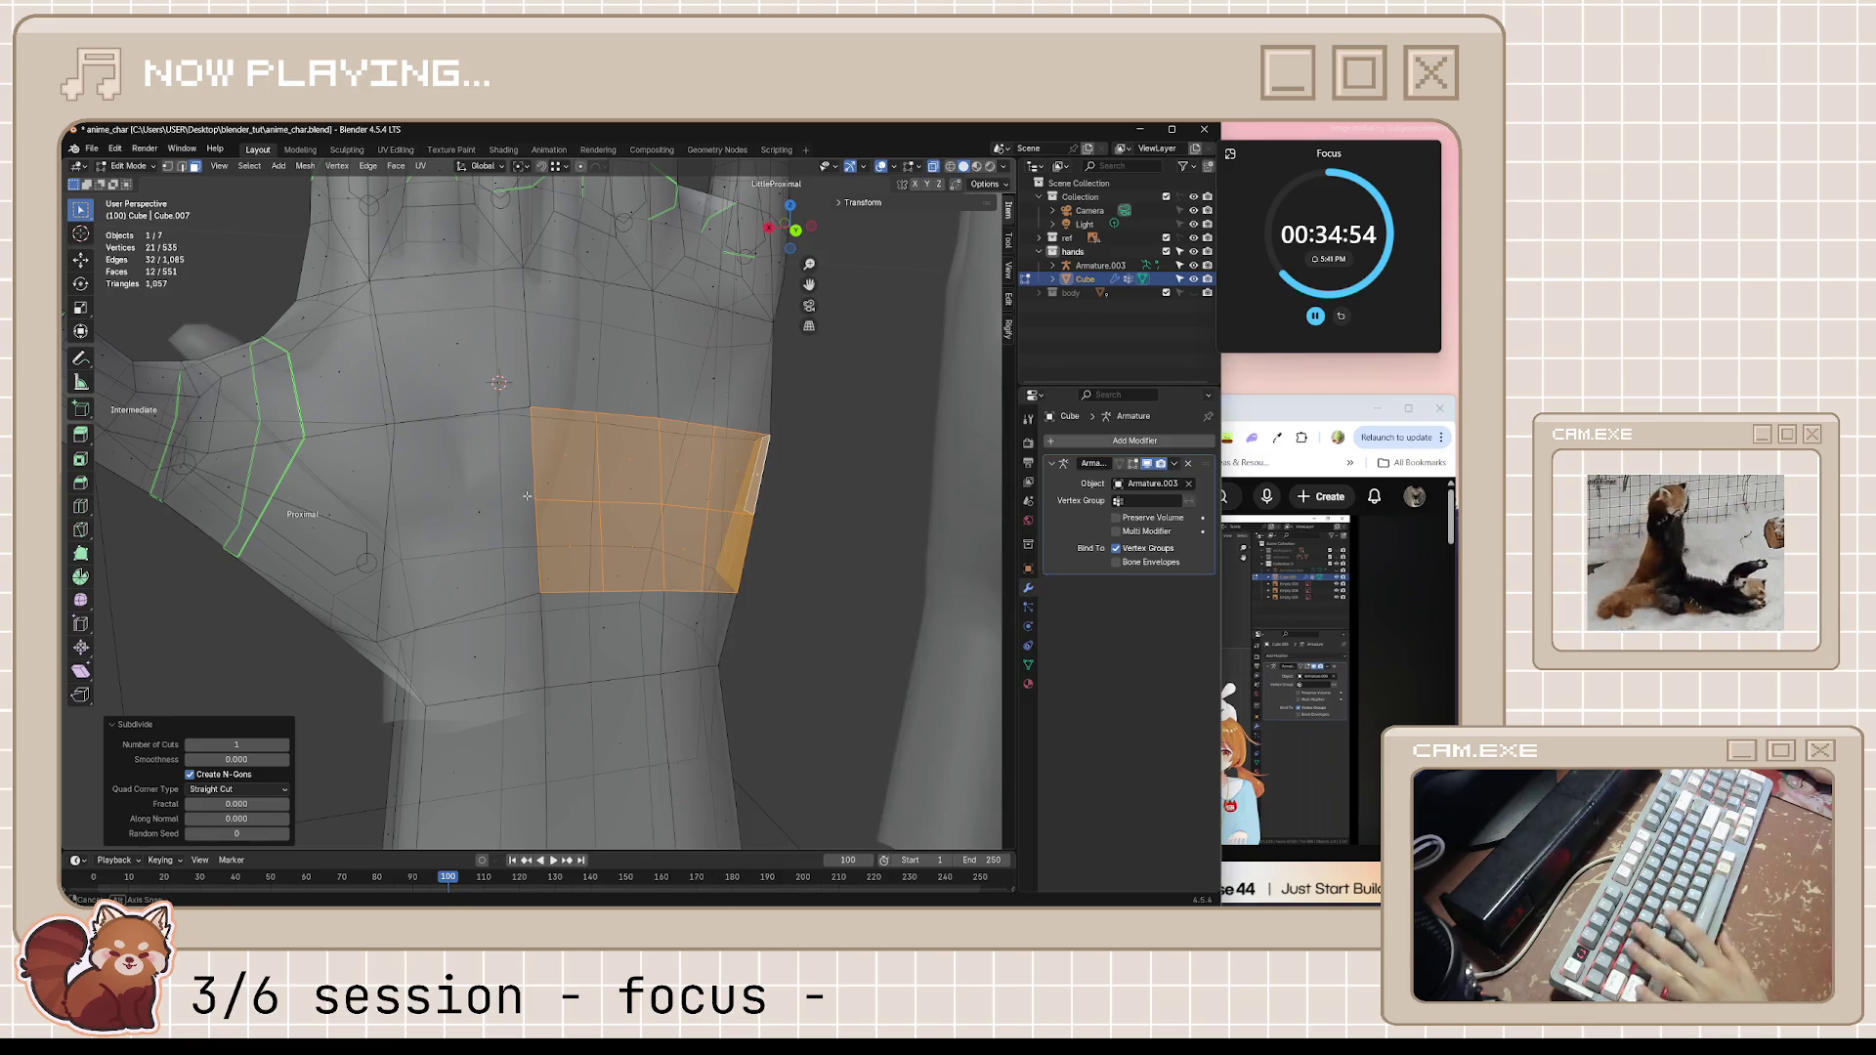
key(Tab)
key(Tab)
key(k)
click(537, 506)
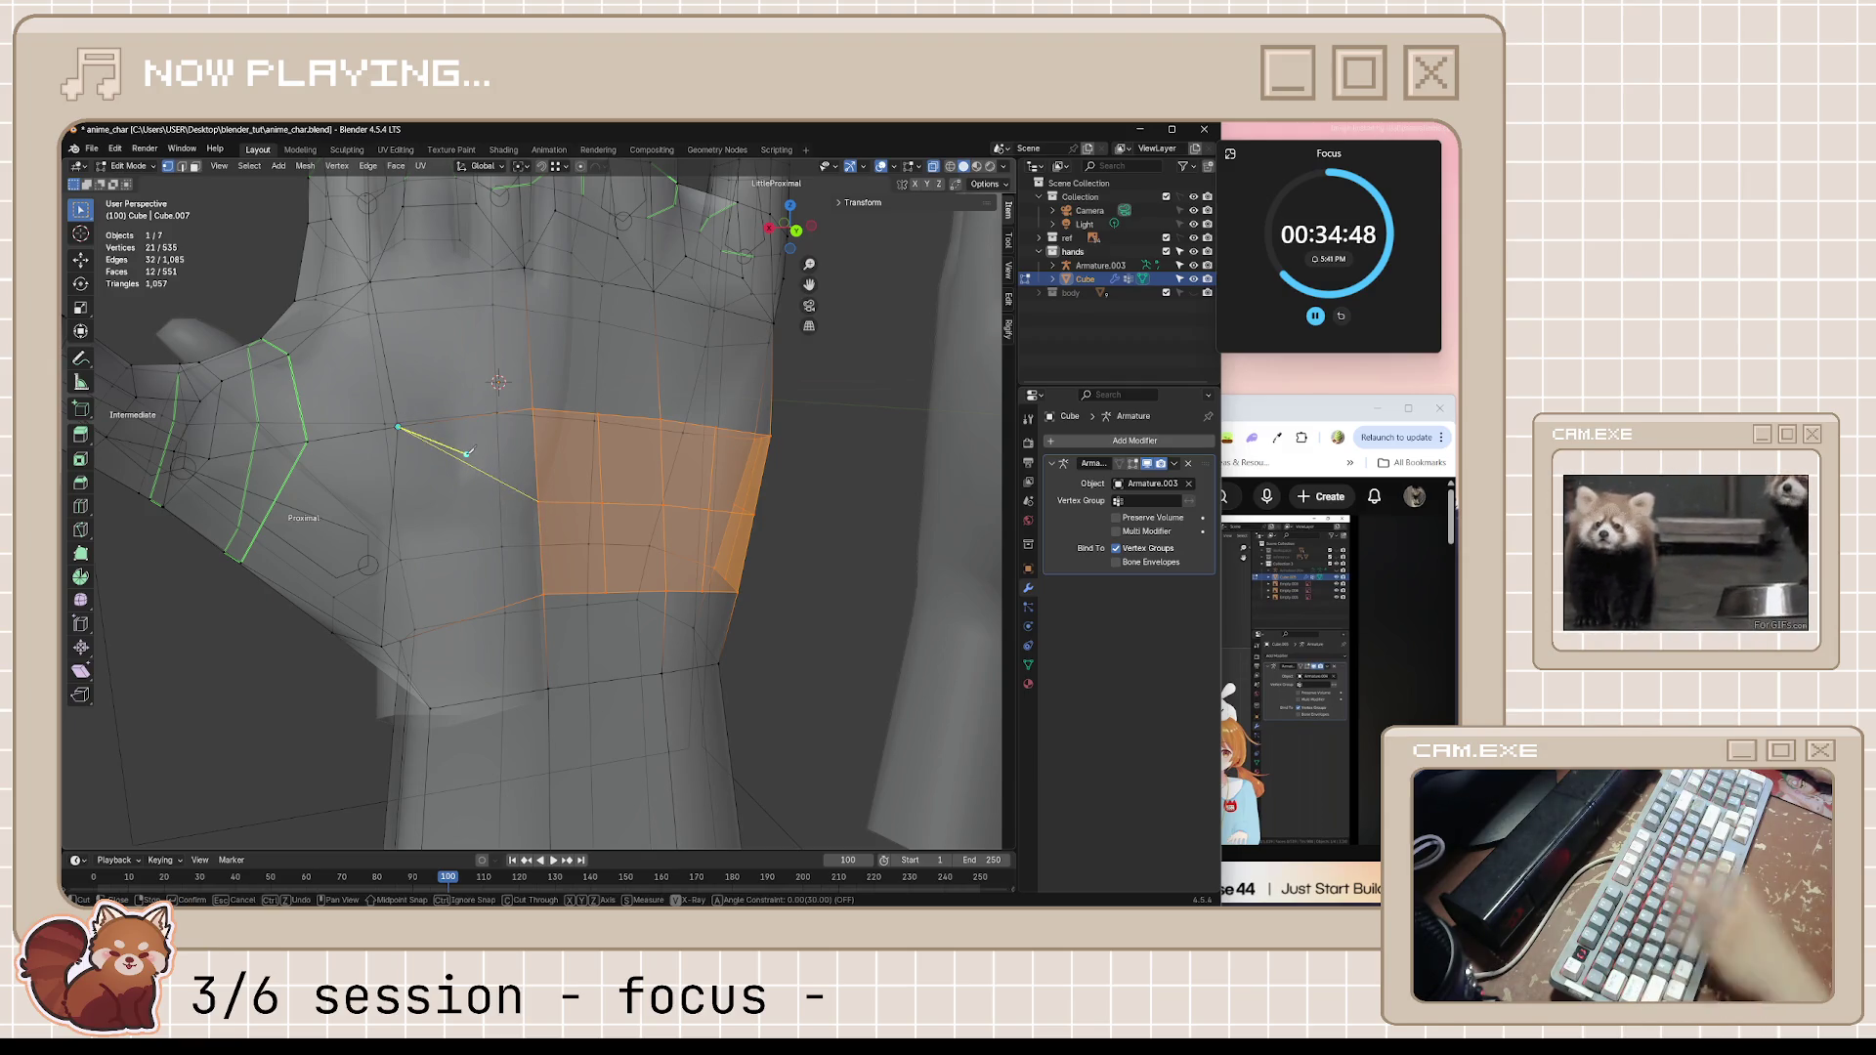
key(Return)
Check the whole hand in object mode, save the file and bring the tutorial forward
key(Tab)
scroll(813, 559, down, 5)
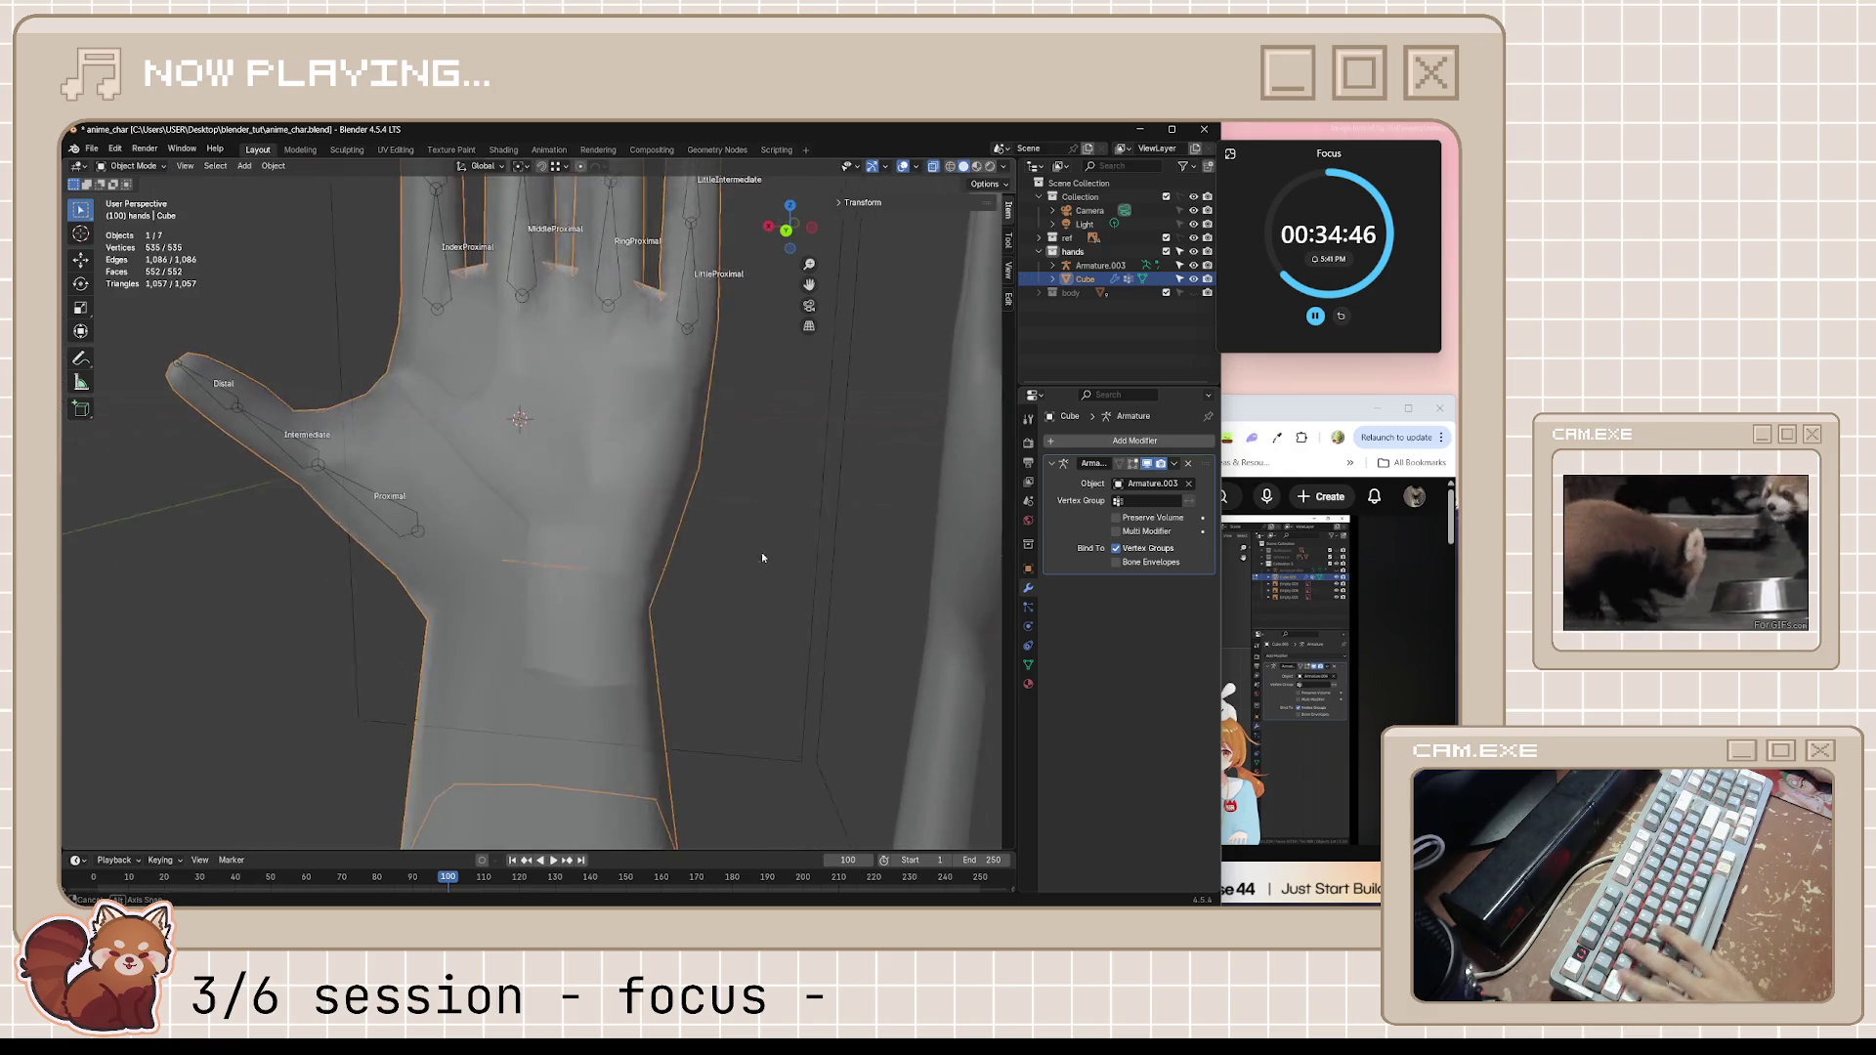
key(Tab)
mouse_move(744, 557)
middle_down()
mouse_move(728, 591)
mouse_move(688, 573)
middle_up()
key(ctrl+s)
click(1272, 415)
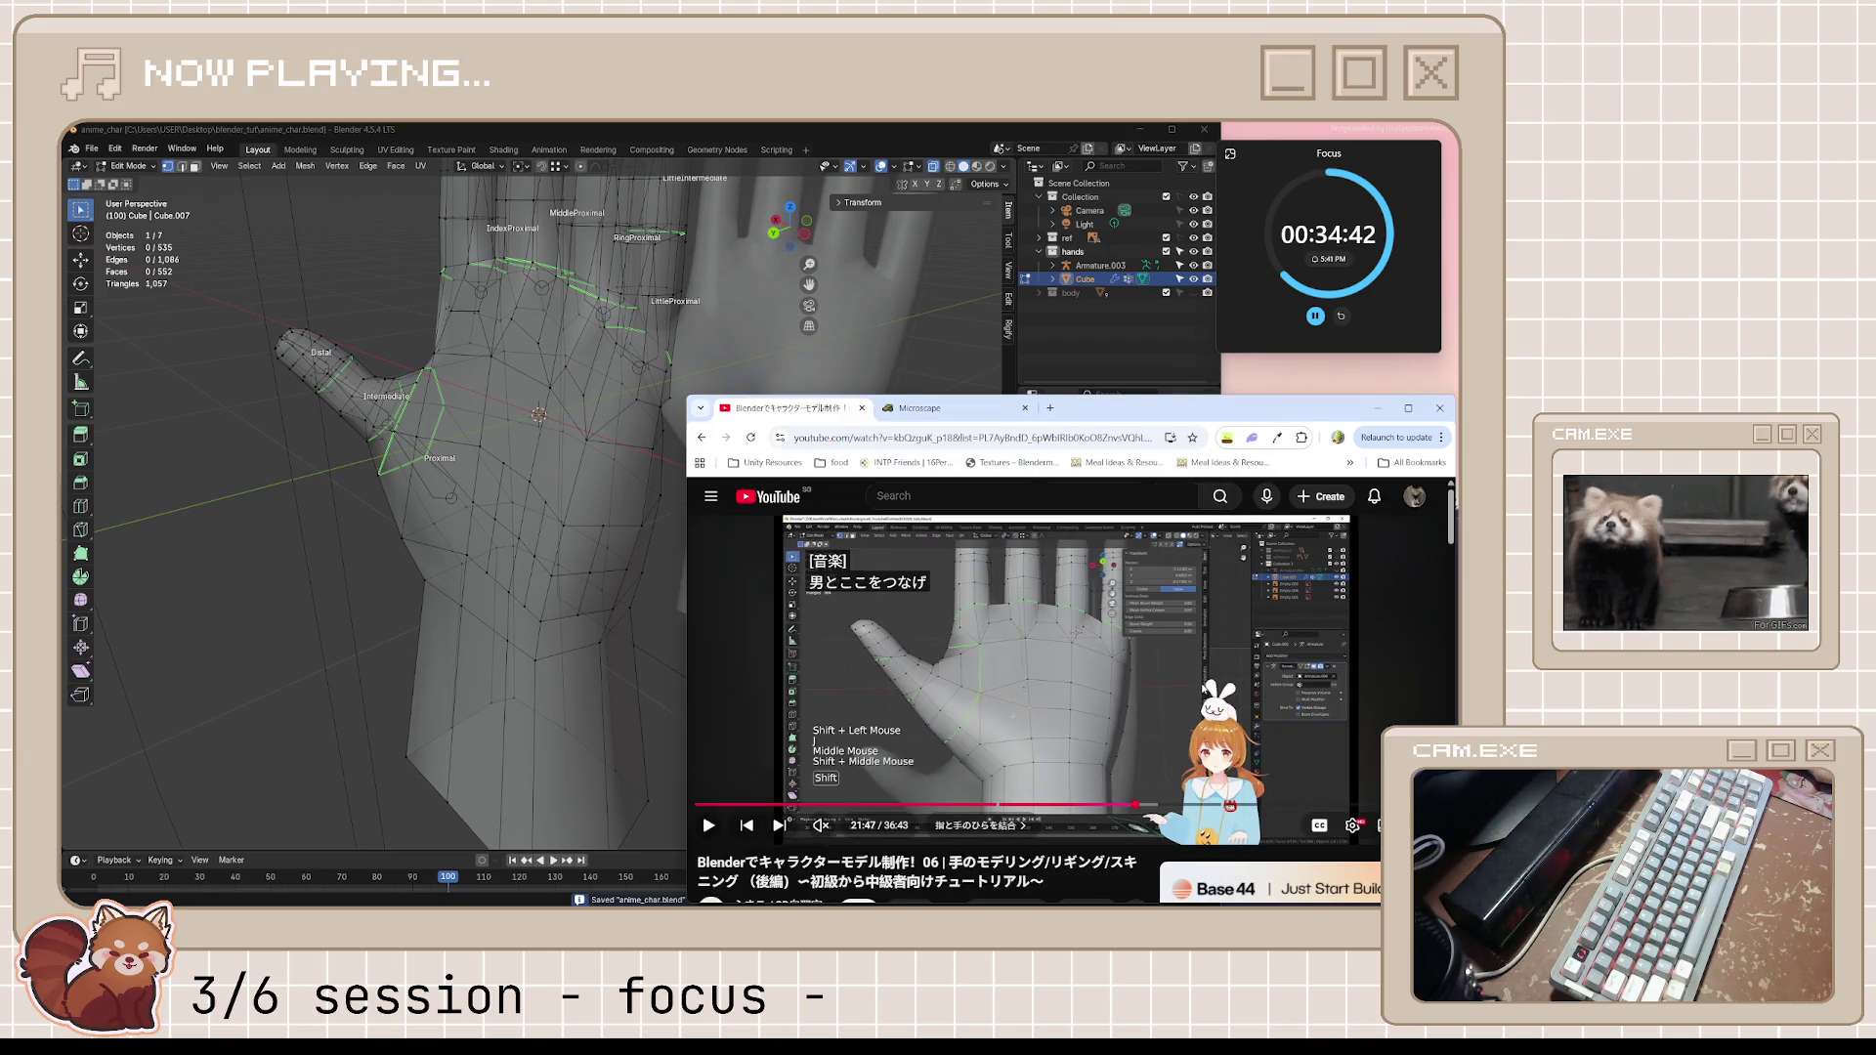
Peek at the hand, then rewind the tutorial about twenty seconds to the palm subdivision steps
key(alt+Tab)
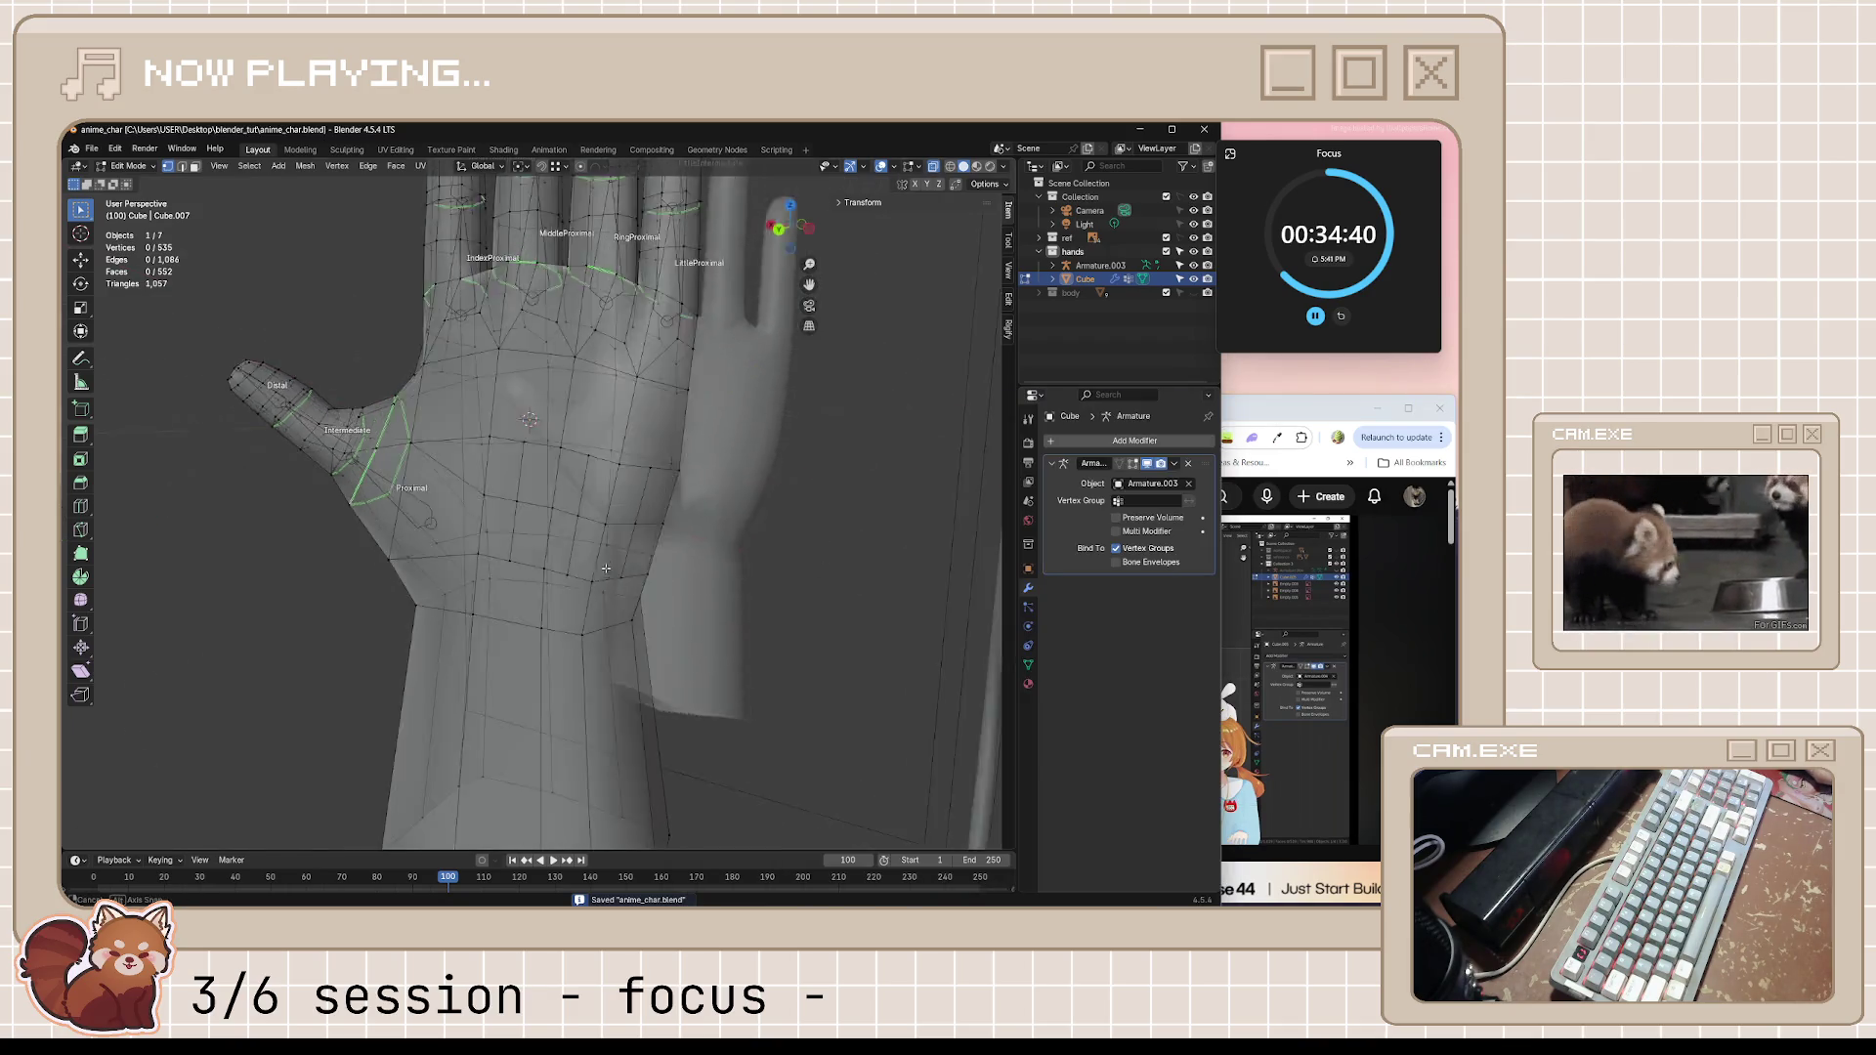
middle_drag(821, 484, 894, 515)
click(1272, 409)
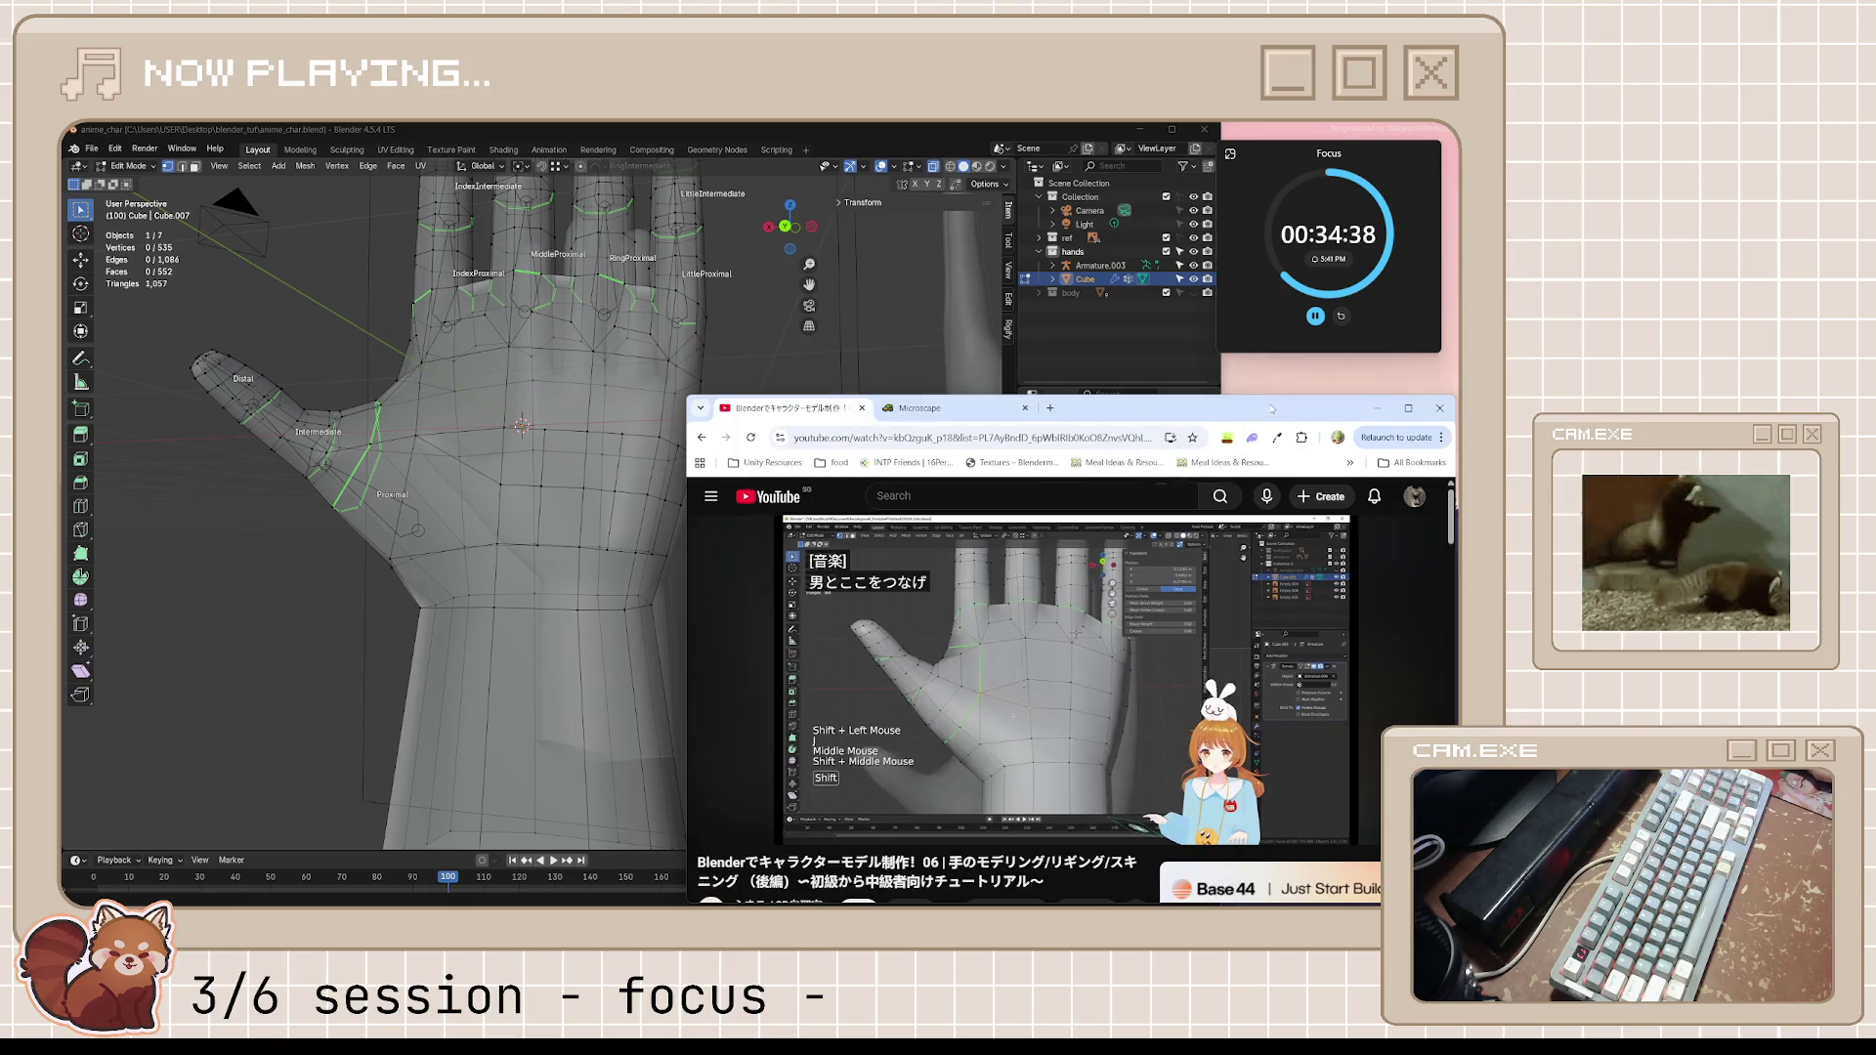
mouse_move(1025, 660)
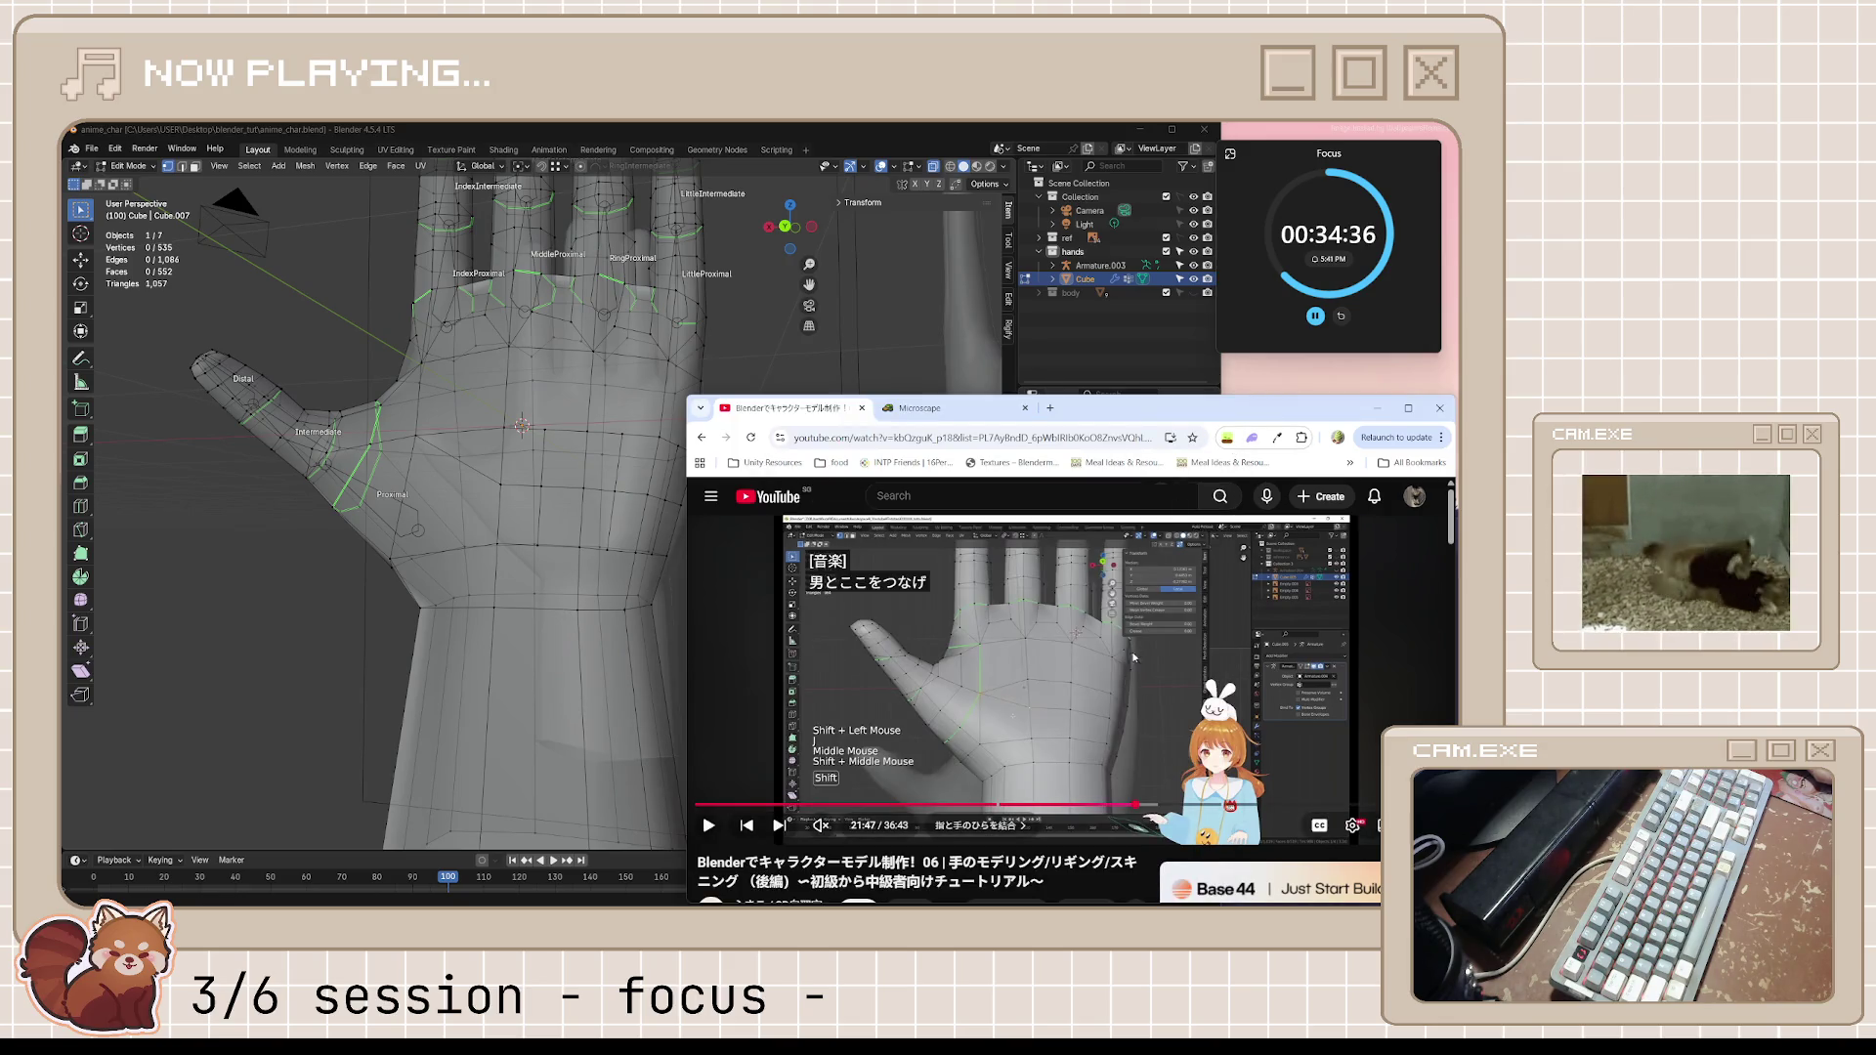
click(1127, 730)
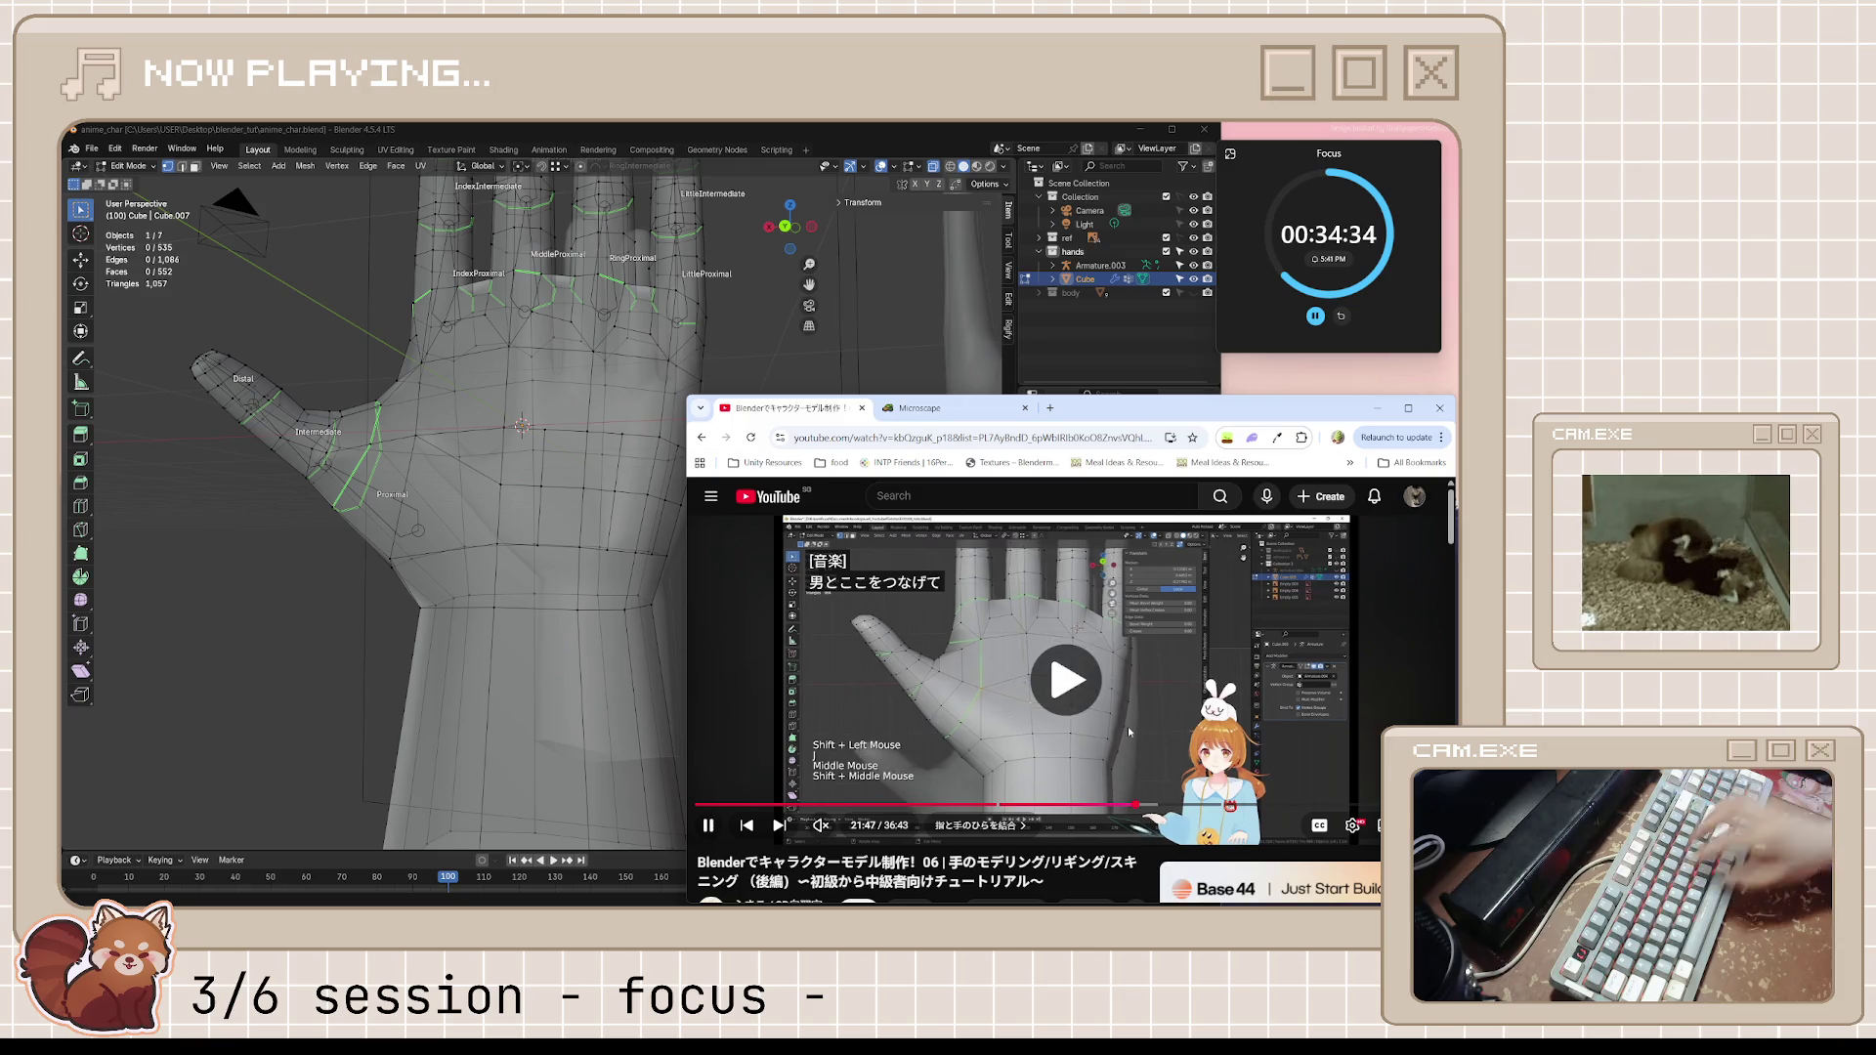
key(j)
key(j)
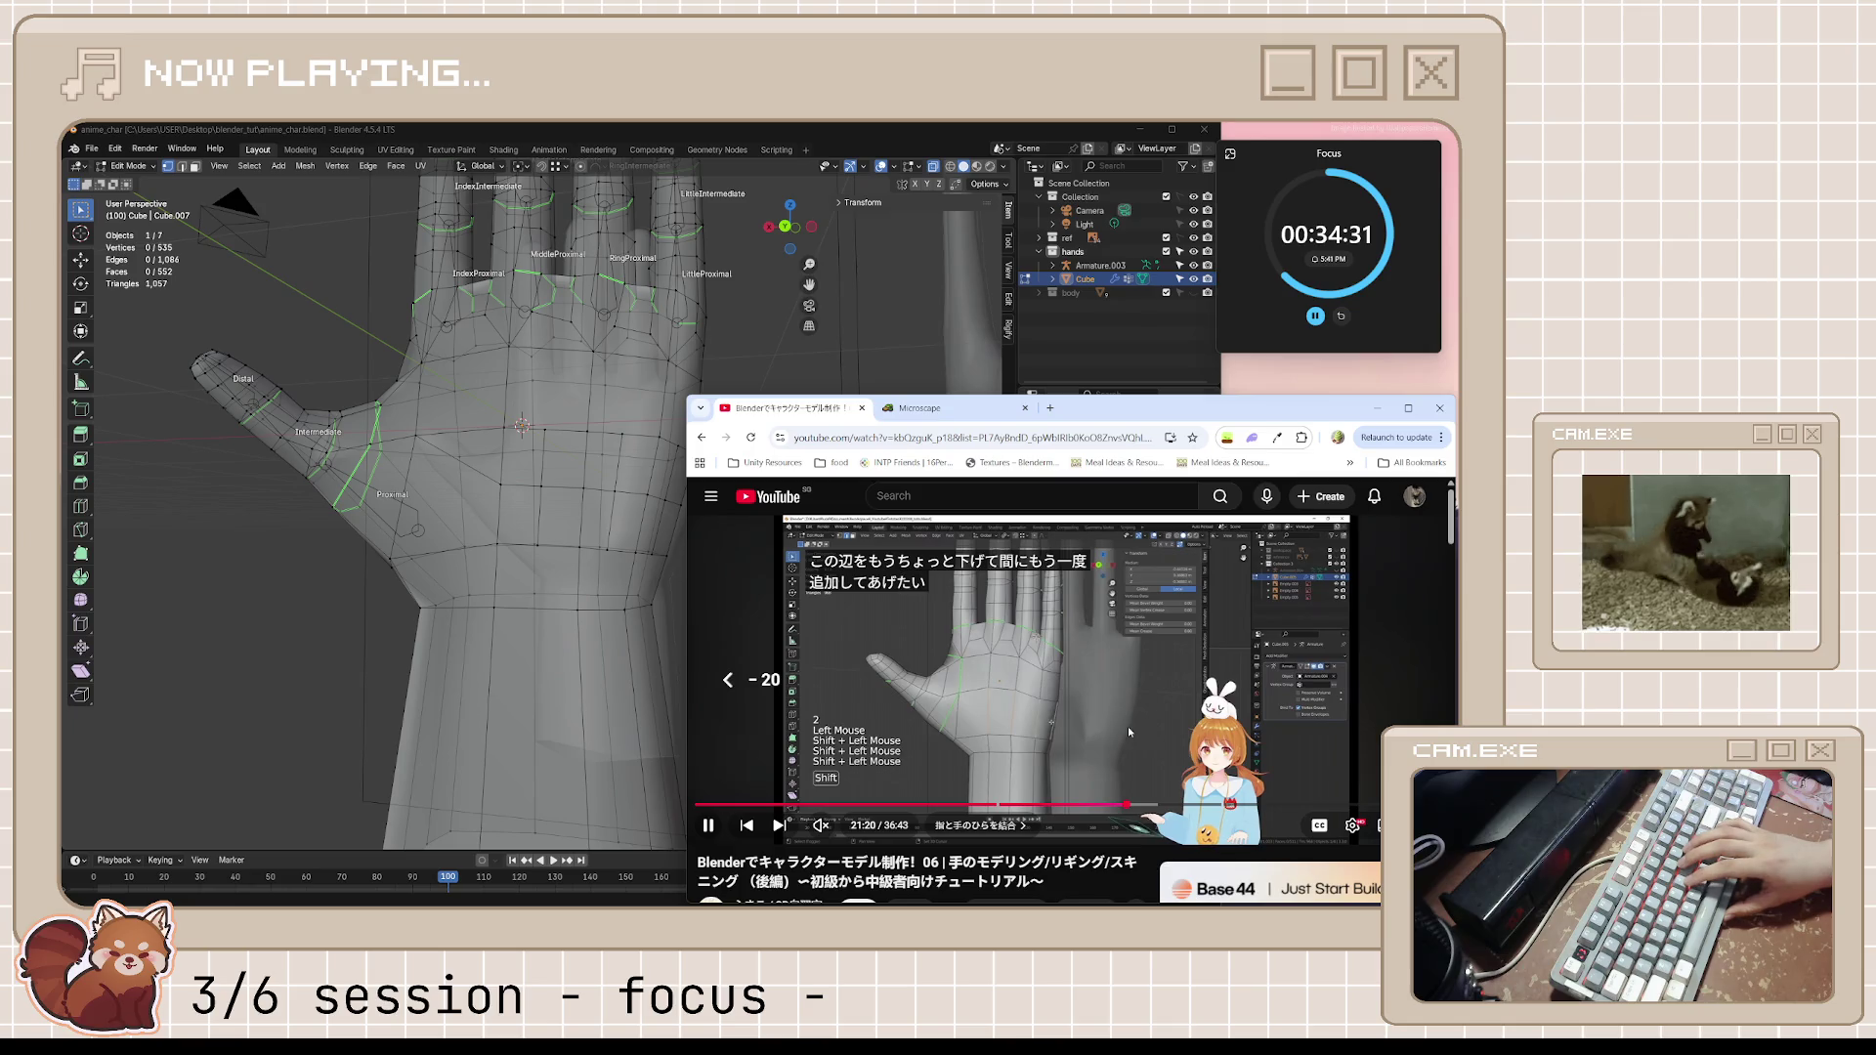
key(j)
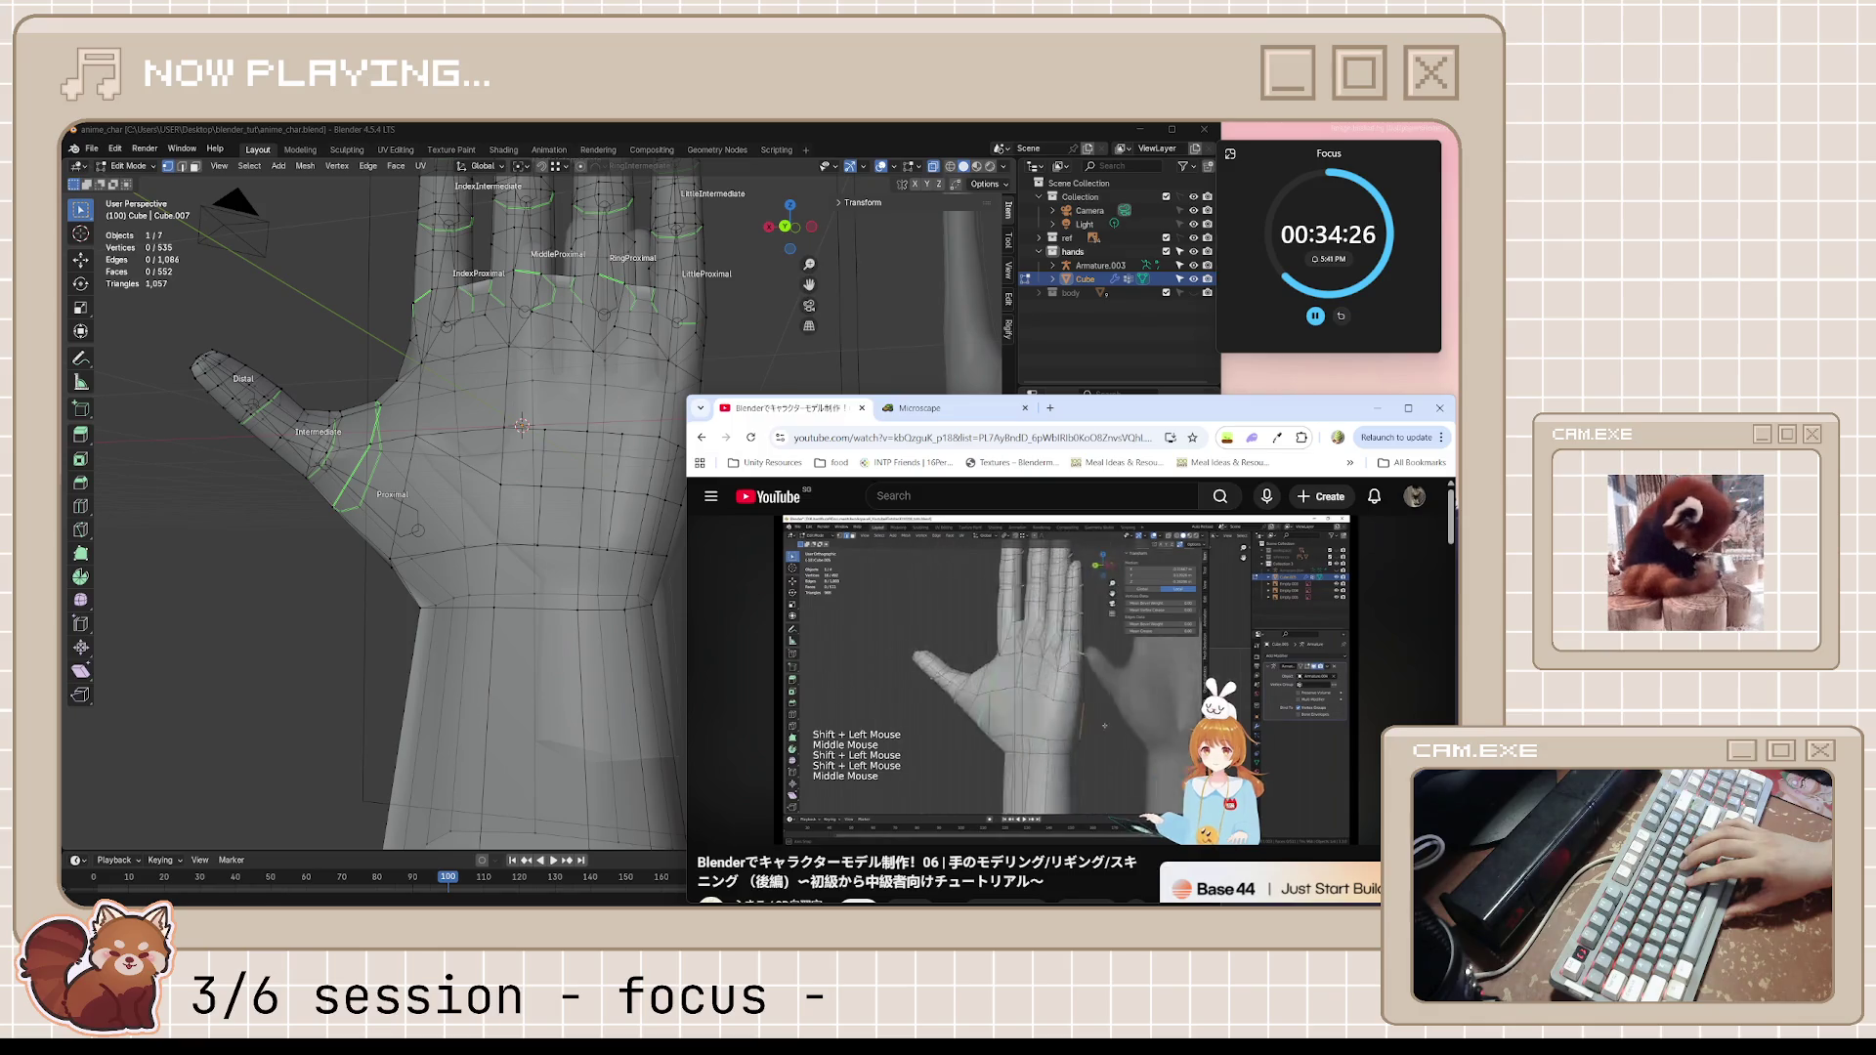
Rewatch up to about 21:24, pause, and return to the hand model in object mode
key(k)
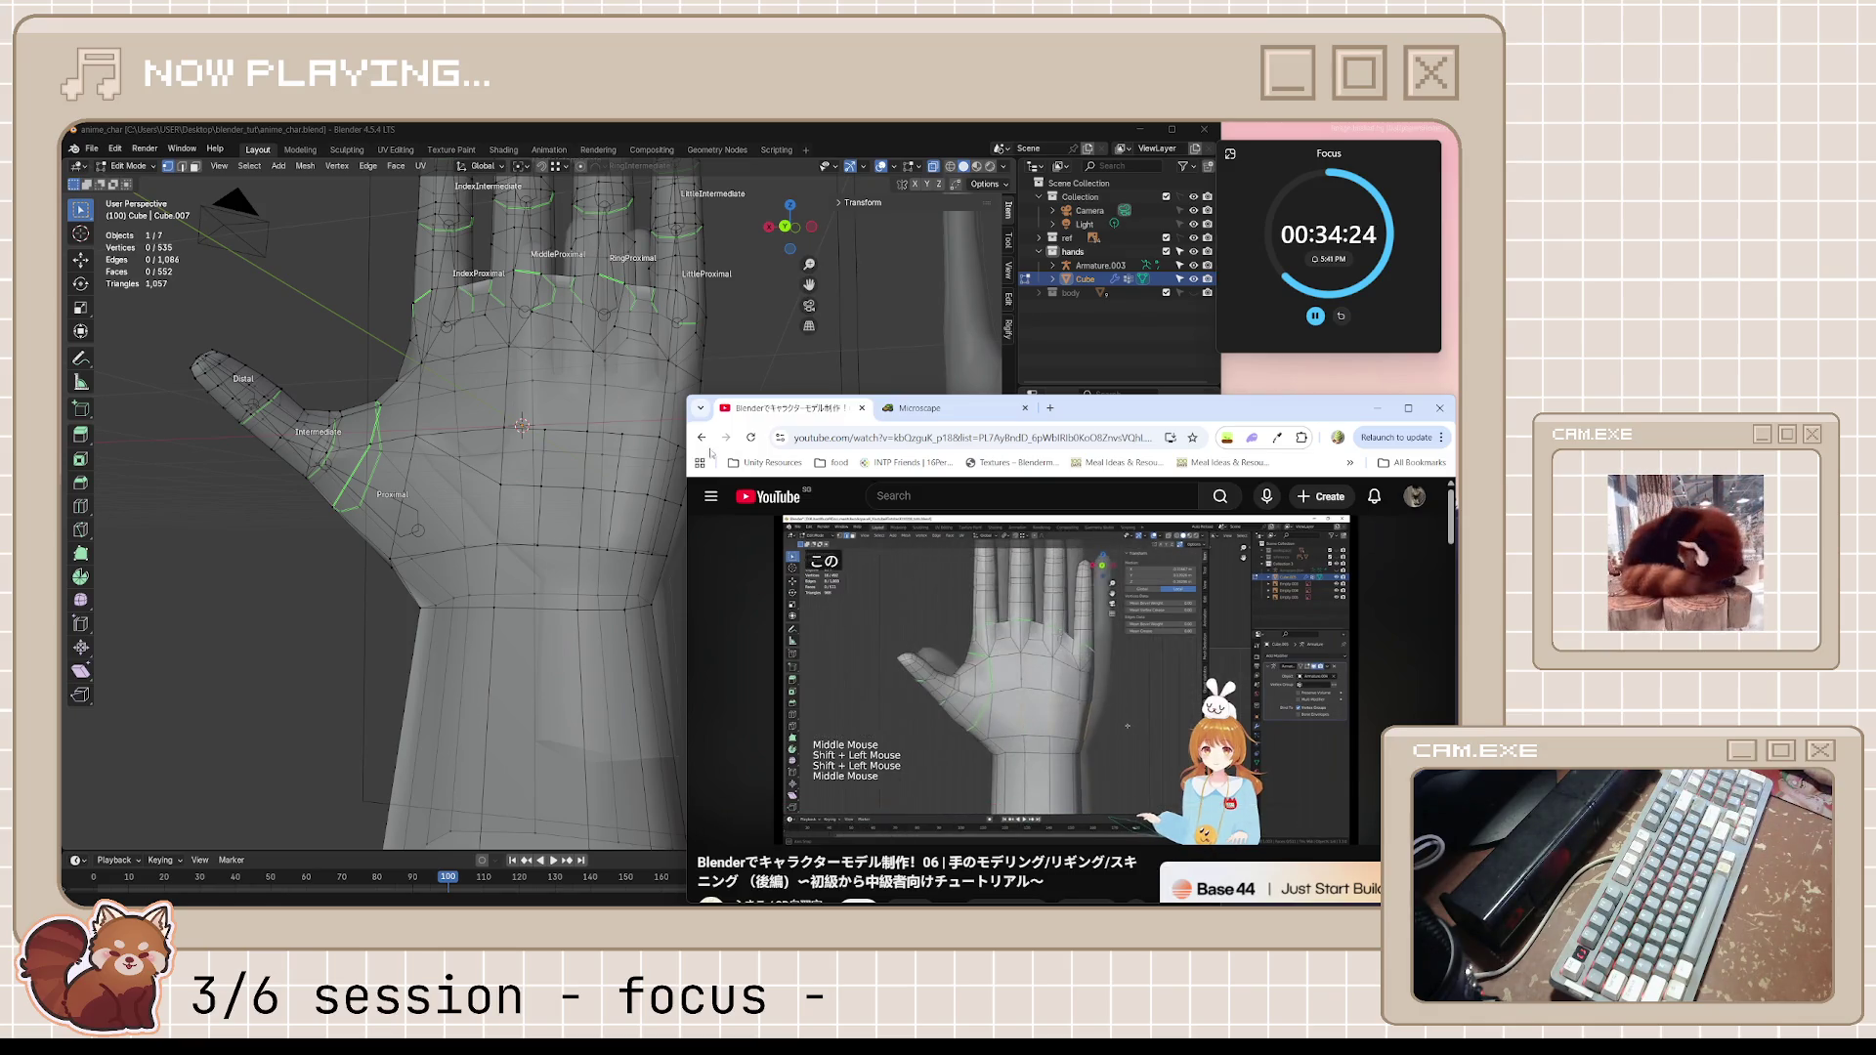
key(k)
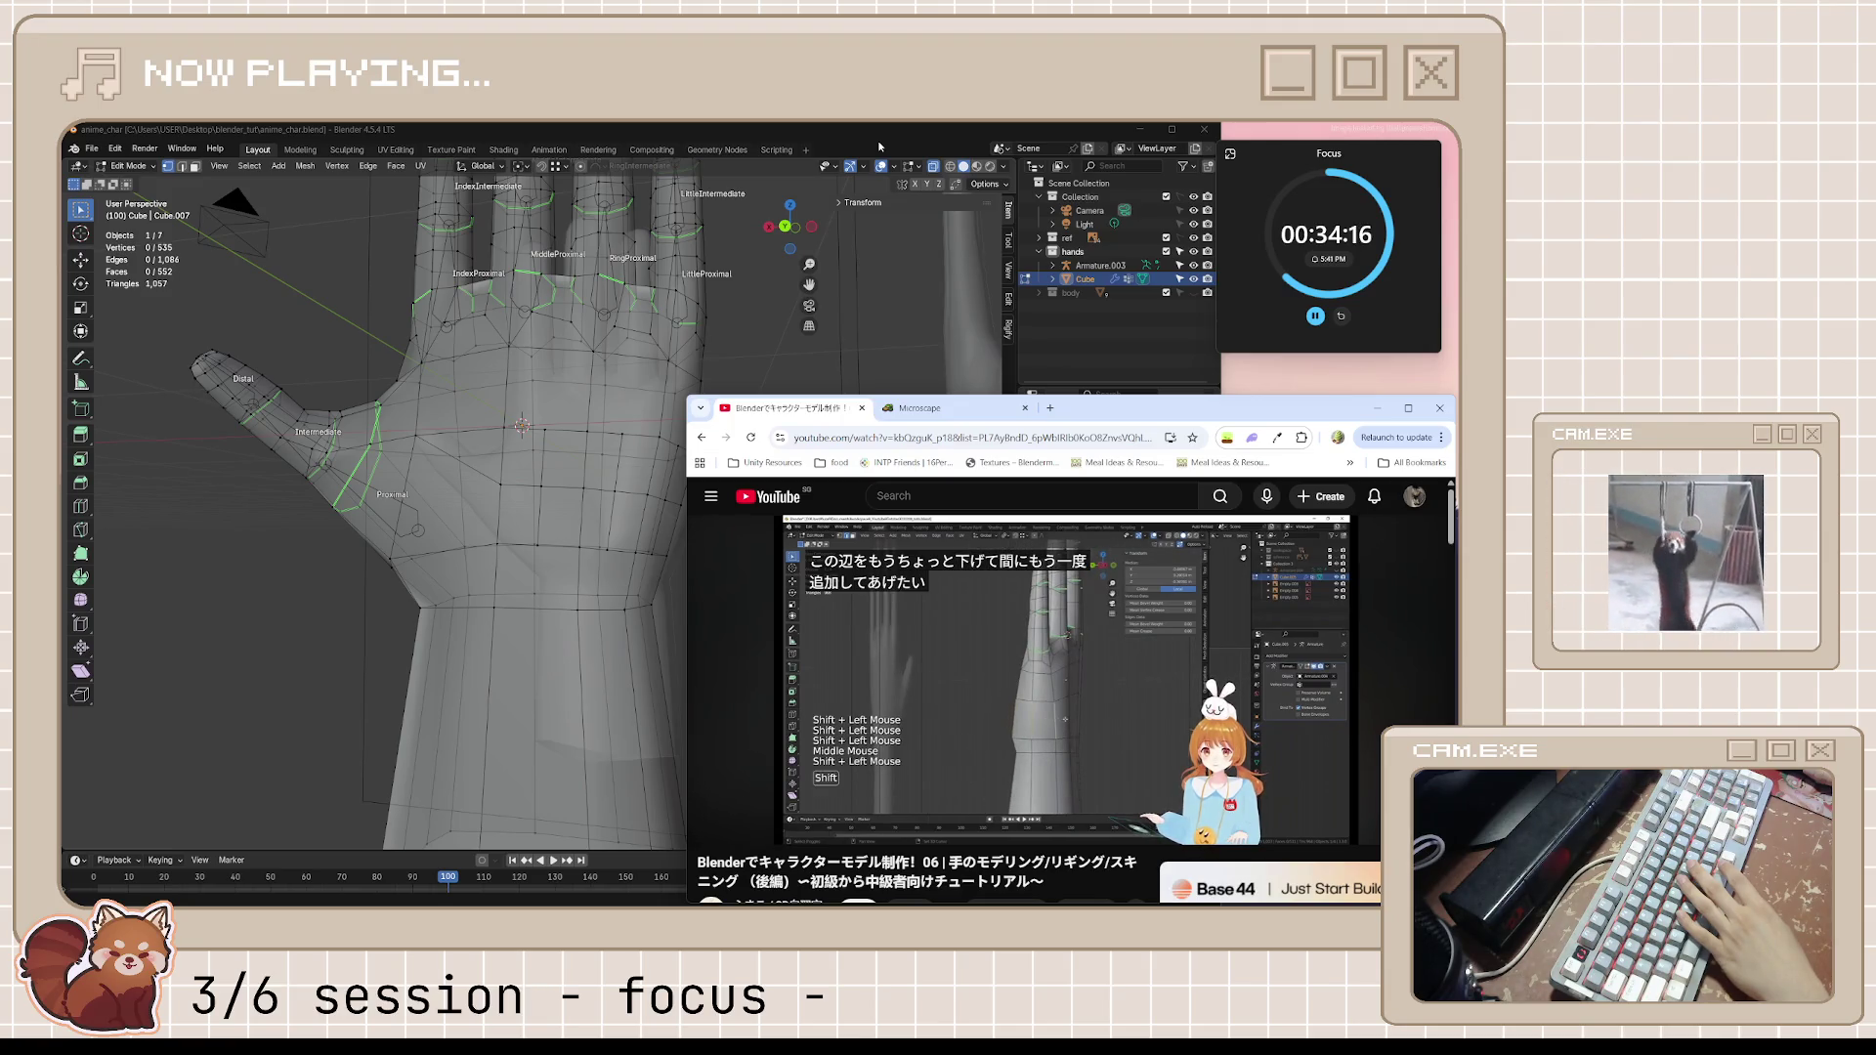
key(space)
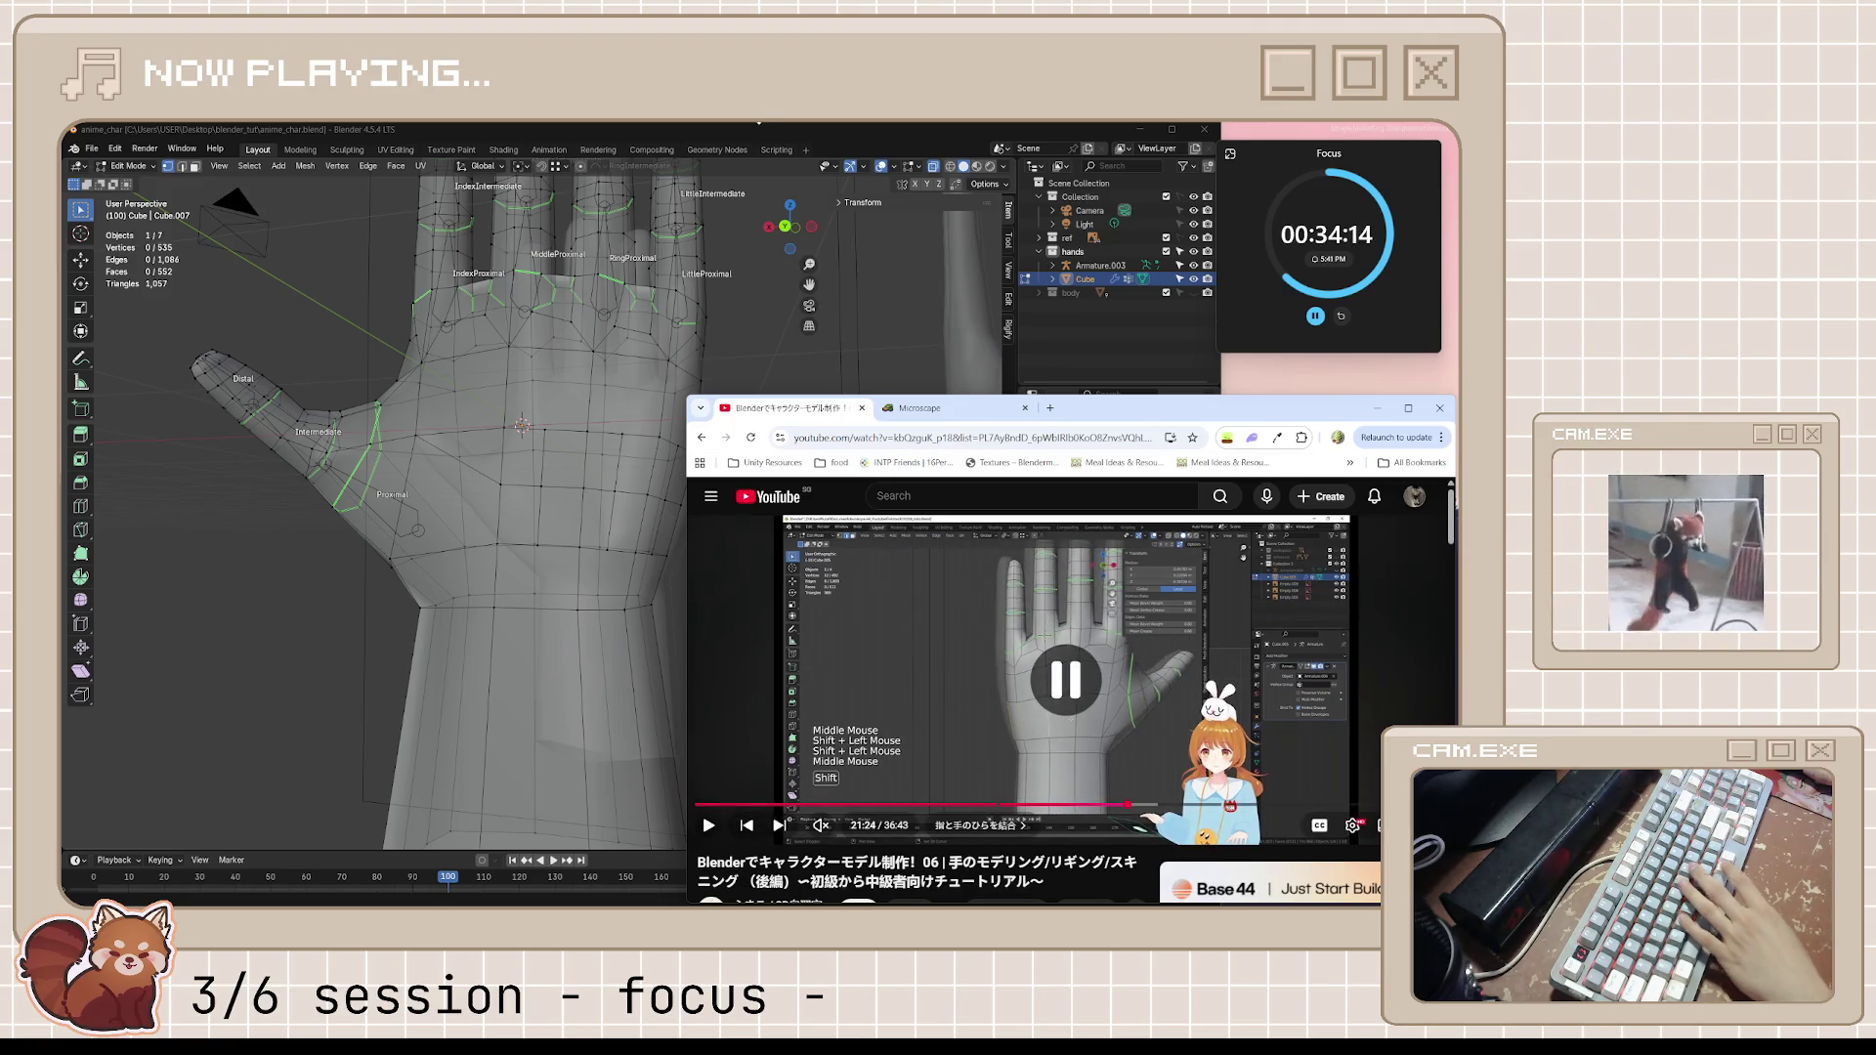
click(748, 238)
key(Tab)
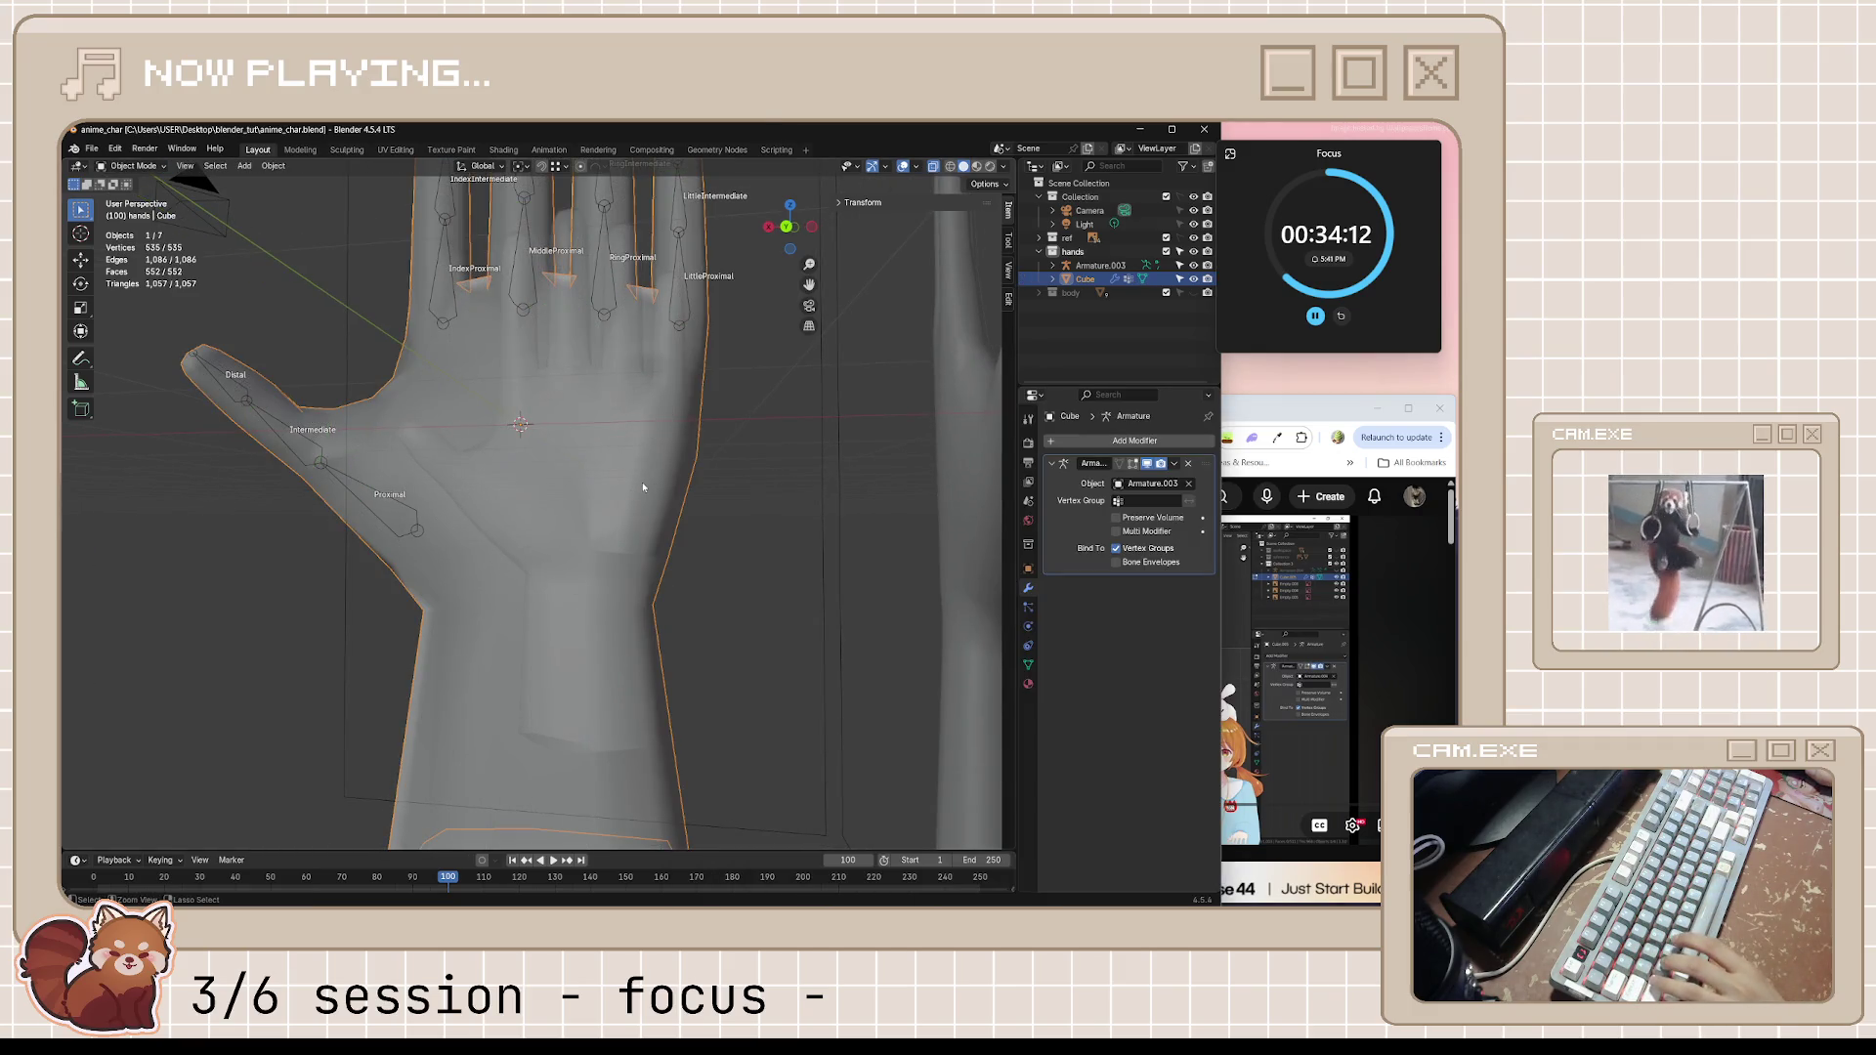
Back in edit mode, clear the old selection and select three wrist edges around the palm
key(Tab)
alt+click(642, 482)
key(Tab)
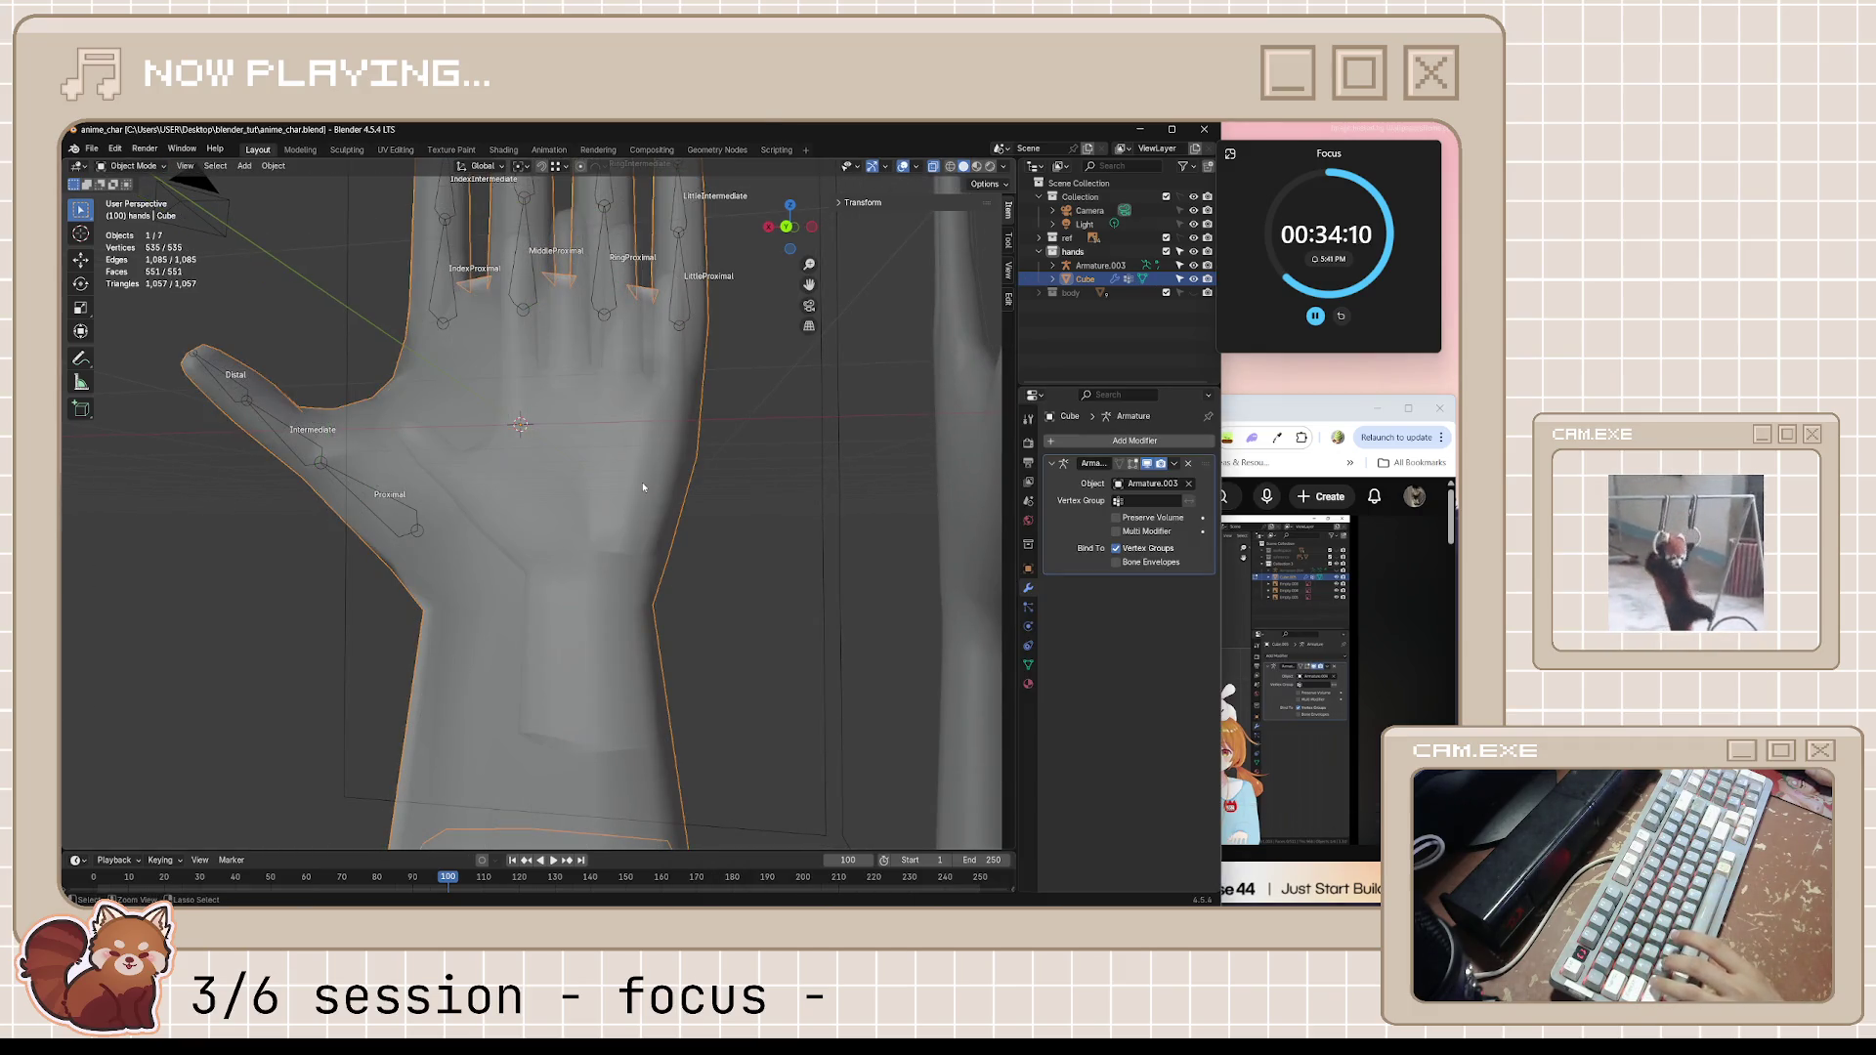
key(Tab)
key(Tab)
key(Tab)
middle_drag(642, 482, 495, 483)
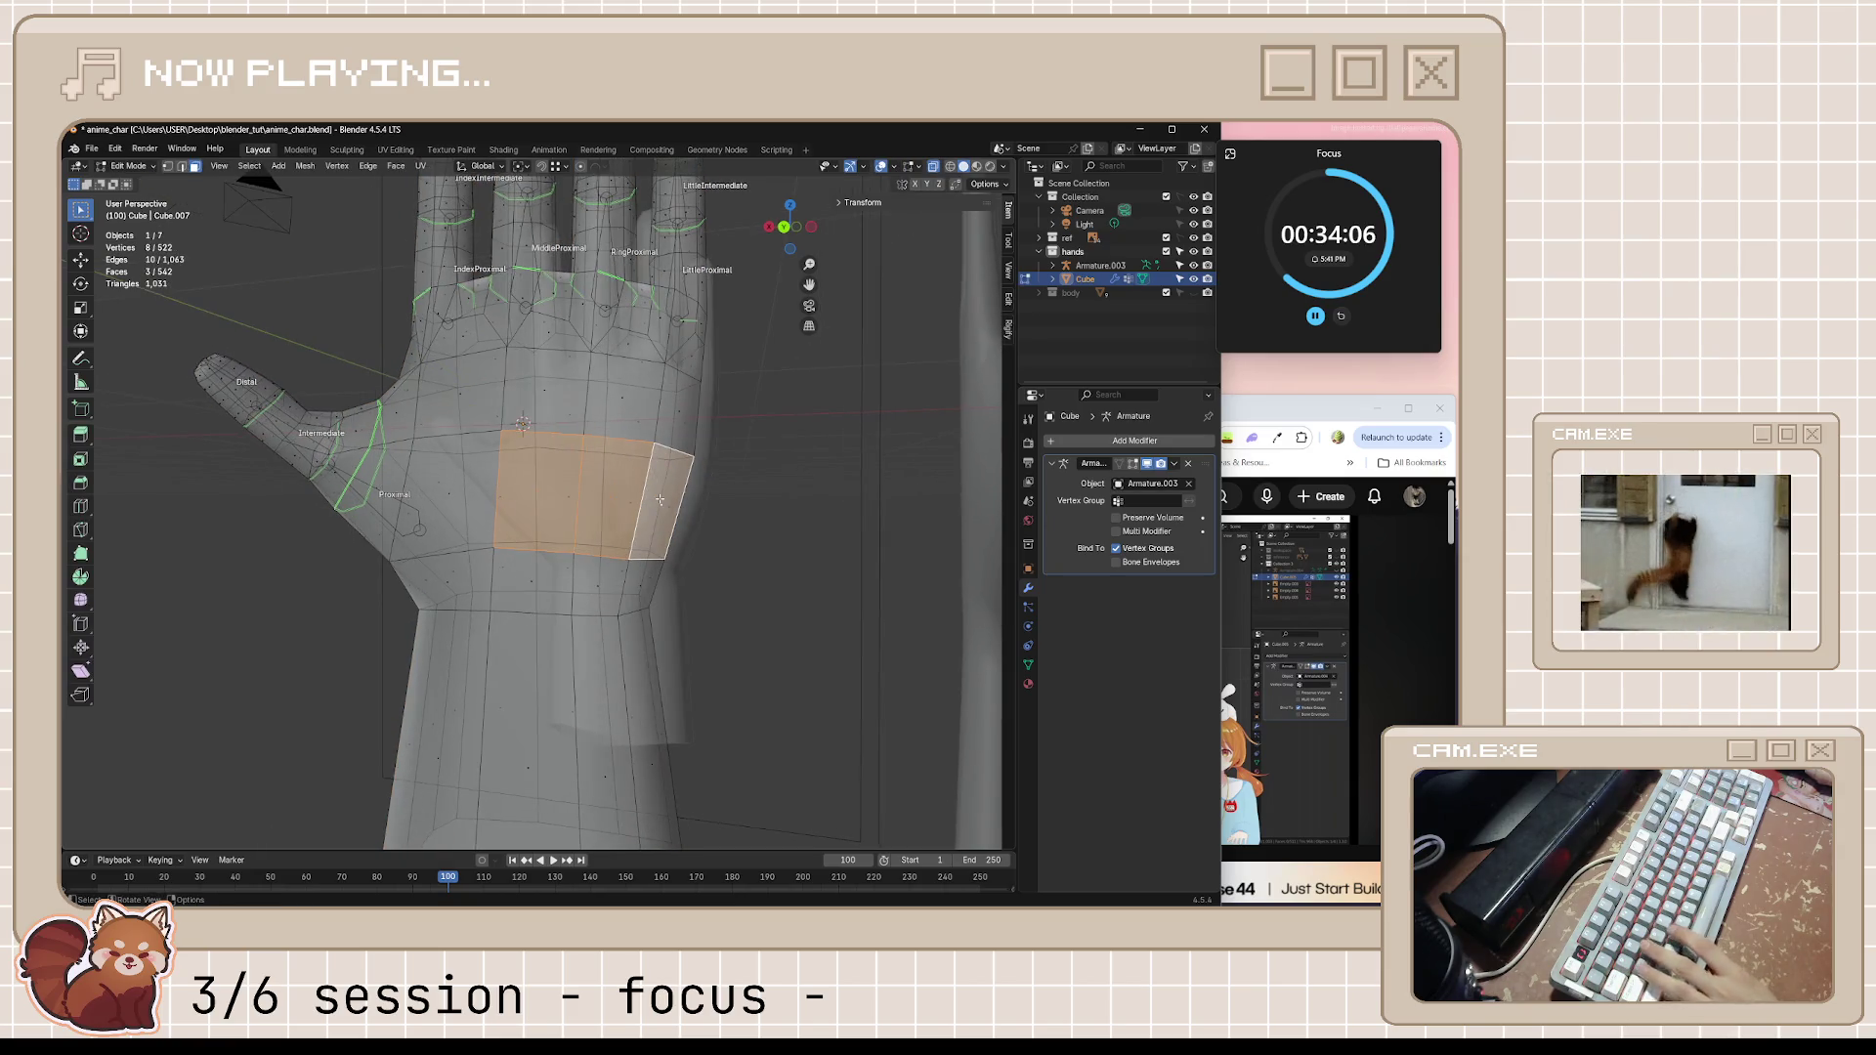
key(alt+a)
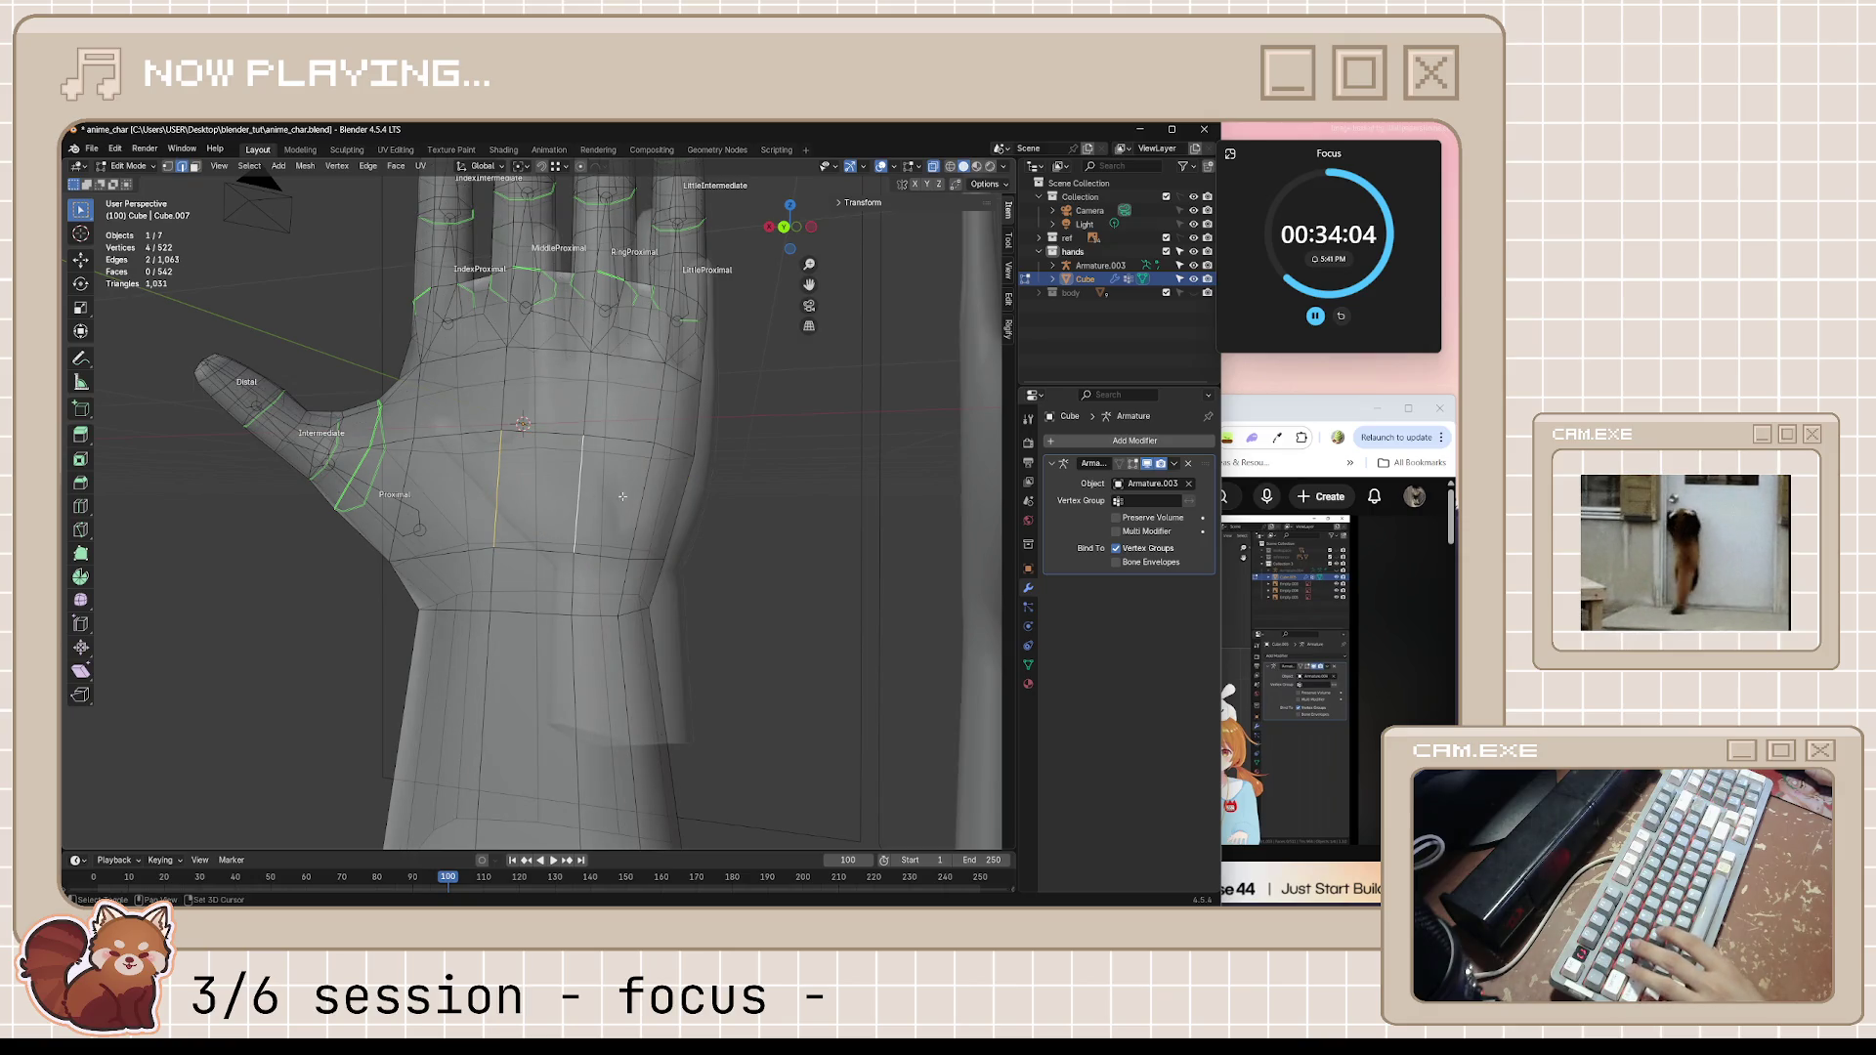
shift+click(639, 497)
mouse_move(639, 498)
middle_down()
mouse_move(558, 527)
mouse_move(490, 503)
mouse_move(674, 496)
middle_up()
shift+click(557, 528)
shift+click(507, 482)
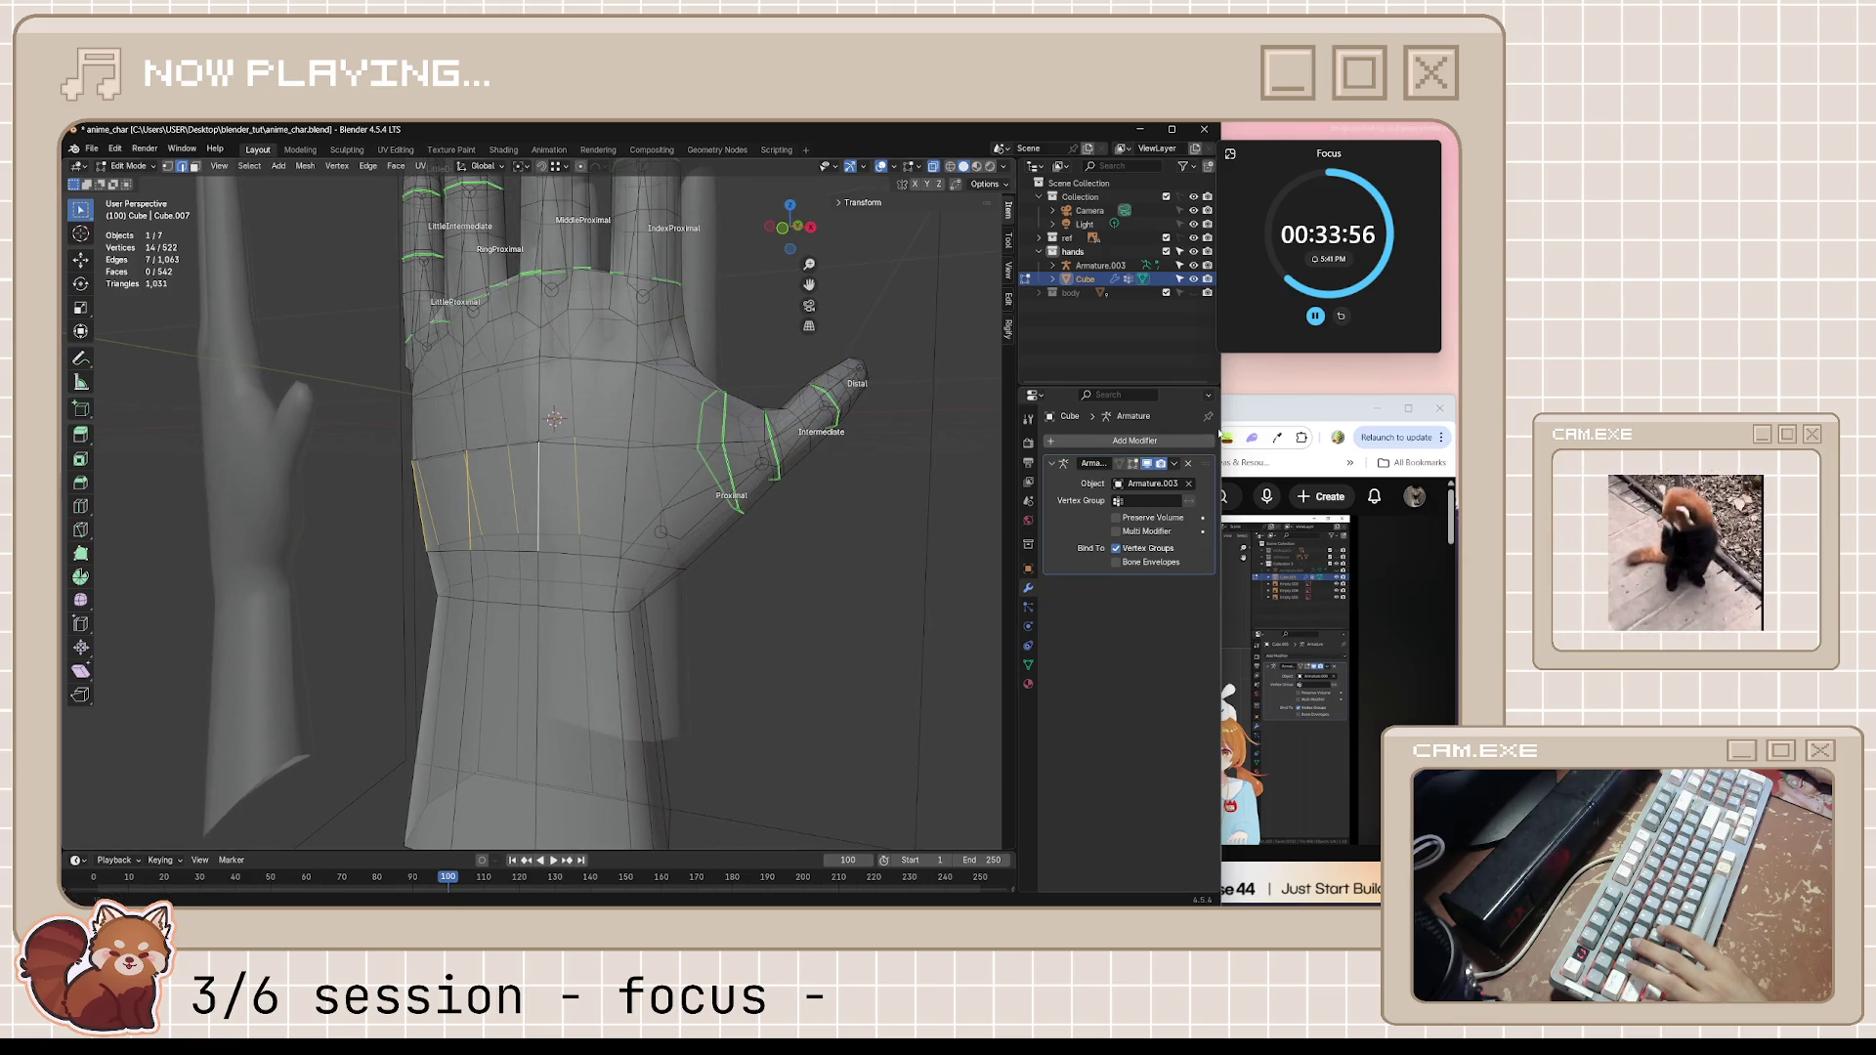
After checking the tutorial, subdivide the selected wrist faces and clear the selection
click(1284, 416)
key(space)
key(space)
middle_drag(657, 597, 633, 484)
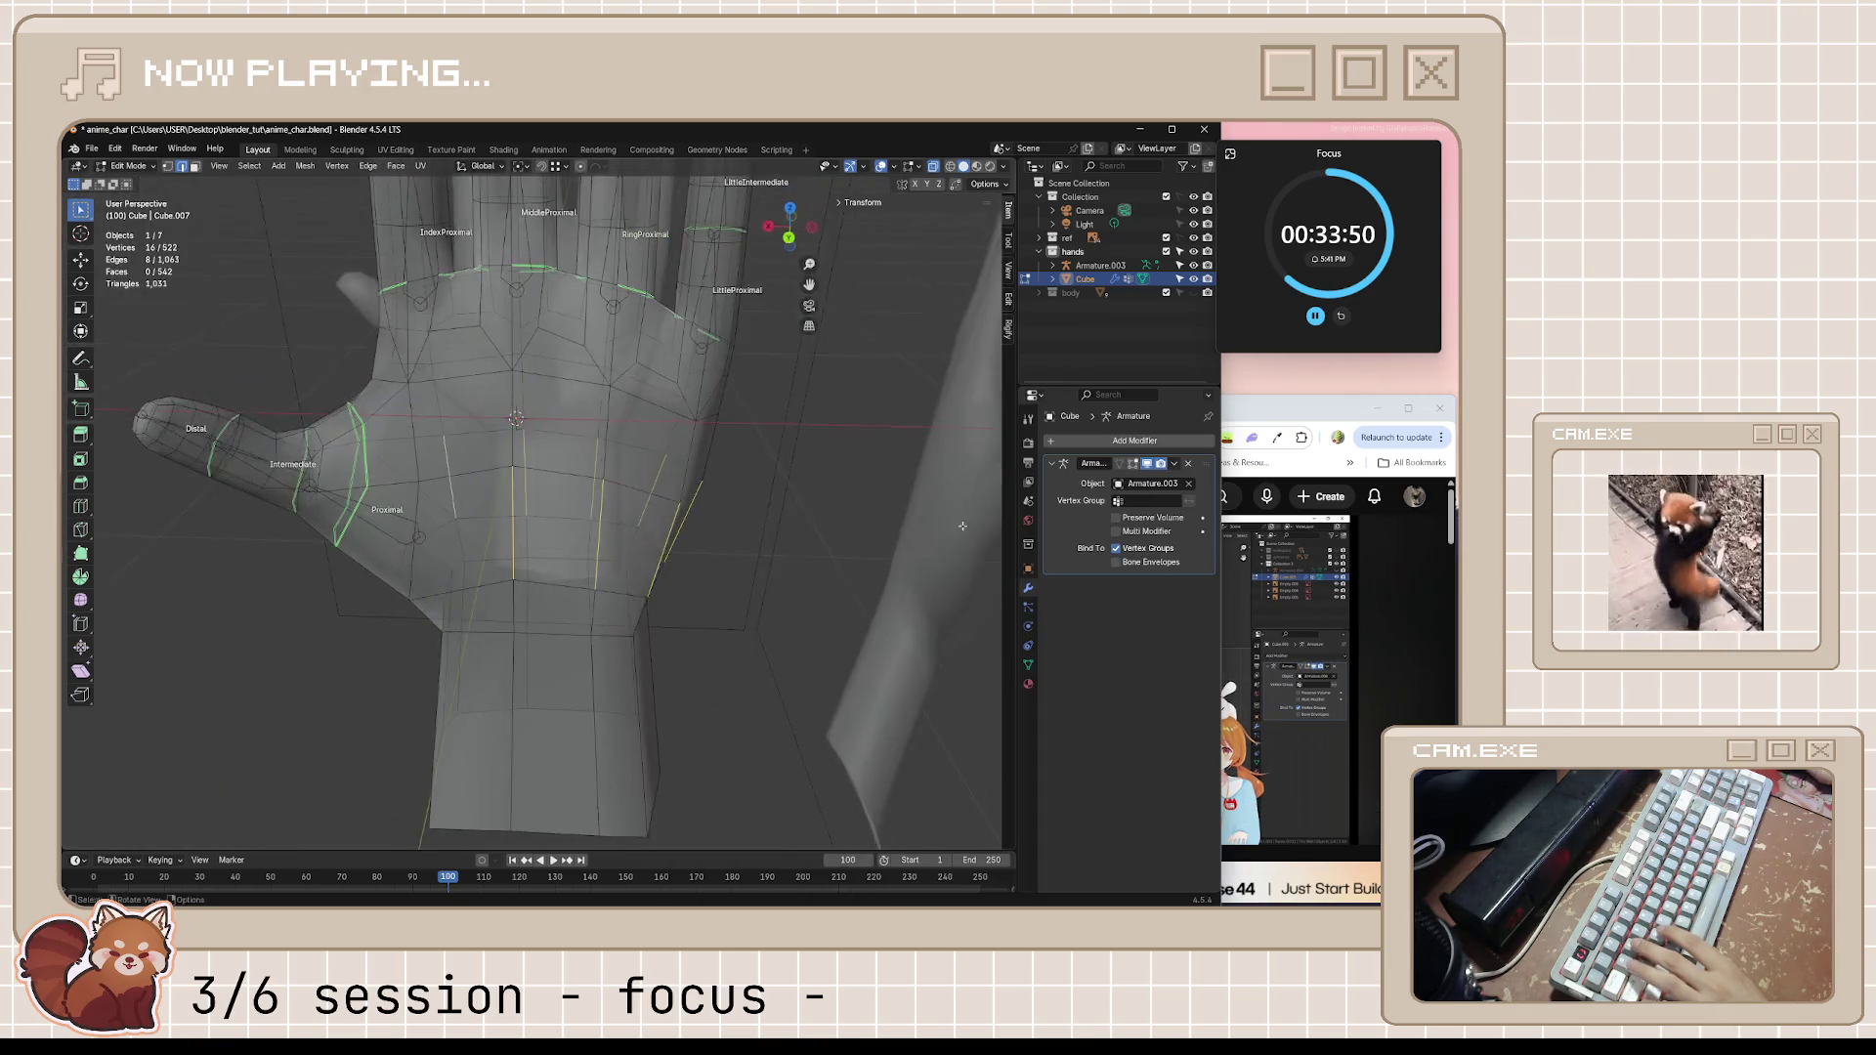
right_click(562, 466)
click(561, 472)
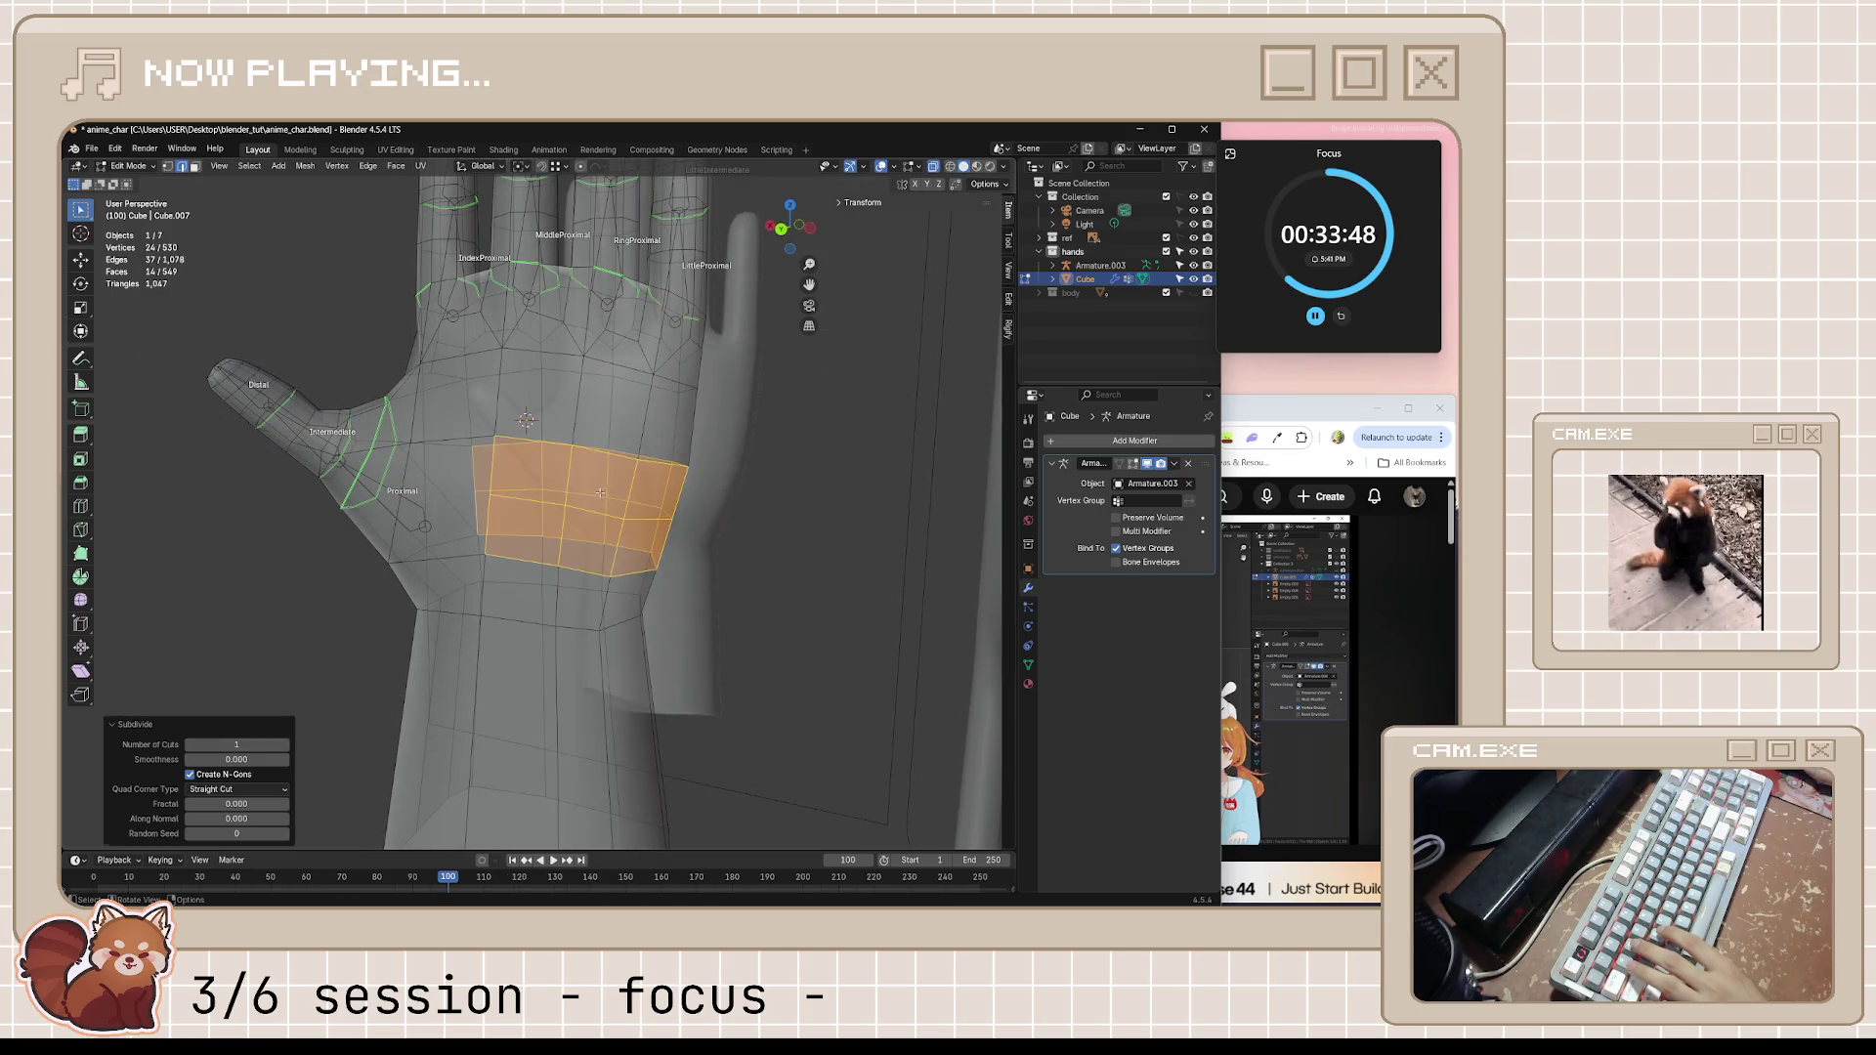
mouse_move(560, 472)
middle_down()
mouse_move(712, 517)
mouse_move(608, 526)
middle_up()
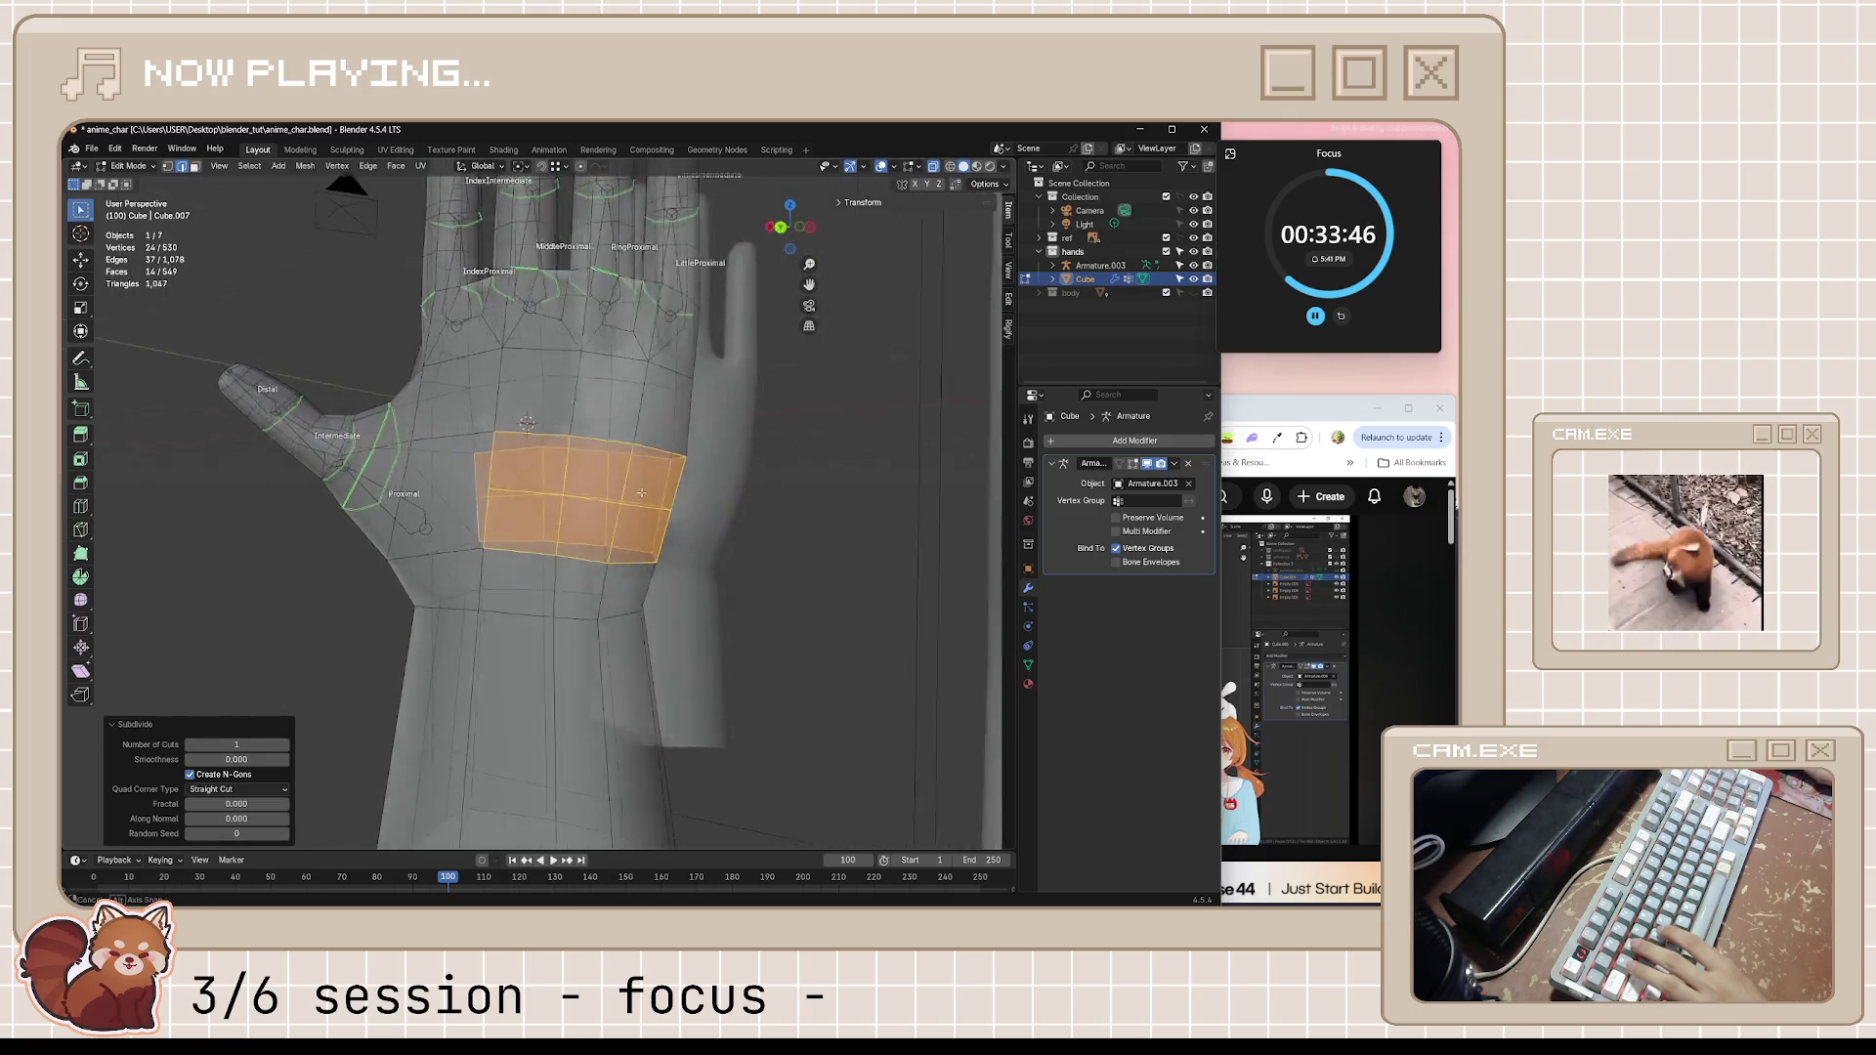
key(alt+a)
middle_drag(738, 555, 566, 493)
Knife-cut one more edge across the palm, save the file and bring the tutorial forward
key(k)
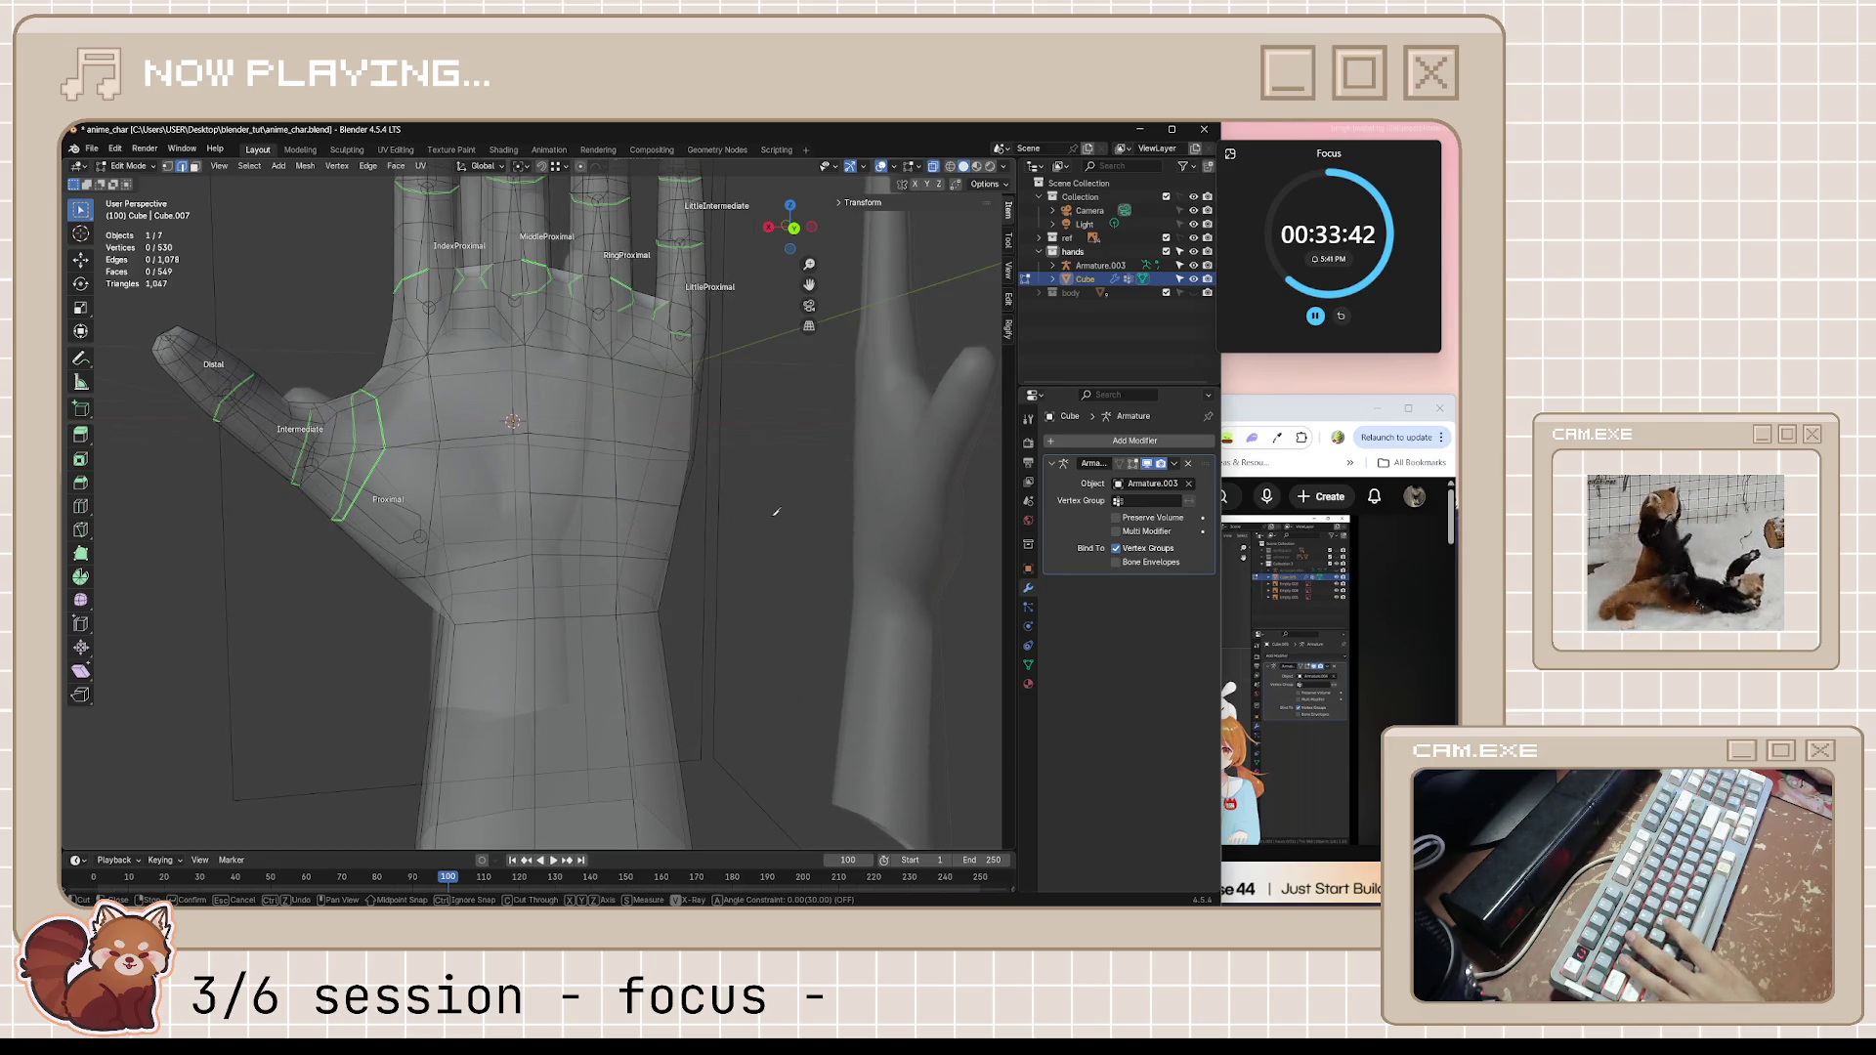
middle_drag(777, 511, 520, 501)
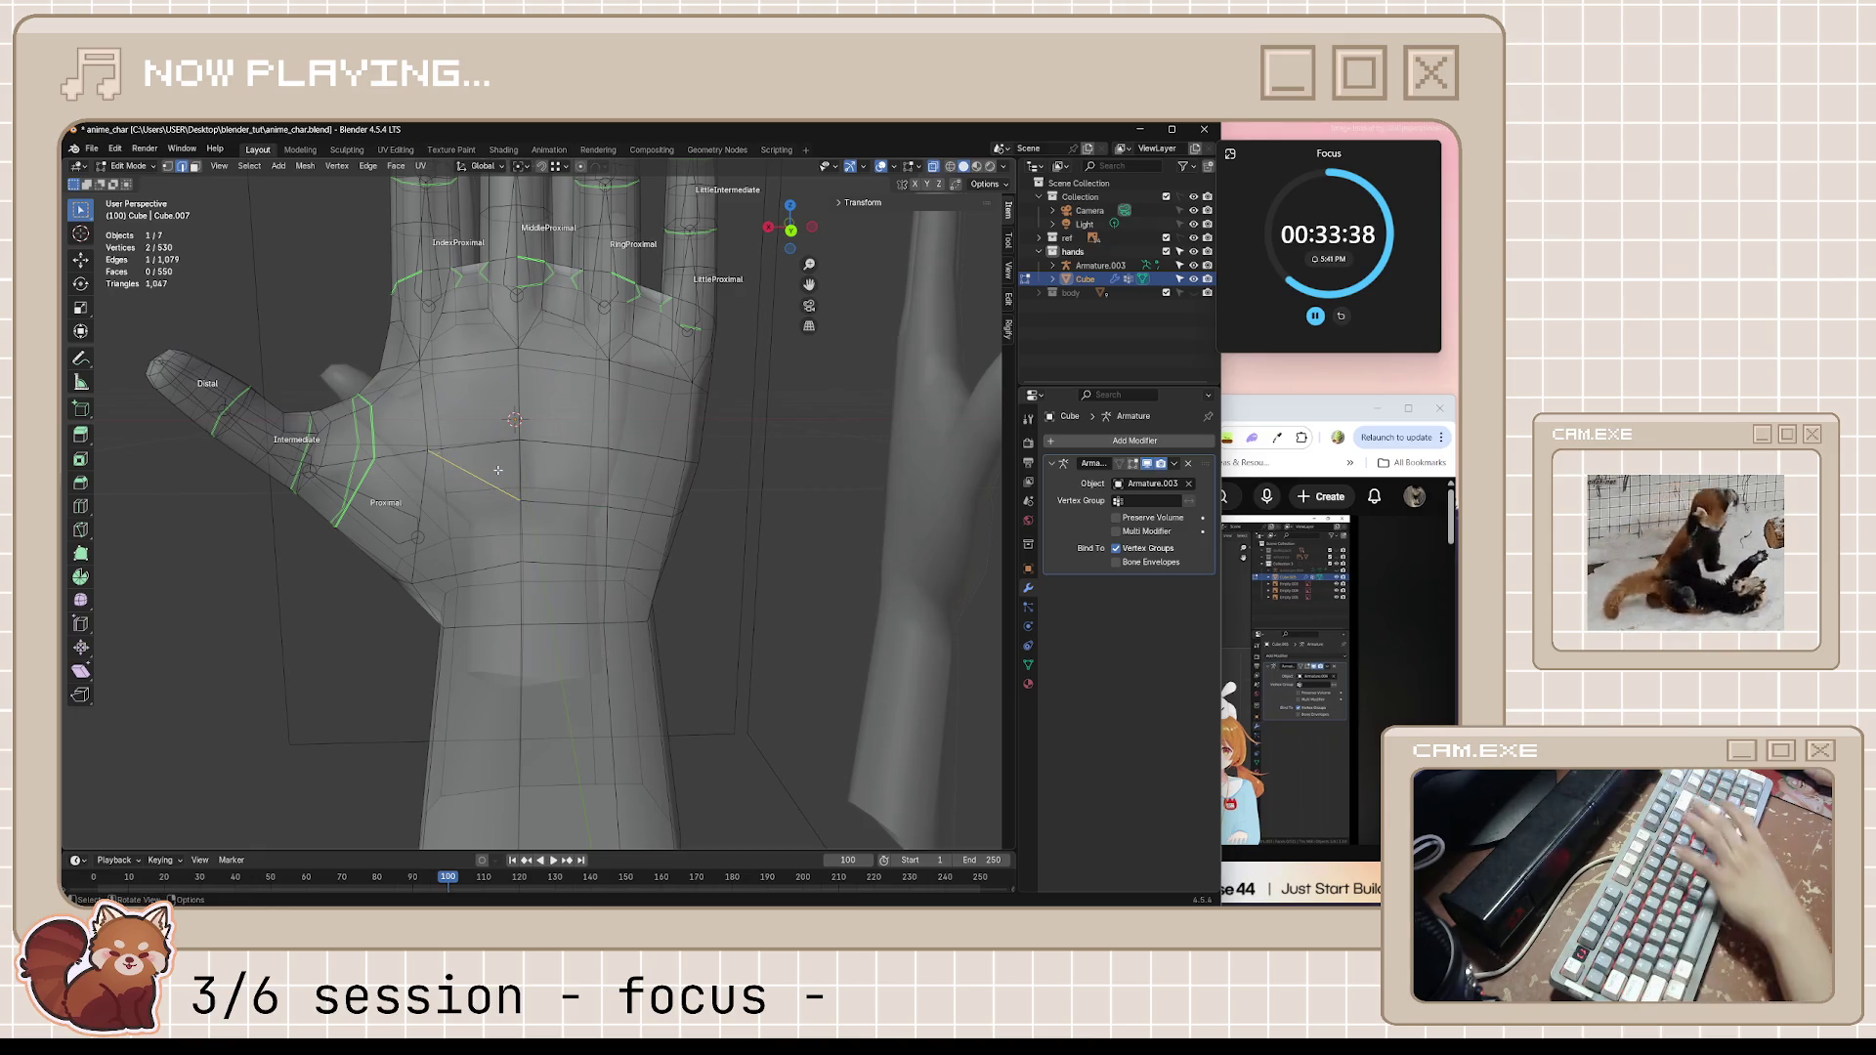
click(500, 470)
key(Return)
middle_drag(499, 470, 743, 524)
scroll(742, 524, down, 5)
key(ctrl+s)
scroll(743, 524, up, 5)
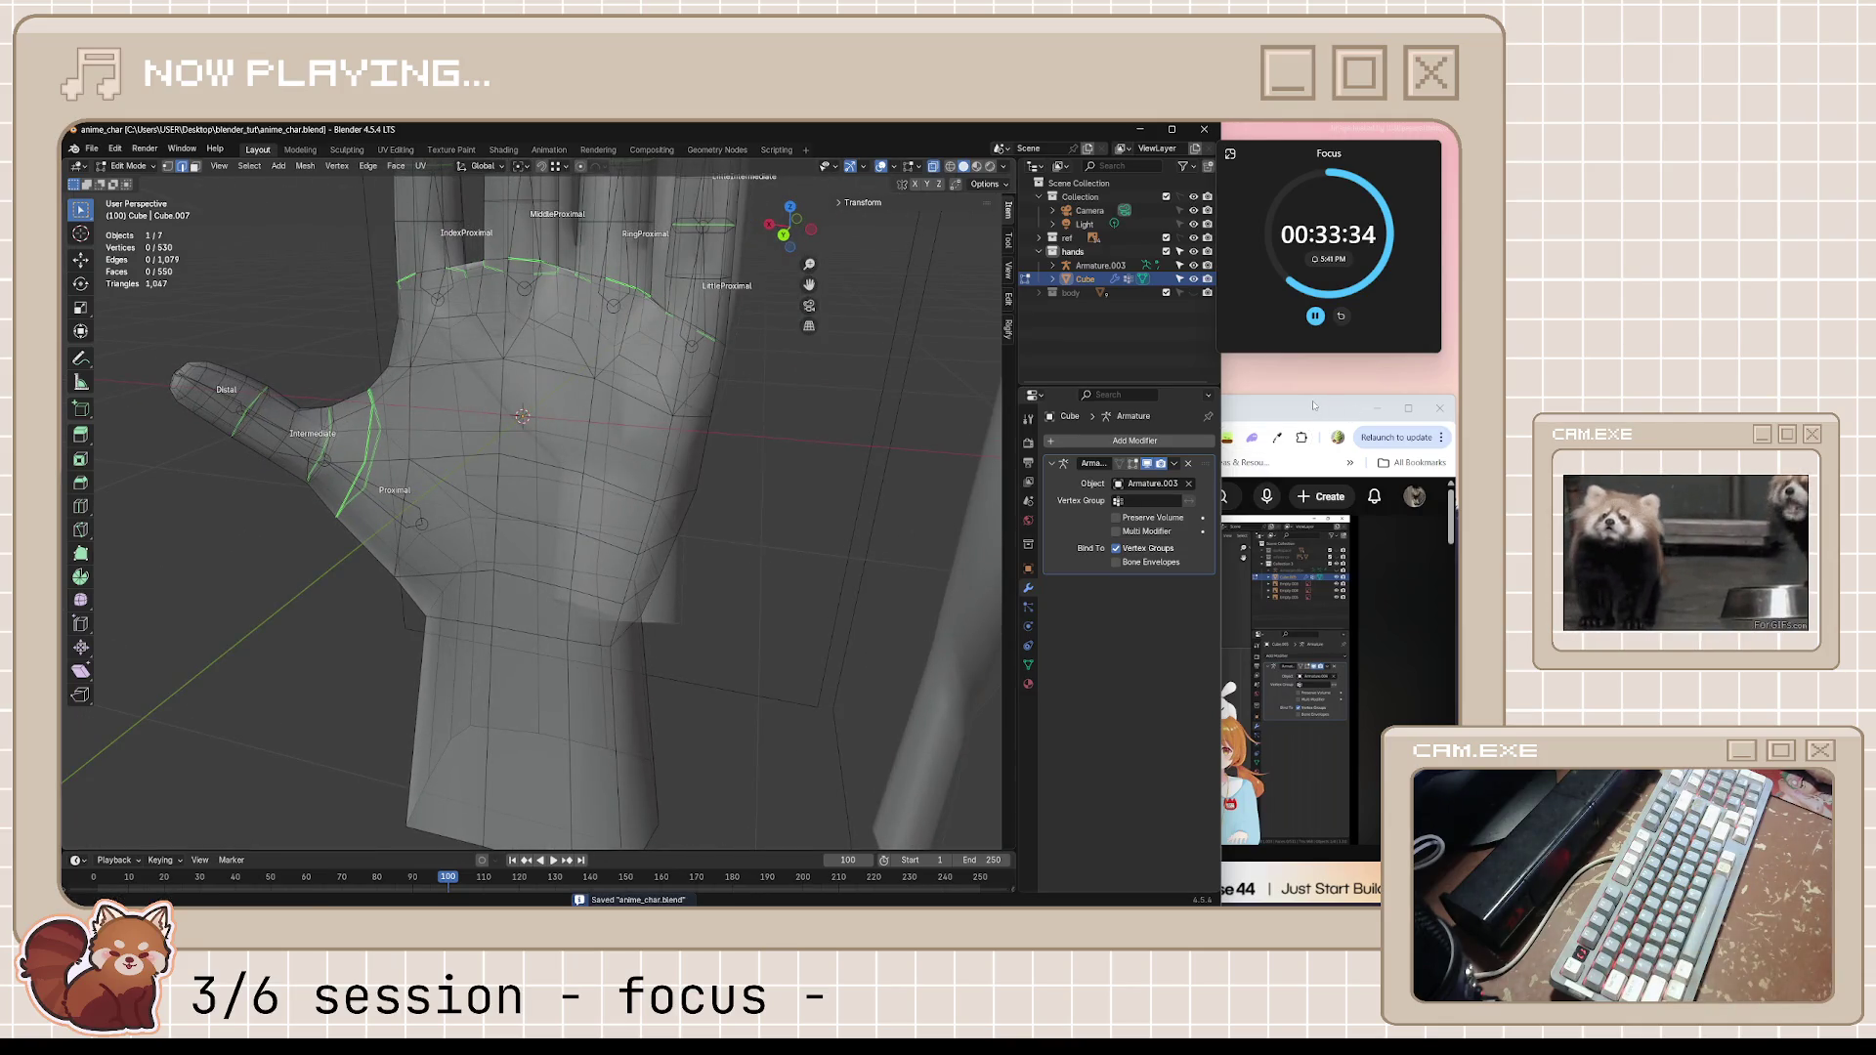
key(alt+Tab)
click(1132, 678)
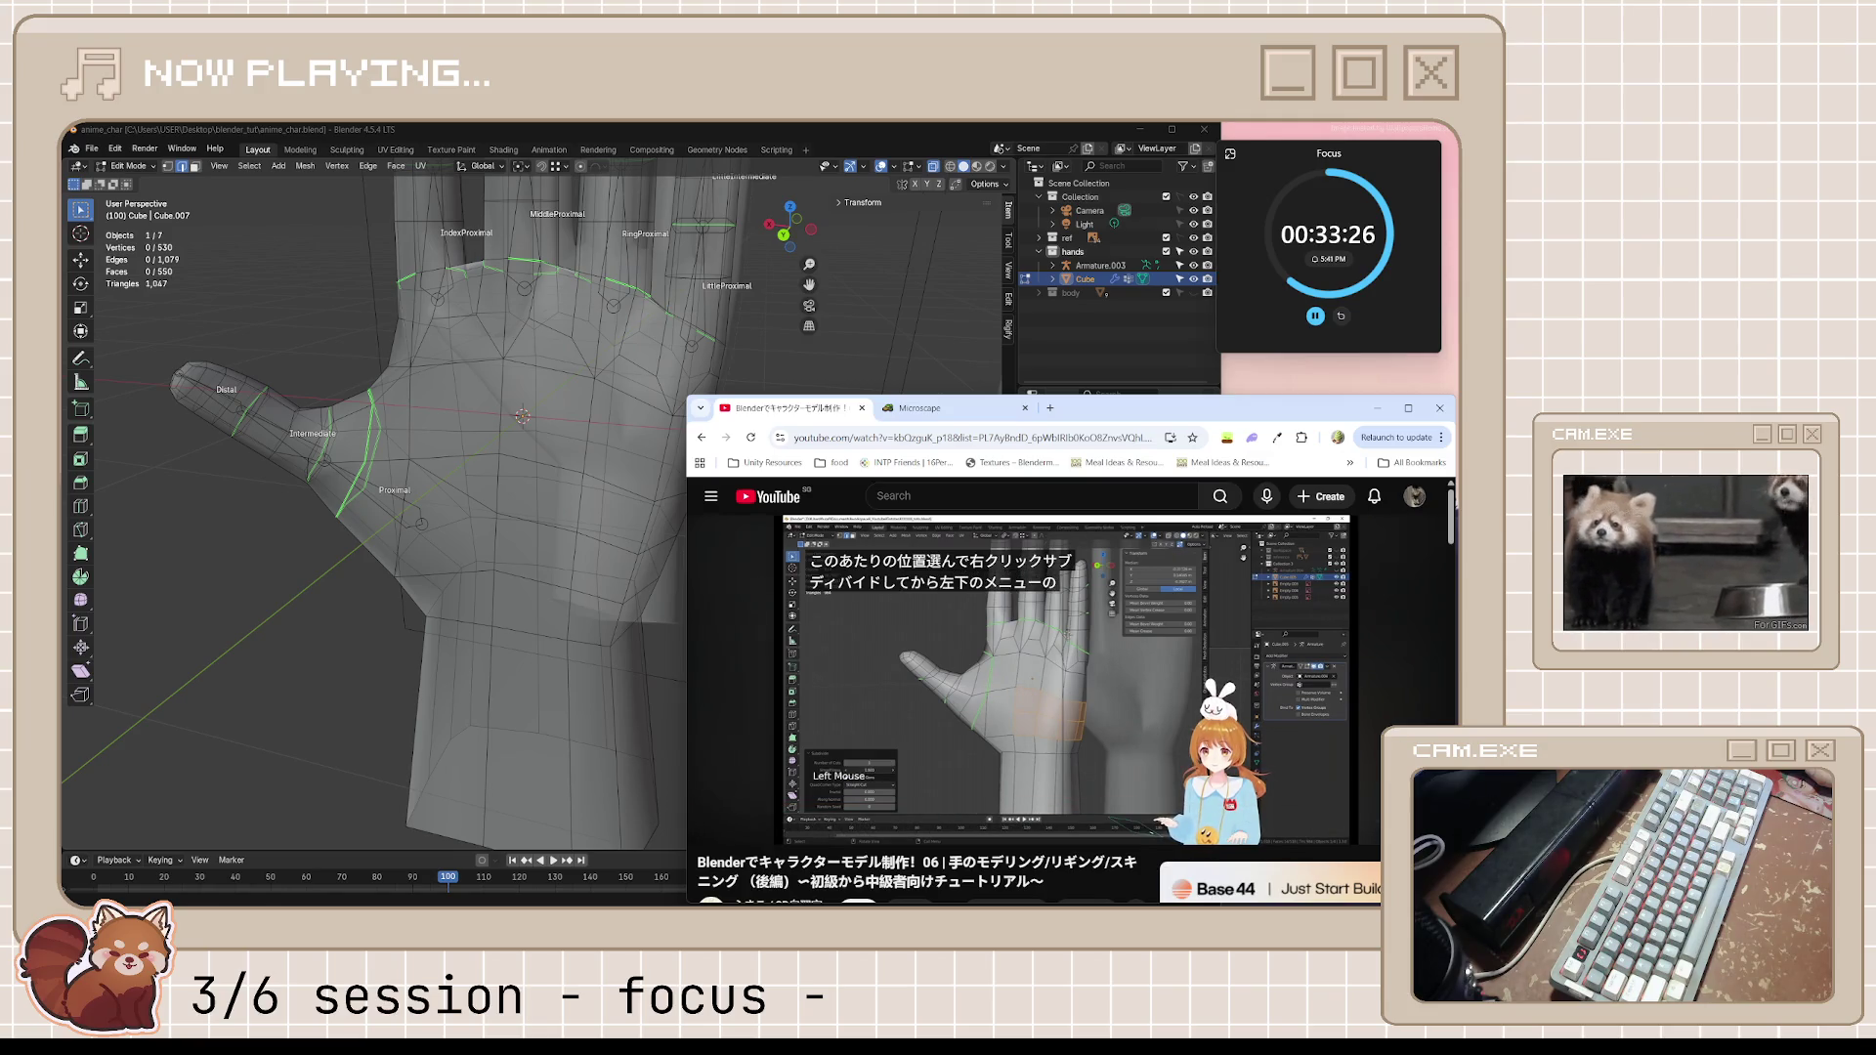
Watch the tutorial's palm-cut section to about 22:08, pause, and return to the hand in edit mode
click(1110, 663)
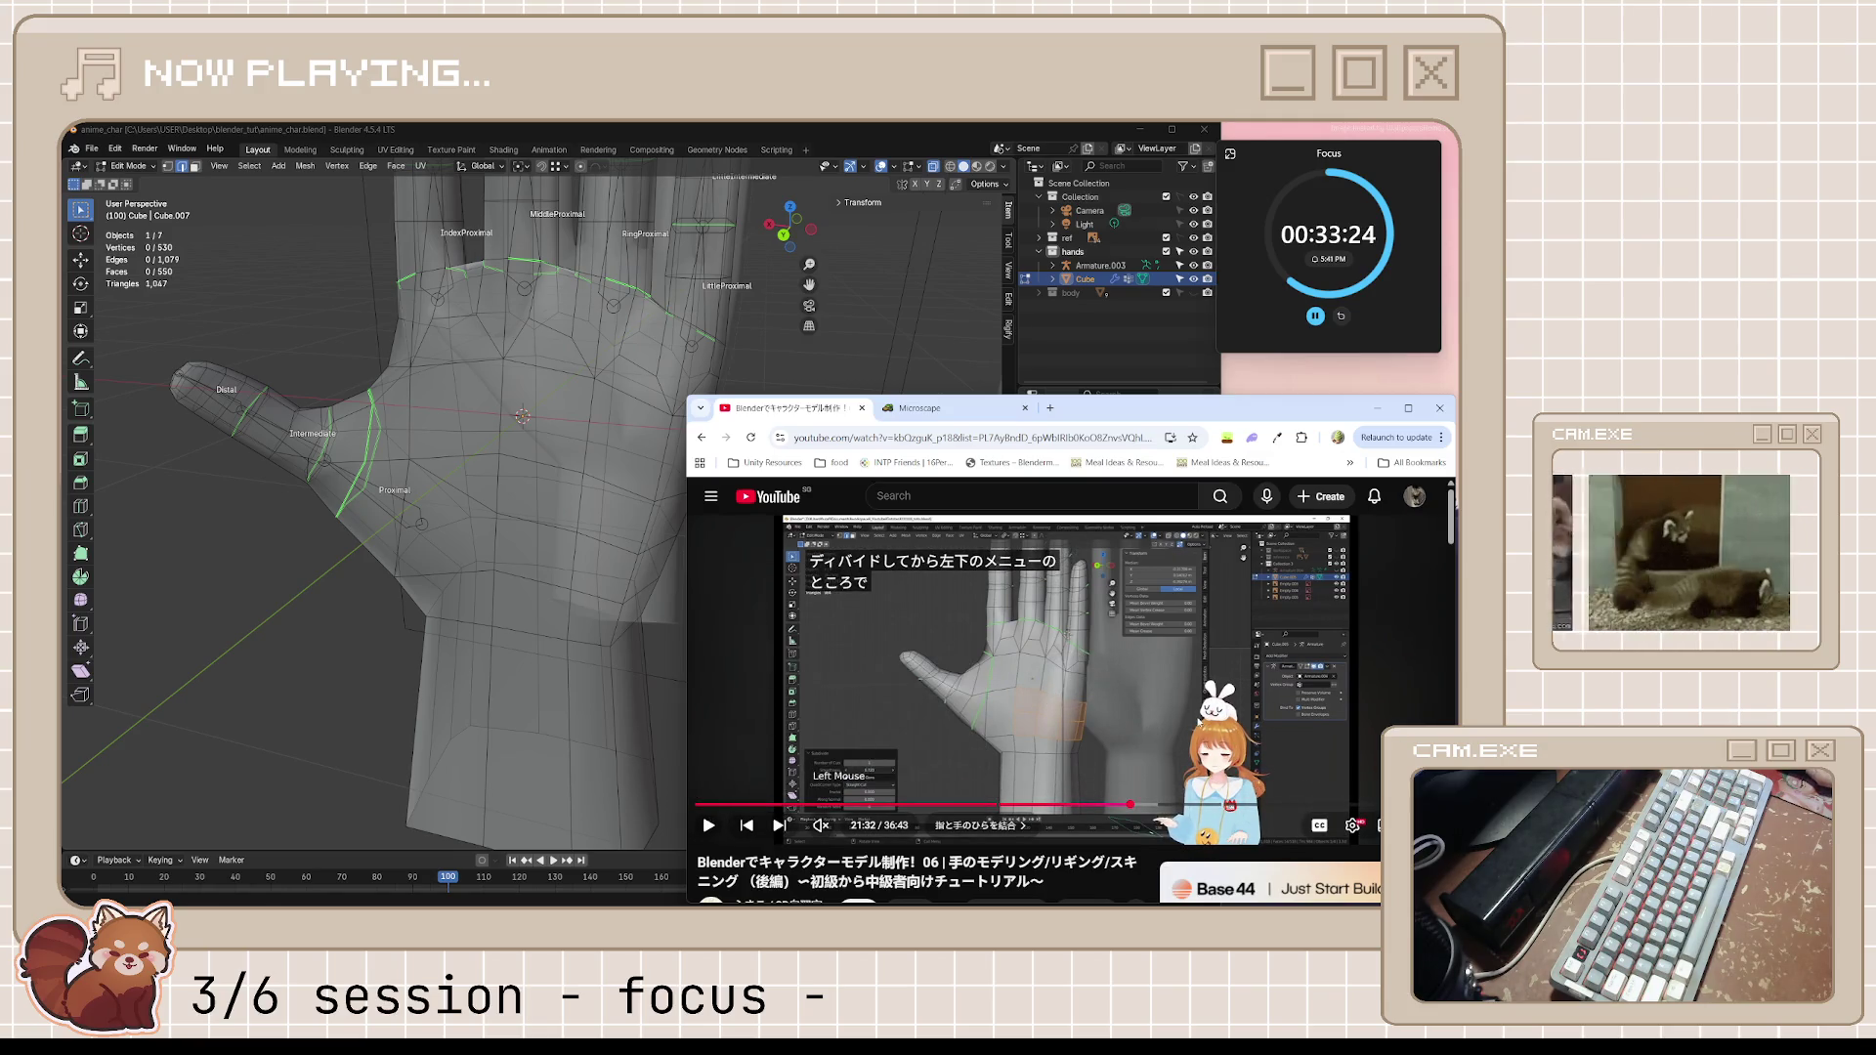
click(1149, 716)
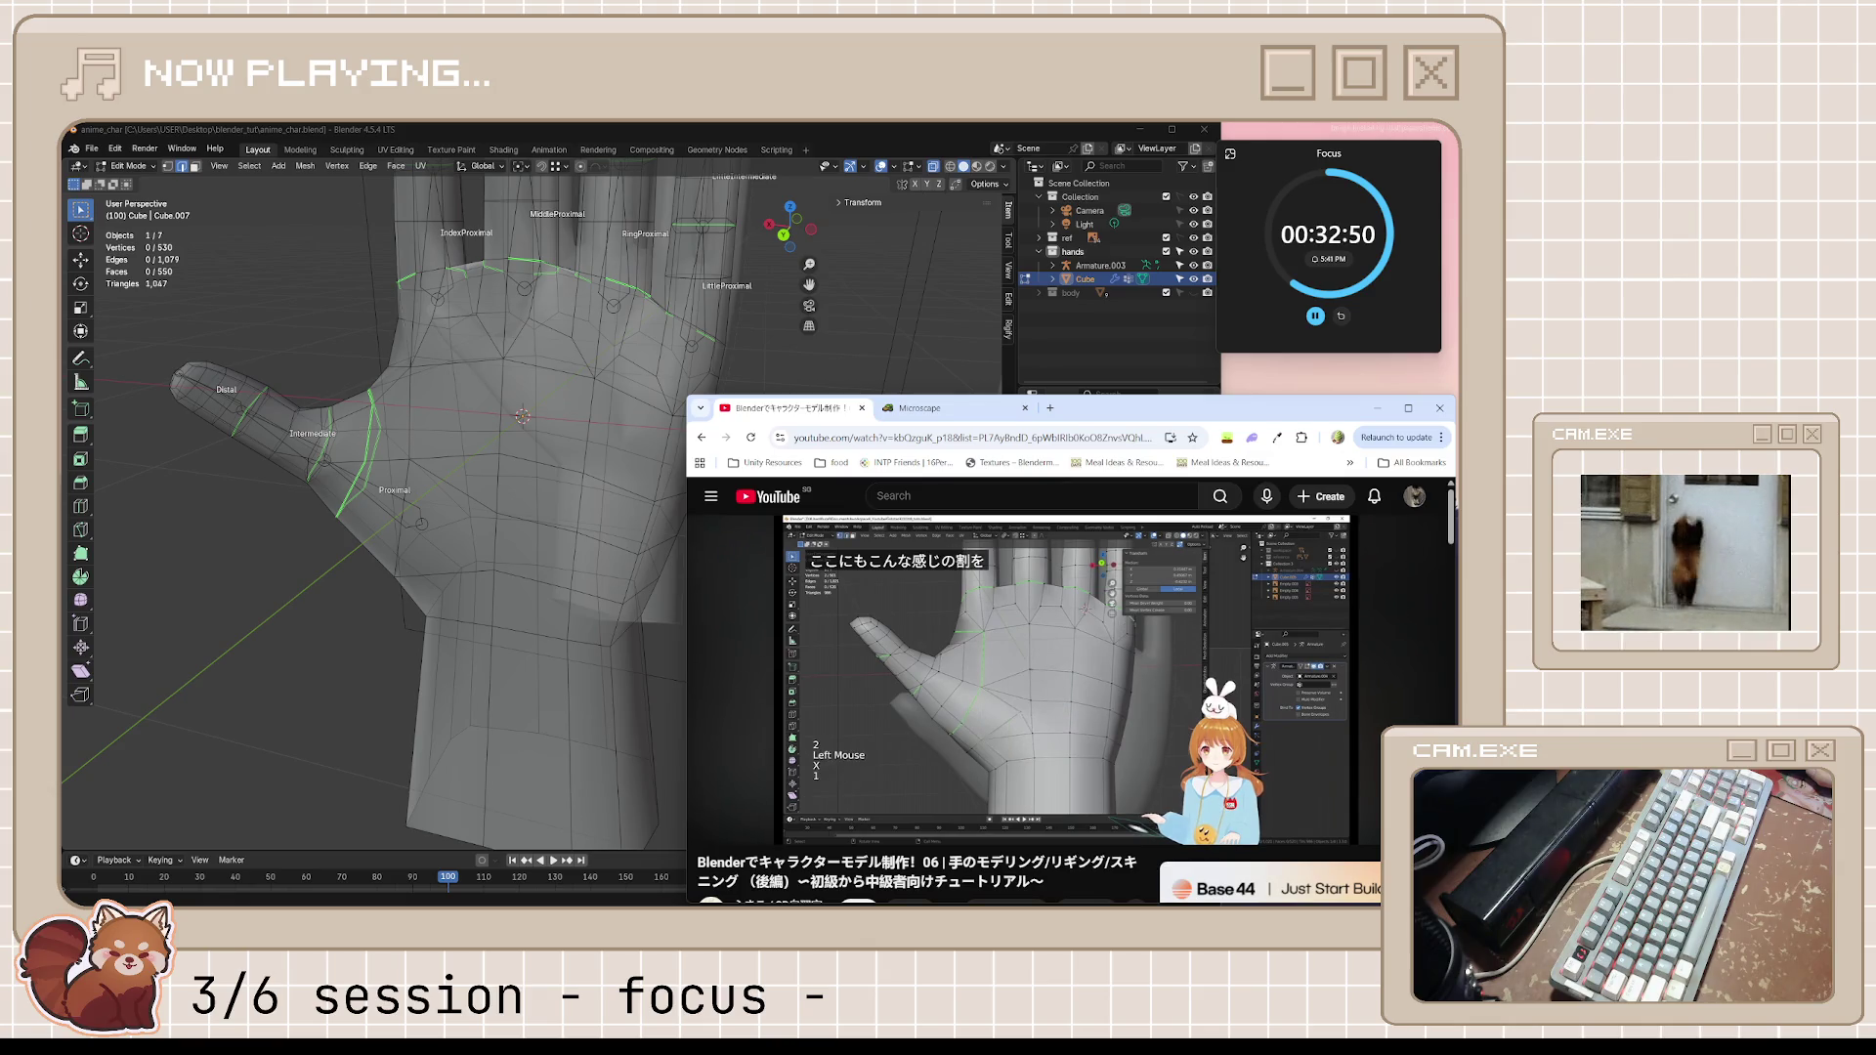
click(1101, 730)
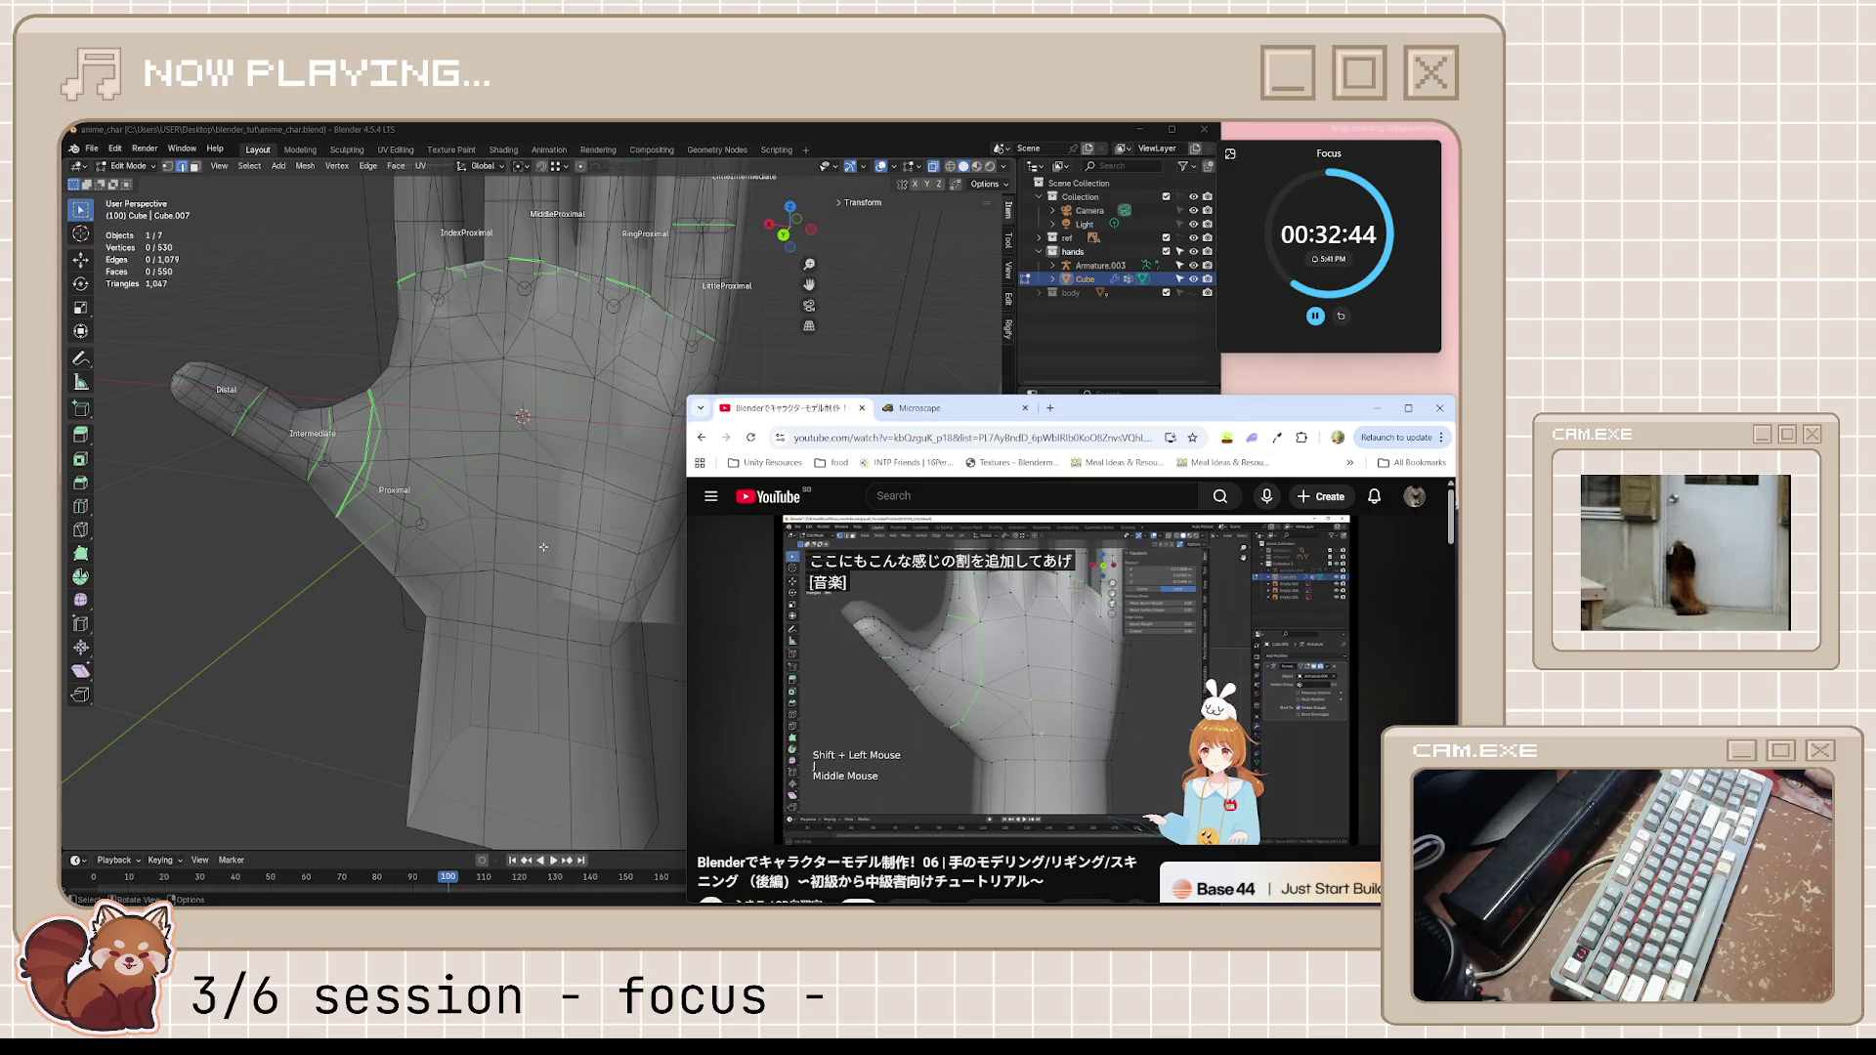
middle_drag(651, 587, 597, 524)
key(Tab)
key(Tab)
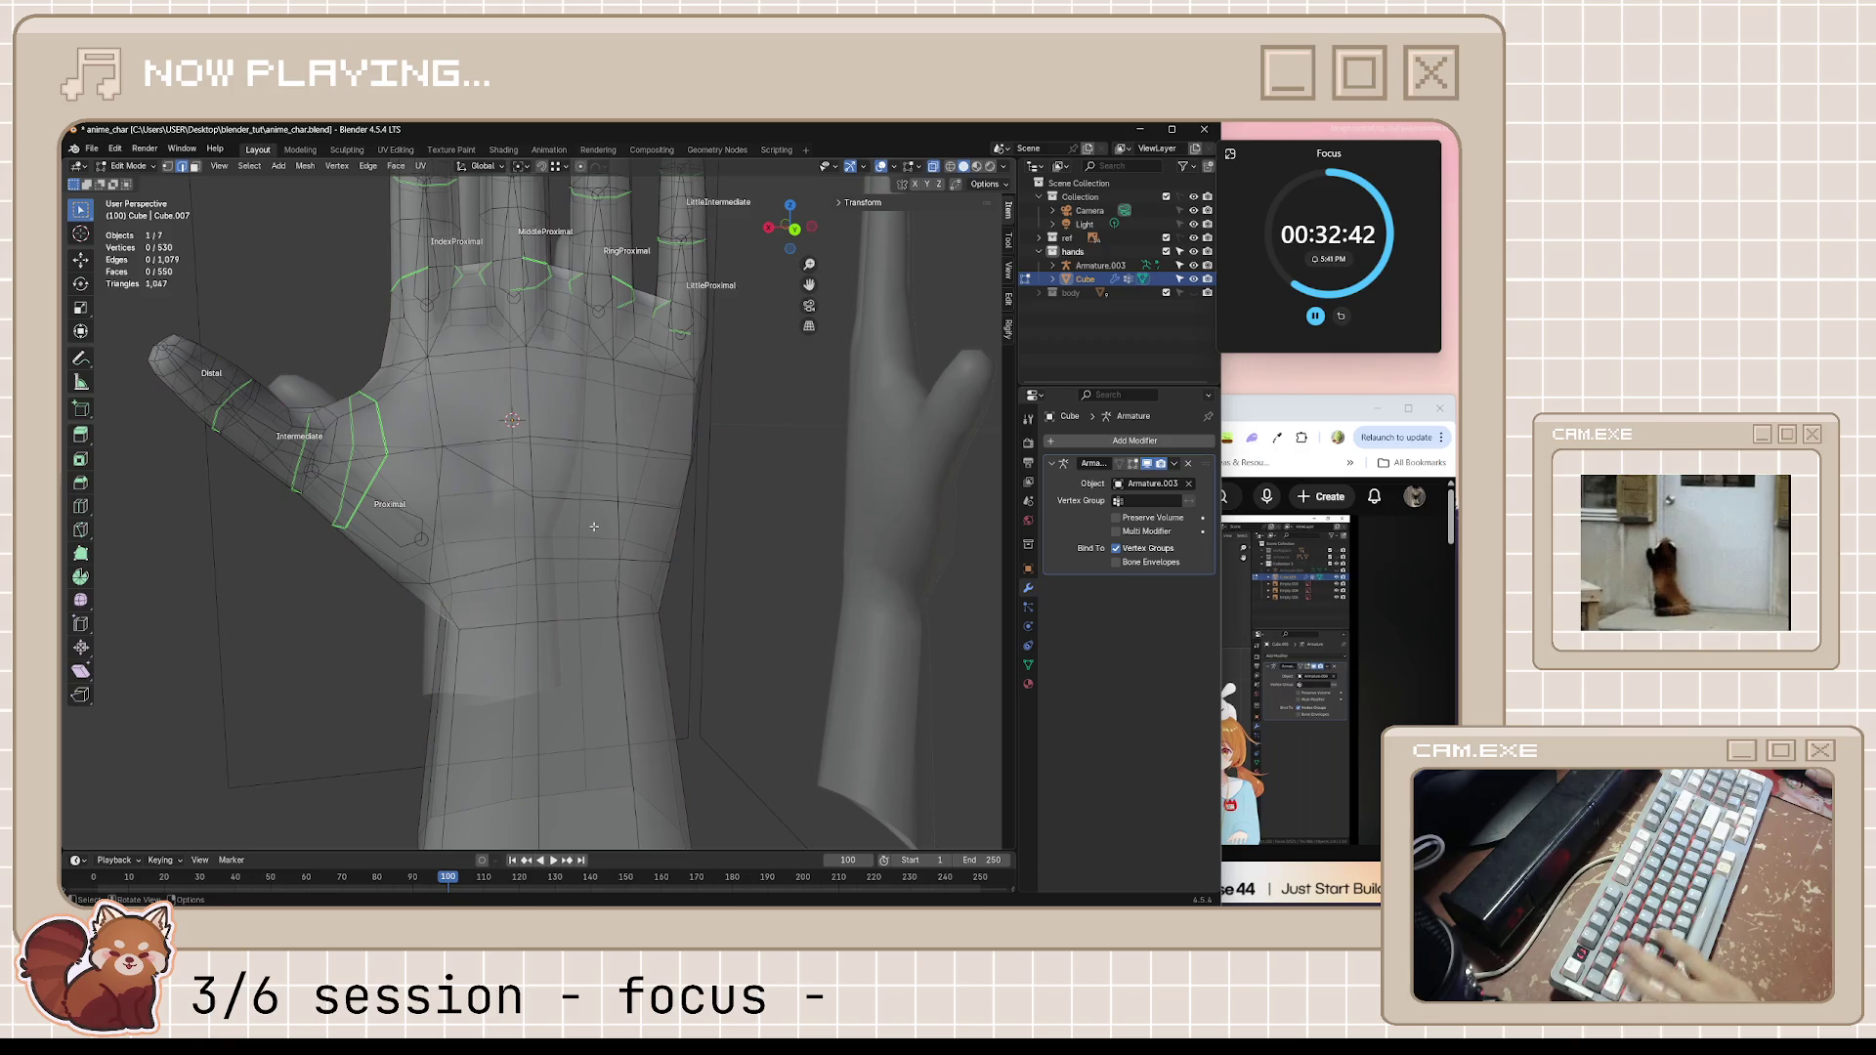
Turn off see-through display, check the tutorial and confirm the first knife cut across the palm
mouse_move(594, 526)
middle_down()
mouse_move(548, 518)
mouse_move(557, 499)
middle_up()
key(alt+z)
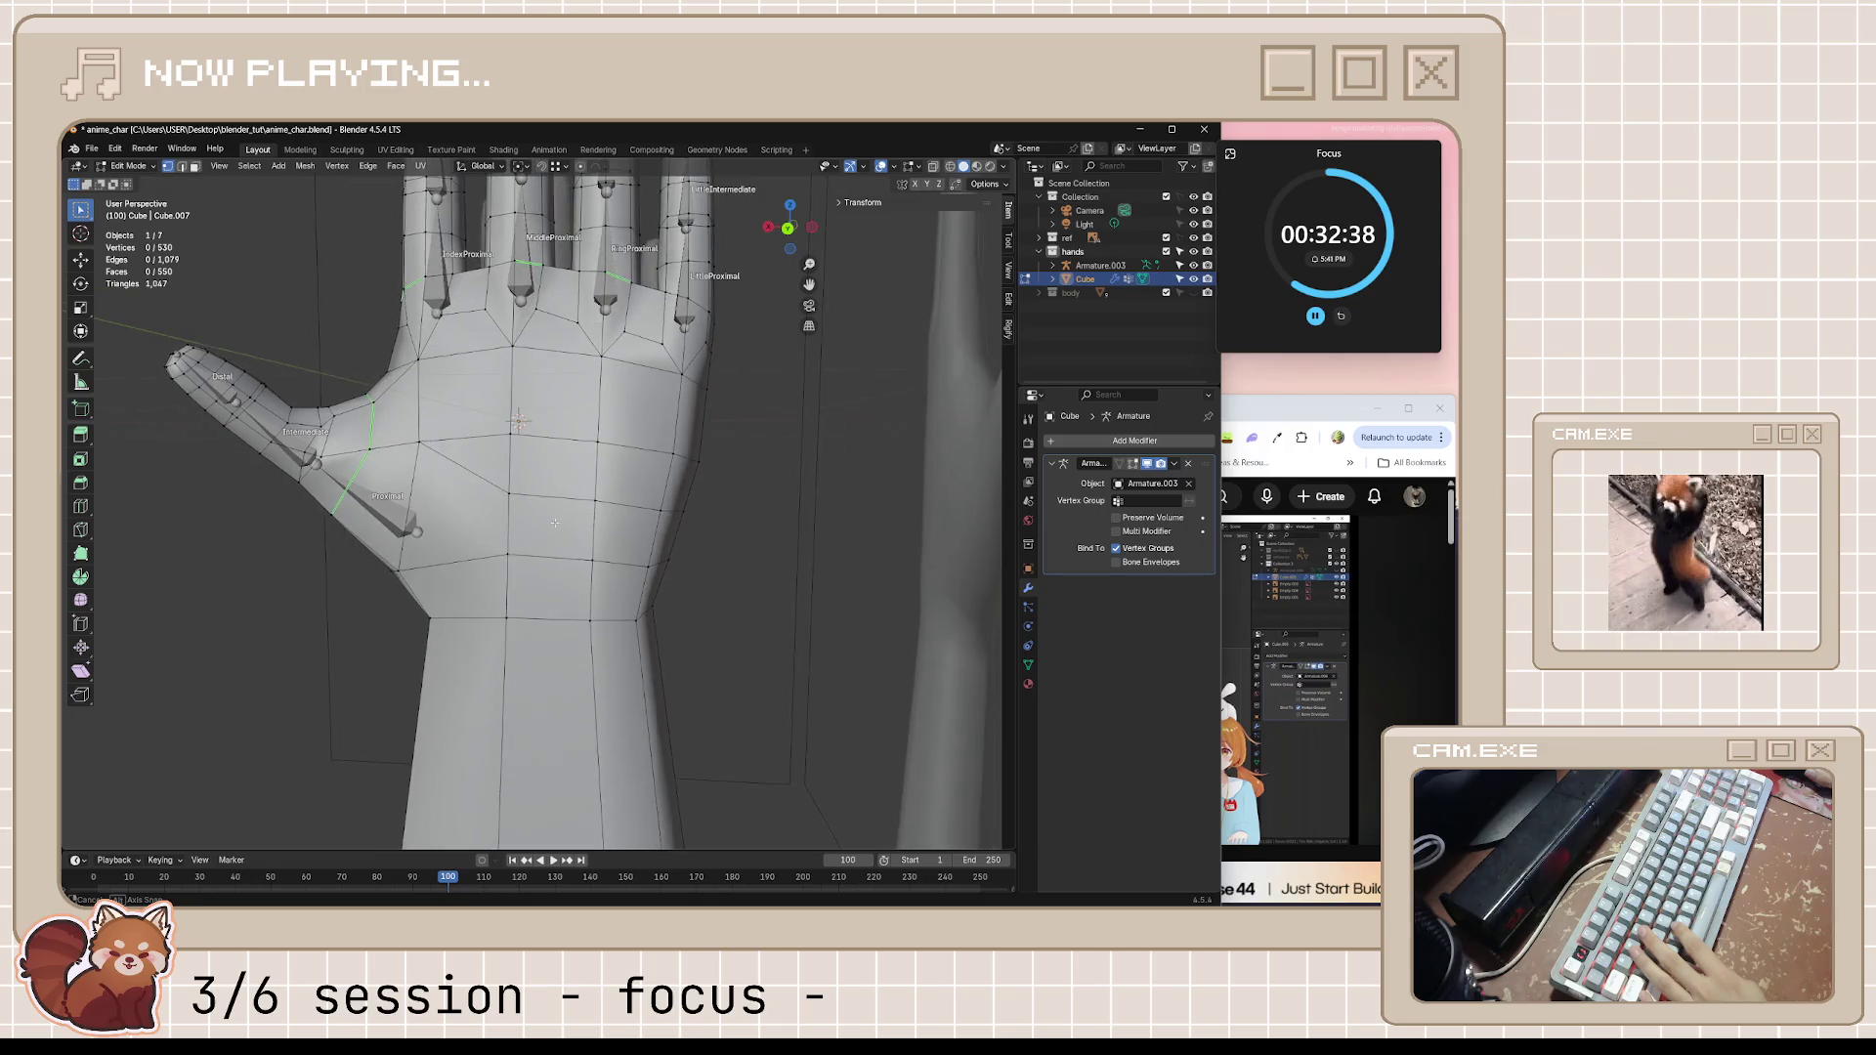
click(1311, 409)
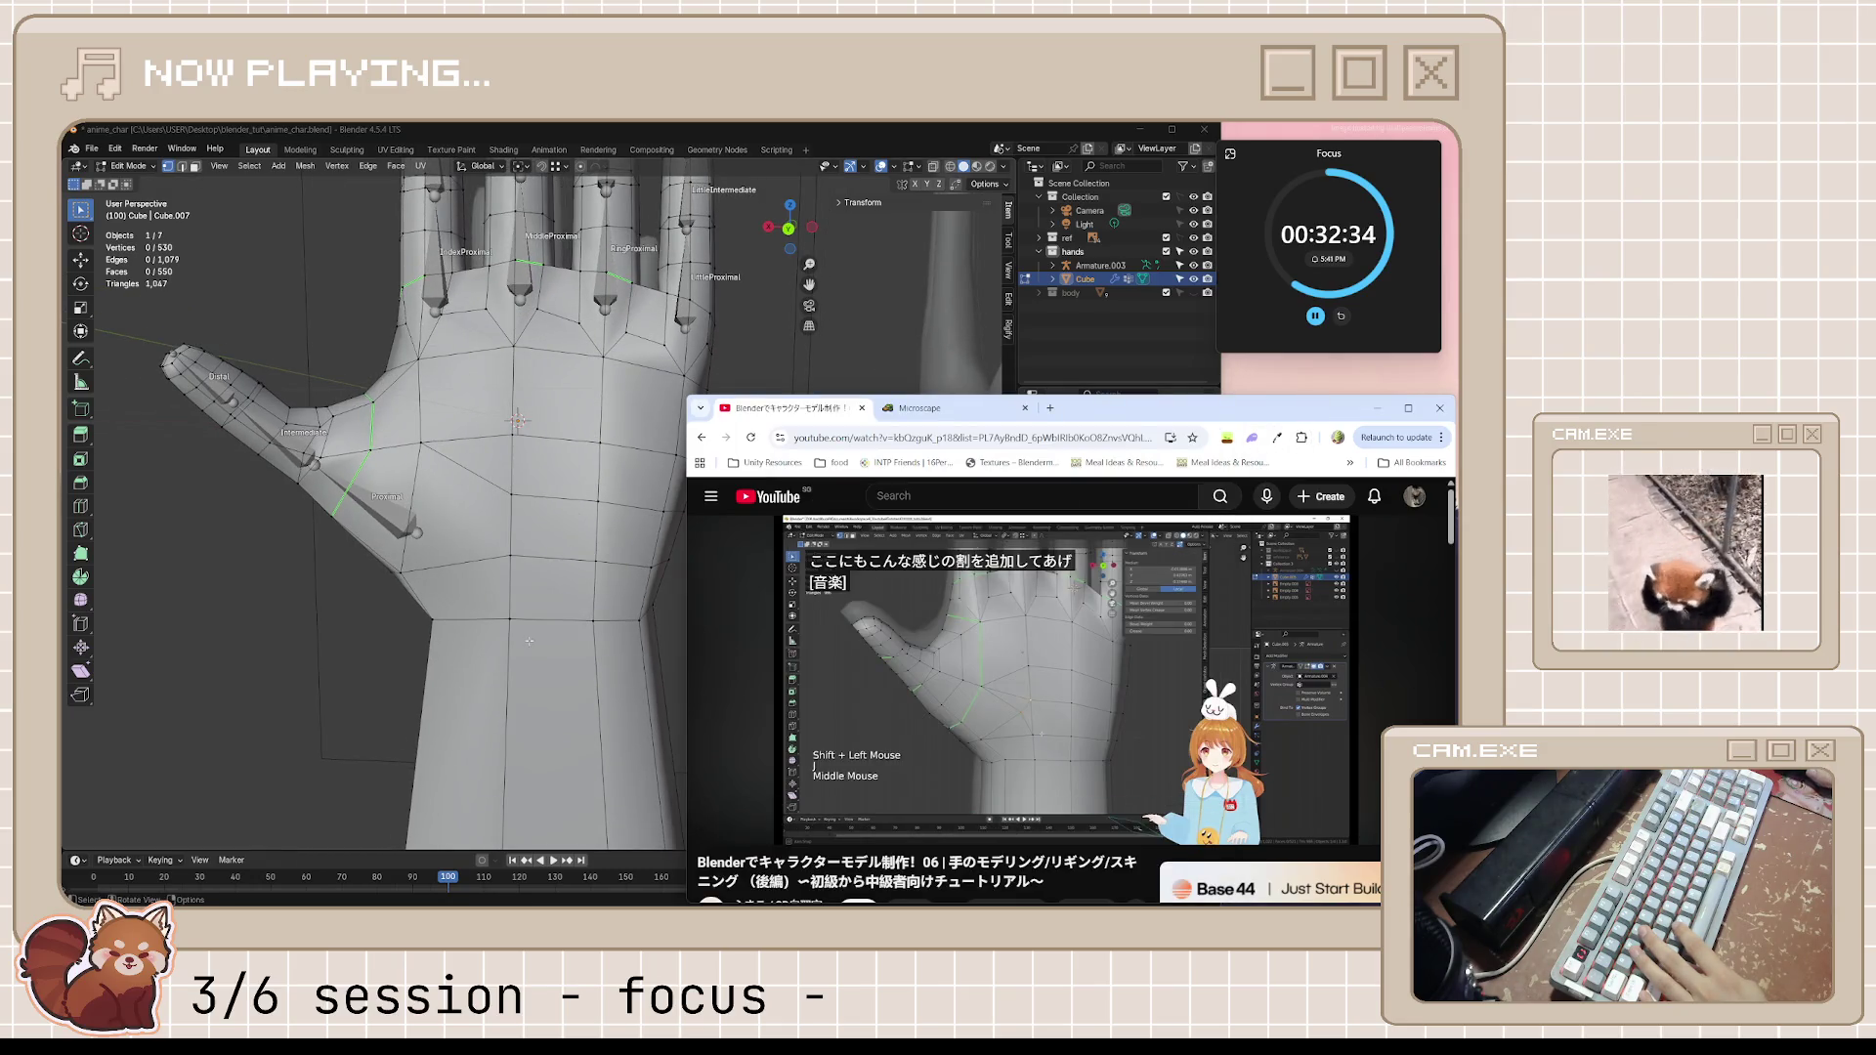
middle_drag(533, 565, 422, 575)
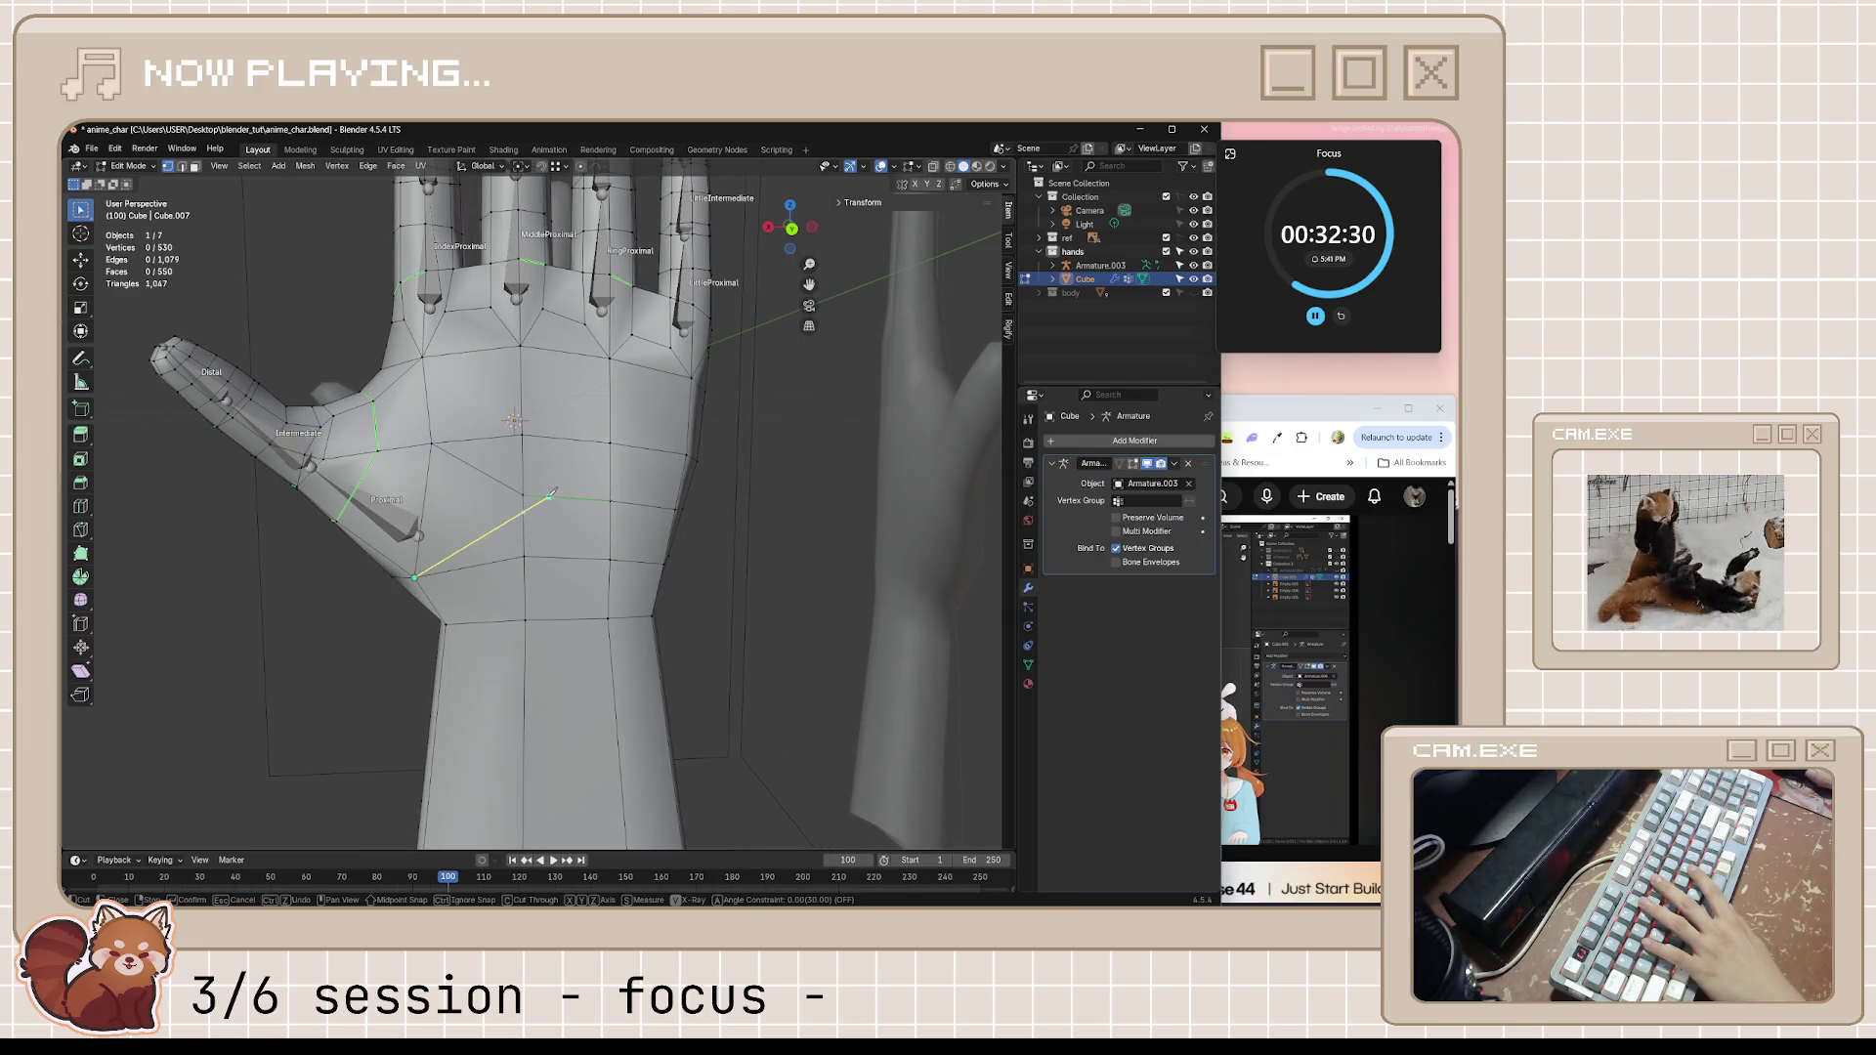
key(Return)
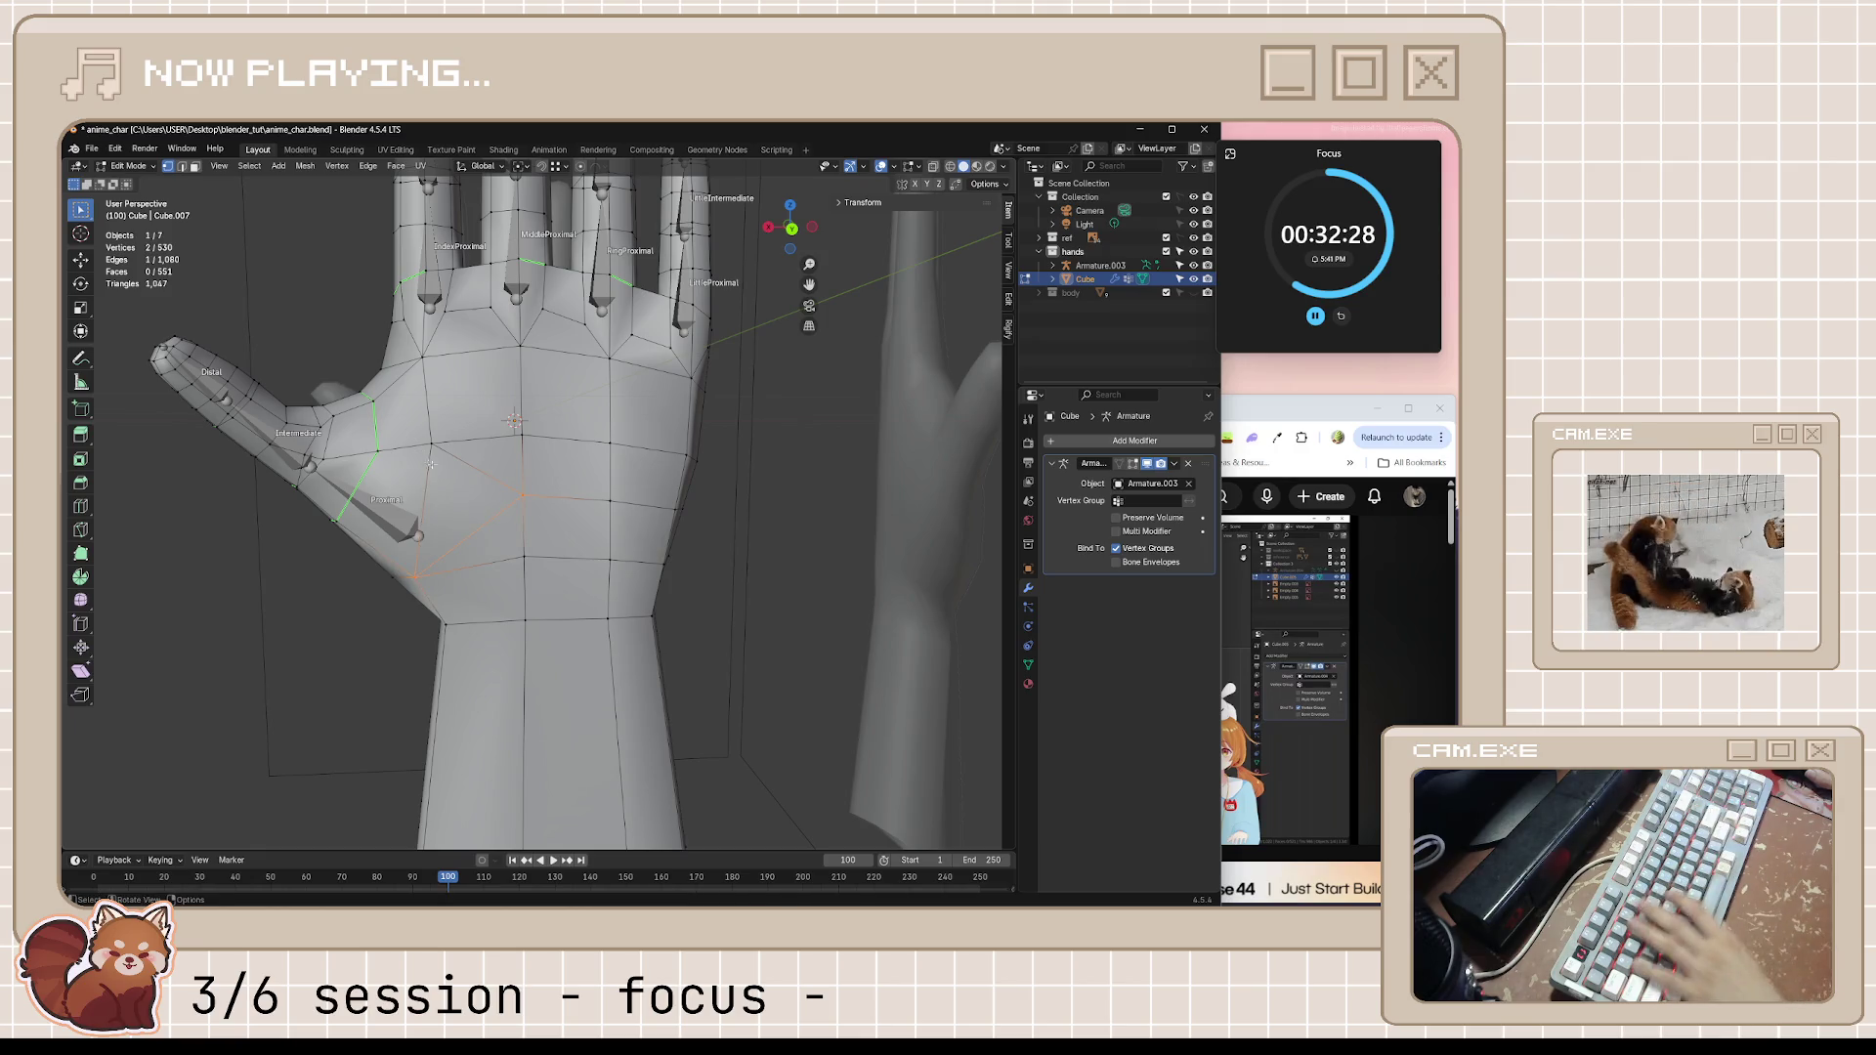
Knife-cut a second edge across the palm below the thumb and save the file
click(1261, 415)
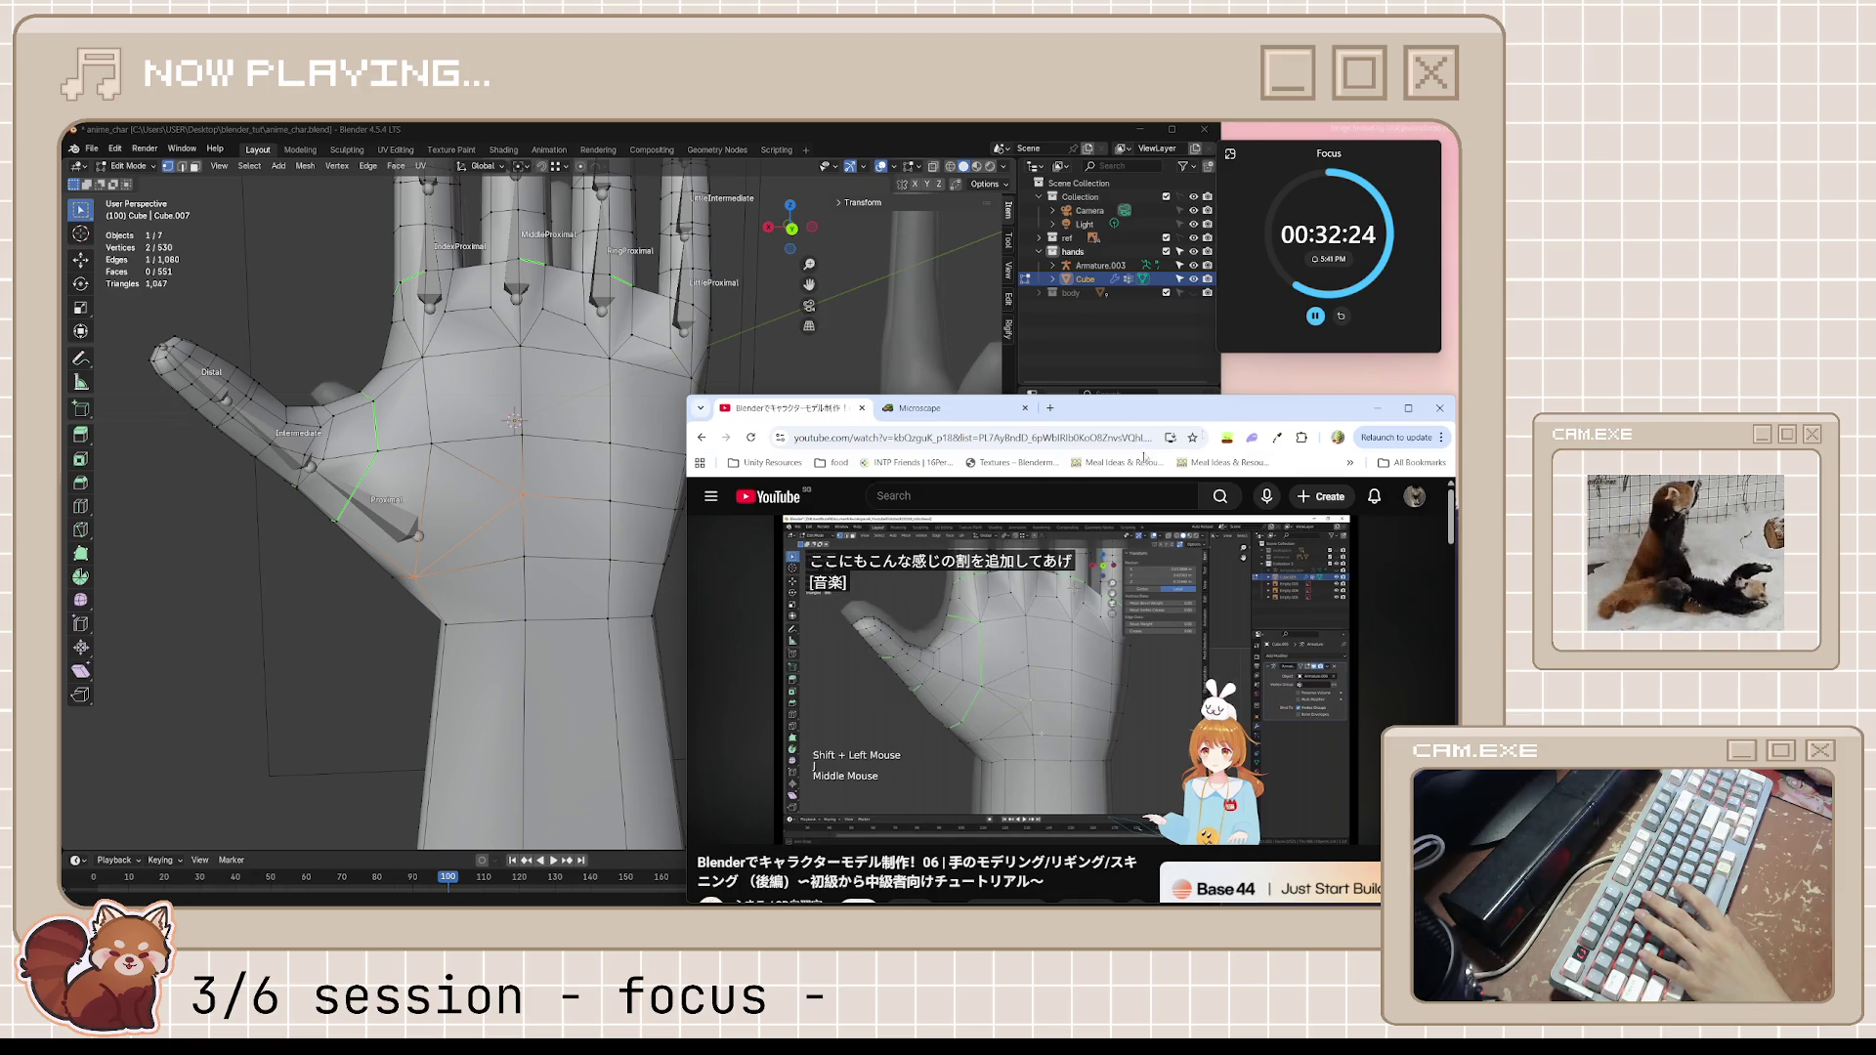
click(581, 486)
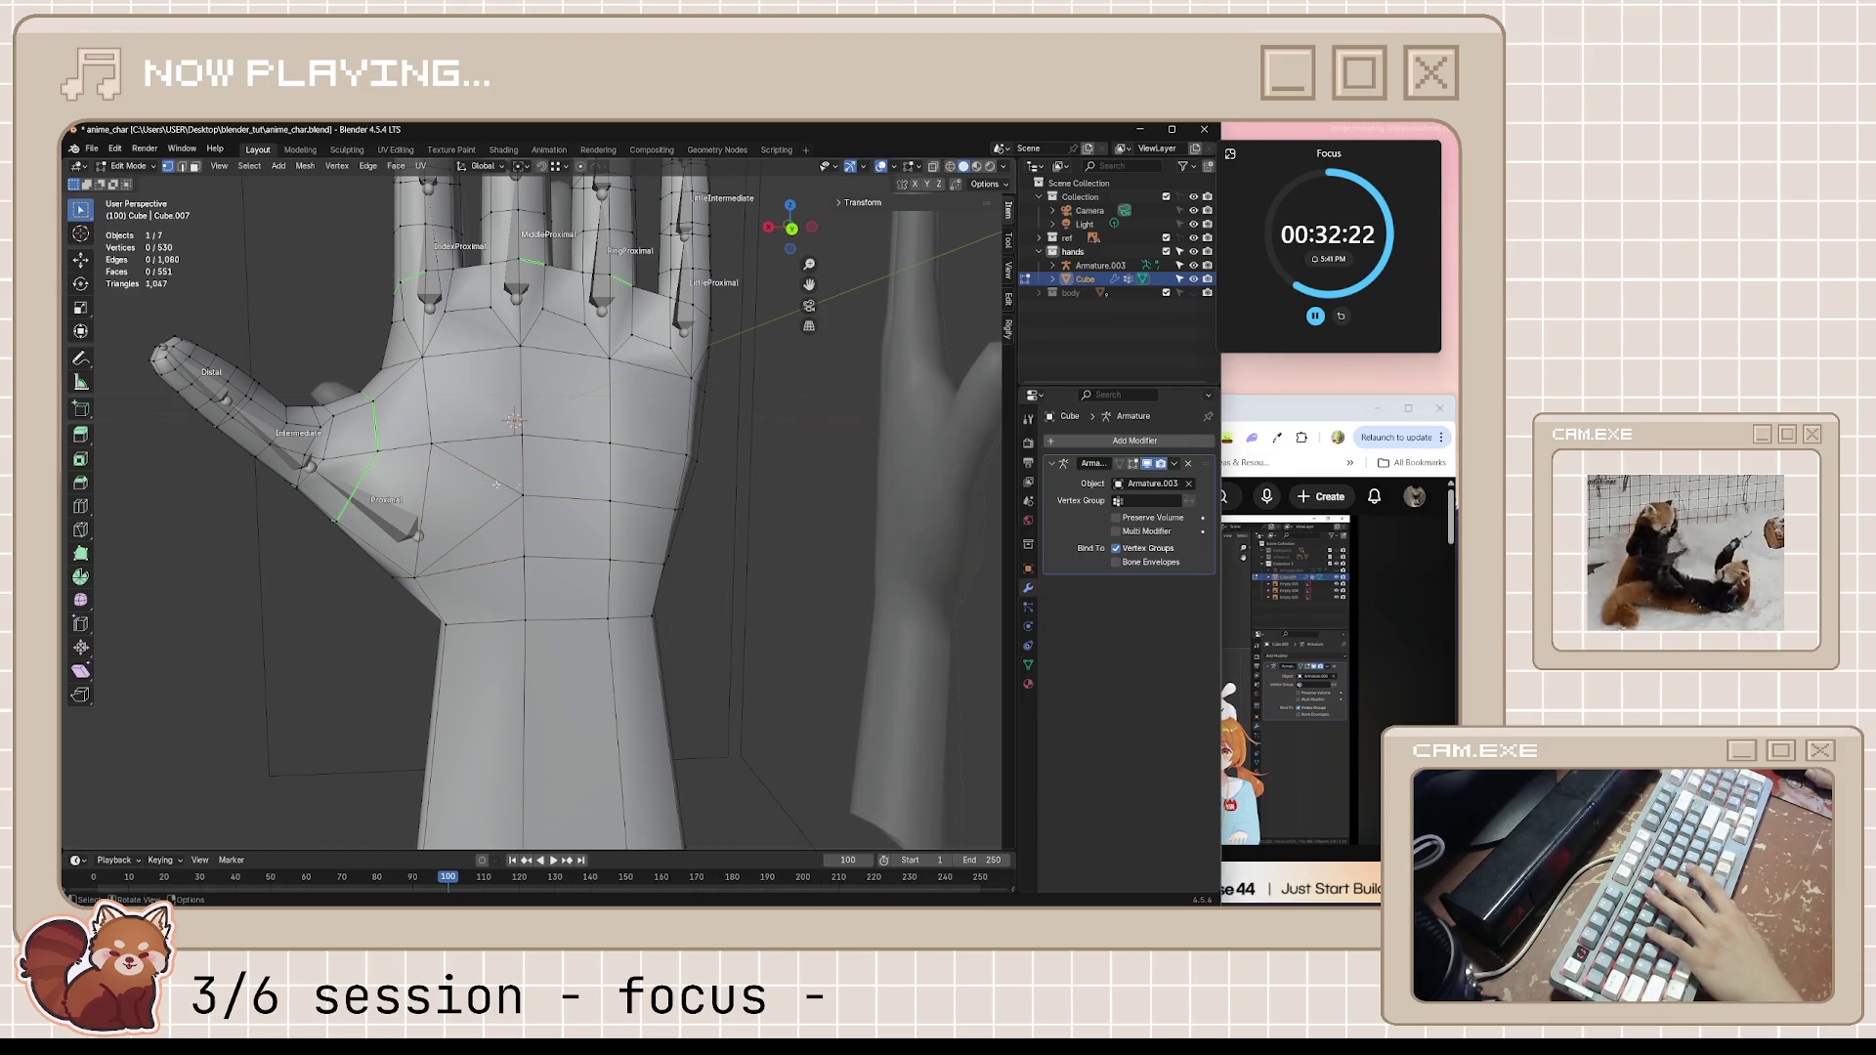
key(k)
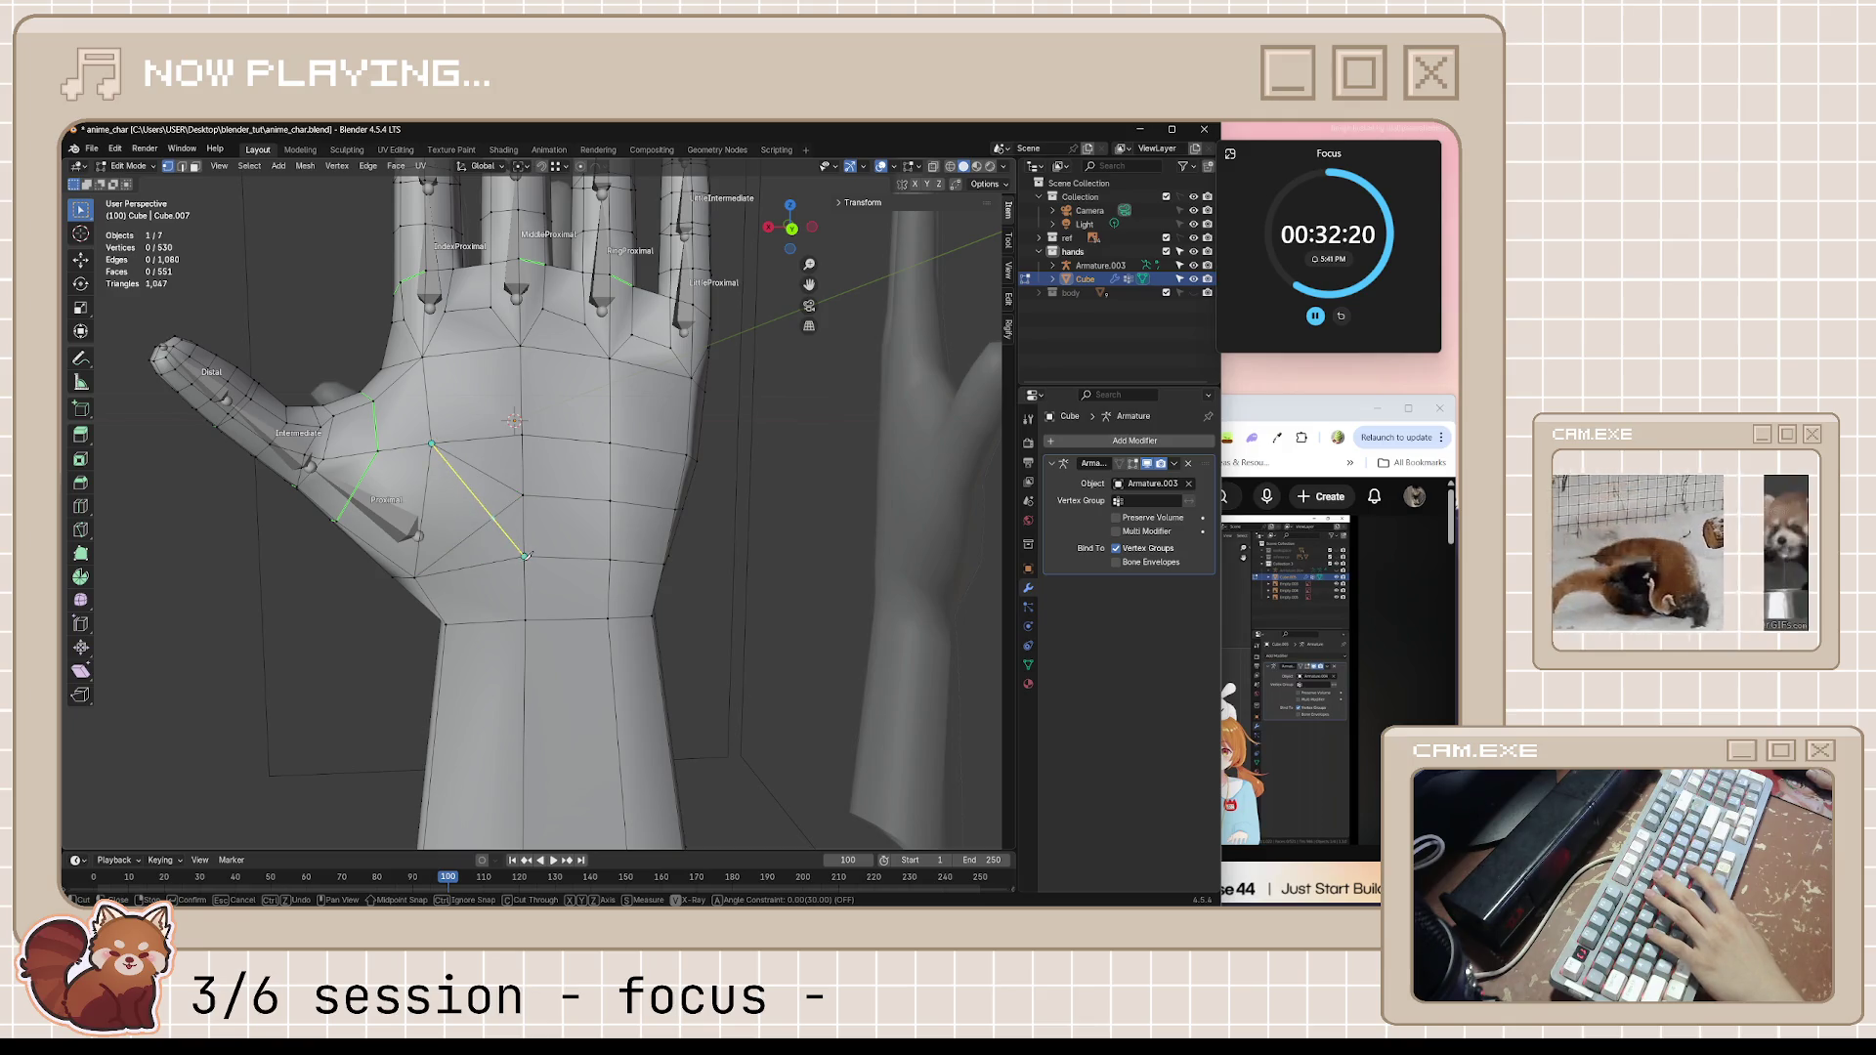
key(Return)
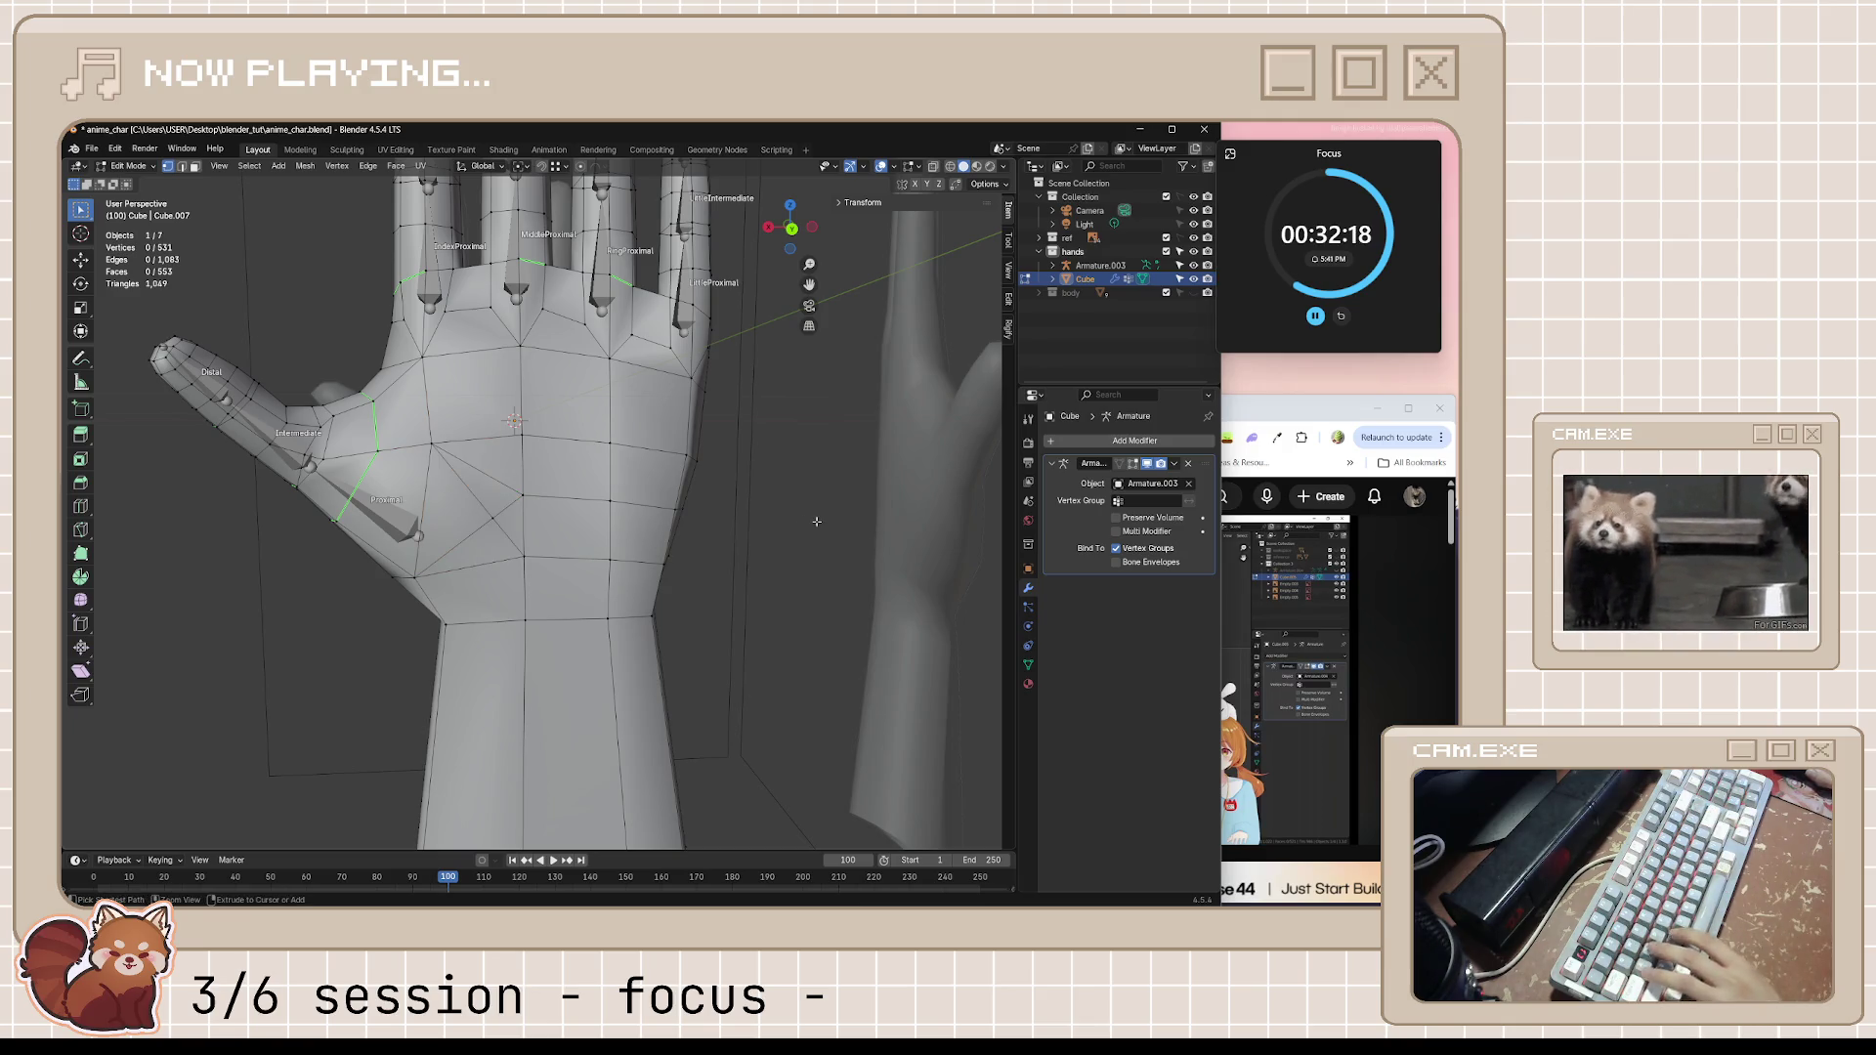
key(ctrl+s)
click(1277, 419)
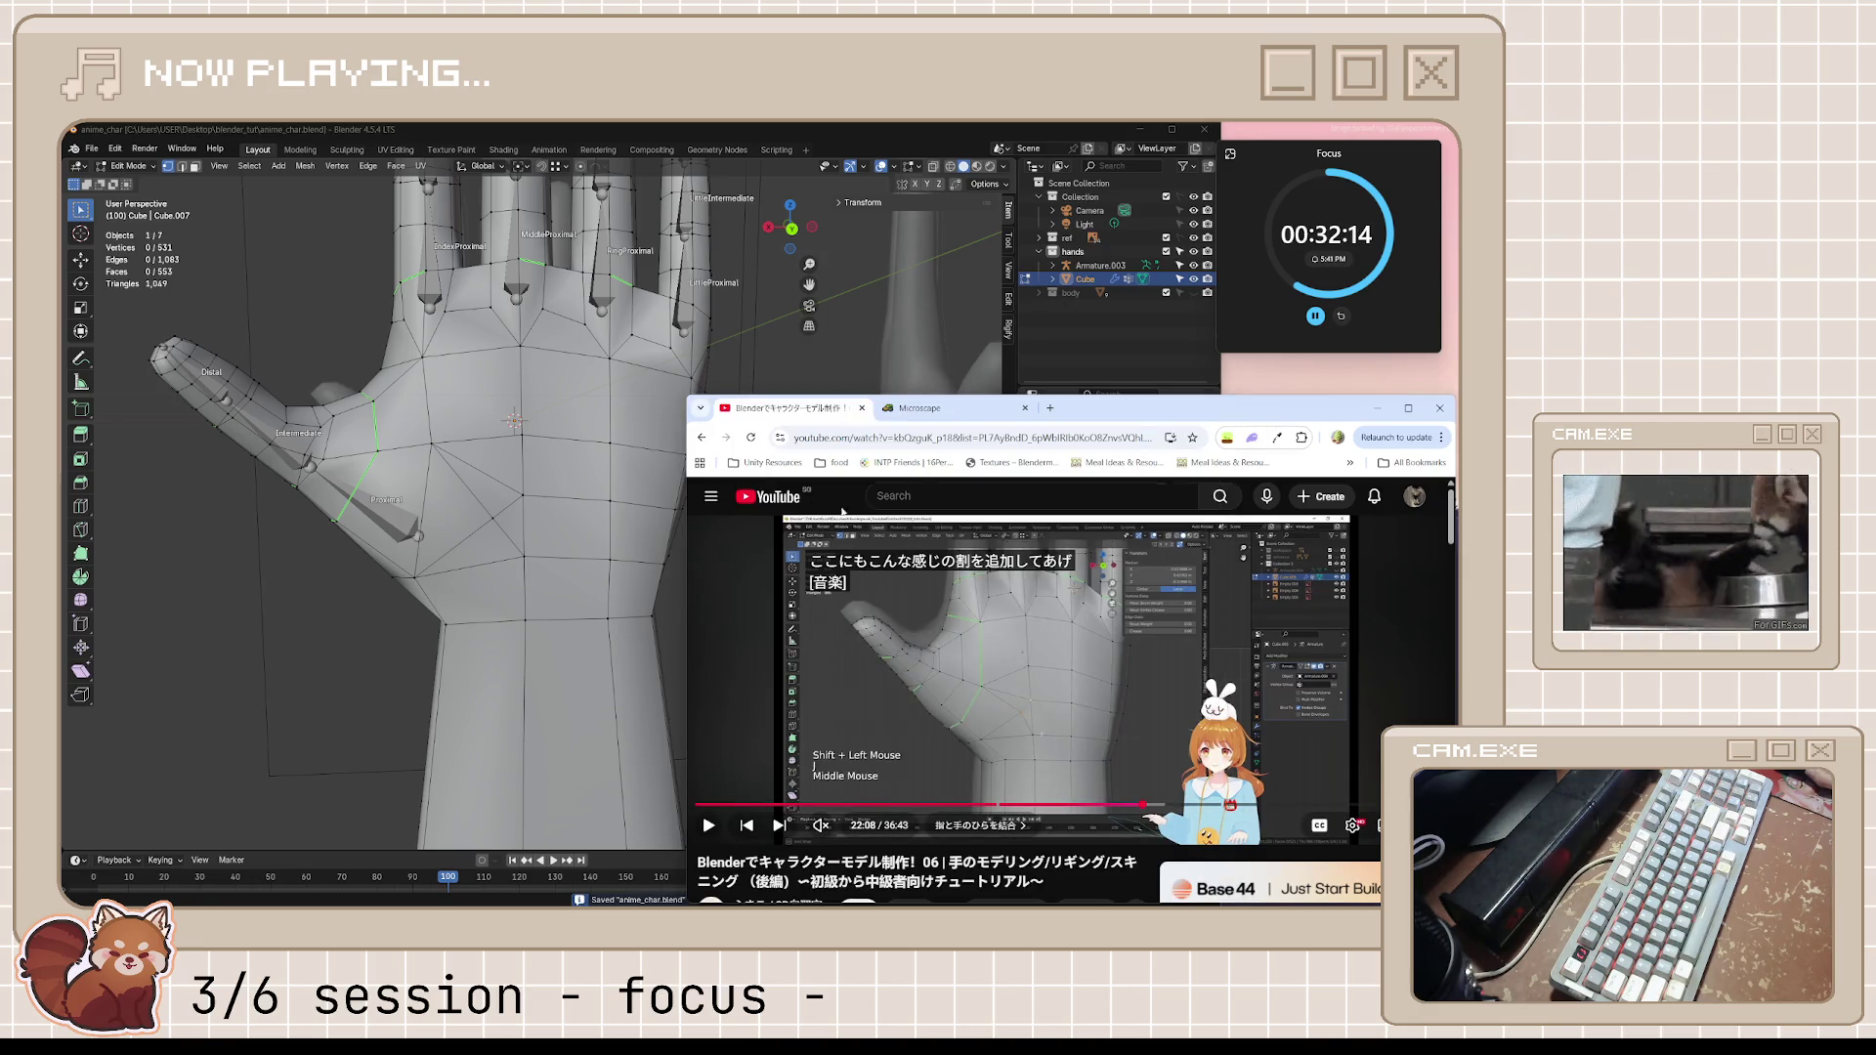
Vertex-slide two palm vertices near the thumb base along their edges and save again
key(alt+Tab)
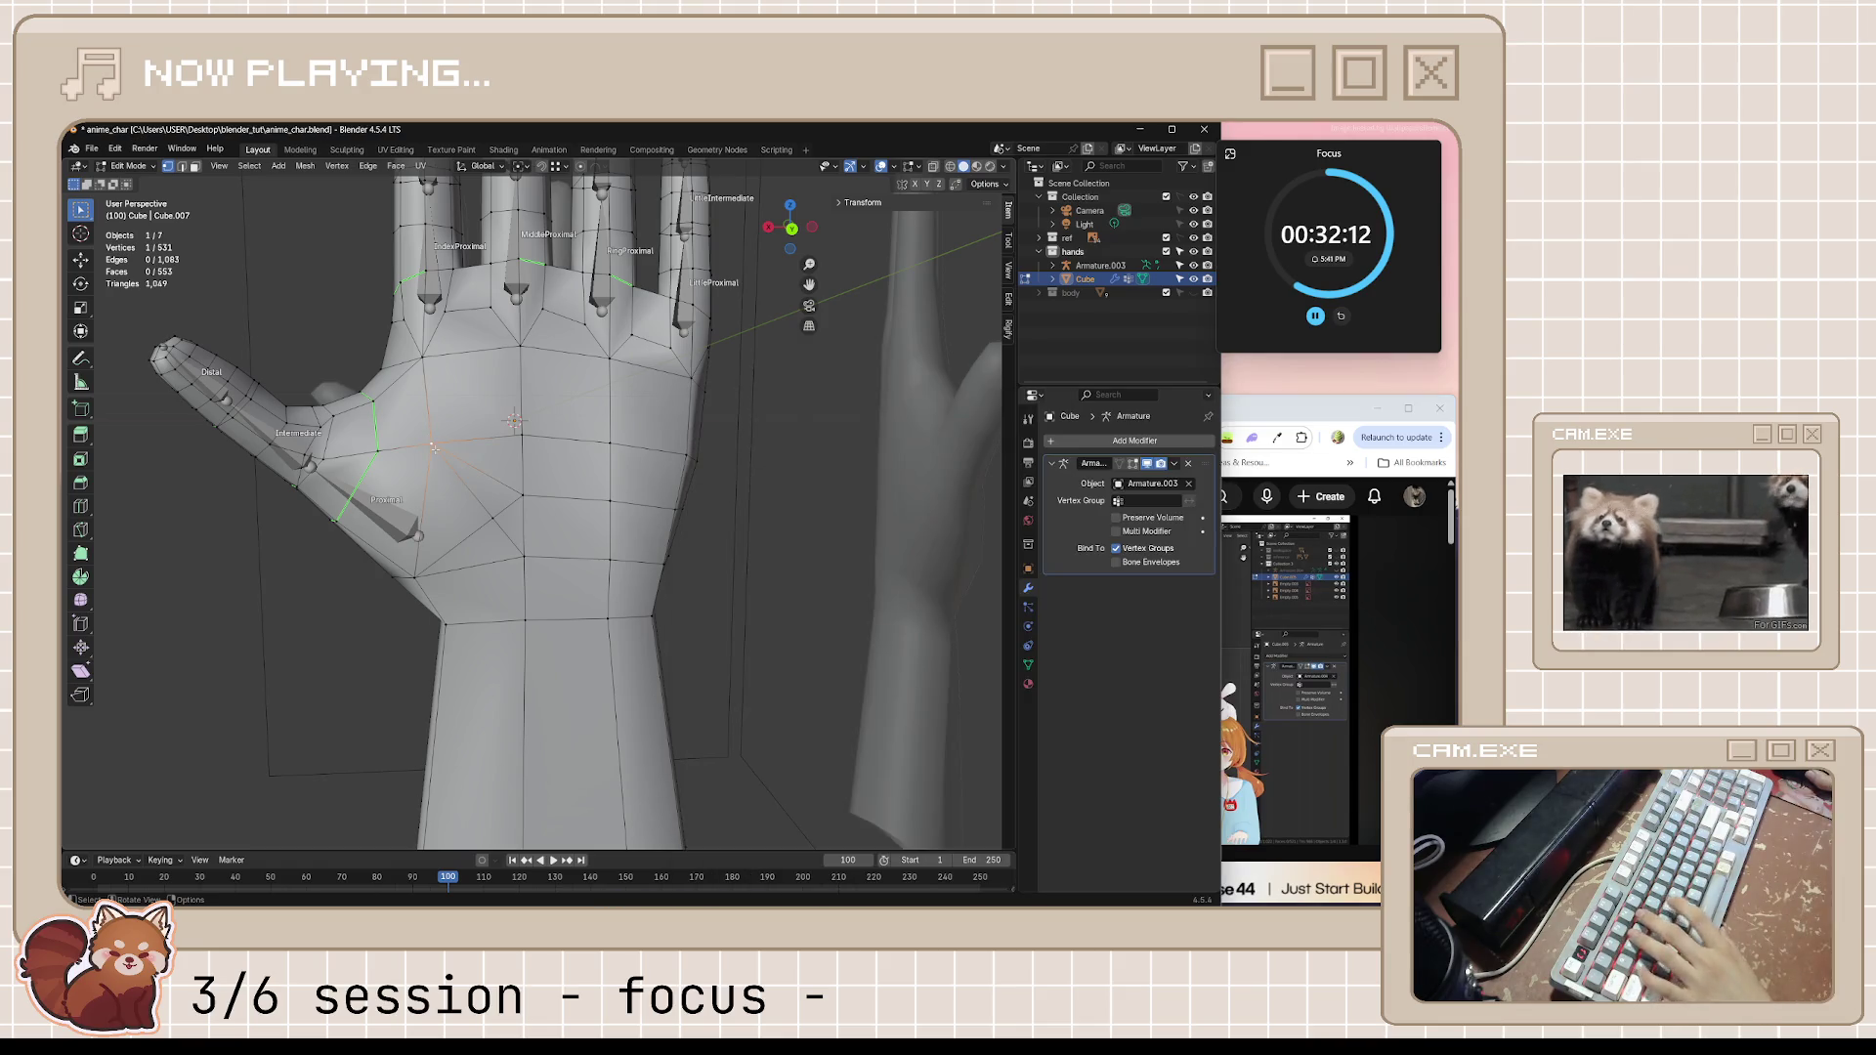
key(shift+v)
click(378, 677)
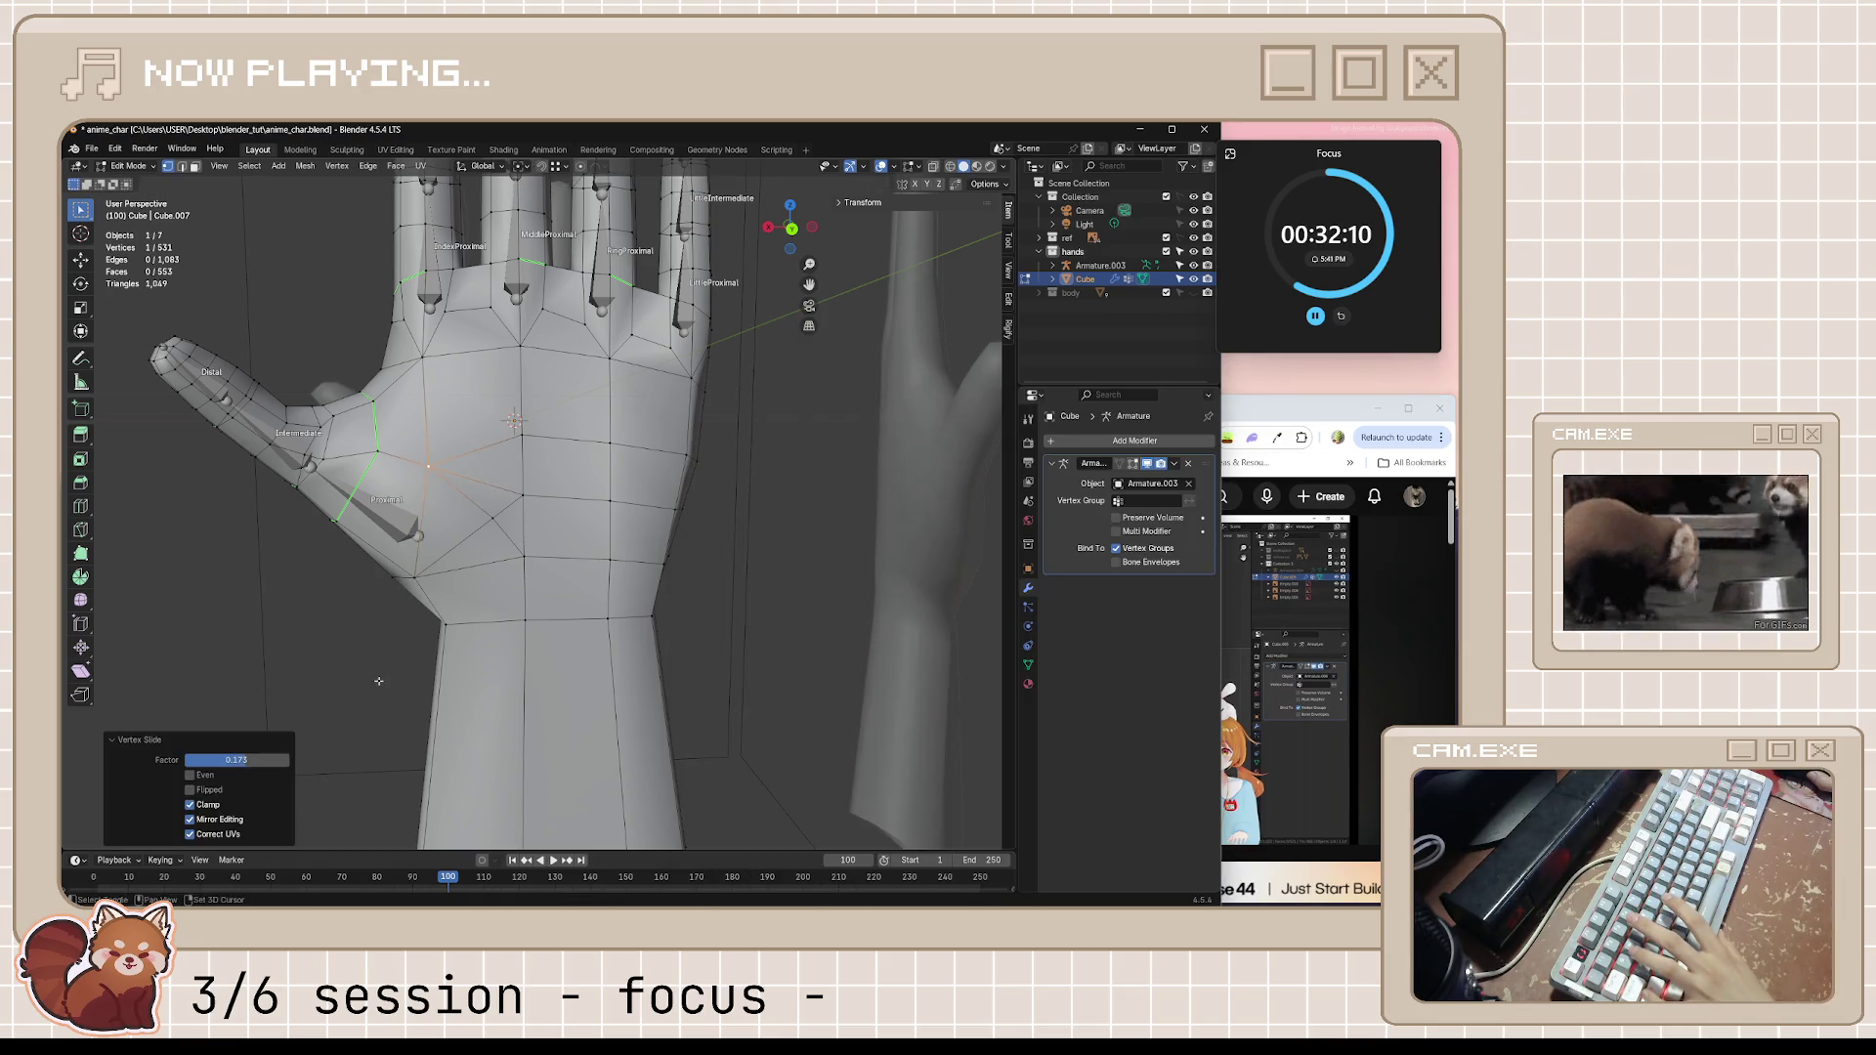
key(shift+v)
click(511, 530)
mouse_move(776, 506)
middle_down()
mouse_move(799, 518)
mouse_move(640, 586)
mouse_move(531, 556)
middle_up()
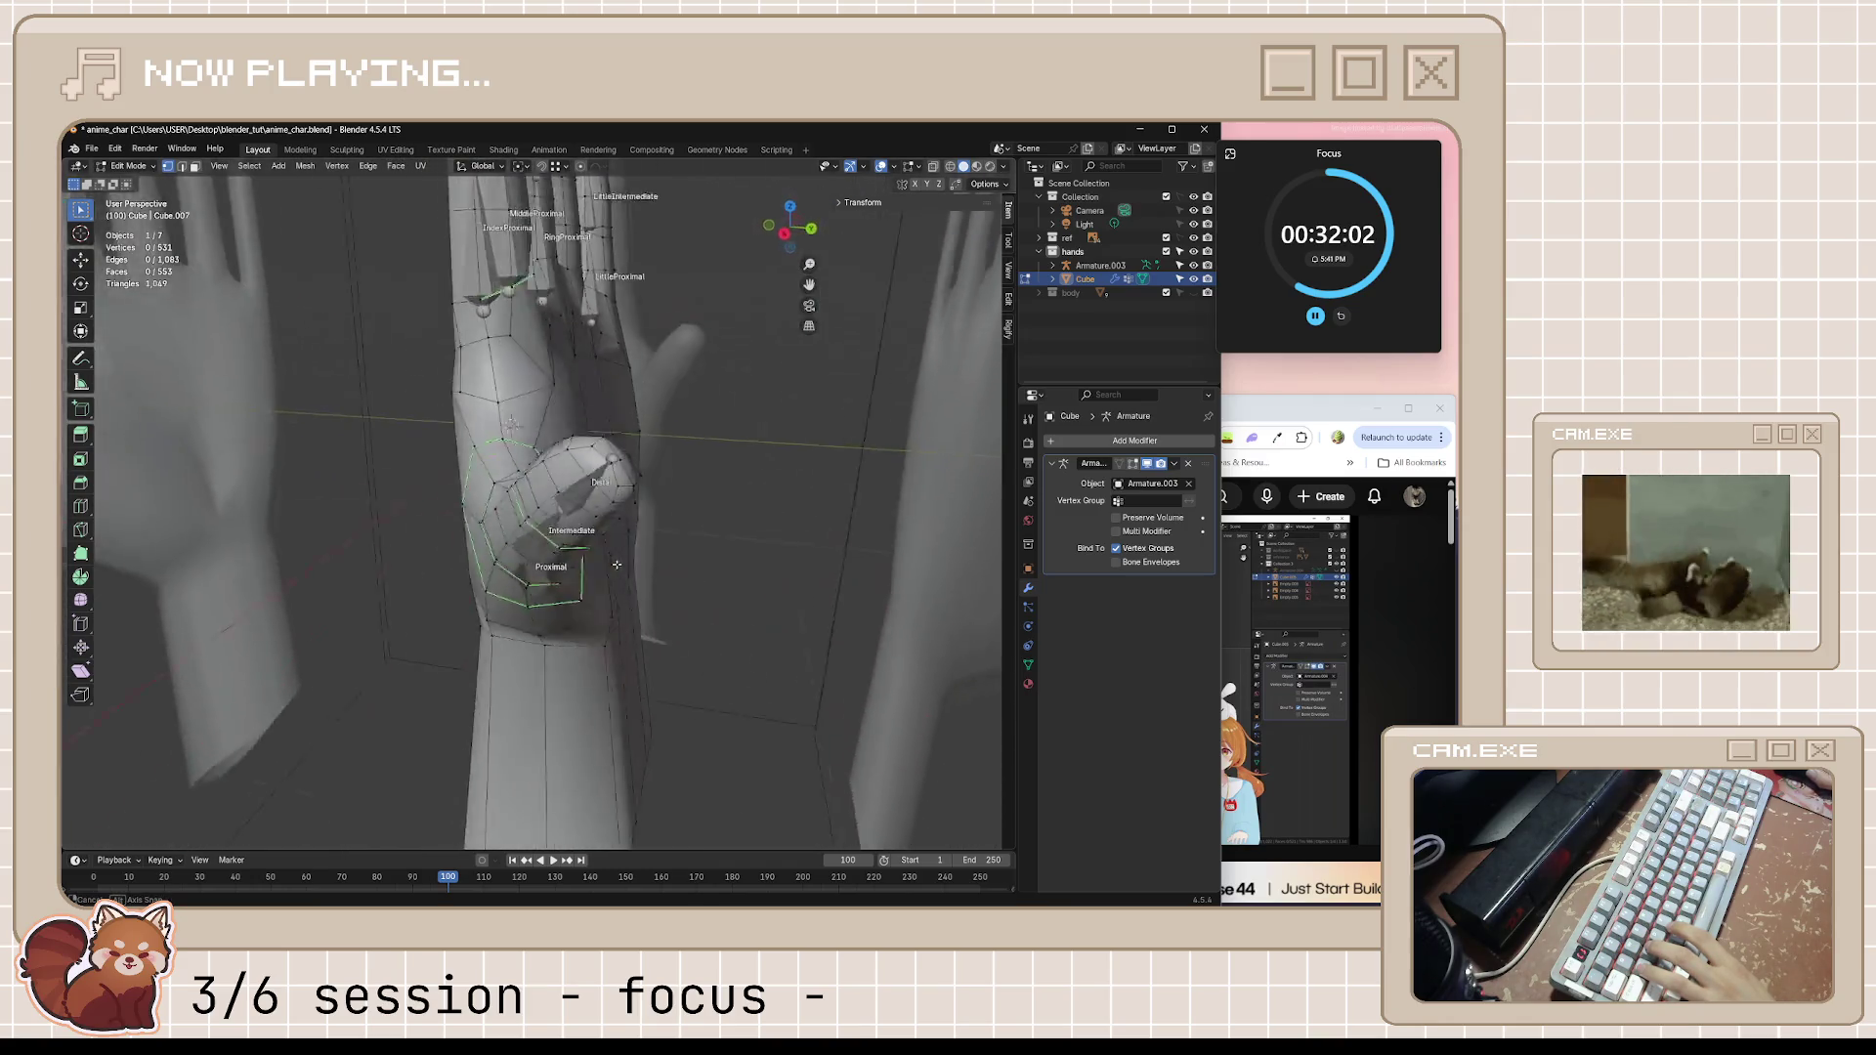
key(ctrl+s)
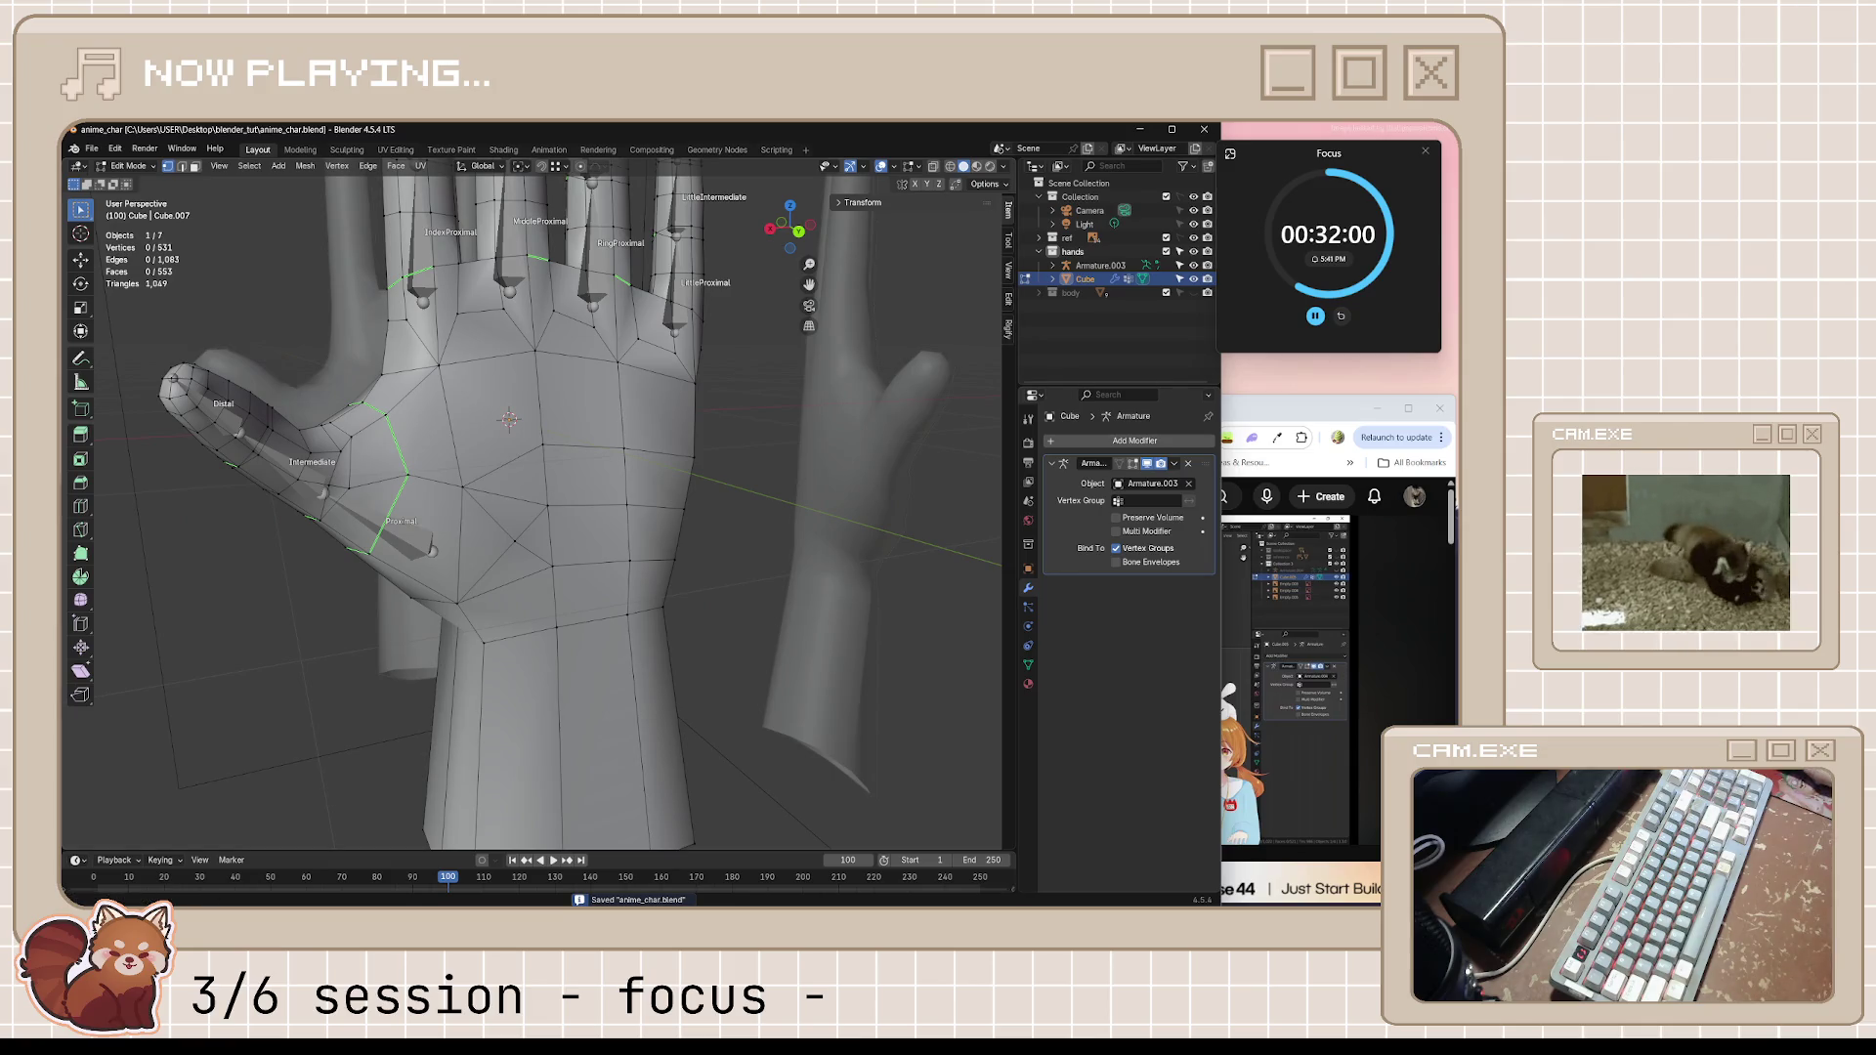
Rewind the tutorial twenty seconds and rewatch its thumb-base topology step, then pause
click(1289, 610)
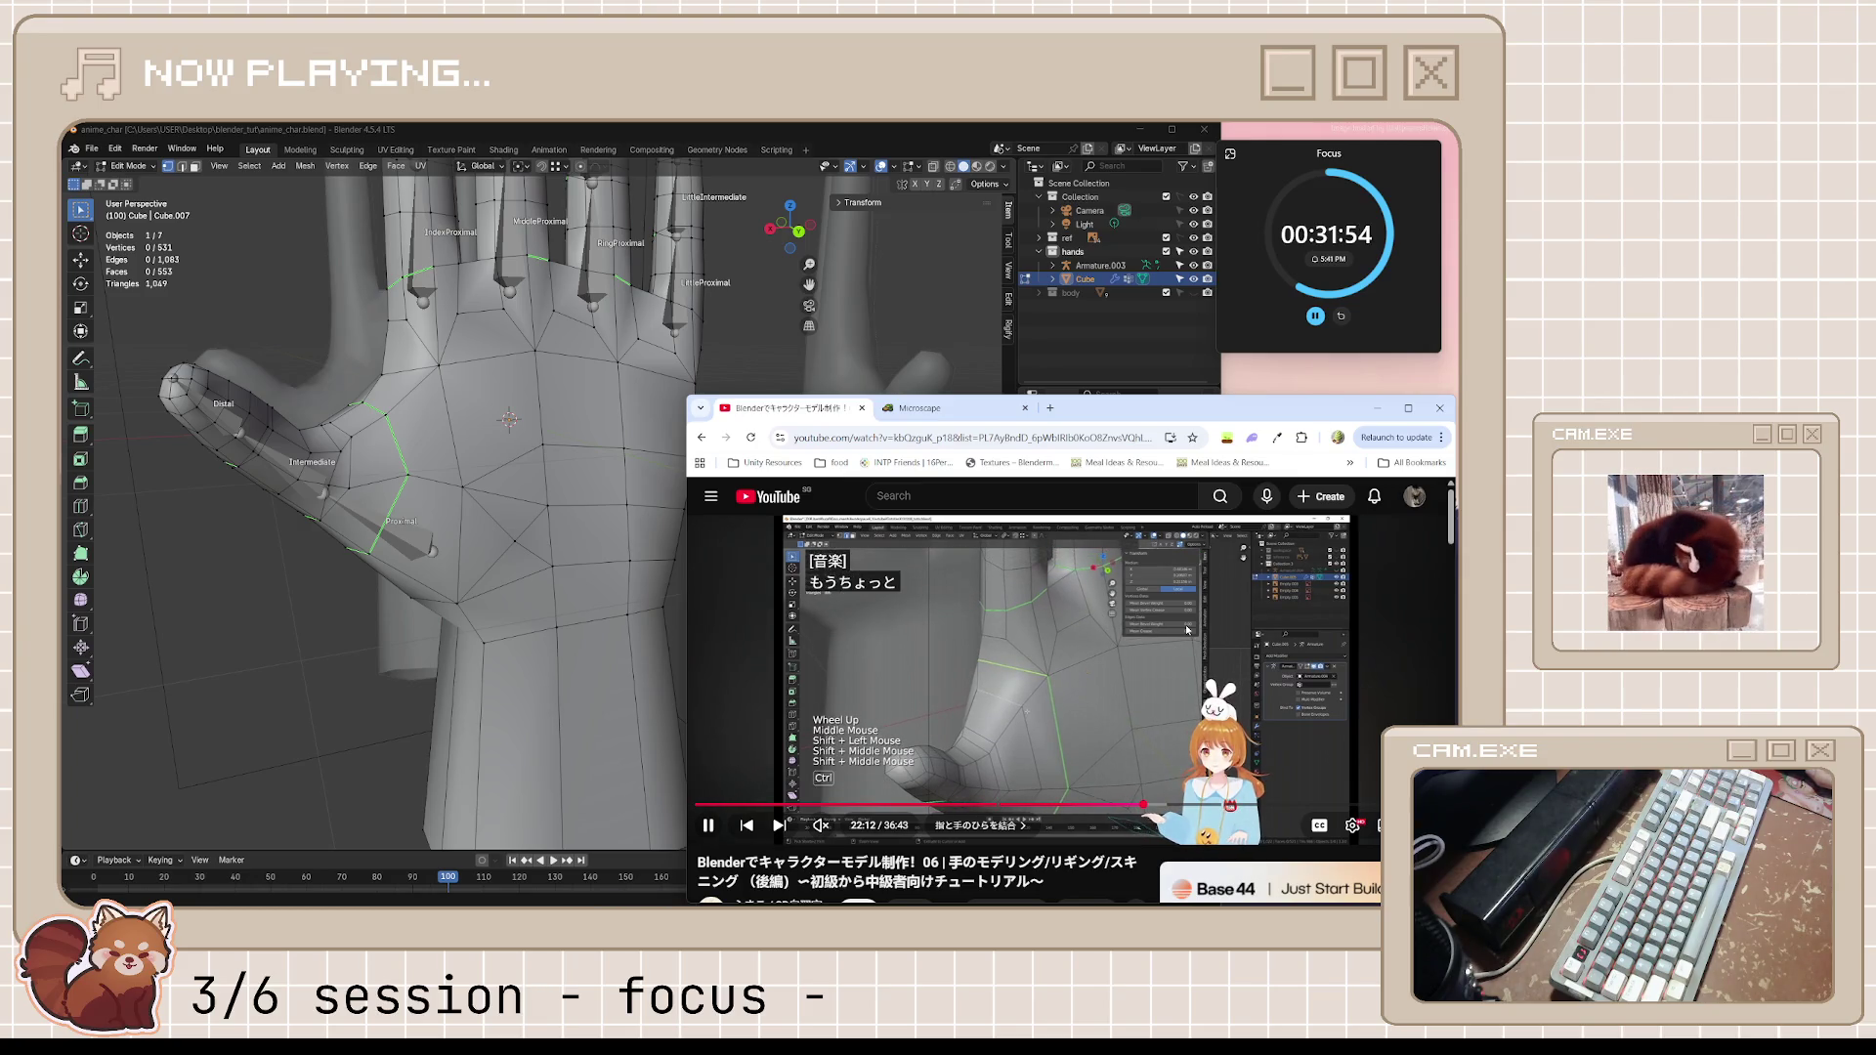
key(space)
key(j)
key(space)
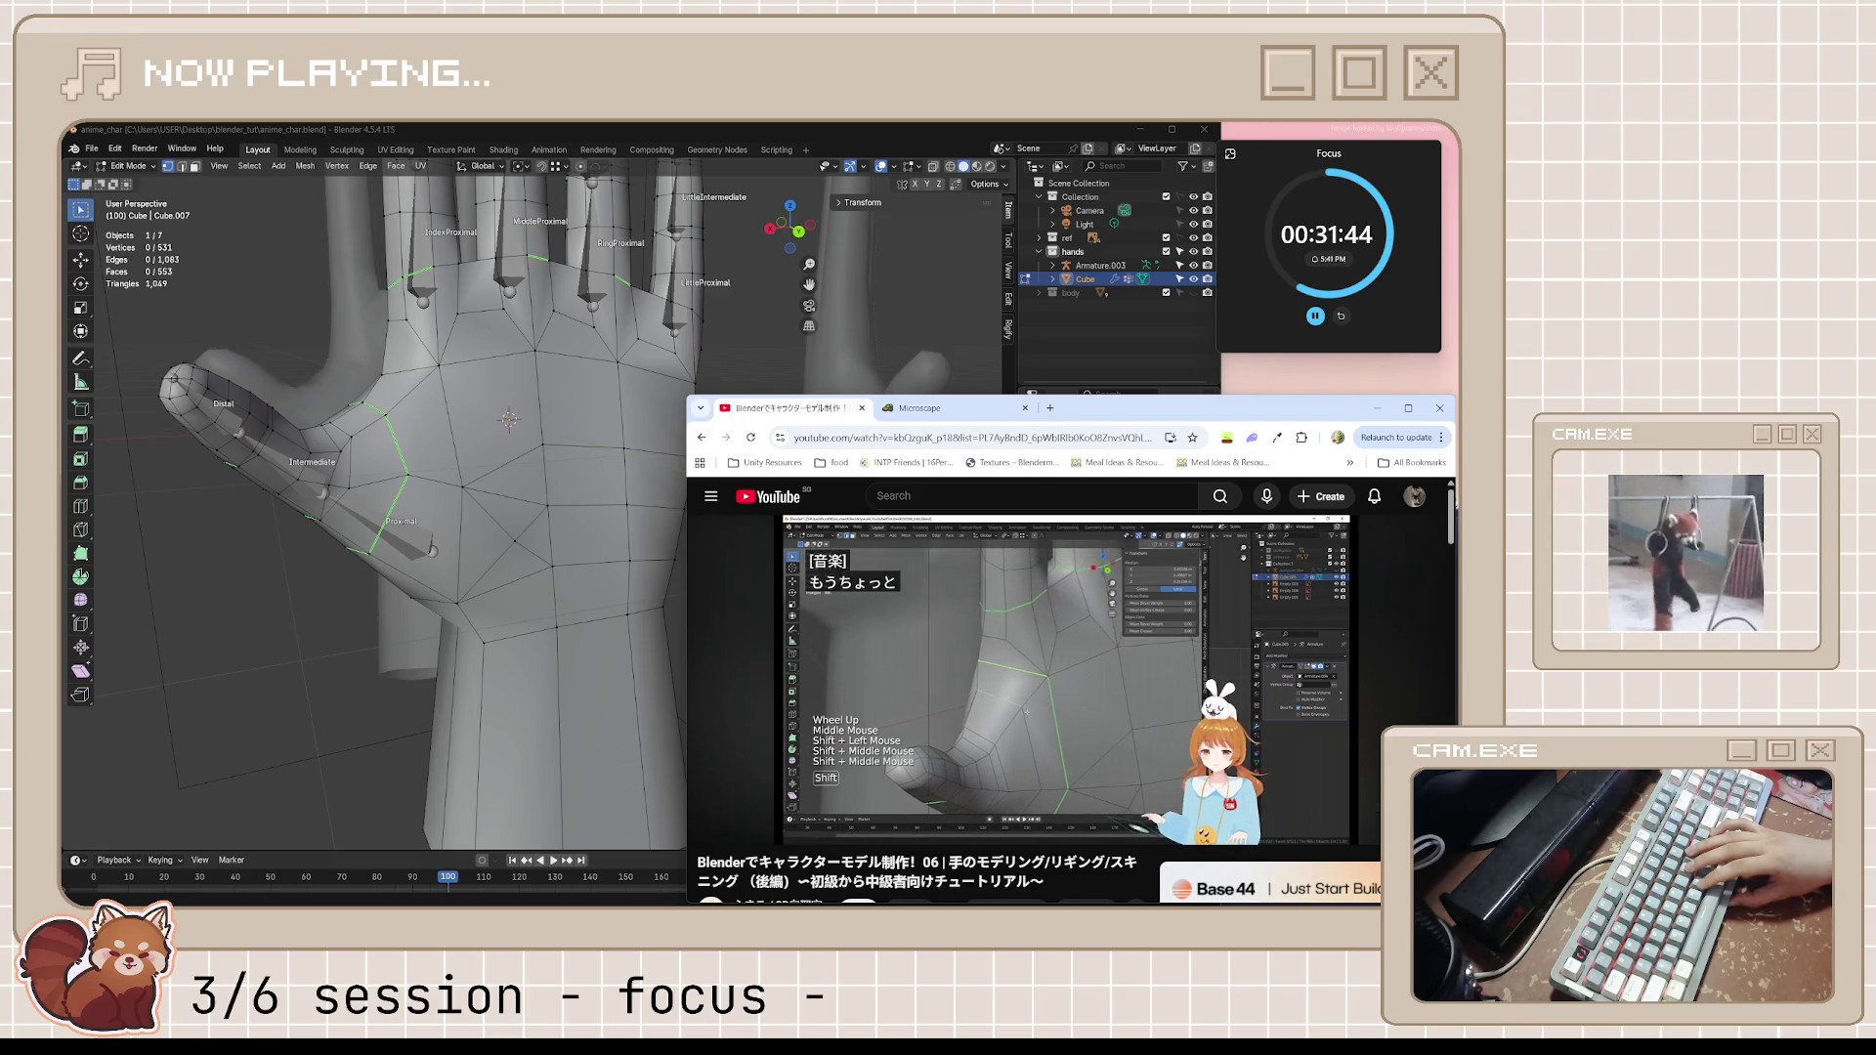
key(j)
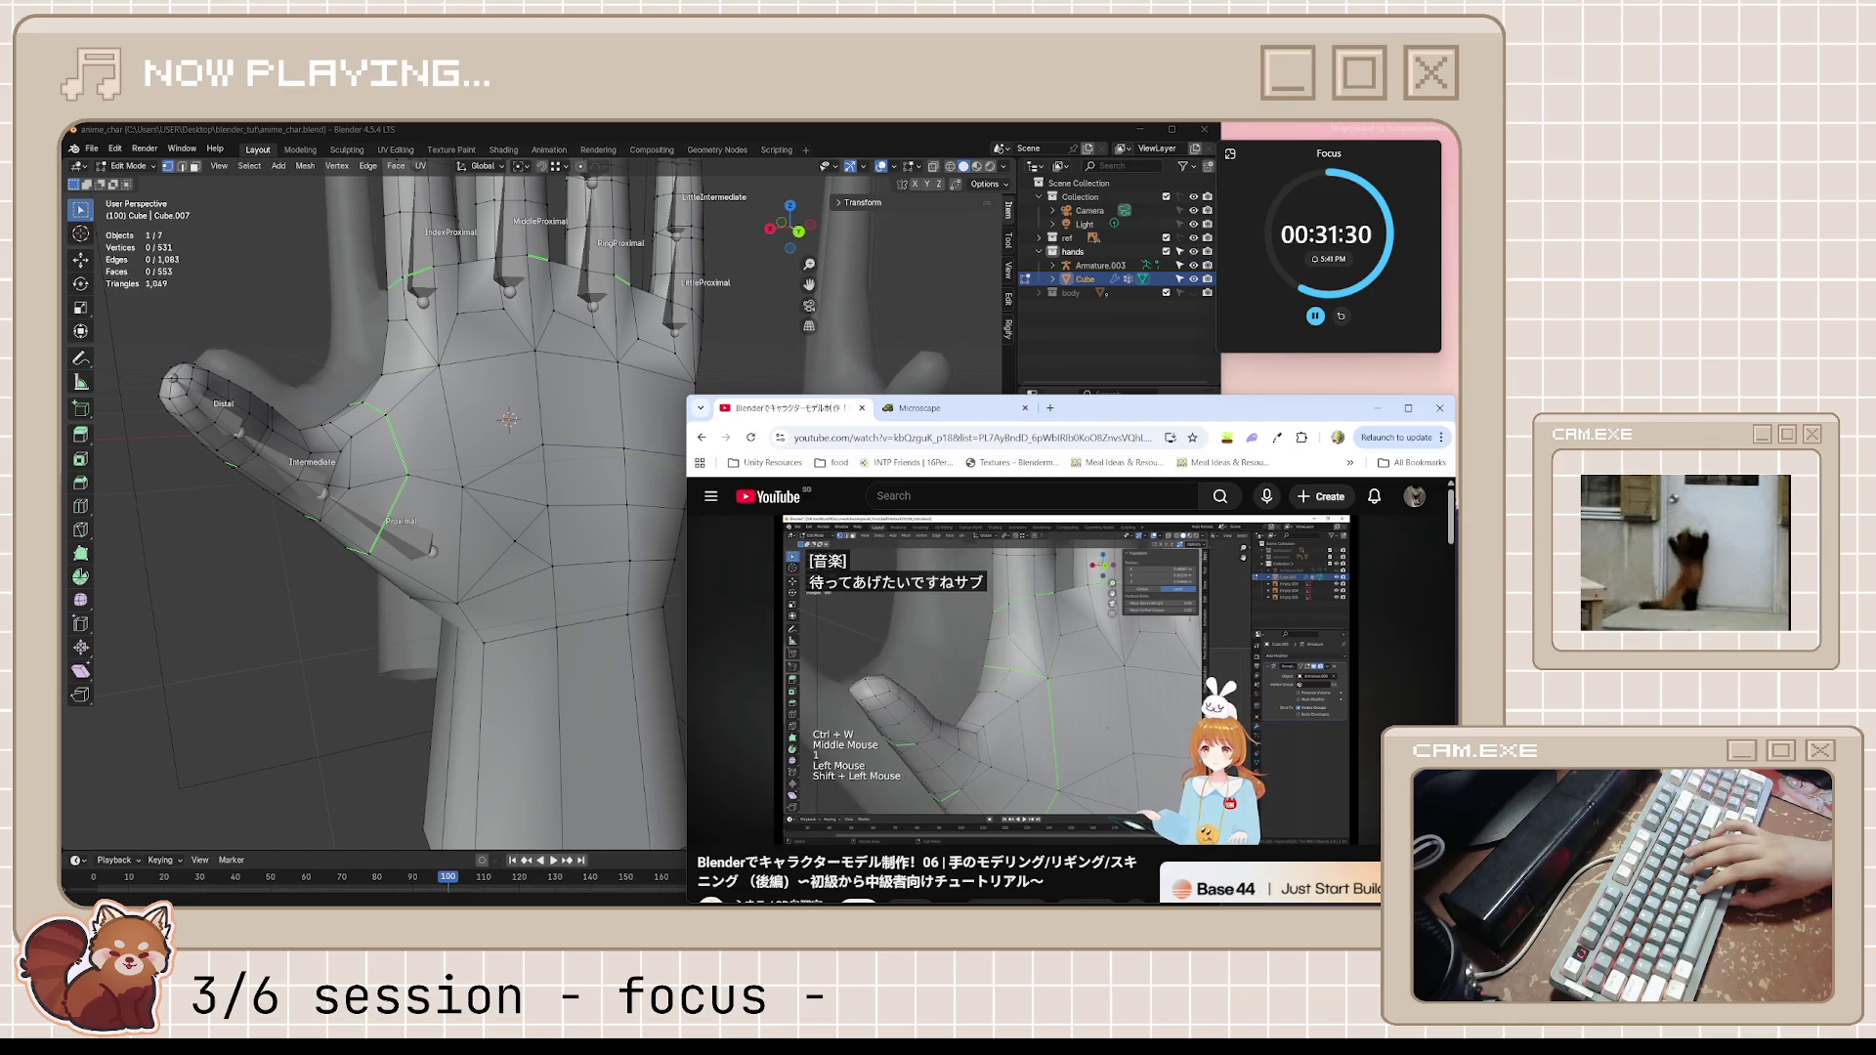
click(1150, 622)
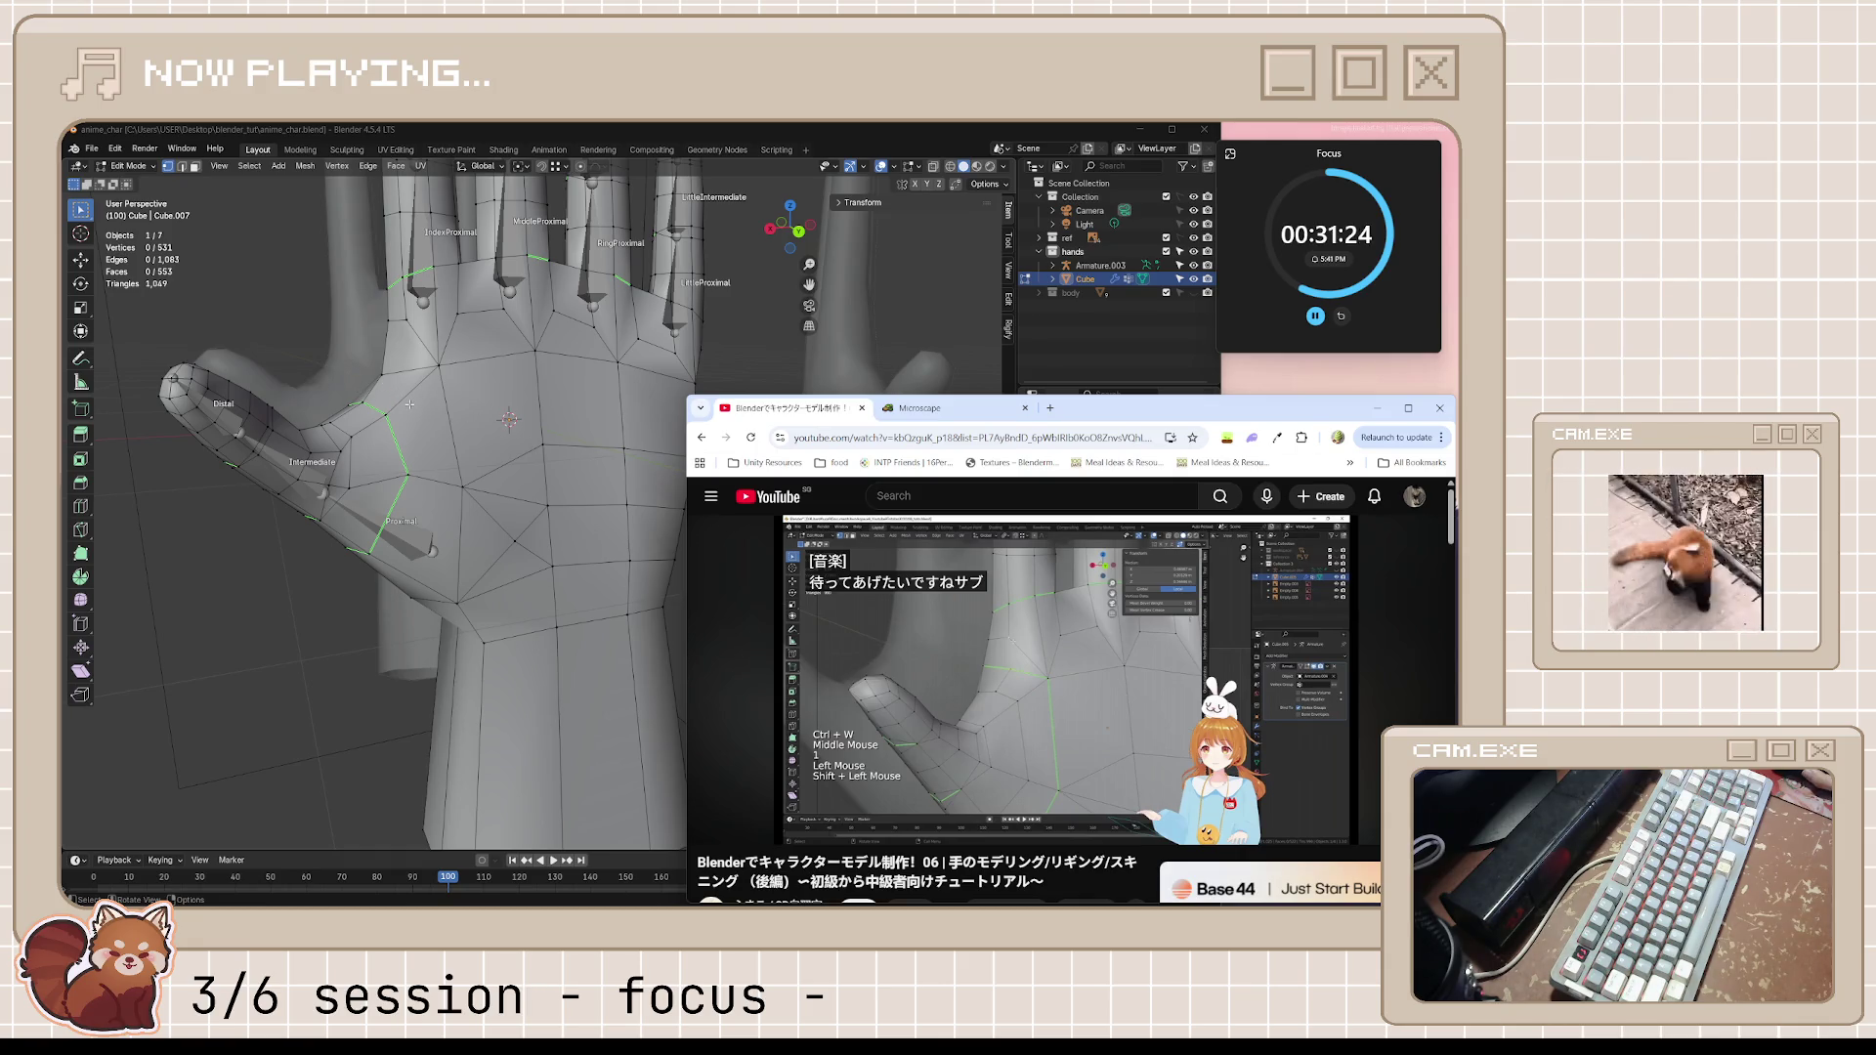
Peek at the hand, play the tutorial on to about 22:17, pause and return to Blender
middle_drag(415, 407, 704, 513)
key(alt+Tab)
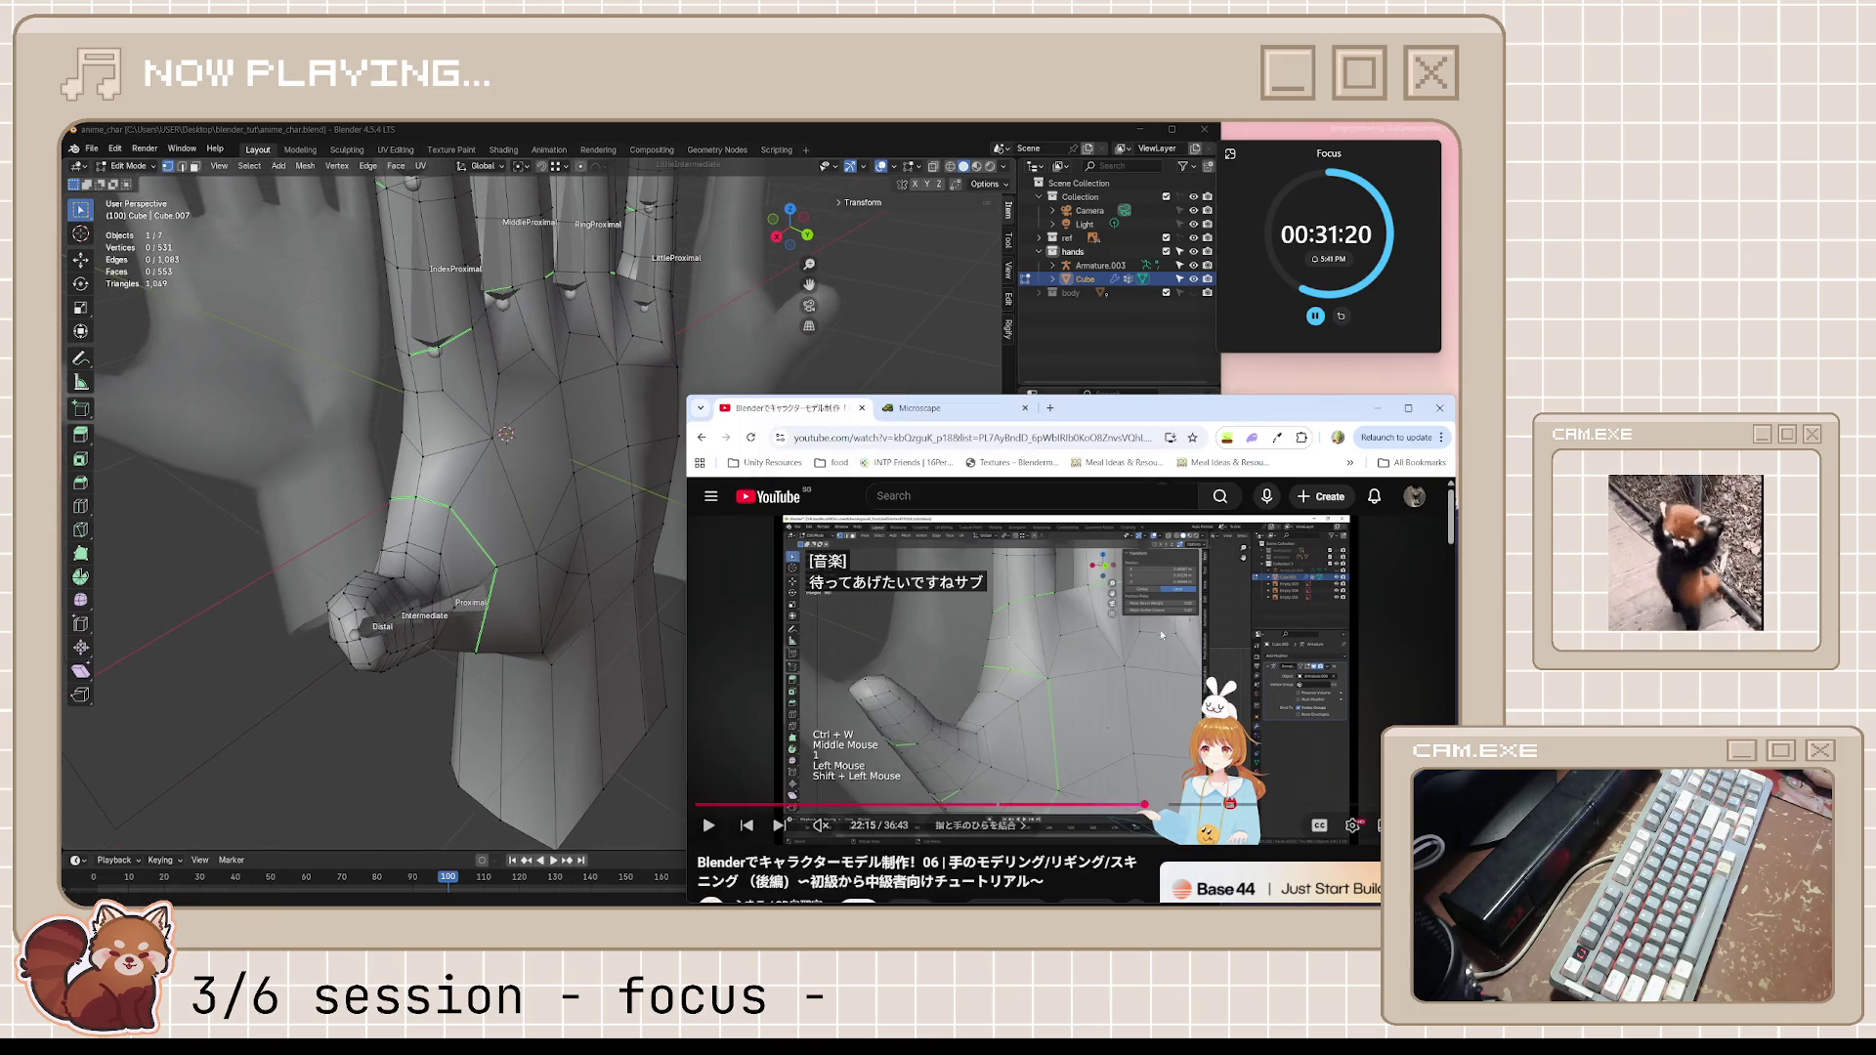
key(space)
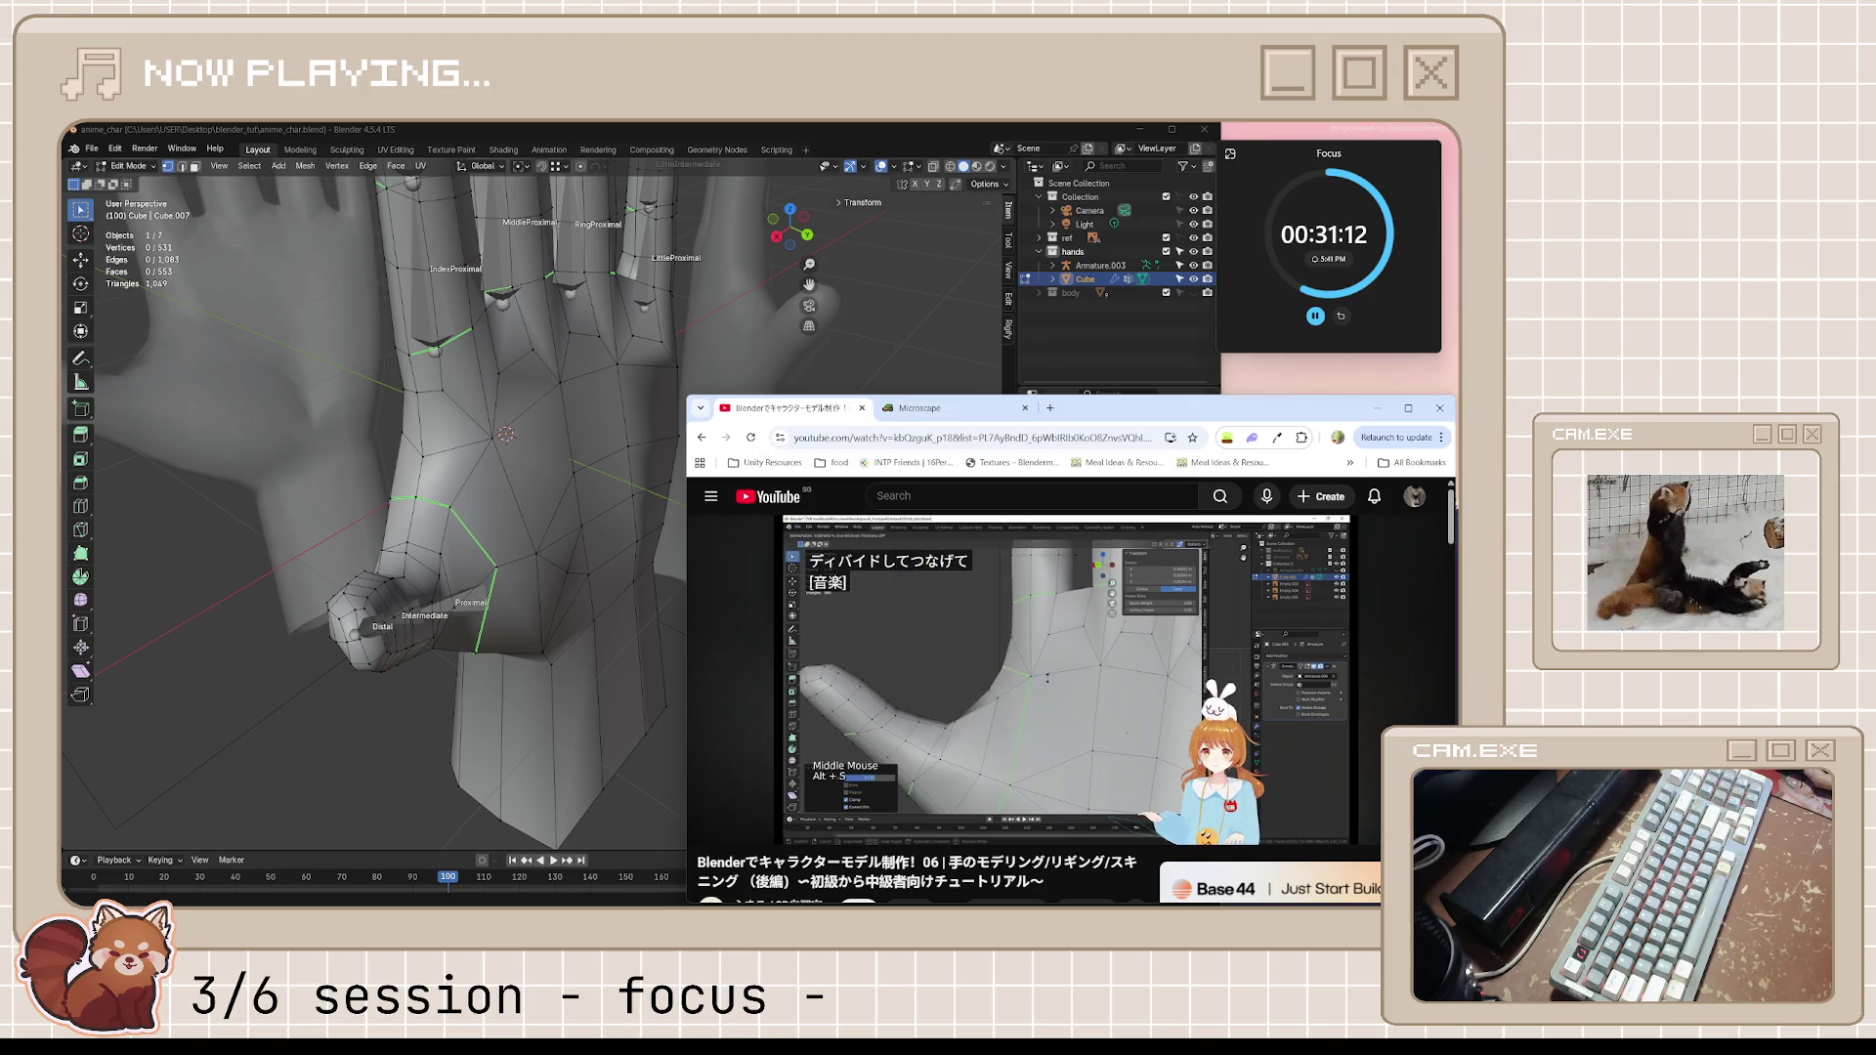
key(space)
mouse_move(516, 442)
middle_down()
mouse_move(537, 446)
mouse_move(470, 440)
mouse_move(498, 433)
middle_up()
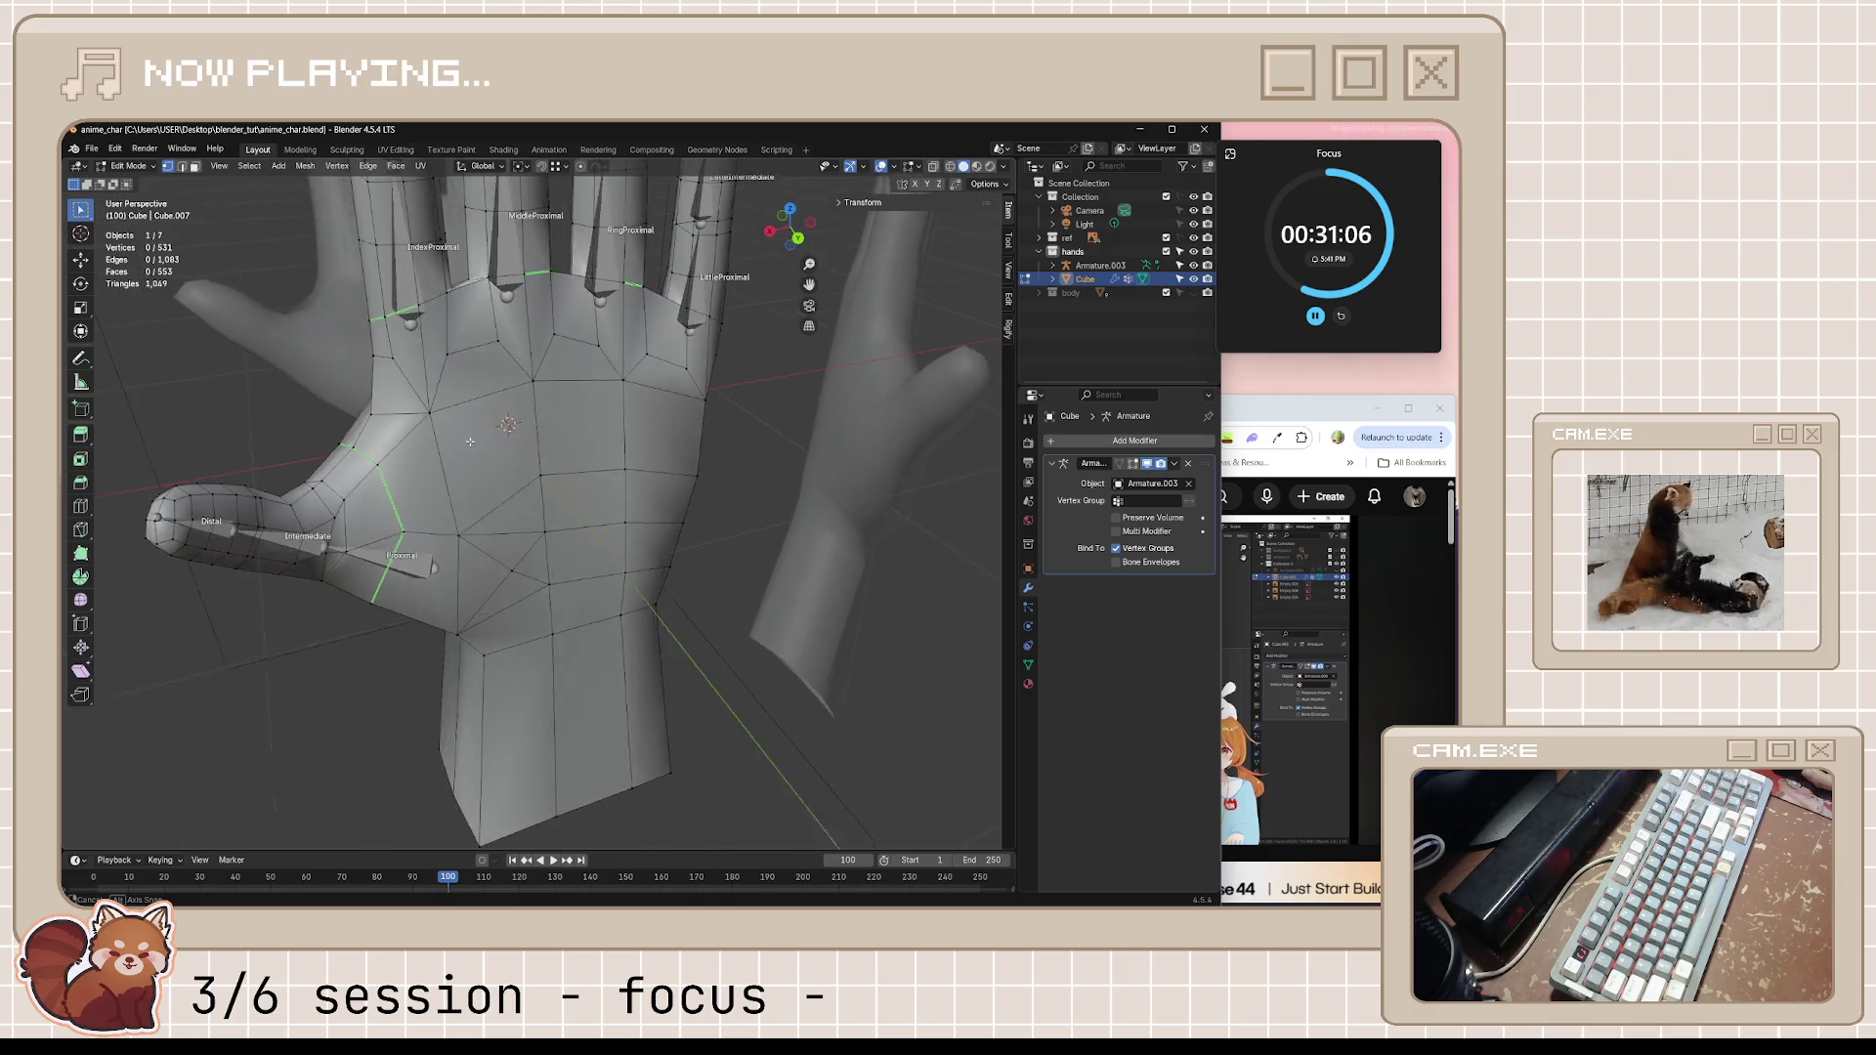
click(1264, 408)
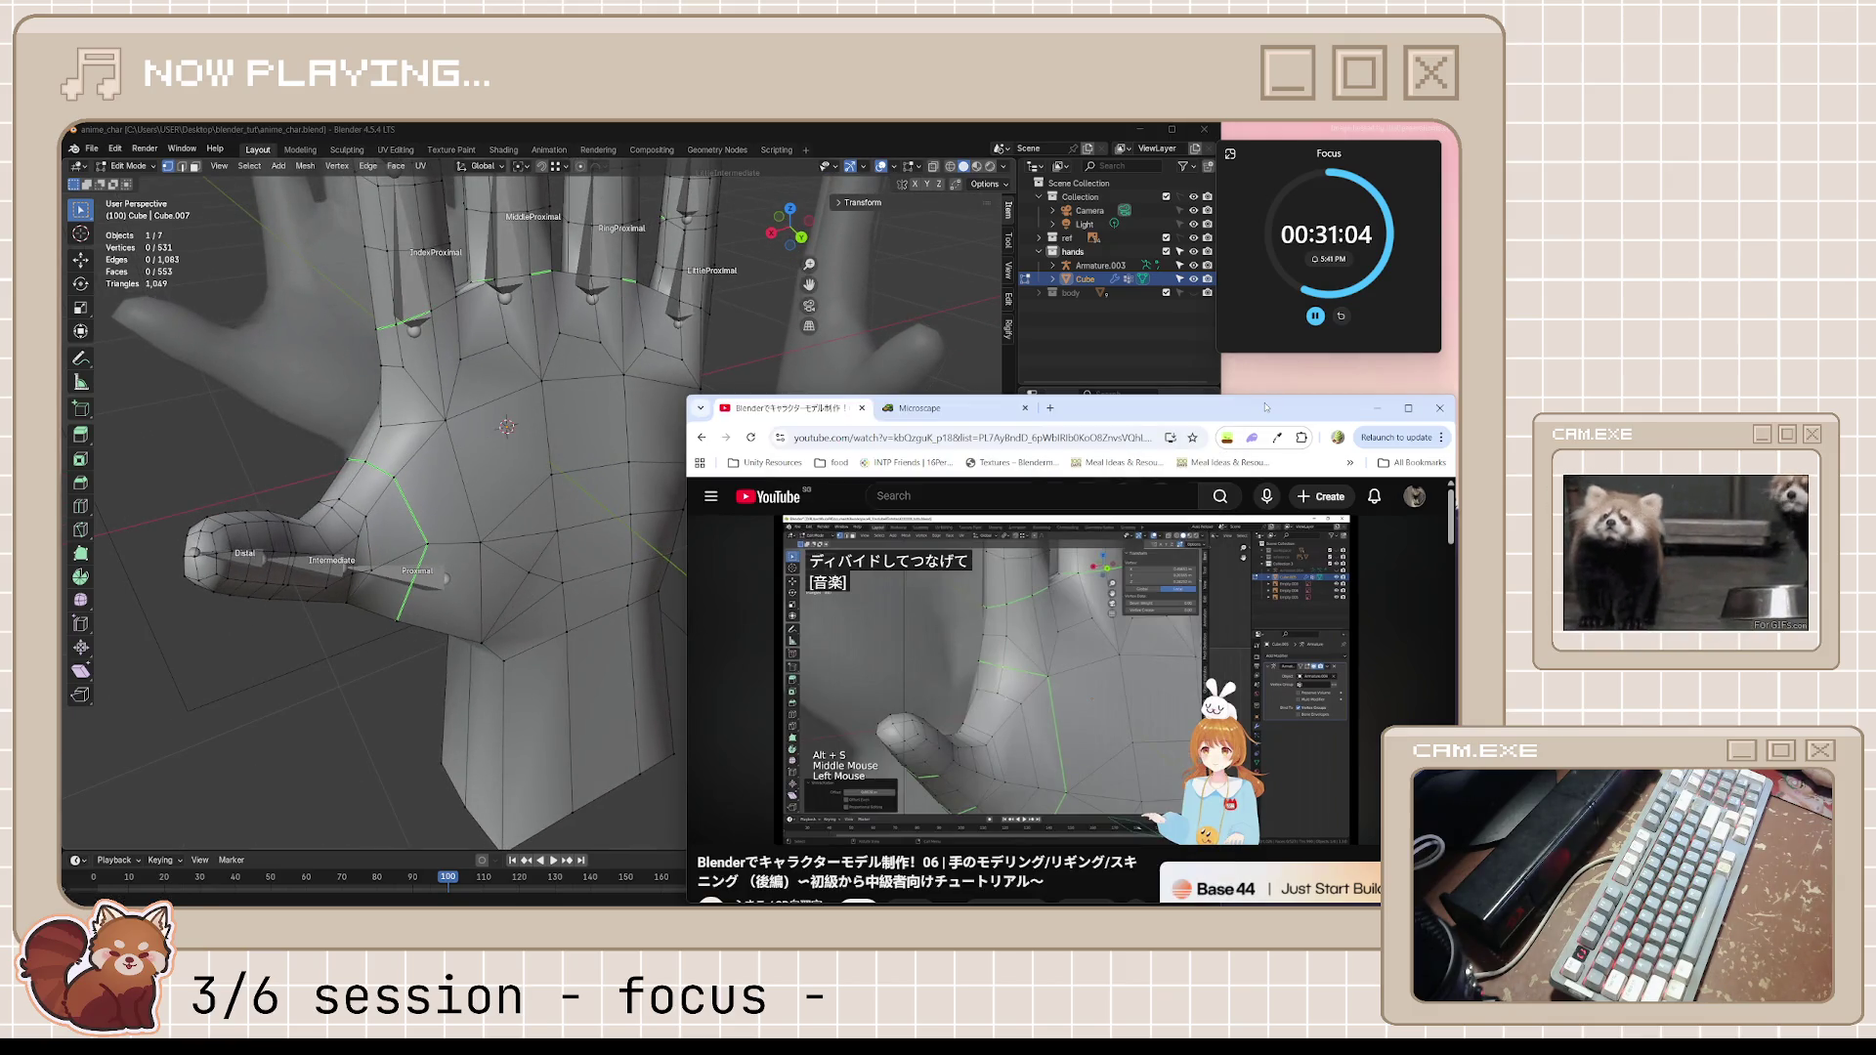
mouse_move(428, 446)
middle_down()
mouse_move(560, 441)
mouse_move(534, 447)
middle_up()
key(k)
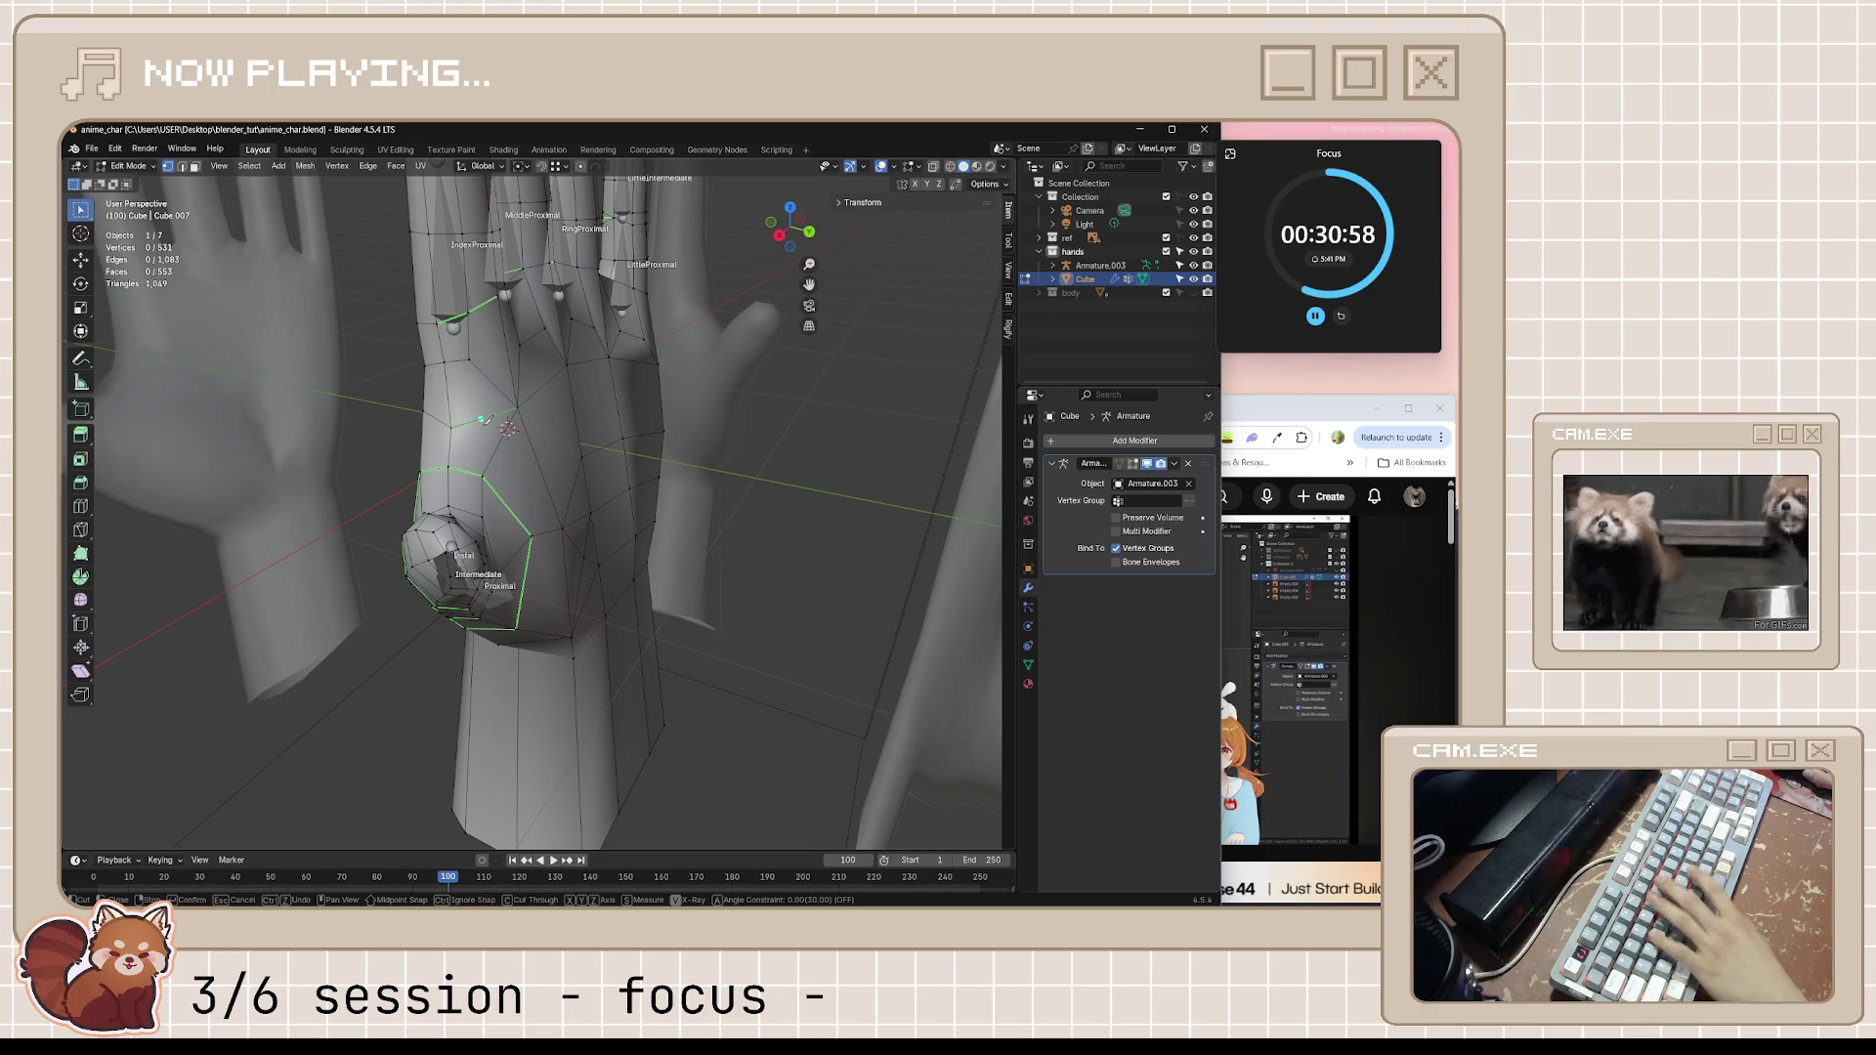
click(472, 360)
key(Return)
middle_drag(625, 436, 762, 426)
click(1251, 408)
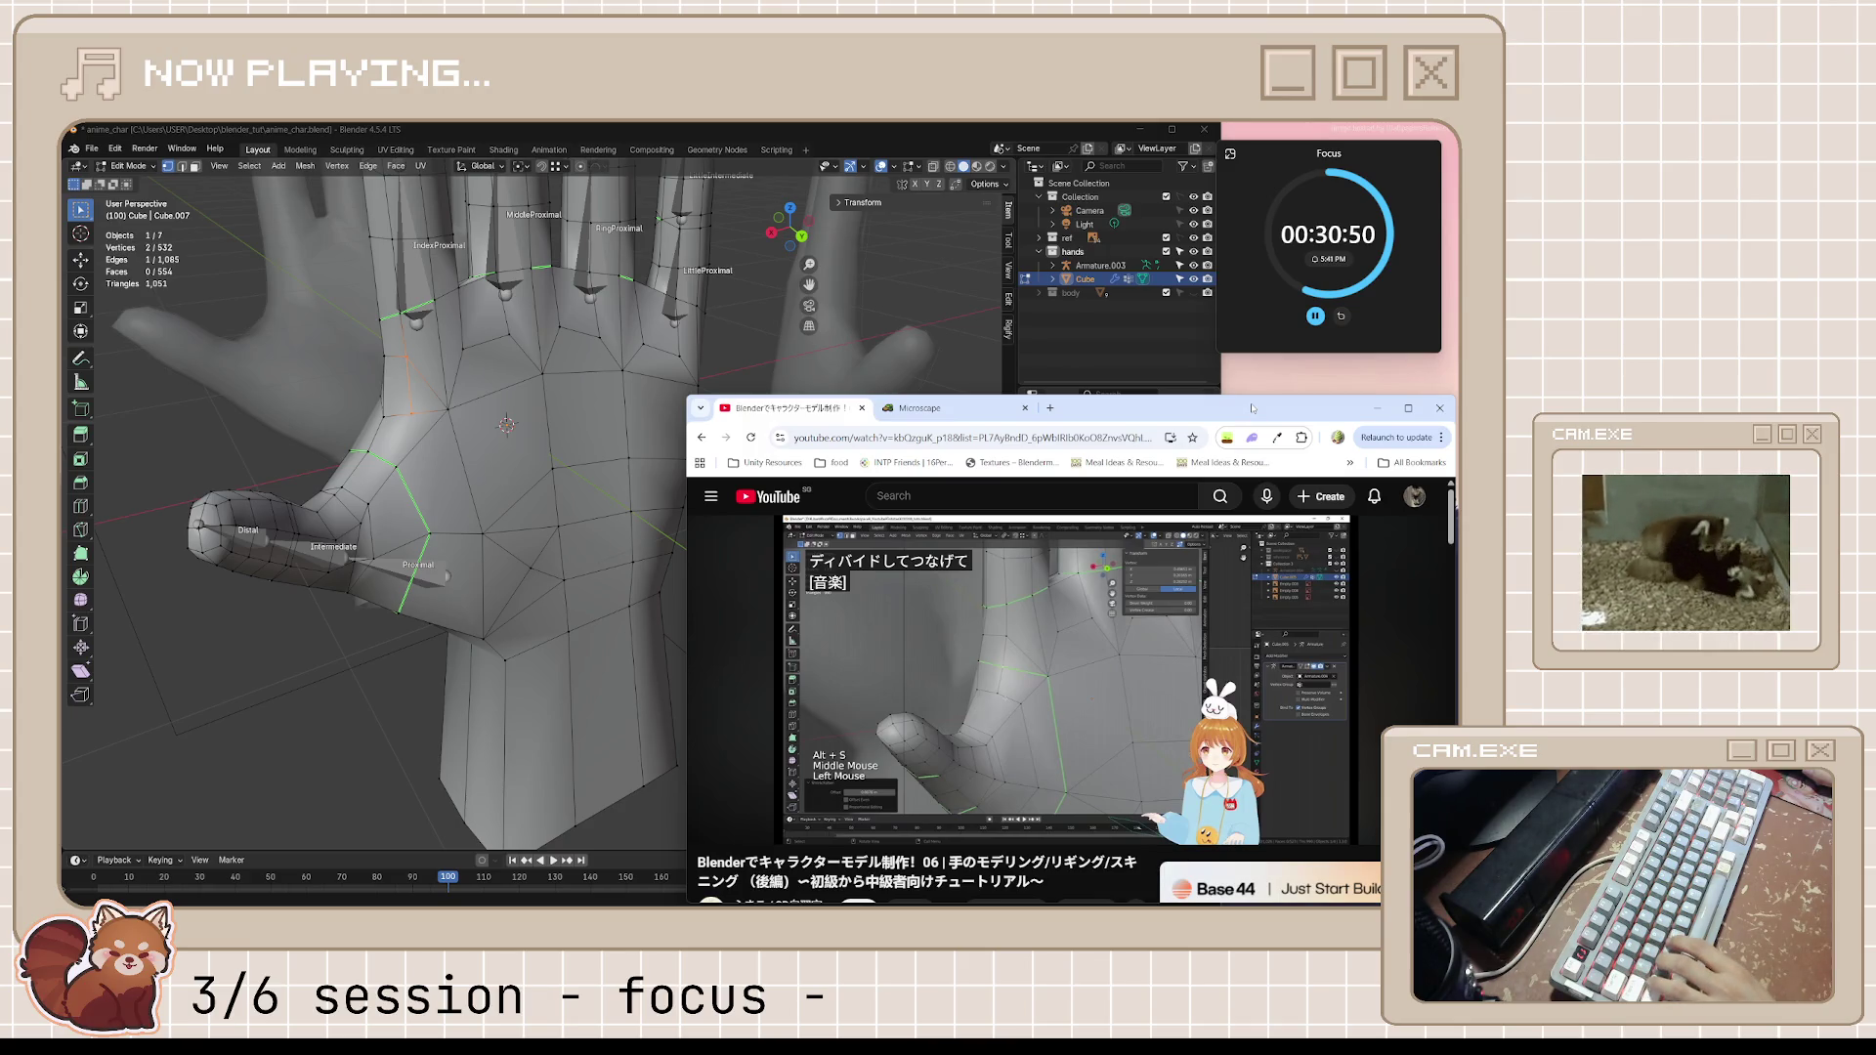
click(838, 136)
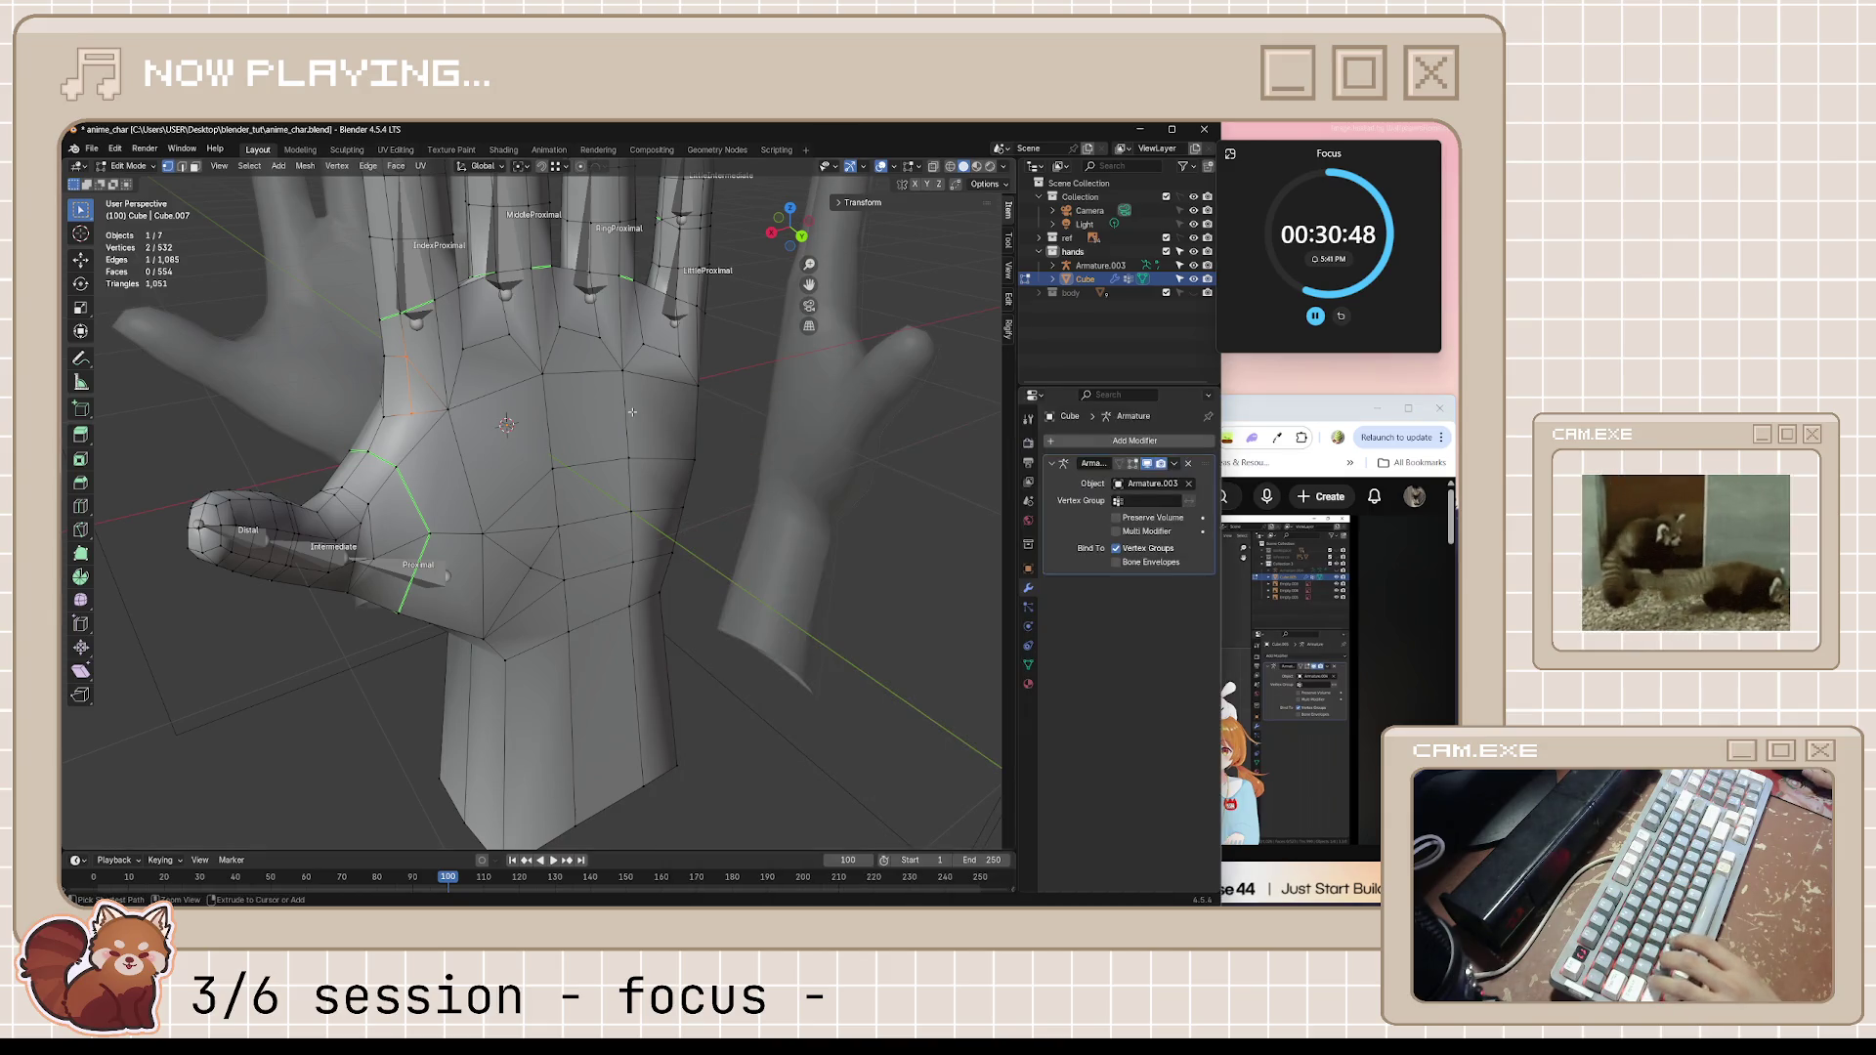
key(alt+Tab)
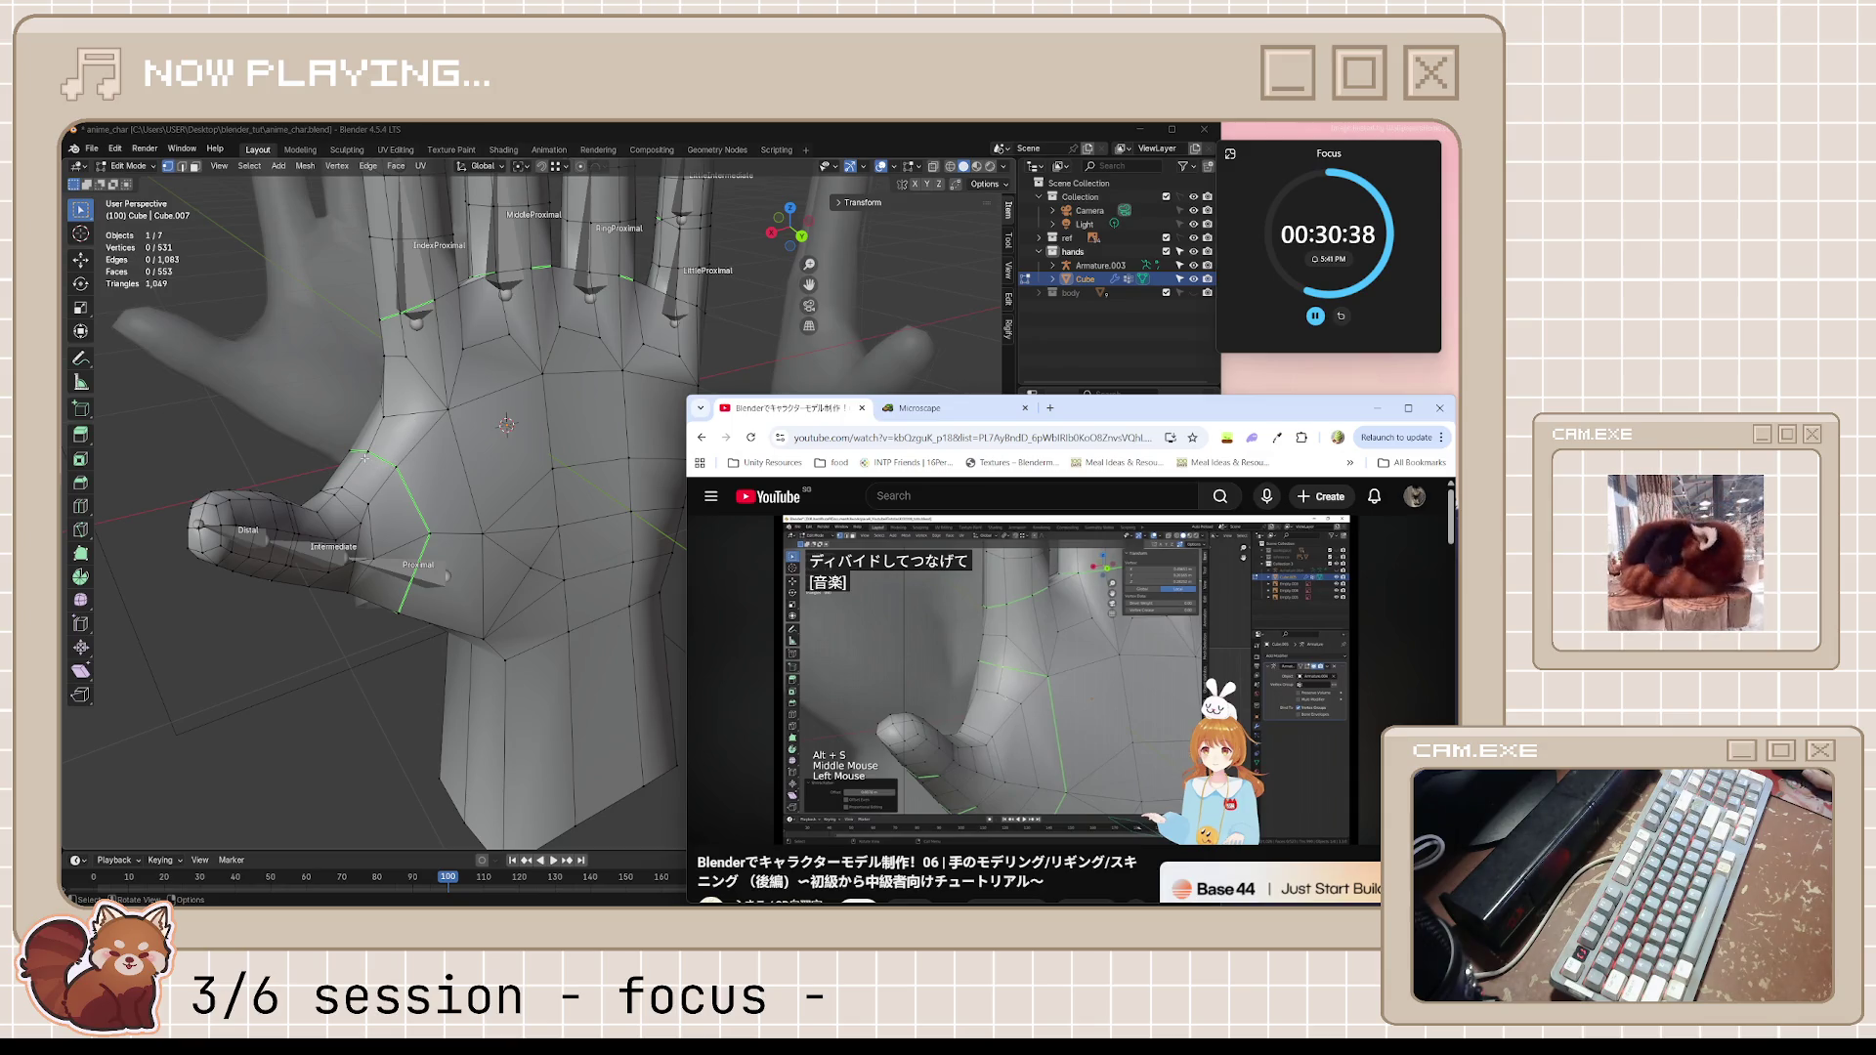
click(1149, 694)
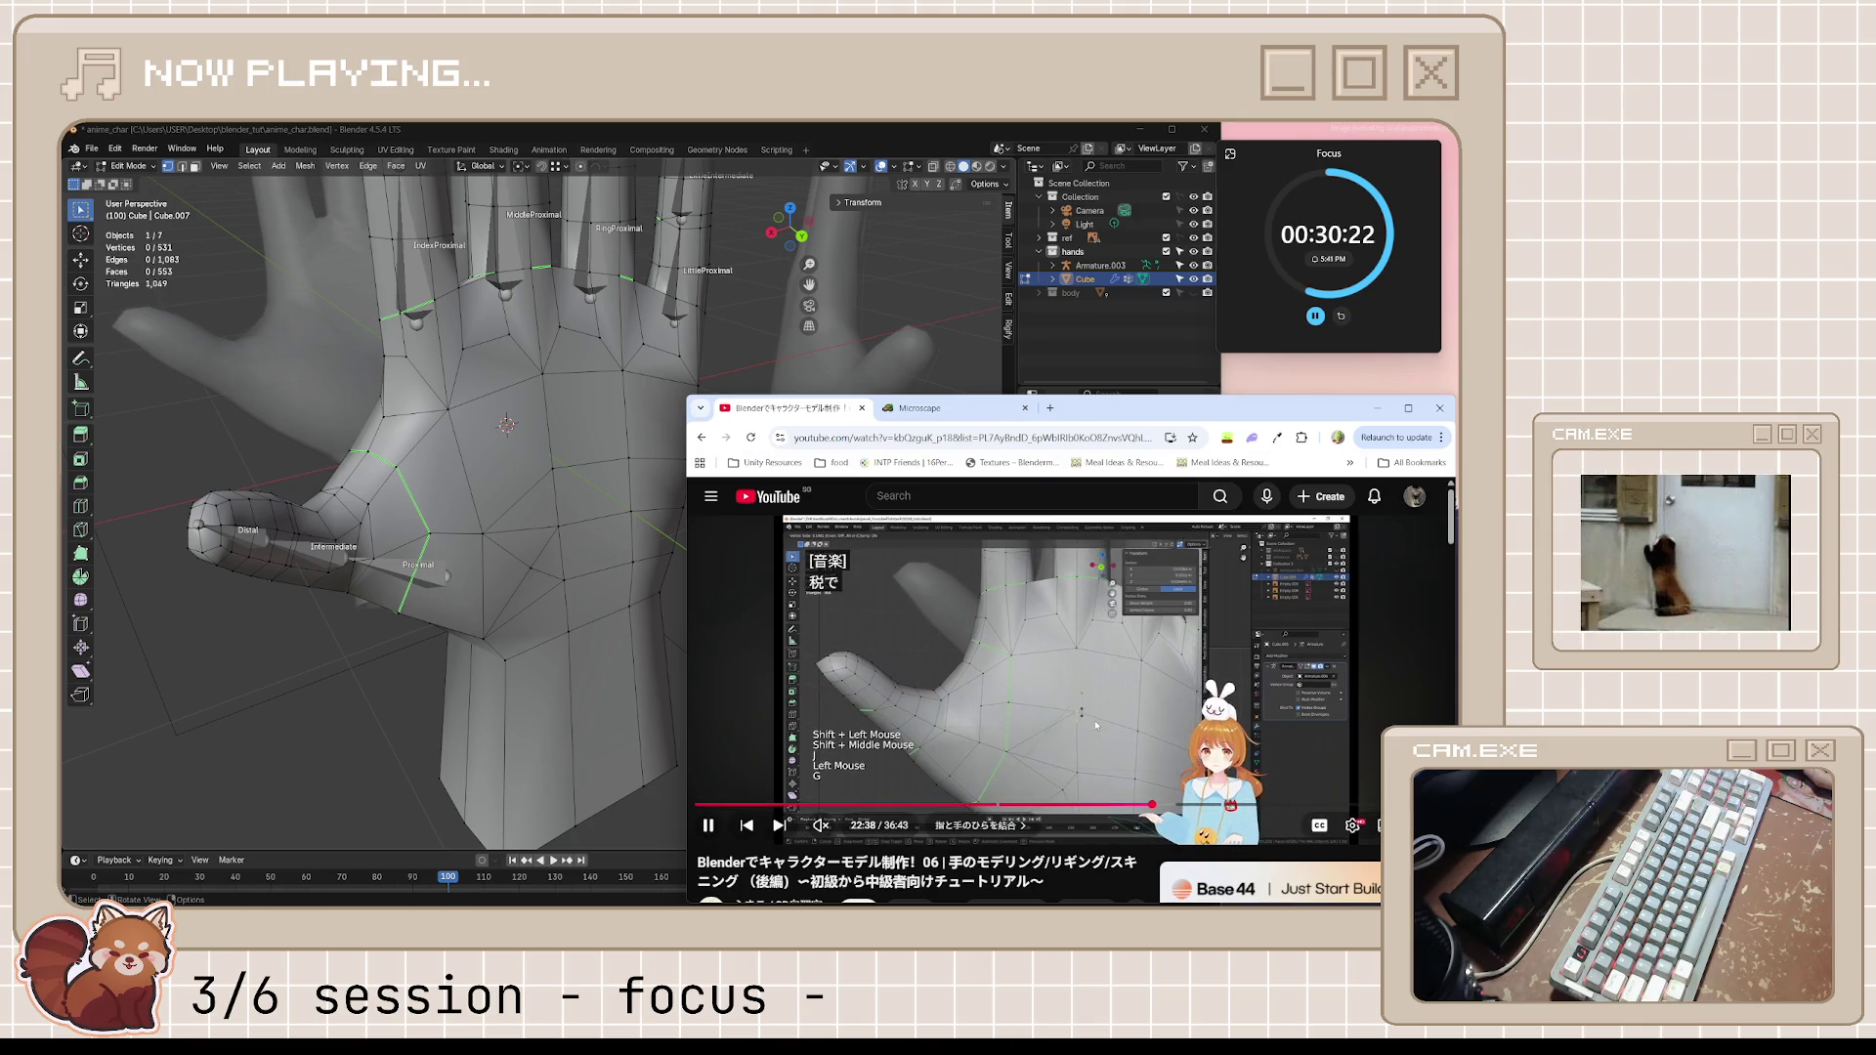
Pause the tutorial at 22:41, return to the hand model and start a knife cut from a palm vertex
key(space)
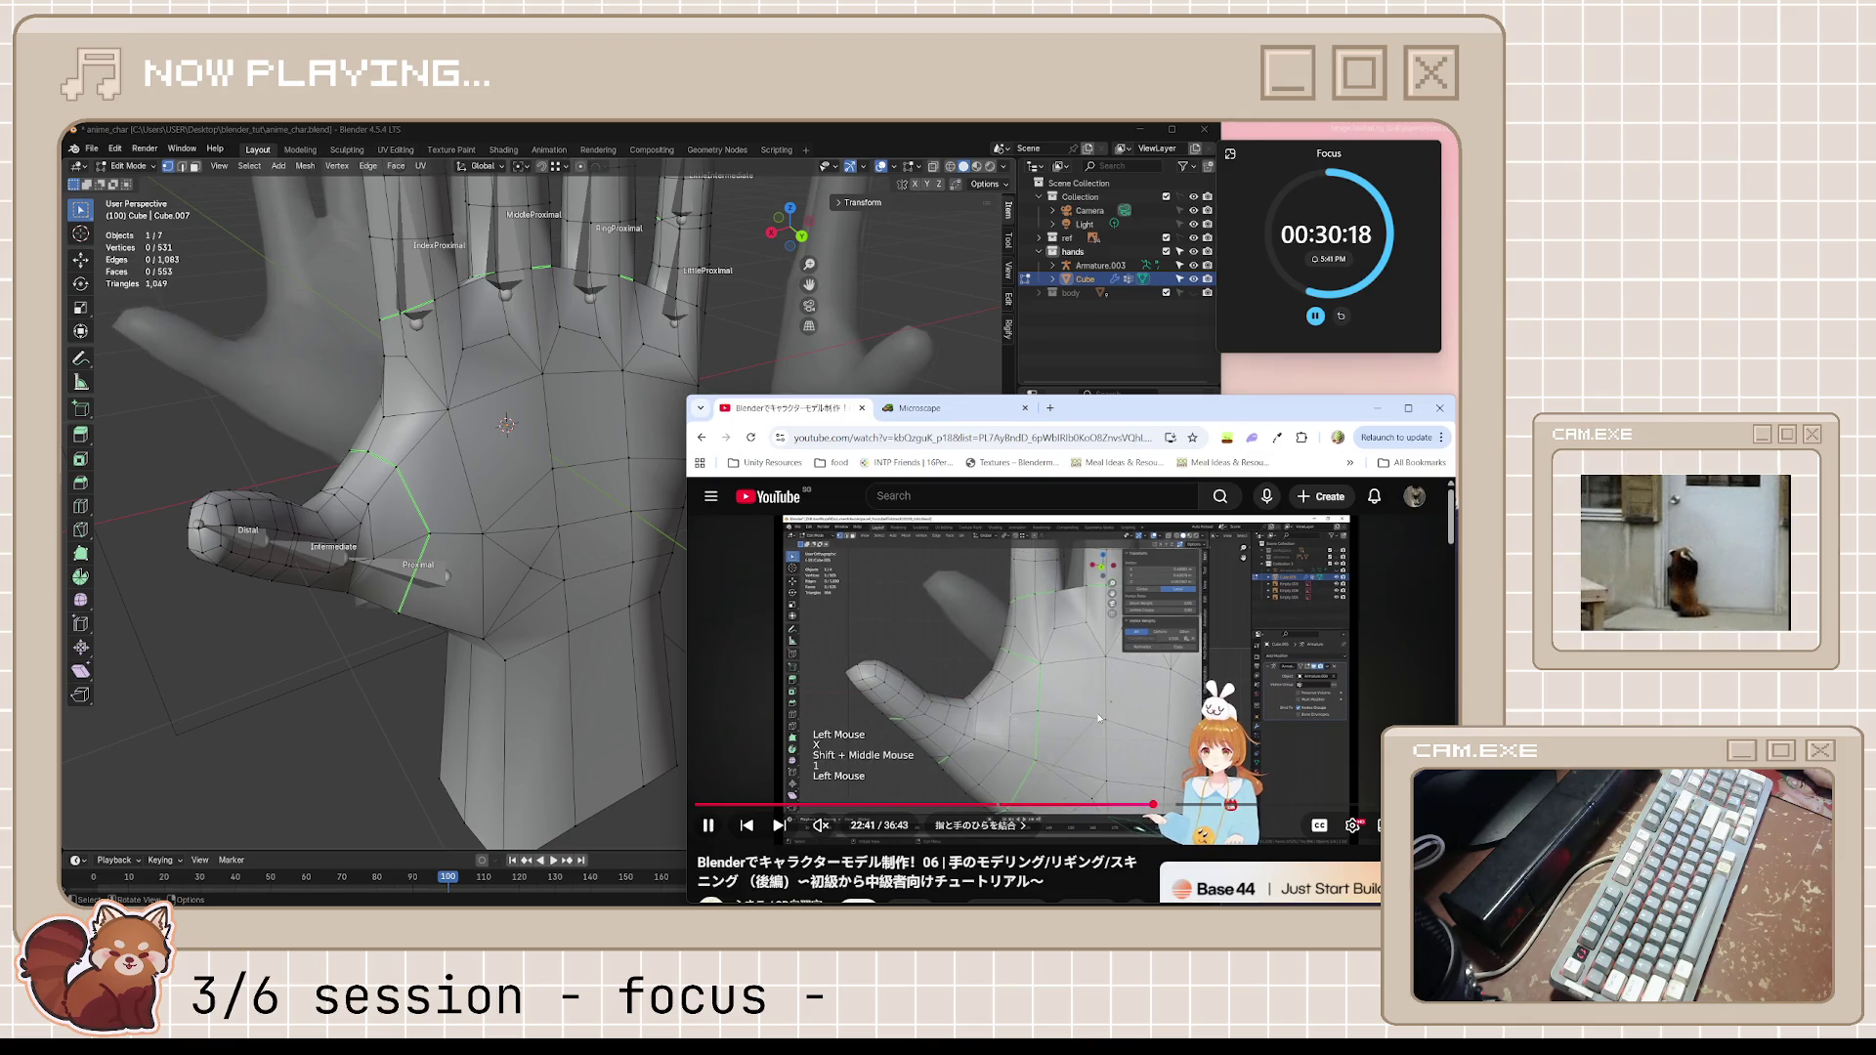
key(space)
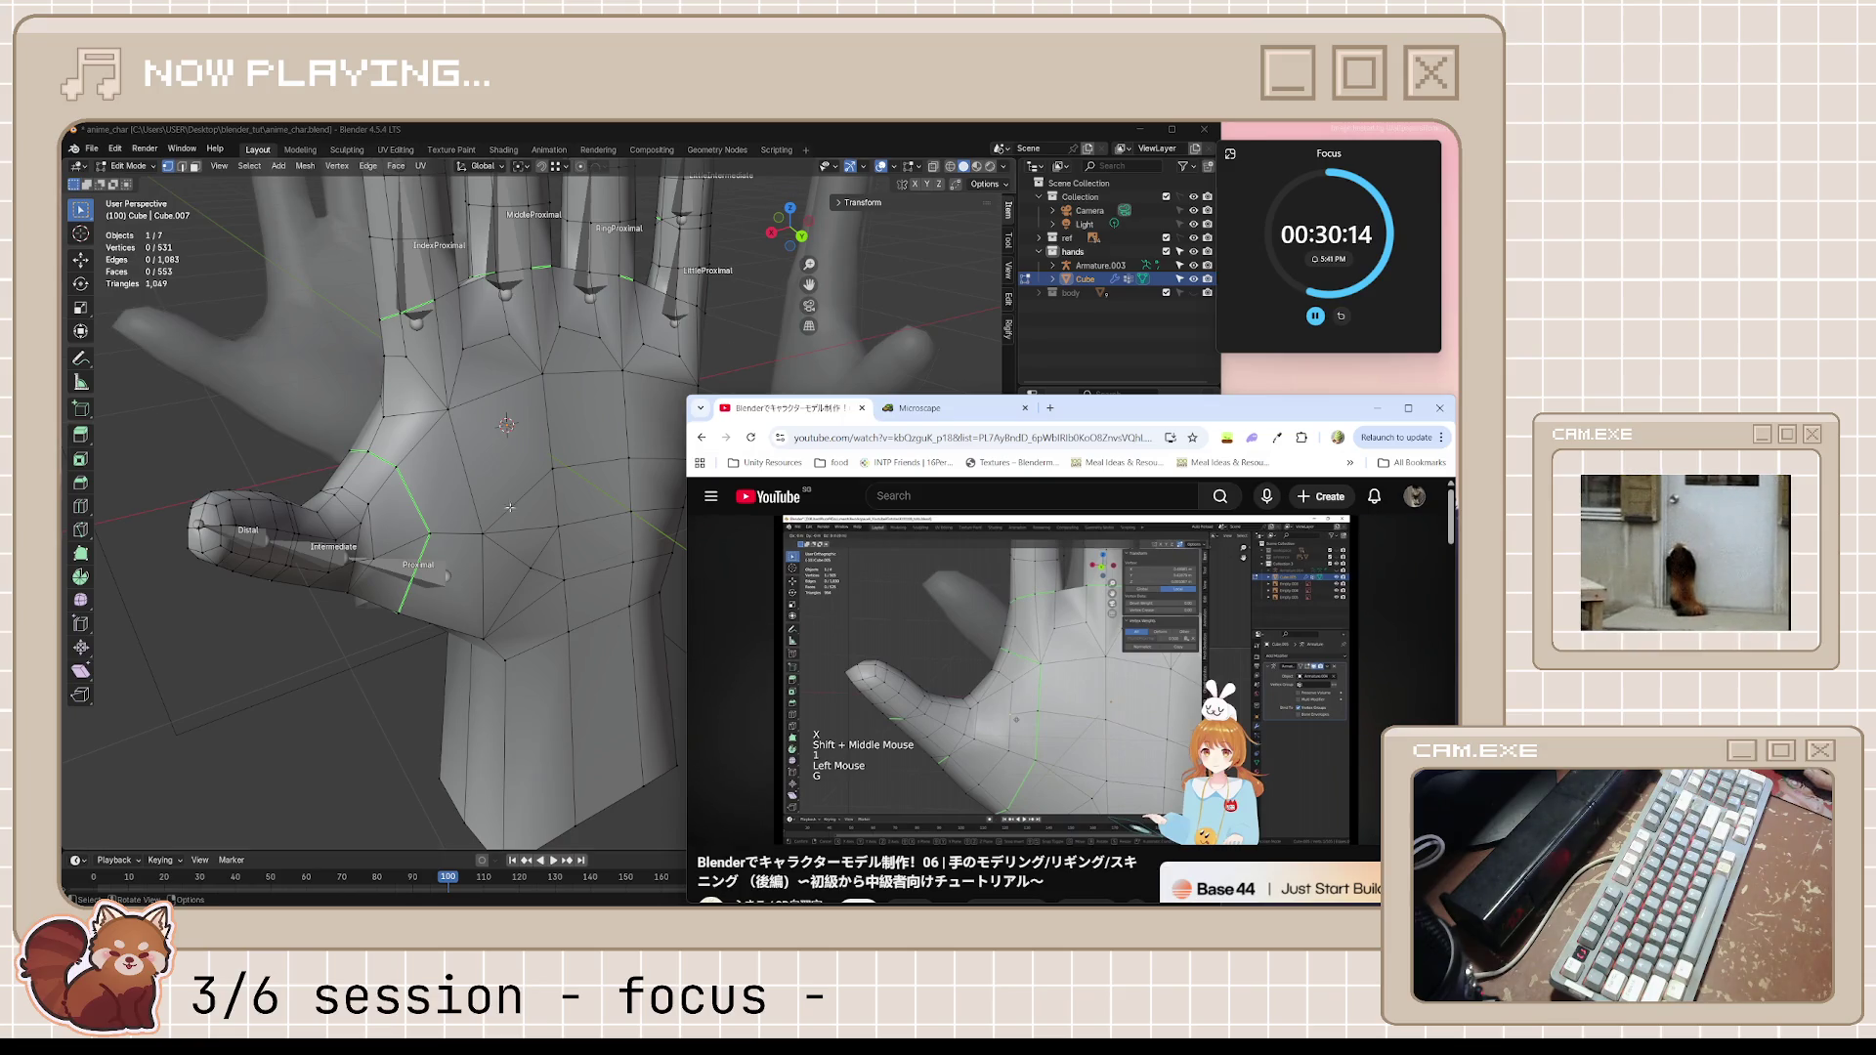
click(446, 502)
key(k)
click(390, 488)
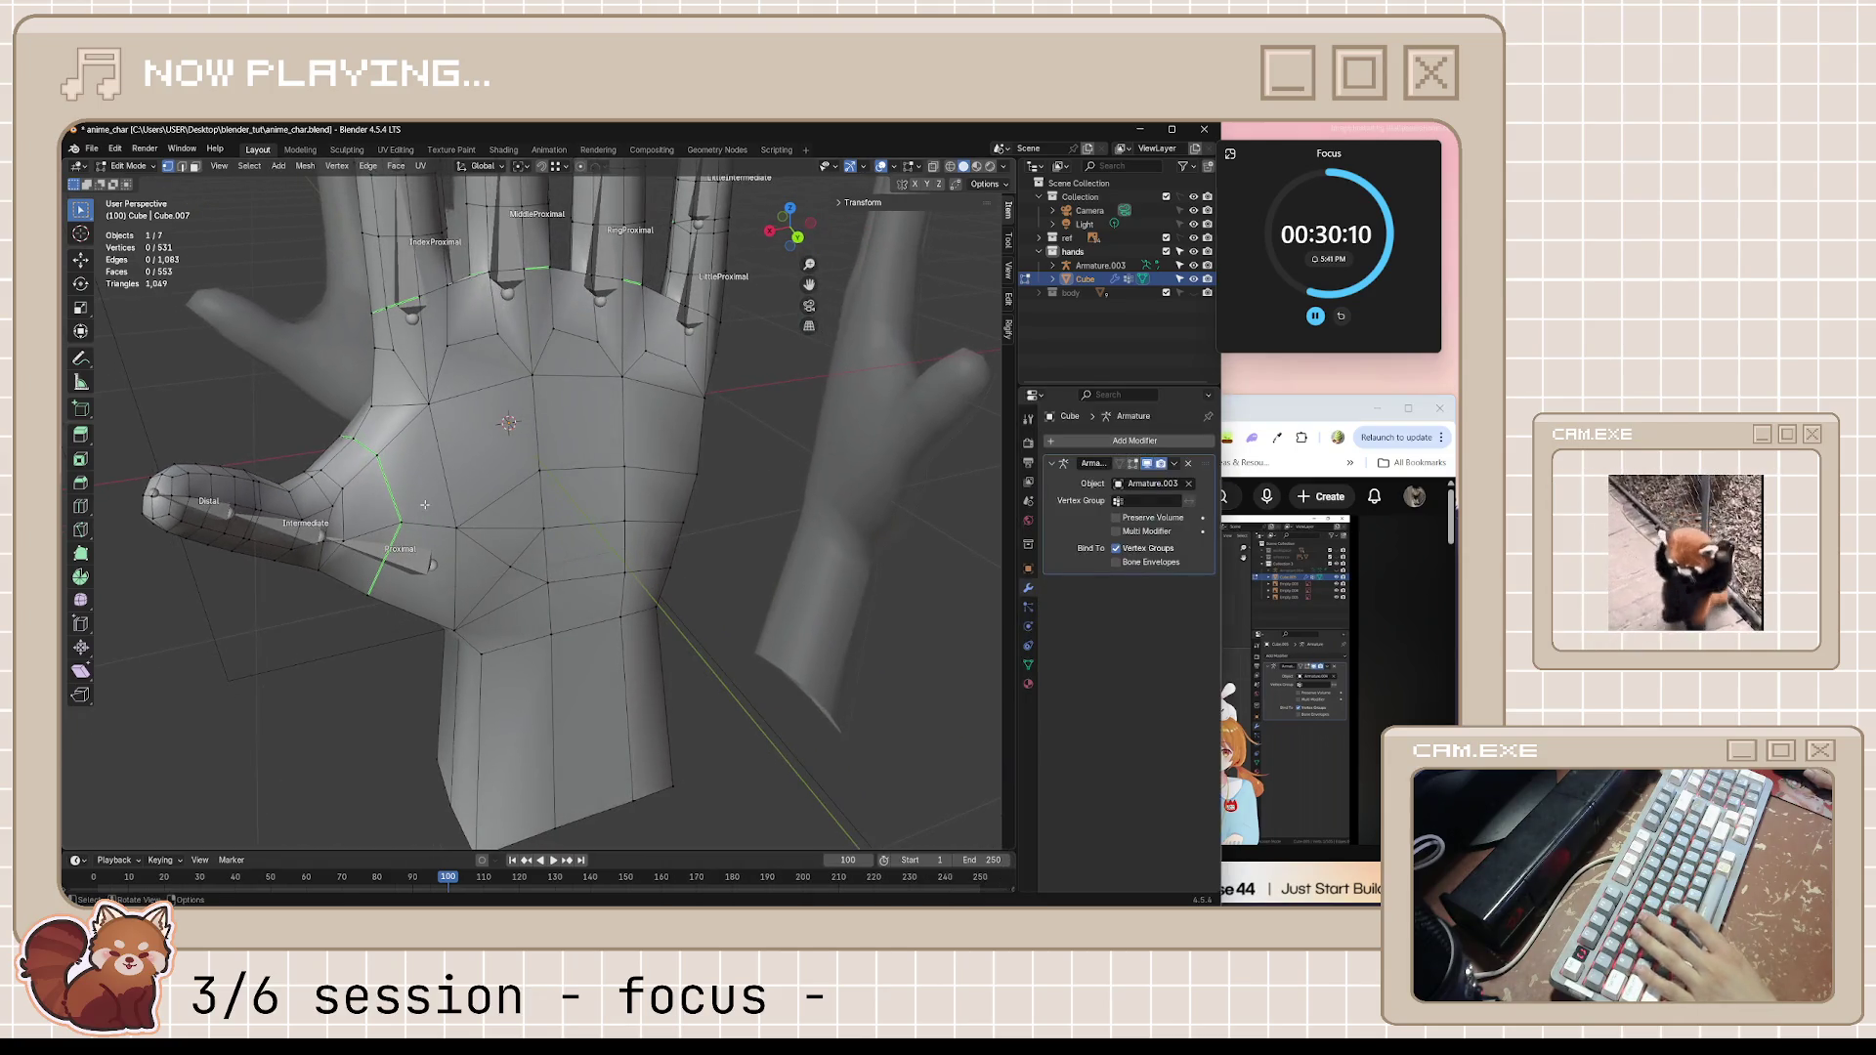
Finish the knife cut across the palm and confirm it
click(545, 470)
key(Return)
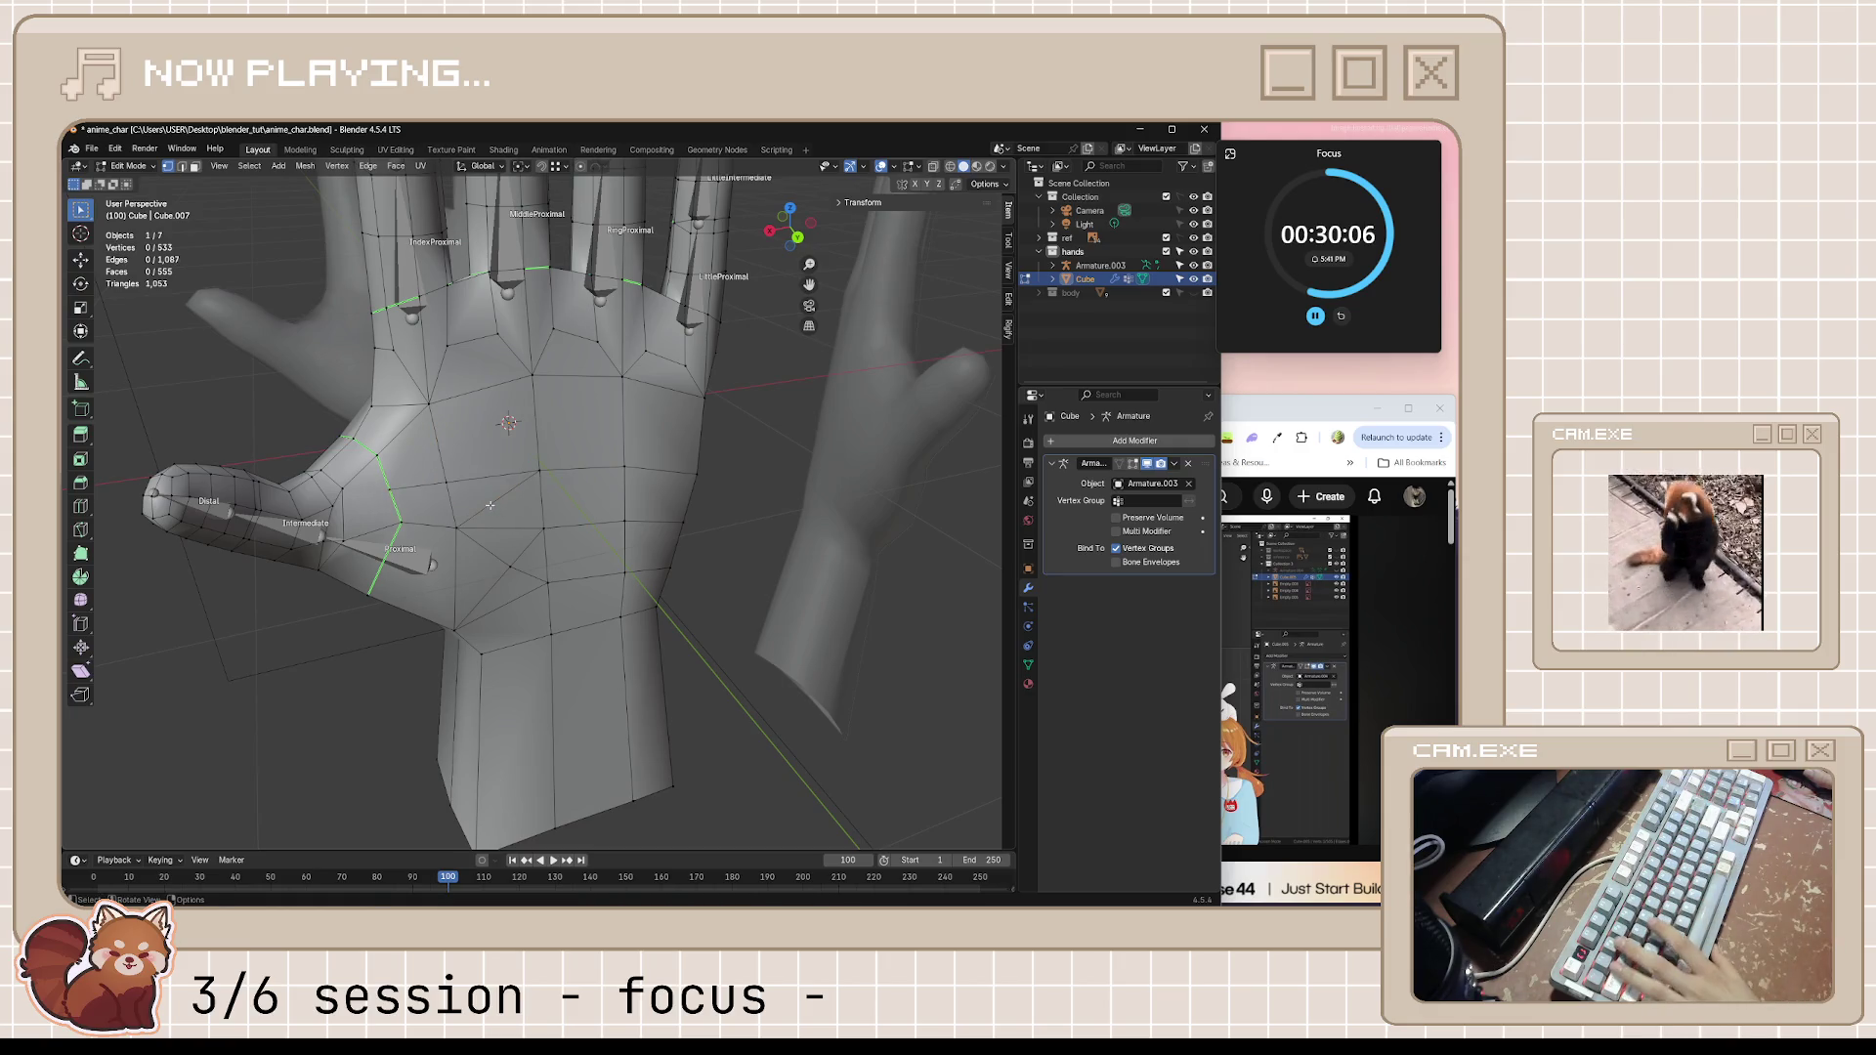
right_click(490, 502)
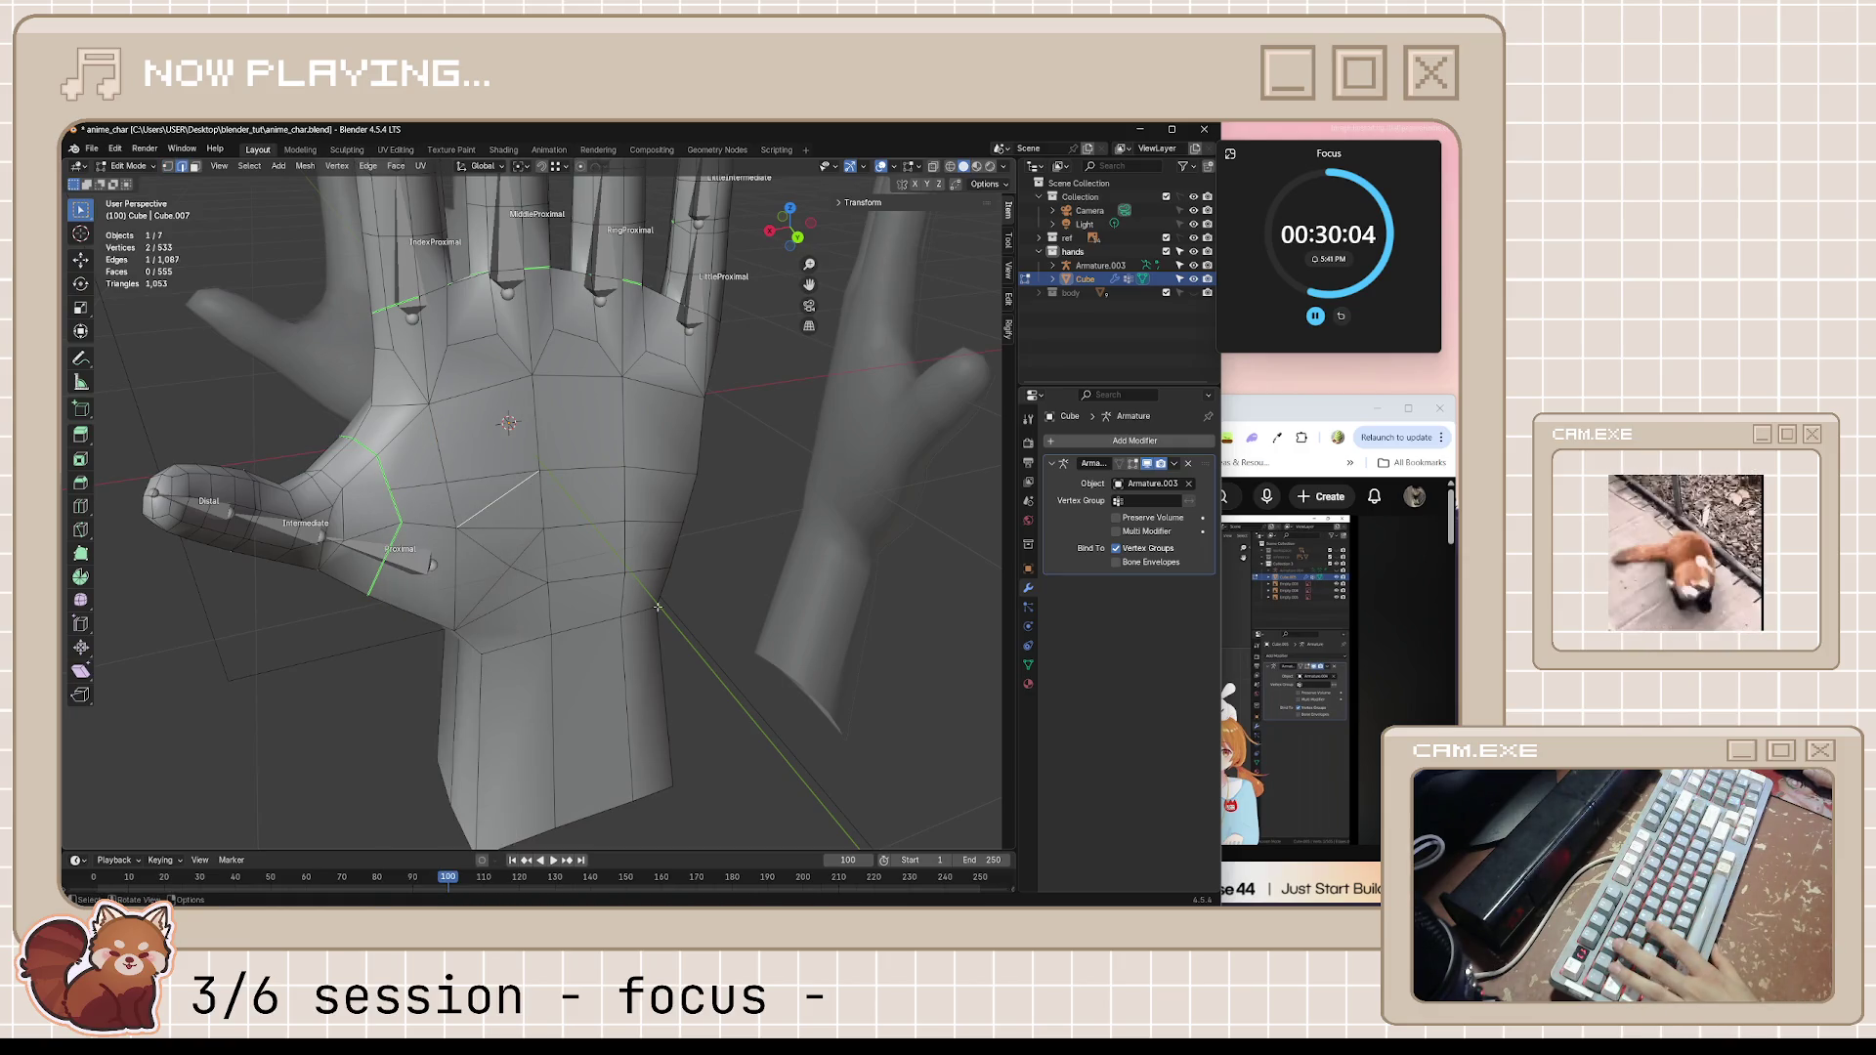
After checking the tutorial, dissolve the stray palm edge via X > Dissolve Edges
click(1316, 412)
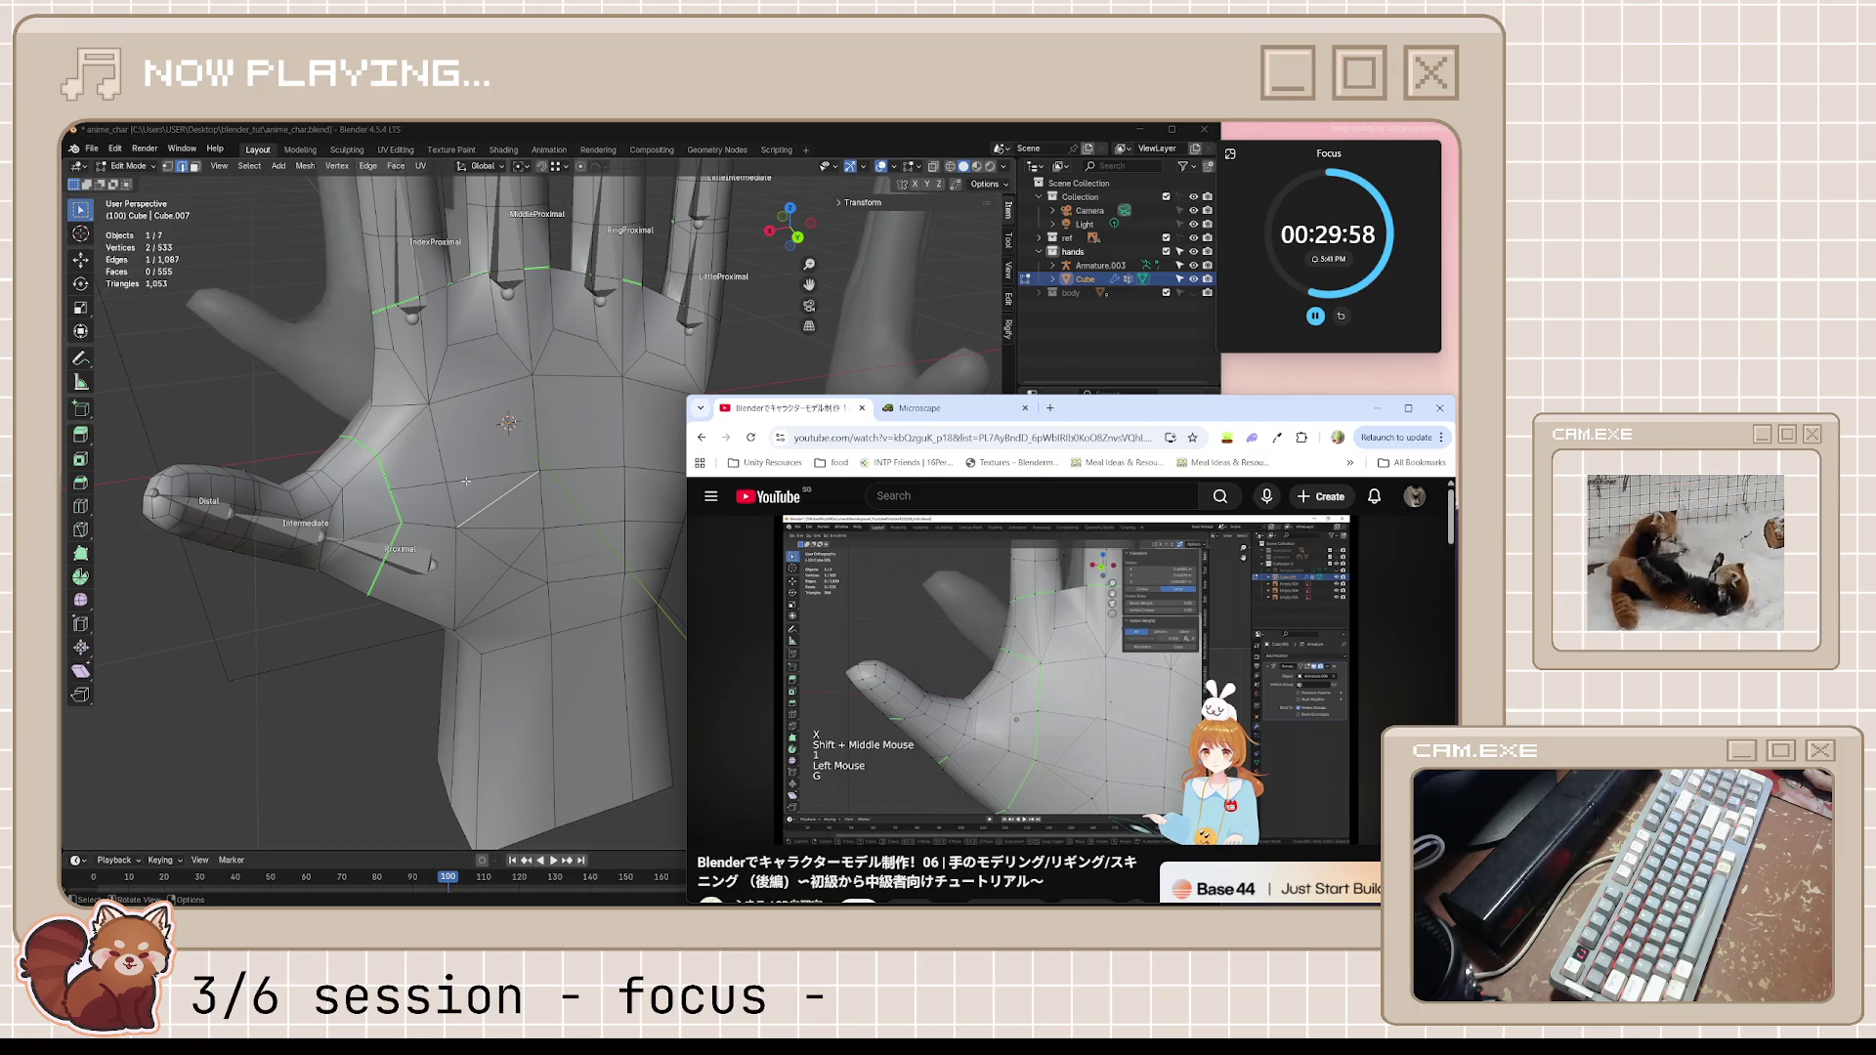
right_click(485, 512)
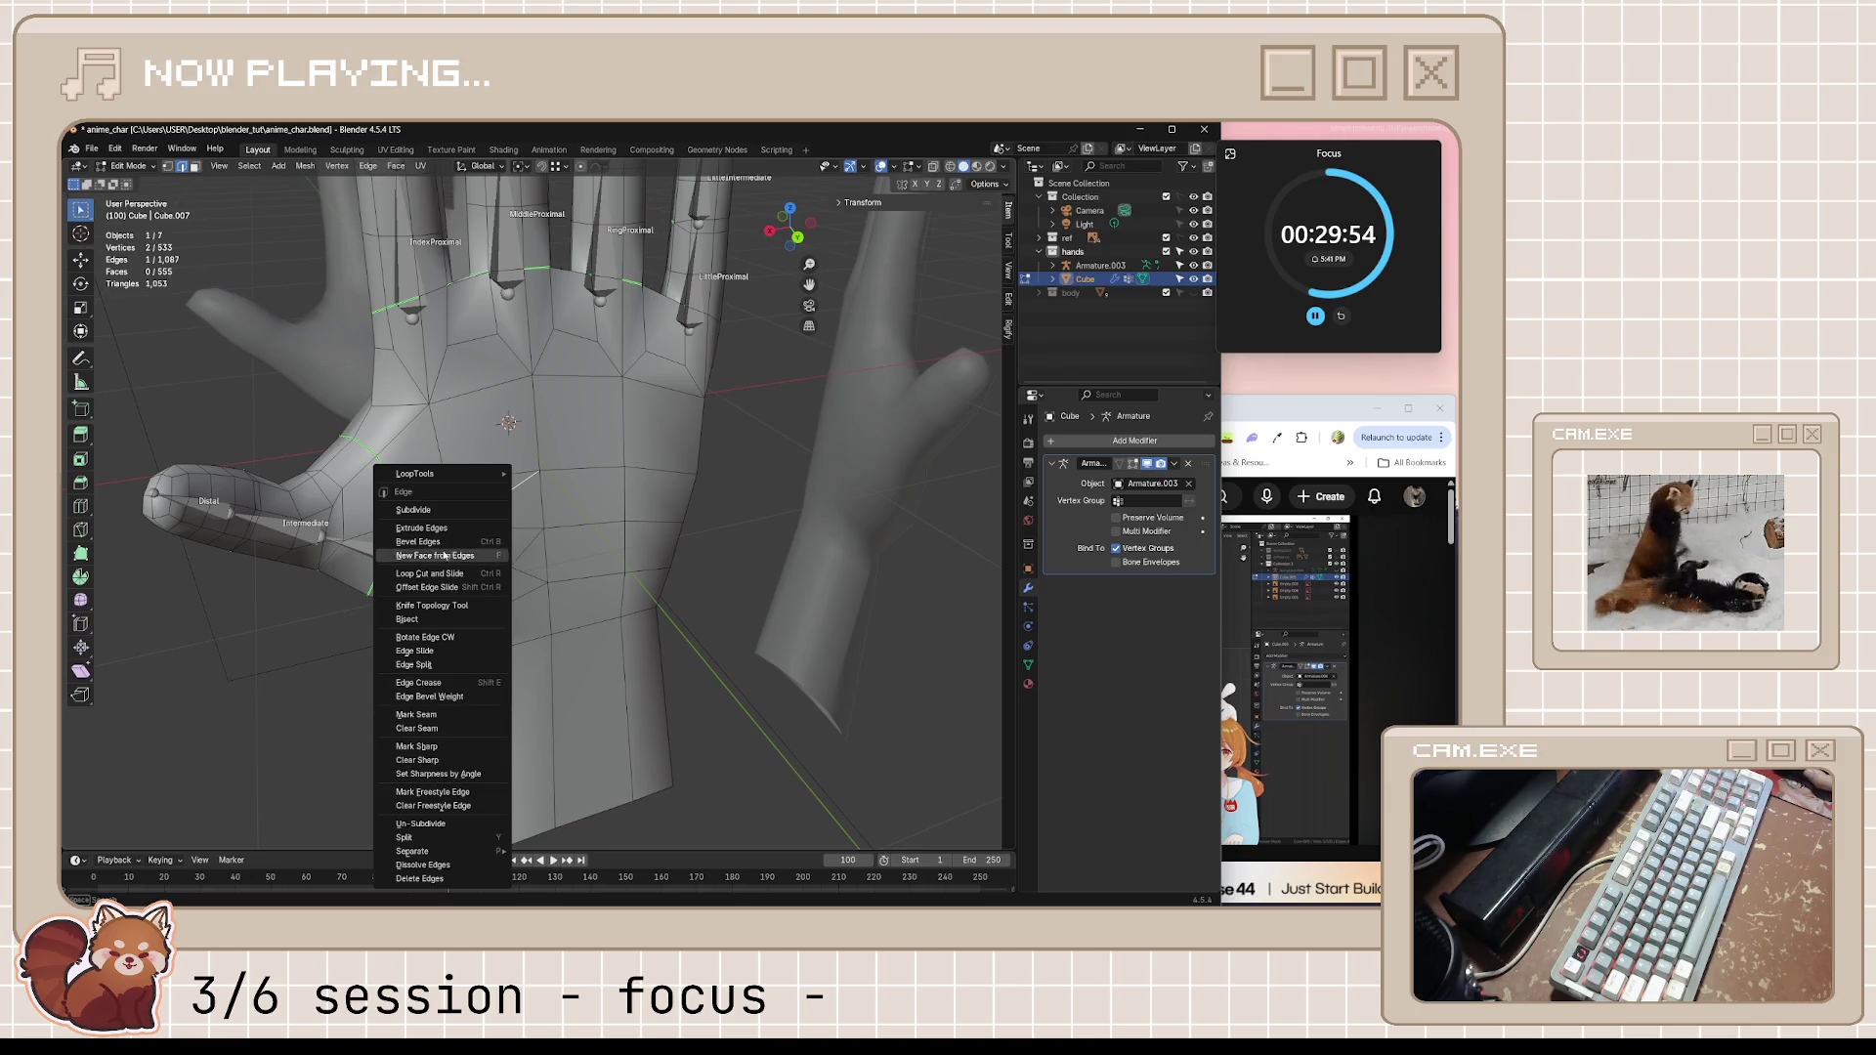
key(Escape)
key(x)
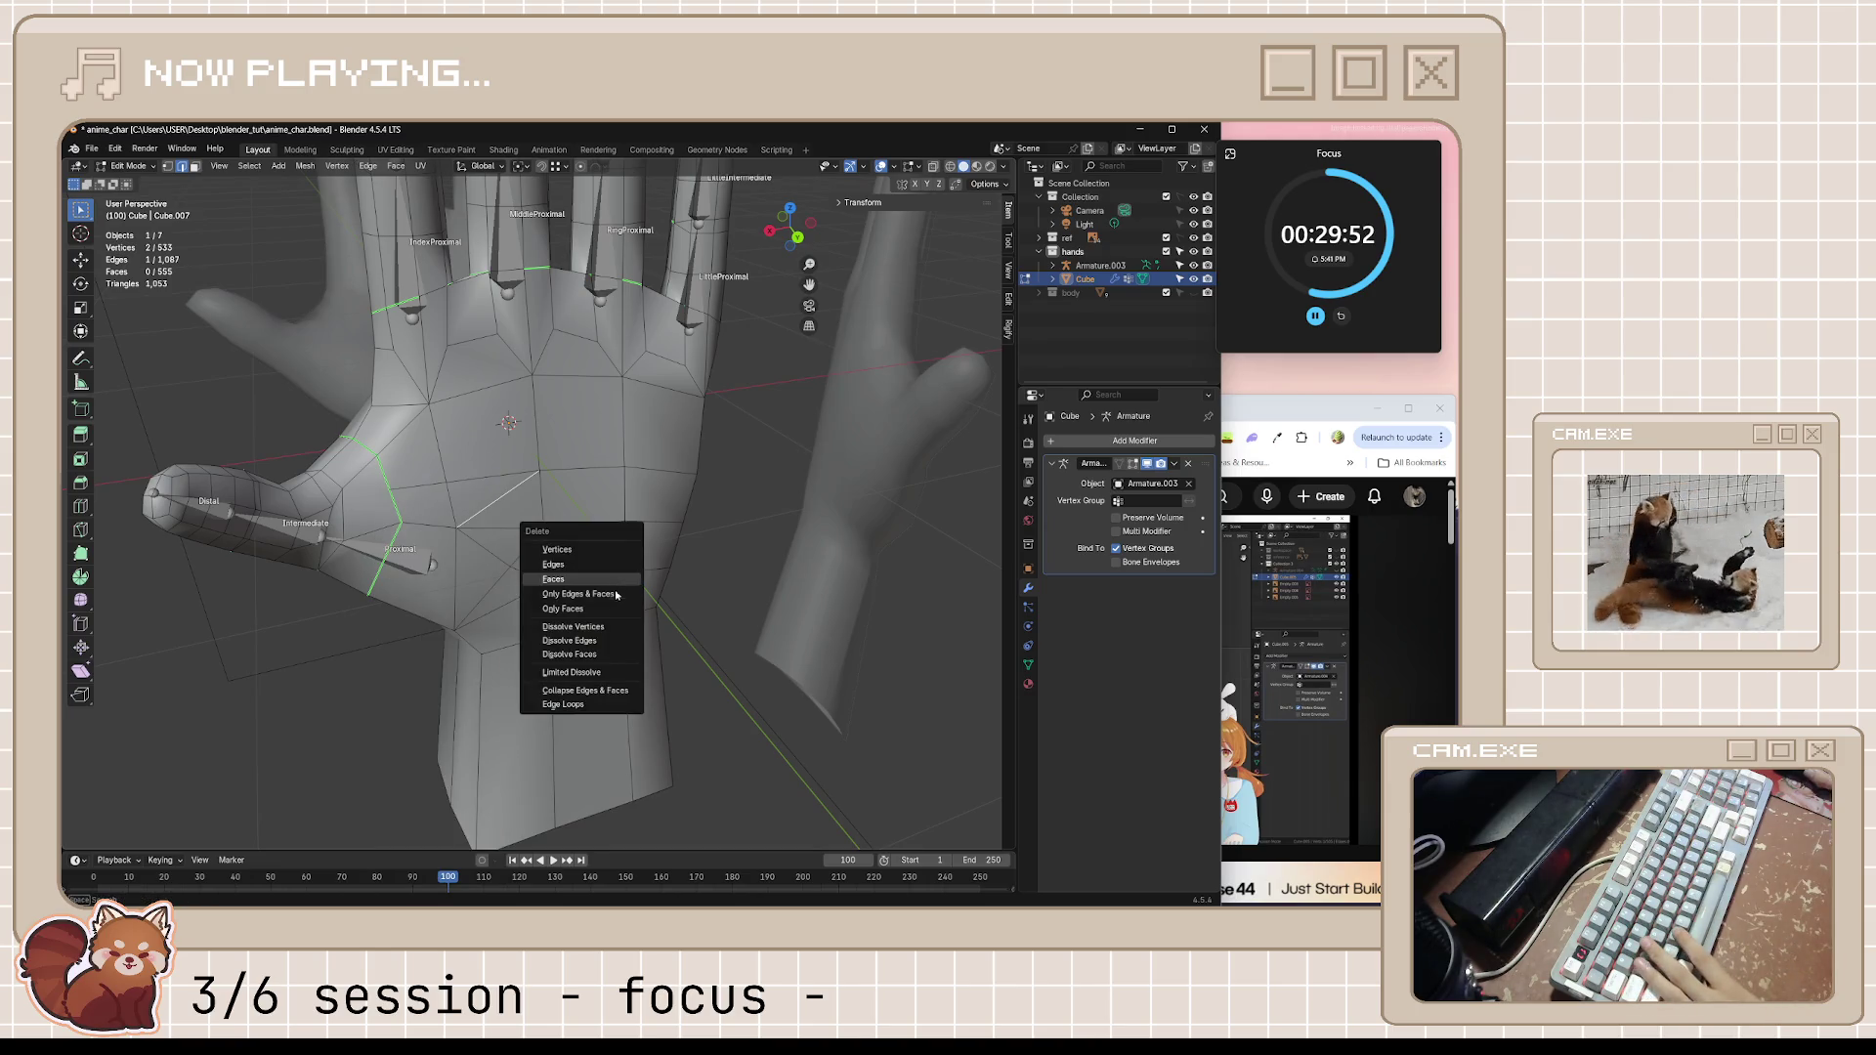
click(610, 646)
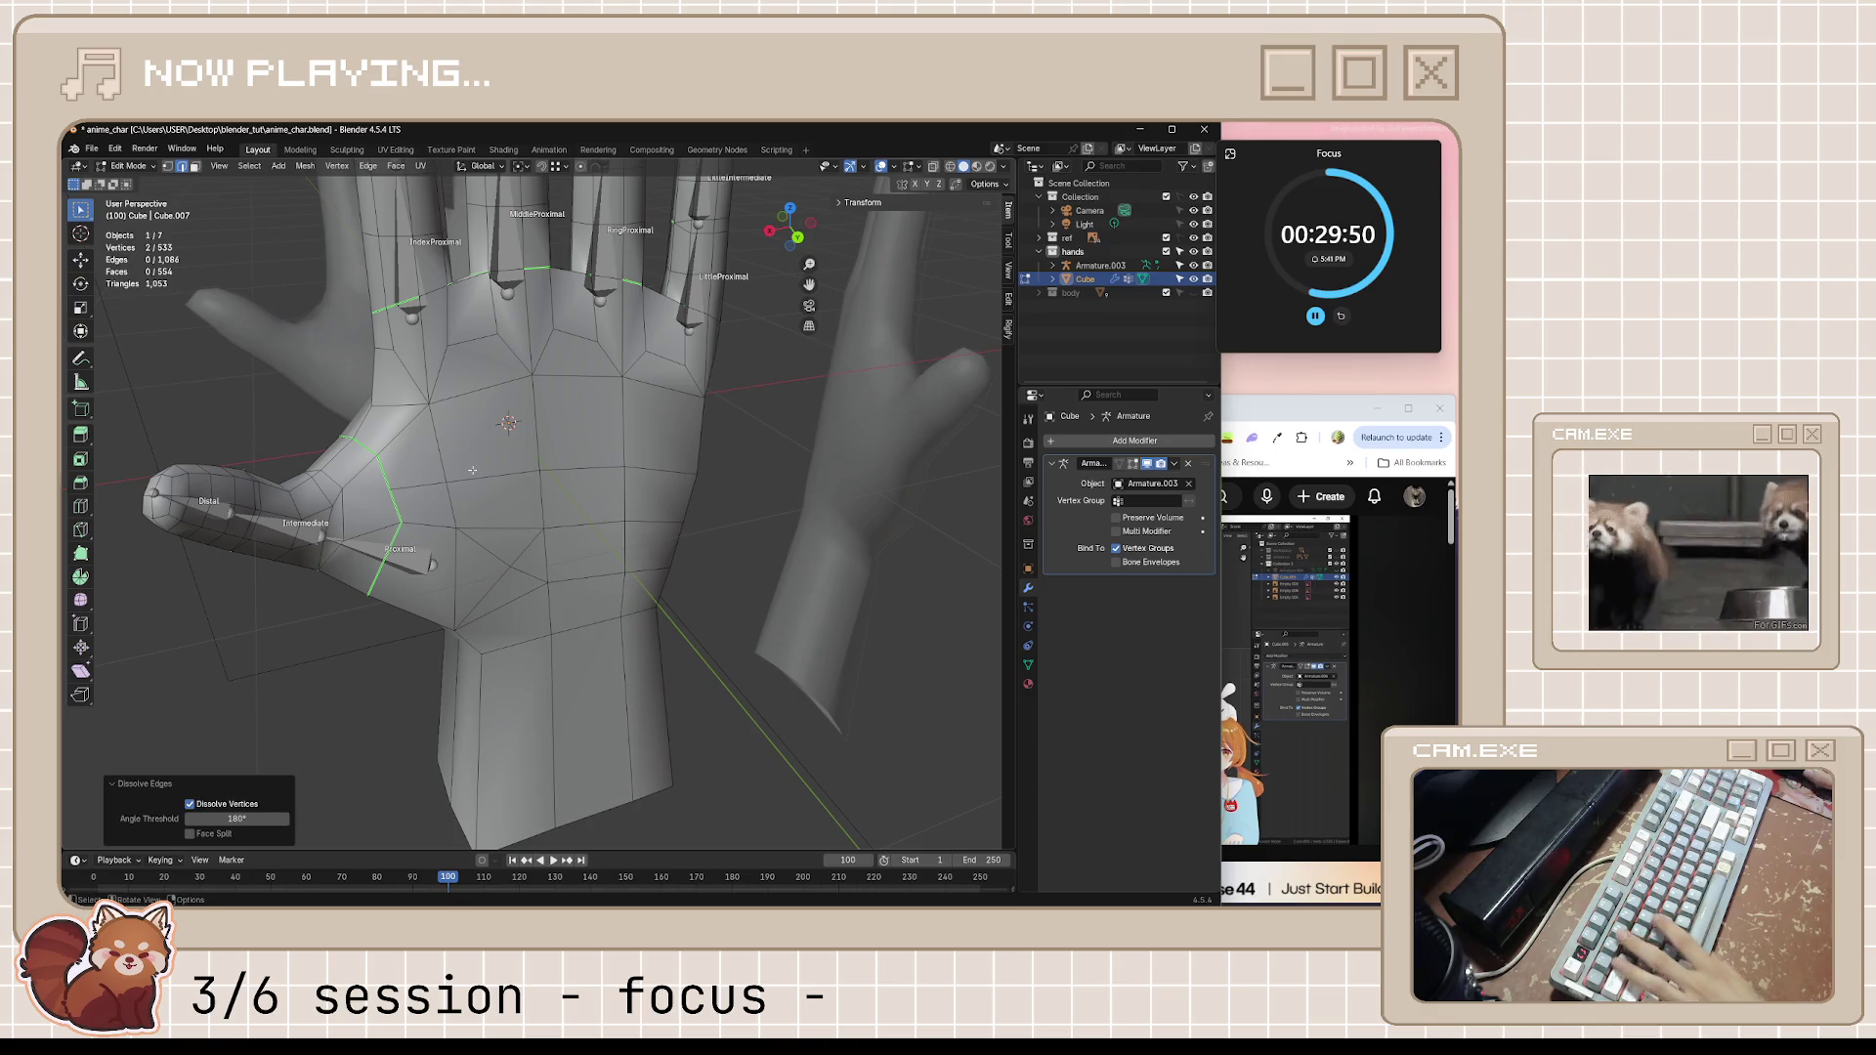
Play the tutorial to 22:44, then knife-cut a new edge across the thumb base
click(1414, 410)
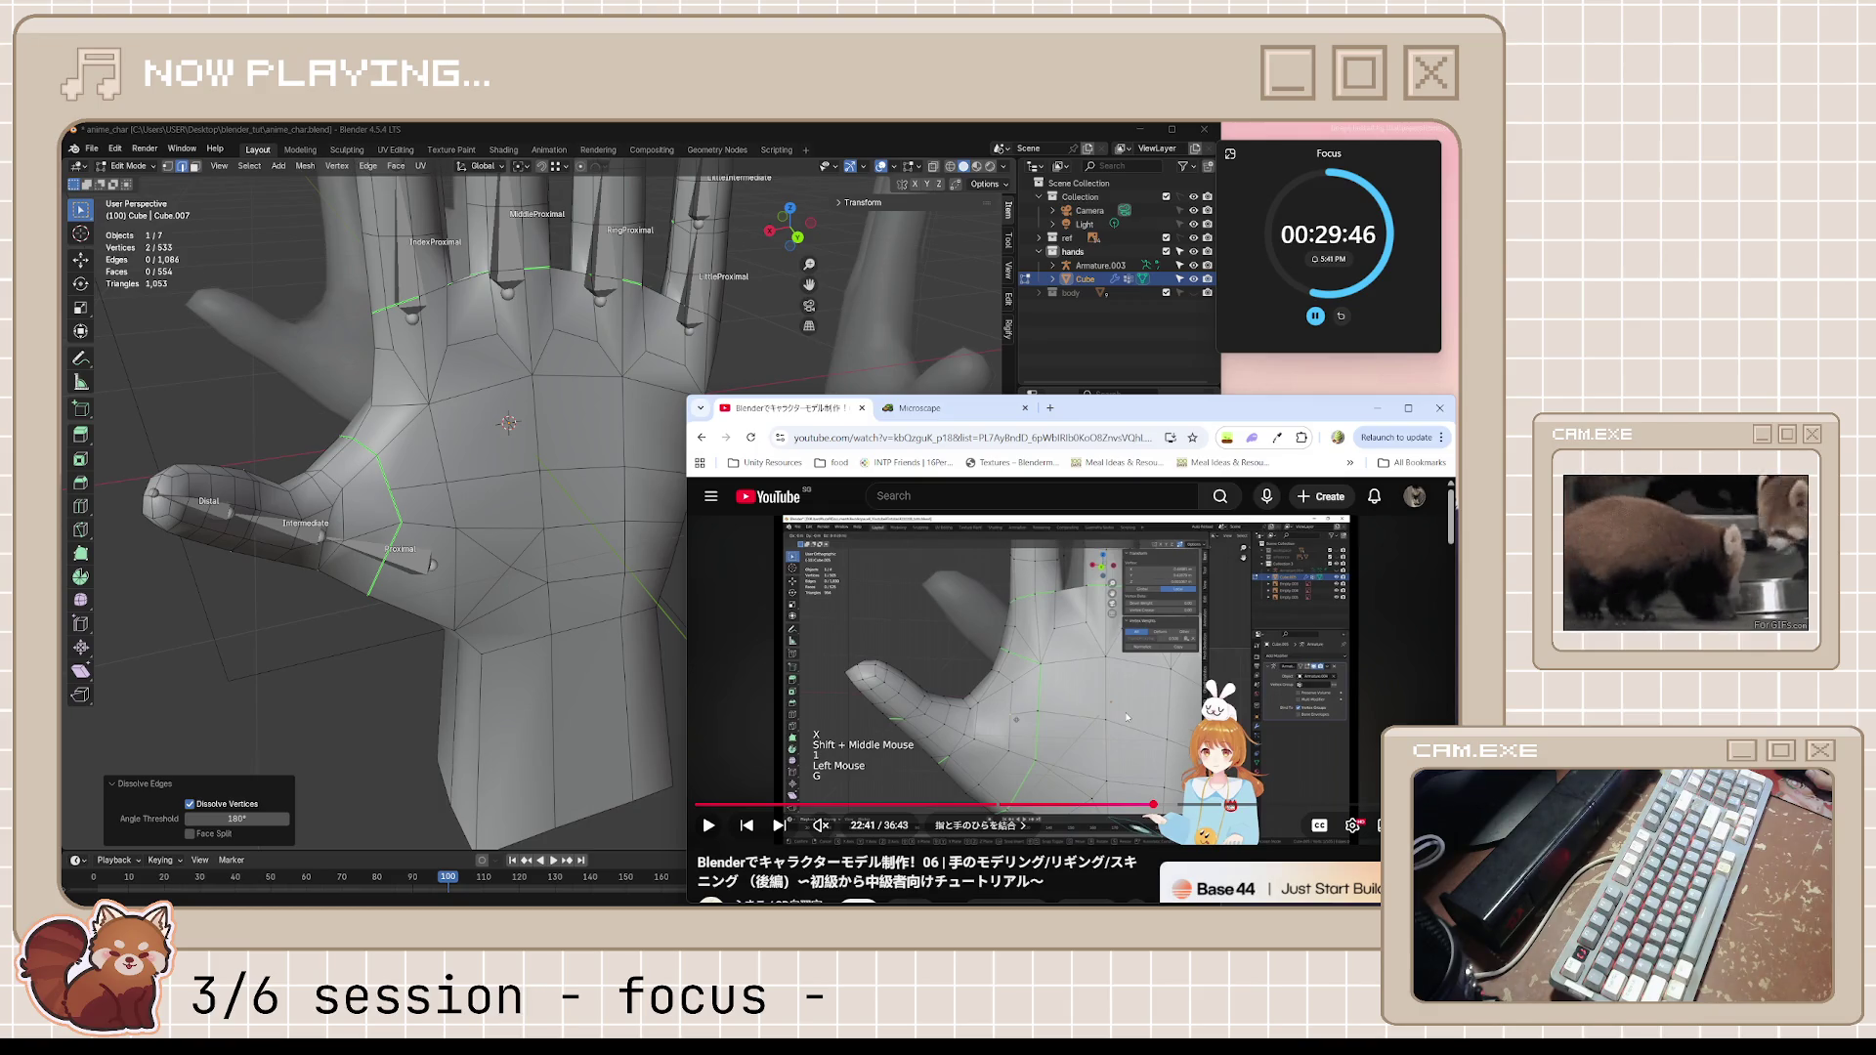
key(space)
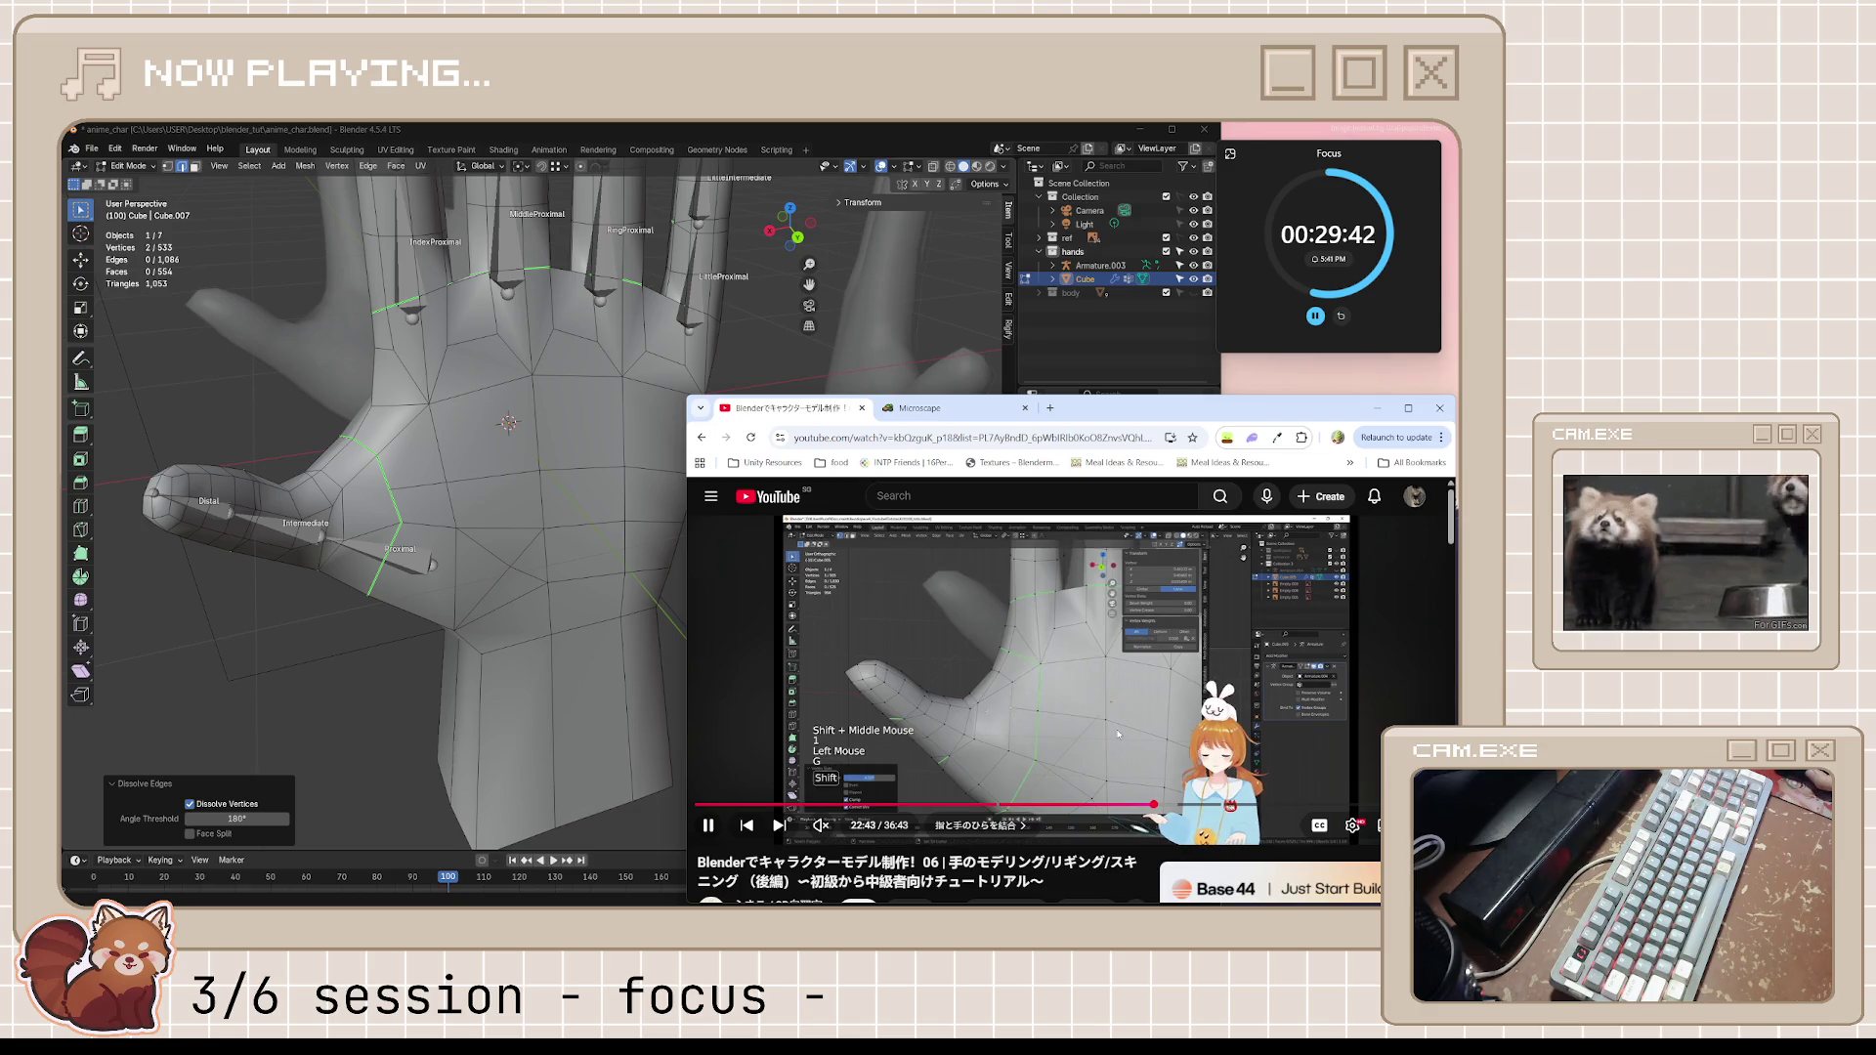
key(space)
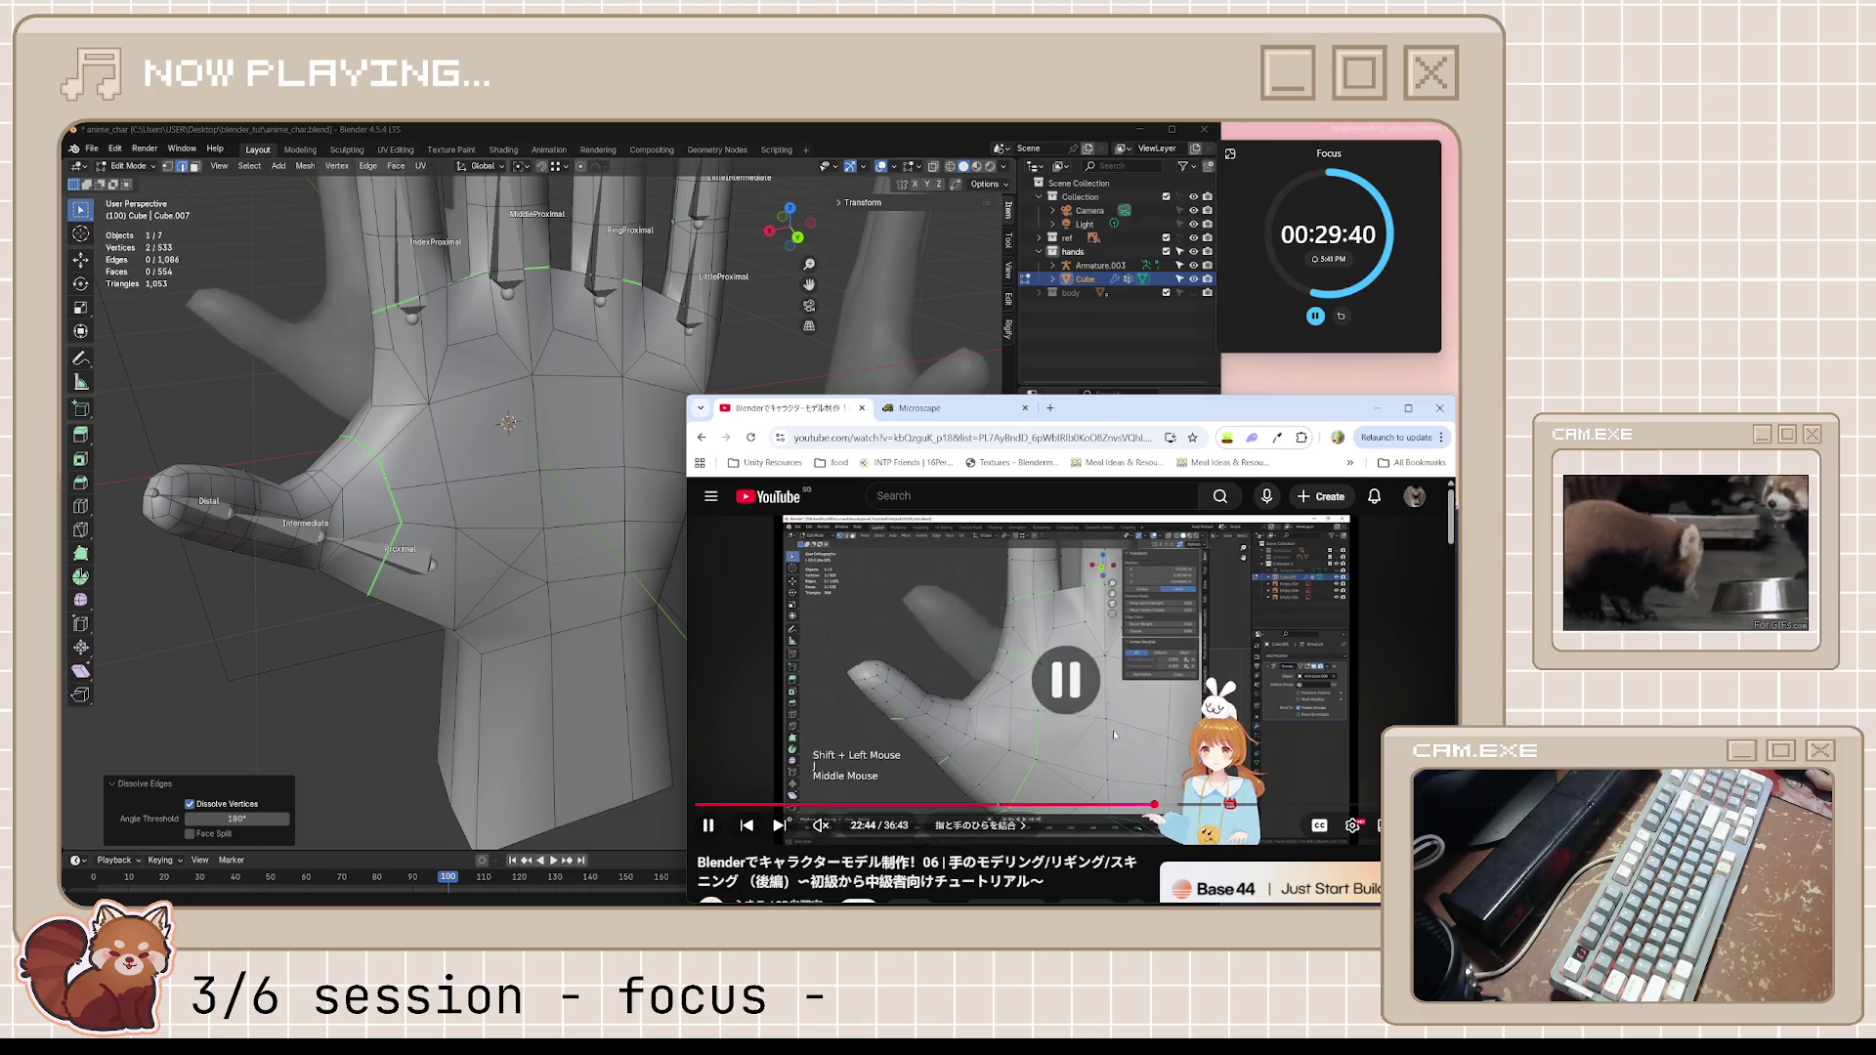
key(alt+Tab)
key(k)
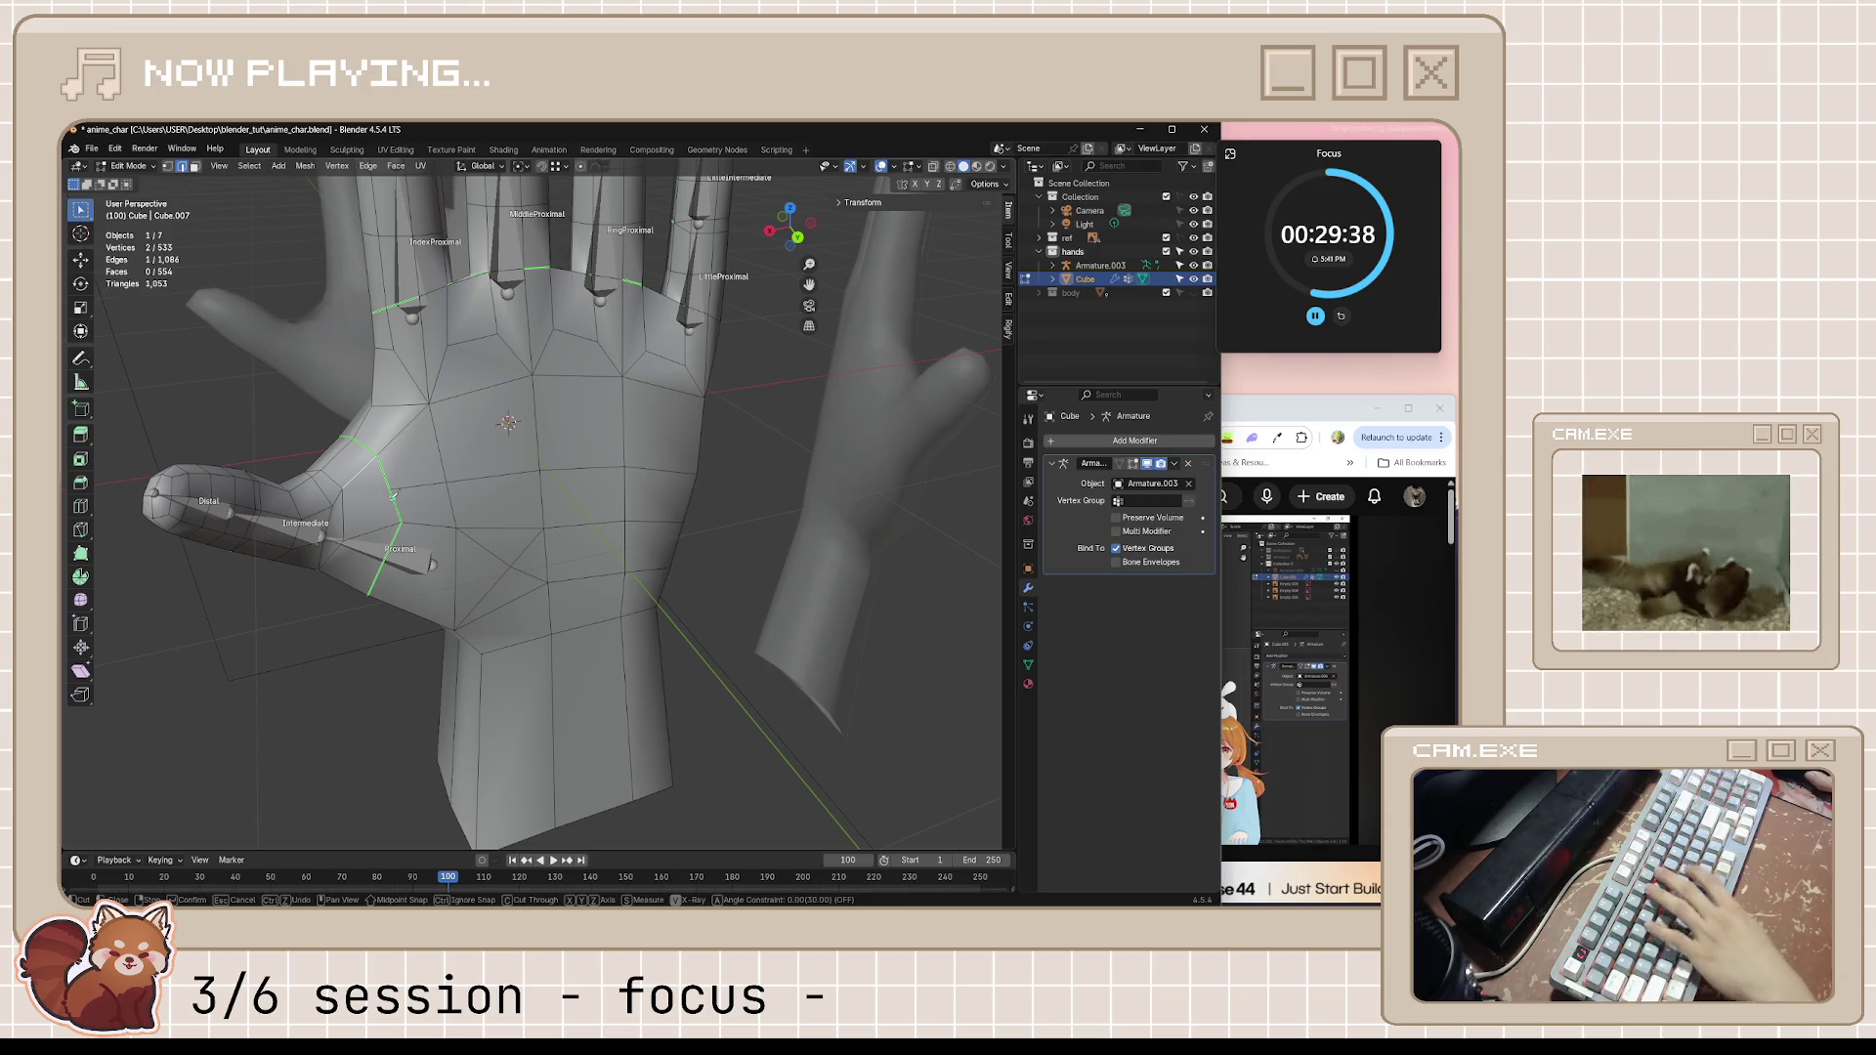
key(Return)
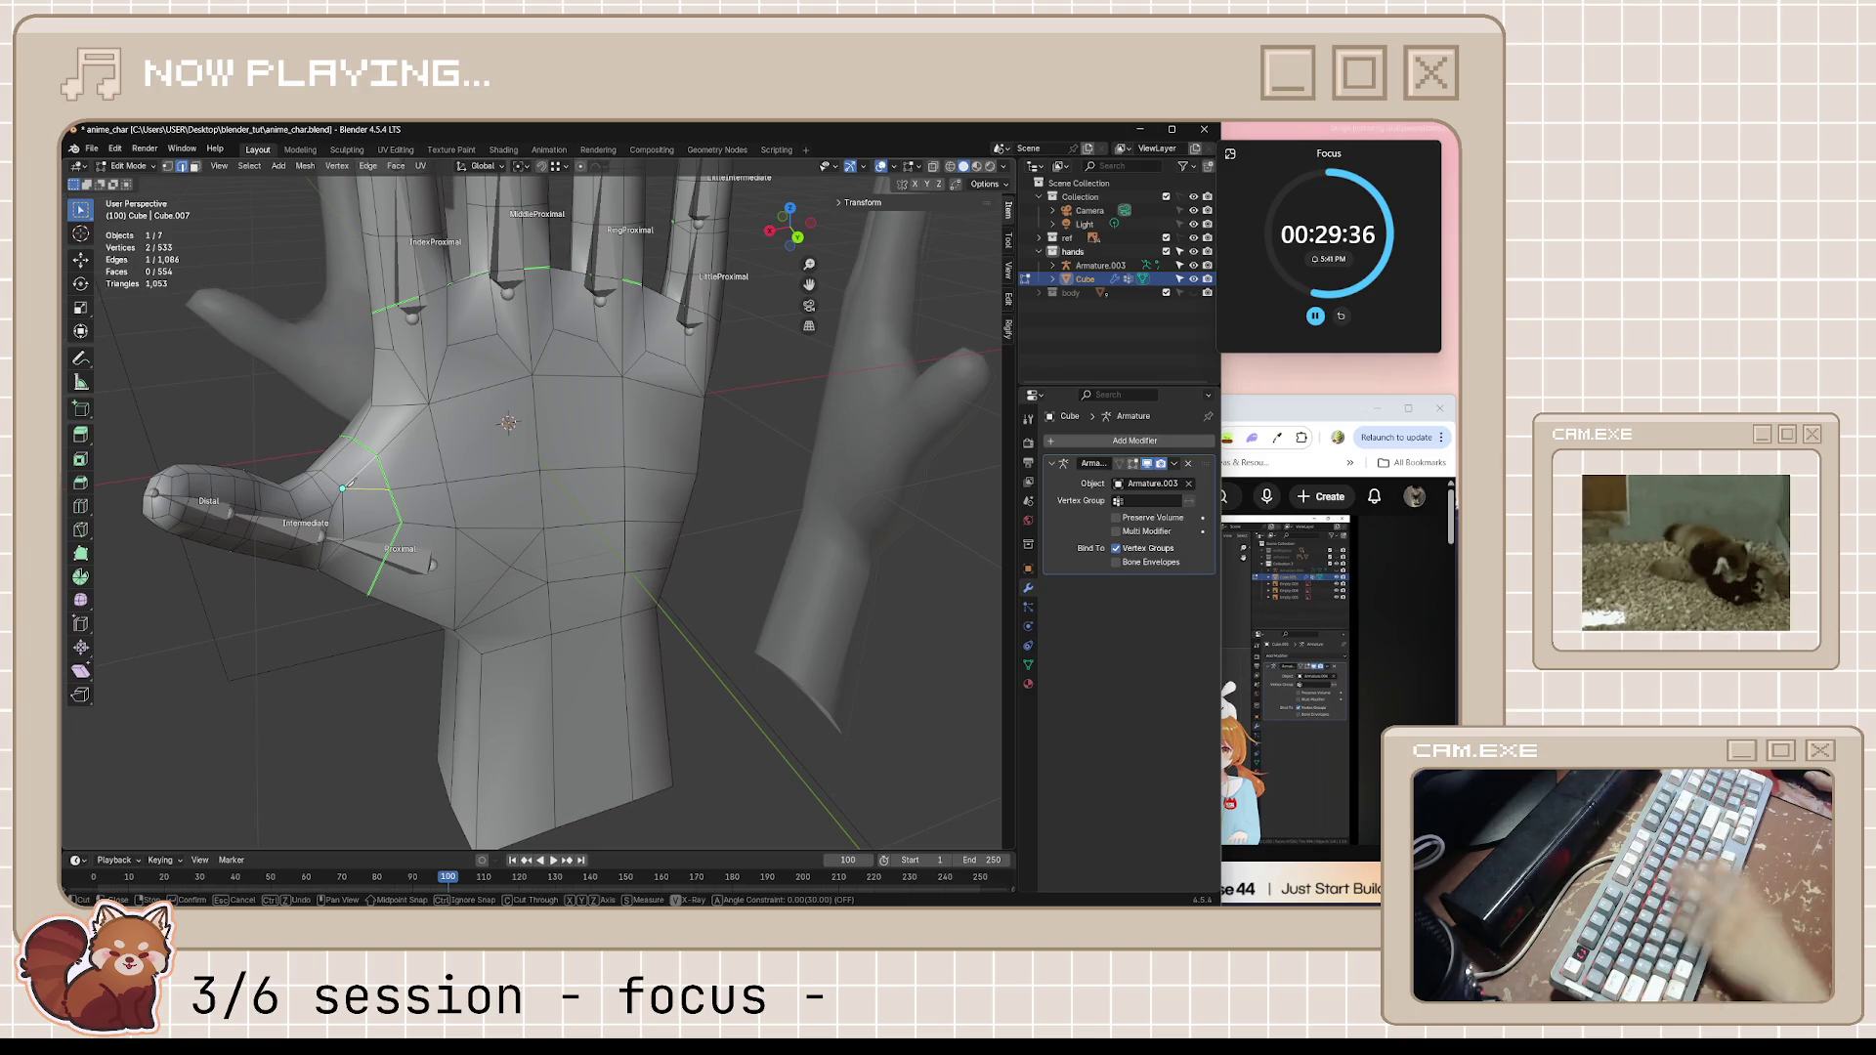
middle_drag(755, 499, 704, 484)
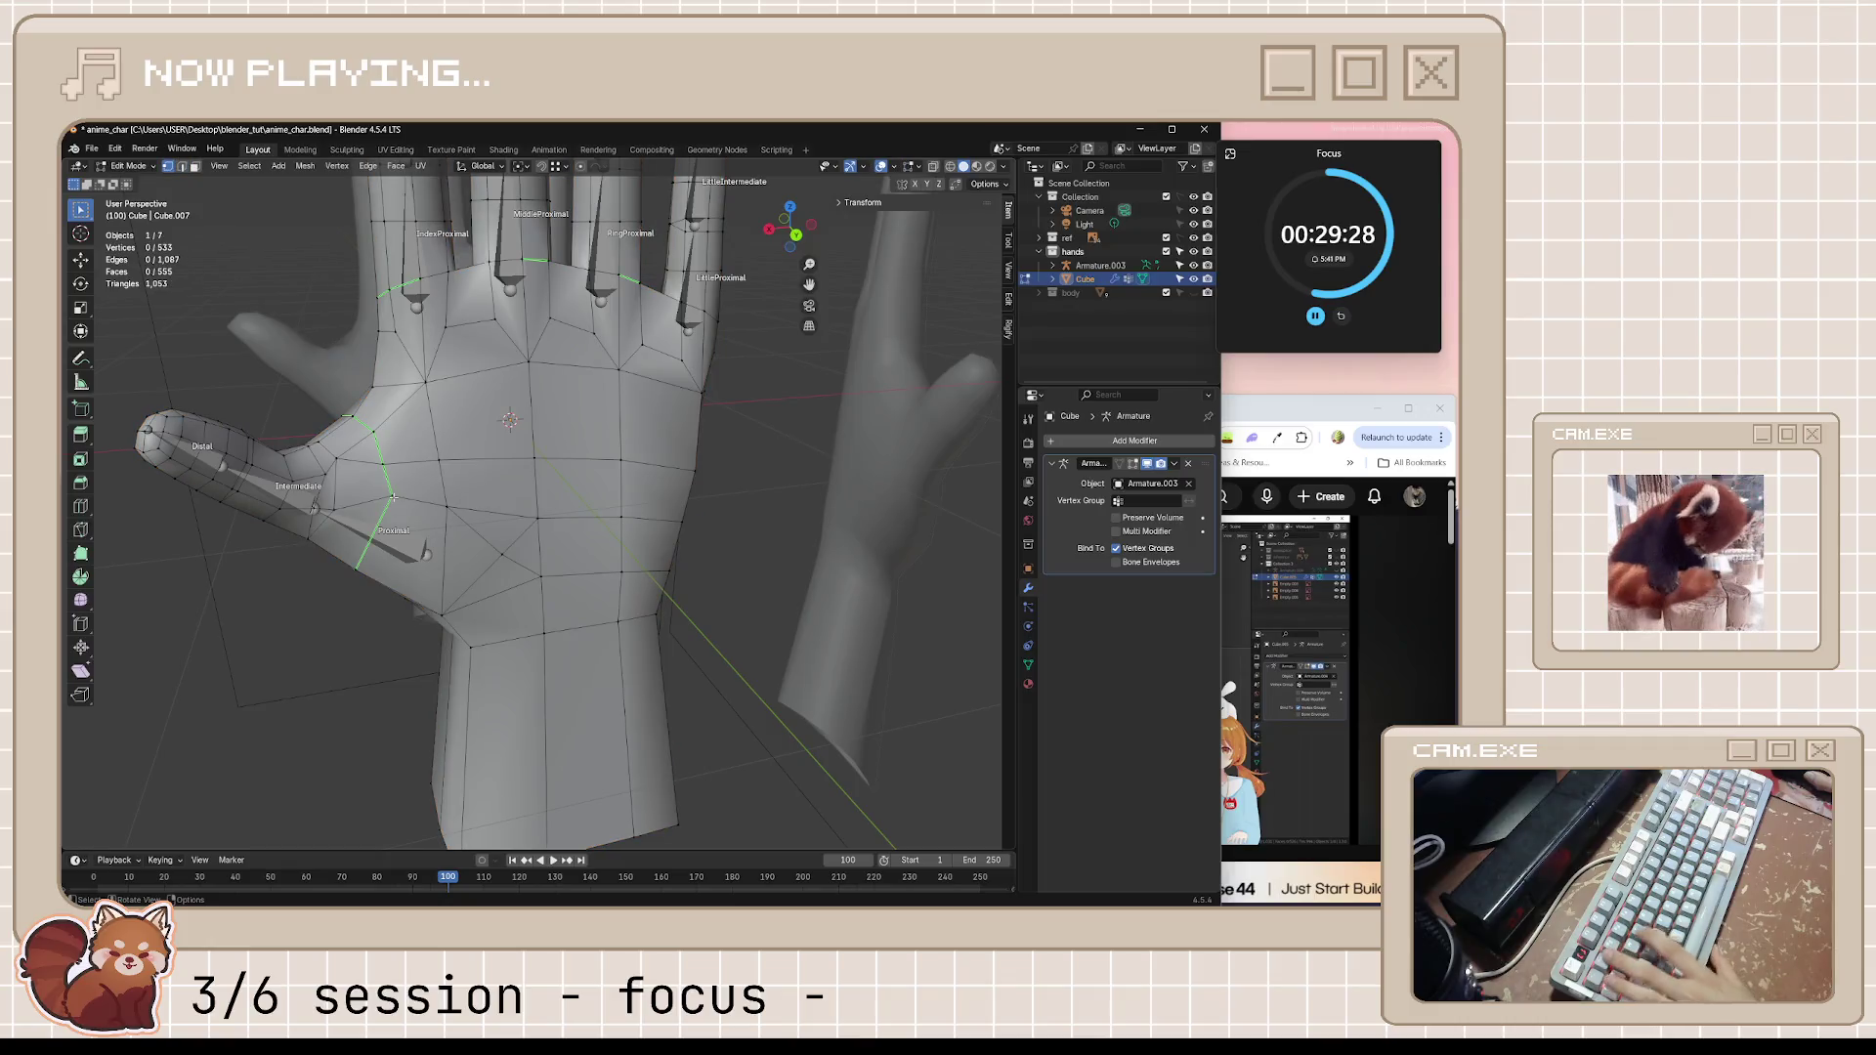
Vertex-slide the thumb-base vertex into place, return to object mode and save anime_char.blend
click(361, 563)
key(shift+v)
click(289, 701)
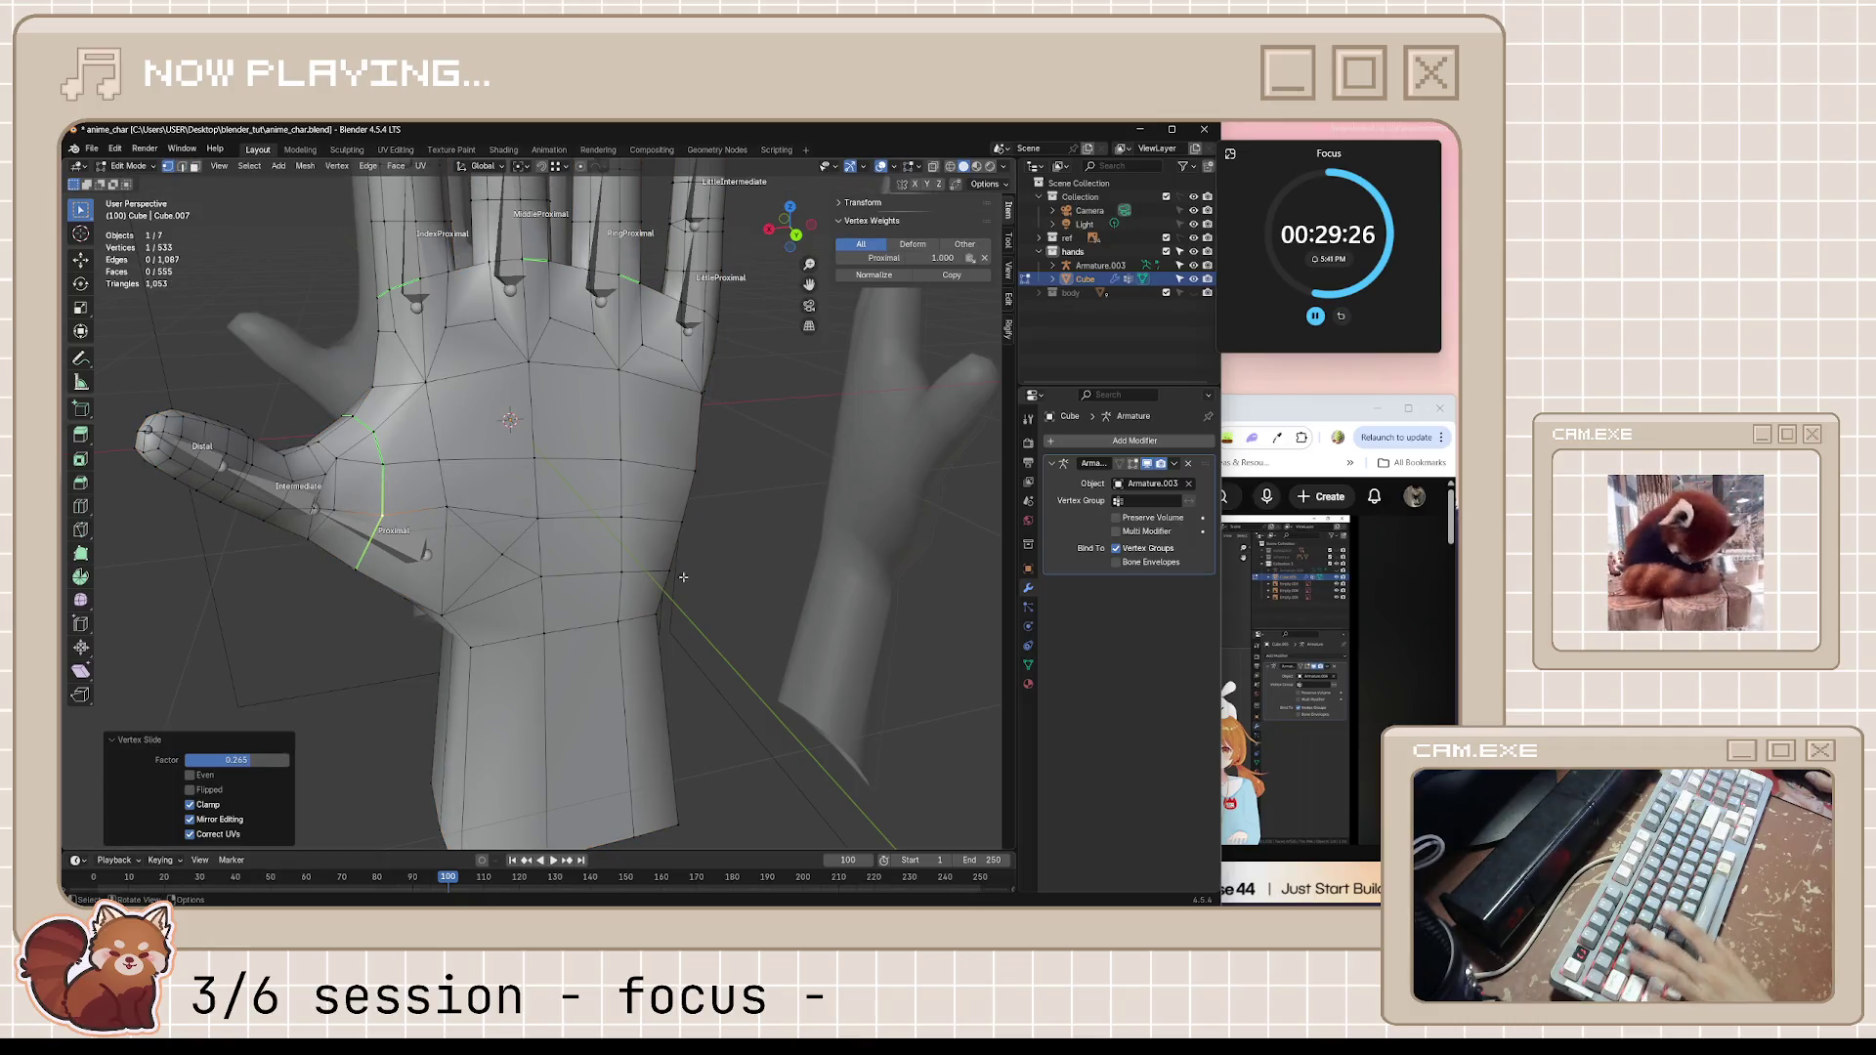
key(Tab)
mouse_move(761, 587)
middle_down()
mouse_move(833, 541)
mouse_move(650, 600)
mouse_move(744, 582)
middle_up()
scroll(687, 585, down, 3)
scroll(688, 585, up, 3)
key(ctrl+s)
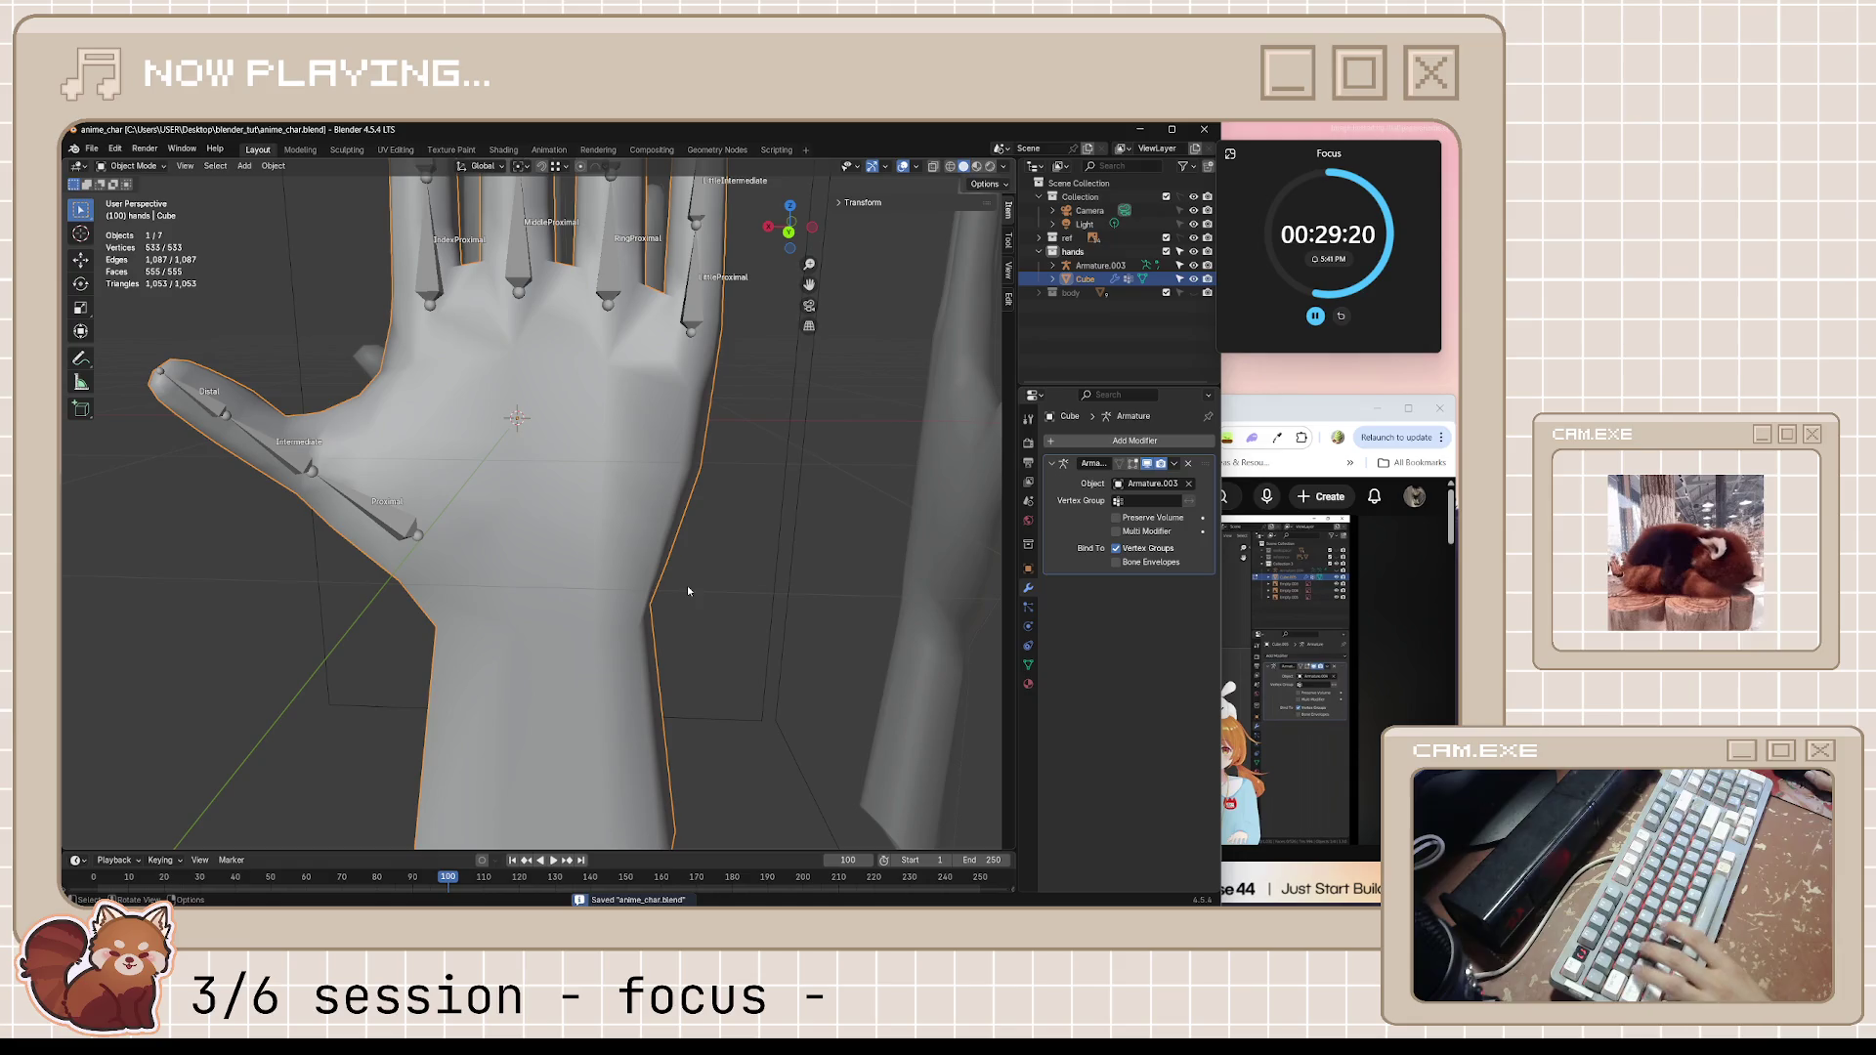
Resume the tutorial video and bring the Spotify player to the front
click(1320, 659)
key(space)
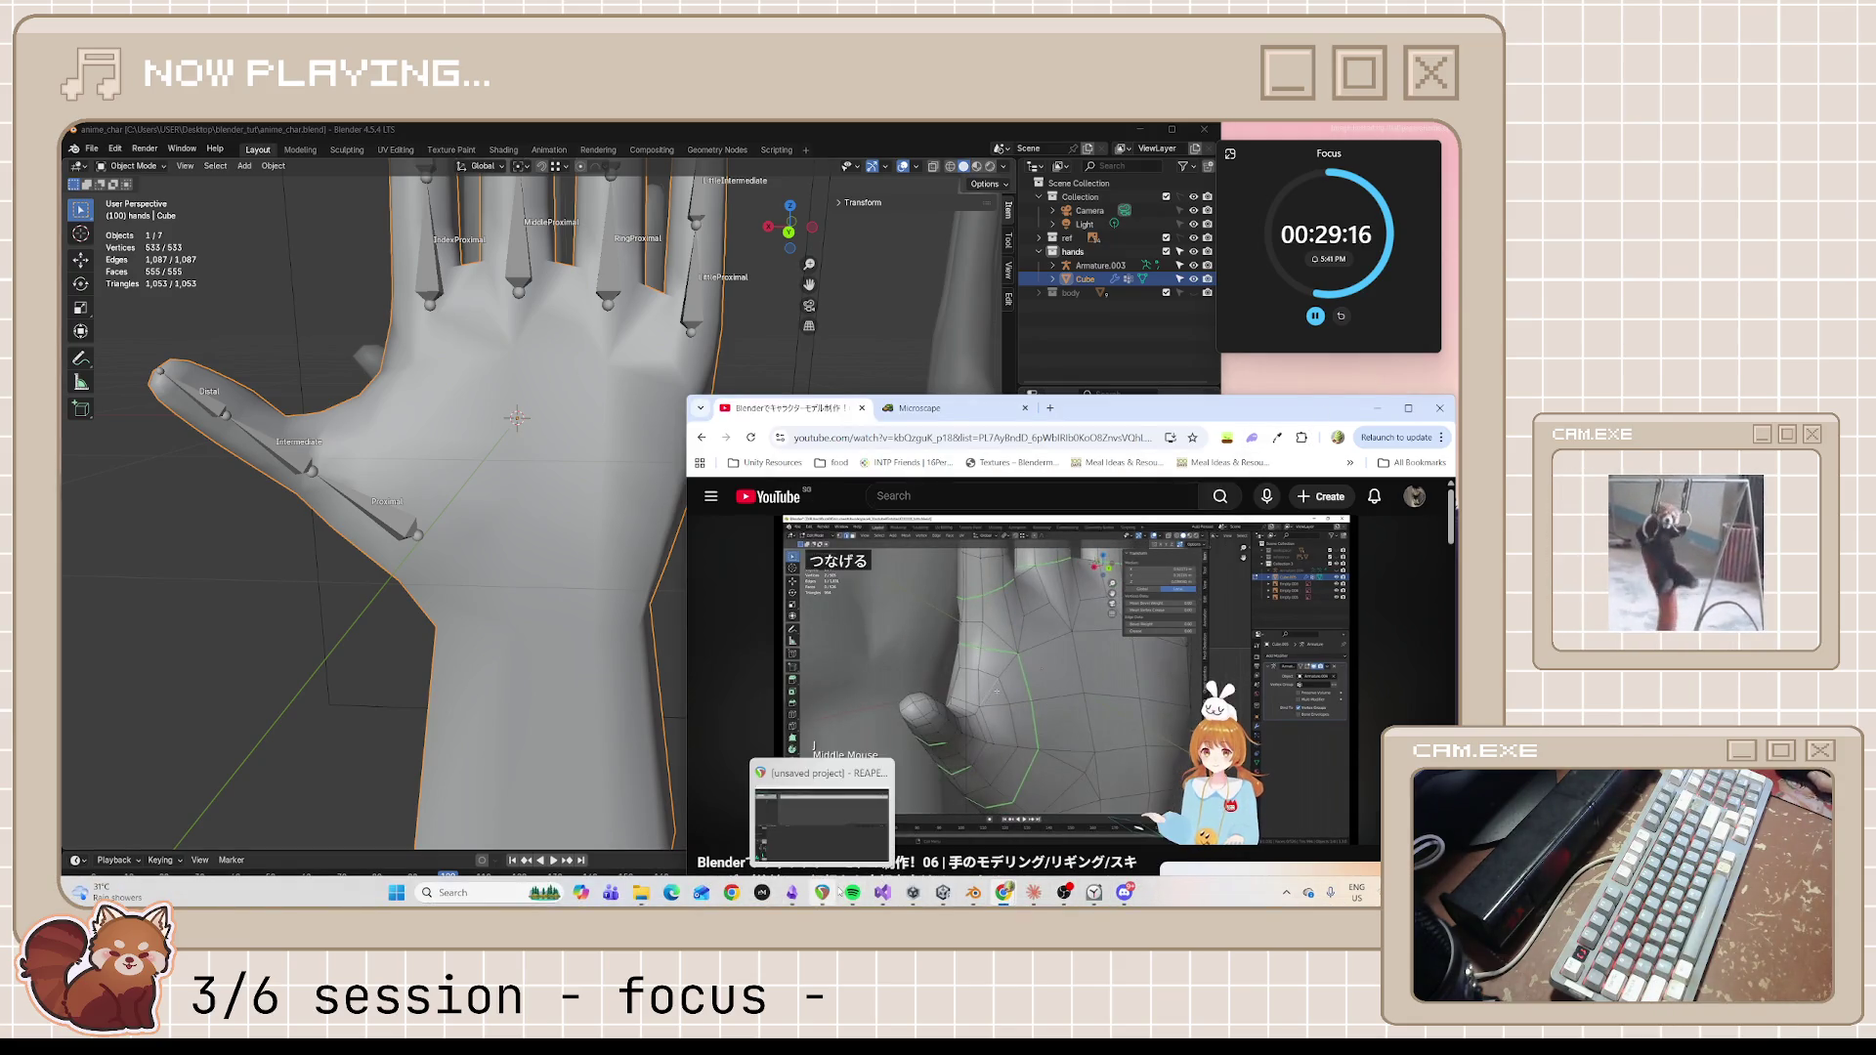
click(852, 890)
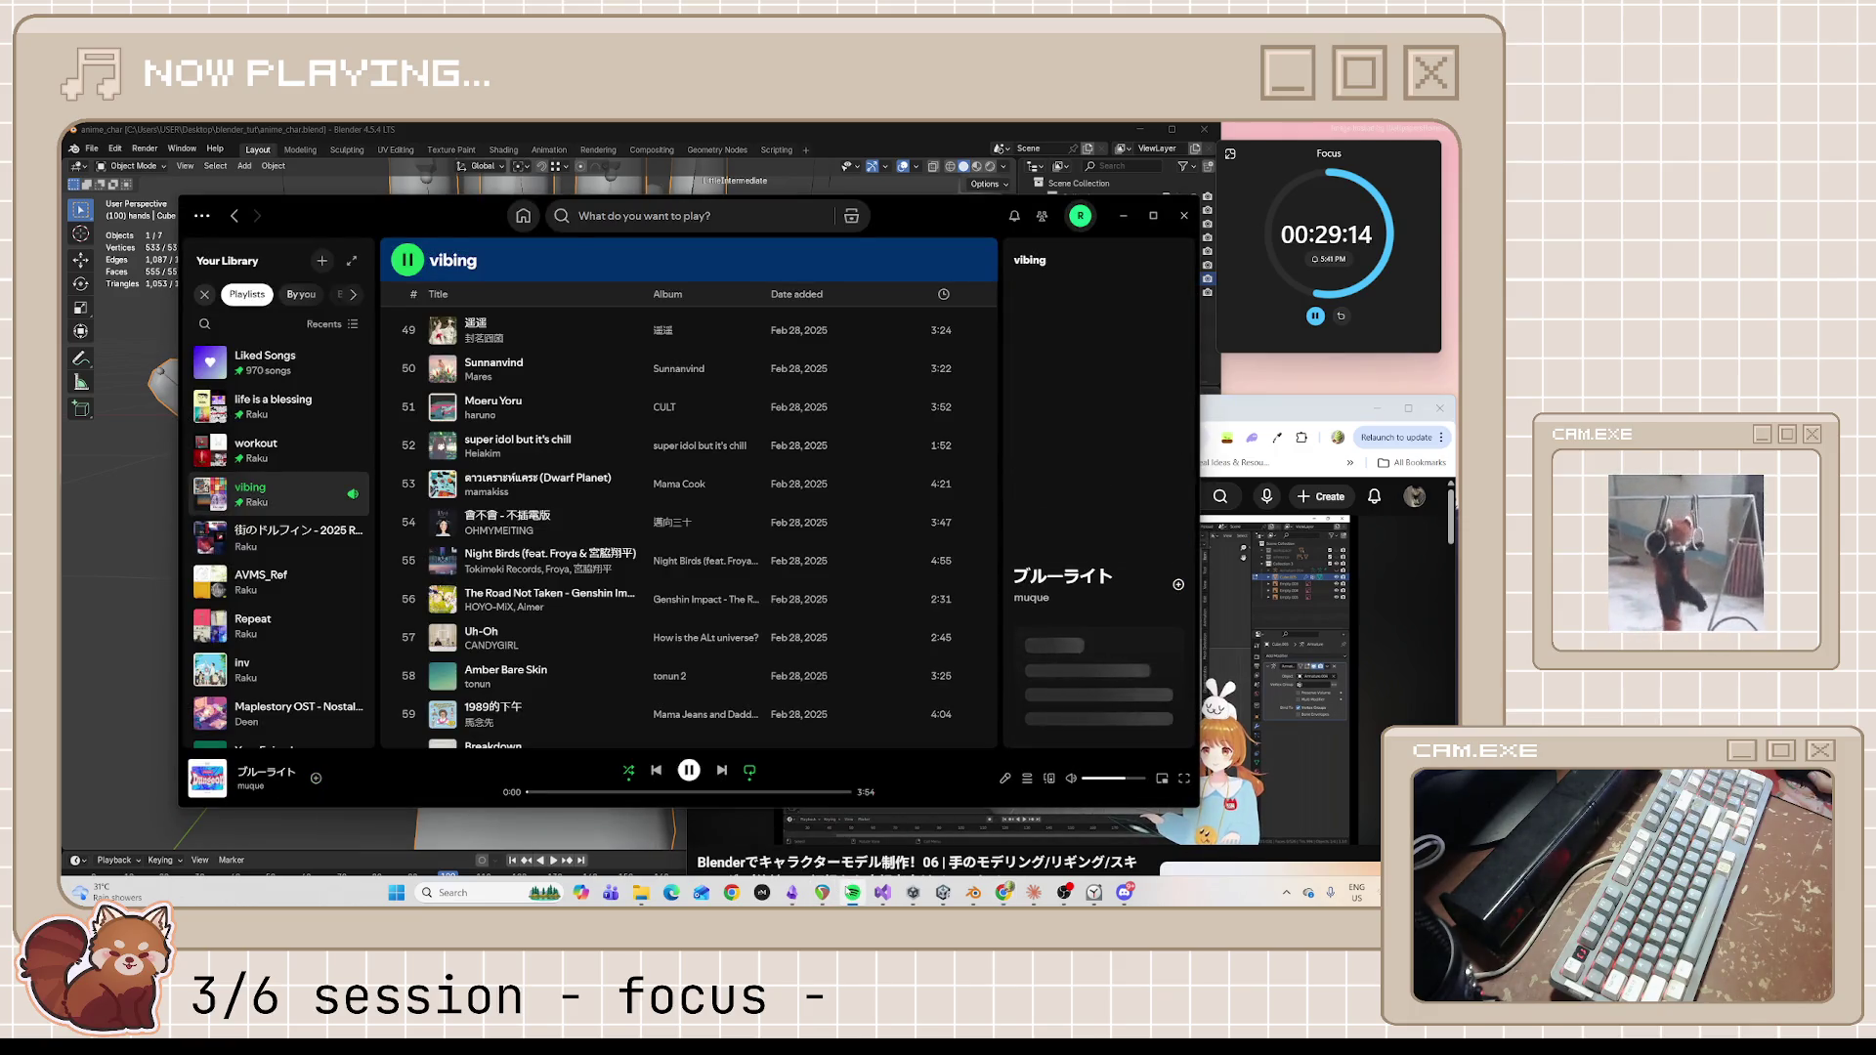
Minimize Spotify and play the tutorial on past 22:58, pausing to return to the model
click(852, 892)
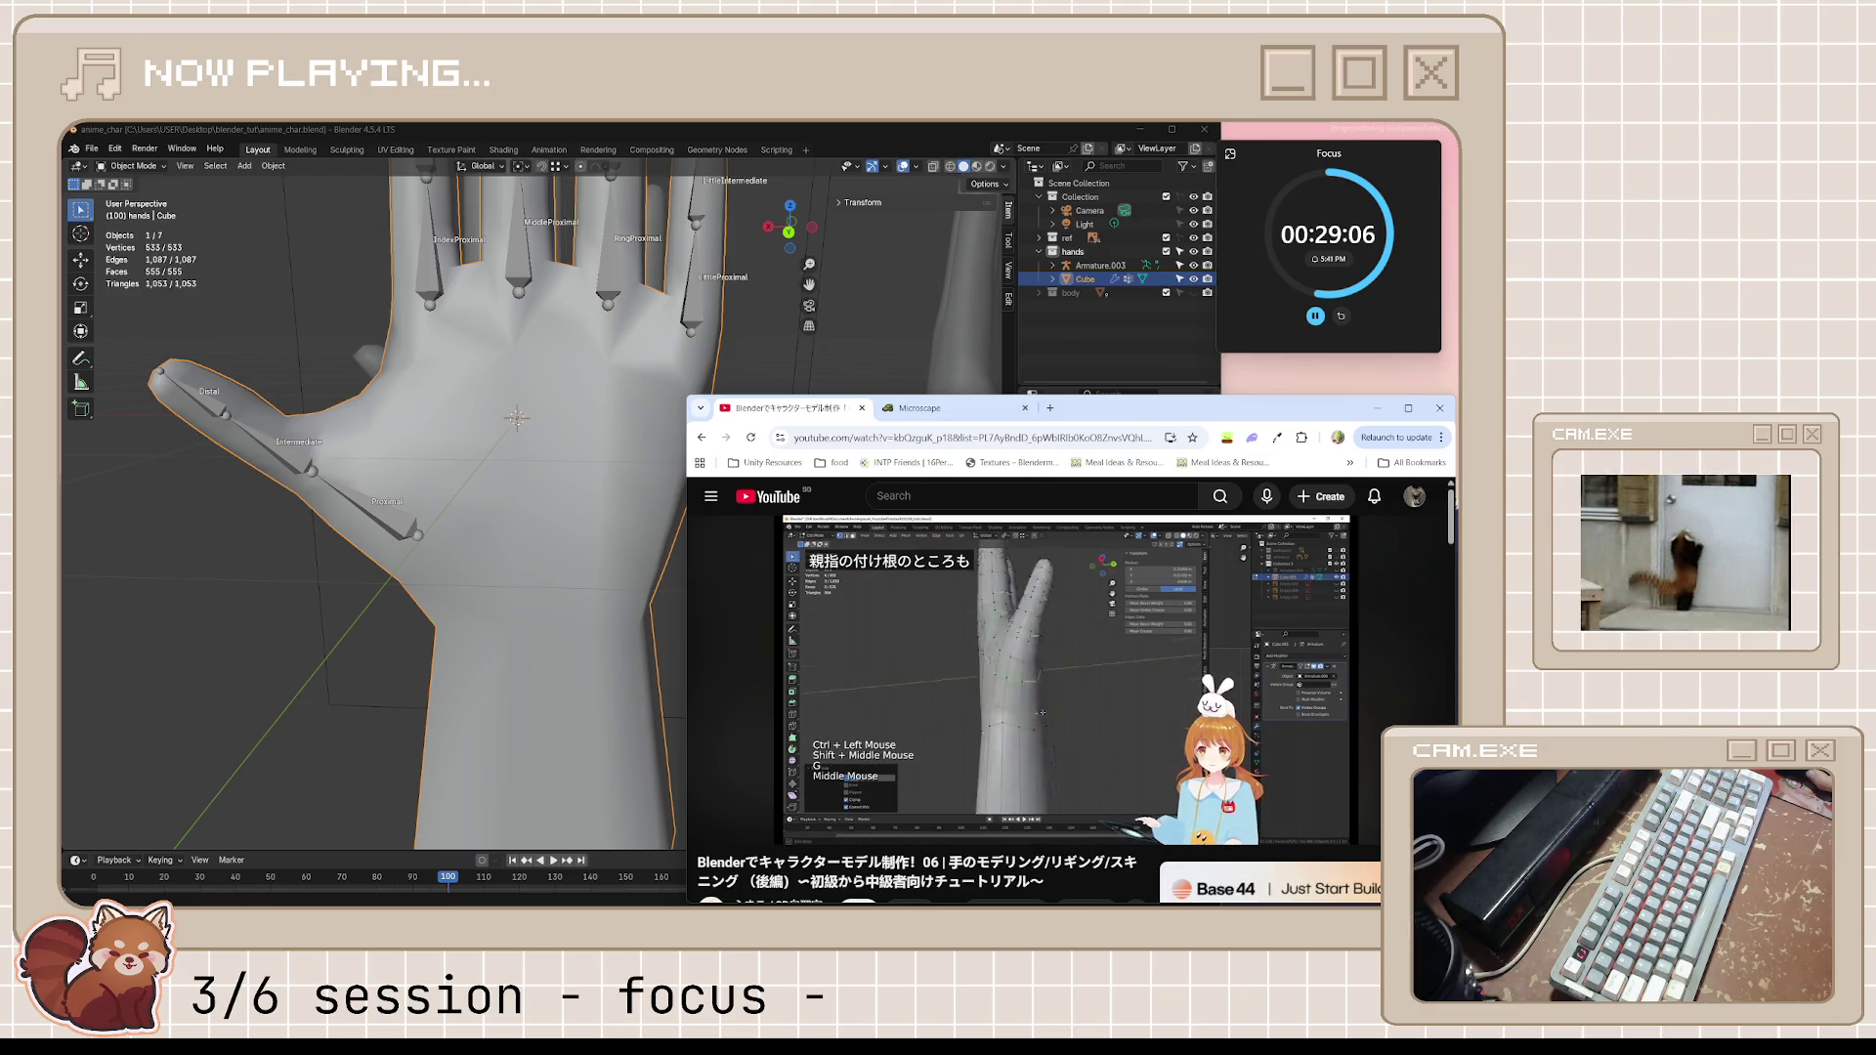
click(927, 588)
key(space)
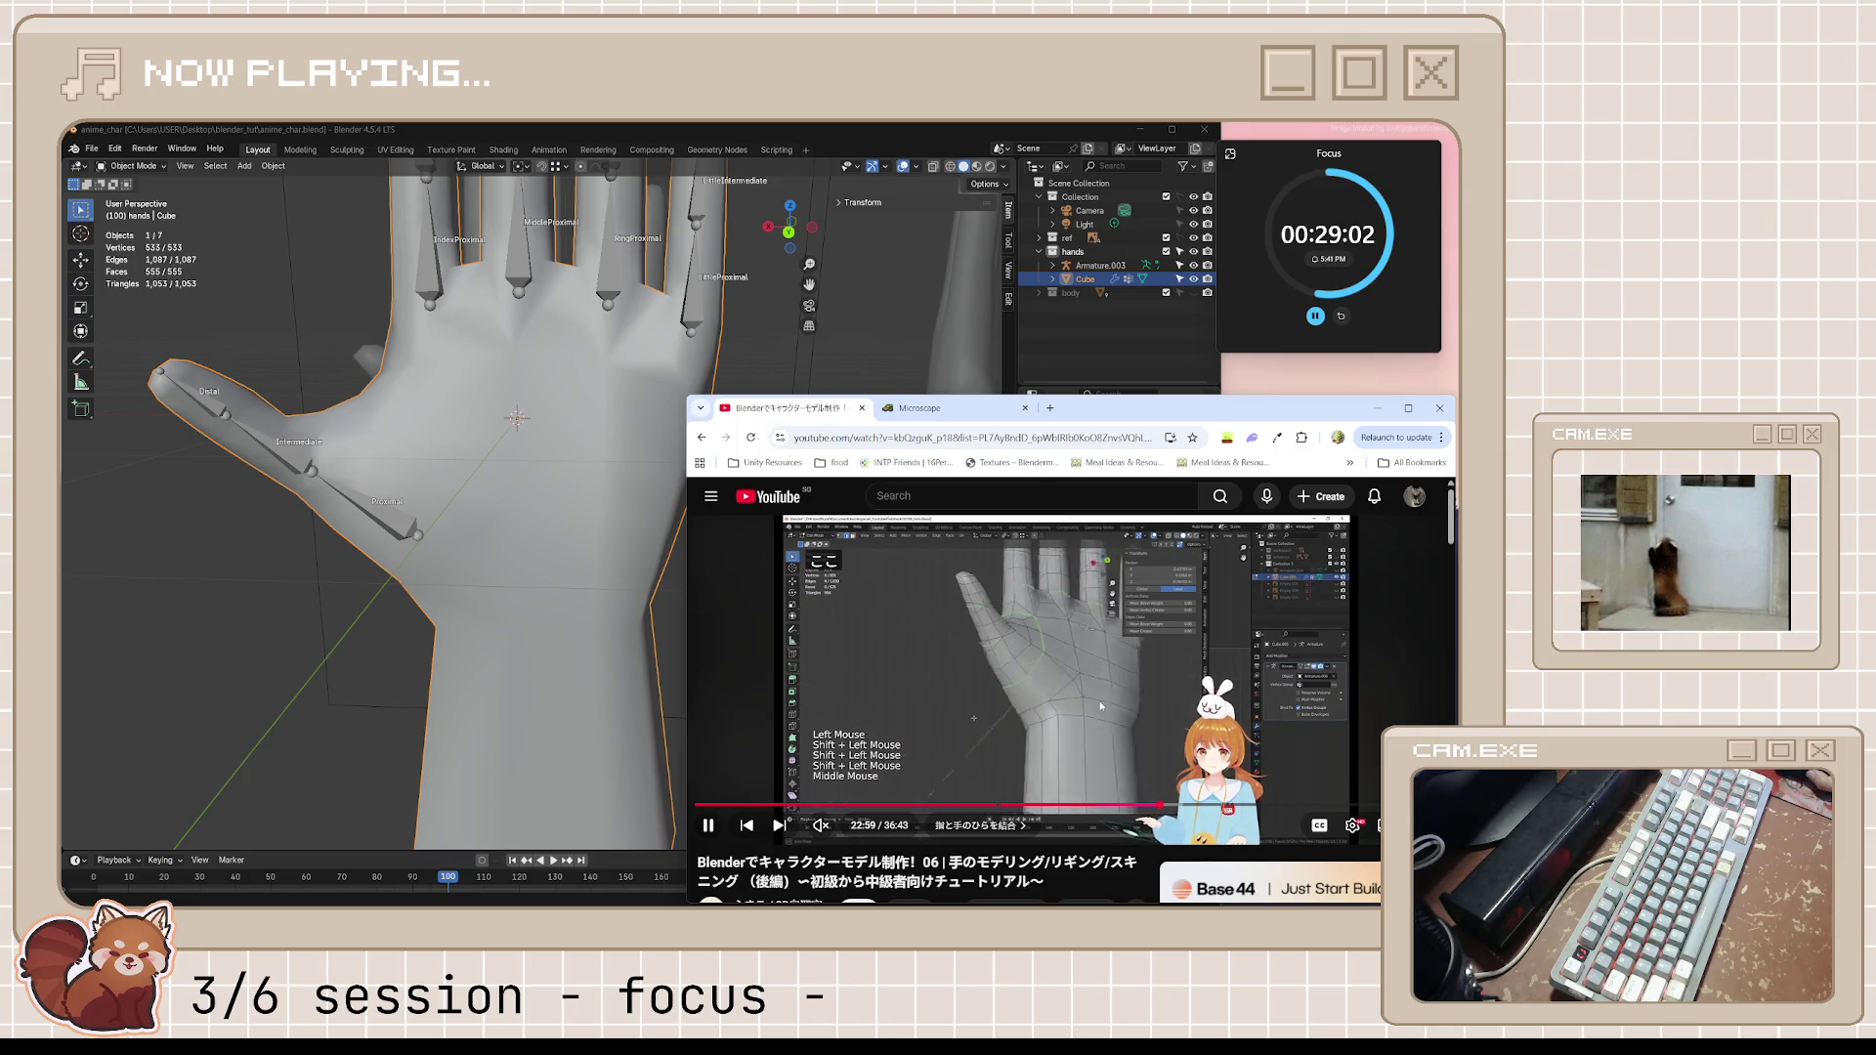
key(space)
Put the hand mesh back into edit mode and bring the tutorial to the front
mouse_move(533, 515)
middle_down()
mouse_move(1103, 426)
mouse_move(572, 603)
middle_up()
key(Tab)
click(1224, 425)
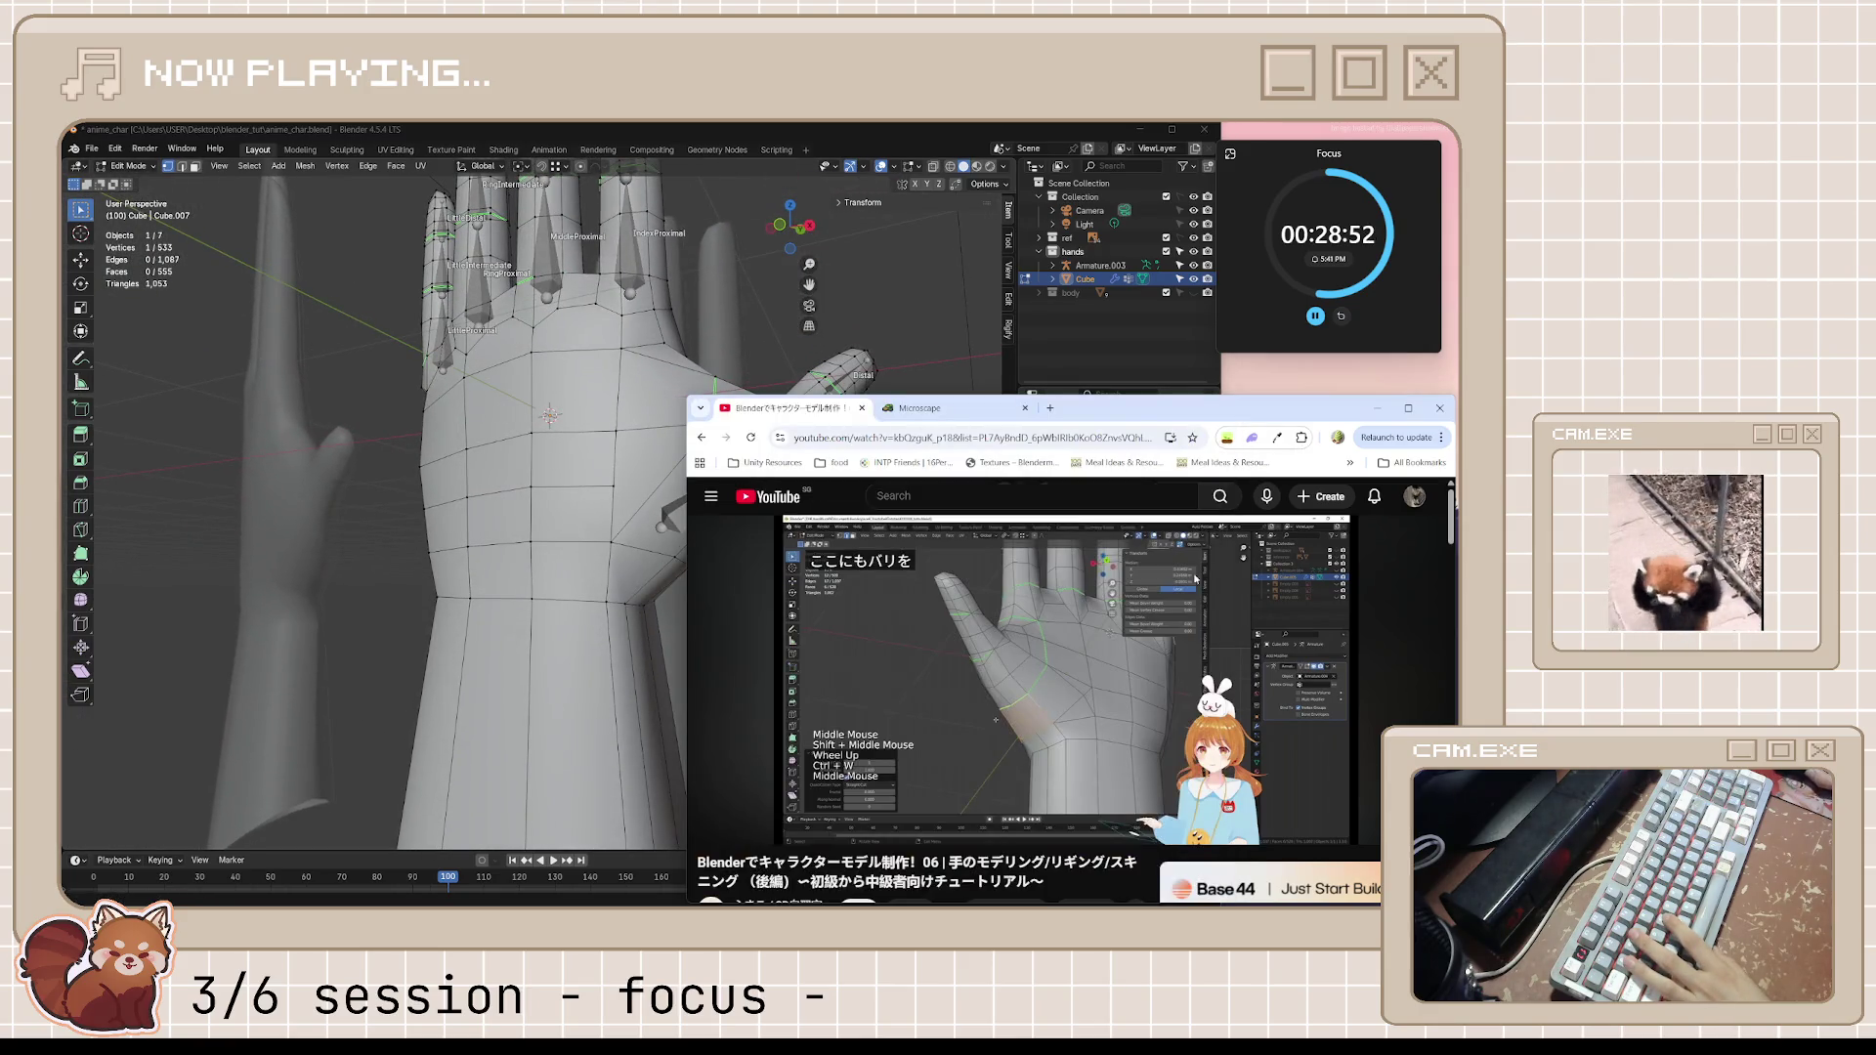
Watch the next tutorial step, then subdivide the selected thumb-base edges via Ctrl+E
click(1133, 734)
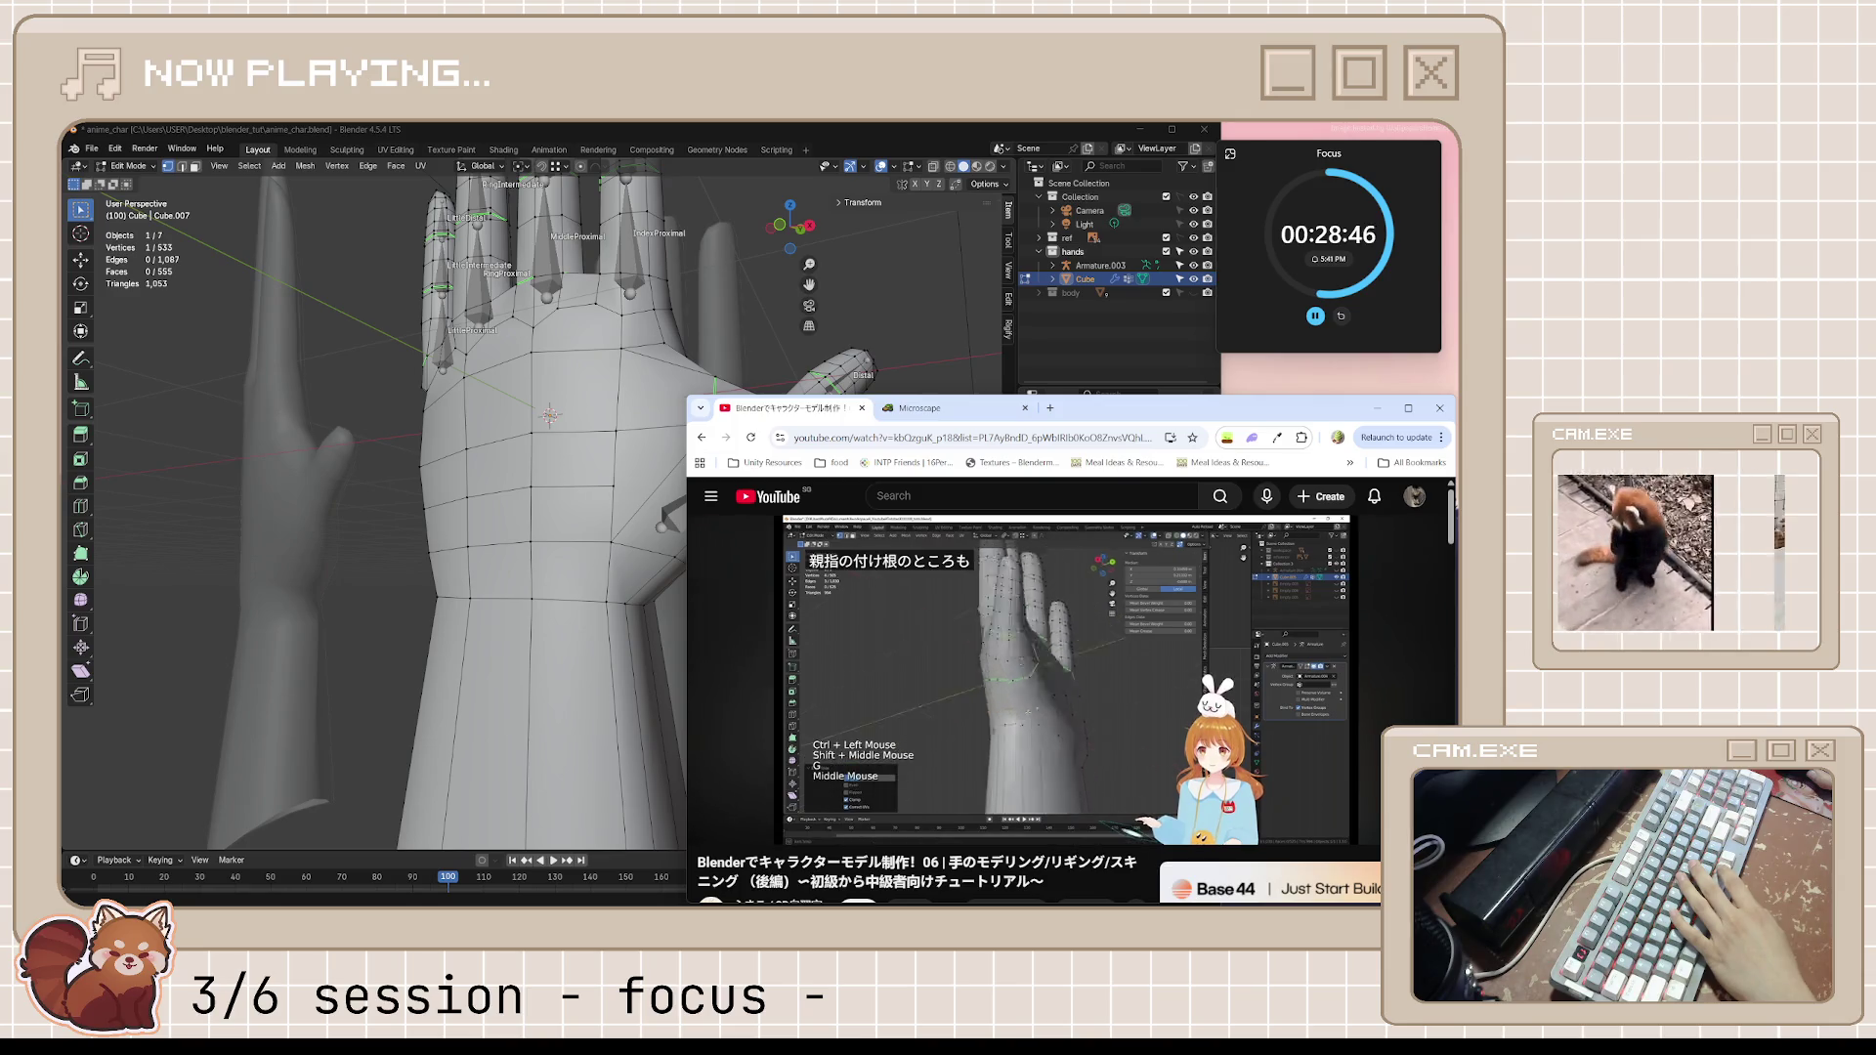
key(space)
mouse_move(556, 484)
middle_down()
mouse_move(677, 505)
mouse_move(472, 515)
mouse_move(580, 528)
middle_up()
key(ctrl+e)
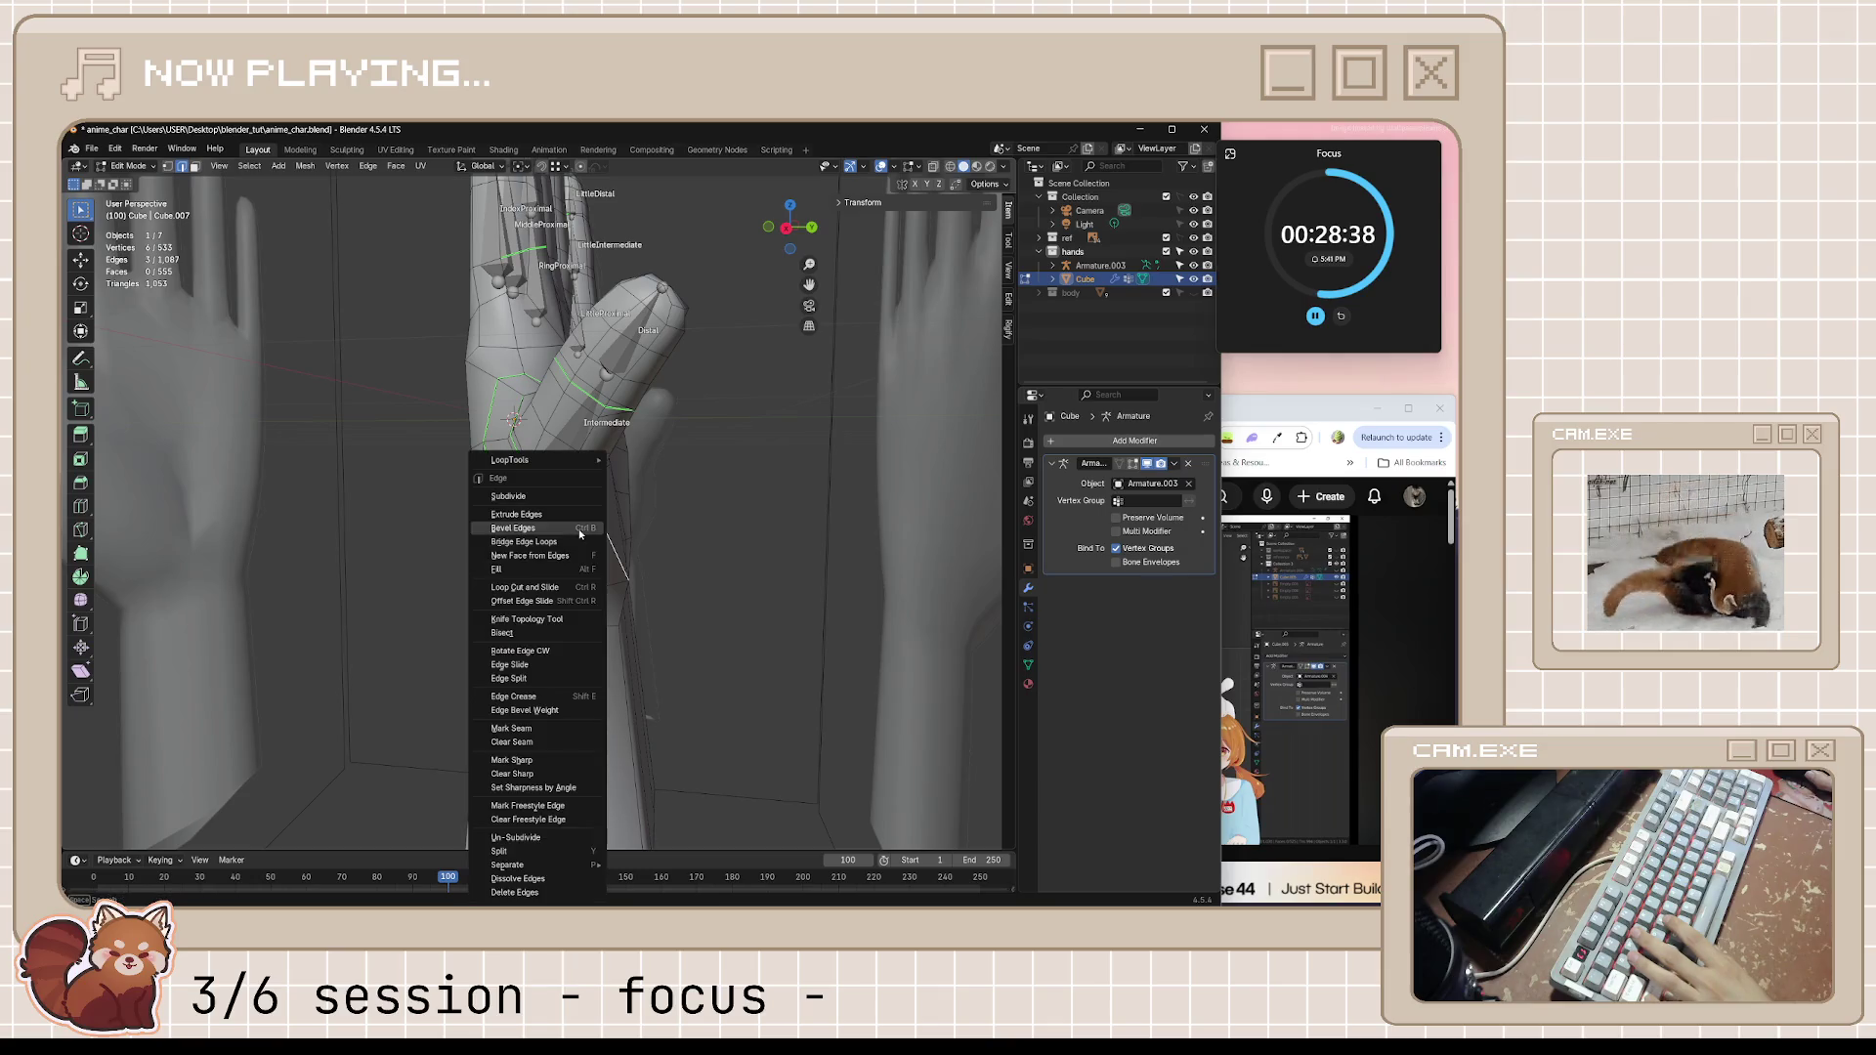
click(553, 499)
Follow the tutorial to knife-cut a new edge through the subdivided thumb-base faces and confirm it
key(alt+Tab)
key(space)
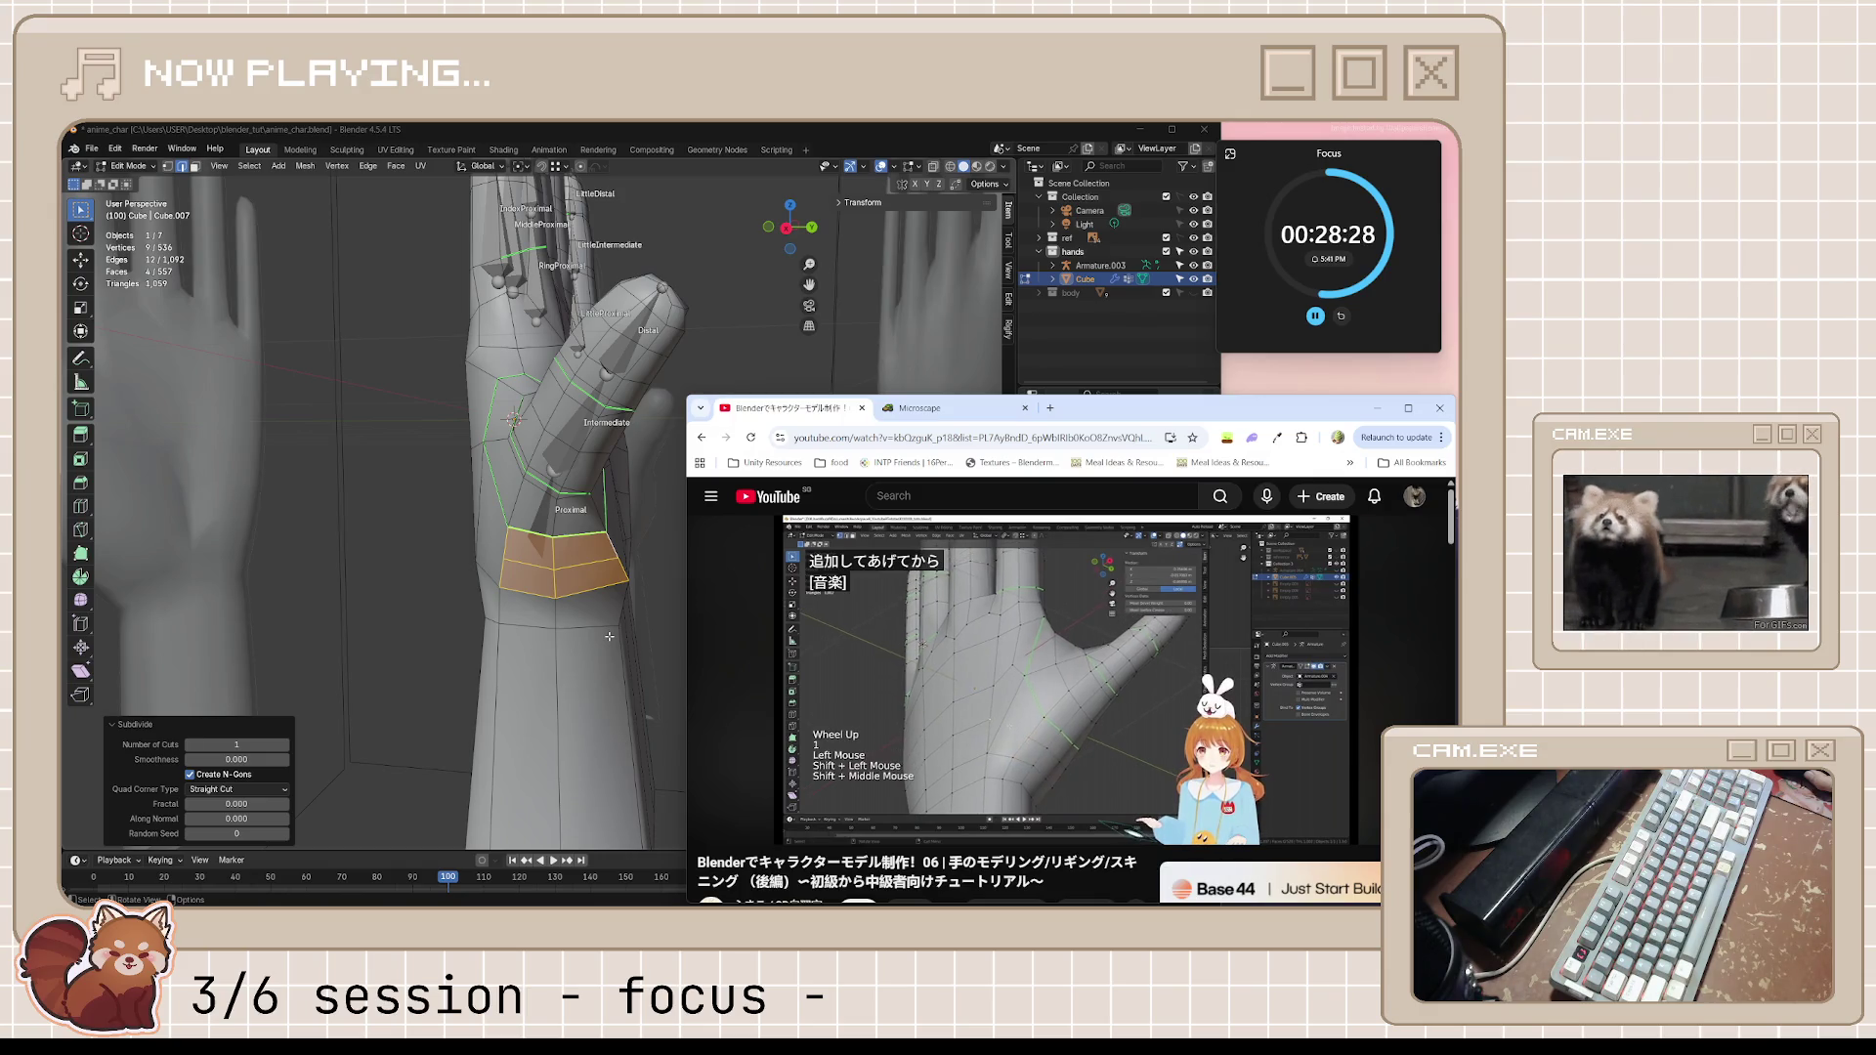
key(space)
middle_drag(636, 650, 612, 516)
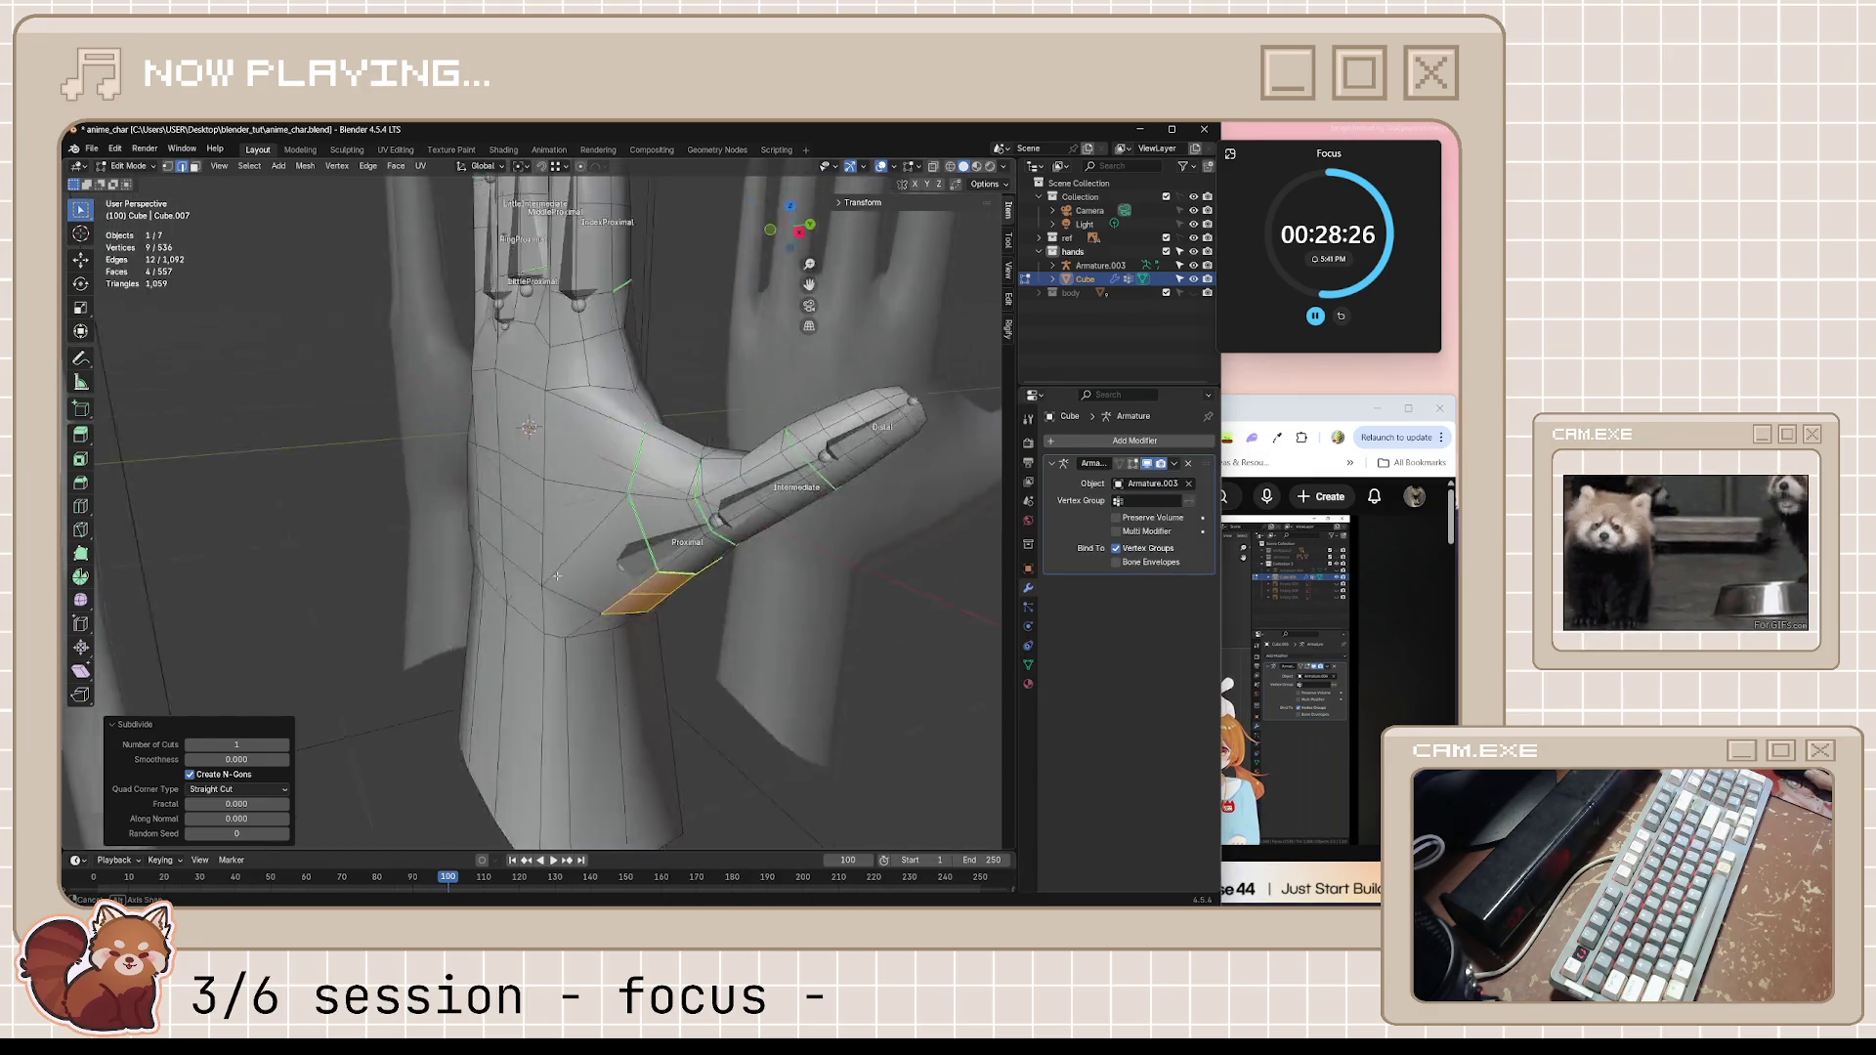
key(k)
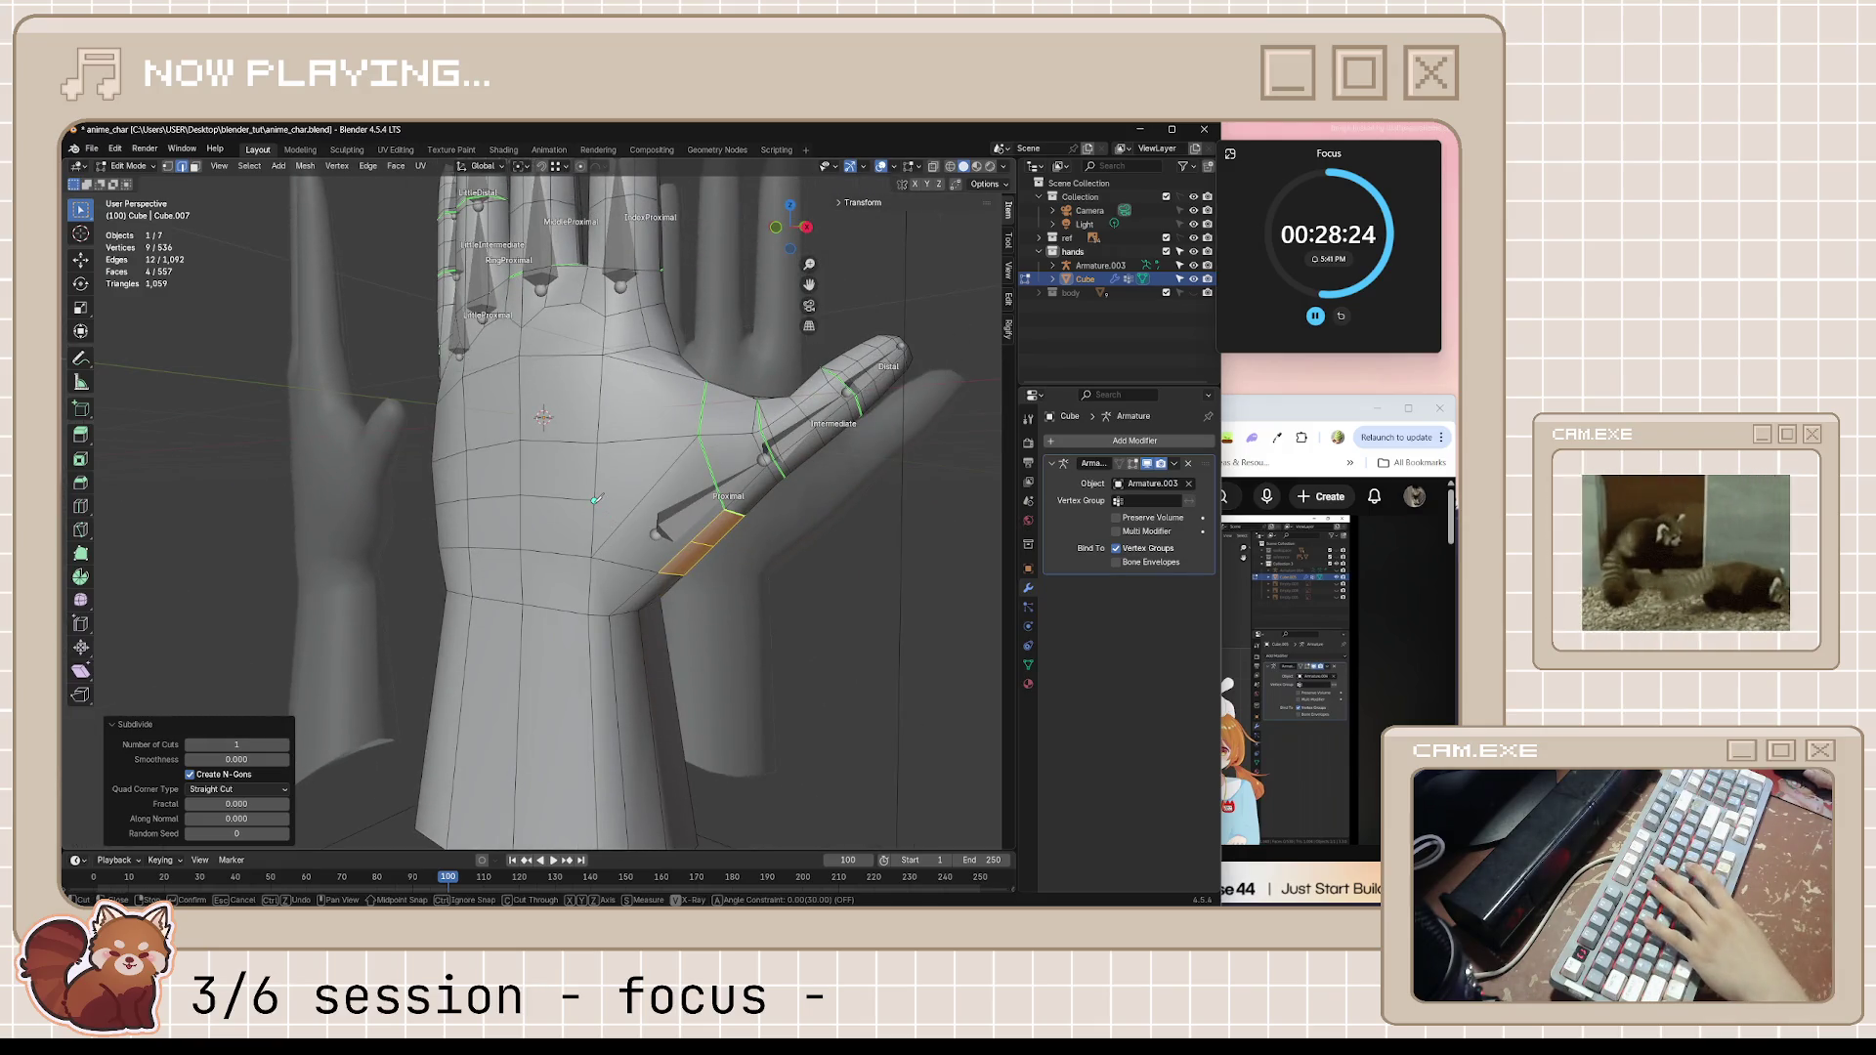
key(Return)
mouse_move(692, 540)
middle_down()
mouse_move(764, 582)
mouse_move(627, 644)
mouse_move(689, 630)
middle_up()
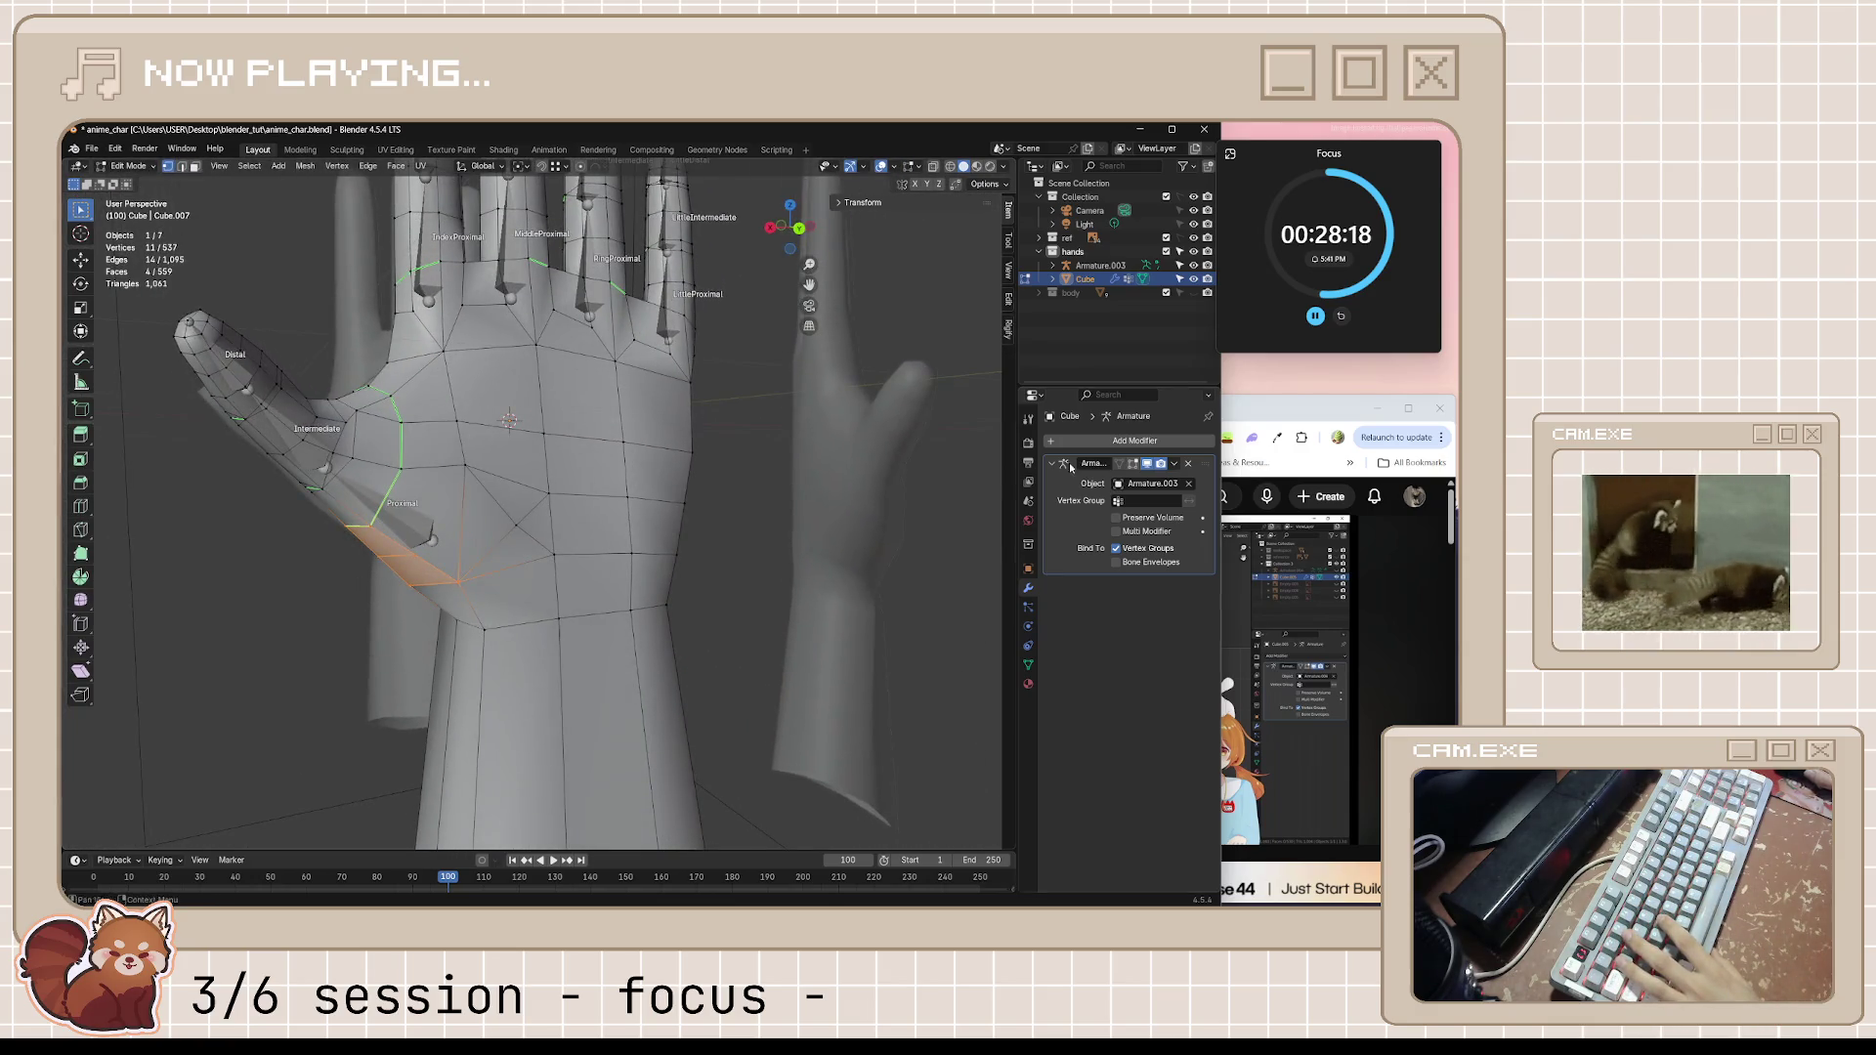
key(alt+Tab)
Rewind and rewatch the tutorial's palm-cut step, flipping between YouTube and Blender
click(1170, 711)
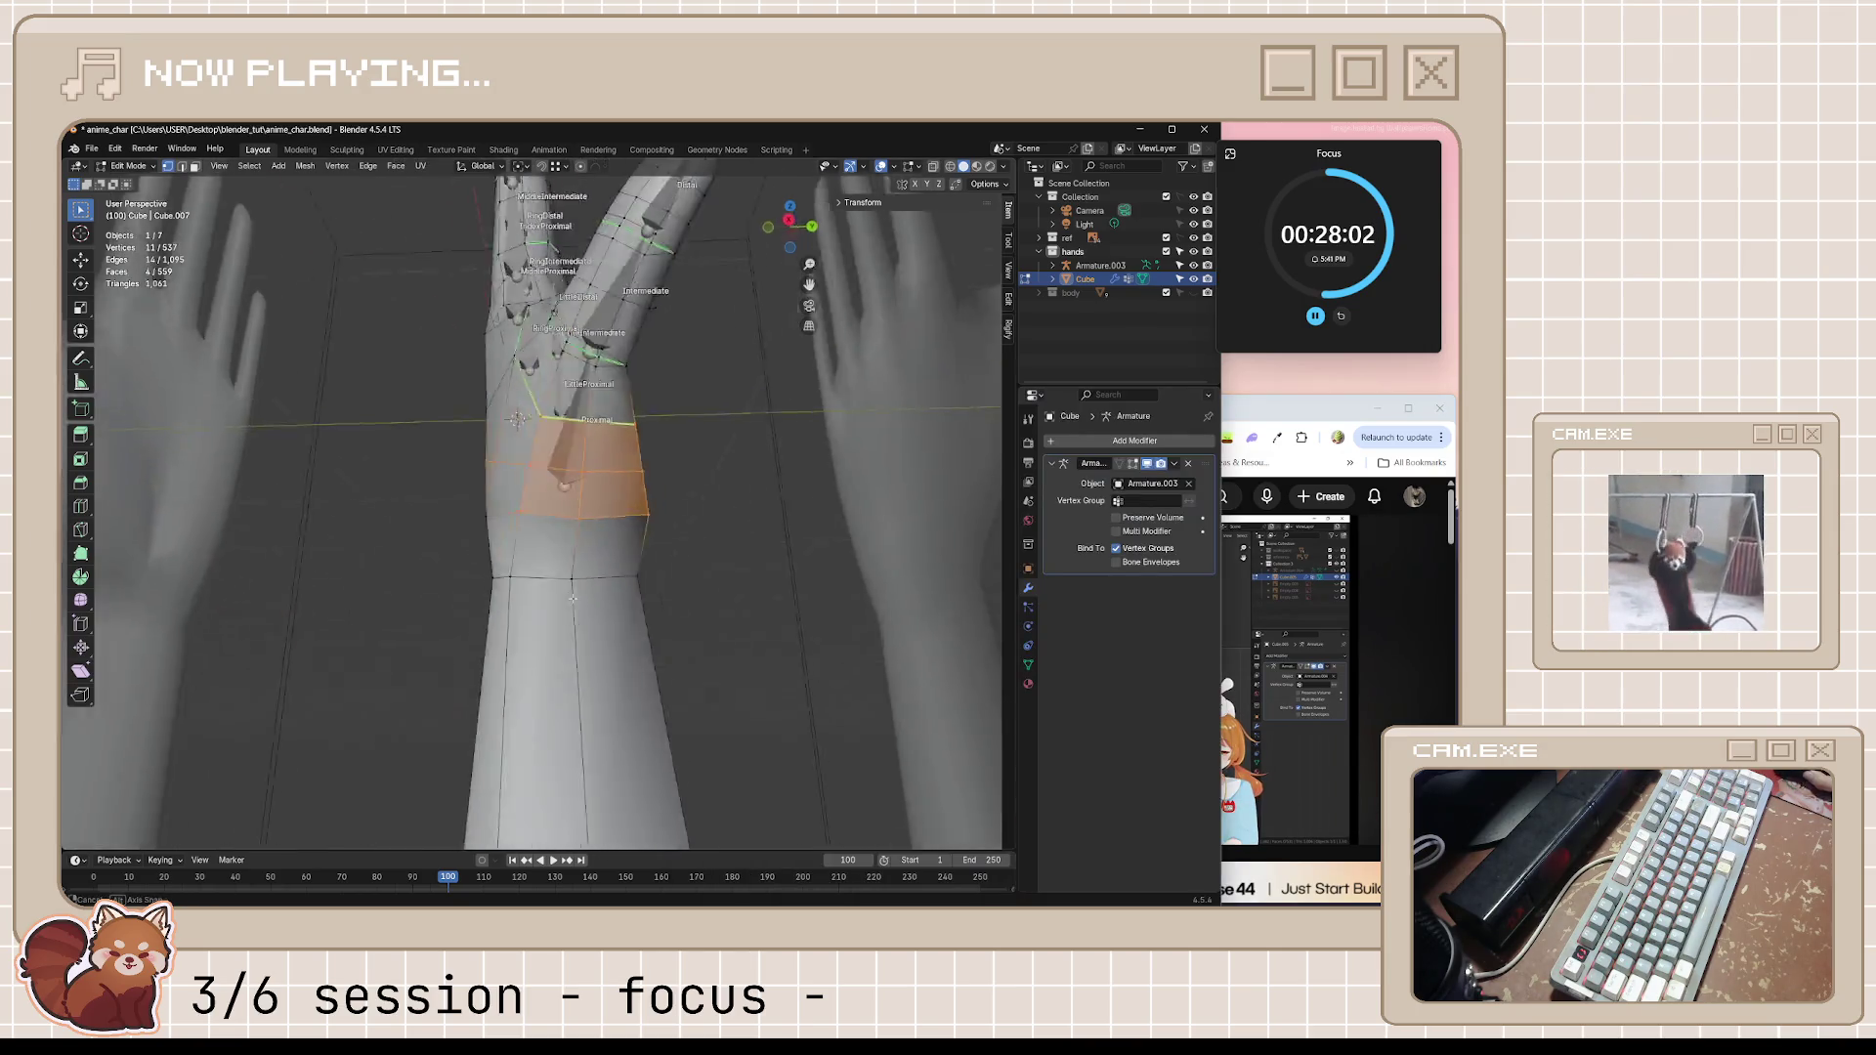
middle_drag(566, 602, 543, 440)
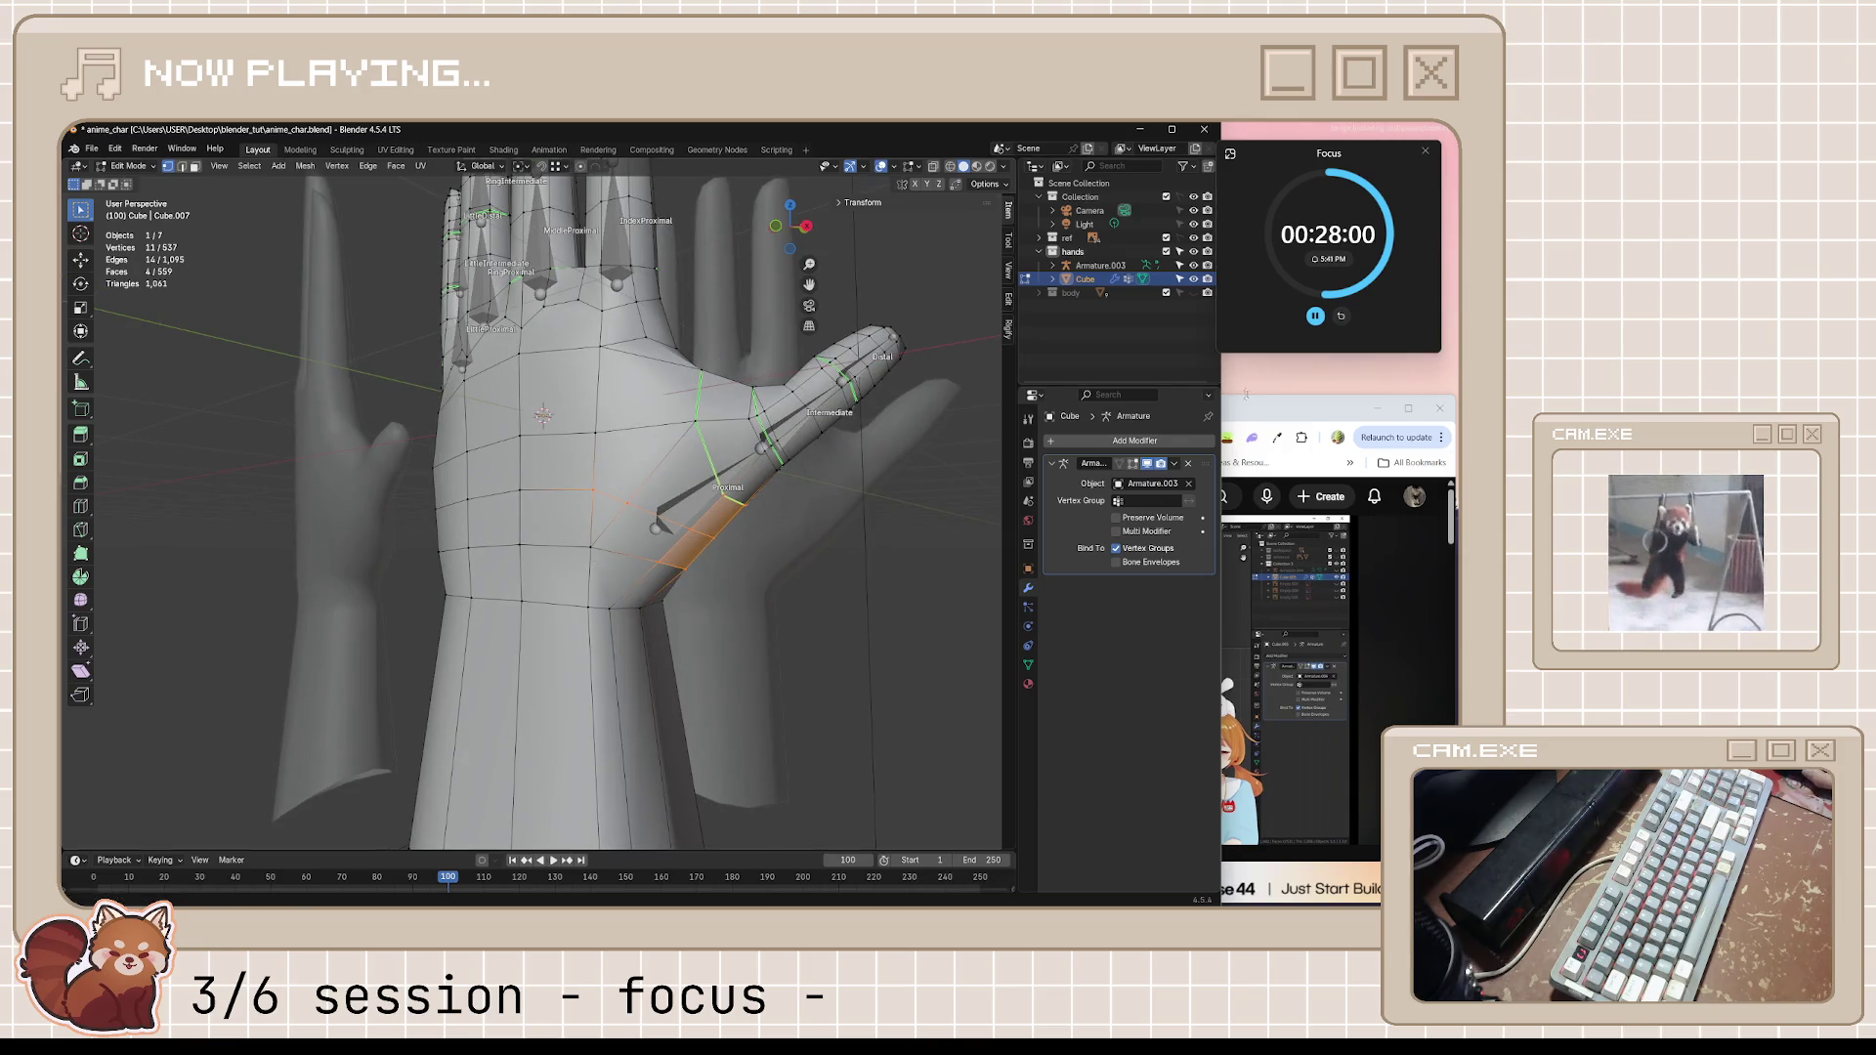
key(alt+Tab)
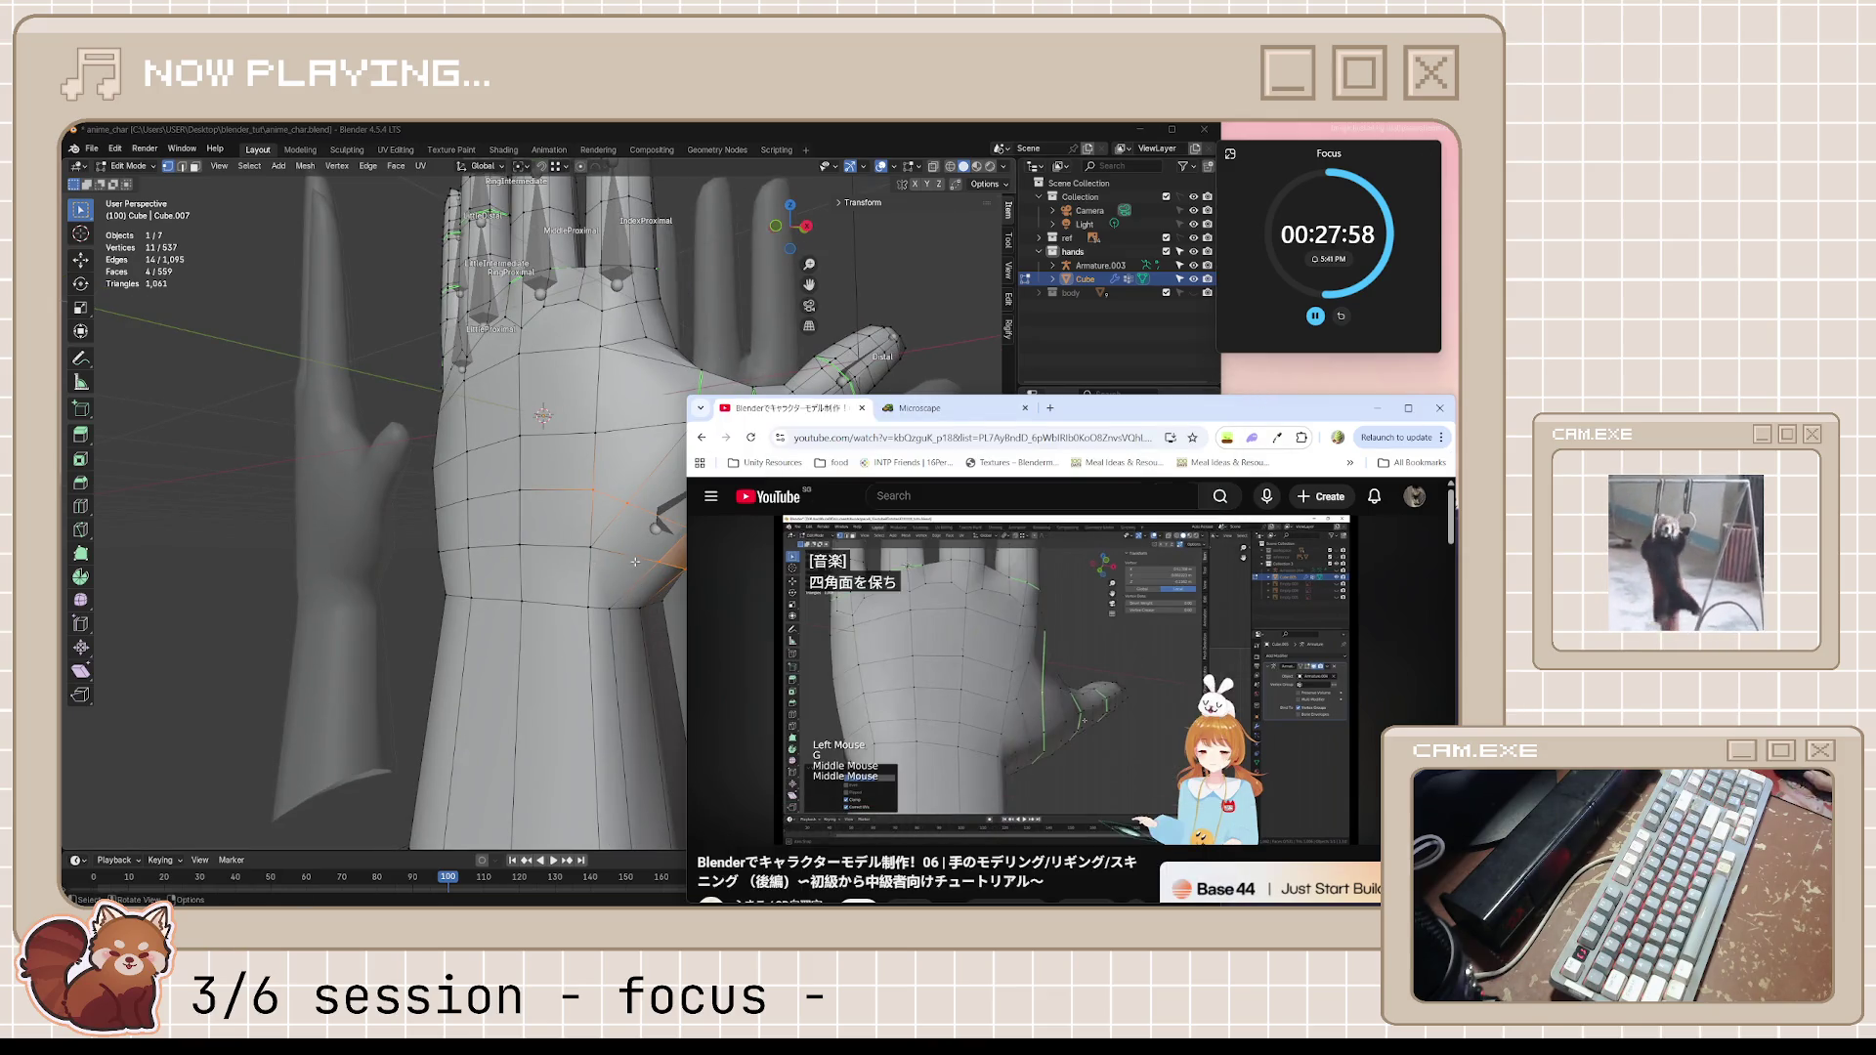
key(space)
key(Left)
key(Left)
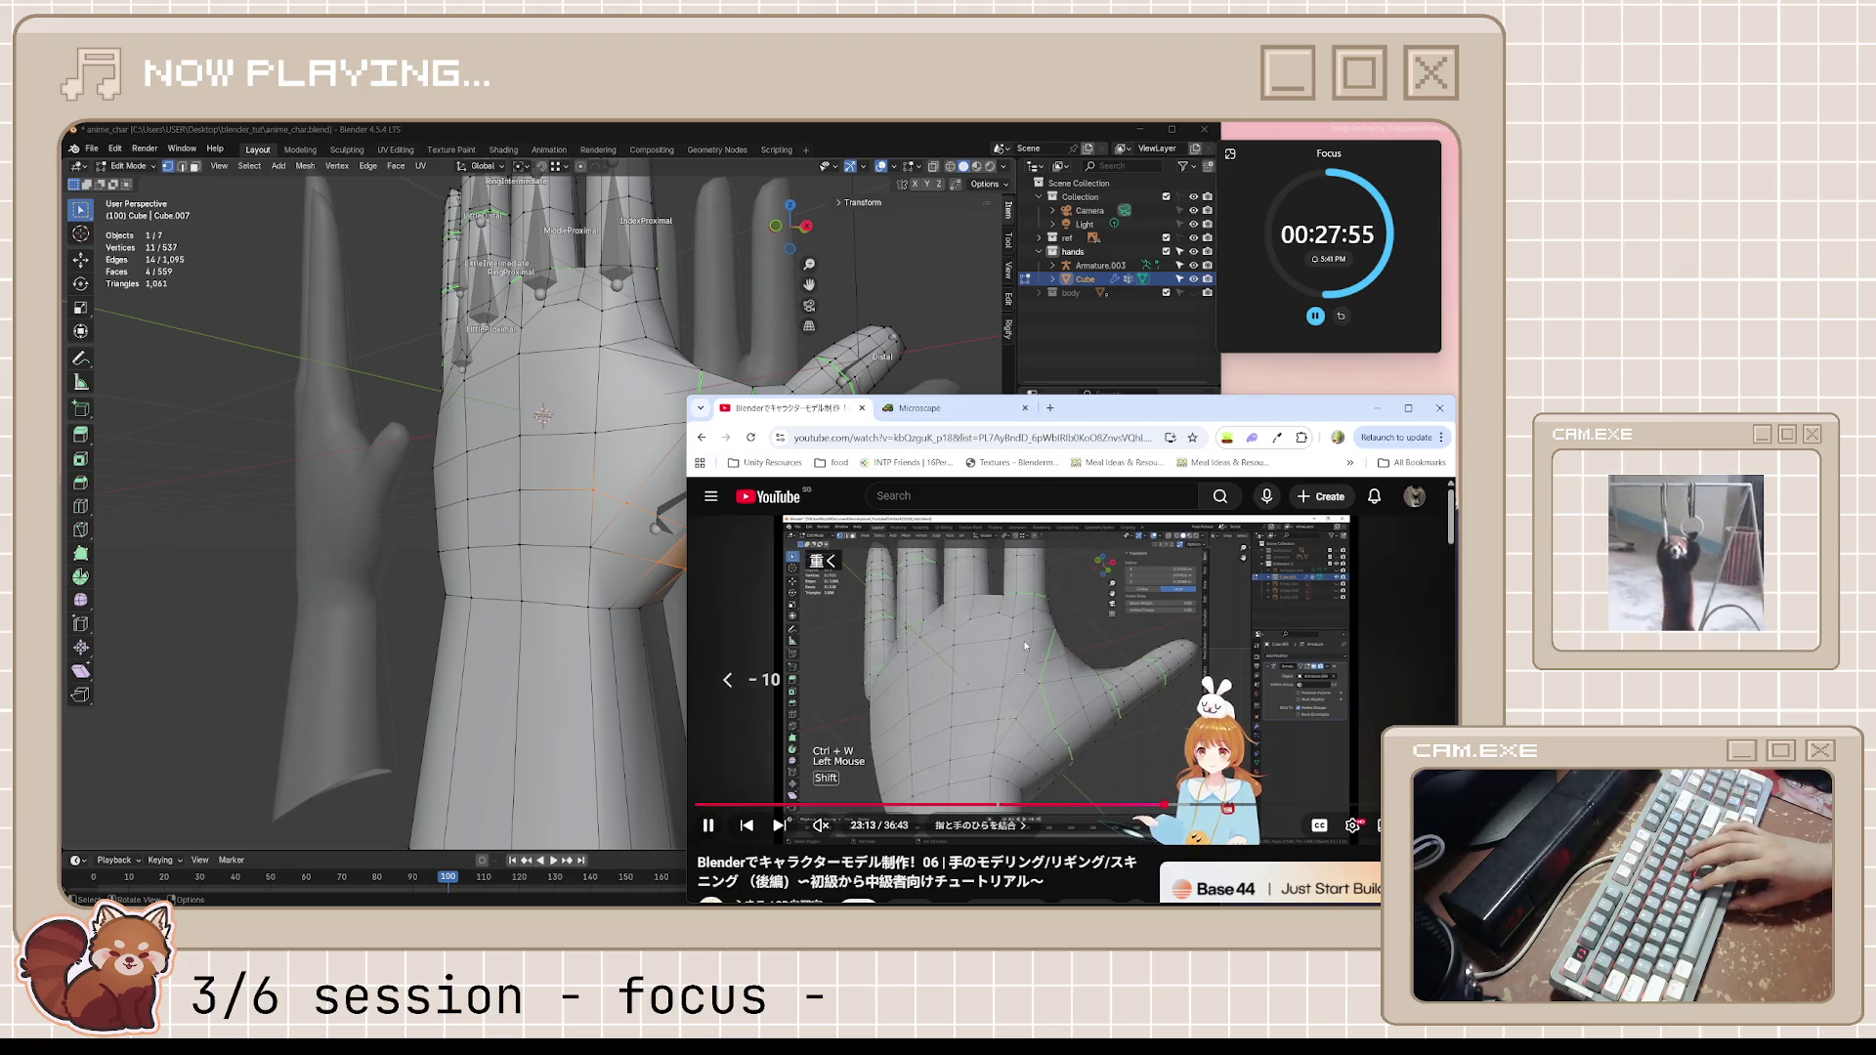
key(space)
key(space)
key(space)
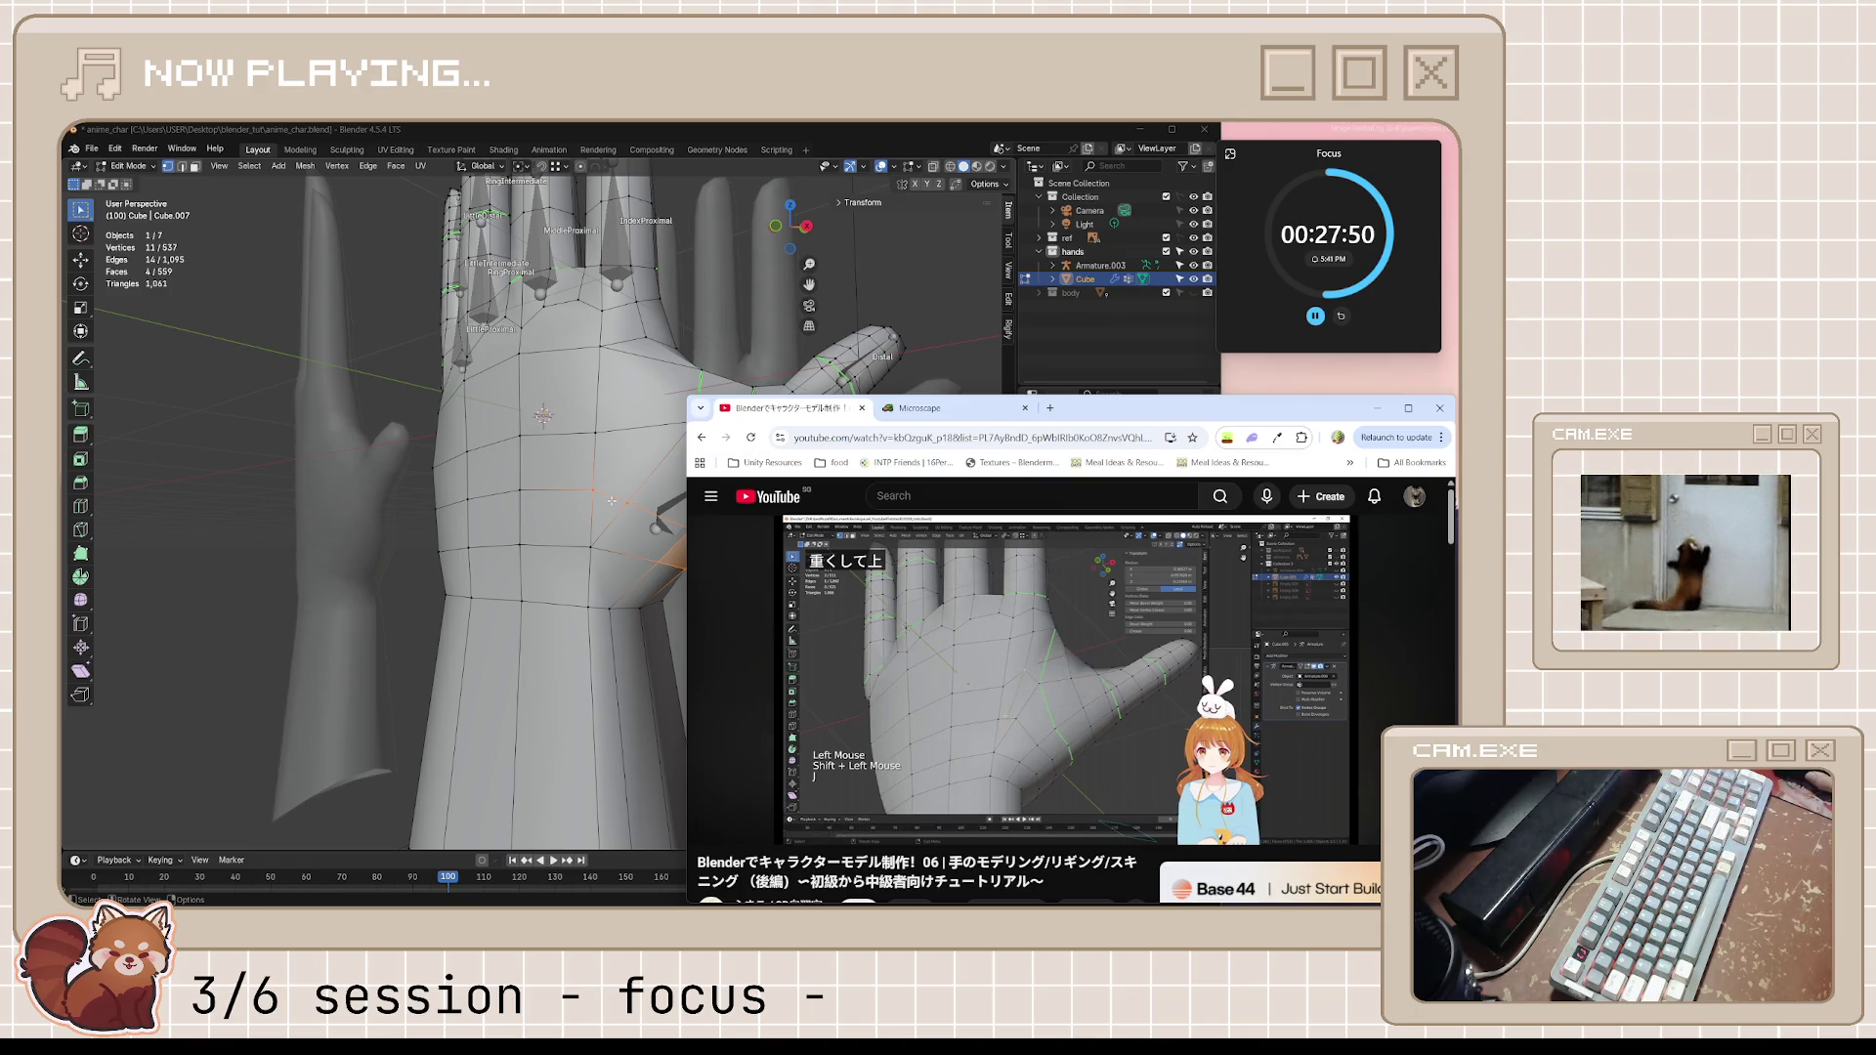
key(alt+Tab)
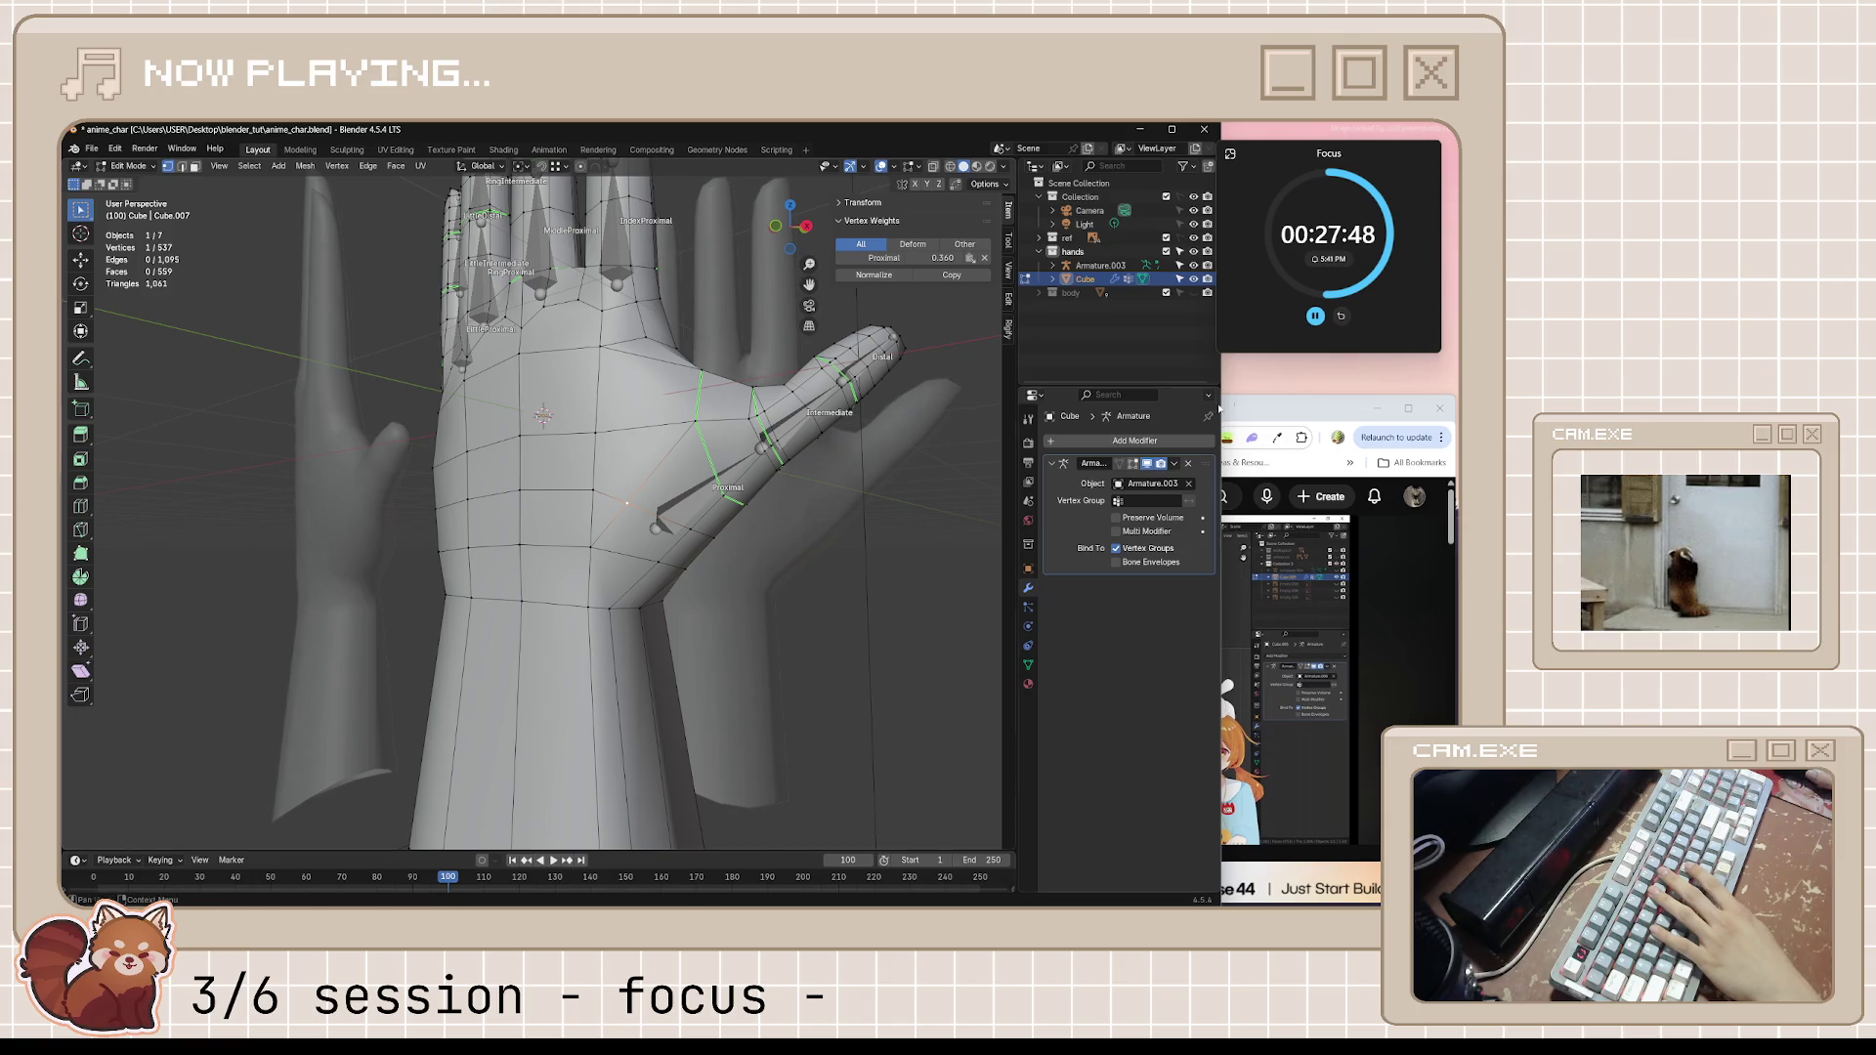
click(1259, 407)
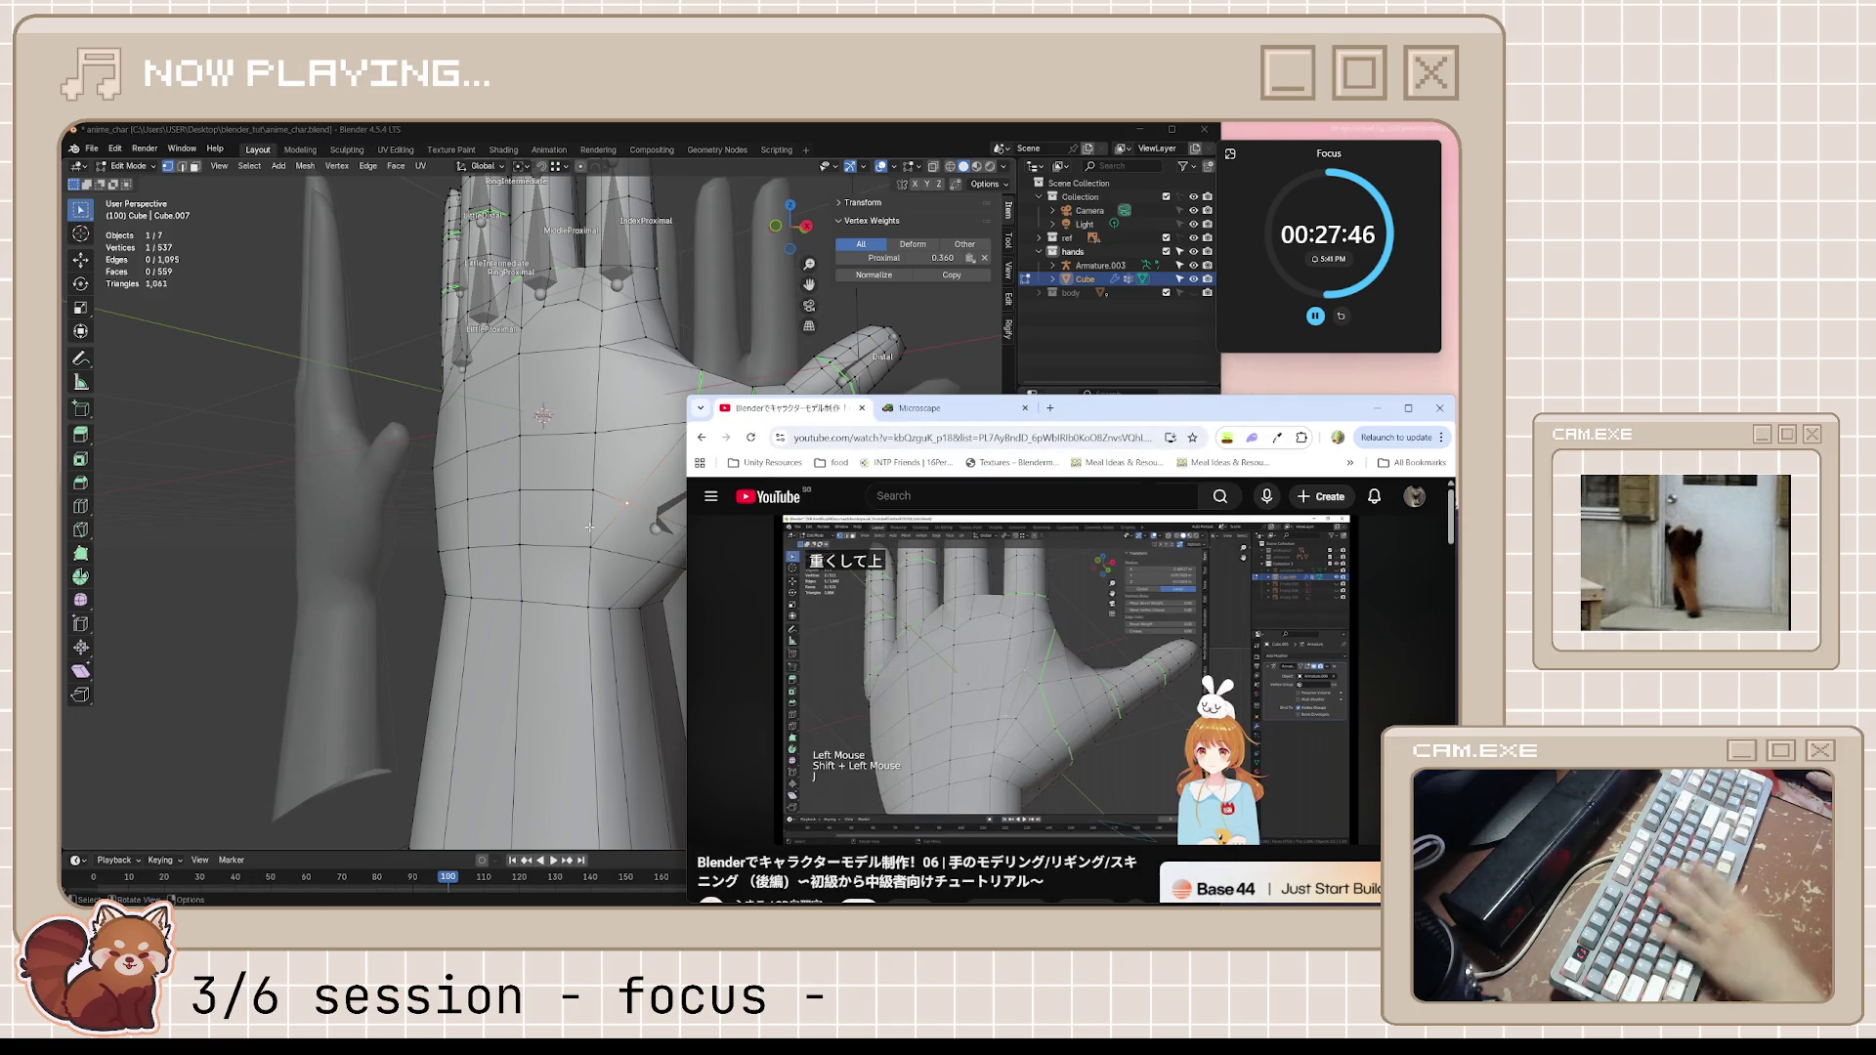
click(1107, 735)
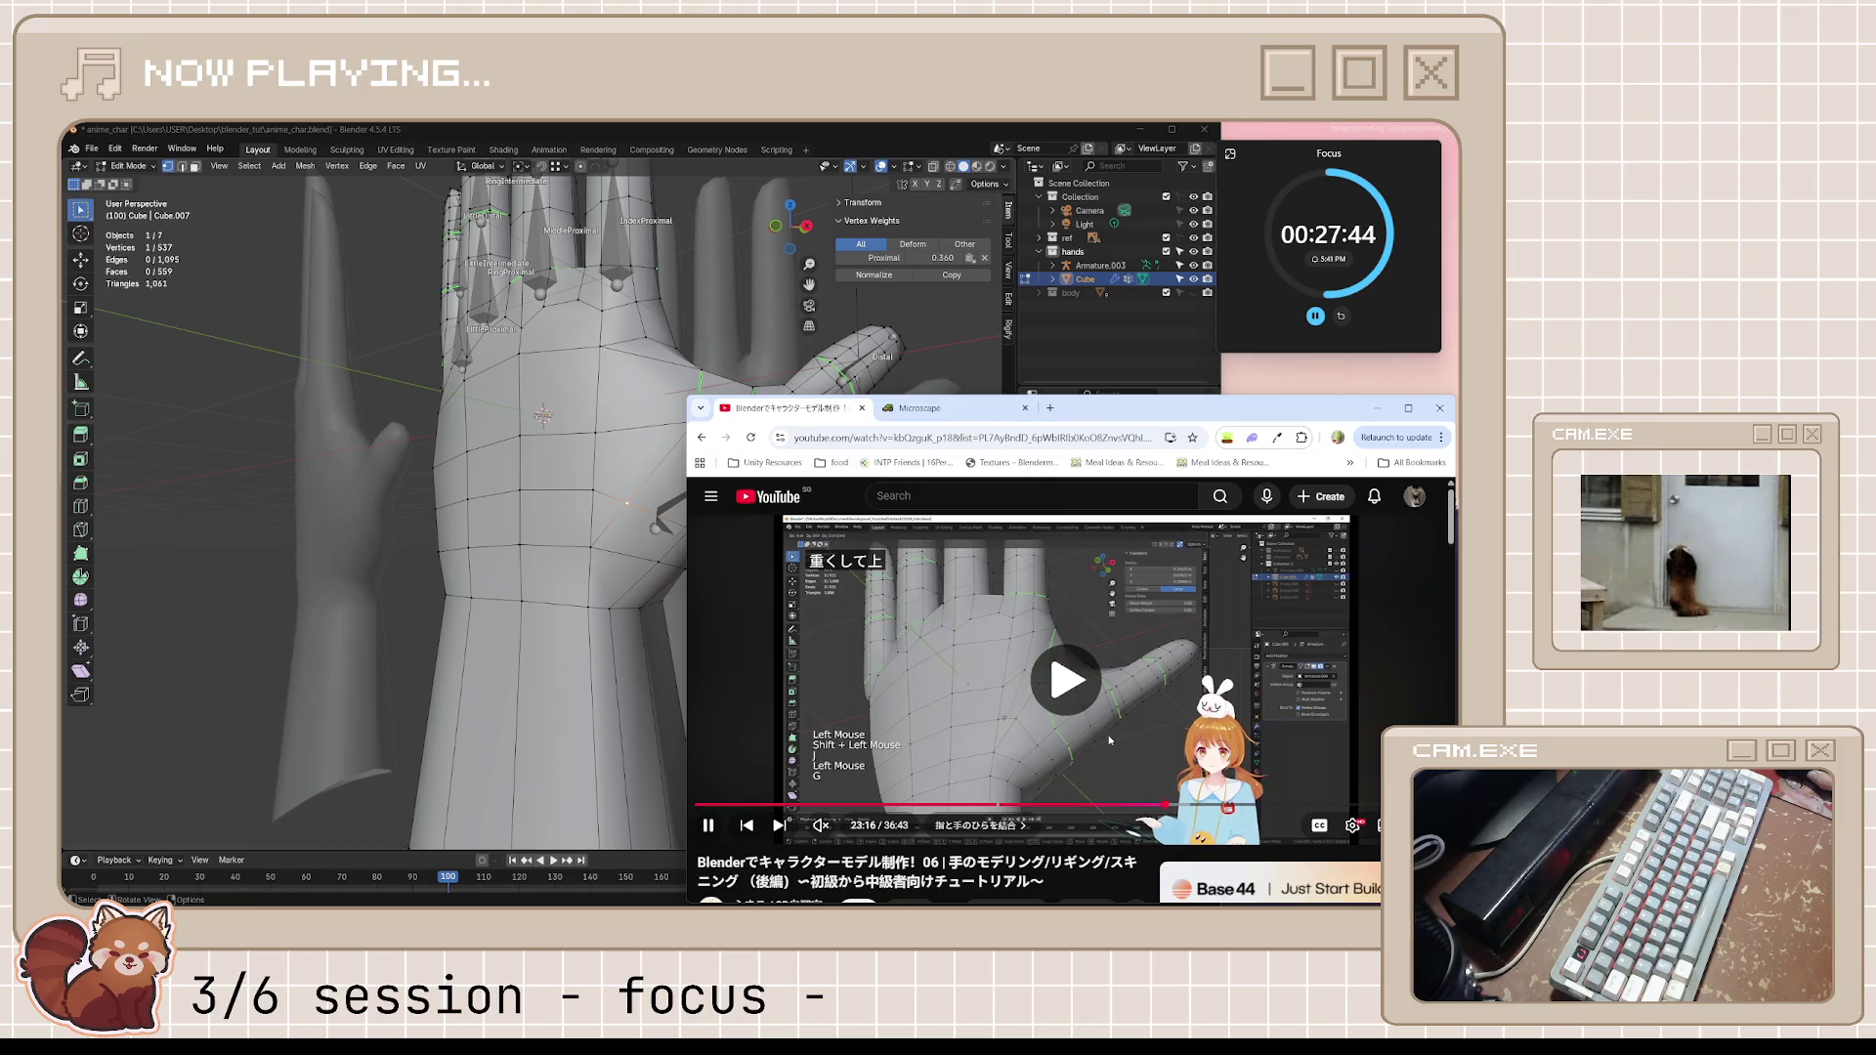
Knife-cut a new edge line across the palm near the thumb base and begin a vertex slide
click(627, 501)
key(k)
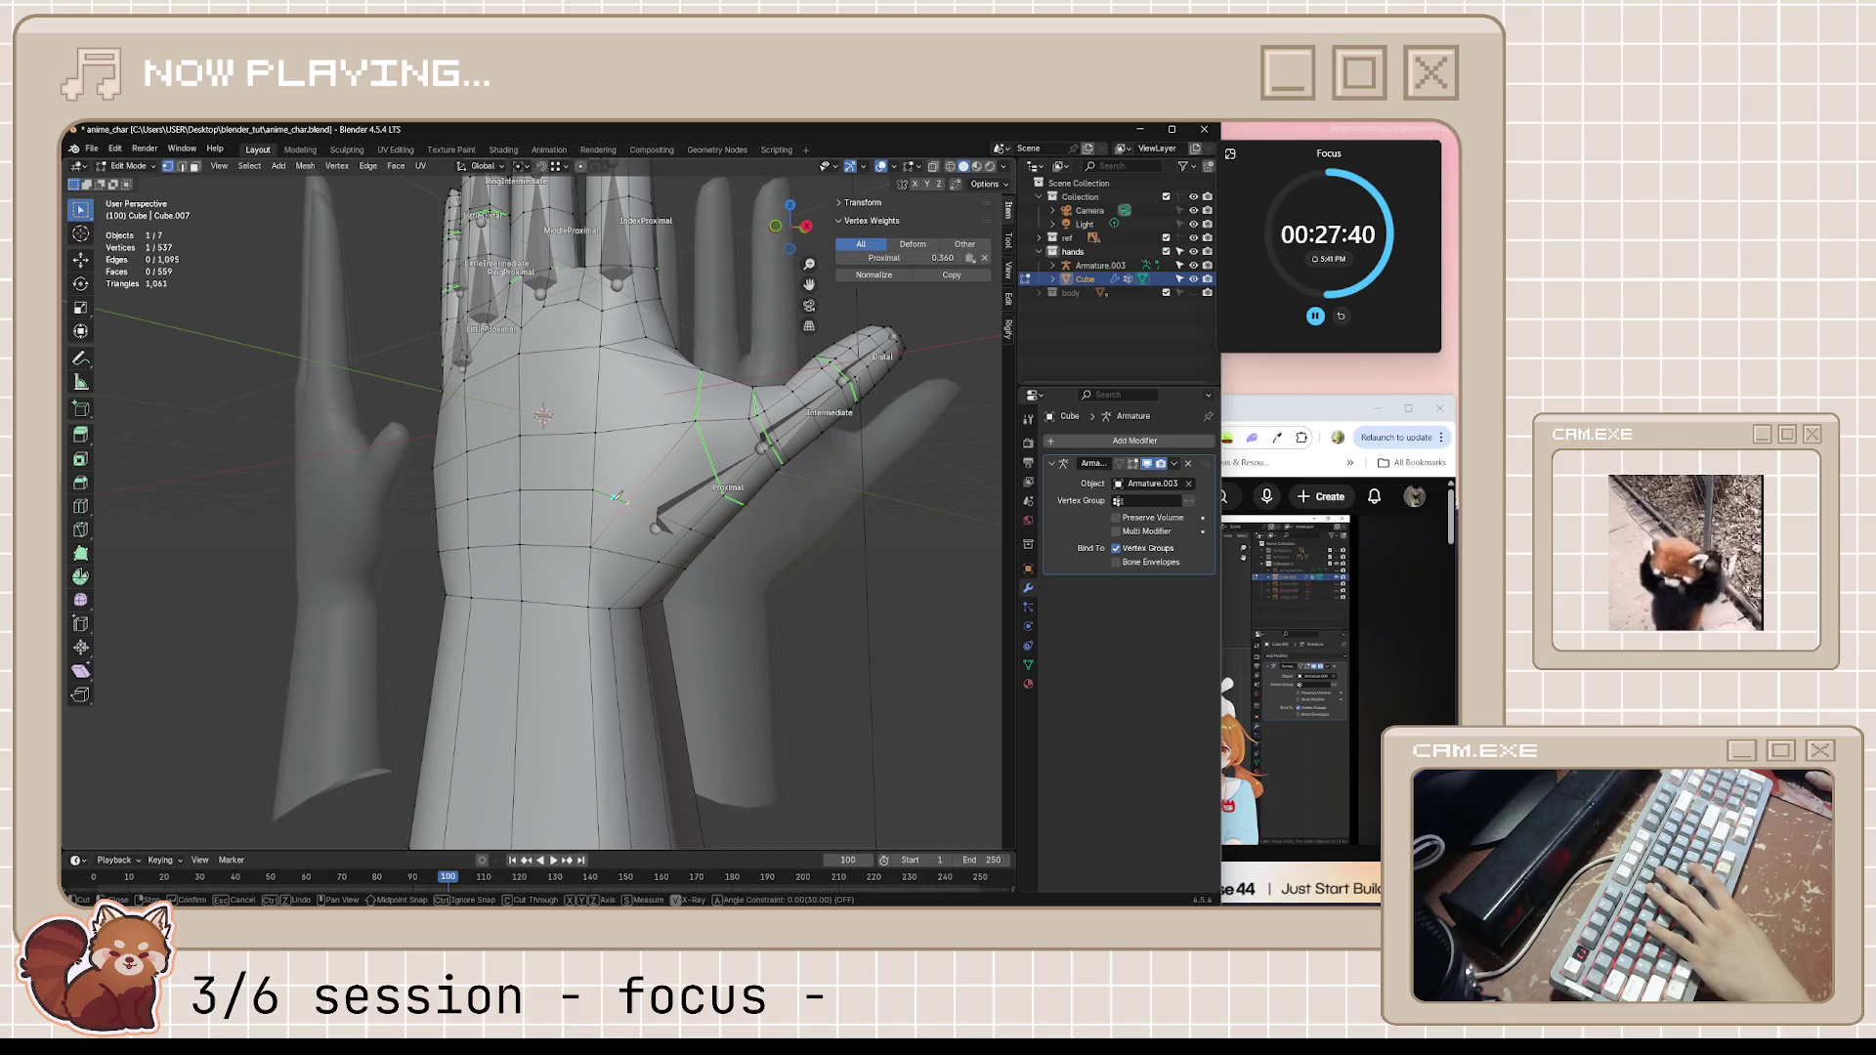
click(1292, 405)
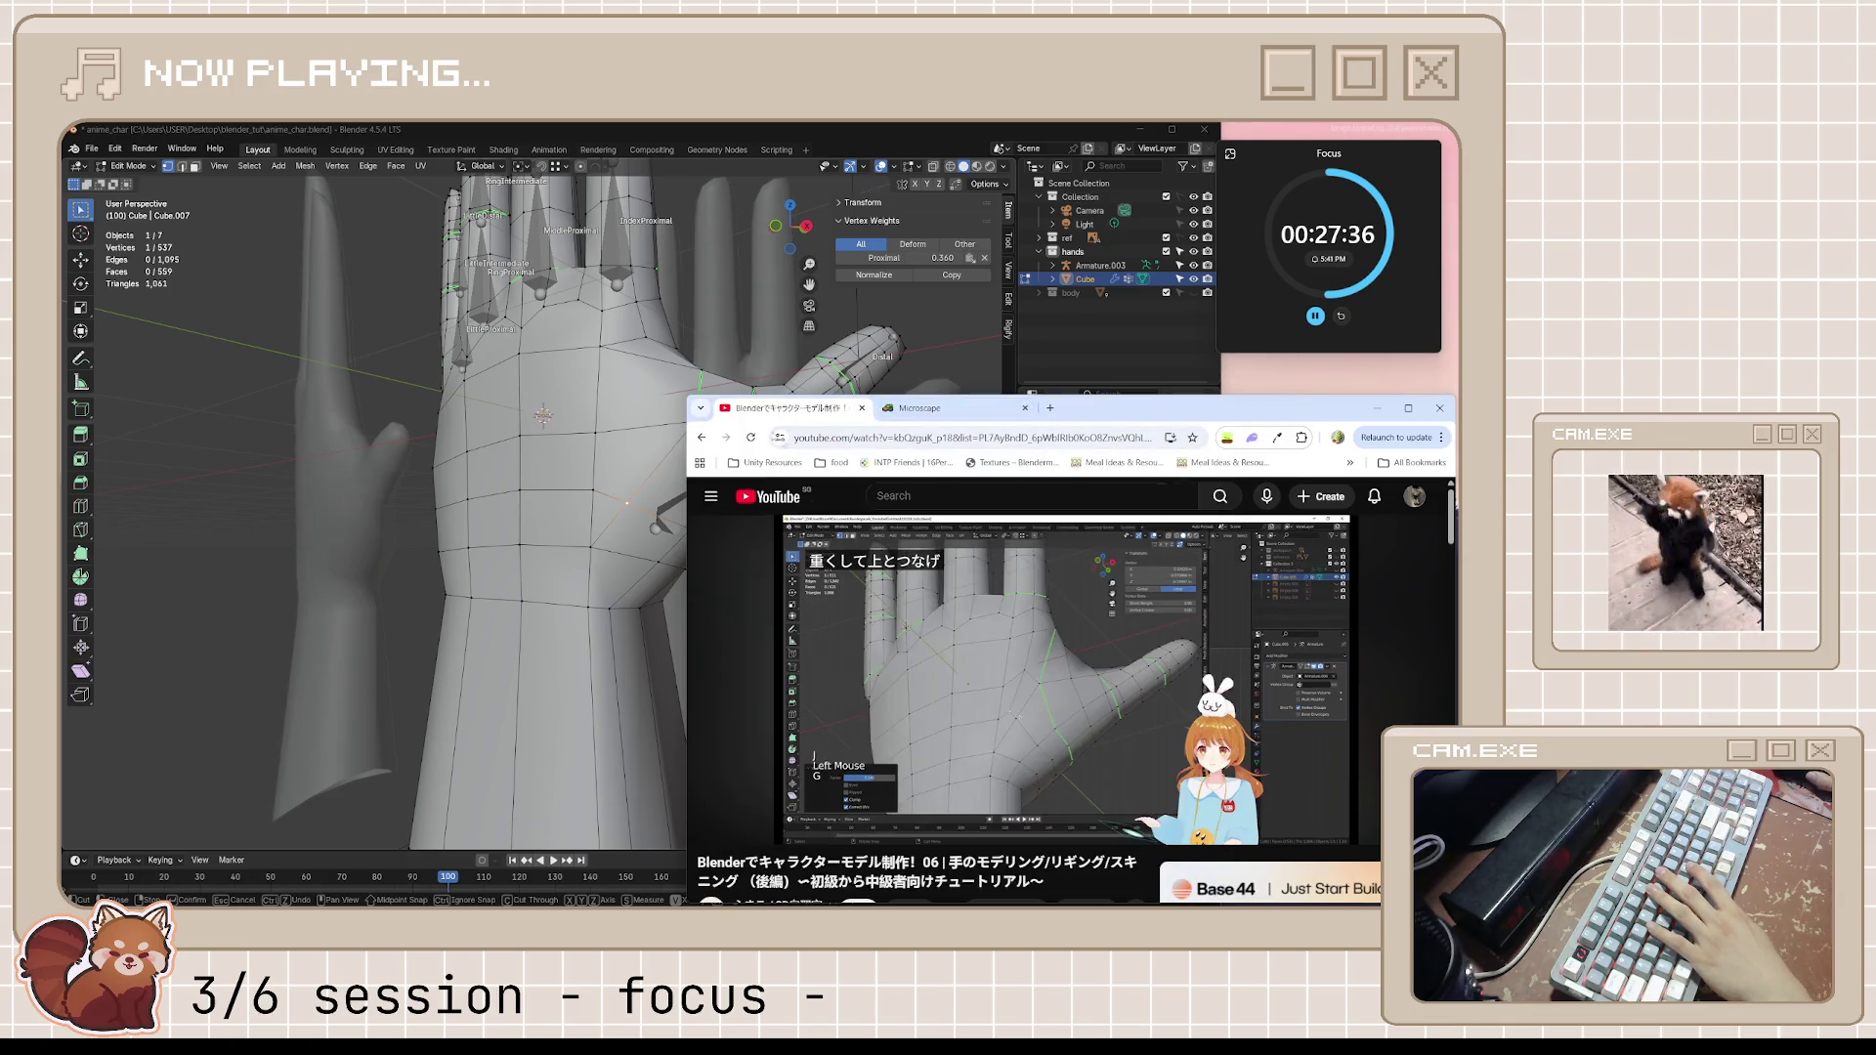
click(880, 134)
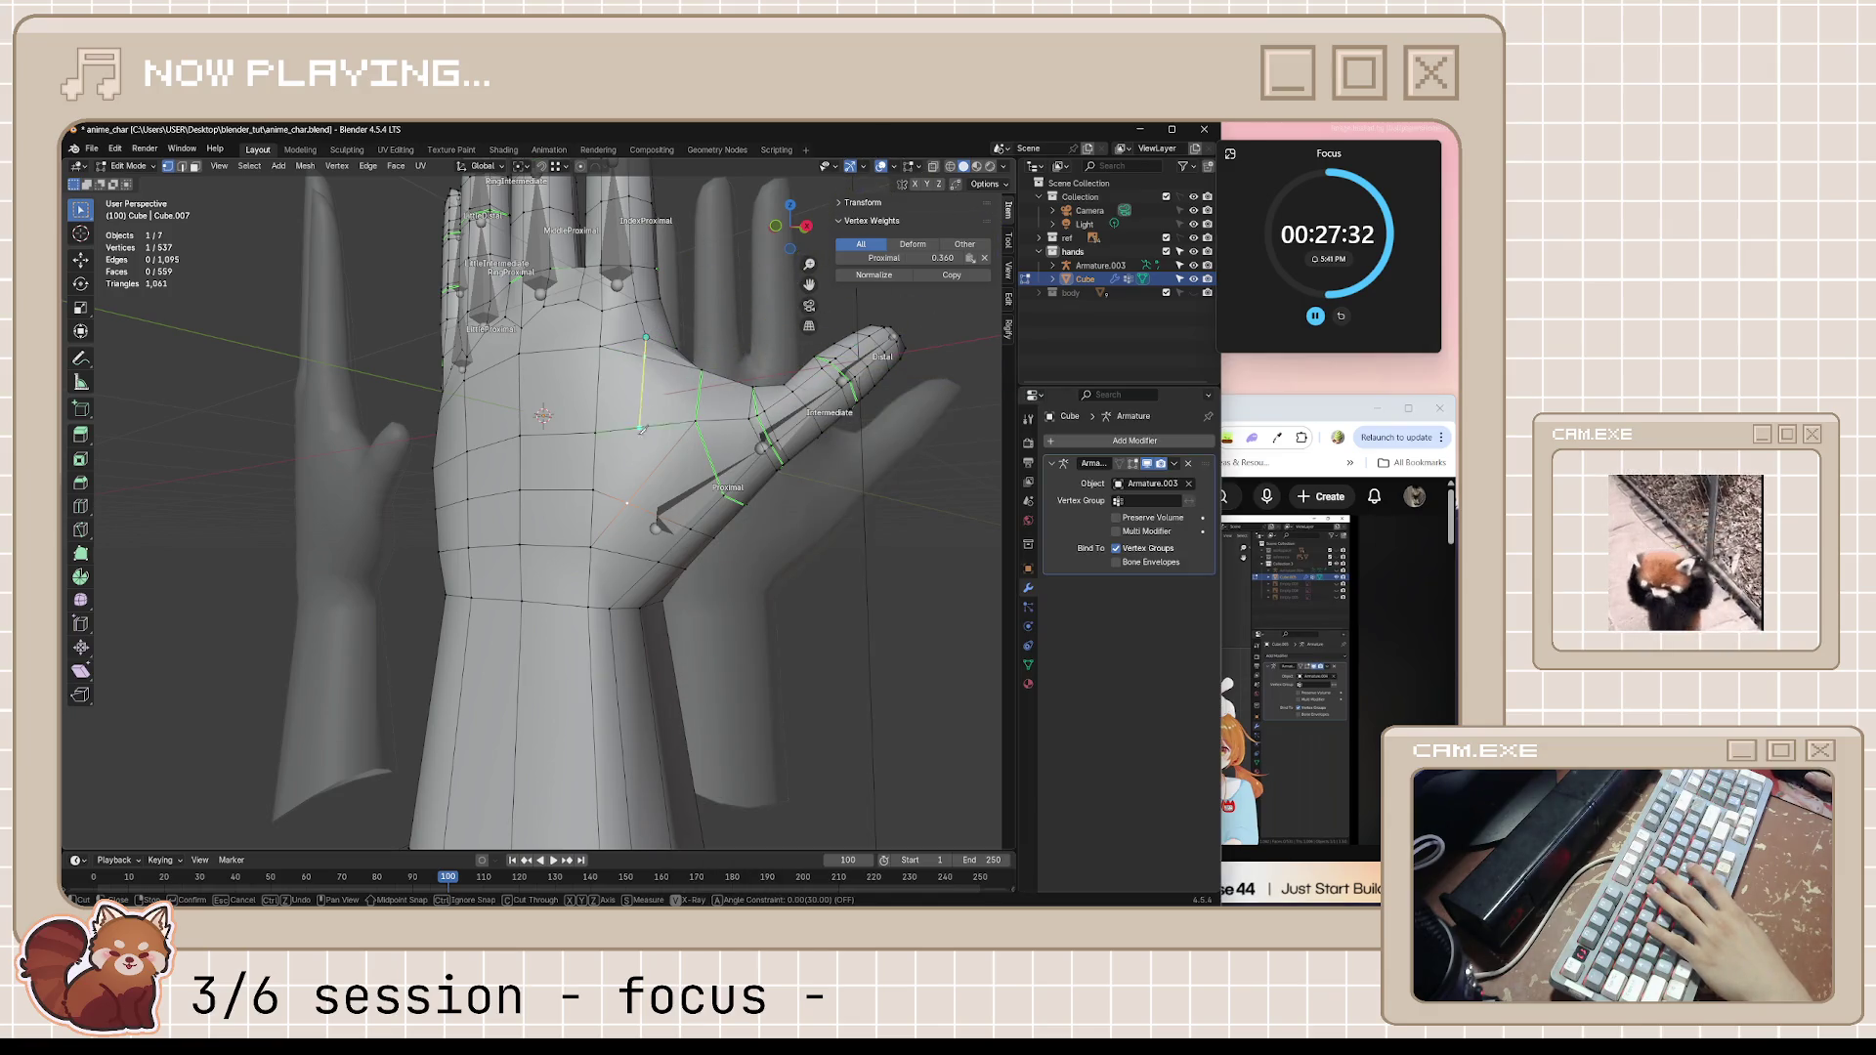
key(Return)
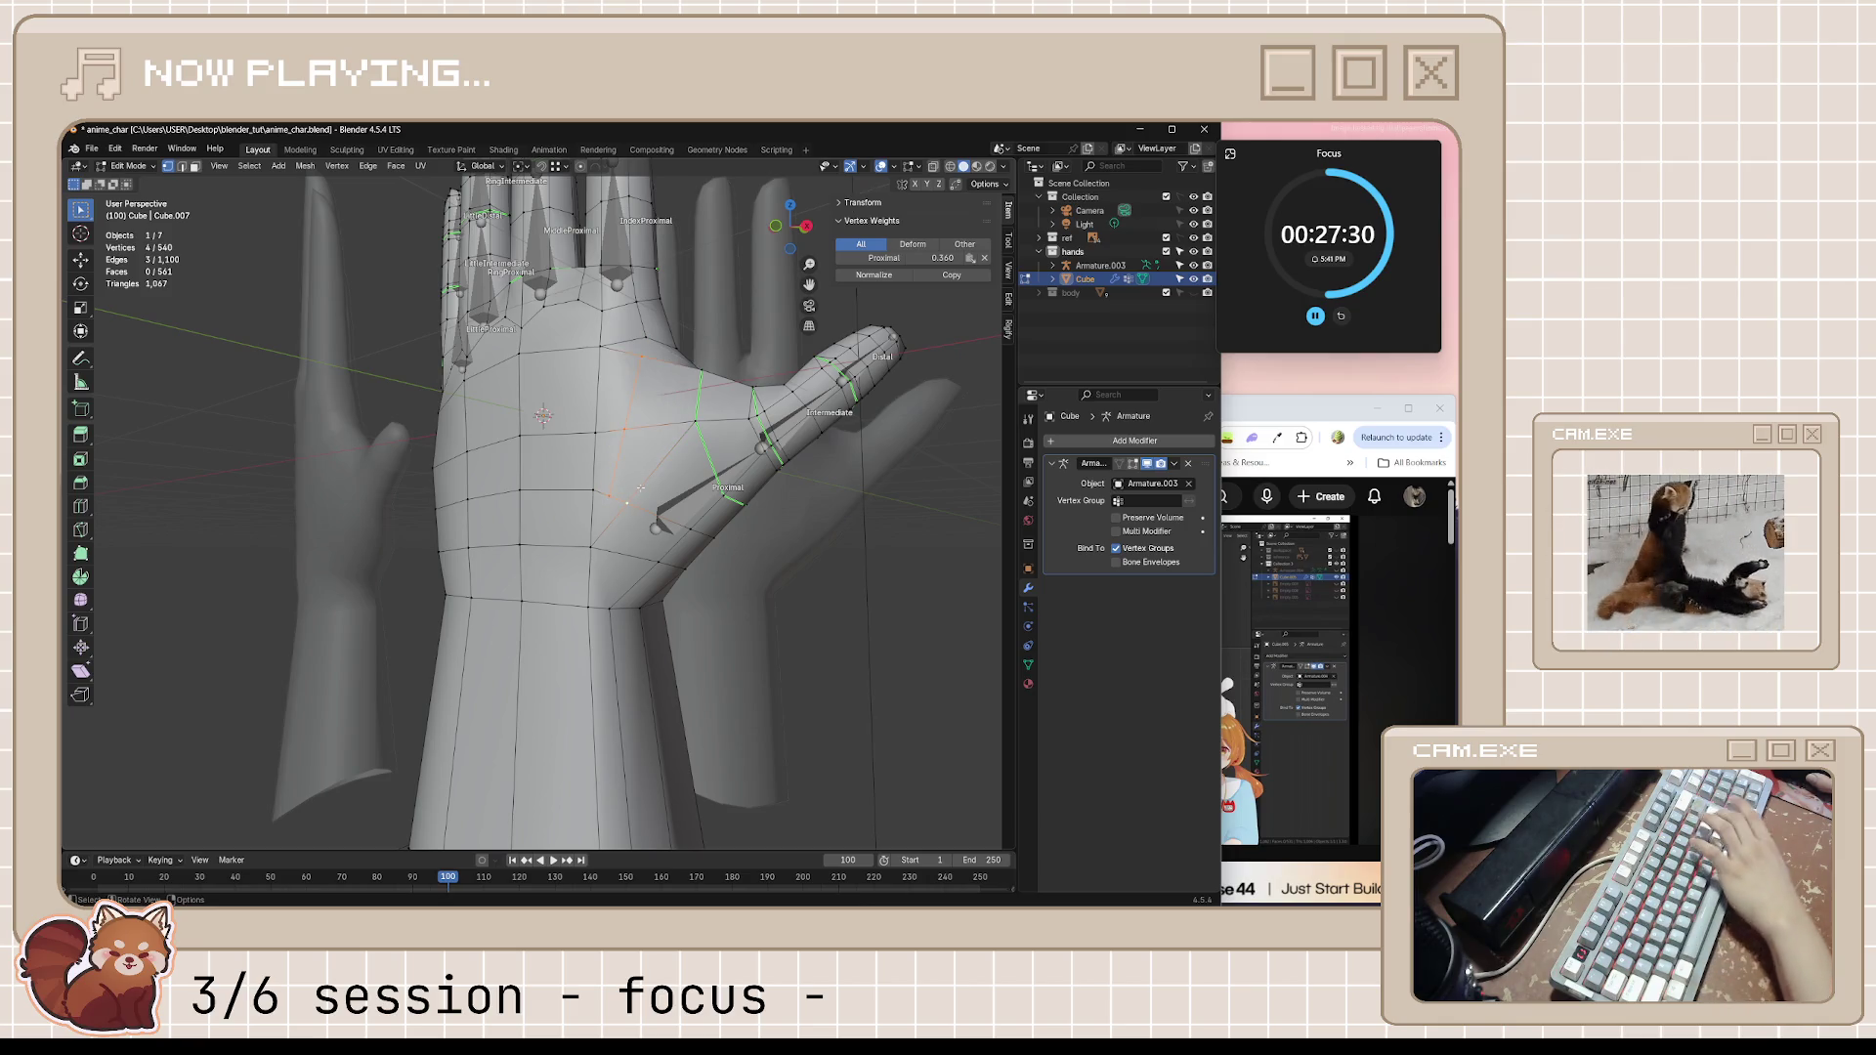
key(shift+v)
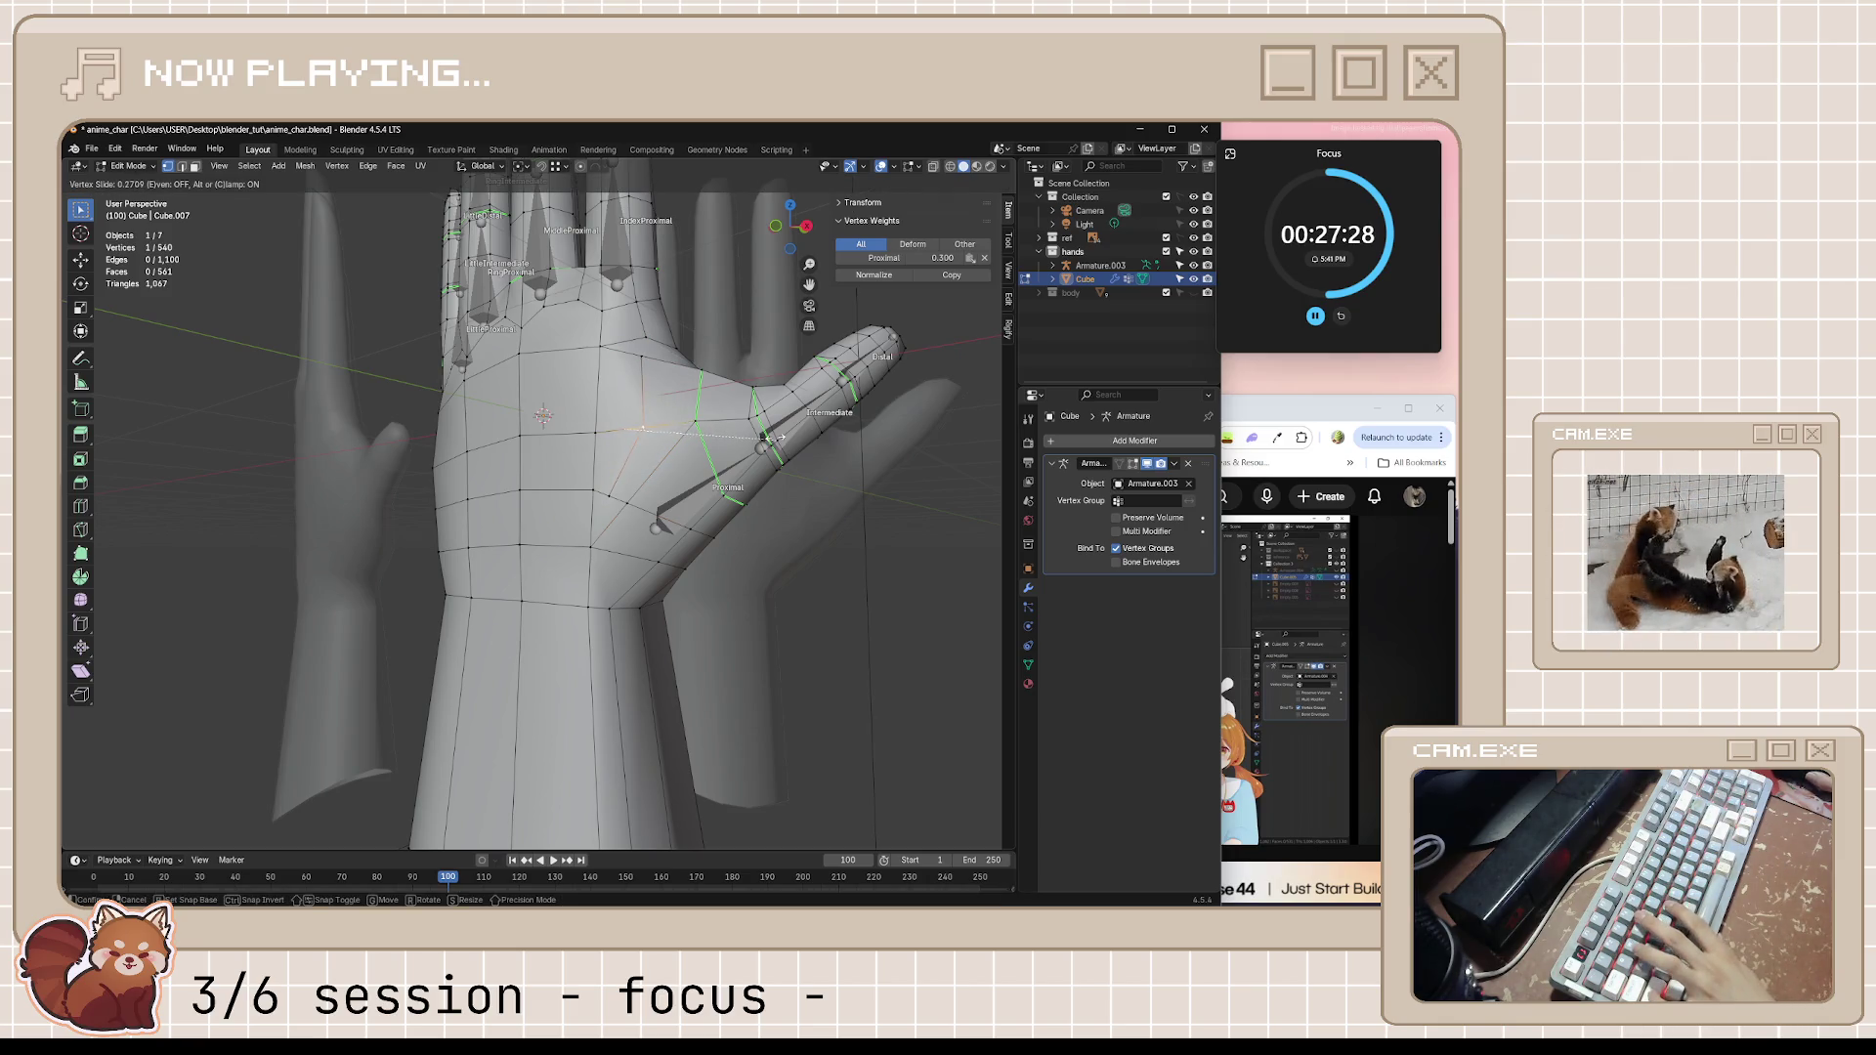
Vertex-slide the newly cut palm vertices along their edges into better positions
click(778, 437)
key(shift+v)
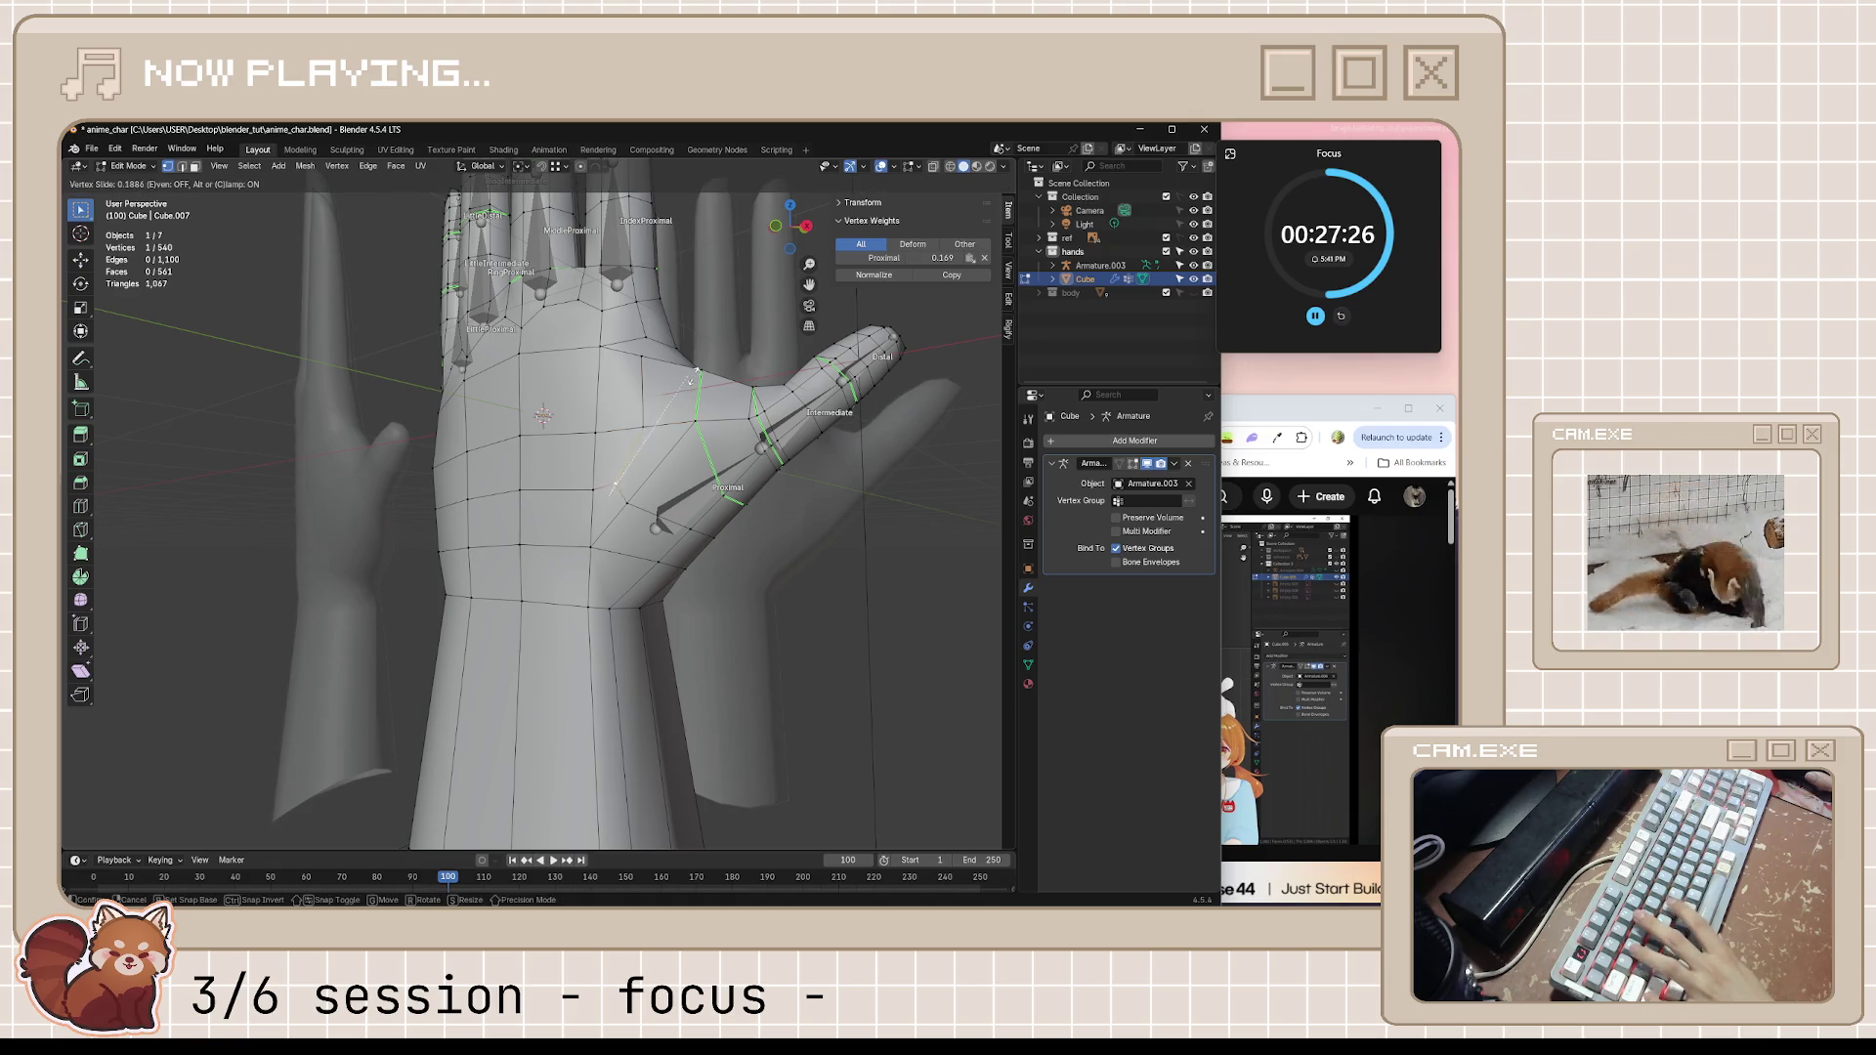
click(758, 283)
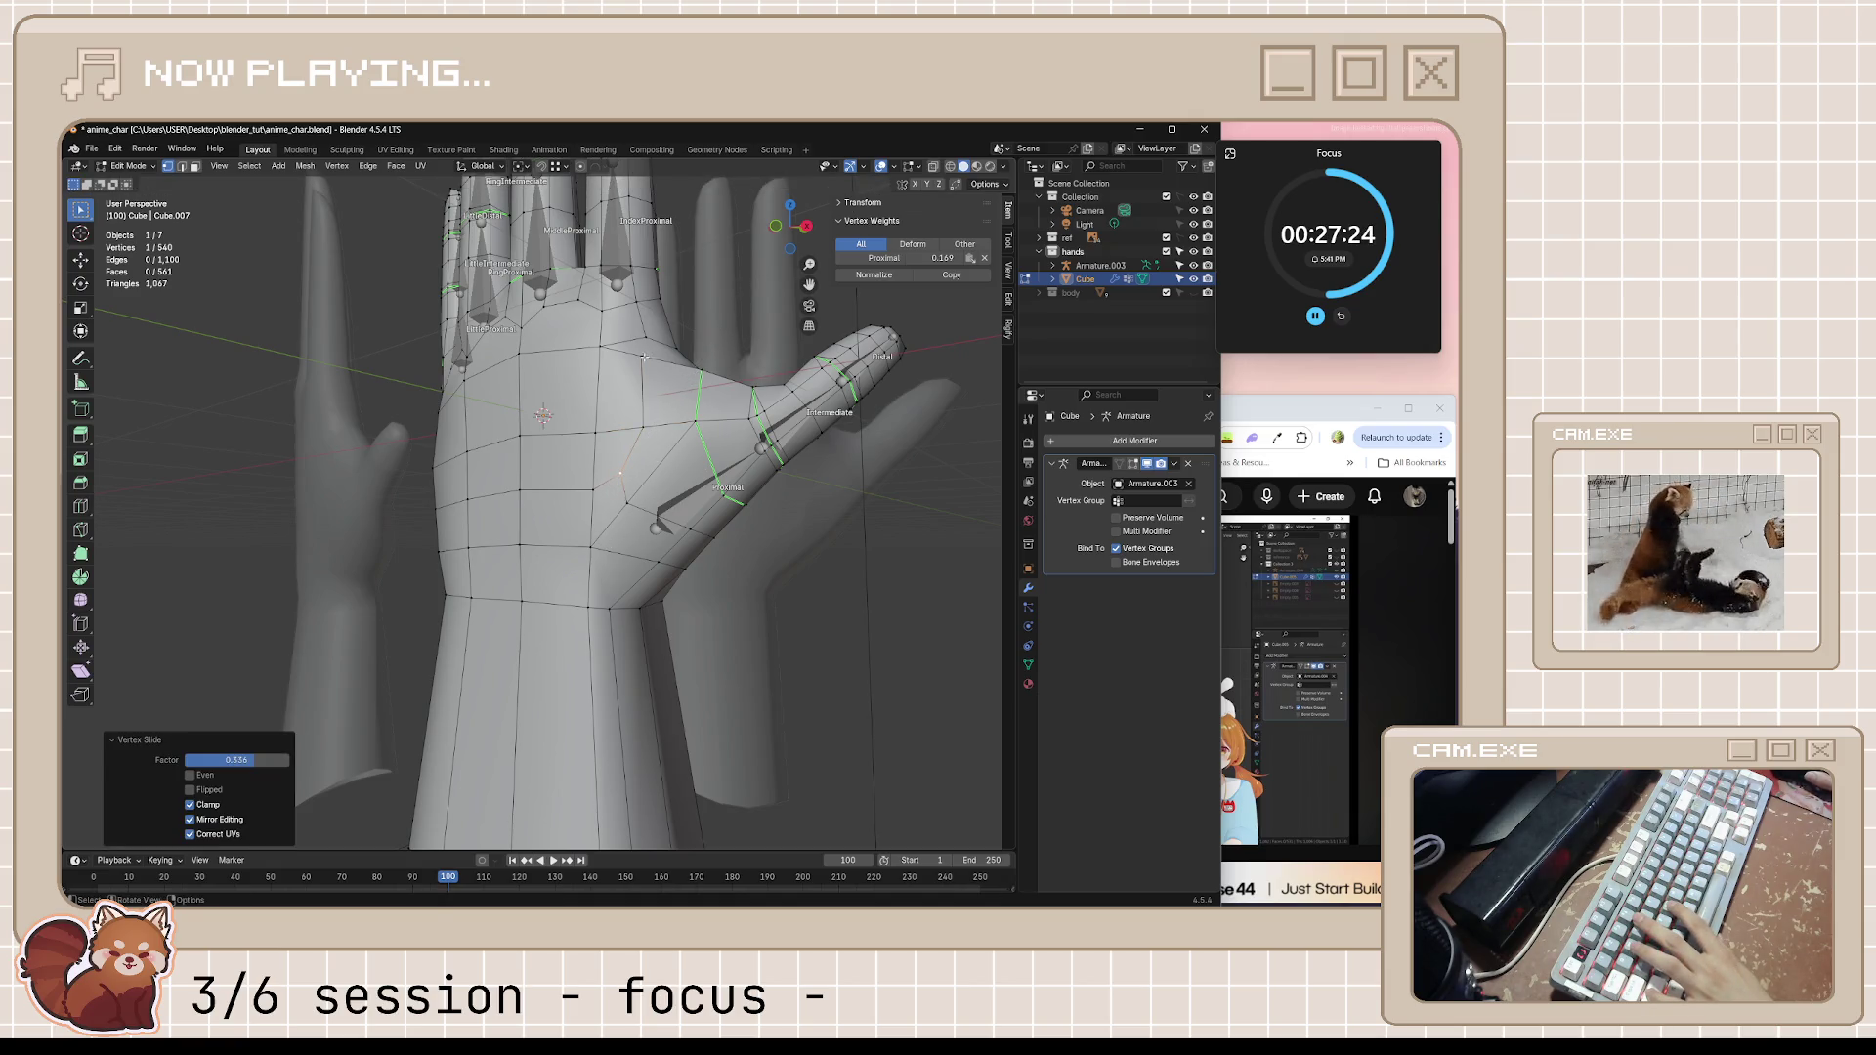
key(shift+v)
click(701, 379)
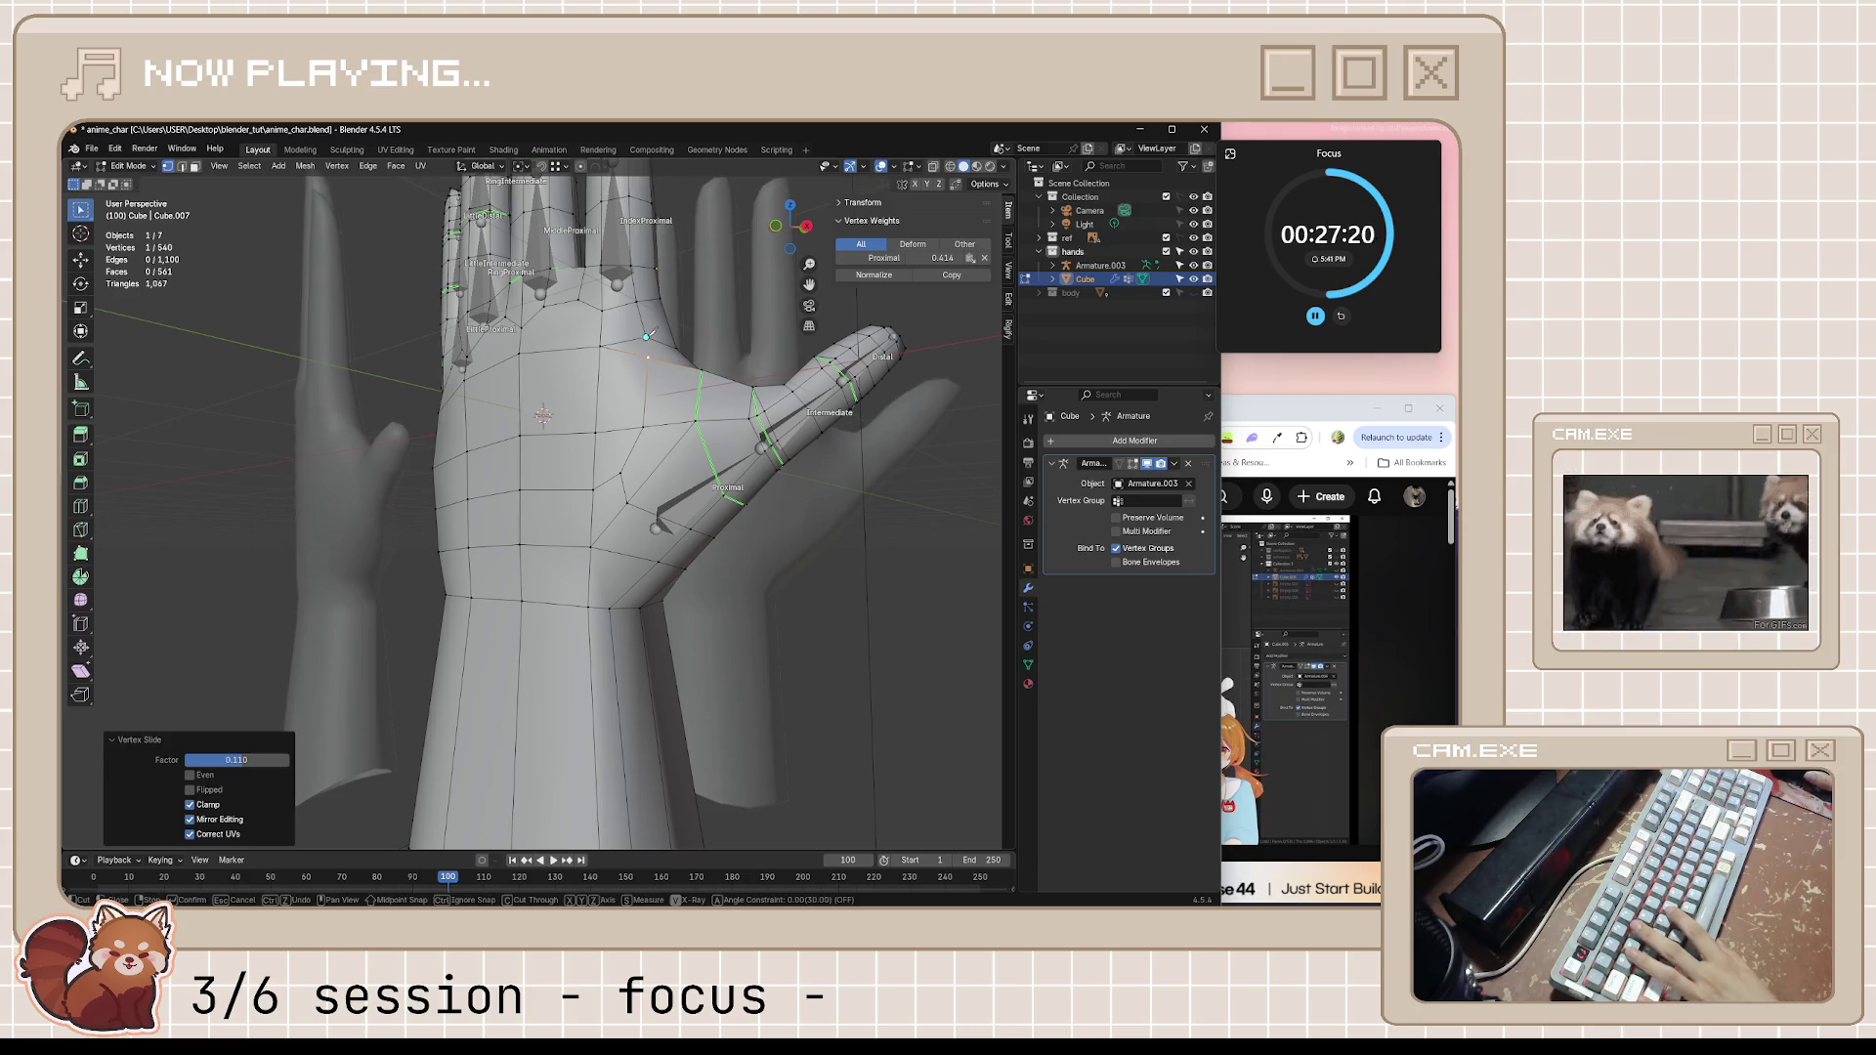
Inspect the palm from new angles, try another knife cut on it and cancel it
middle_drag(731, 345, 641, 473)
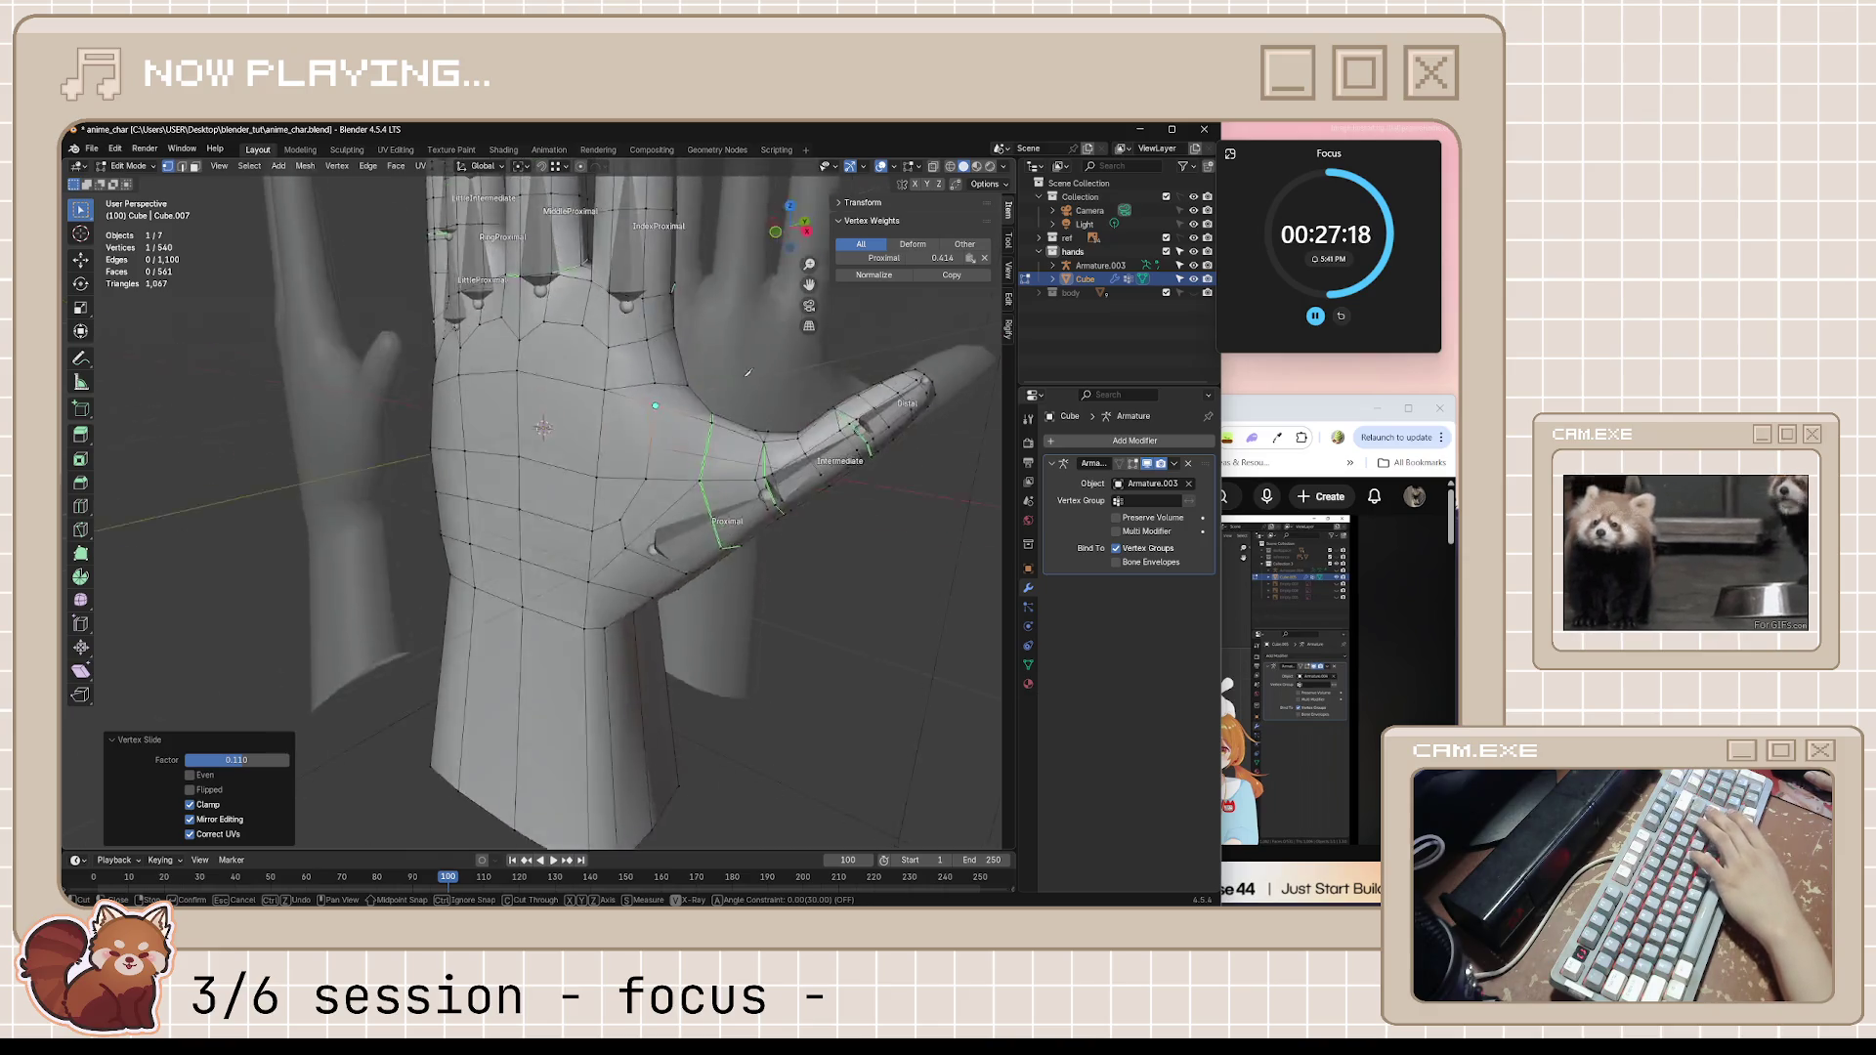
click(634, 494)
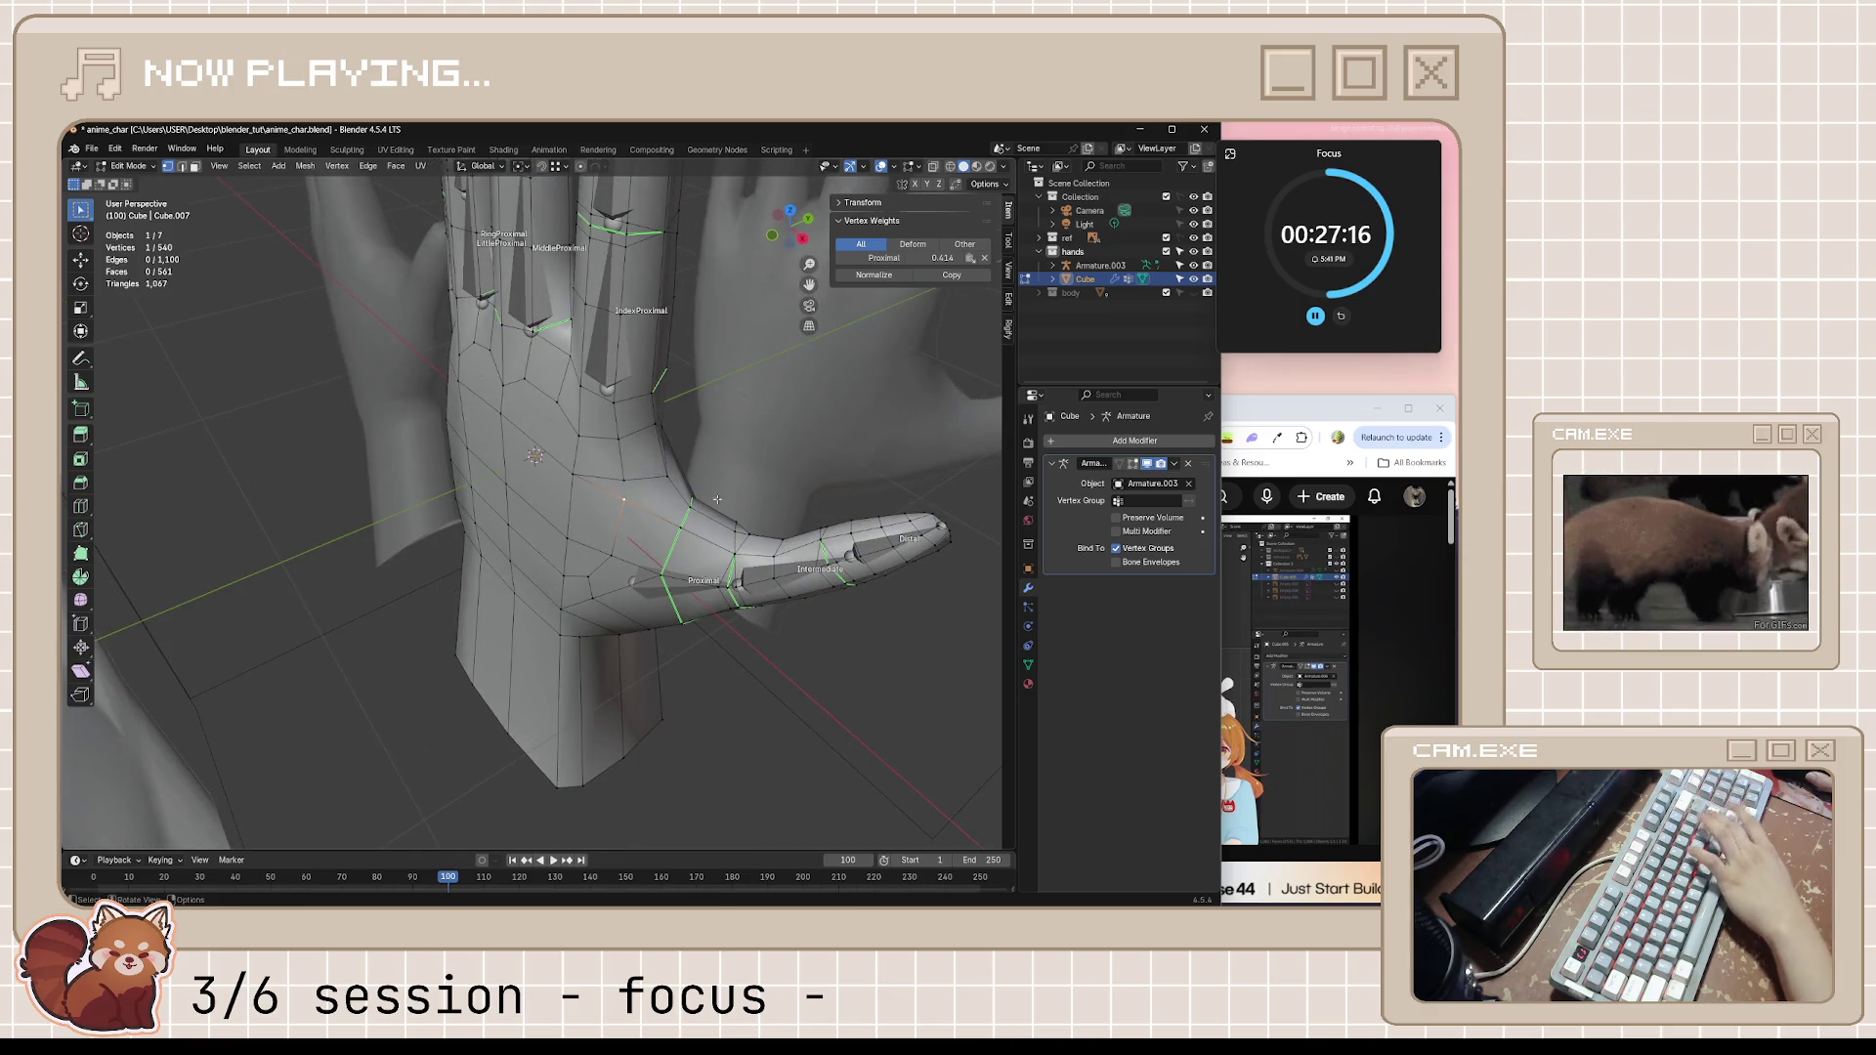
mouse_move(634, 493)
middle_down()
mouse_move(738, 465)
mouse_move(717, 485)
mouse_move(679, 451)
middle_up()
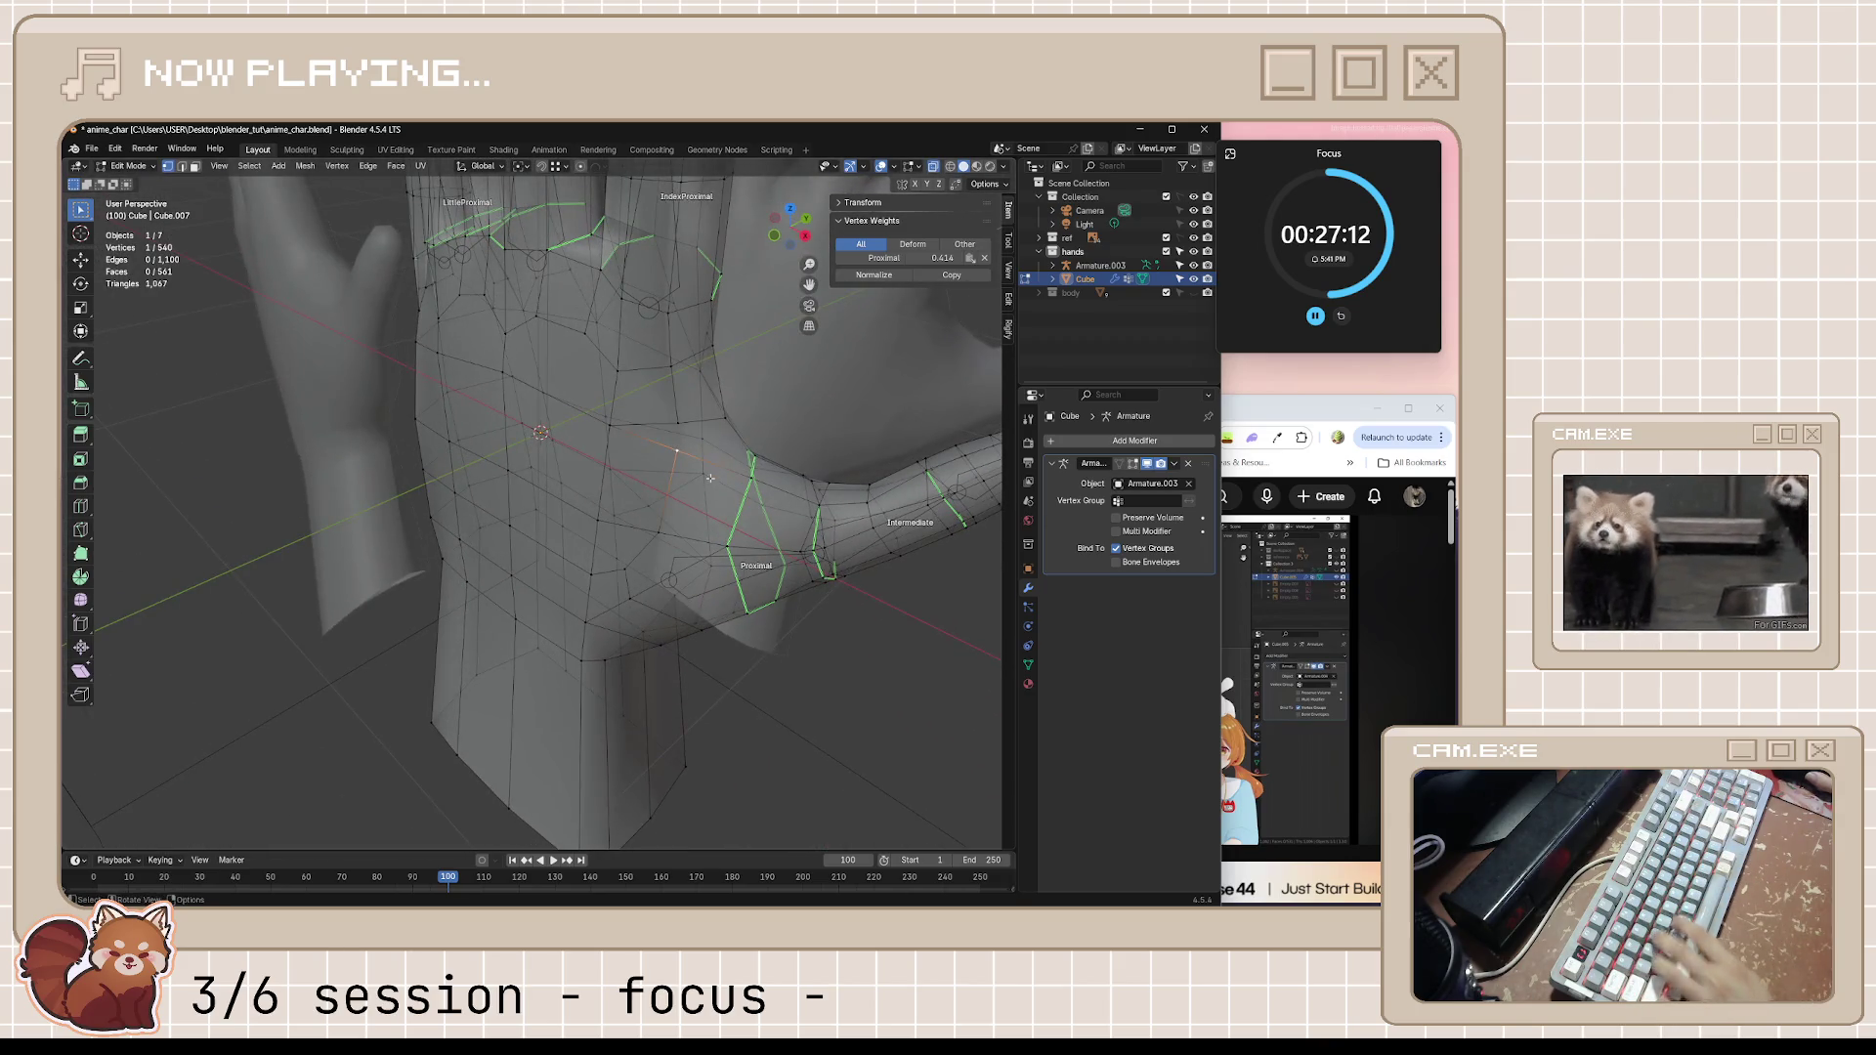
click(679, 450)
key(k)
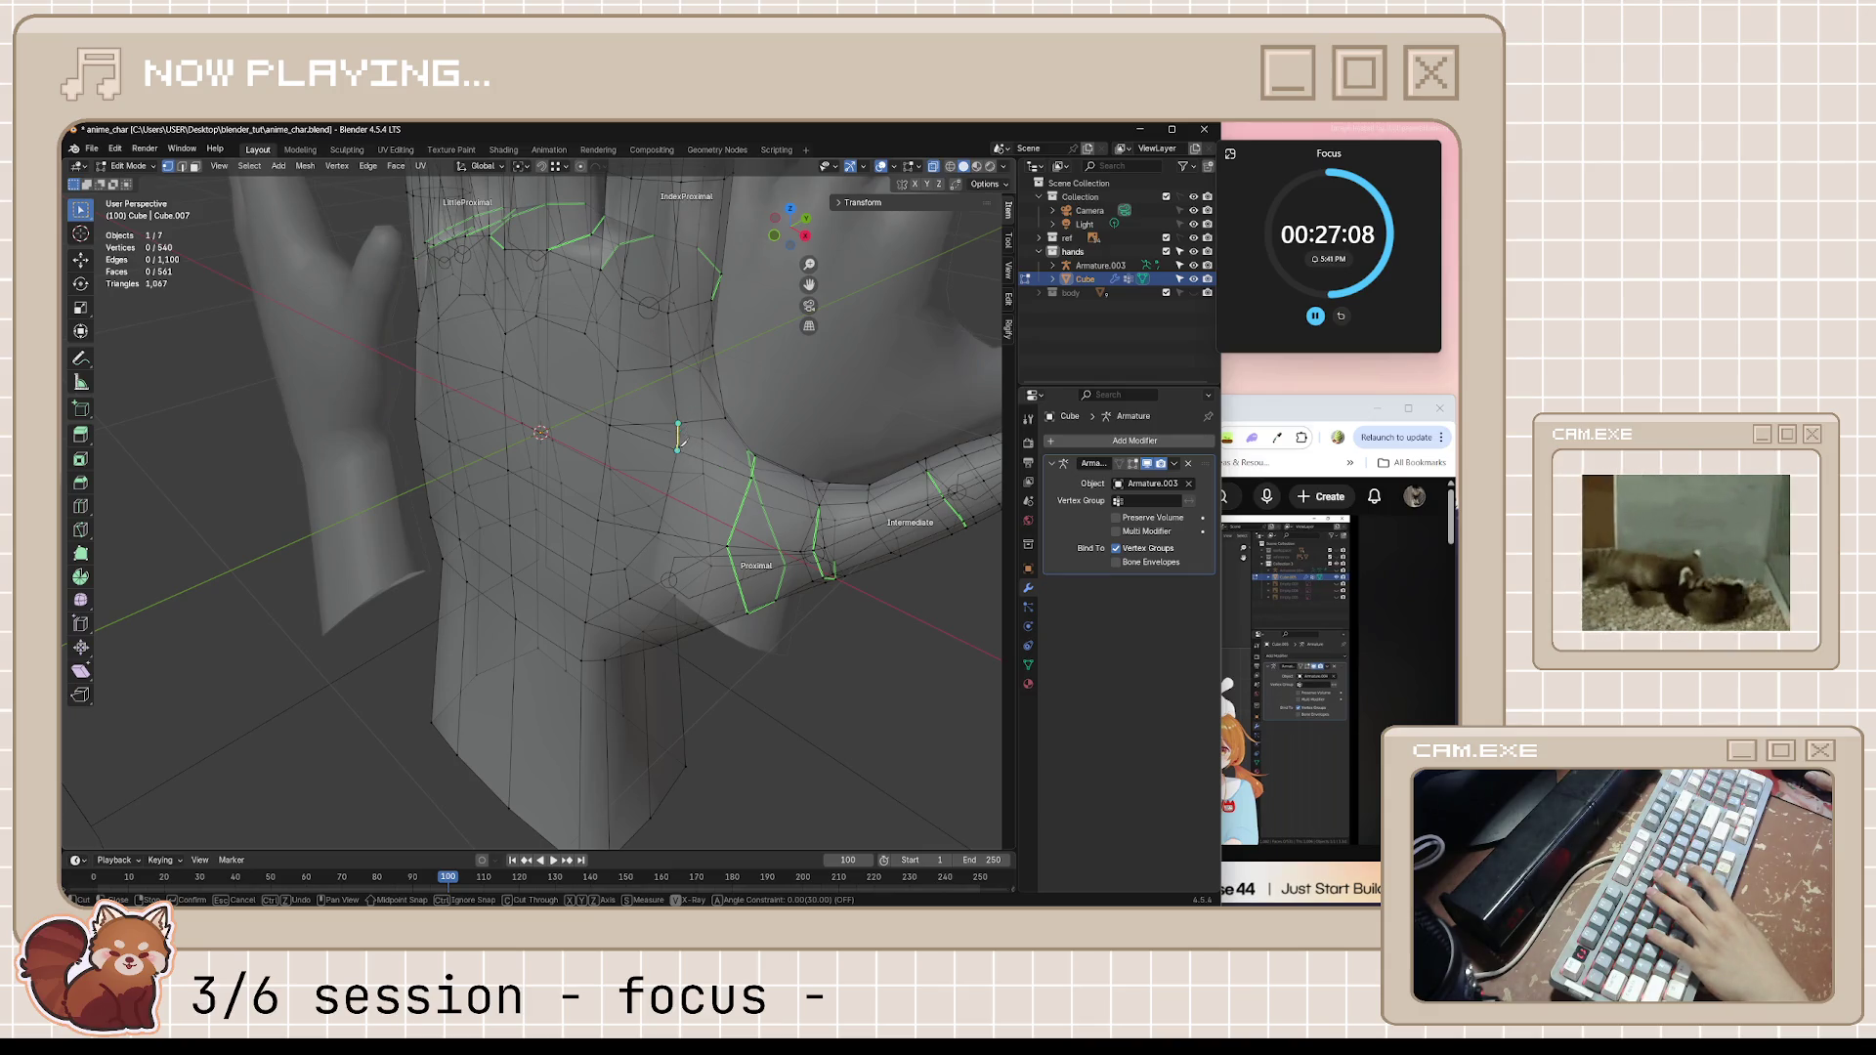
click(678, 449)
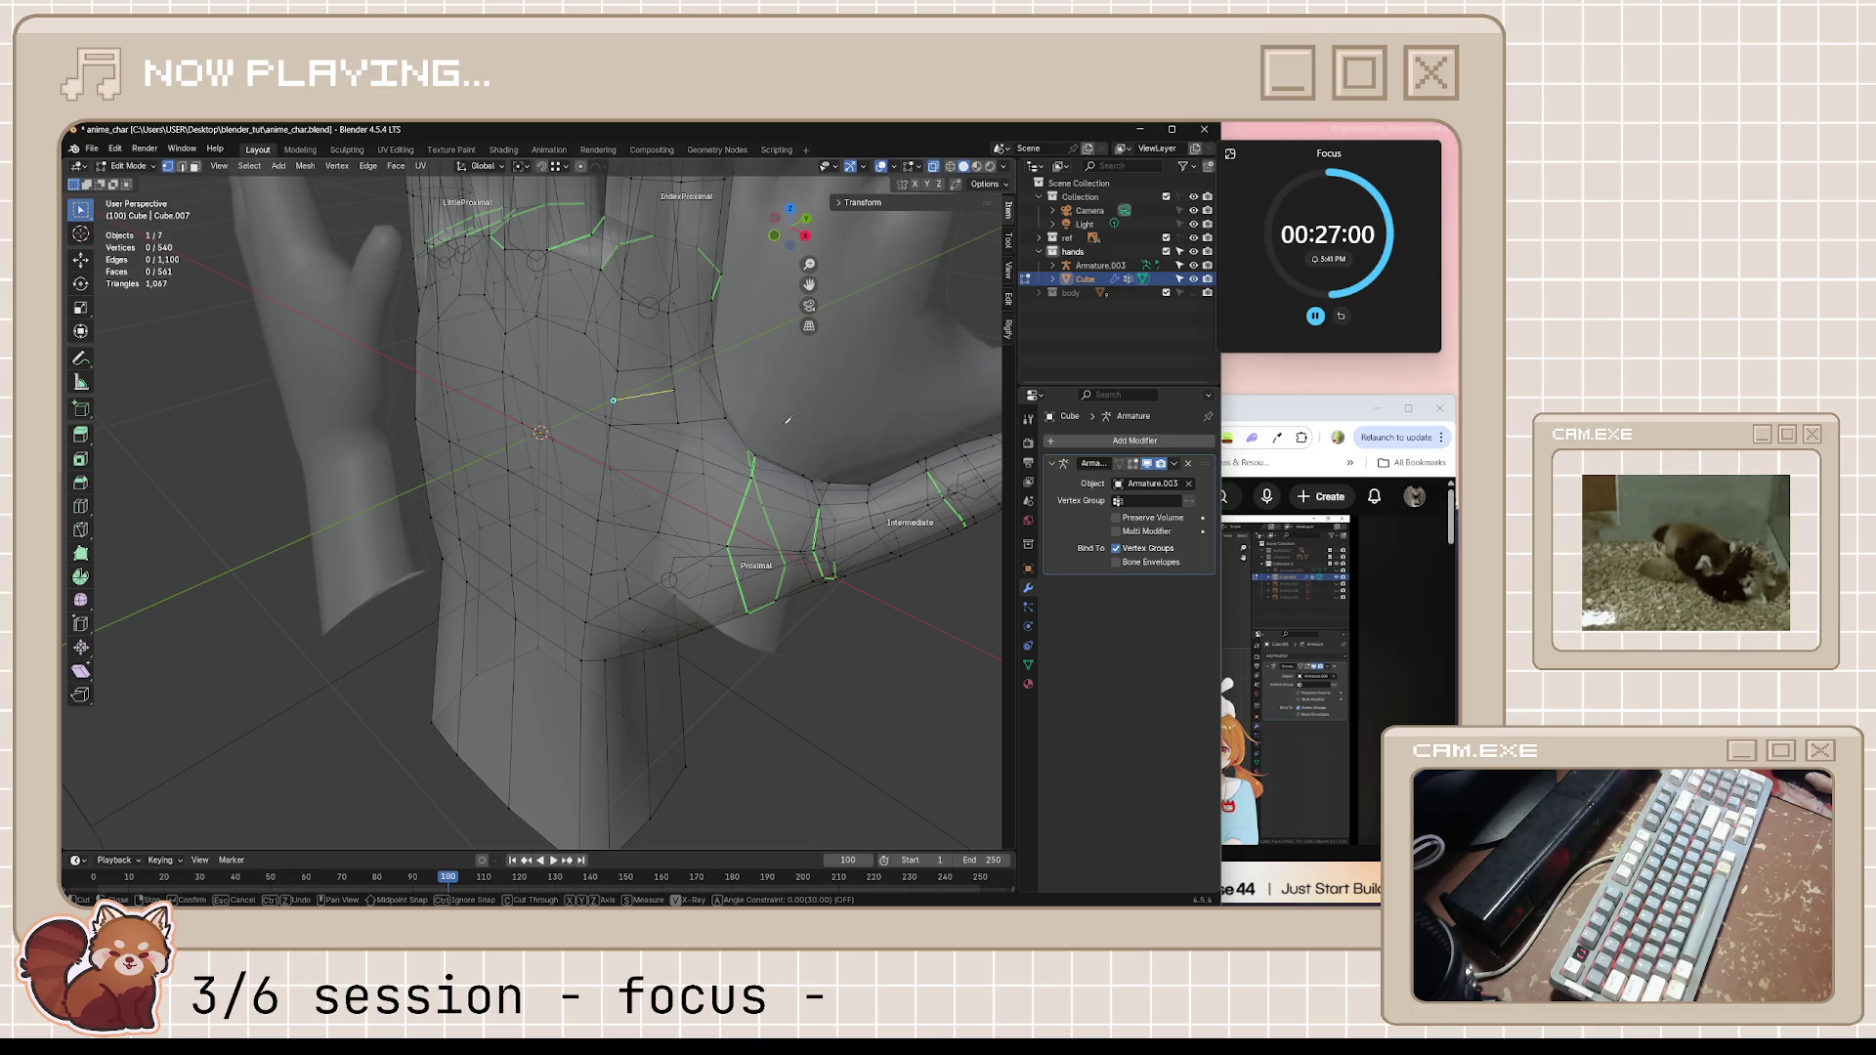
key(Return)
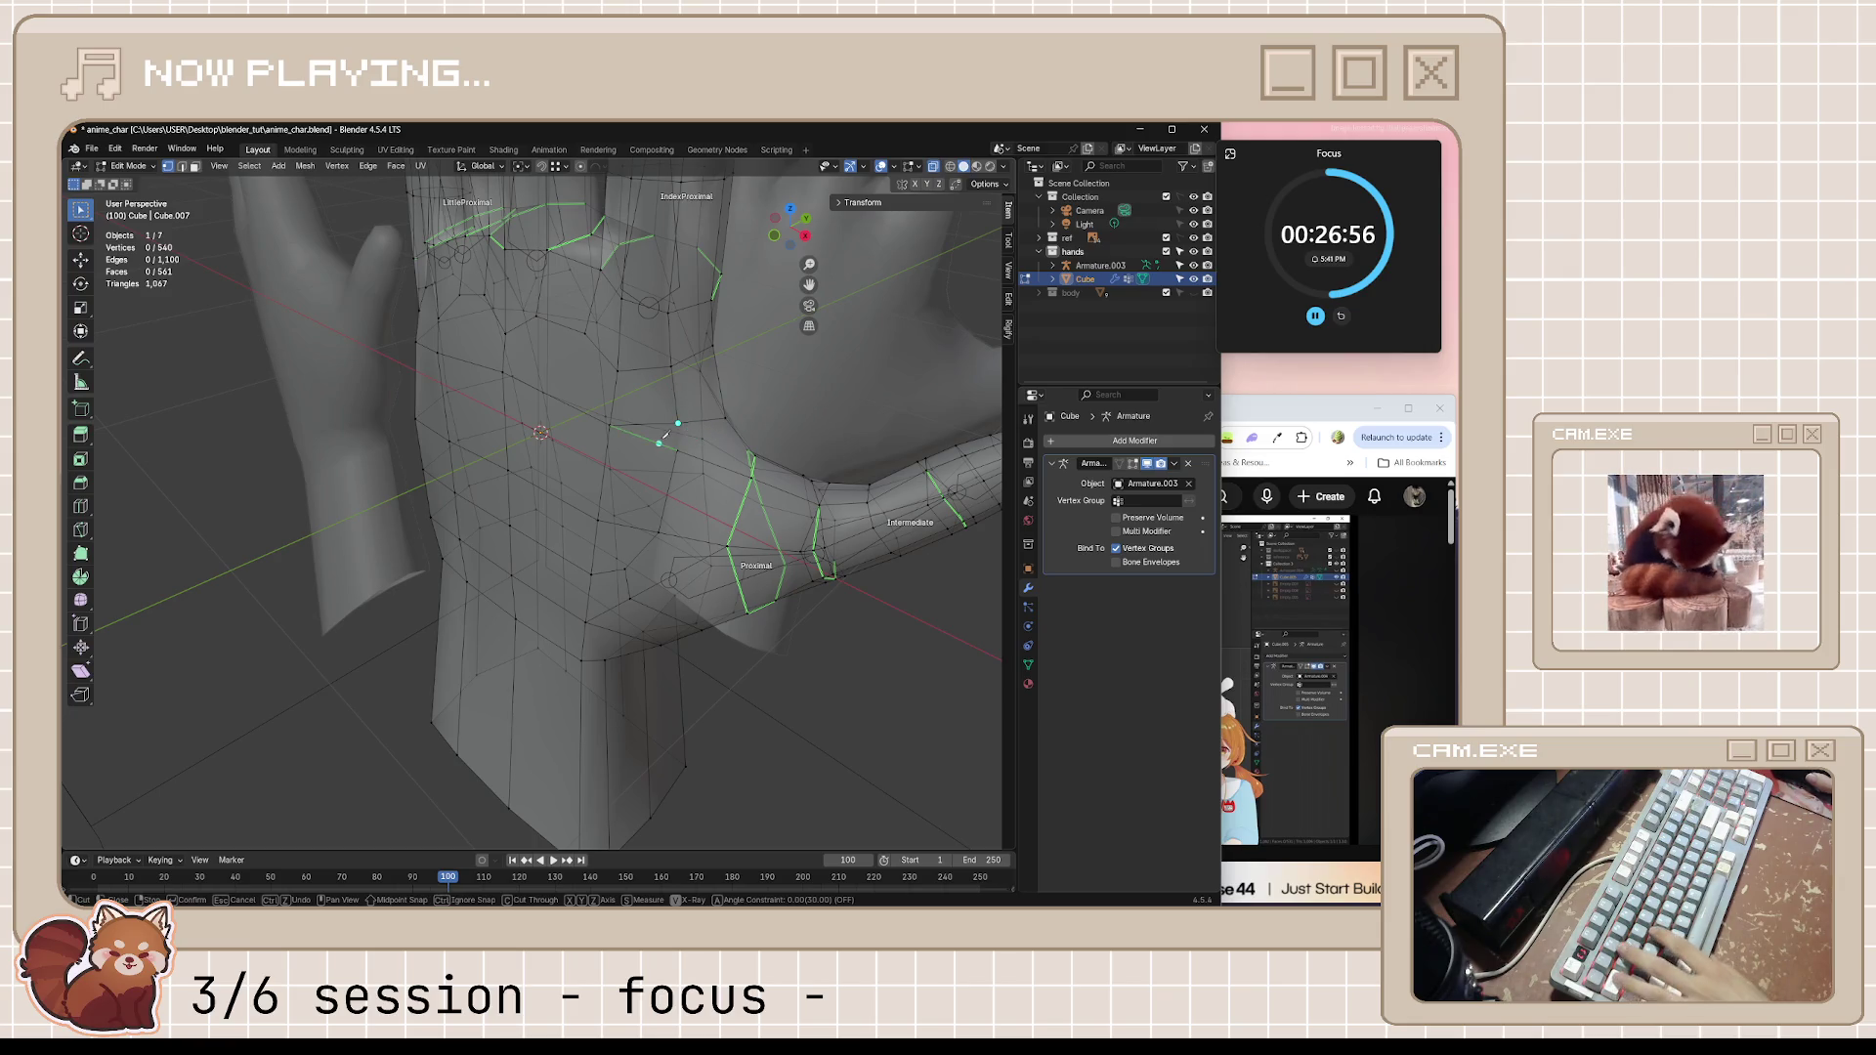
Check the tutorial, inspect the thumb base, and take the hand out of edit mode
middle_drag(838, 407, 787, 419)
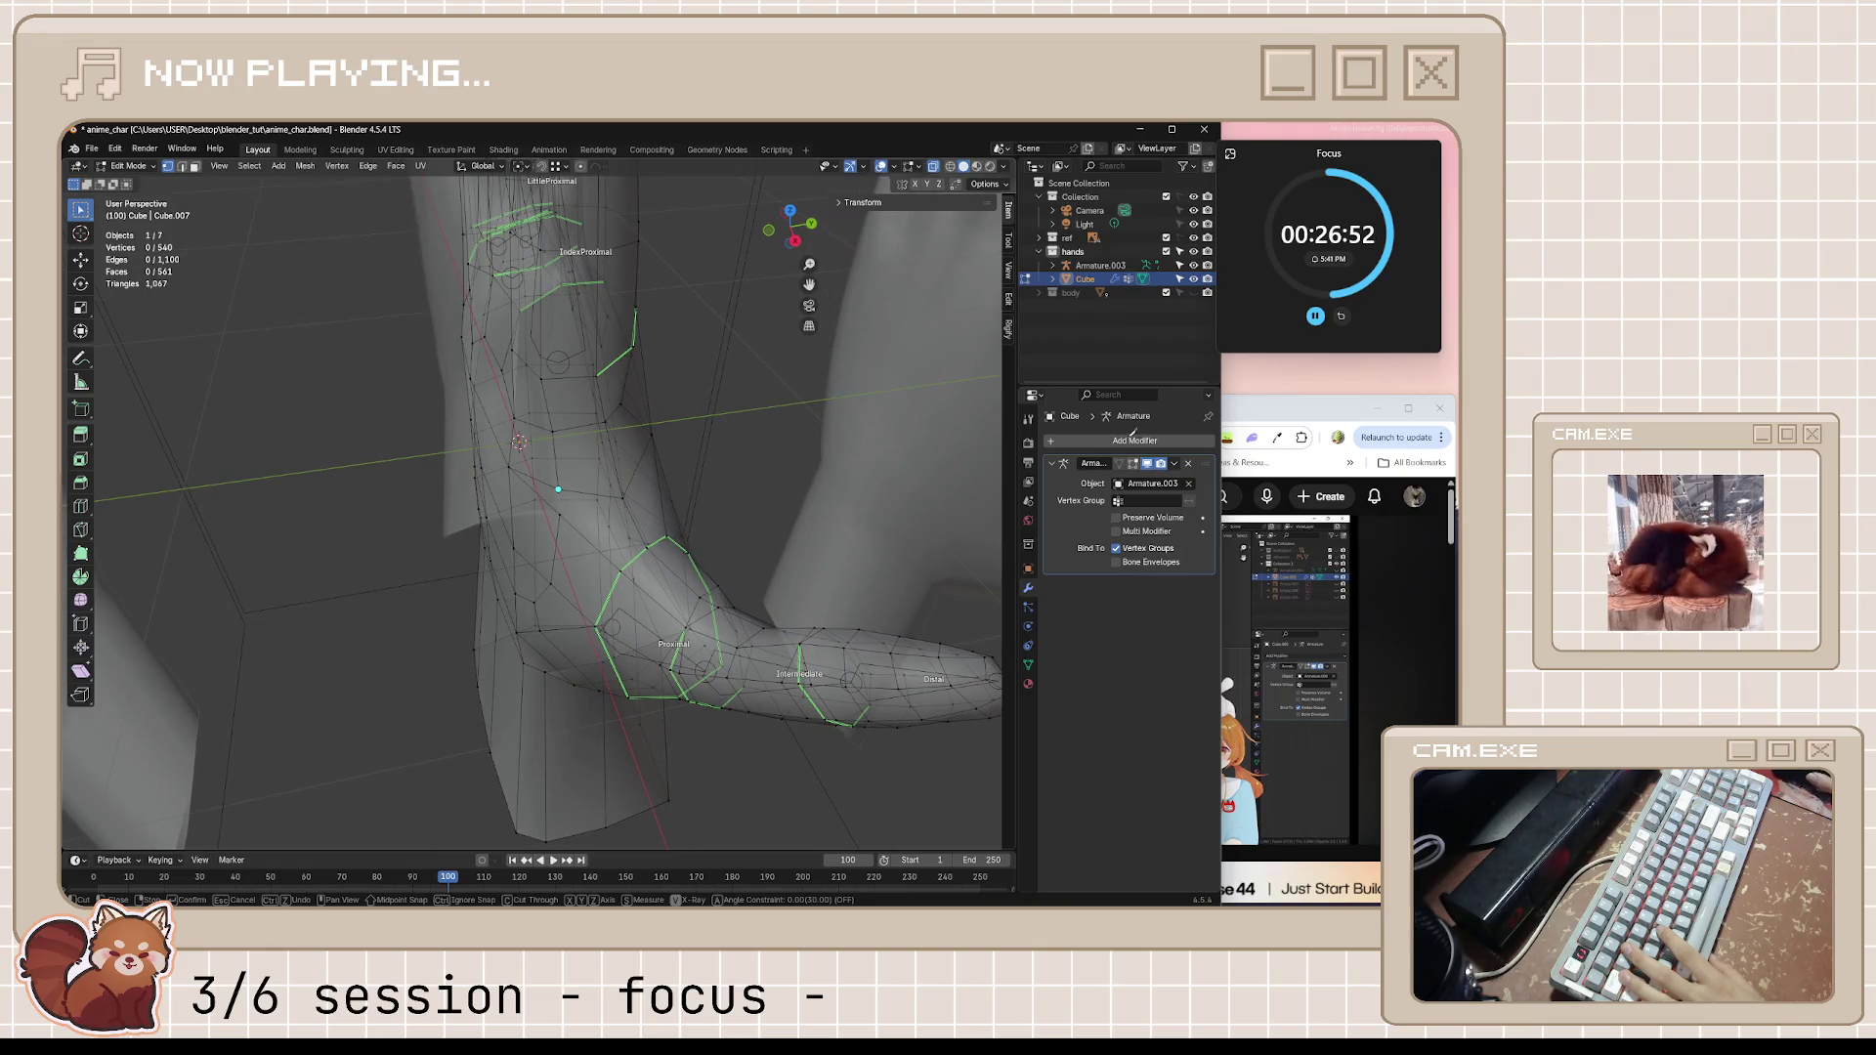
click(1250, 415)
mouse_move(637, 465)
middle_down()
mouse_move(679, 447)
mouse_move(617, 448)
middle_up()
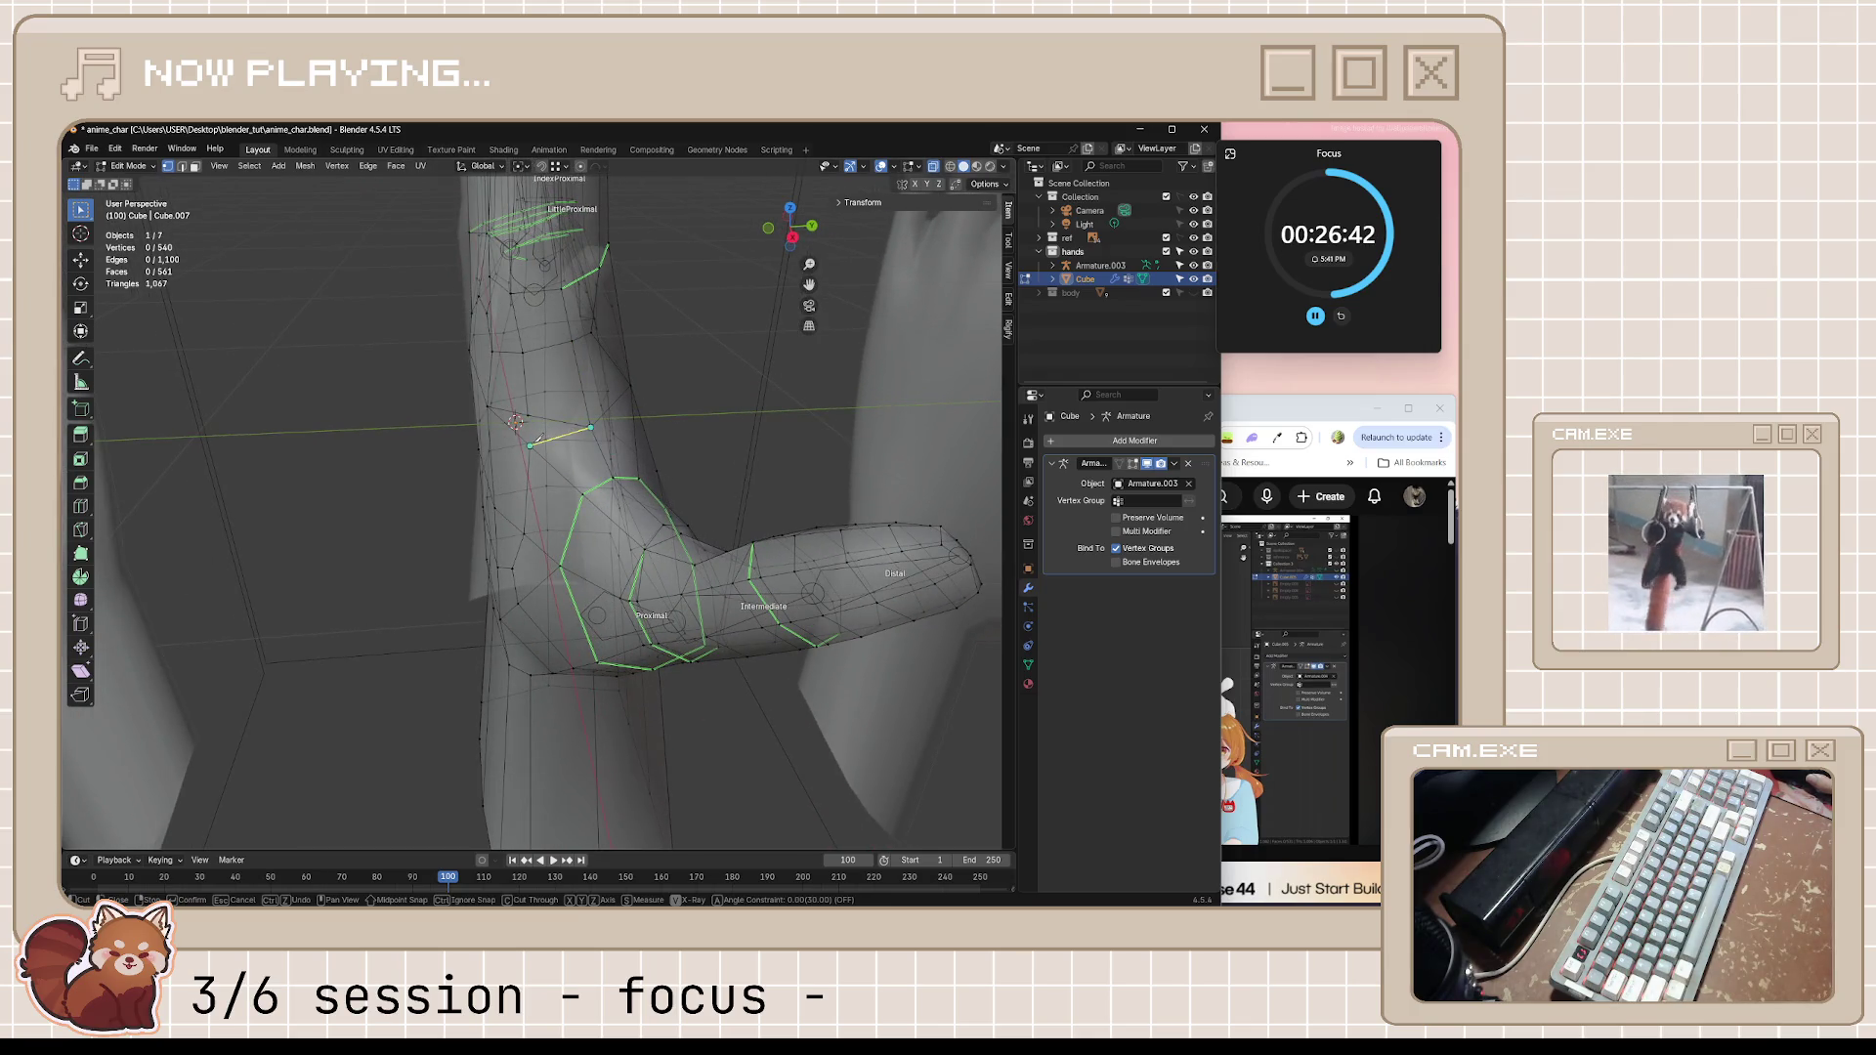
key(Tab)
middle_drag(537, 438, 793, 448)
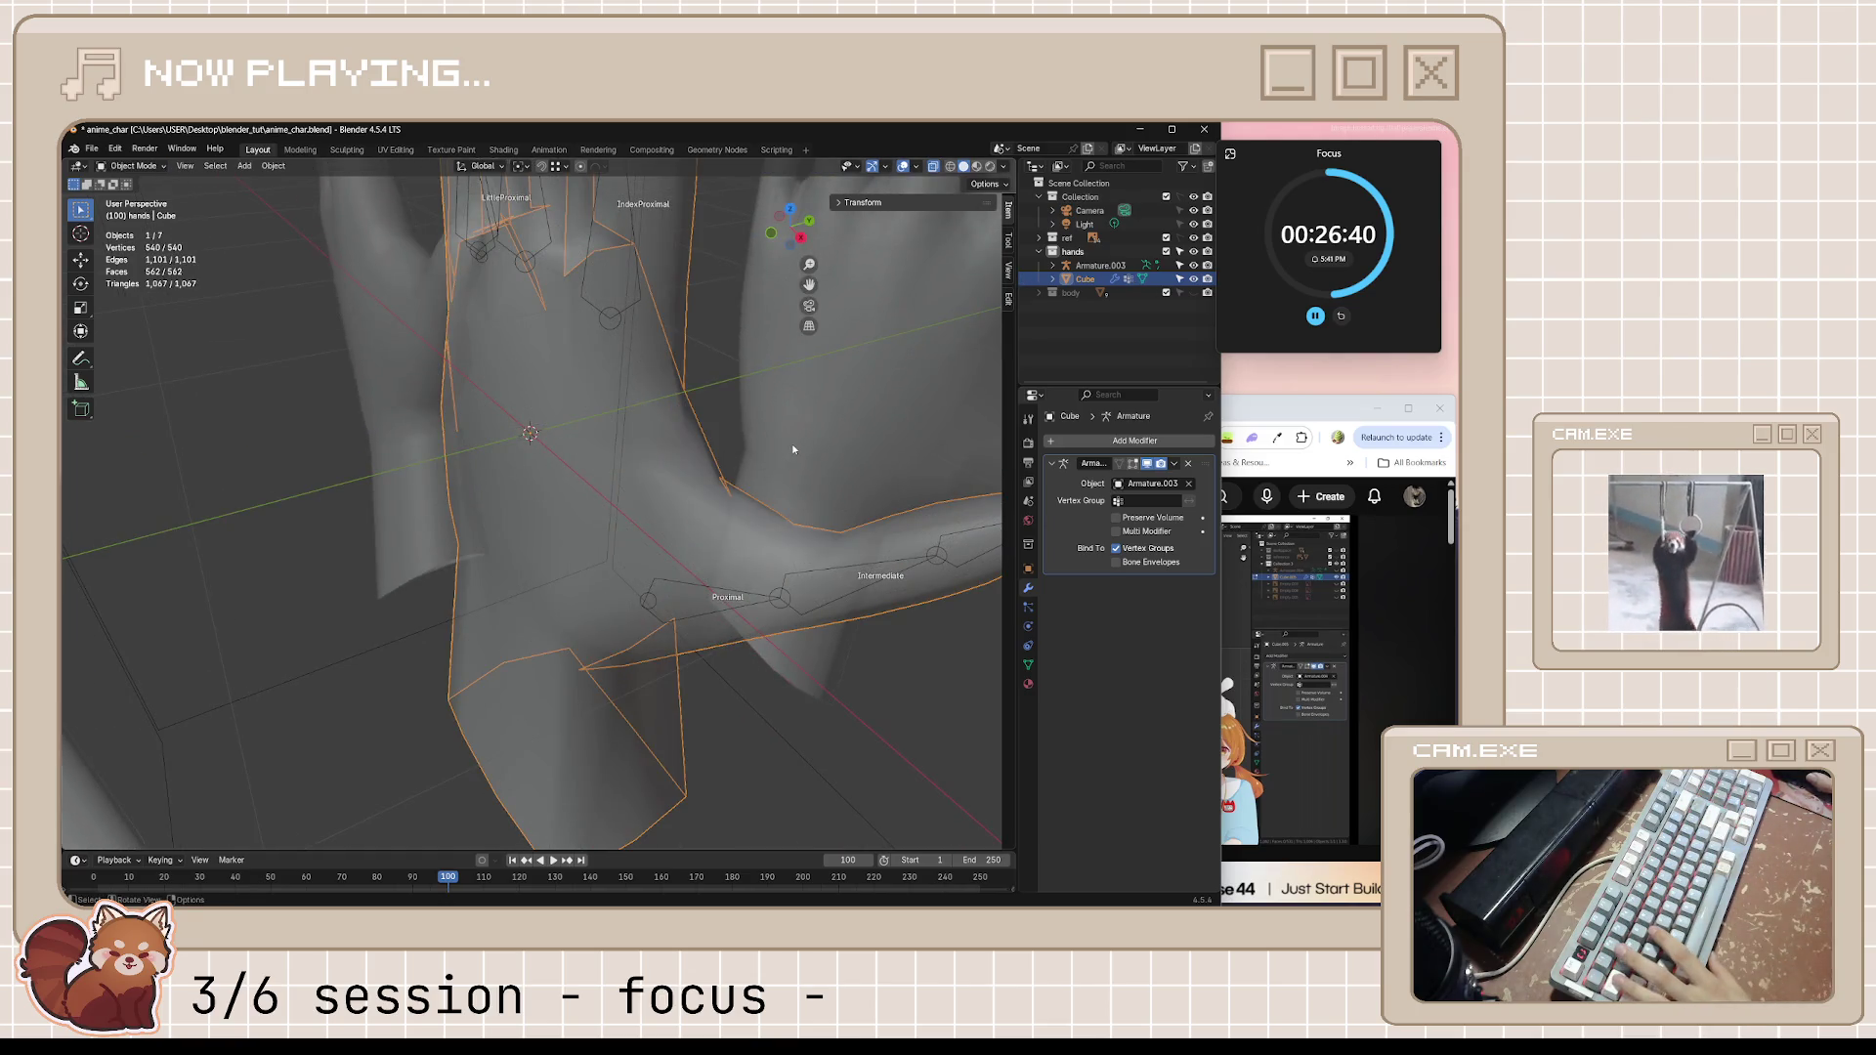
Move one palm vertex into place with G and check the hand's shape in object mode
key(Tab)
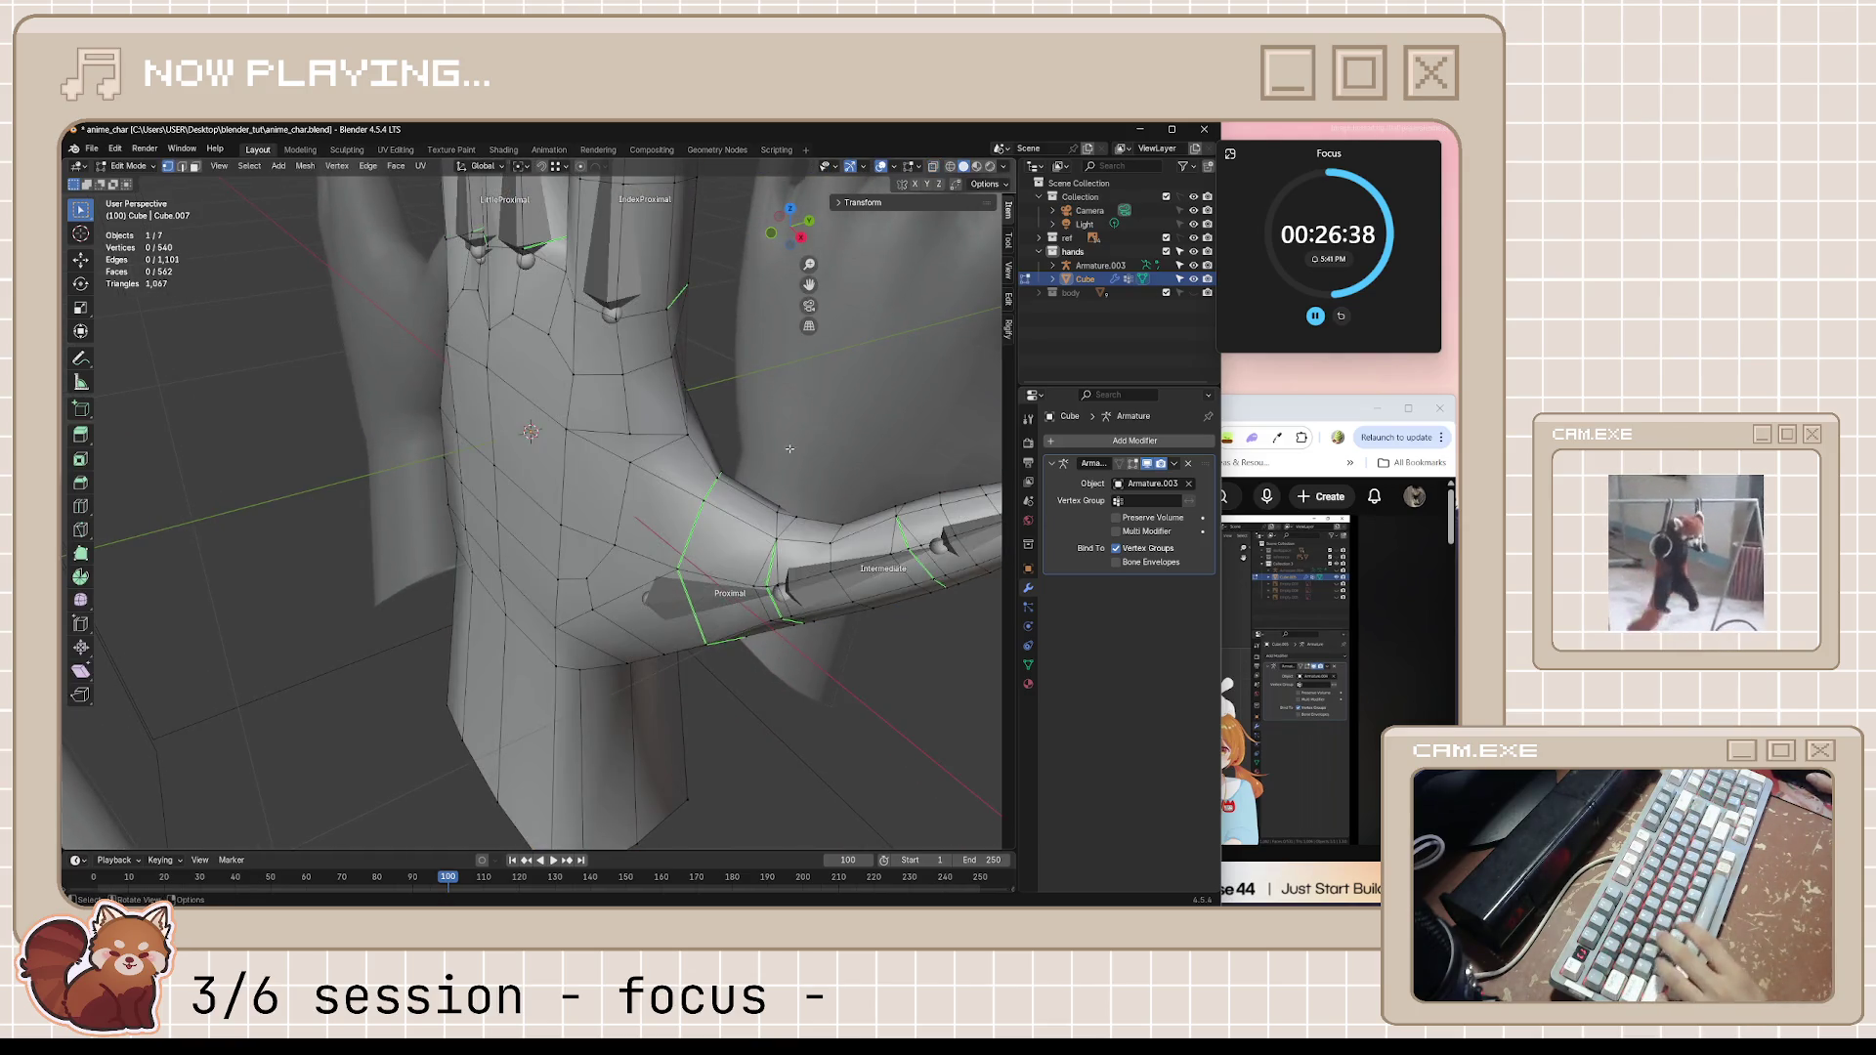
middle_drag(790, 446, 771, 441)
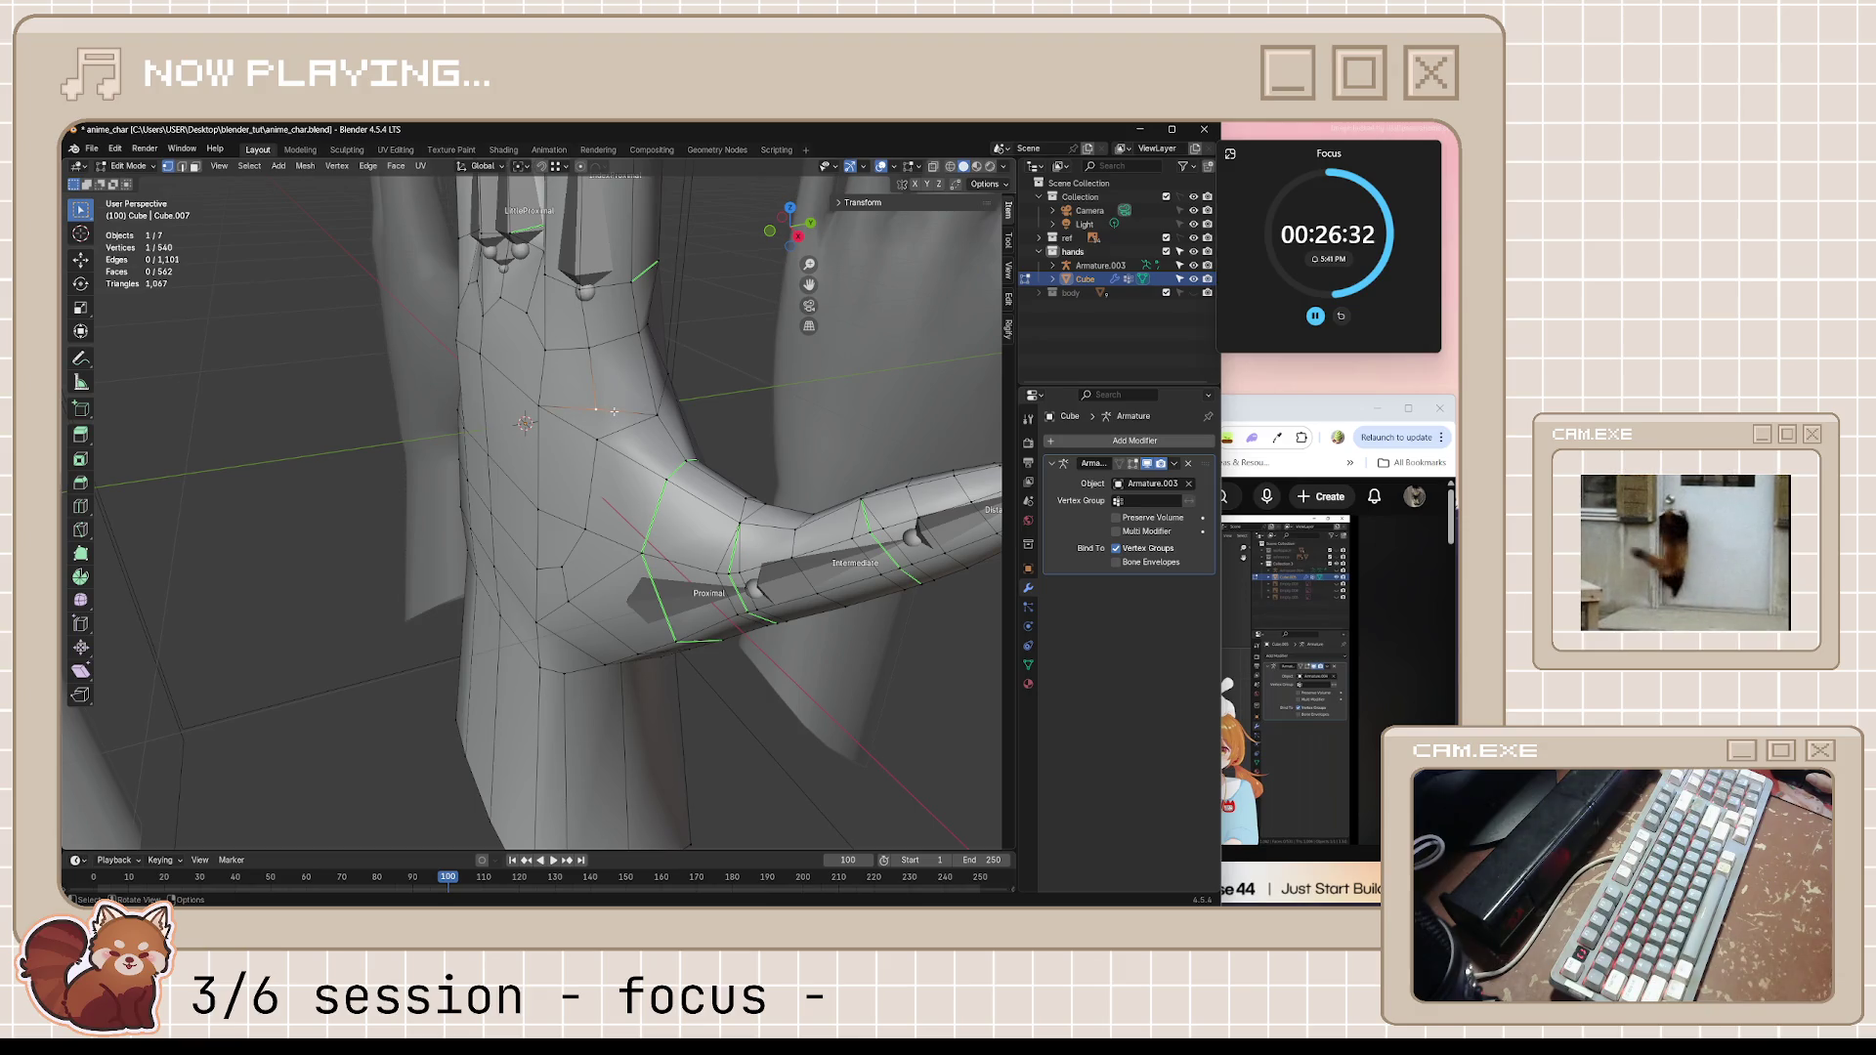
mouse_move(615, 411)
middle_down()
mouse_move(680, 418)
mouse_move(666, 459)
middle_up()
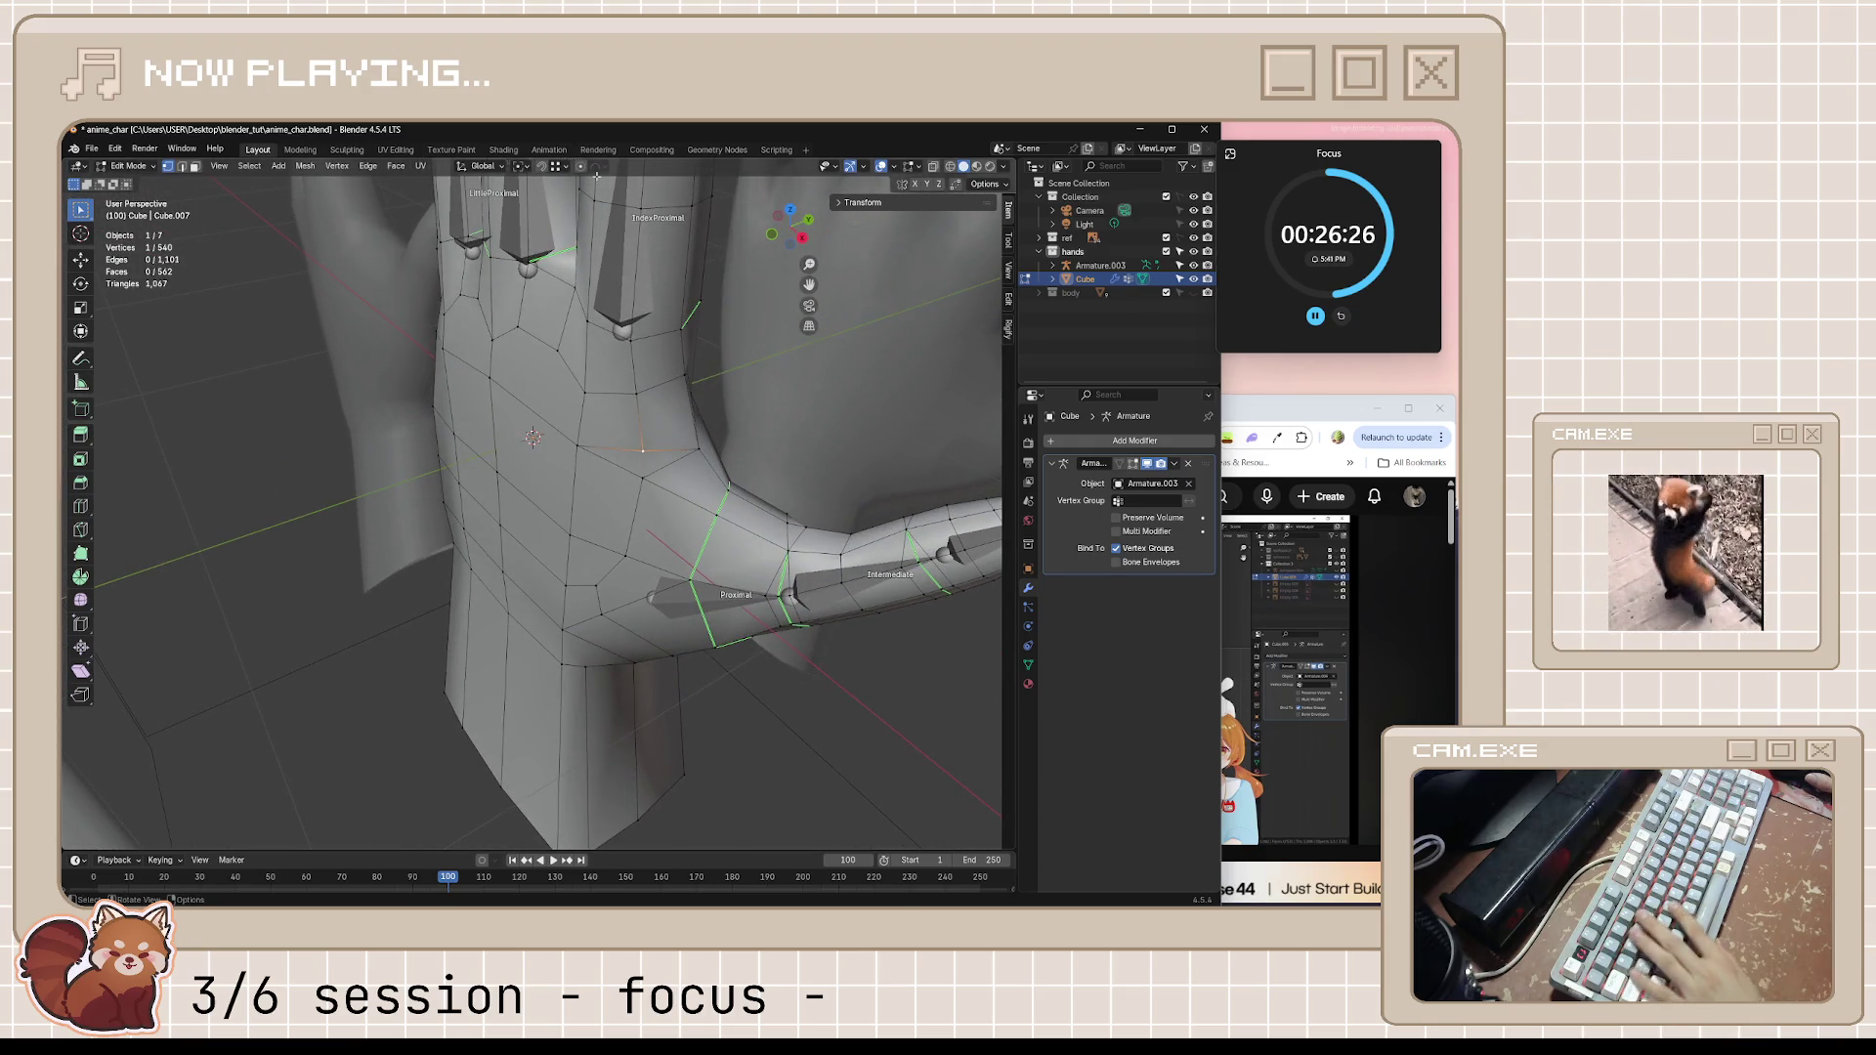
key(g)
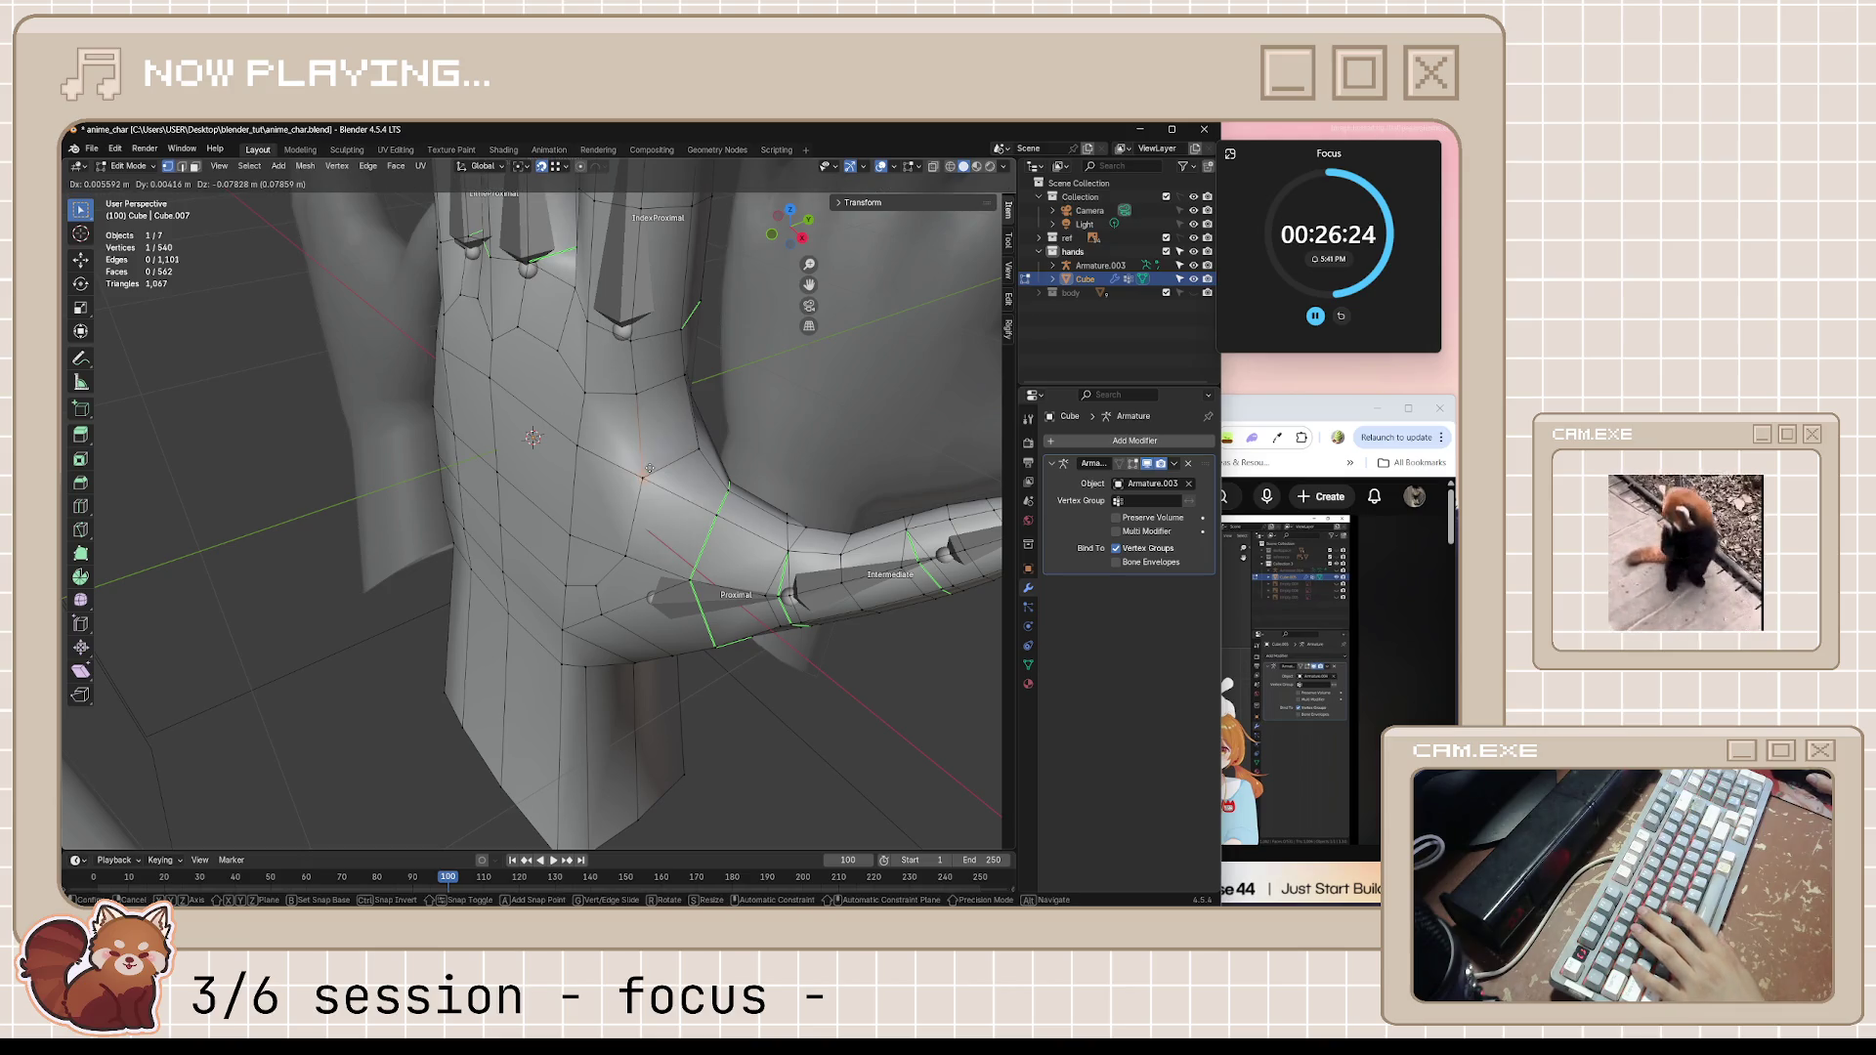
click(644, 473)
right_click(689, 382)
key(Escape)
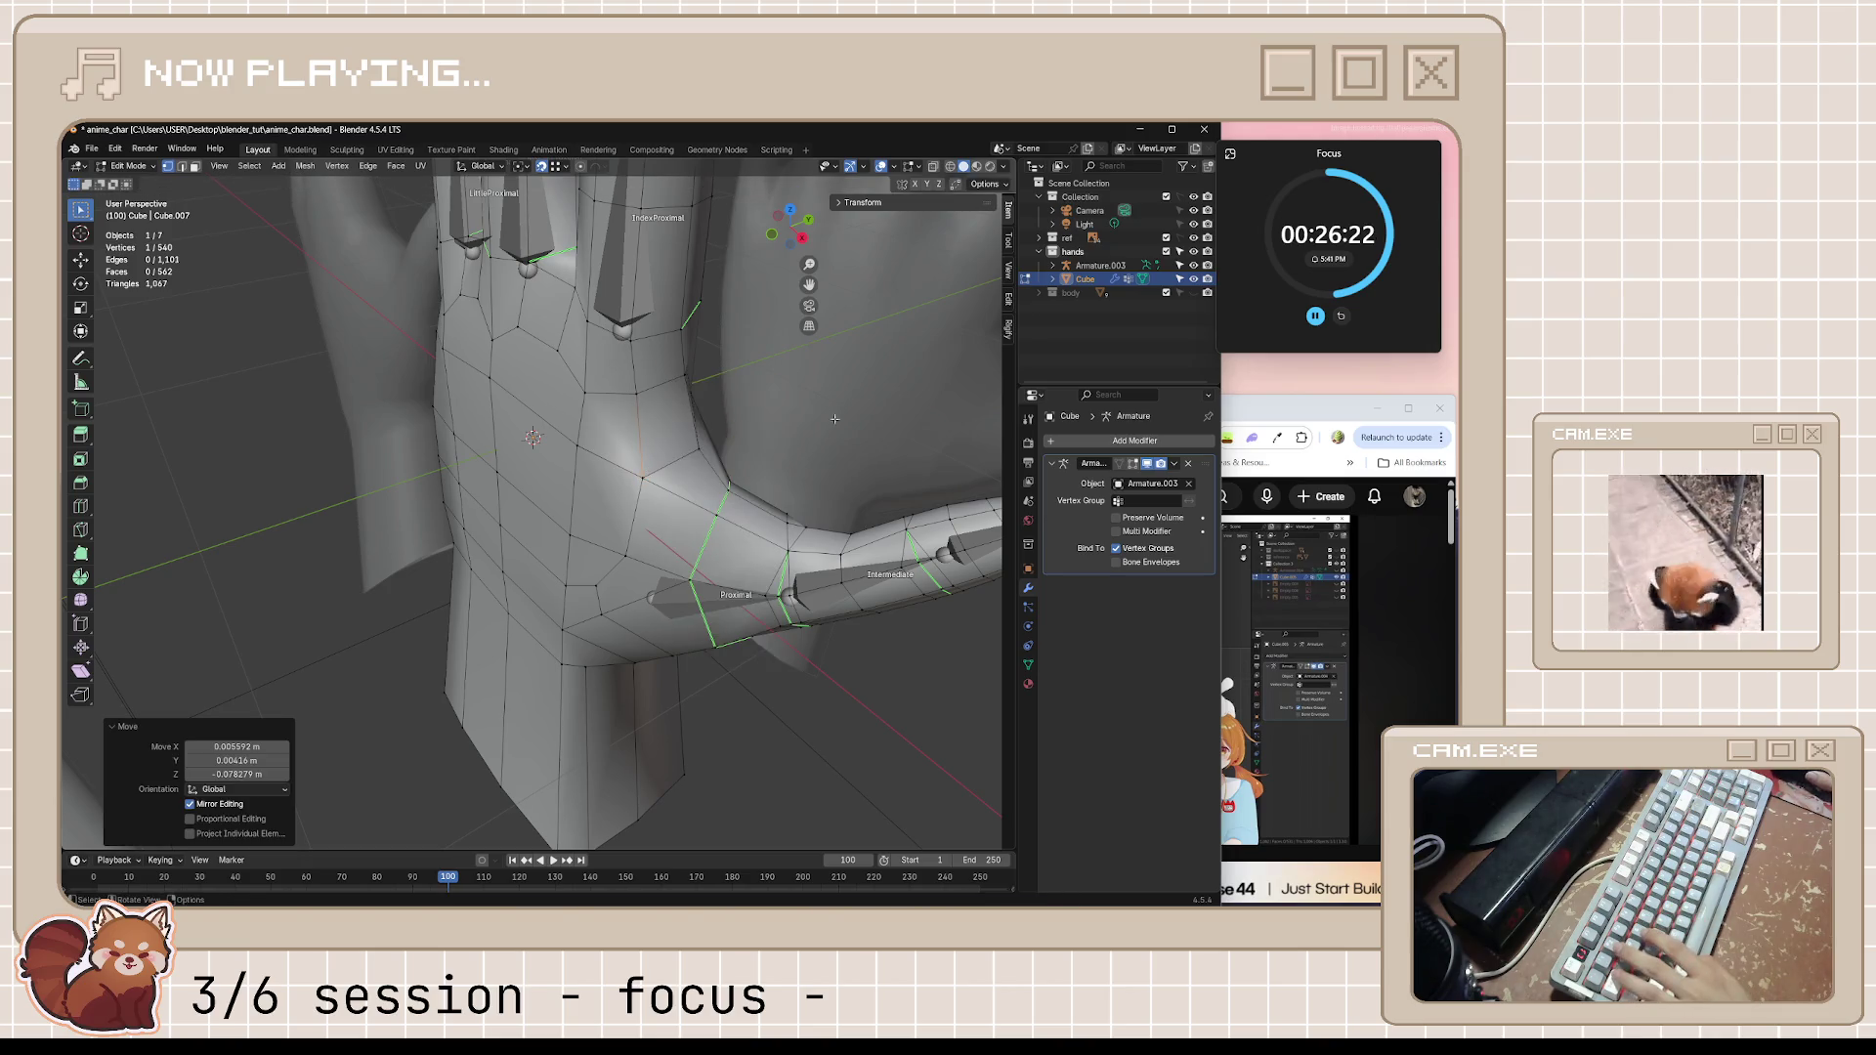
key(Tab)
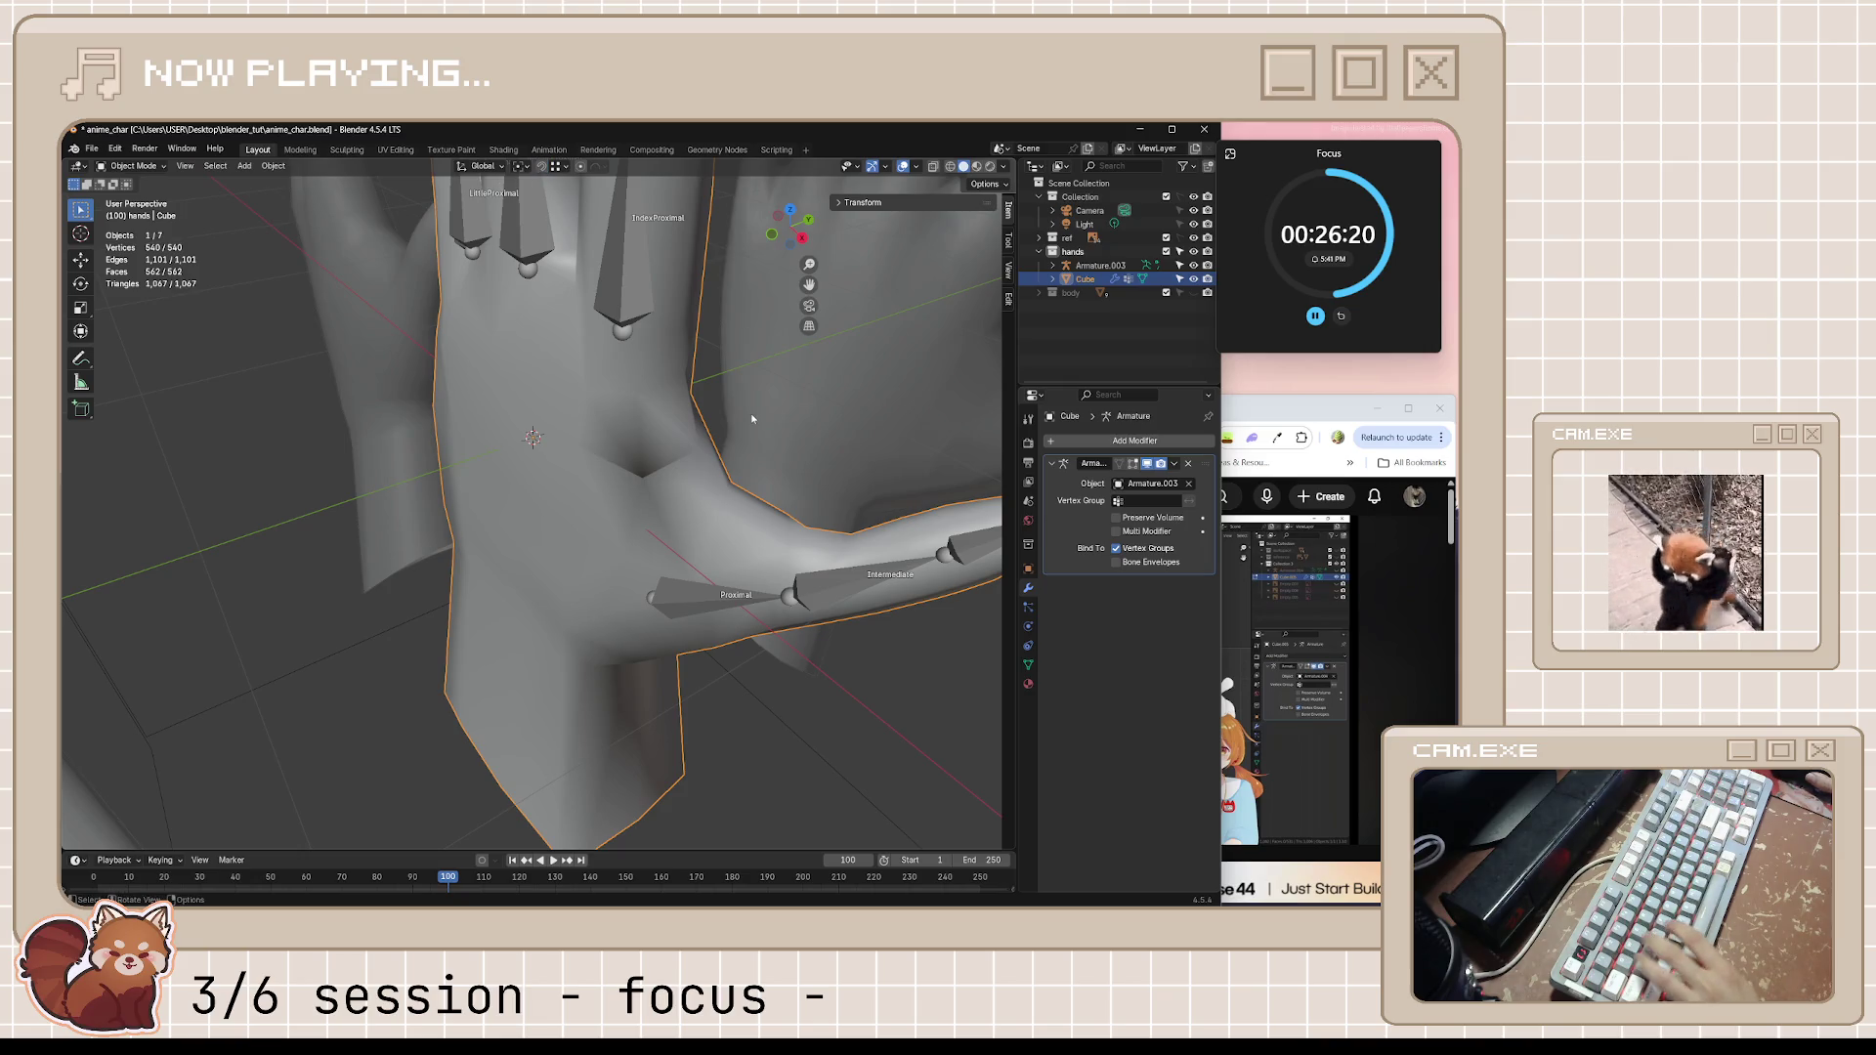
Select the whole mesh and merge vertices by distance, removing one duplicate
key(Tab)
right_click(750, 421)
key(Escape)
key(m)
click(755, 475)
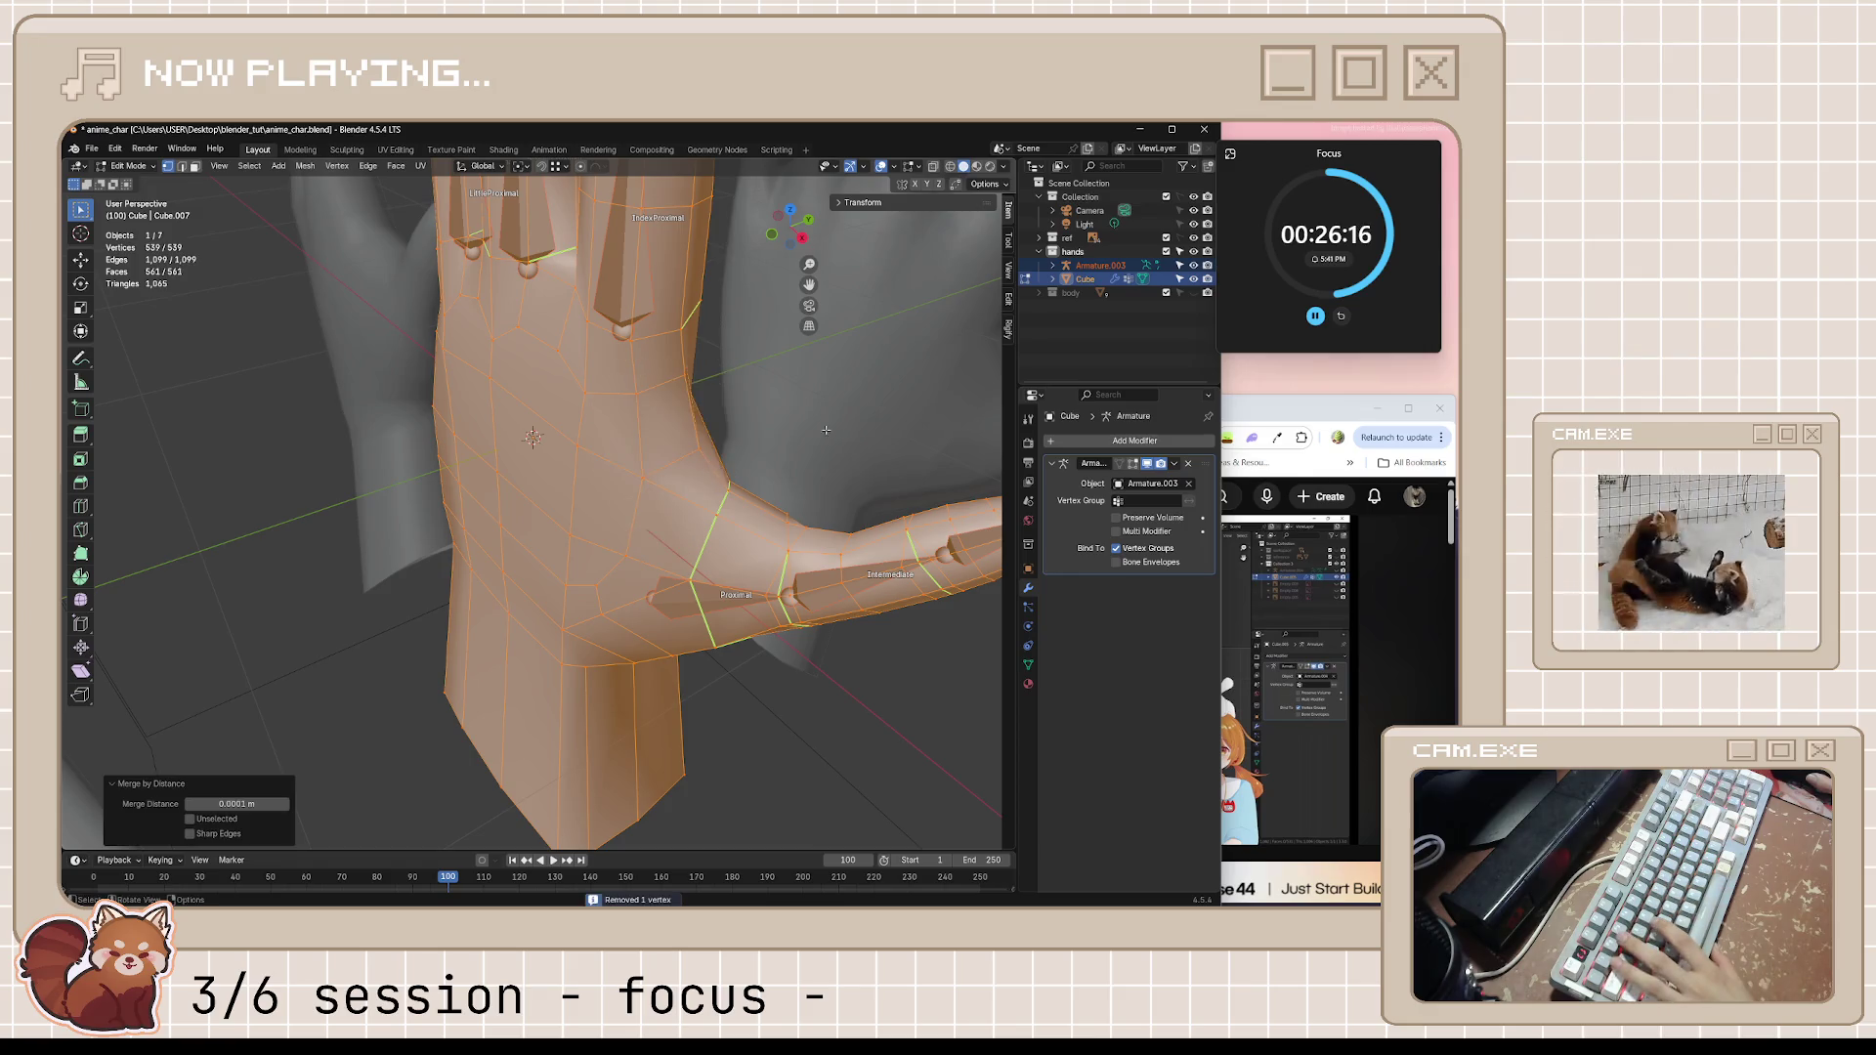
key(Tab)
Save the blend file and switch back to the tutorial at 23:17
mouse_move(844, 467)
middle_down()
mouse_move(726, 549)
mouse_move(542, 557)
middle_up()
key(ctrl+s)
key(alt+Tab)
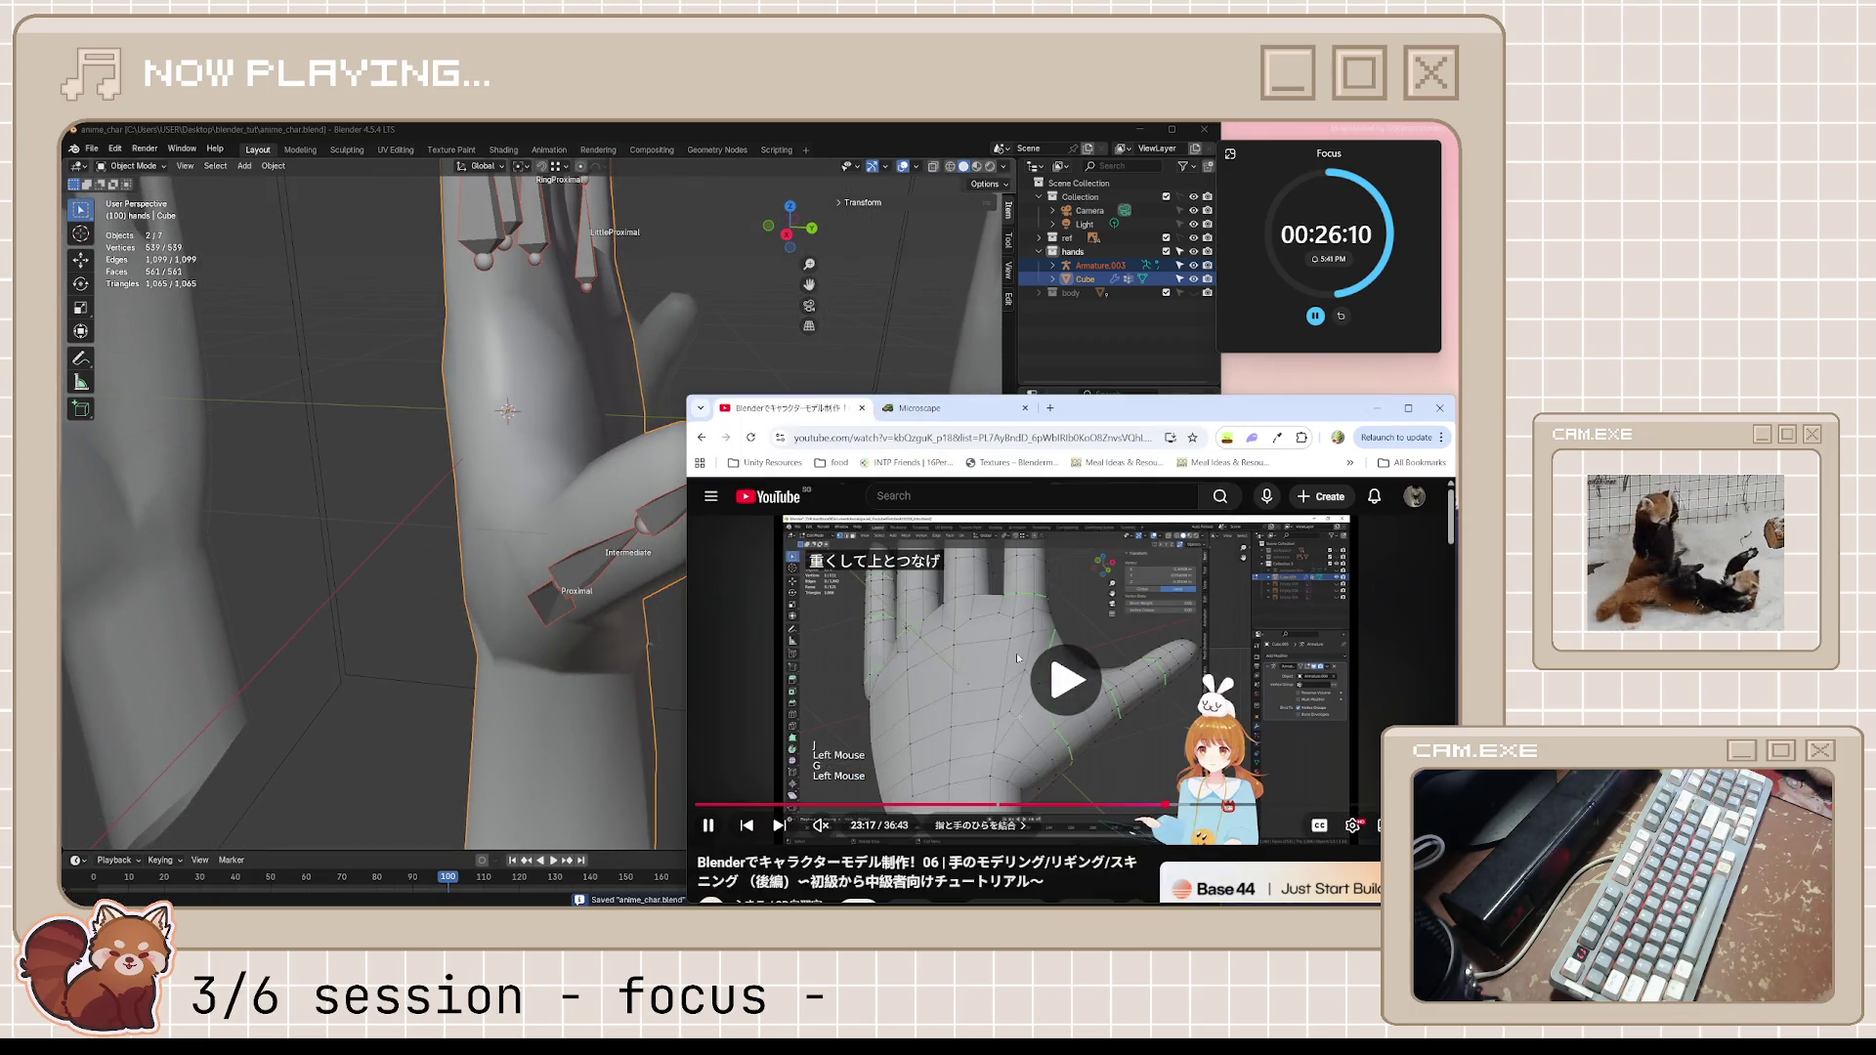
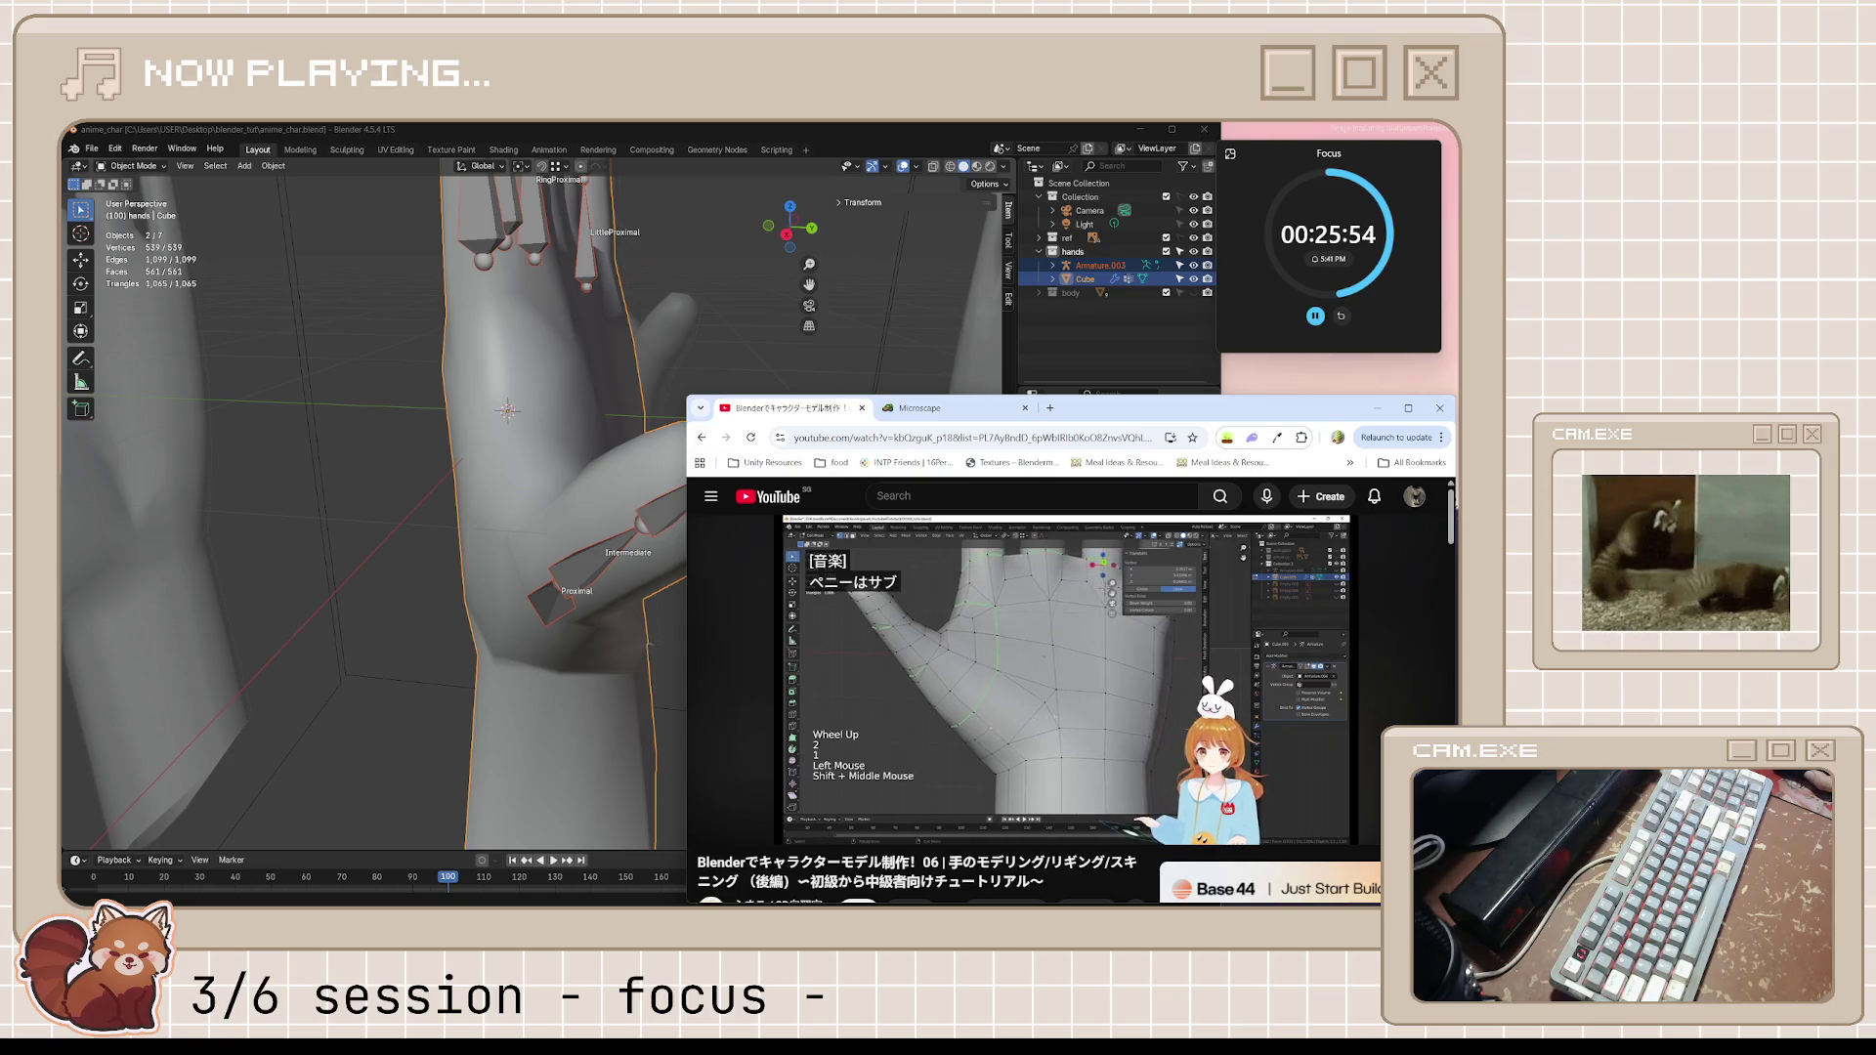
Pause the tutorial, glance at the hand mesh in Edit Mode, and bring the video back up
key(space)
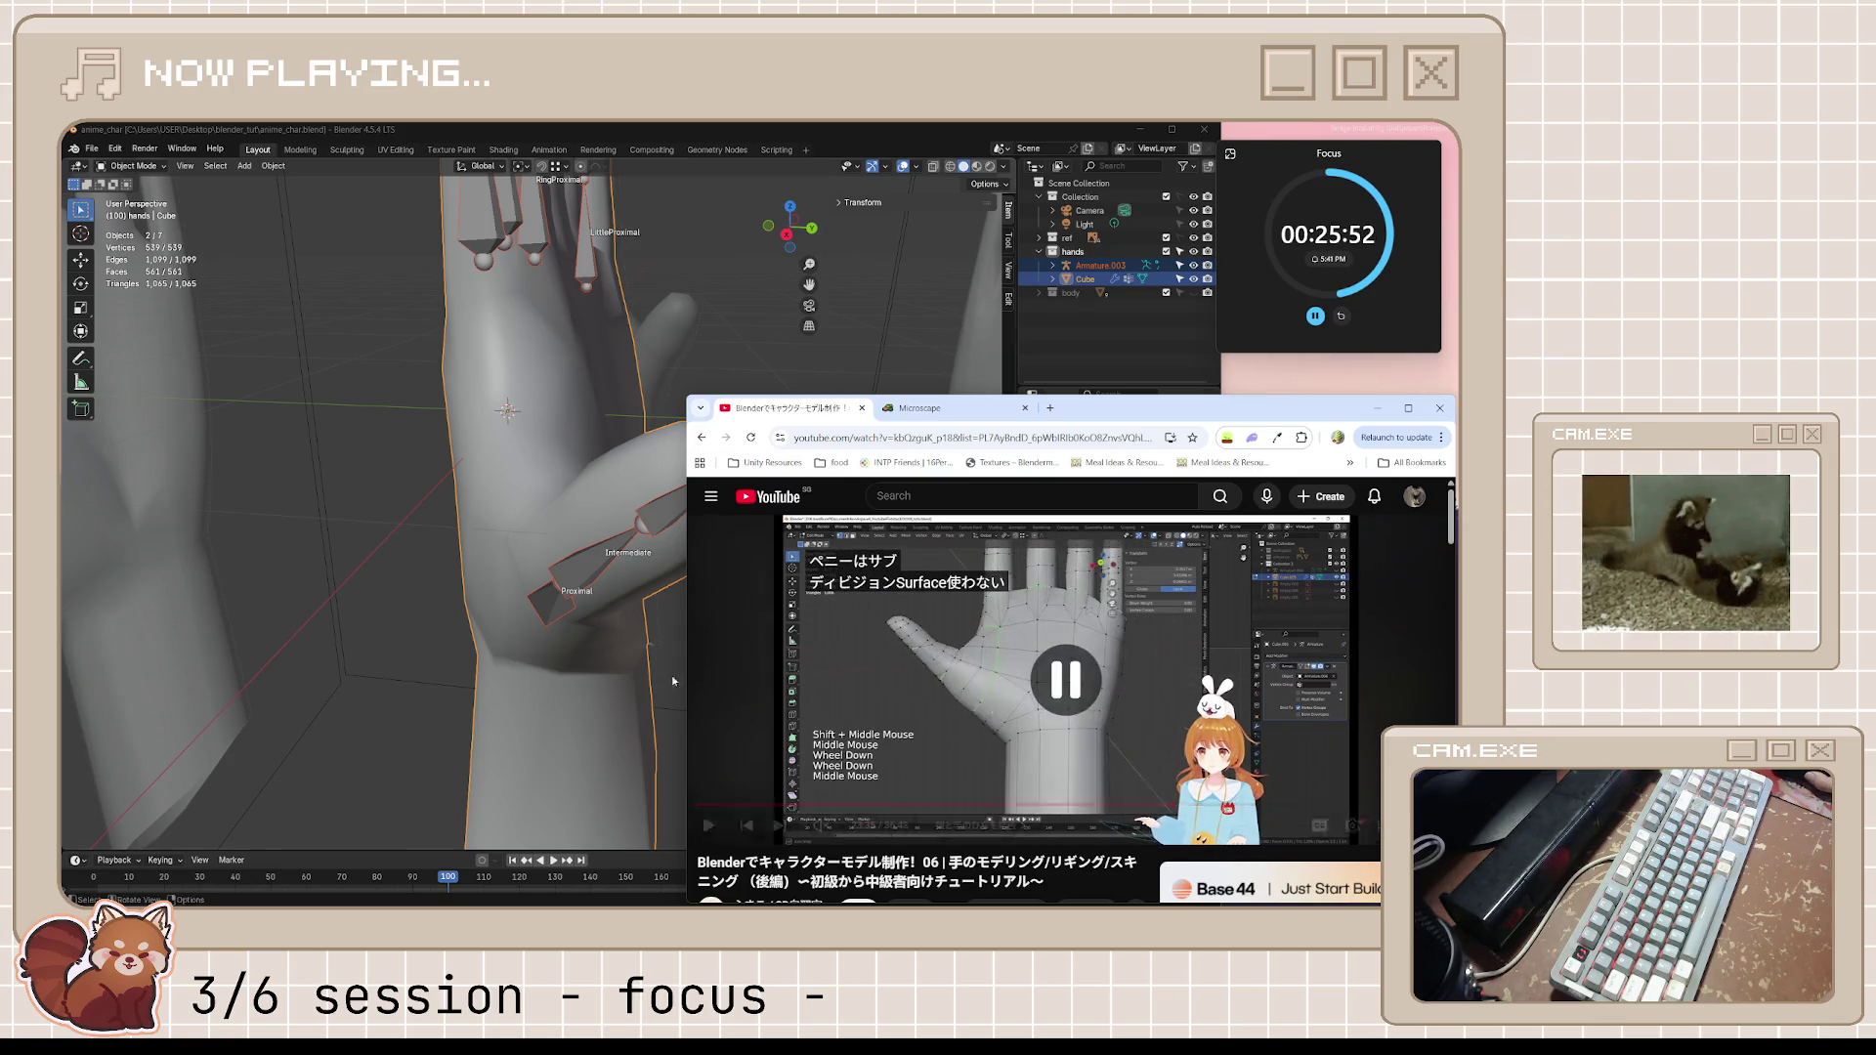
middle_drag(557, 631, 603, 660)
key(Tab)
scroll(602, 659, up, 3)
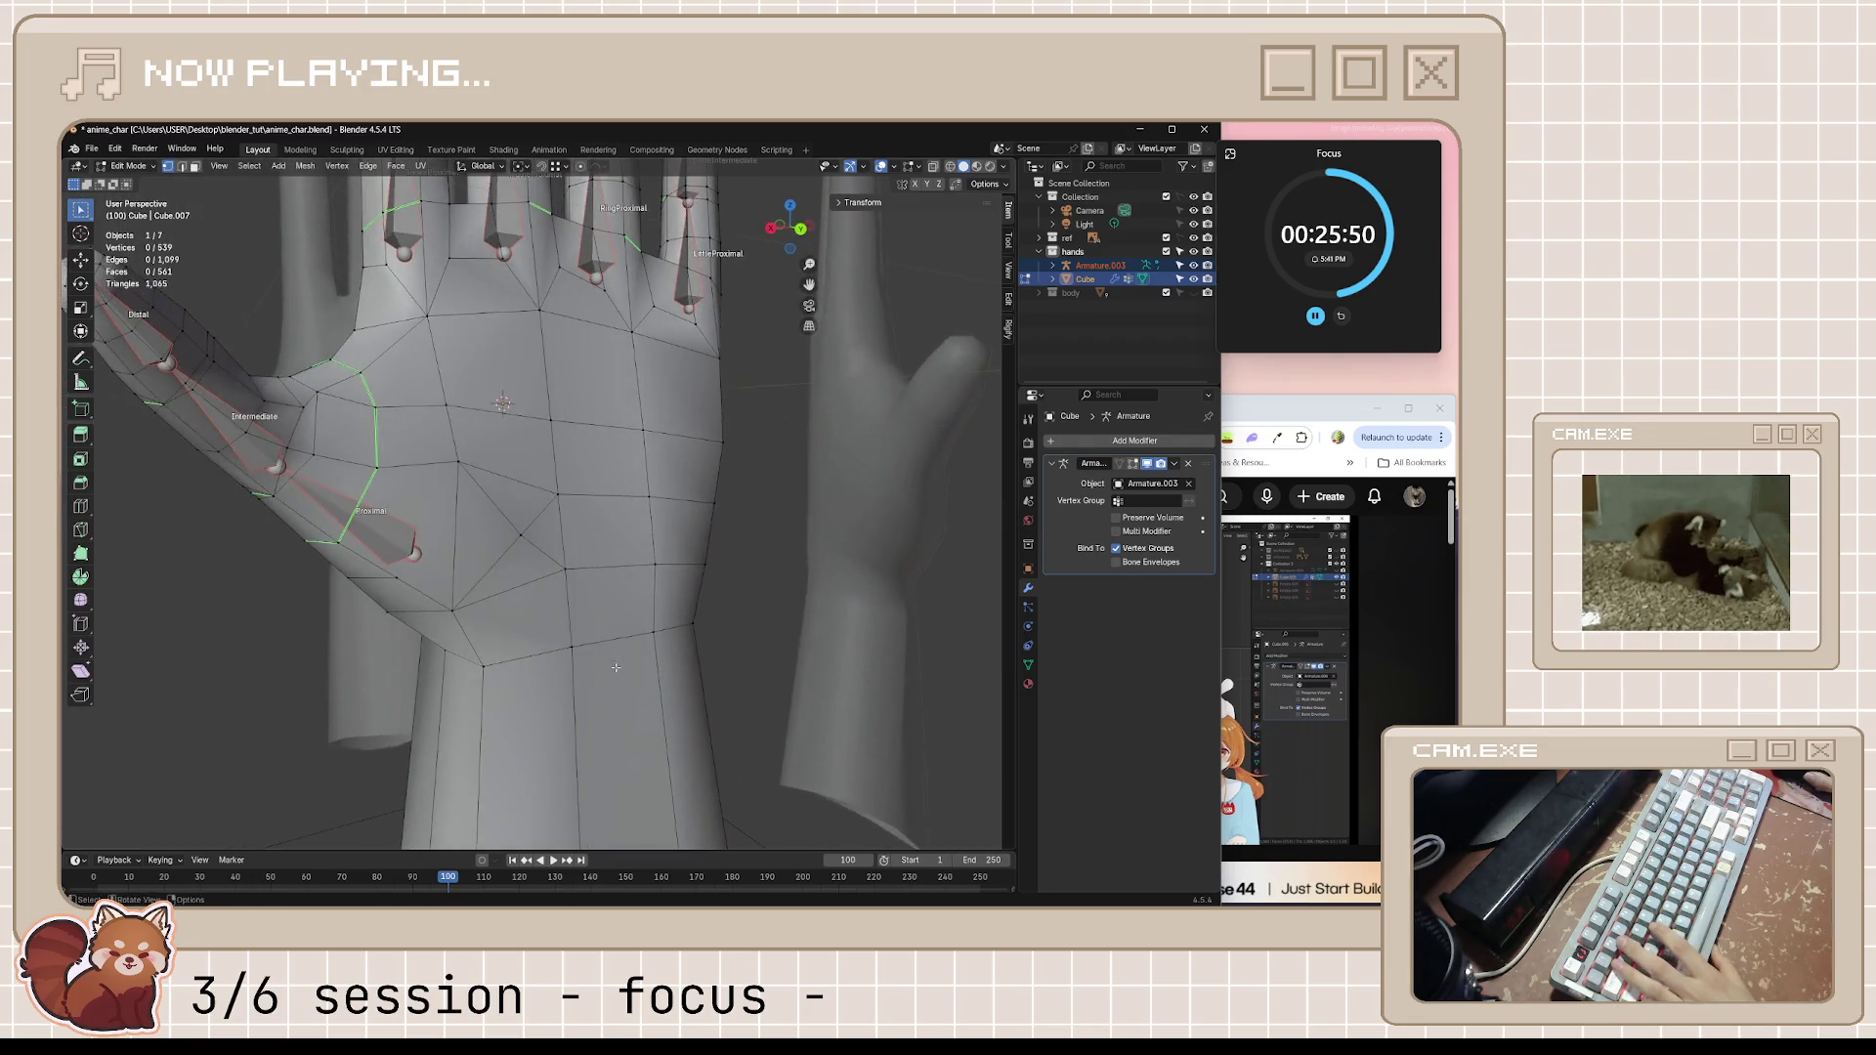
key(alt+Tab)
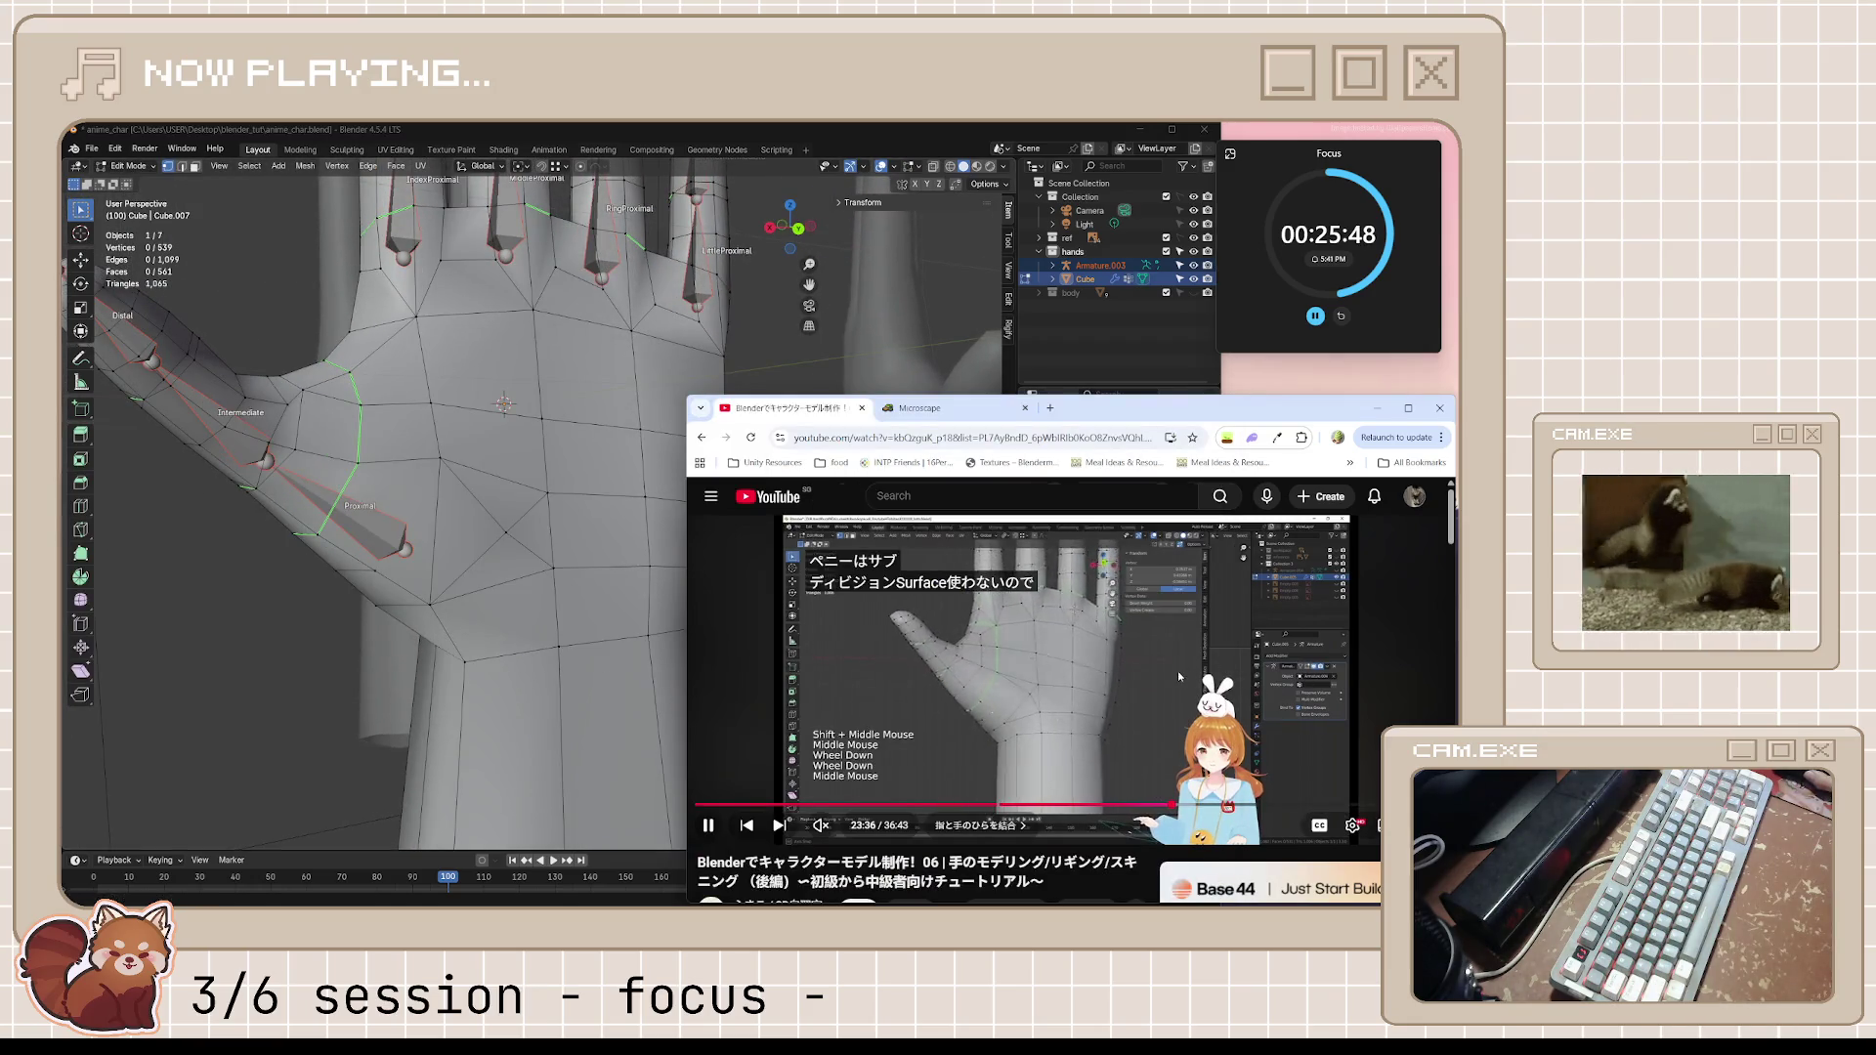
Skip the ad and step the tutorial forward in short play/pause bursts
click(1188, 670)
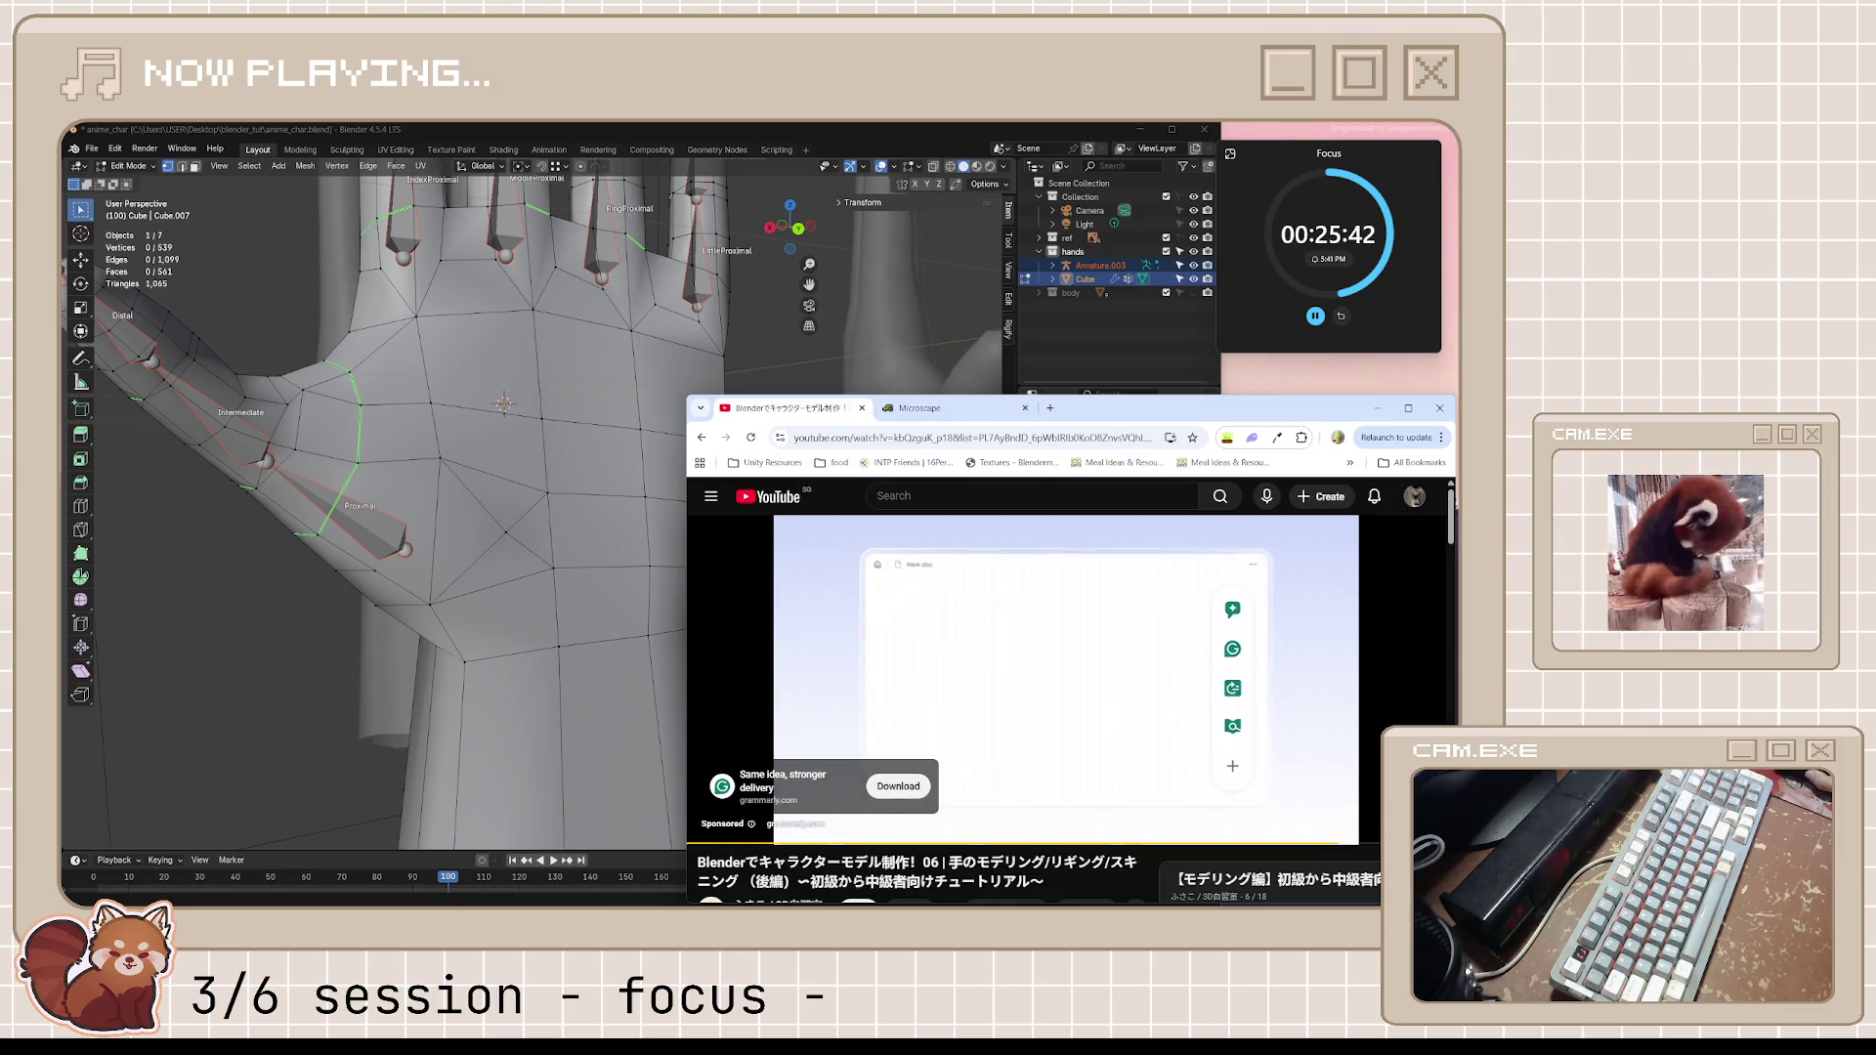
click(1171, 697)
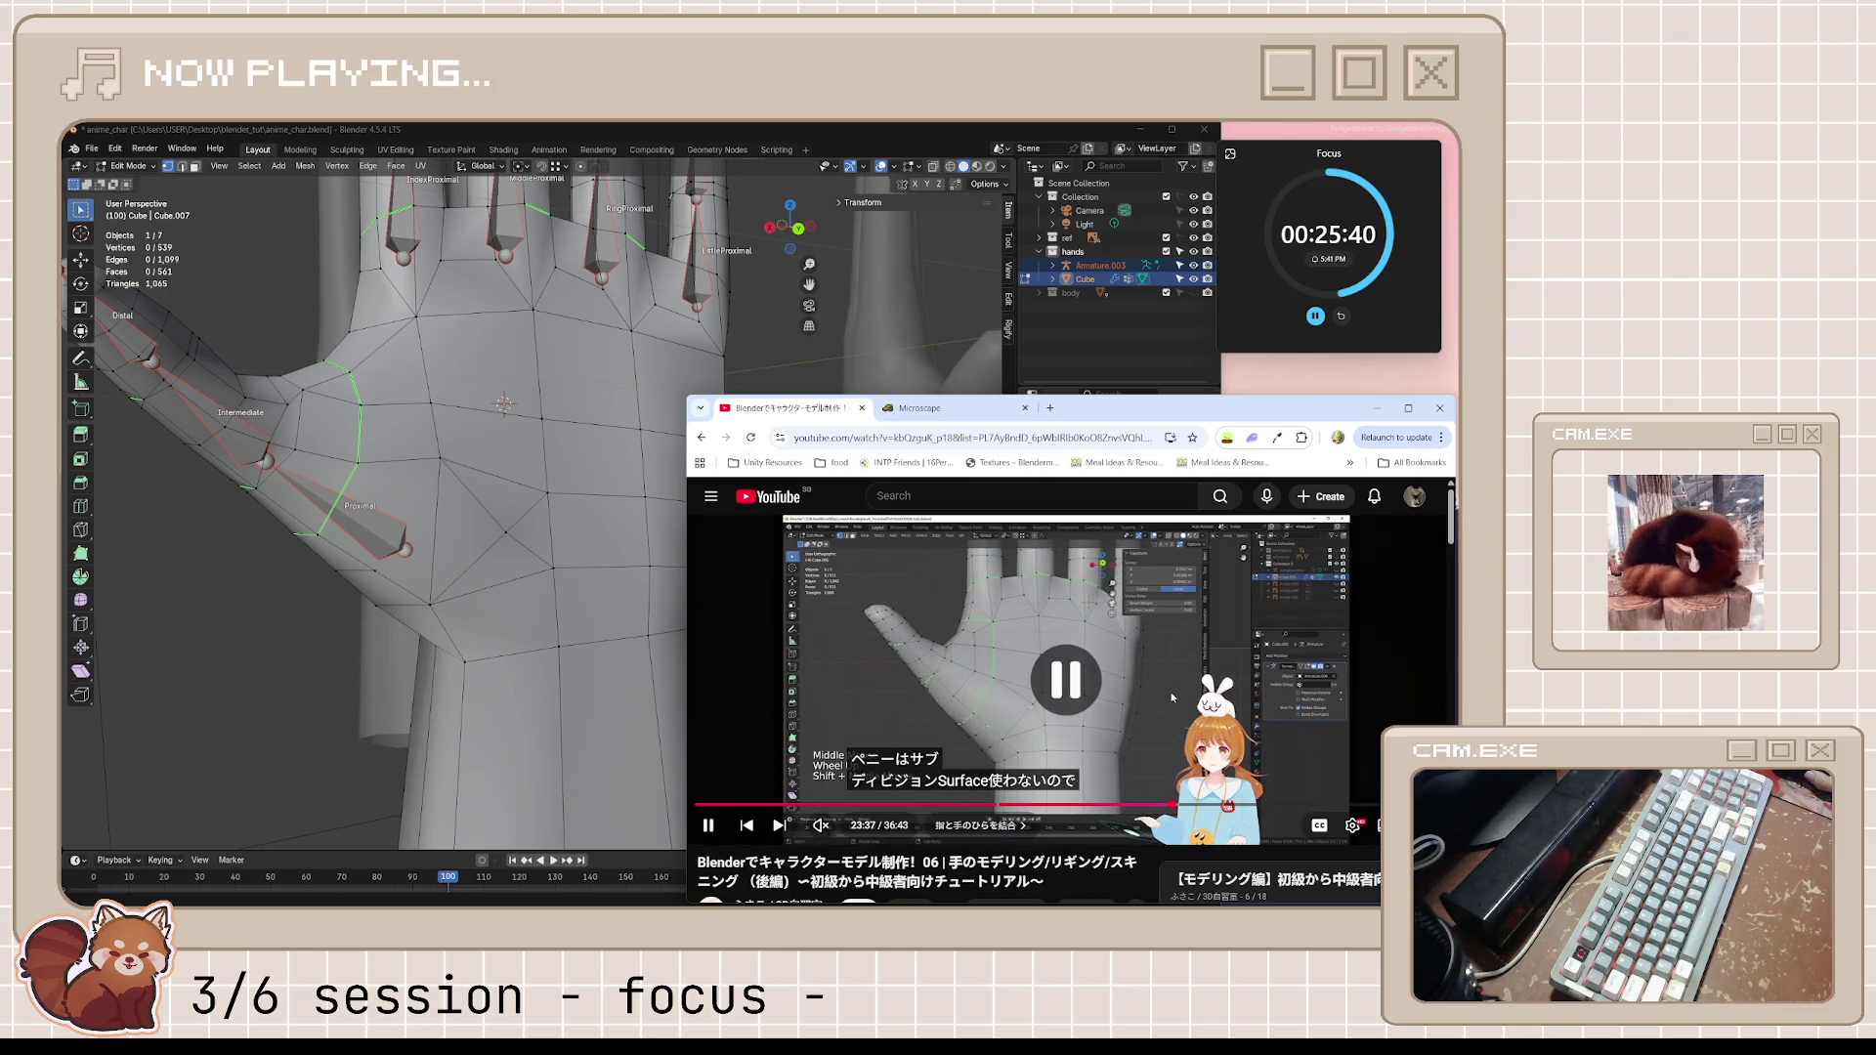
click(1124, 729)
click(1125, 722)
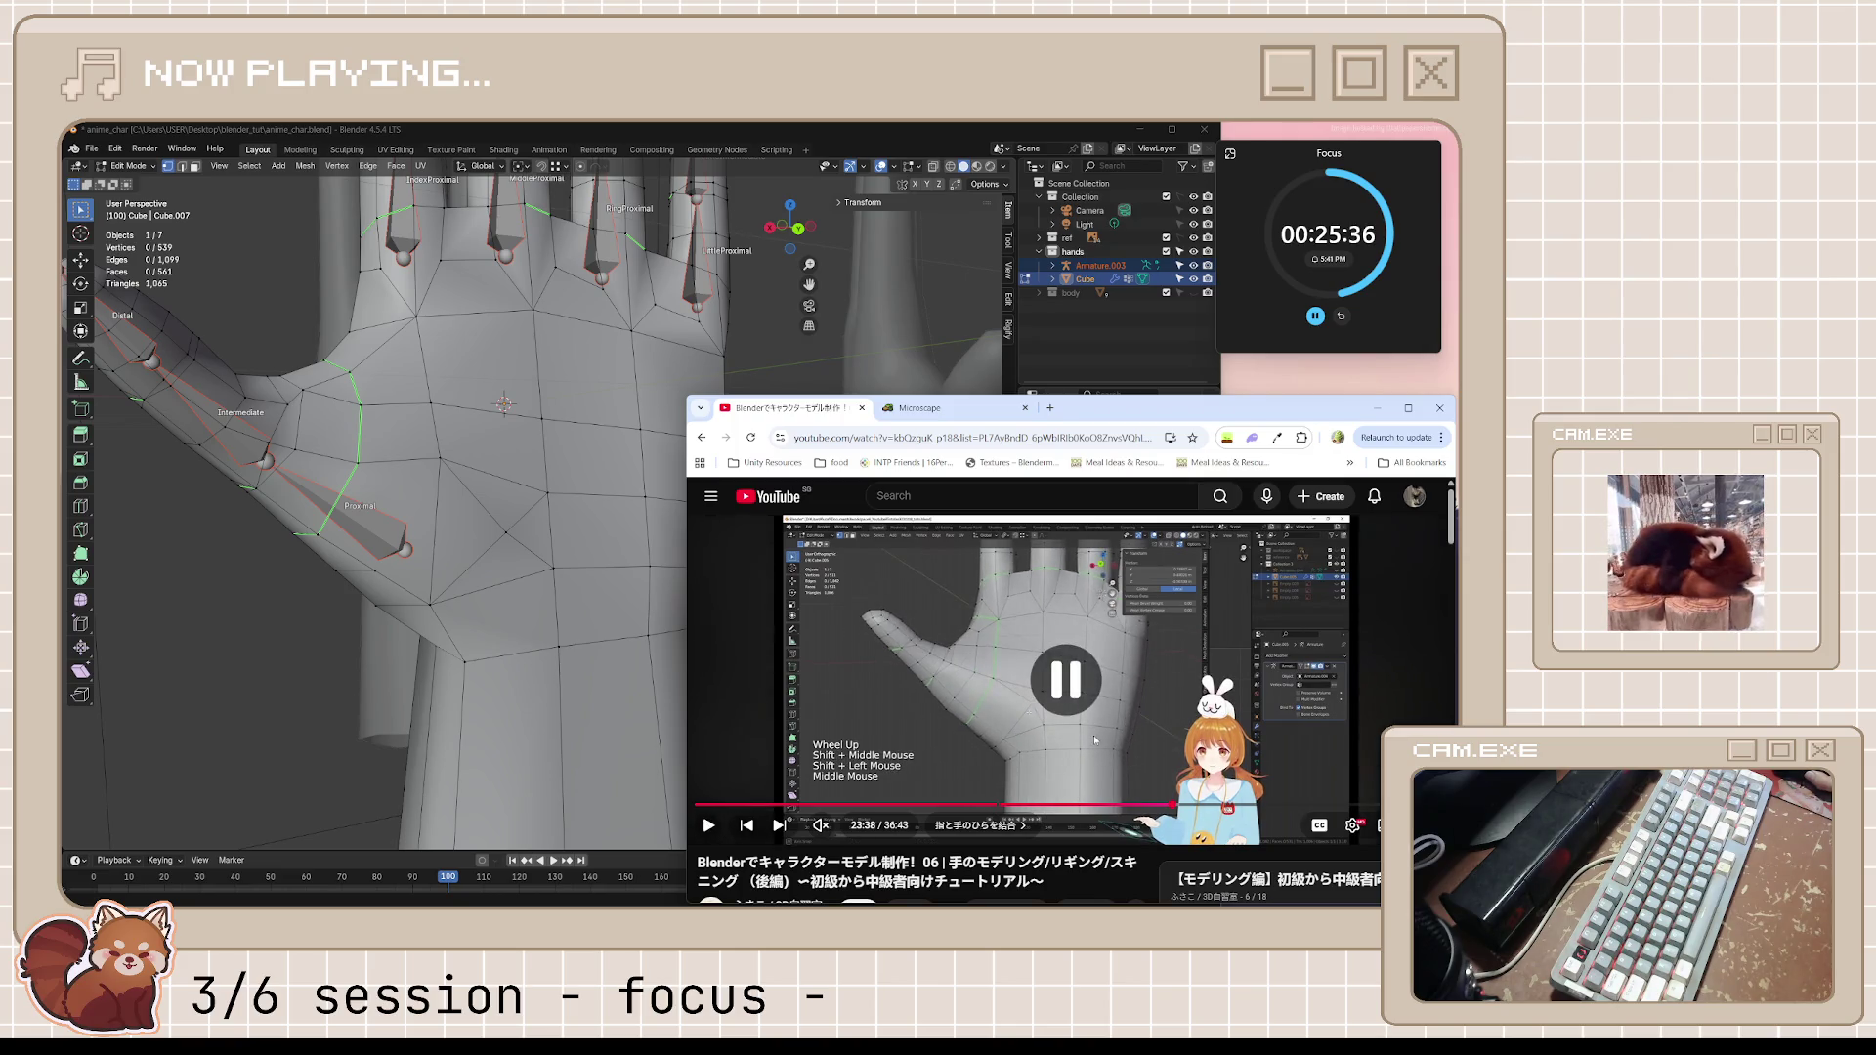
click(1109, 713)
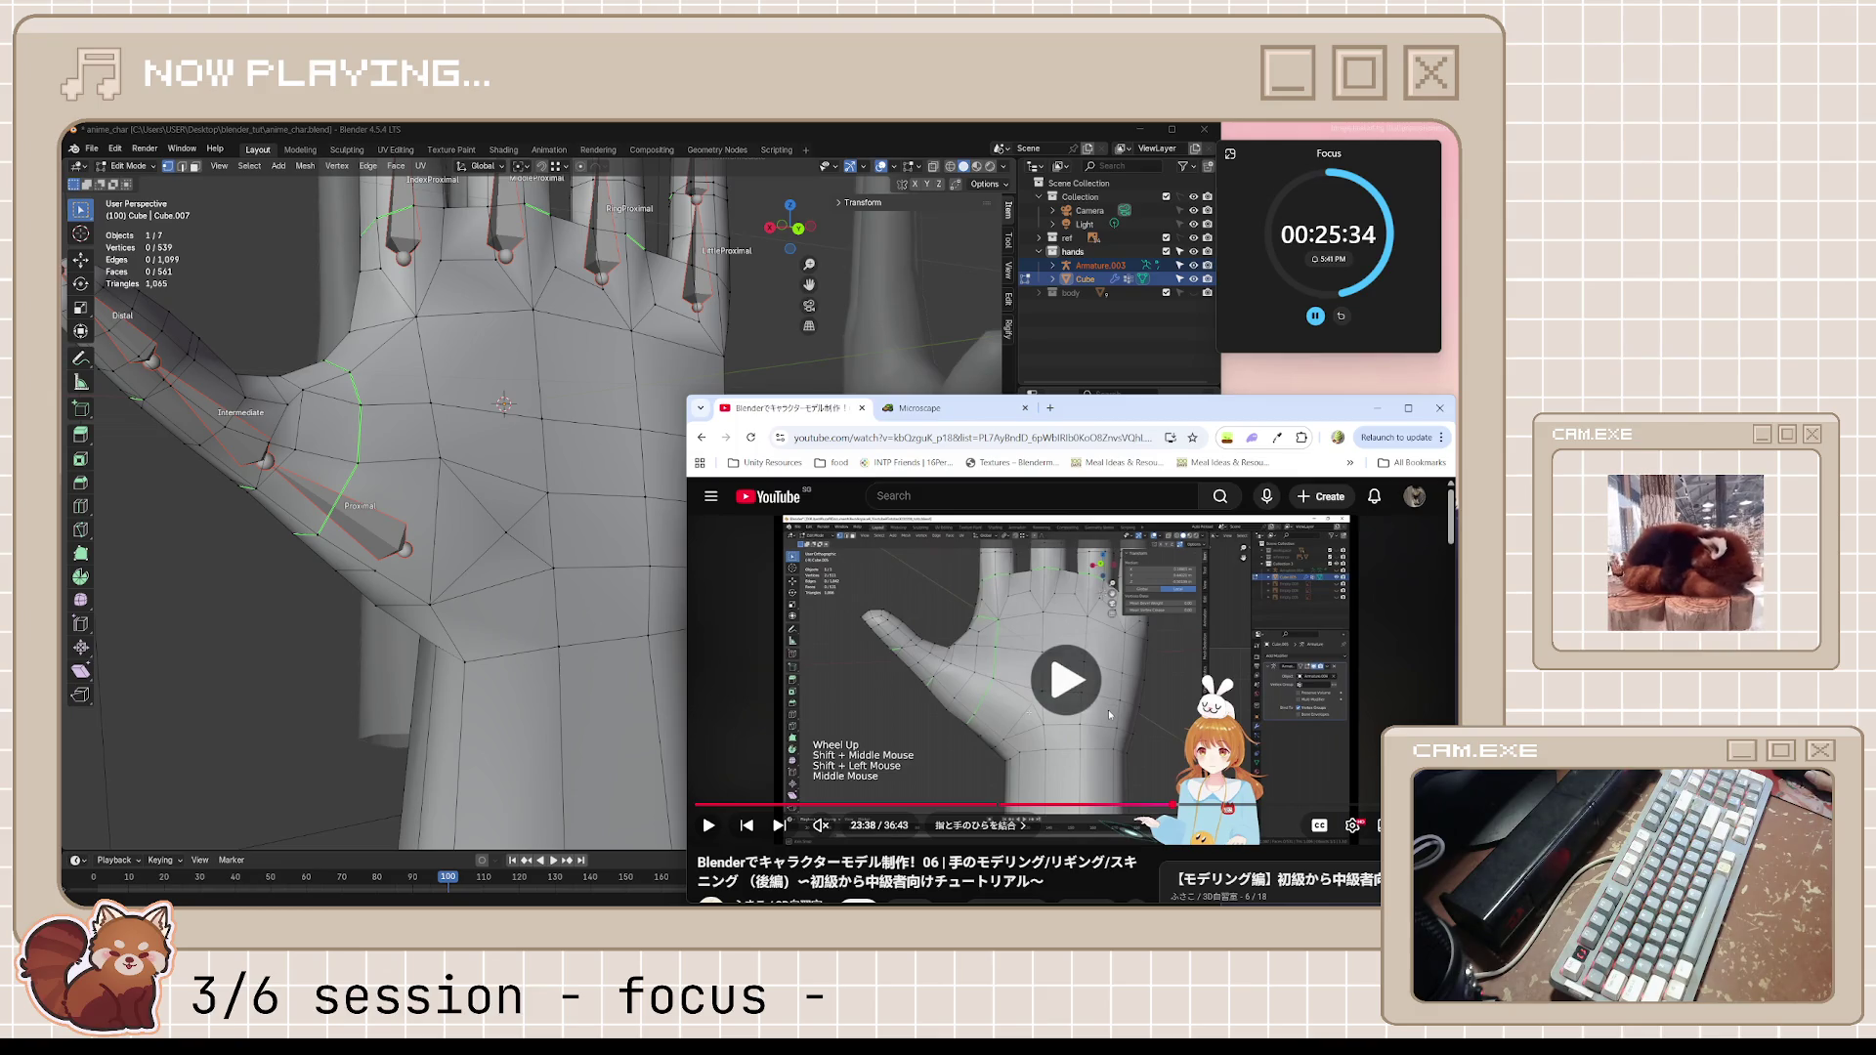
click(1110, 713)
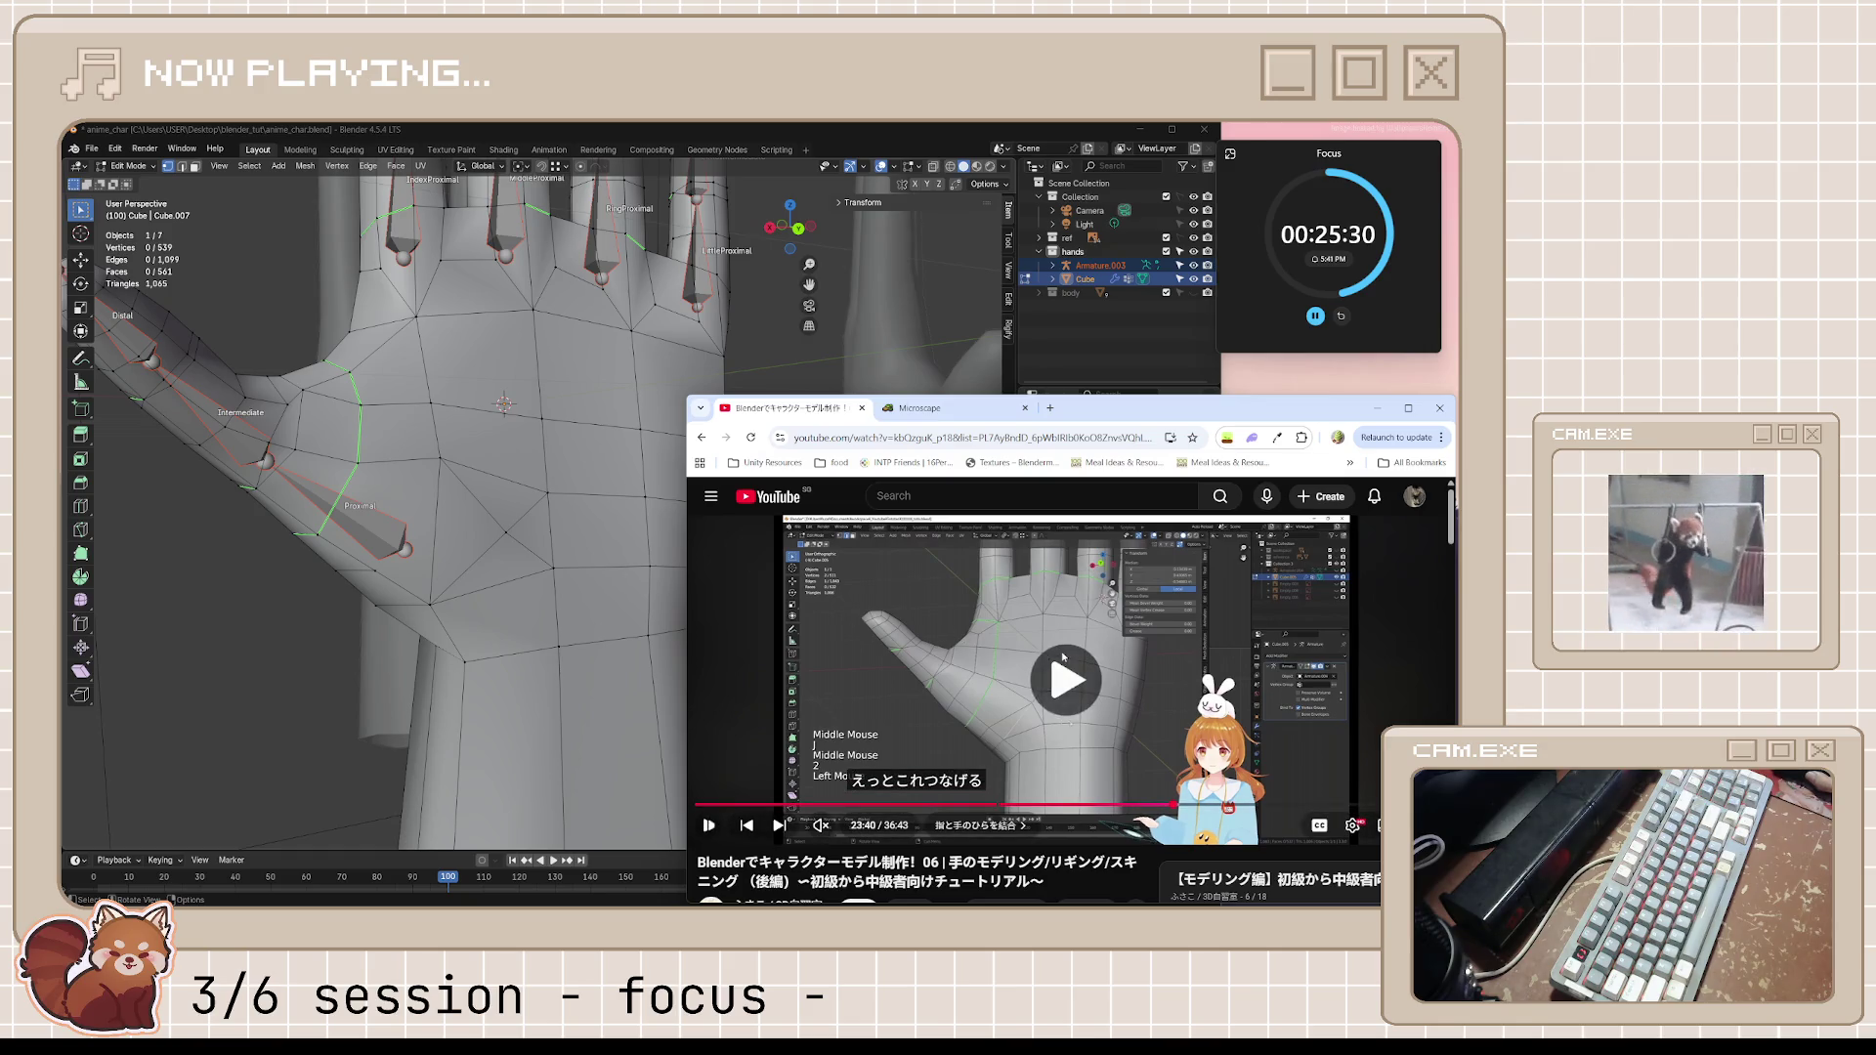
click(1064, 654)
click(1114, 669)
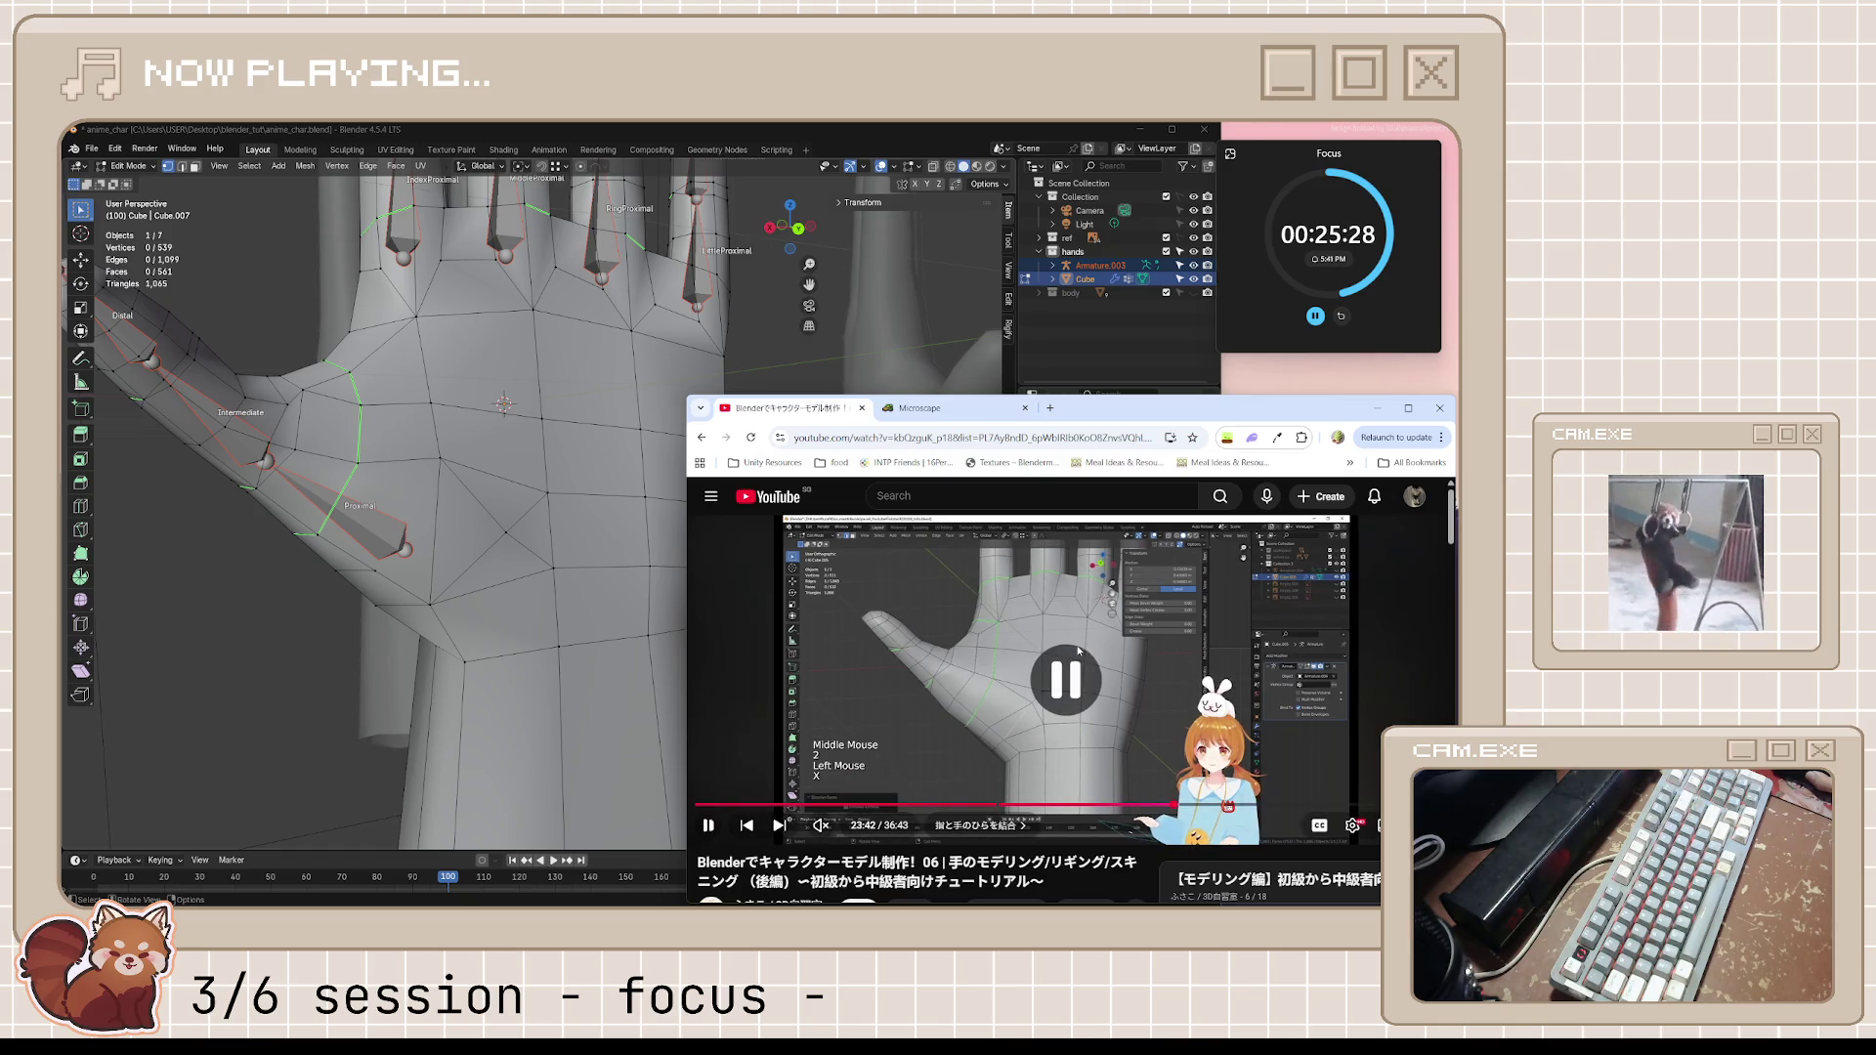
click(1152, 687)
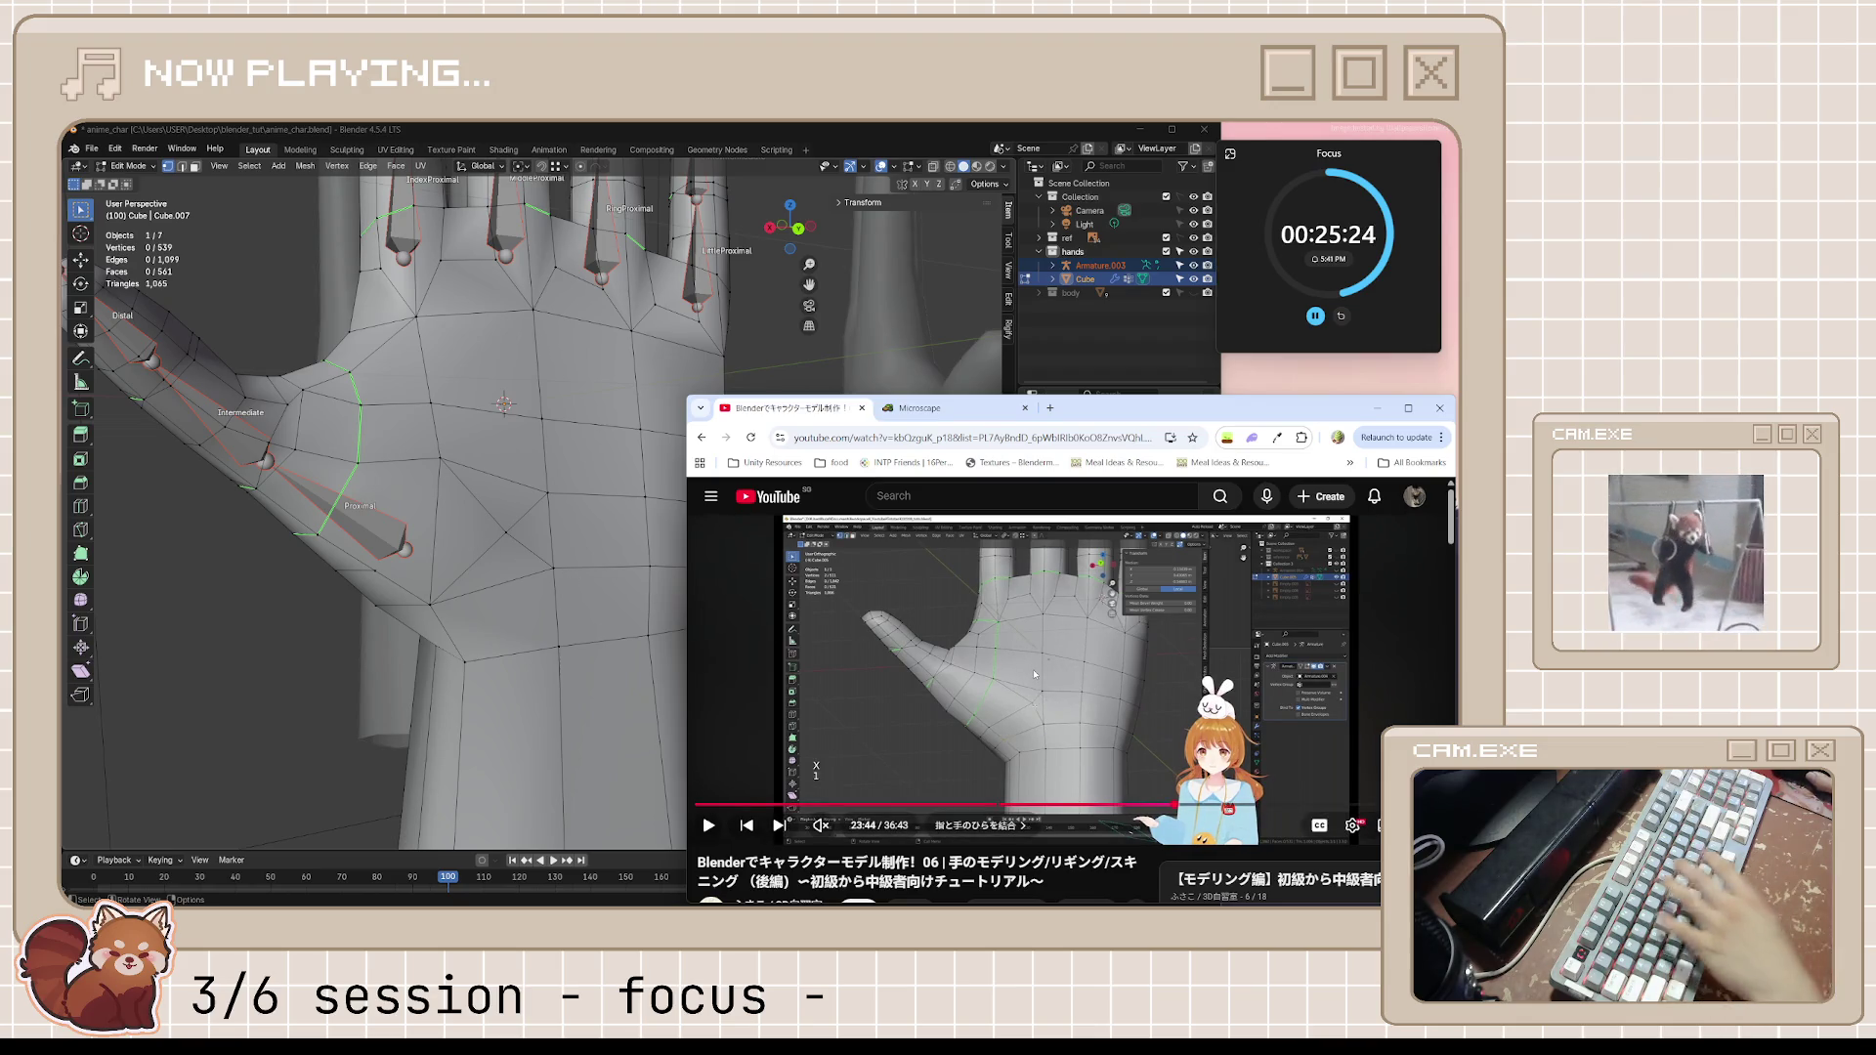
Rewatch the hand-topology section from 23:34 to about 23:42, pause, and return to the hand model
key(j)
key(k)
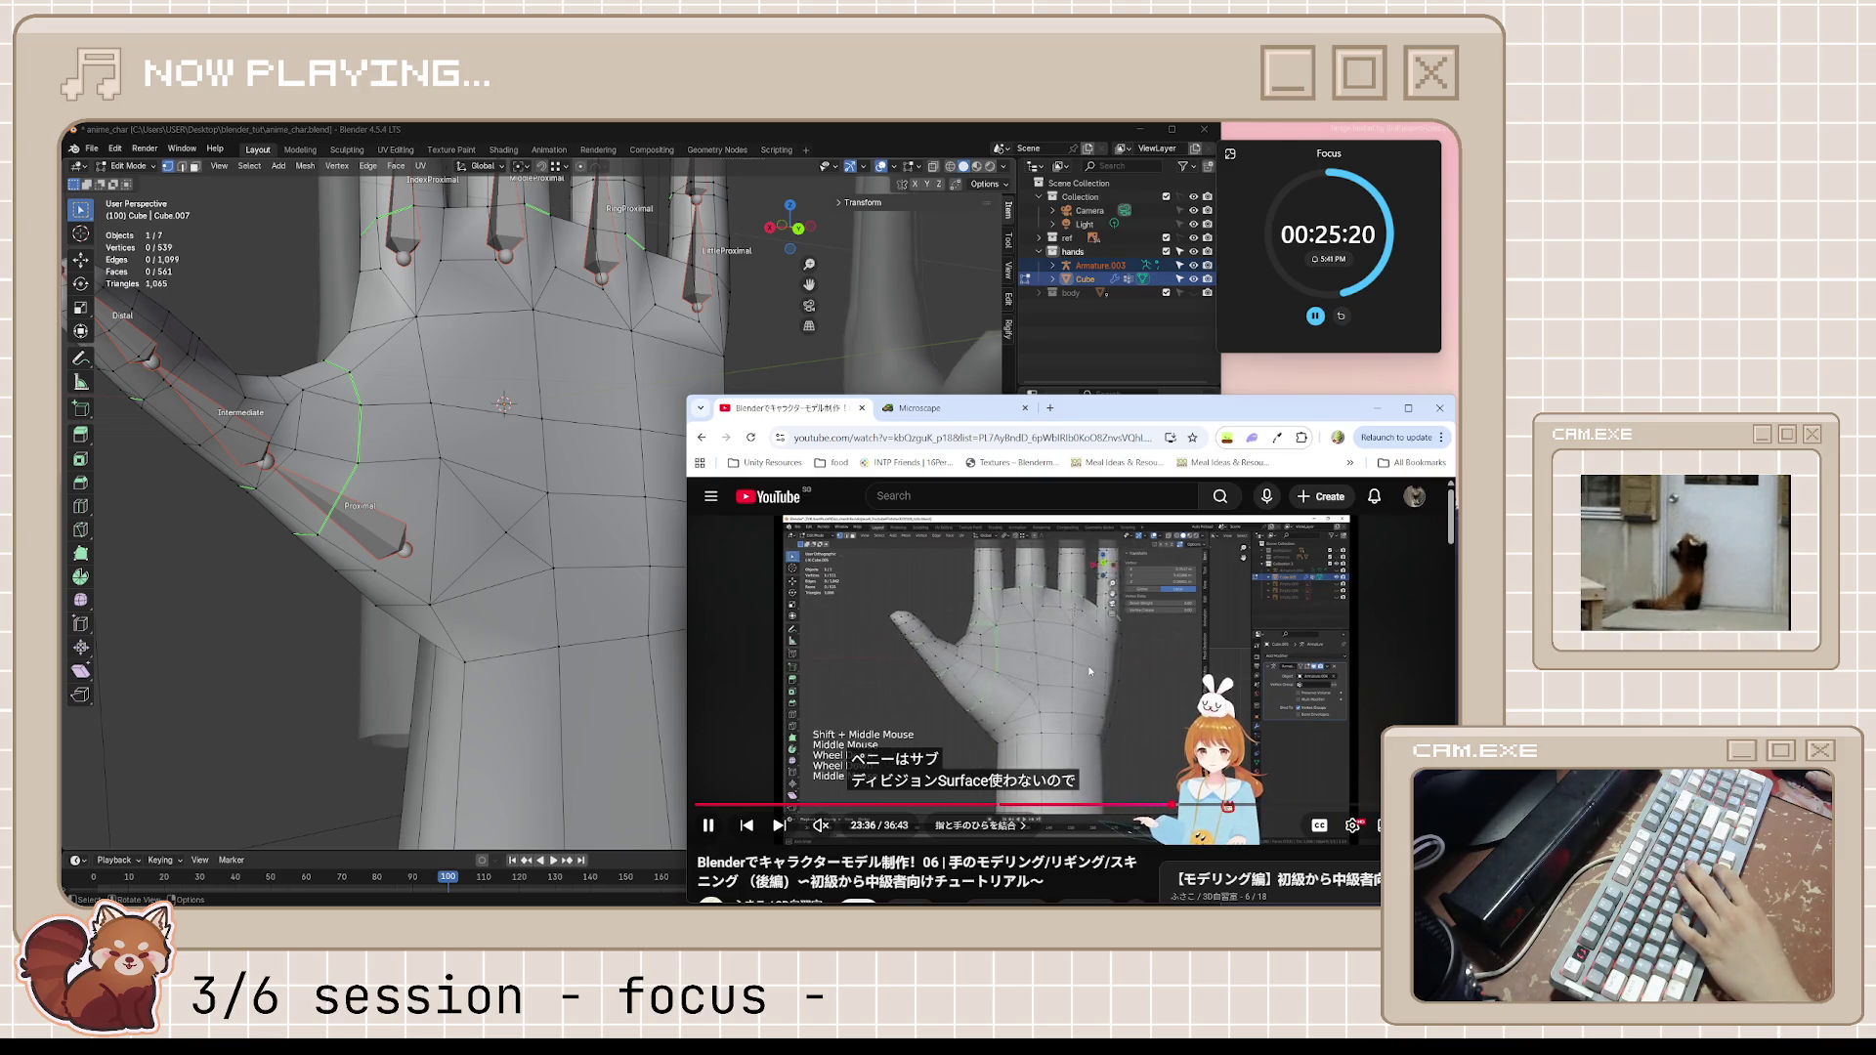
key(k)
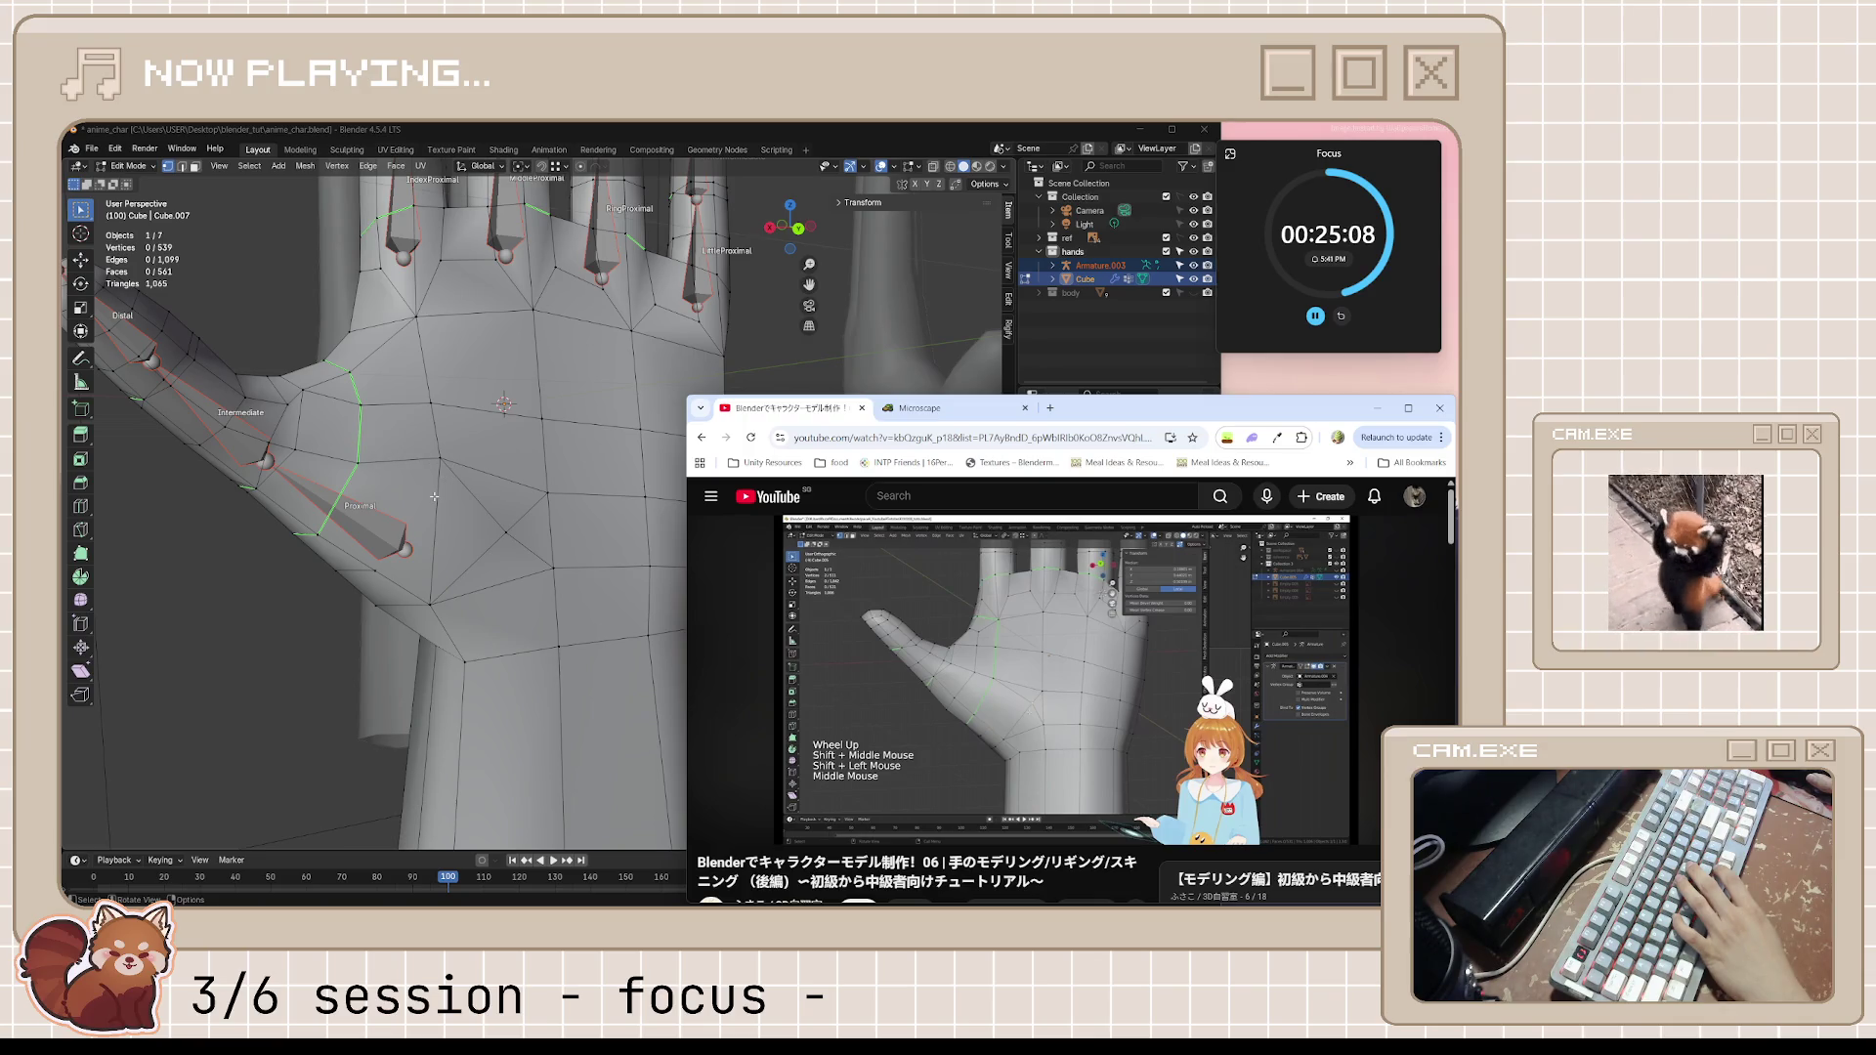
click(904, 631)
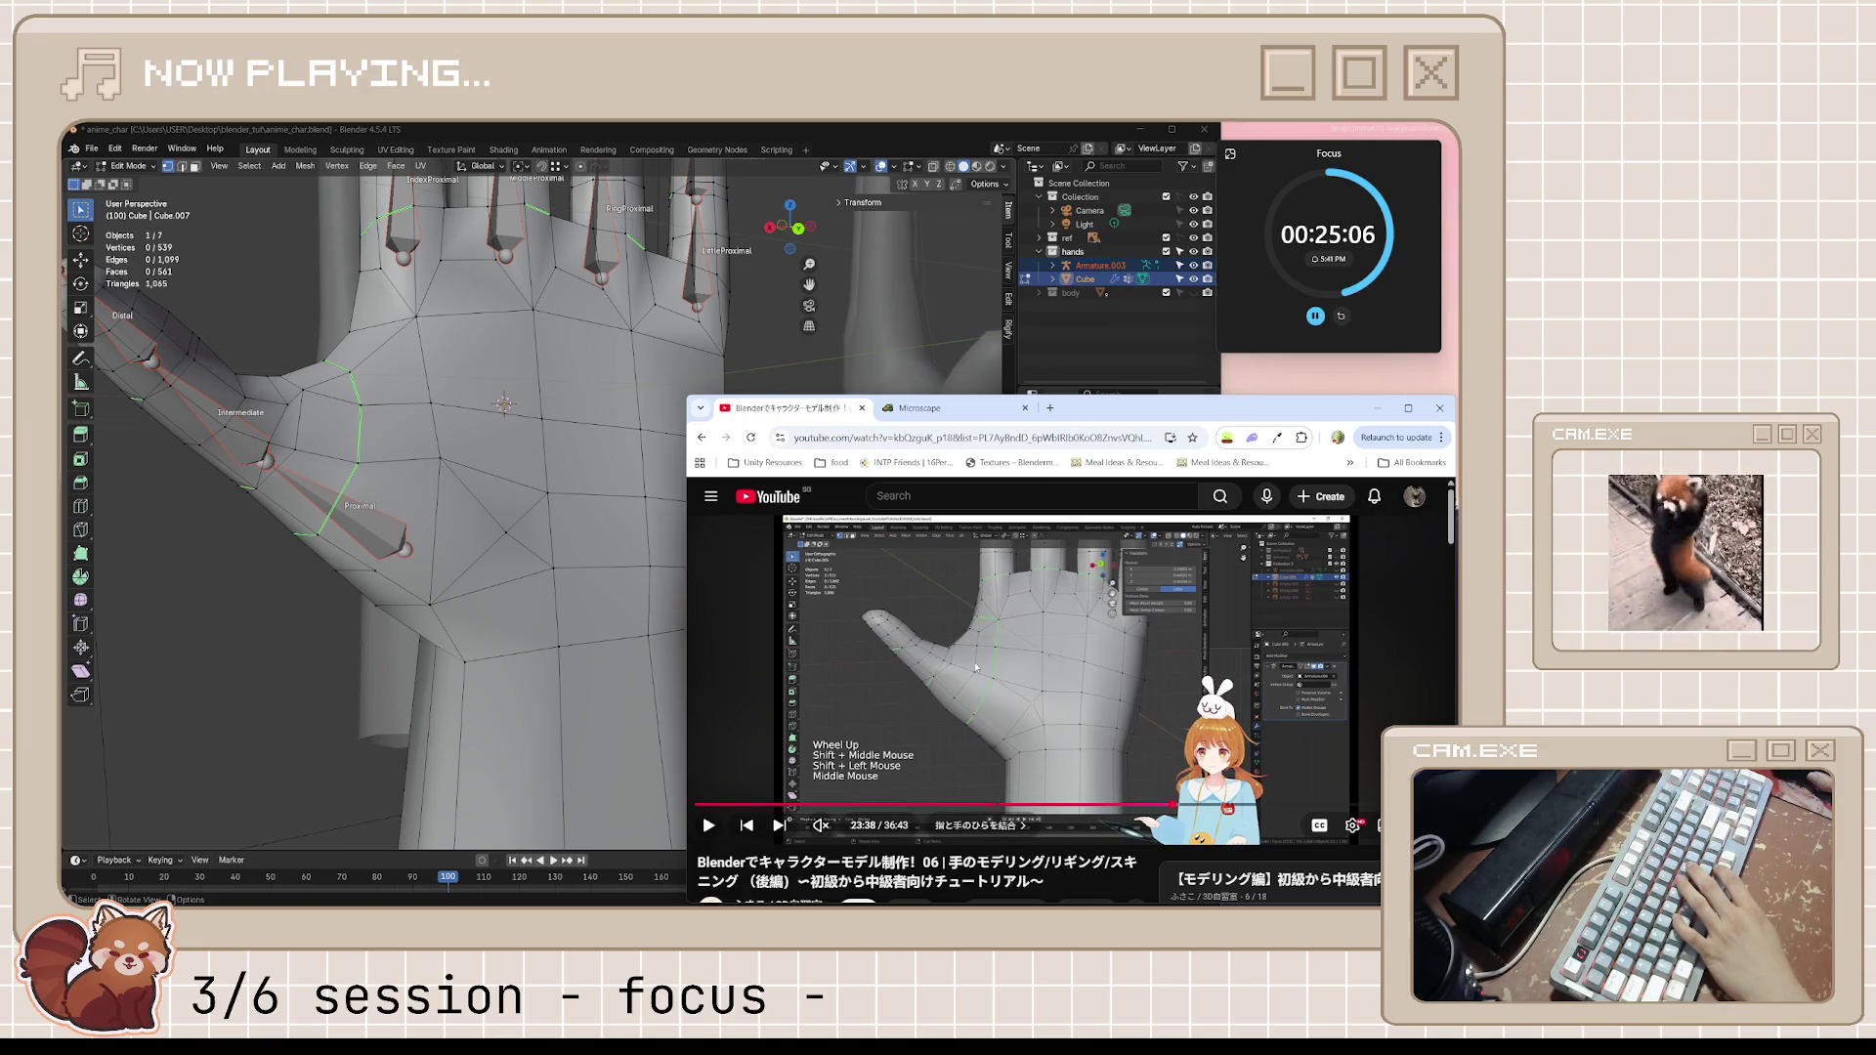
key(space)
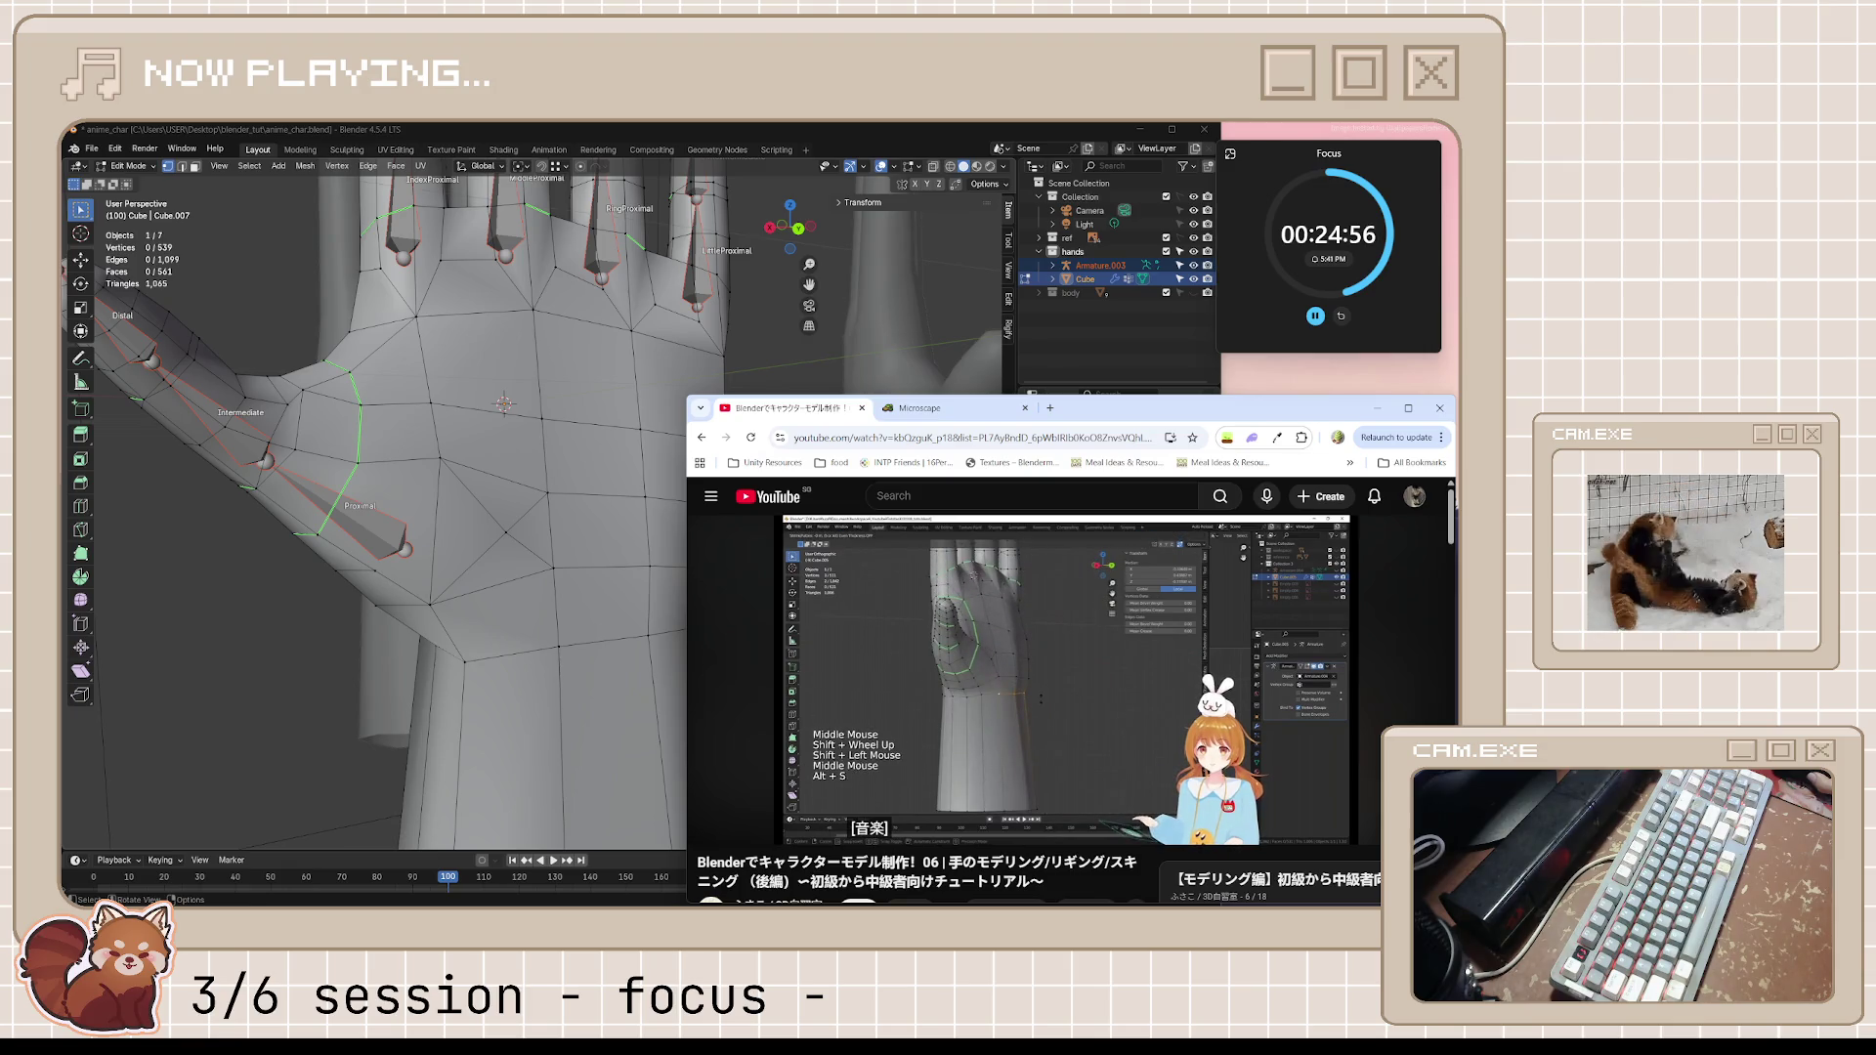
key(space)
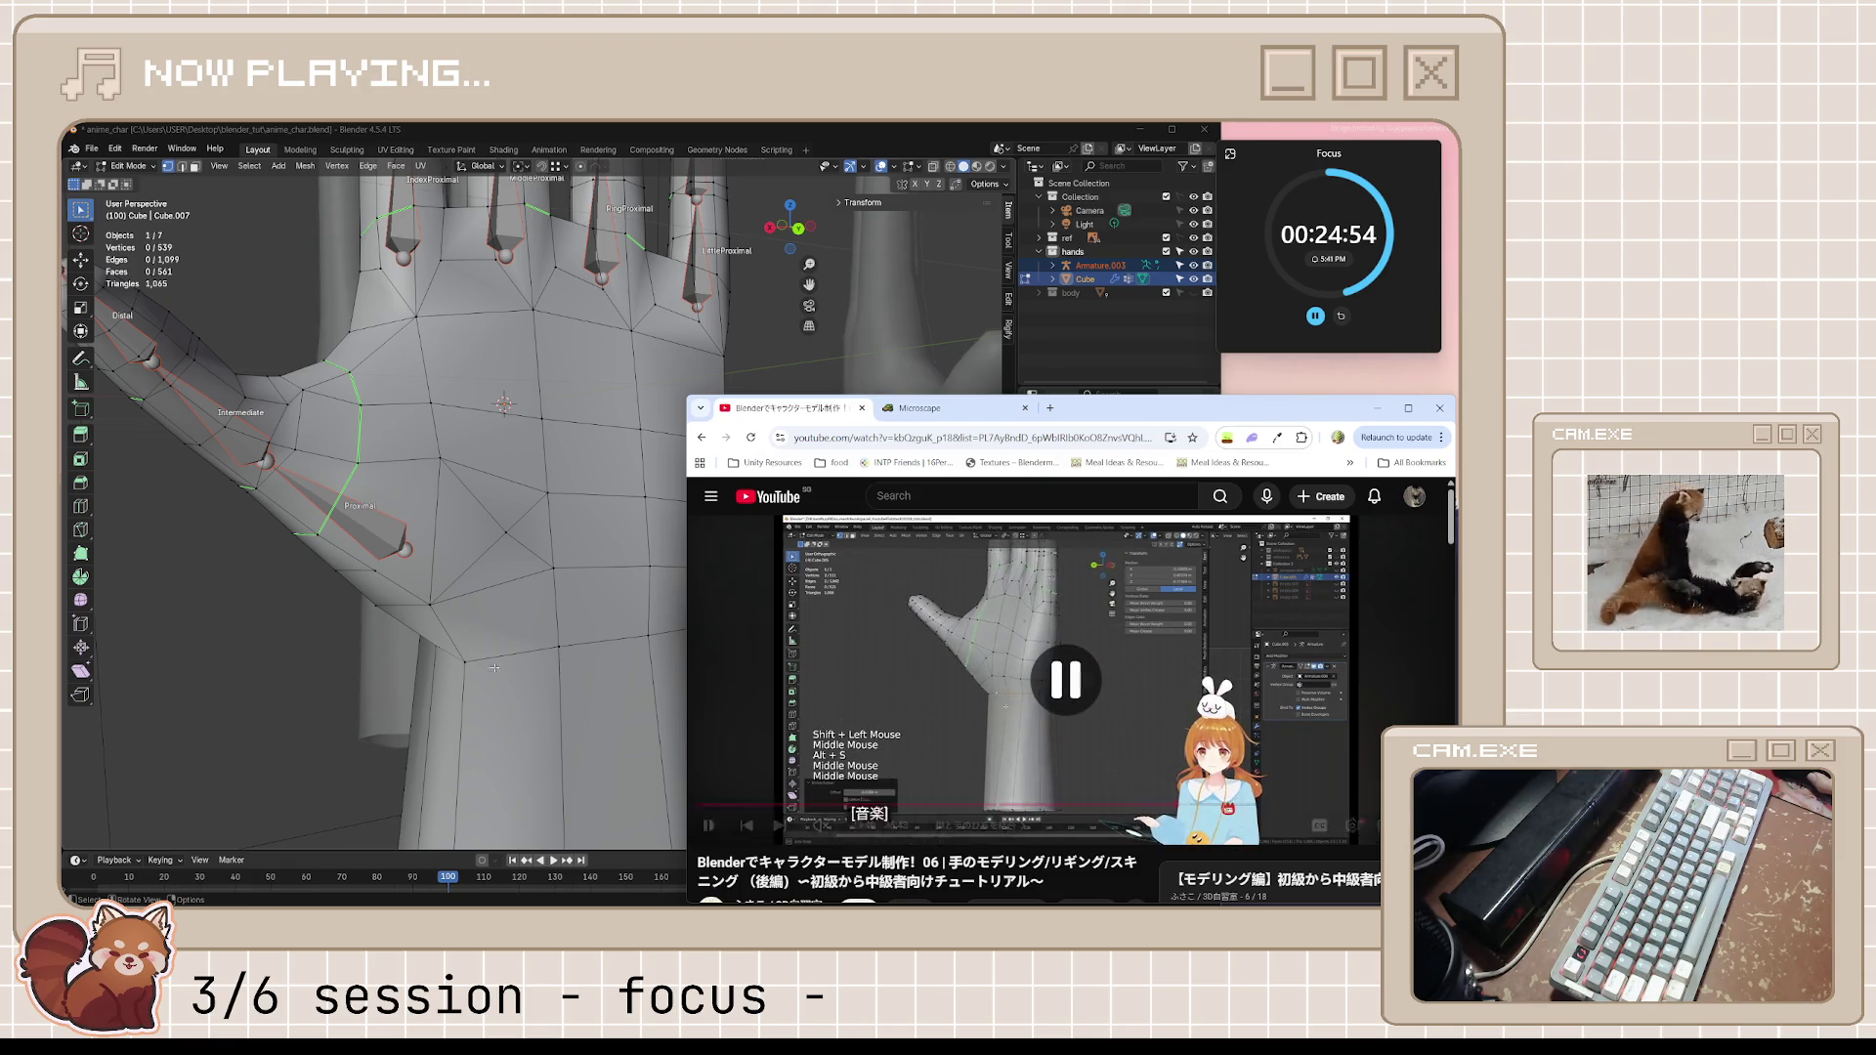
middle_drag(475, 583, 458, 582)
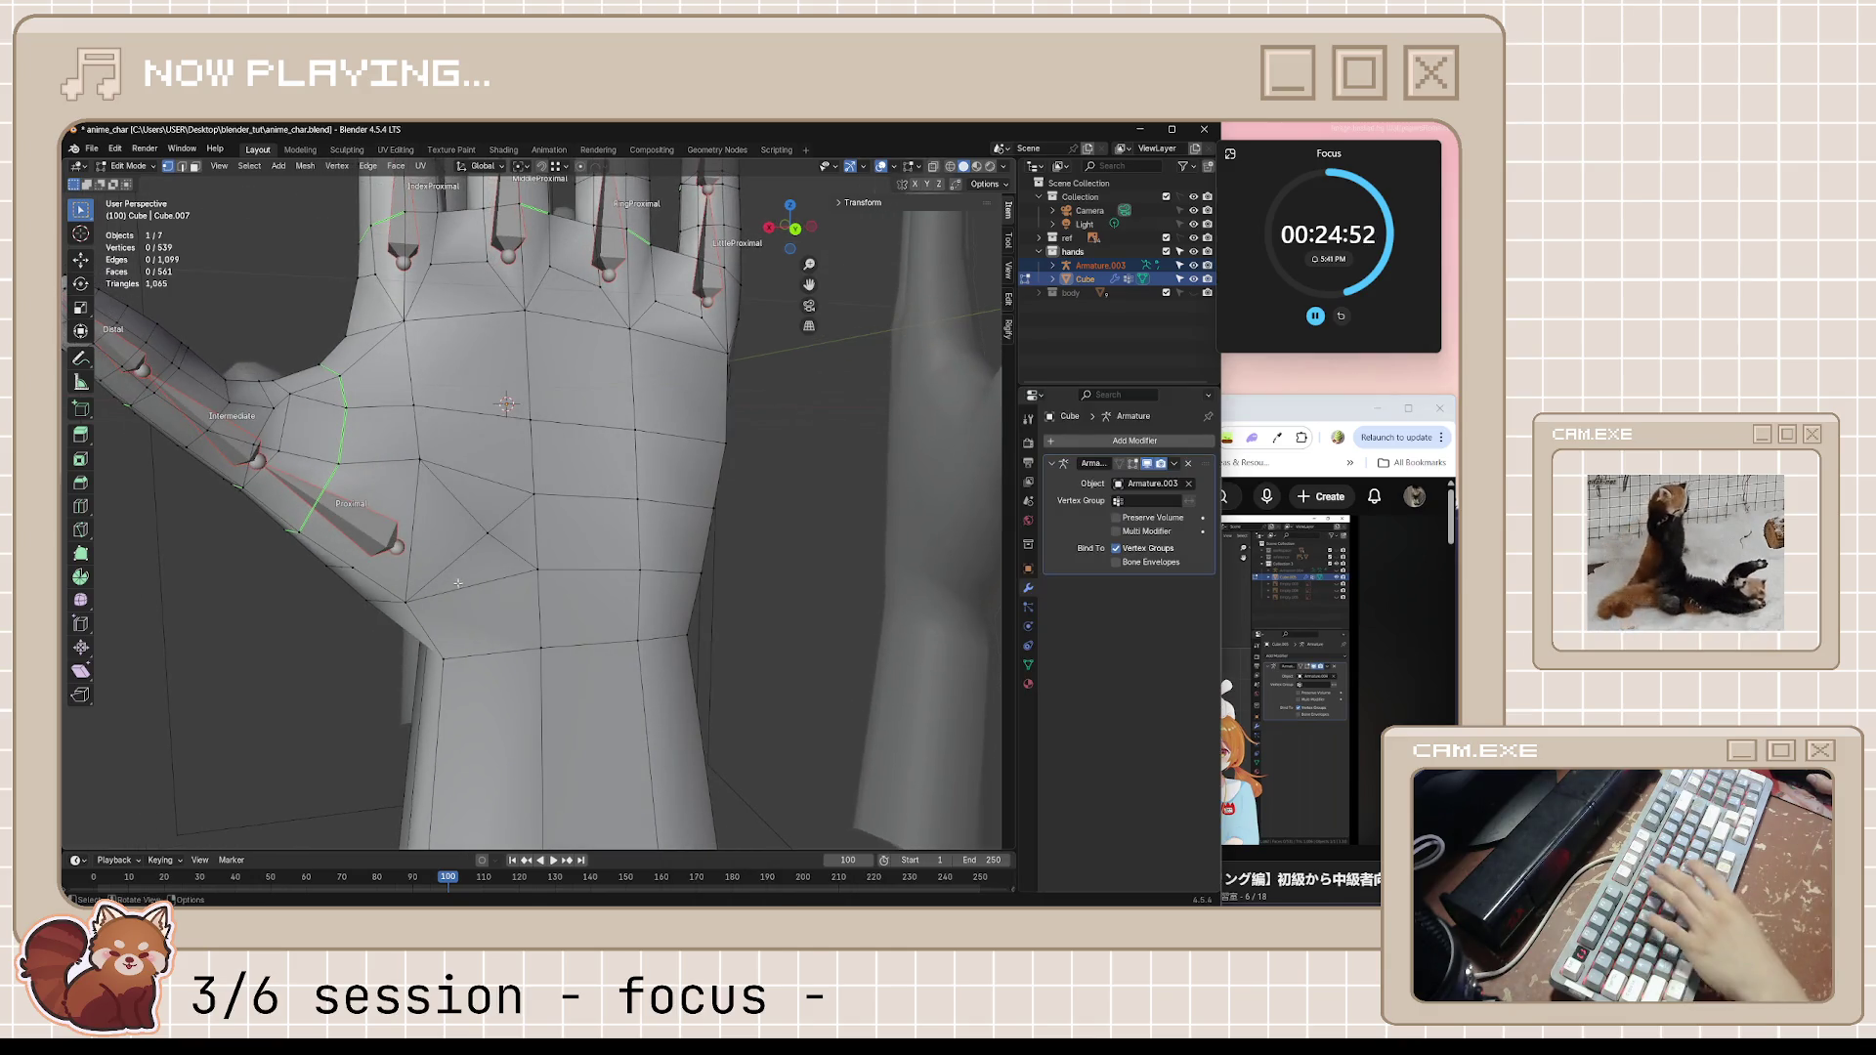
Knife-cut a new edge across the palm faces and compare with the tutorial
key(k)
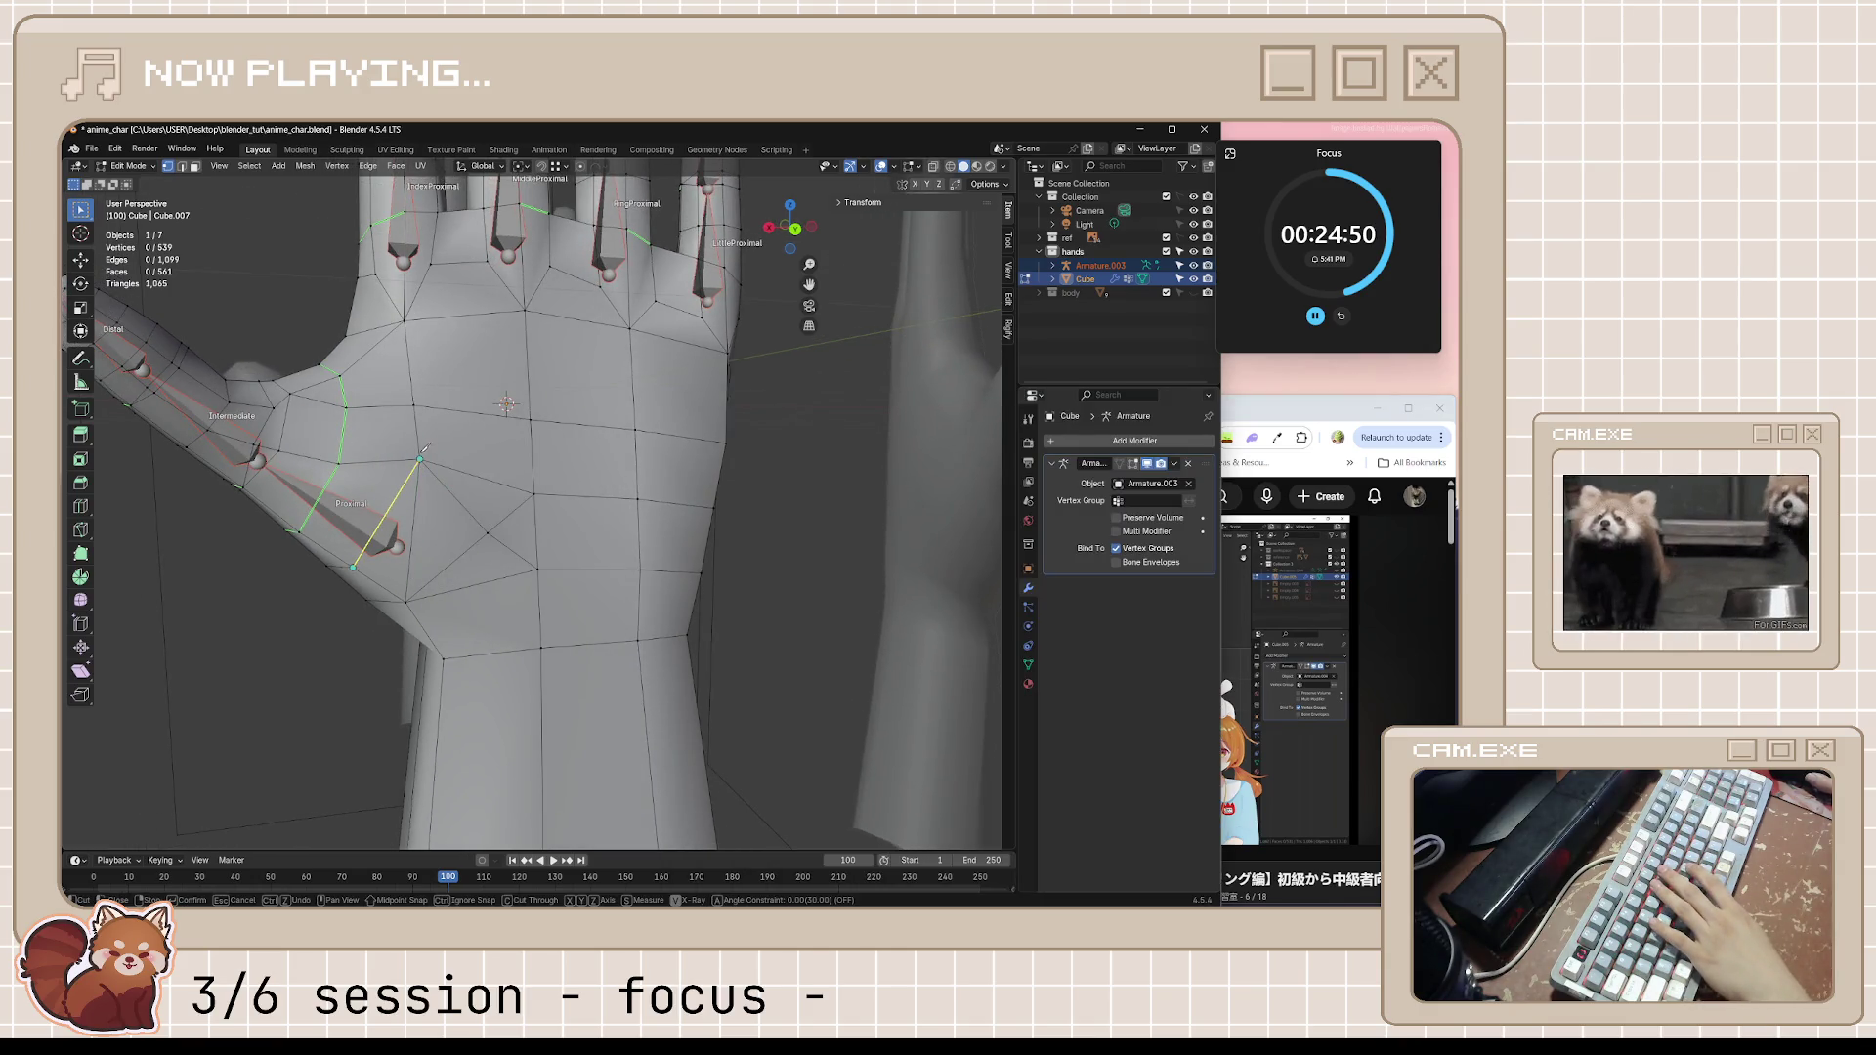
click(420, 459)
key(Return)
mouse_move(421, 458)
middle_down()
mouse_move(664, 569)
mouse_move(617, 499)
middle_up()
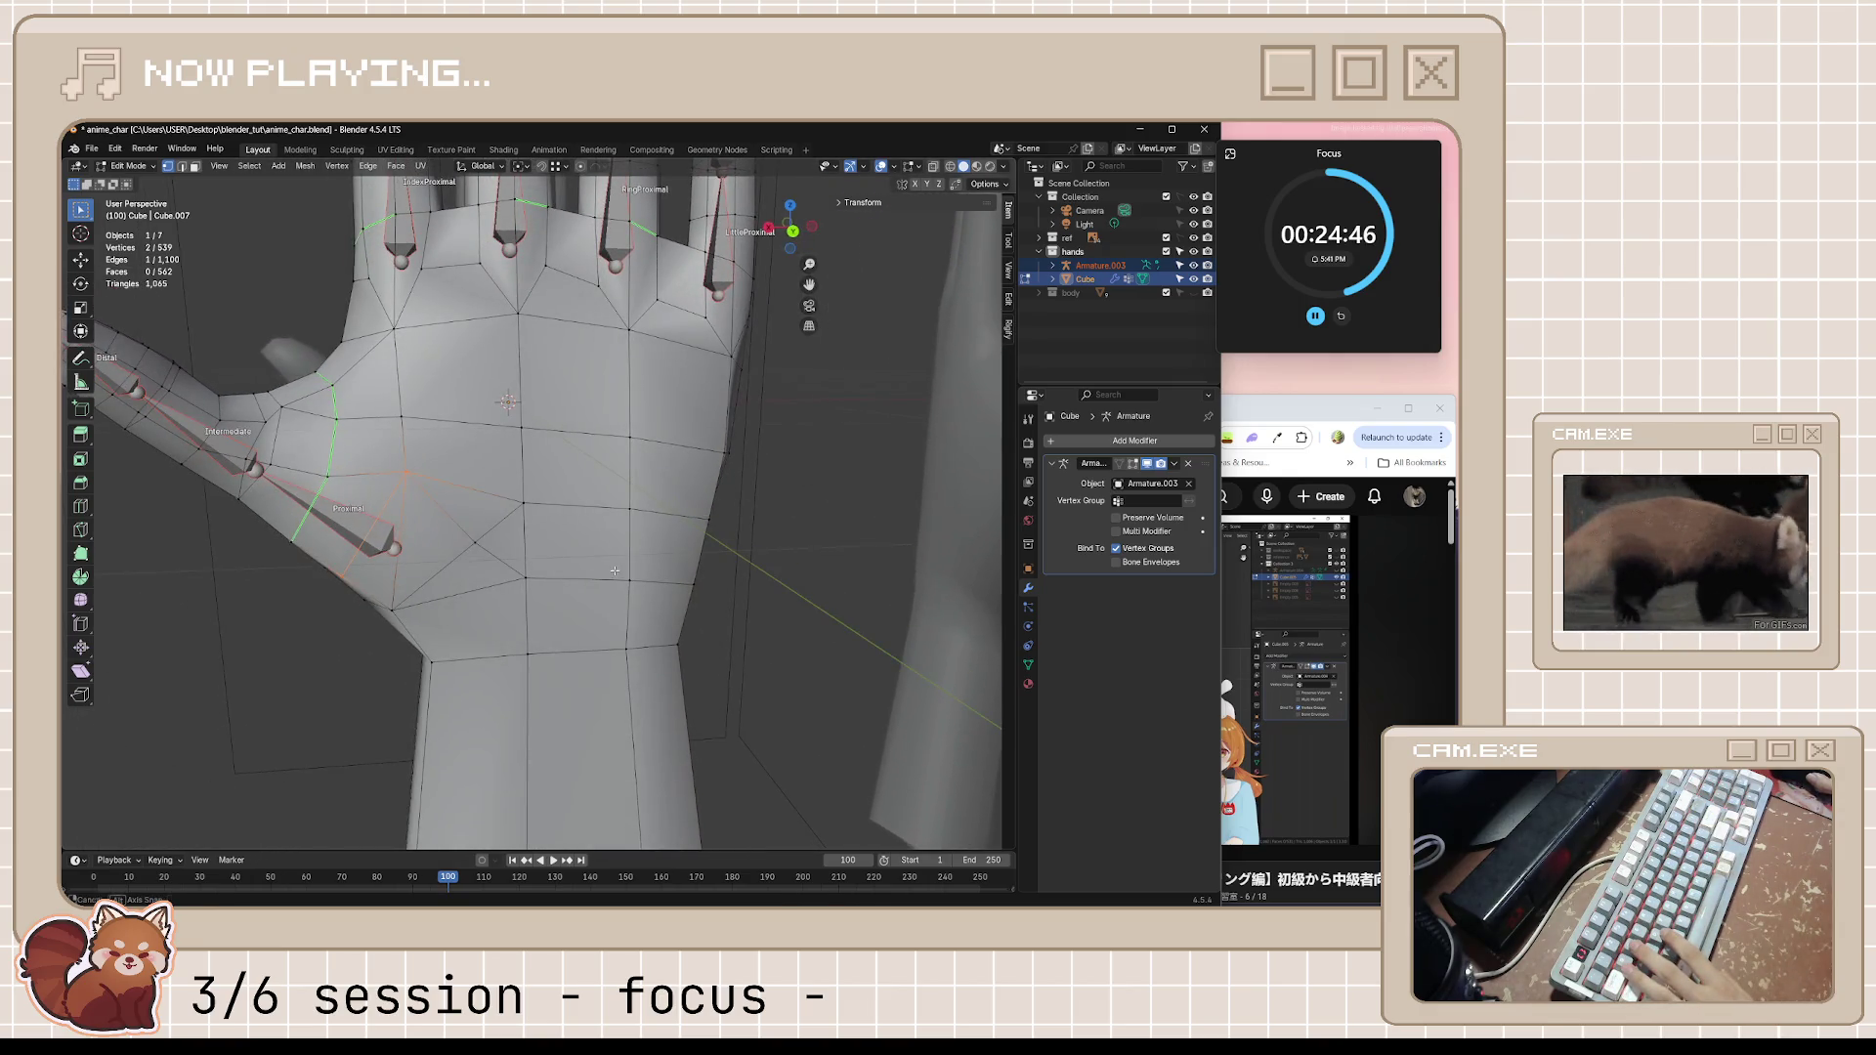
click(1302, 415)
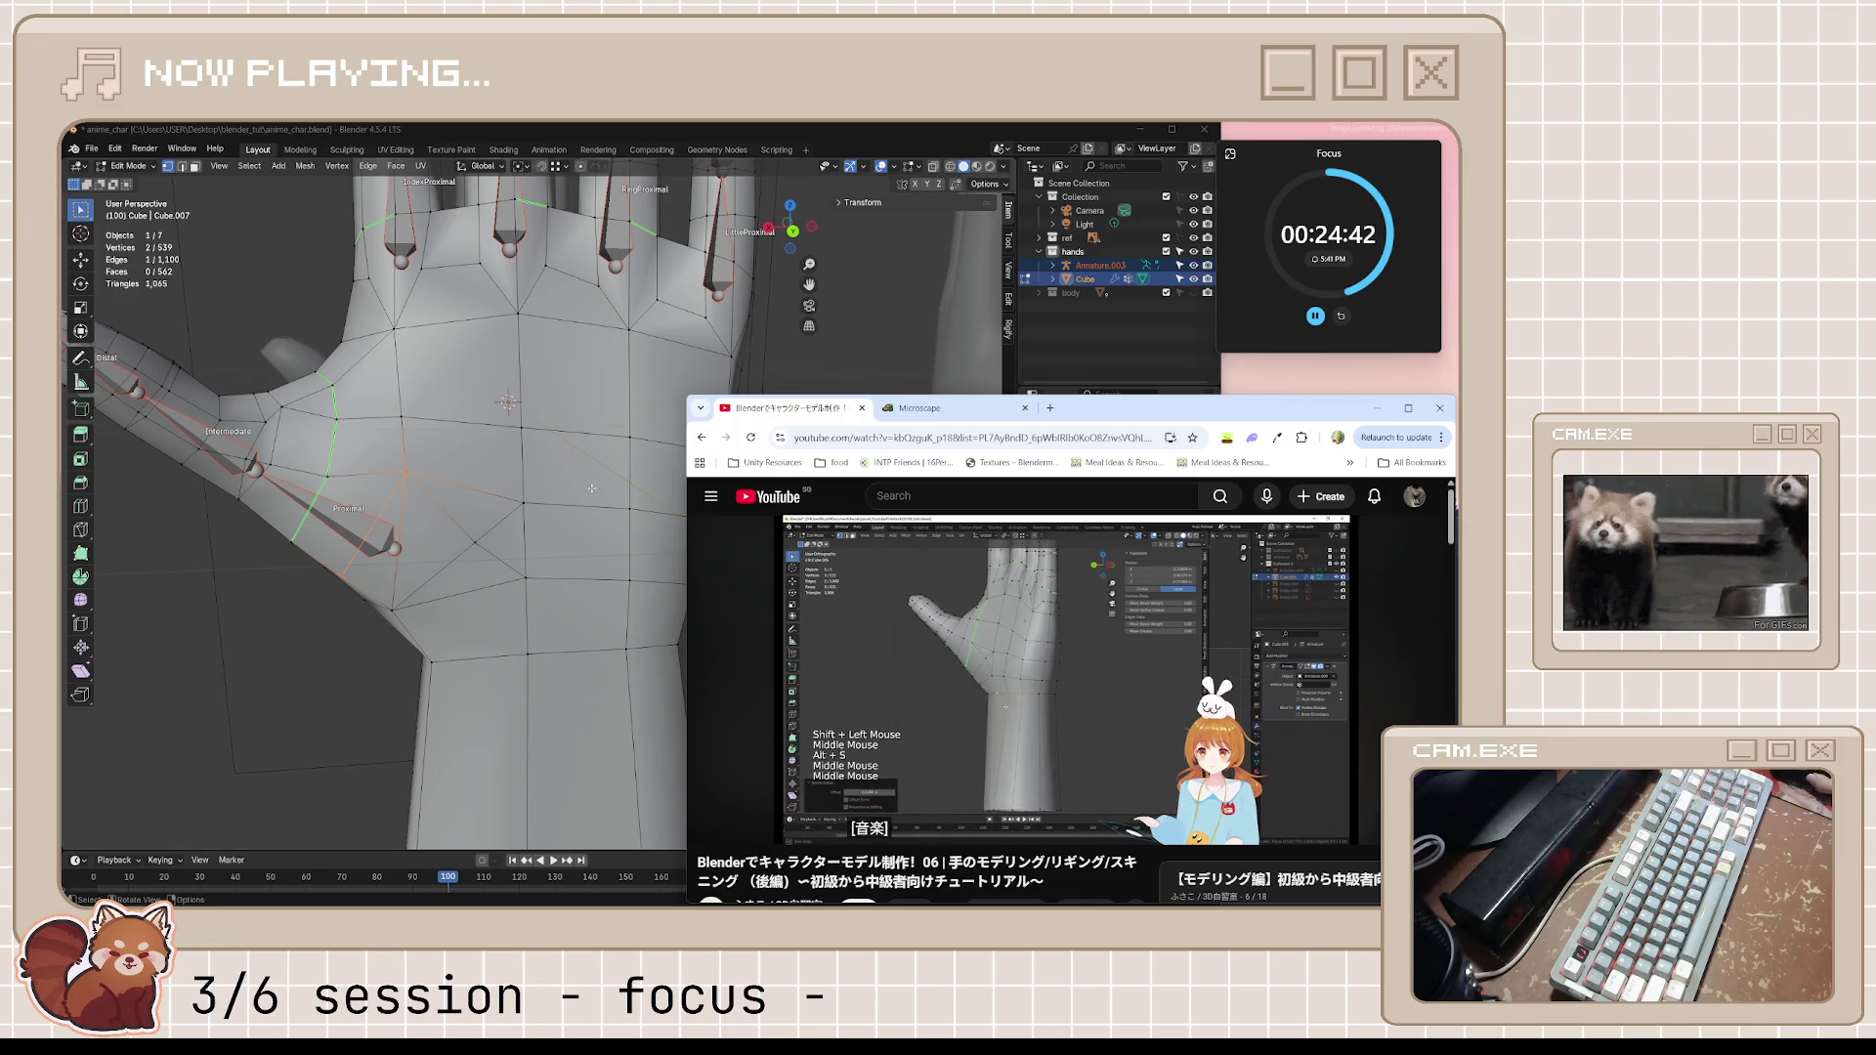
click(467, 505)
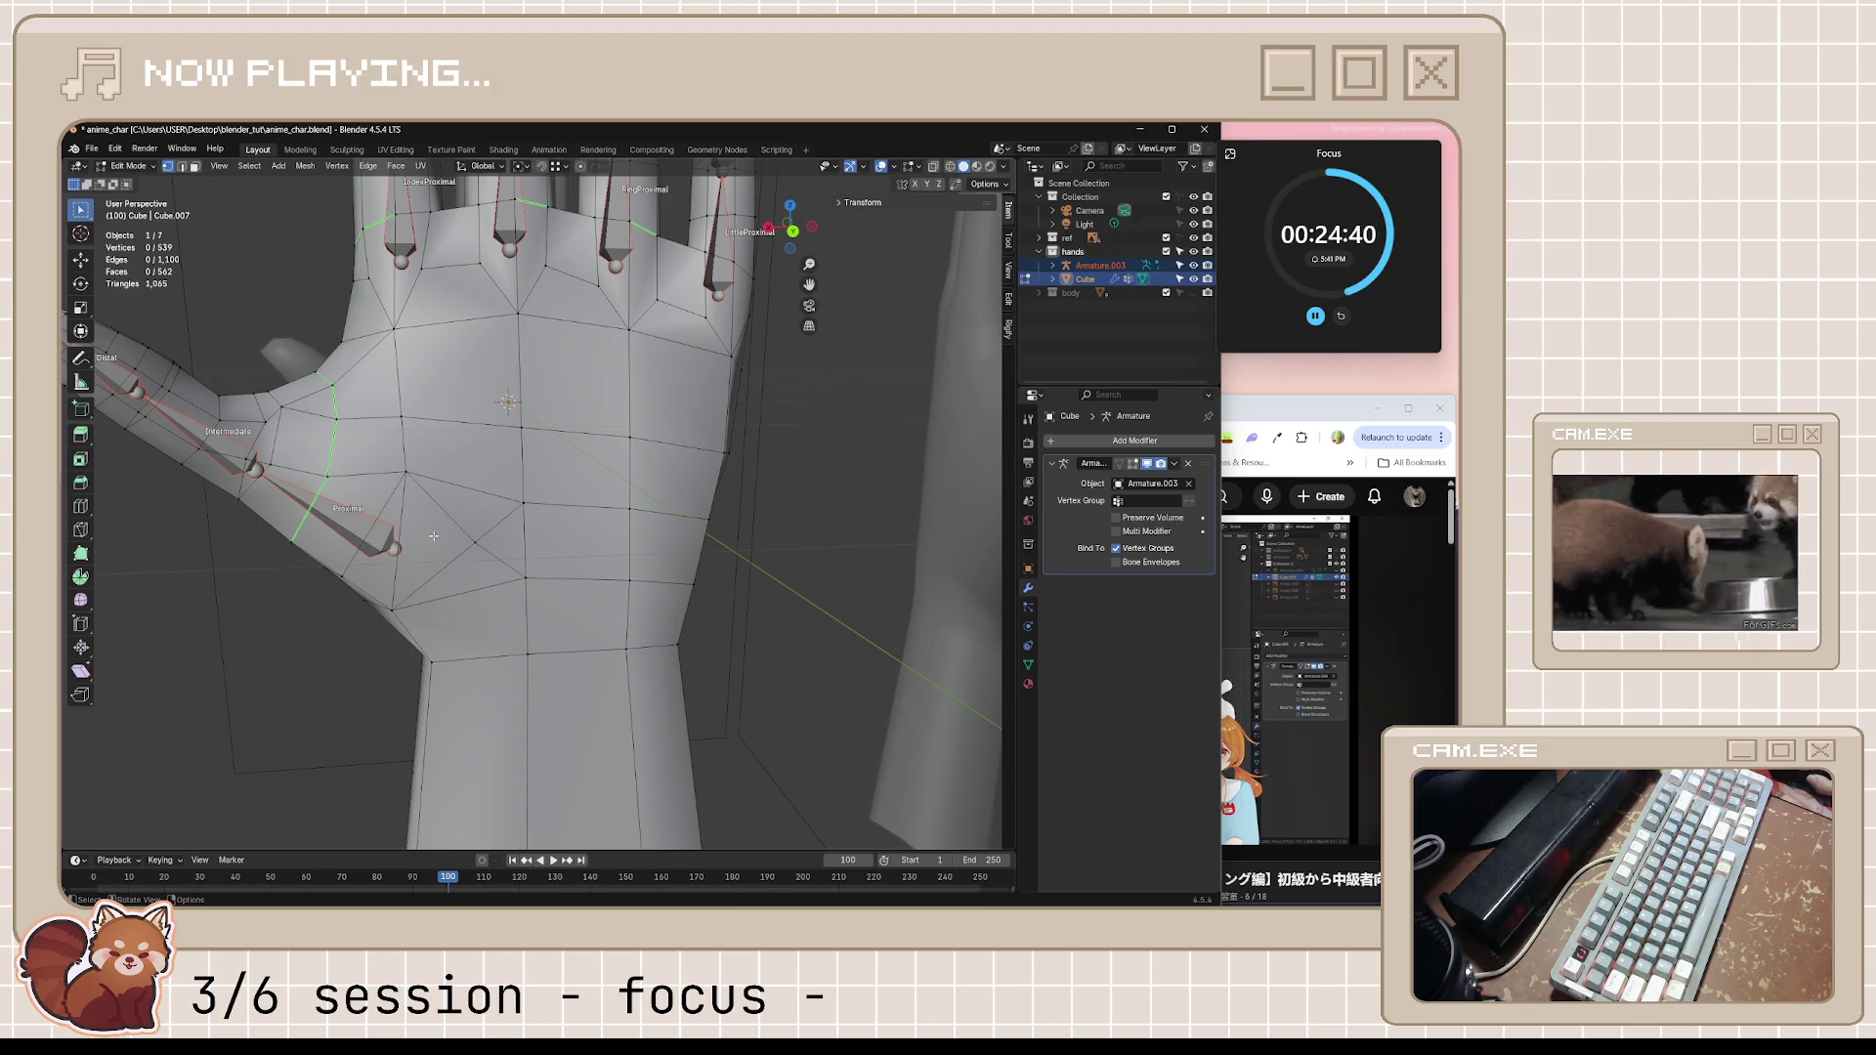
middle_drag(447, 519, 454, 542)
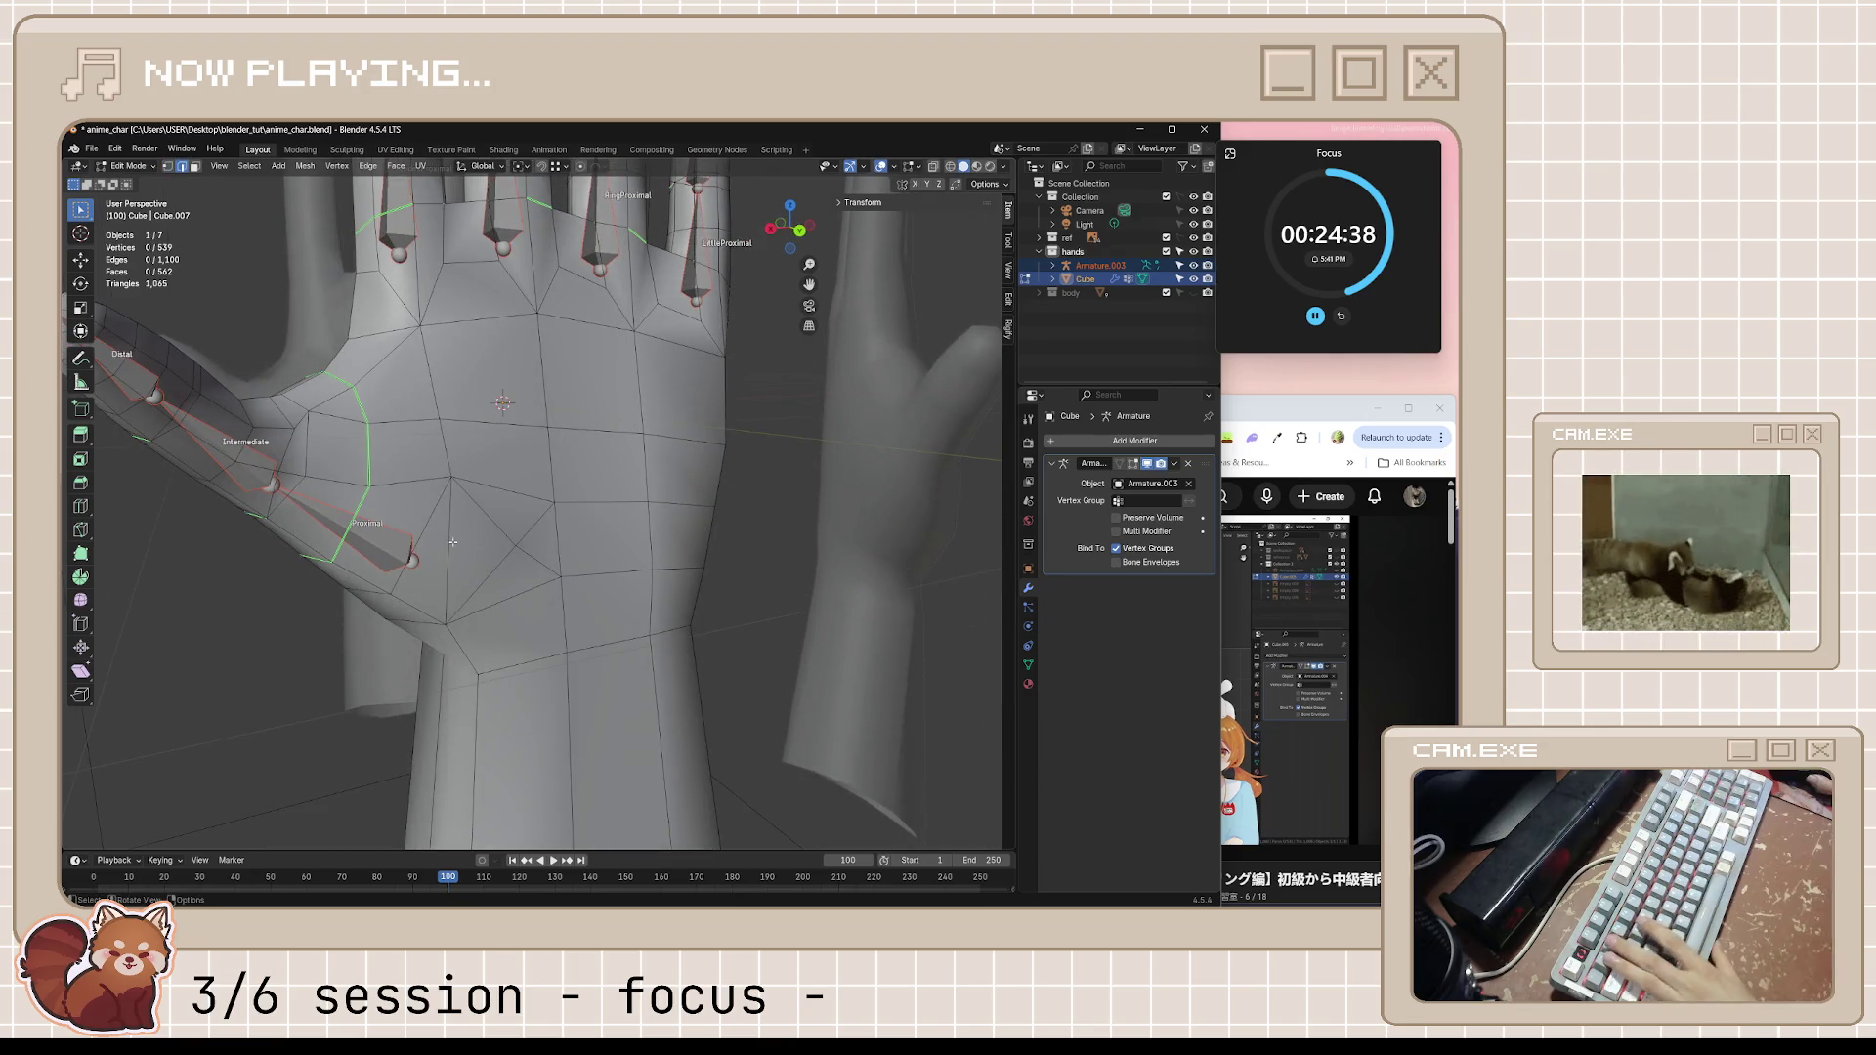
Dissolve the new palm edge, slide the thumb-base vertex along its edge instead, and save
key(x)
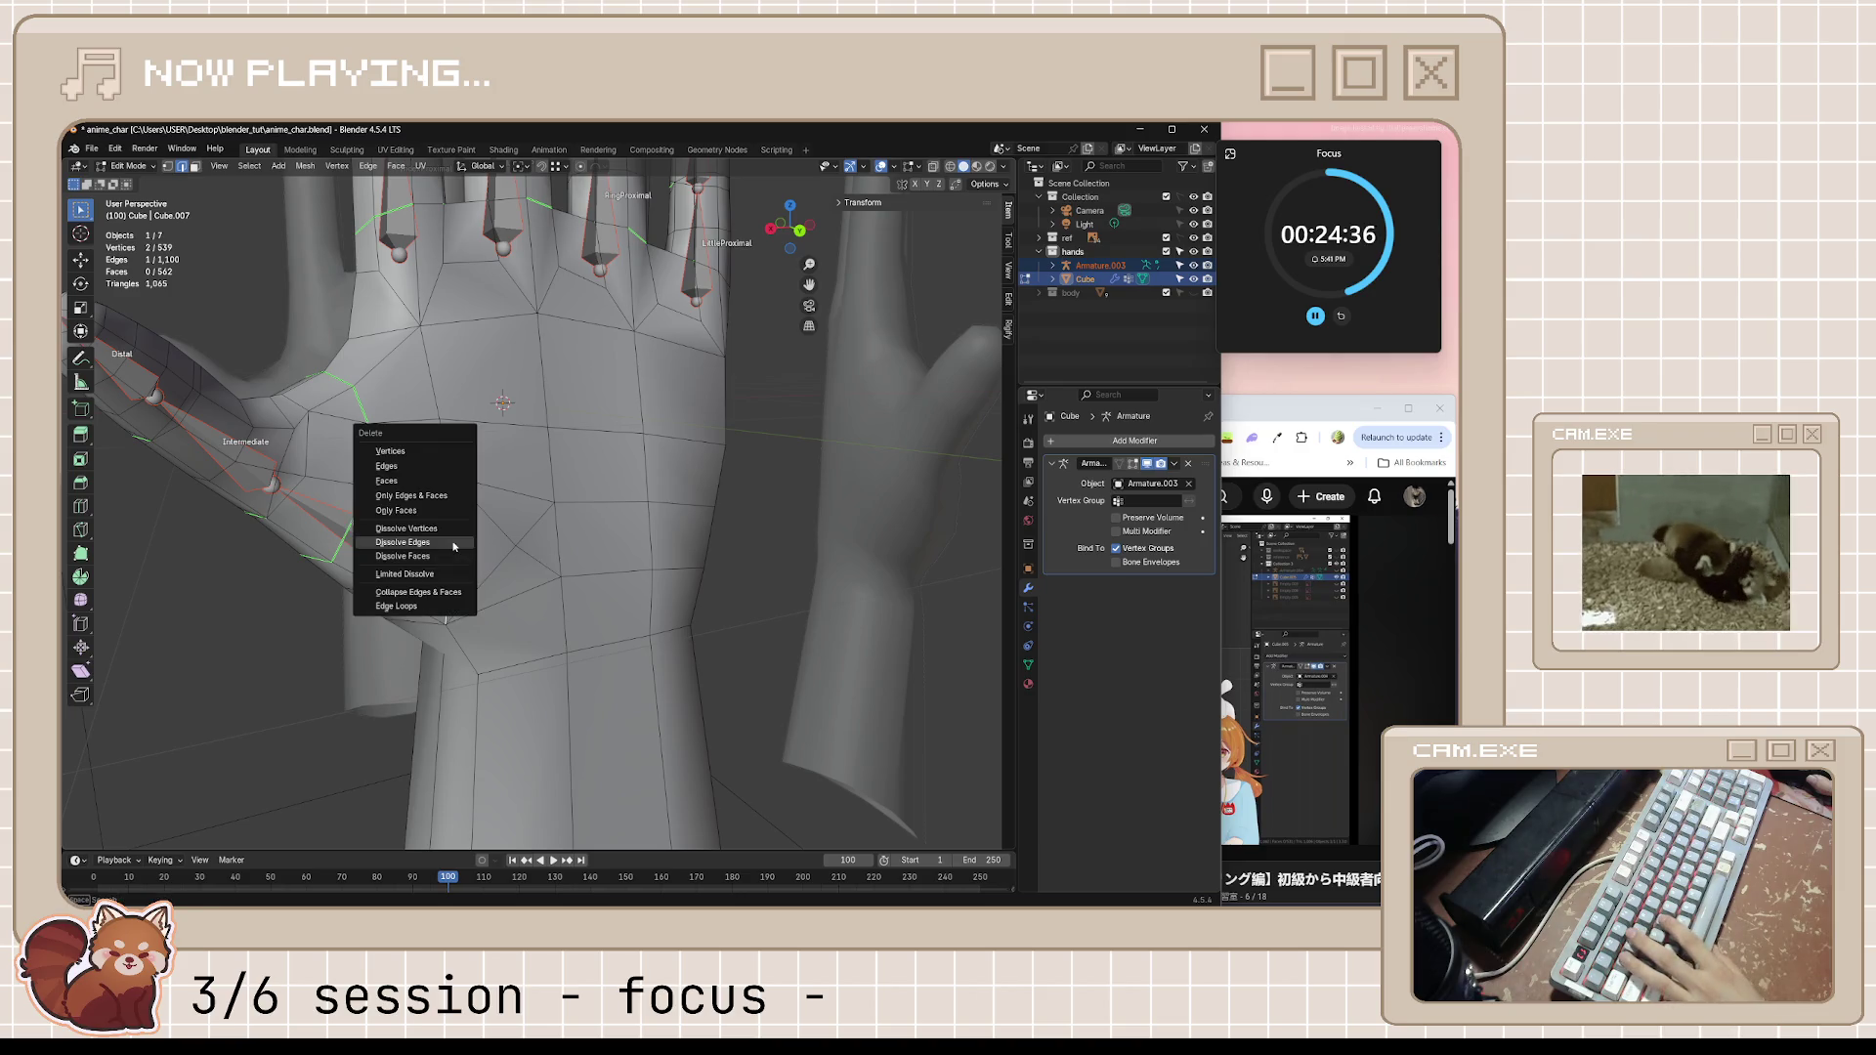
click(452, 546)
middle_drag(452, 547, 532, 540)
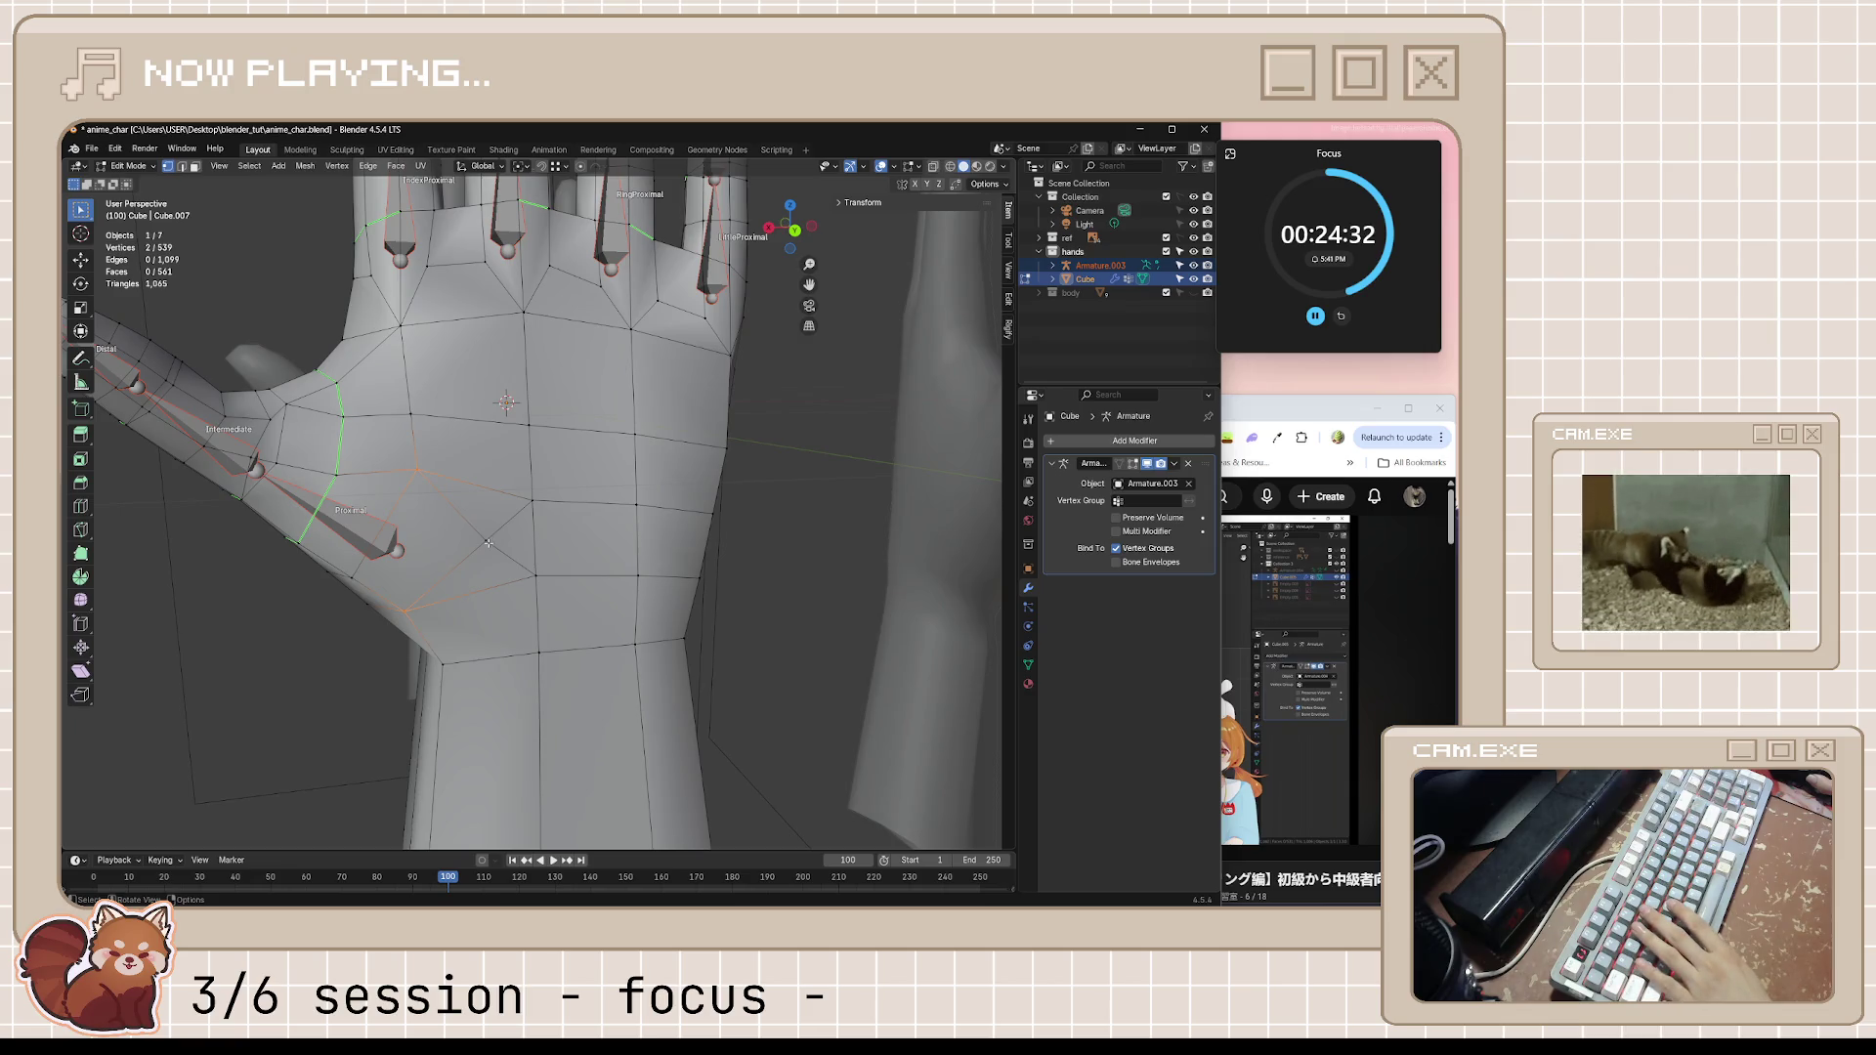
key(g)
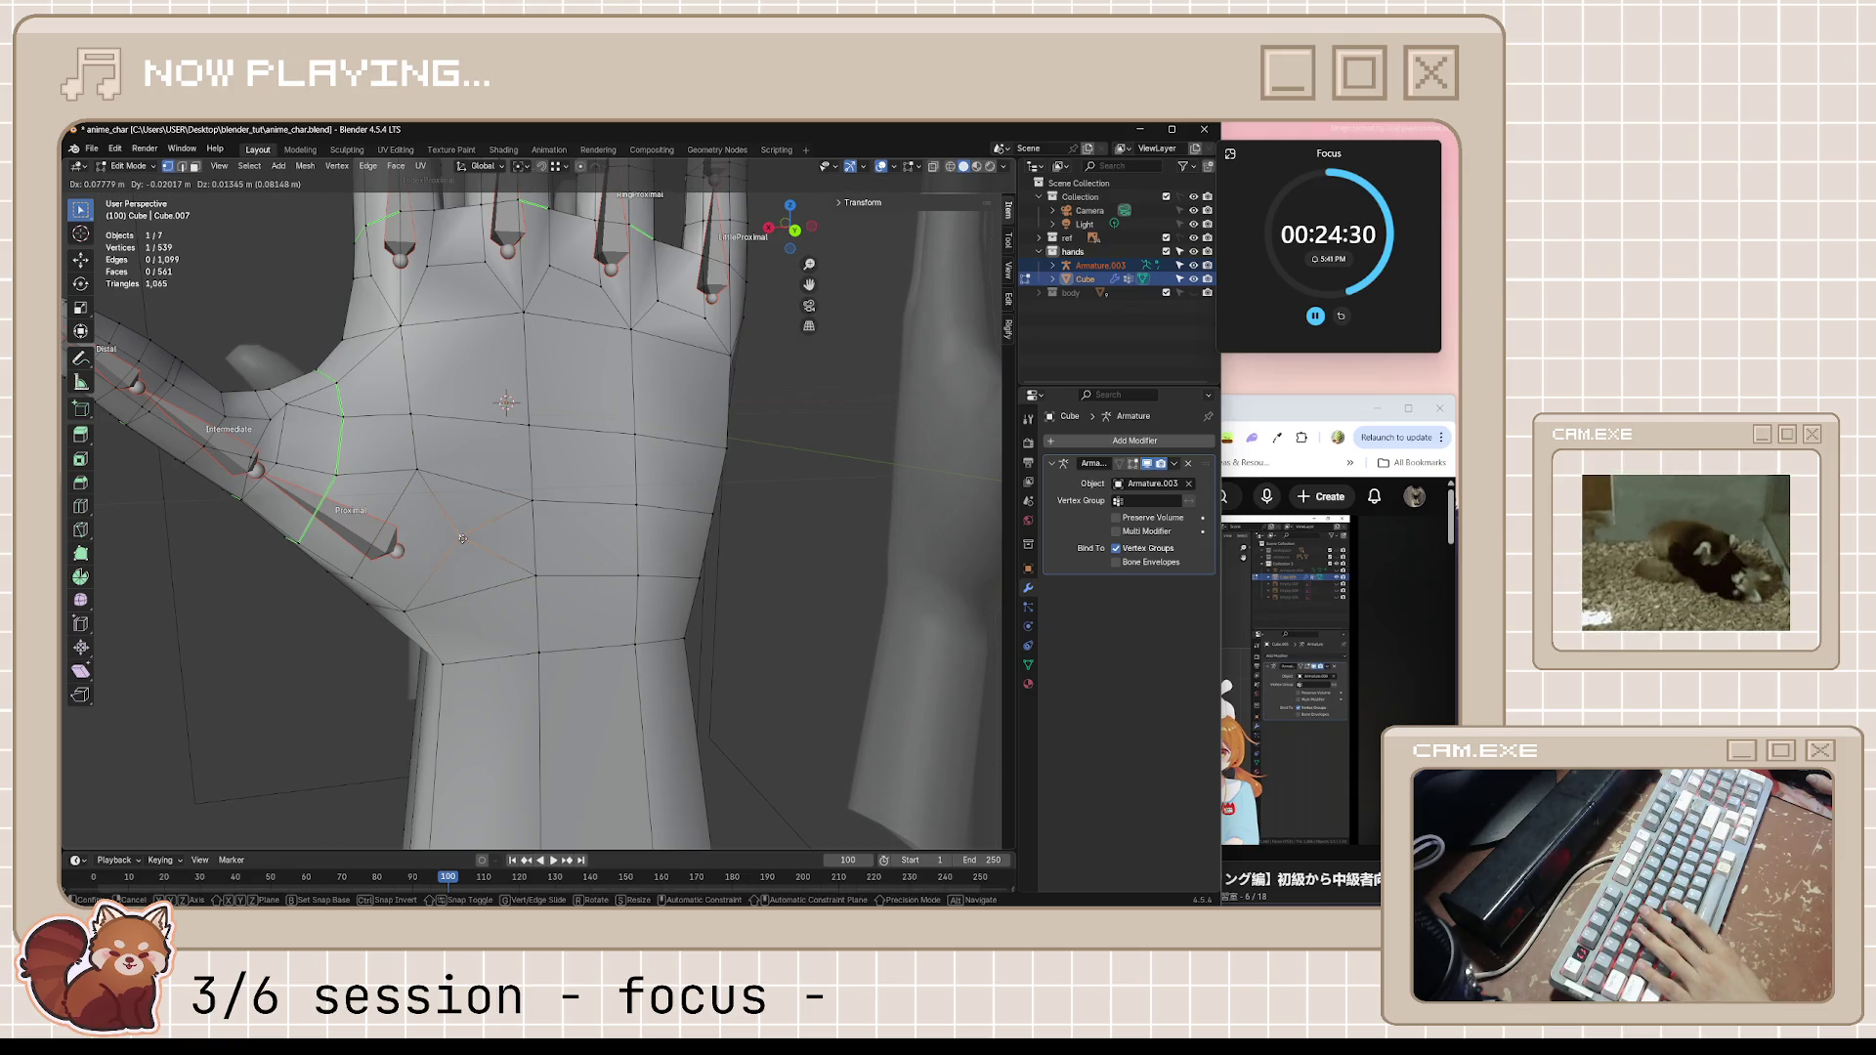
key(g)
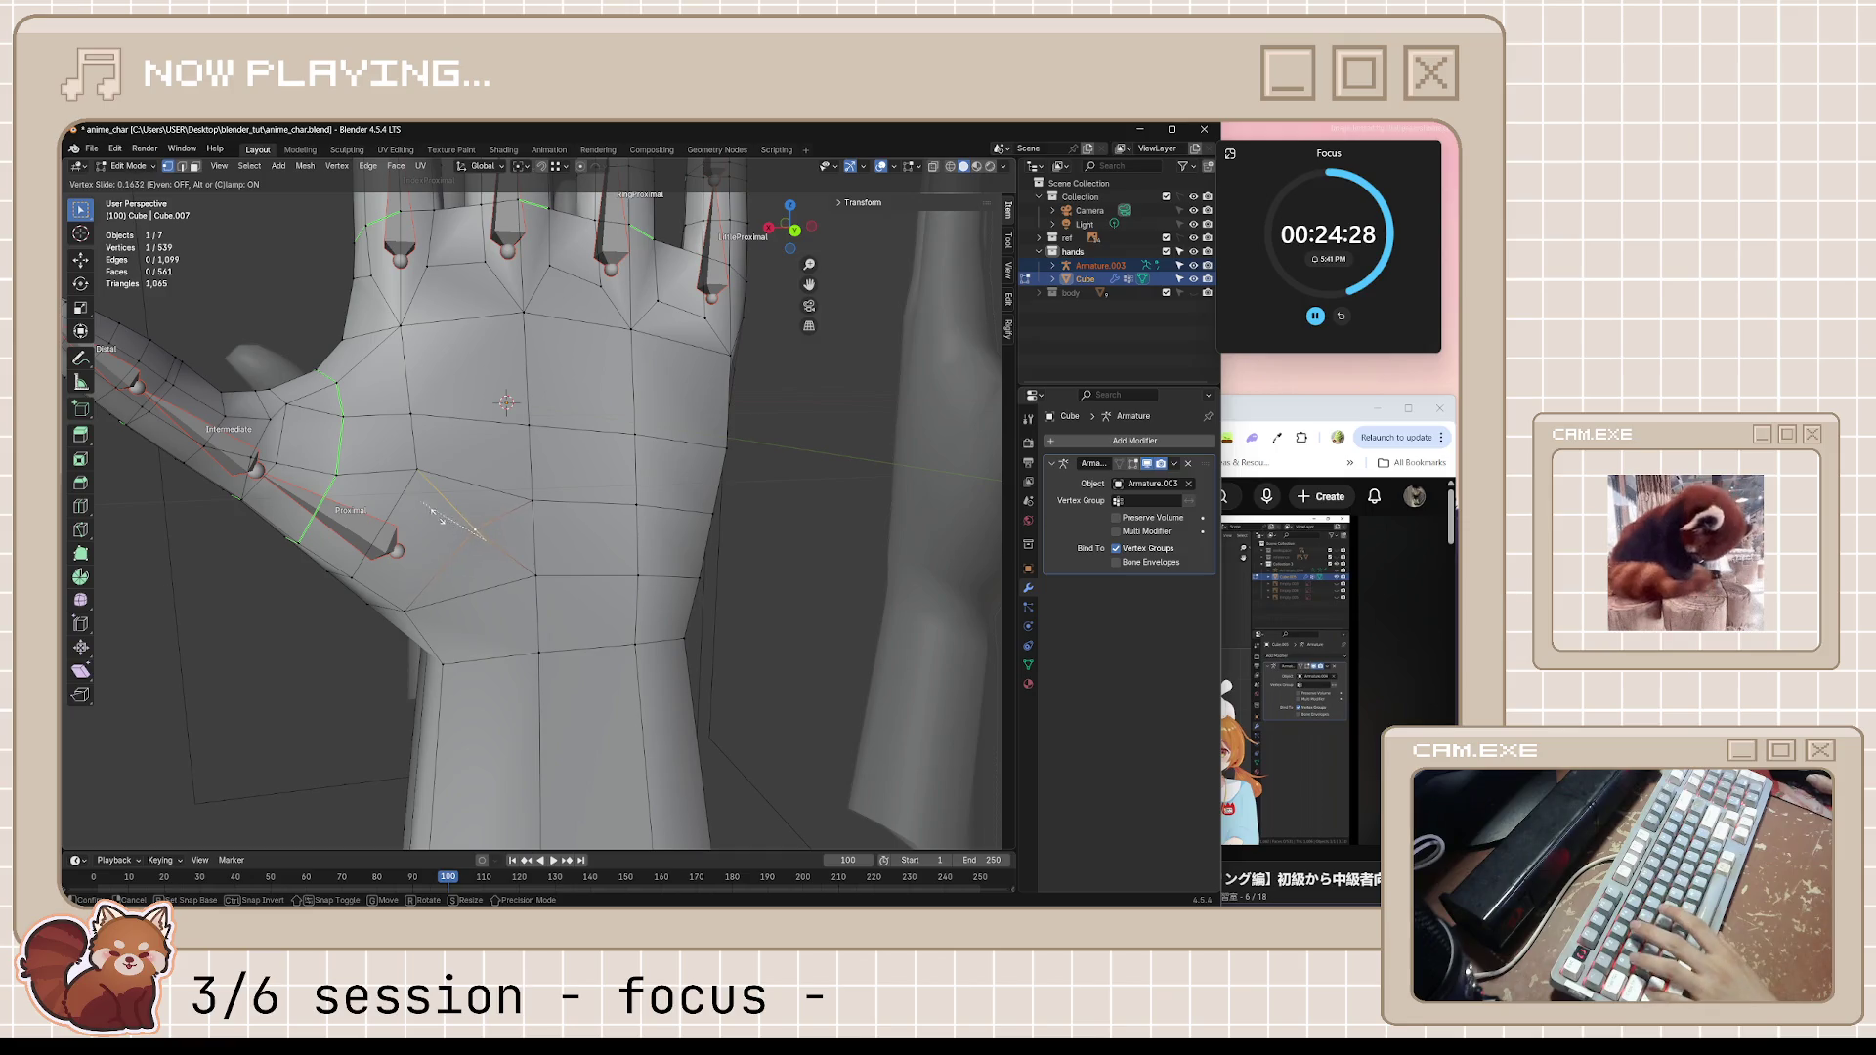
click(459, 555)
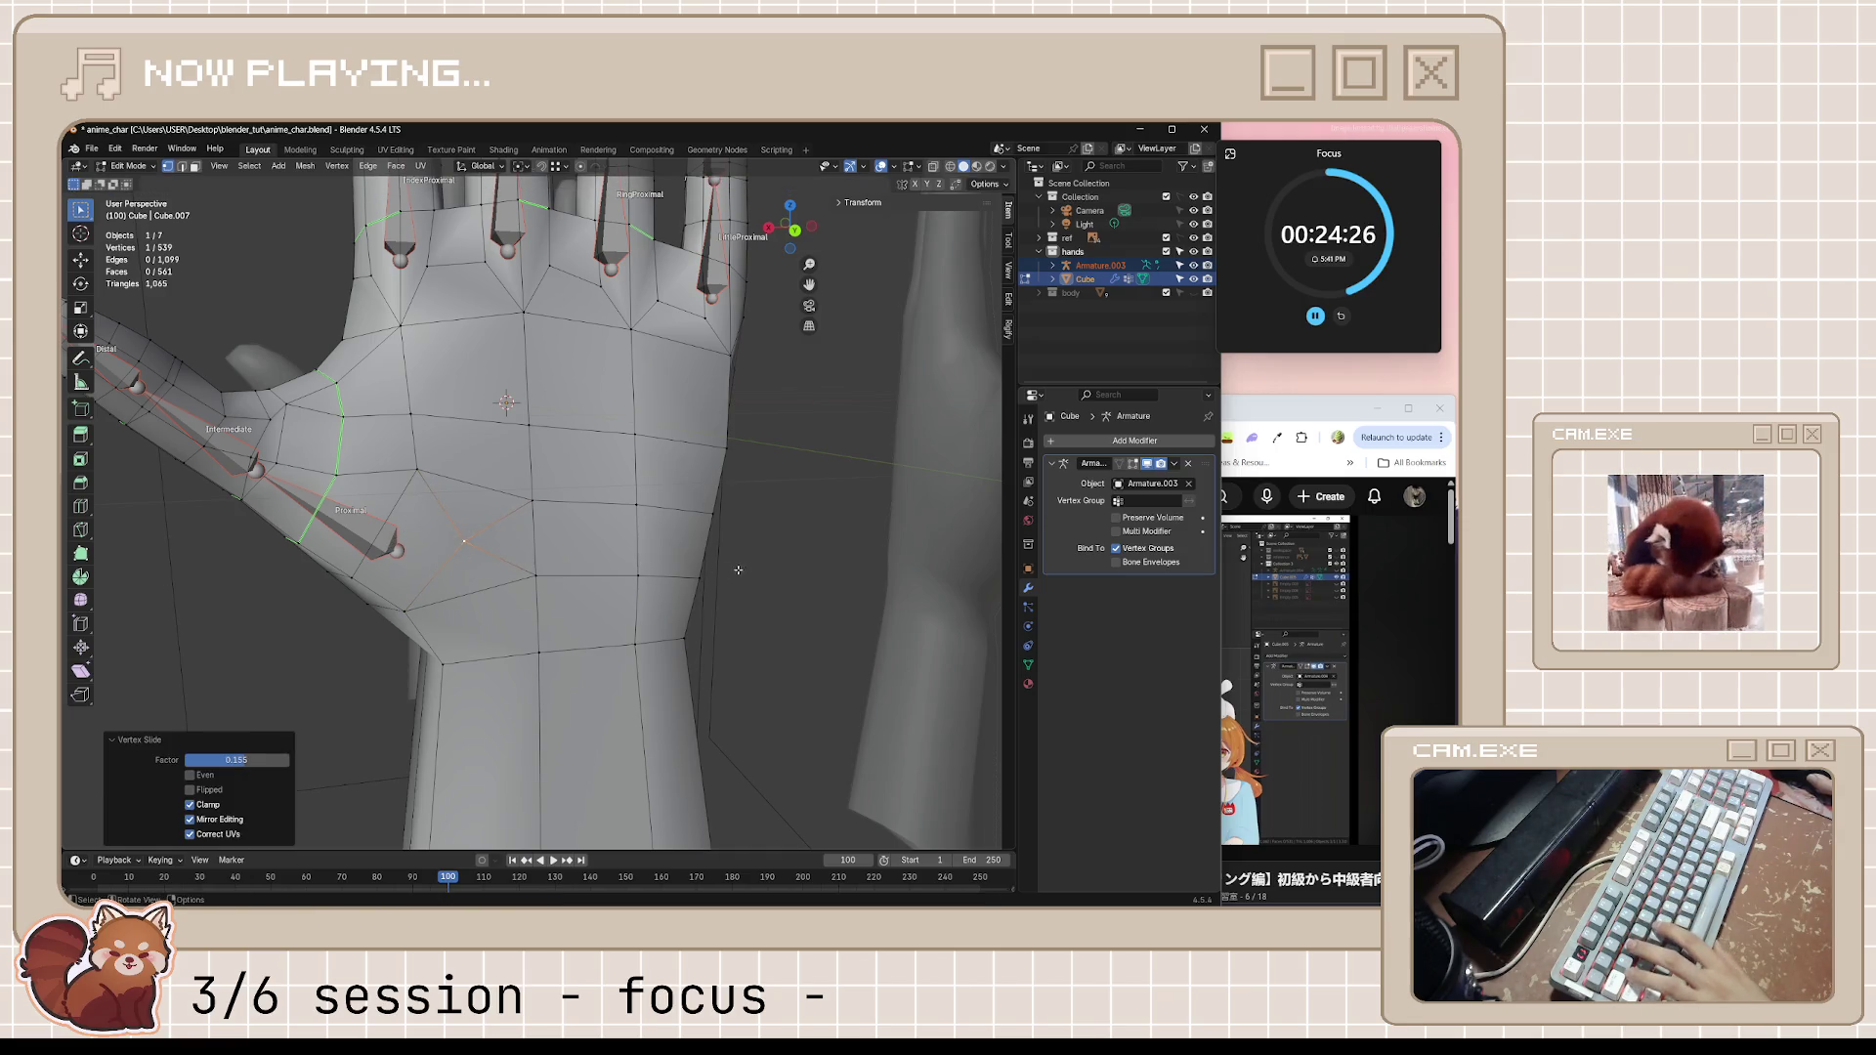
scroll(784, 558, down, 2)
mouse_move(784, 557)
middle_down()
mouse_move(594, 592)
mouse_move(645, 586)
middle_up()
scroll(594, 593, down, 2)
key(ctrl+s)
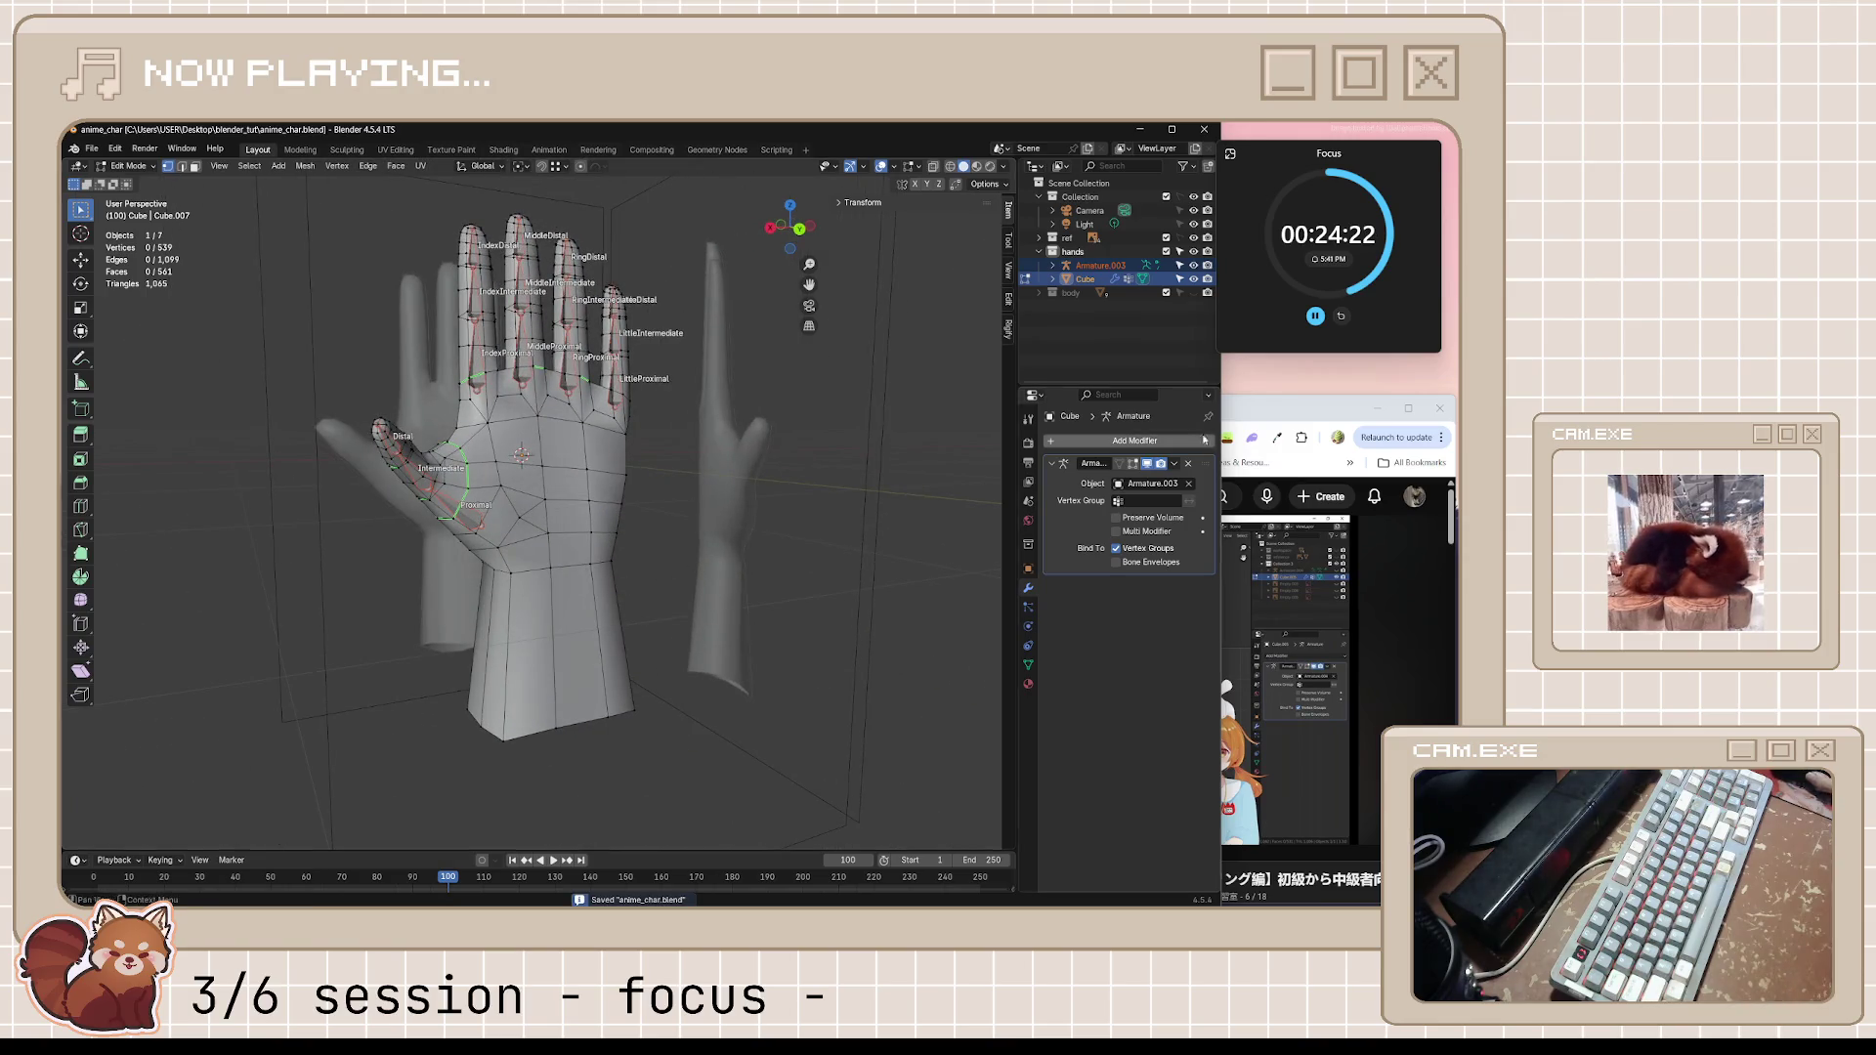
Watch the tutorial to about 24:08, pause it, and orbit the Blender hand model
click(1272, 410)
mouse_move(1064, 661)
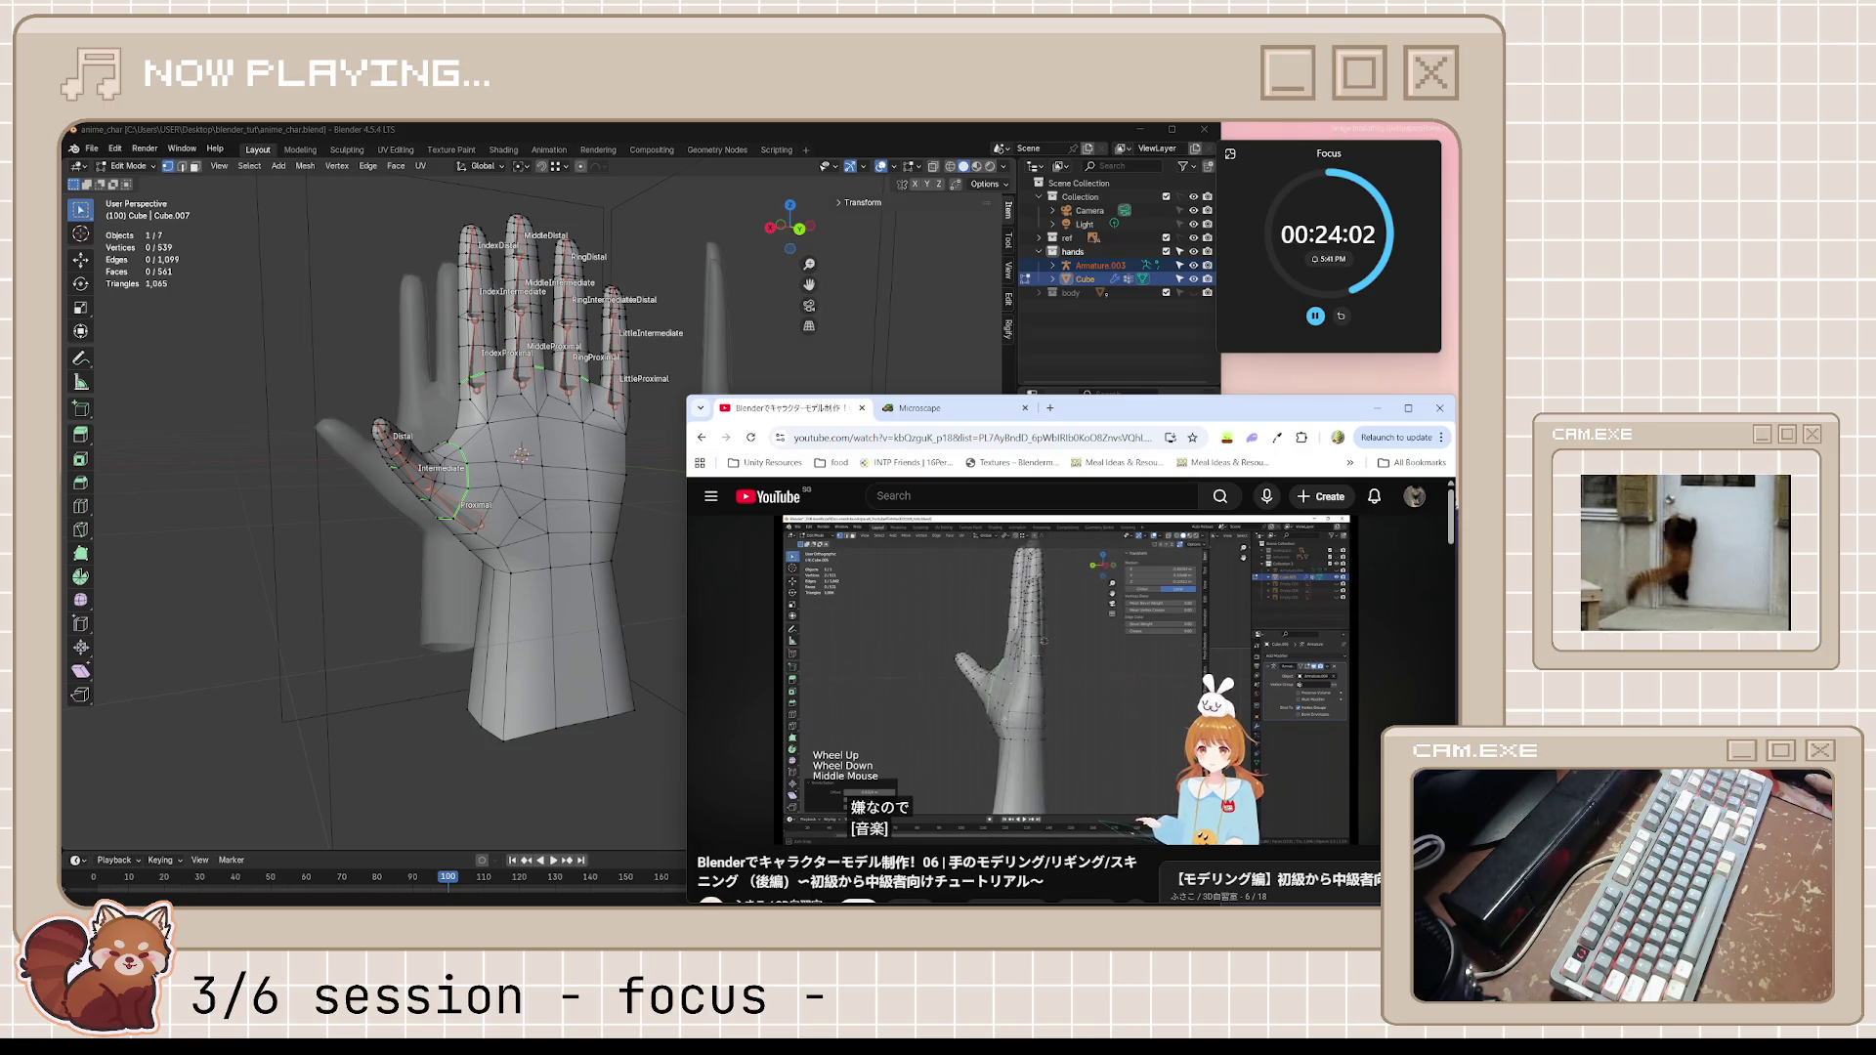
click(719, 682)
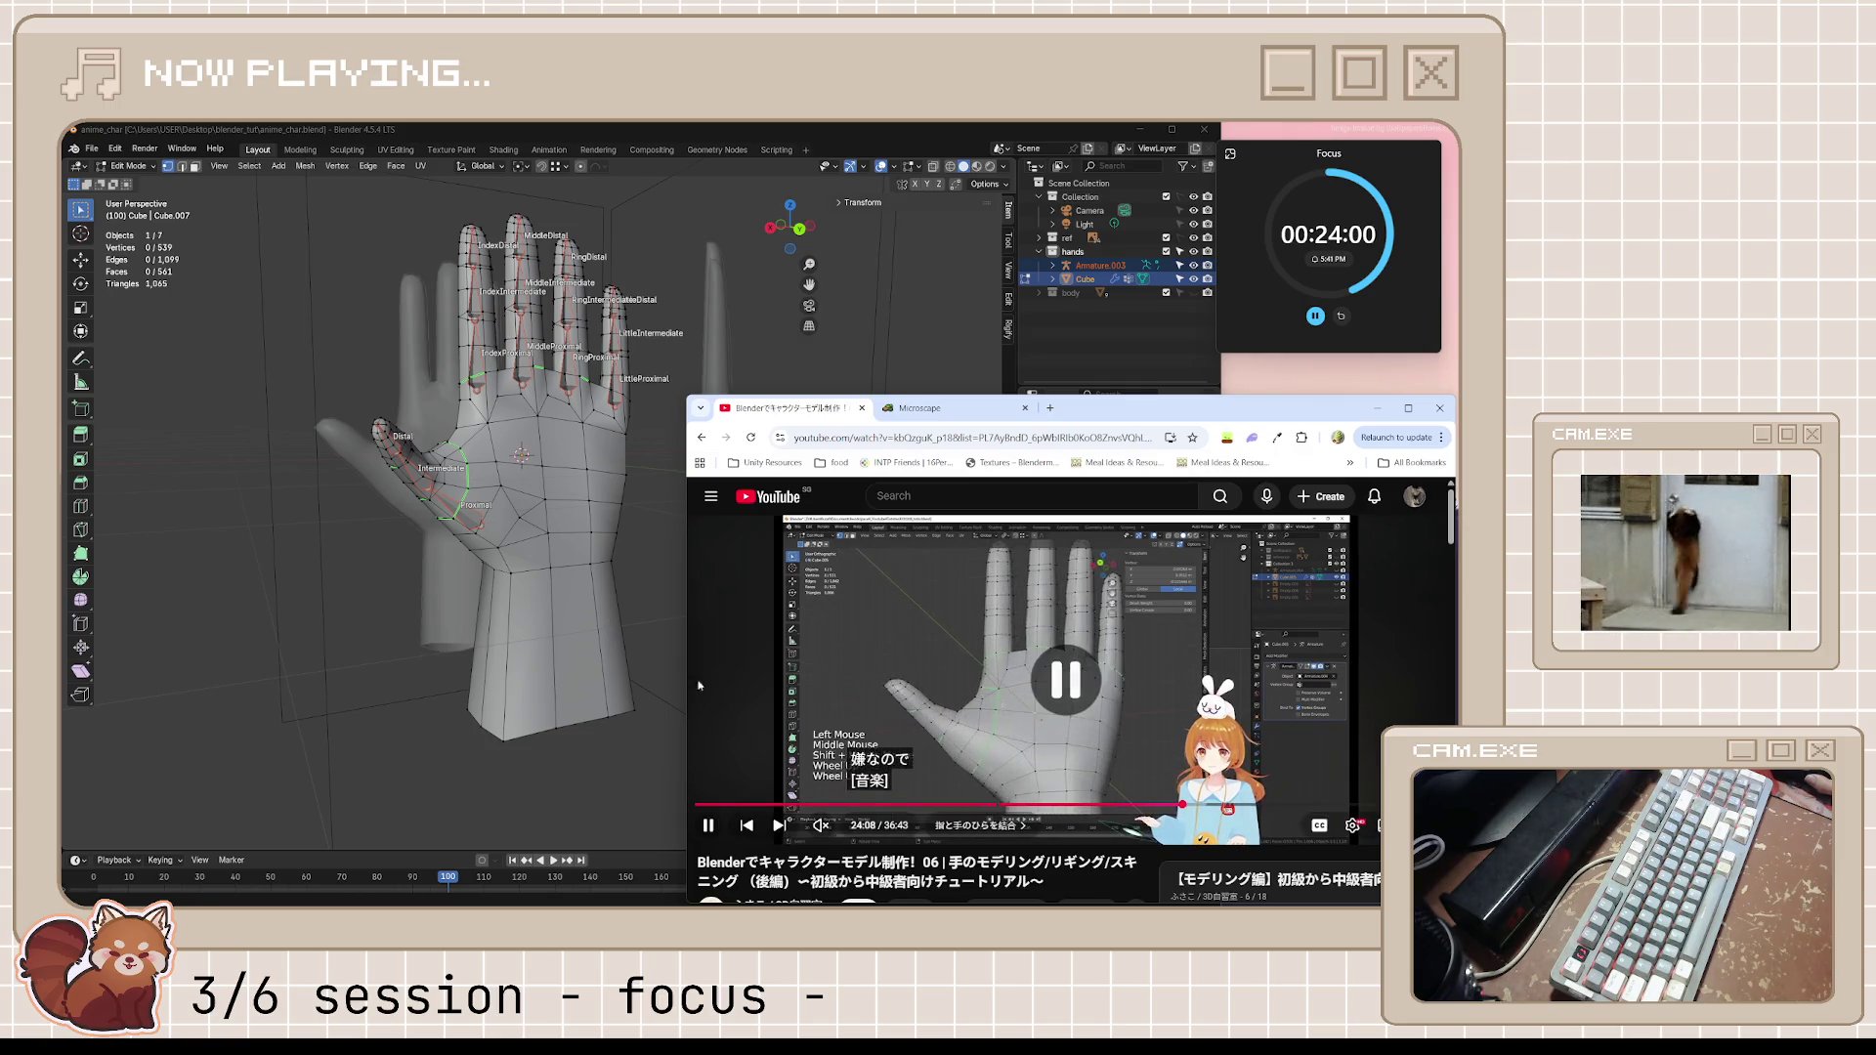
middle_drag(616, 586, 447, 554)
scroll(541, 558, up, 3)
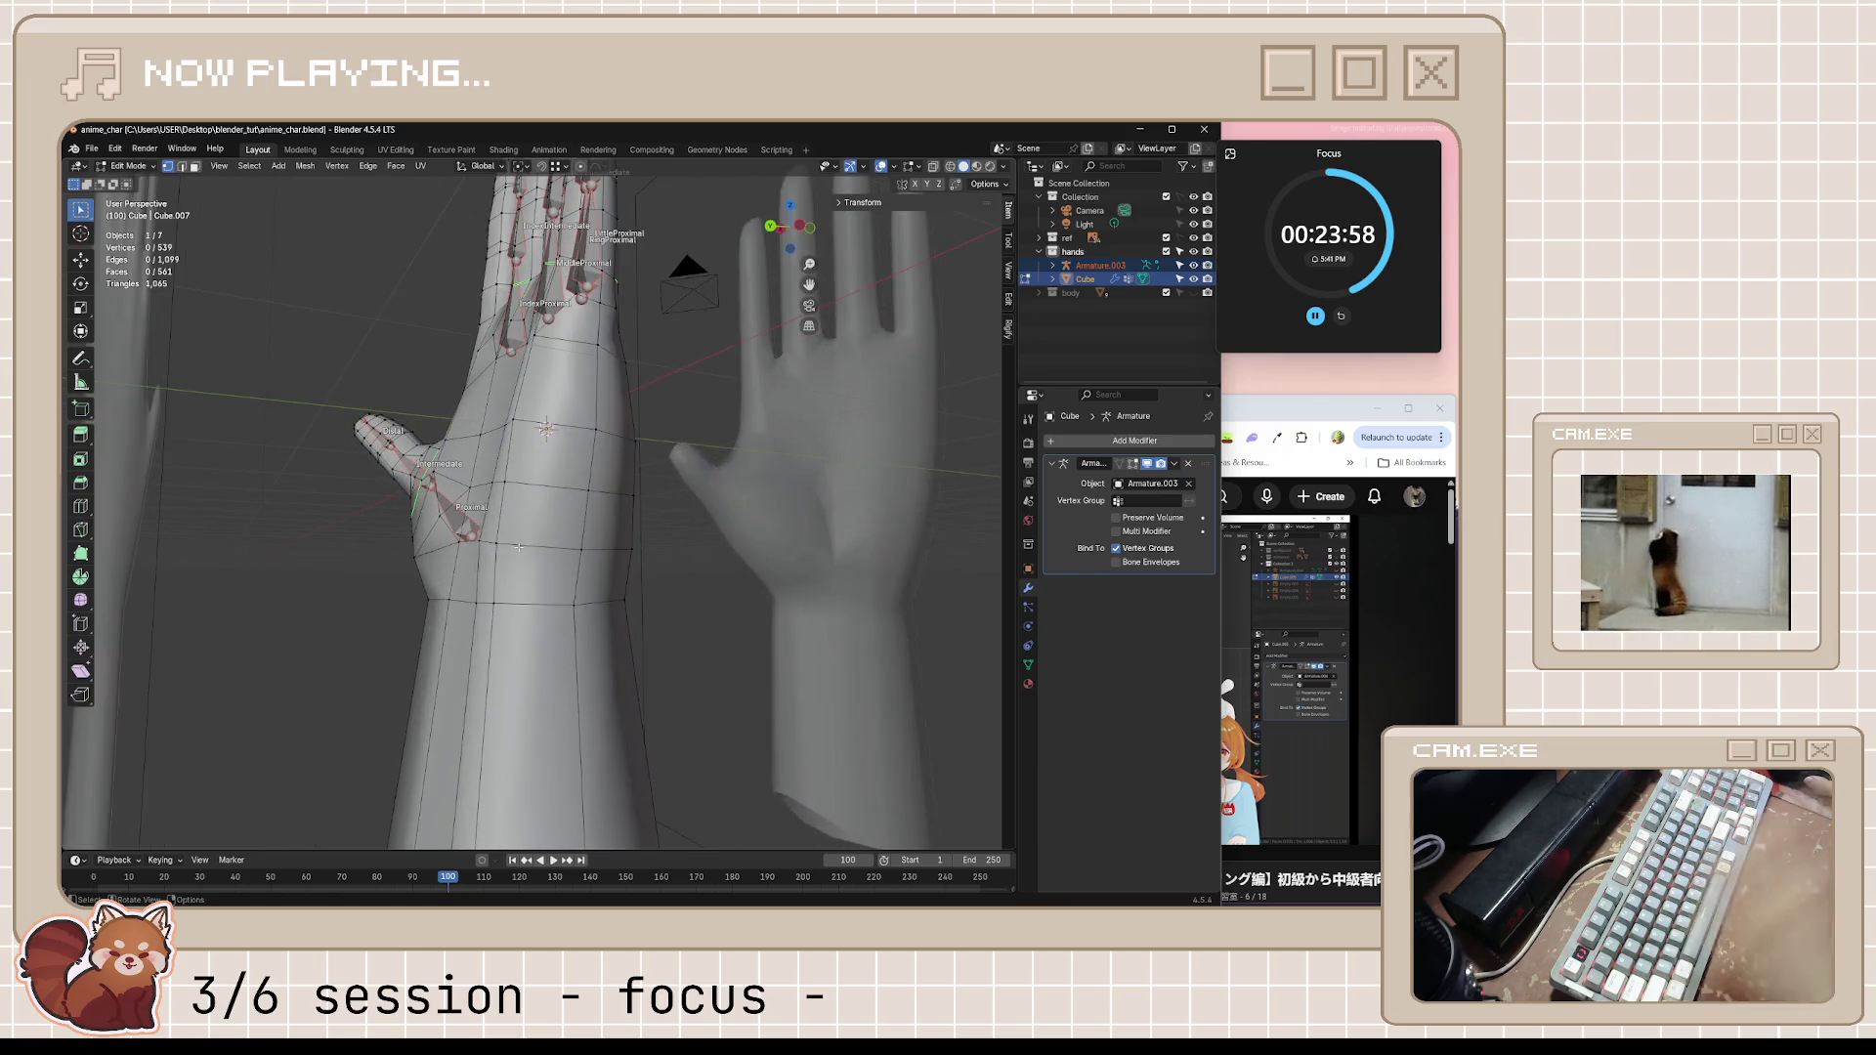
Select the wrist edge loop, shrink/fatten it, undo and redo the adjustment, then clear the selection
middle_drag(541, 561, 660, 572)
alt+click(556, 602)
middle_drag(802, 633, 750, 623)
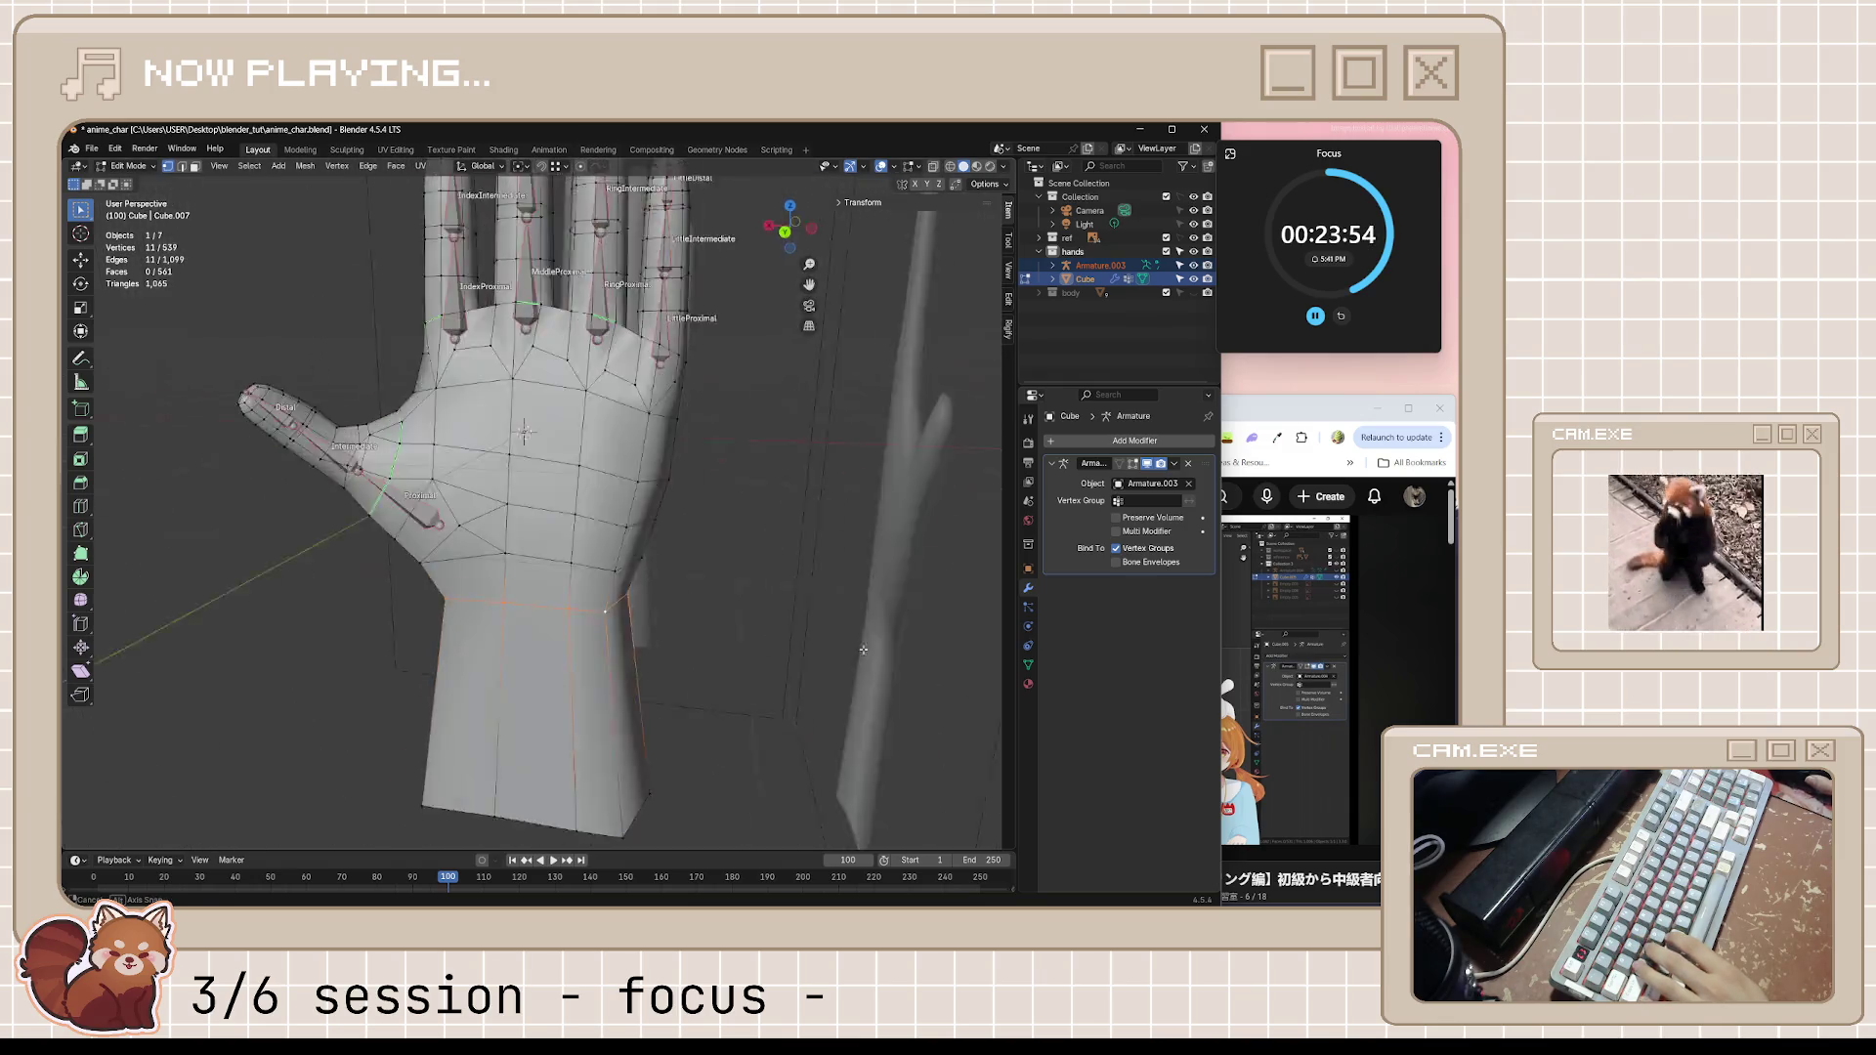
key(alt+s)
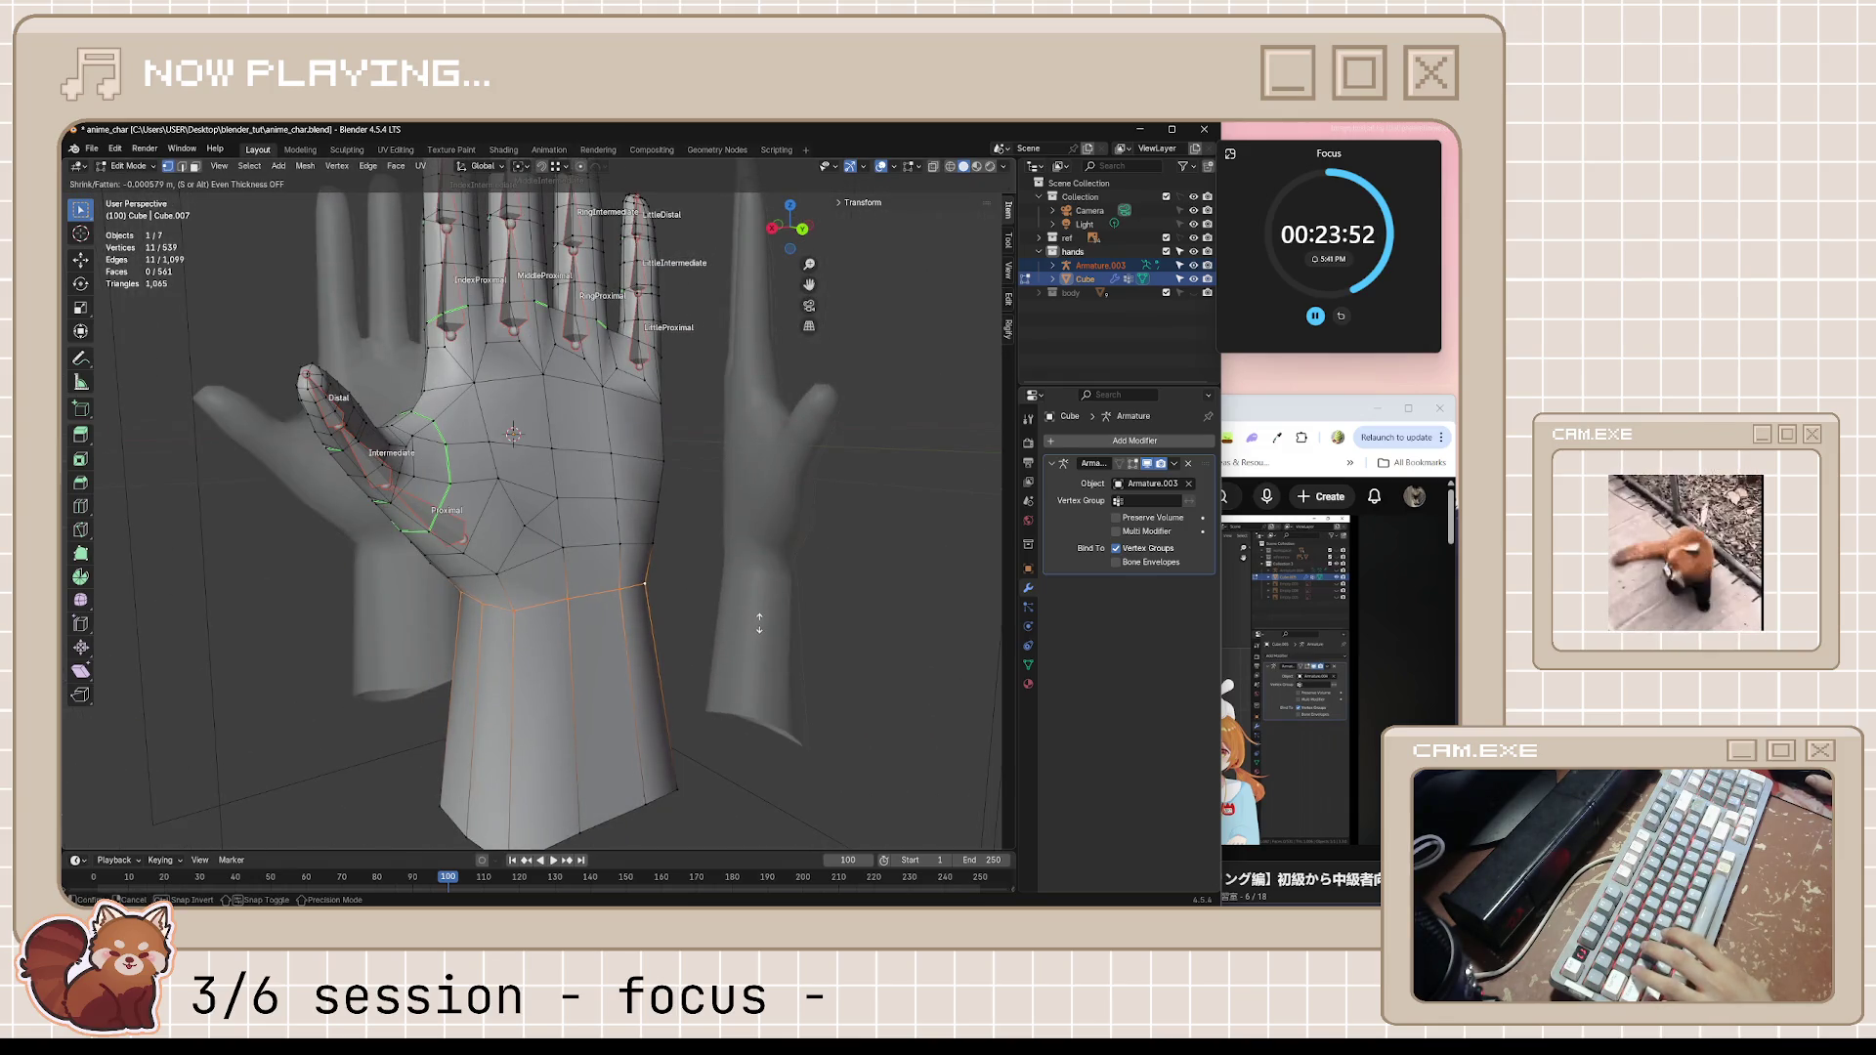
click(751, 643)
mouse_move(750, 642)
middle_down()
mouse_move(638, 534)
mouse_move(670, 578)
middle_up()
key(ctrl+z)
key(alt+s)
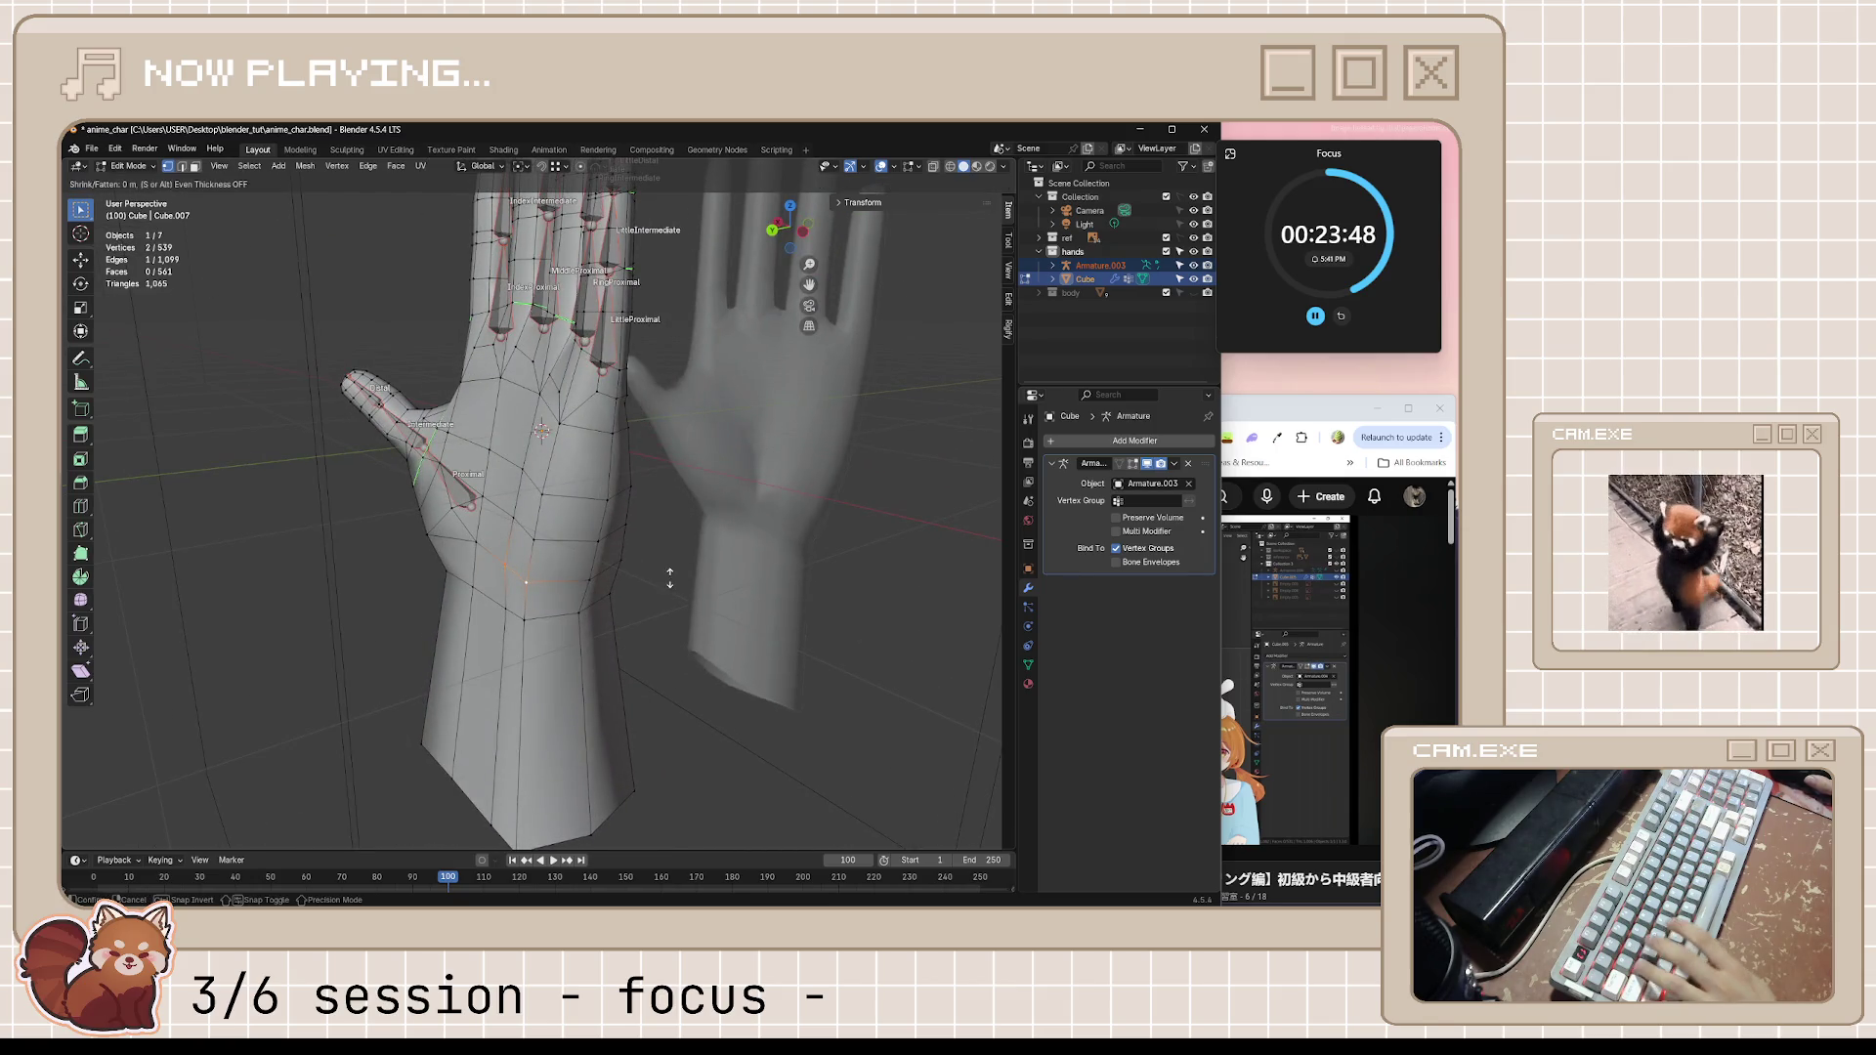
click(685, 543)
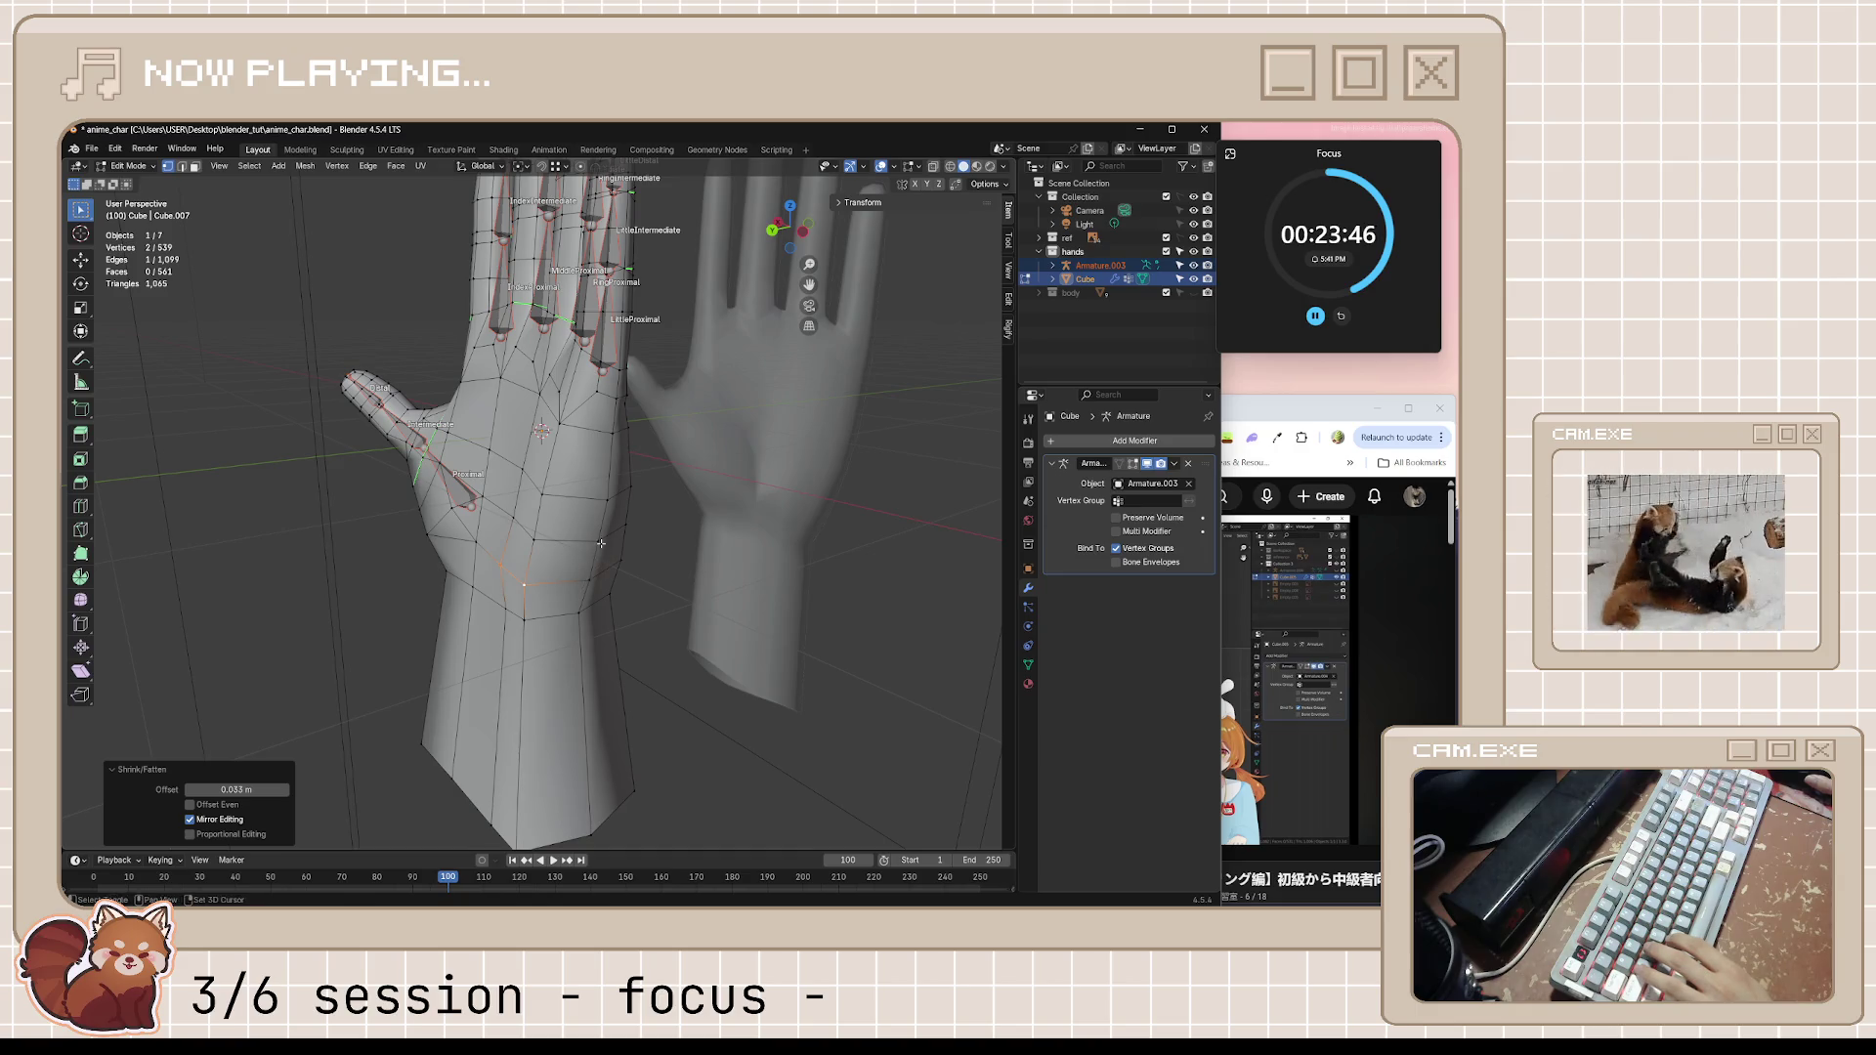
key(alt+a)
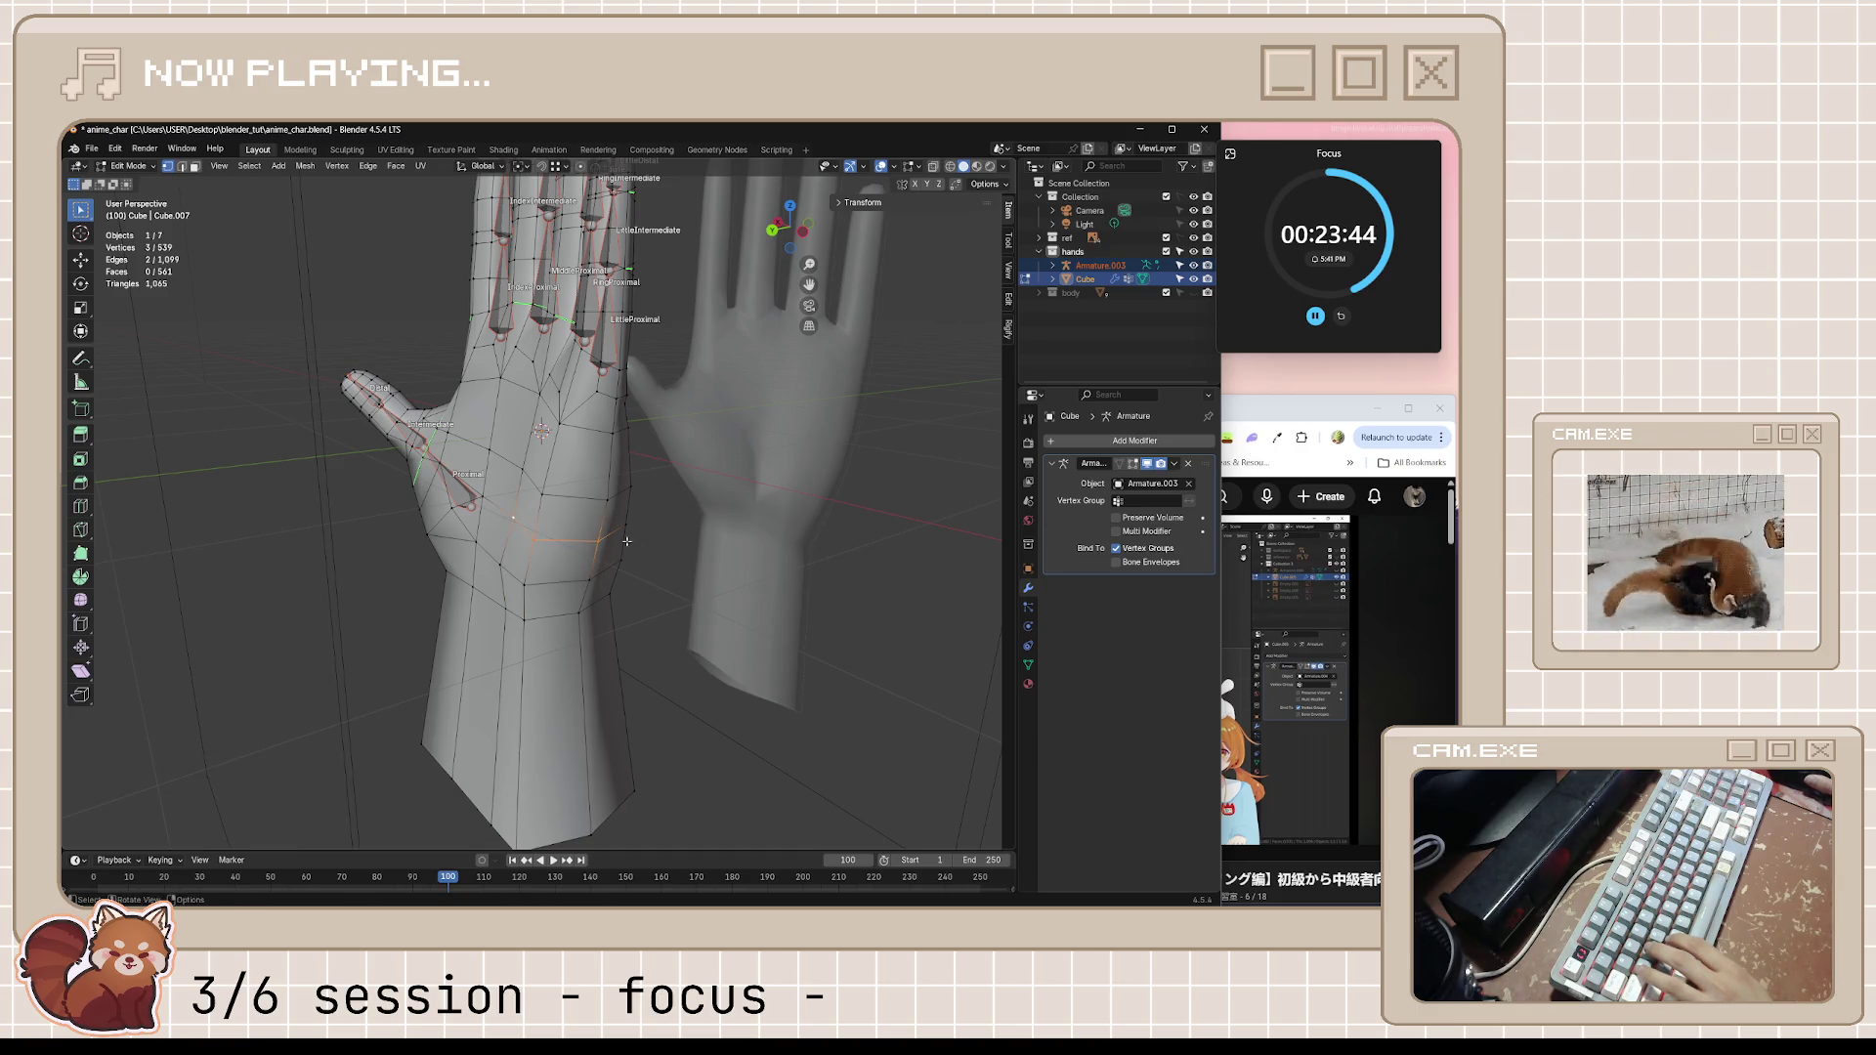
Scale the wrist loop larger and fatten it further with two more shrink/fatten passes
key(s)
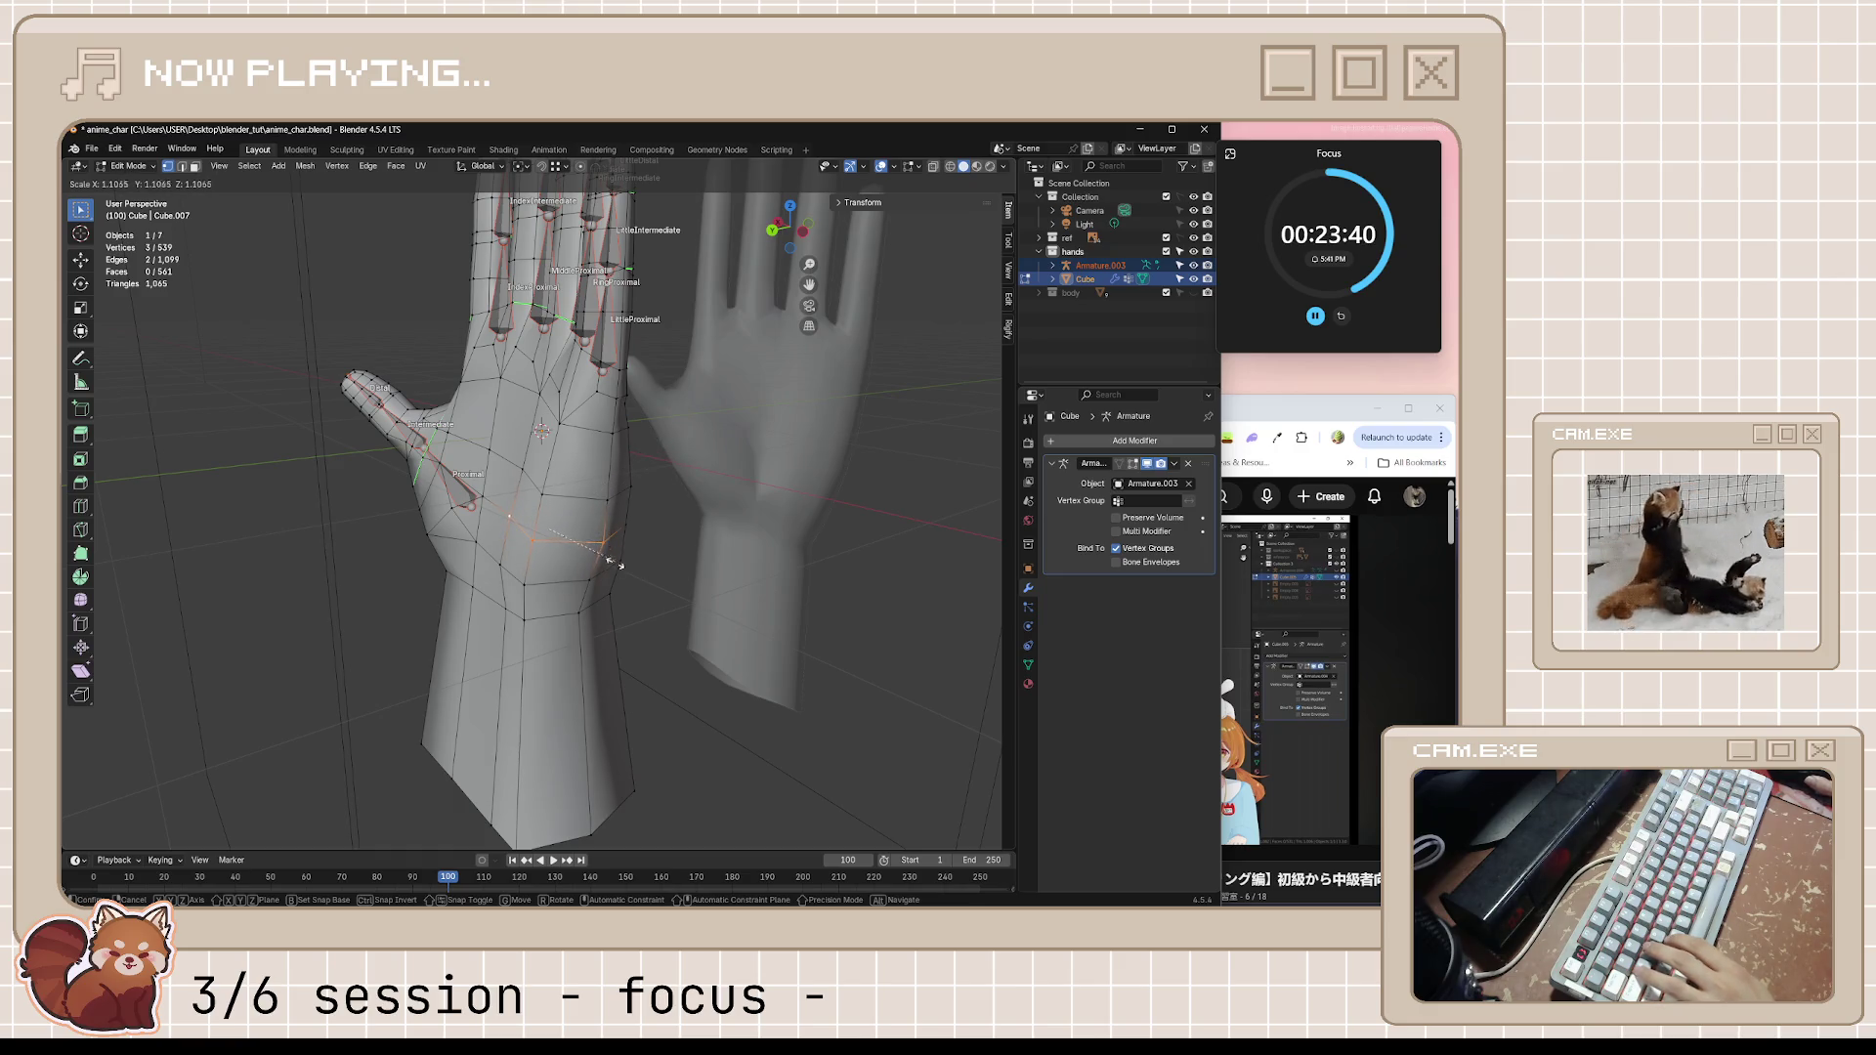
click(608, 588)
middle_drag(607, 587, 762, 564)
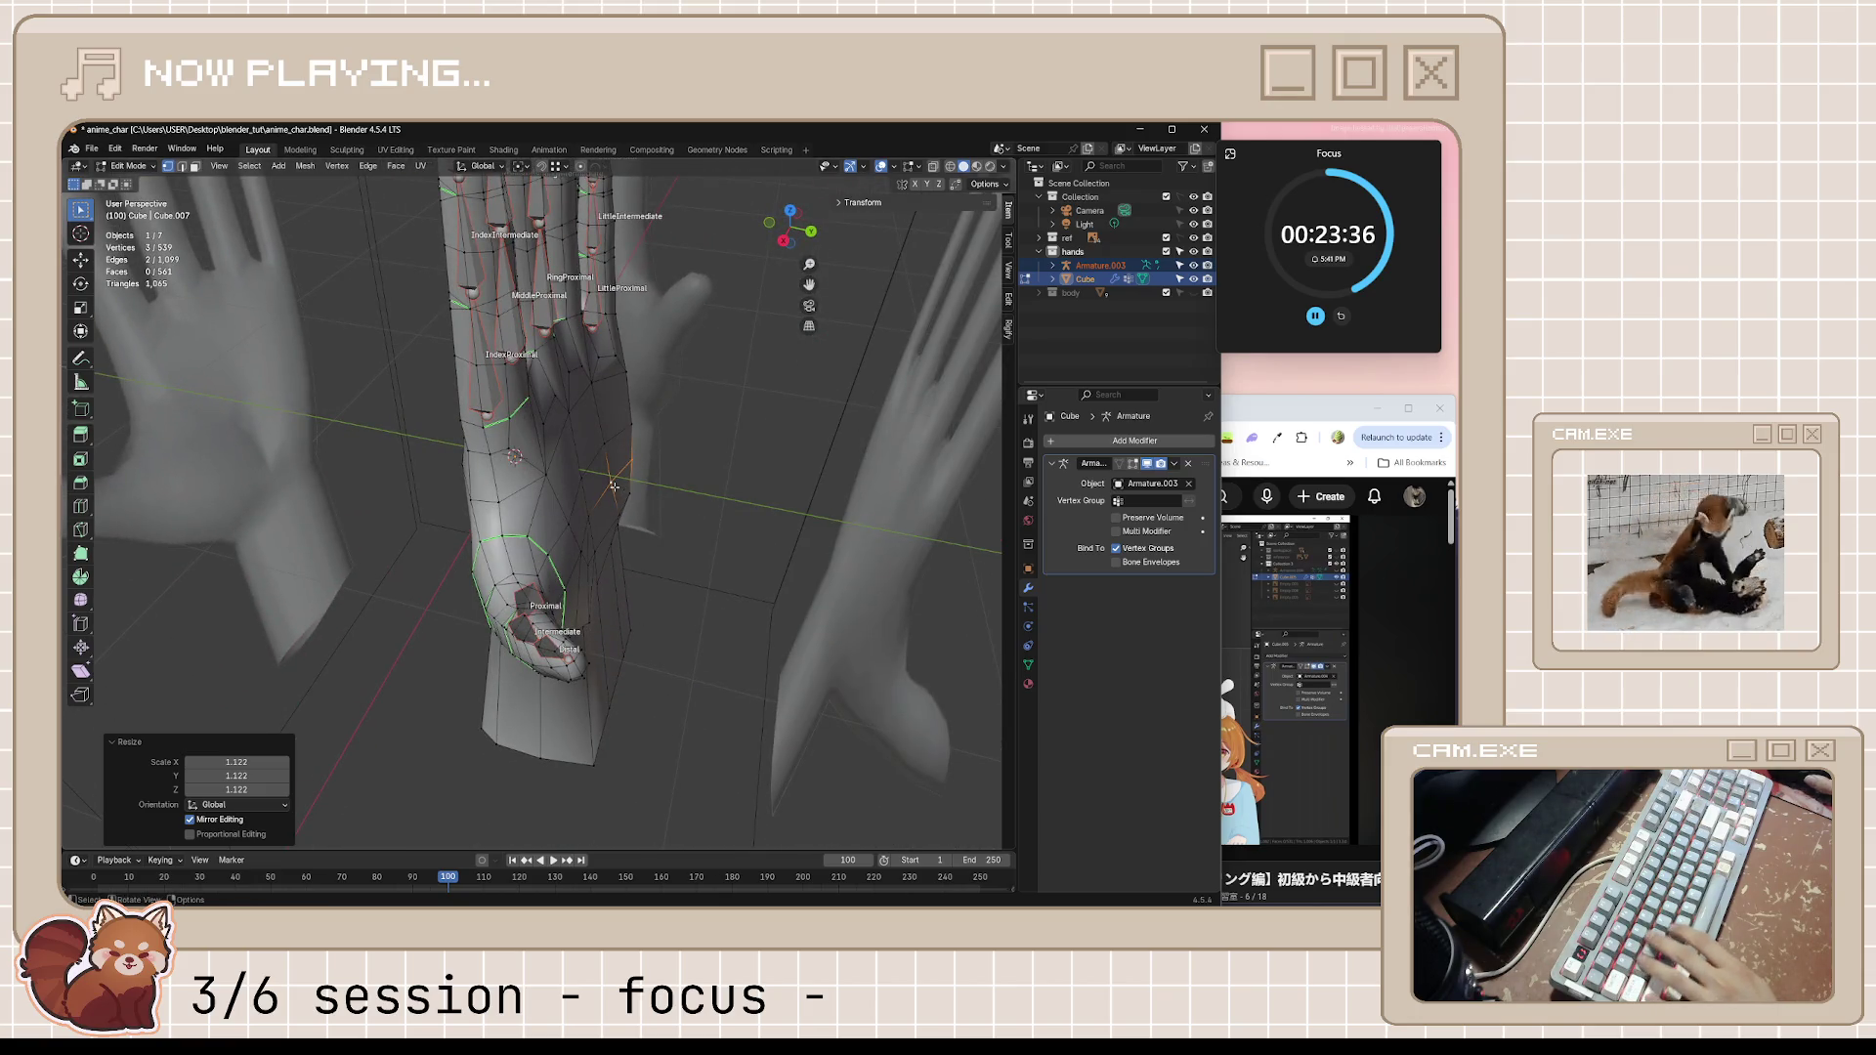
click(708, 528)
key(alt+s)
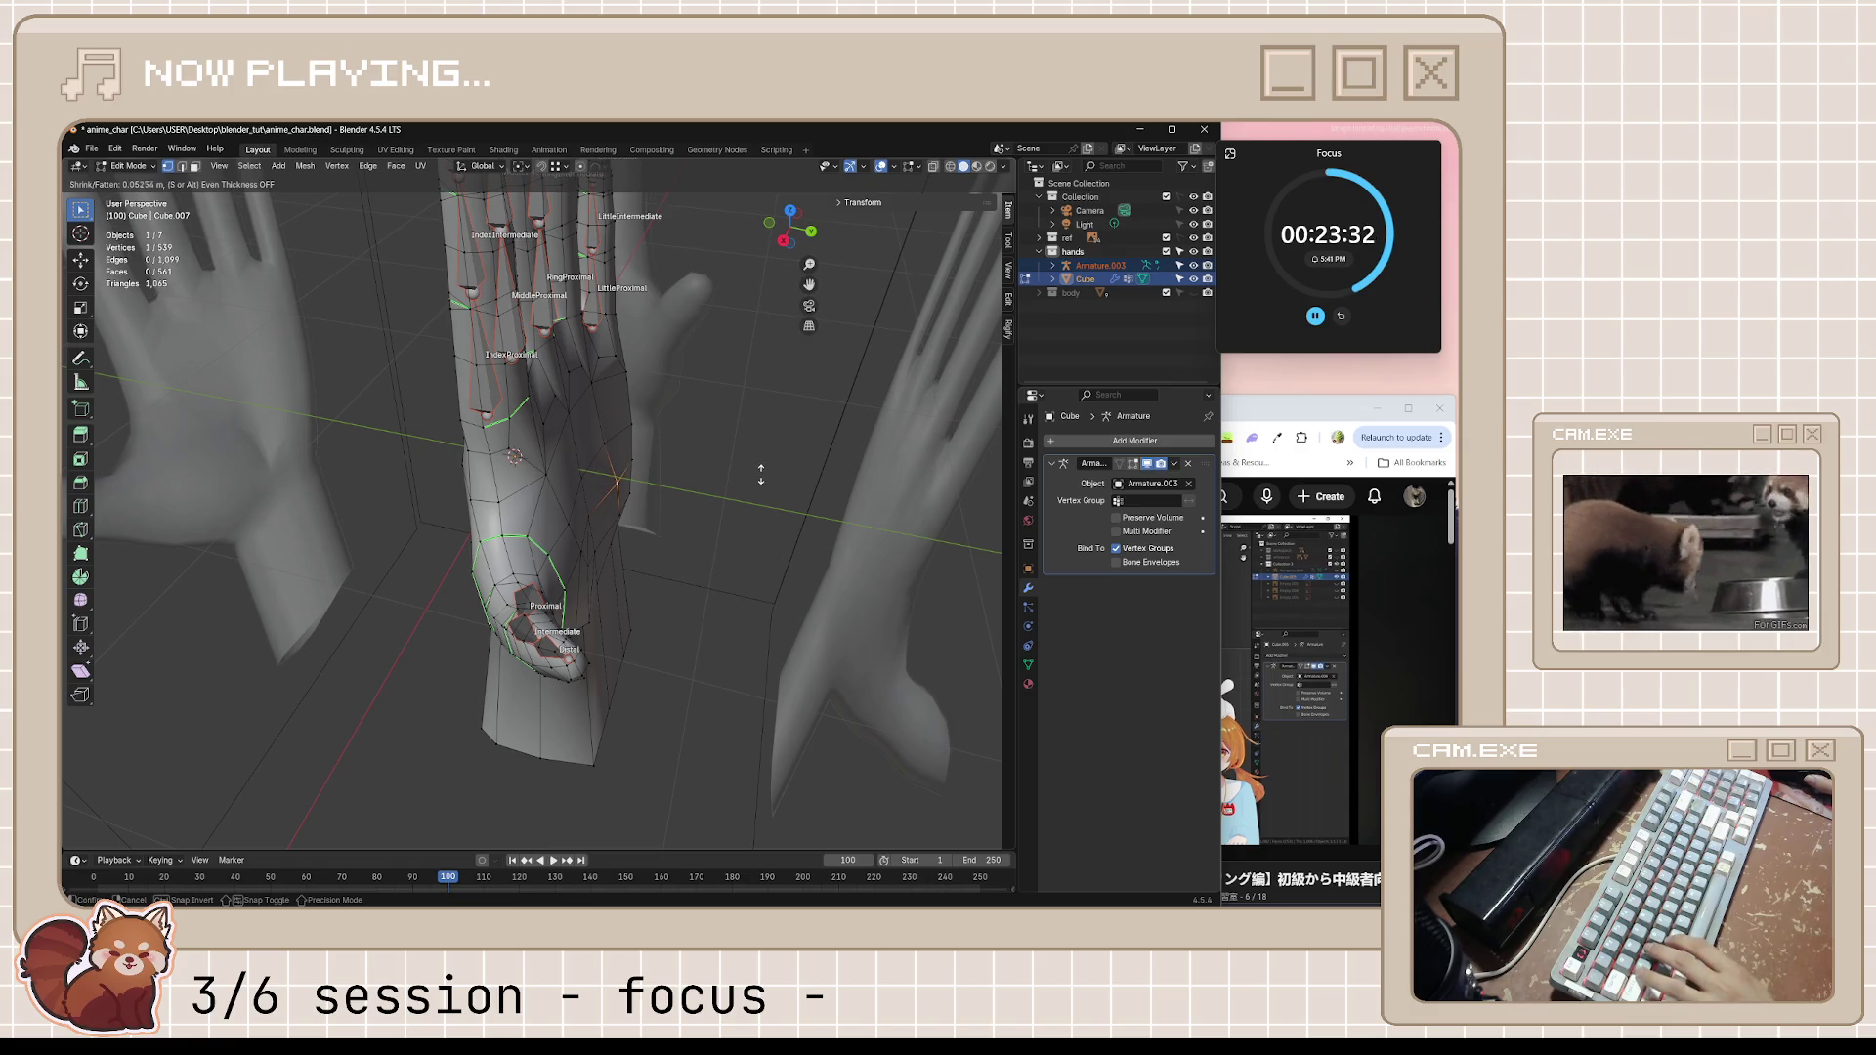
click(635, 460)
key(alt+s)
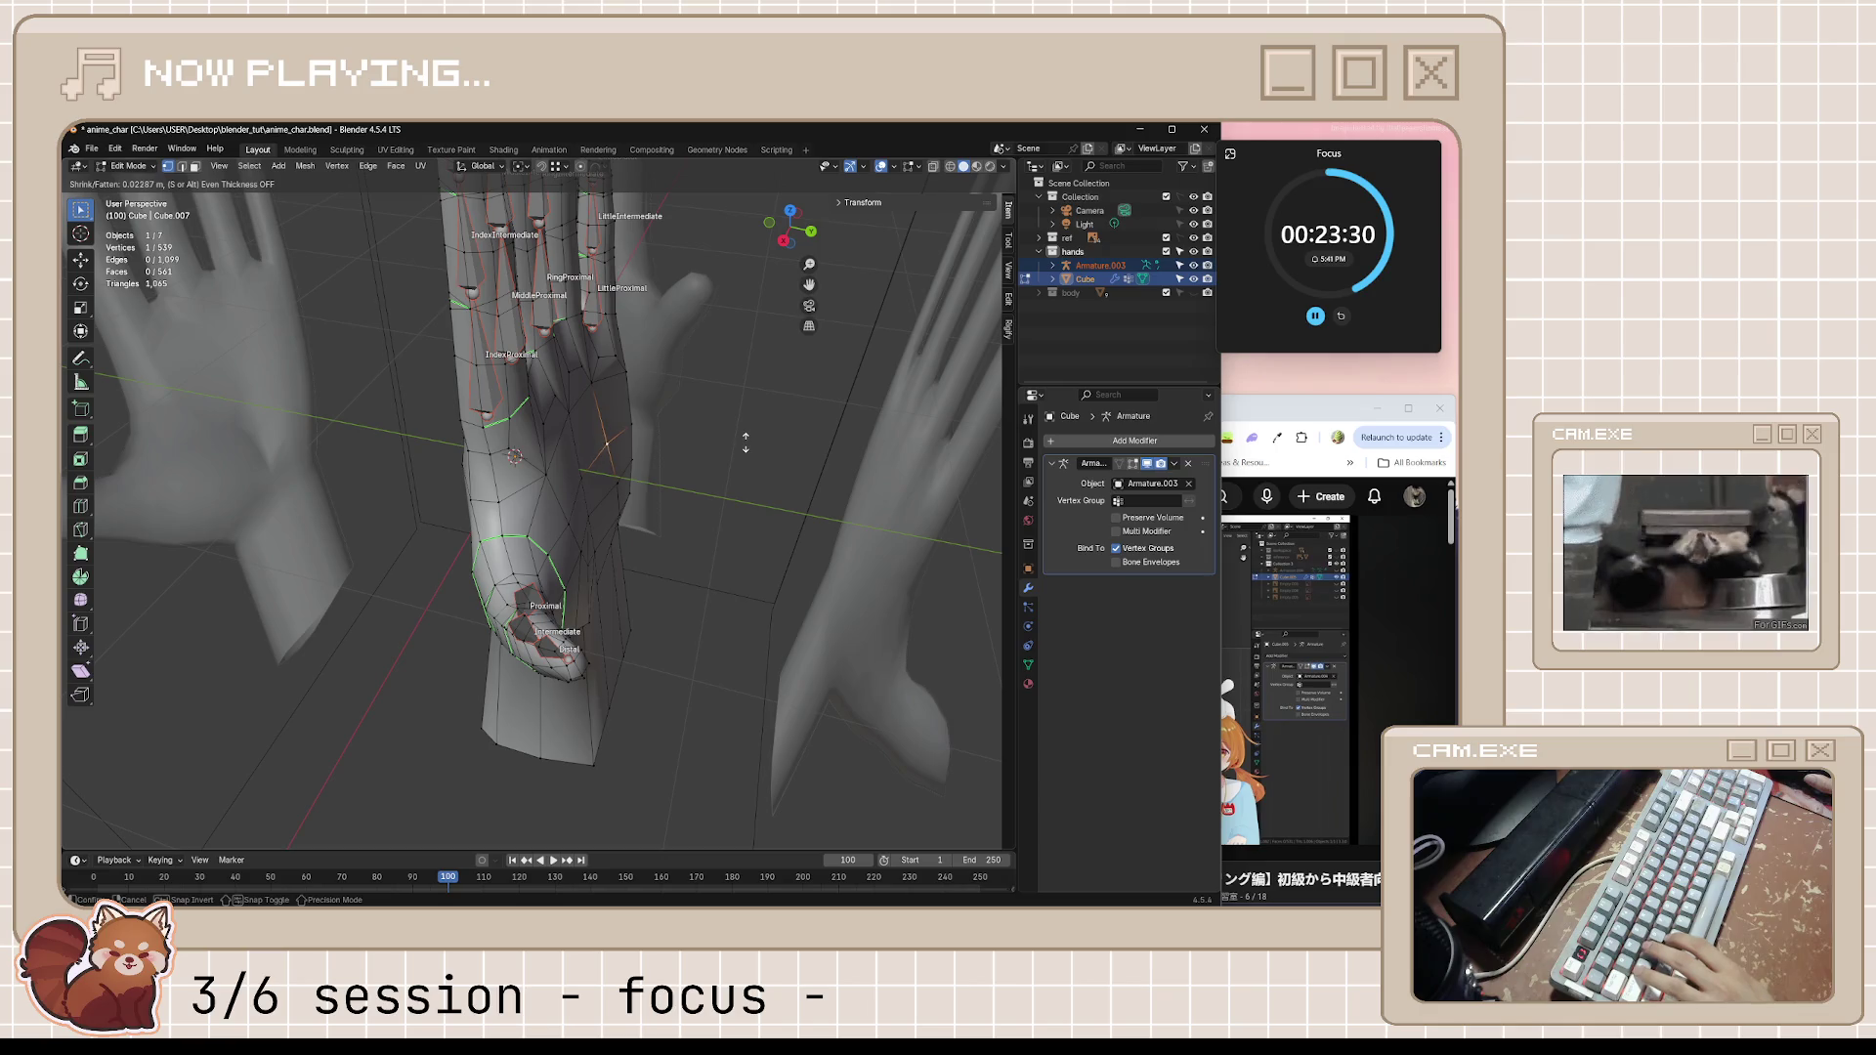
click(744, 437)
middle_drag(745, 436, 585, 468)
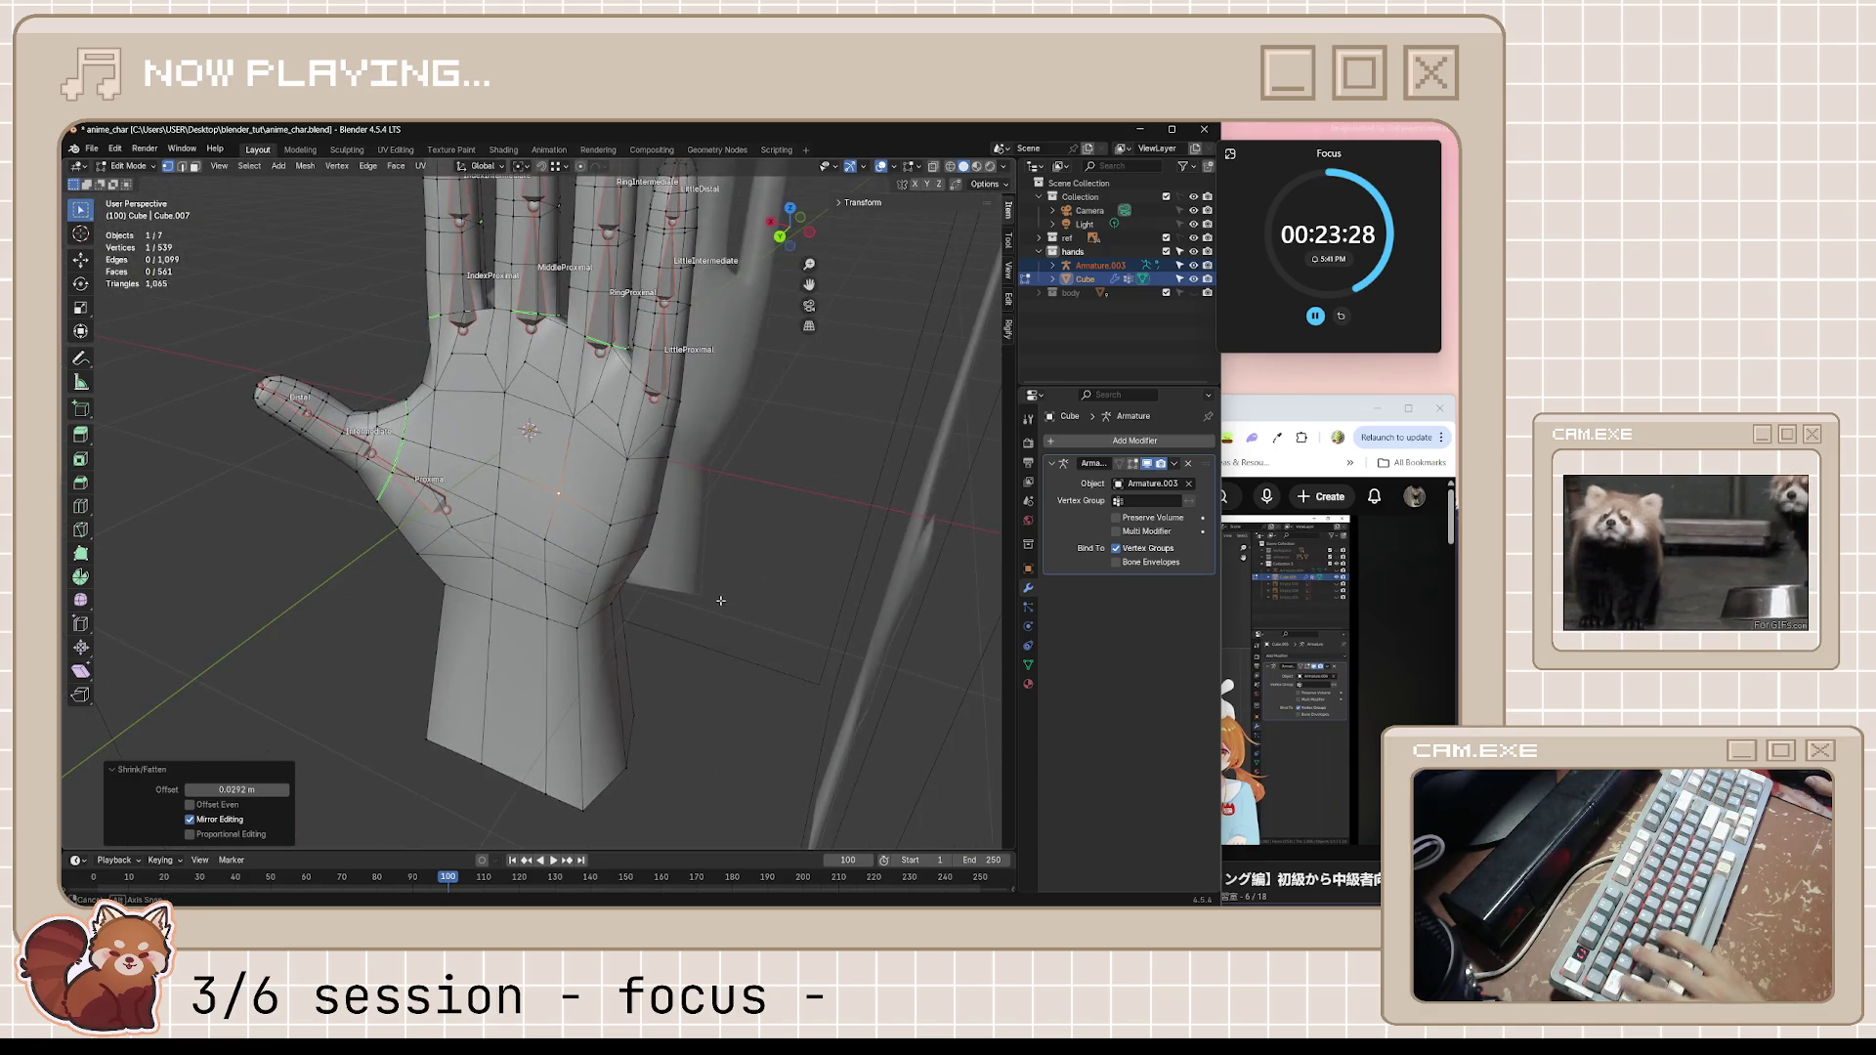
Inspect the reshaped wrist from three-quarter and side views outside Edit Mode
key(Tab)
middle_drag(719, 600, 661, 613)
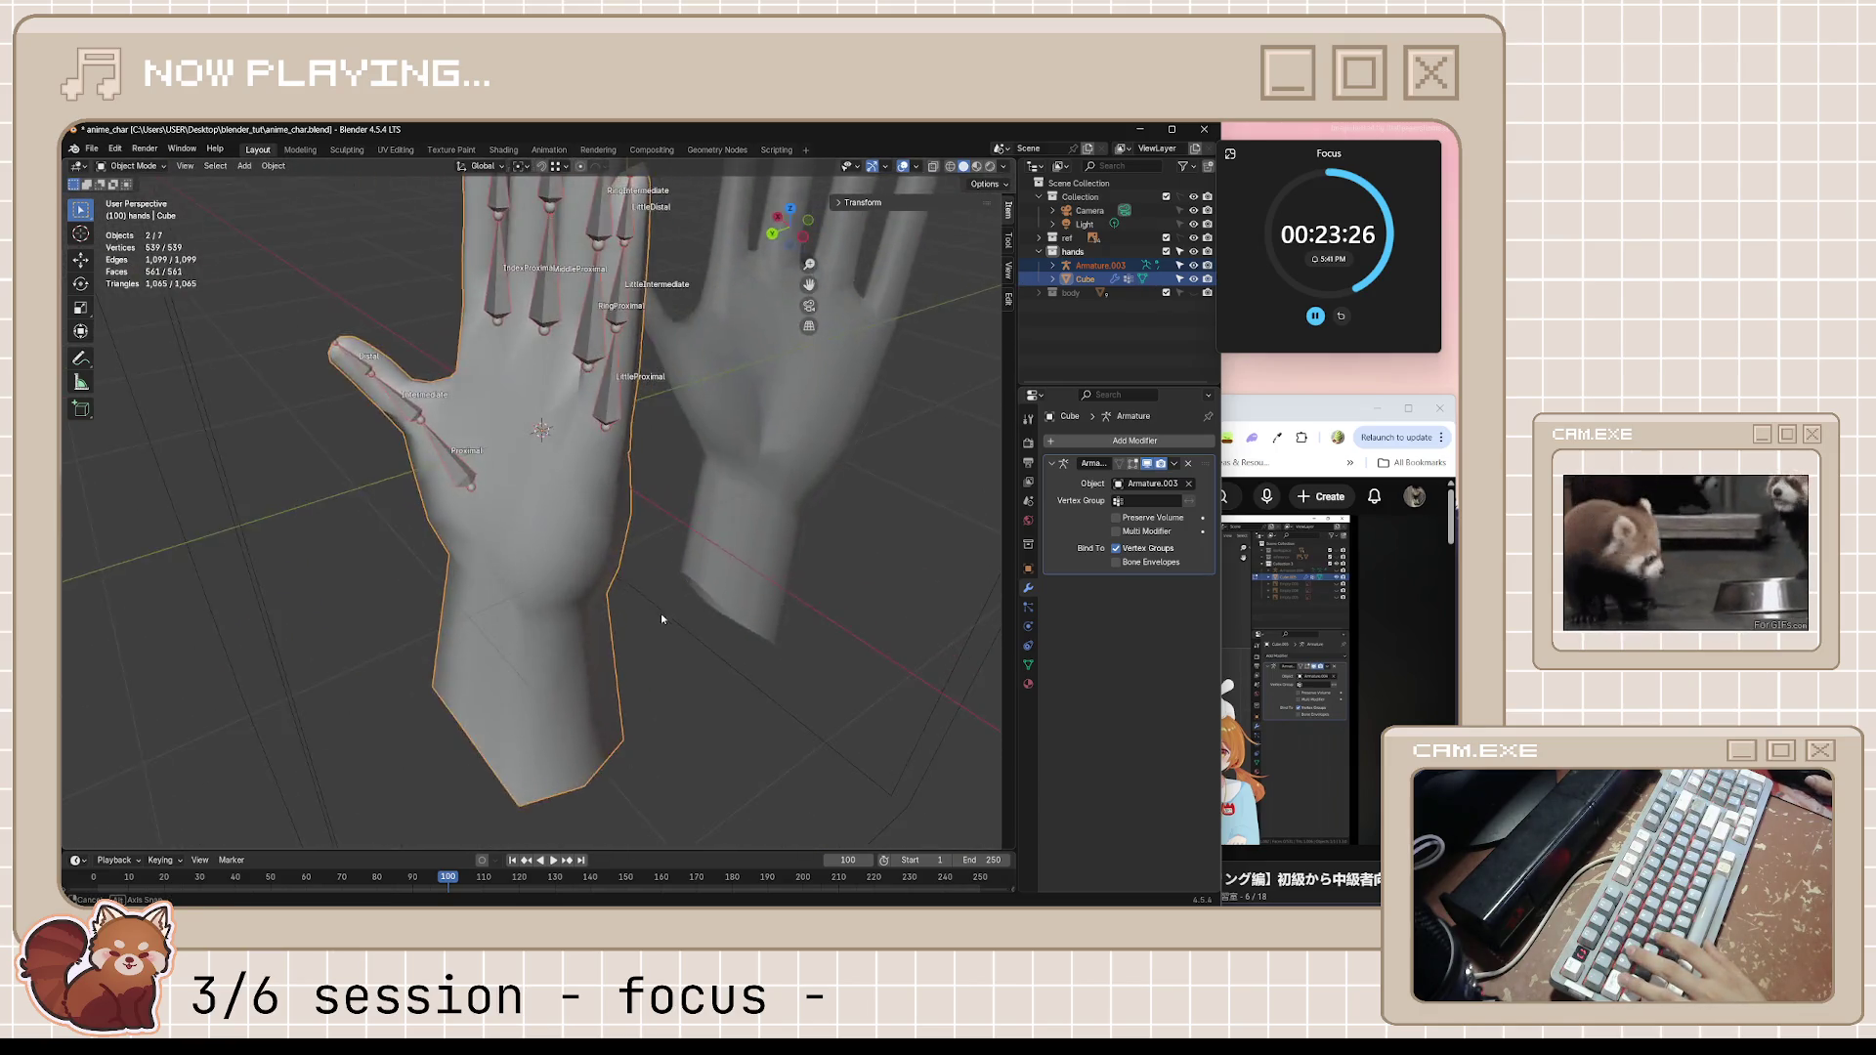
mouse_move(661, 613)
middle_down()
mouse_move(629, 570)
mouse_move(671, 582)
middle_up()
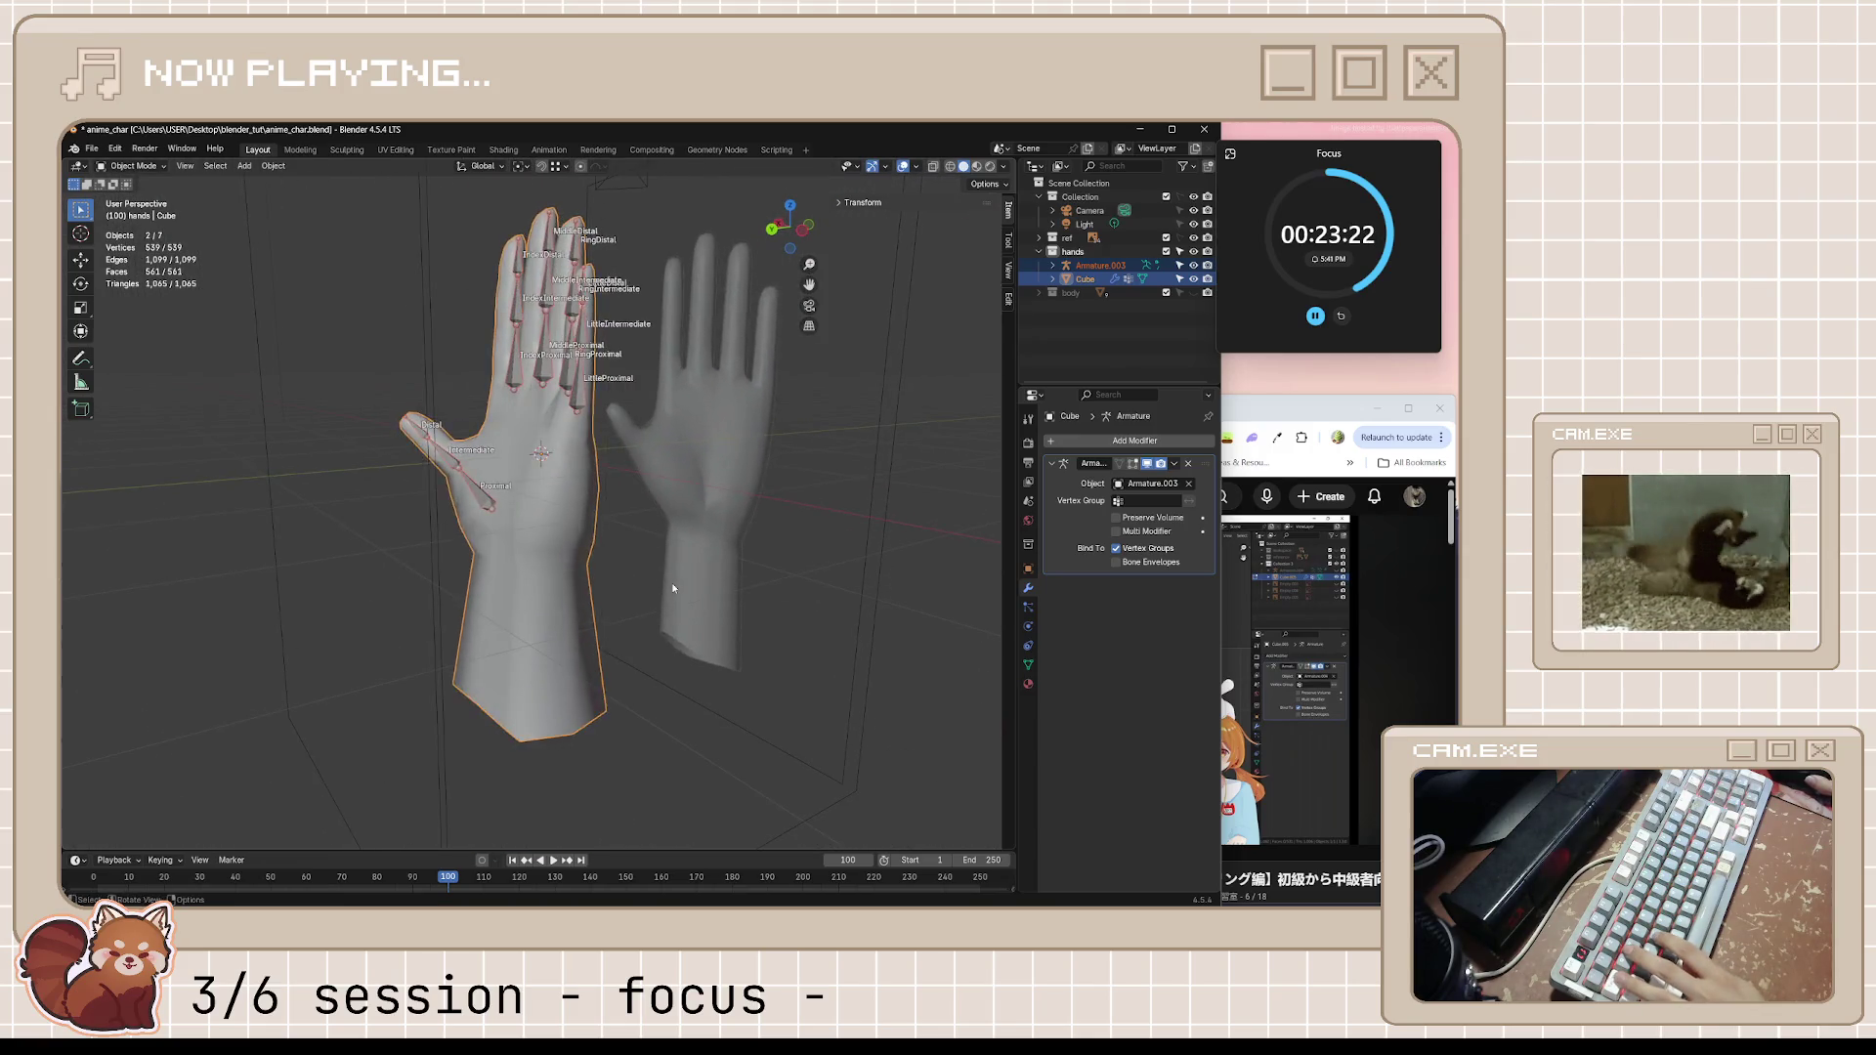
key(Tab)
scroll(673, 583, up, 2)
scroll(672, 583, up, 2)
Fatten the forearm loop with shrink/fatten, abandoning a plain scale in between
key(alt+s)
click(508, 488)
key(s)
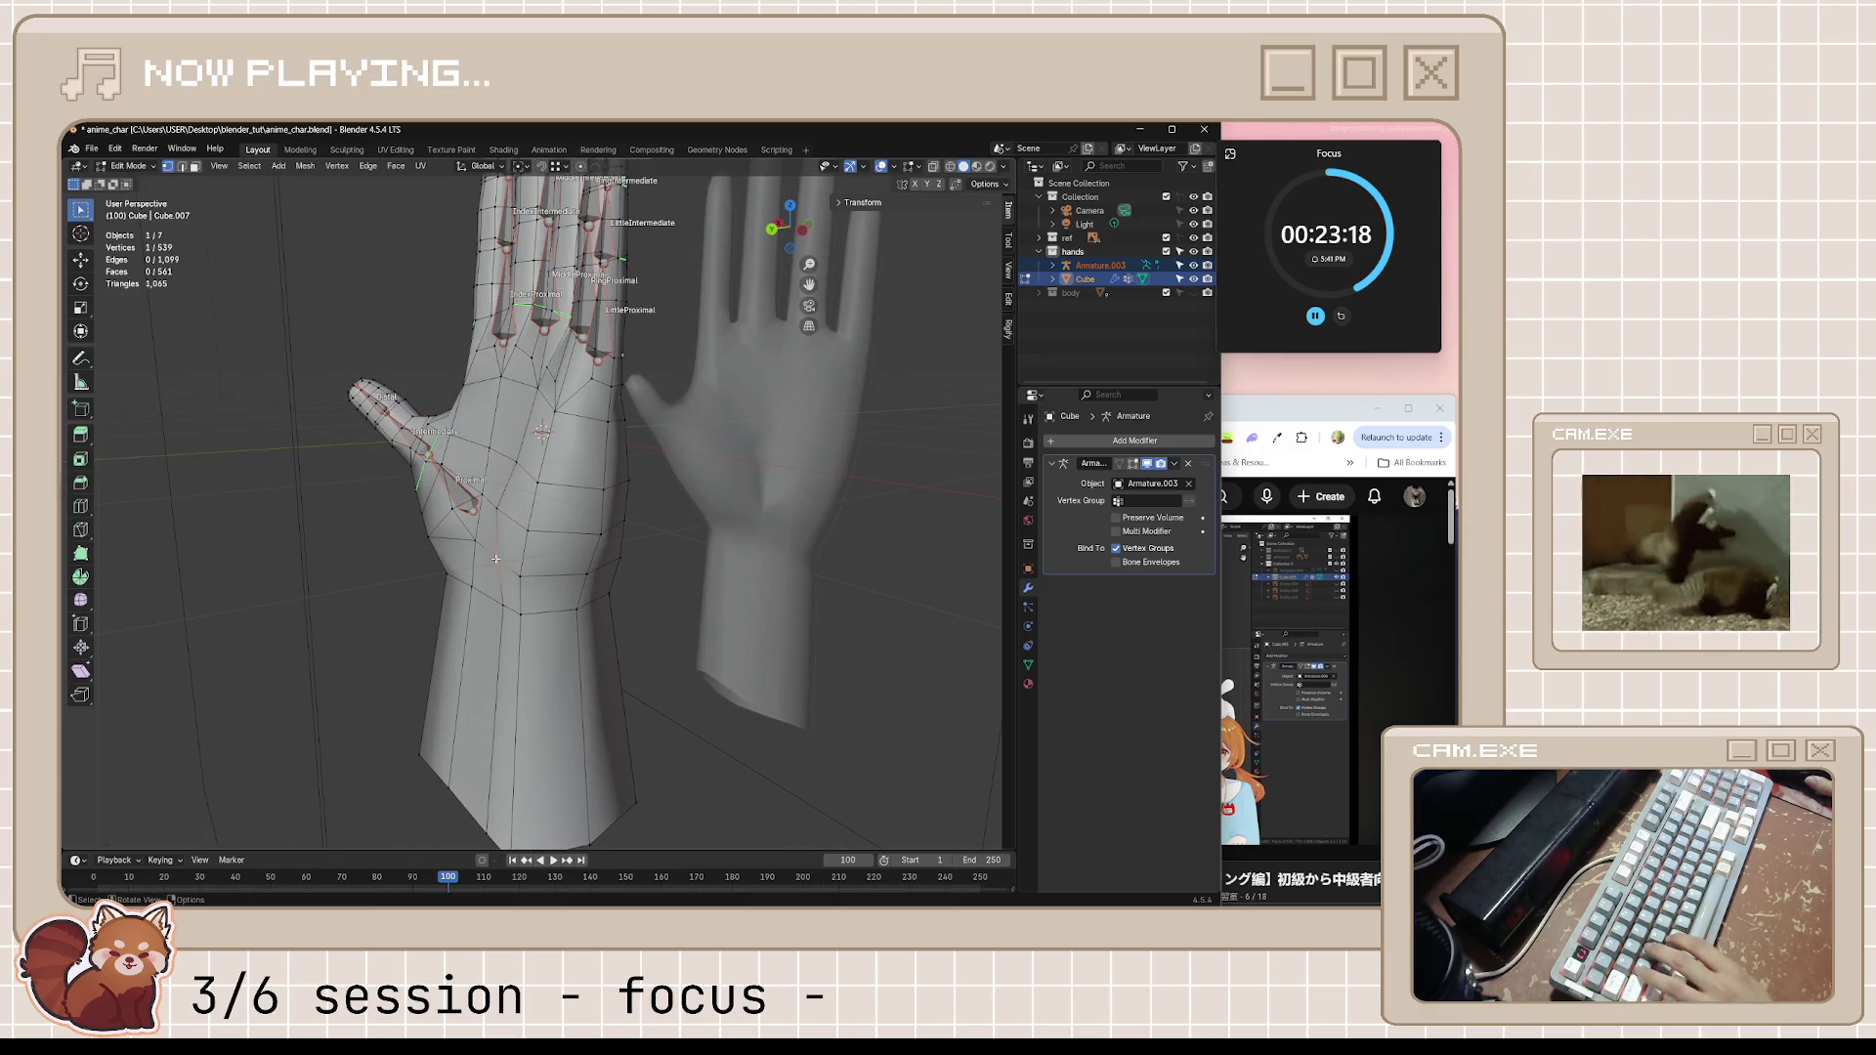
key(Escape)
key(alt+s)
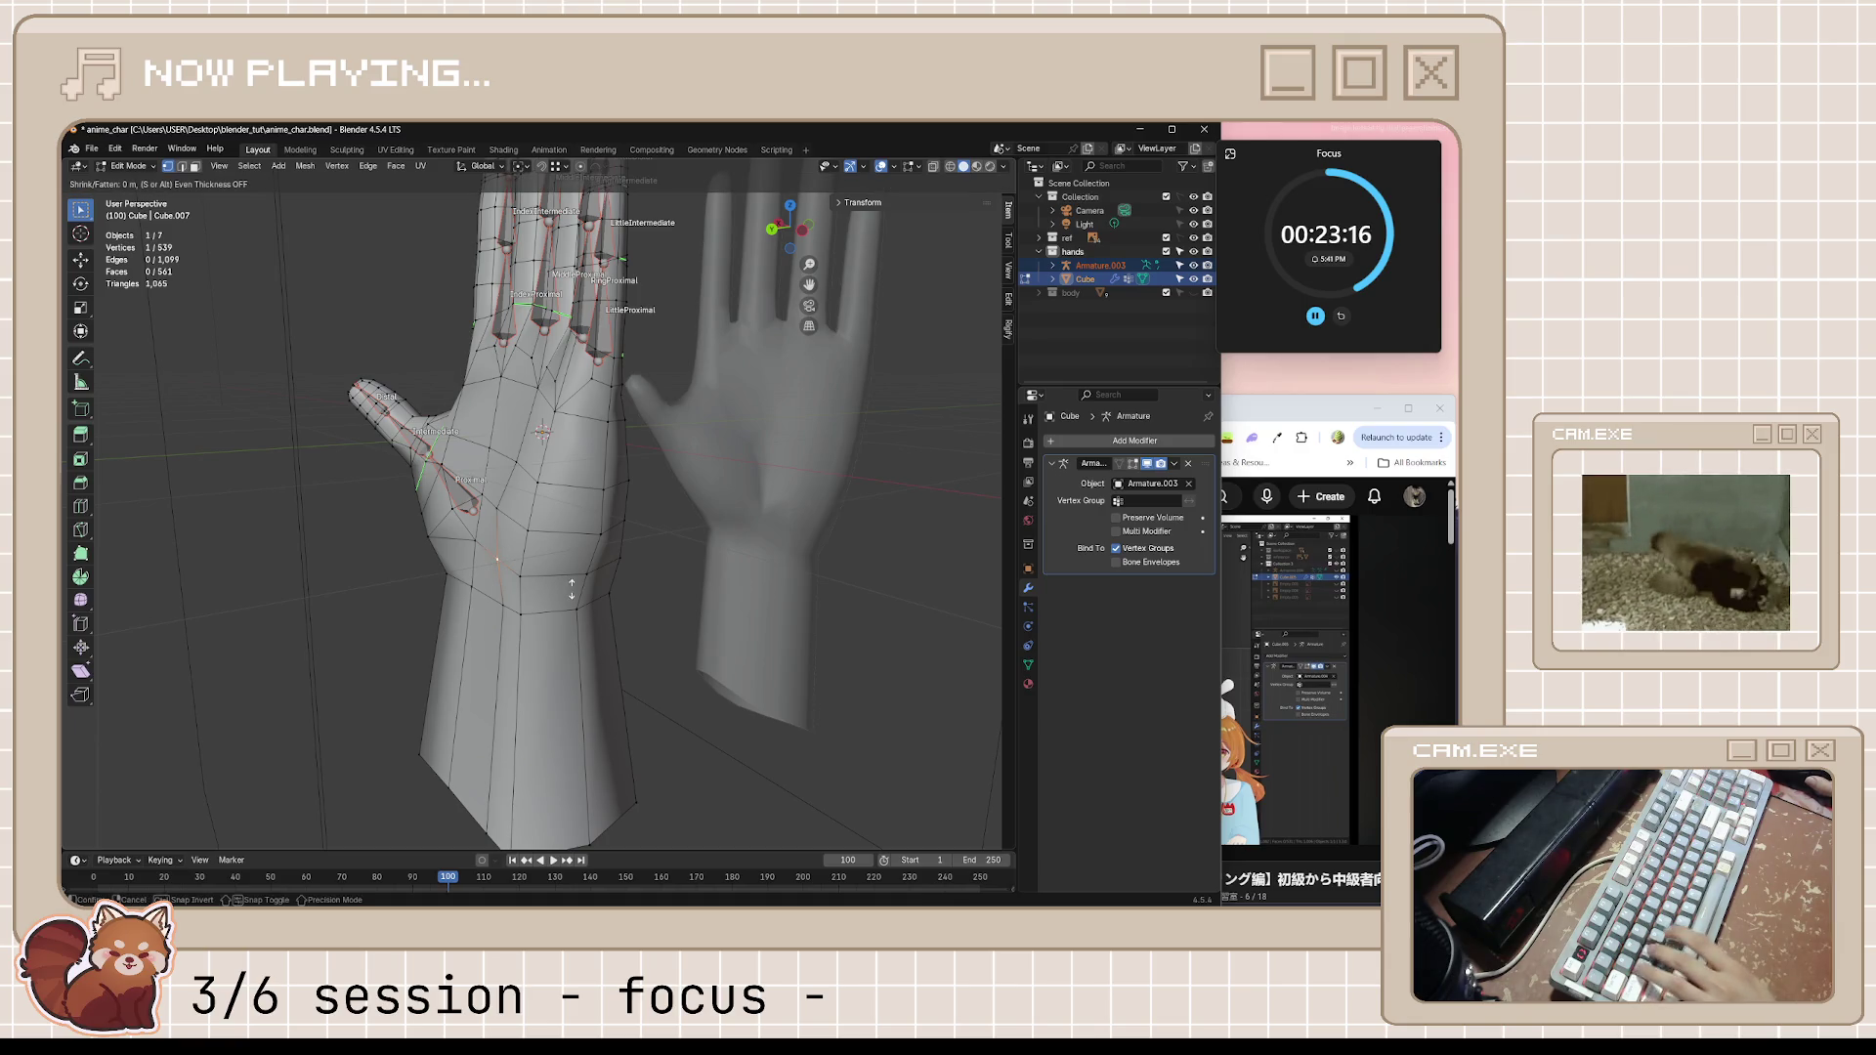
click(572, 558)
mouse_move(573, 557)
middle_down()
mouse_move(765, 597)
mouse_move(540, 567)
mouse_move(777, 606)
mouse_move(967, 572)
middle_up()
Save the blend file and resume the tutorial video
key(ctrl+s)
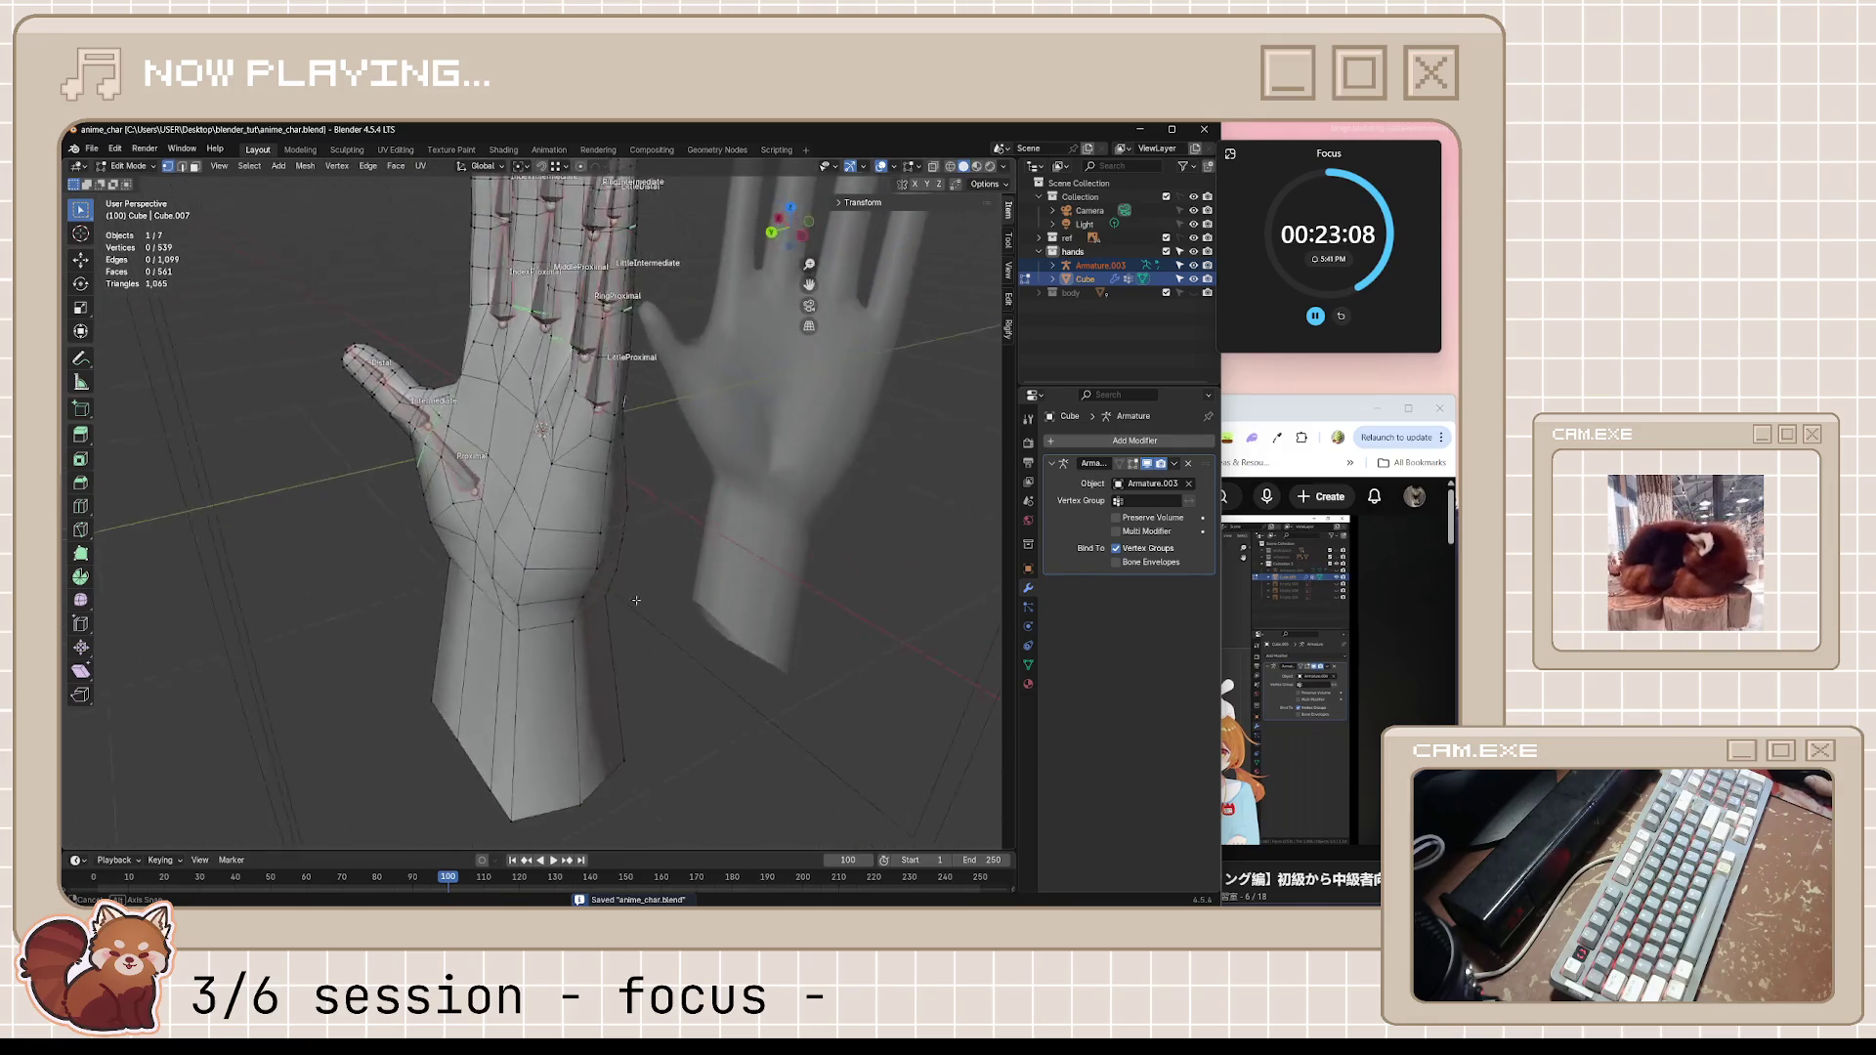
key(alt+Tab)
click(1166, 672)
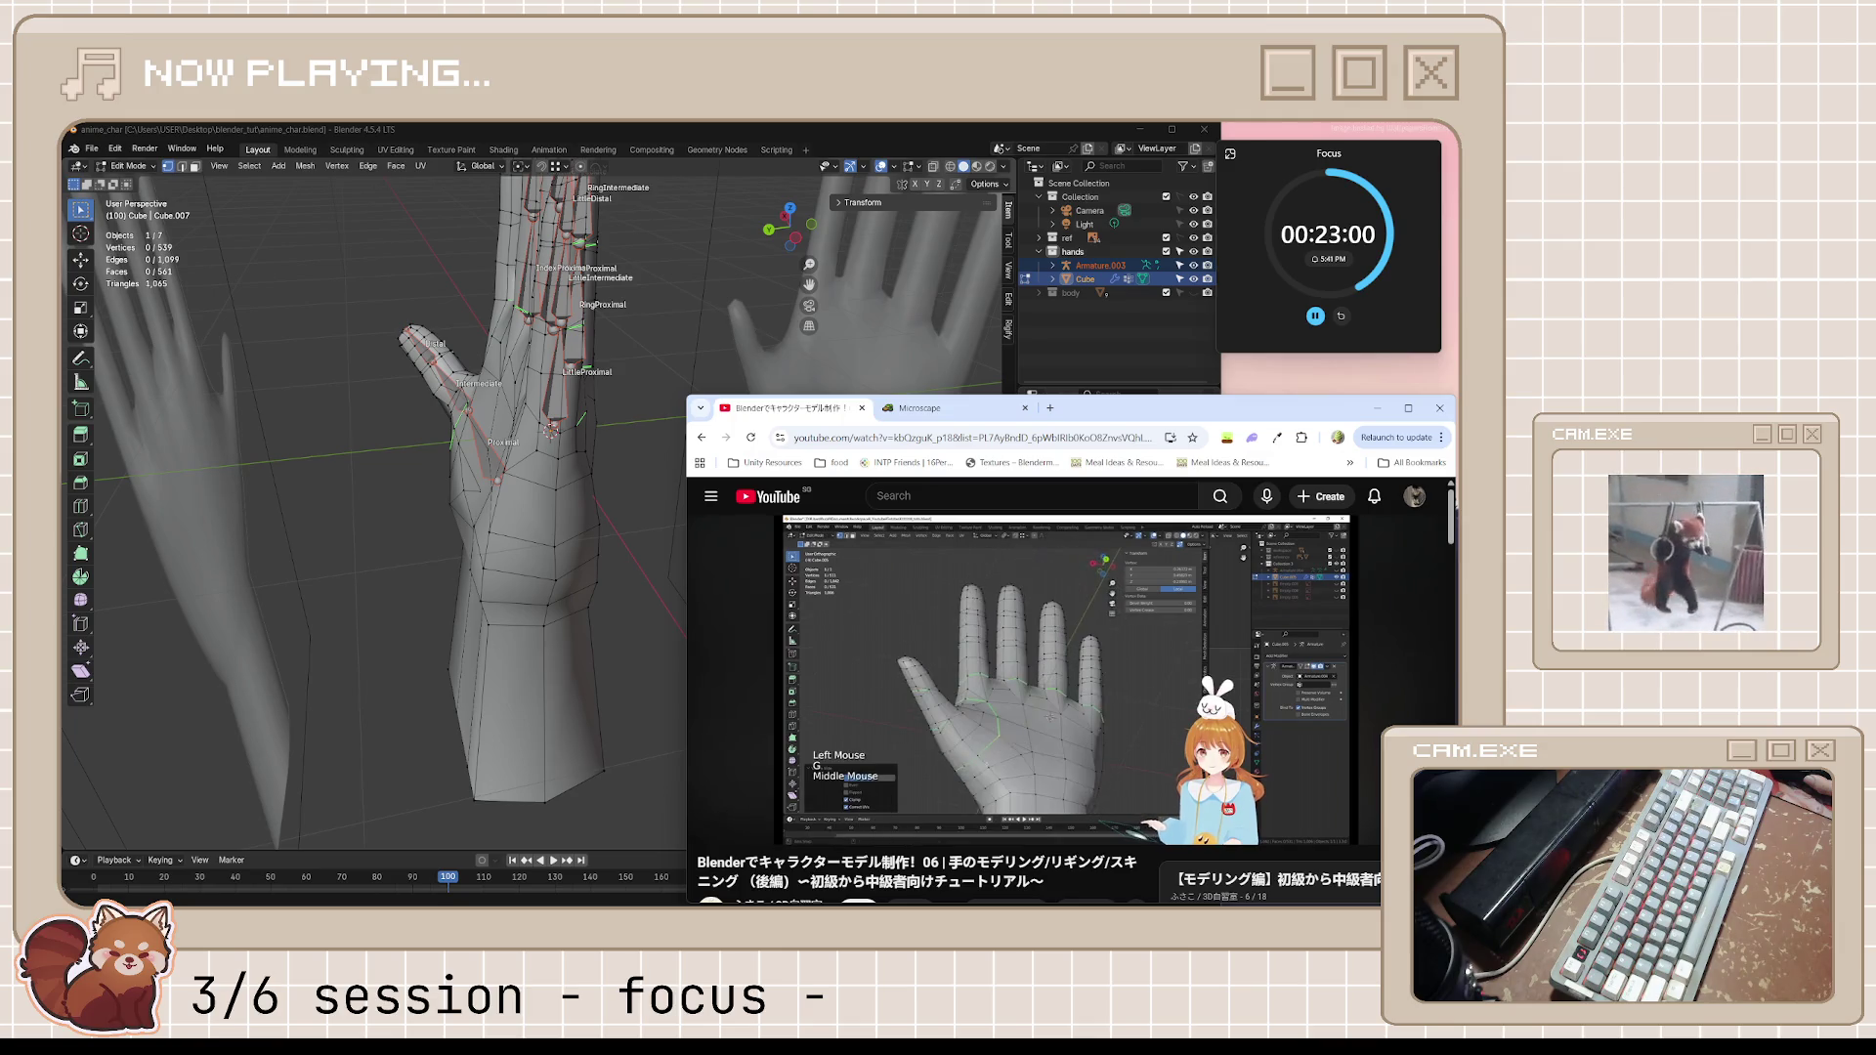
Pause the tutorial and orbit the hand model to a new angle
click(1047, 695)
mouse_move(659, 586)
middle_down()
mouse_move(793, 469)
mouse_move(675, 546)
mouse_move(809, 523)
mouse_move(424, 482)
mouse_move(457, 509)
mouse_move(528, 452)
mouse_move(585, 536)
mouse_move(454, 544)
mouse_move(390, 518)
middle_up()
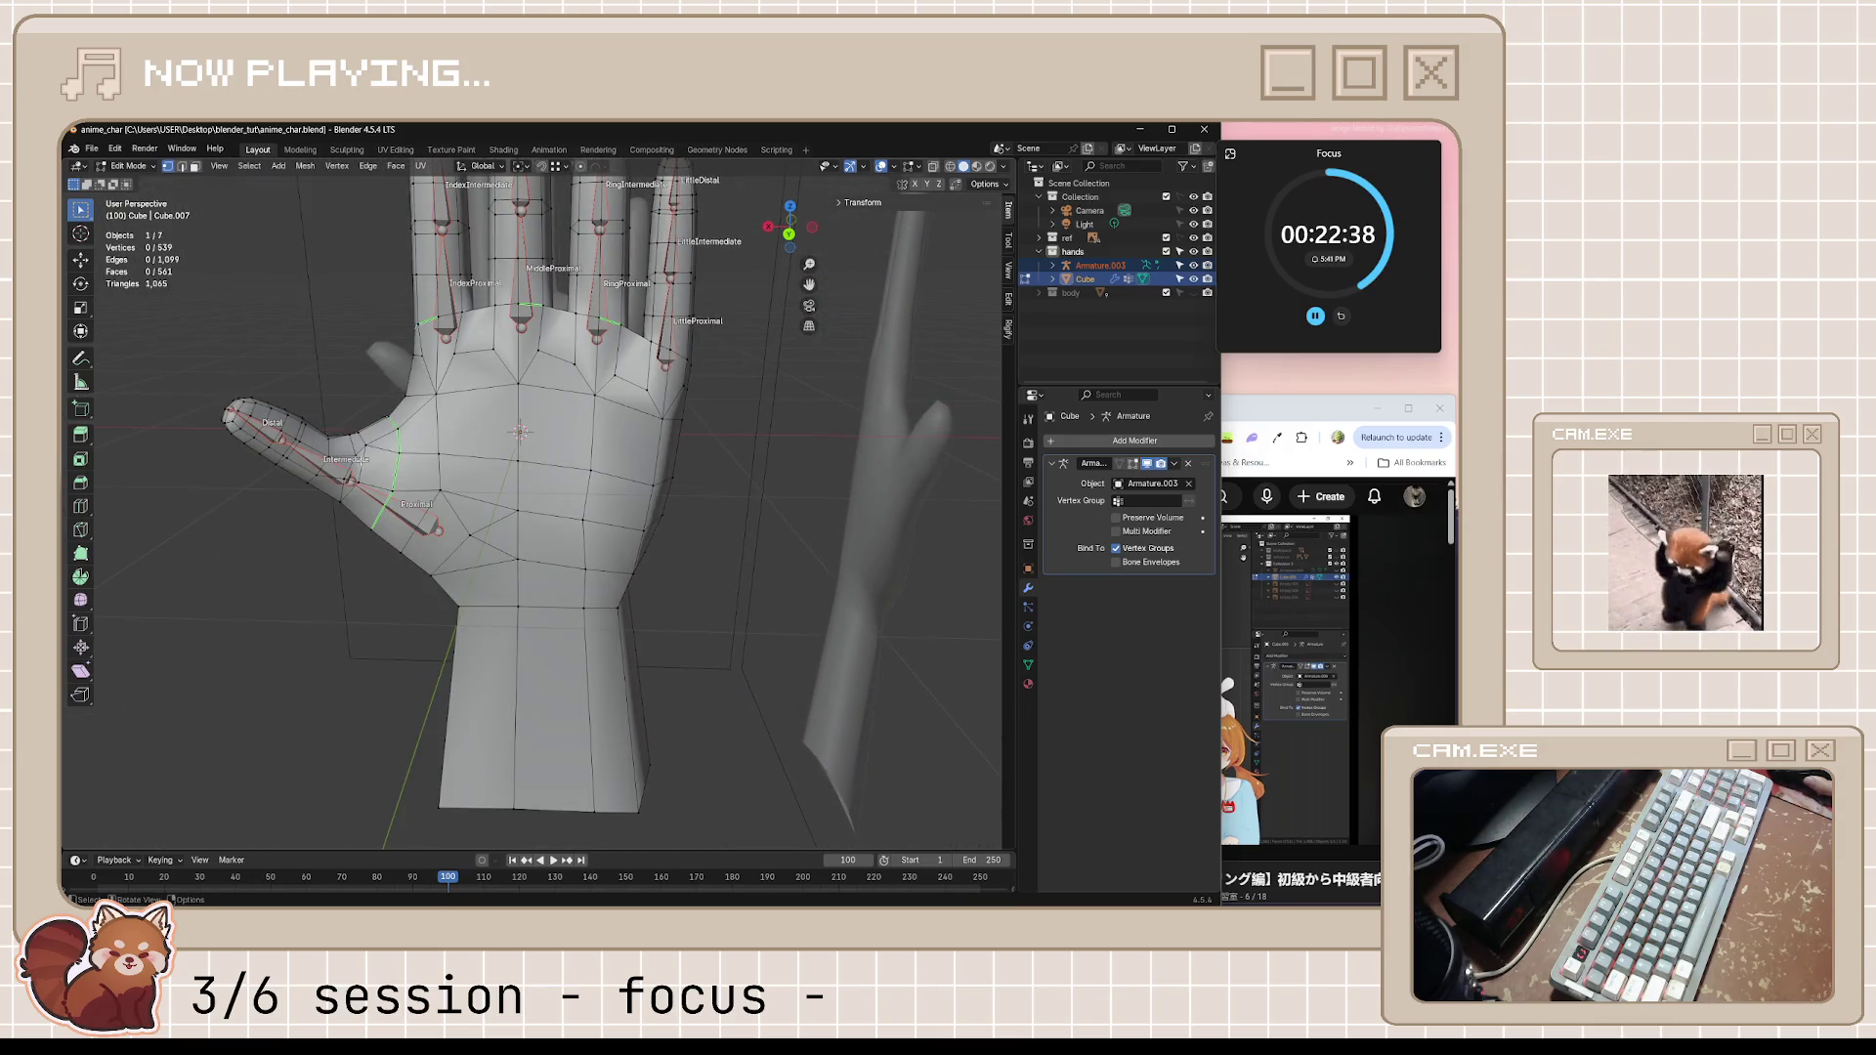
scroll(390, 517, up, 3)
Vertex-slide two thumb-loop vertices near the Proximal/Intermediate joint into better positions
middle_drag(391, 517, 555, 532)
click(504, 508)
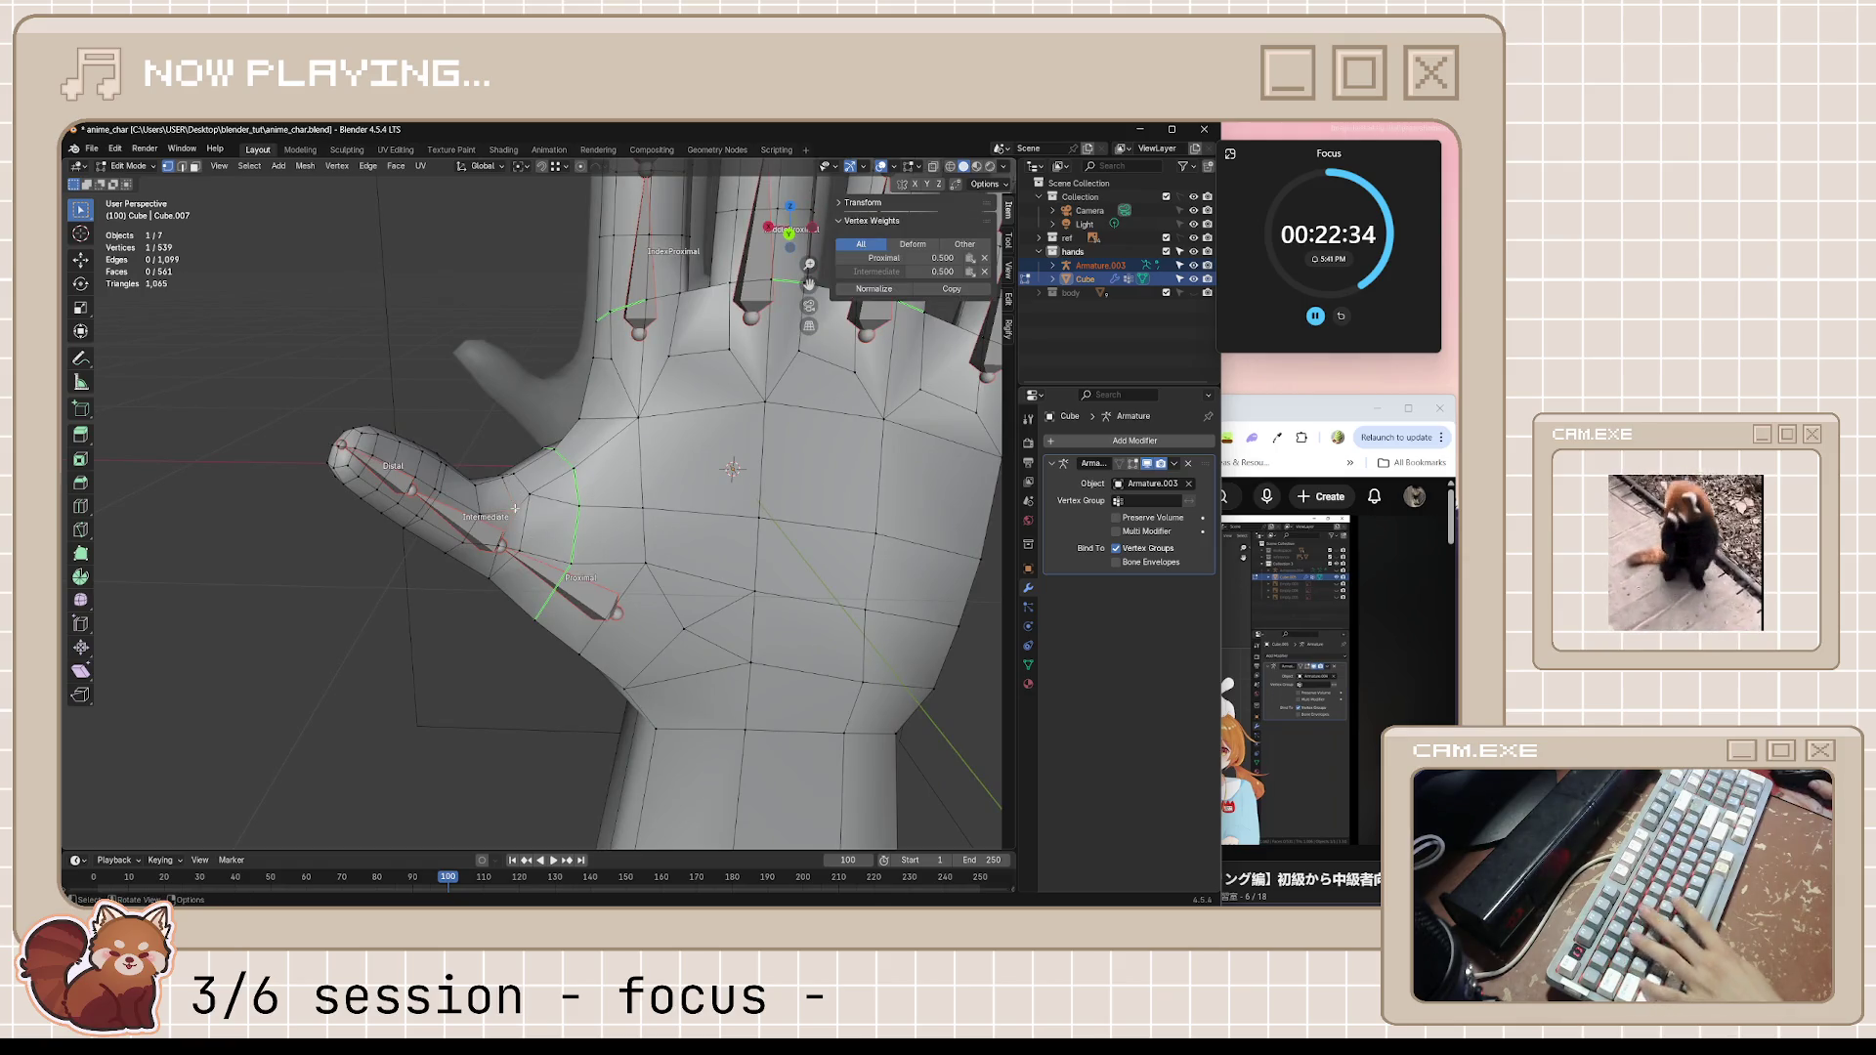
key(g)
key(g)
click(425, 502)
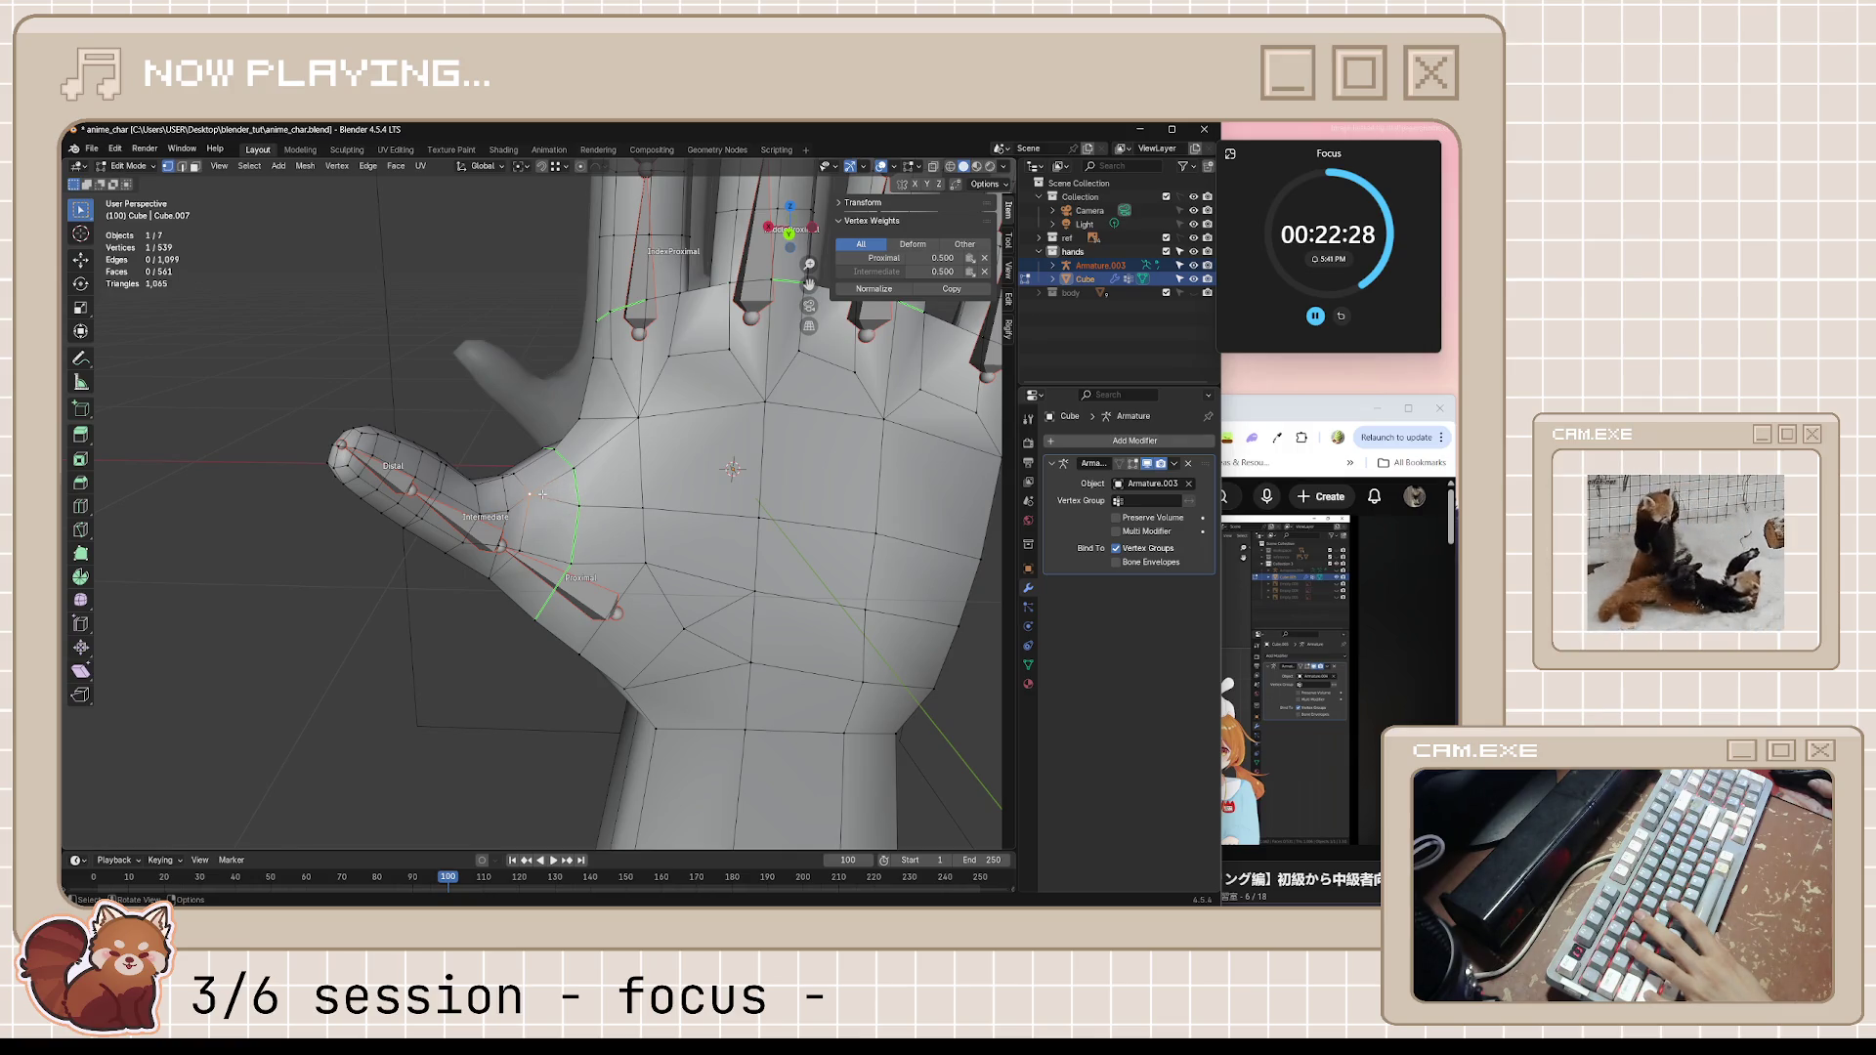
click(588, 511)
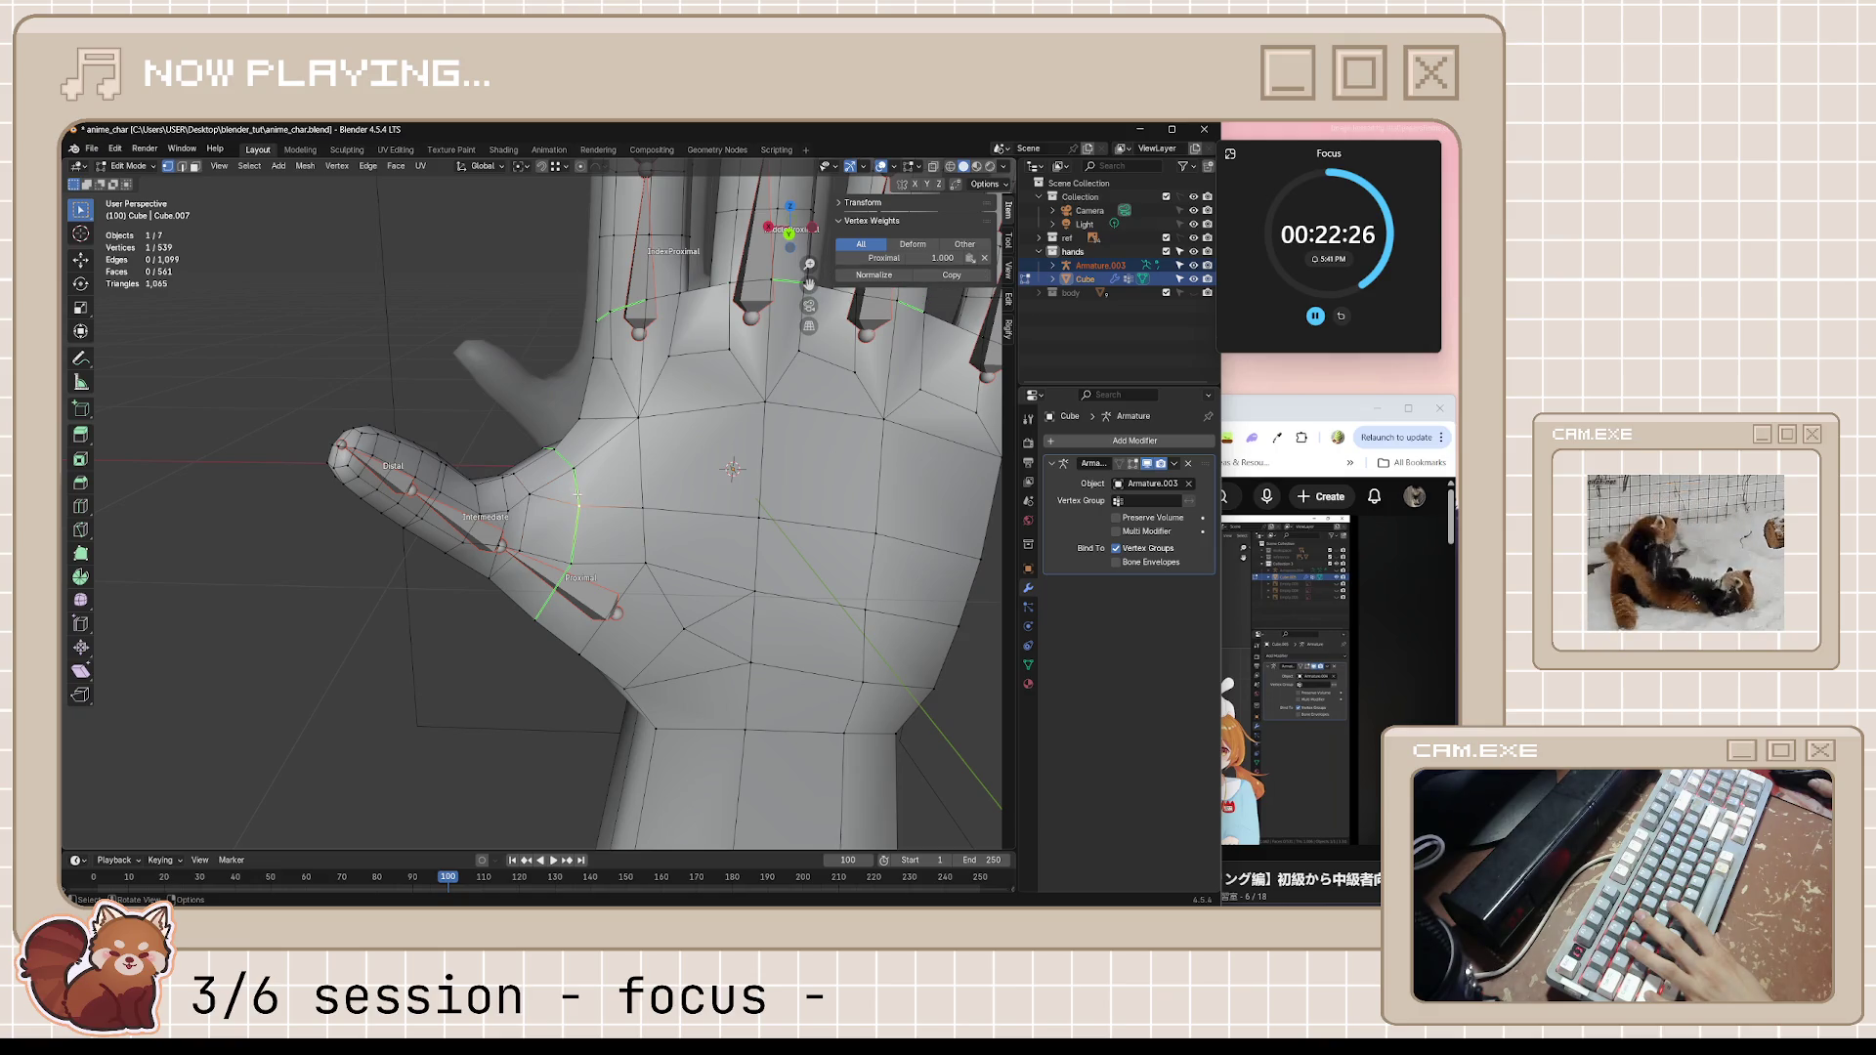
click(524, 506)
key(shift+v)
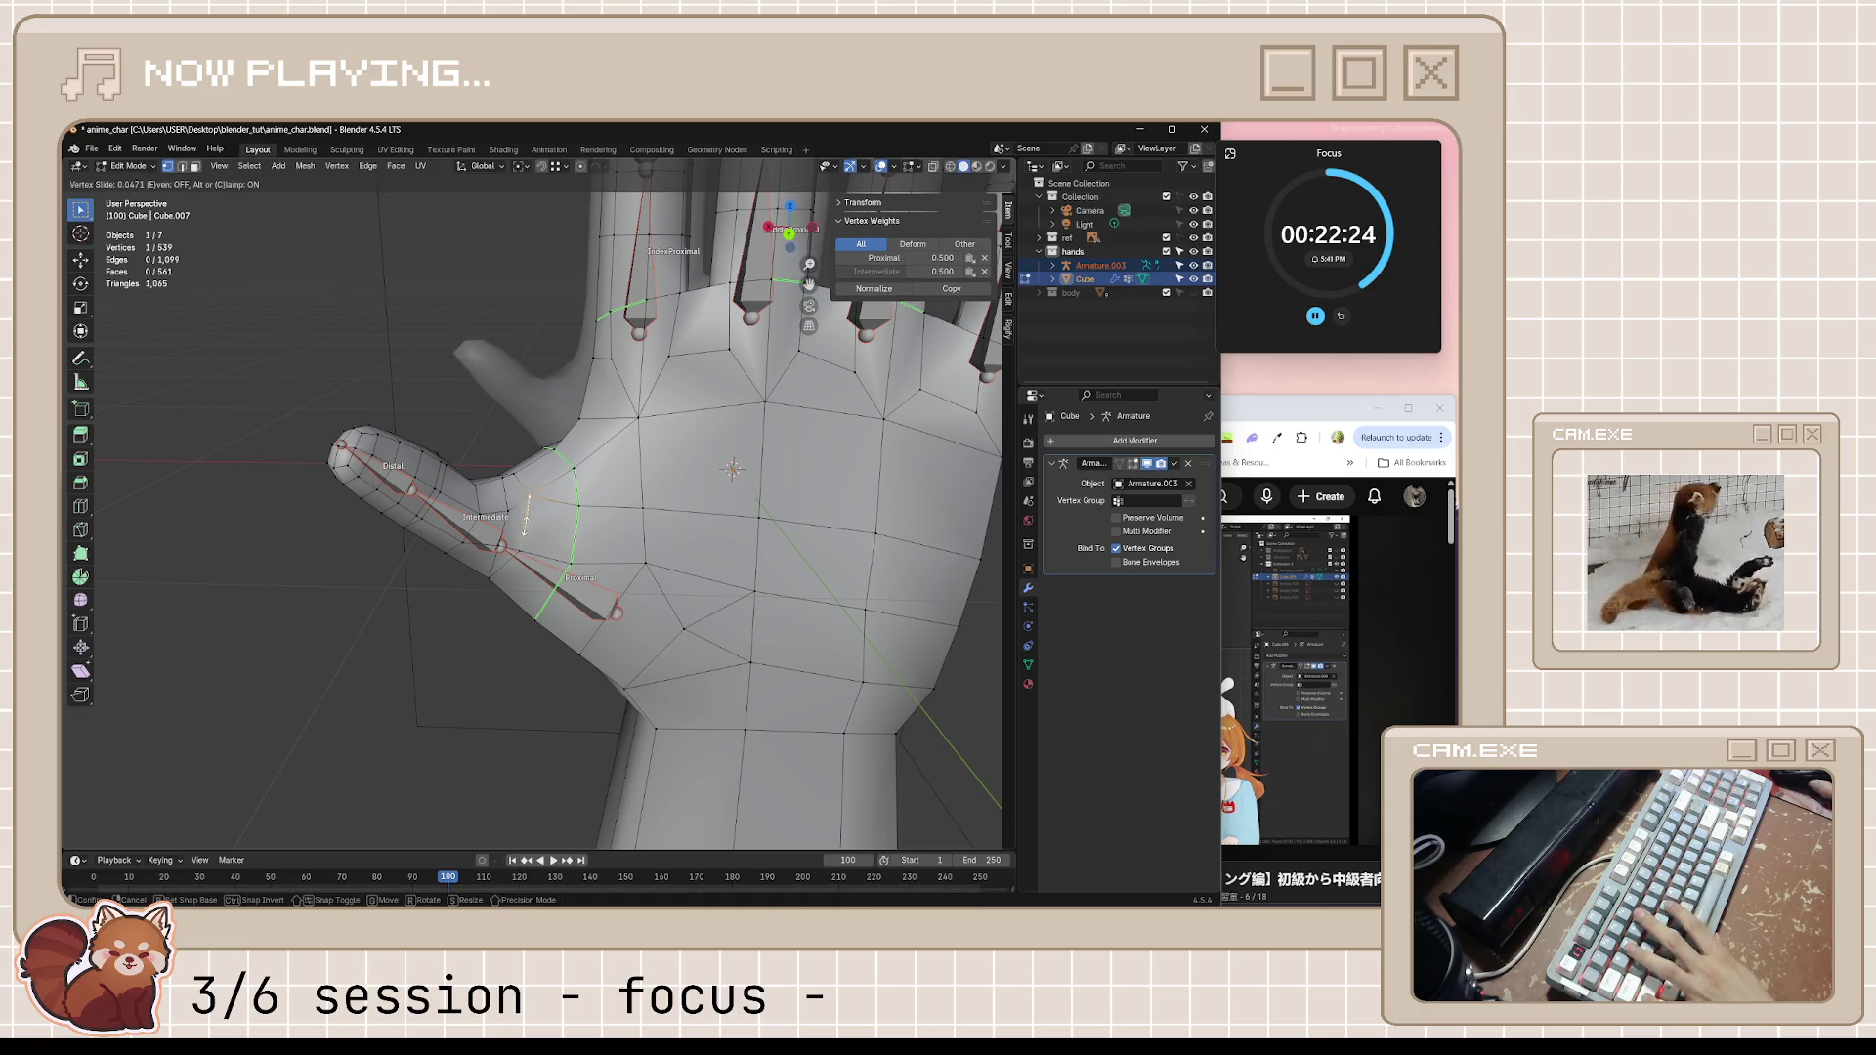
click(532, 551)
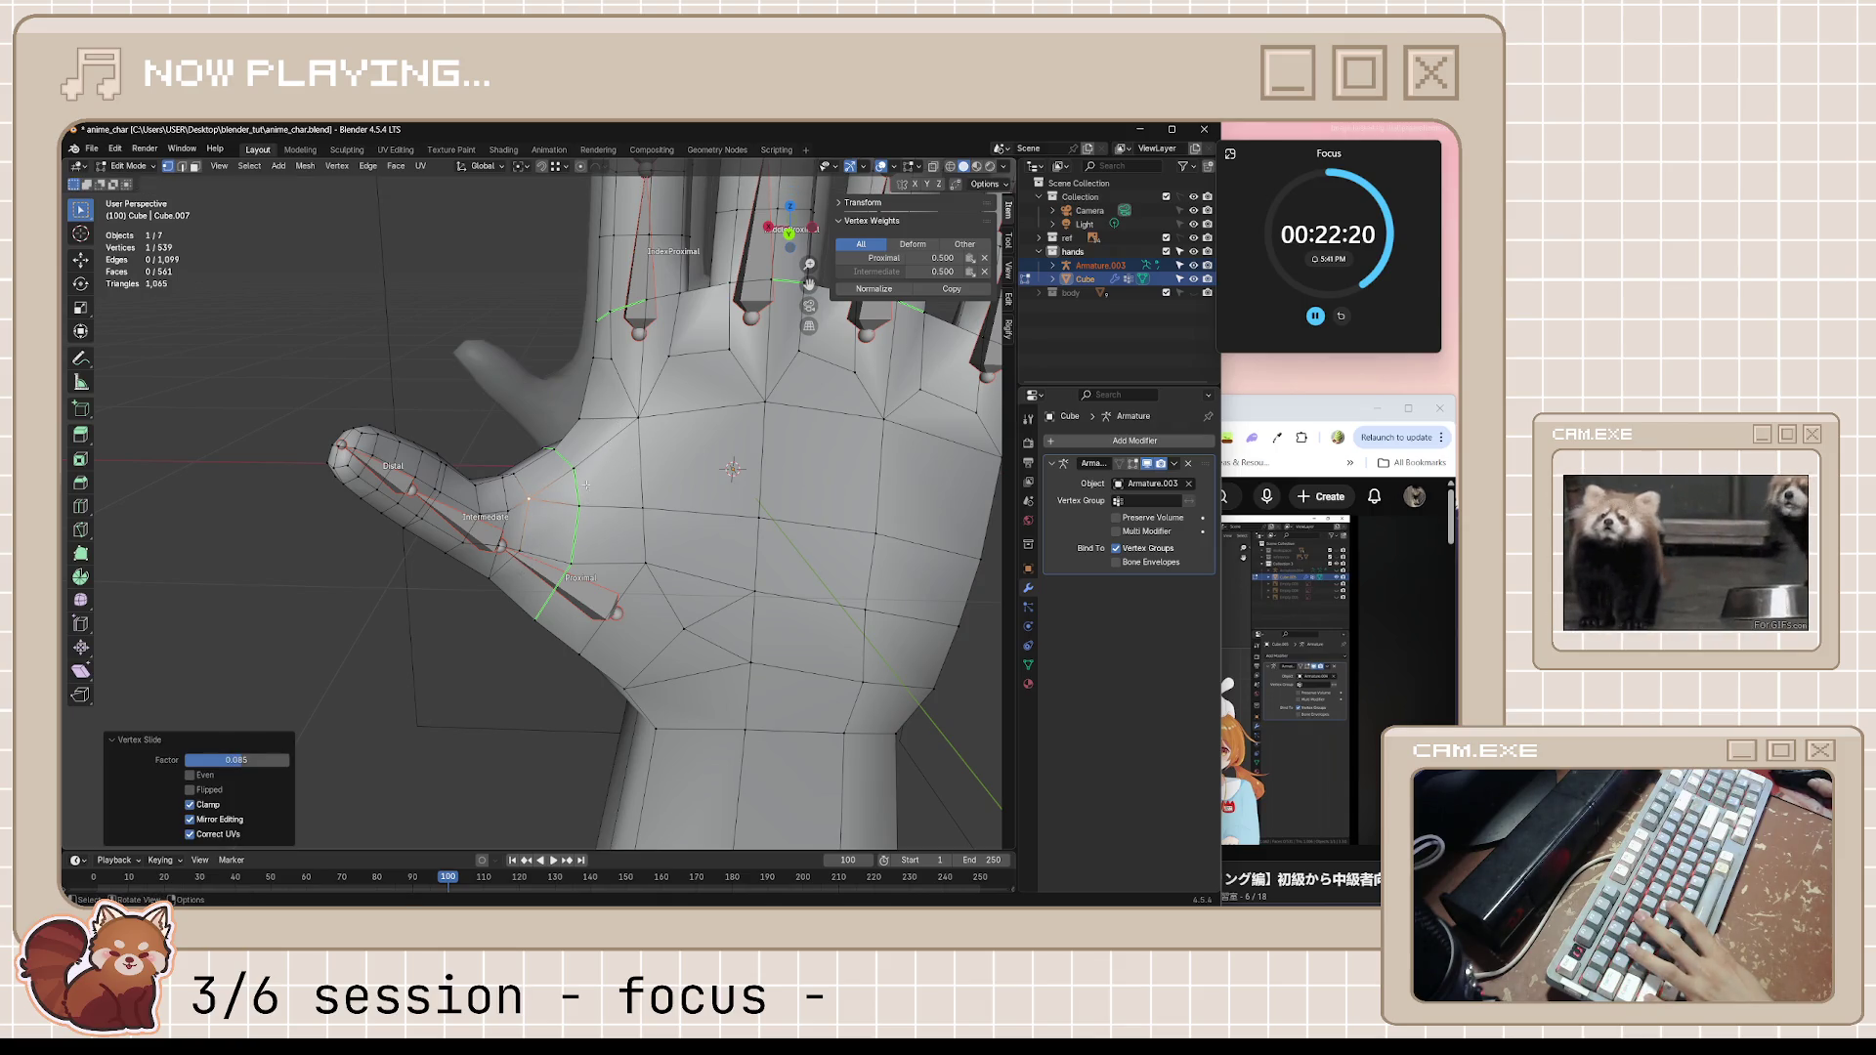
Check the thumb from the front, save the file, and bring the tutorial back up
mouse_move(618, 580)
middle_down()
mouse_move(724, 515)
mouse_move(700, 609)
mouse_move(678, 575)
middle_up()
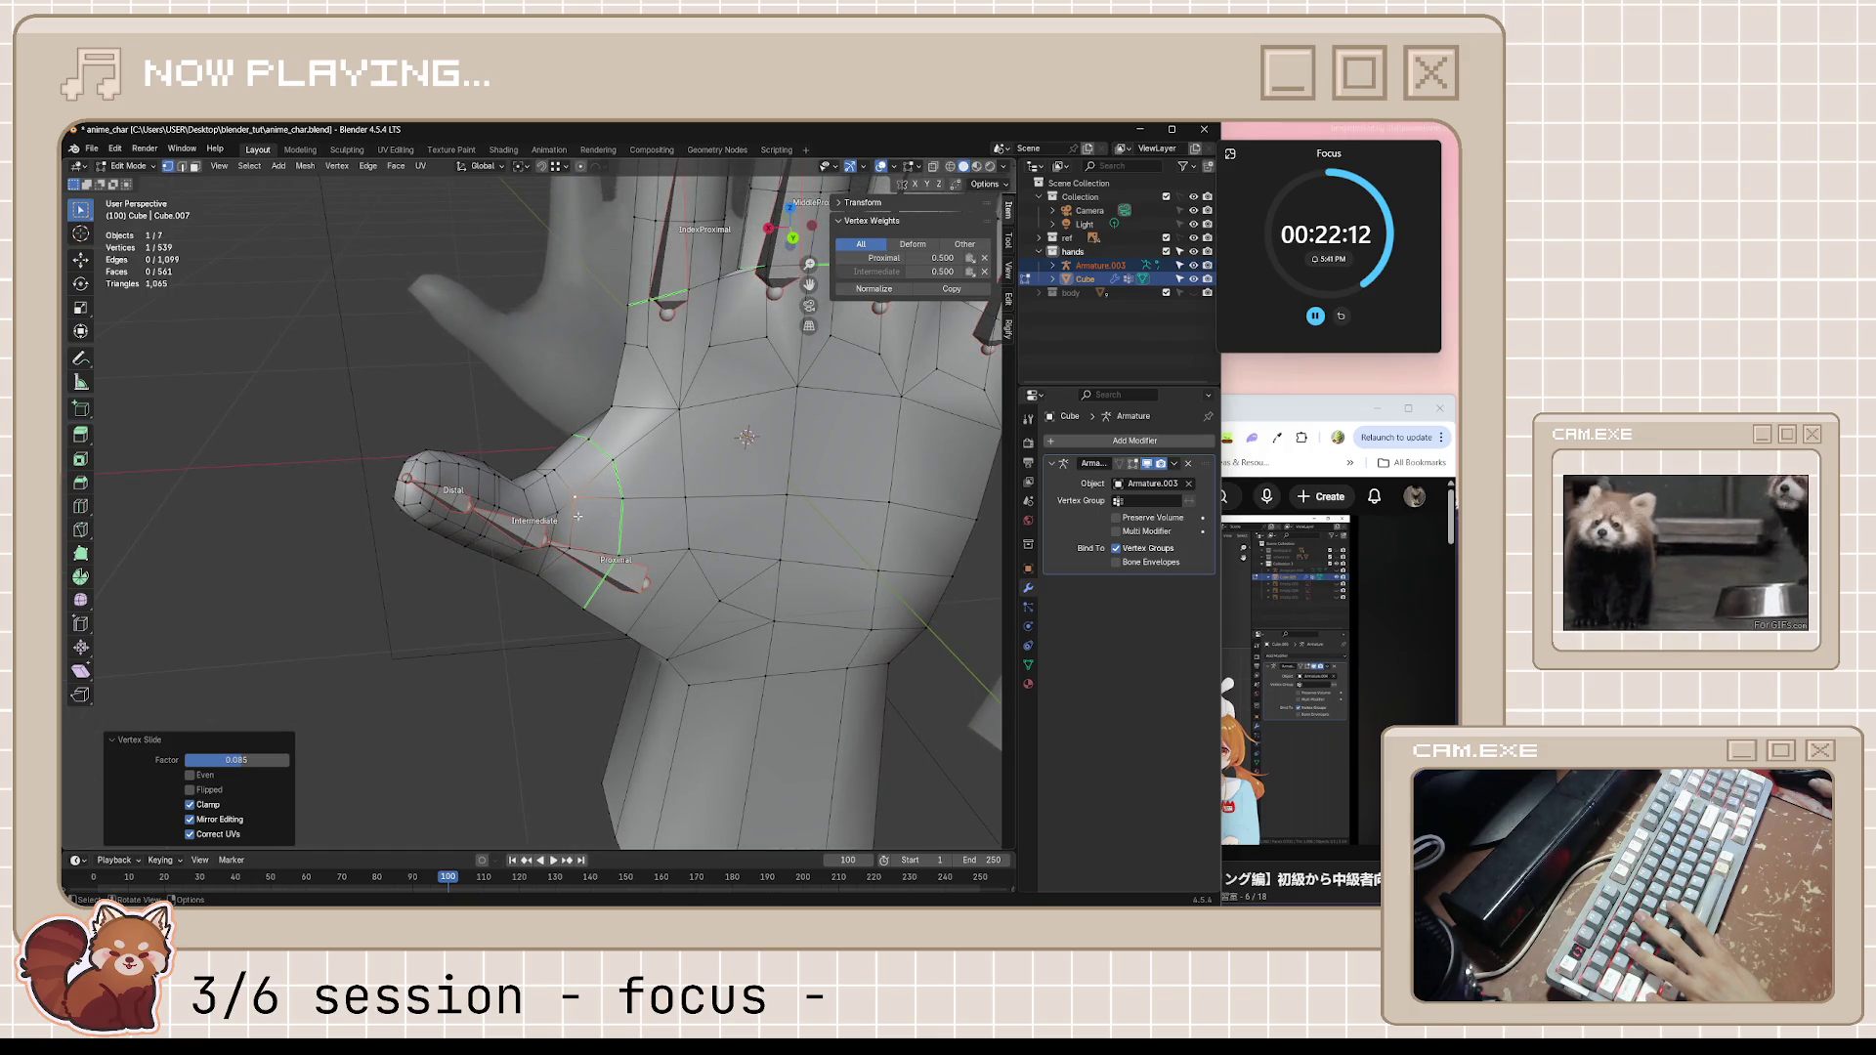
mouse_move(583, 533)
middle_down()
mouse_move(613, 532)
mouse_move(594, 538)
mouse_move(606, 514)
middle_up()
key(ctrl+s)
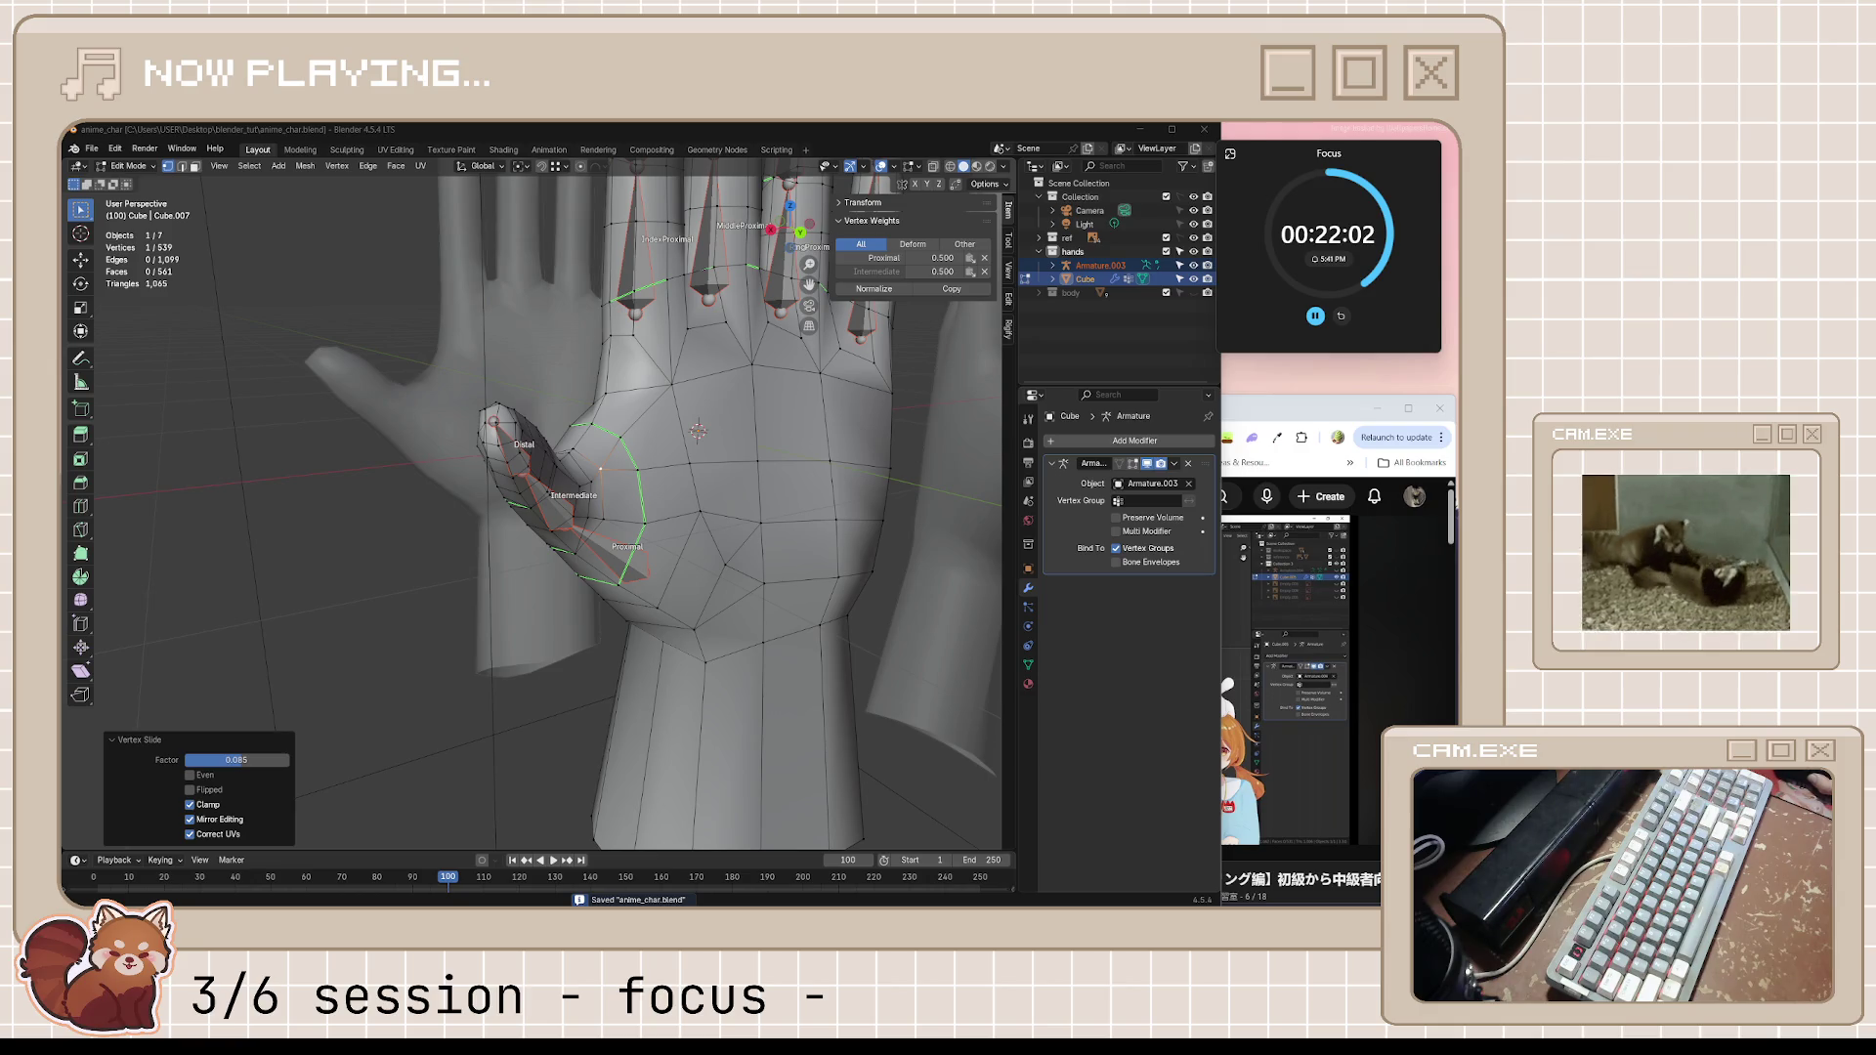
key(alt+Tab)
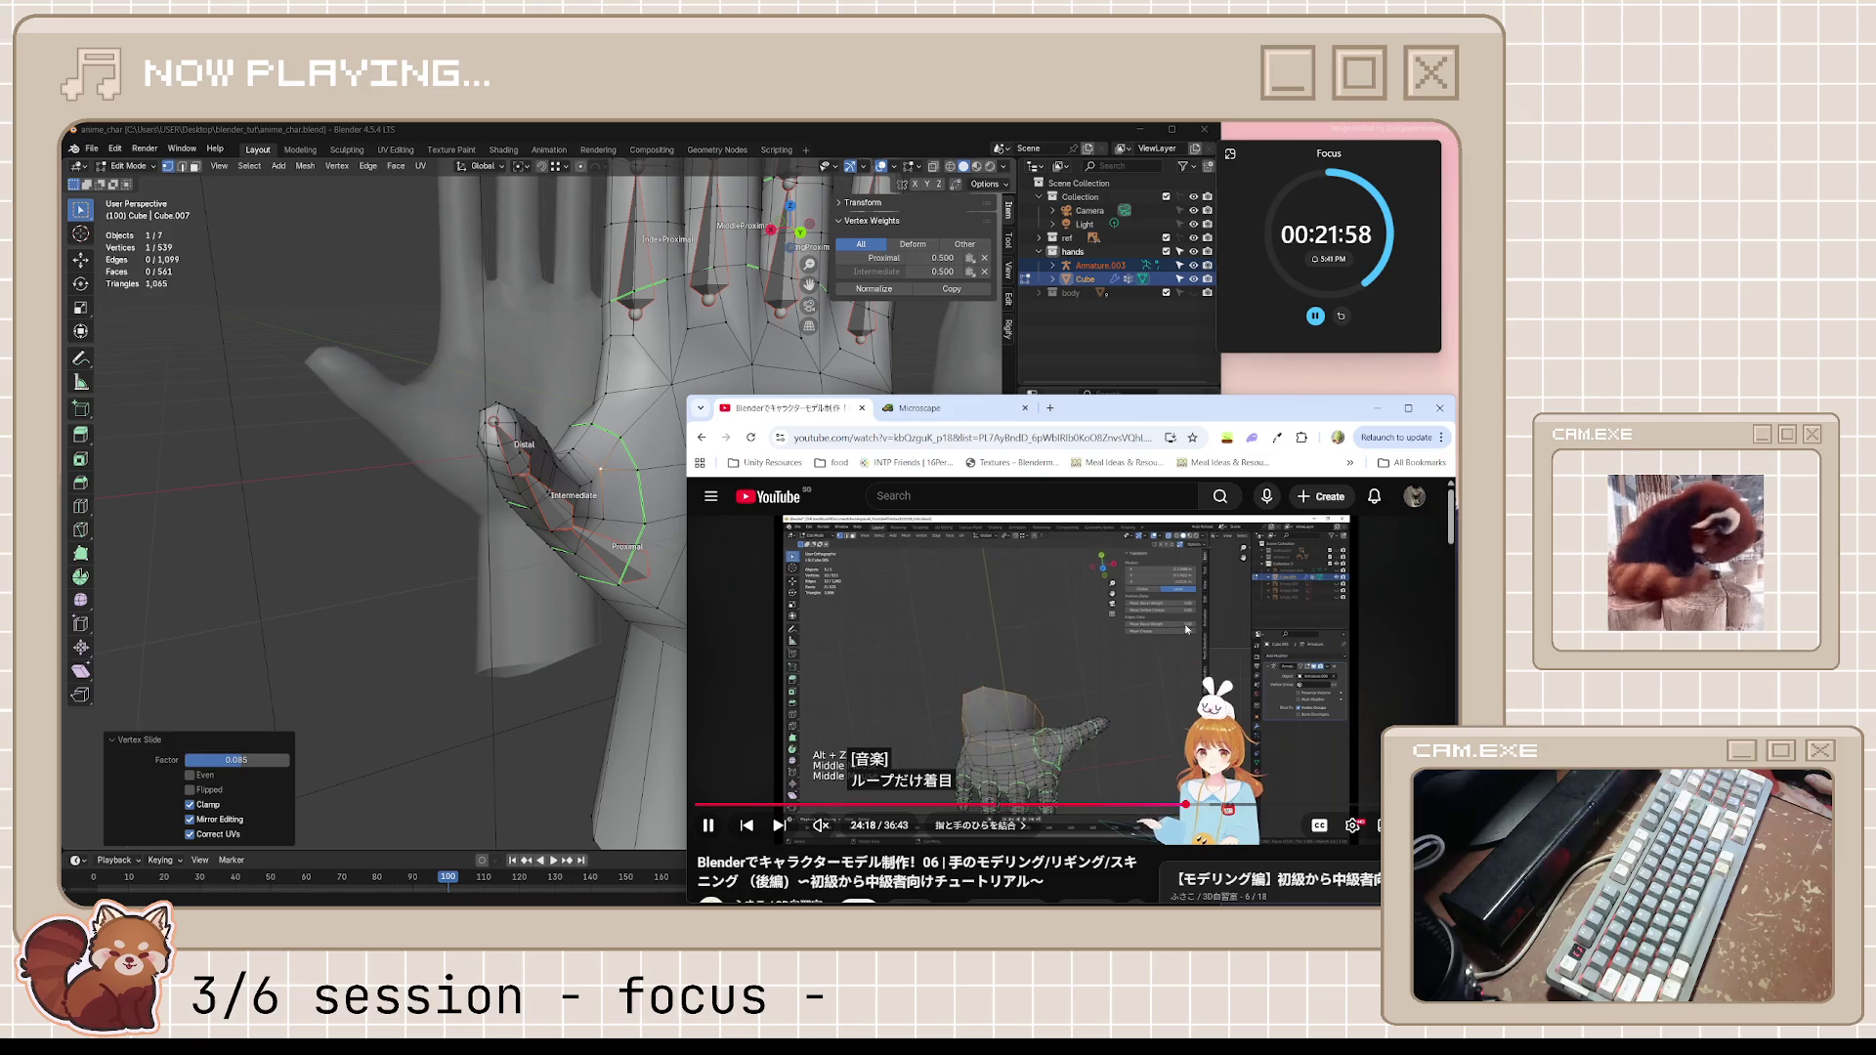
Move the subtitles up, watch the elliptical-thumb-loop tip, then view the hand from directly above
click(1120, 647)
drag(948, 784, 943, 610)
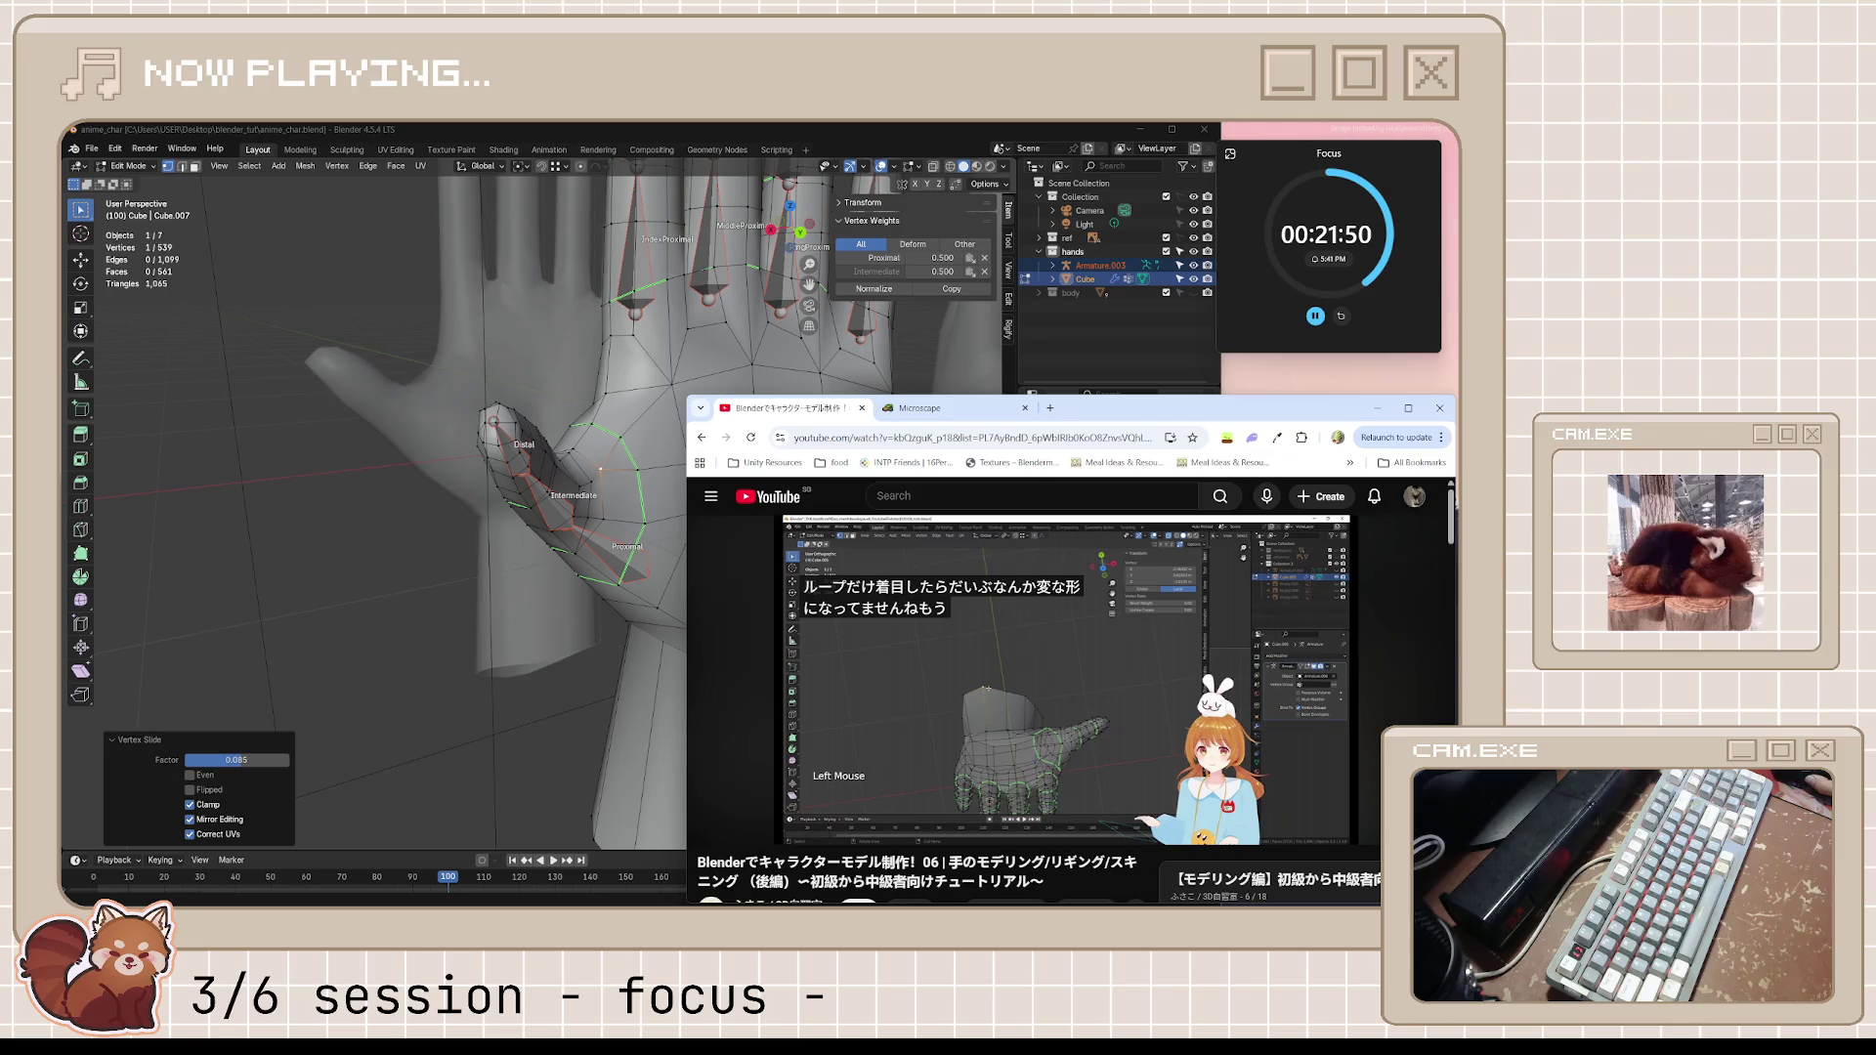
click(1082, 711)
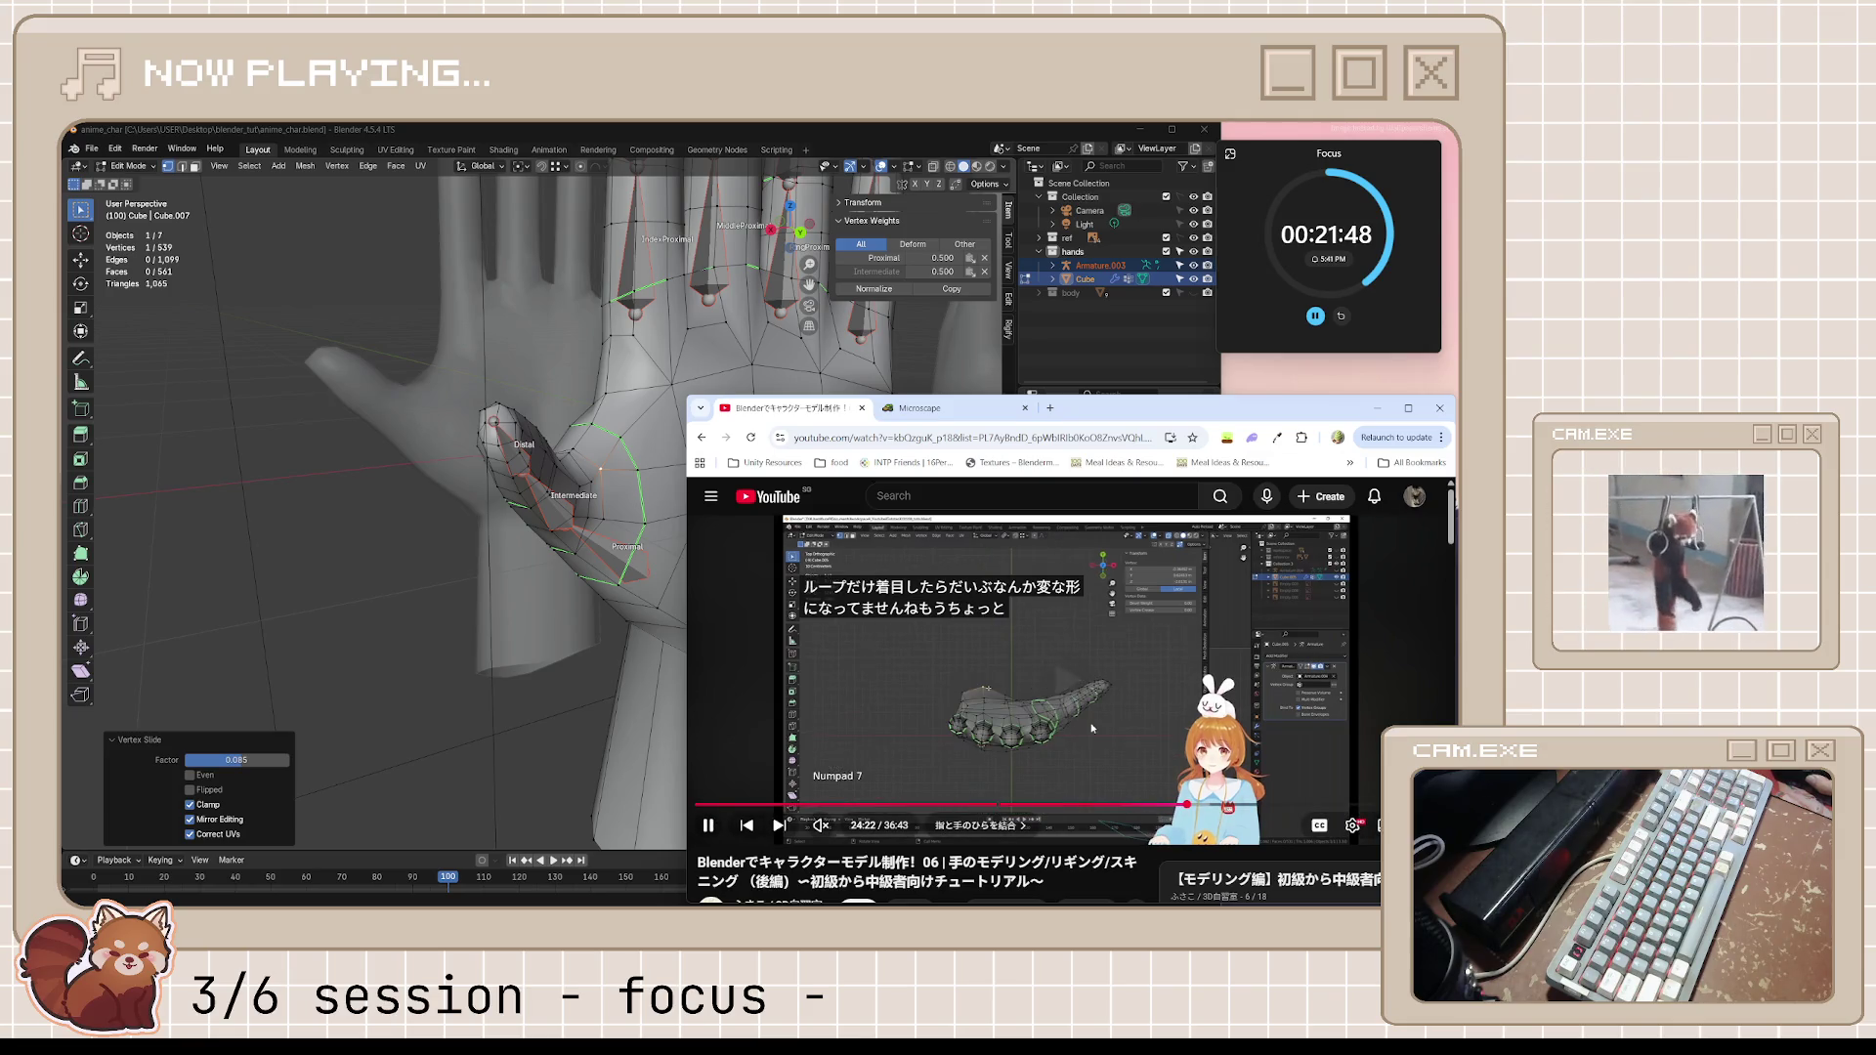
click(1077, 705)
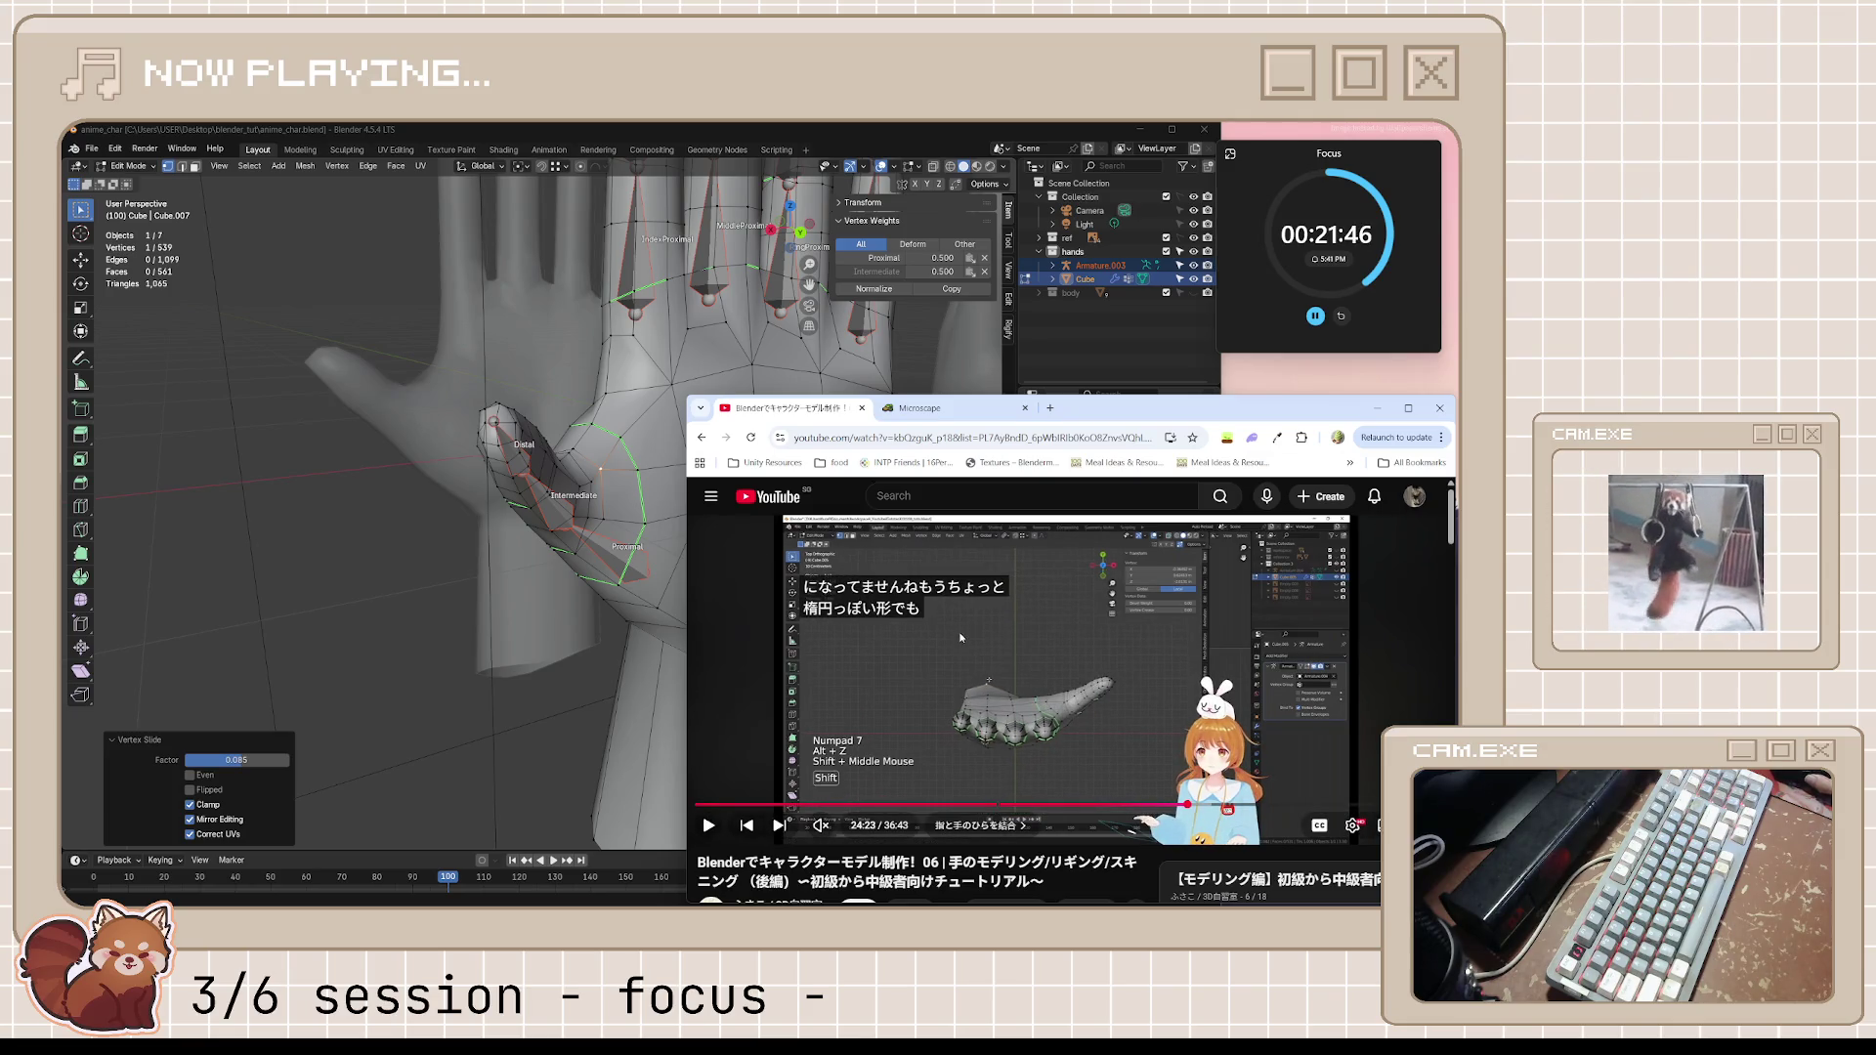
middle_drag(609, 633, 438, 581)
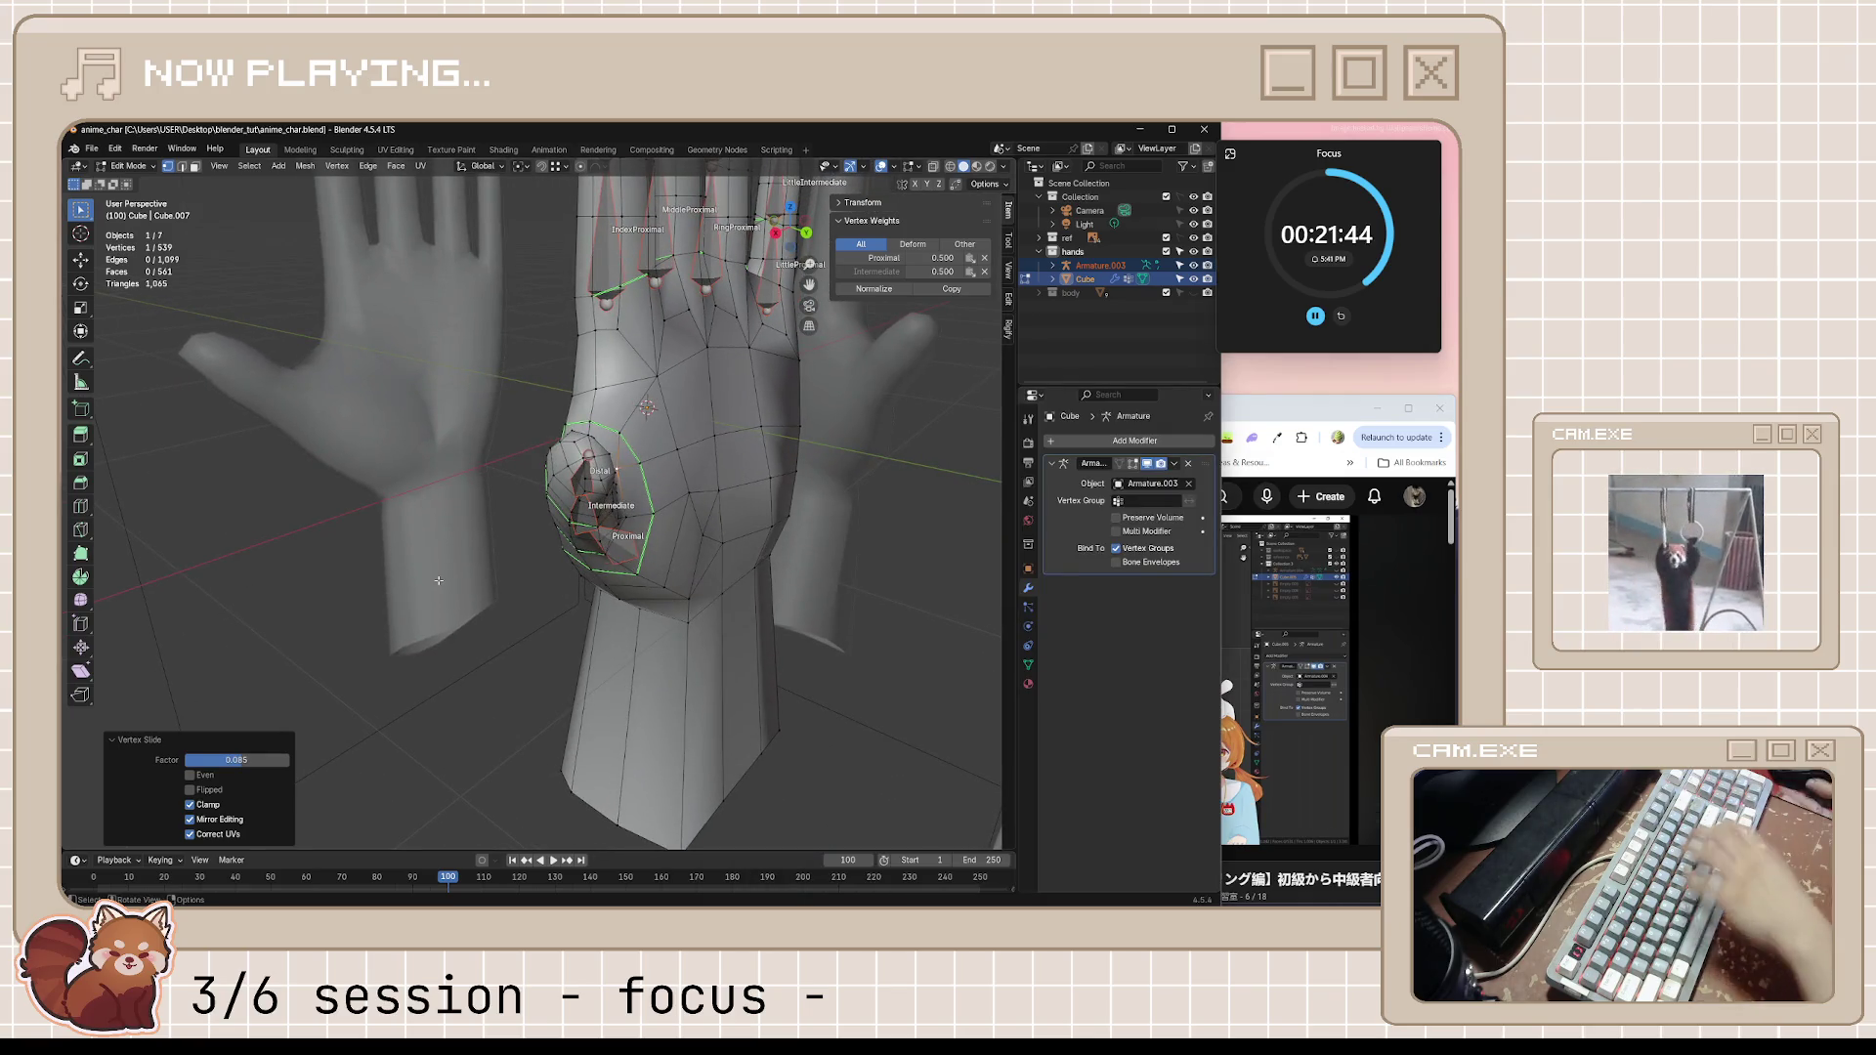
key(KP_7)
key(KP_7)
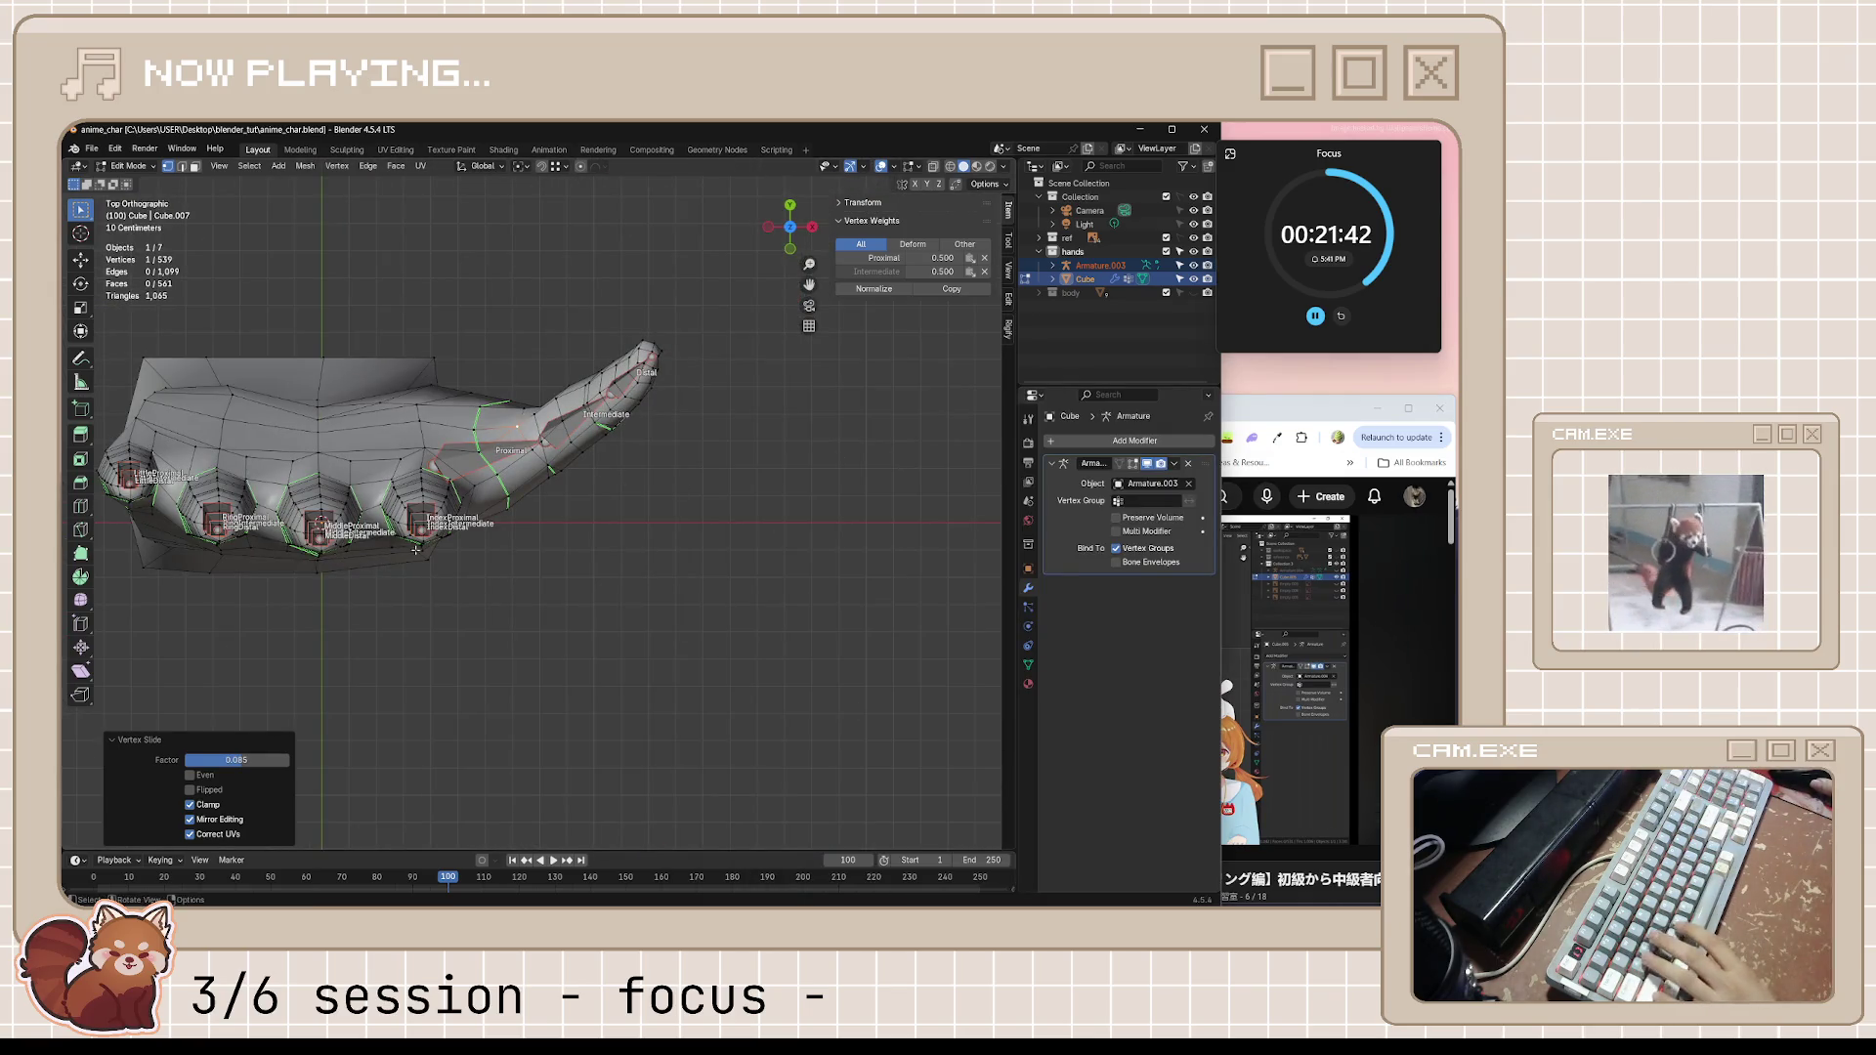
shift+middle_drag(439, 586, 660, 602)
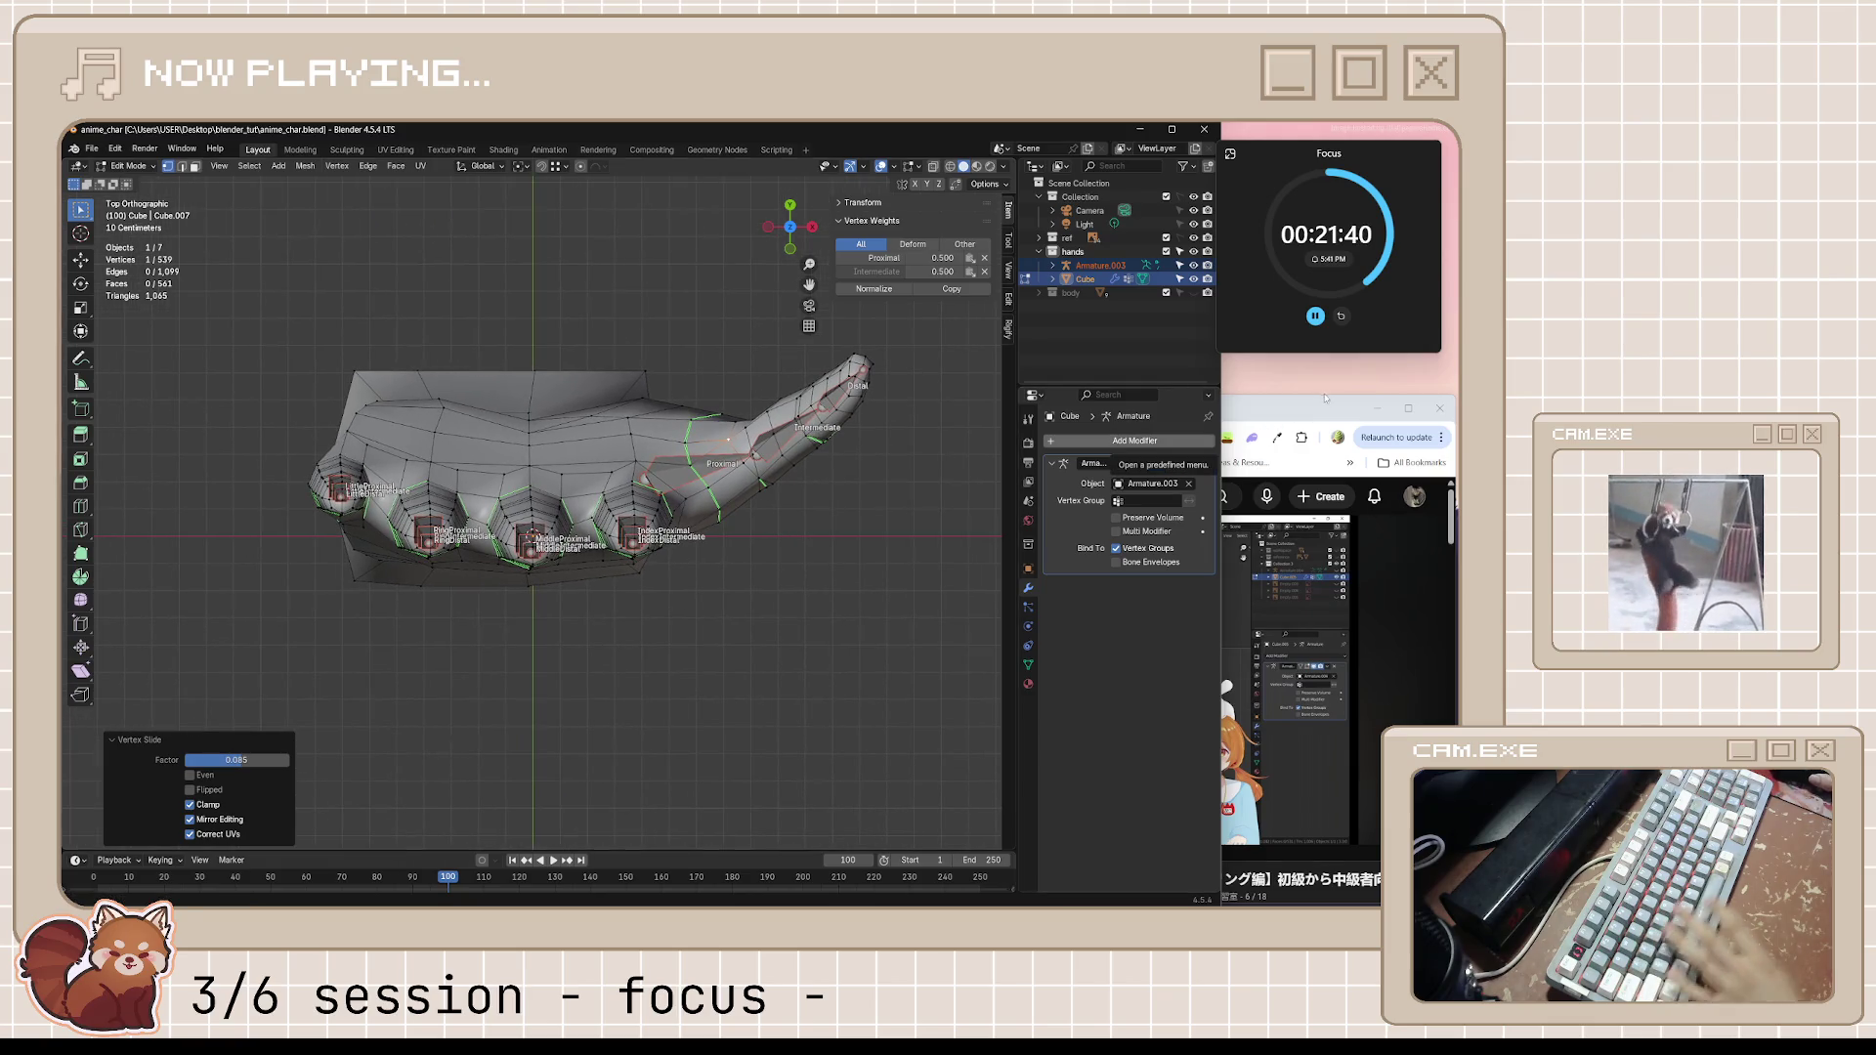
Play the tutorial to about 24:23, pause, and orbit to a perspective view of the thumb
click(1311, 410)
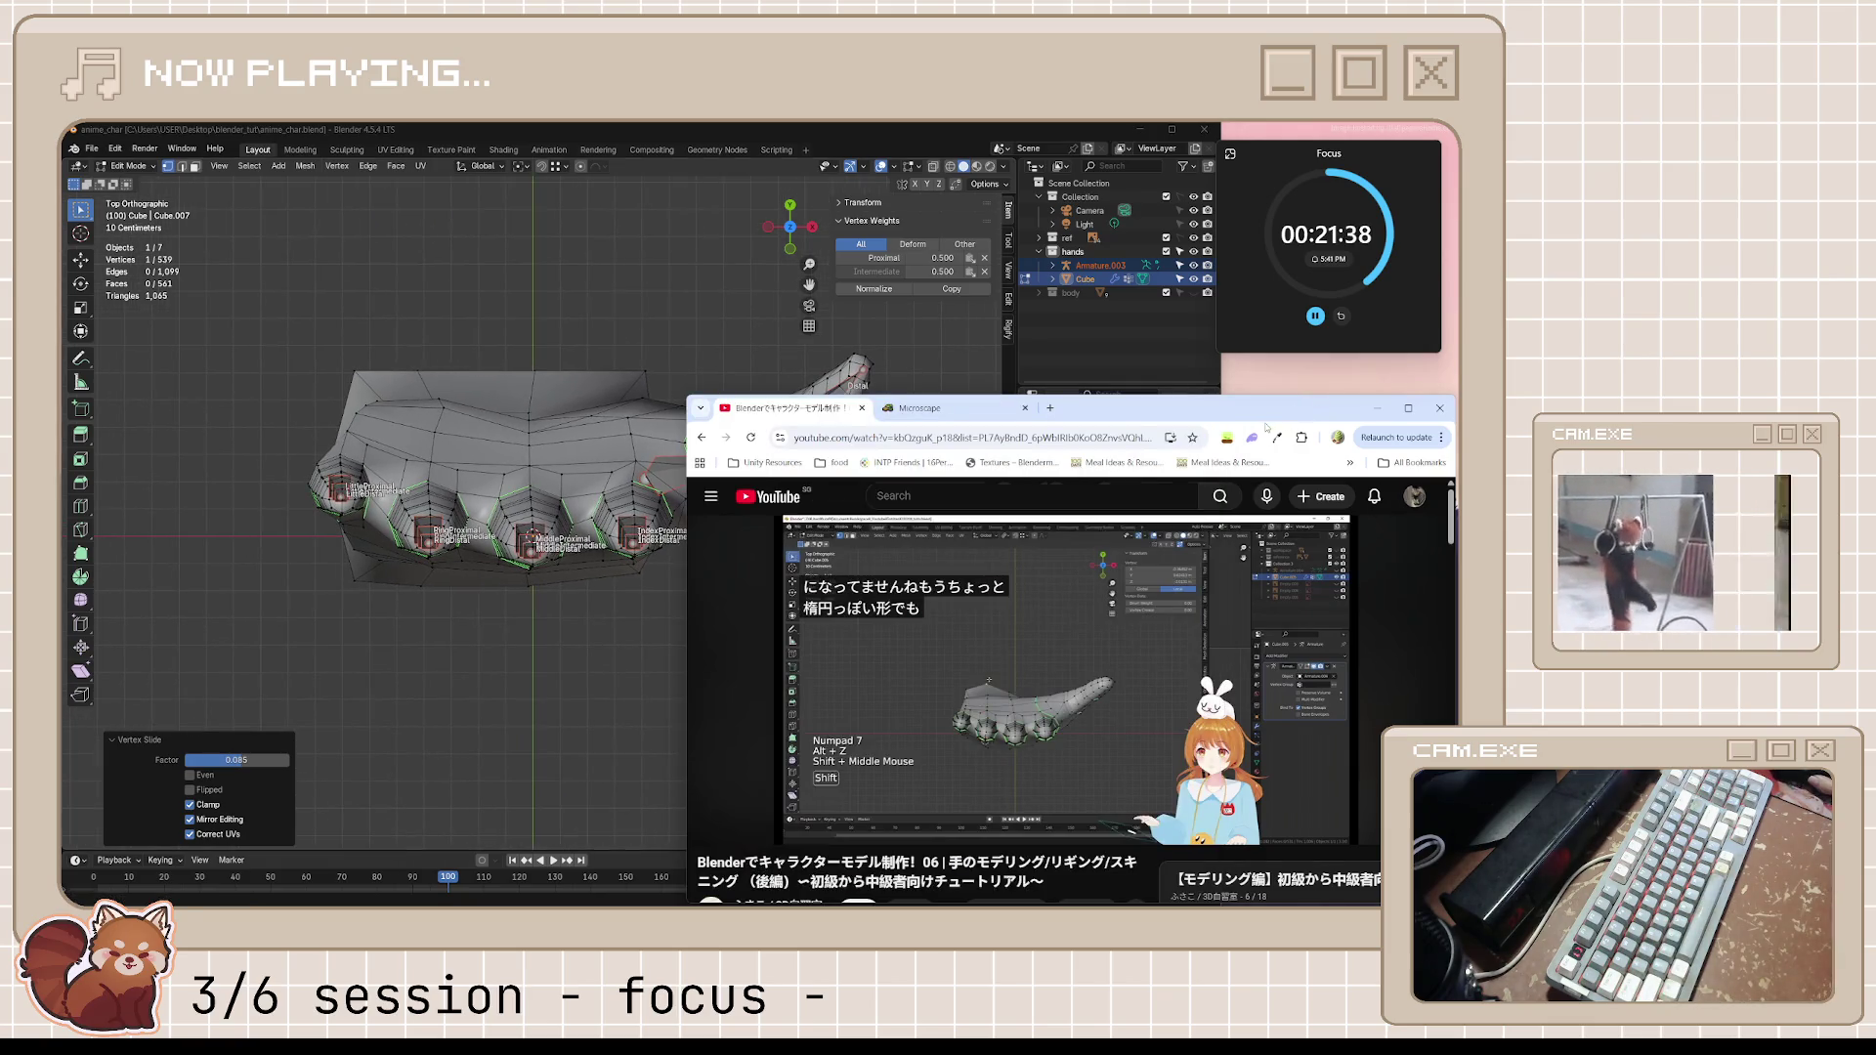
click(1104, 717)
key(k)
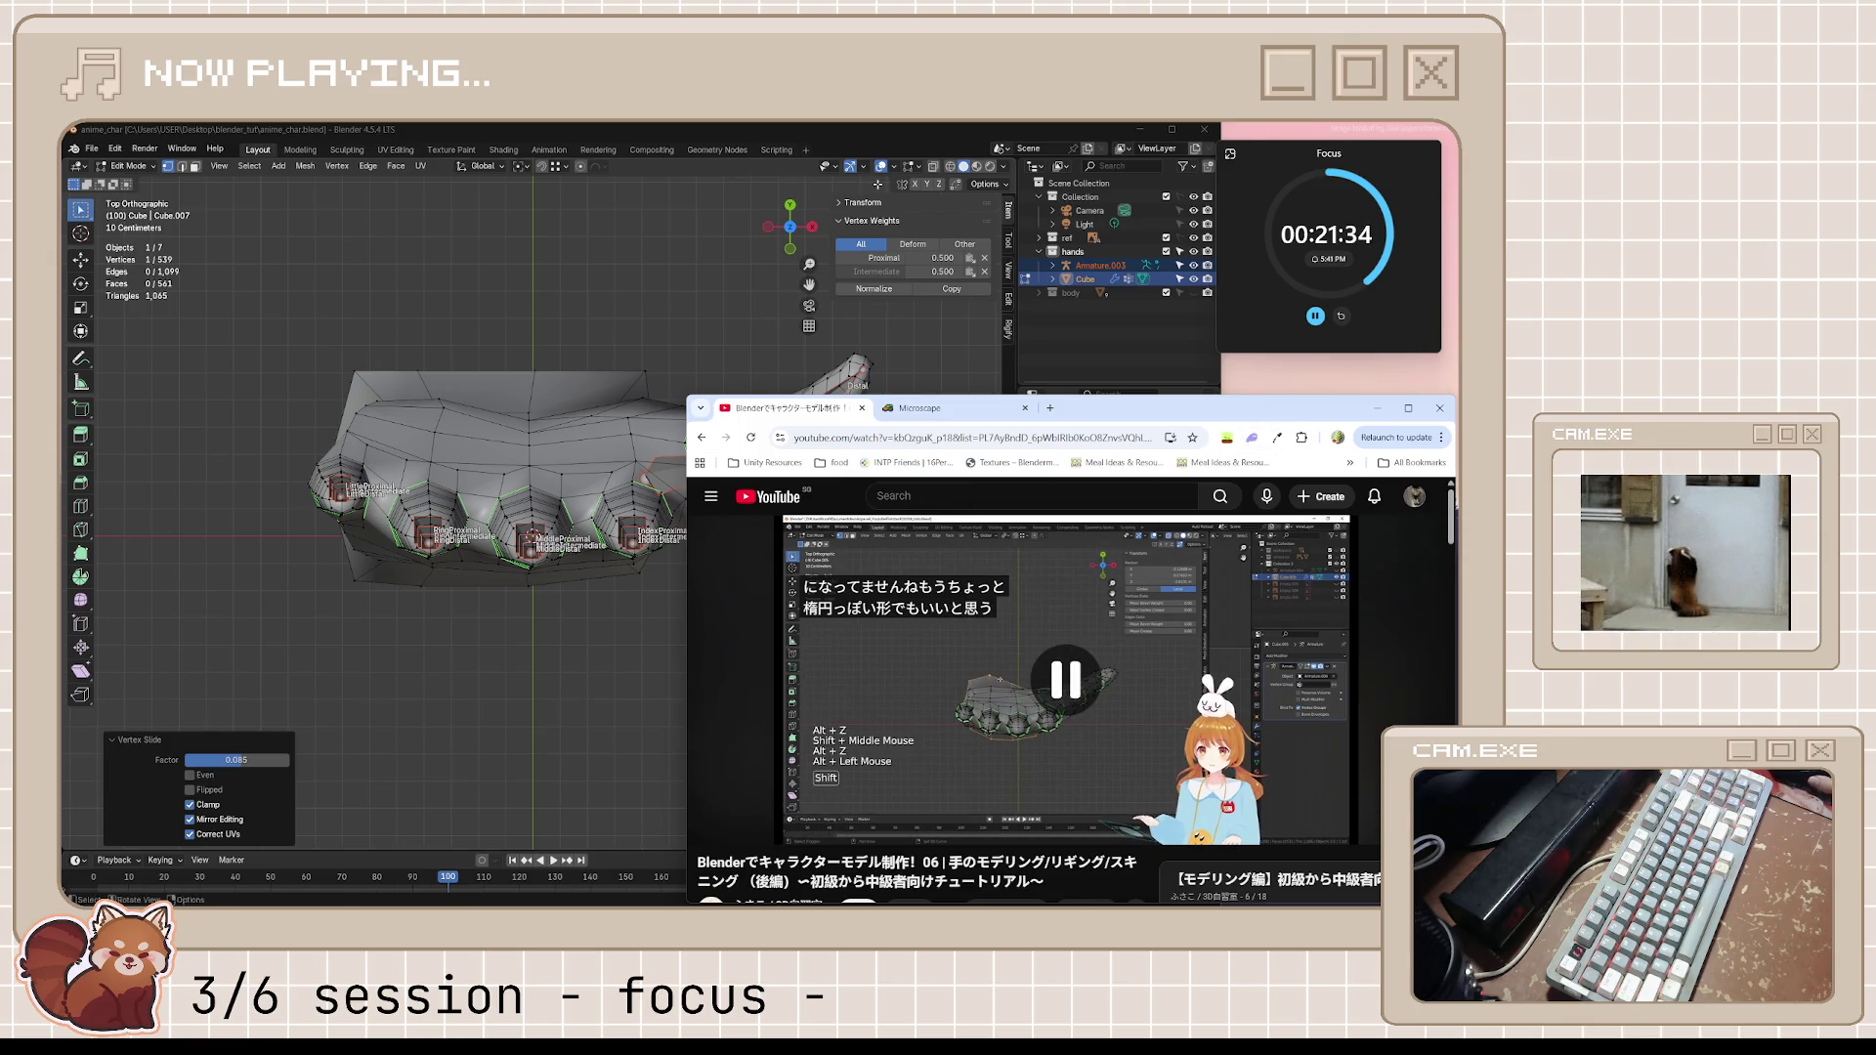
mouse_move(630, 337)
middle_down()
mouse_move(722, 312)
mouse_move(777, 465)
mouse_move(651, 379)
middle_up()
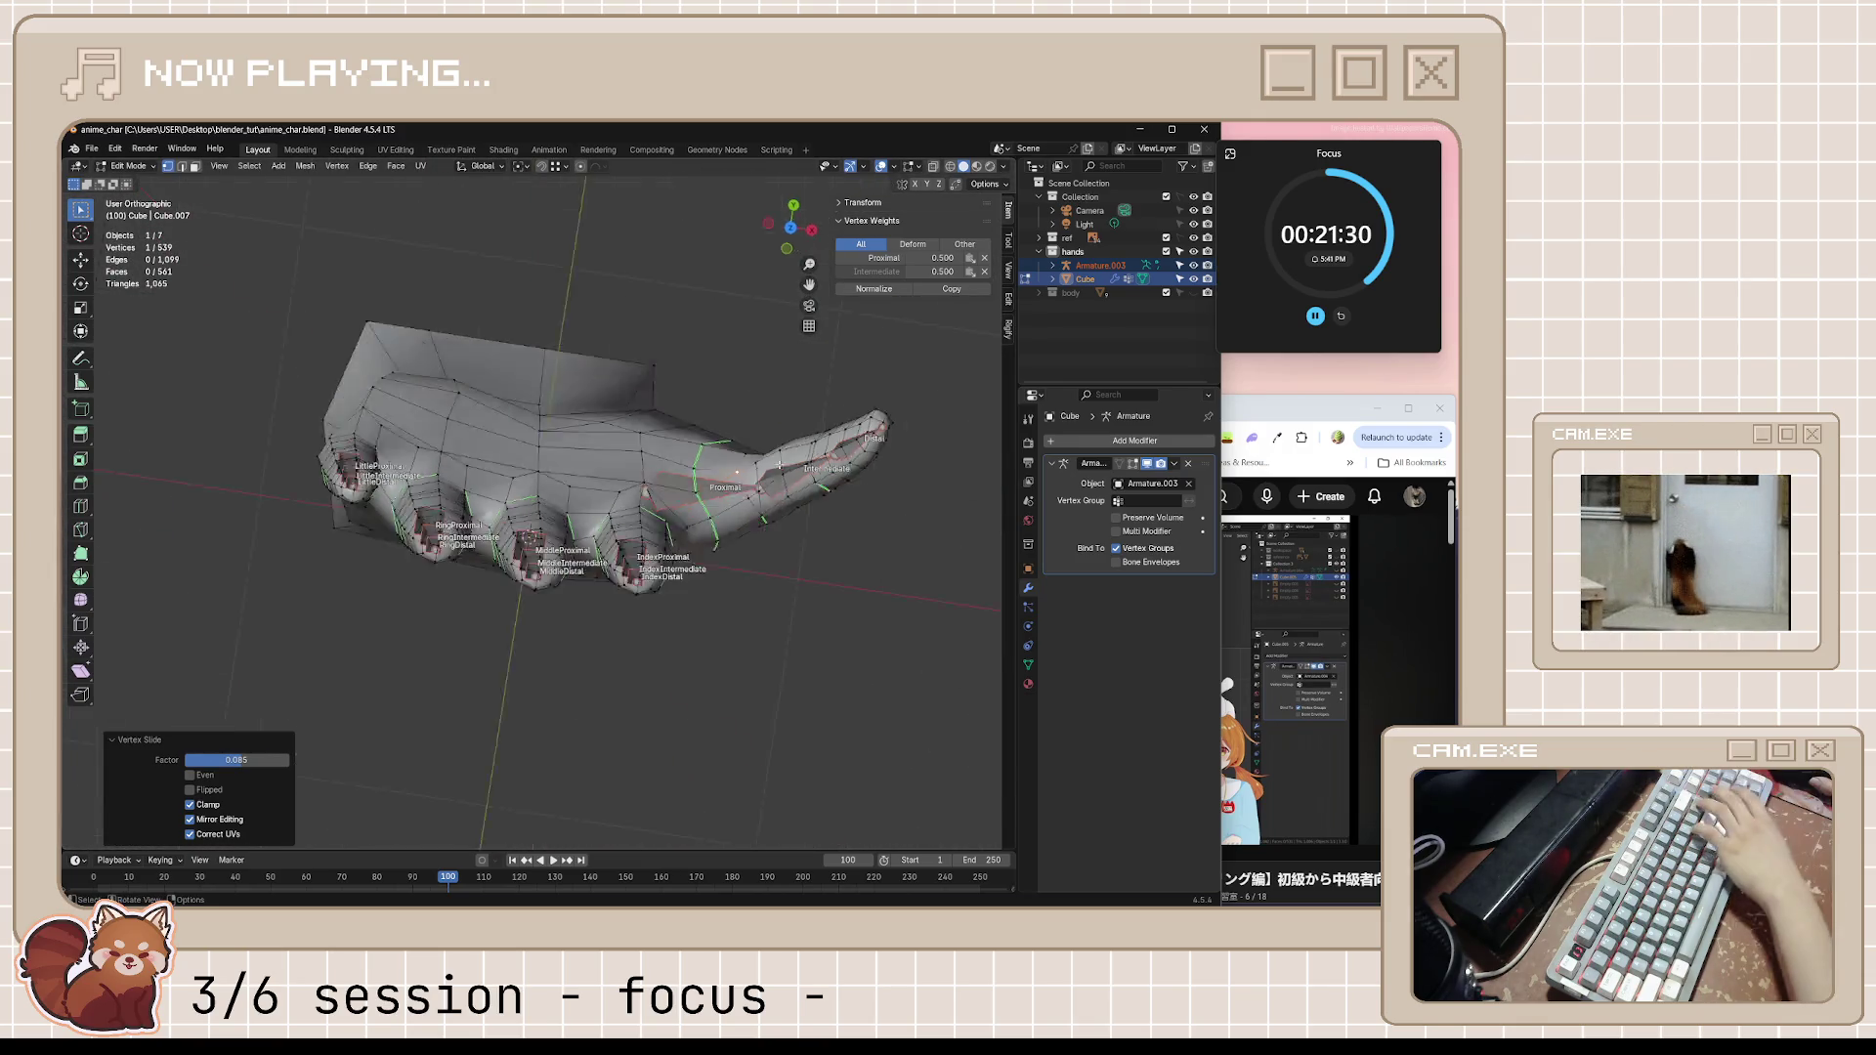
Move the selected upper palm vertices inward along Y from the top view
click(1311, 410)
click(656, 335)
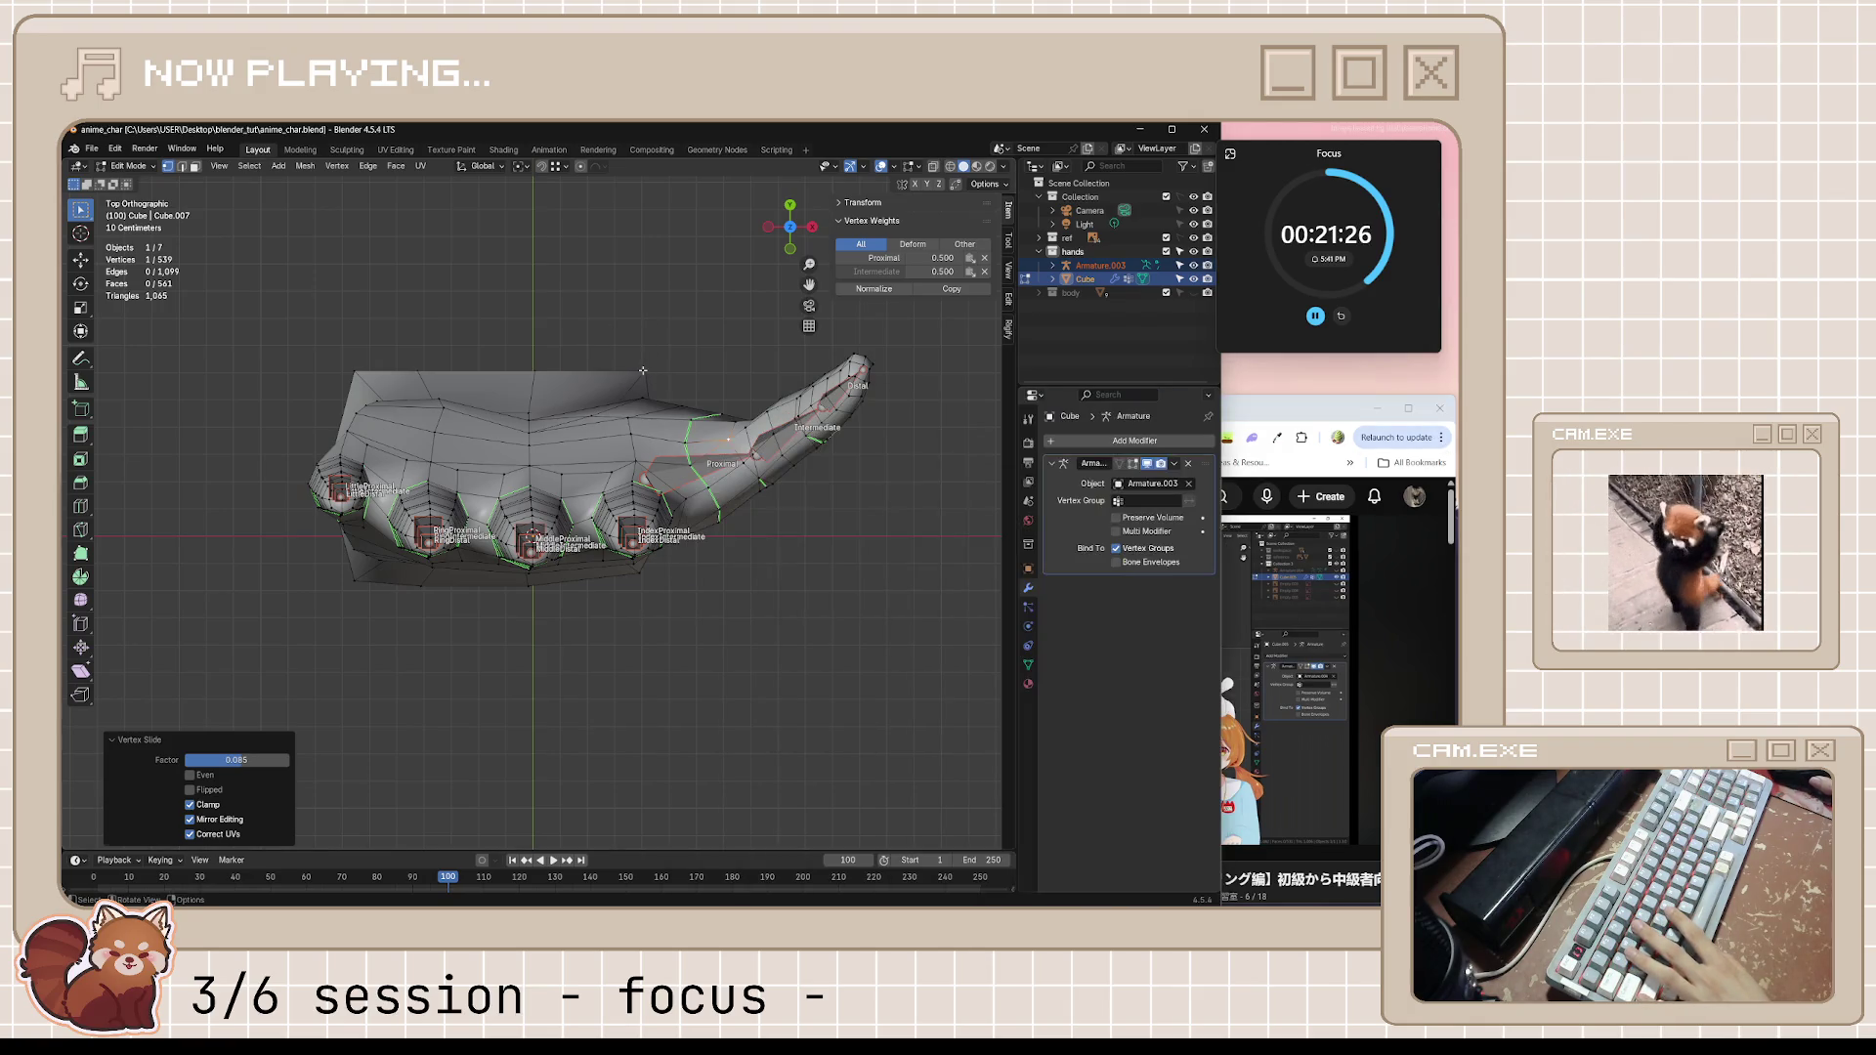
key(g)
key(y)
key(Escape)
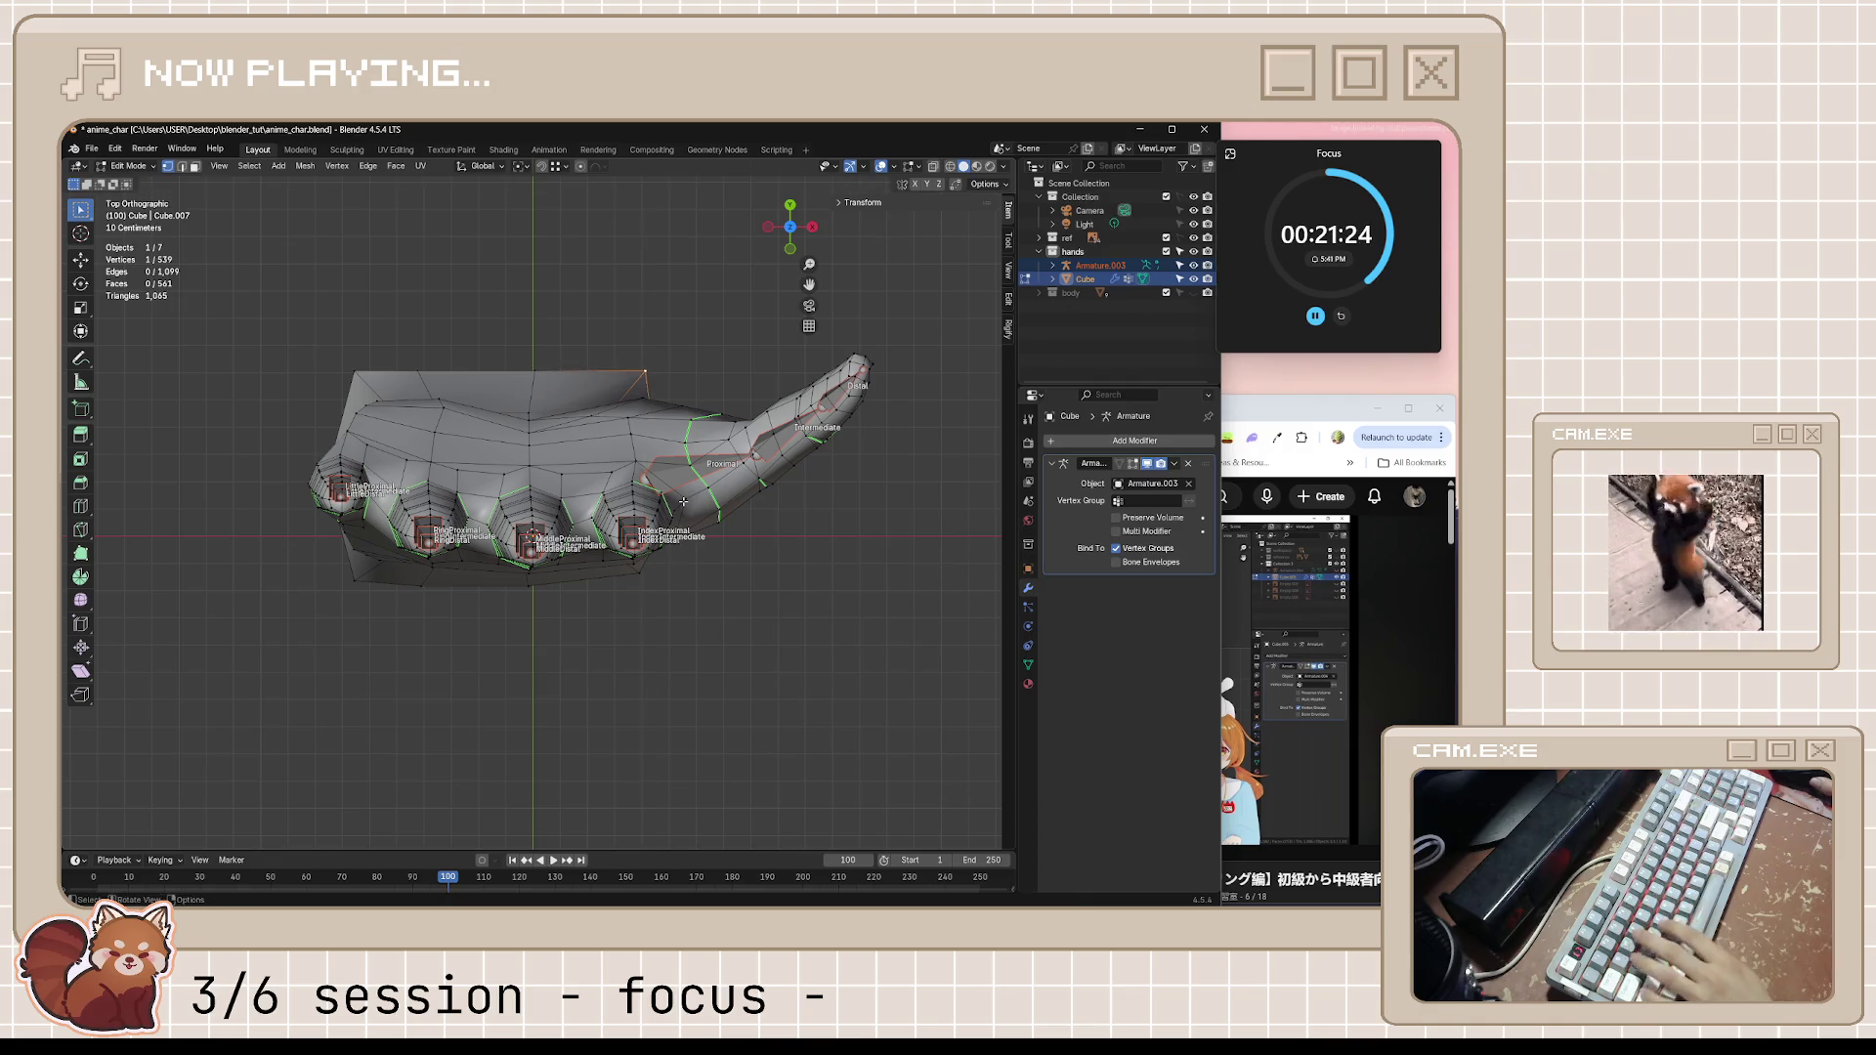
key(g)
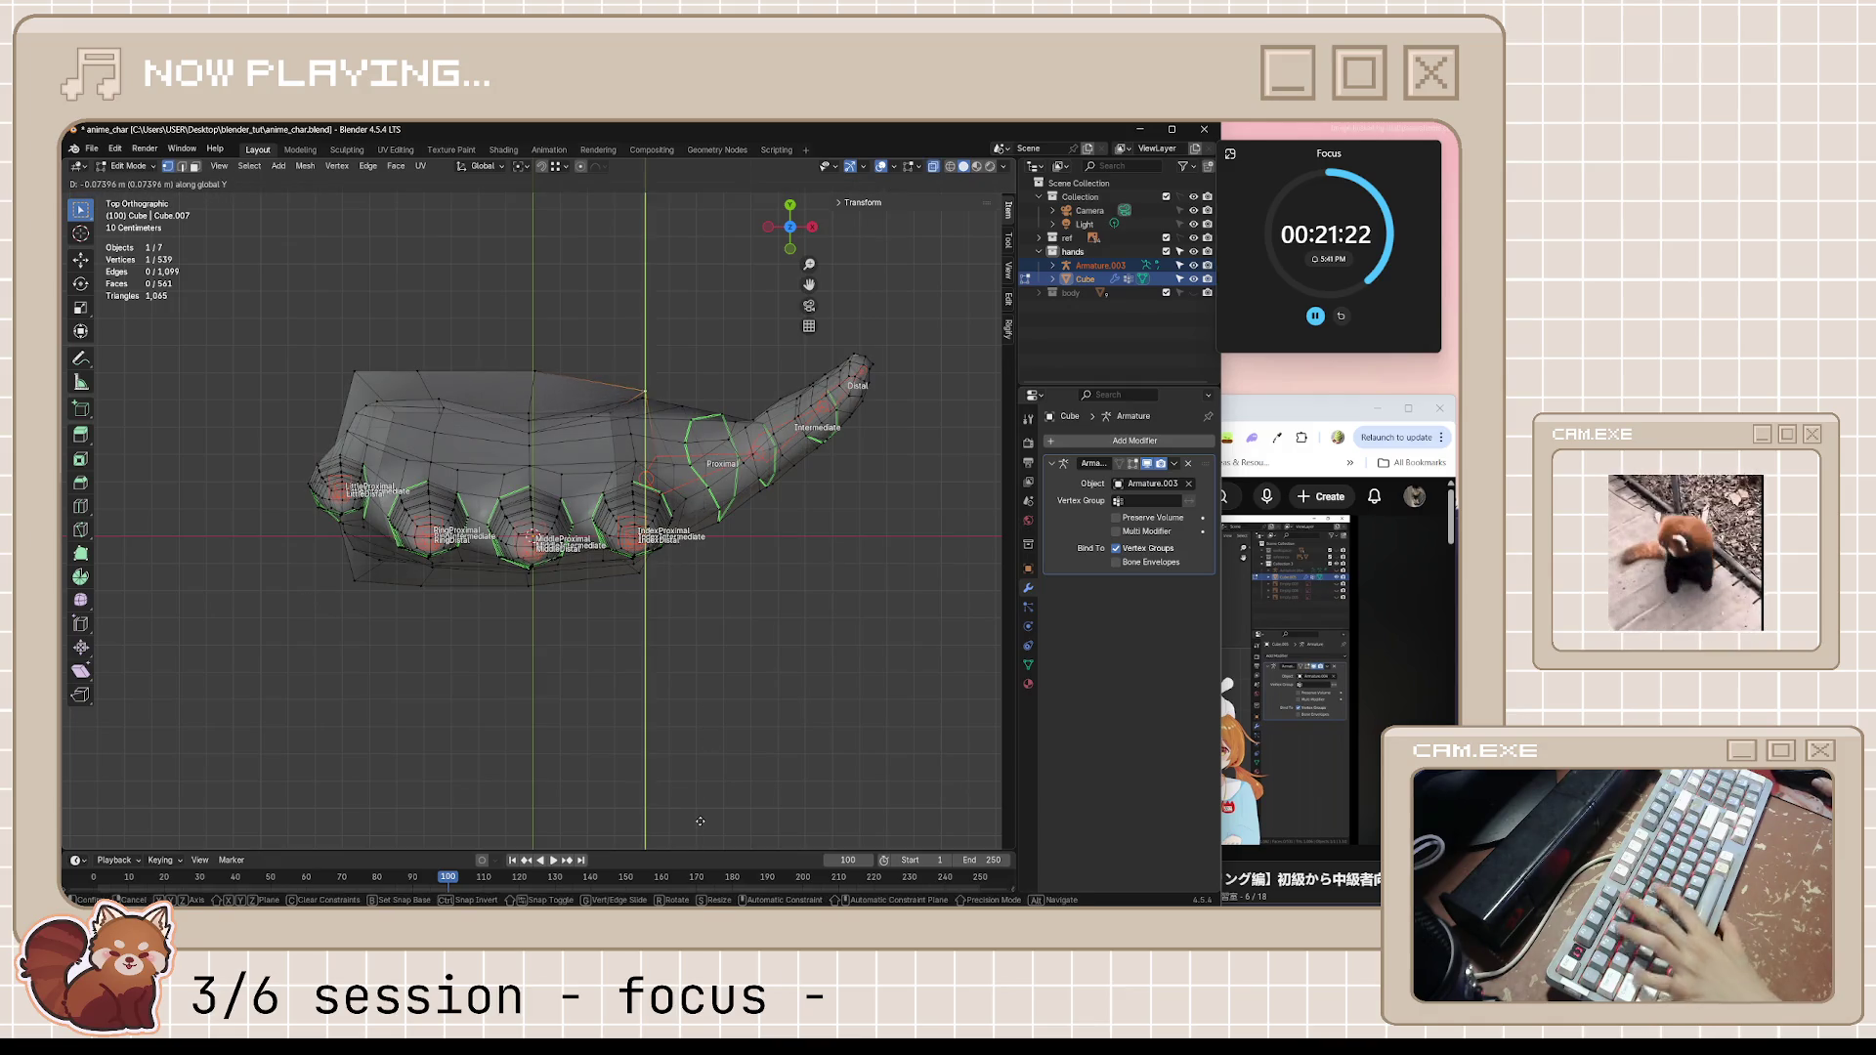
key(y)
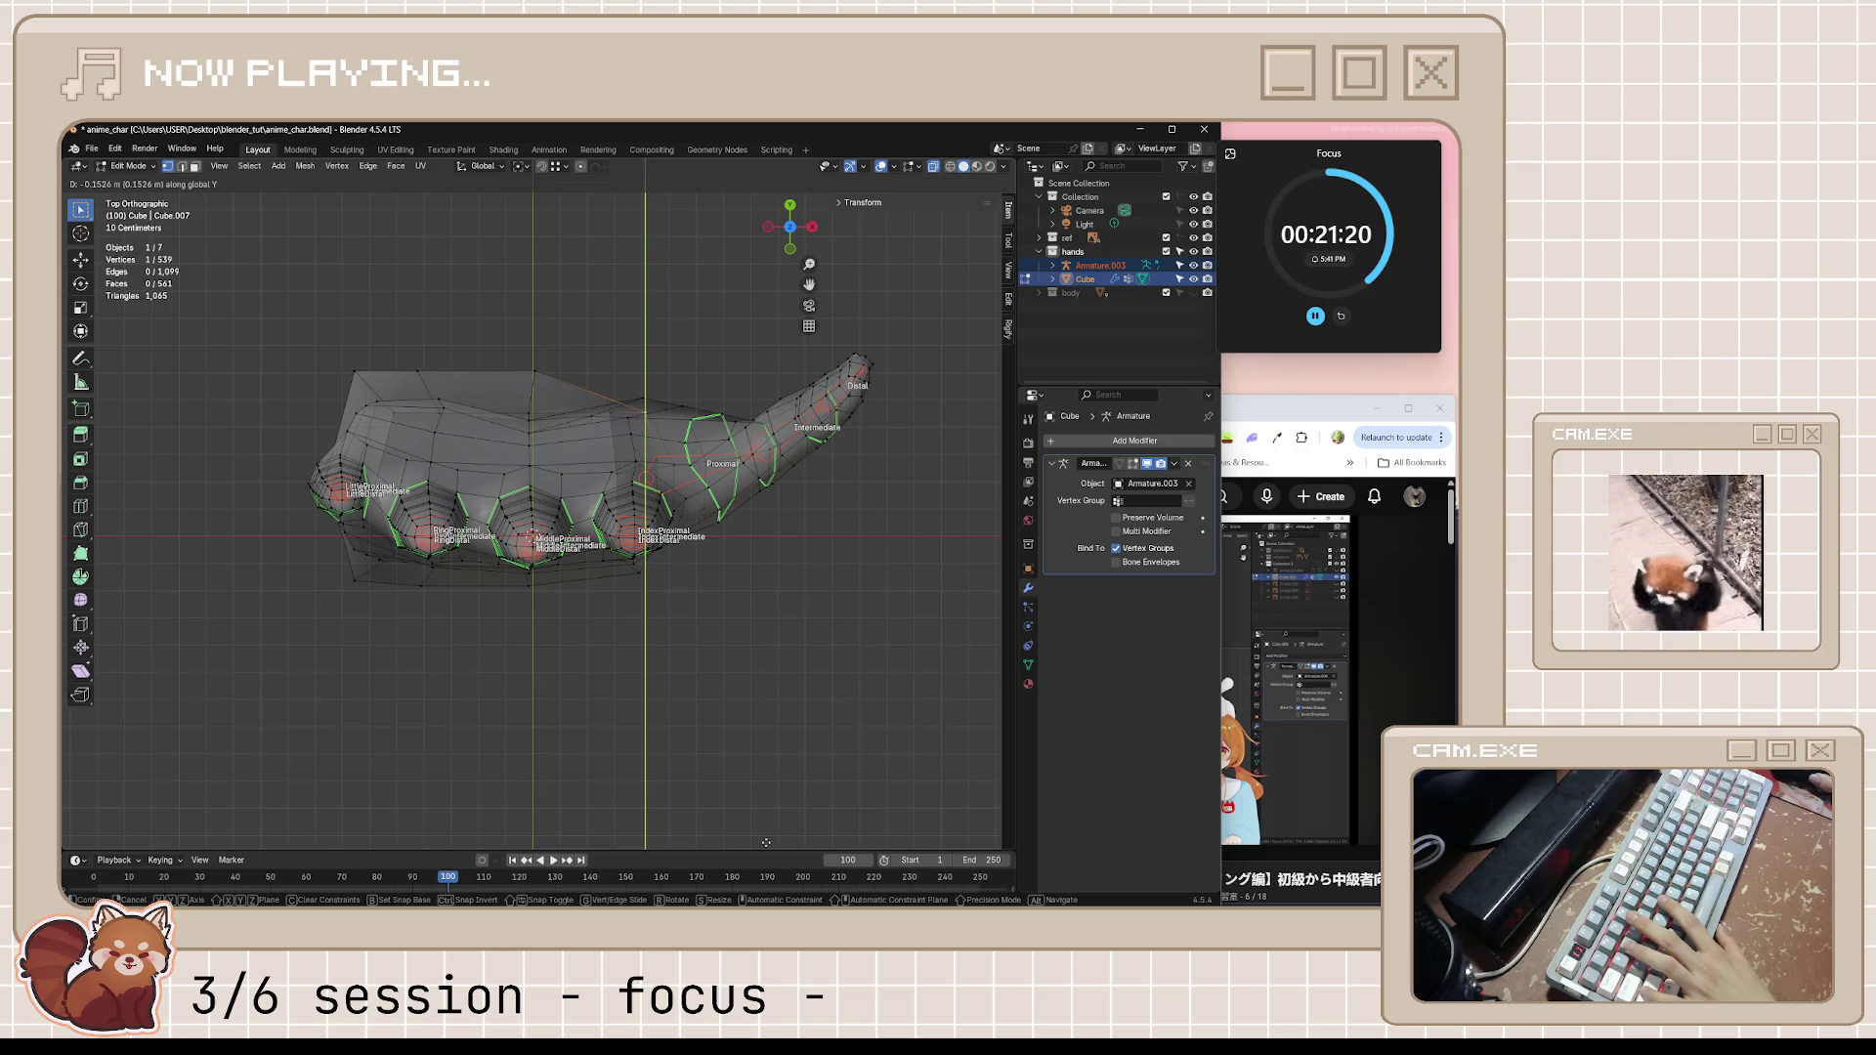
click(765, 848)
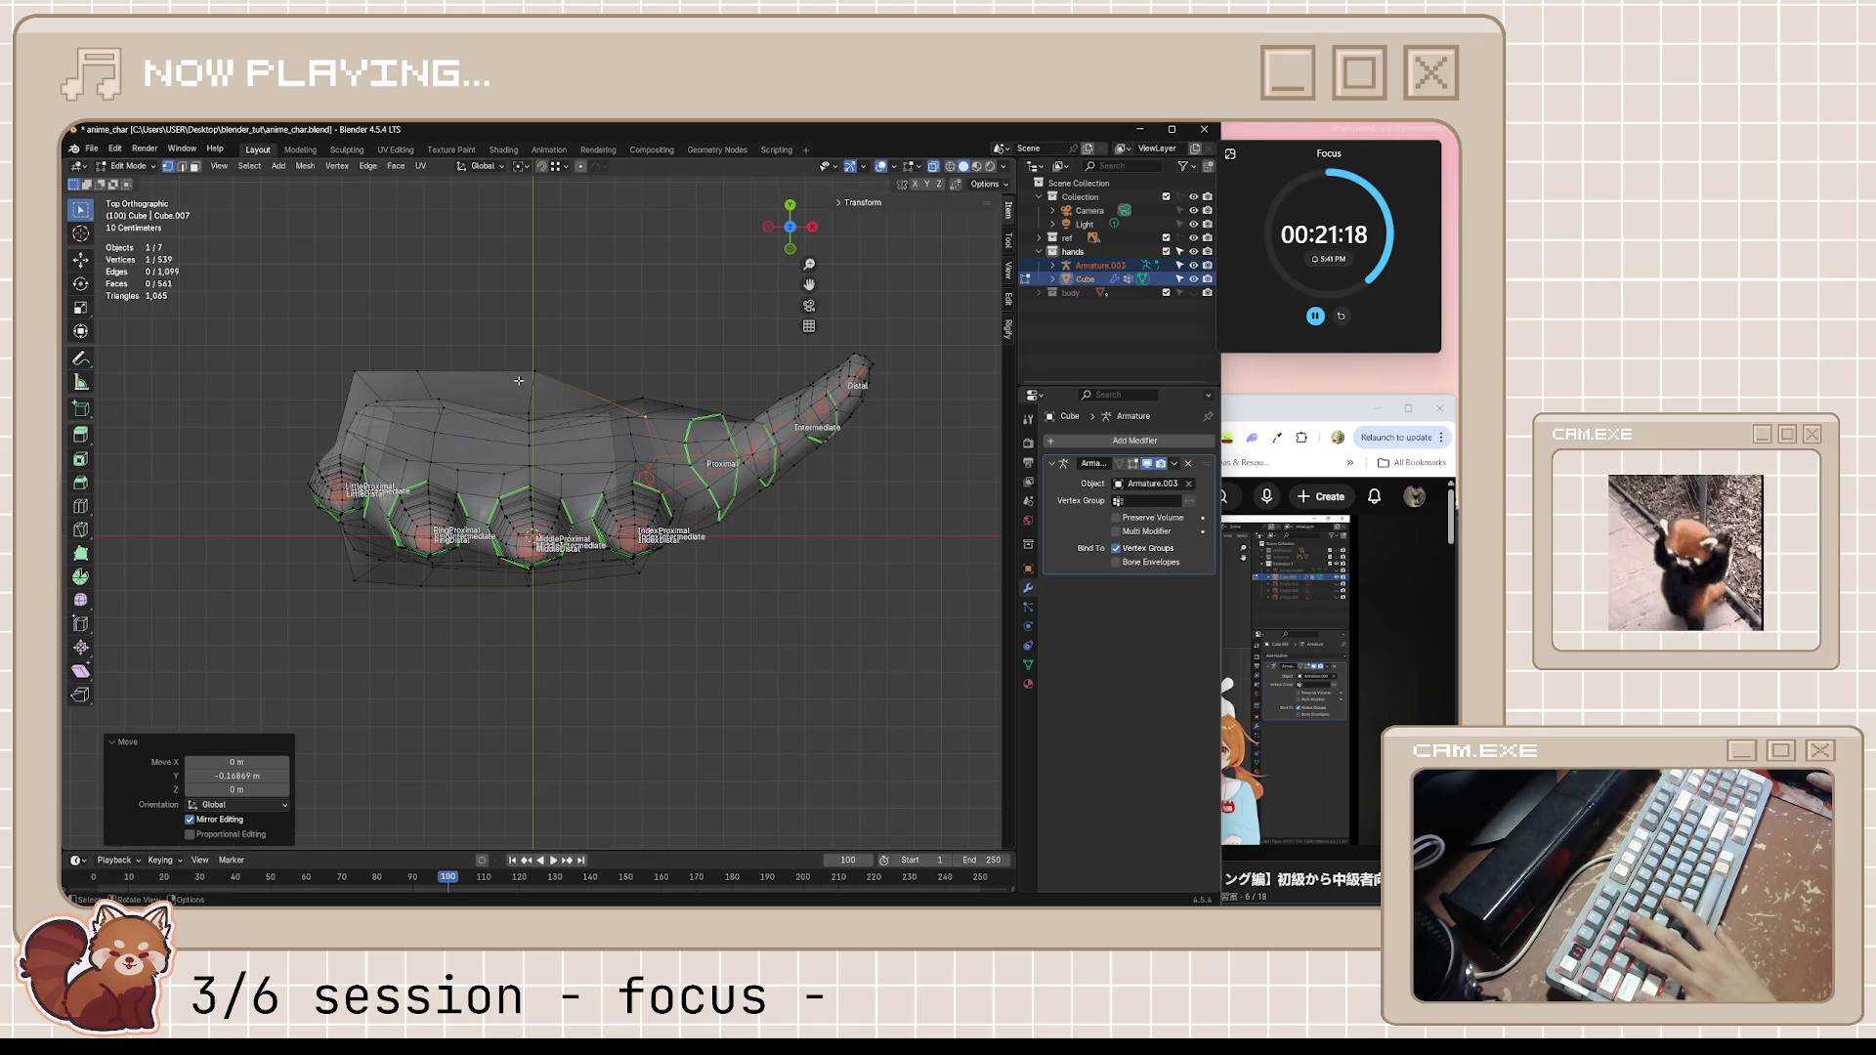
Pull the palm edge in slightly more along Y and orbit round to check the slimmer hand
key(g)
key(y)
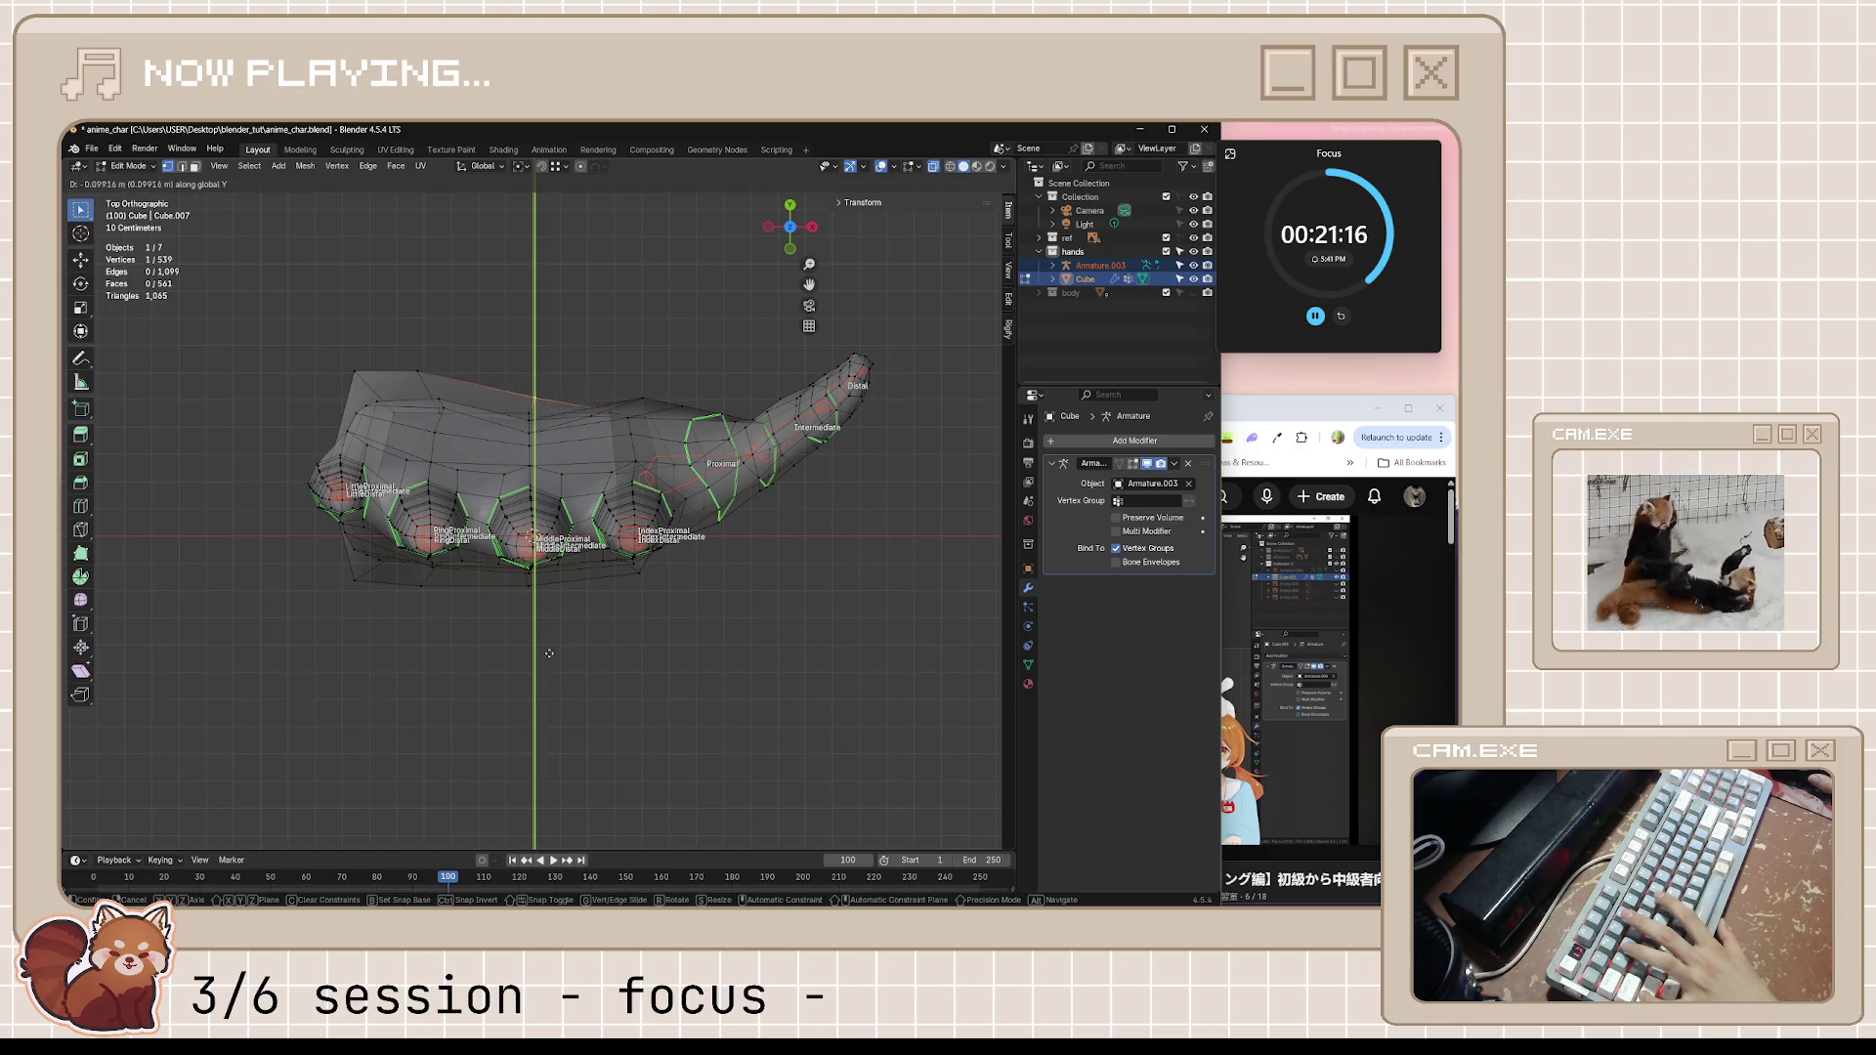
click(549, 712)
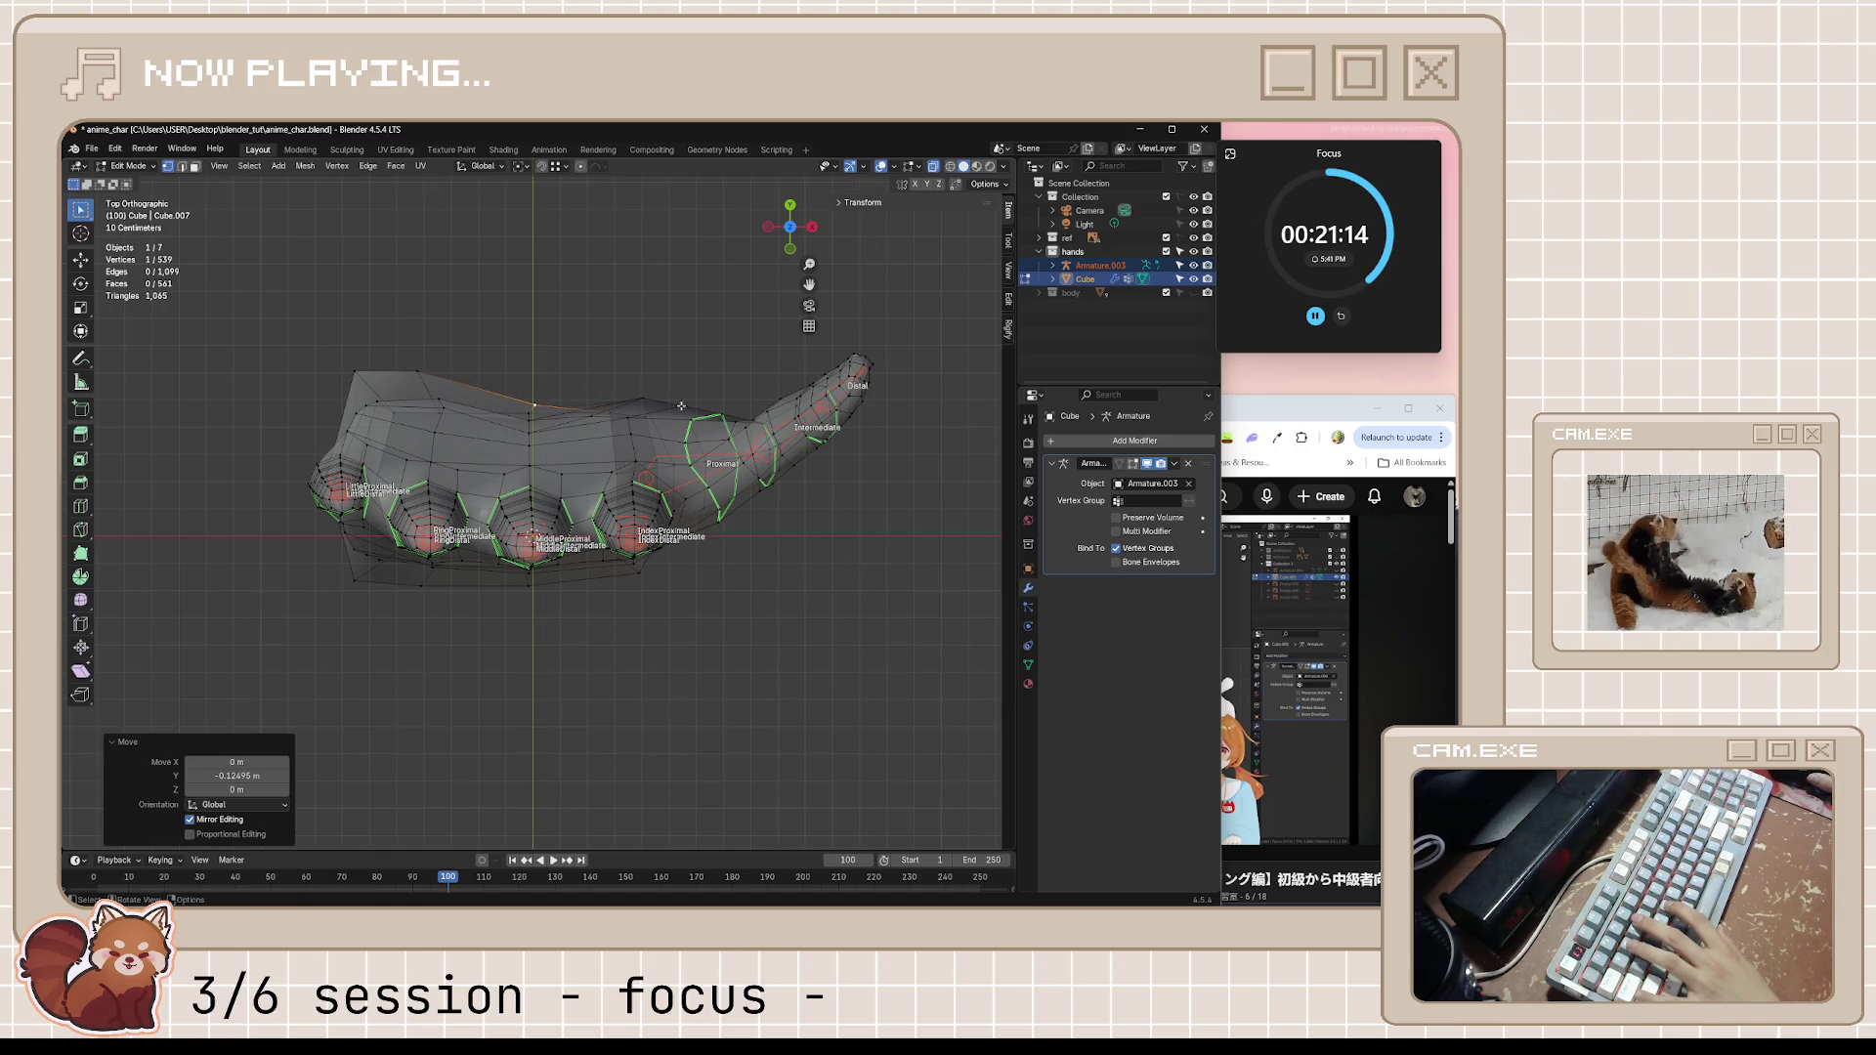
middle_drag(676, 400, 618, 514)
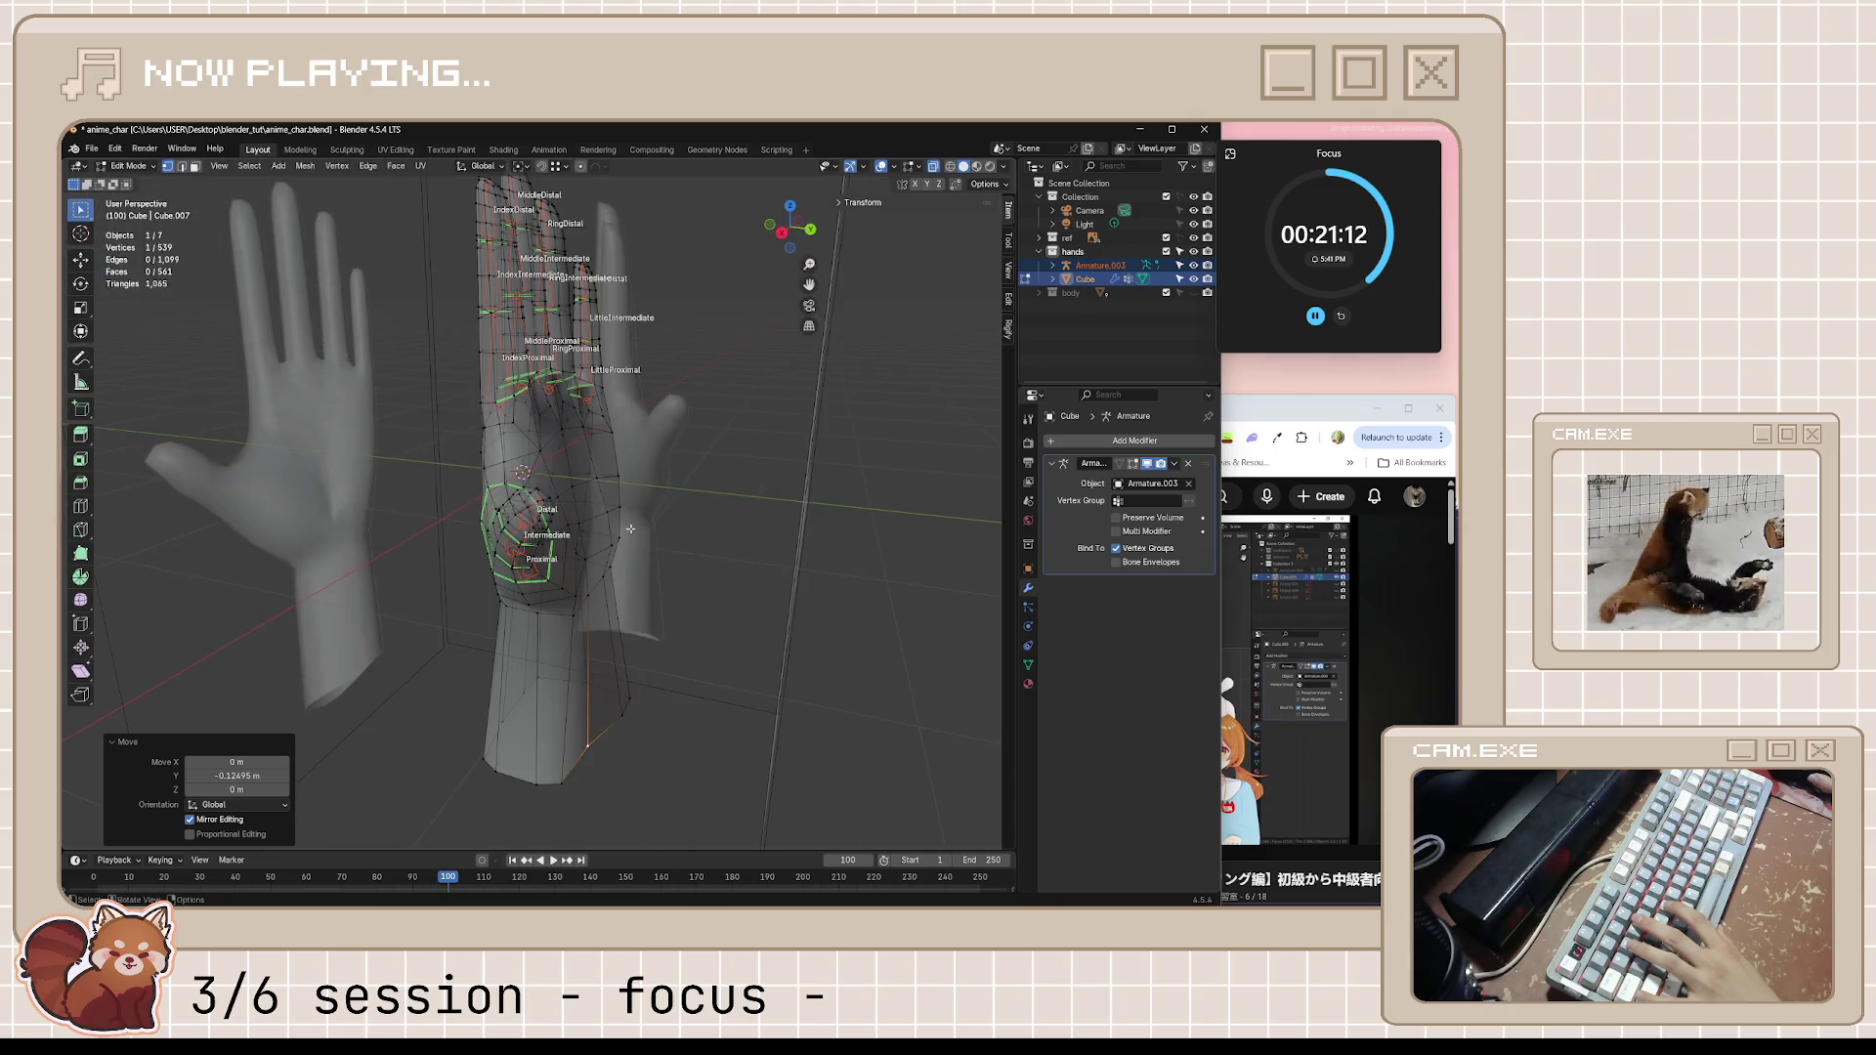
mouse_move(619, 515)
middle_down()
mouse_move(569, 635)
mouse_move(695, 646)
mouse_move(694, 617)
middle_up()
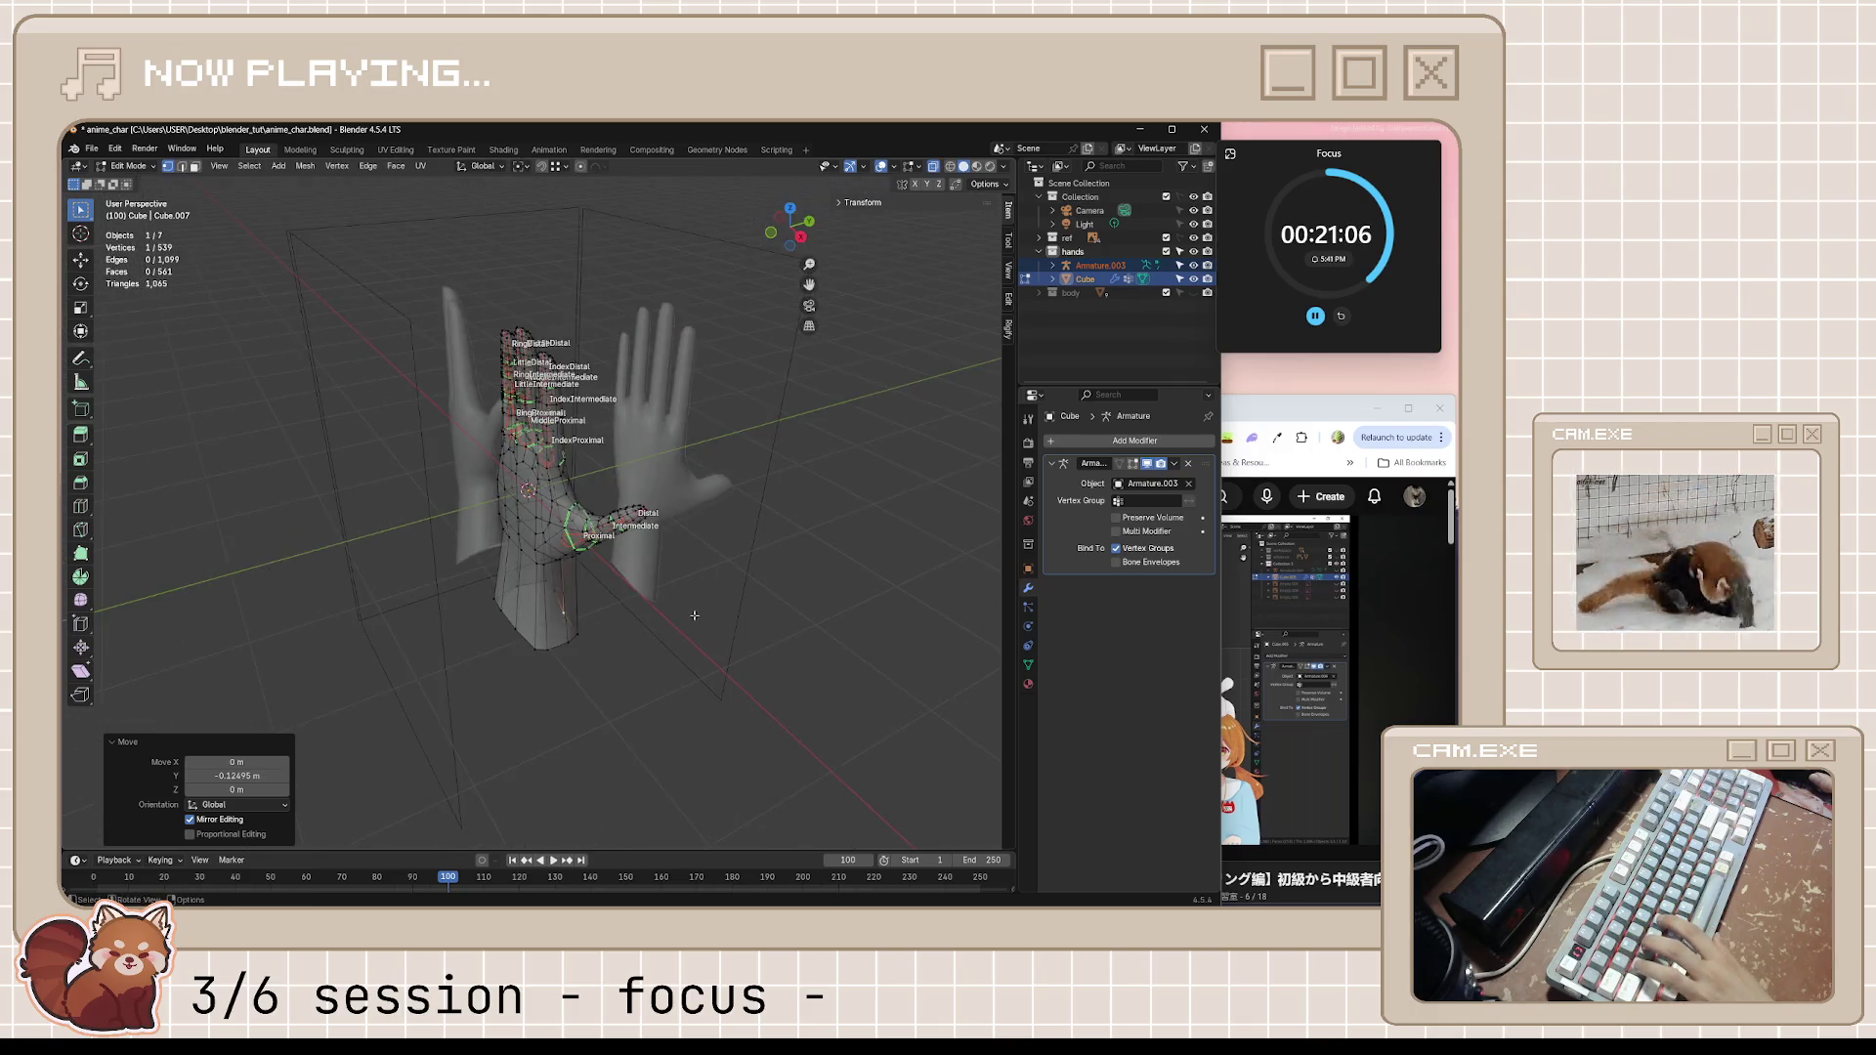
Leave Edit Mode, deselect everything, save the hand model, and switch to the tutorial
key(Tab)
mouse_move(696, 615)
middle_down()
mouse_move(435, 596)
mouse_move(527, 588)
middle_up()
key(alt+a)
key(ctrl+s)
key(alt+Tab)
Rewind and replay the tutorial to about 24:28, then return to the hand model
click(1217, 587)
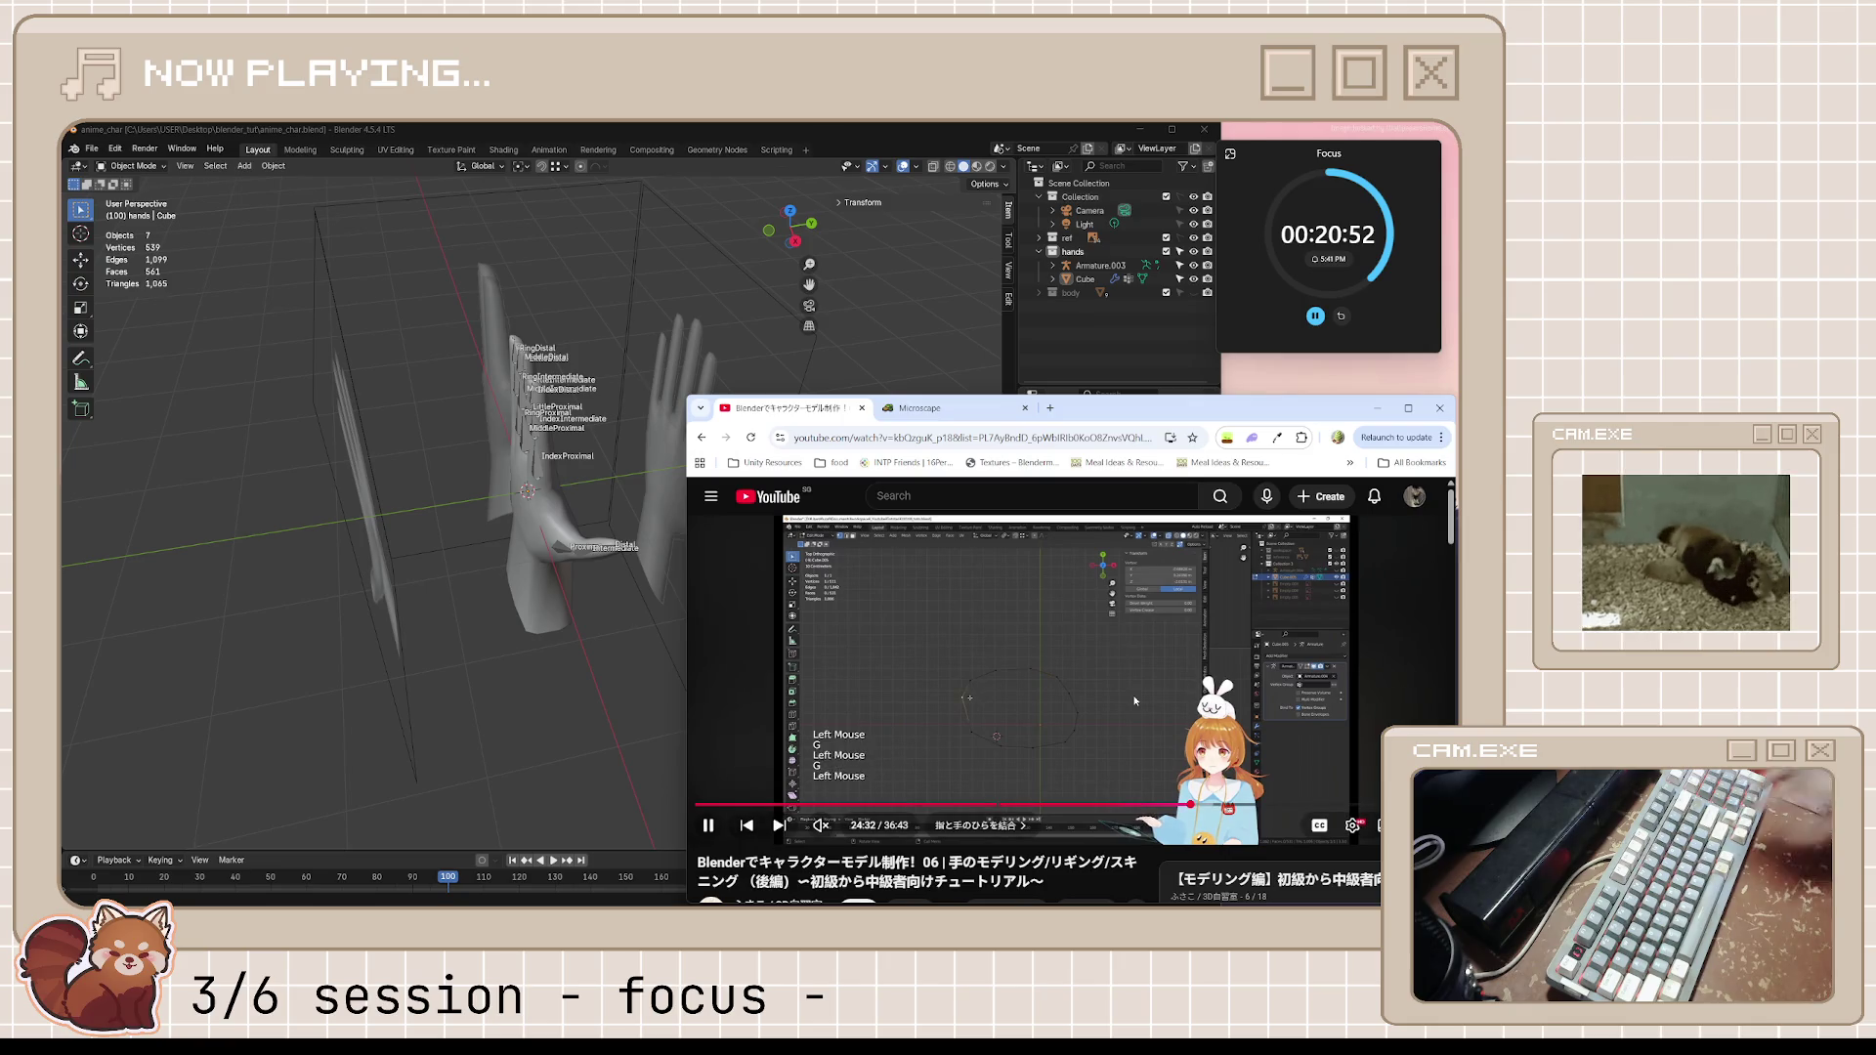
key(j)
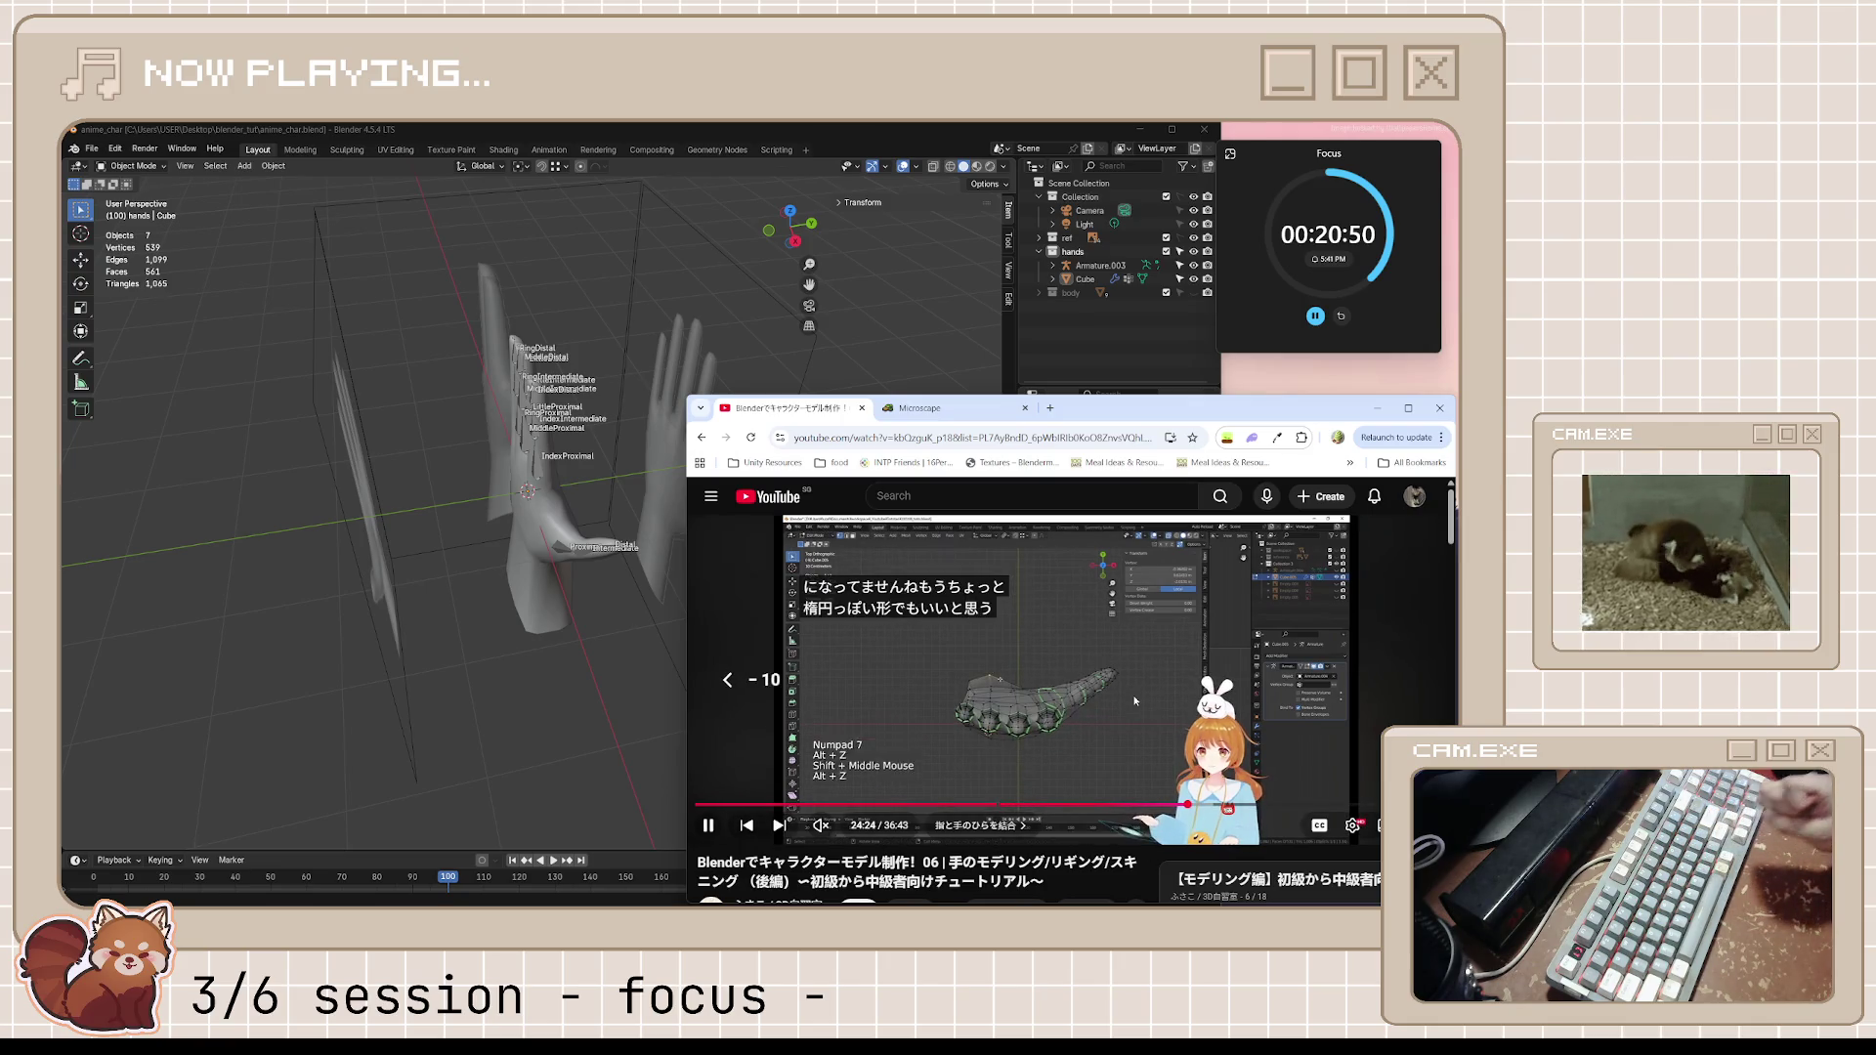
key(k)
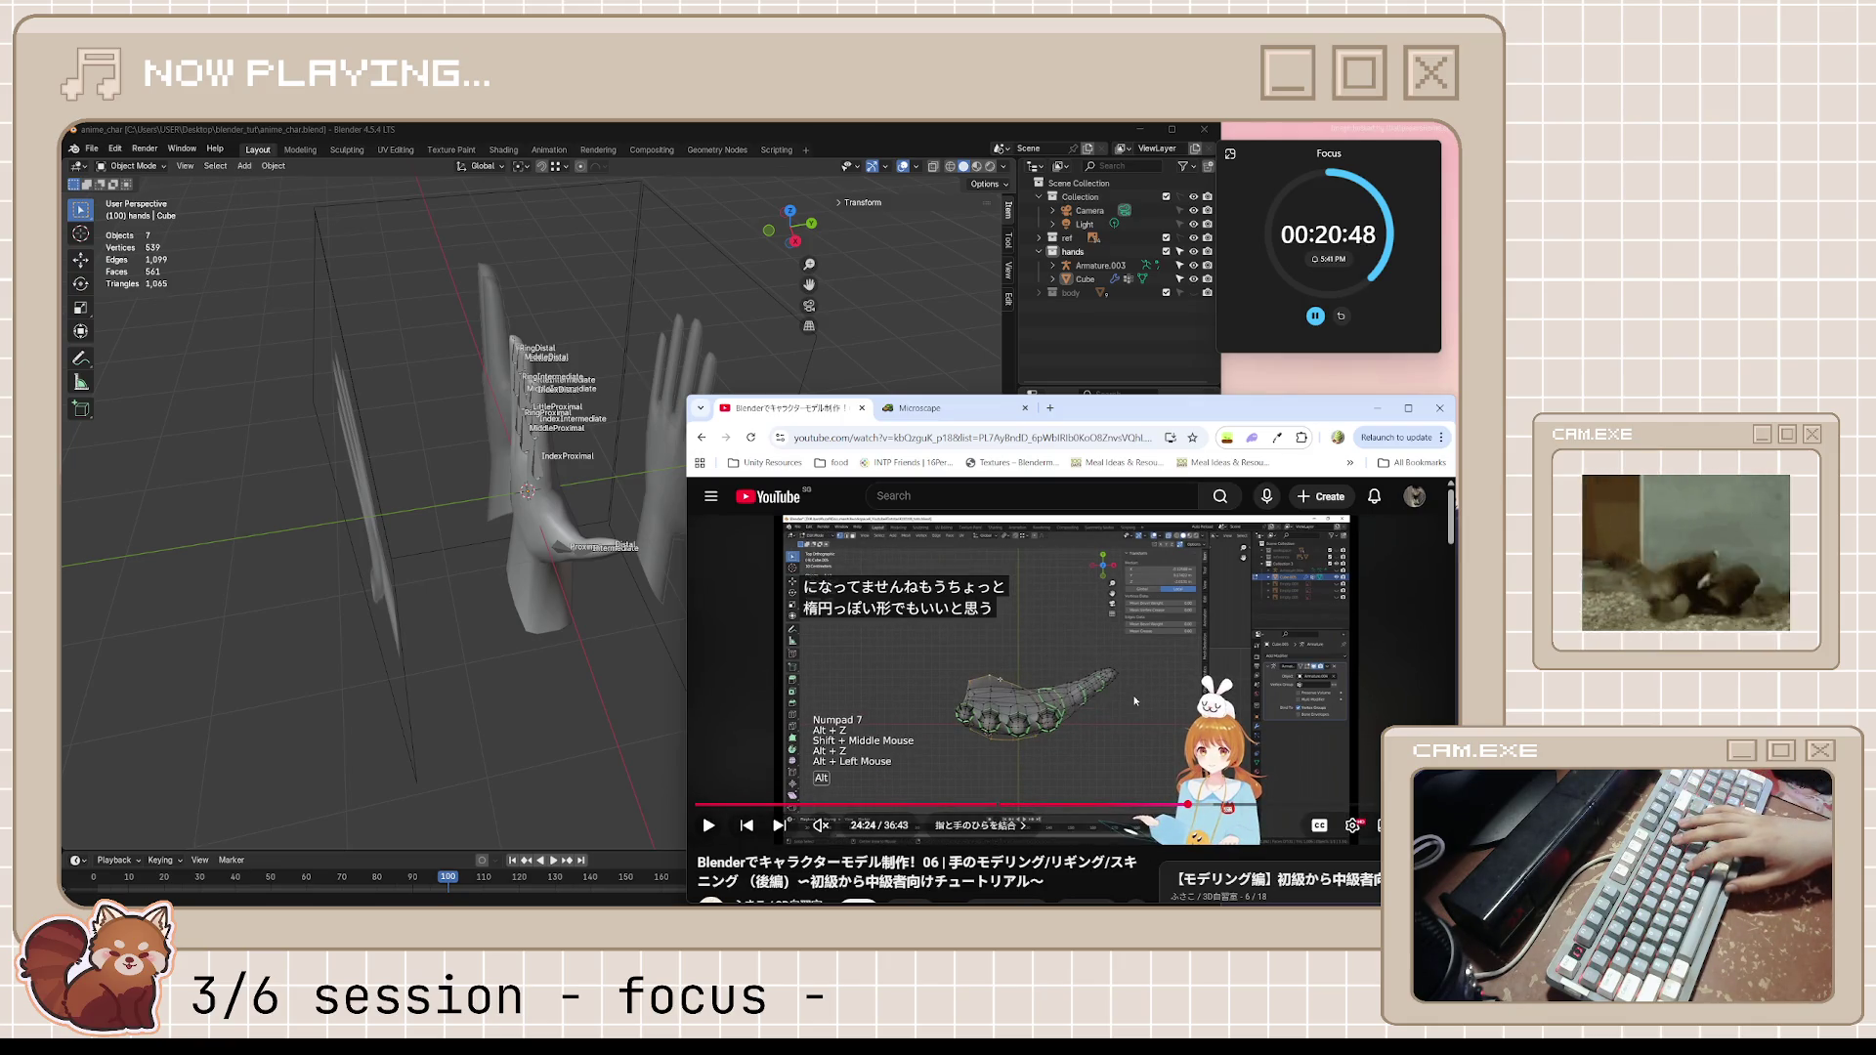
key(k)
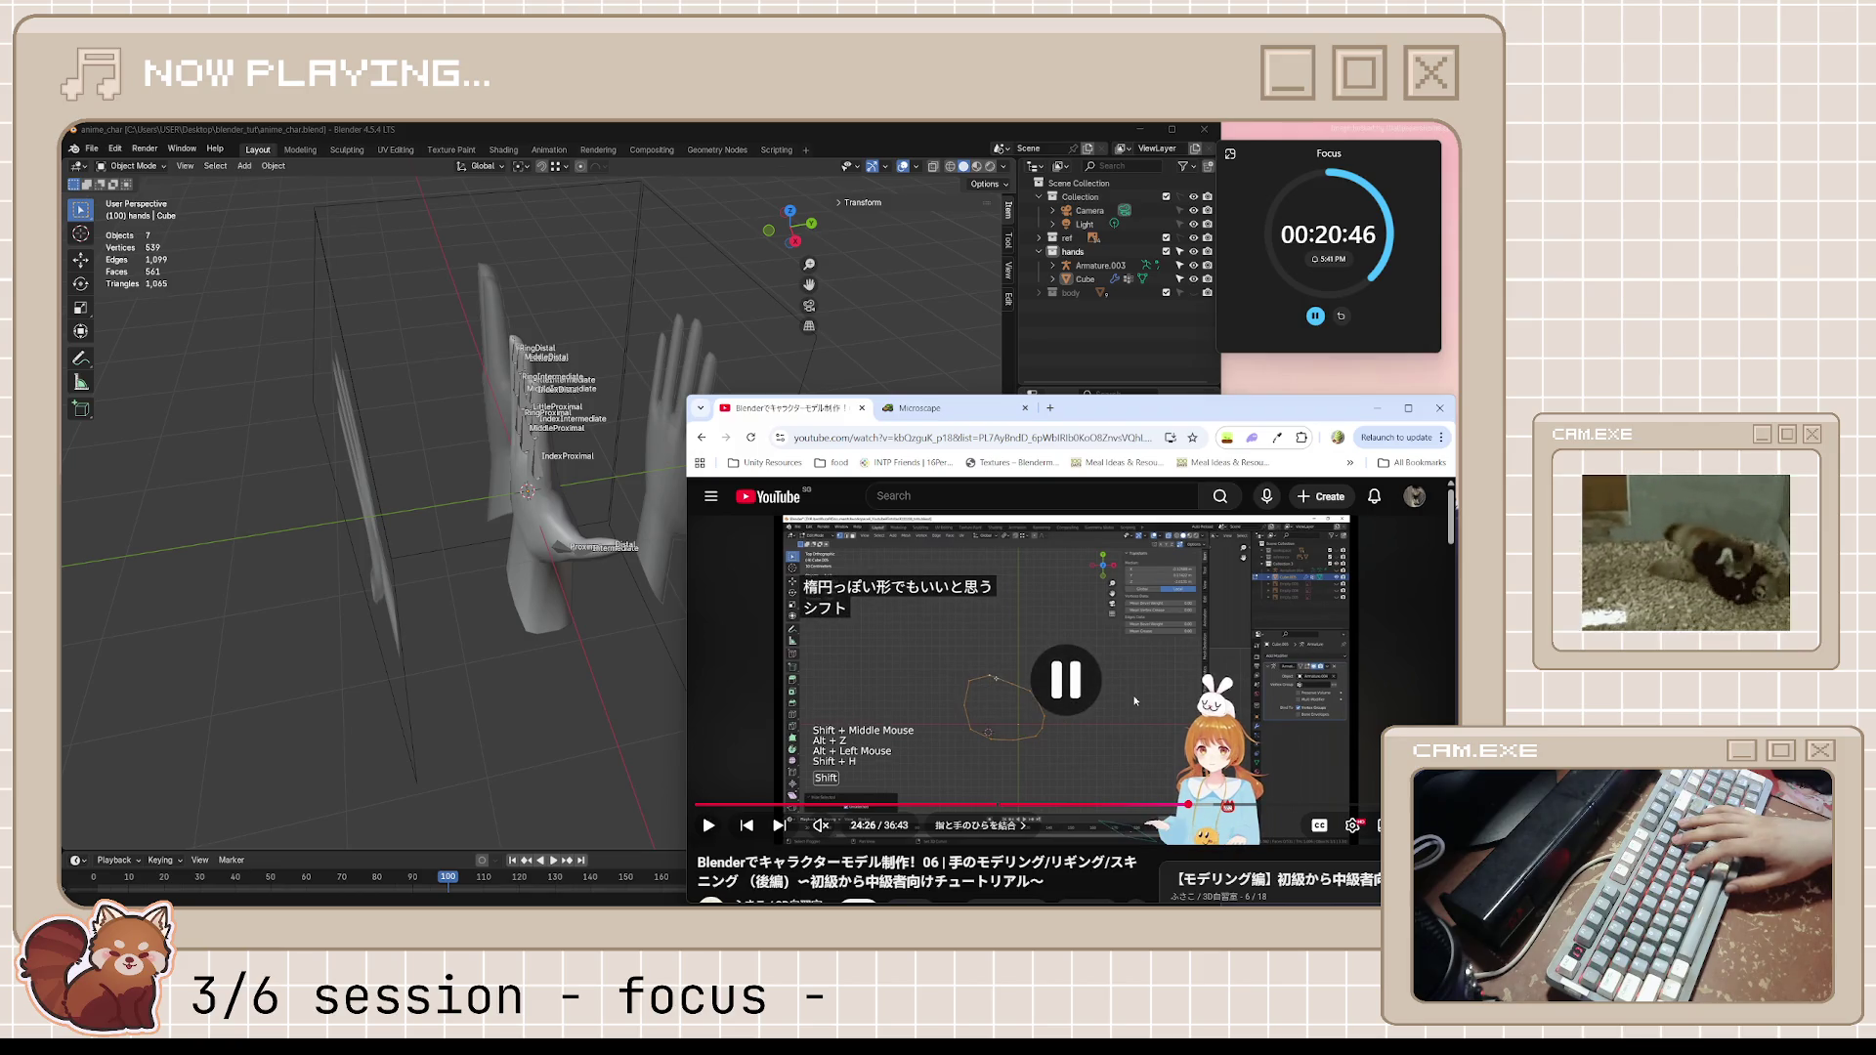
middle_drag(684, 215, 750, 488)
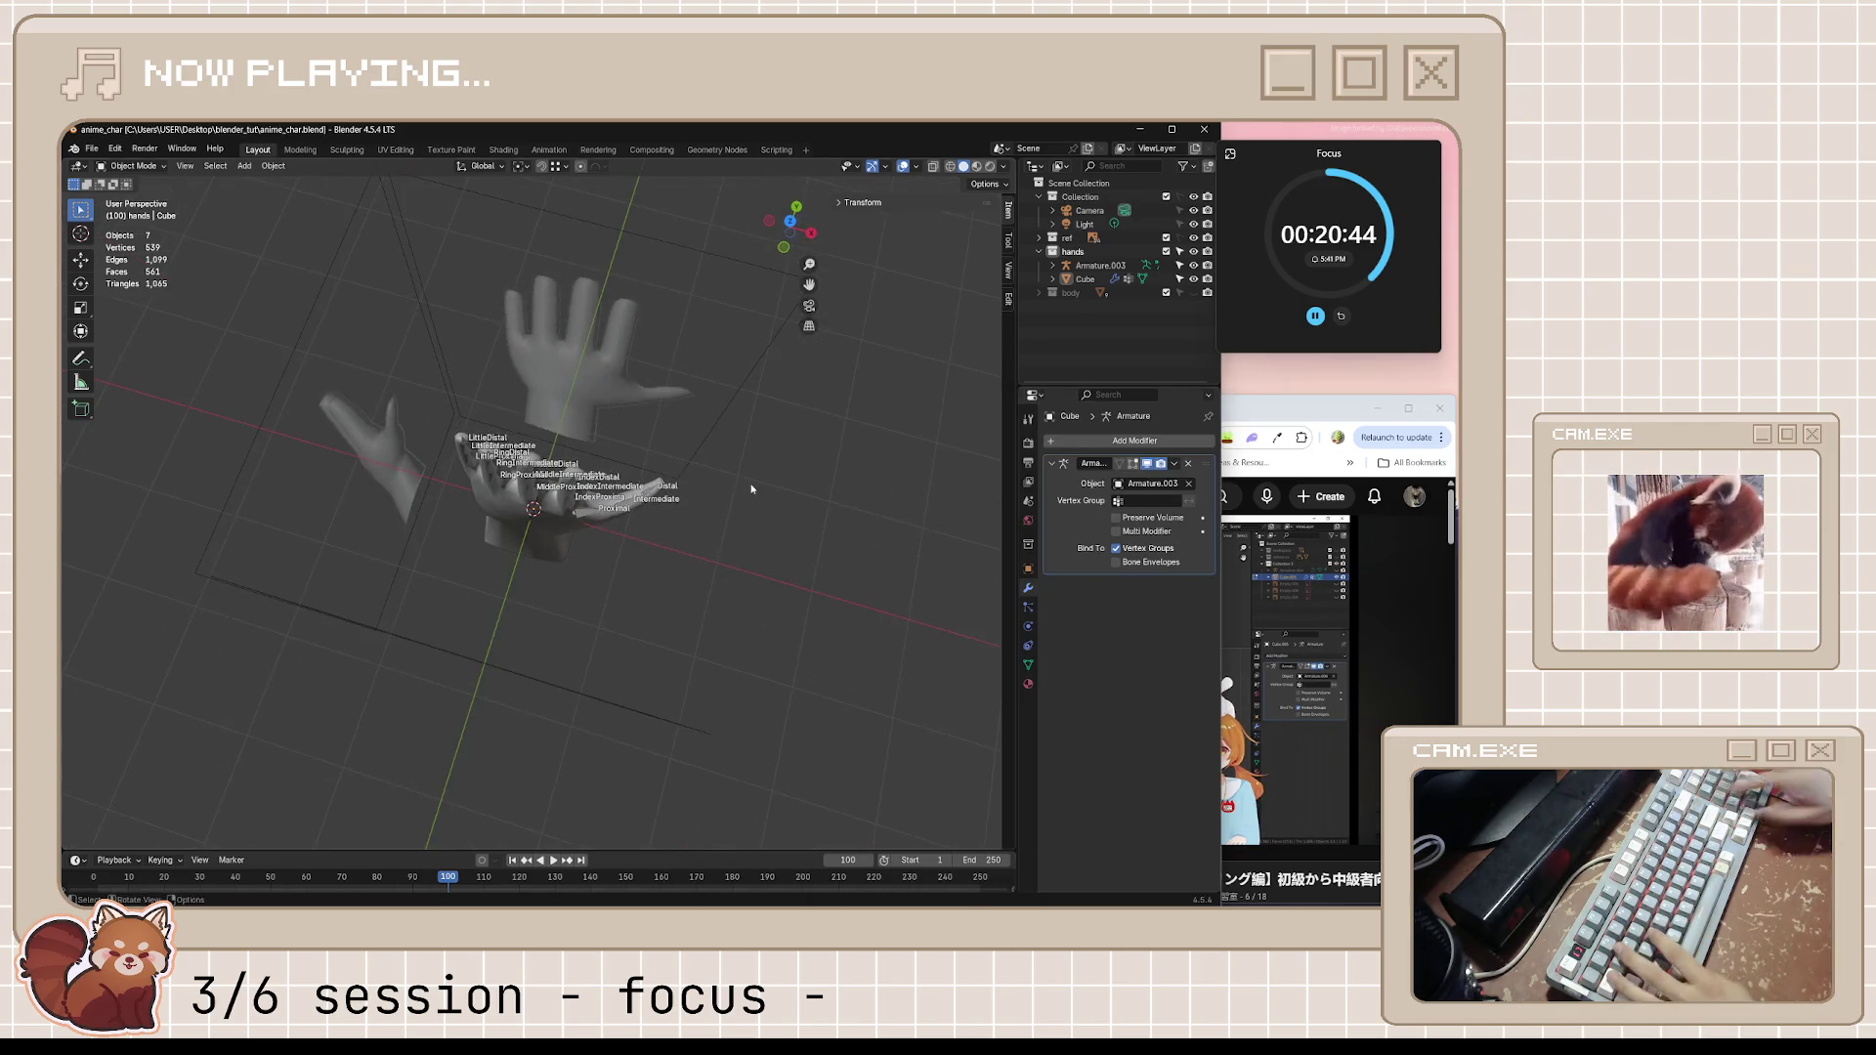
Isolate the hand mesh in top view and hide everything except the palm's outline loop
key(KP_Divide)
key(KP_7)
key(Tab)
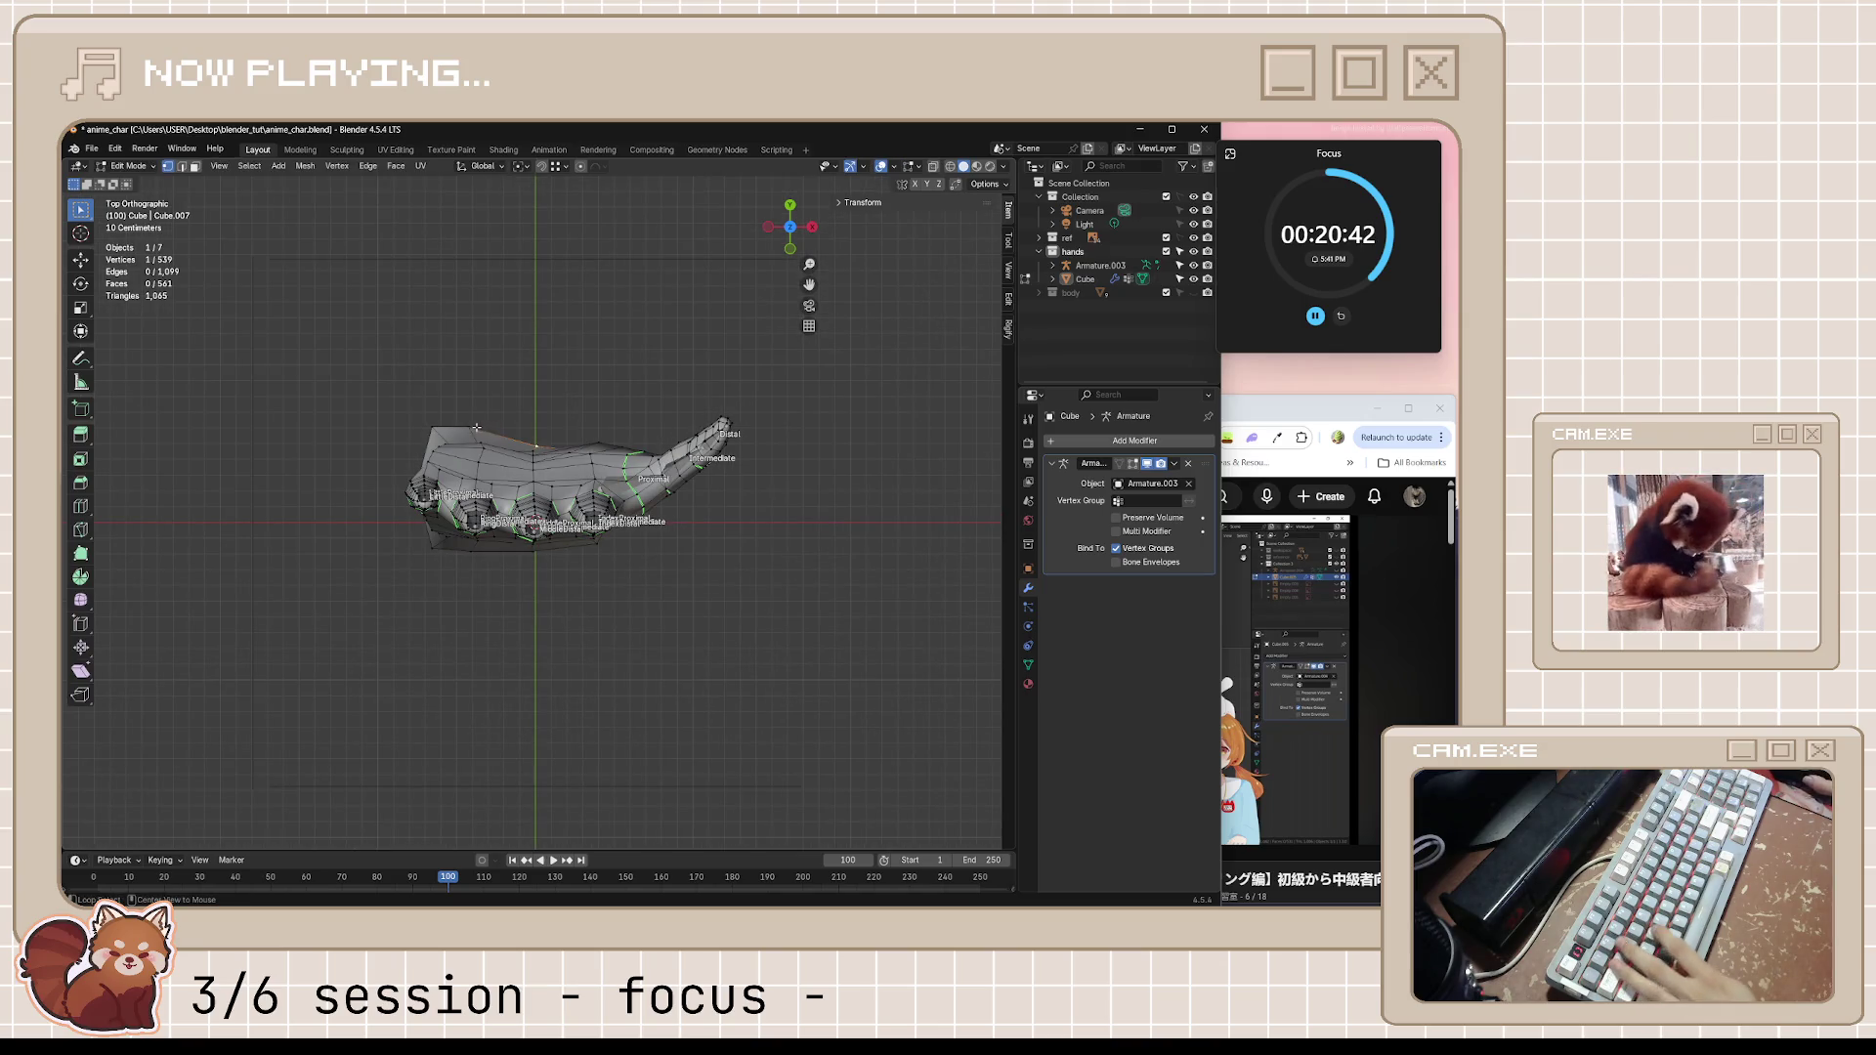
key(shift+h)
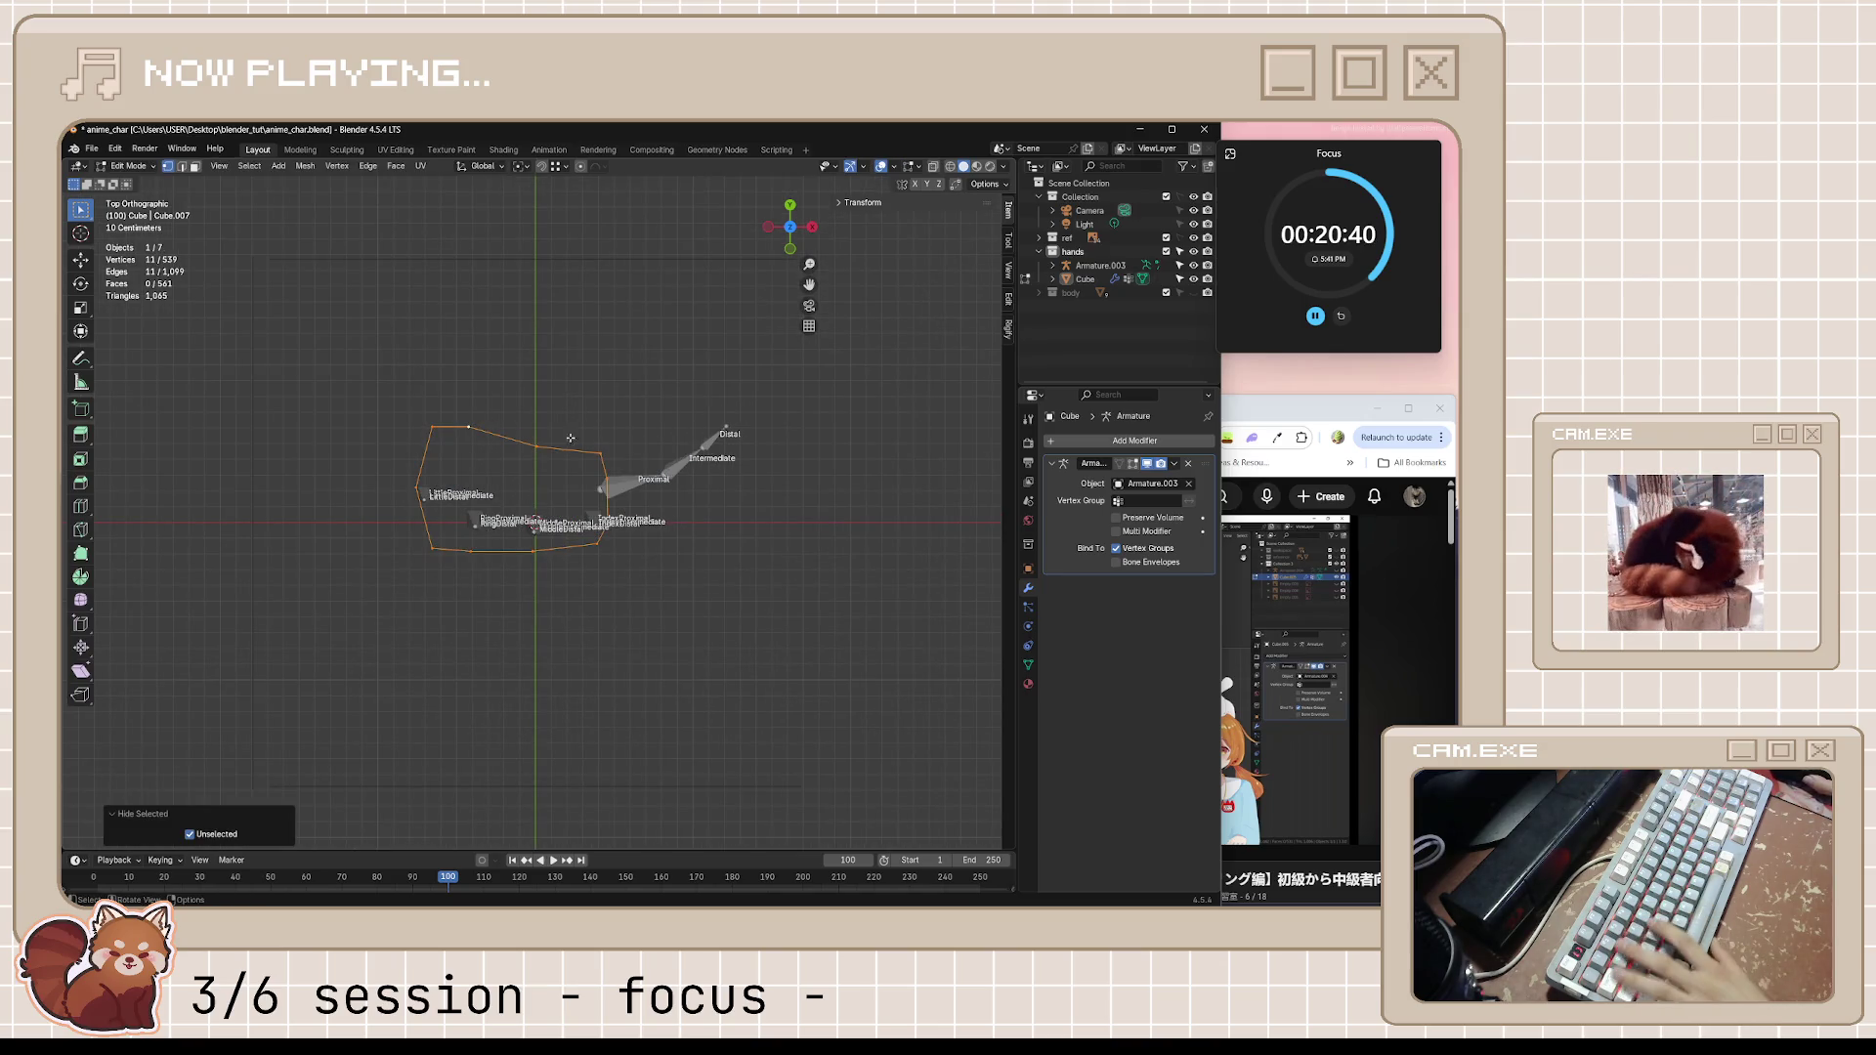
scroll(529, 433, up, 2)
scroll(528, 432, up, 1)
Reposition the top and left outline vertices of the palm loop toward an oval shape
shift+middle_drag(529, 432, 587, 403)
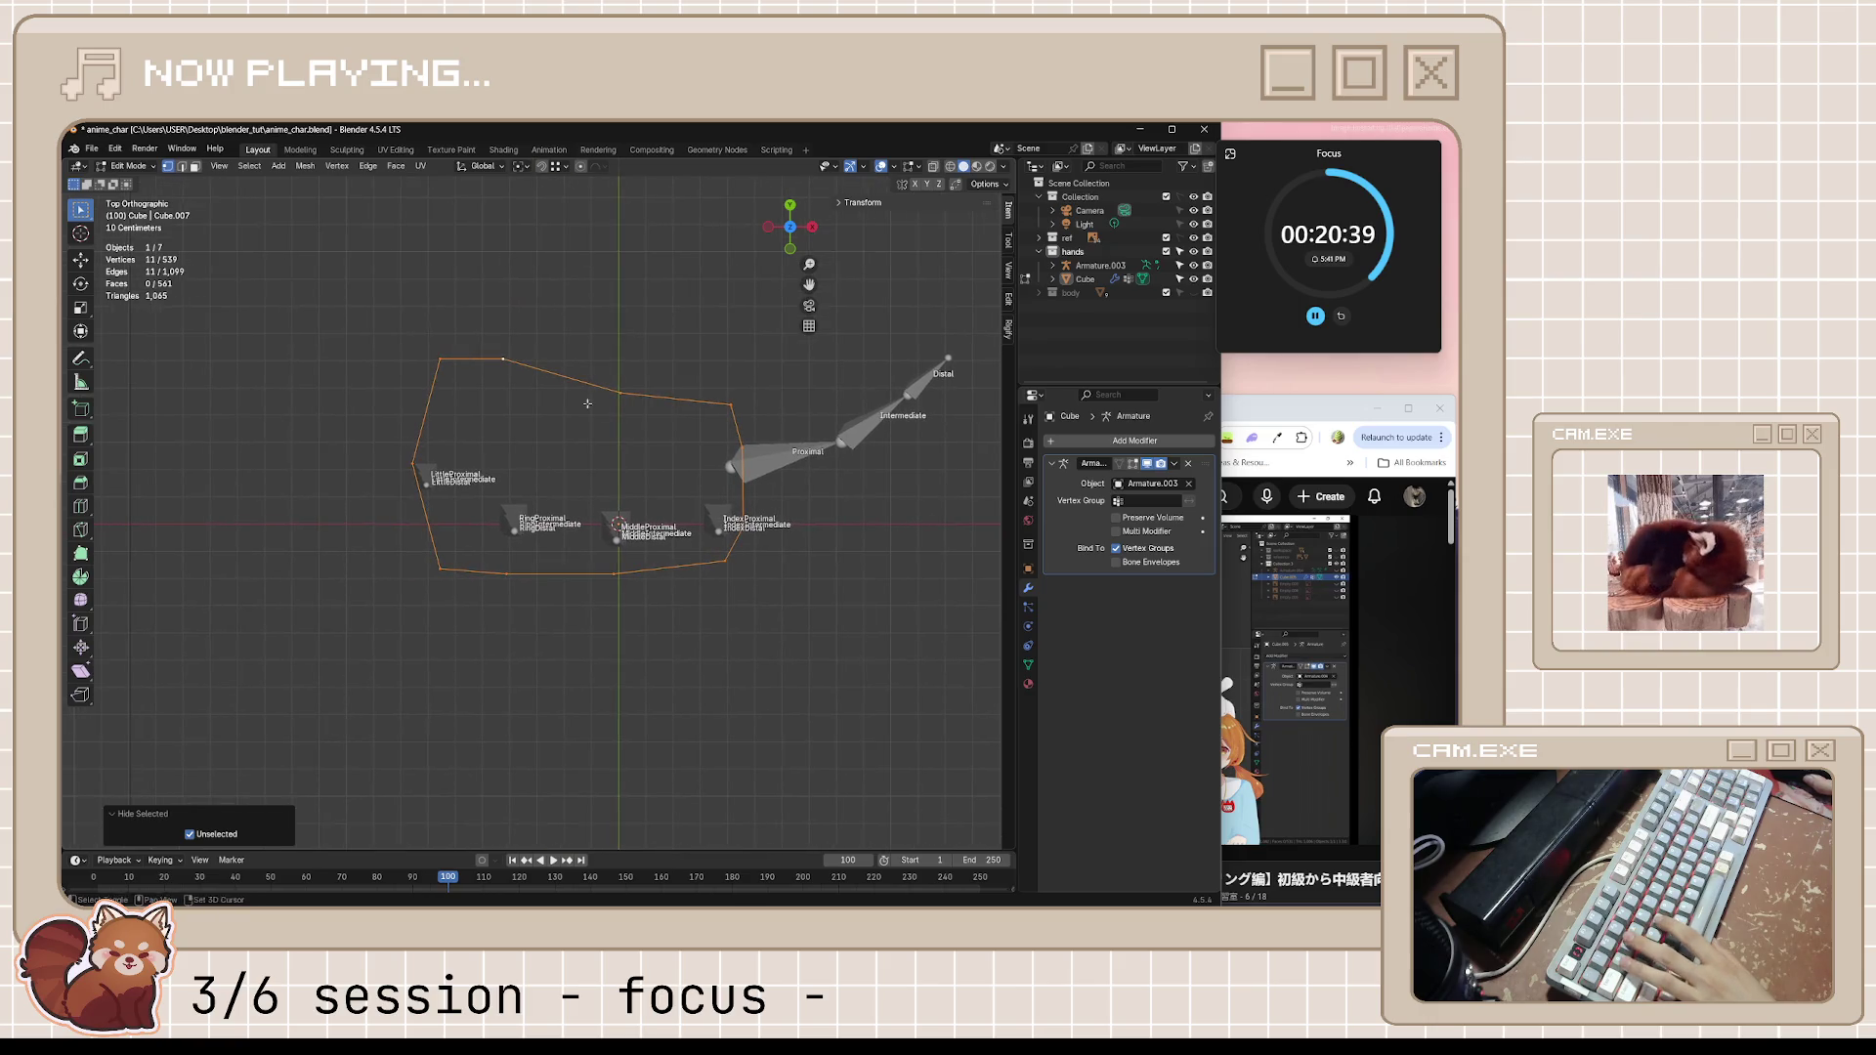
click(507, 358)
key(g)
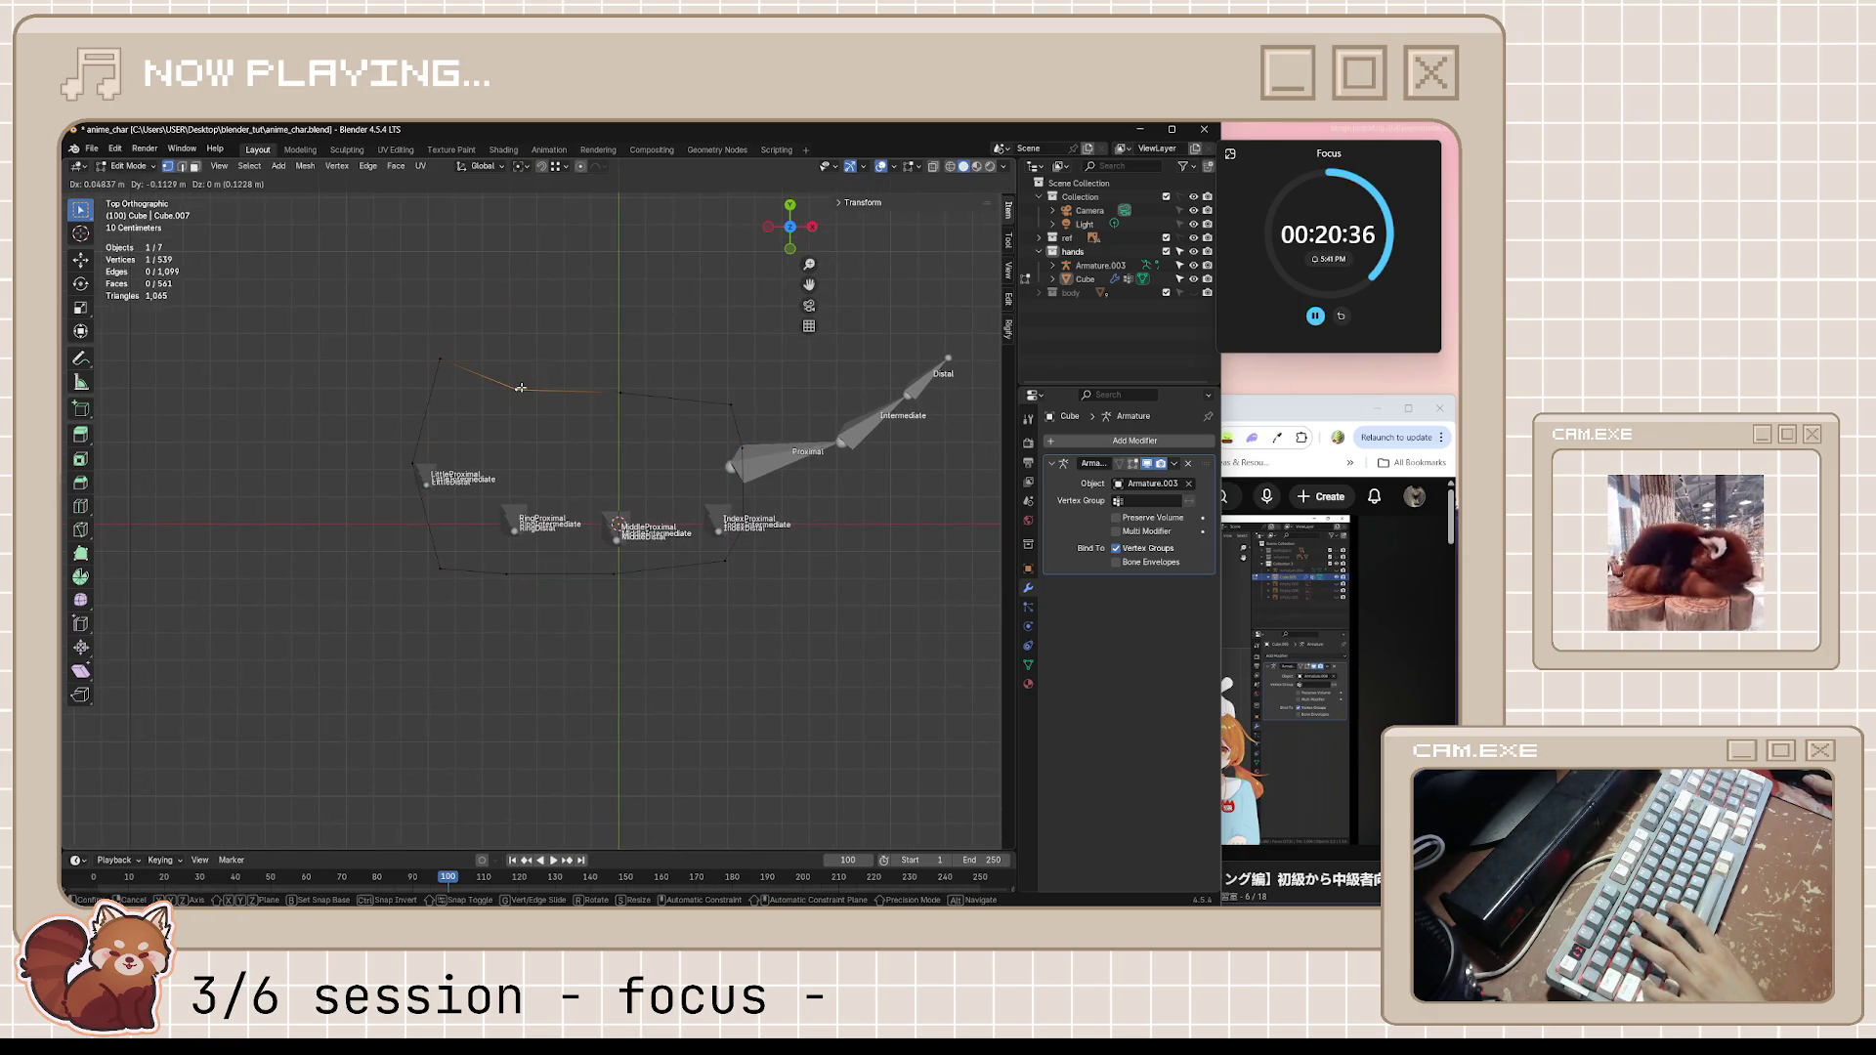
click(519, 387)
key(g)
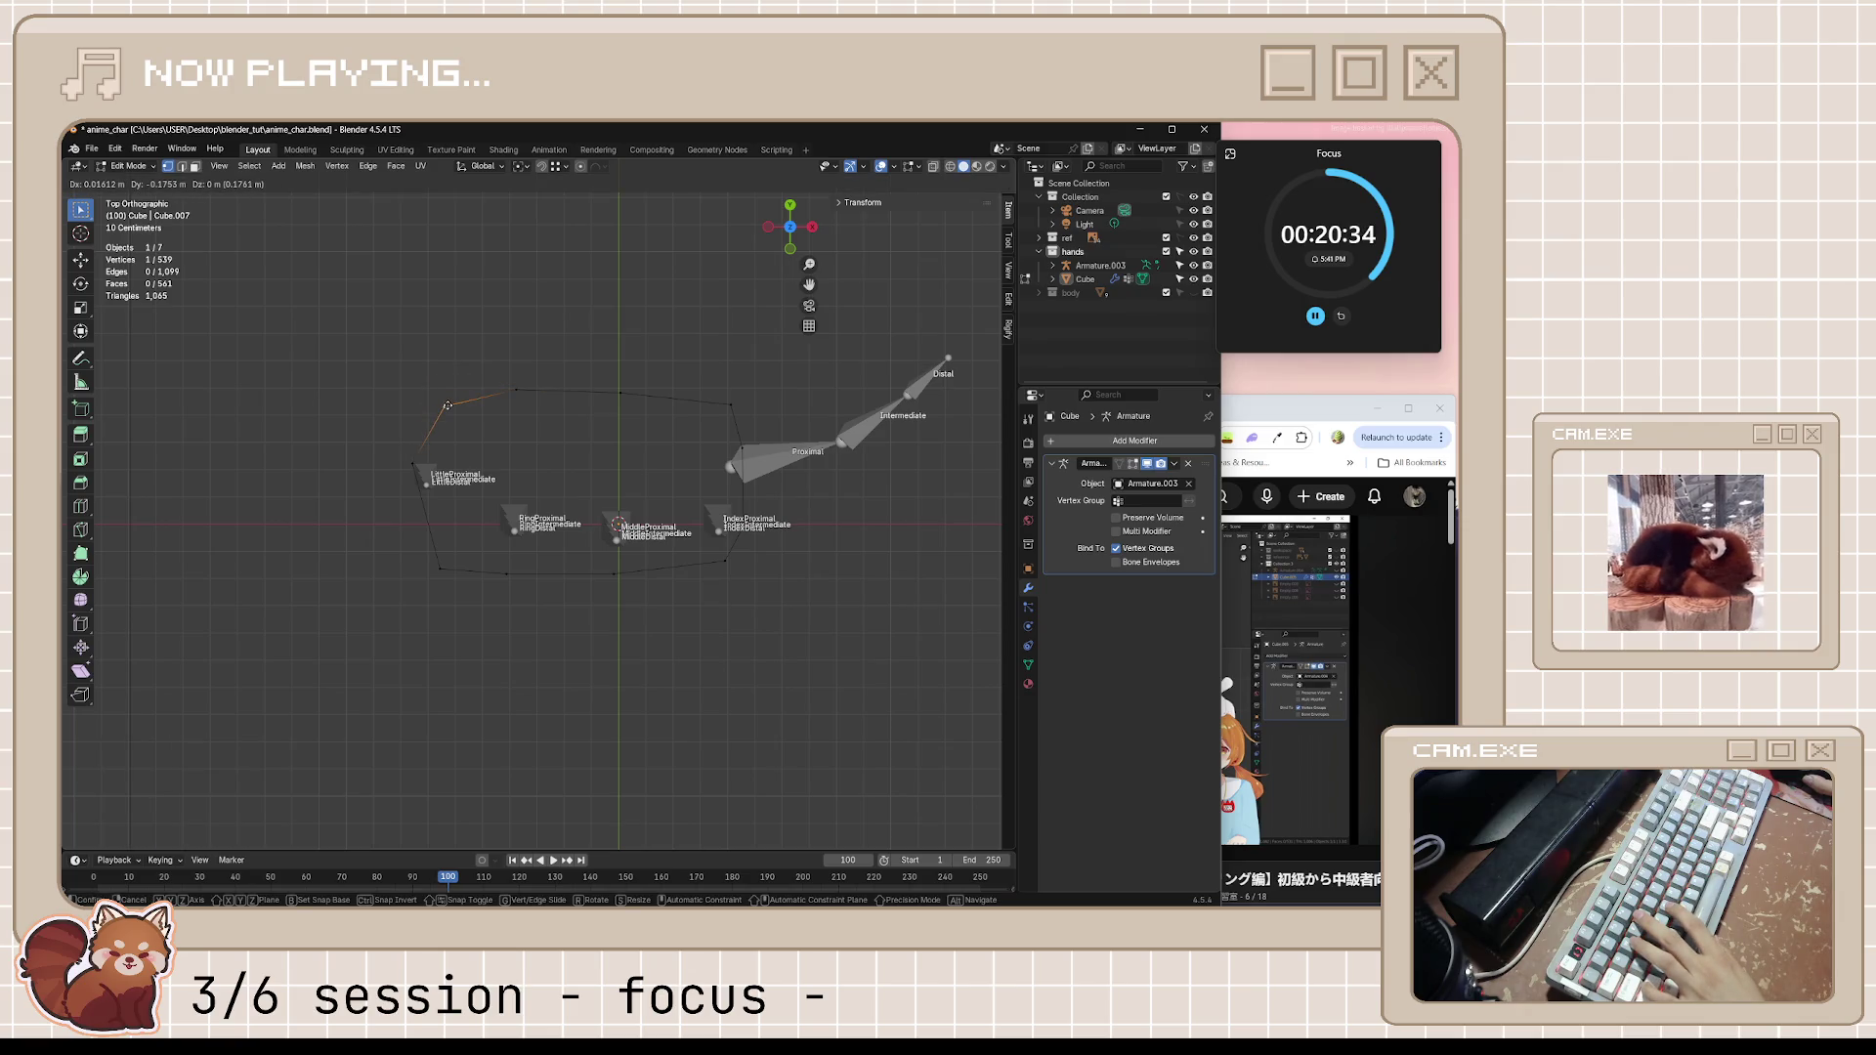
click(491, 552)
click(444, 567)
key(g)
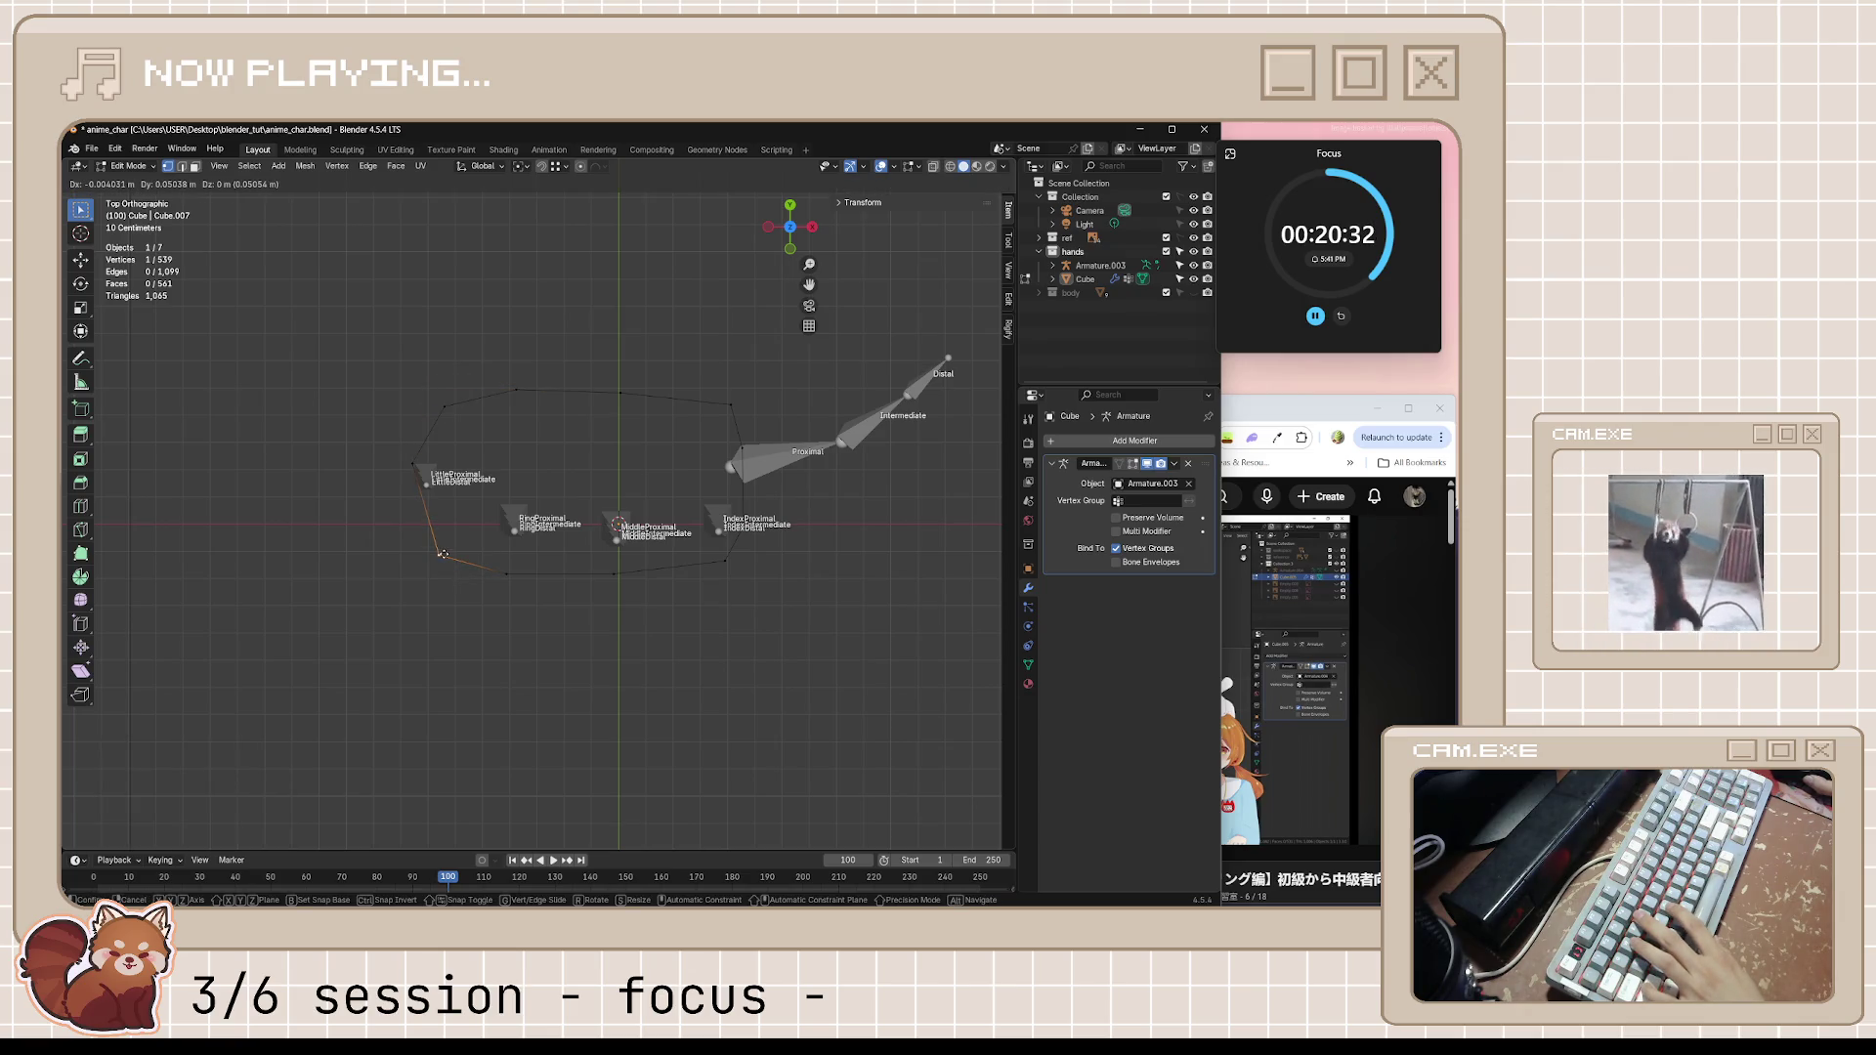
click(444, 555)
Nudge the right-side and top-middle outline vertices to round the loop, then save
click(732, 407)
key(g)
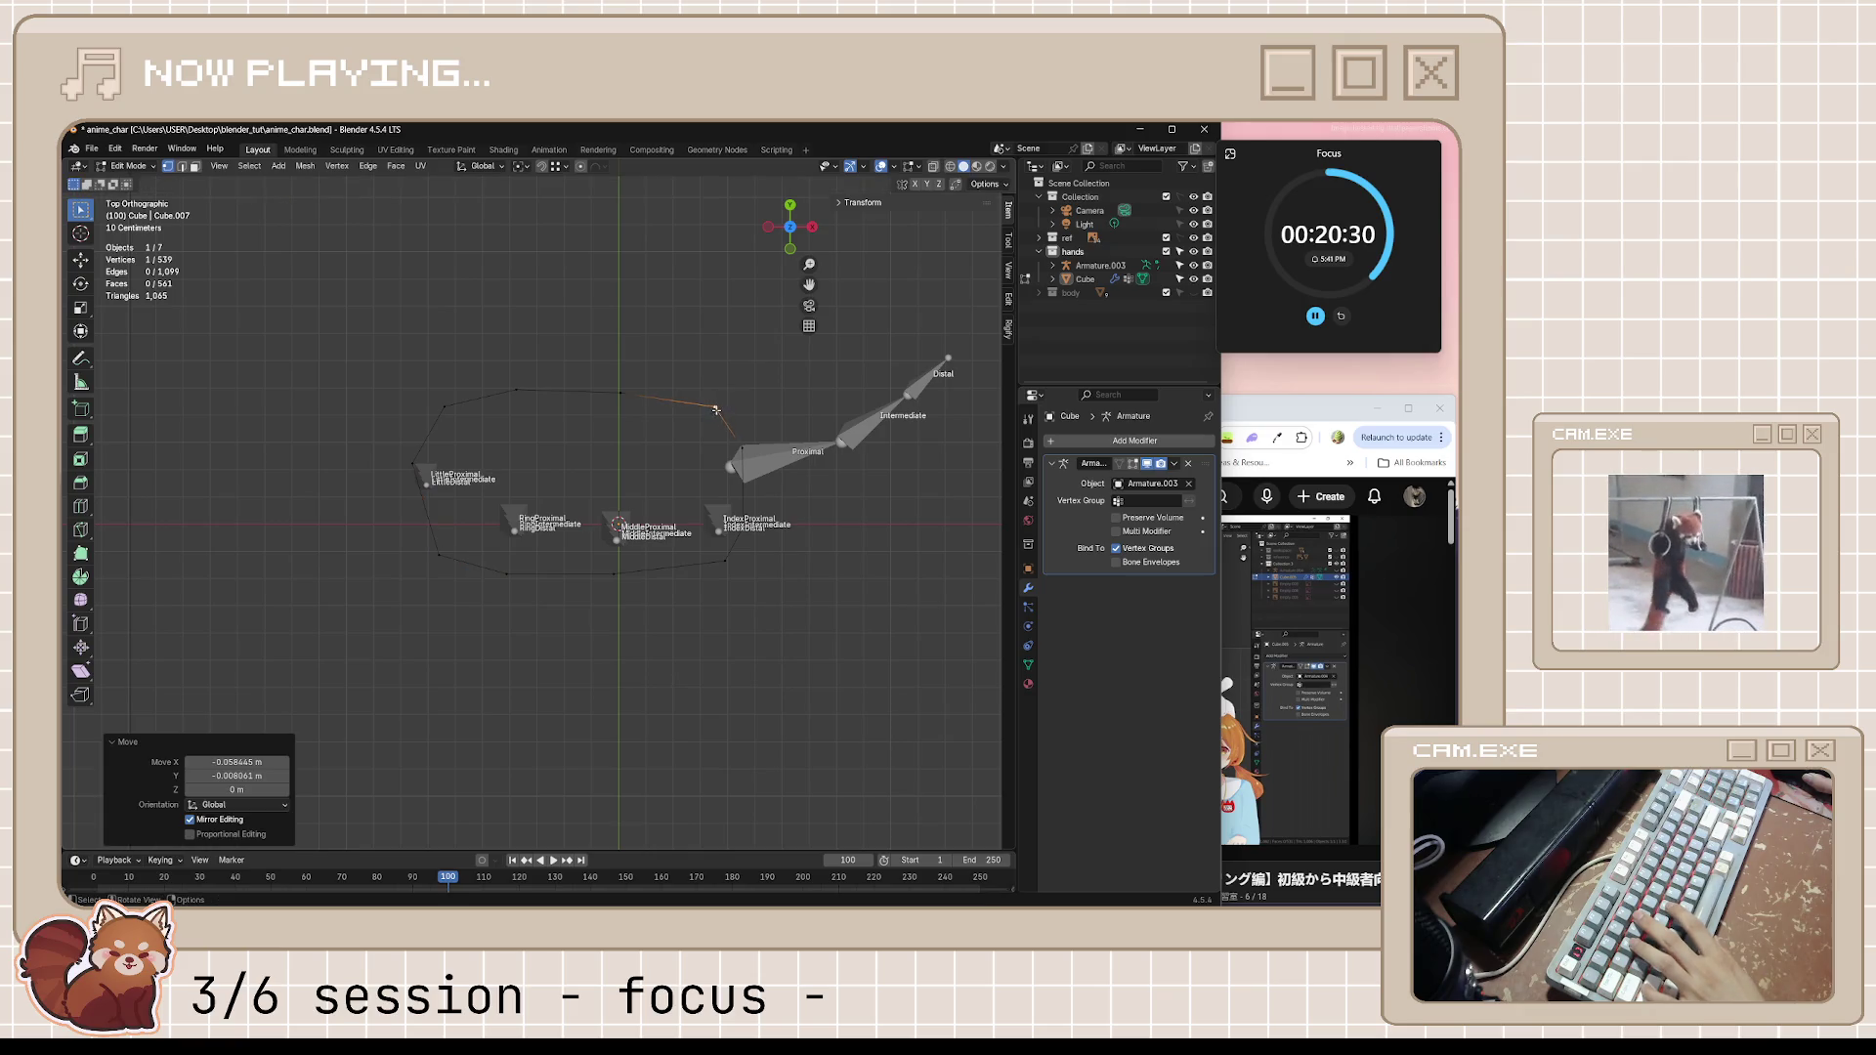
click(726, 560)
key(g)
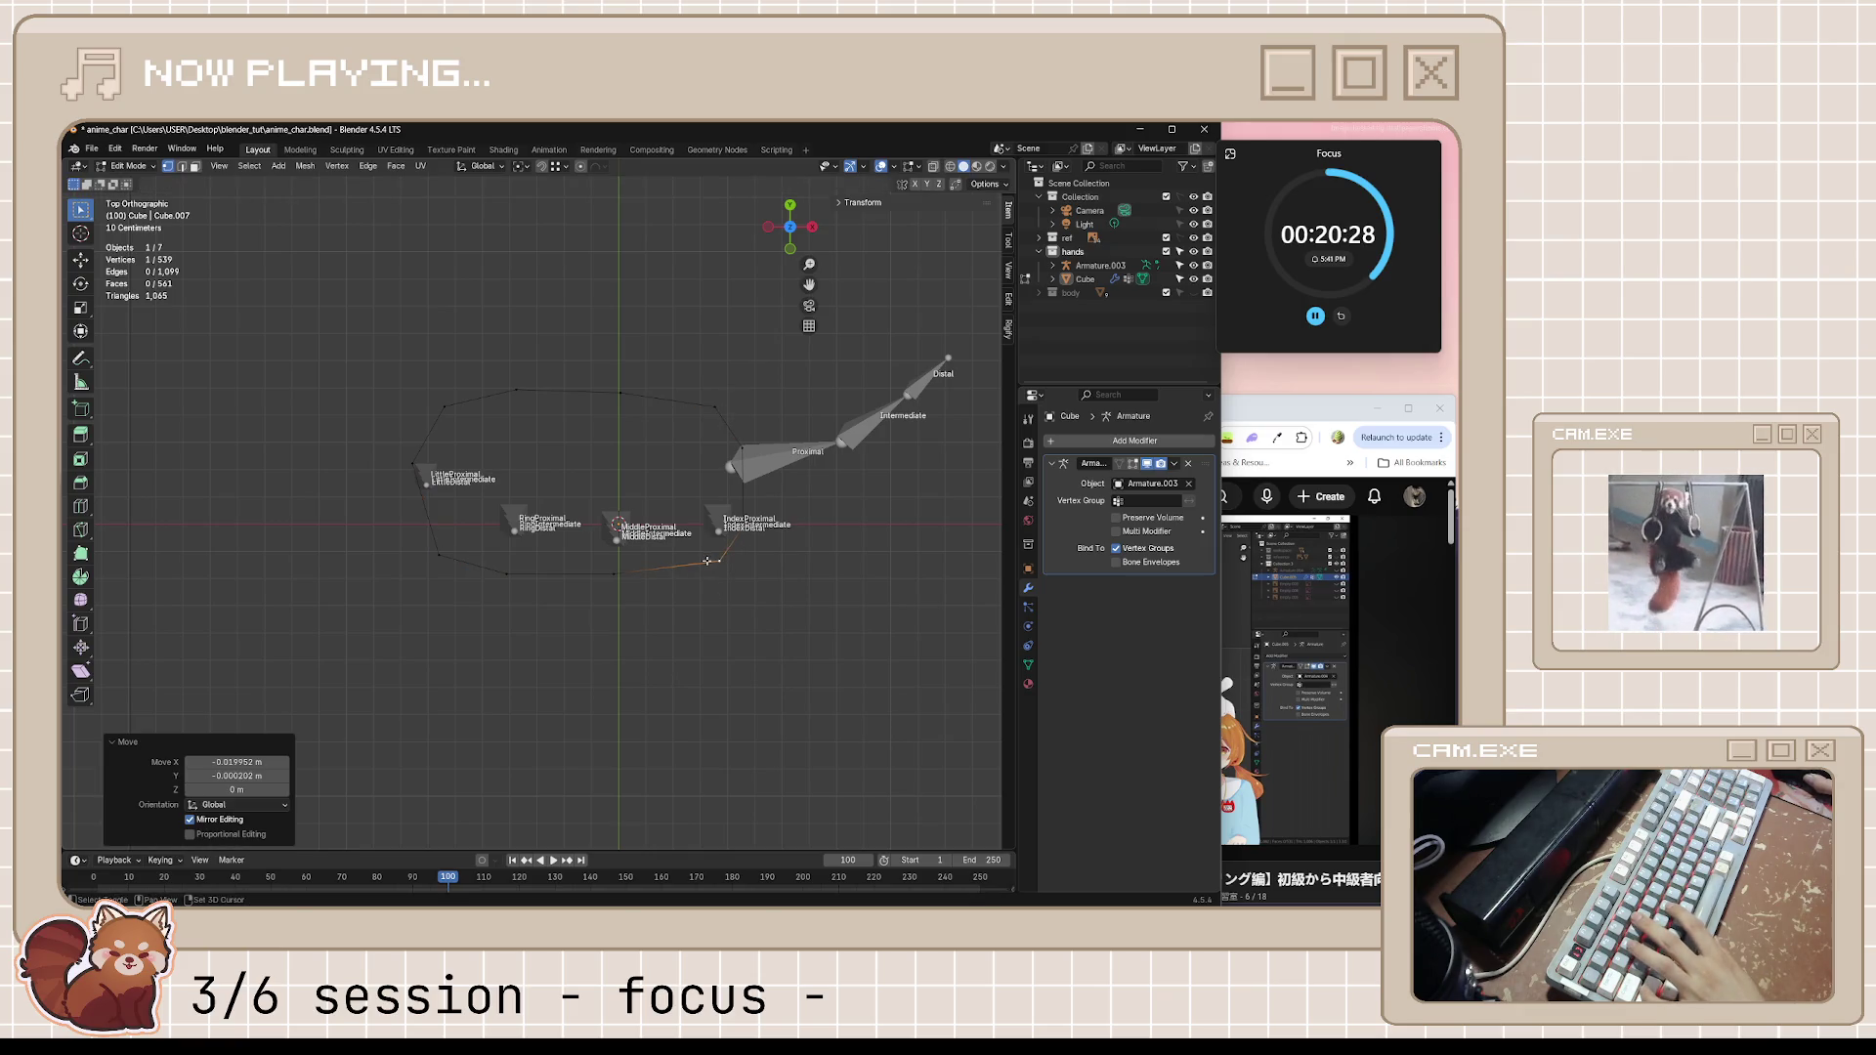
click(624, 397)
key(g)
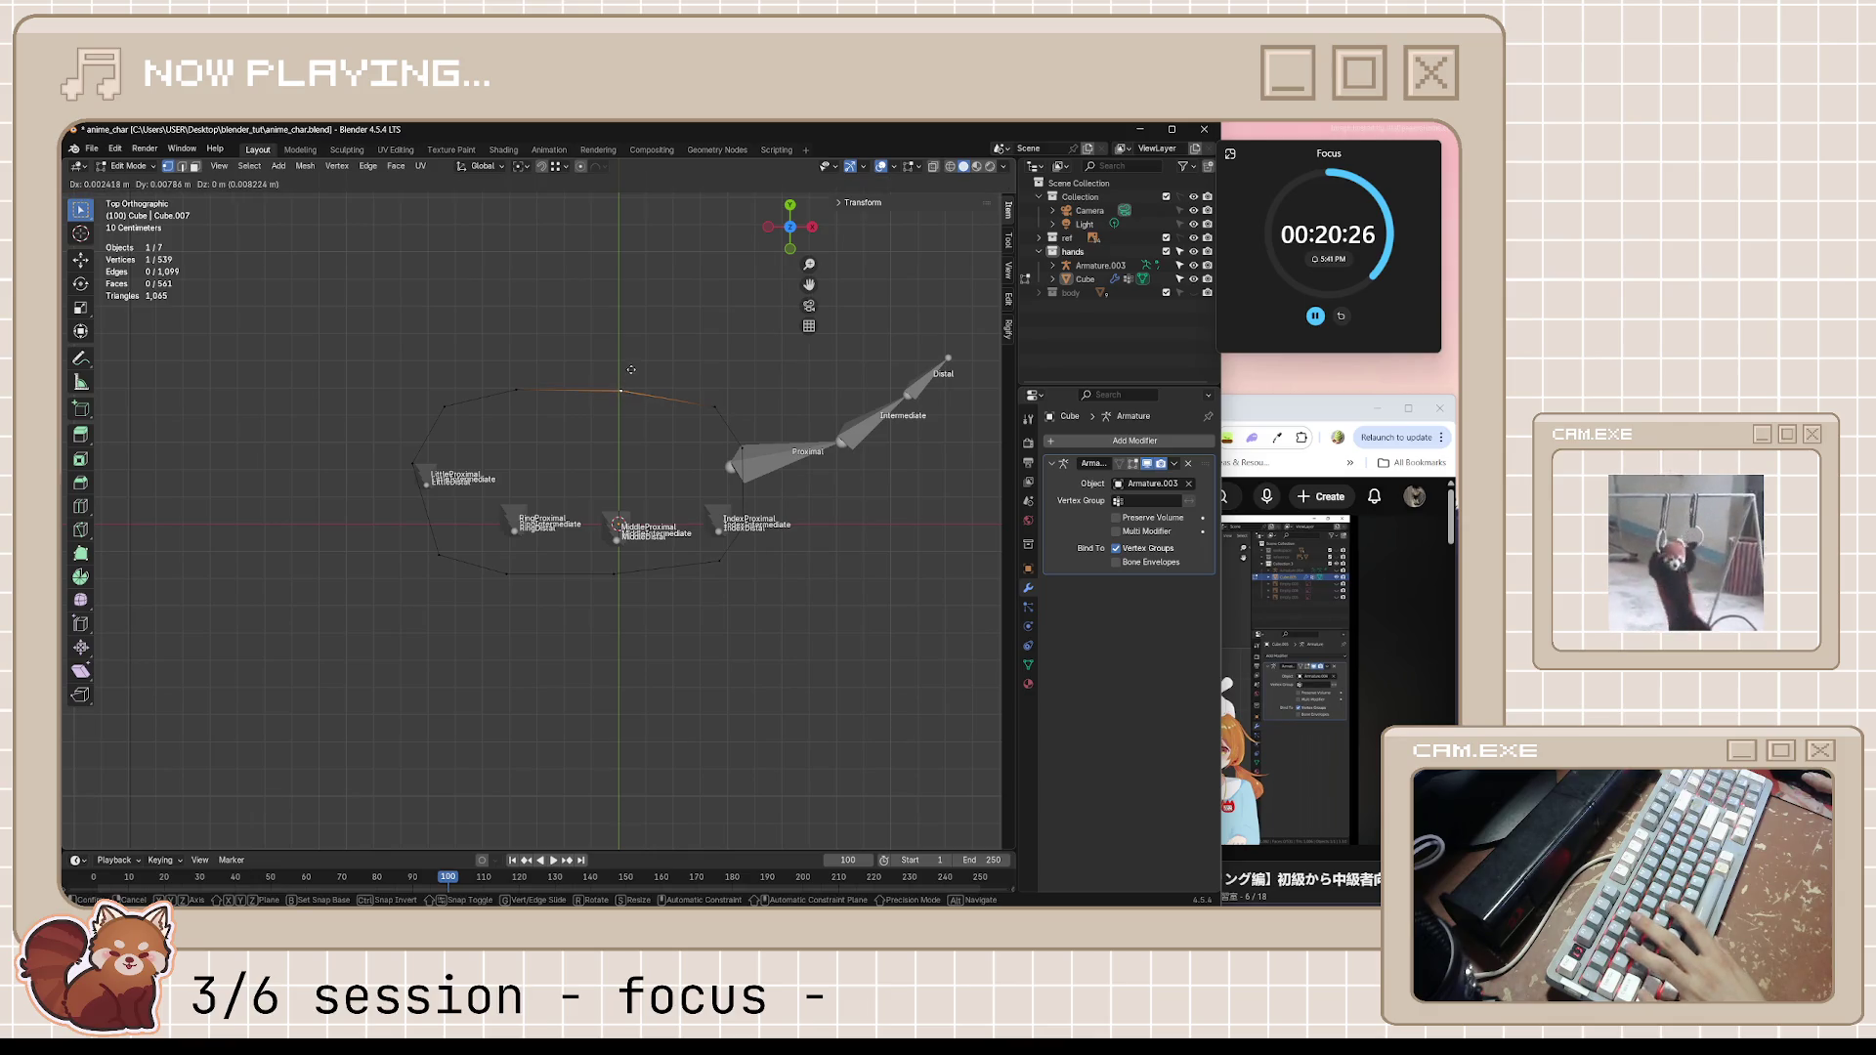
click(631, 369)
key(ctrl+s)
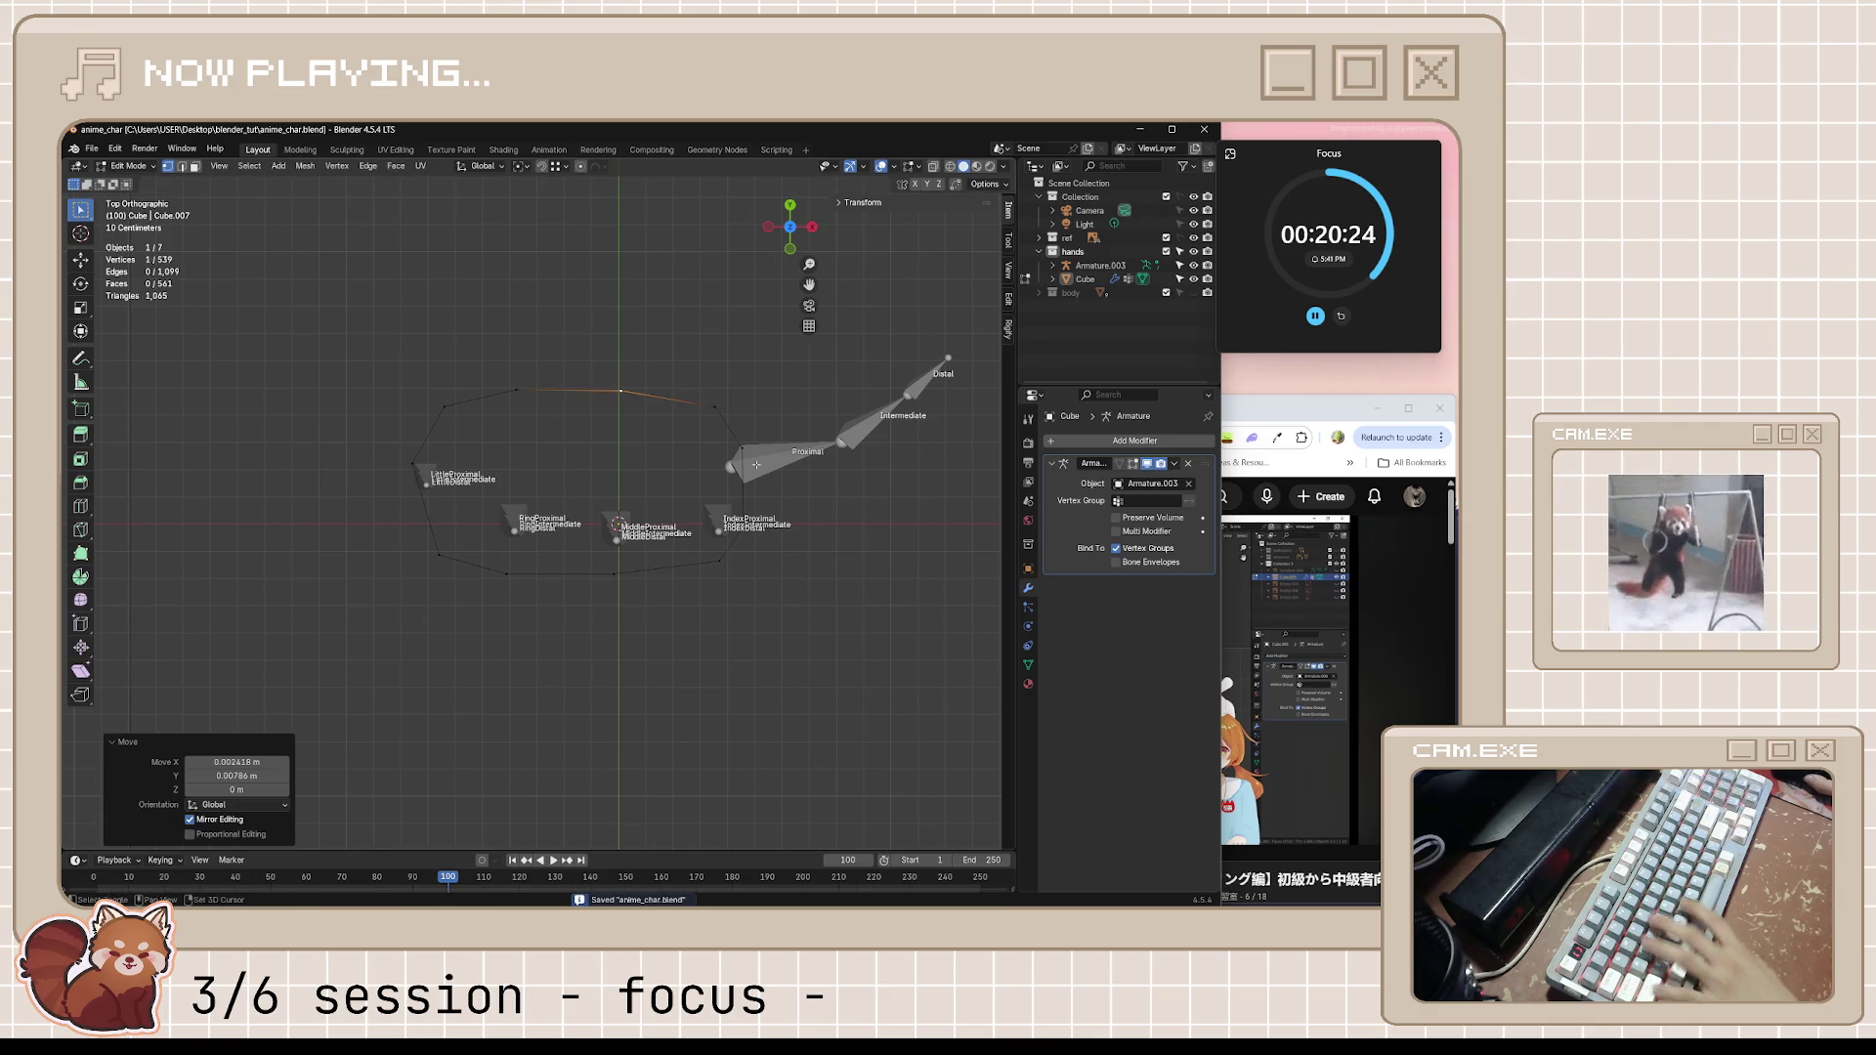
Unhide the whole hand mesh, deselect everything and view it from above
key(shift+h)
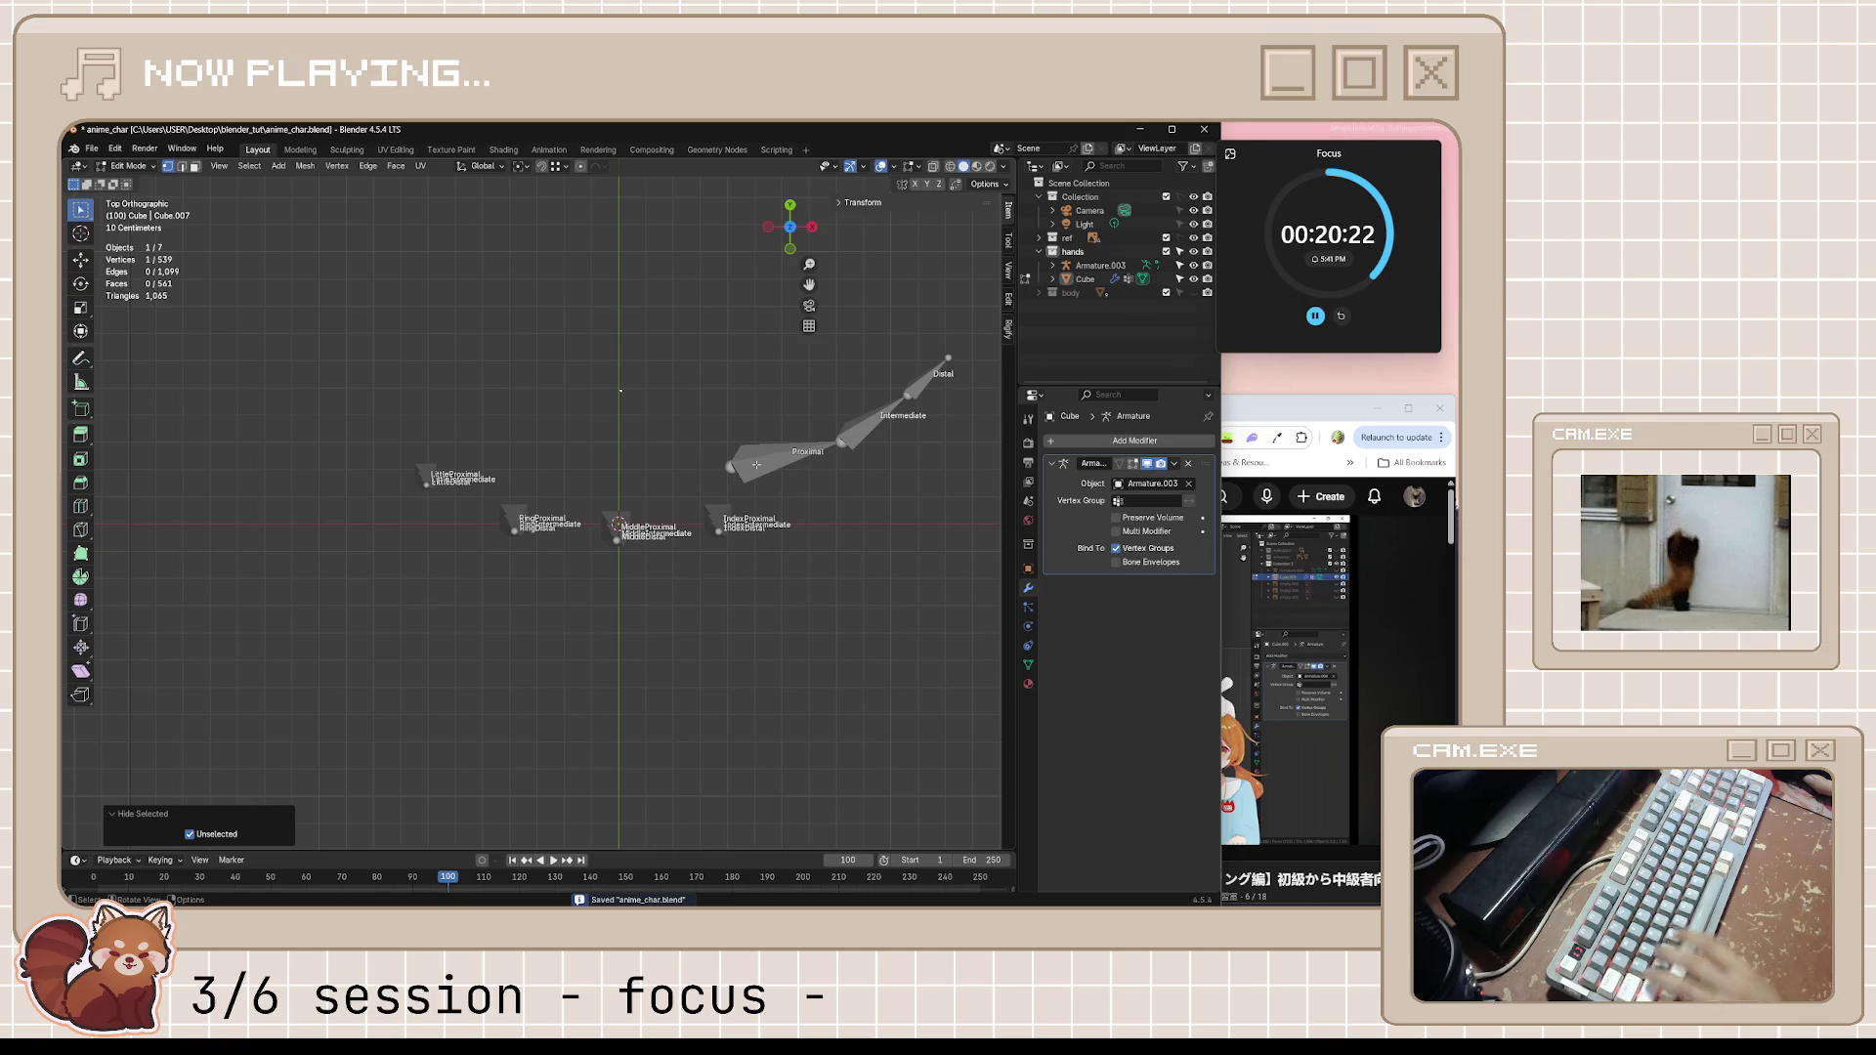
key(alt+h)
mouse_move(758, 465)
middle_down()
mouse_move(766, 547)
mouse_move(629, 427)
mouse_move(723, 478)
mouse_move(665, 535)
middle_up()
key(alt+a)
key(ctrl+s)
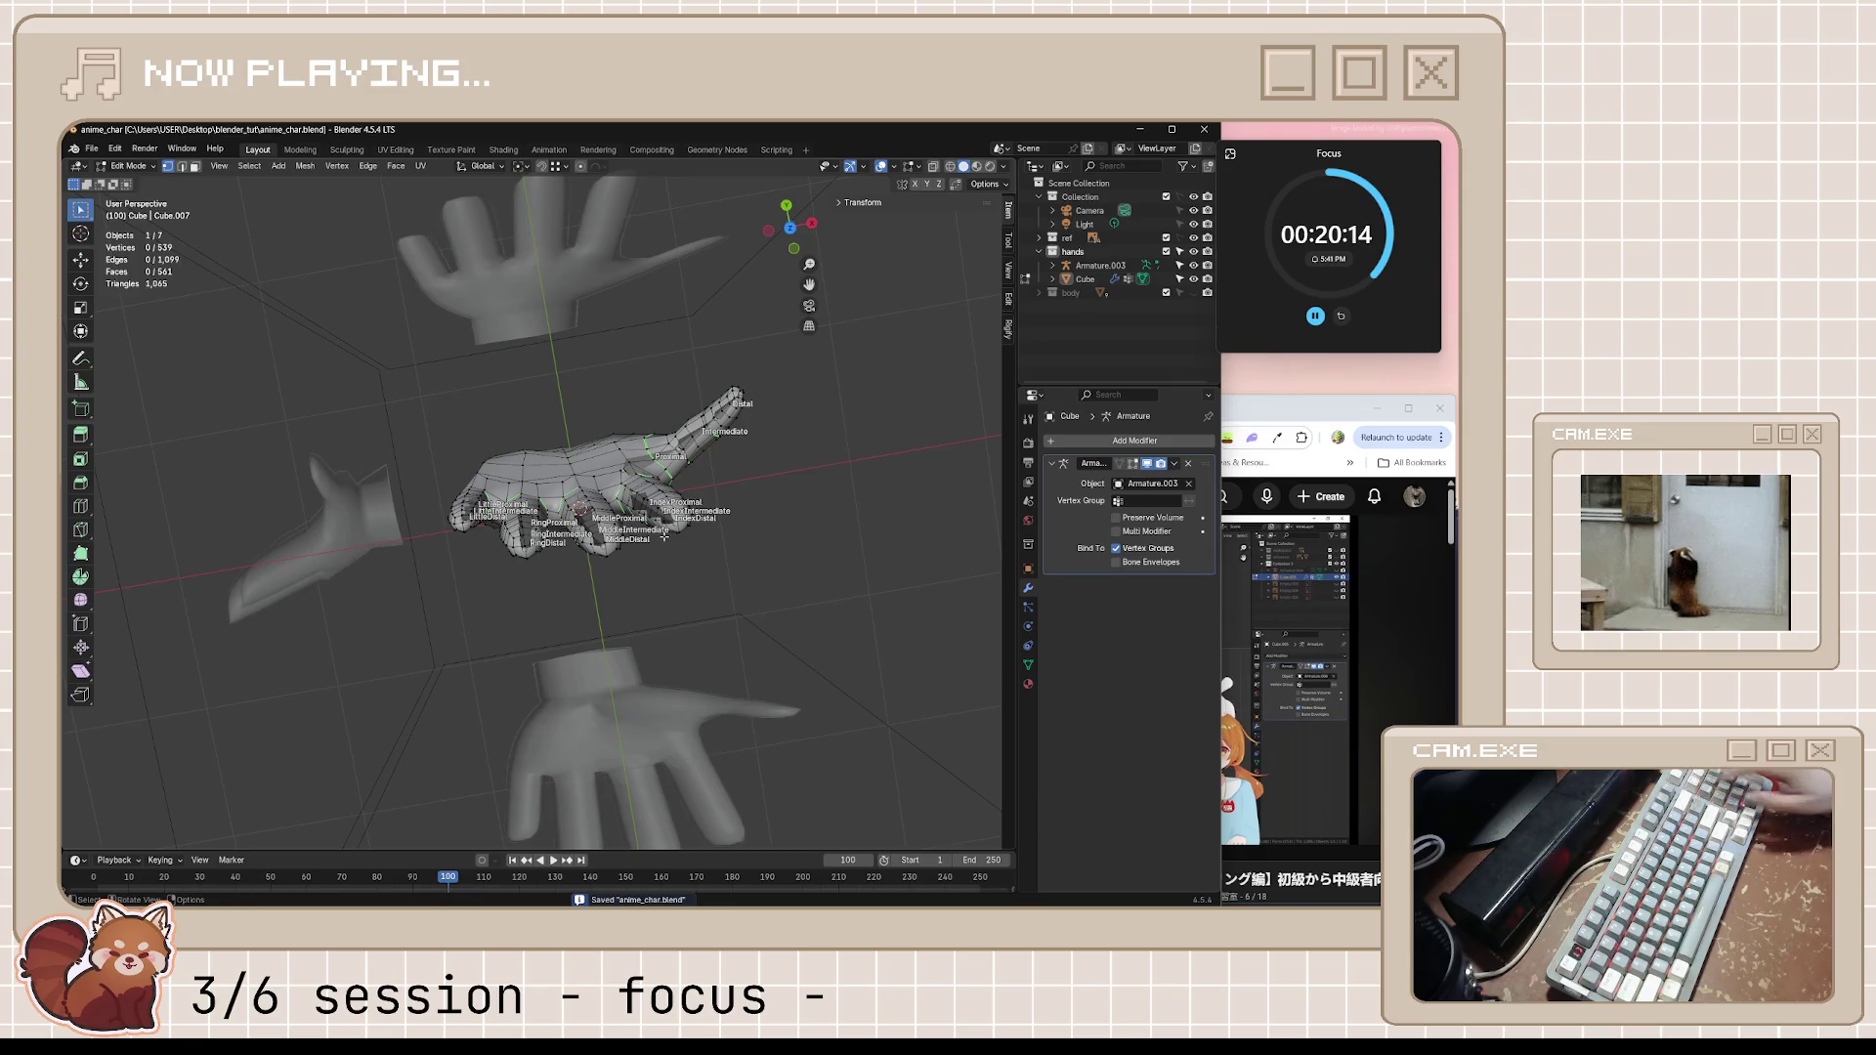
key(KP_7)
click(1249, 646)
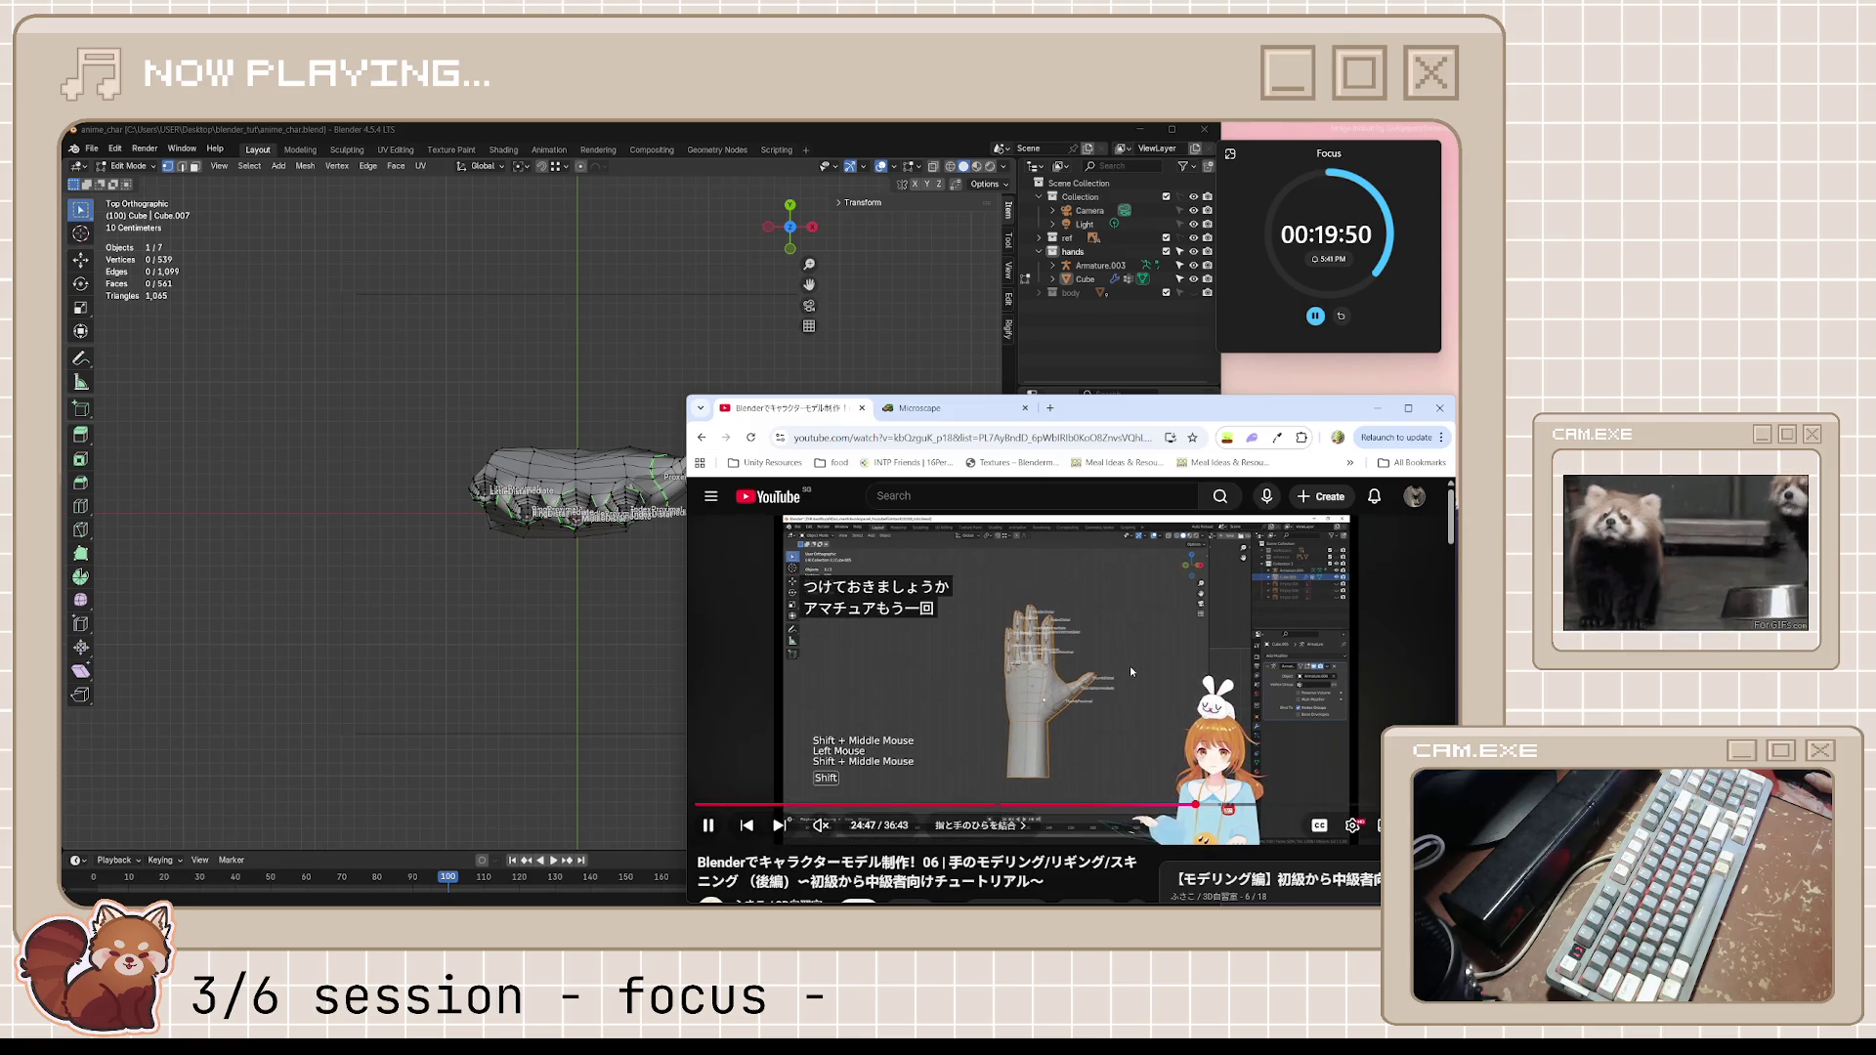
Play and pause through the tutorial's explanation of adding a new hand bone
click(898, 649)
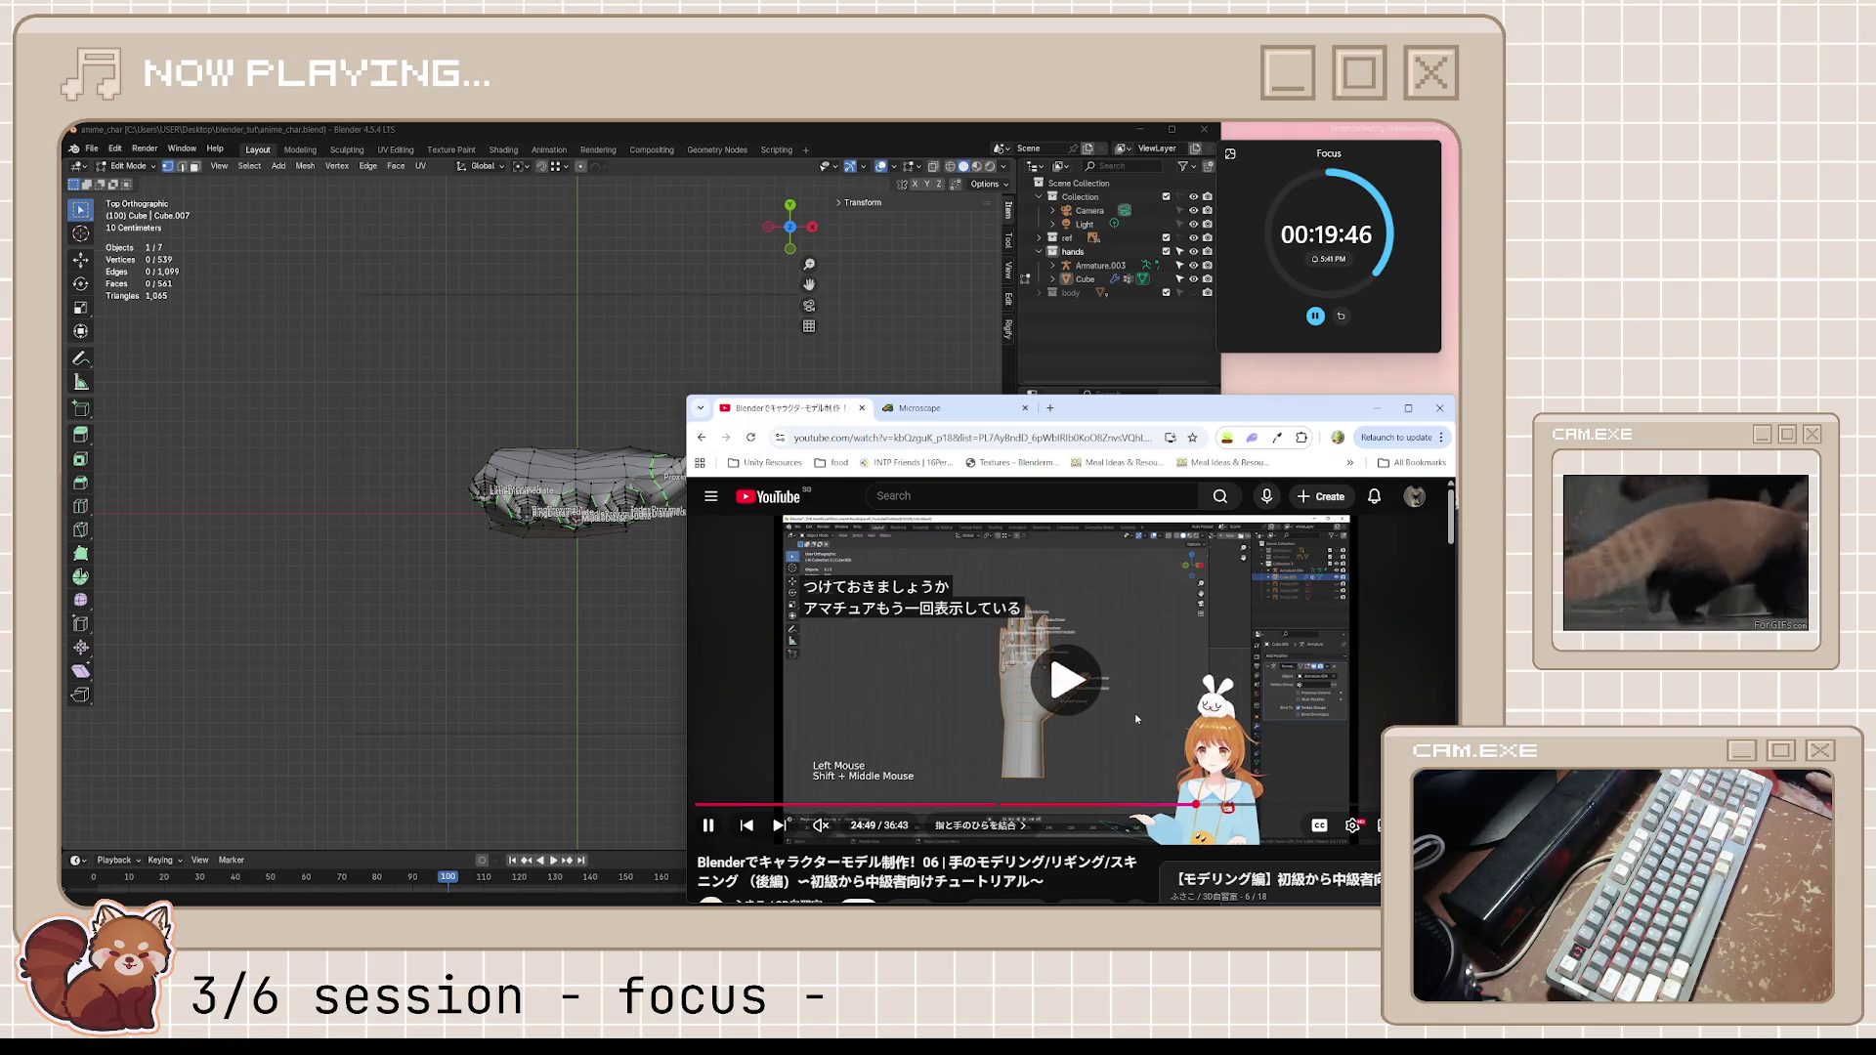
click(1136, 718)
click(1110, 643)
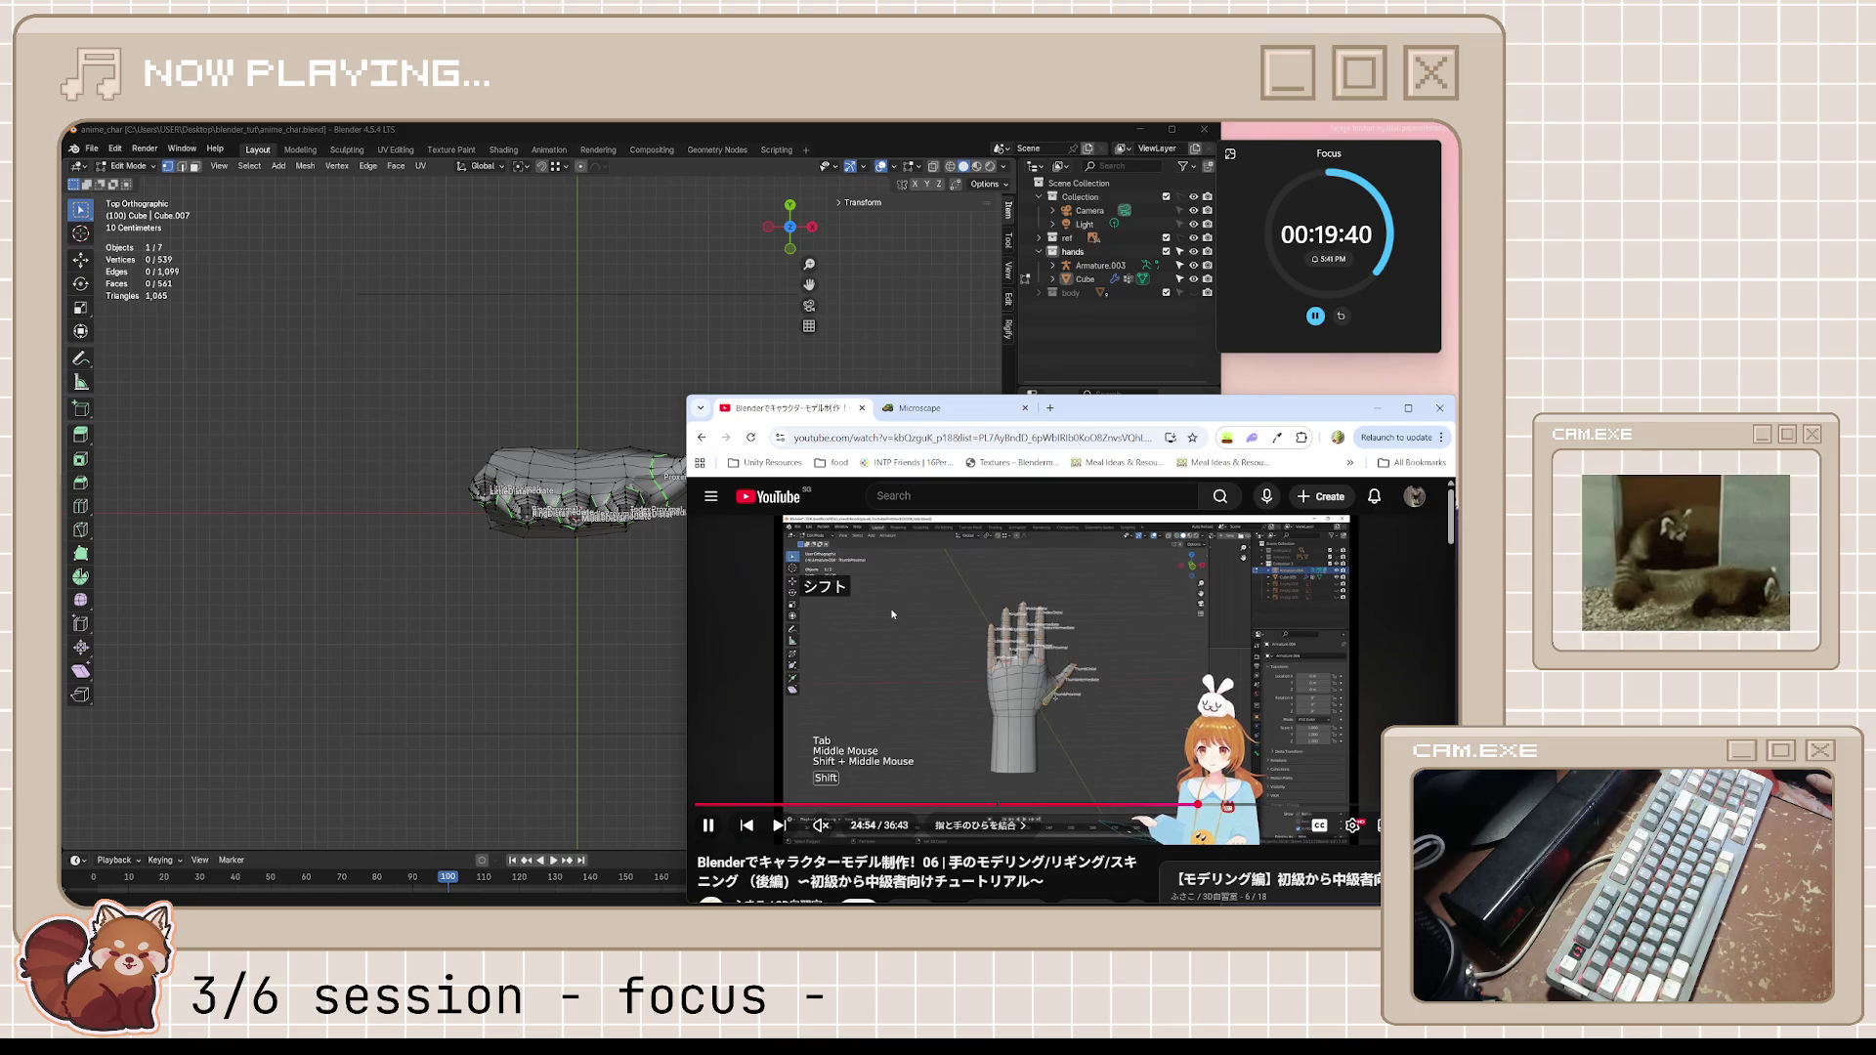
click(953, 703)
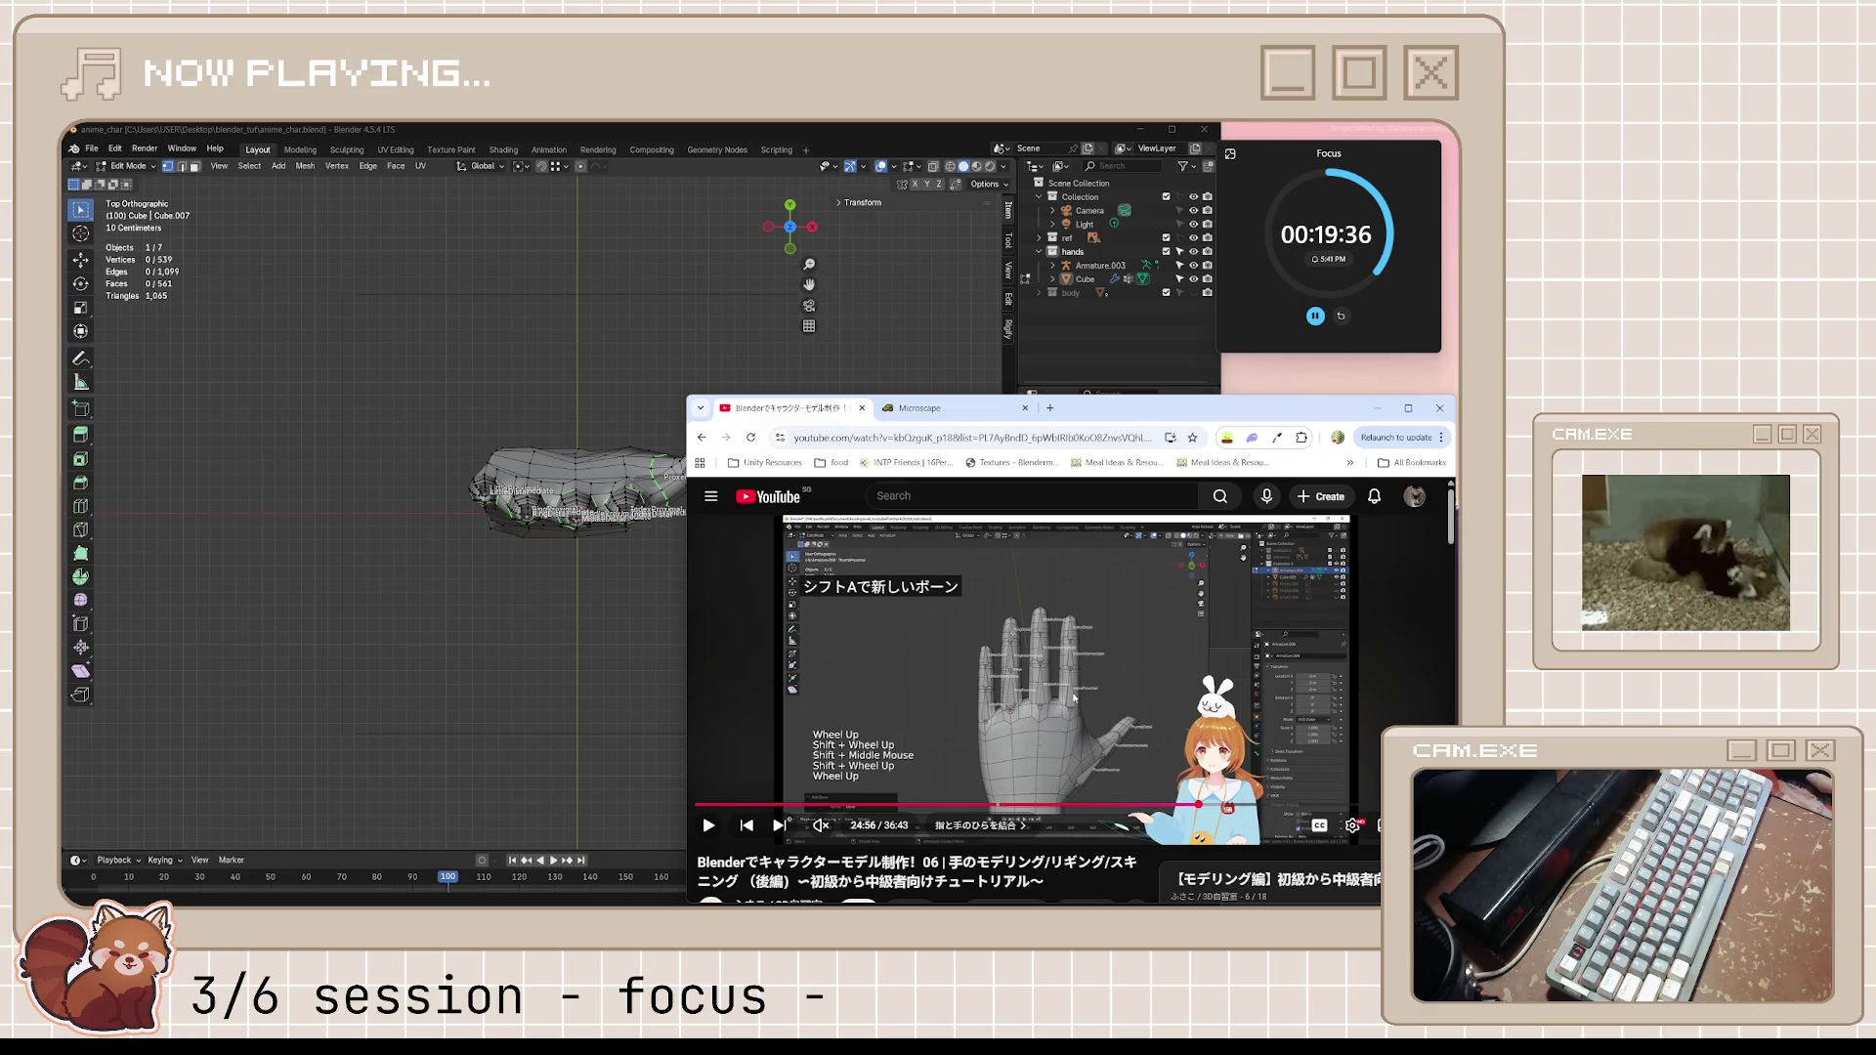
click(1101, 705)
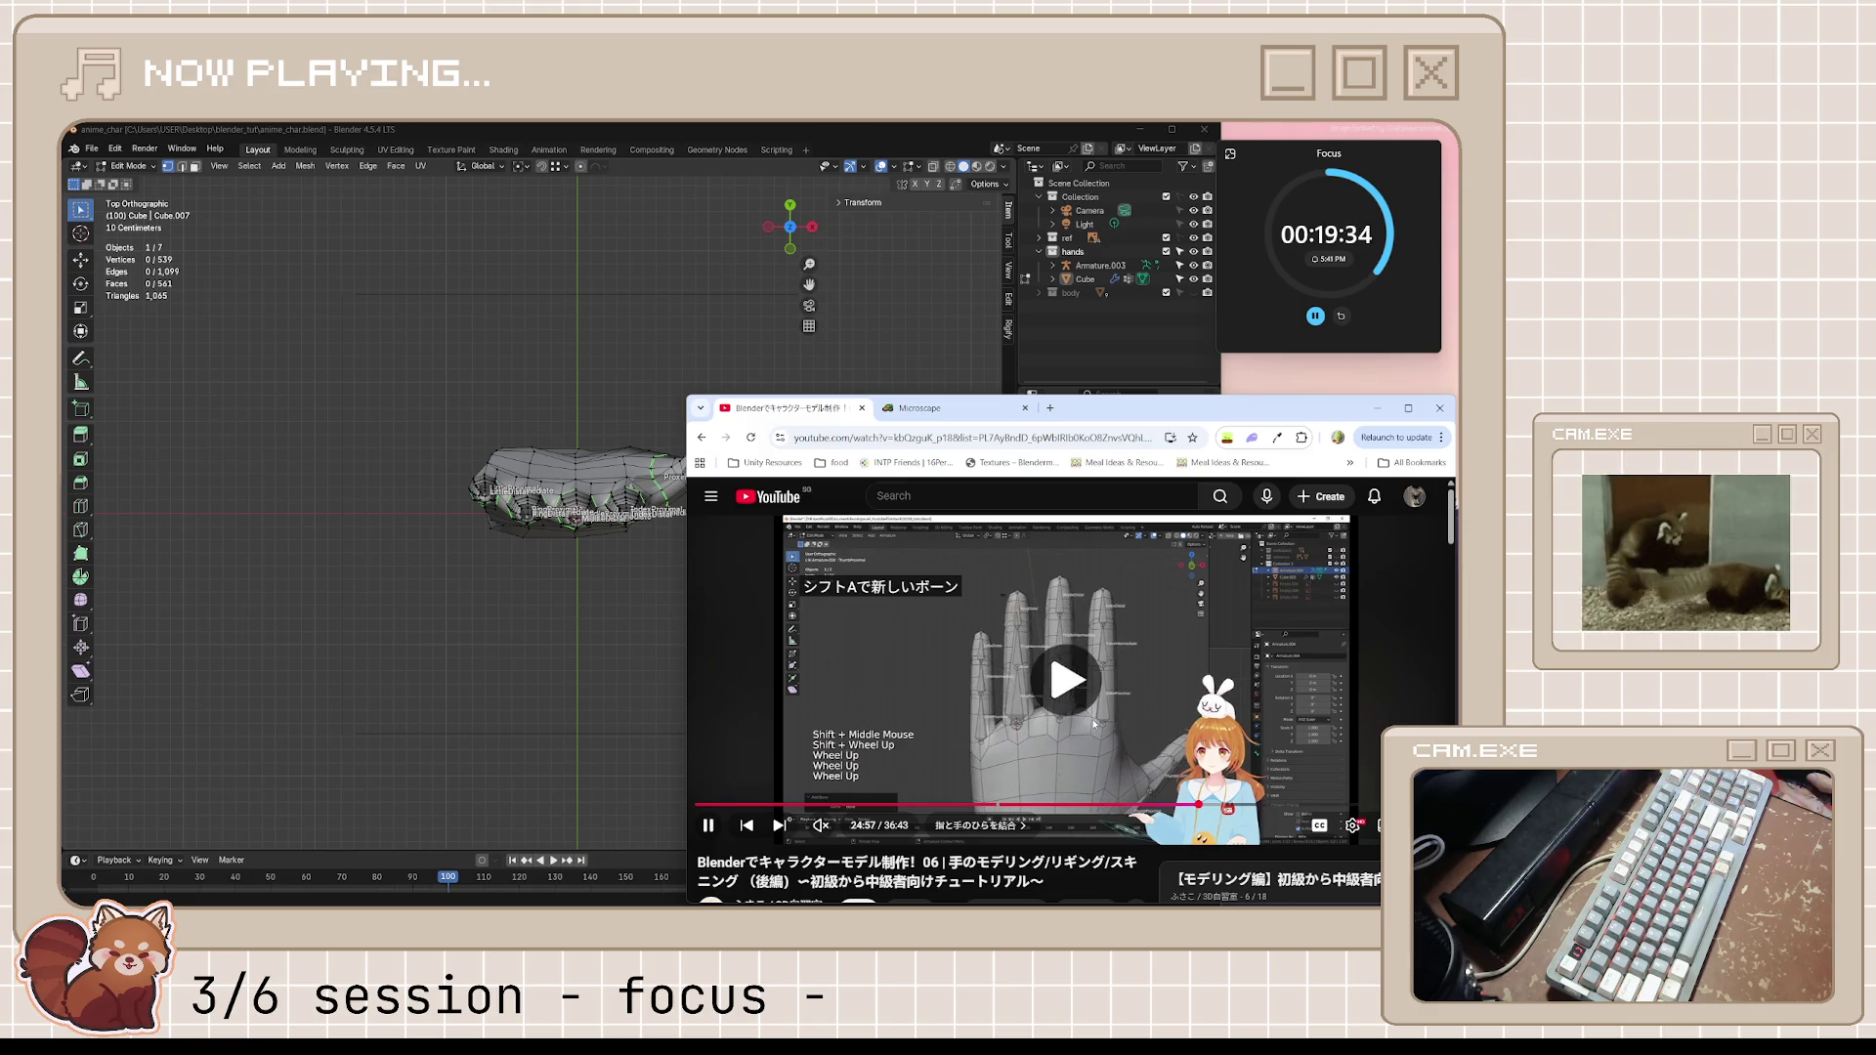
click(1061, 711)
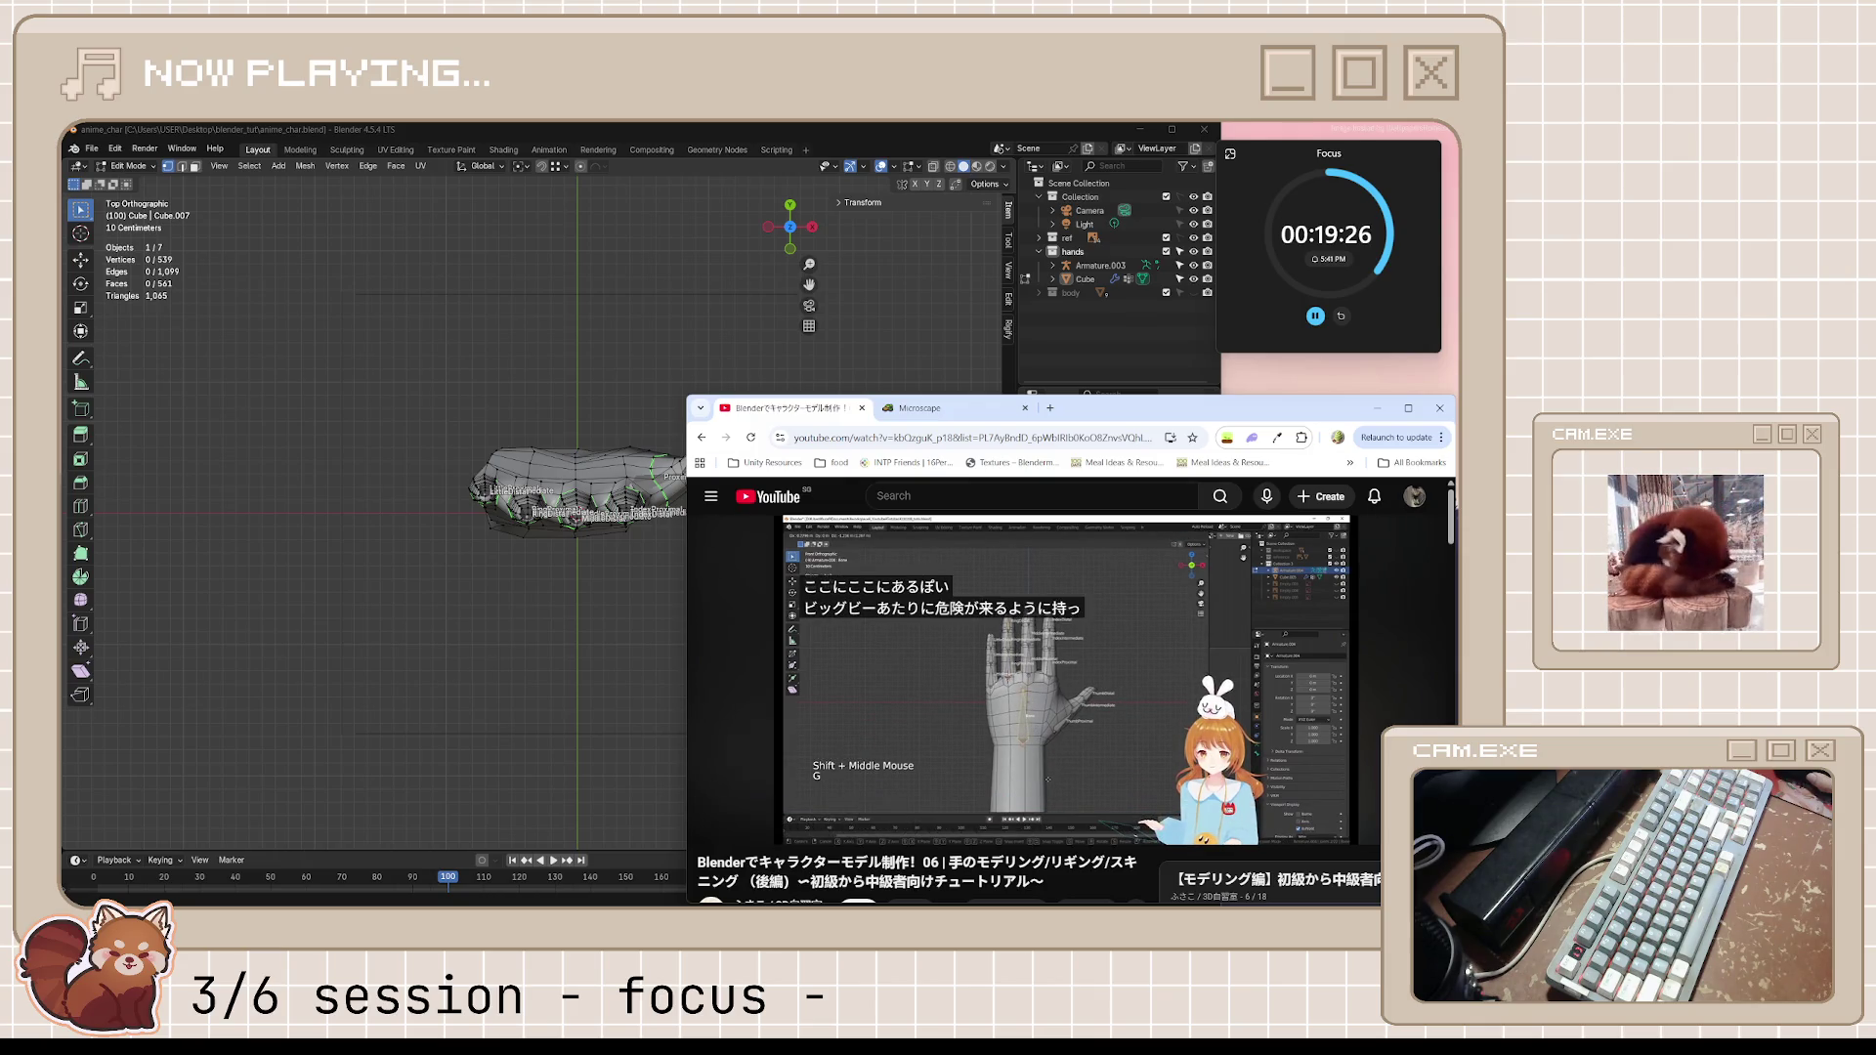
click(1094, 718)
Replay the last seconds of that explanation, pause, and return to Blender
key(j)
key(k)
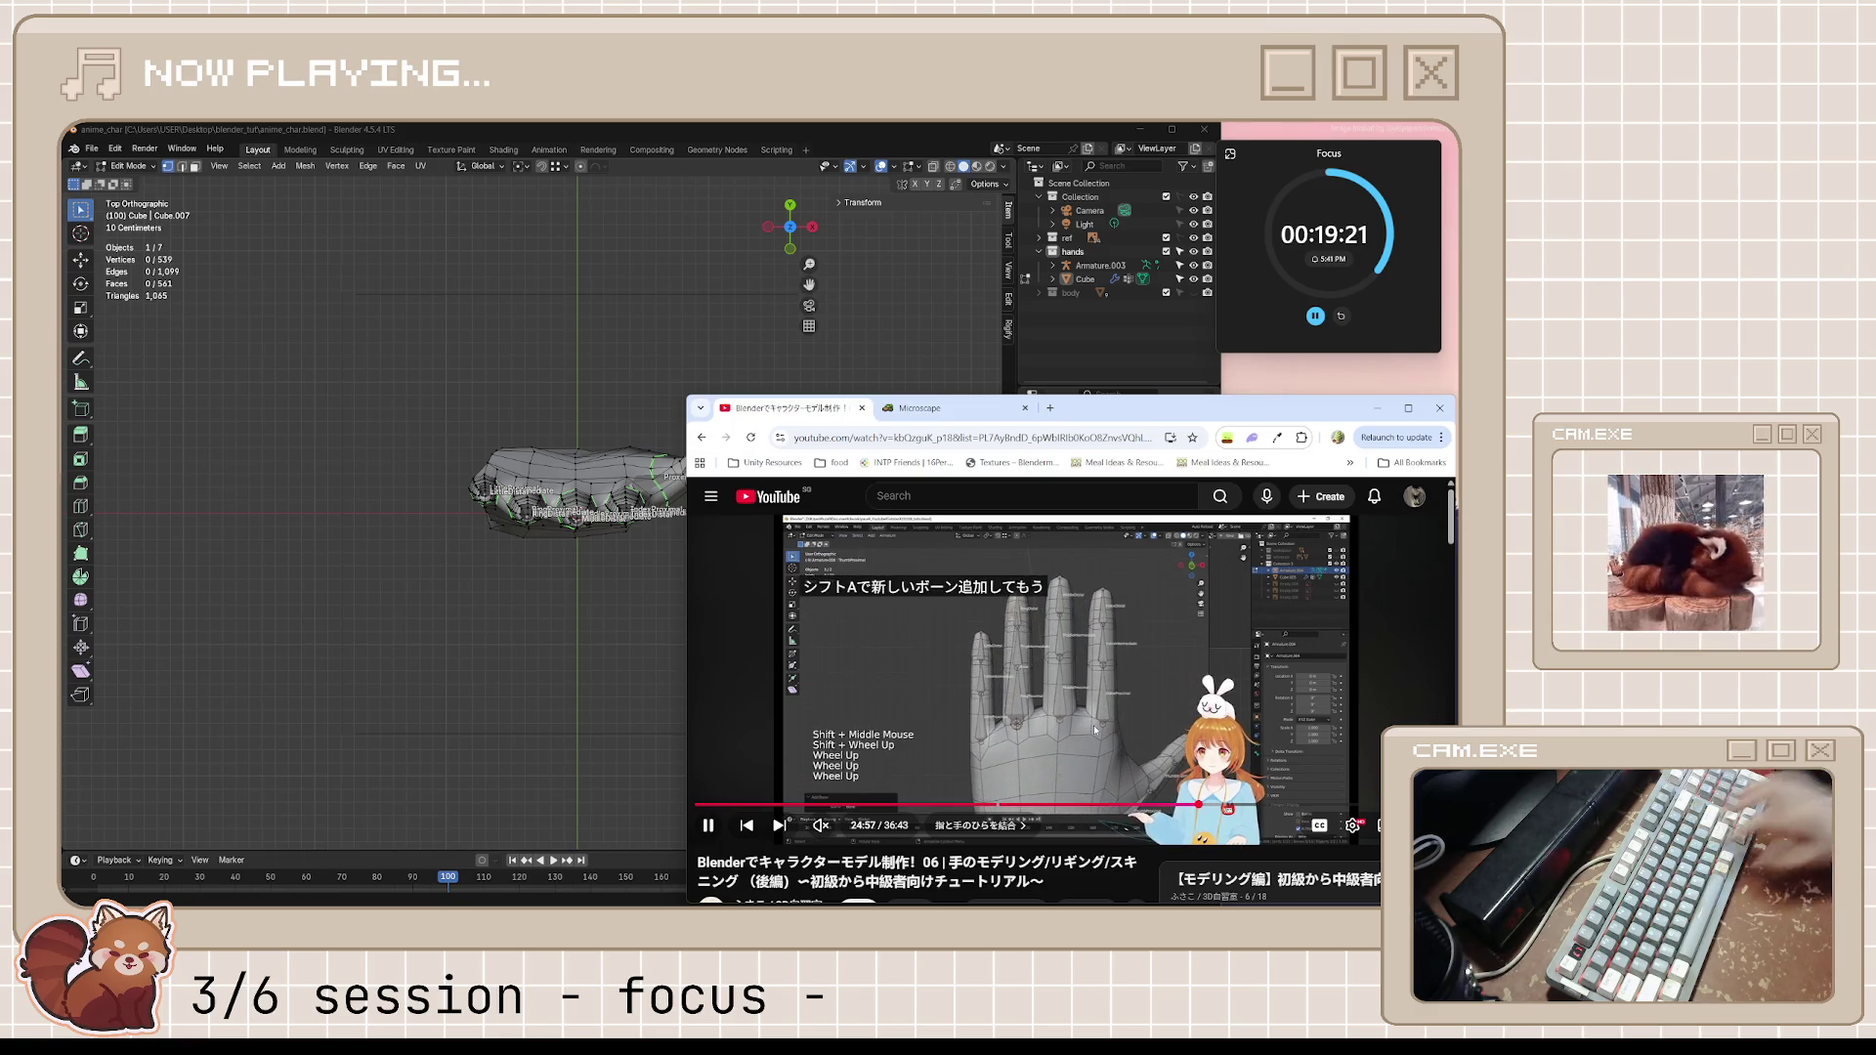
key(j)
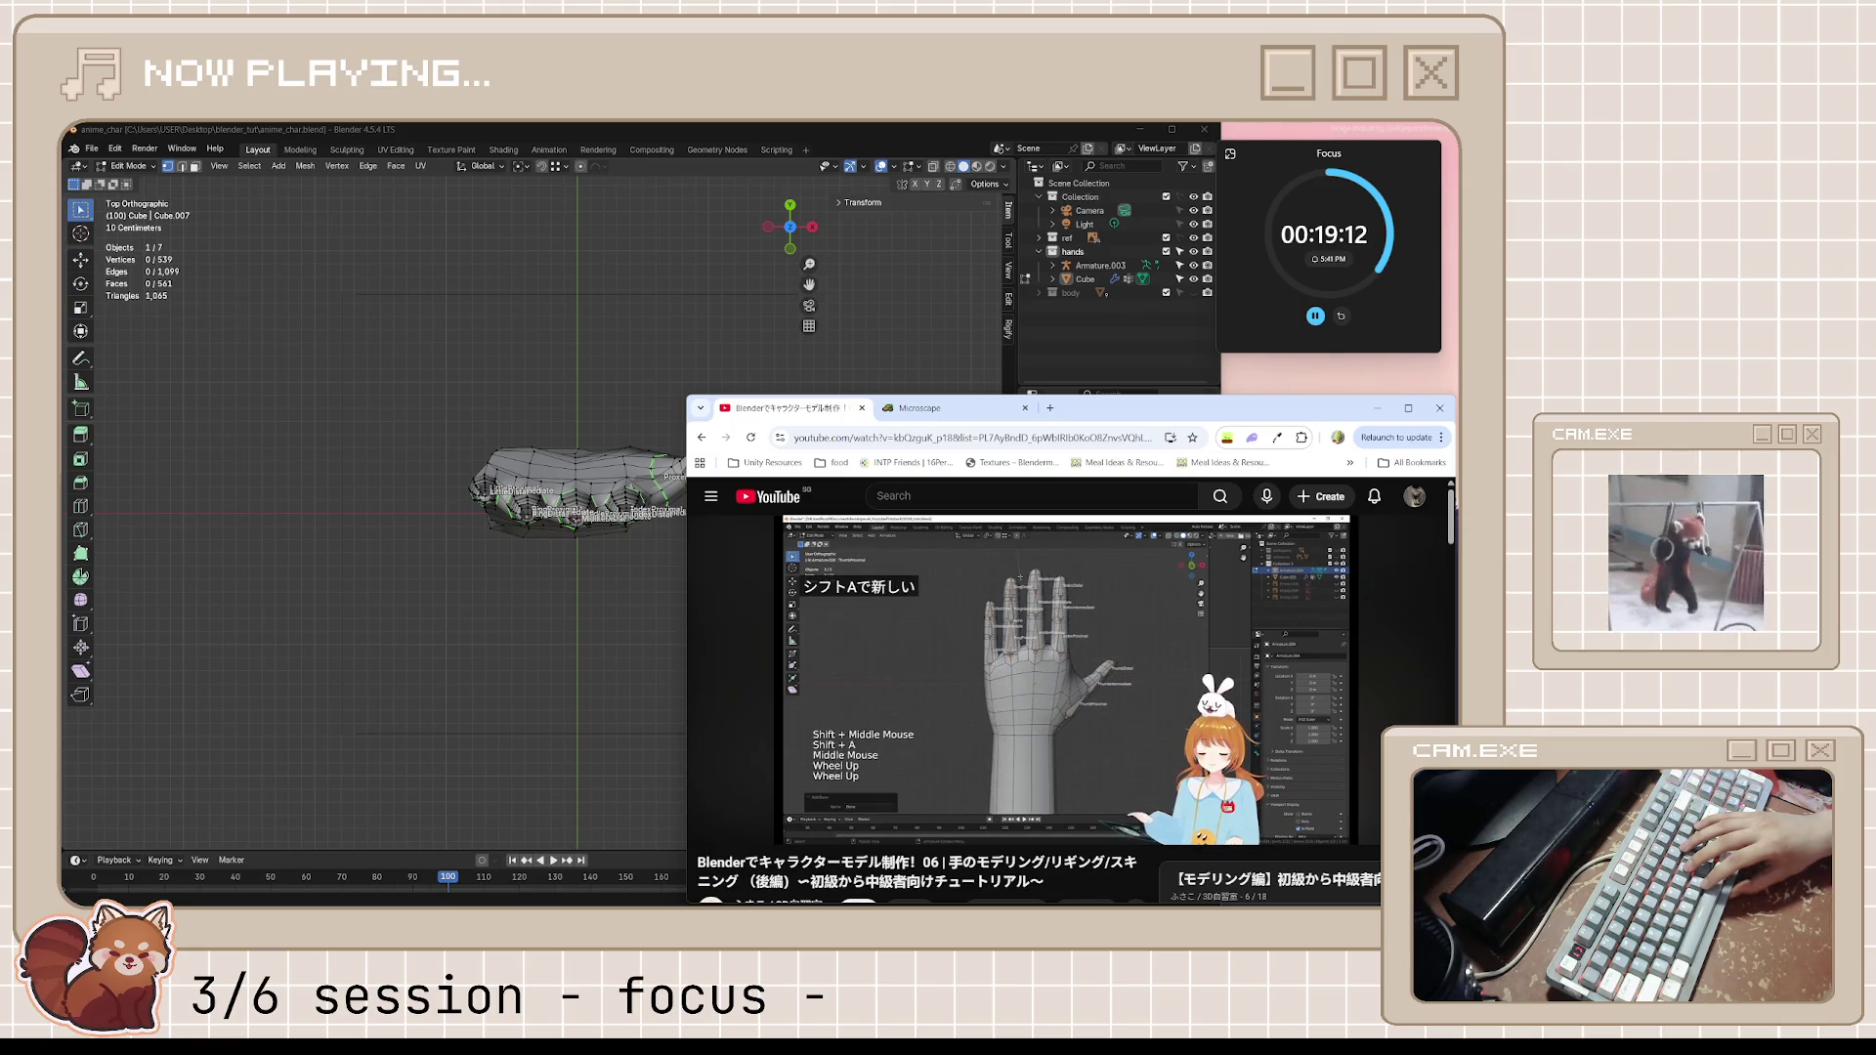
click(1093, 724)
click(1094, 726)
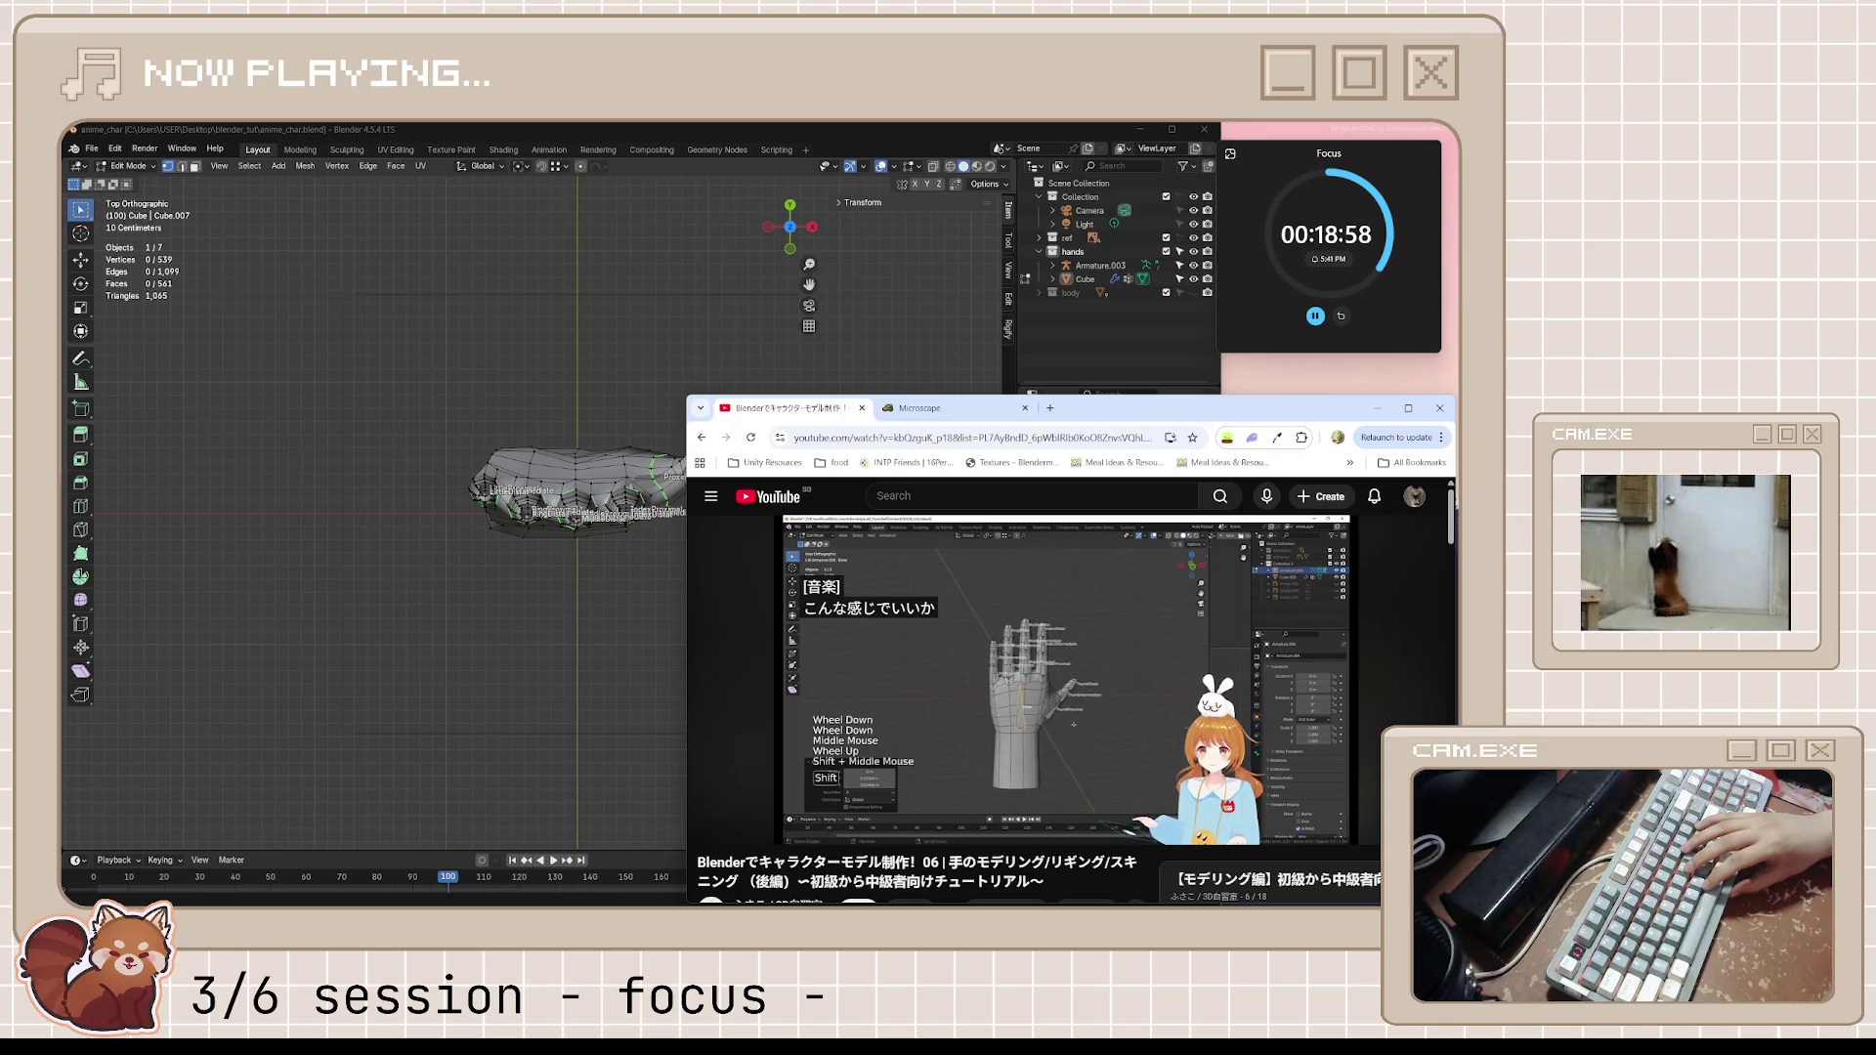
key(space)
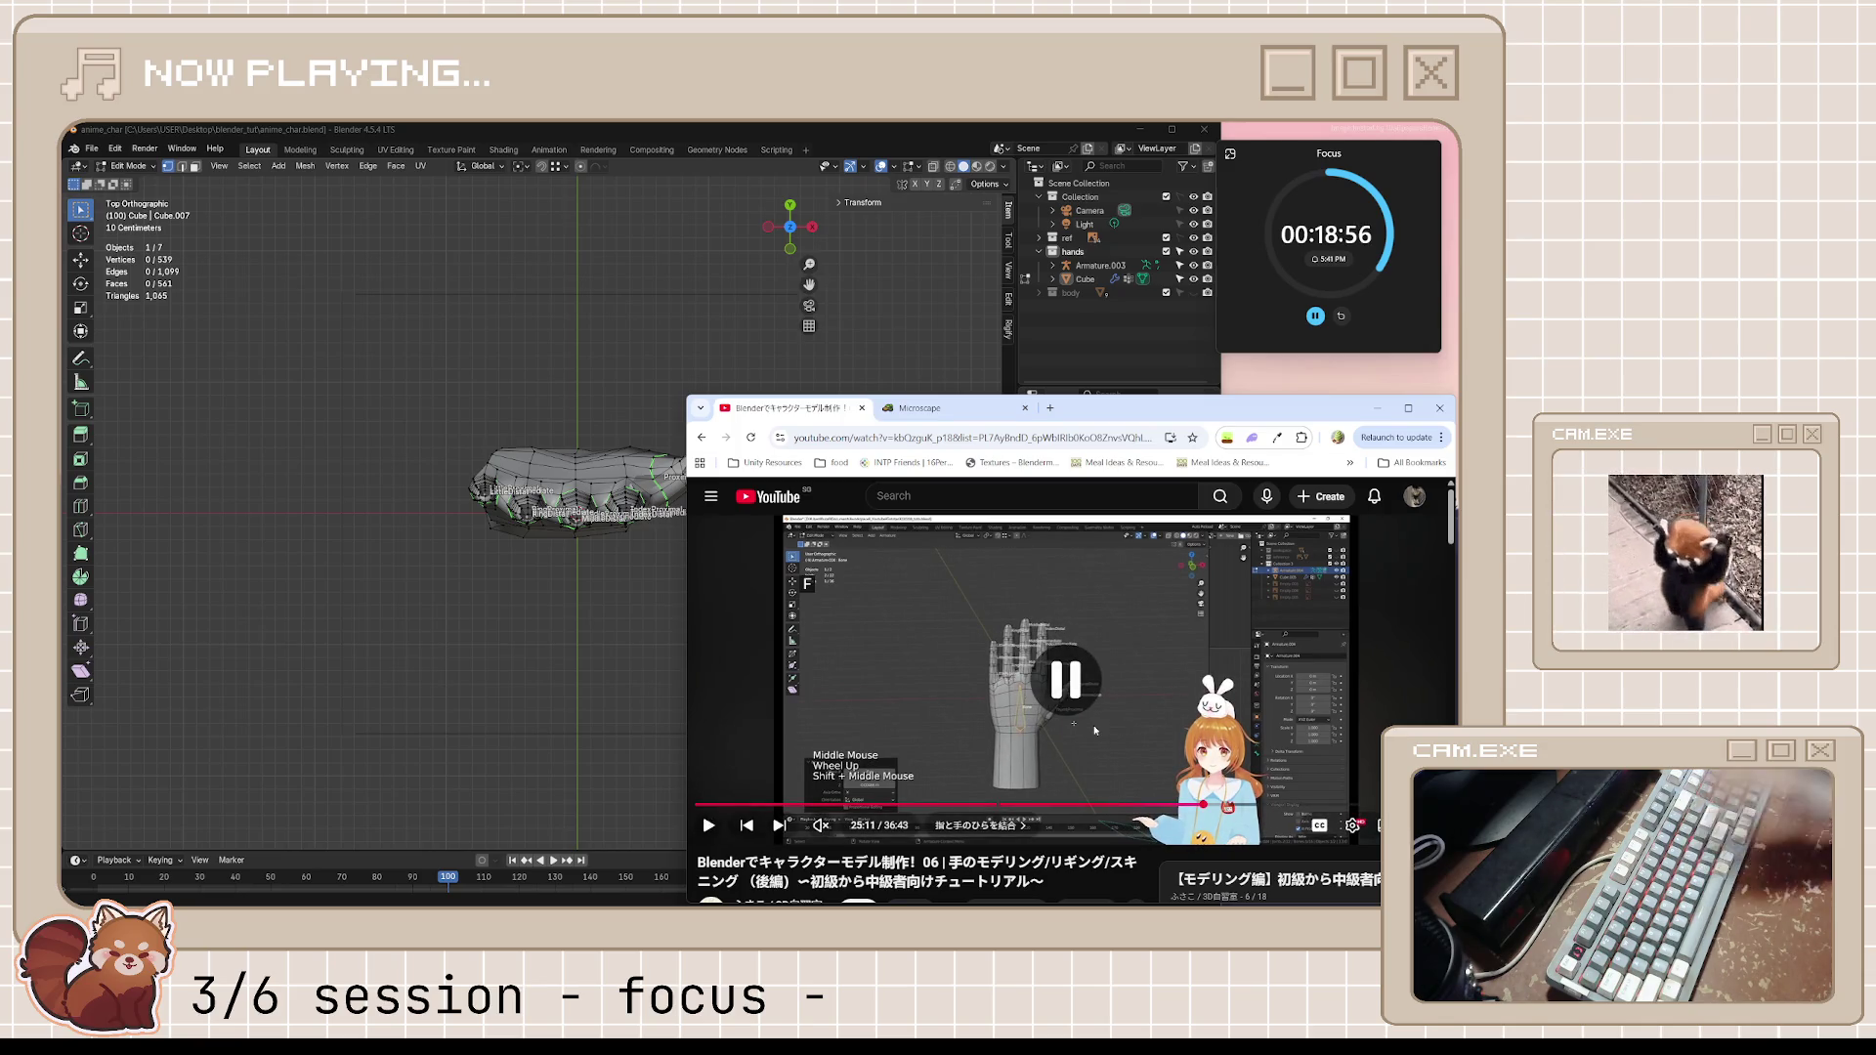
key(alt+Tab)
Edit the hand armature and duplicate the ring finger's base bone as a new bone named palm
mouse_move(527, 484)
middle_down()
mouse_move(587, 439)
mouse_move(612, 384)
middle_up()
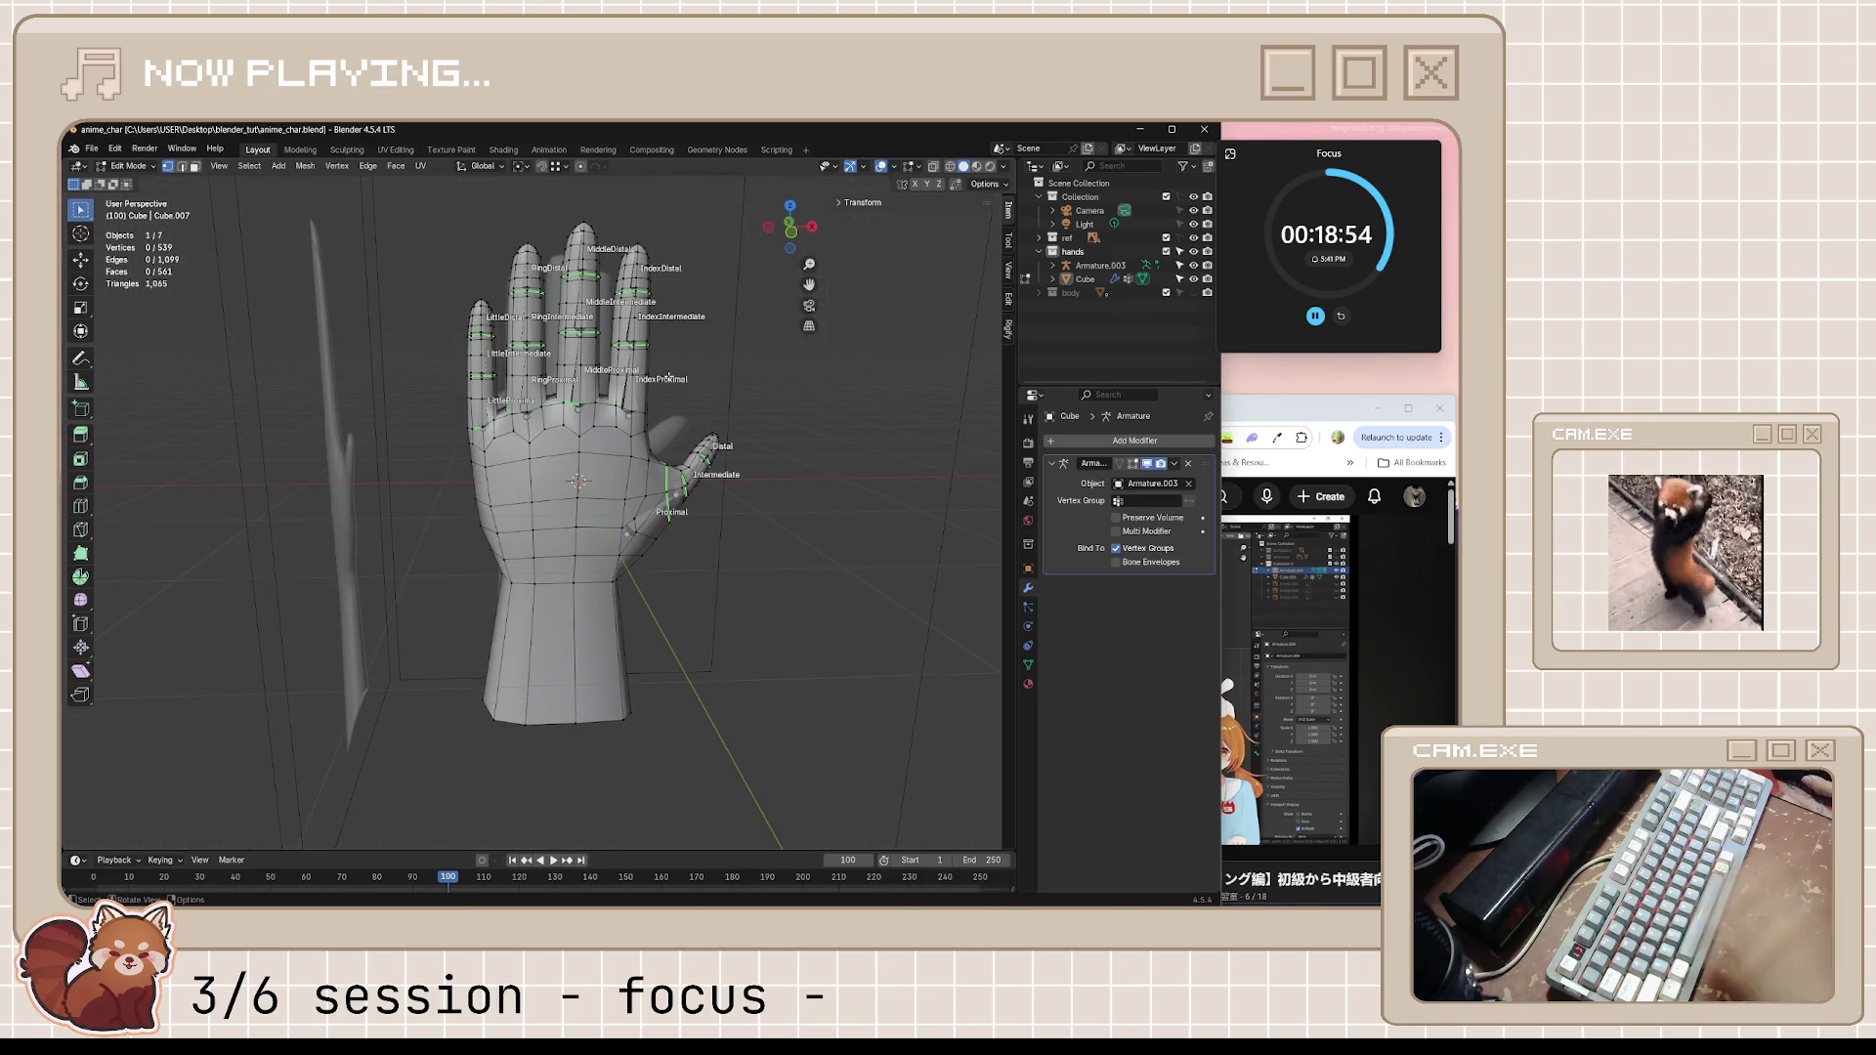
key(Tab)
click(524, 382)
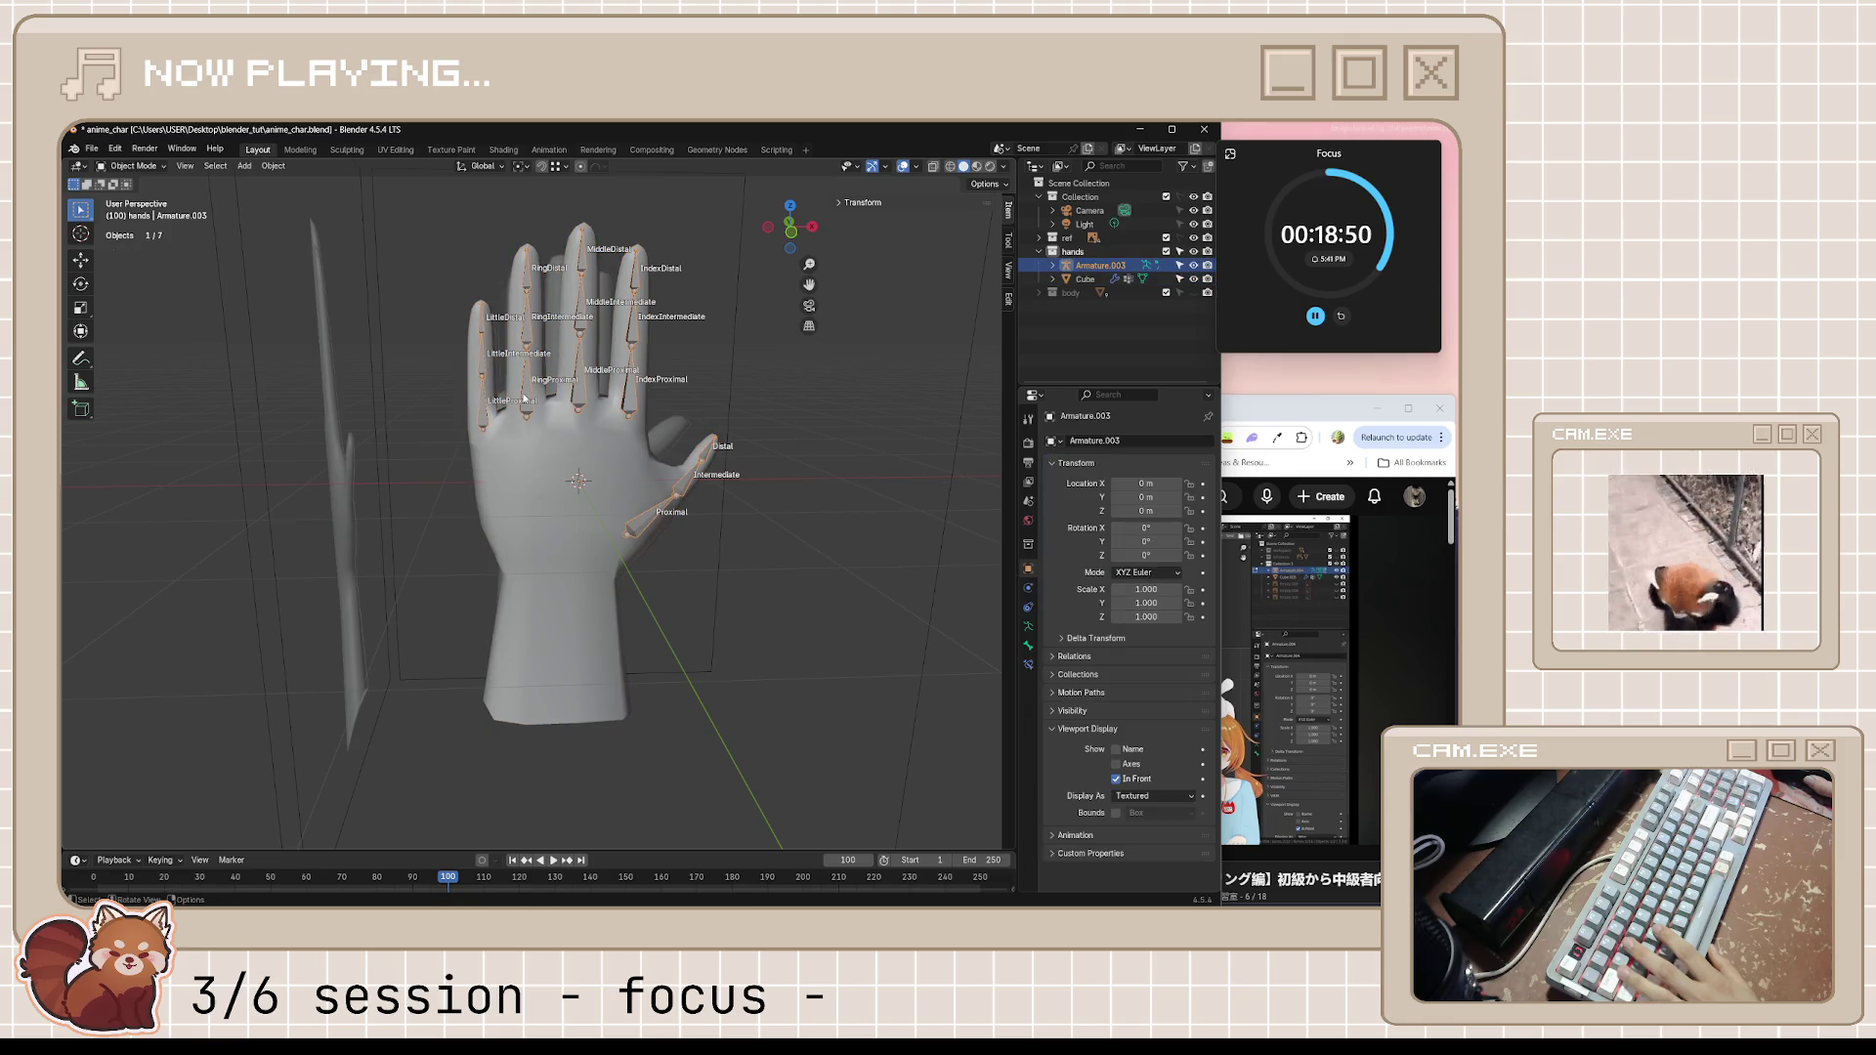
key(Tab)
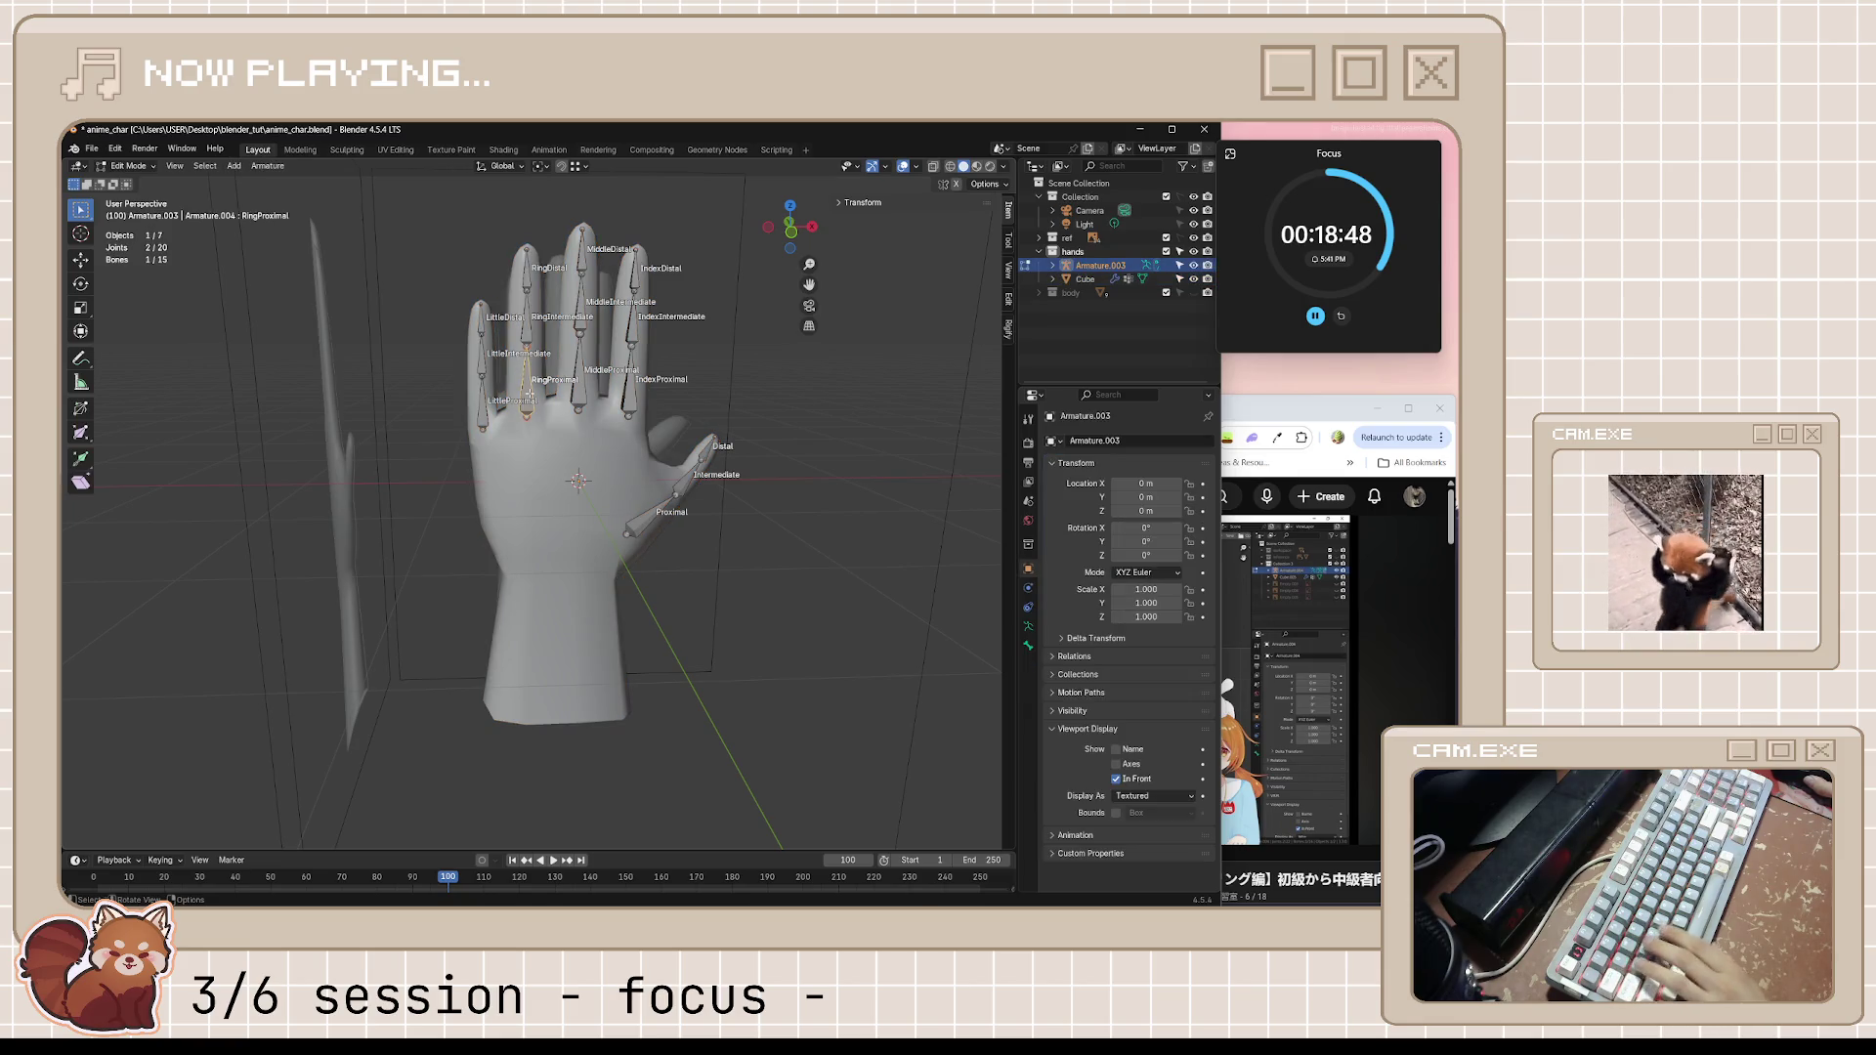
key(shift+d)
click(578, 482)
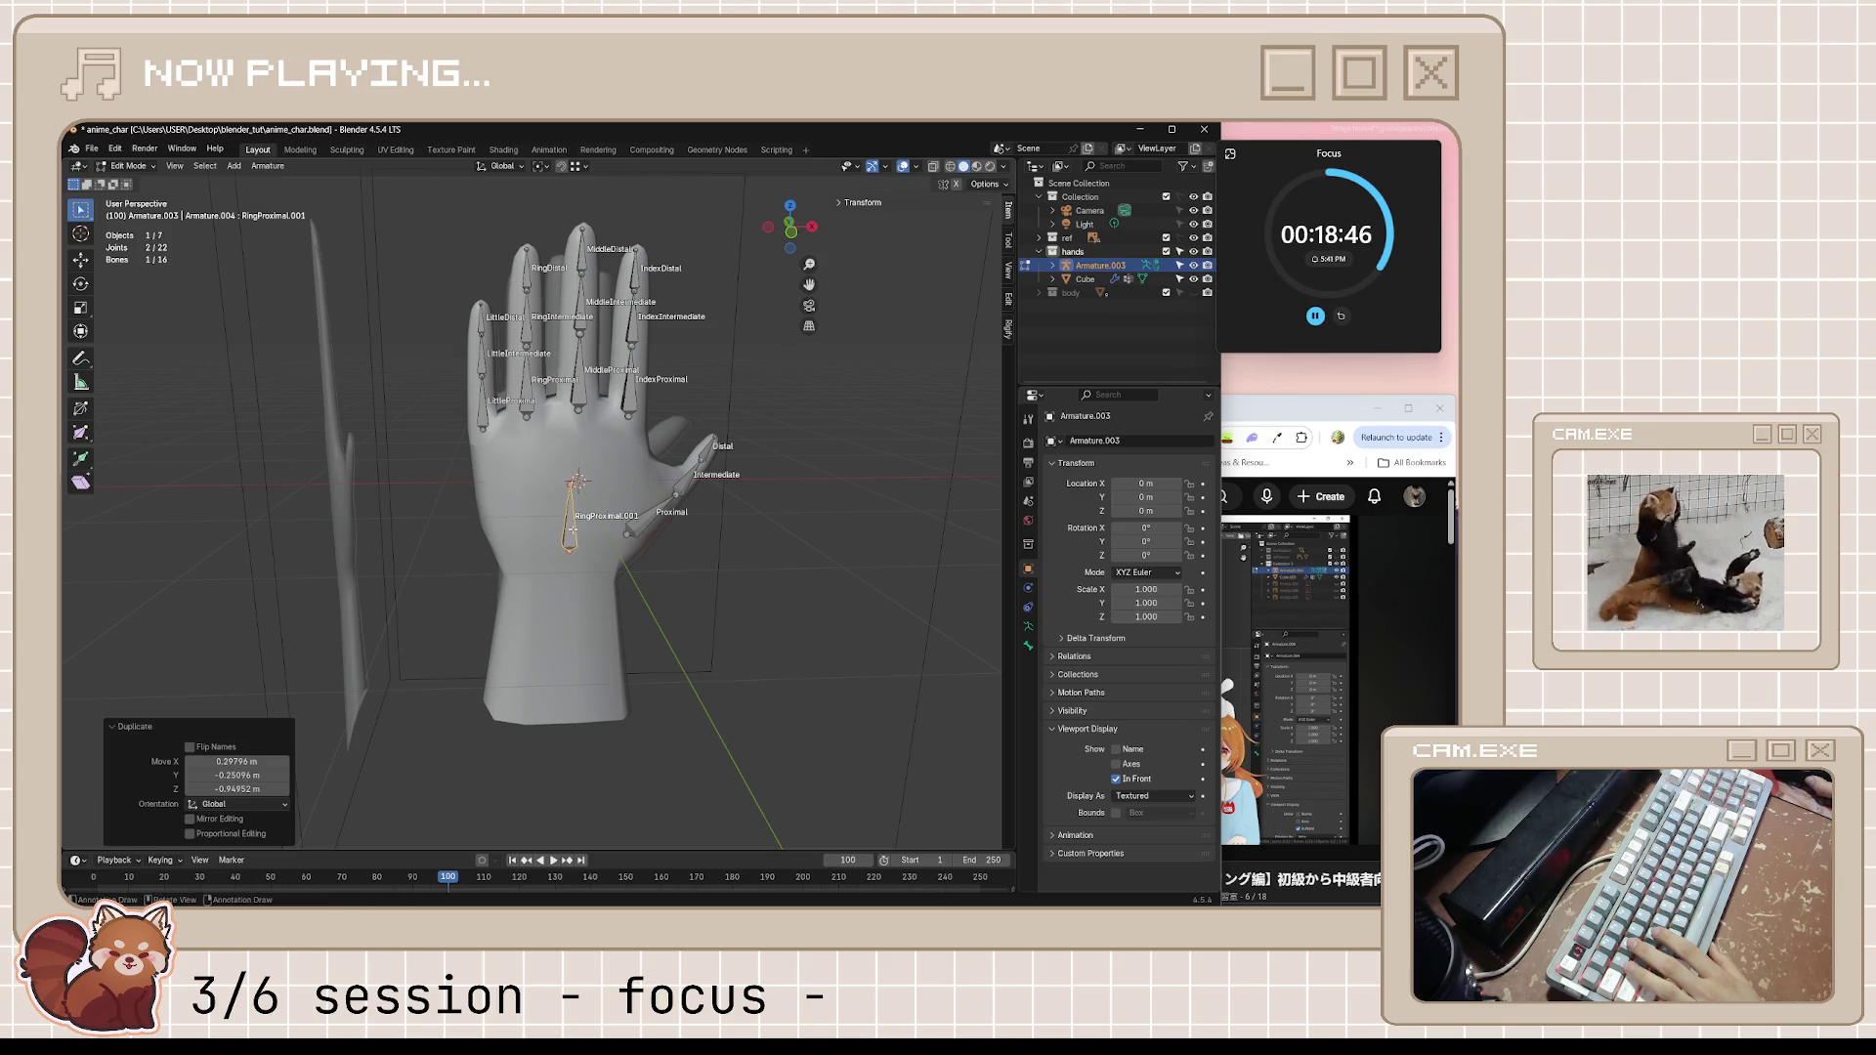
key(F2)
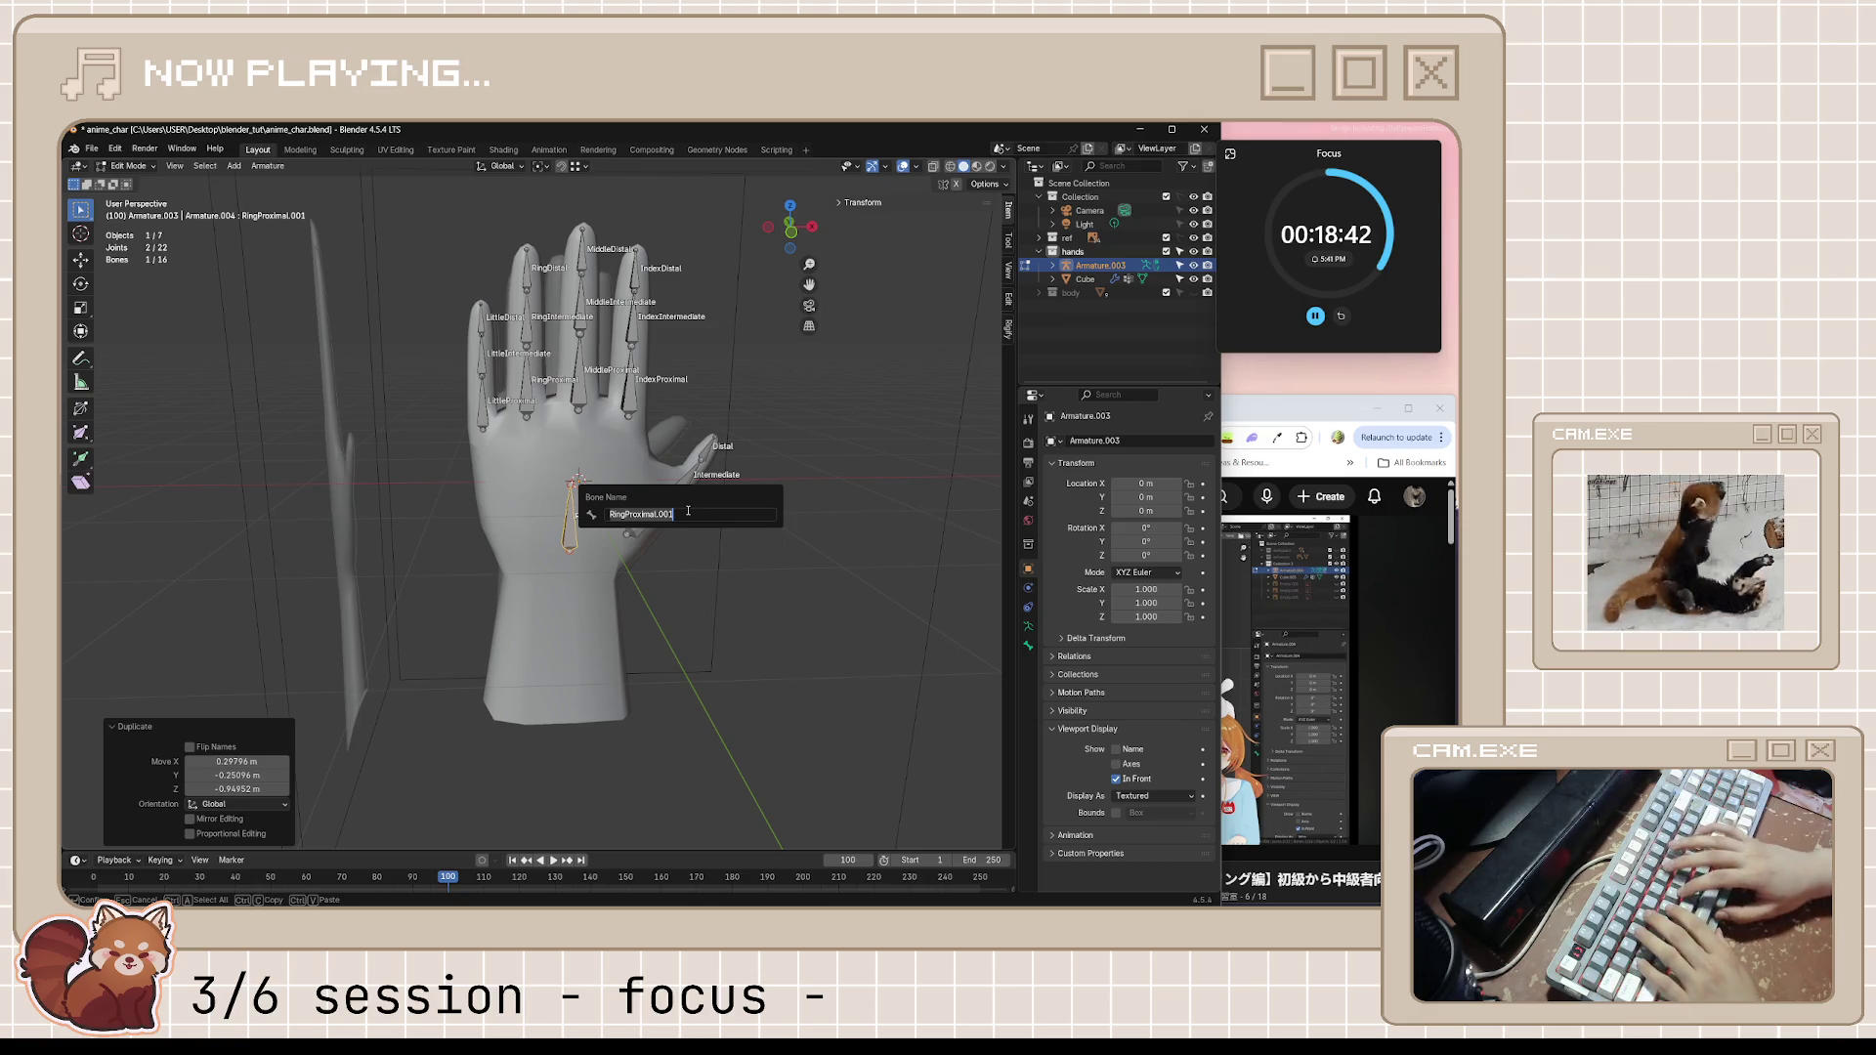
text(palm)
key(Return)
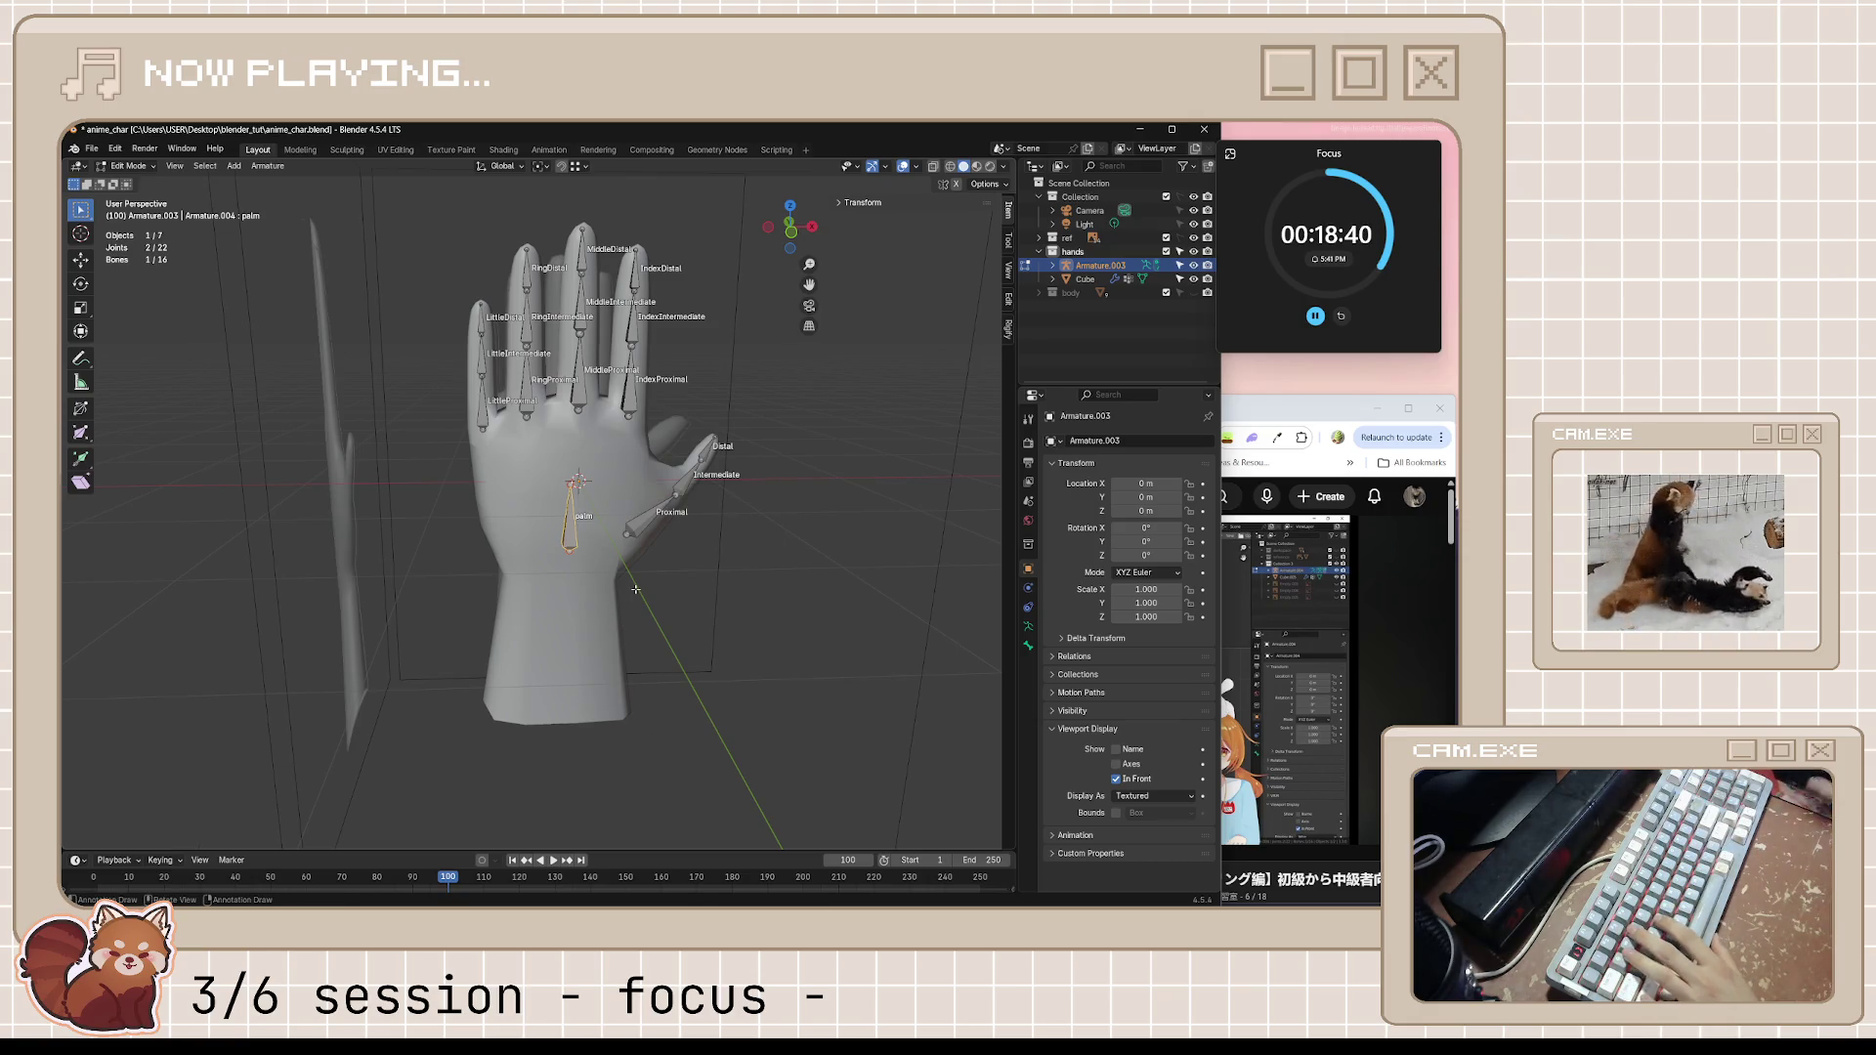
From front view, stretch the palm bone down the palm's centre toward the wrist
key(KP_1)
scroll(635, 588, up, 4)
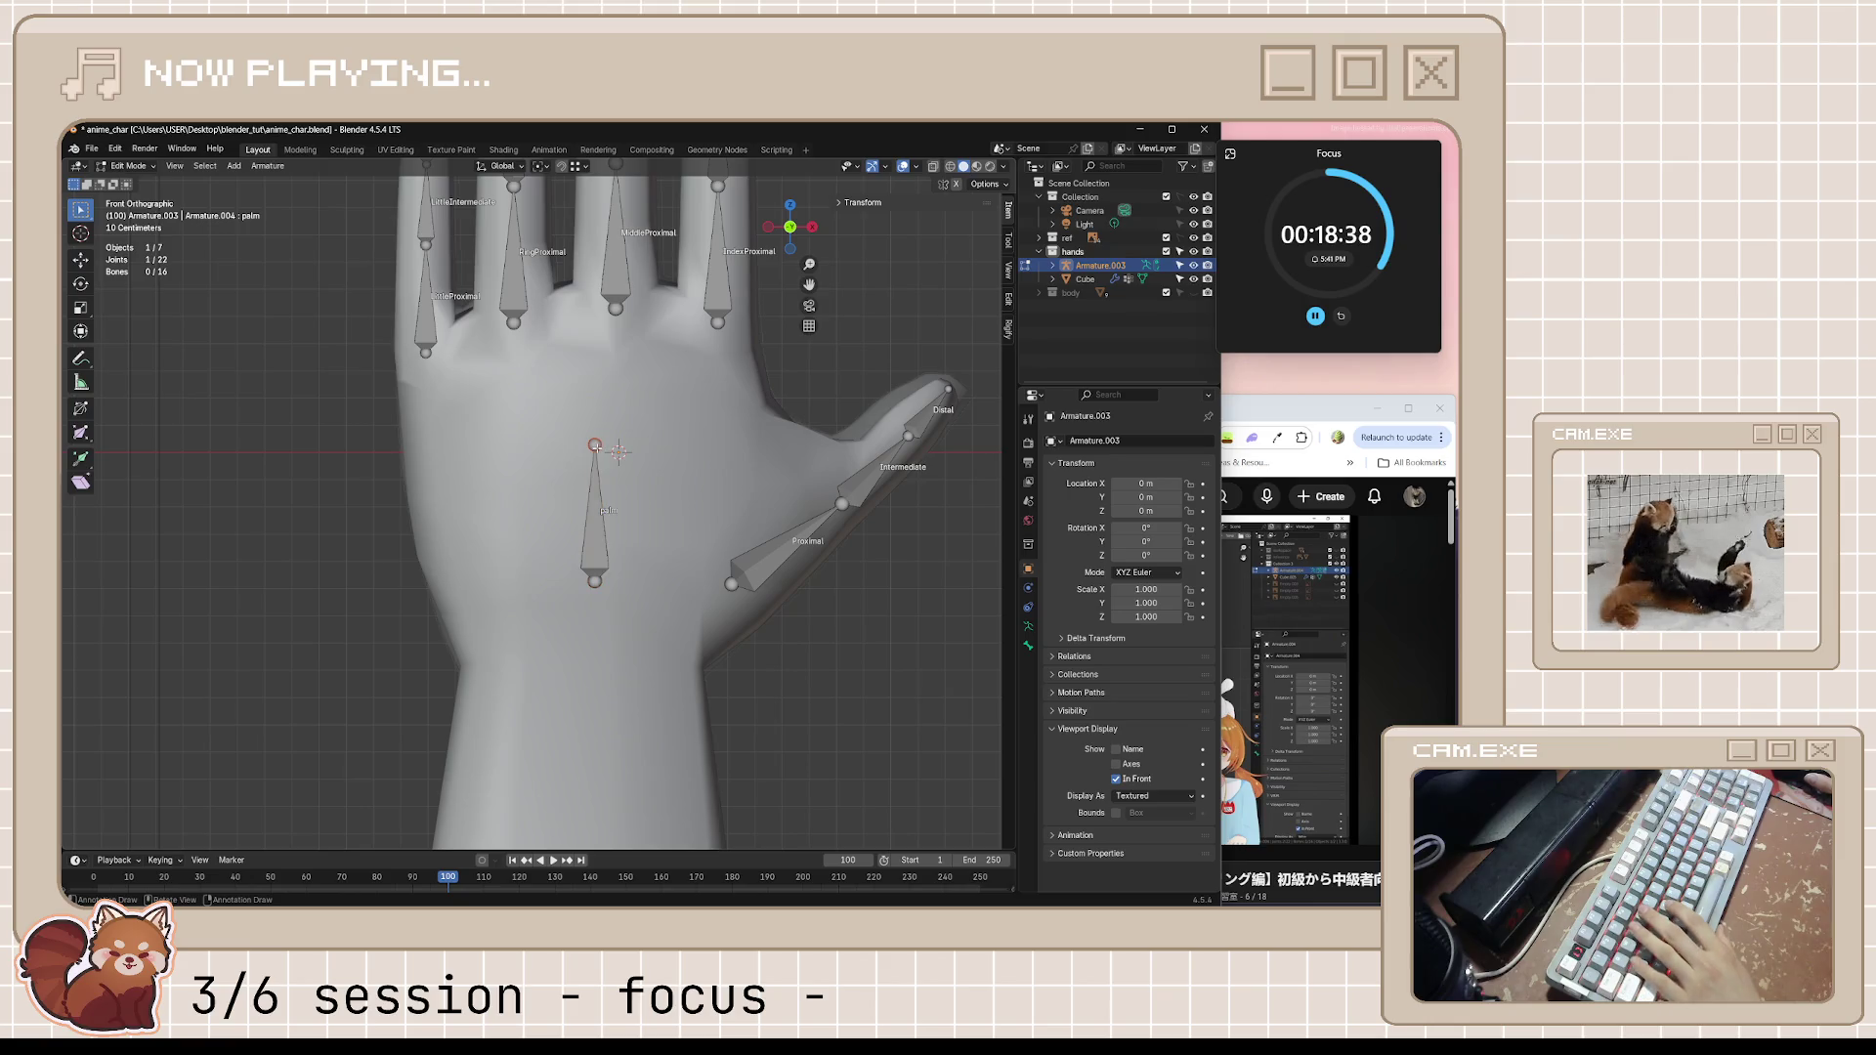
key(g)
click(612, 450)
click(594, 581)
key(g)
click(617, 453)
click(1221, 649)
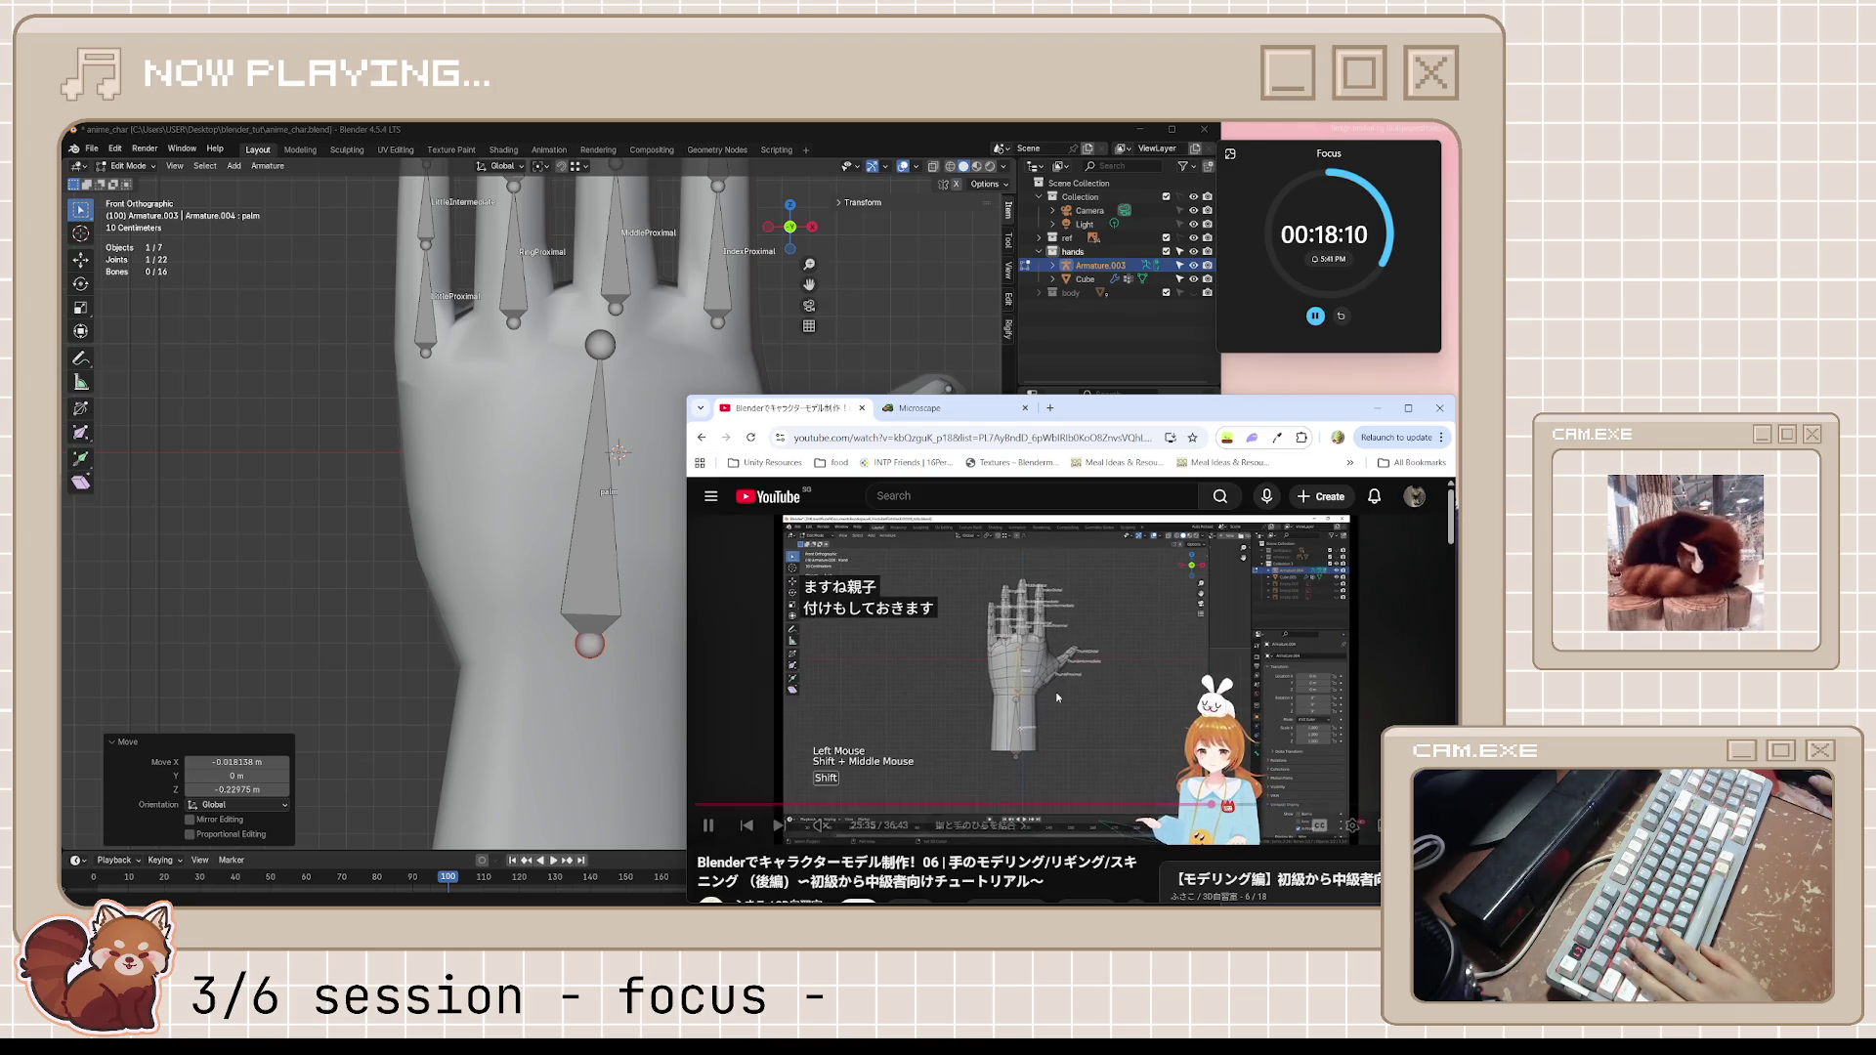
Watch the tutorial explain parenting bones down to the lower arm, pause, and select the palm bone in Blender
click(858, 599)
key(space)
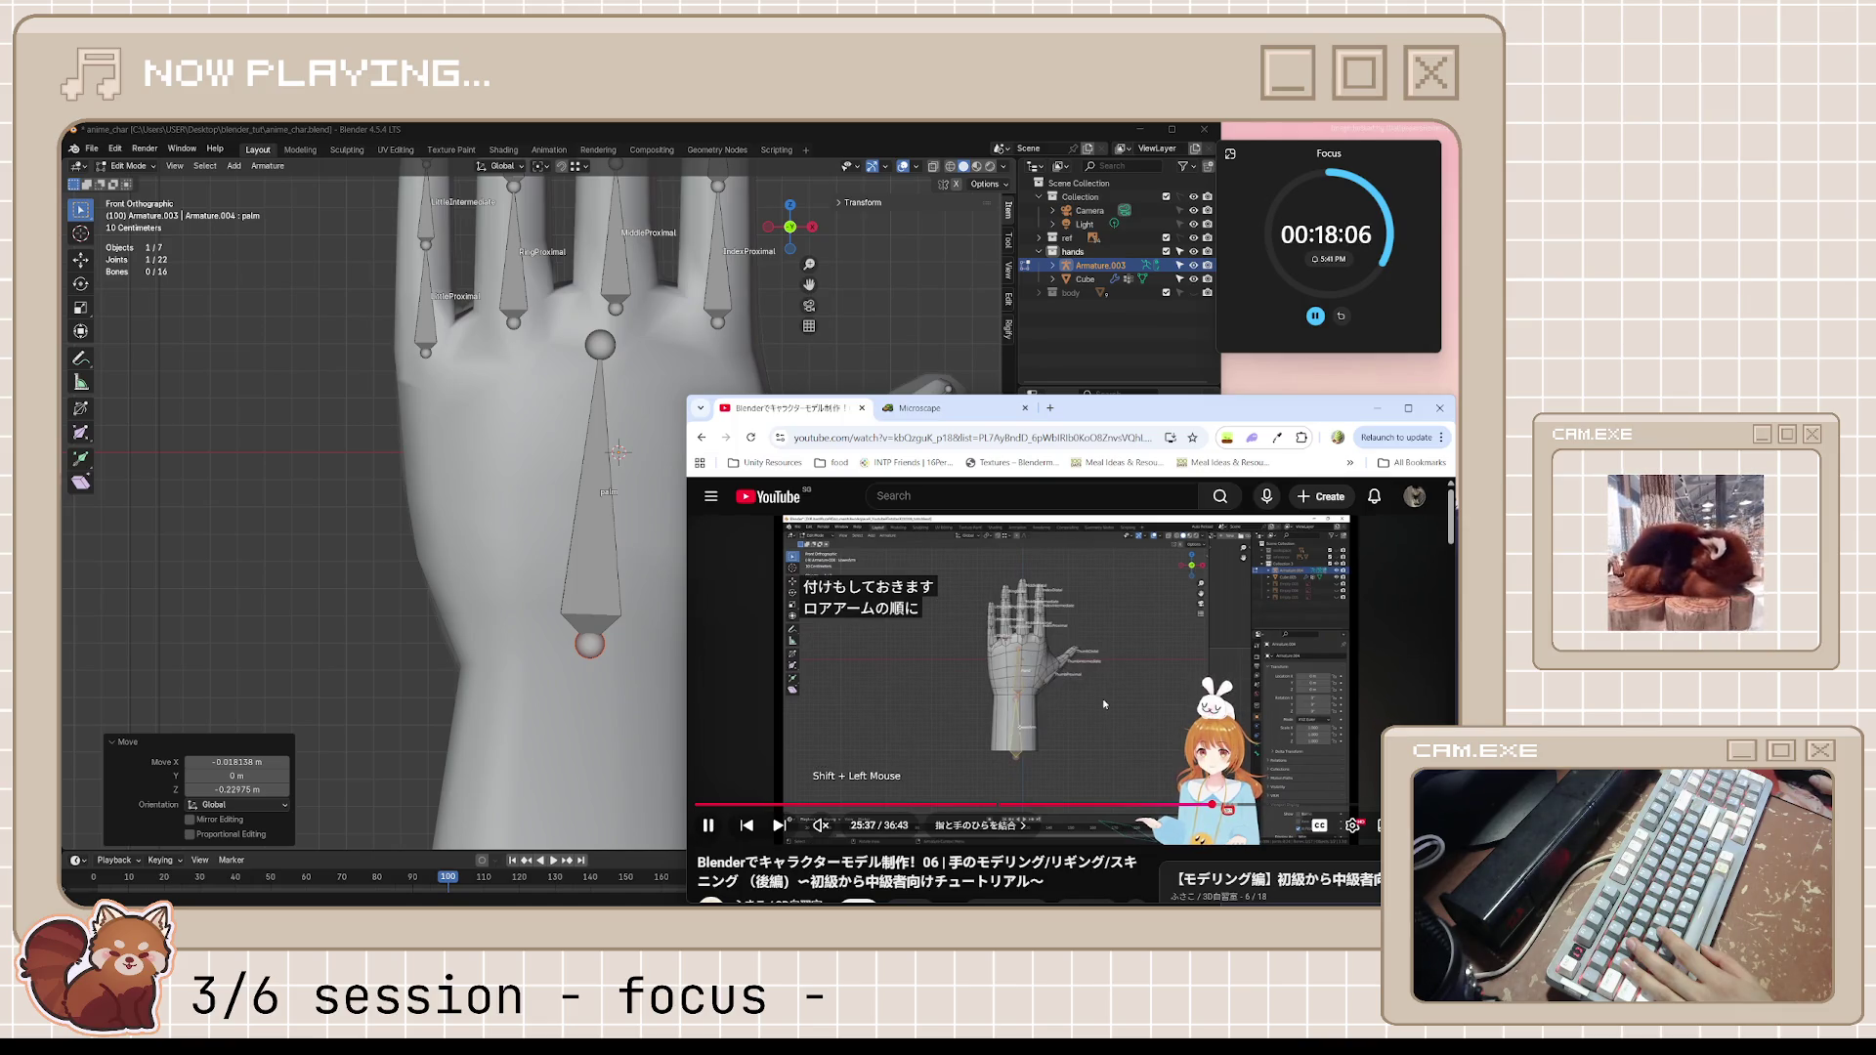
click(1103, 705)
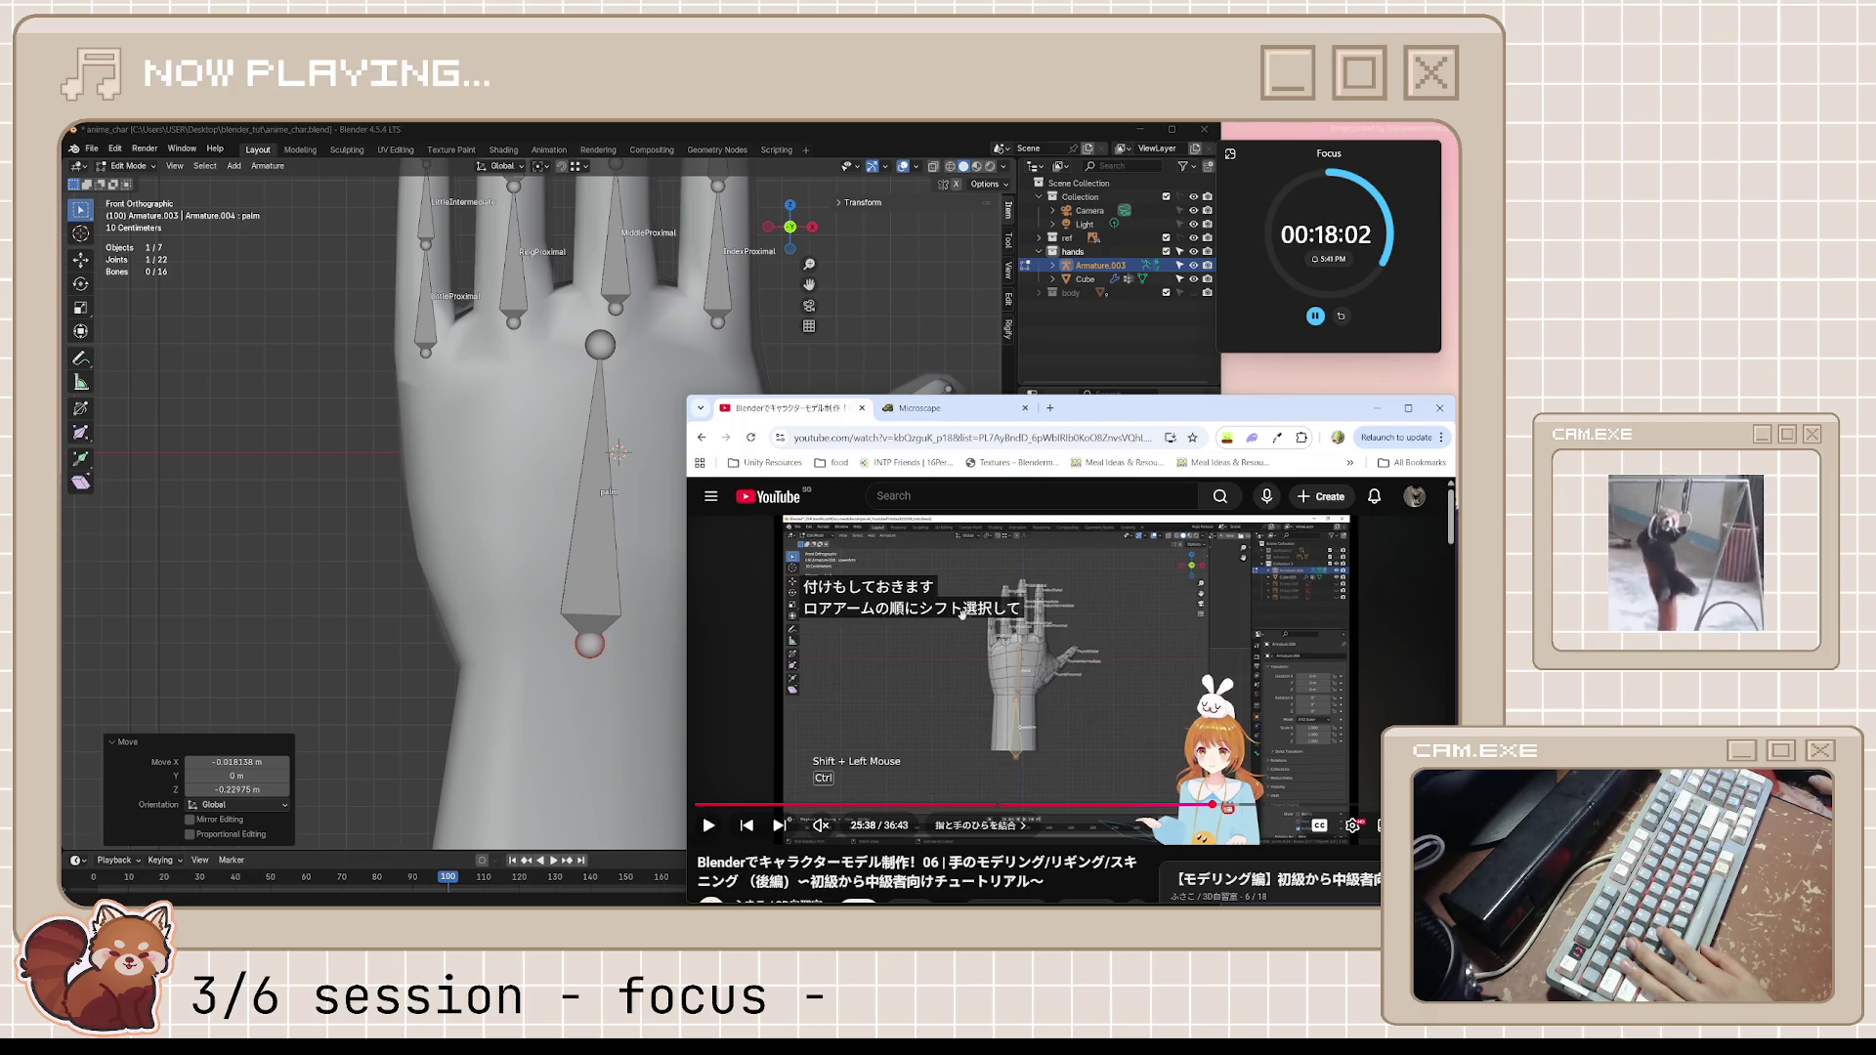
click(1108, 691)
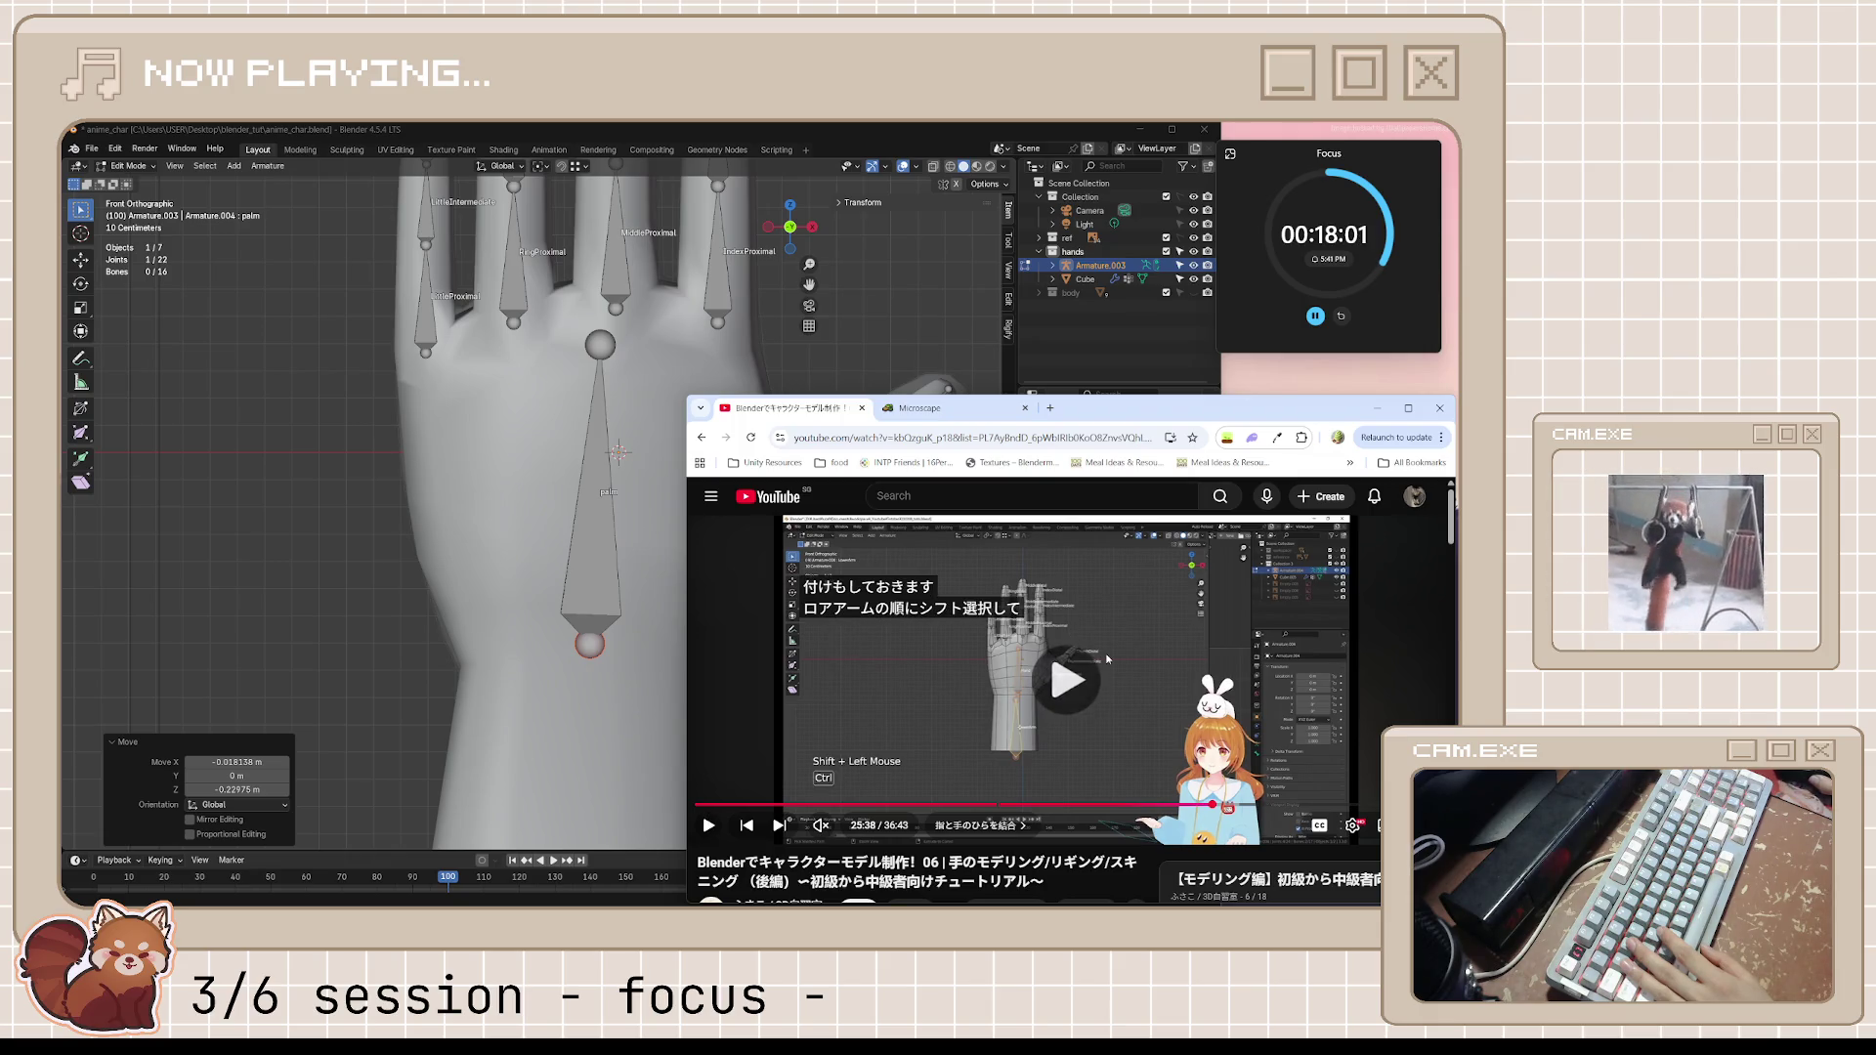
click(1110, 723)
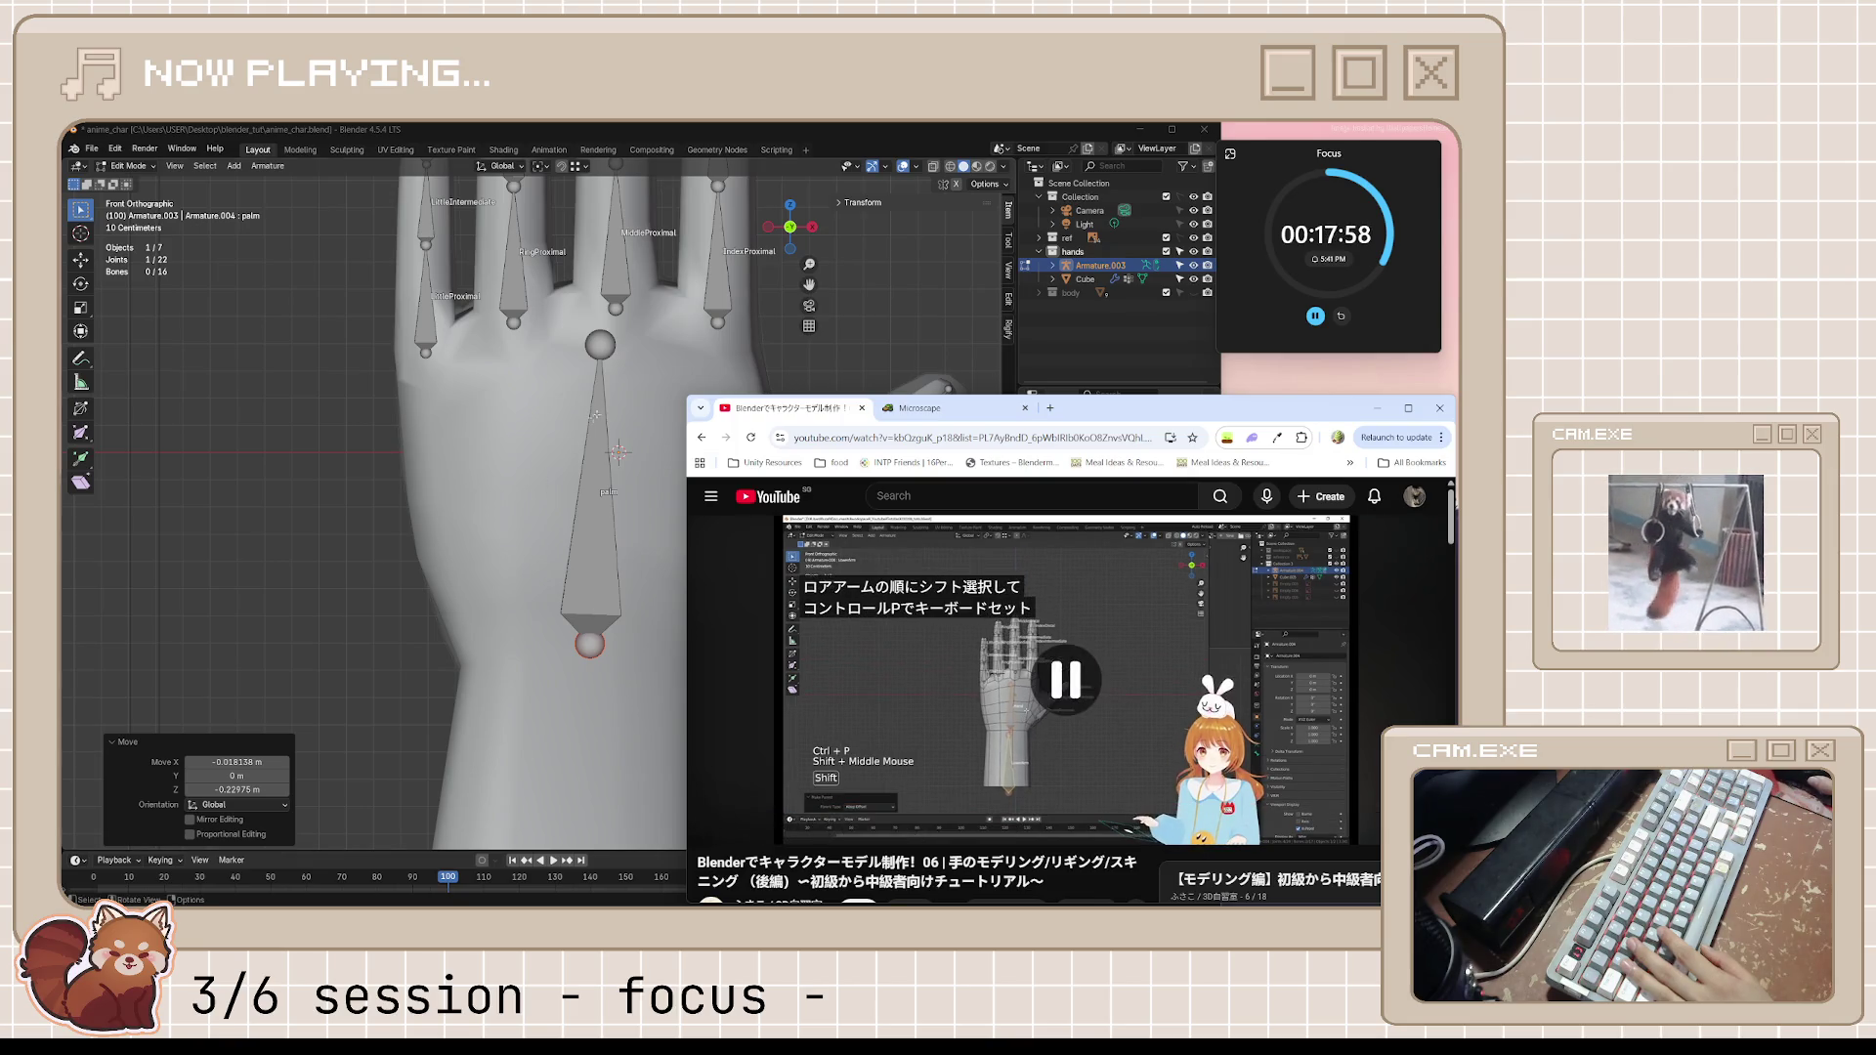
click(607, 528)
Rename the palm bone to hand and pull its lower end up slightly
key(F2)
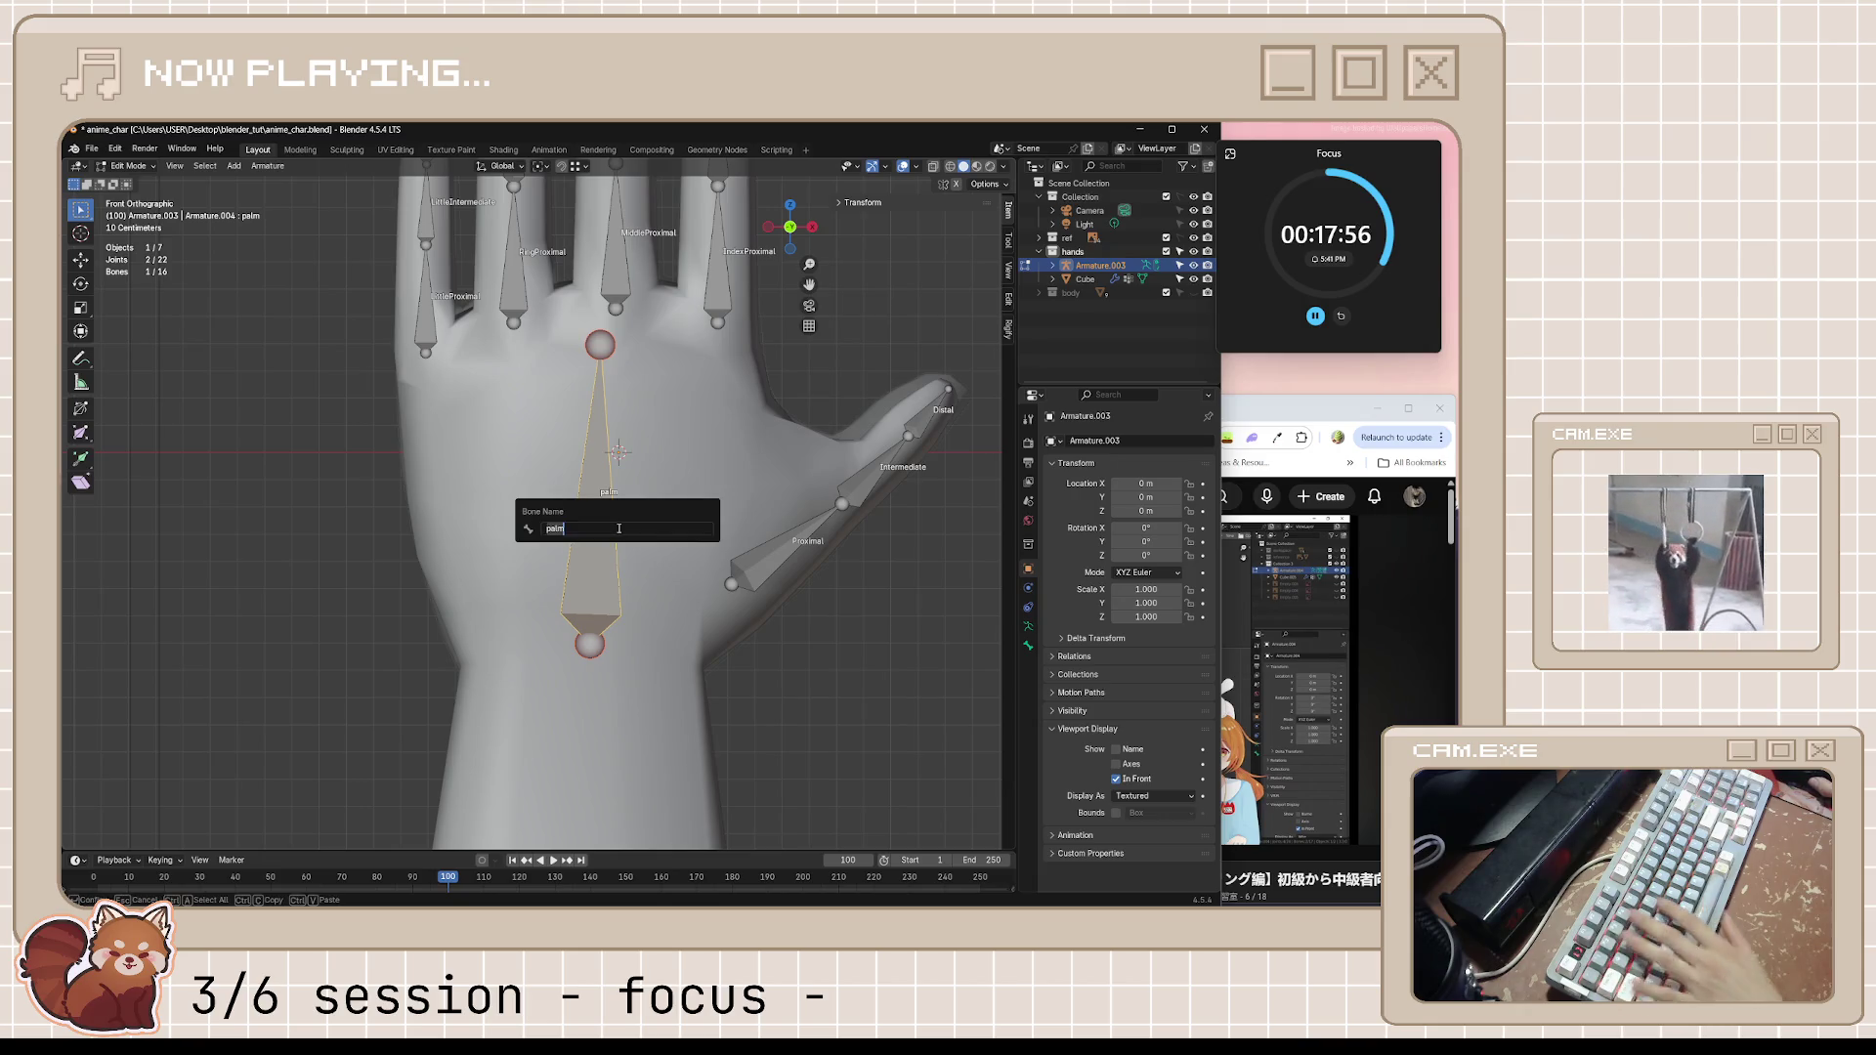
text(hand)
key(Return)
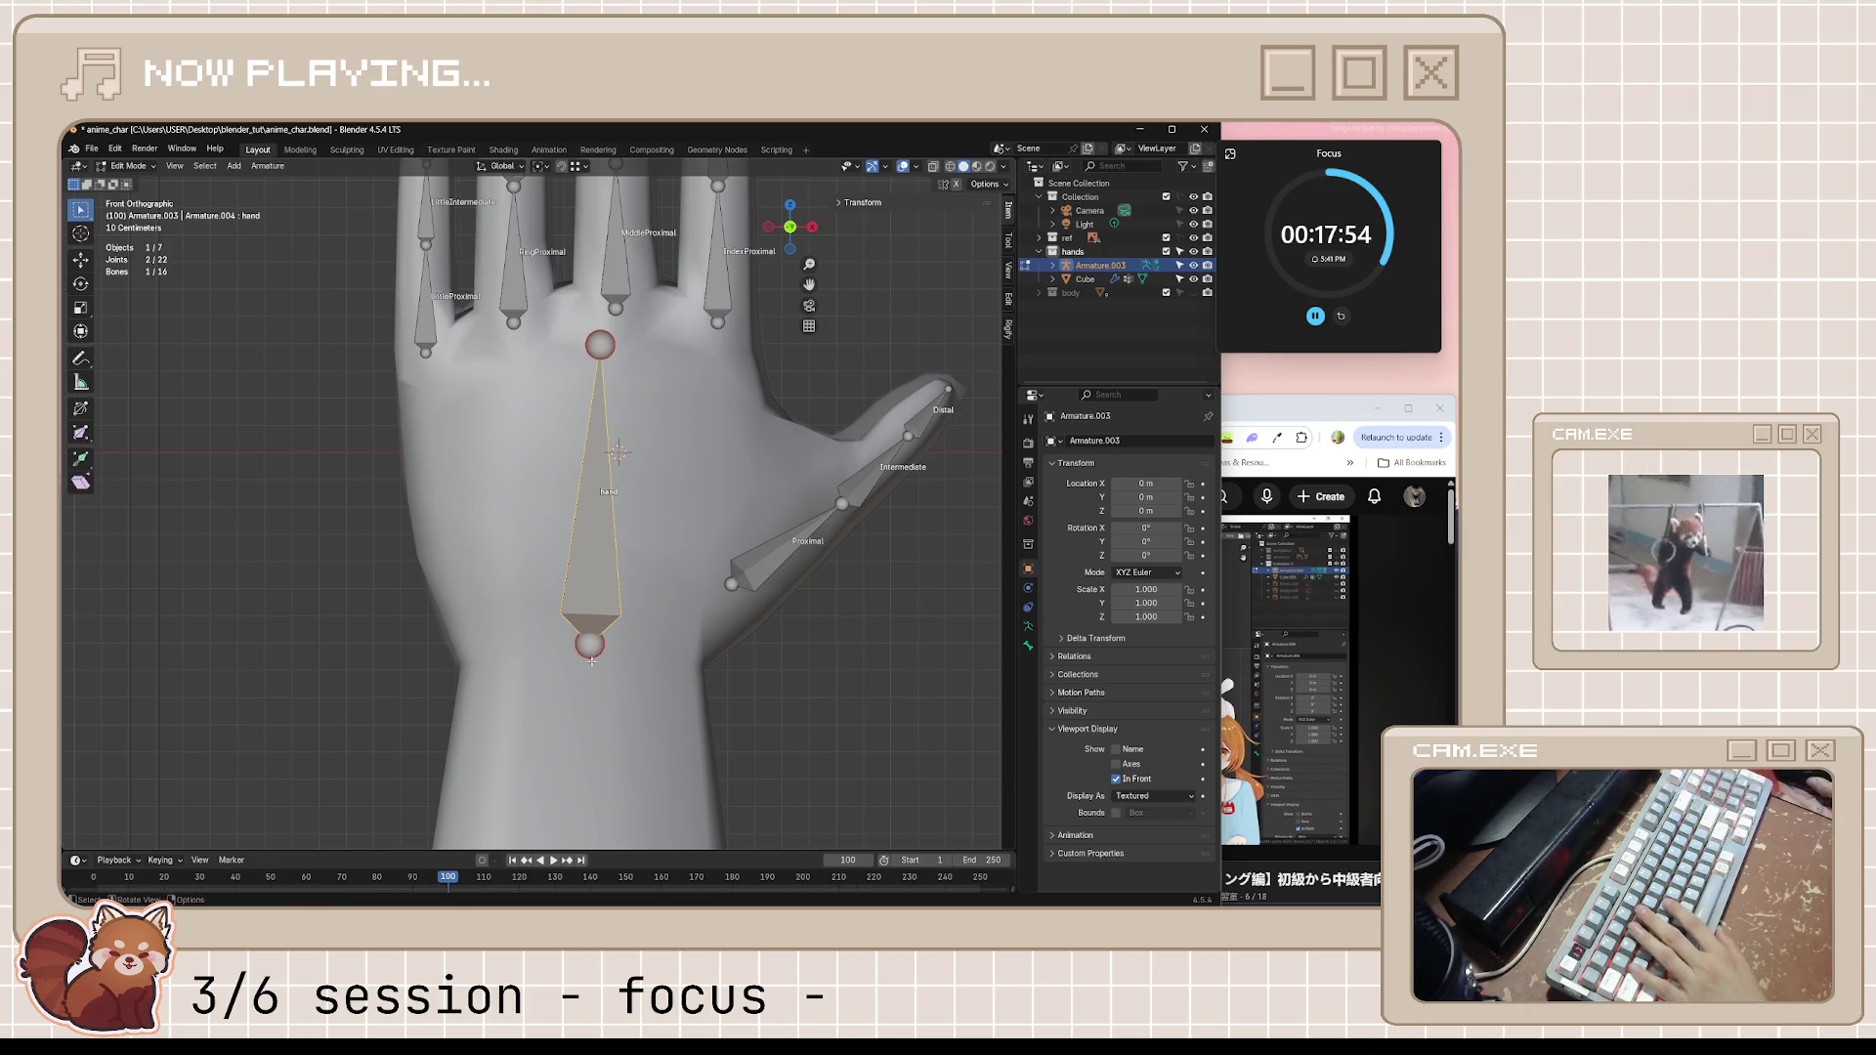
key(g)
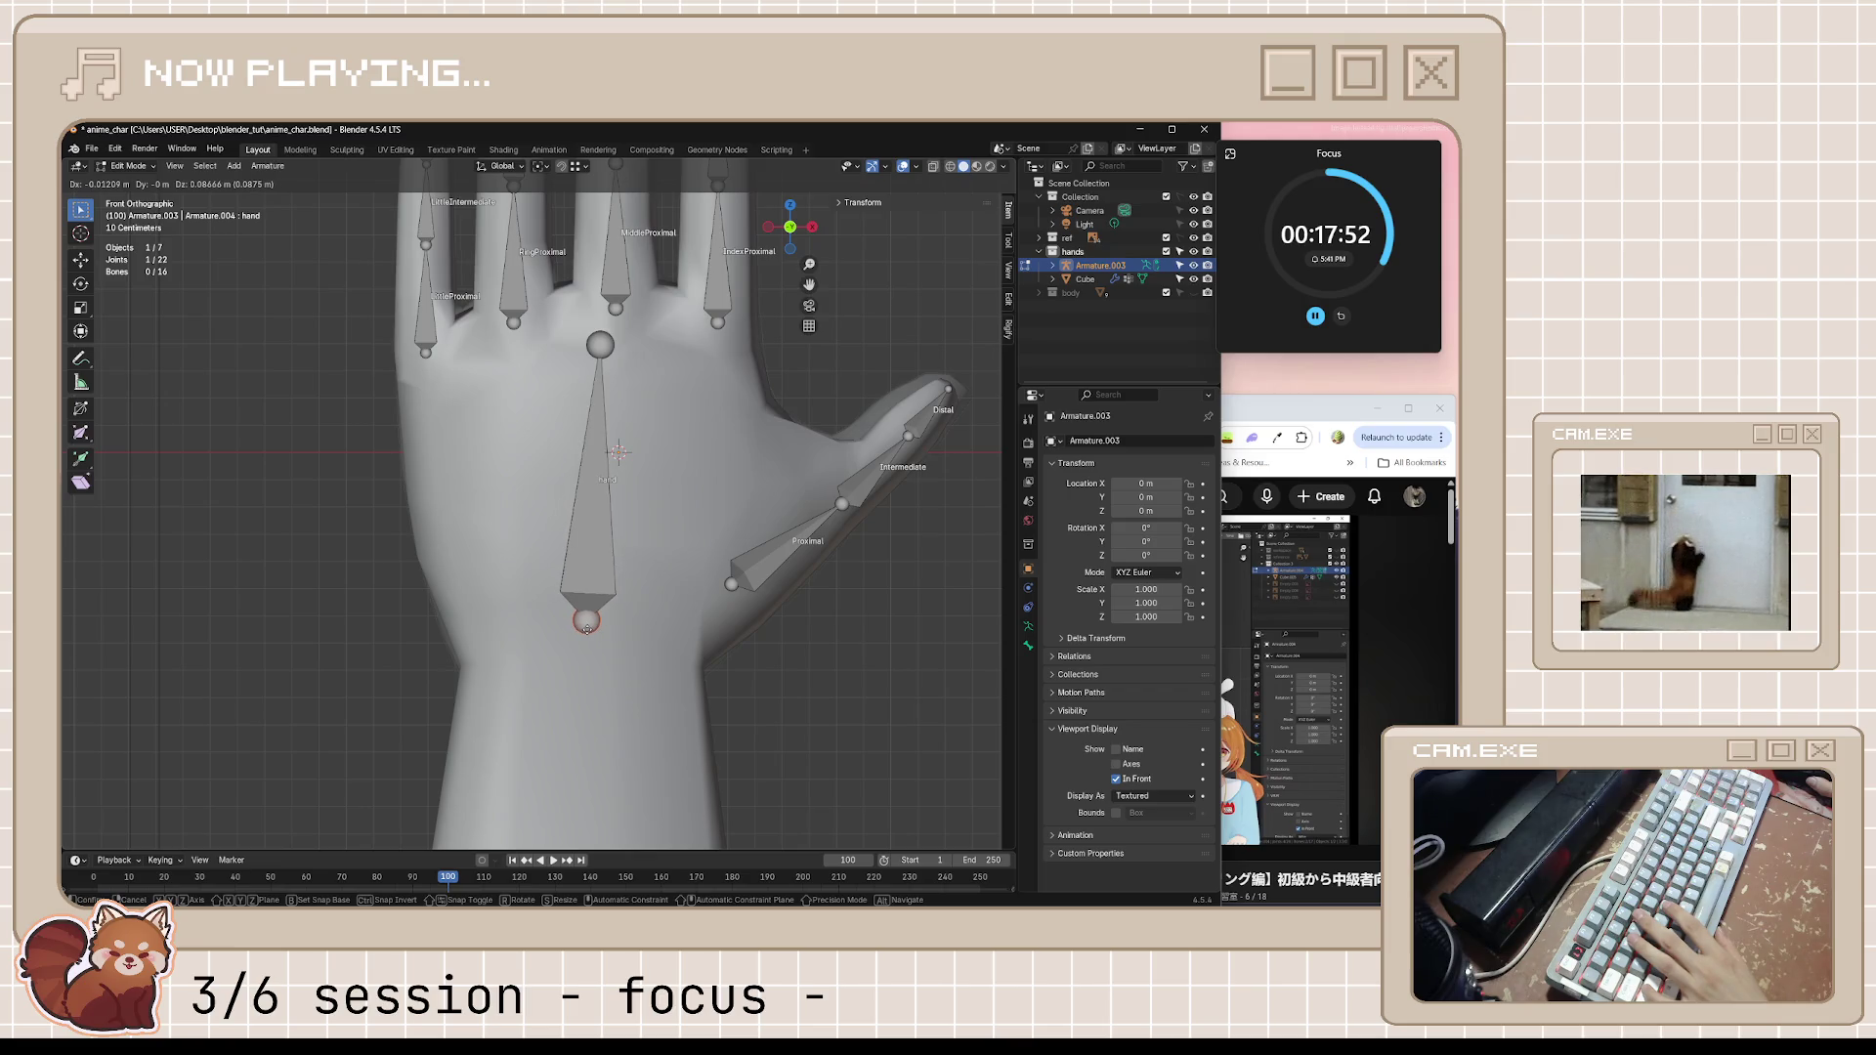
click(586, 627)
scroll(575, 557, down, 1)
click(571, 524)
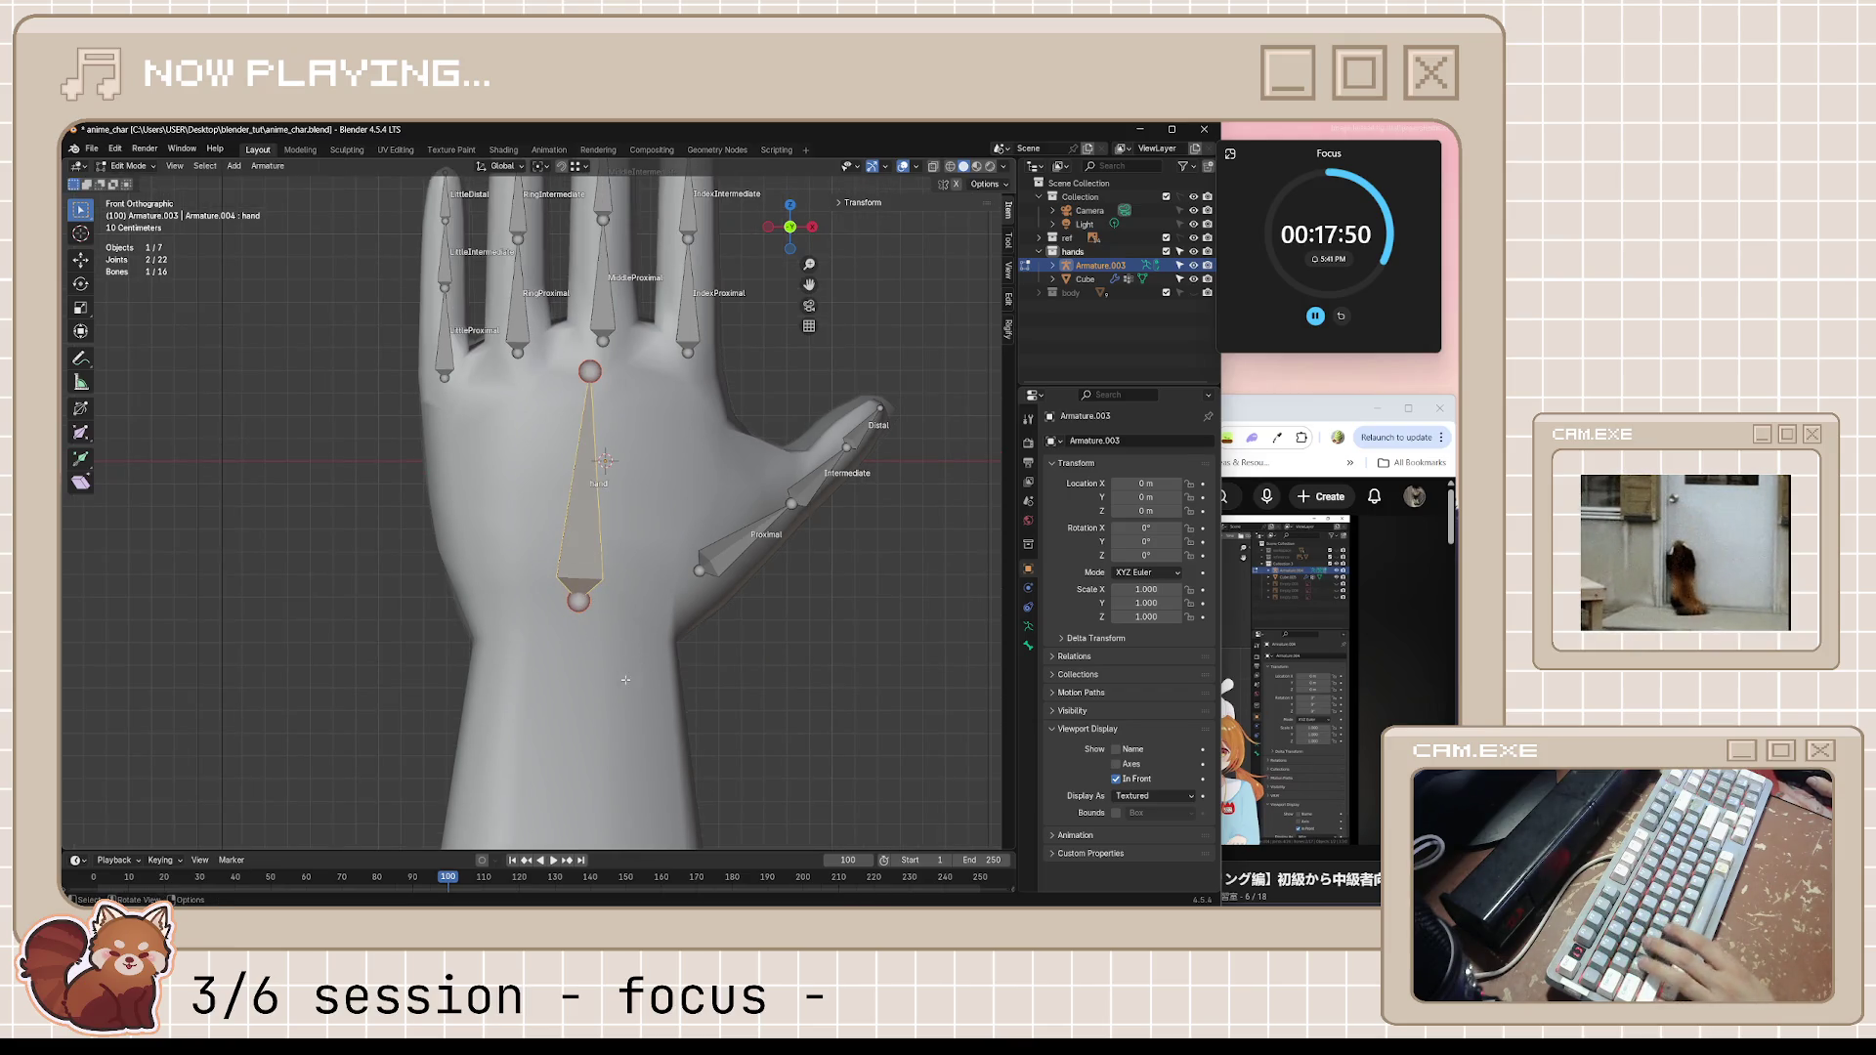
shift+middle_drag(639, 693, 674, 543)
Duplicate the hand bone and fit the copy along the forearm below the wrist
key(shift+d)
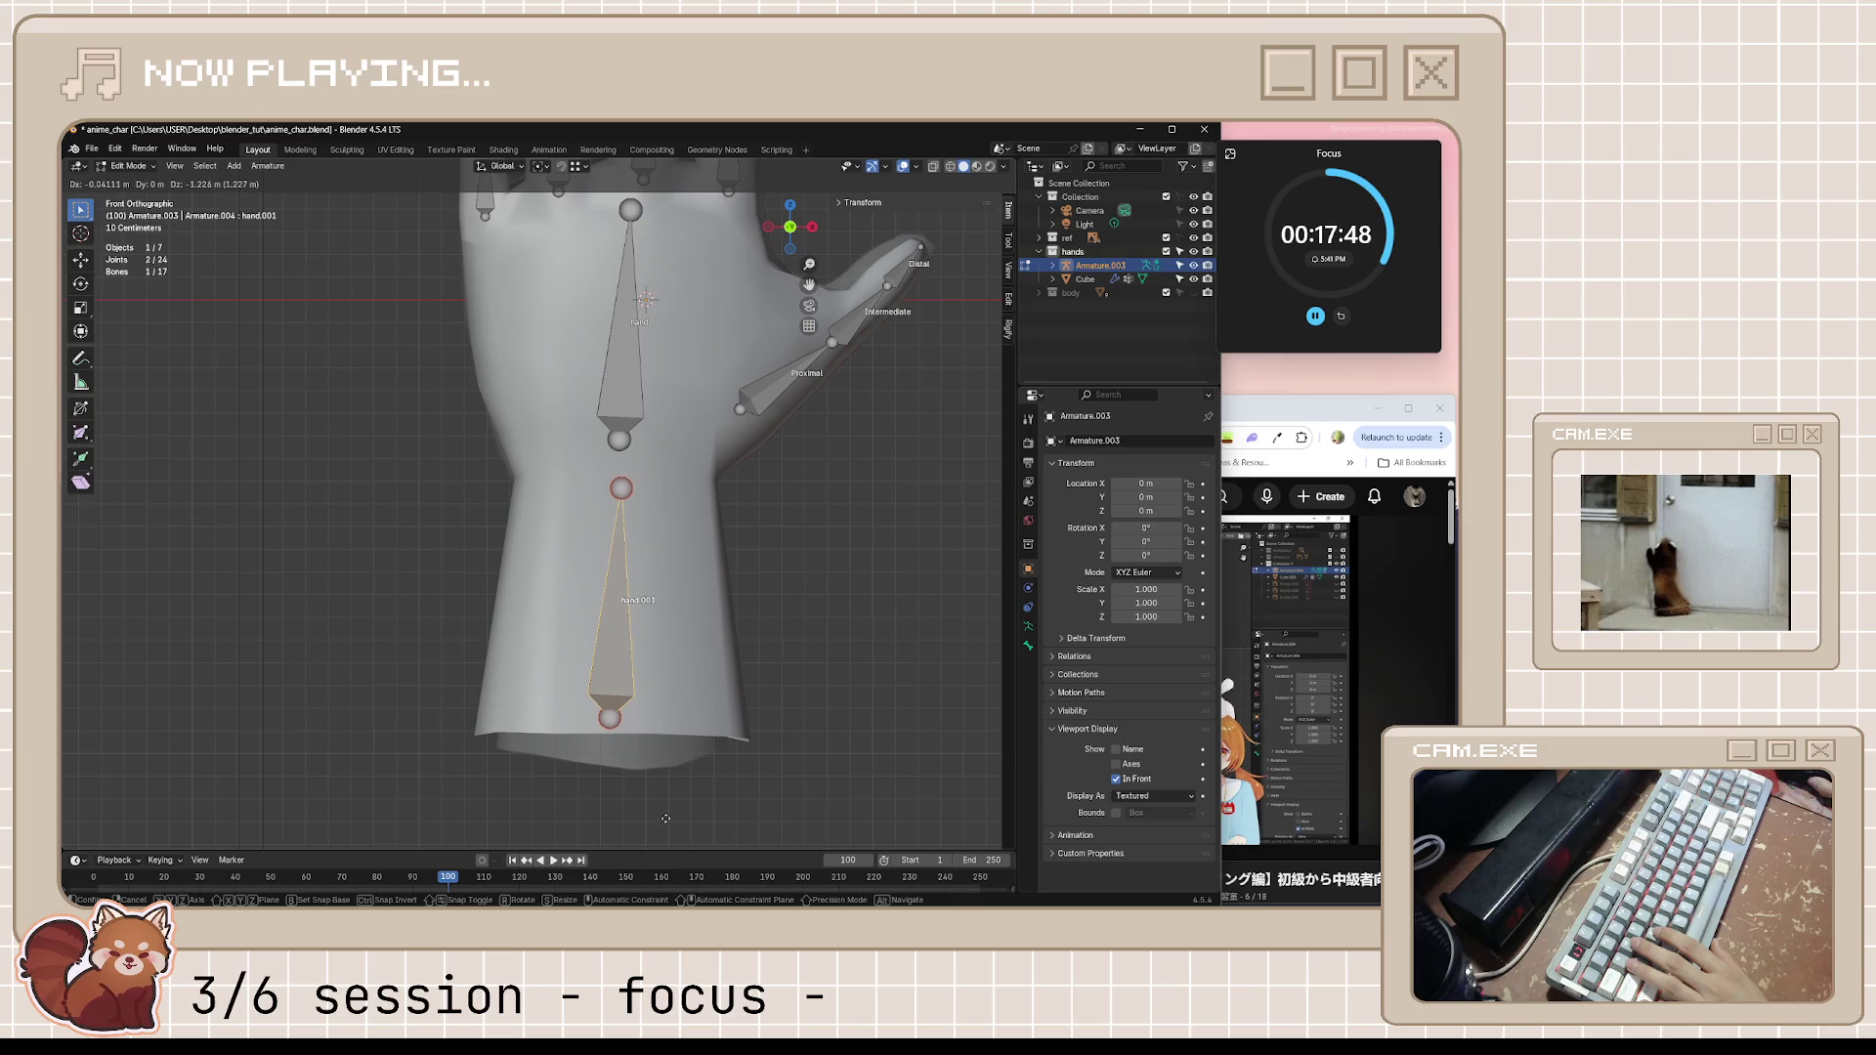
click(665, 818)
click(610, 716)
key(g)
click(623, 791)
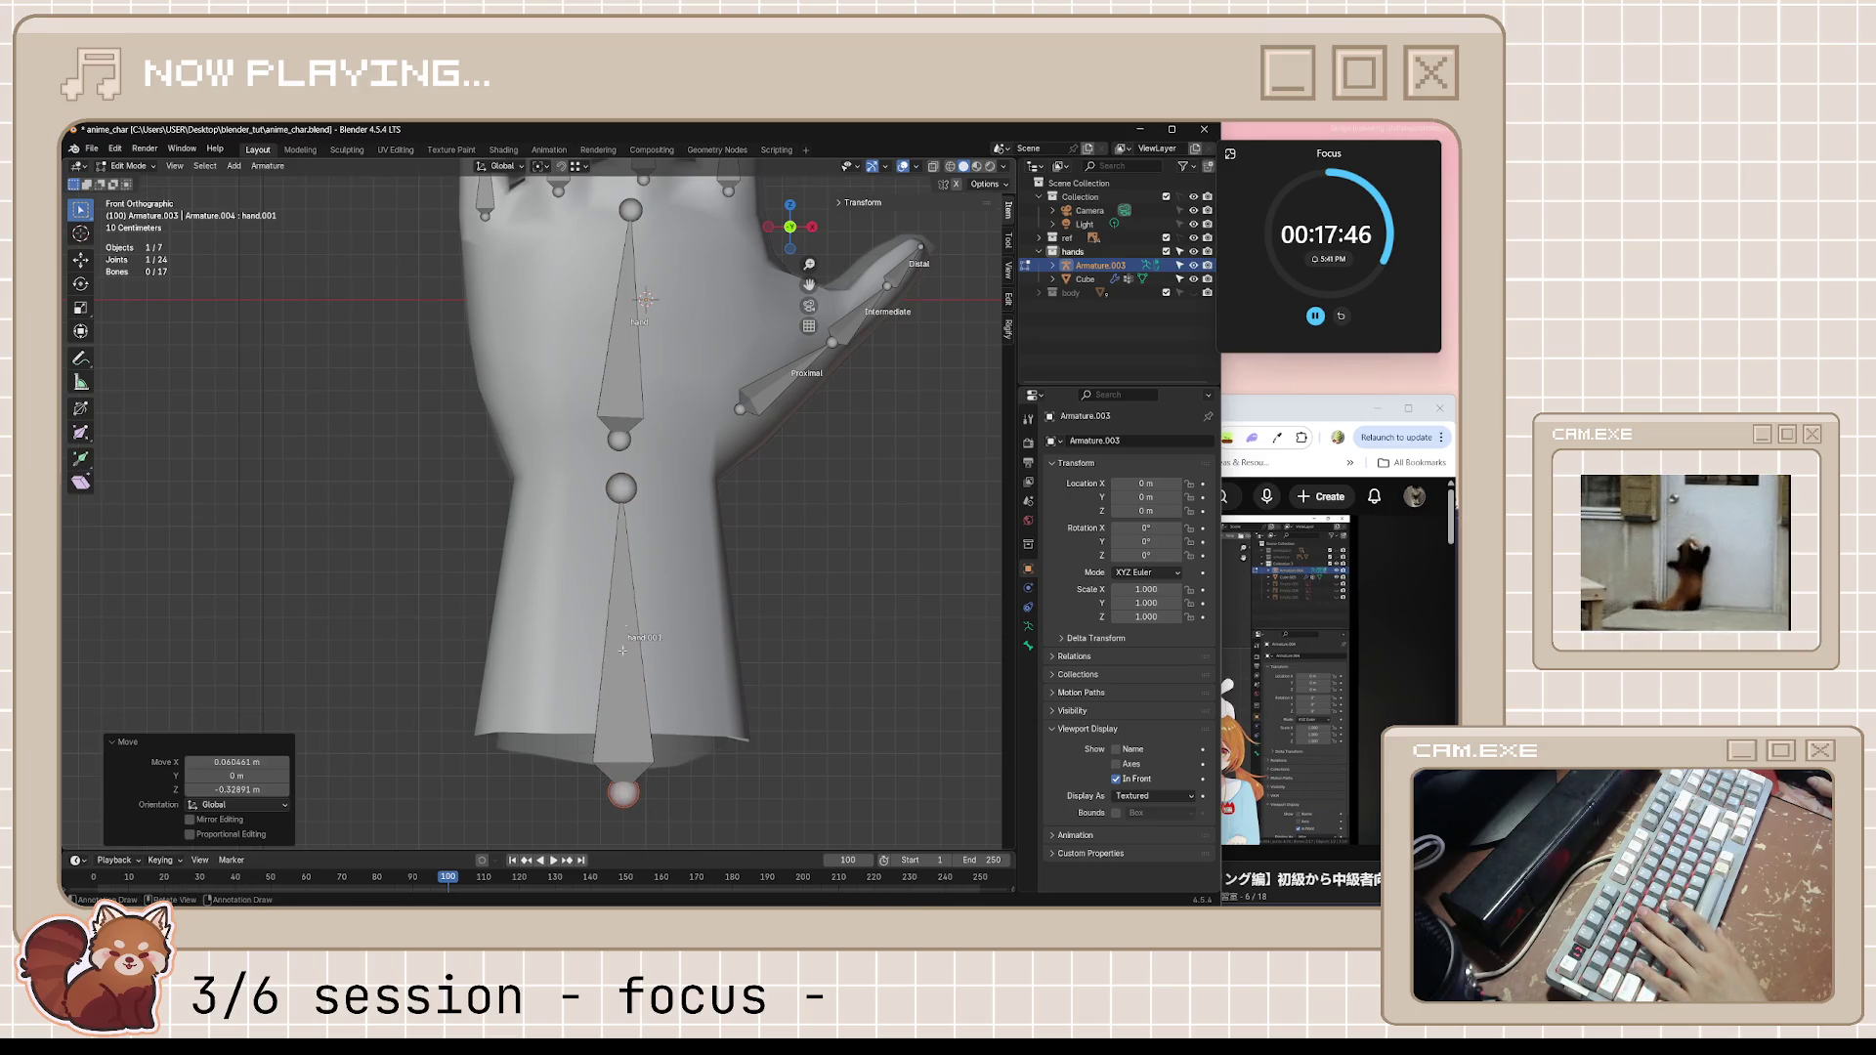
click(623, 487)
key(g)
key(z)
click(646, 658)
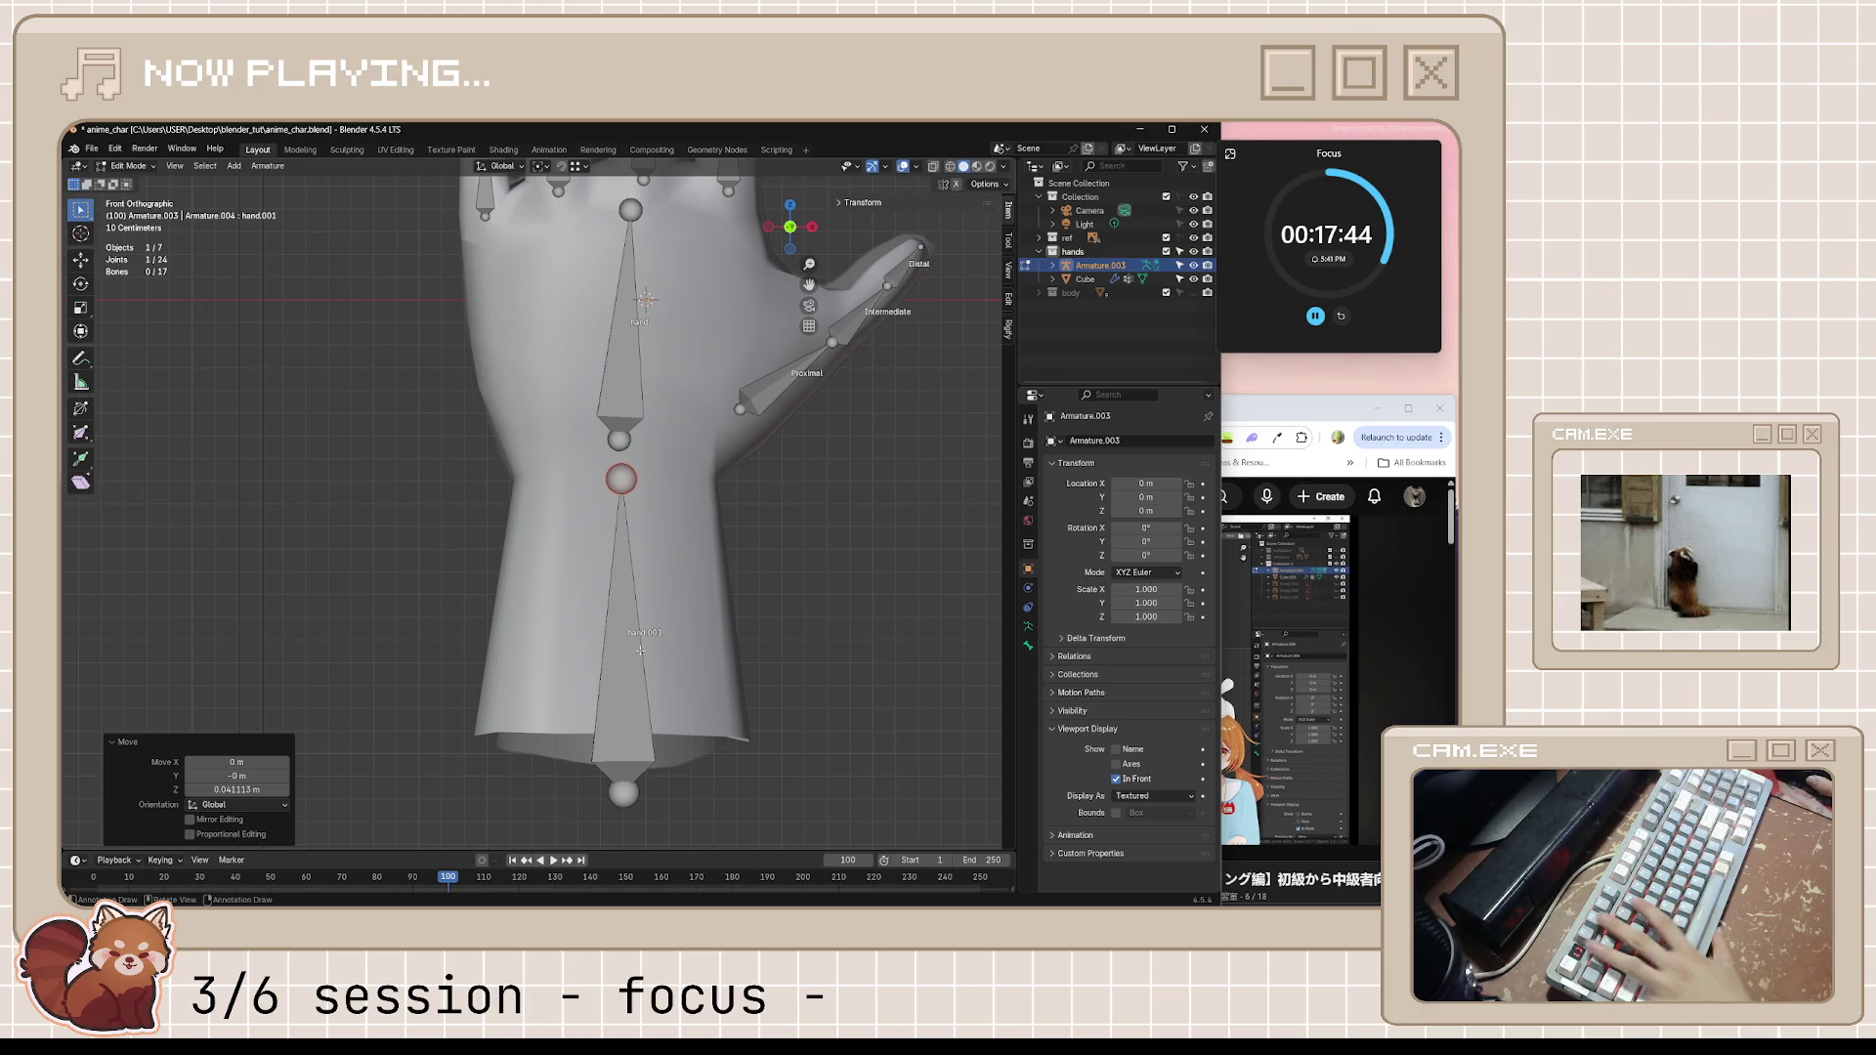
click(641, 650)
key(F2)
text(lower_arm)
Name the forearm bone lower_arm and parent the hand bone to it with Keep Offset
key(Return)
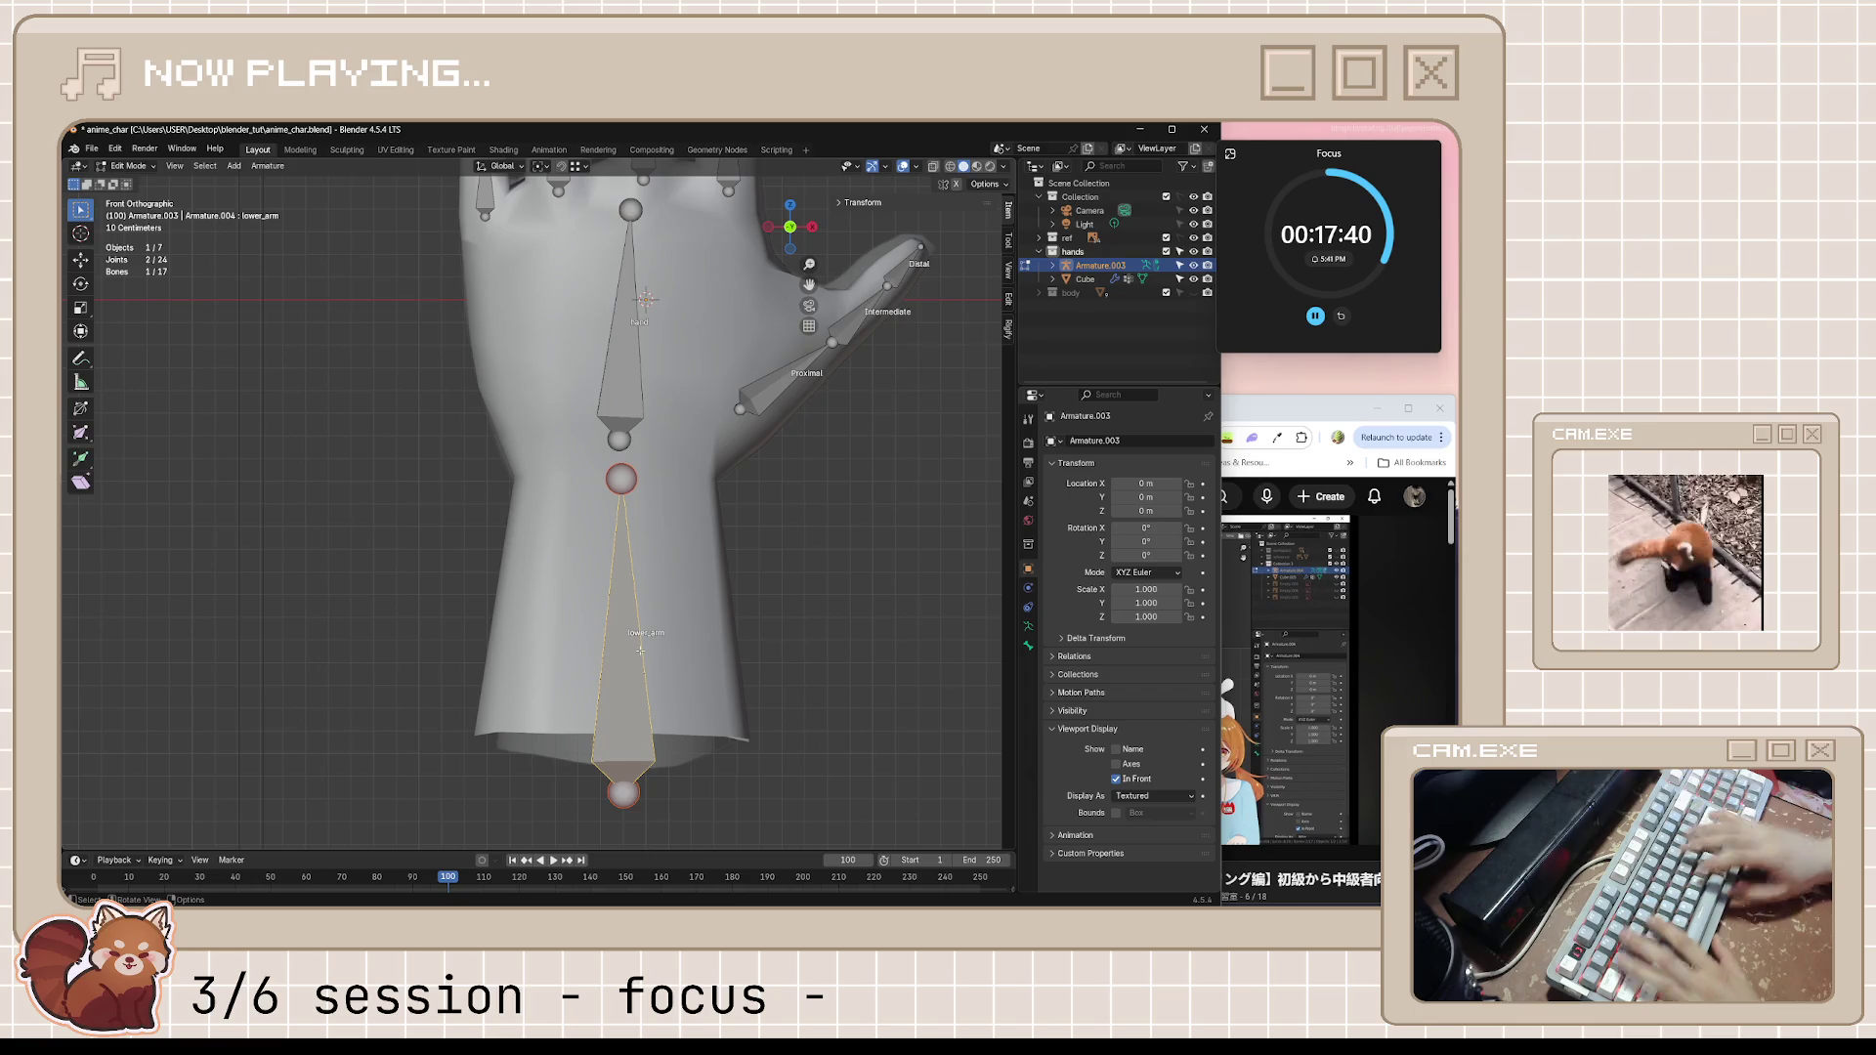
click(646, 298)
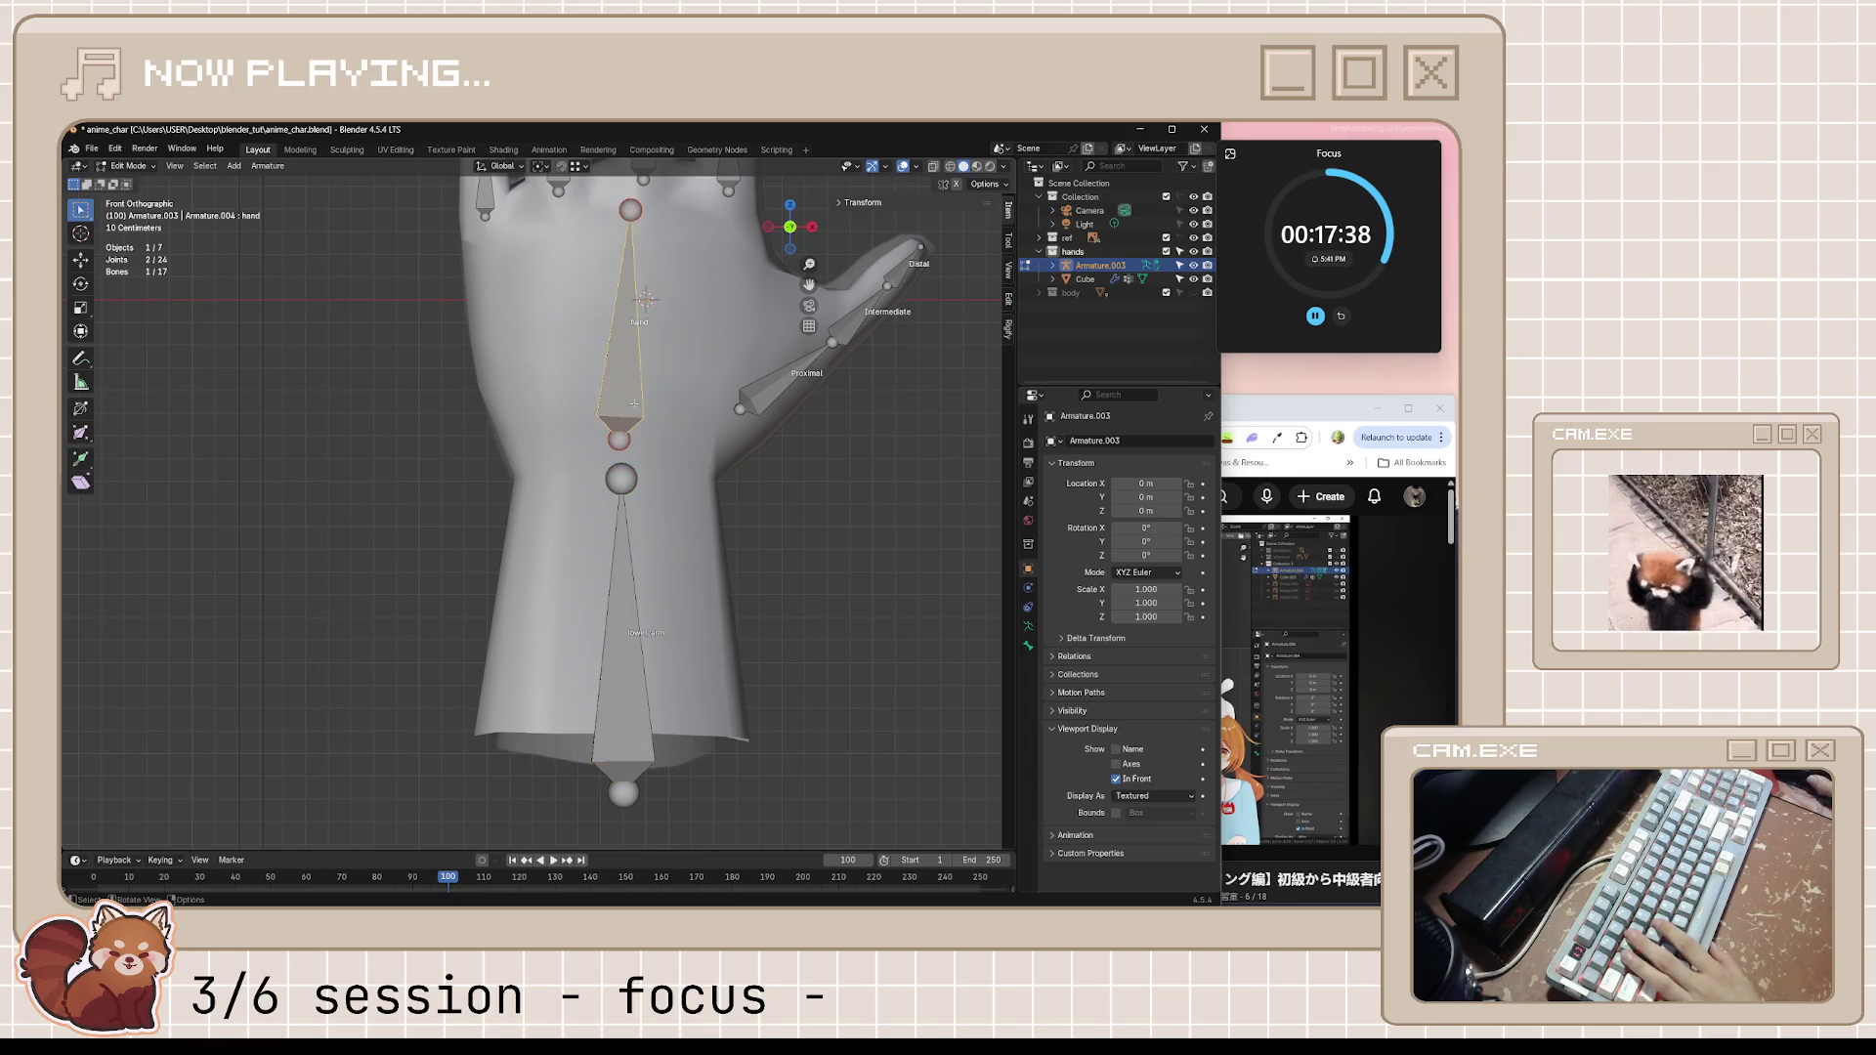
shift+click(629, 581)
key(ctrl+p)
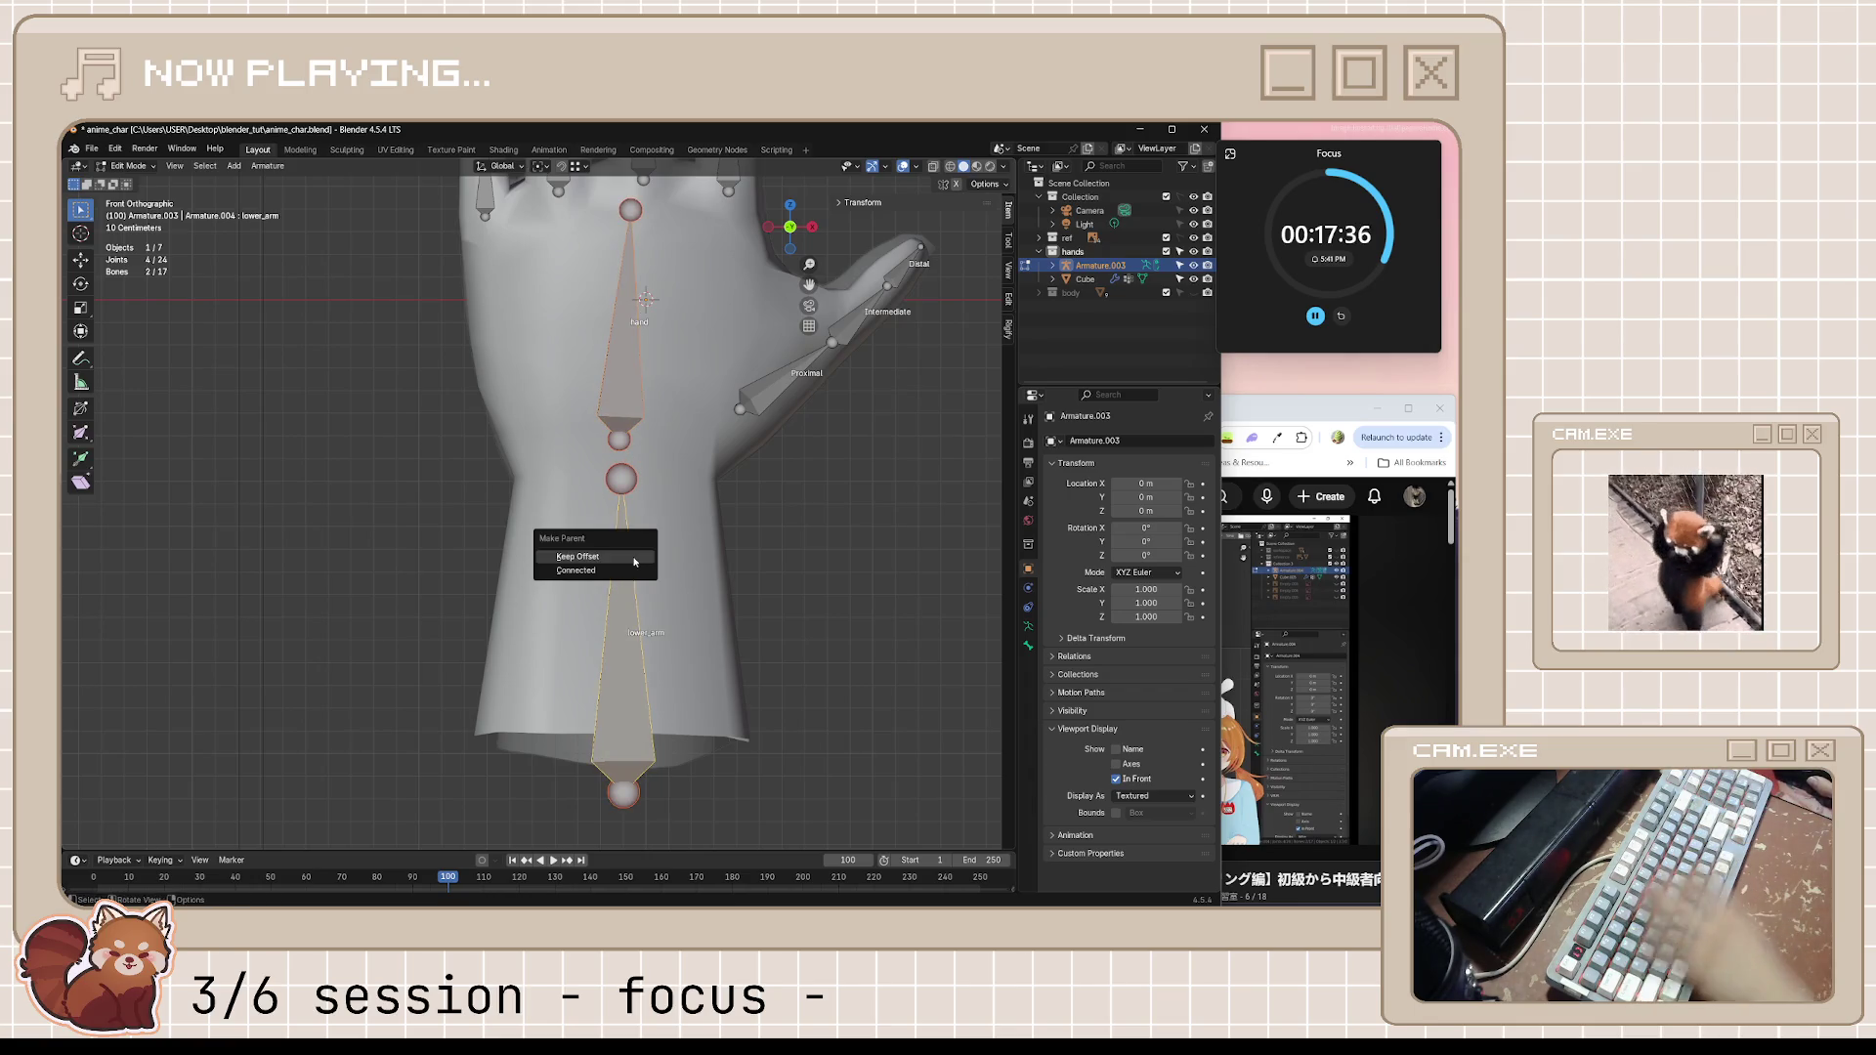
click(617, 569)
scroll(826, 566, down, 3)
From side view, shift both bones into line with the arm and save
middle_drag(826, 566, 601, 577)
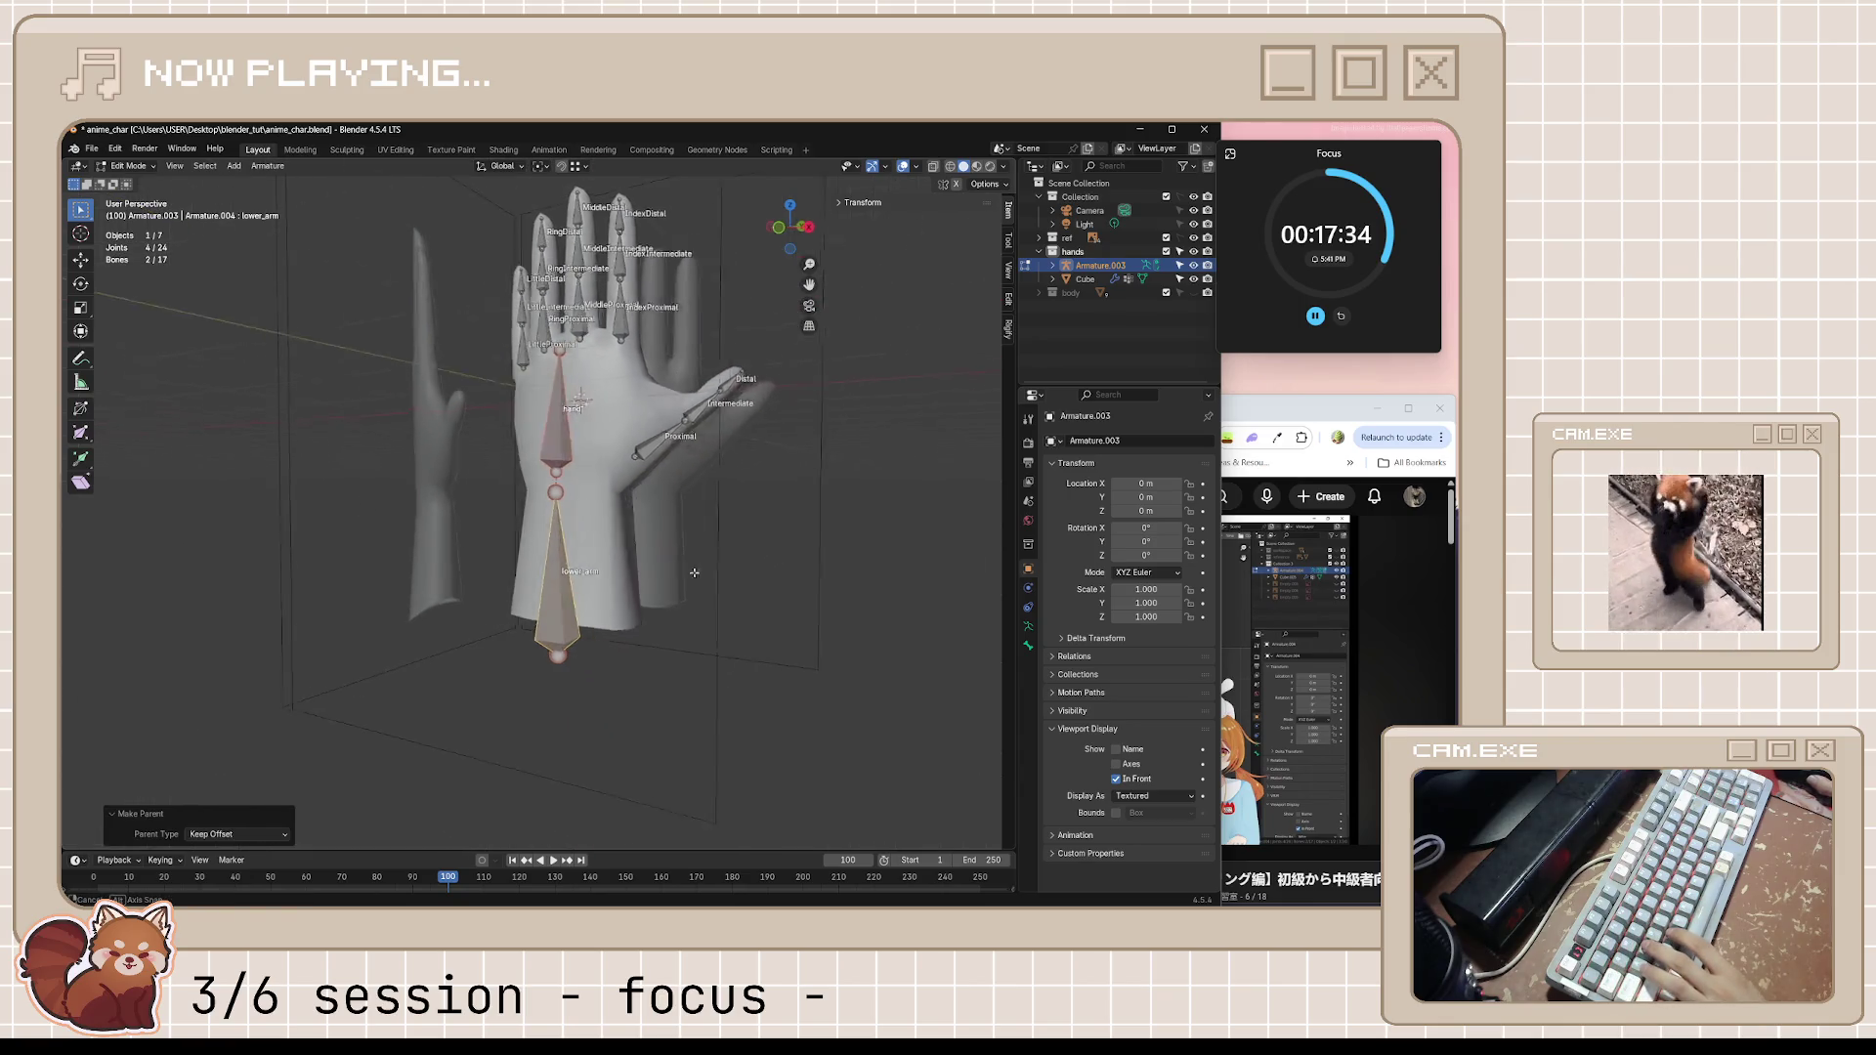
scroll(601, 578, up, 2)
key(KP_3)
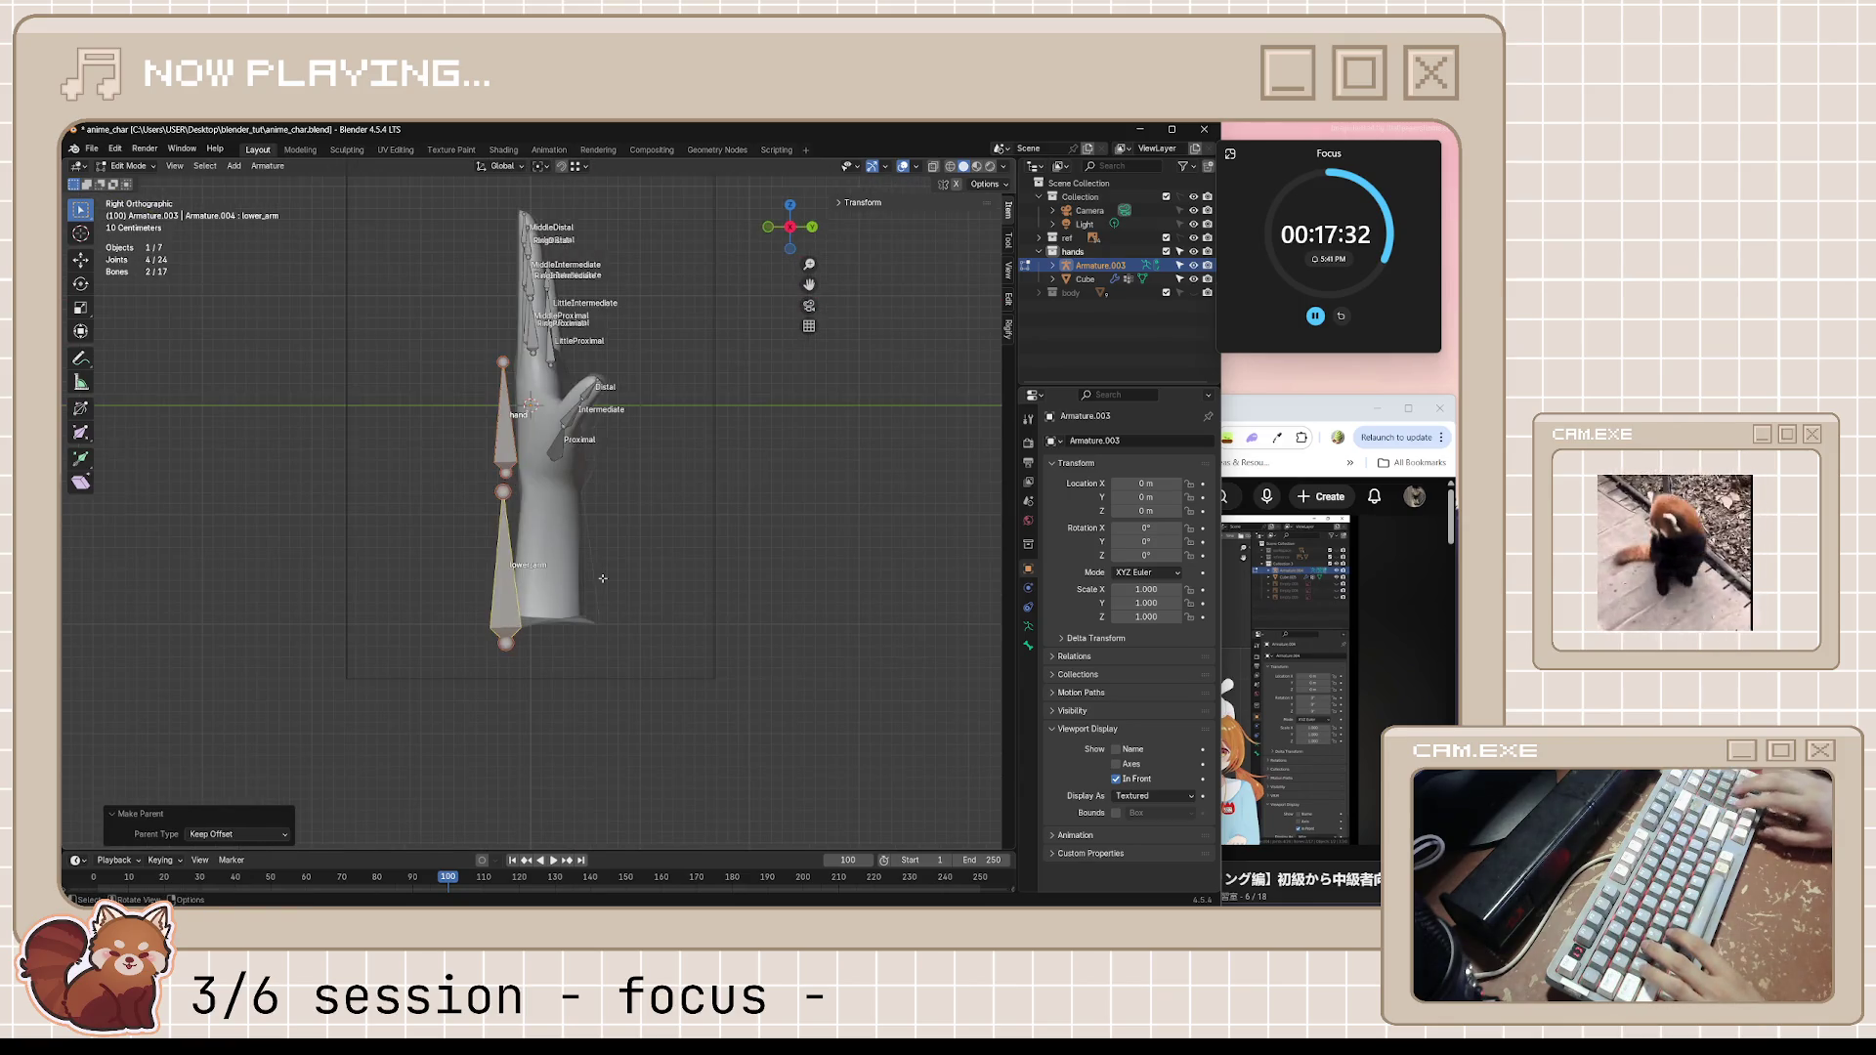
scroll(522, 504, up, 2)
key(g)
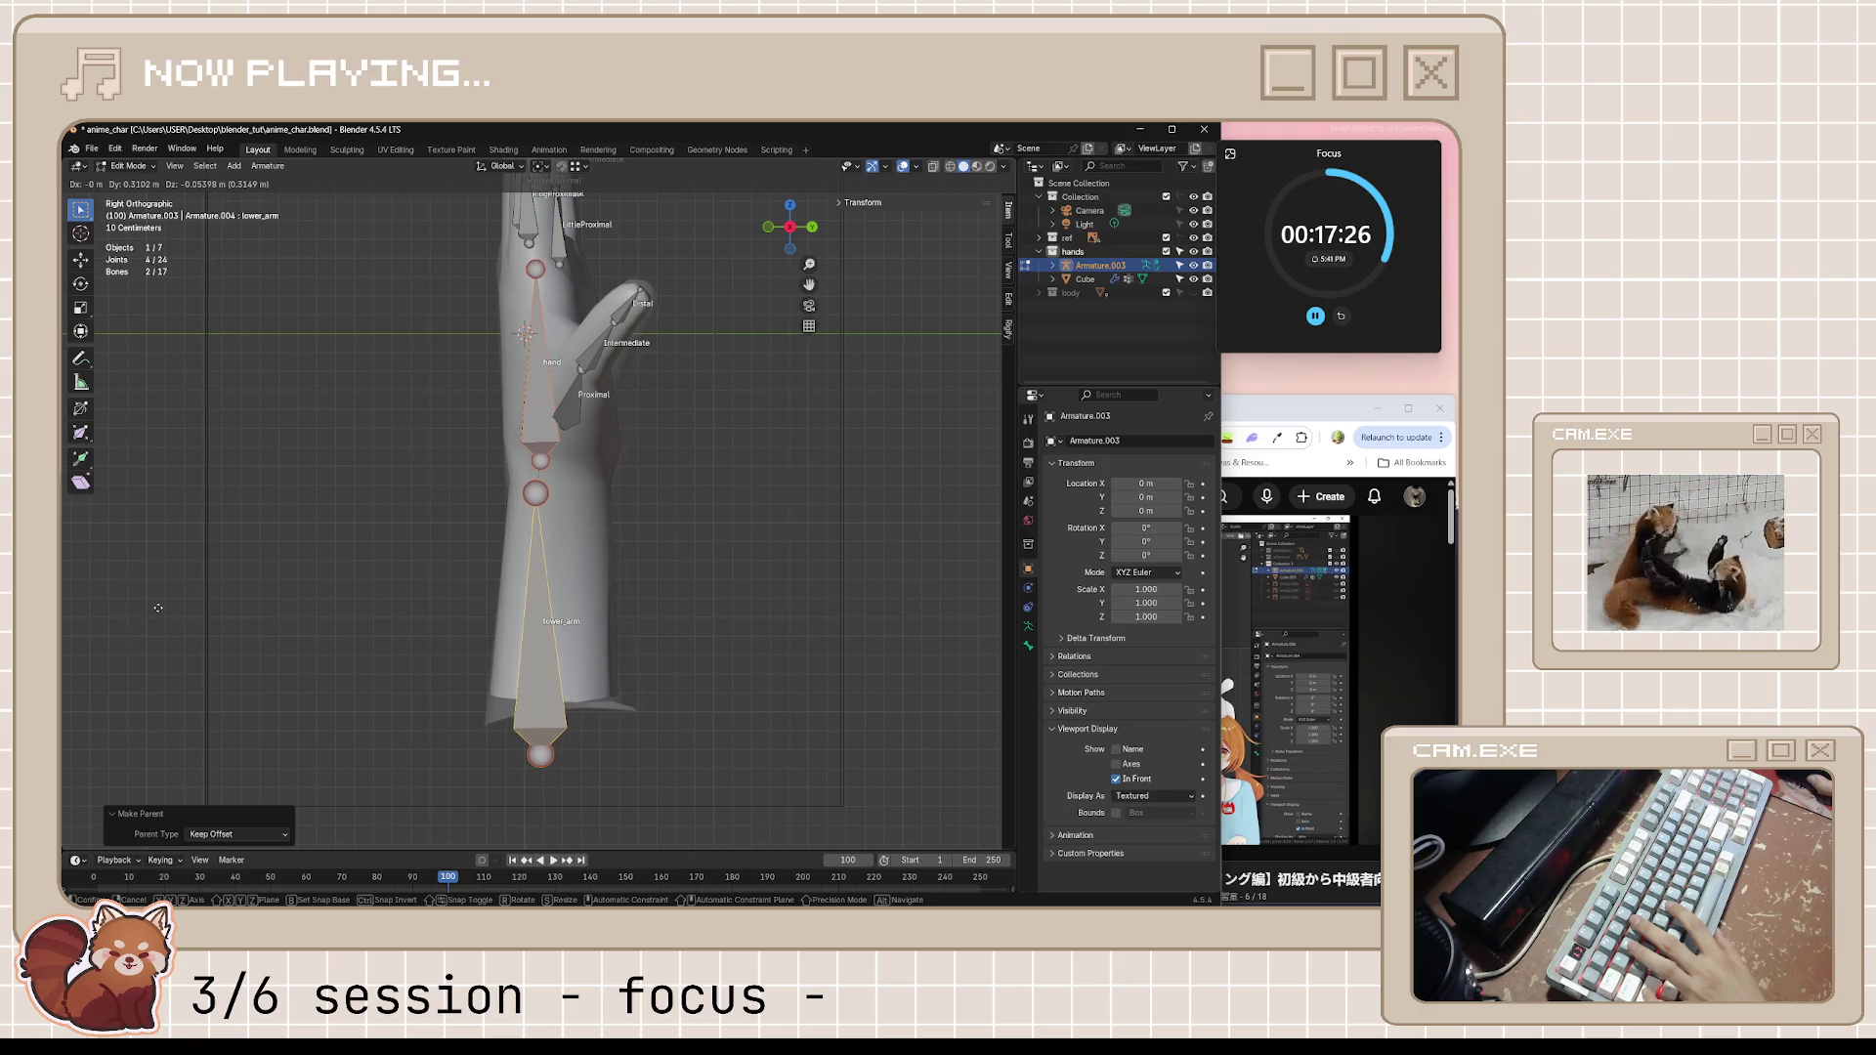
click(170, 673)
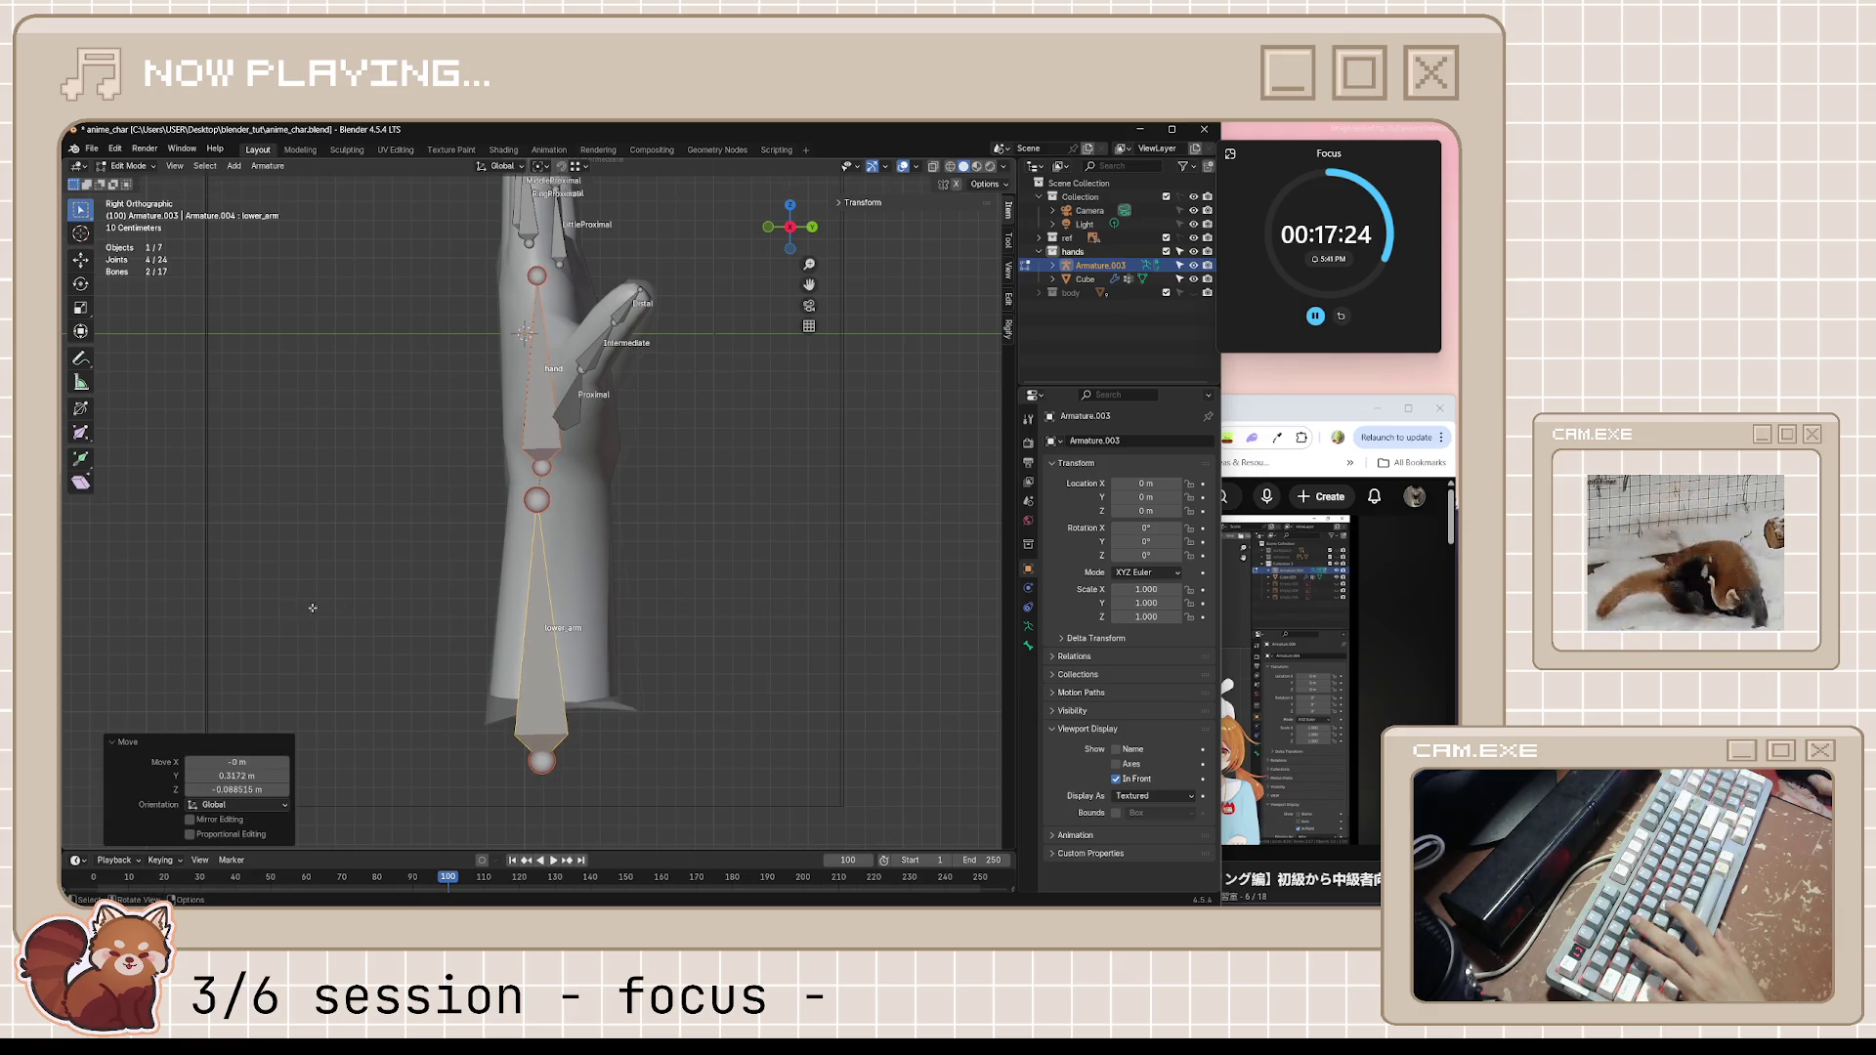
middle_drag(170, 673, 581, 567)
key(ctrl+s)
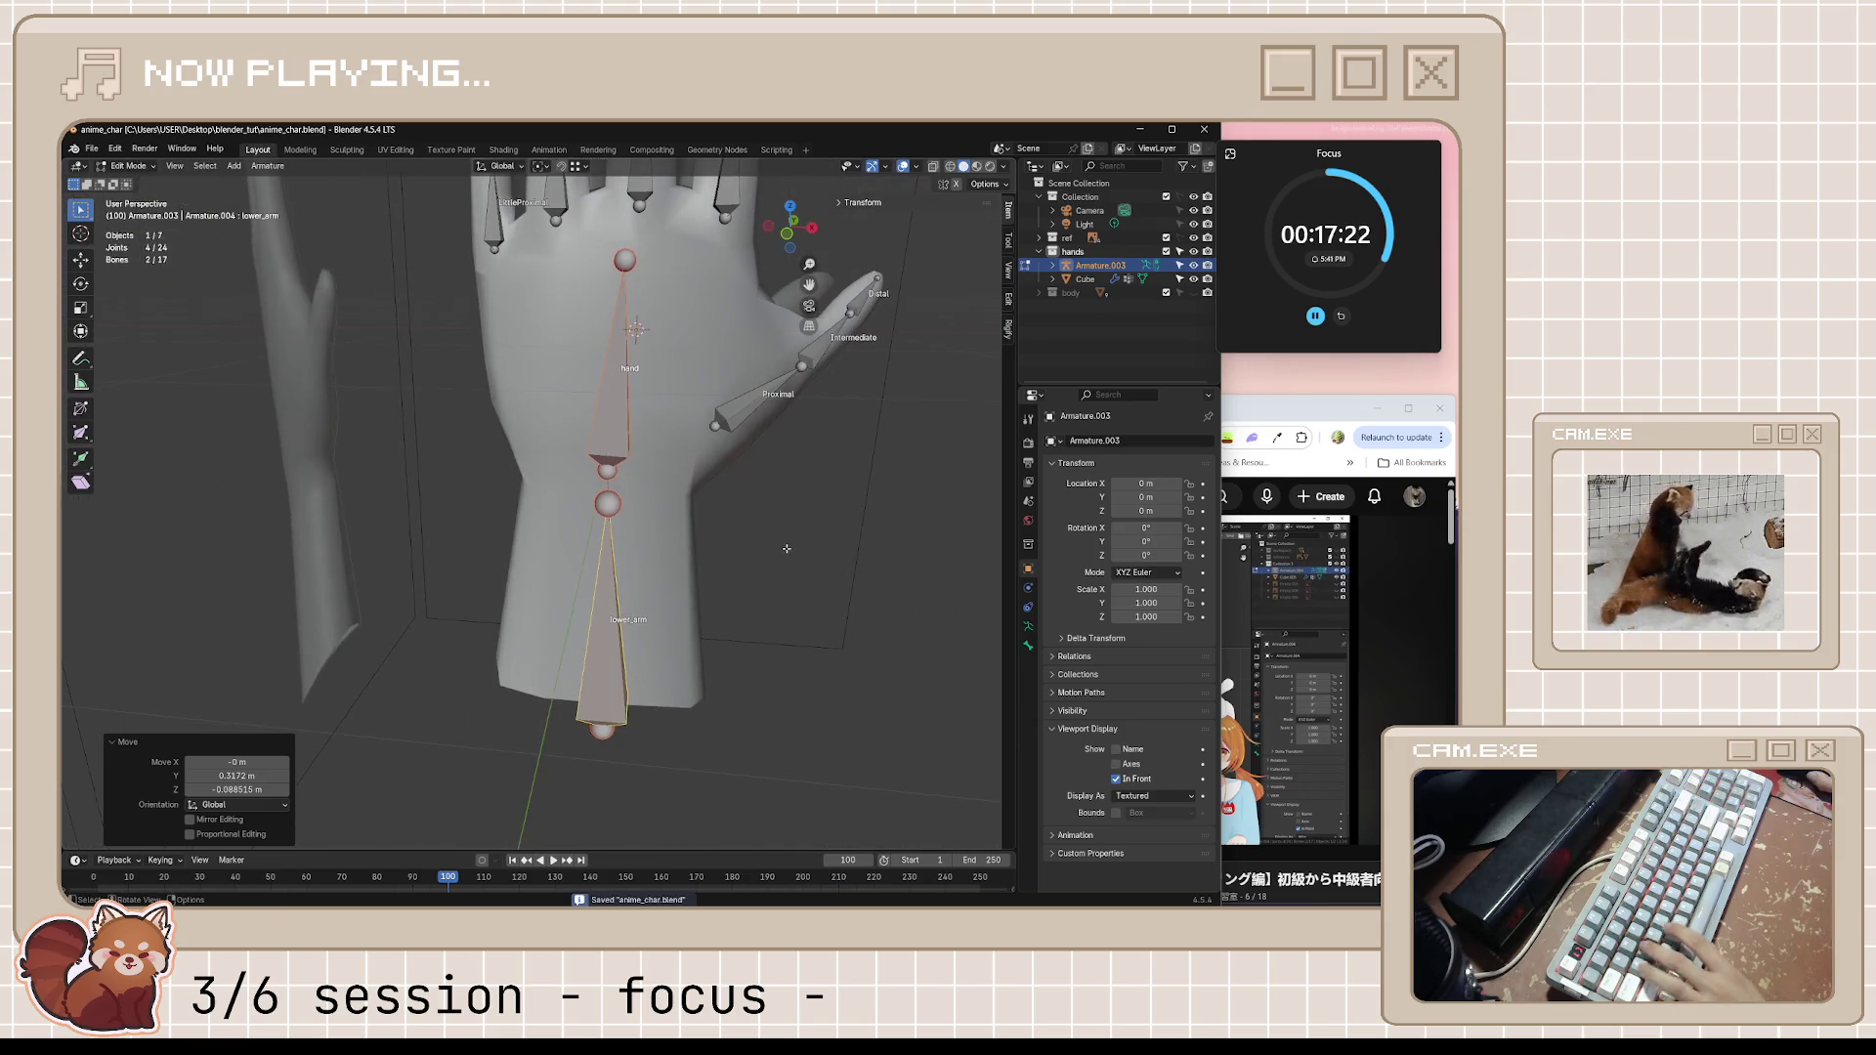
click(1286, 406)
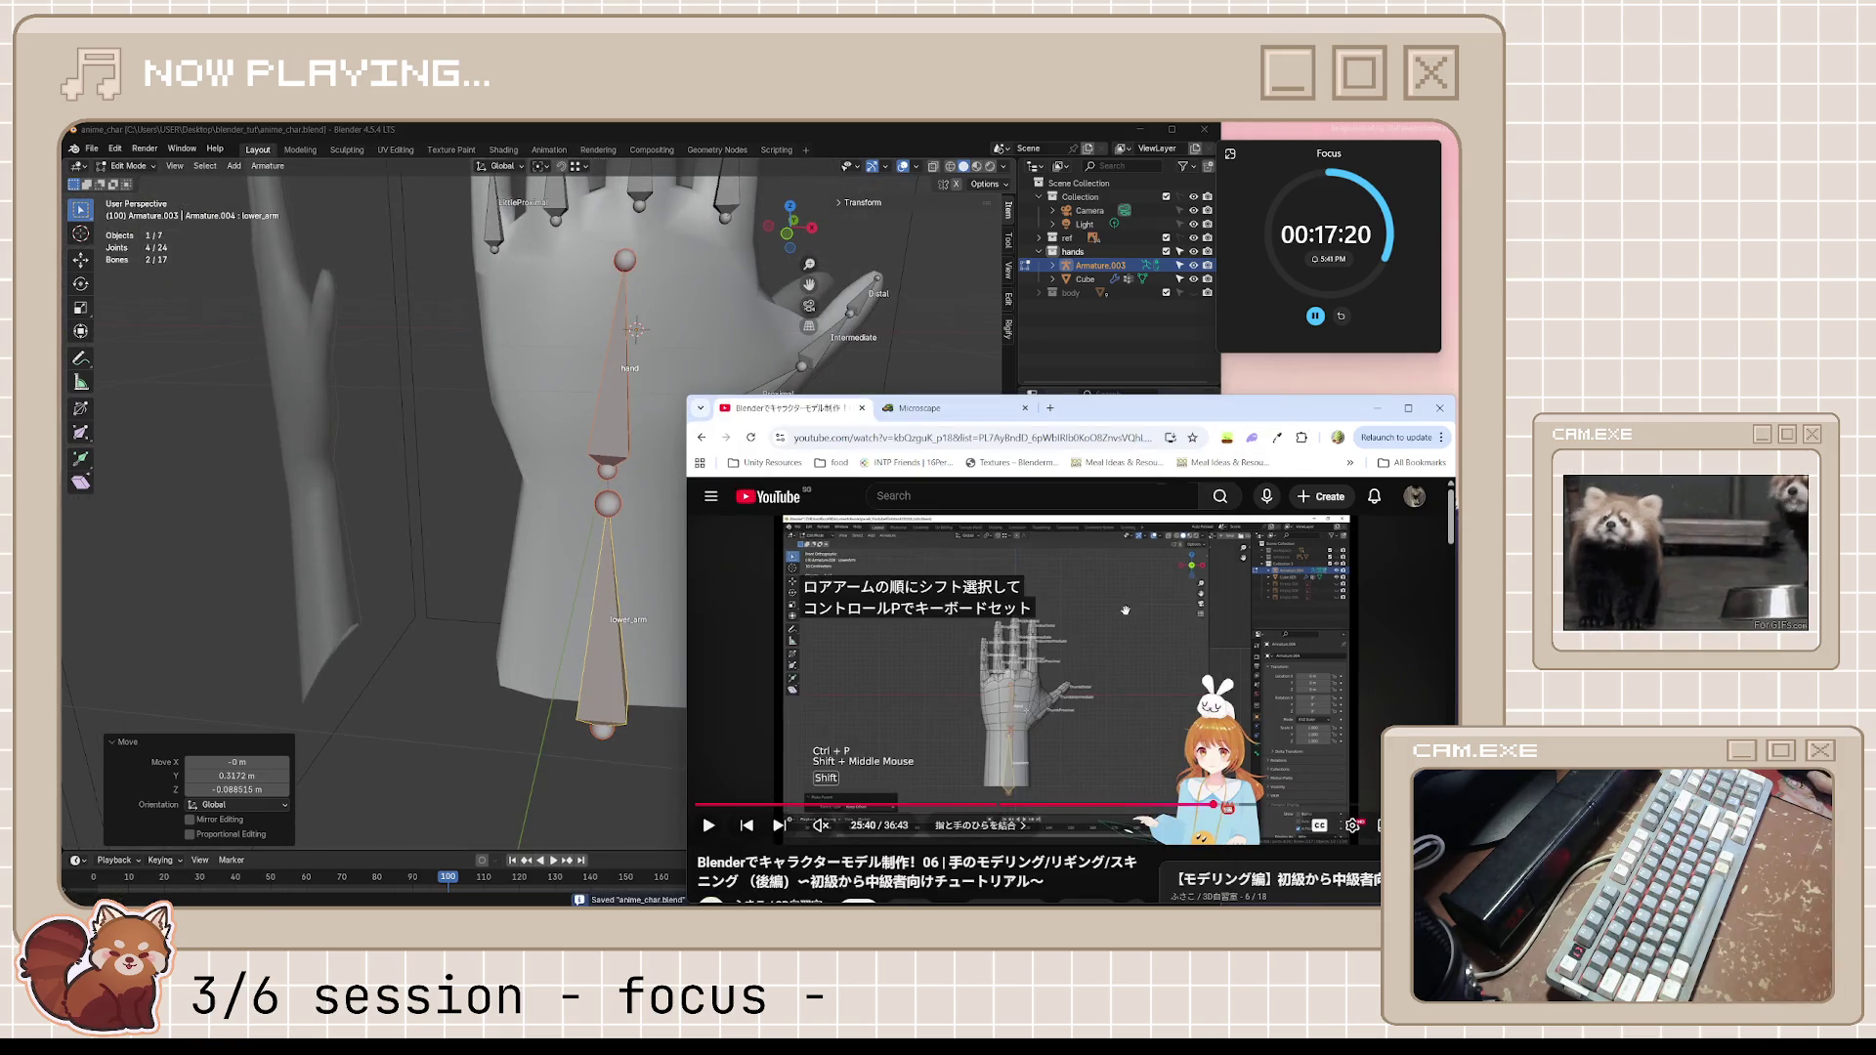
Watch and replay the tutorial's part on parenting the finger bones, then pause
click(1088, 650)
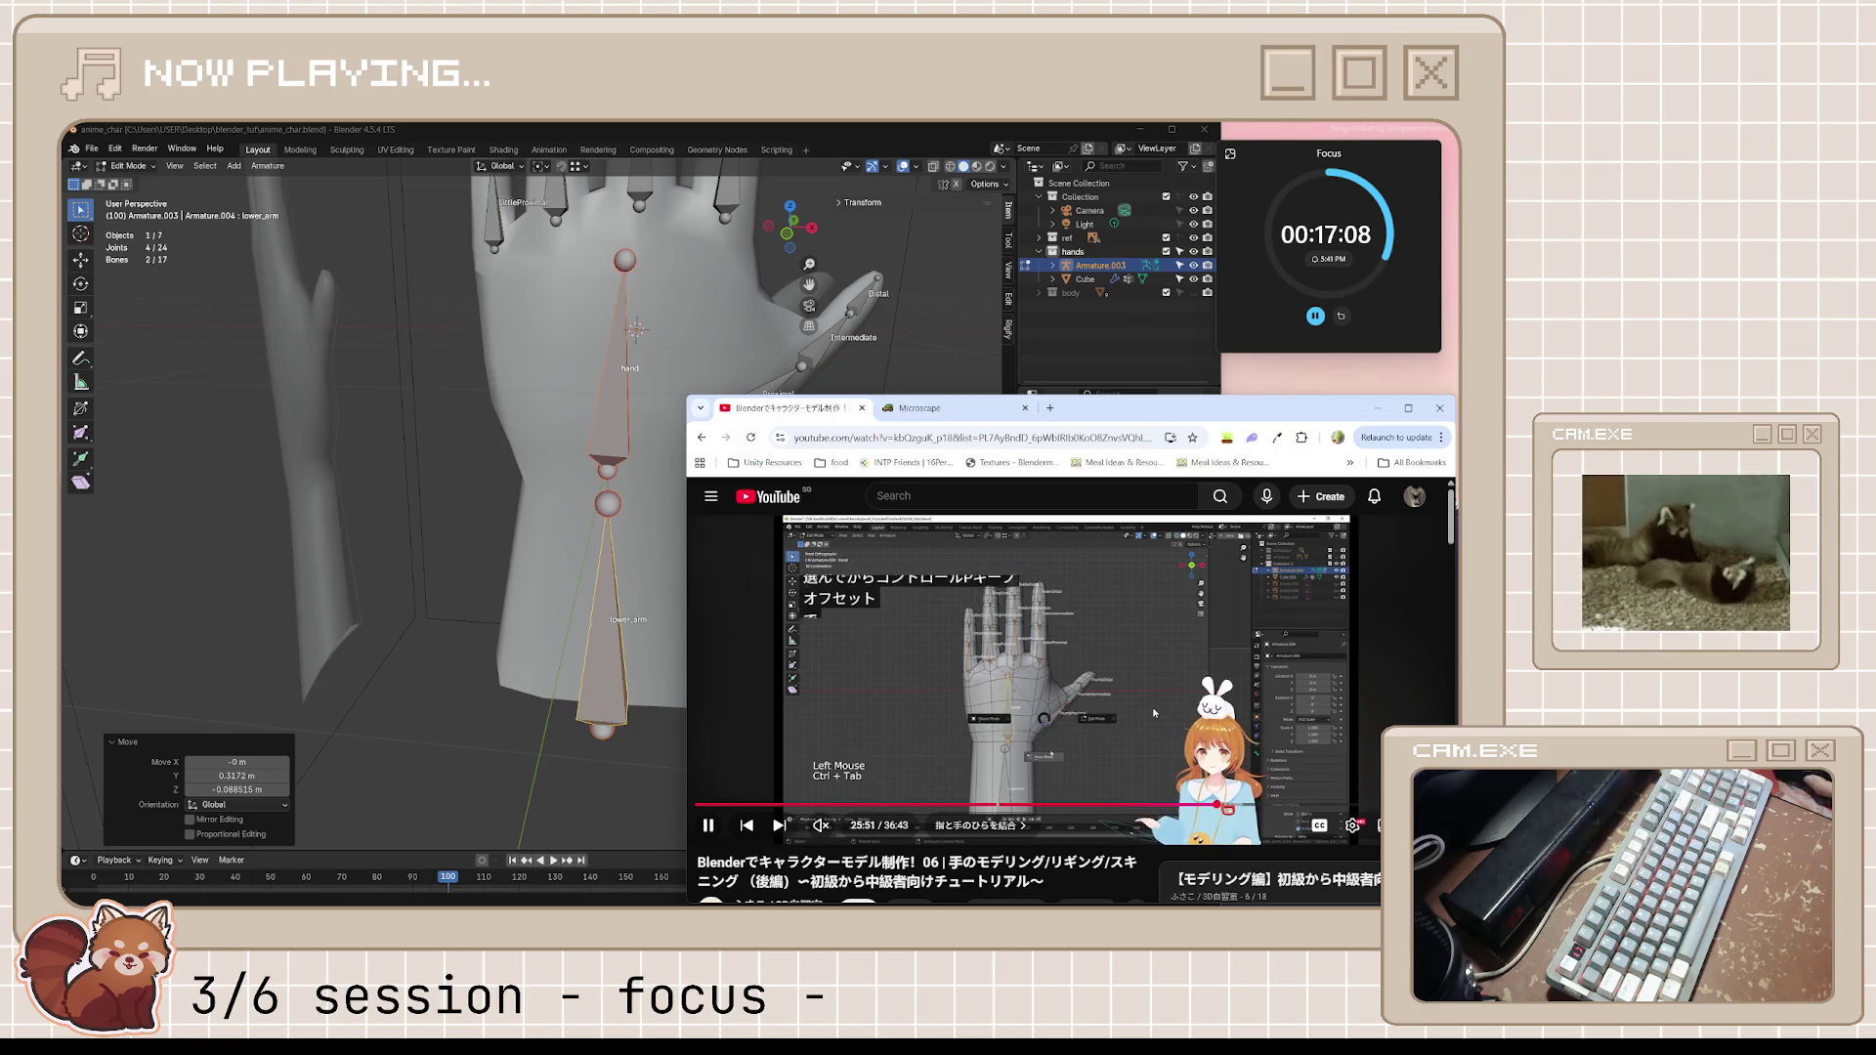
key(space)
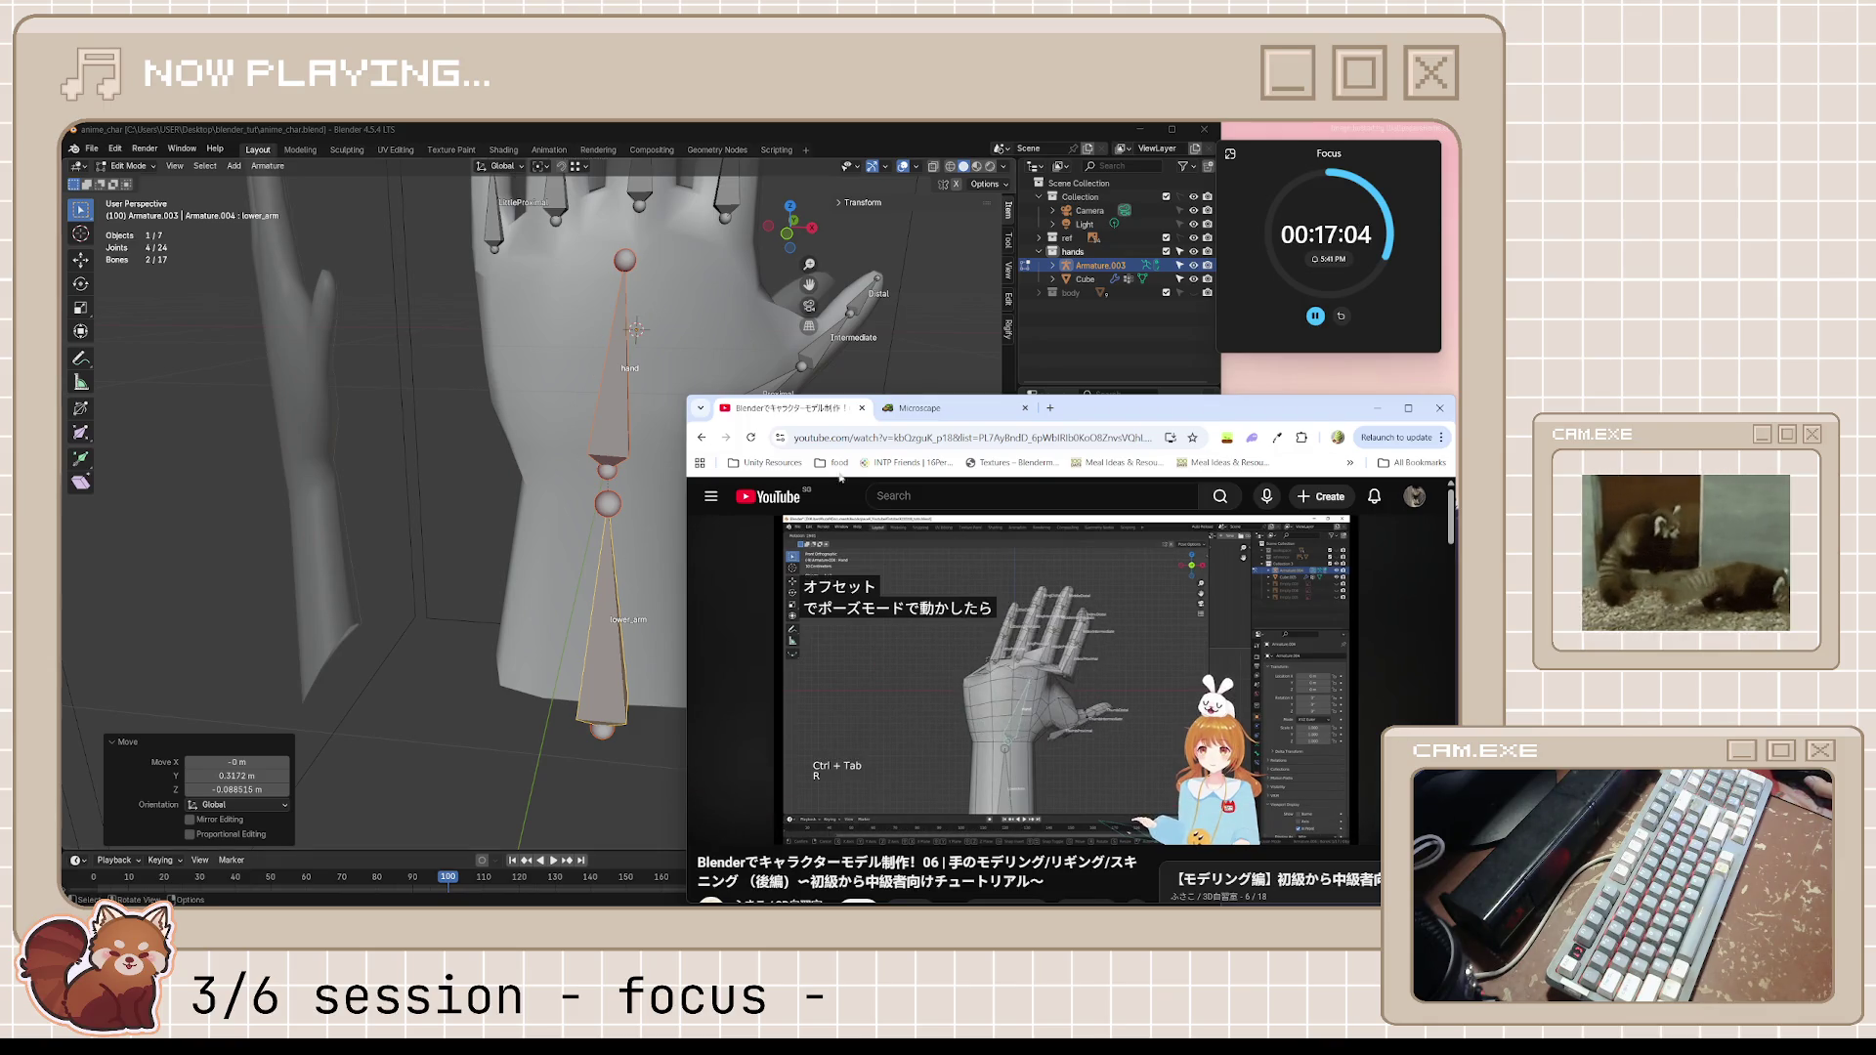
key(space)
key(j)
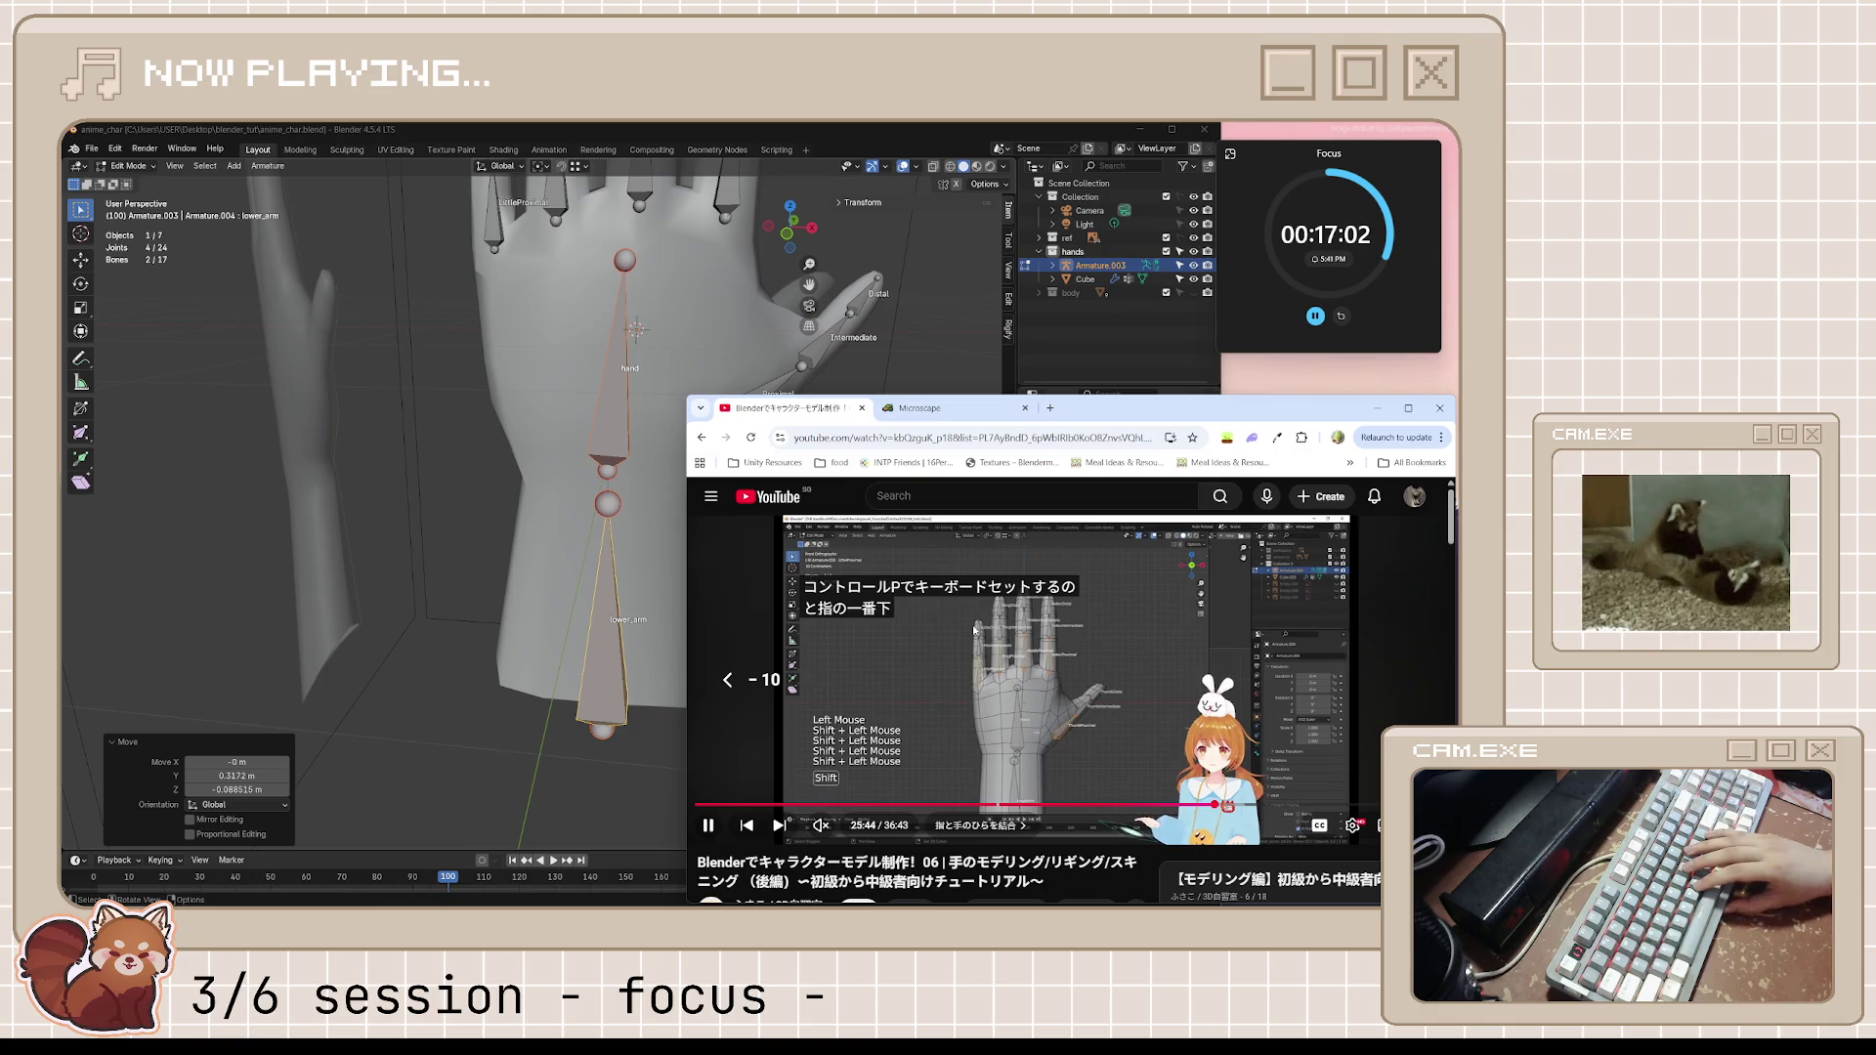
key(space)
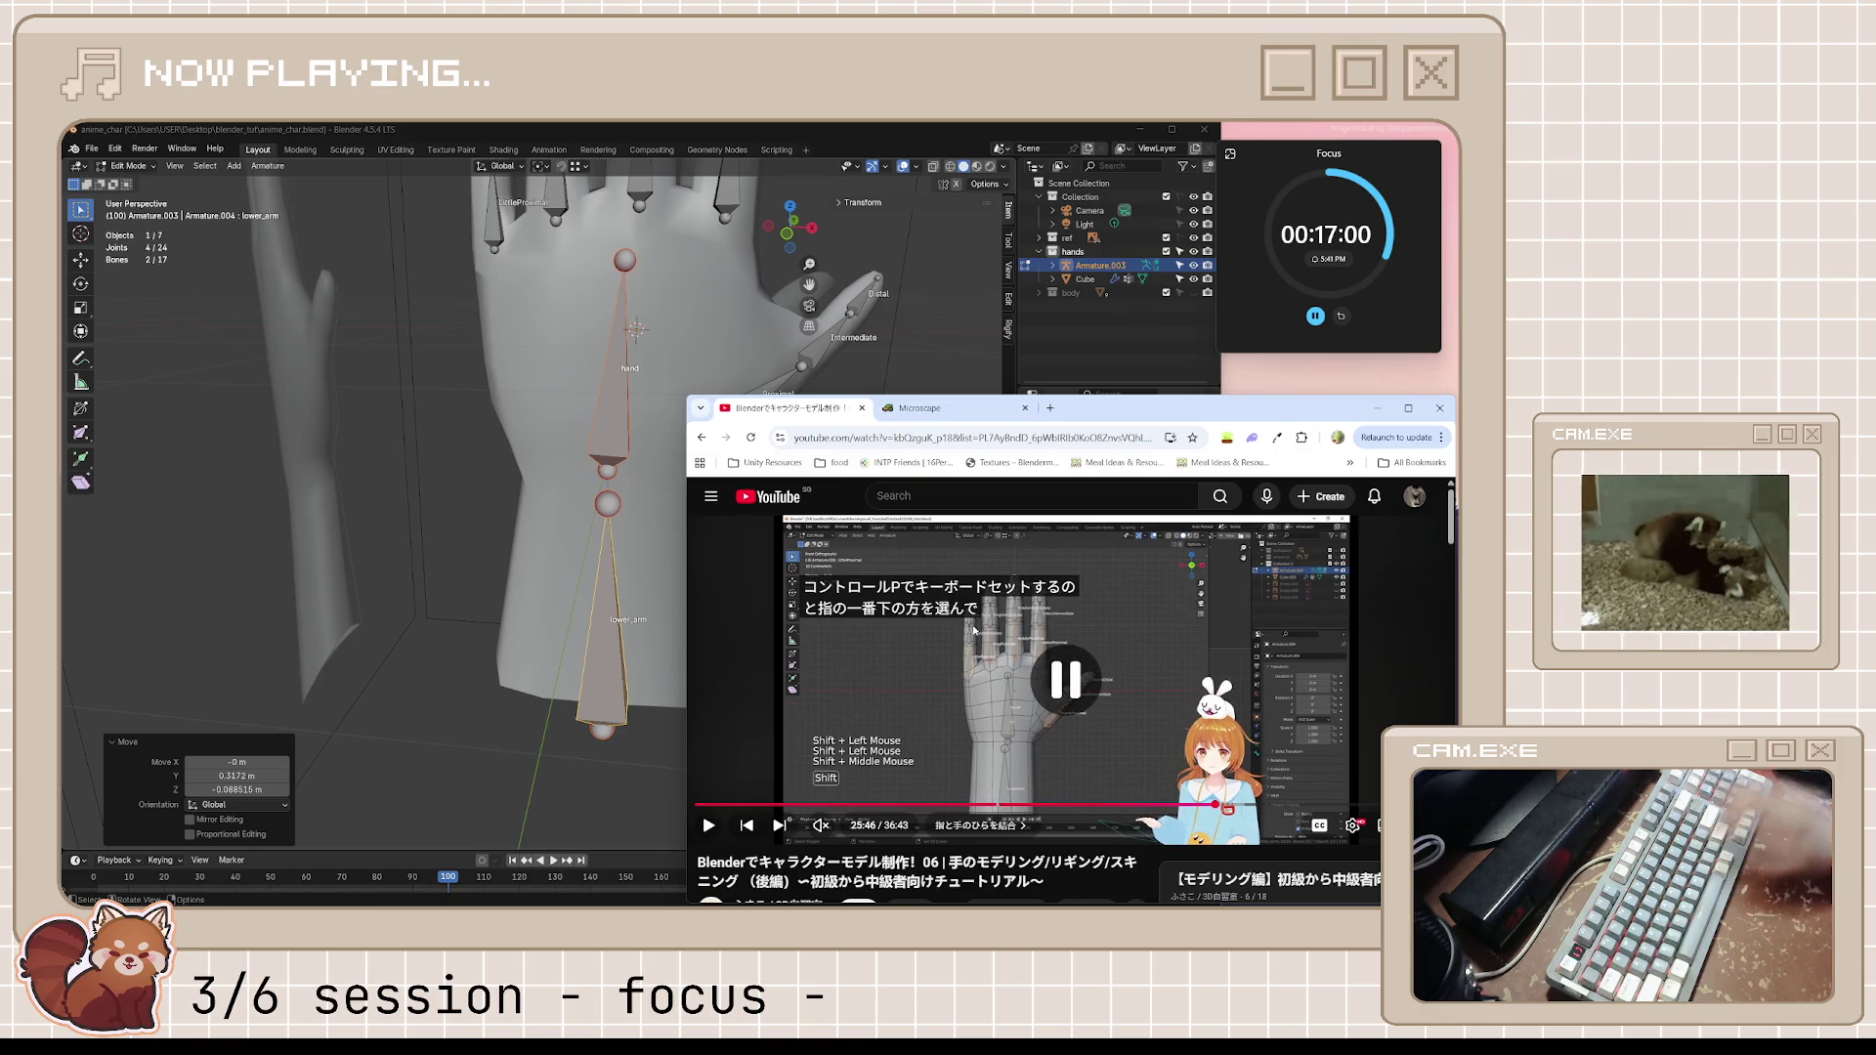
Return to the hand rig and select the thumb's proximal bone
click(892, 368)
click(747, 398)
shift+middle_drag(749, 399, 817, 523)
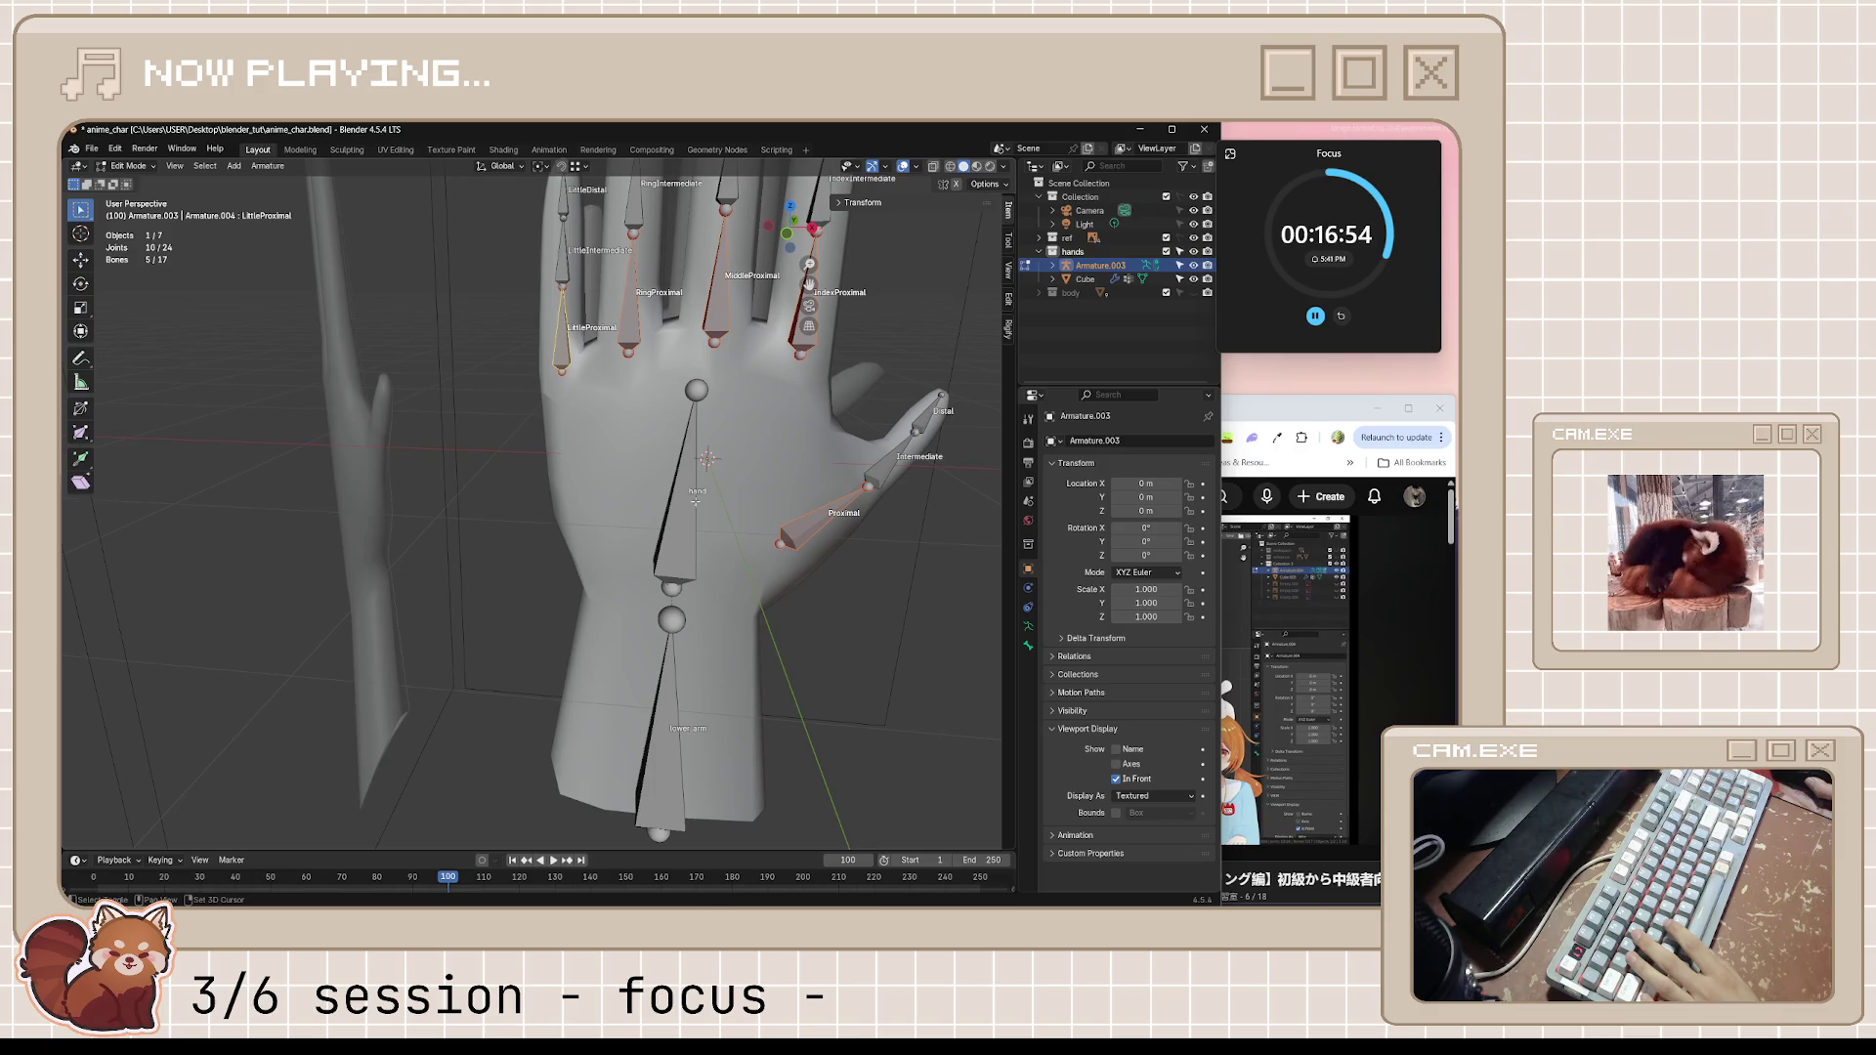
Parent the finger base bones to the hand bone keeping offsets and switch to Pose Mode
key(ctrl+p)
click(690, 508)
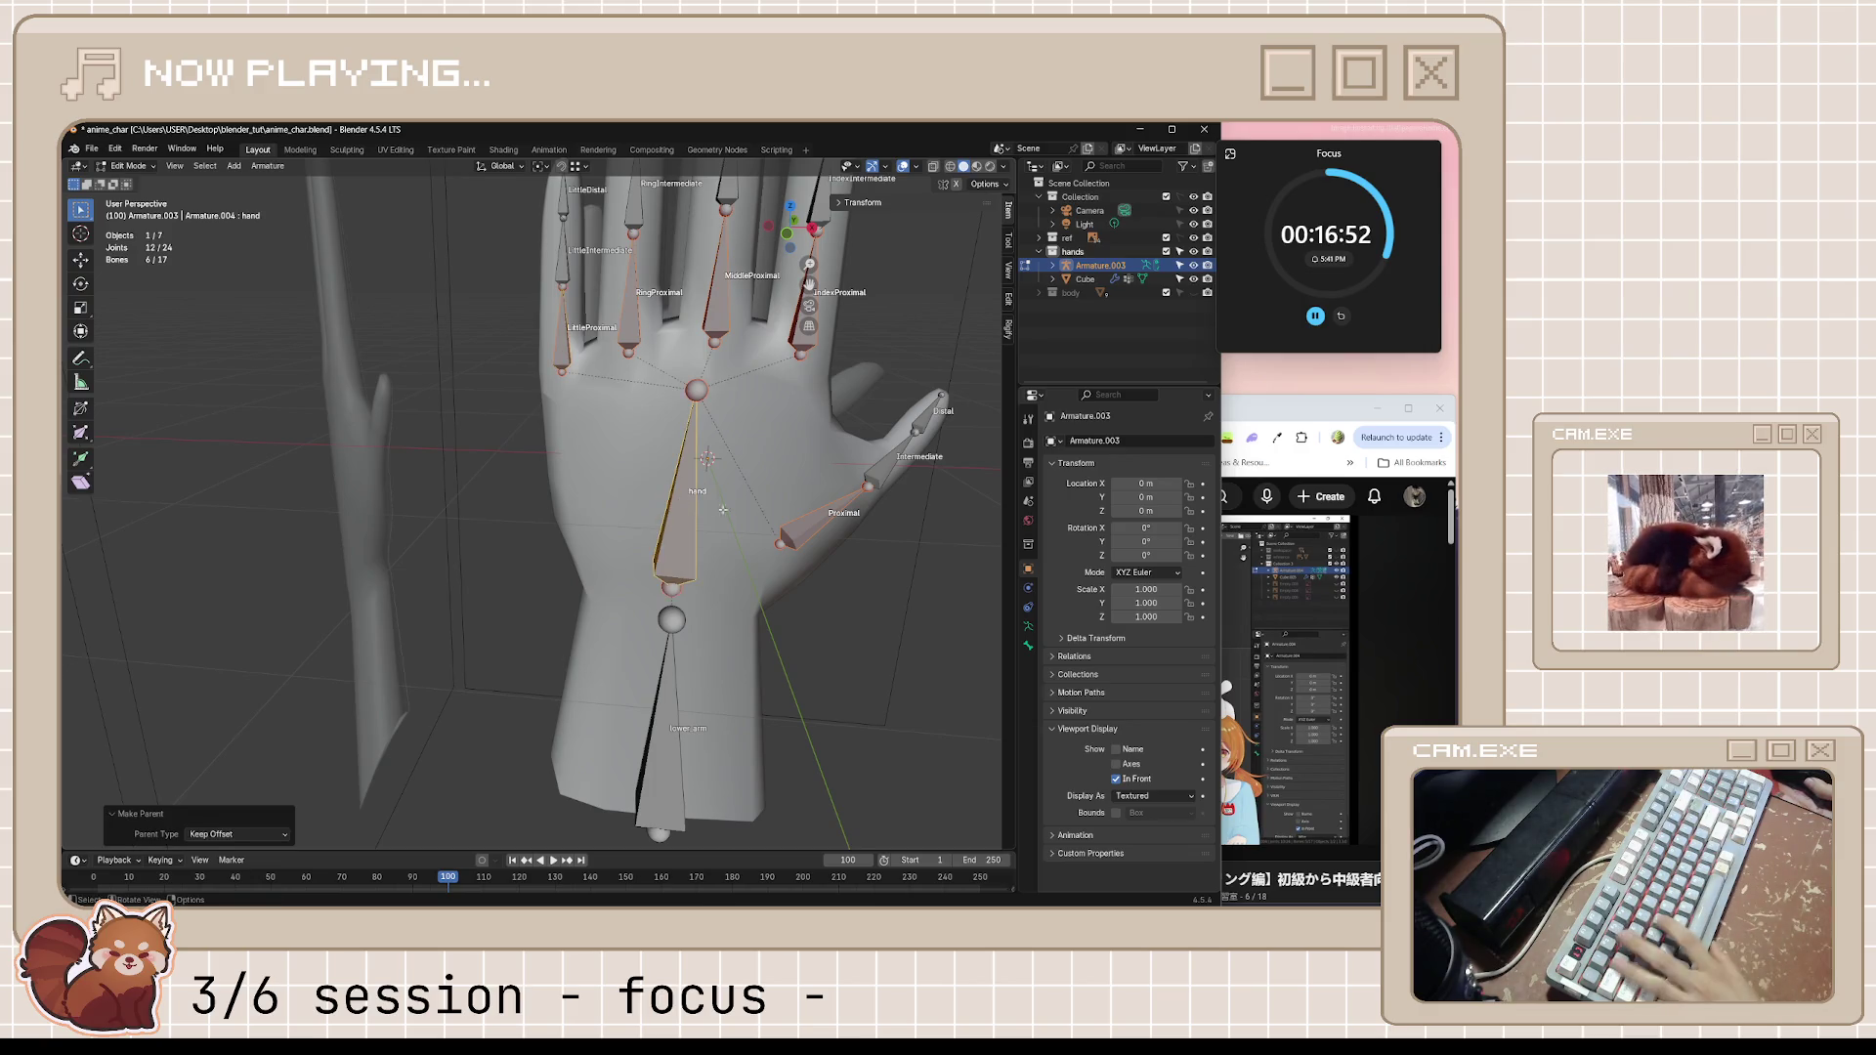
click(873, 614)
middle_drag(872, 614, 679, 517)
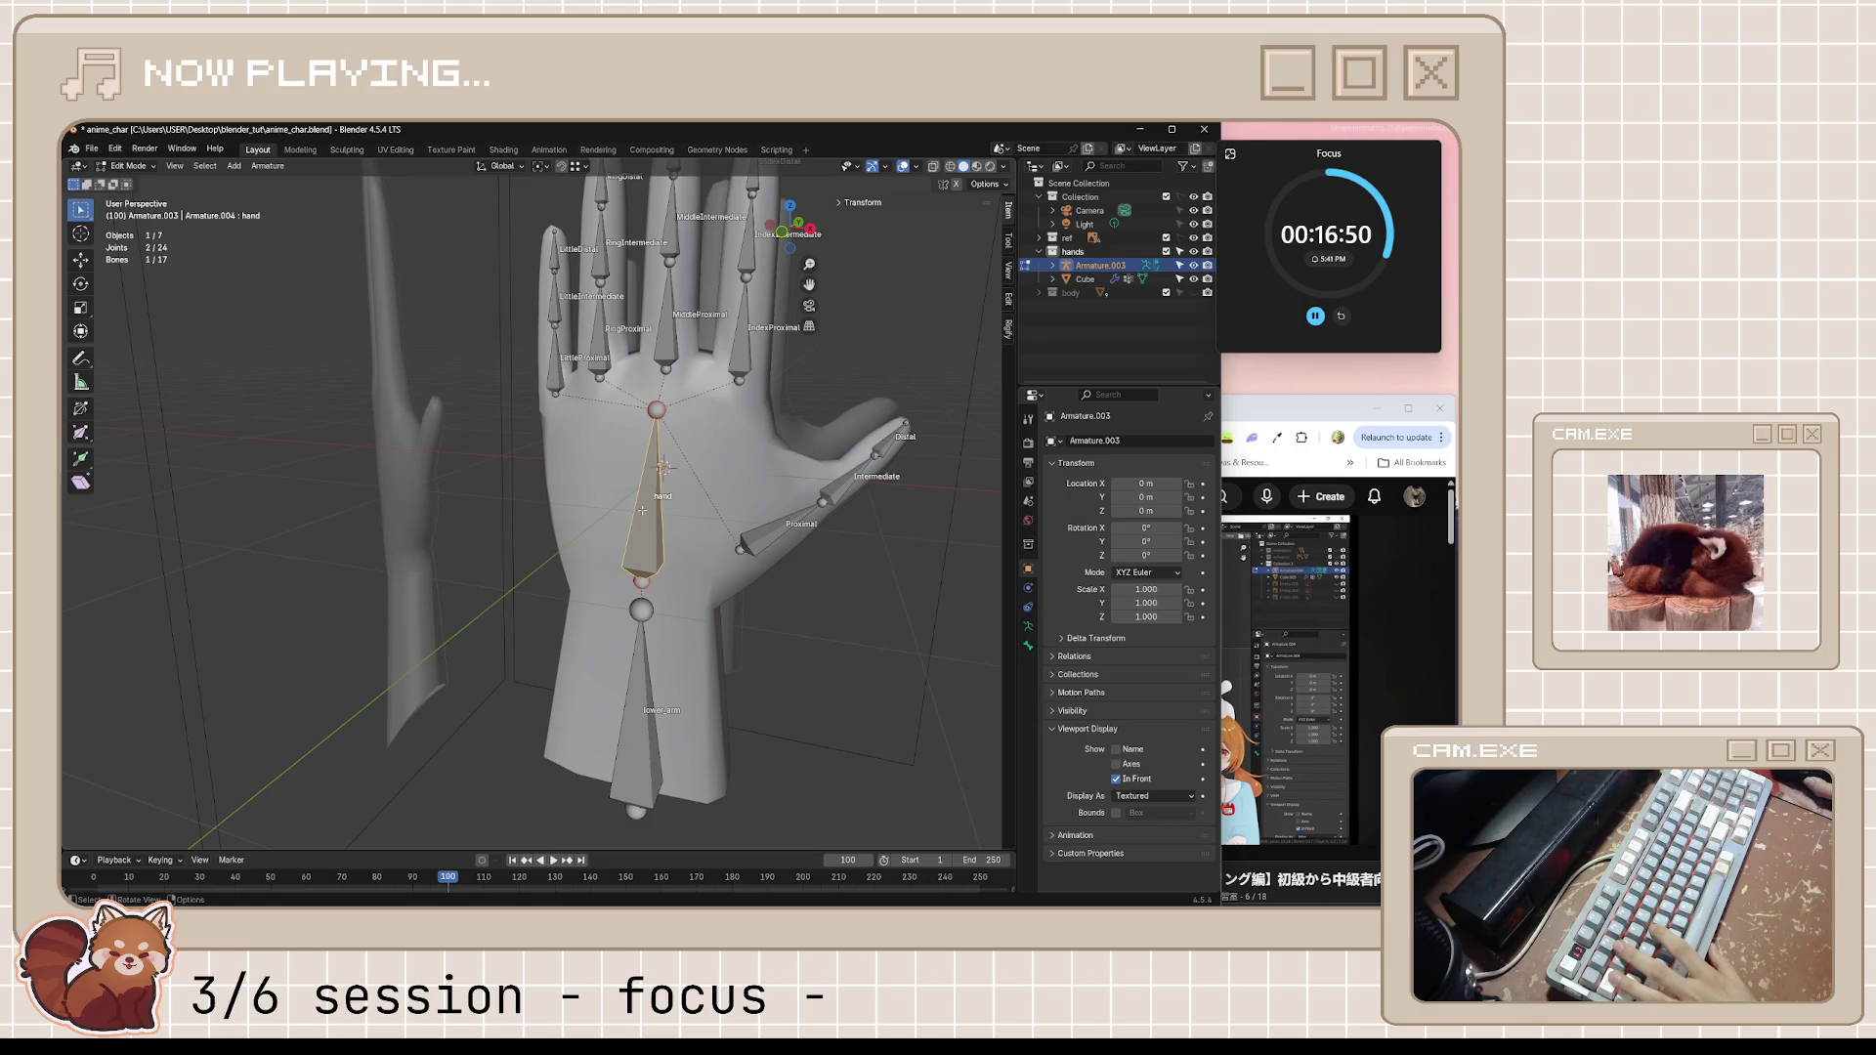
click(129, 164)
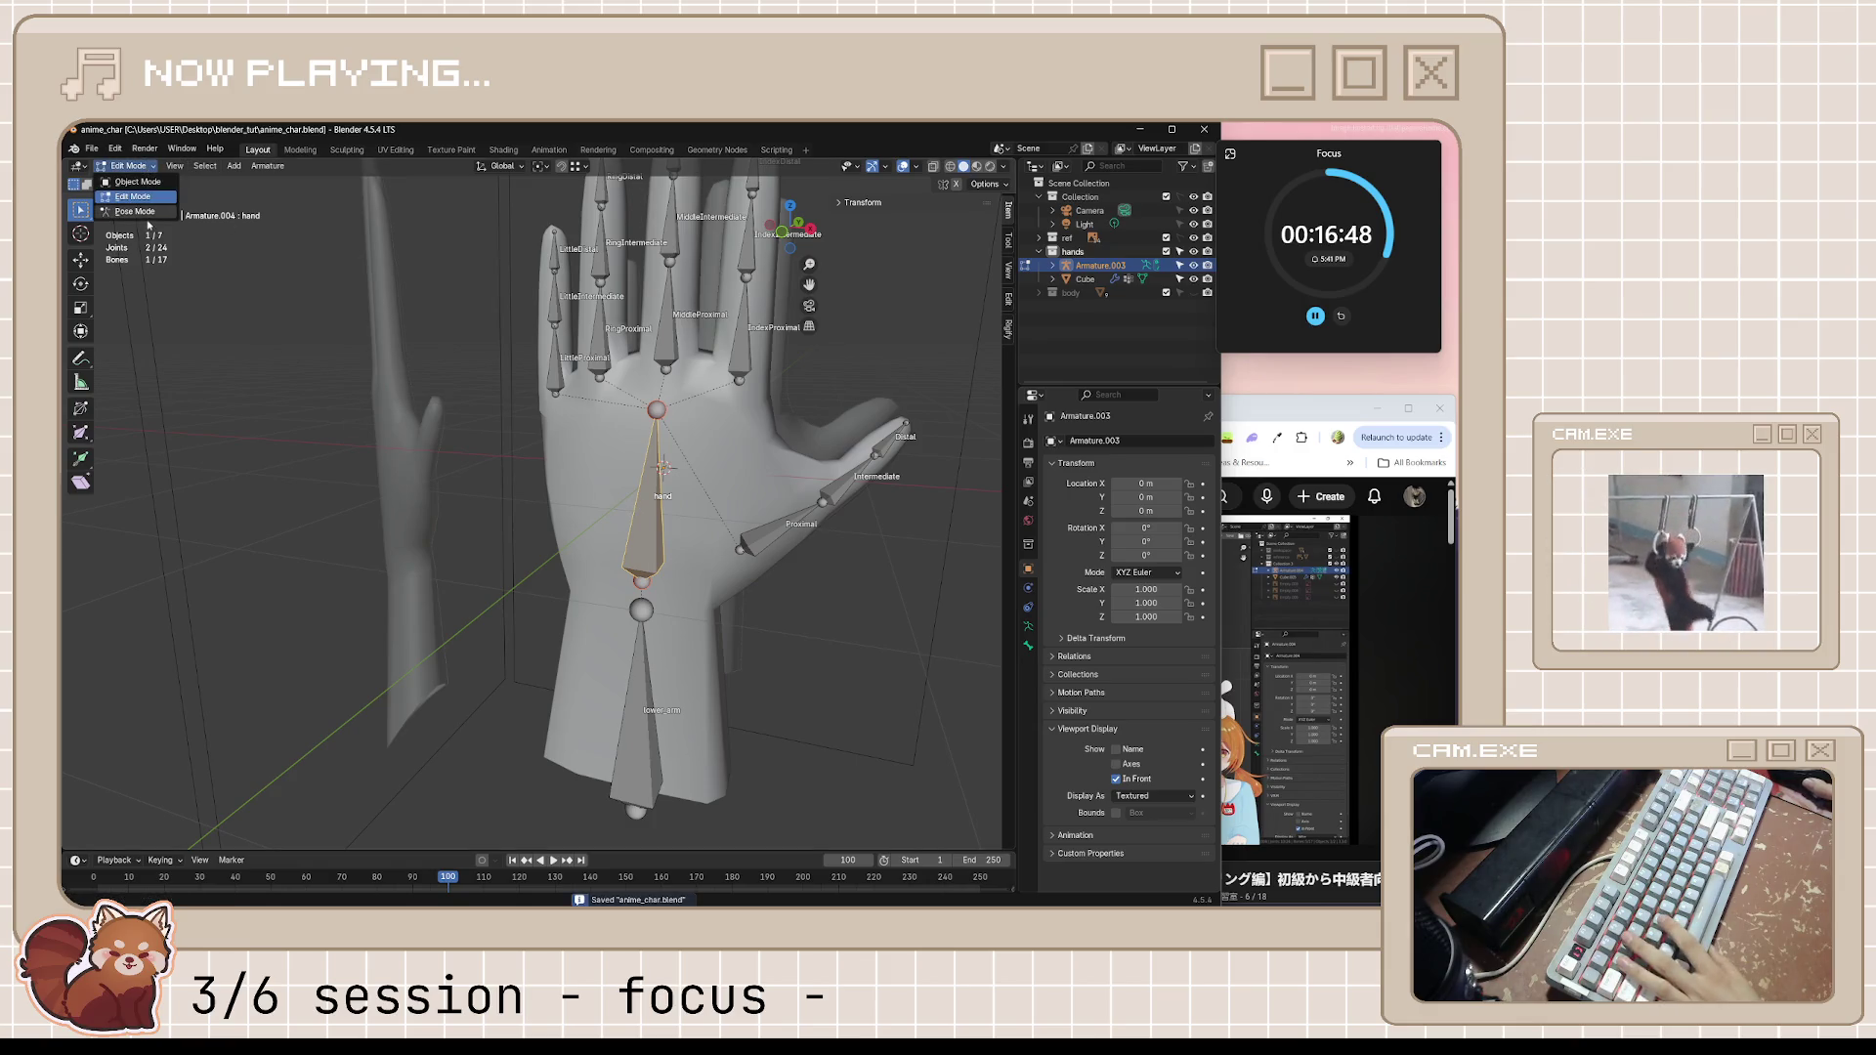
click(125, 212)
key(ctrl+s)
Test-rotate the hand bone to check the fingers follow, save, and return to the tutorial
key(r)
key(Escape)
mouse_move(689, 469)
middle_down()
mouse_move(753, 529)
mouse_move(659, 545)
middle_up()
key(r)
key(Escape)
key(ctrl+s)
key(alt+Tab)
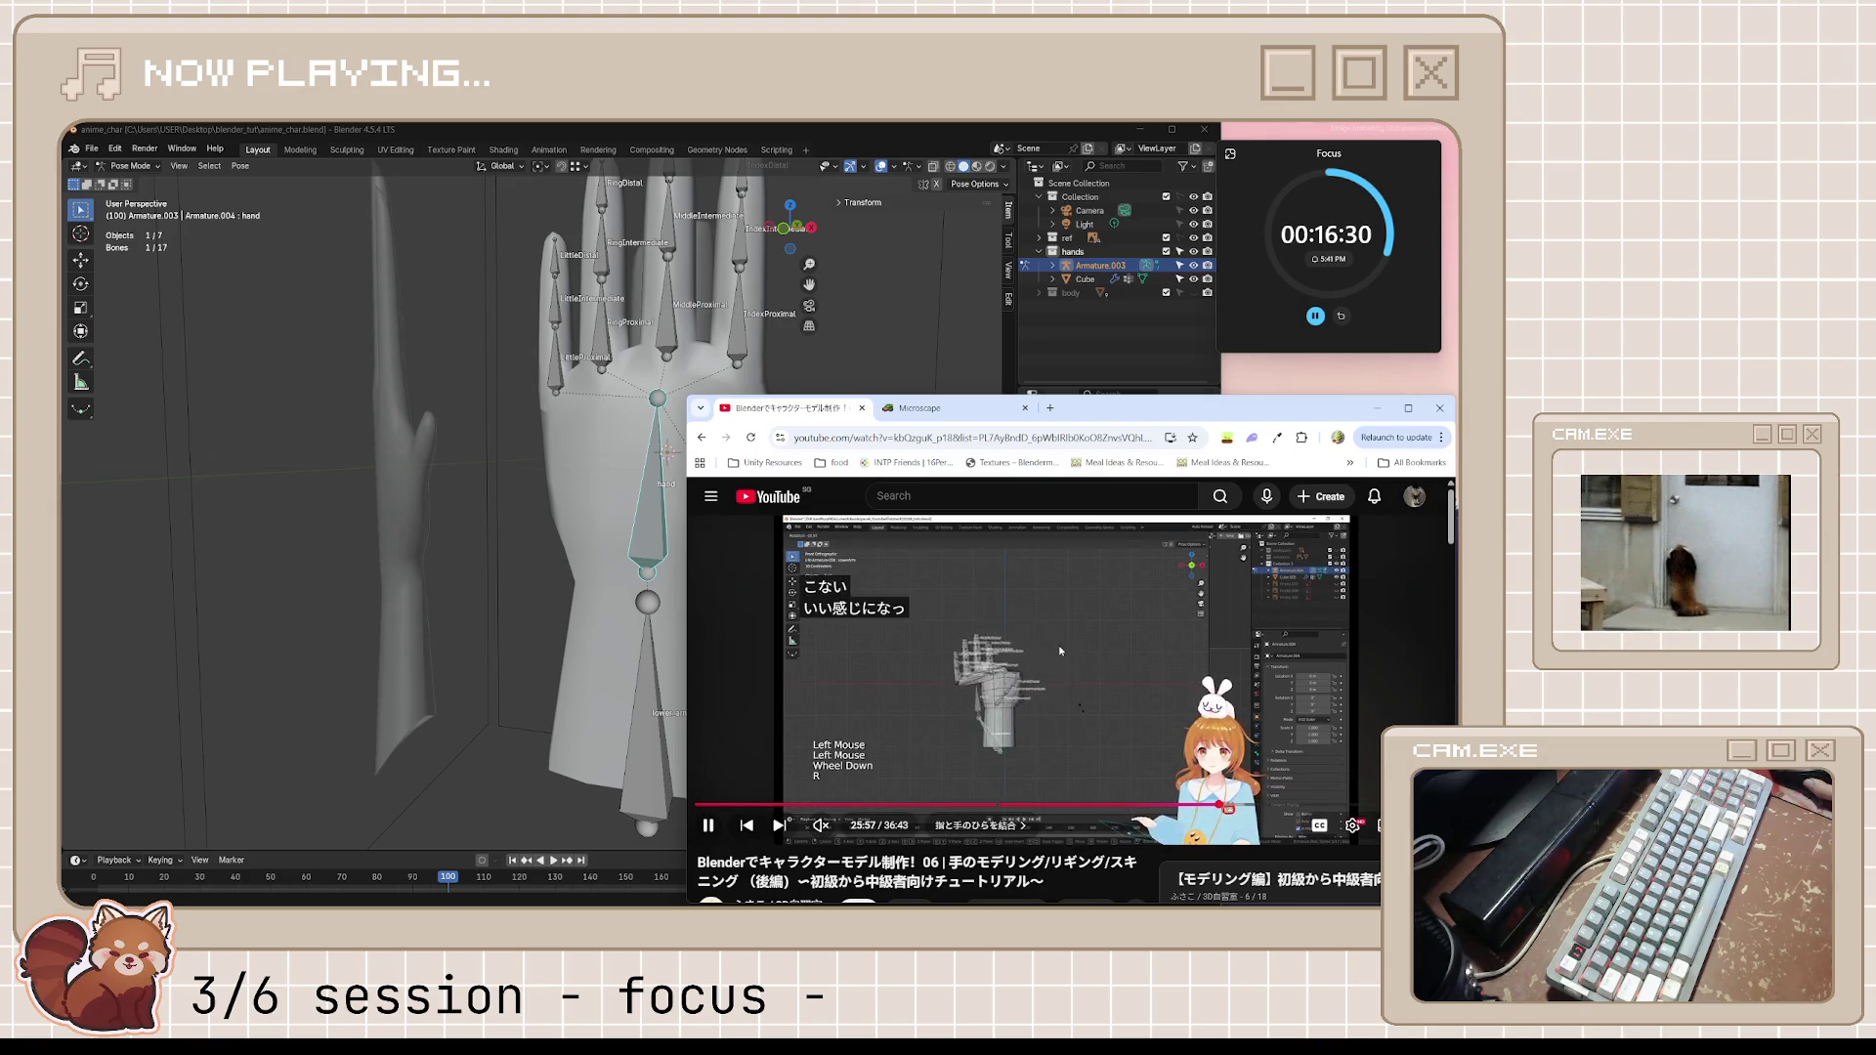
click(1058, 646)
click(690, 661)
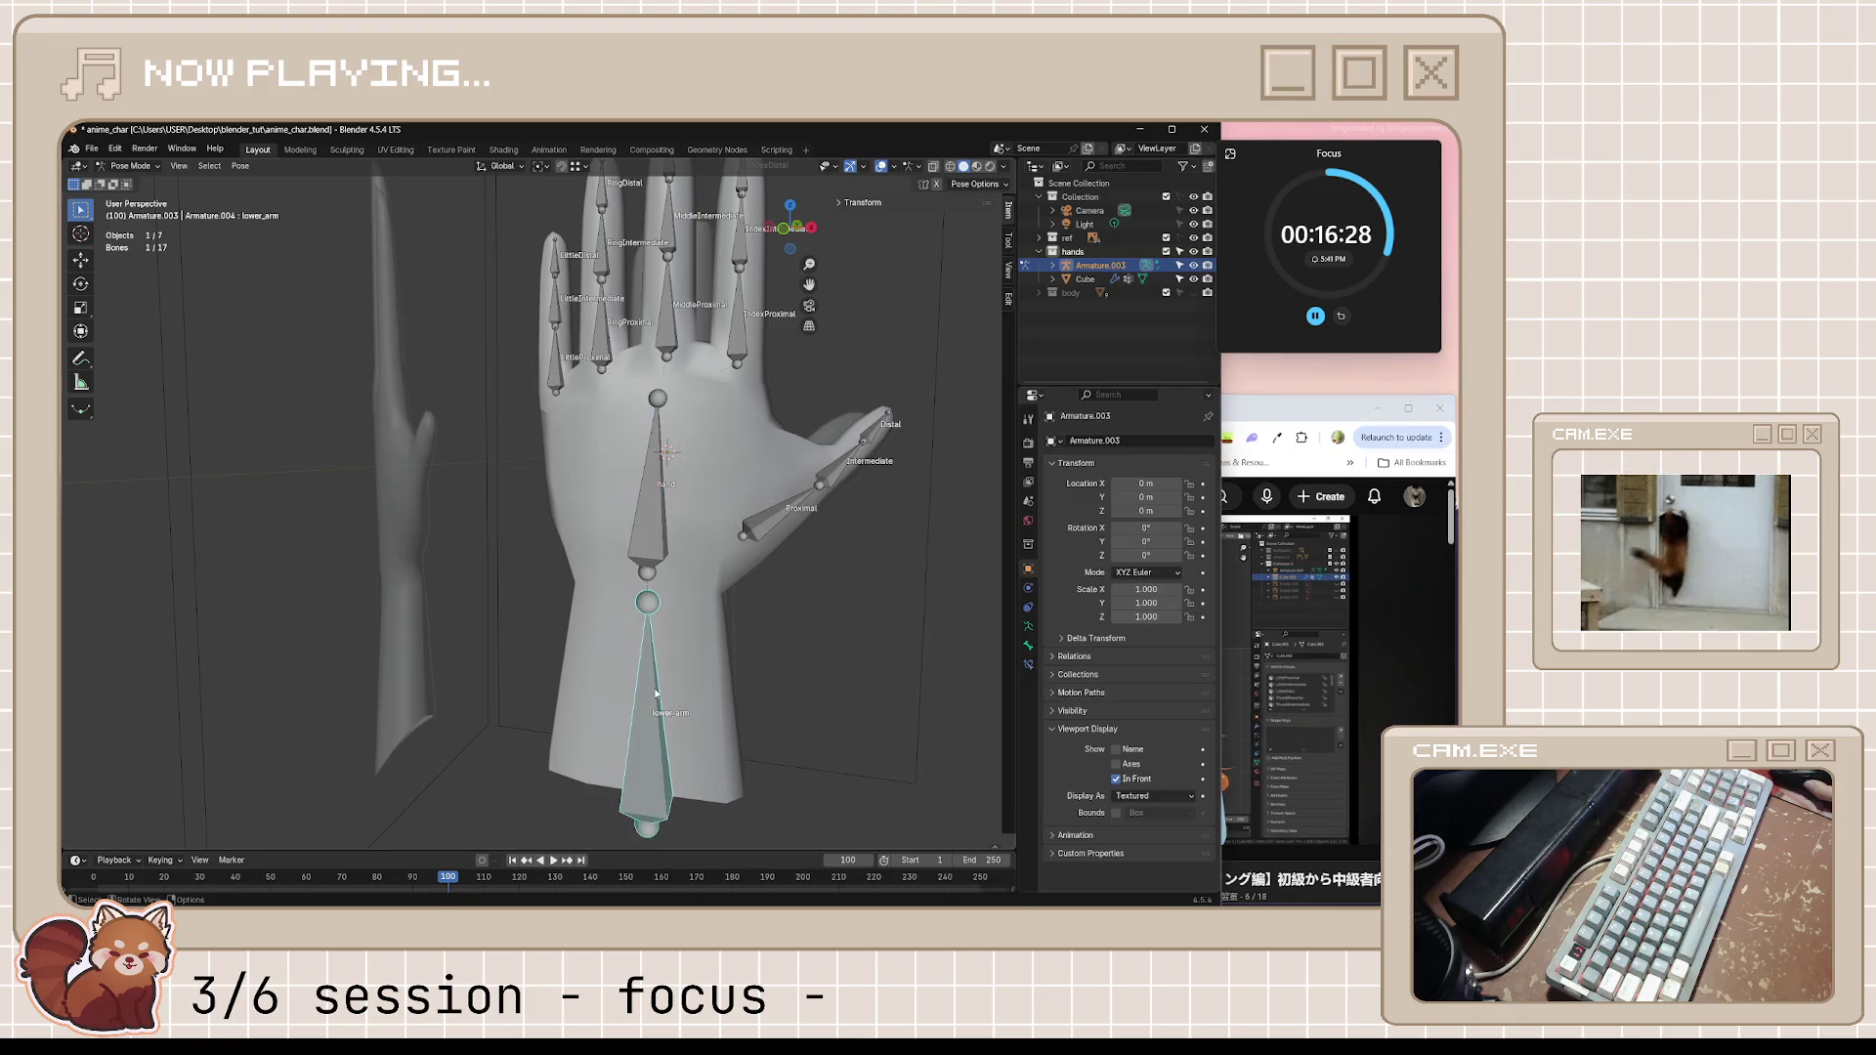
click(653, 703)
key(r)
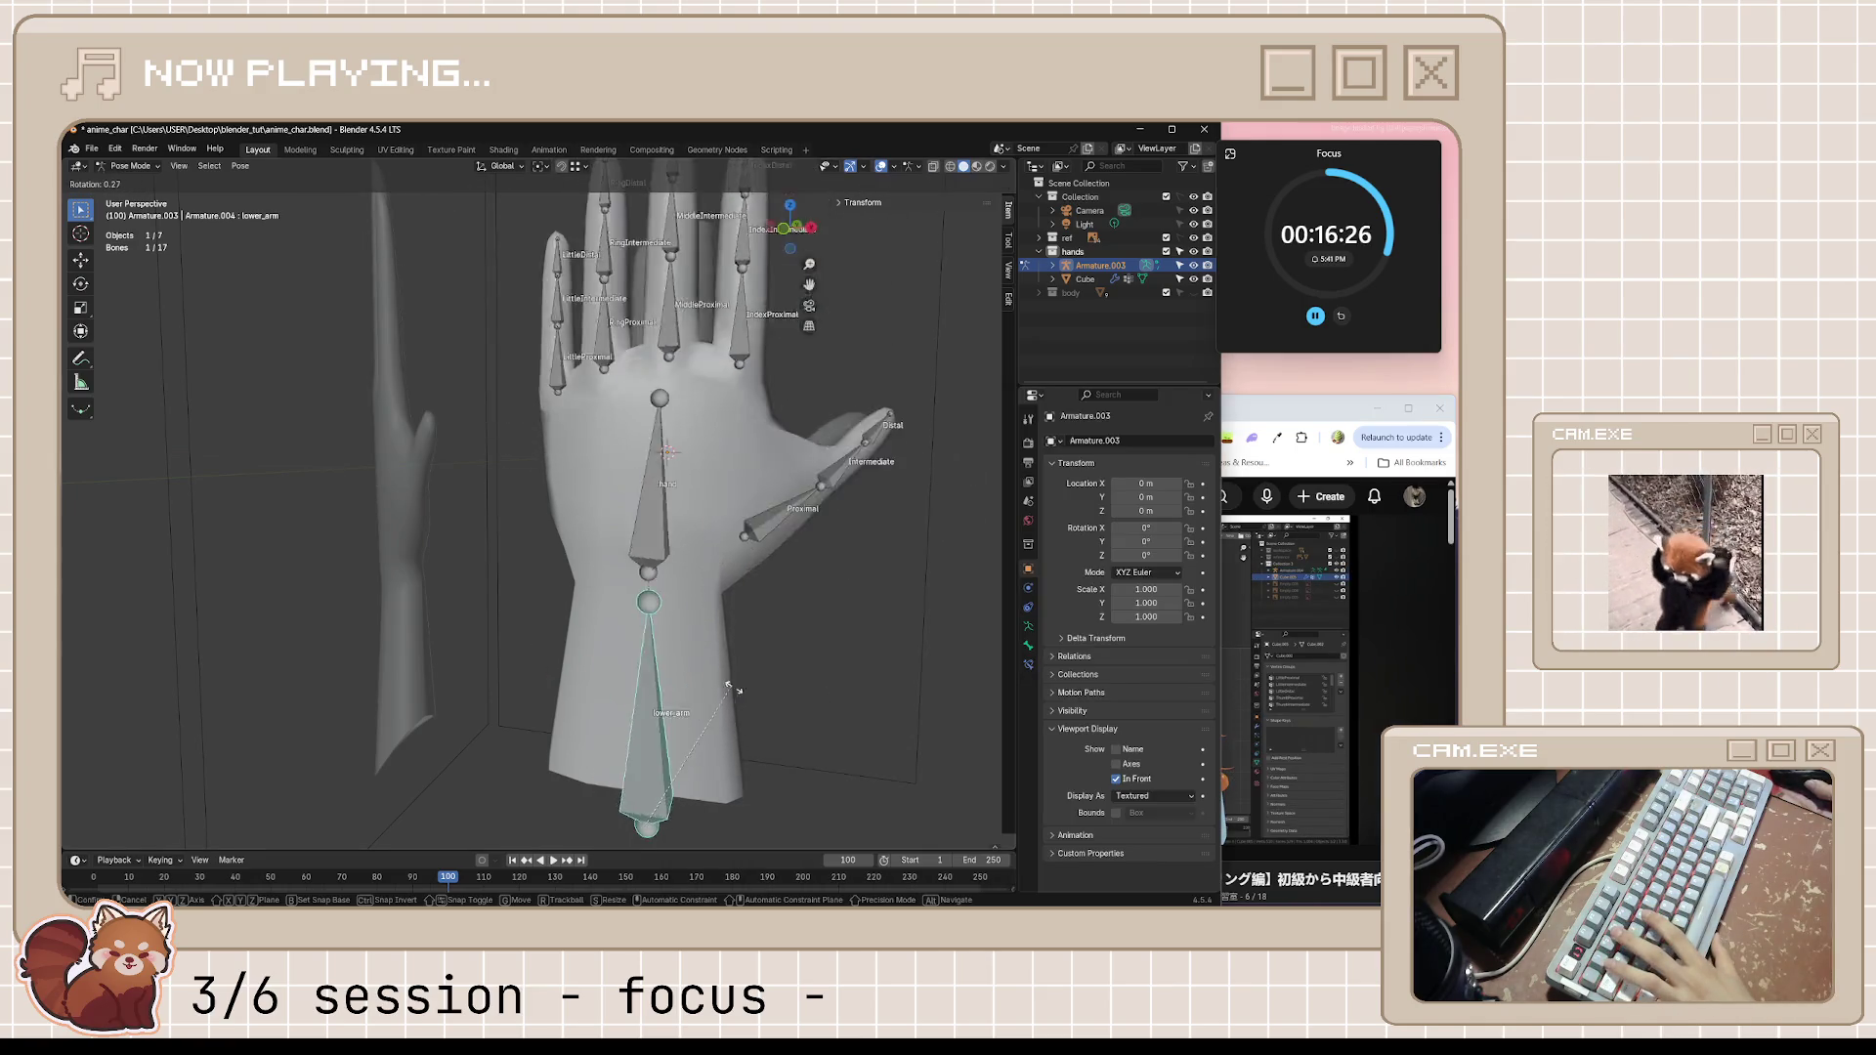
key(Escape)
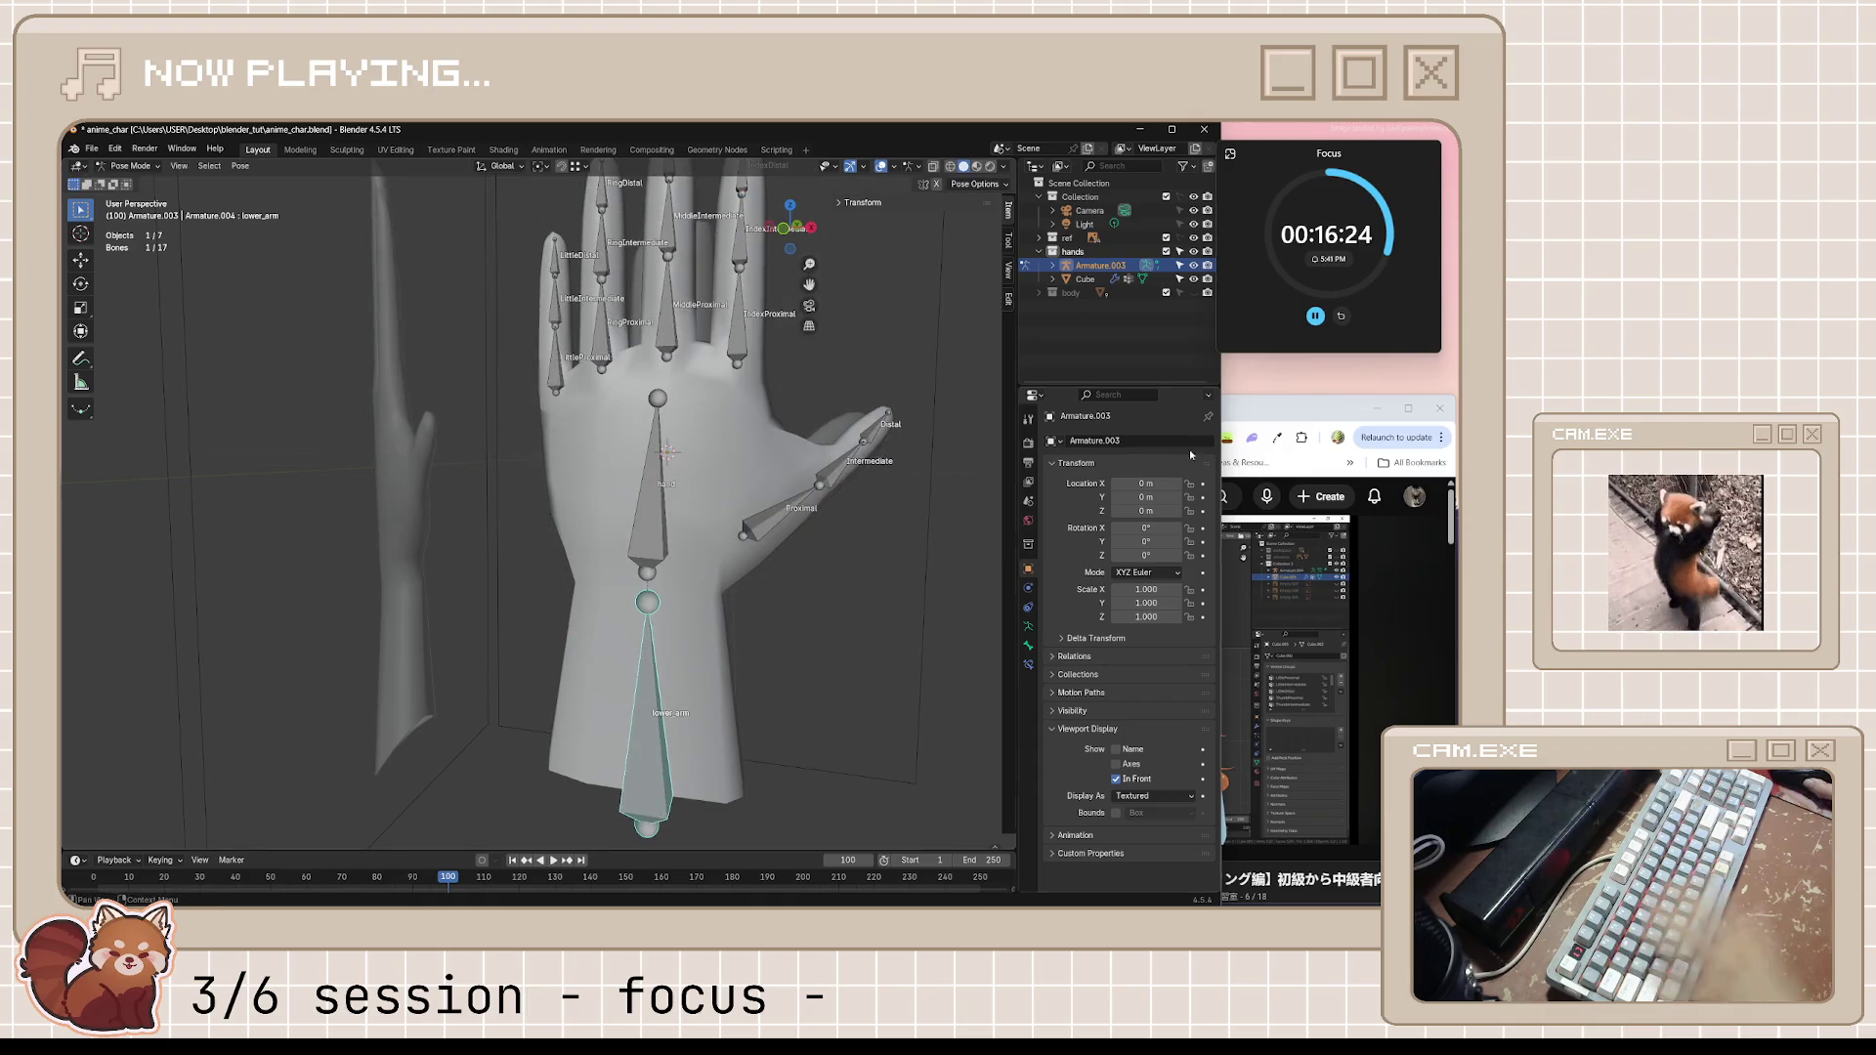
click(1246, 586)
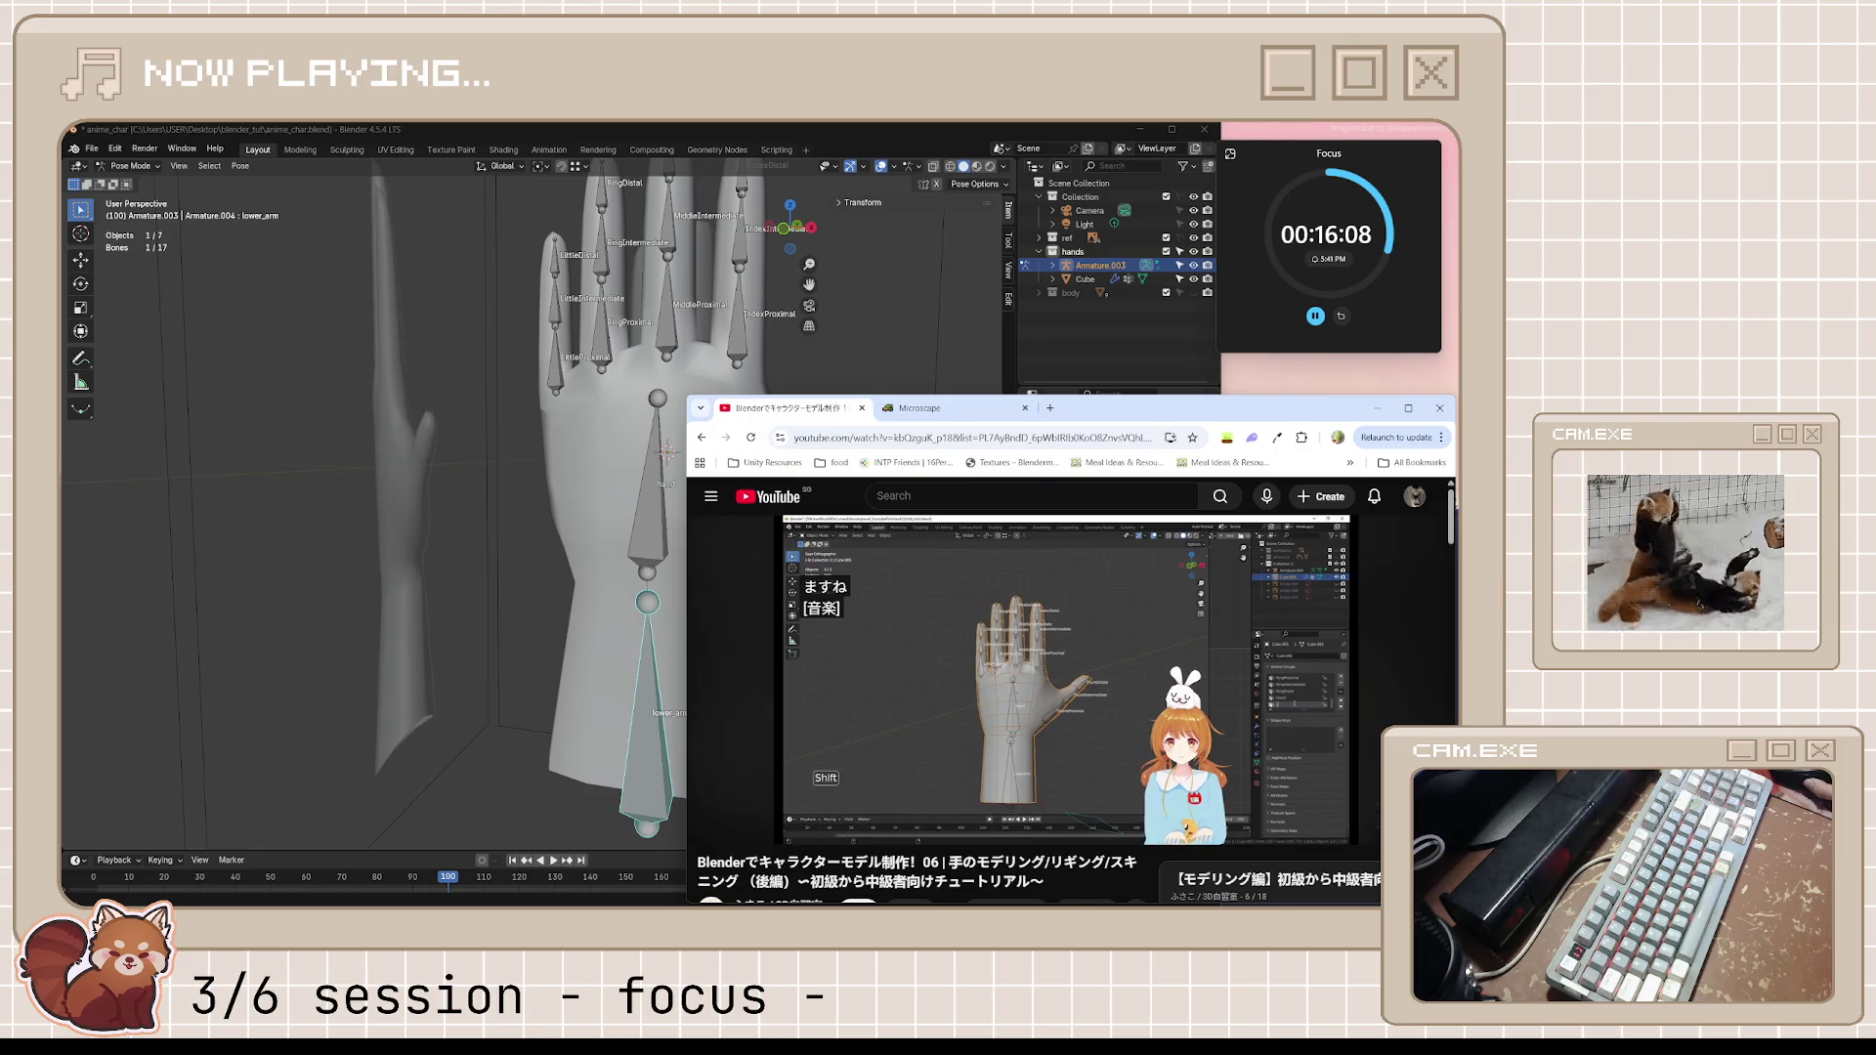
Rewatch the tutorial leading into selecting the hand's vertex groups, pause, and return to Blender
click(1146, 657)
key(Left)
key(Left)
key(Left)
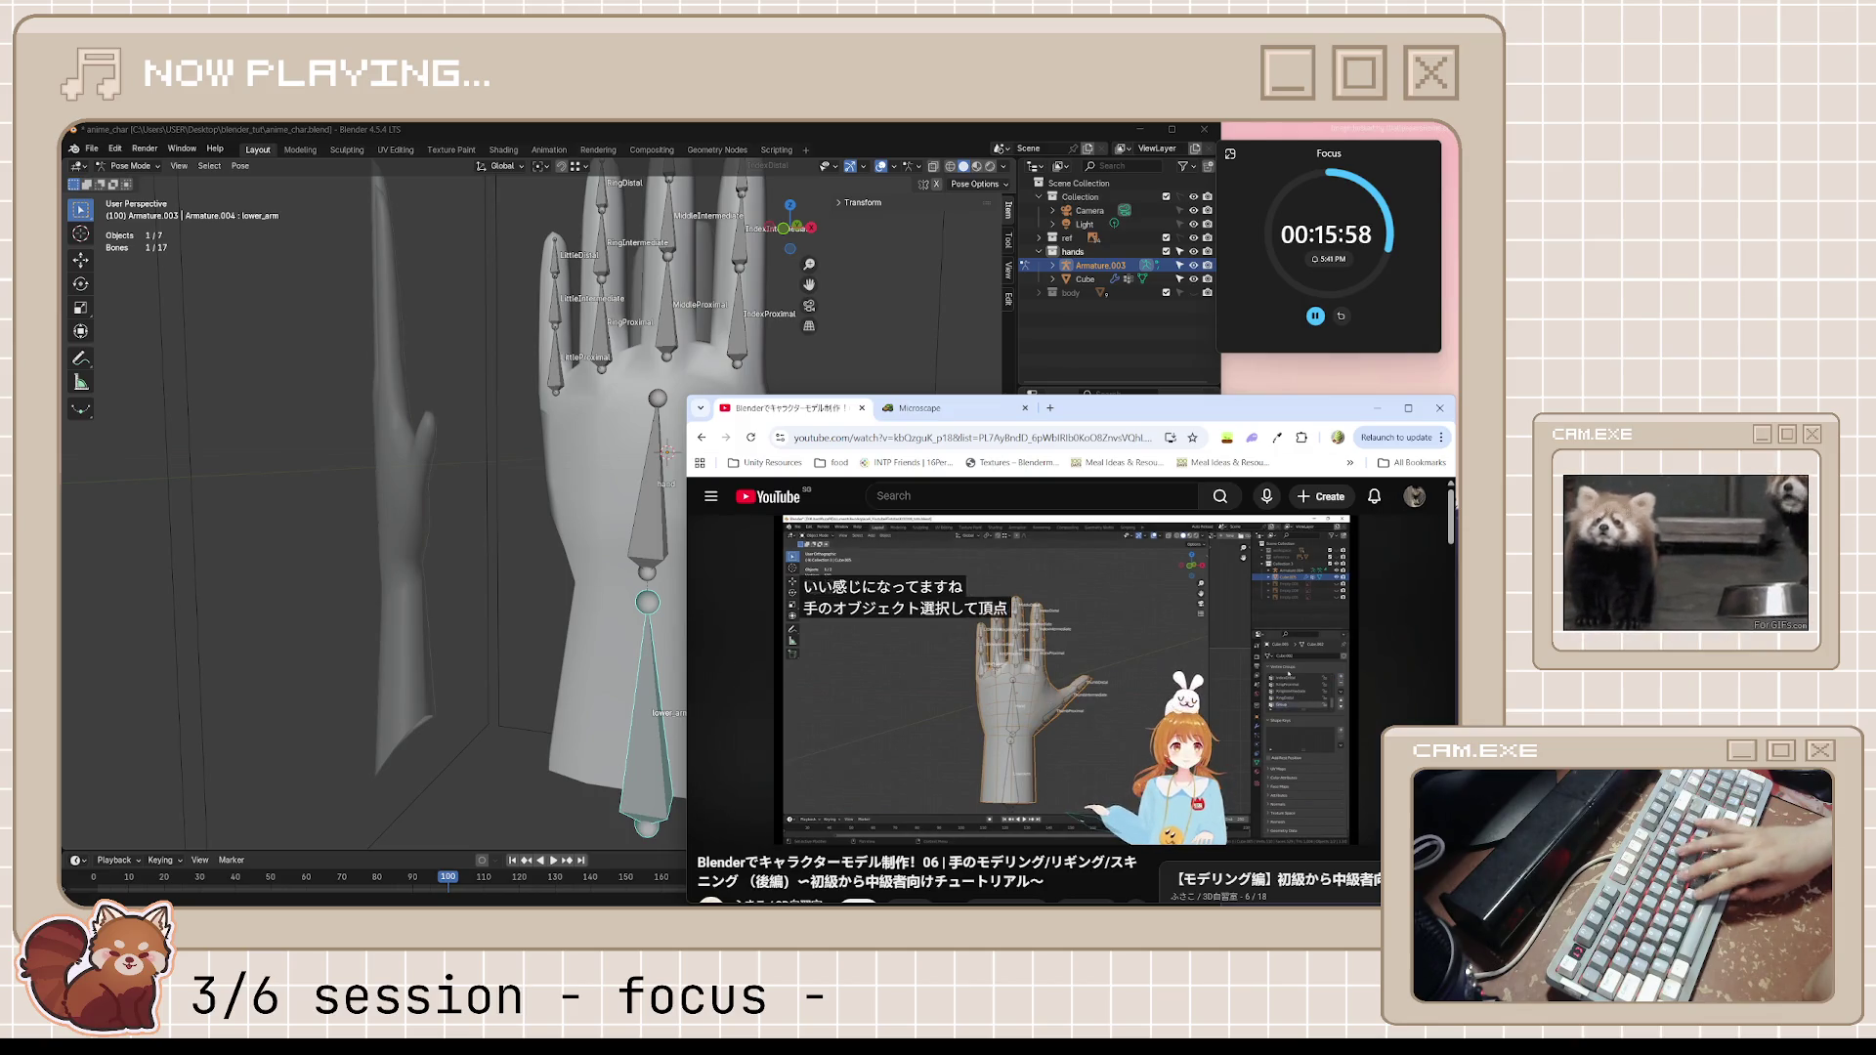
click(1155, 661)
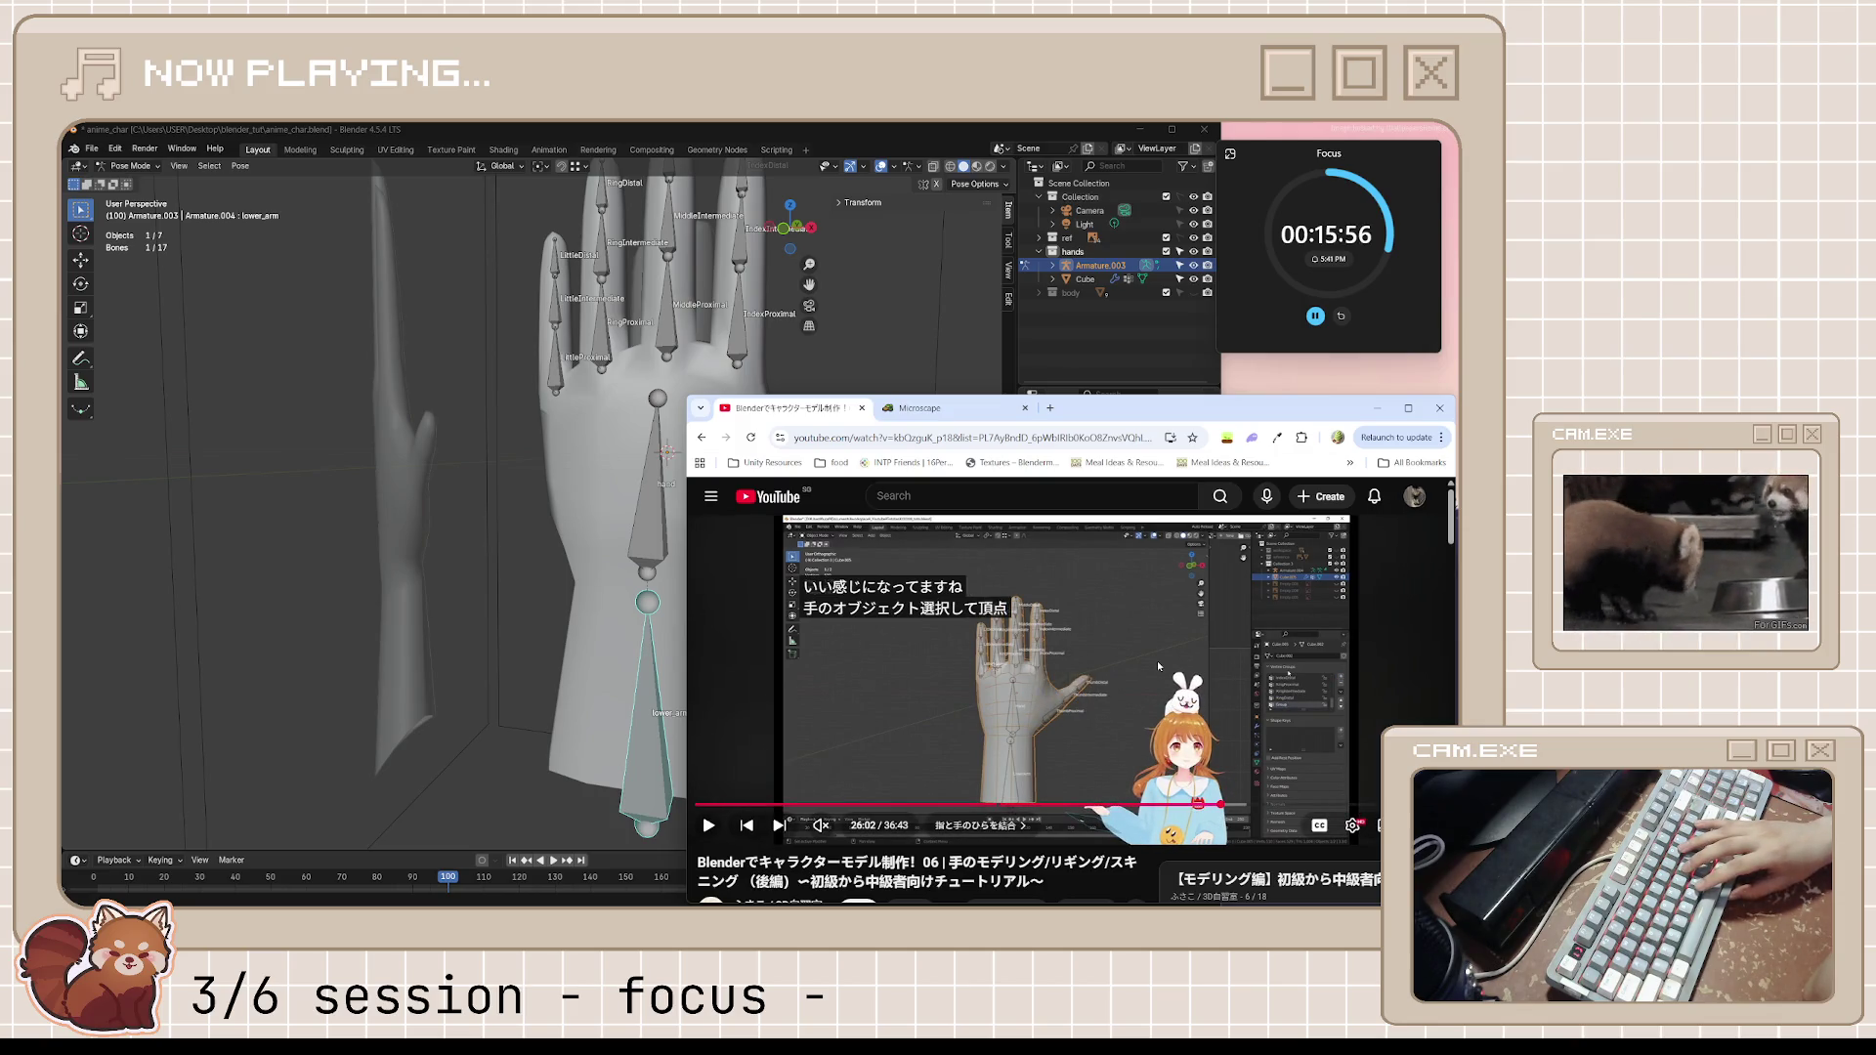
click(1155, 661)
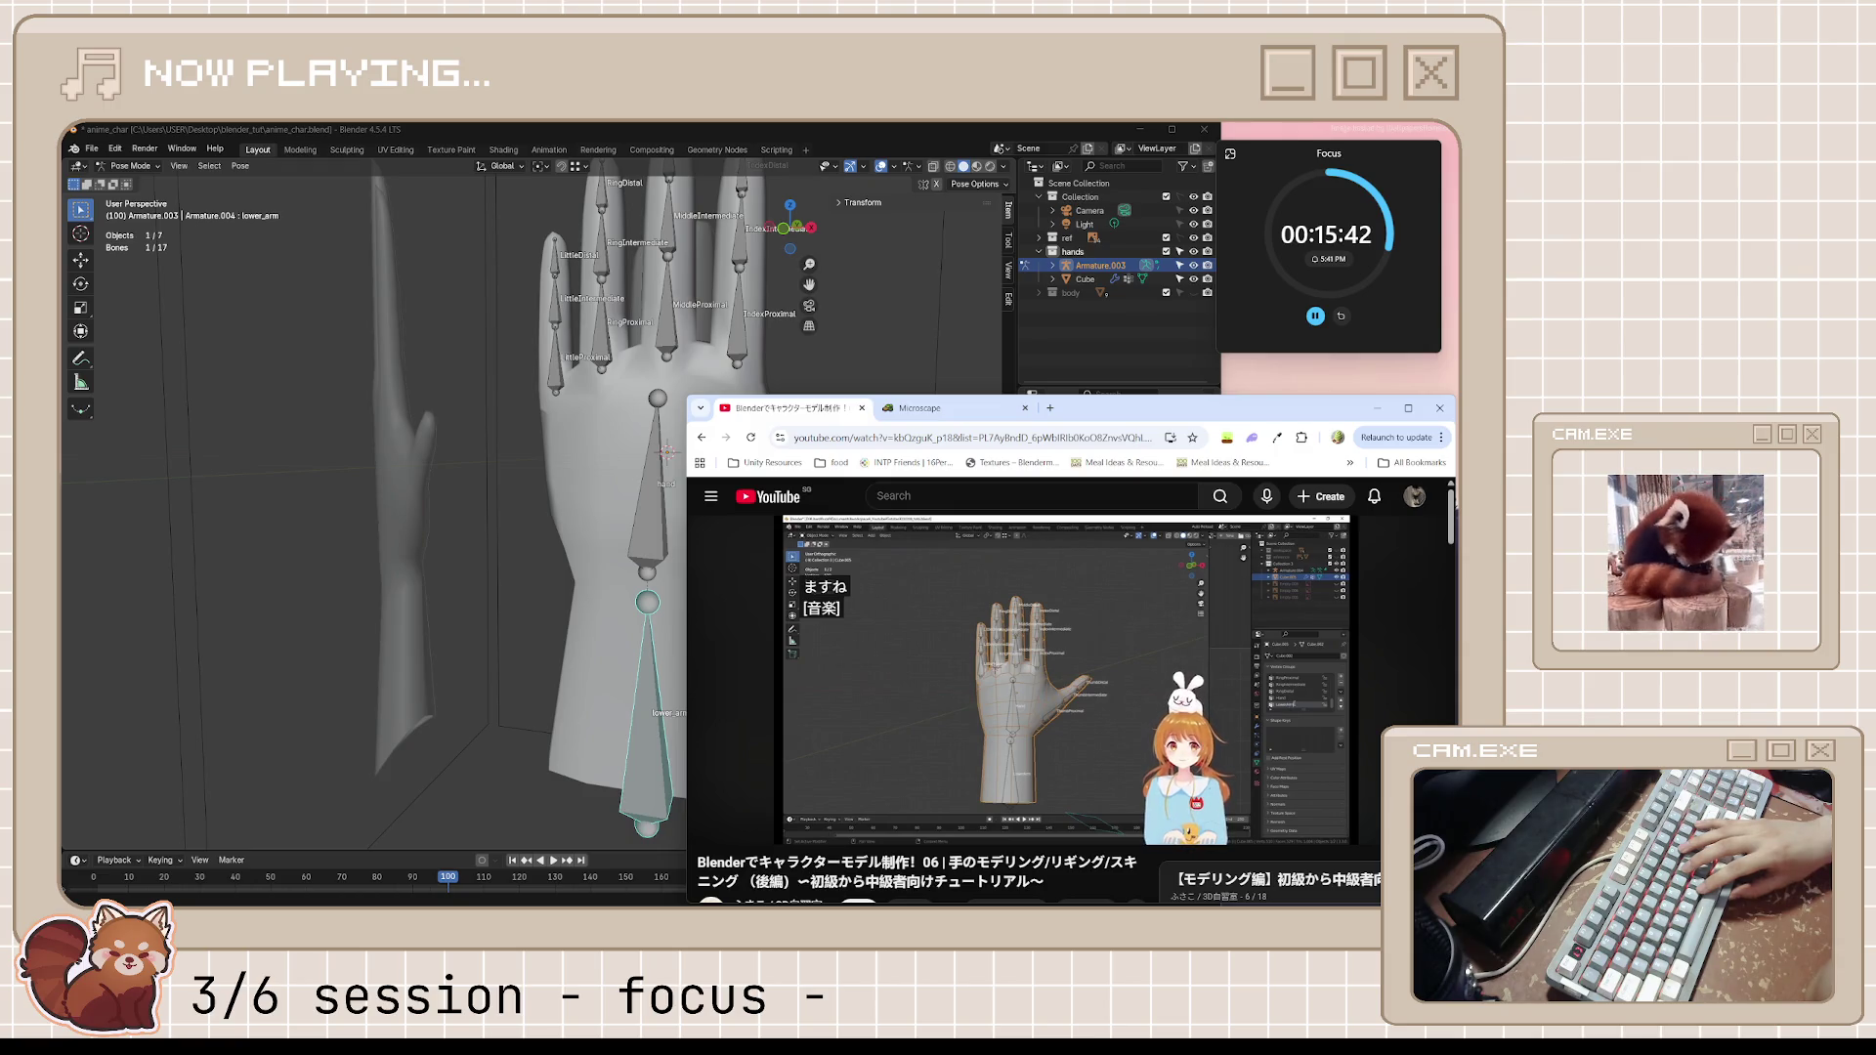
click(1156, 661)
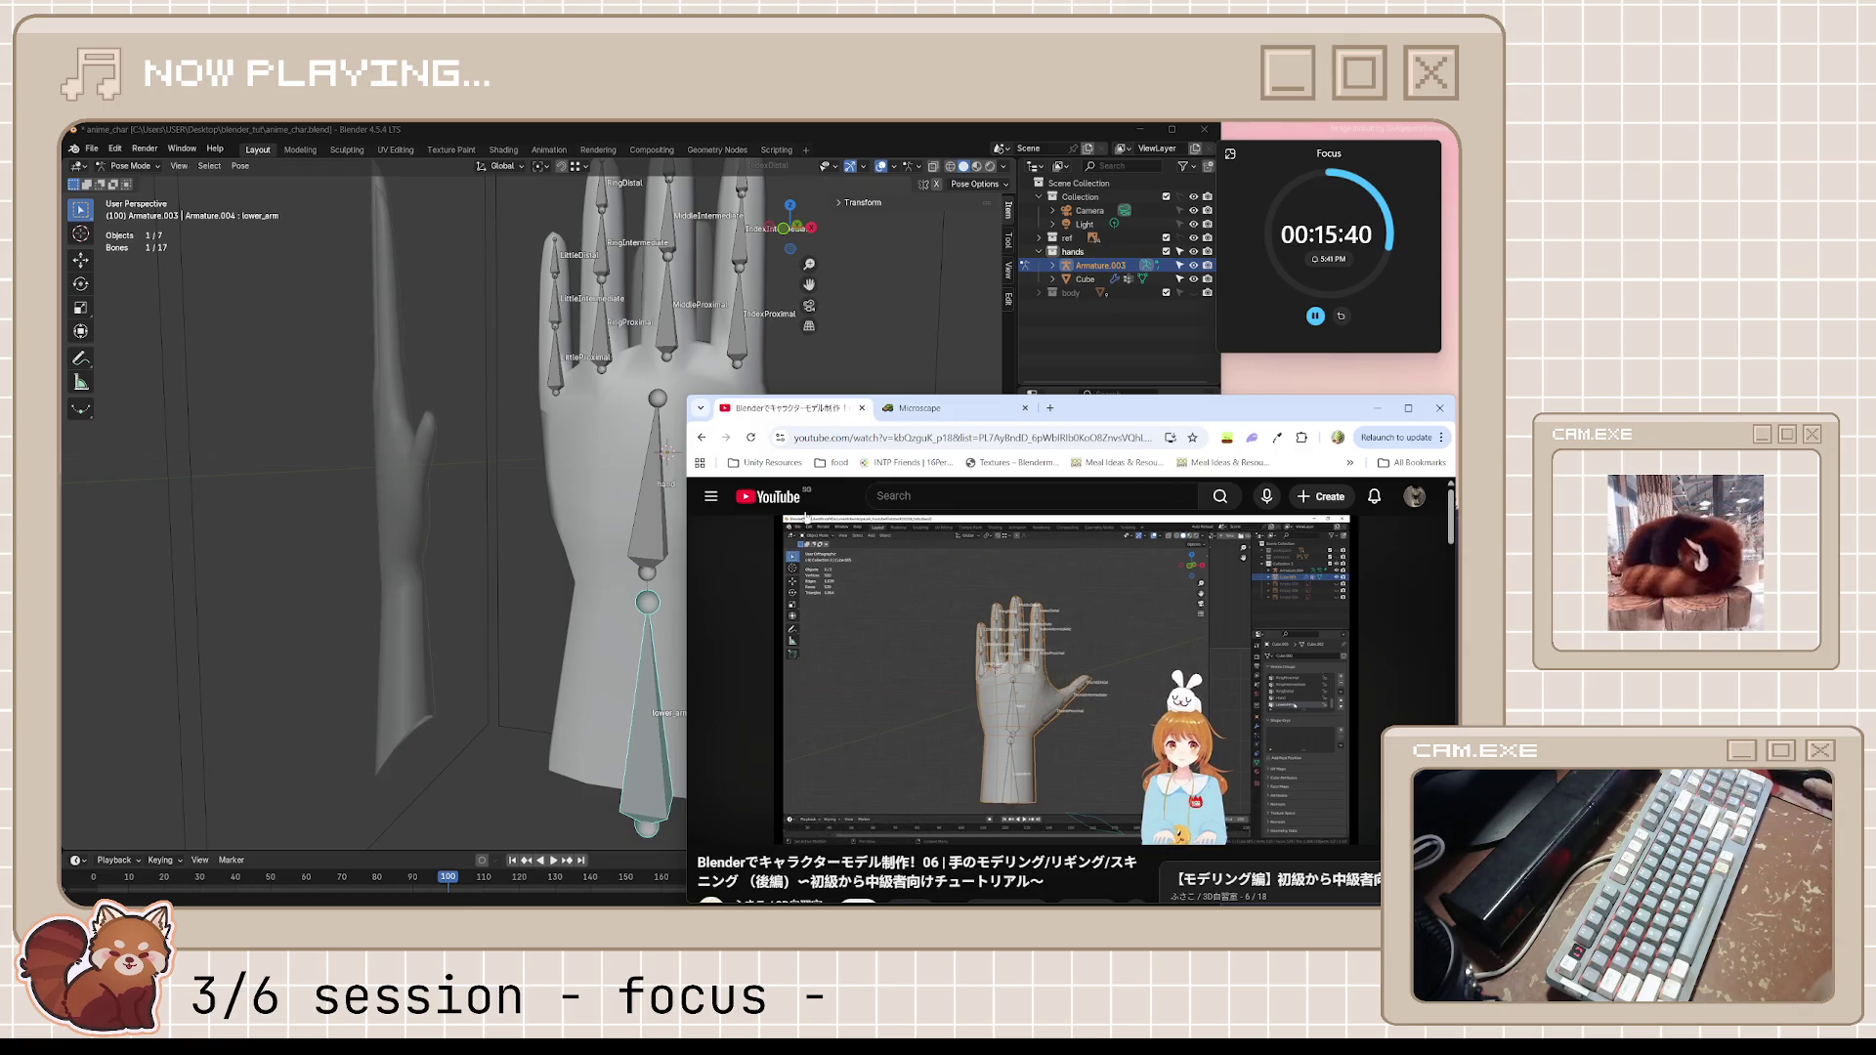
click(655, 693)
Rename the arm bones to LowerArm and Hand
key(F2)
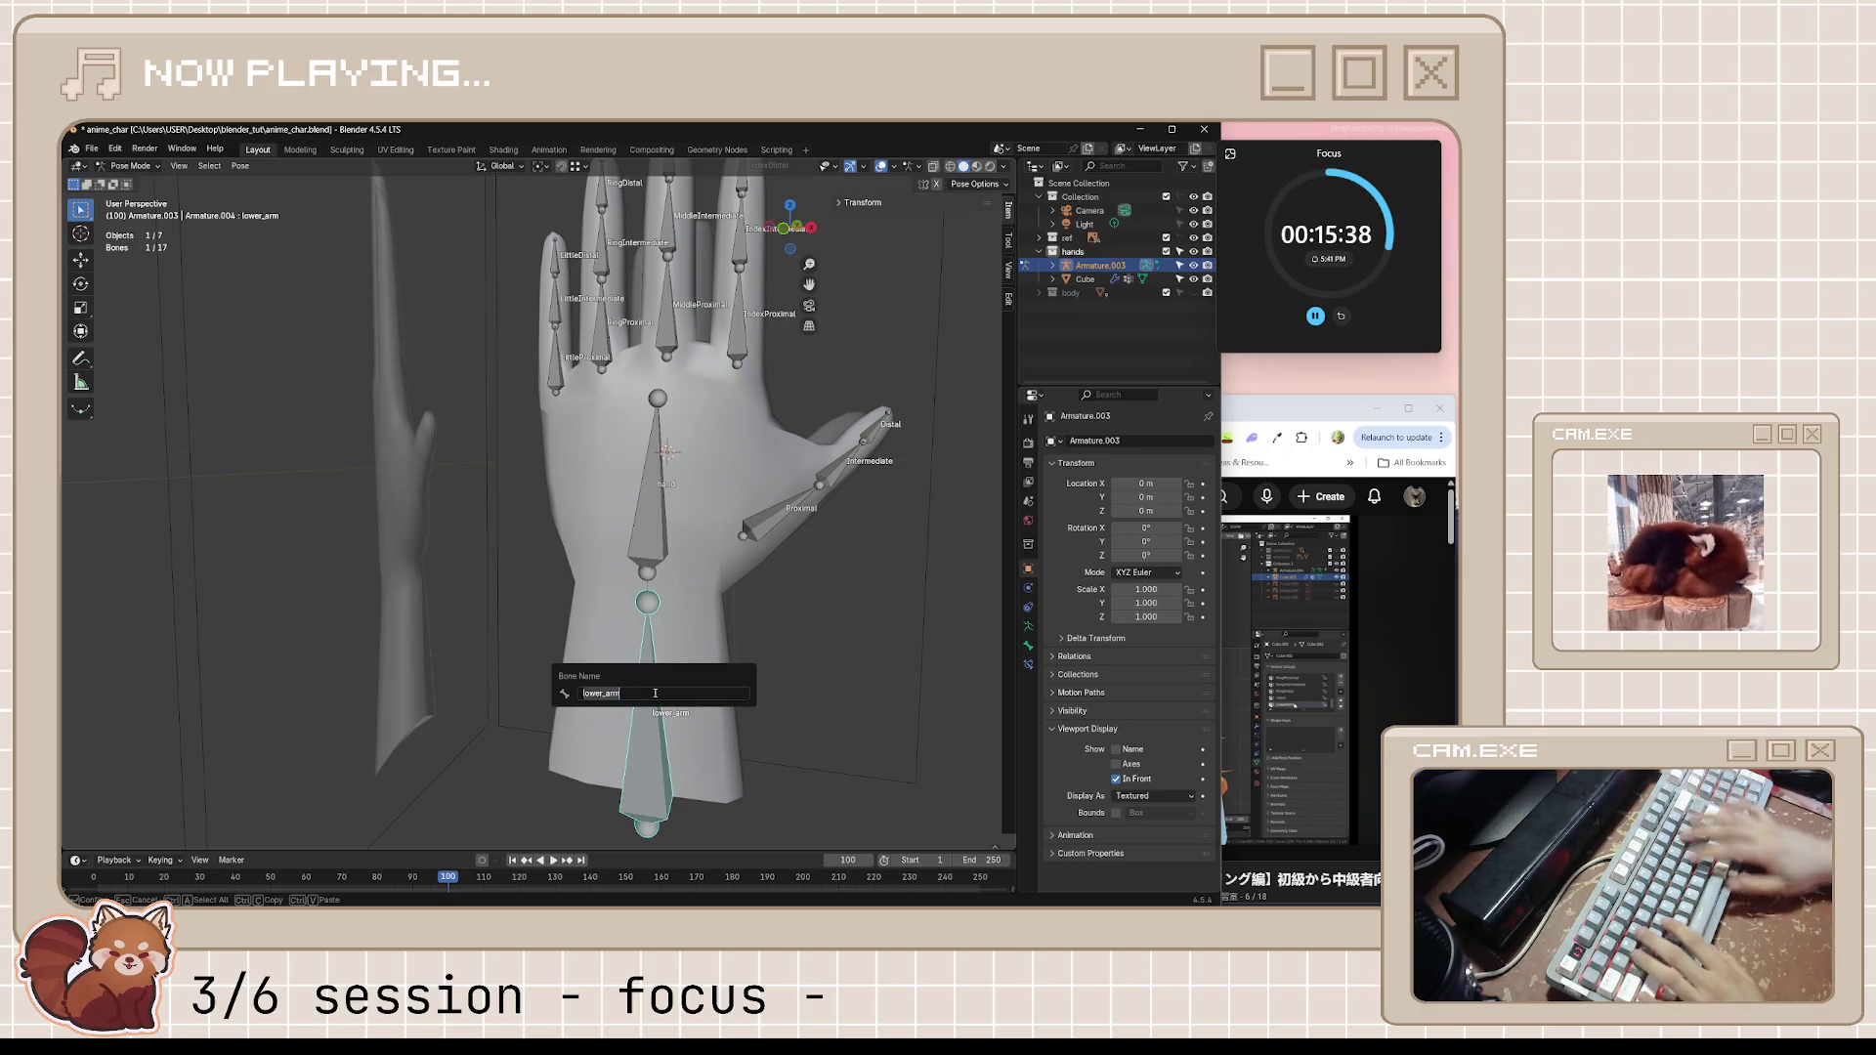
text(LowerArm)
key(Return)
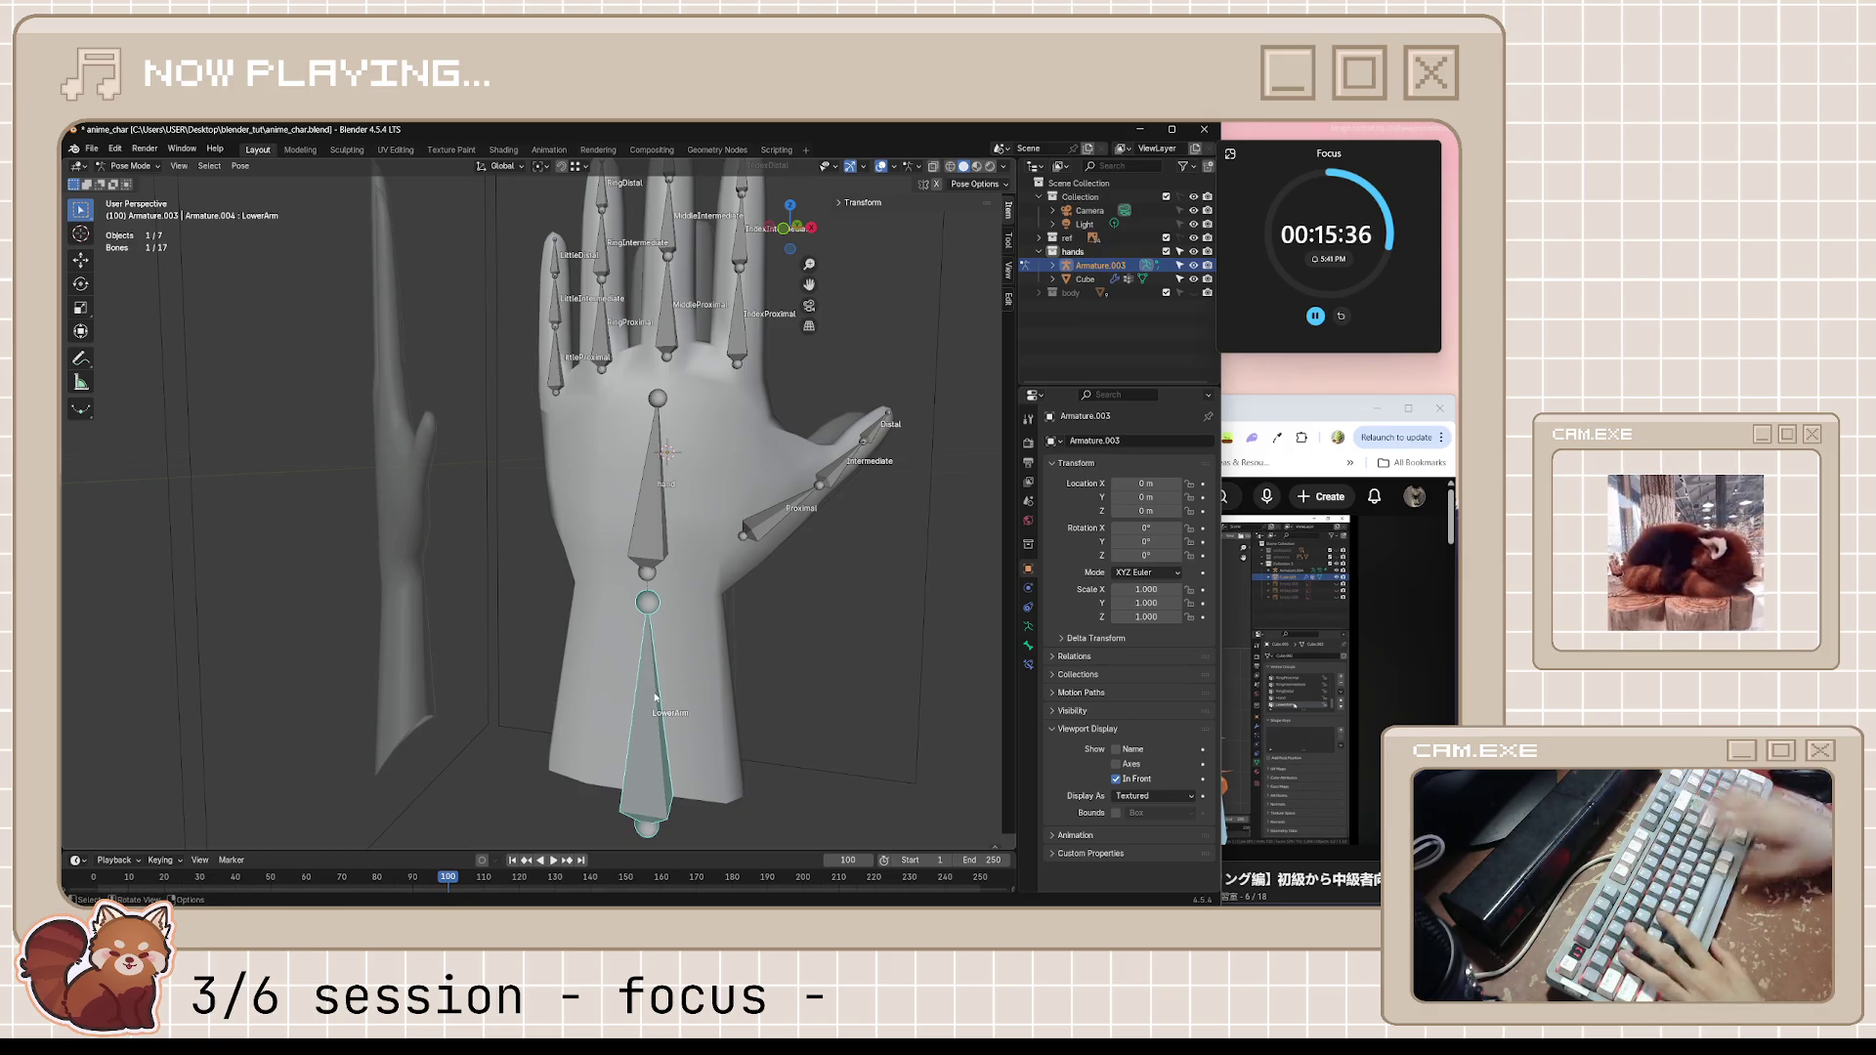
click(651, 520)
key(F2)
text(Hand)
key(Return)
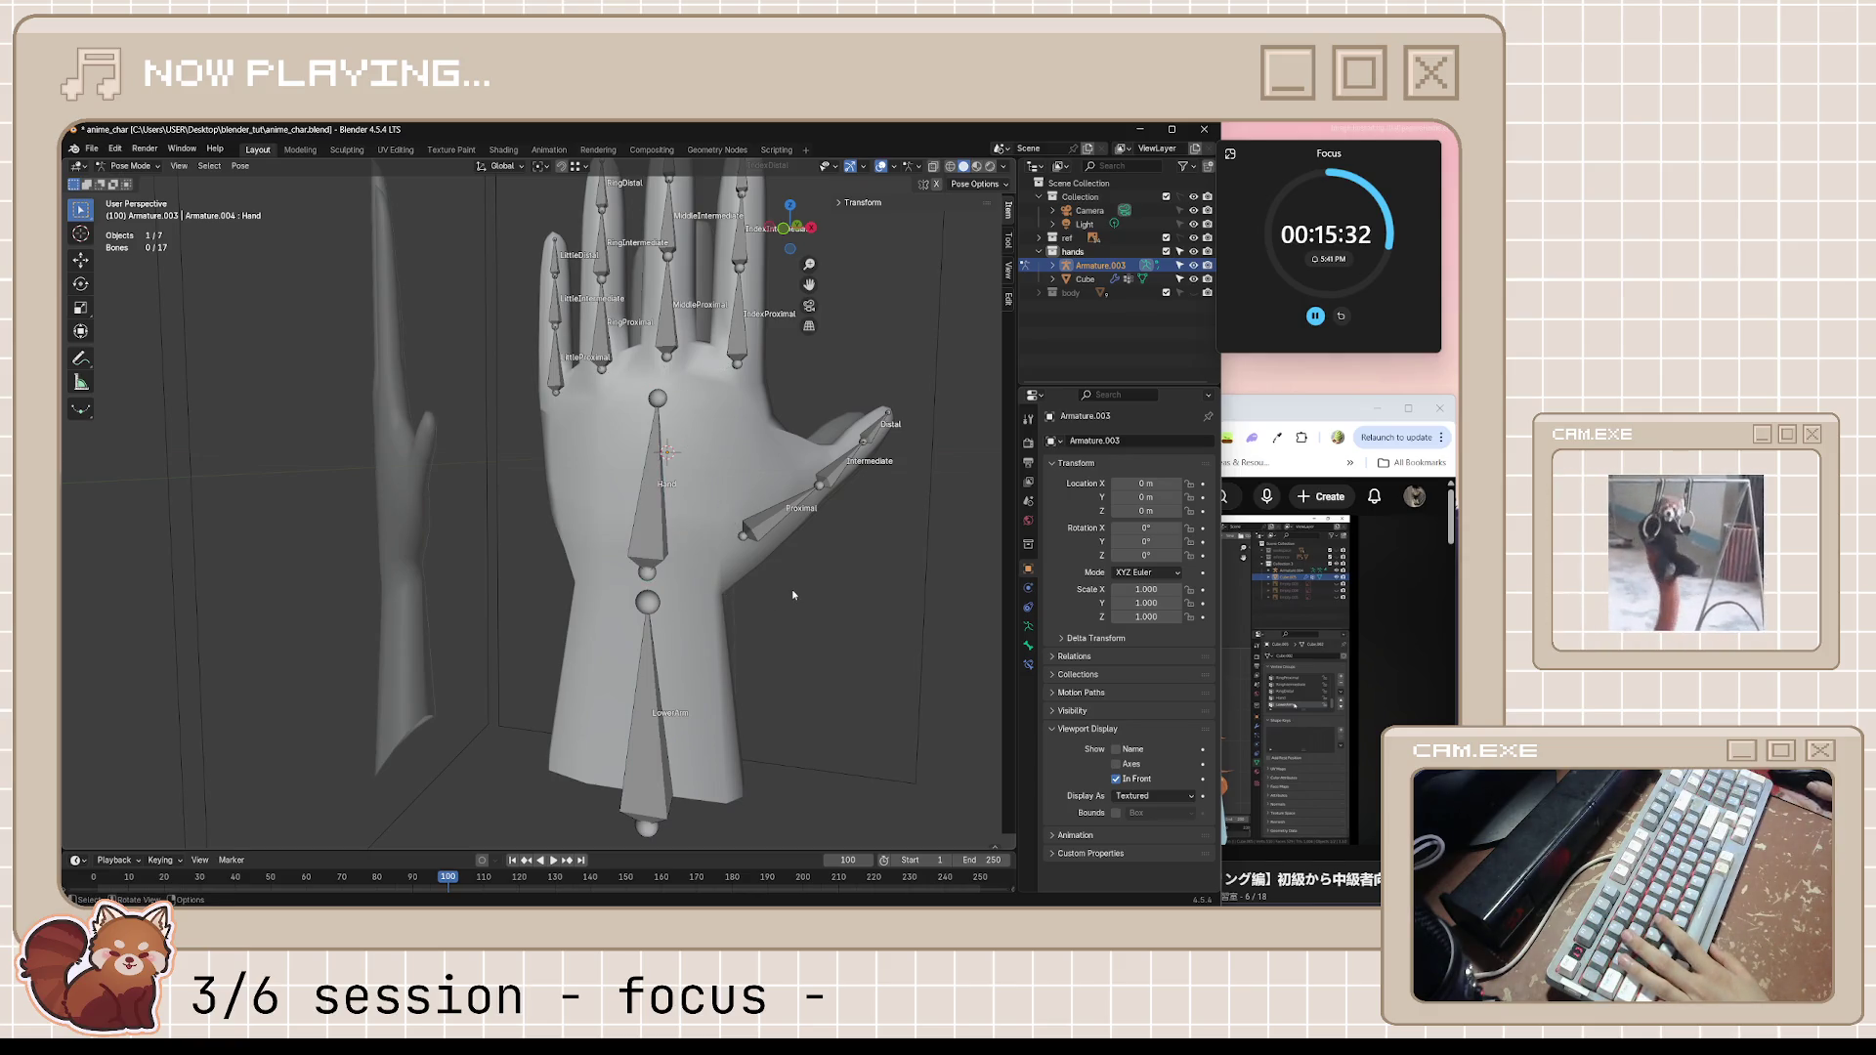
Return to Object Mode, select the hand mesh and save
middle_drag(814, 560, 775, 537)
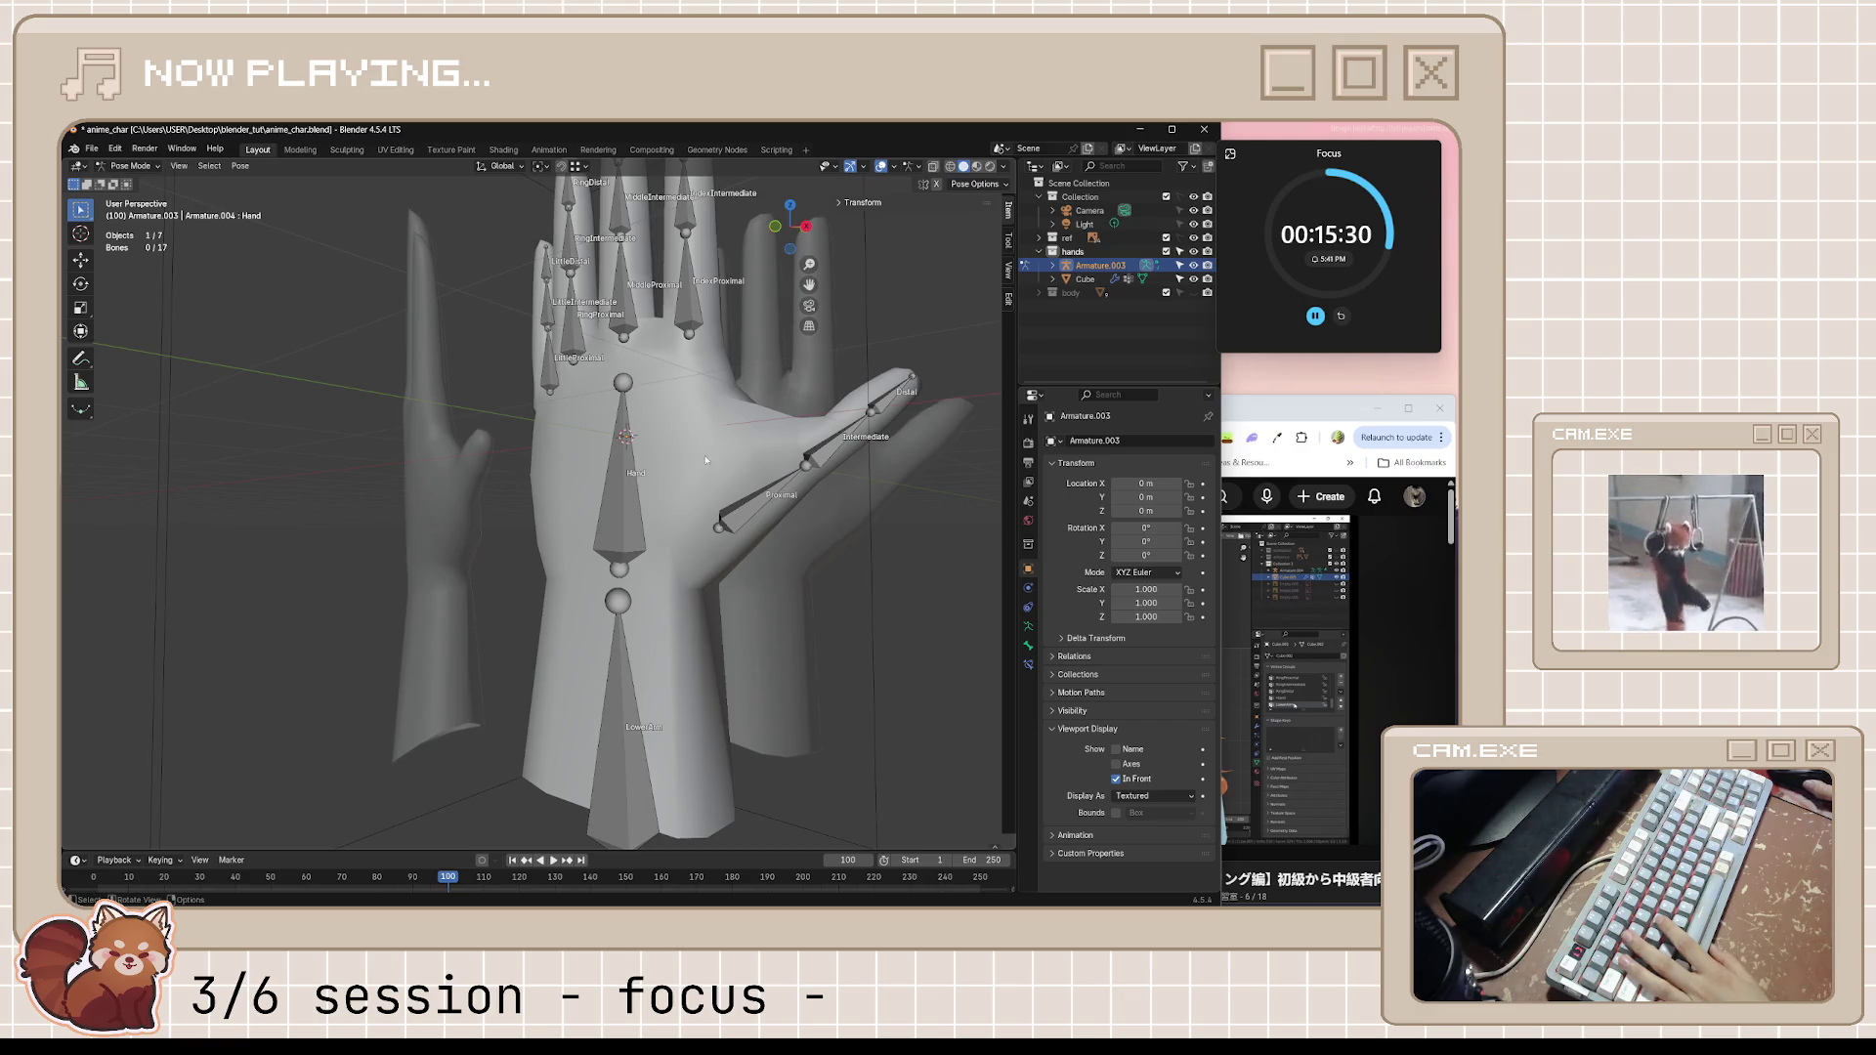
key(Tab)
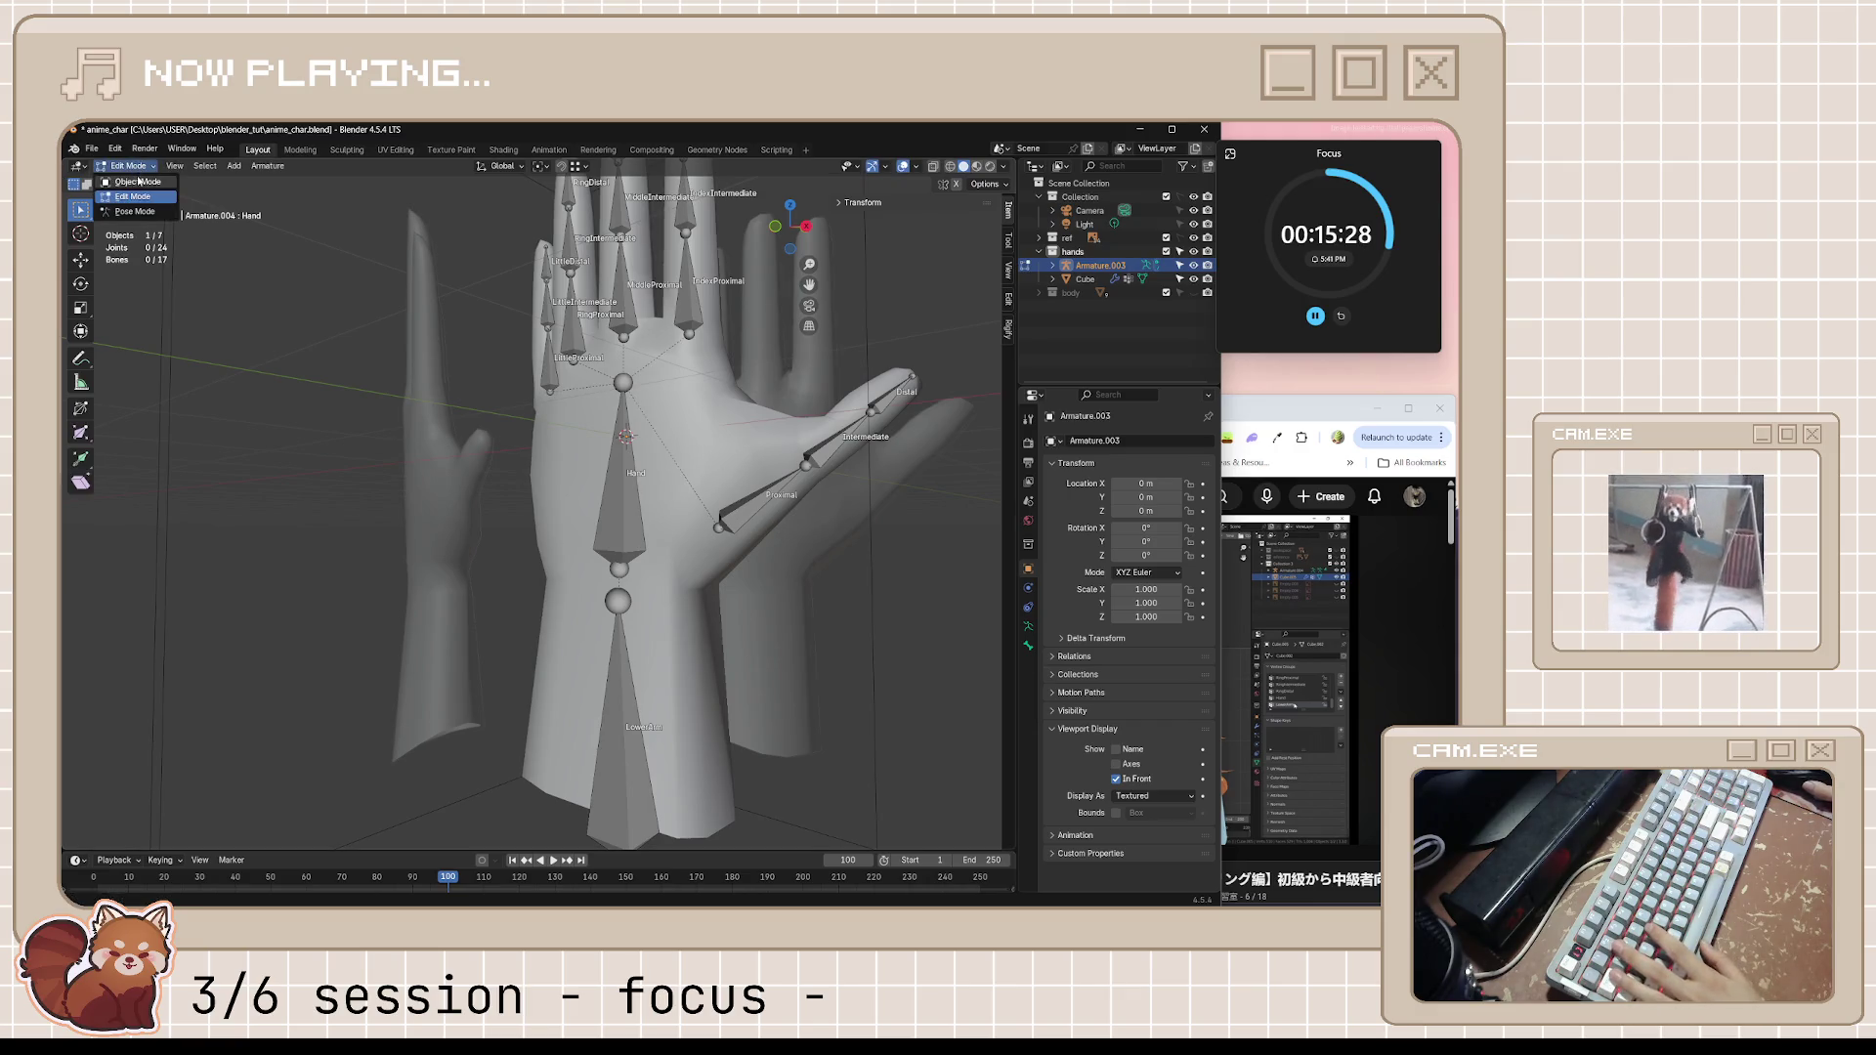
key(Tab)
middle_drag(433, 372, 729, 439)
click(728, 438)
key(ctrl+s)
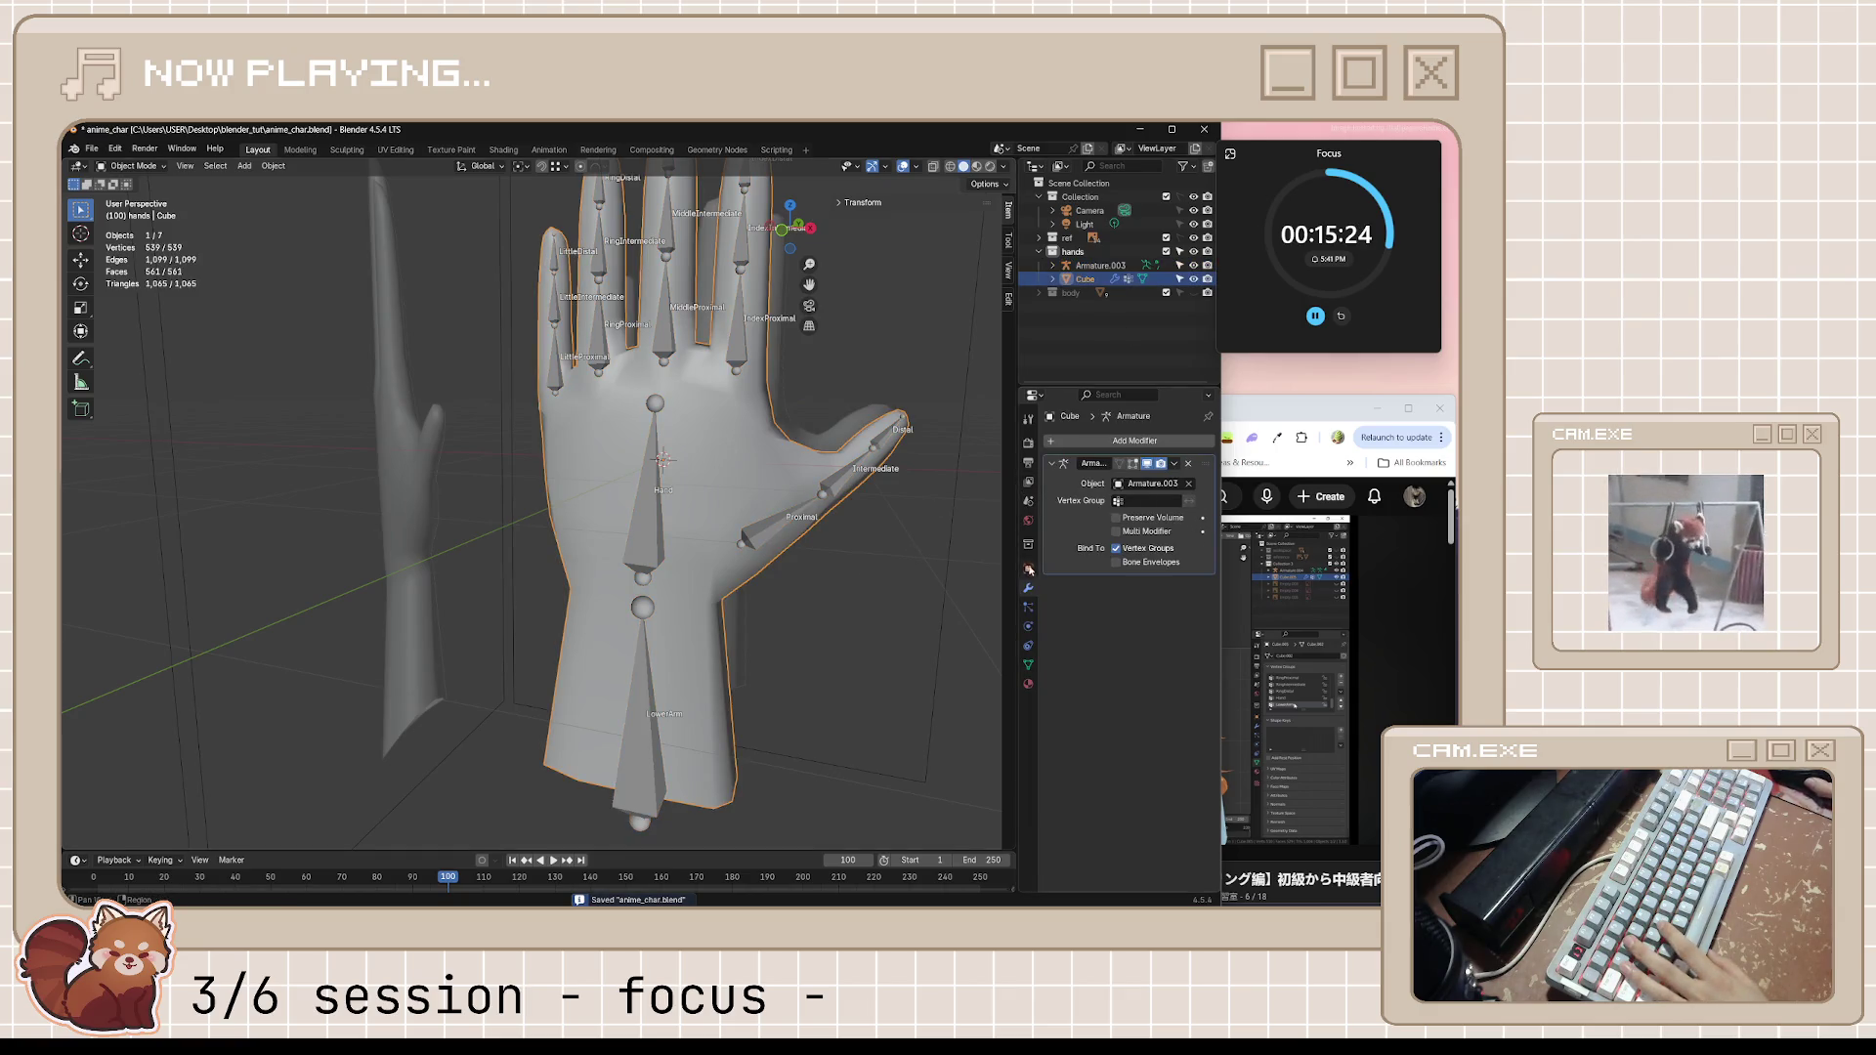
Add a new vertex group to the mesh and rename the object to Hand
click(1028, 607)
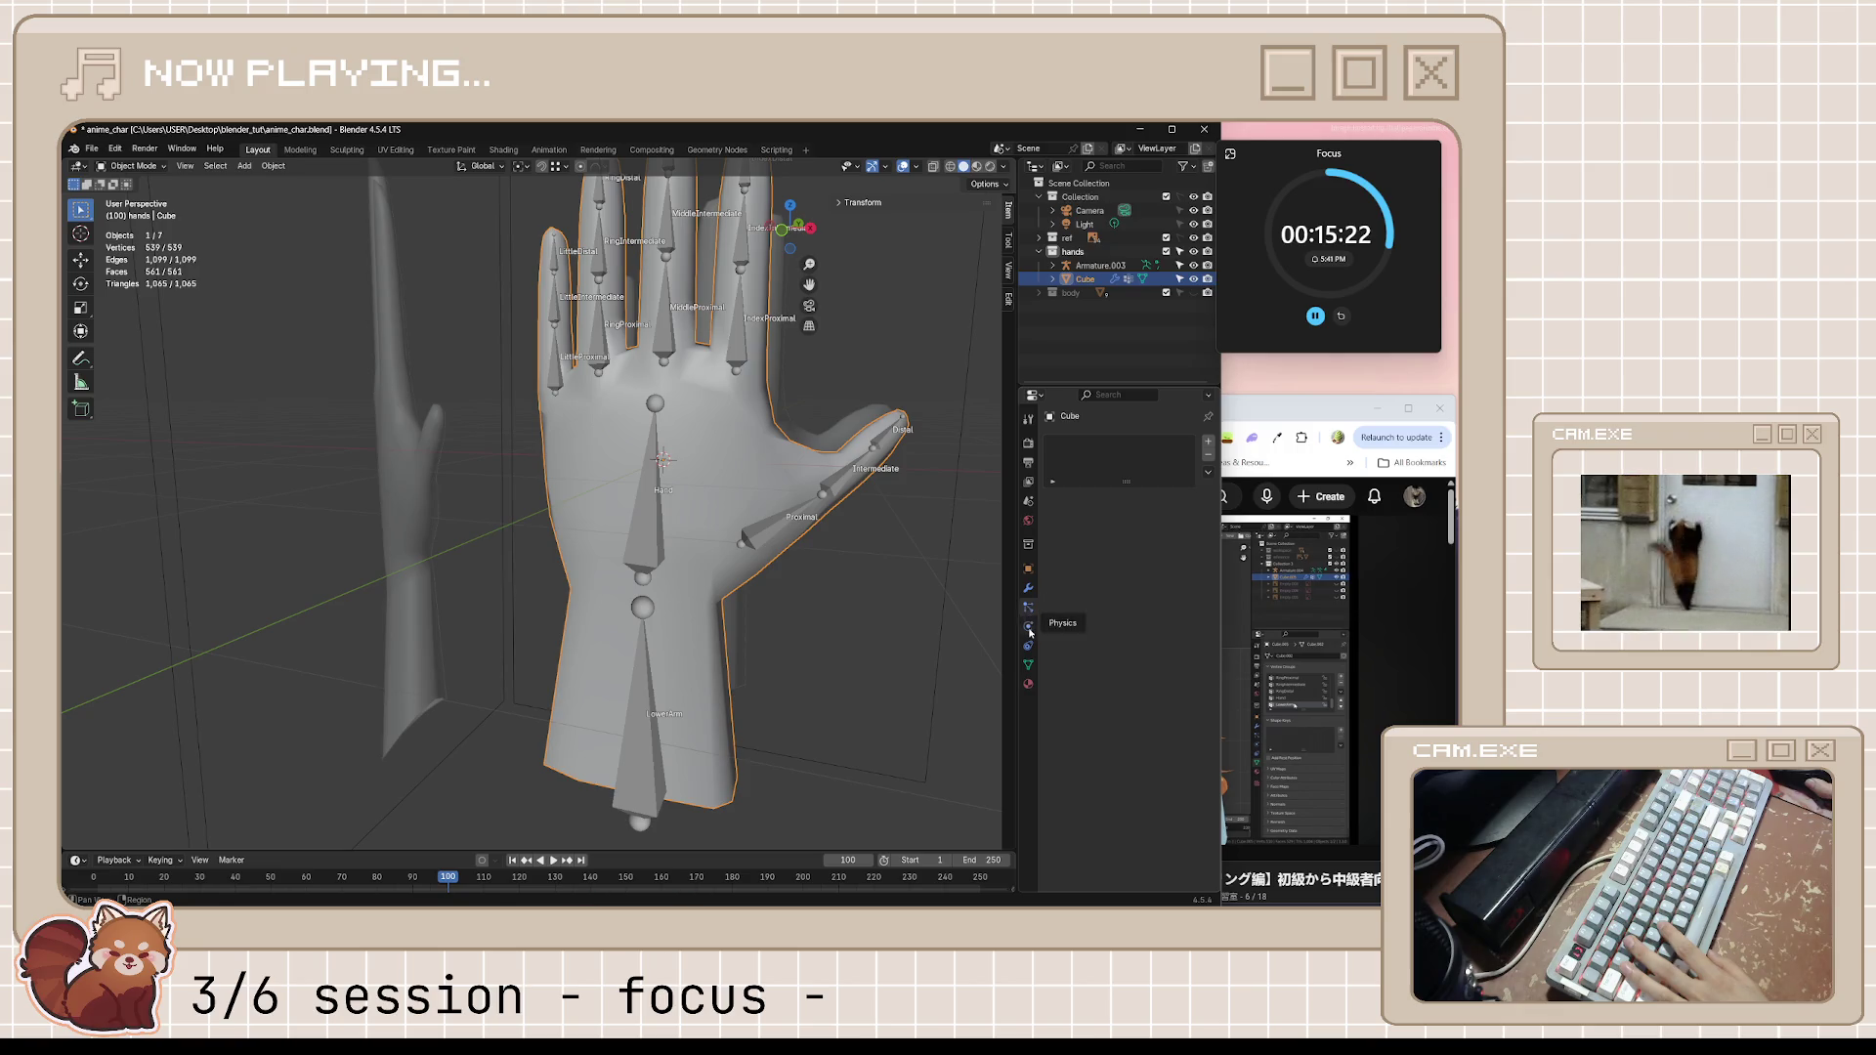
click(1028, 663)
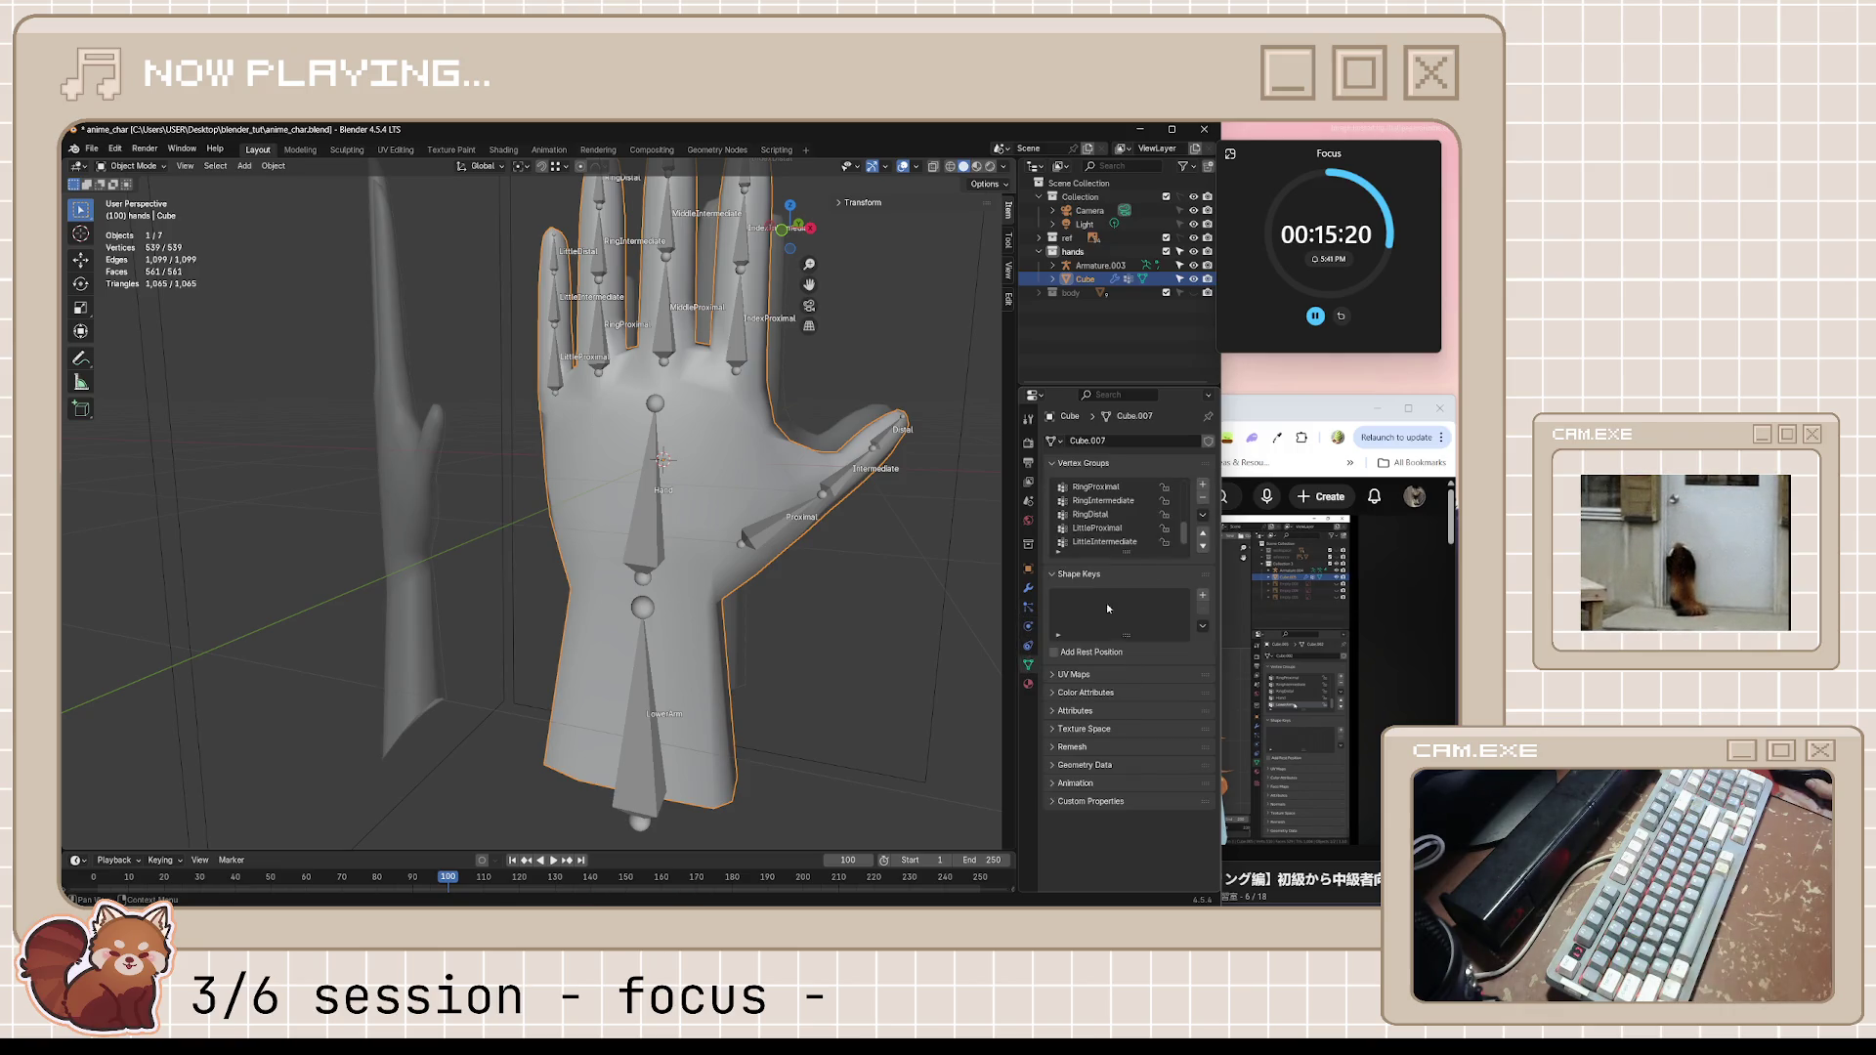
click(1204, 484)
key(F2)
text(Hand)
key(Return)
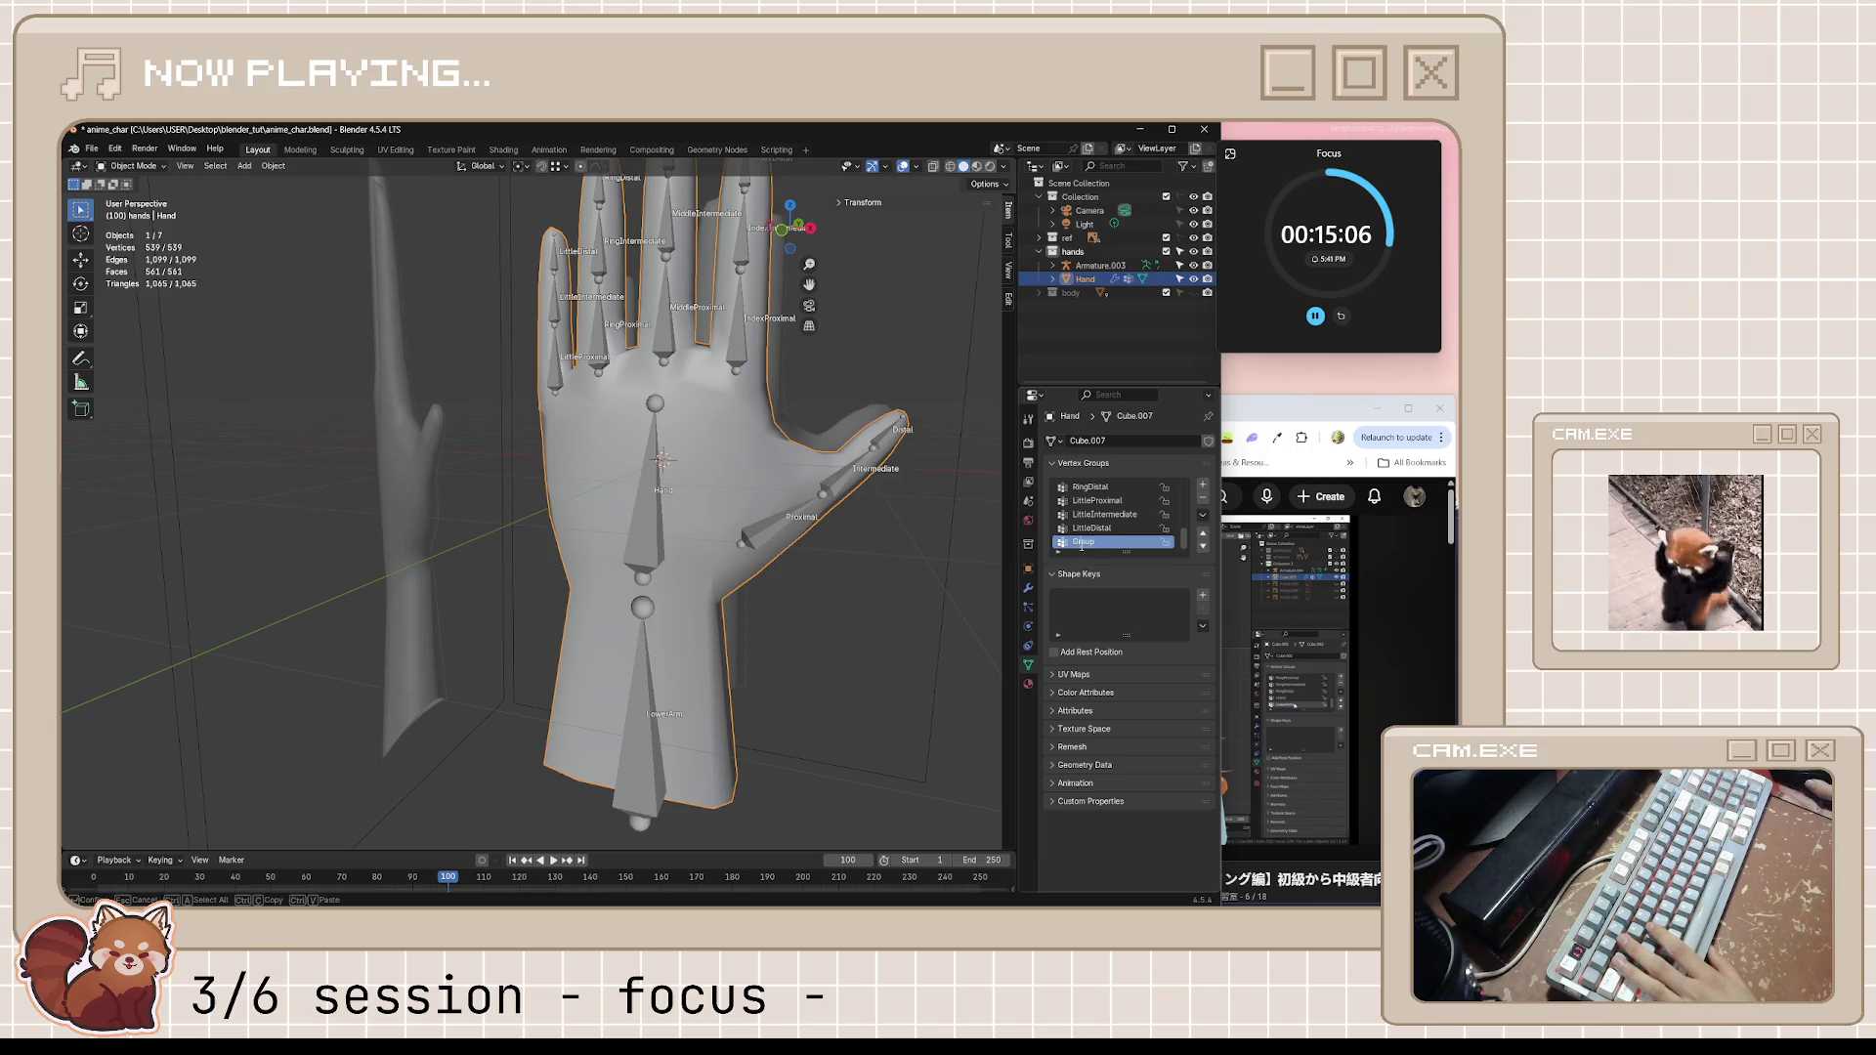
right_click(1086, 544)
Rename the hand mesh's vertex groups to Hand and LowerArm, then resume the tutorial video
click(1158, 547)
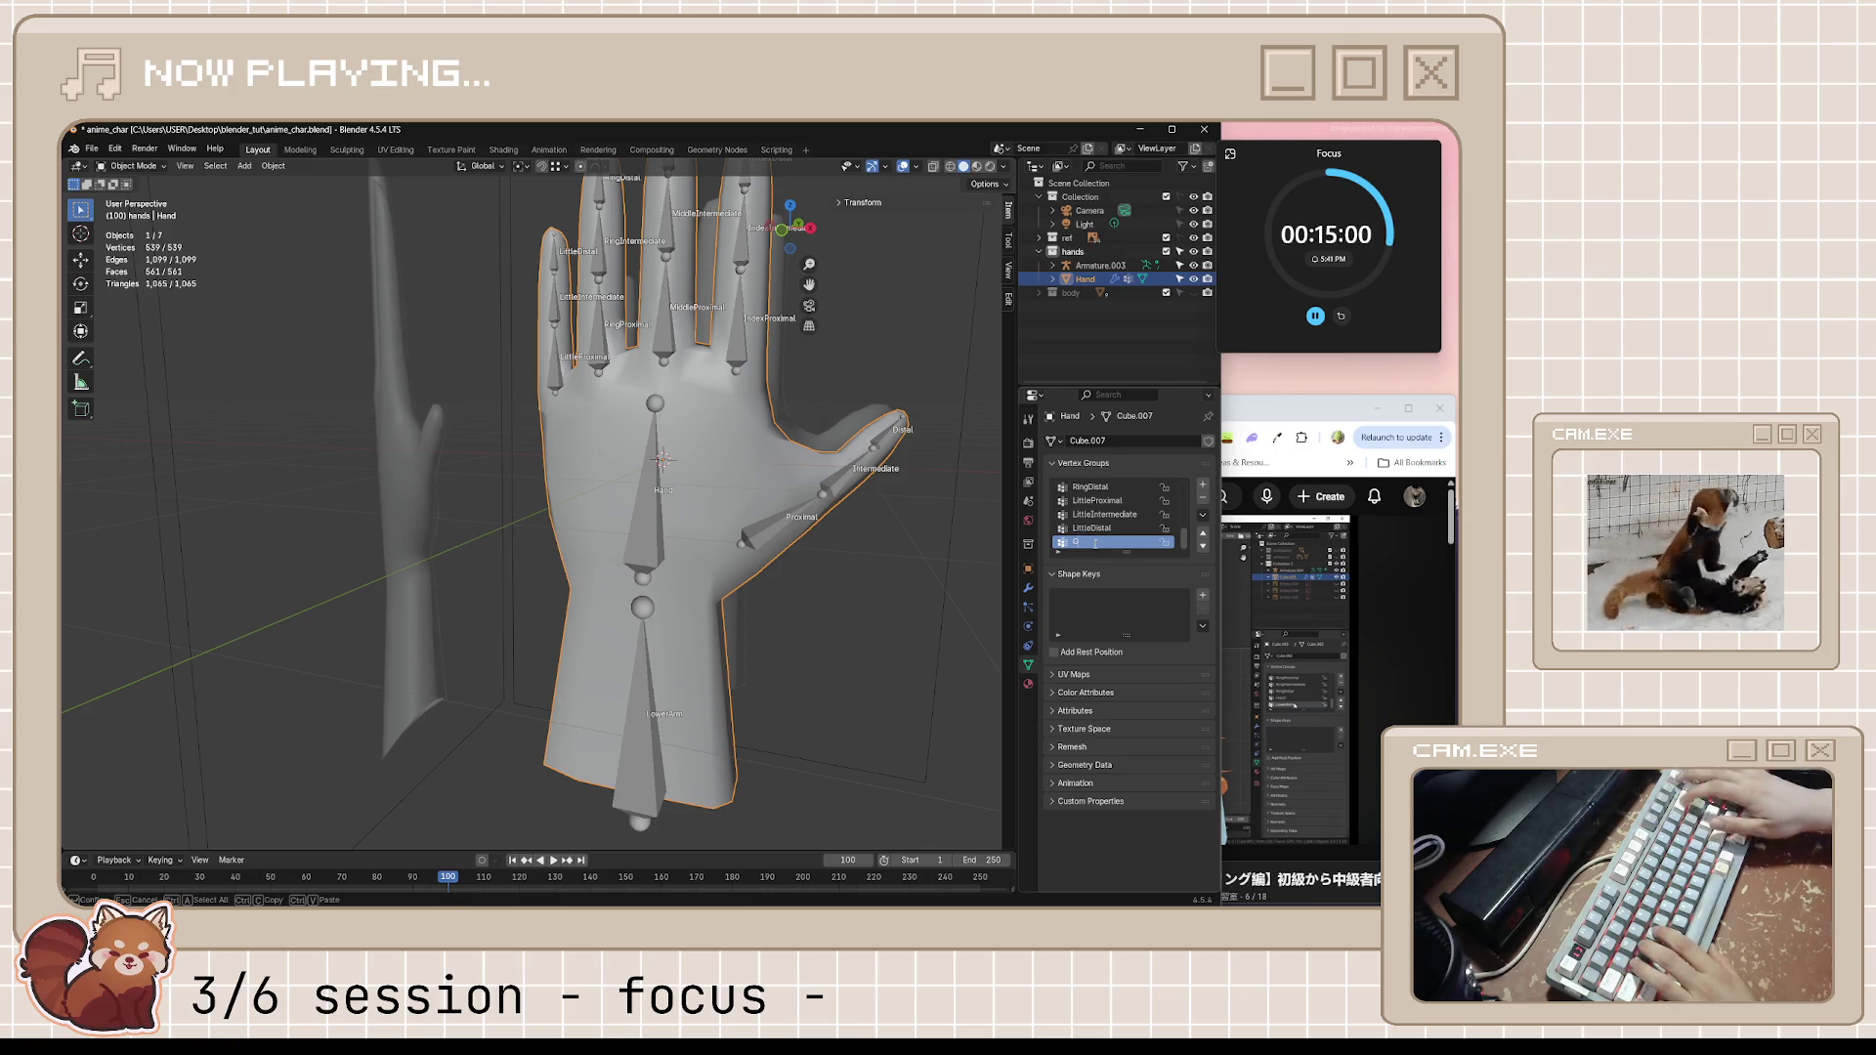
text(Hand)
key(Return)
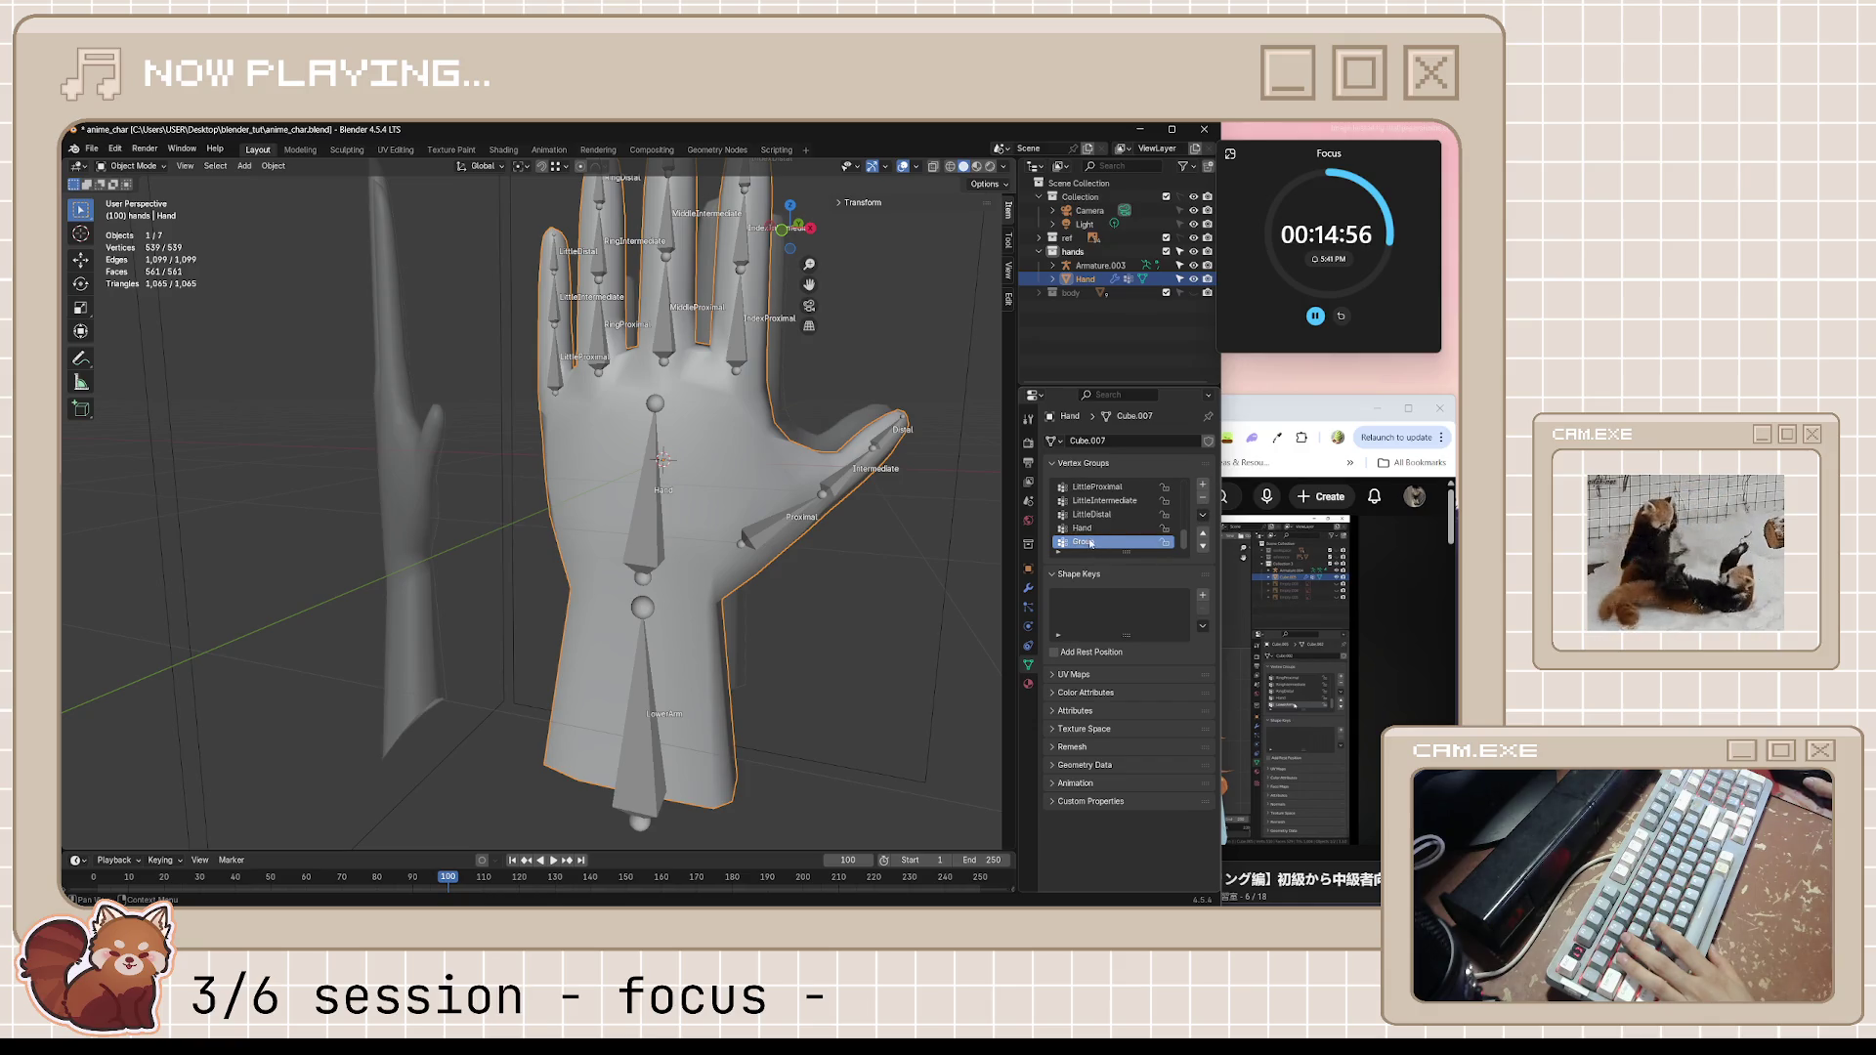
text(LowerArm)
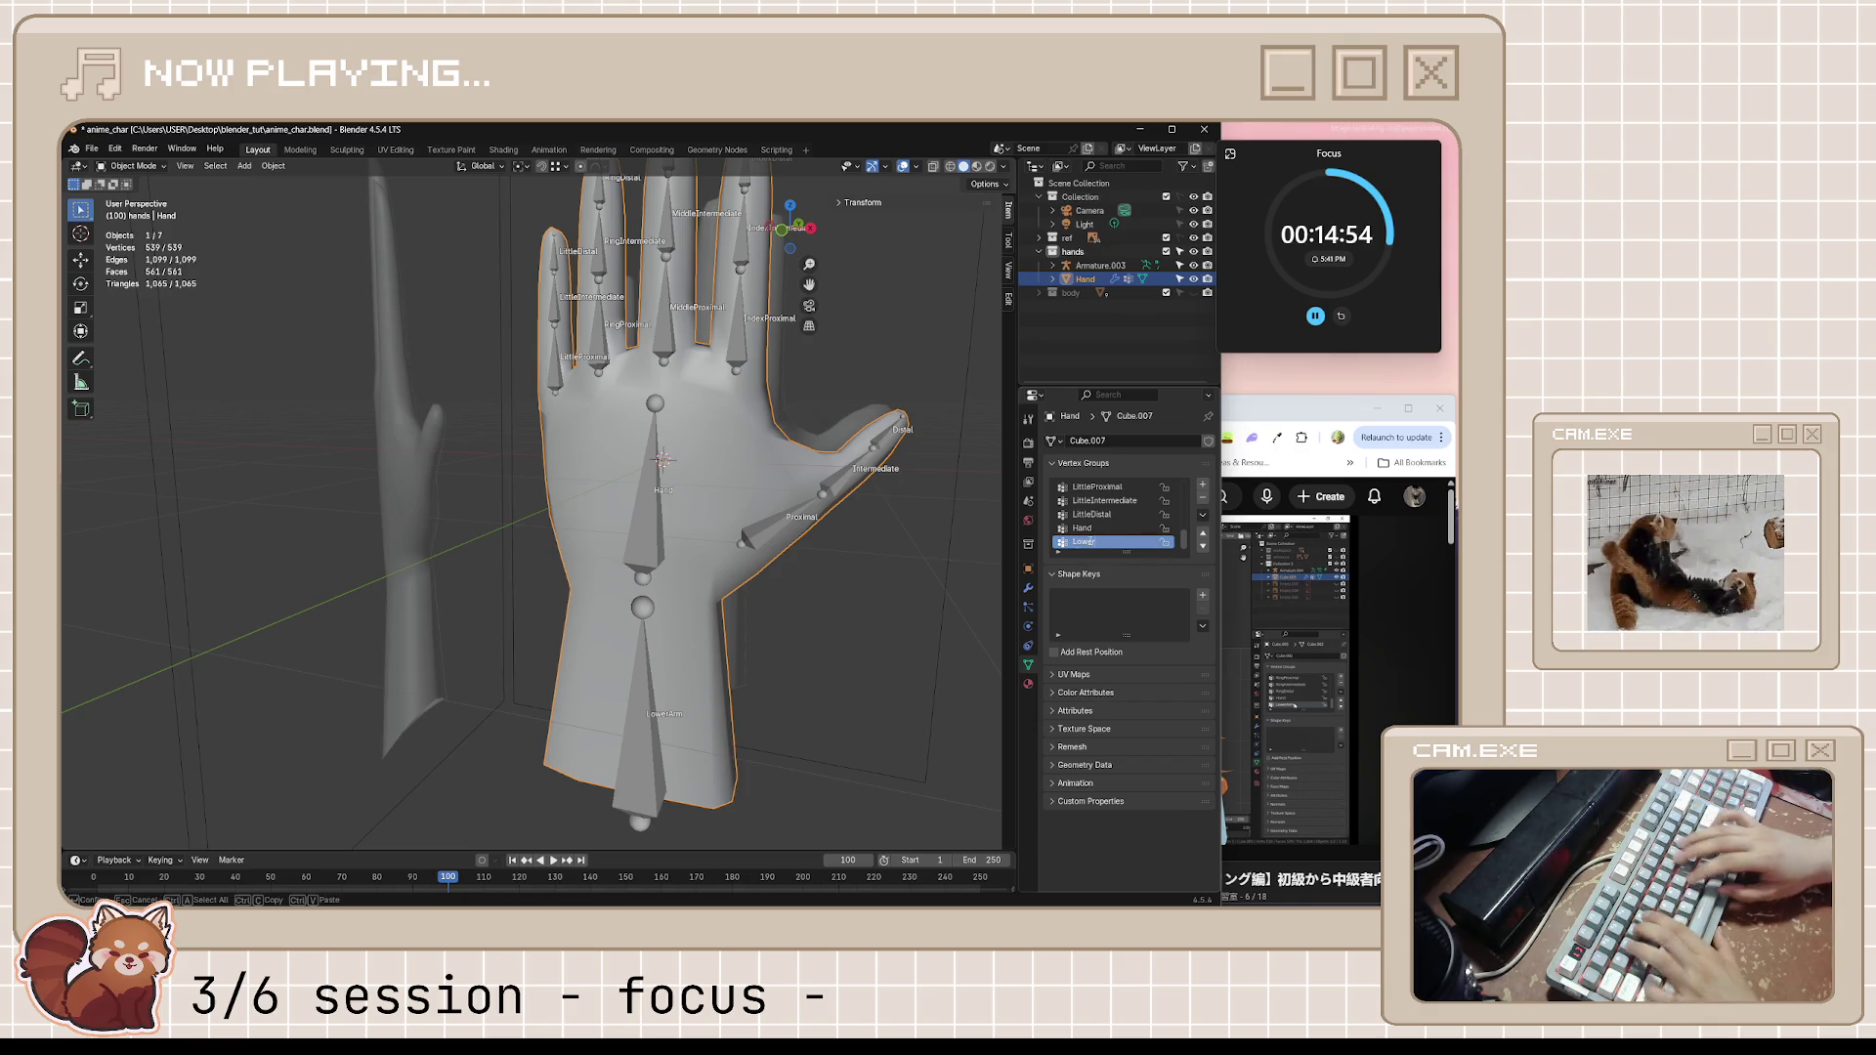
key(Return)
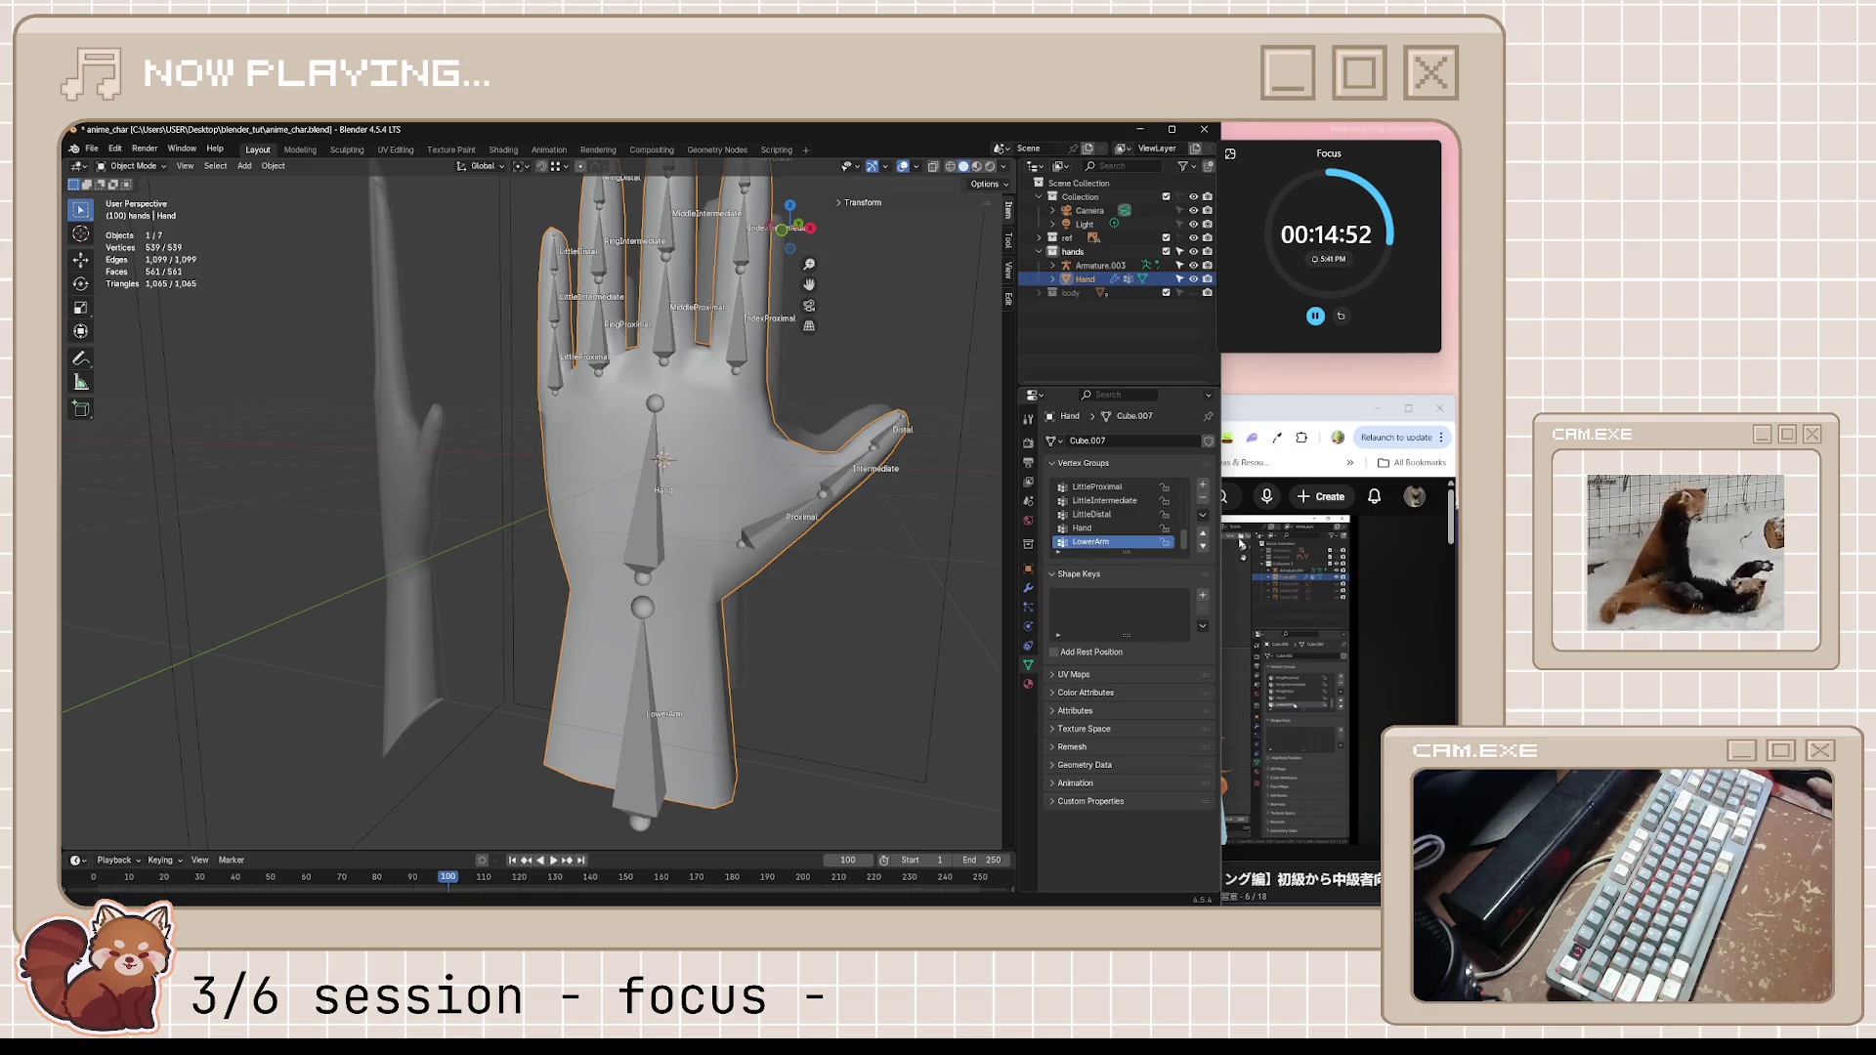
click(1169, 601)
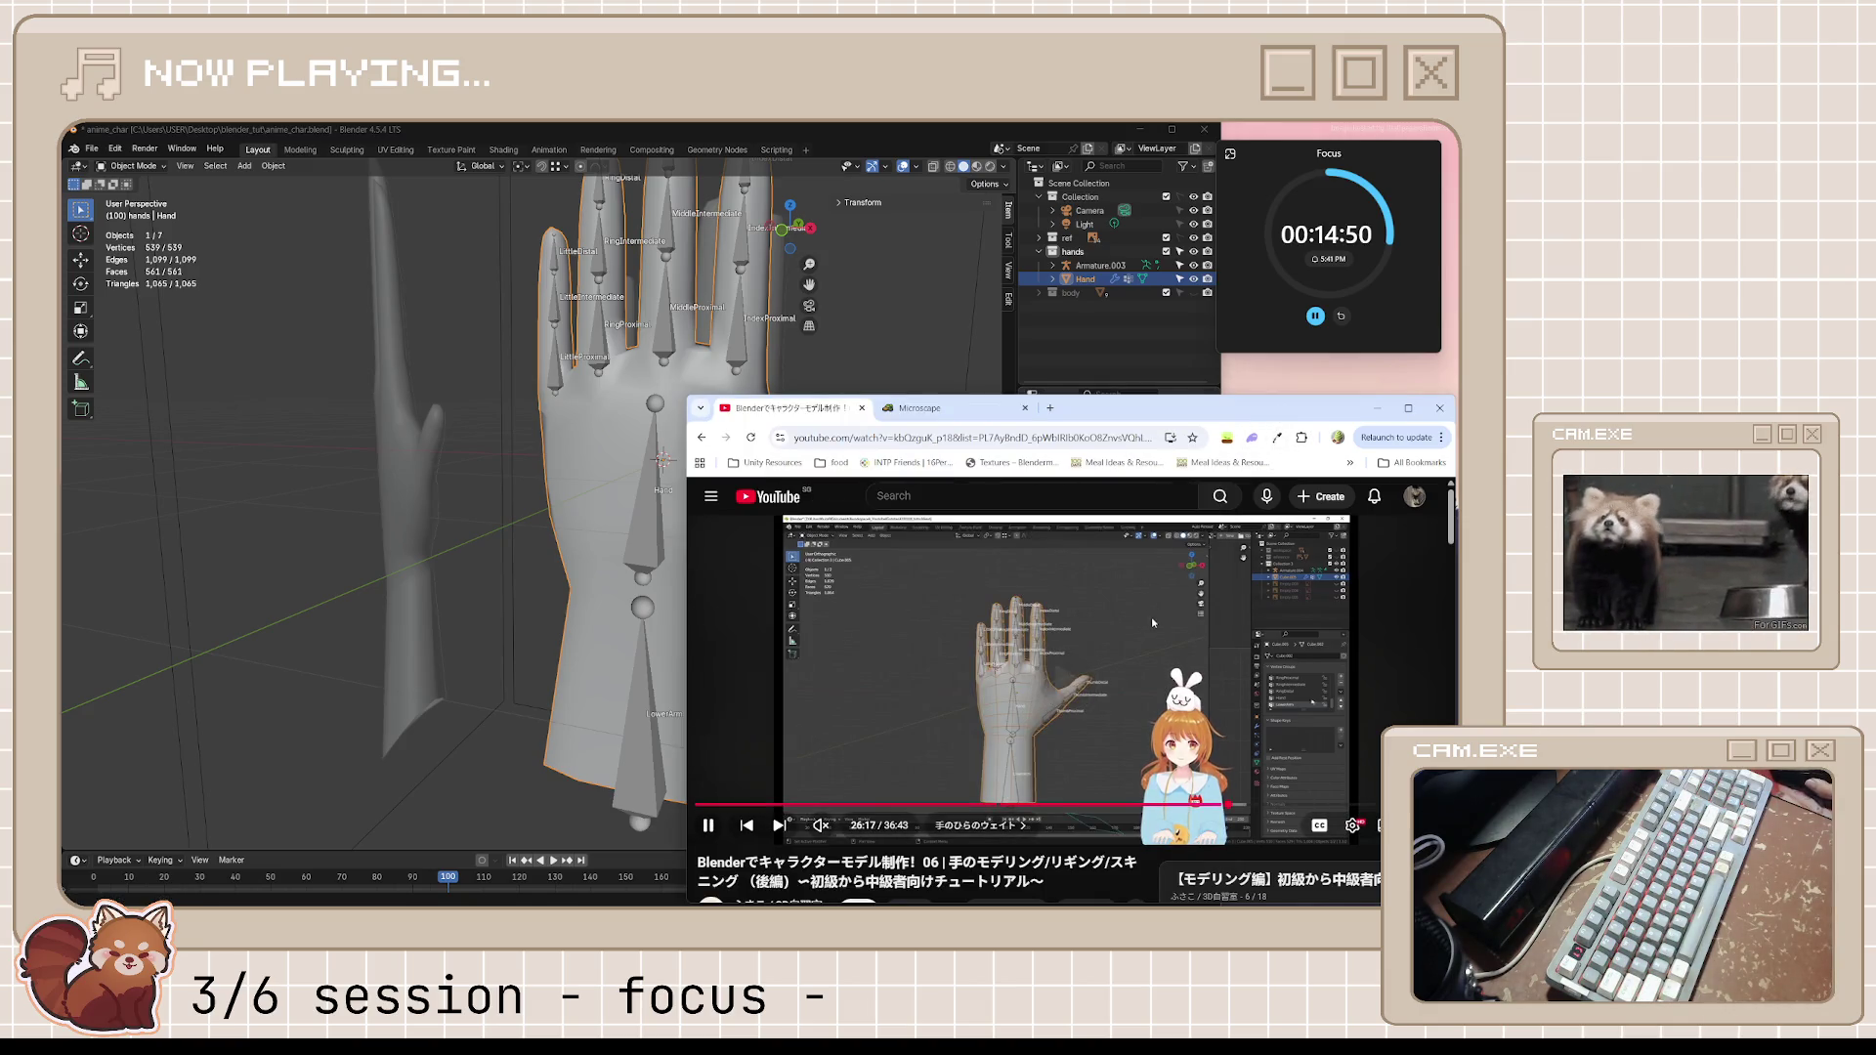